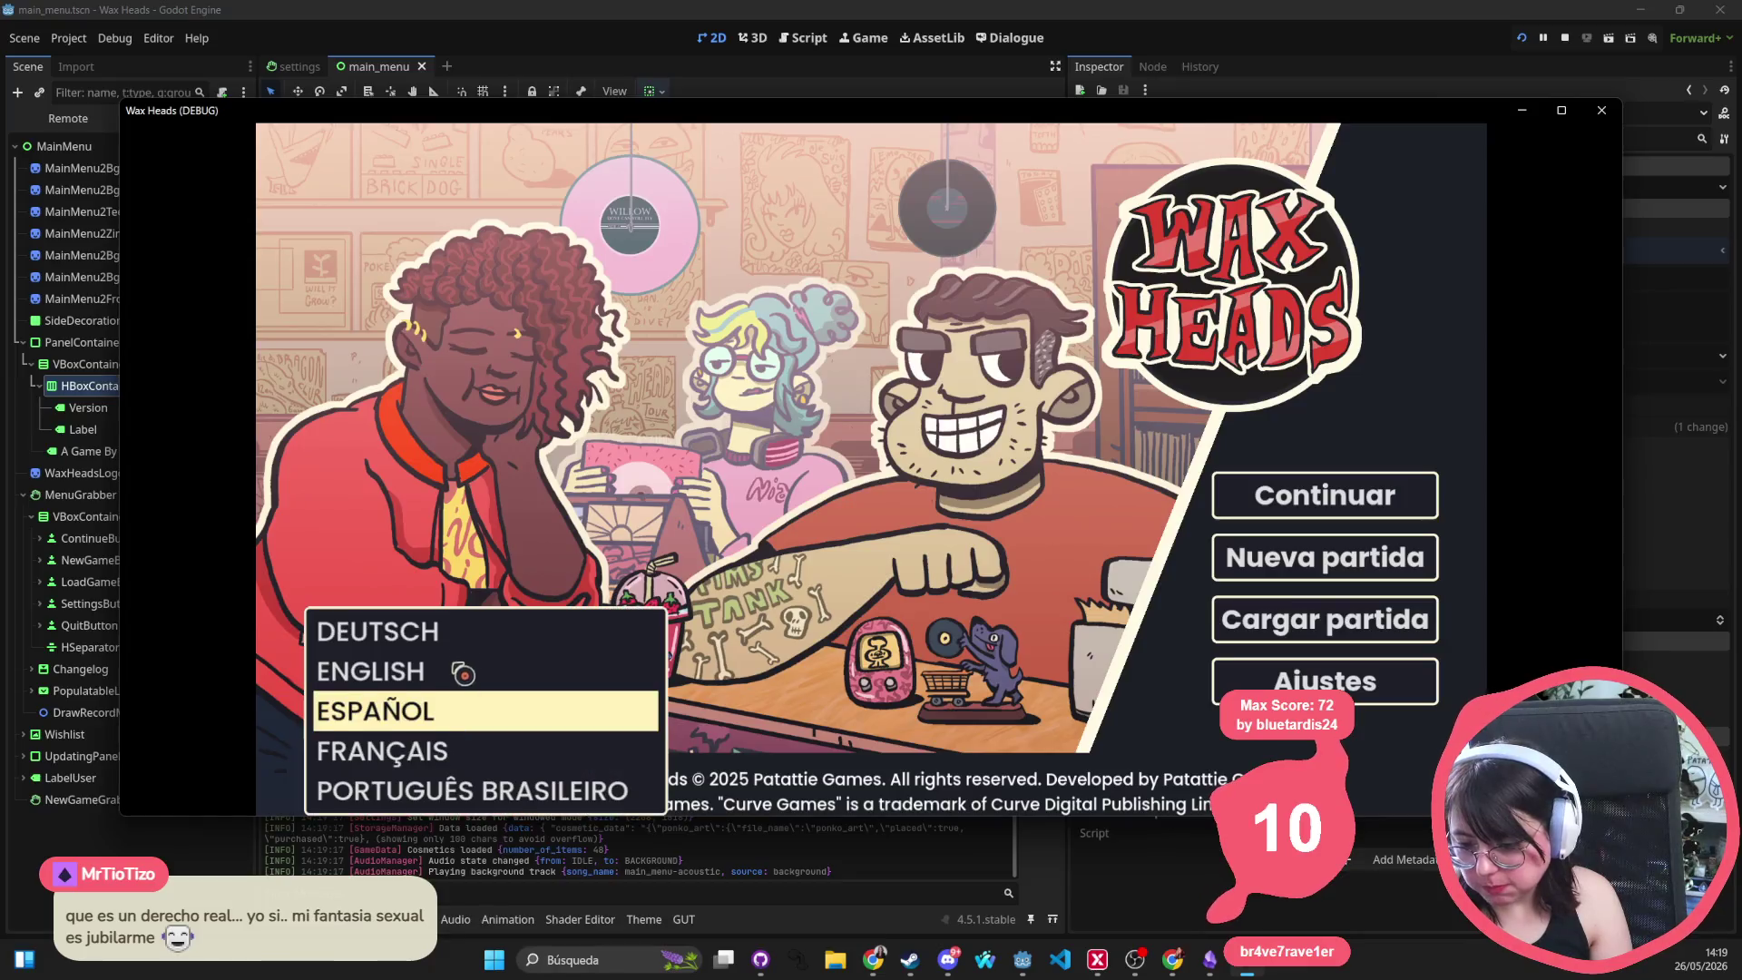
Check the in-game language list twice, keep ESPAÑOL, and stop the Wax Heads test run
click(812, 581)
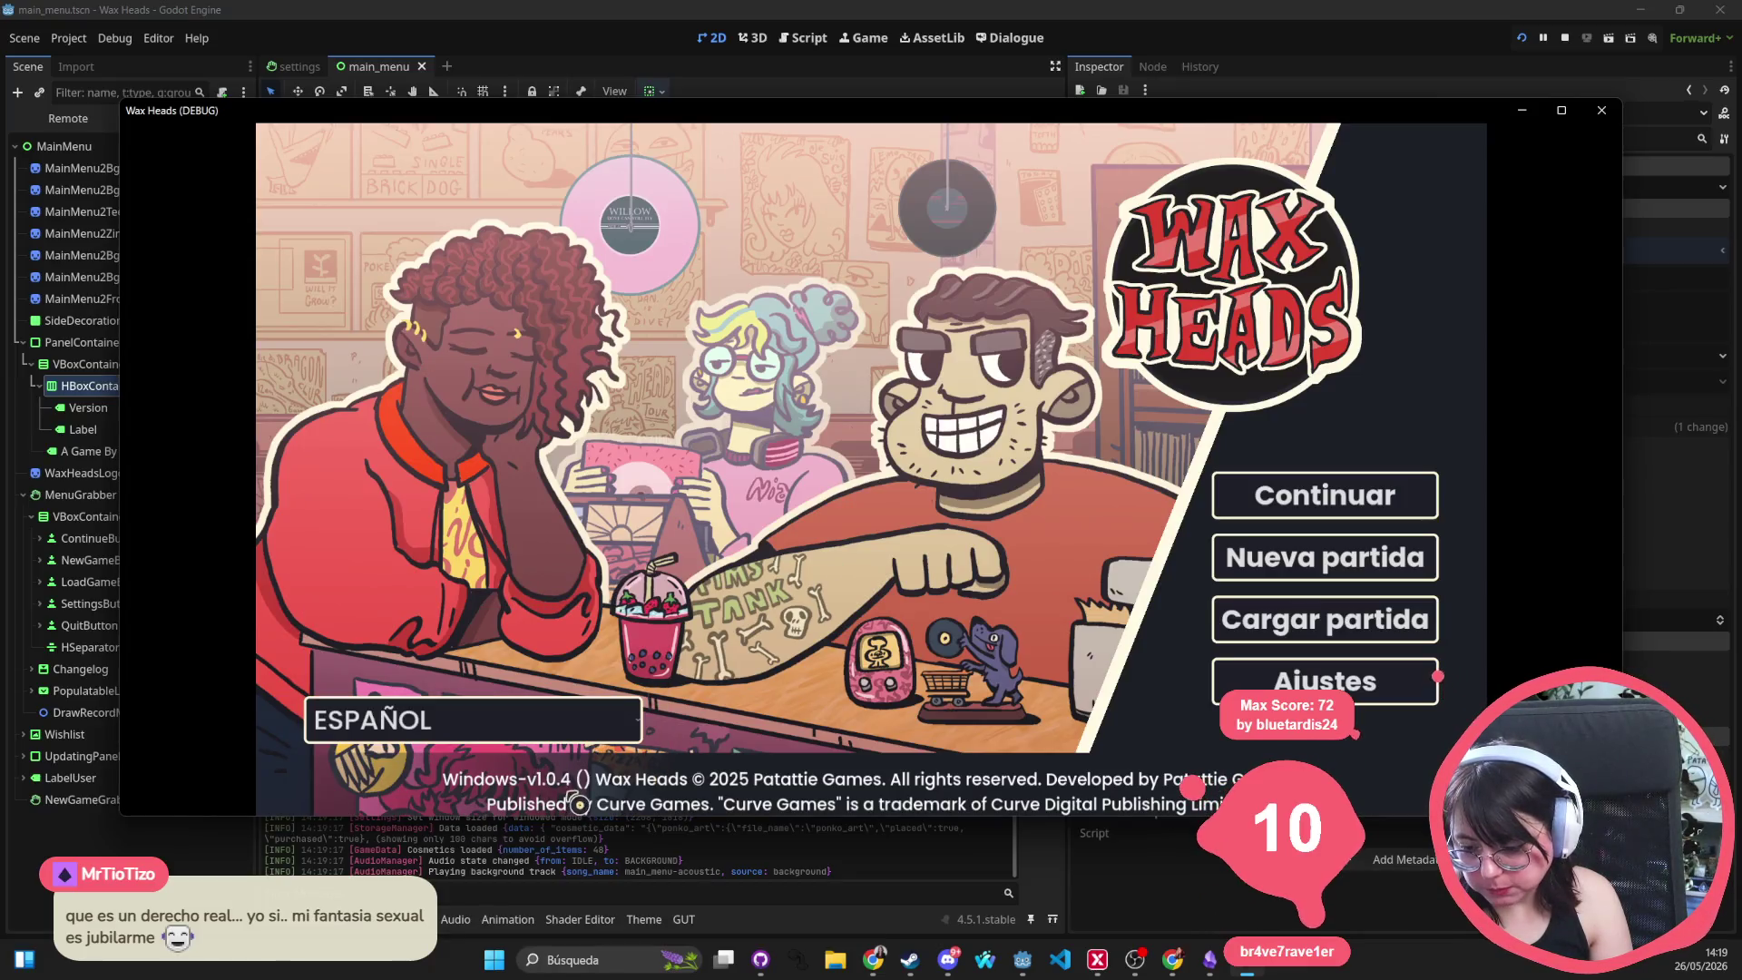
click(603, 730)
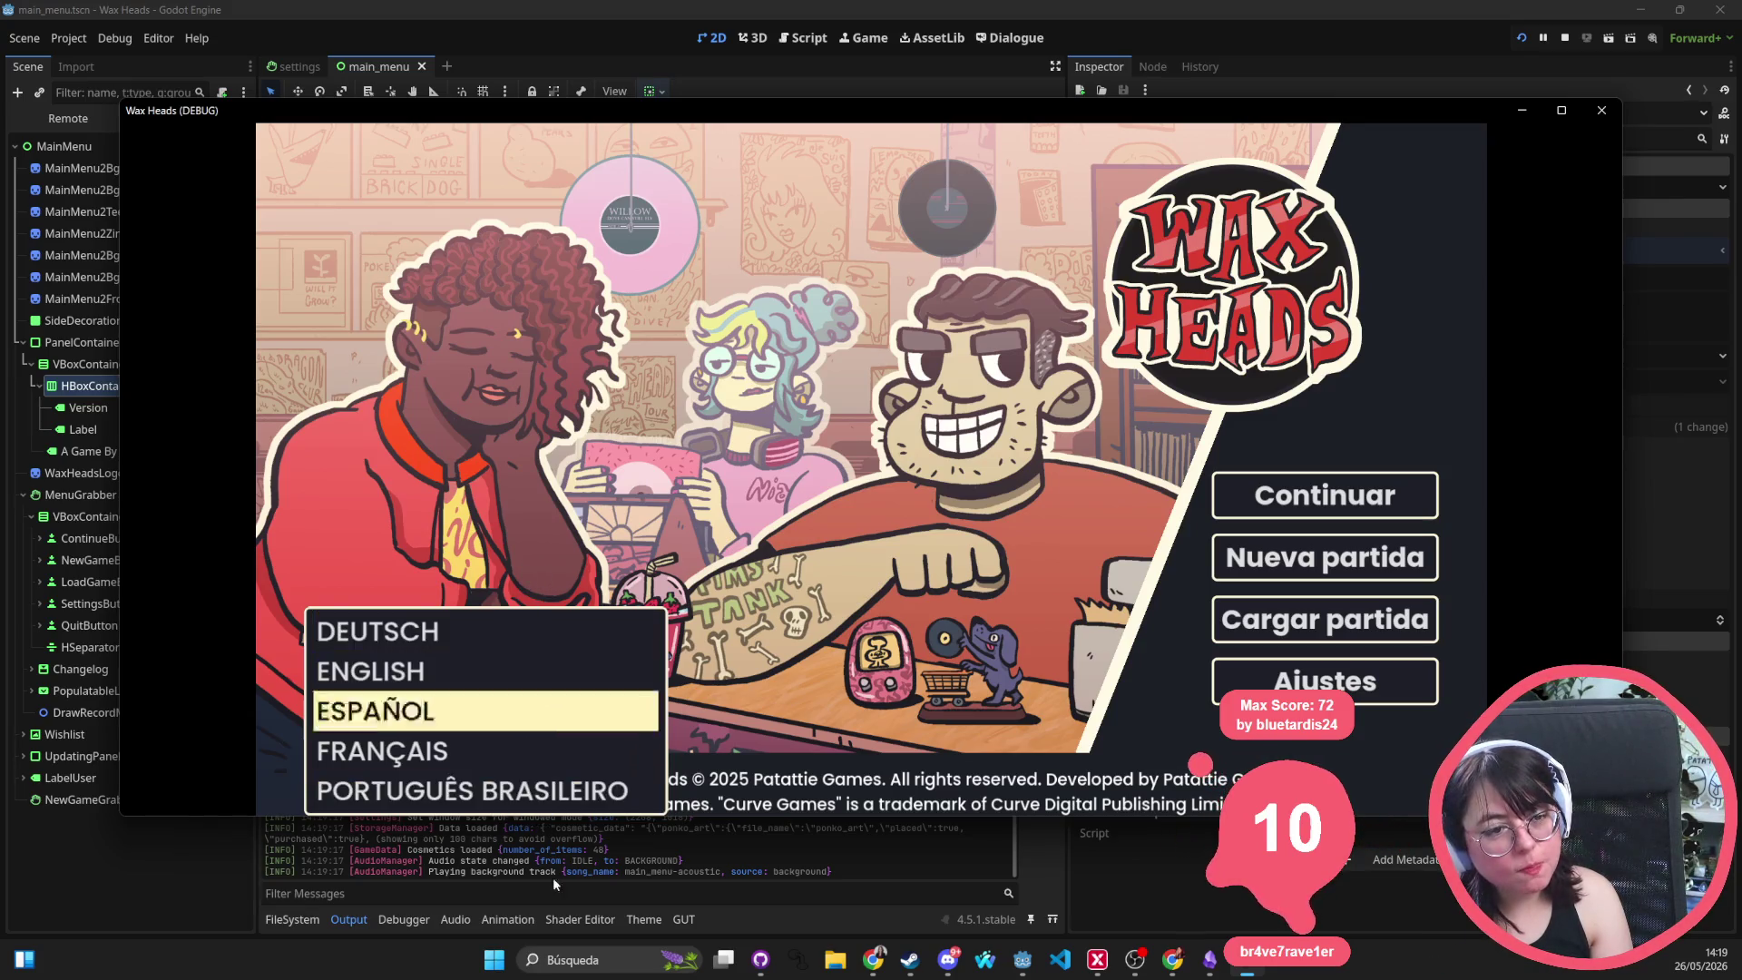
click(815, 433)
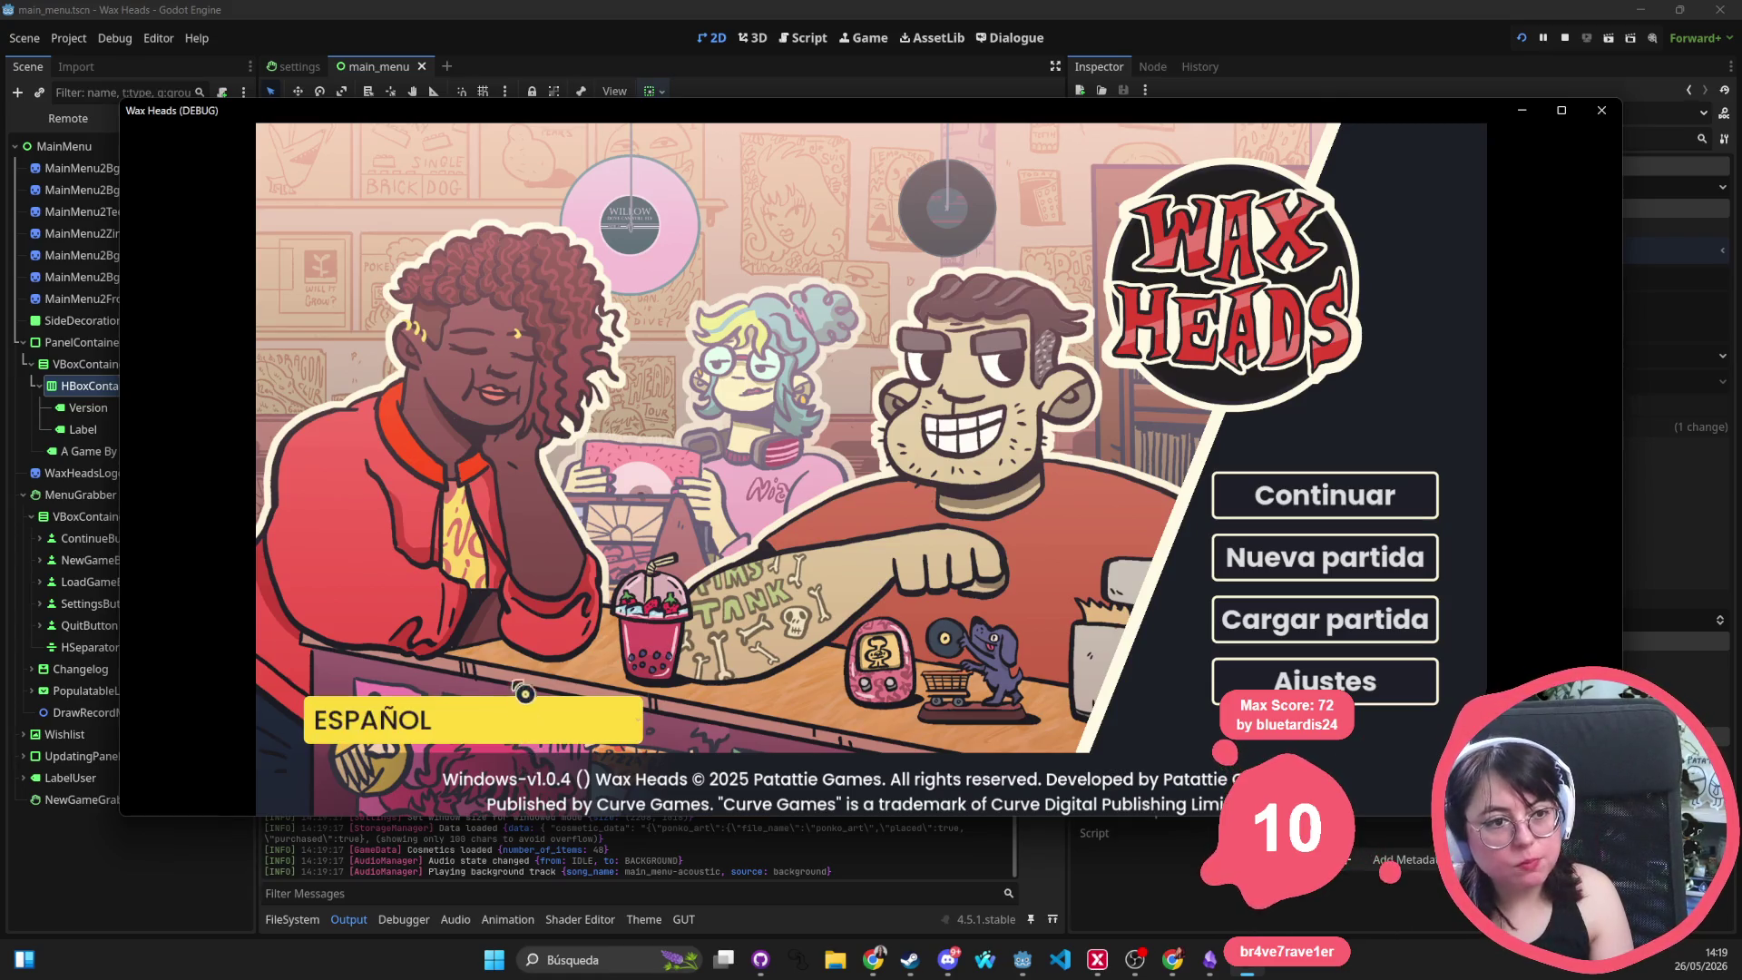
click(532, 715)
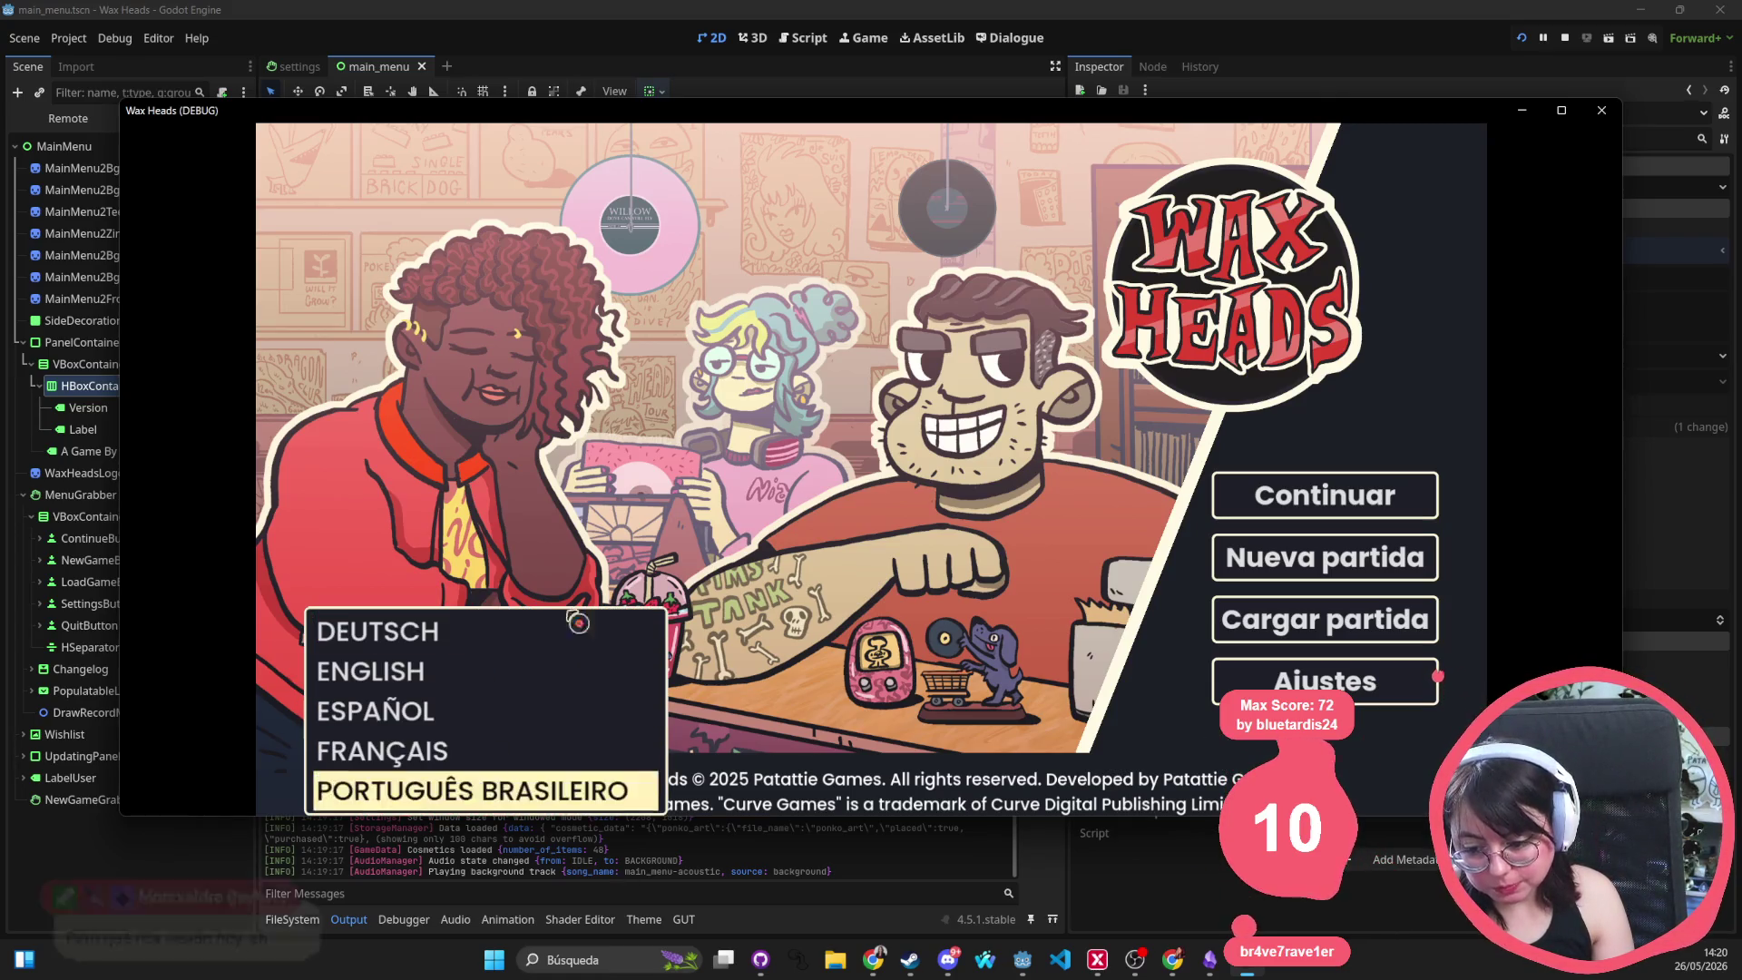
click(626, 825)
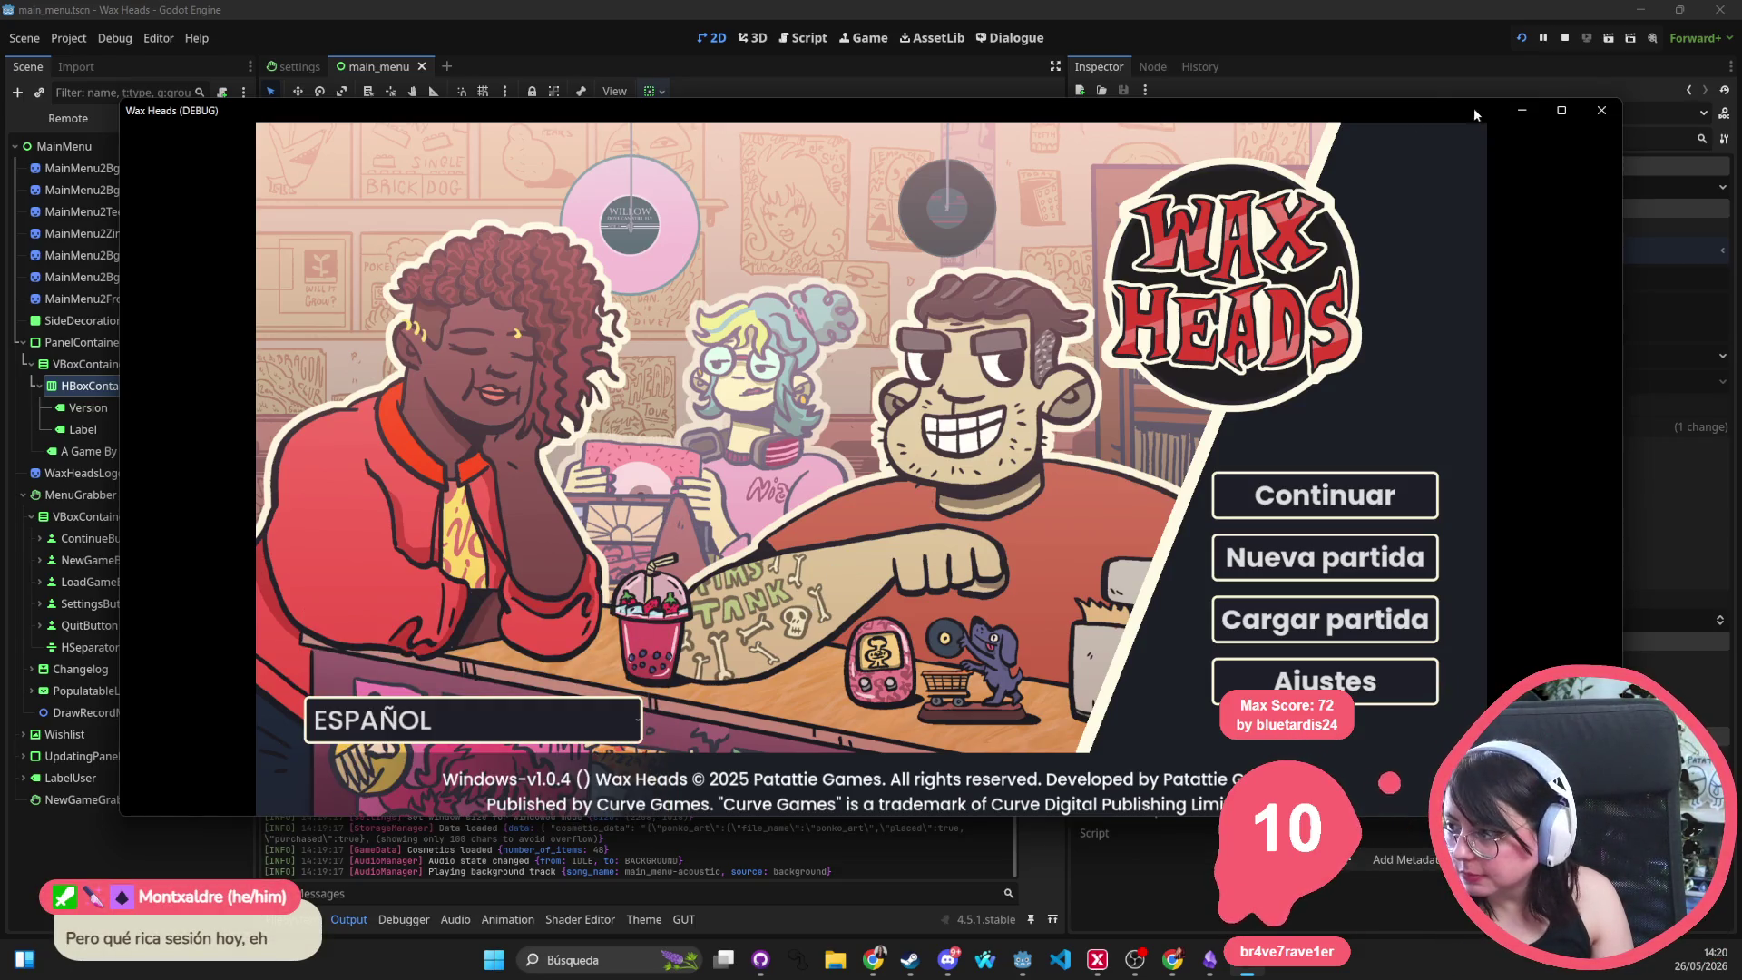
click(1599, 118)
key(ctrl+alt+o)
Pan and zoom to the main menu art and select PopulatableLangDropdown to show its settings.tres theme
text(drop)
key(BackSpace)
key(BackSpace)
key(BackSpace)
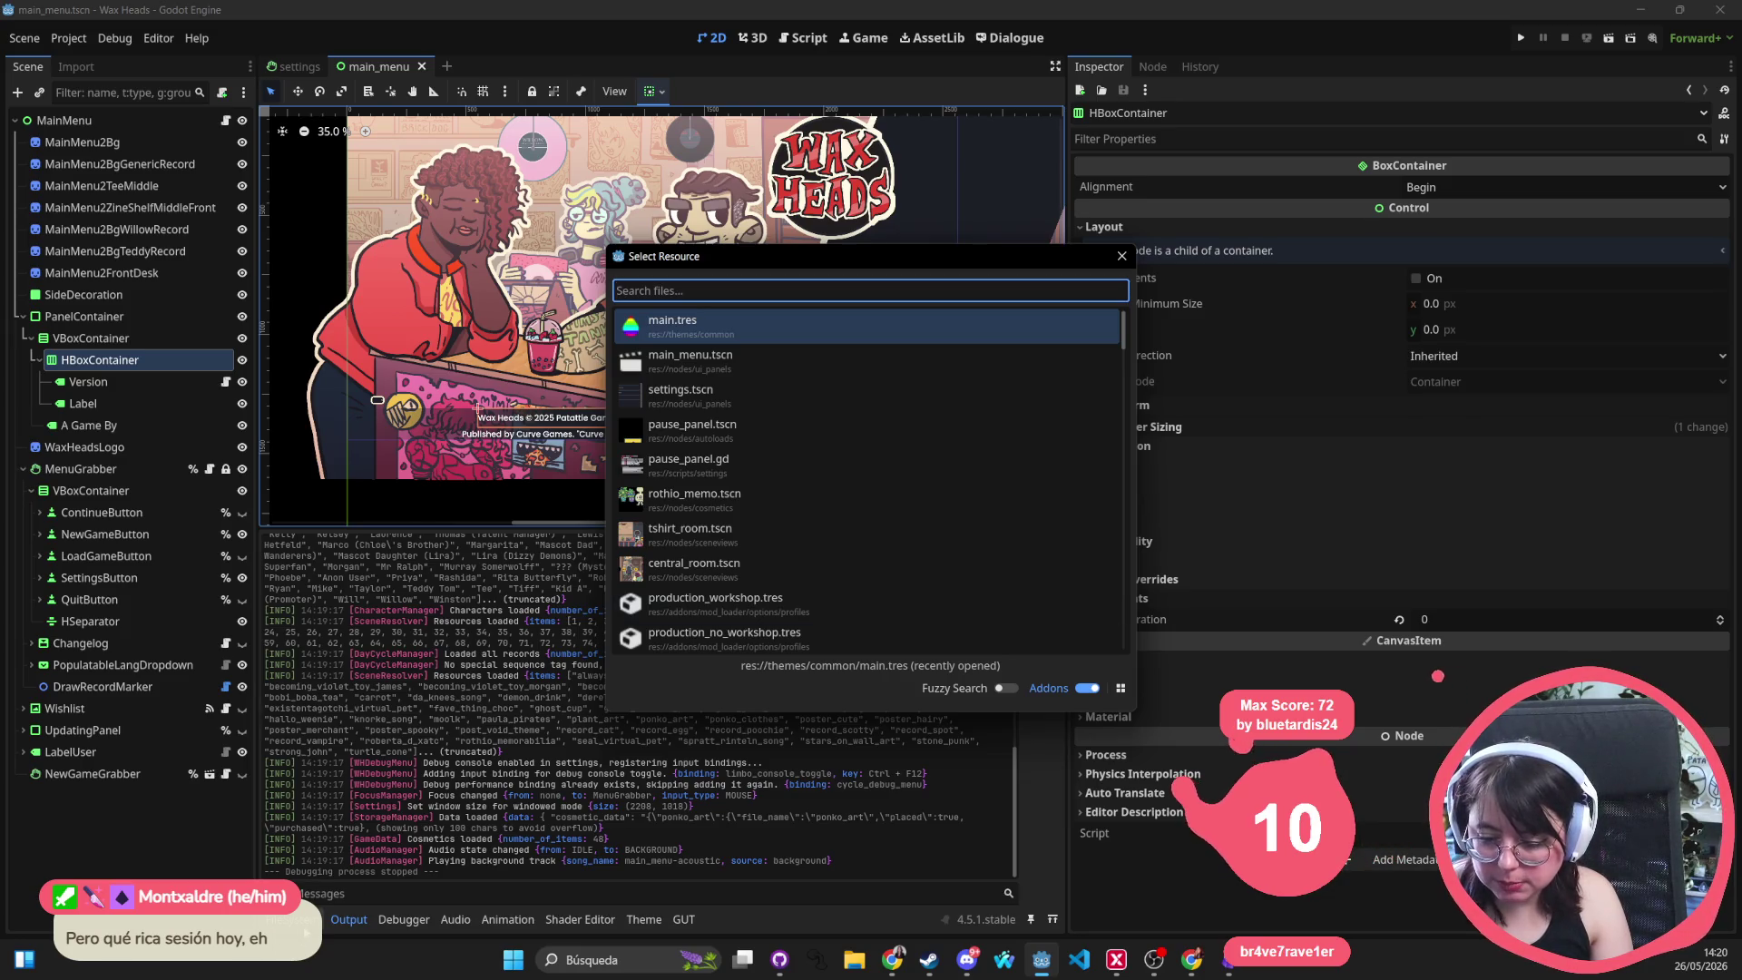
click(1121, 256)
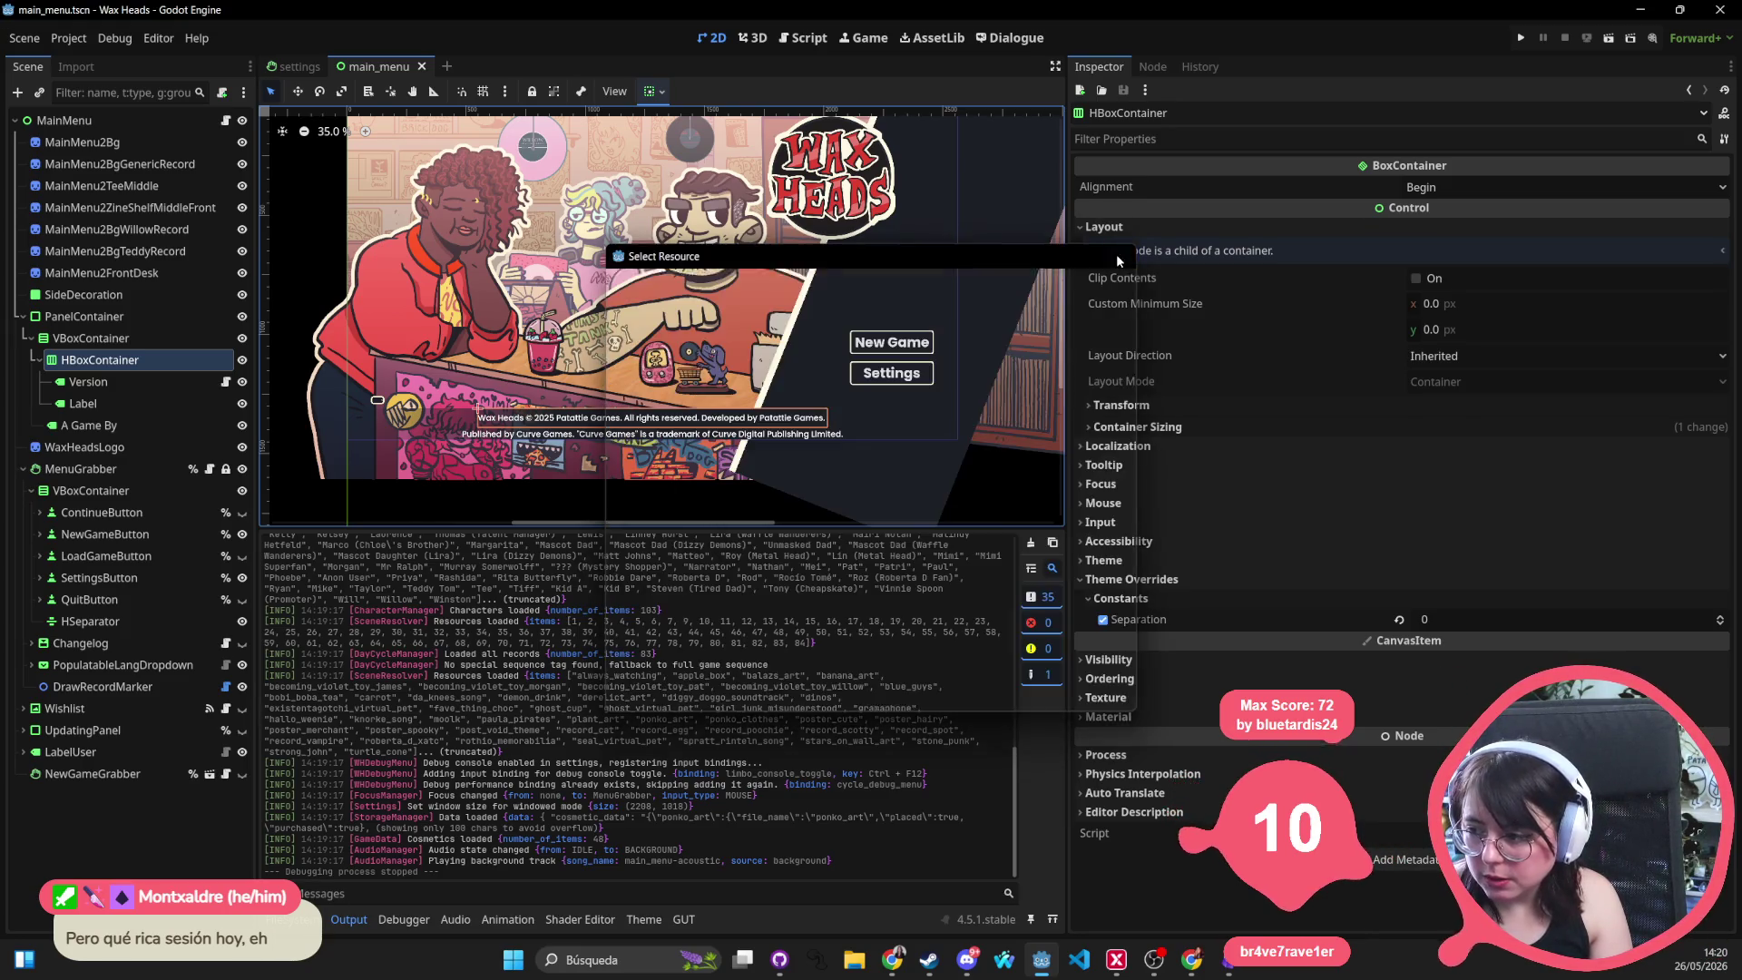
mouse_move(820, 276)
mouse_down()
mouse_move(757, 258)
mouse_move(748, 342)
mouse_up()
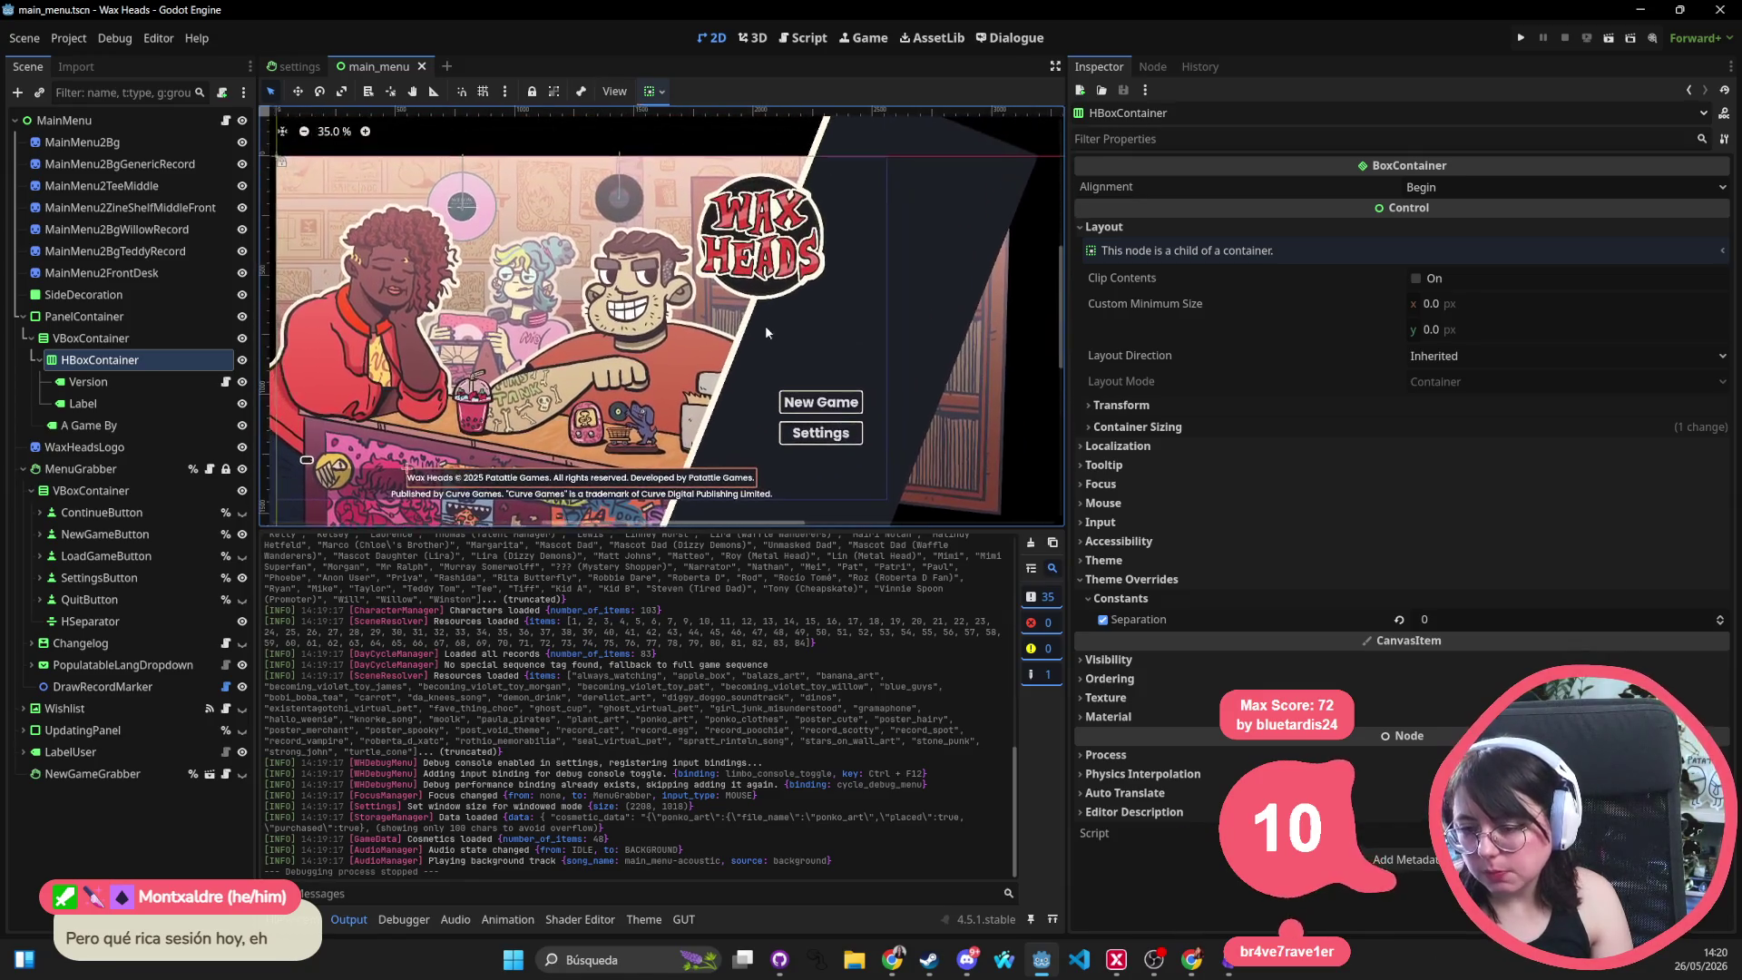
scroll(487, 412, up, 5)
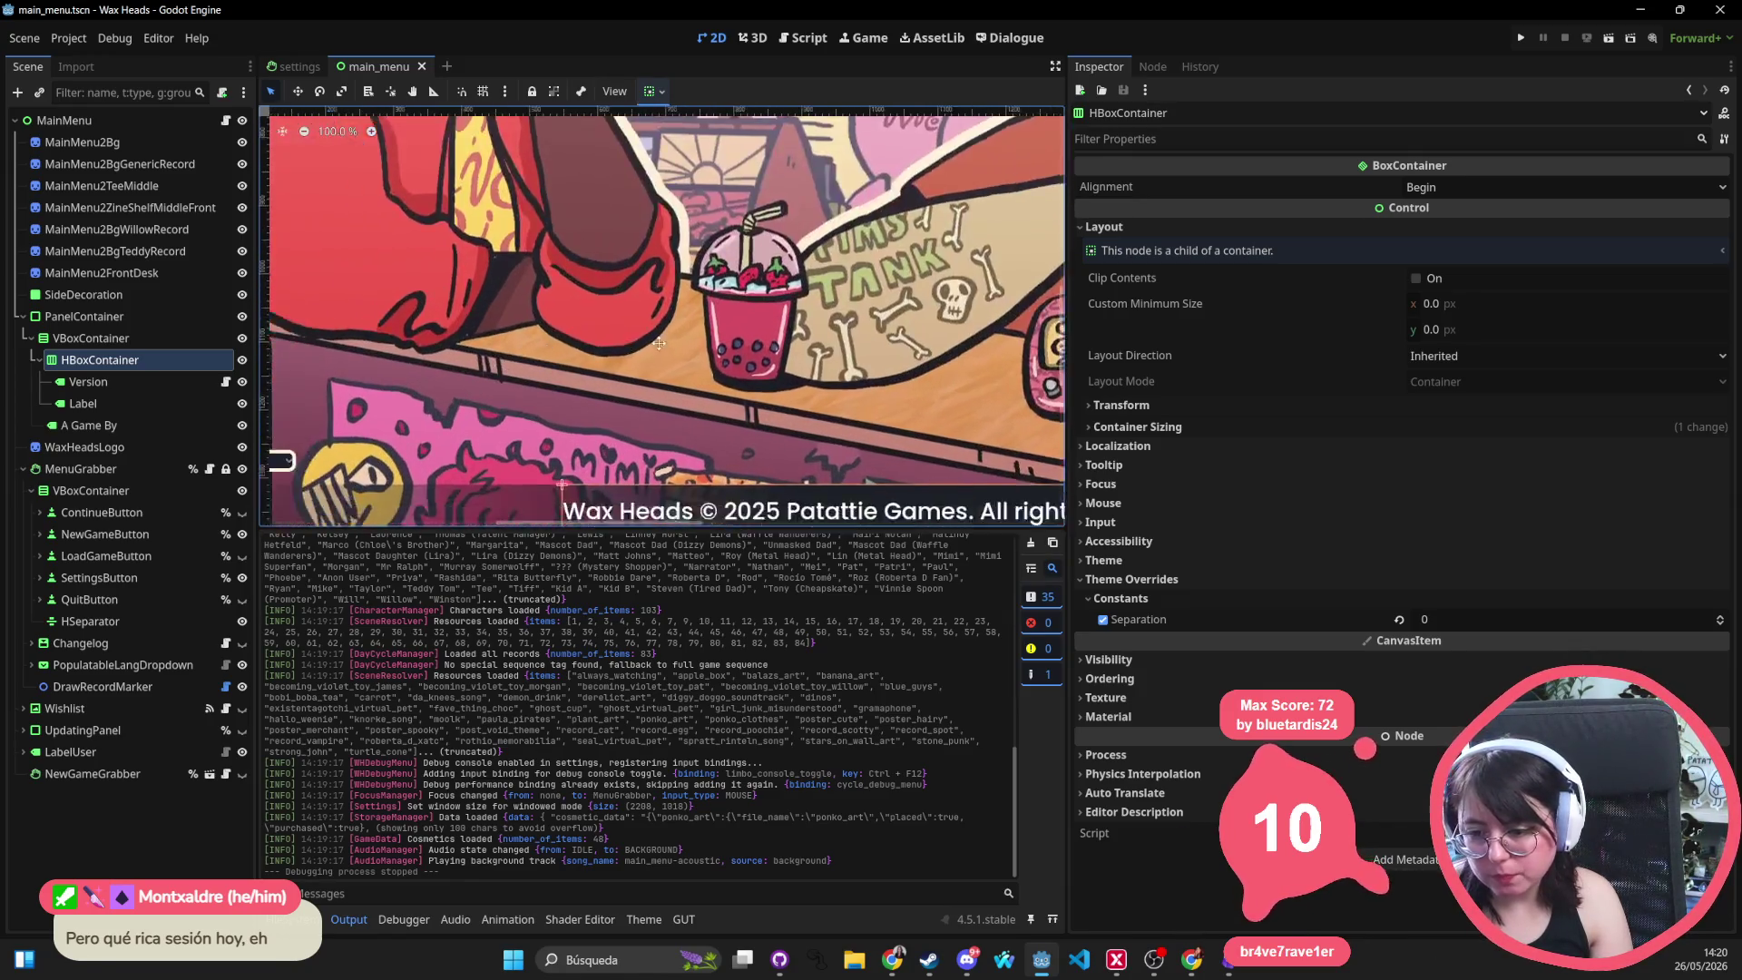
scroll(748, 436, up, 5)
click(751, 423)
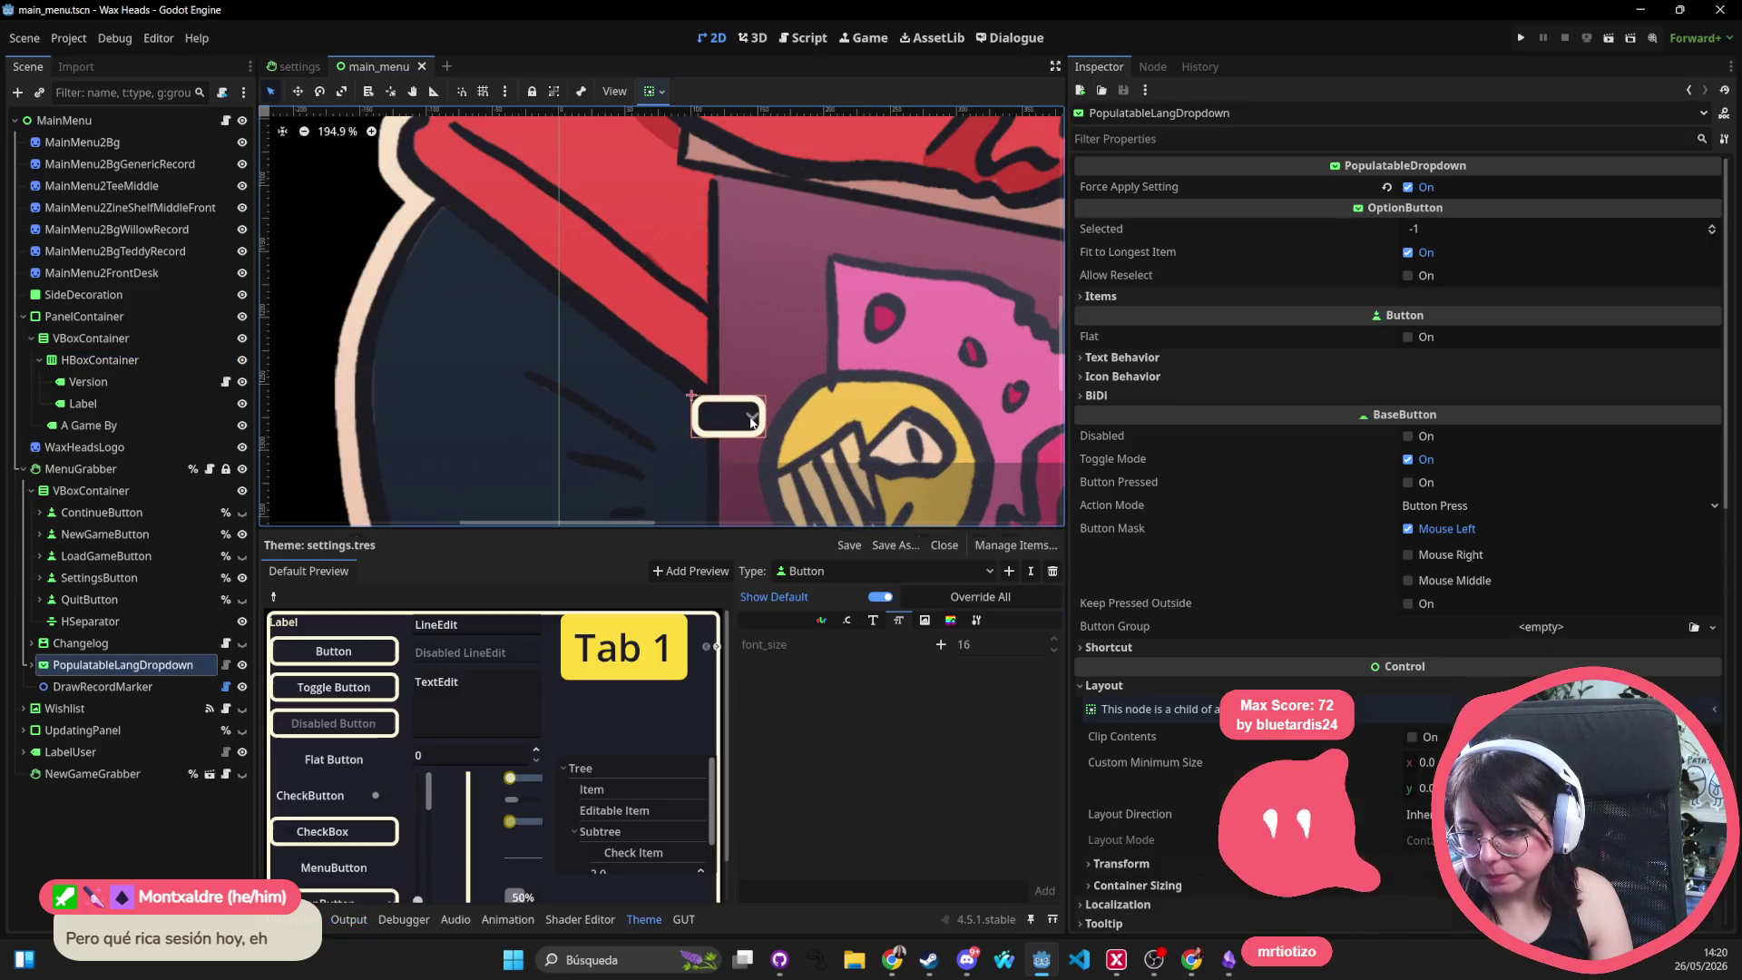
Switch the theme editor to OptionButton and add an empty arrow icon override
click(931, 569)
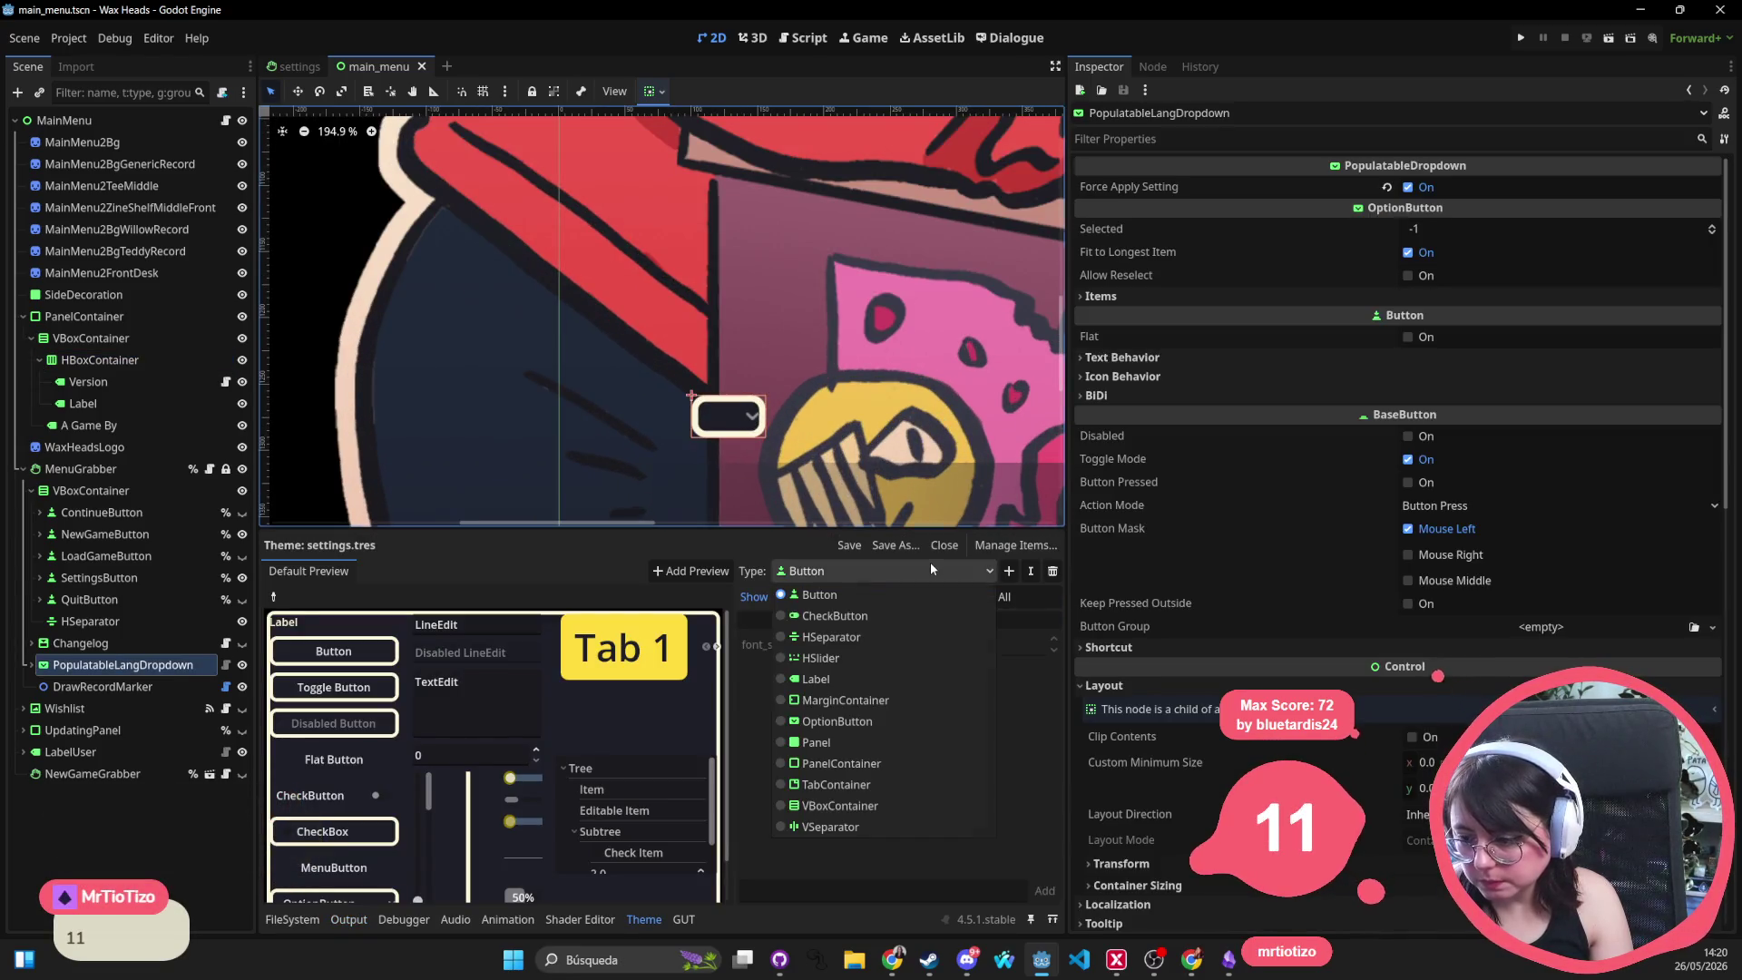
click(844, 723)
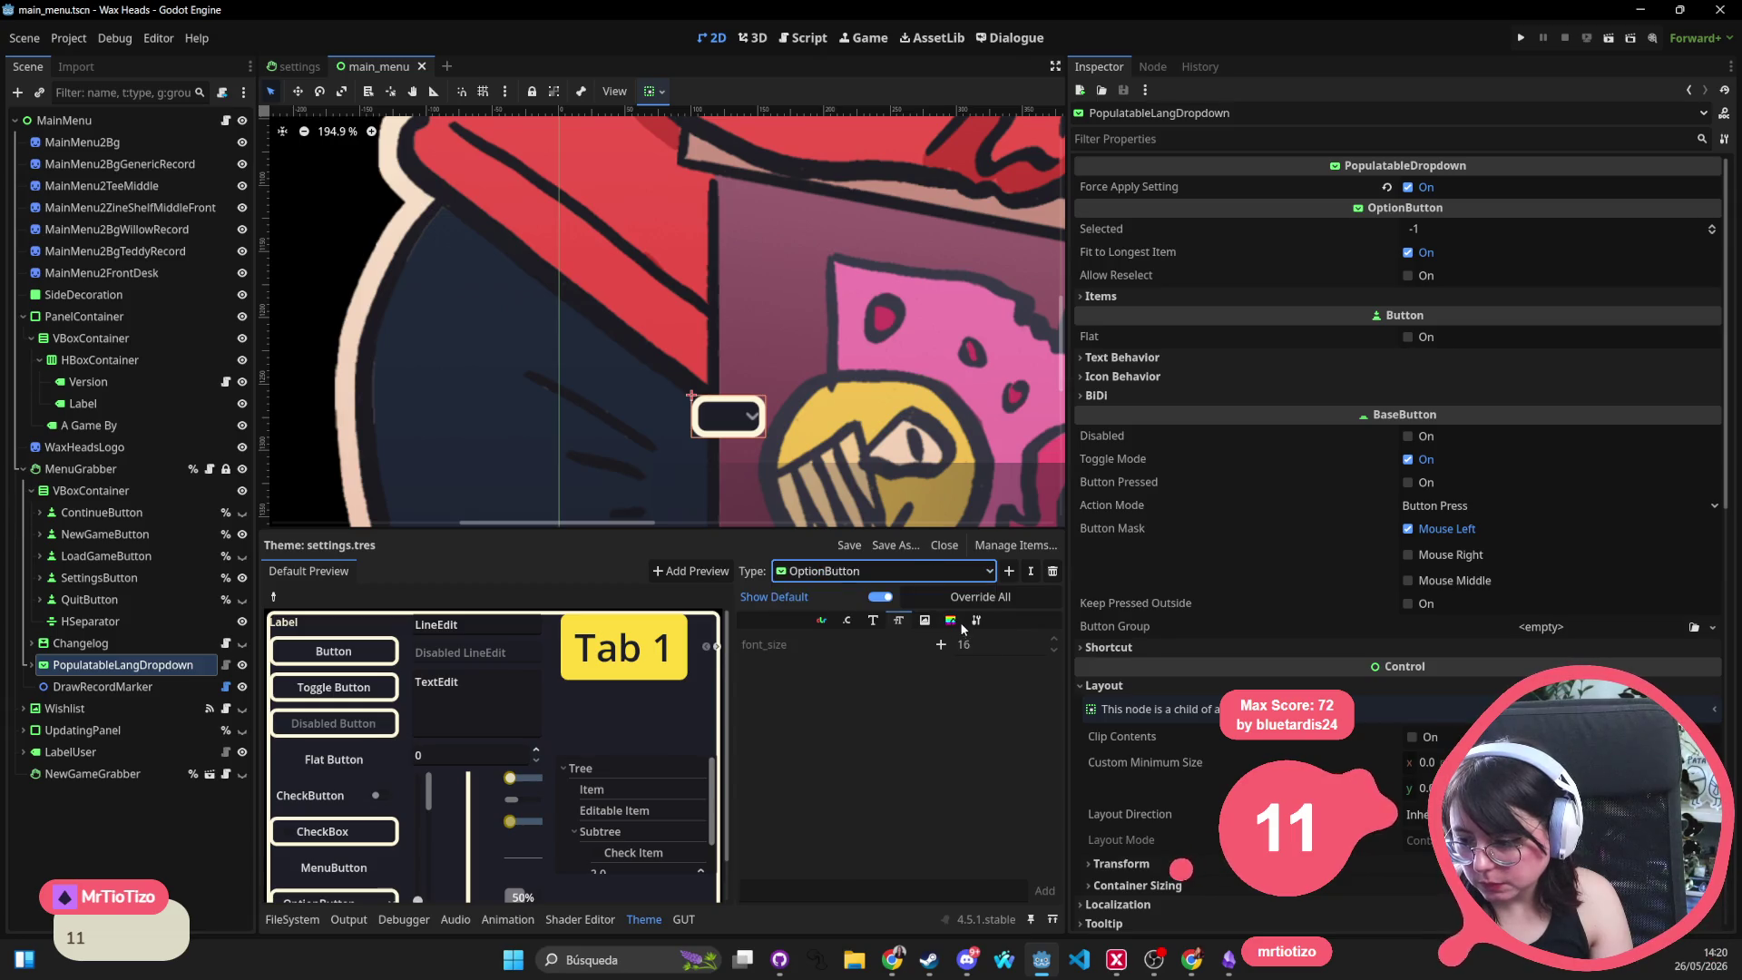
click(846, 622)
click(874, 622)
click(898, 622)
click(926, 622)
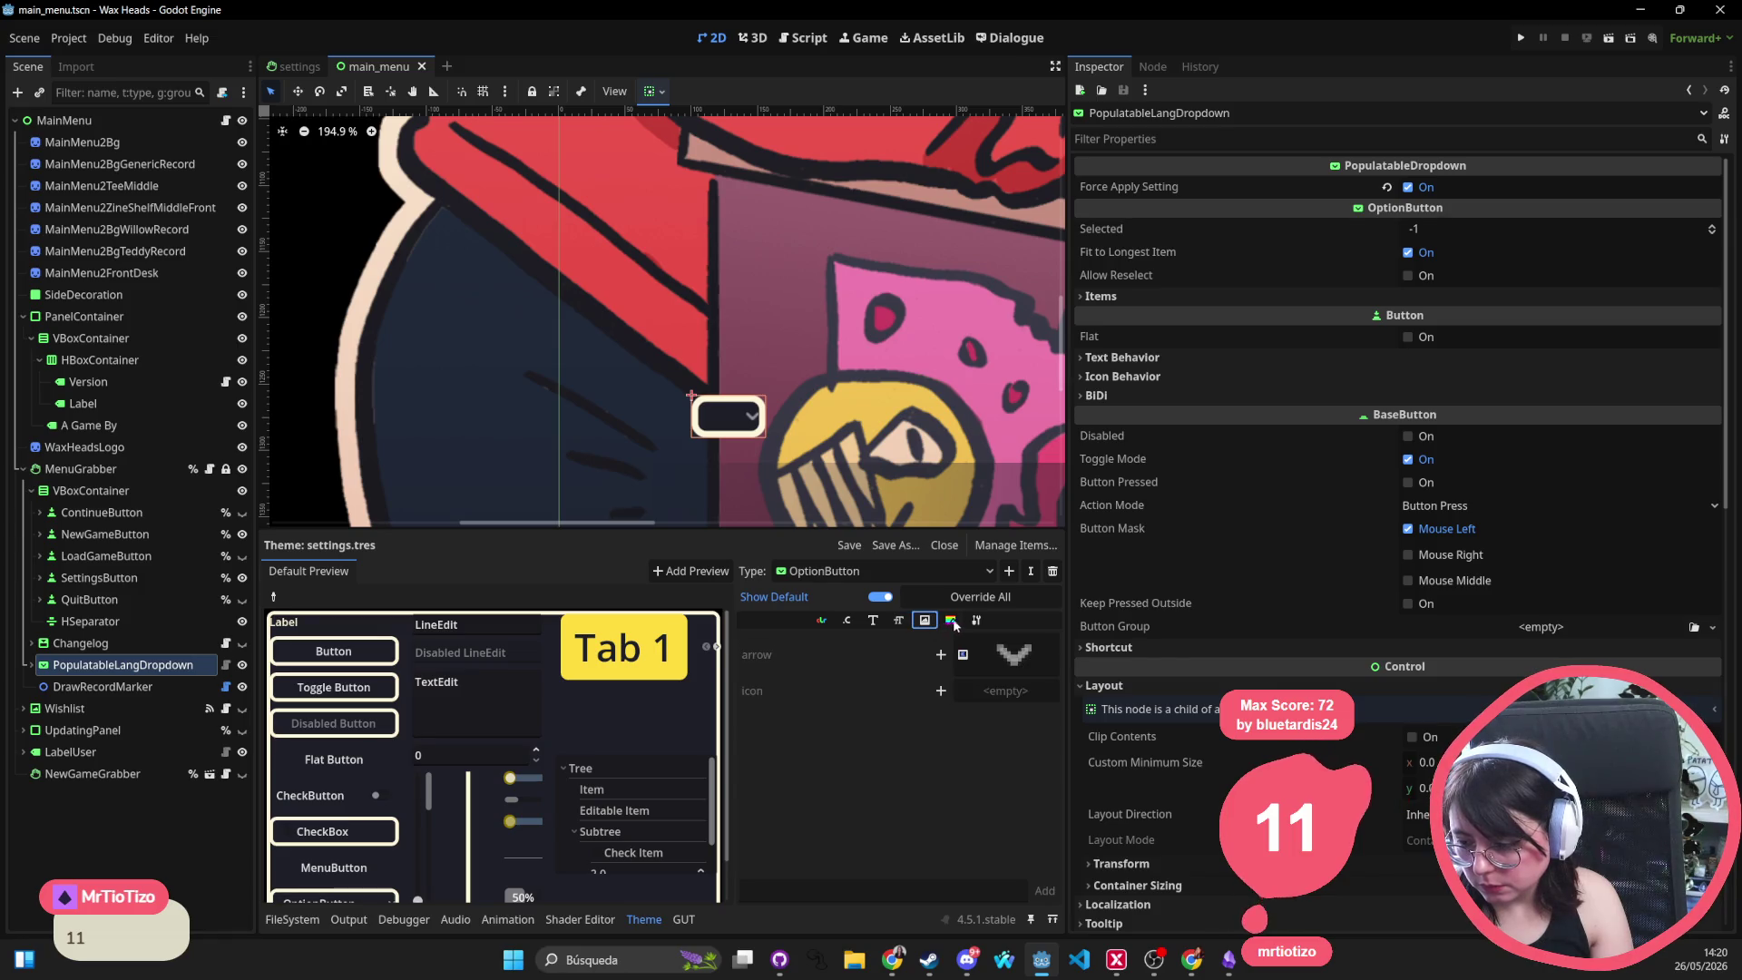
click(940, 657)
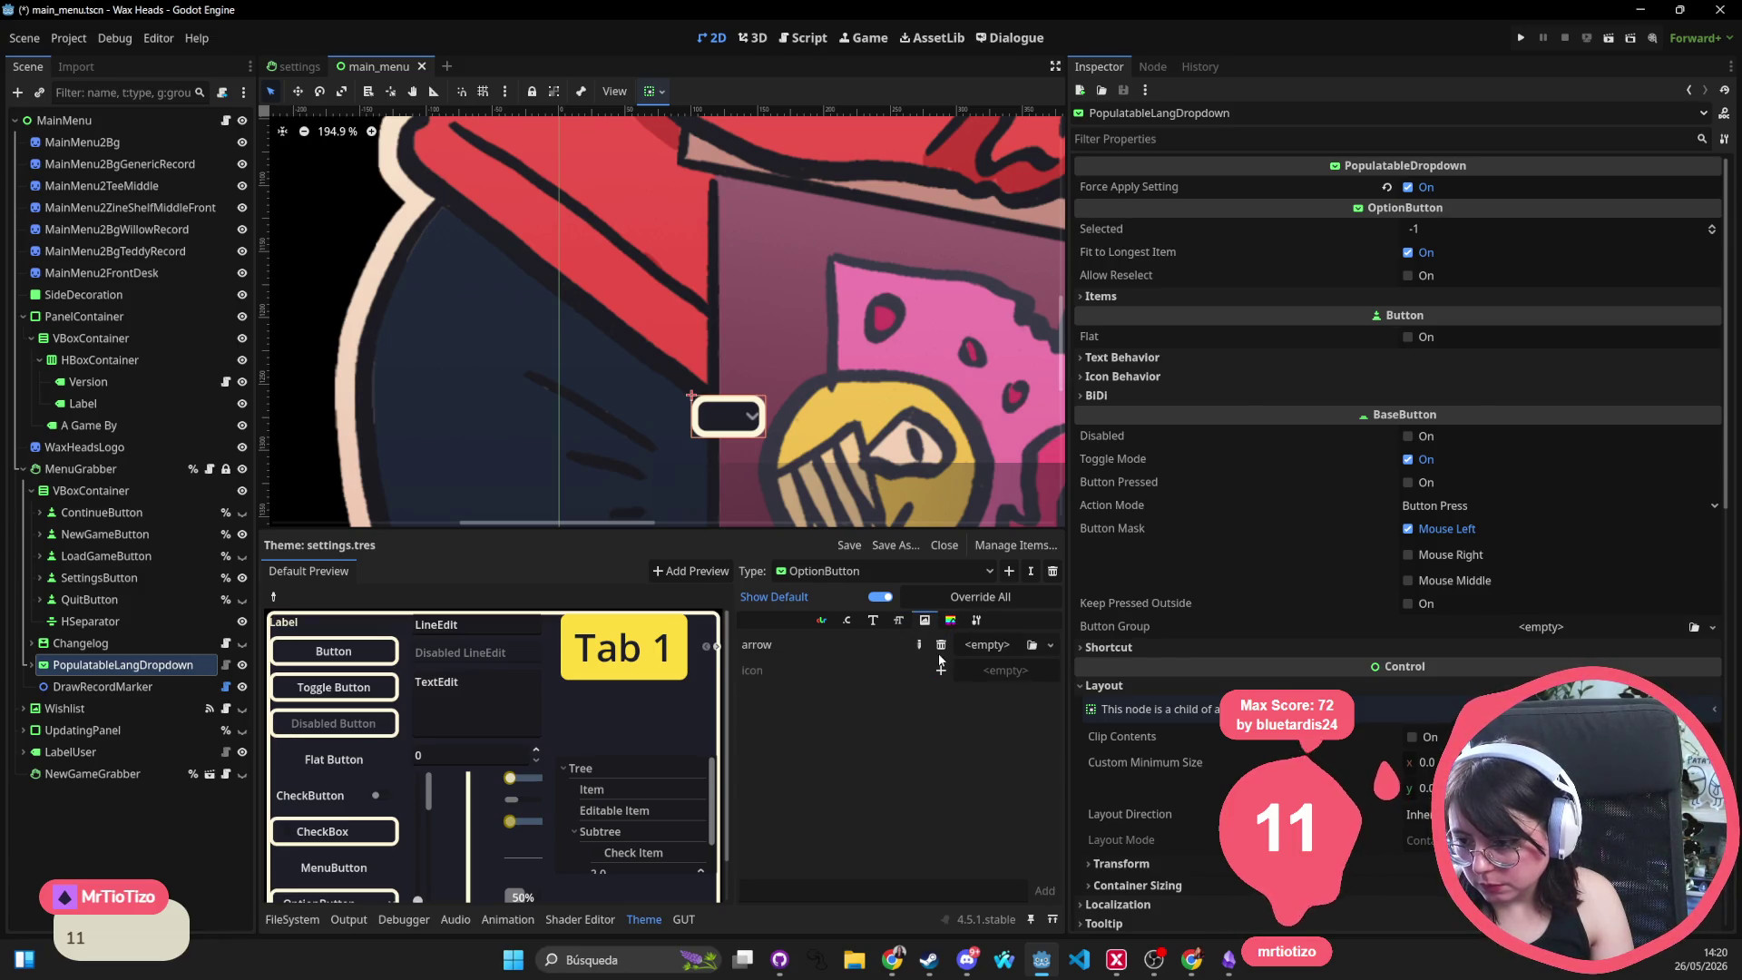
Save the scene and run the project to test the menu
scroll(663, 317, right, 4)
scroll(663, 317, down, 1)
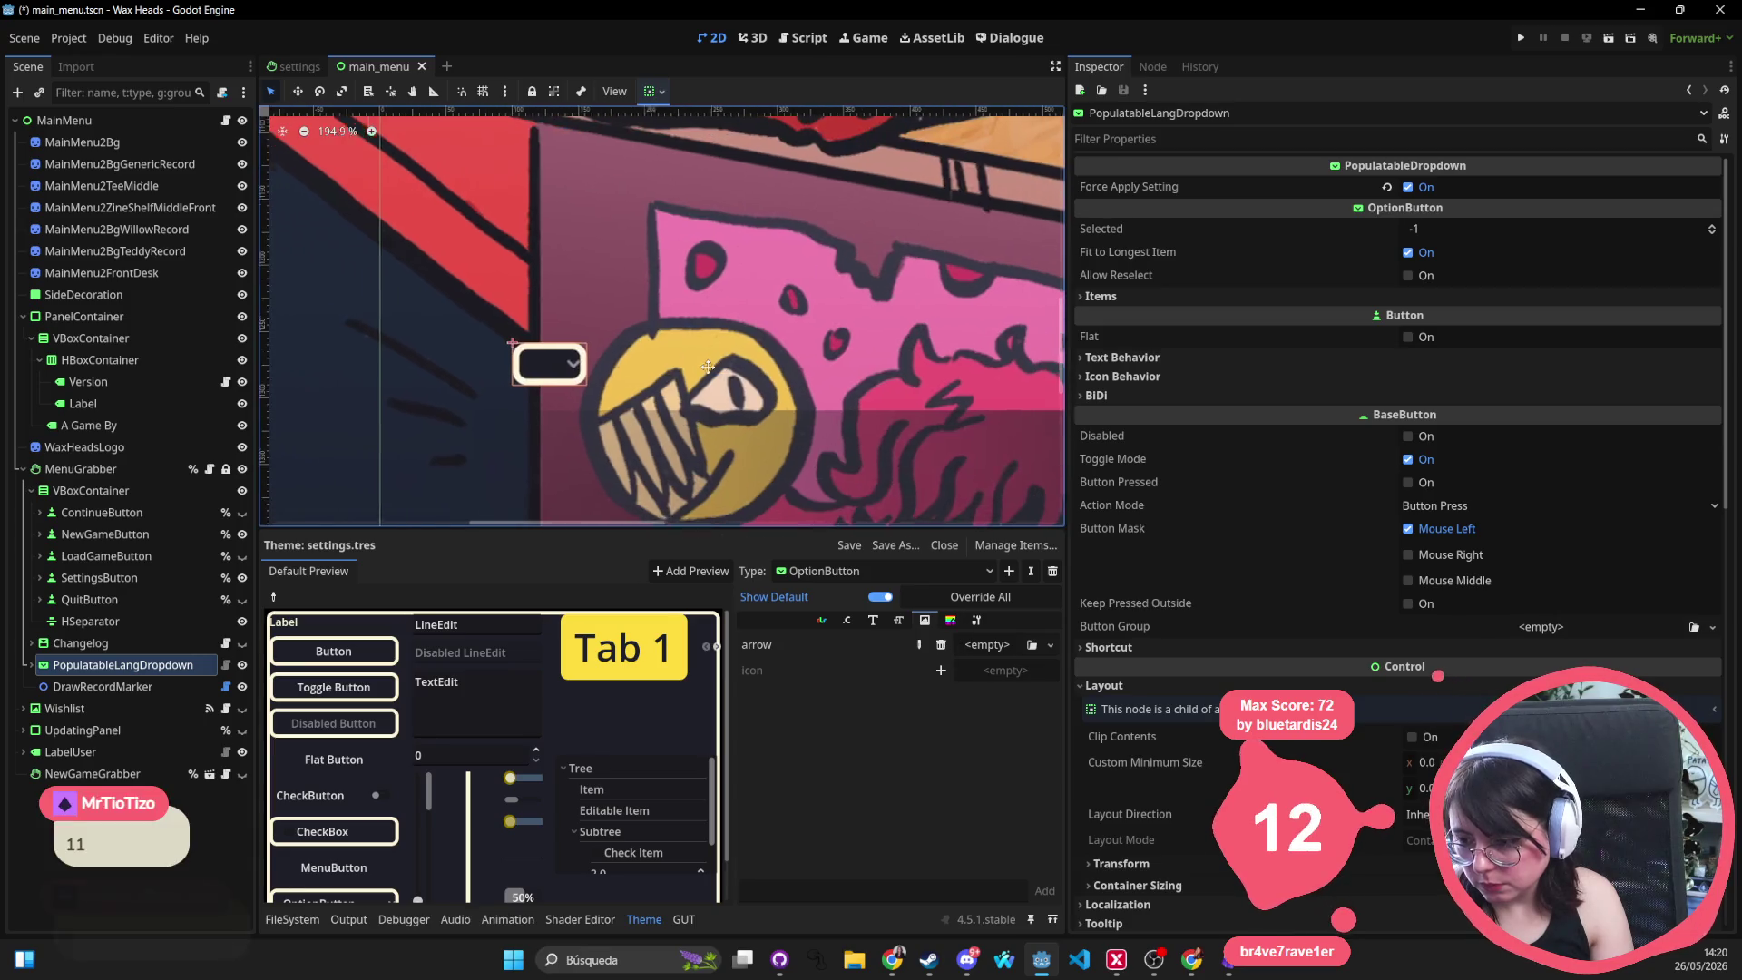
key(ctrl+s)
click(1520, 38)
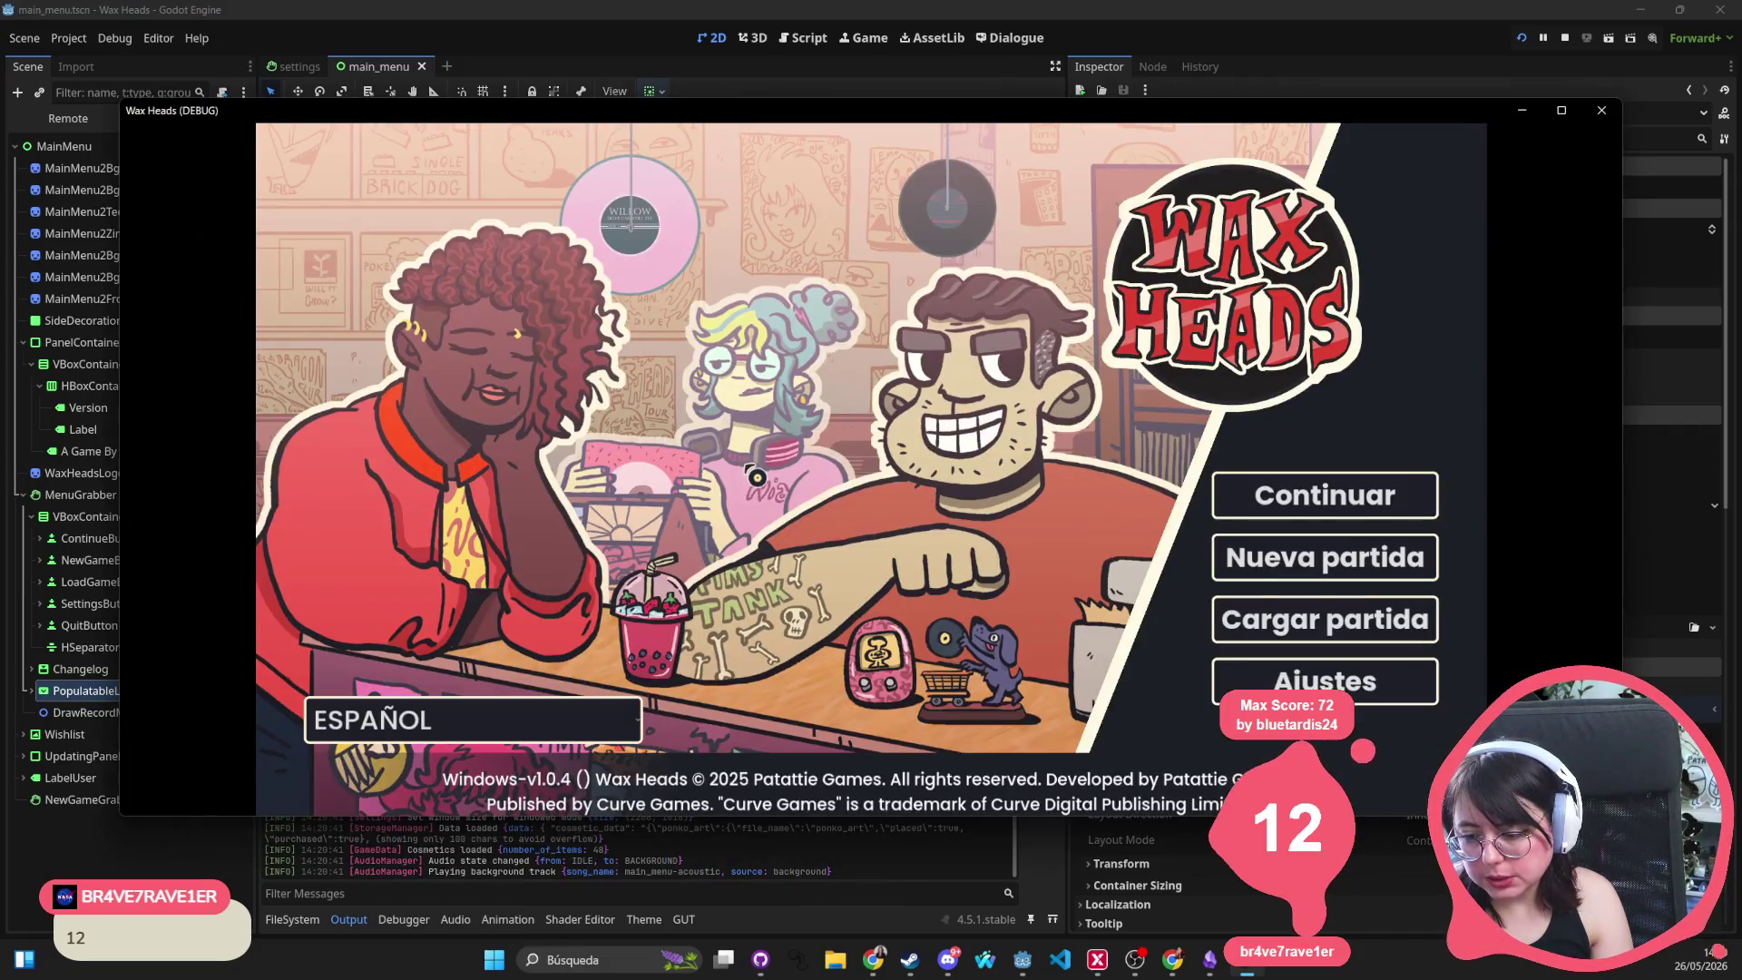
Check the language dropdown keeping ESPAÑOL, close the game, and reselect PopulatableLangDropdown
click(620, 711)
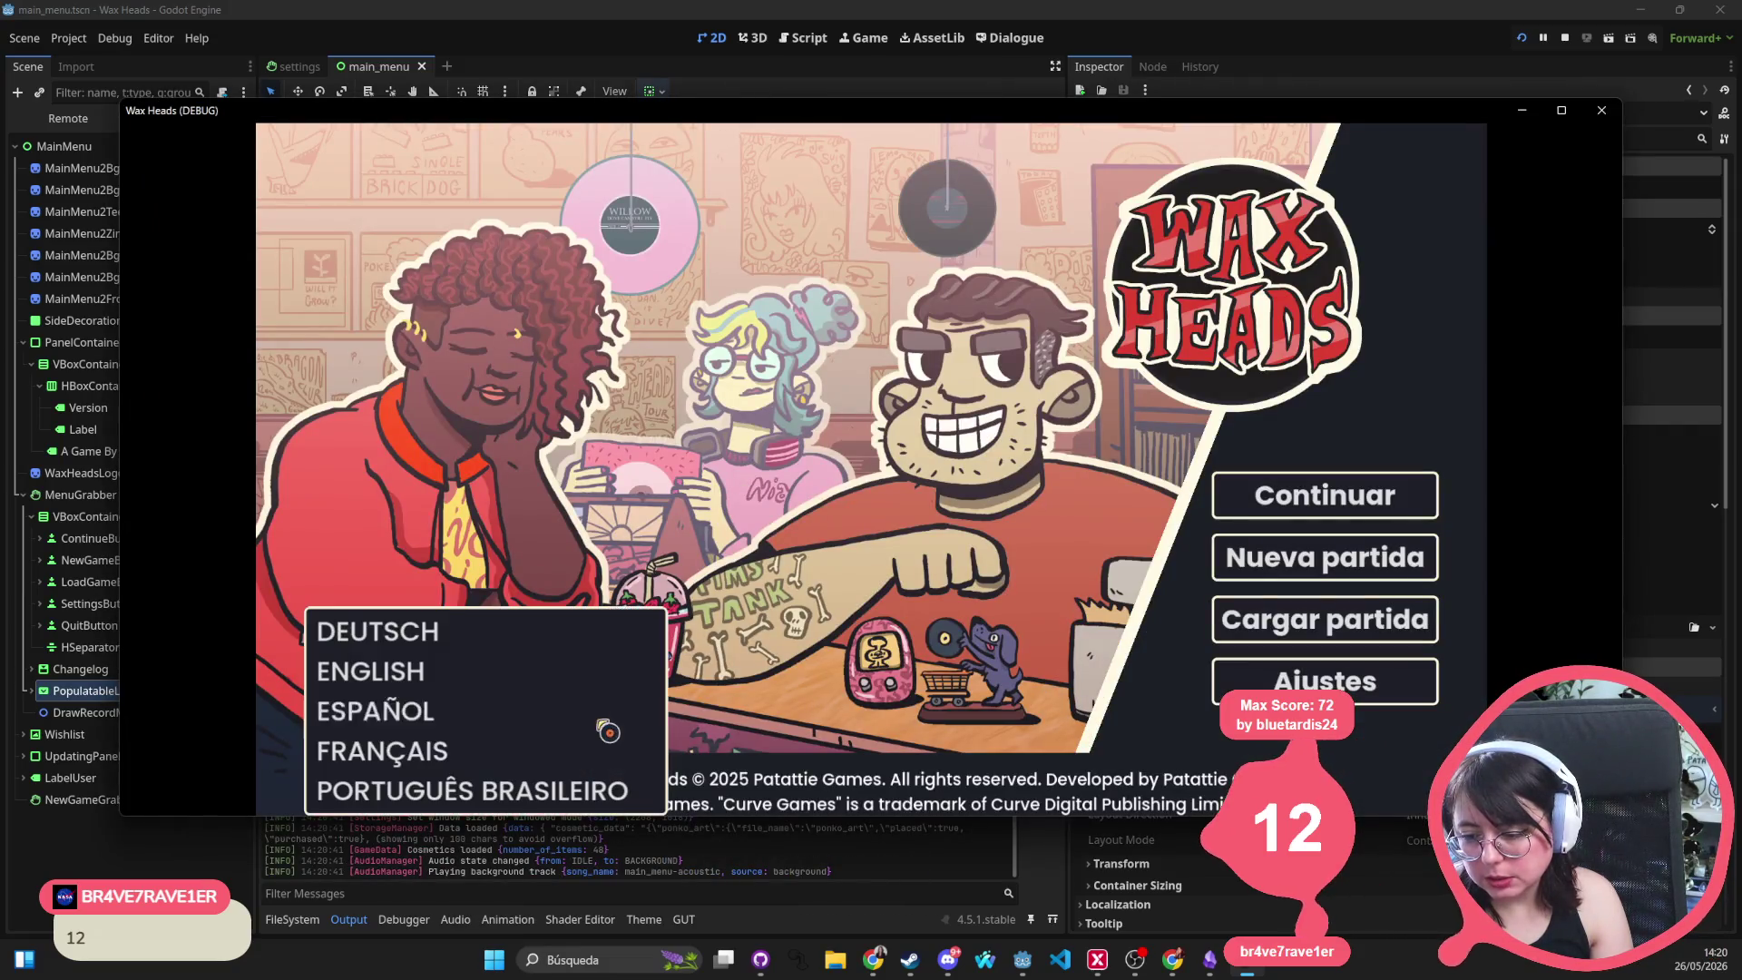
click(800, 503)
click(641, 704)
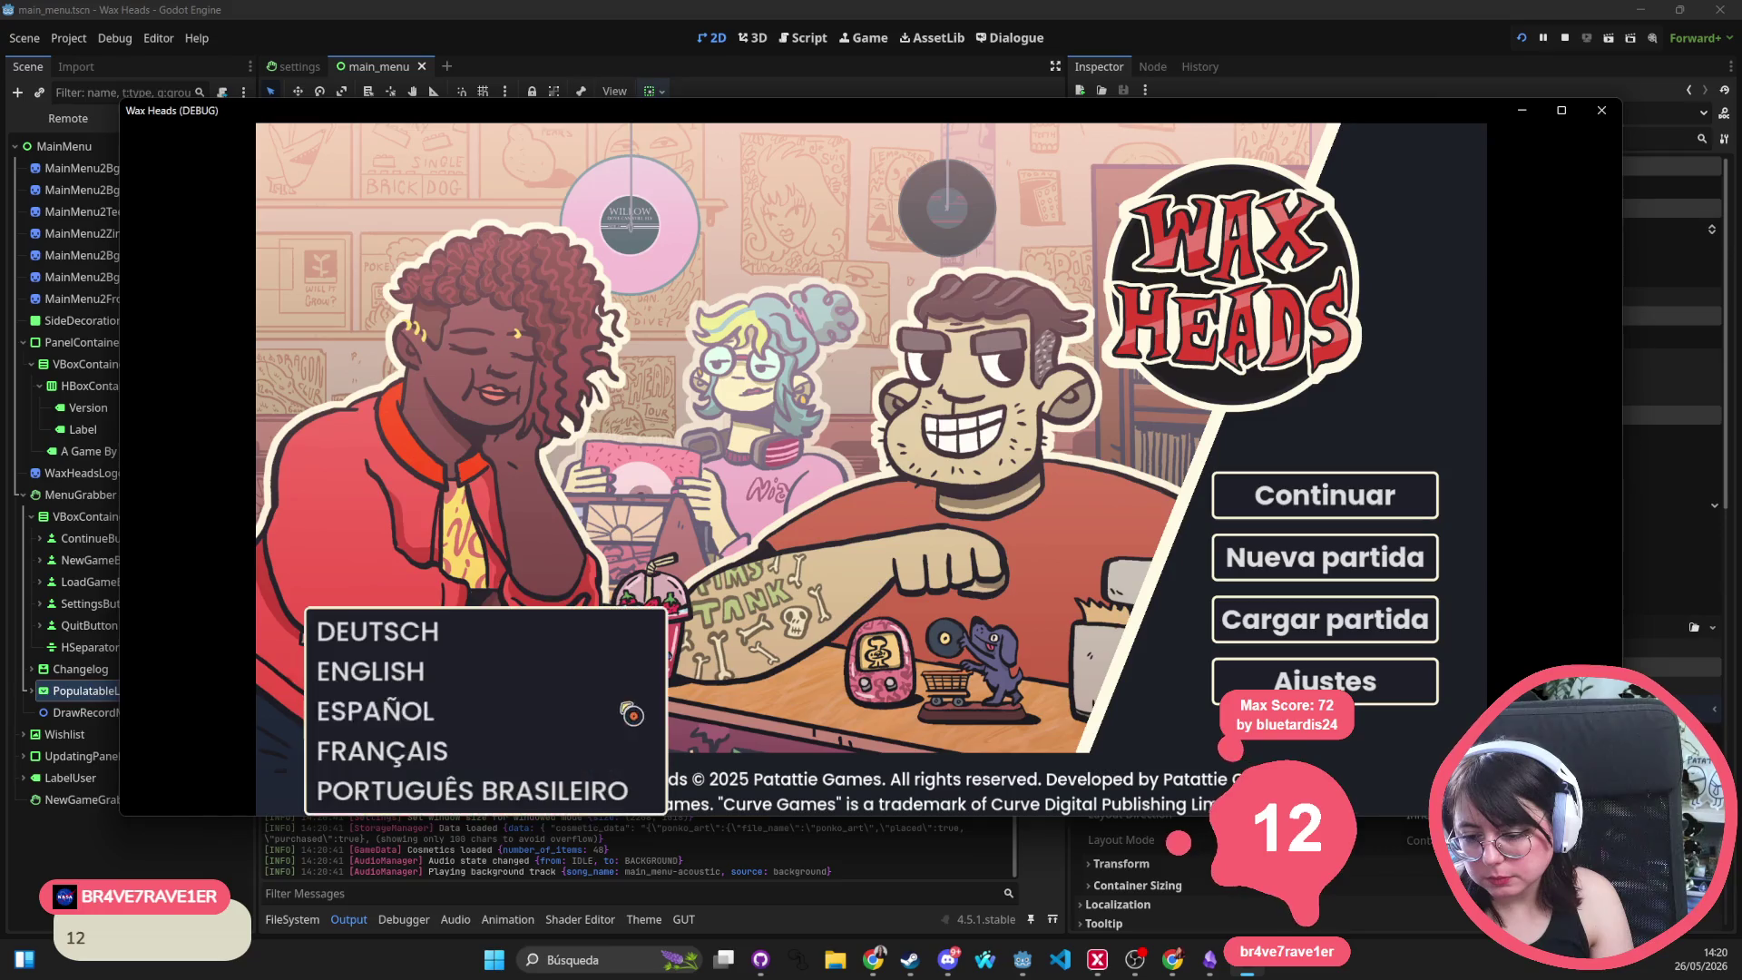
click(1481, 181)
click(1604, 112)
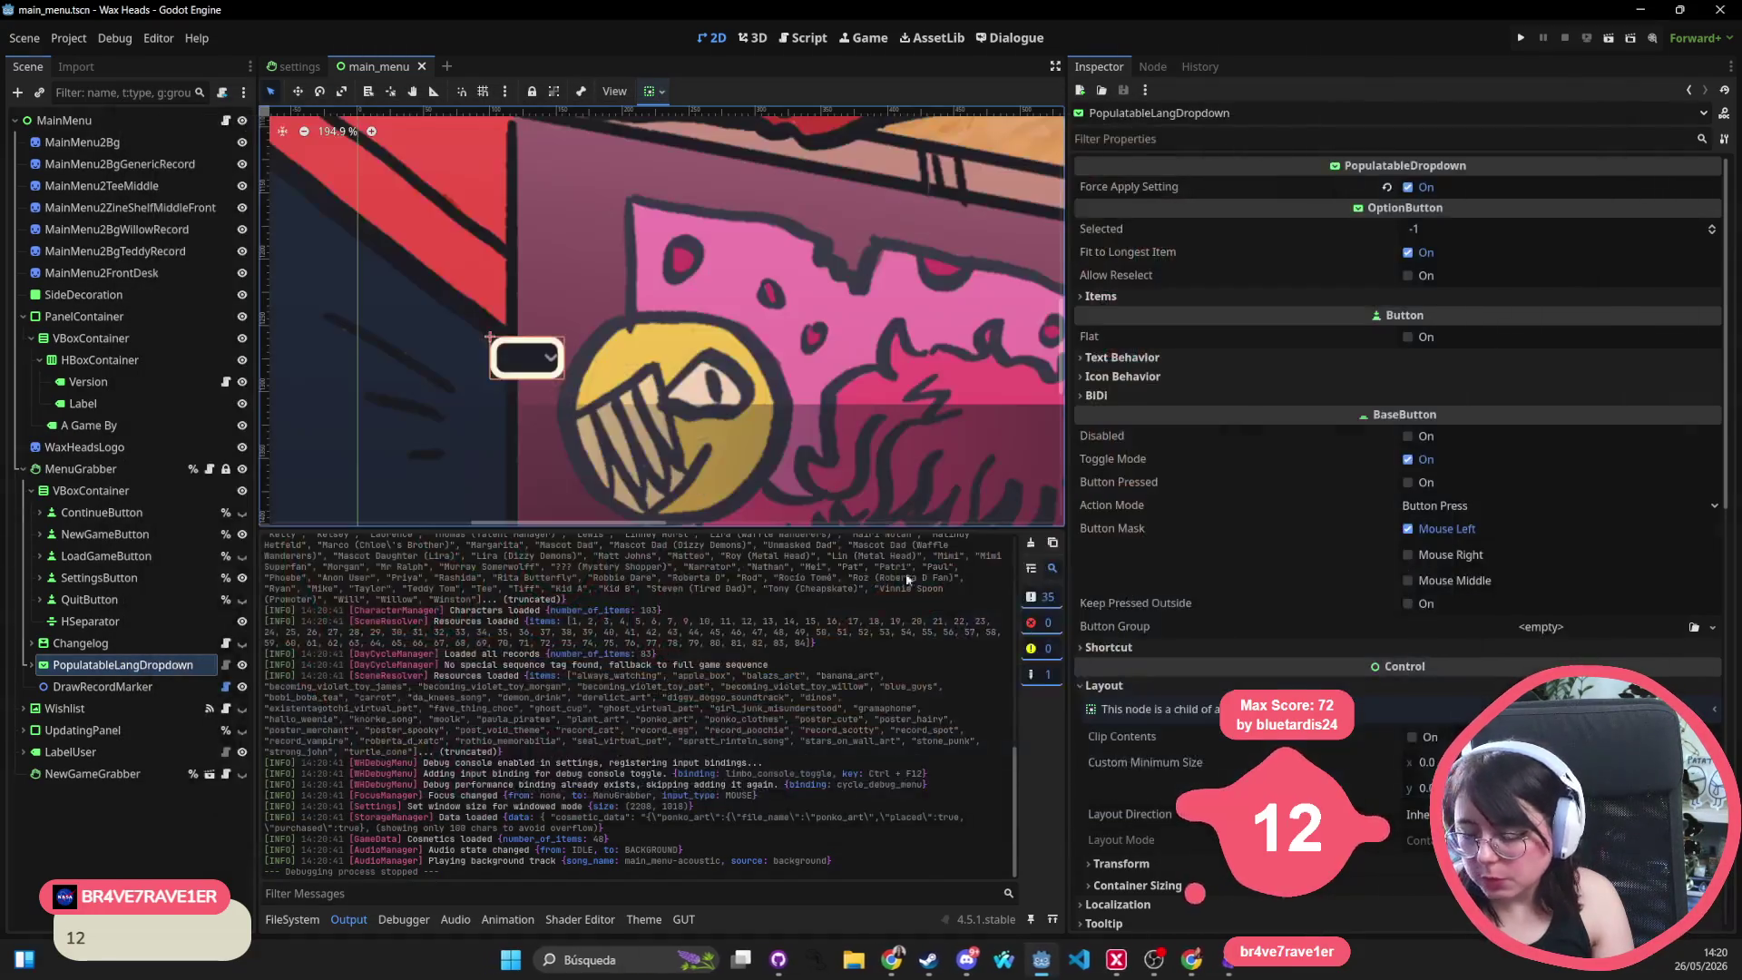
click(123, 665)
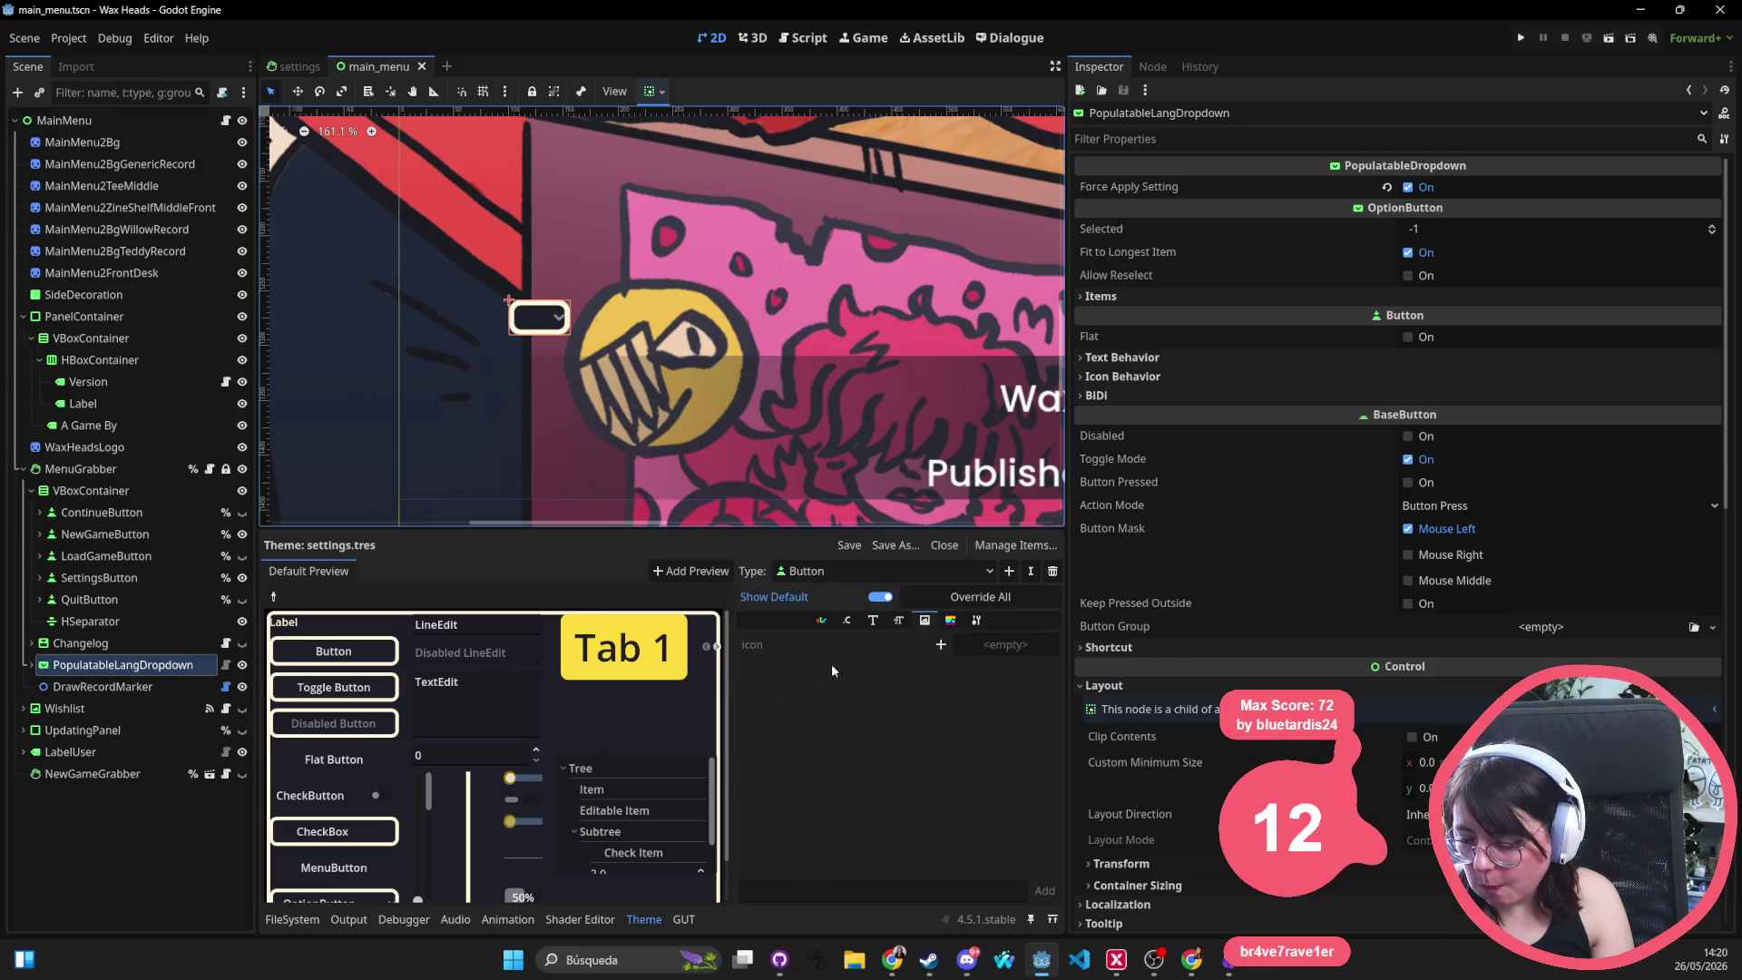
click(871, 573)
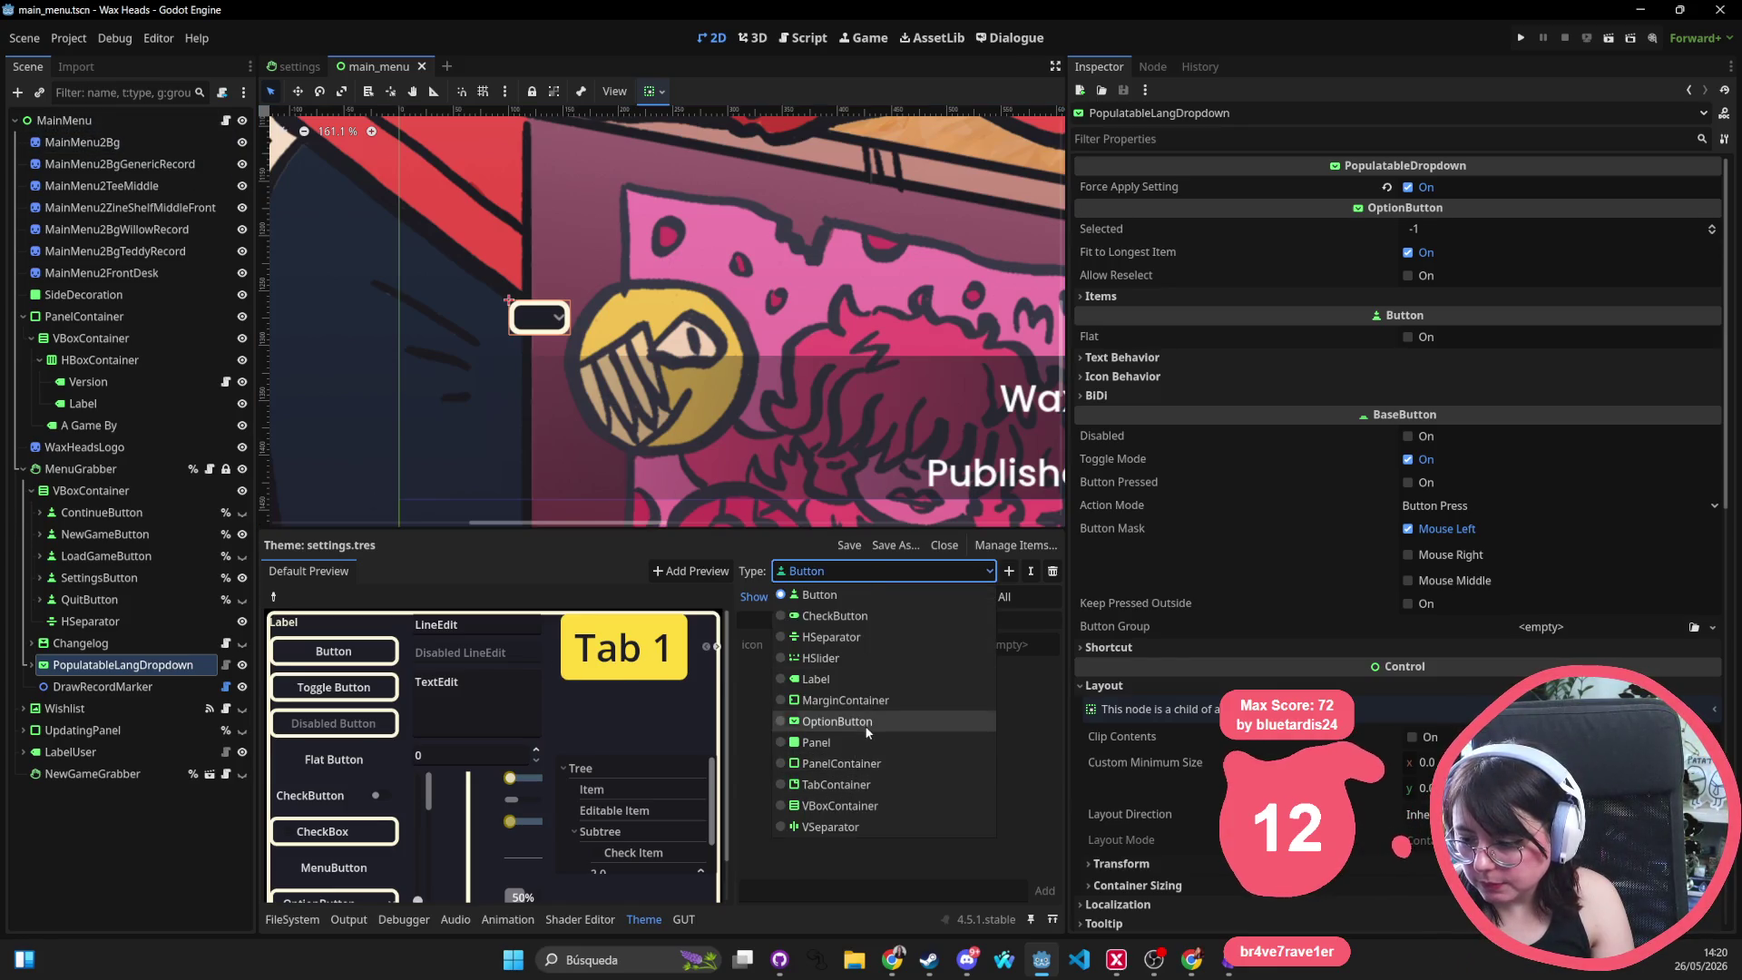
click(836, 721)
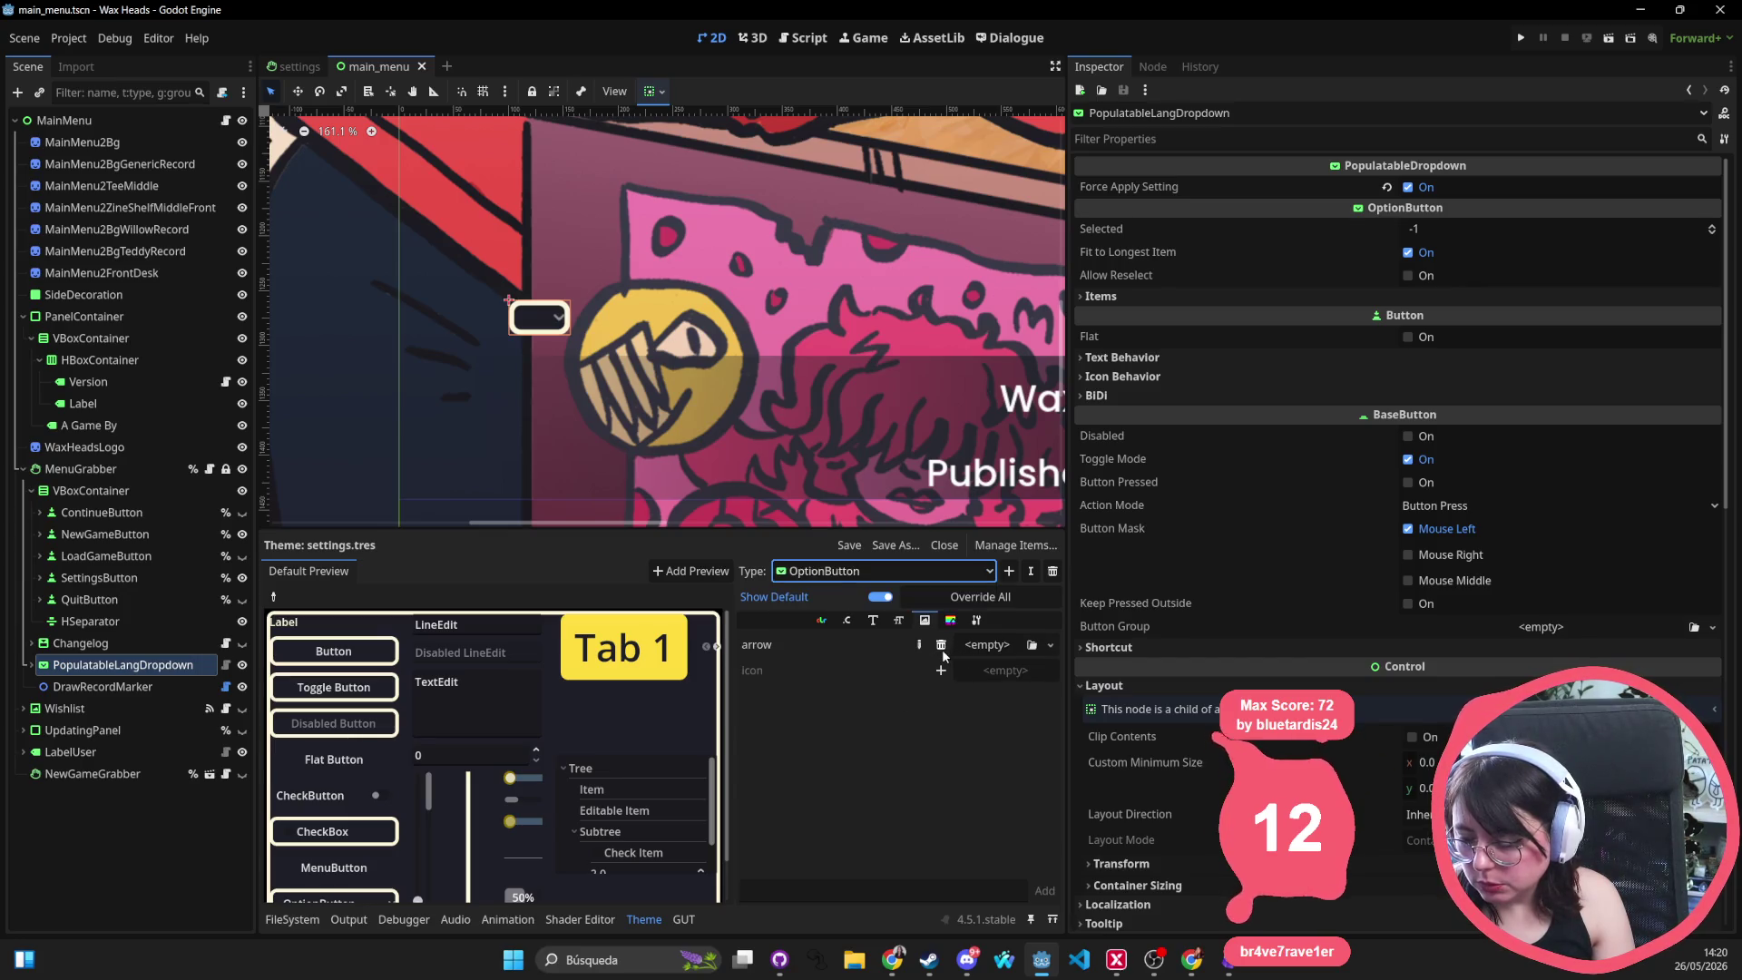
mouse_move(771, 647)
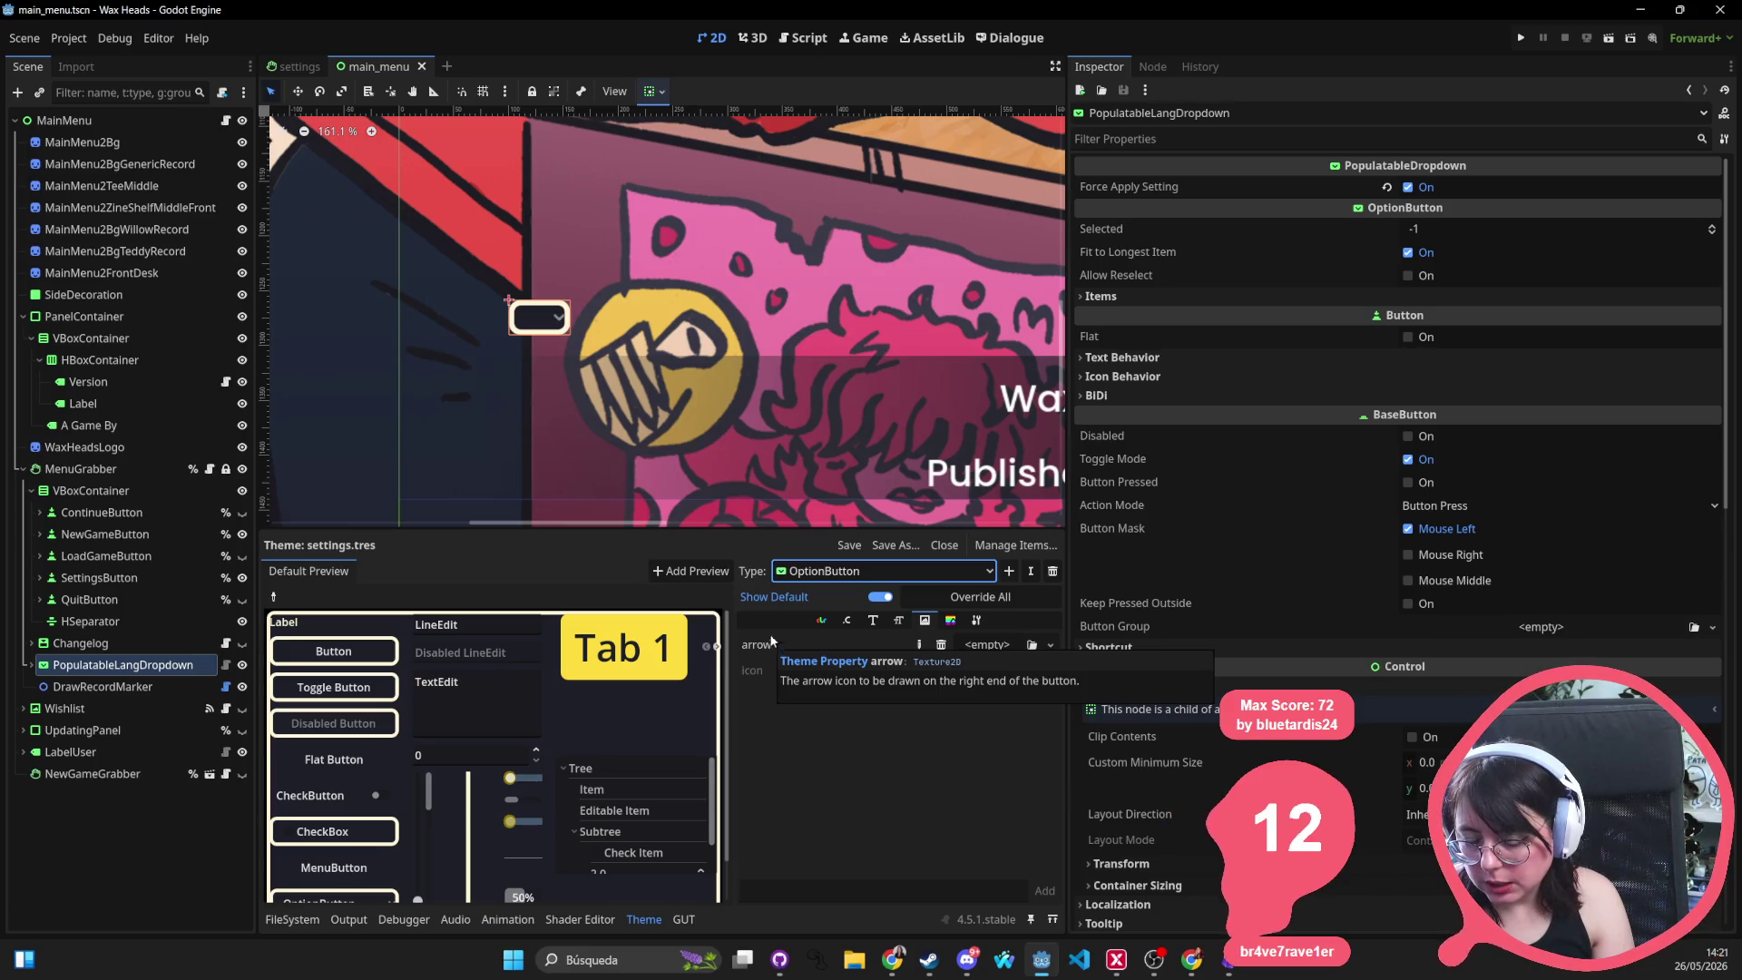
scroll(638, 366, down, 1)
scroll(639, 365, right, 2)
key(ctrl+shift+o)
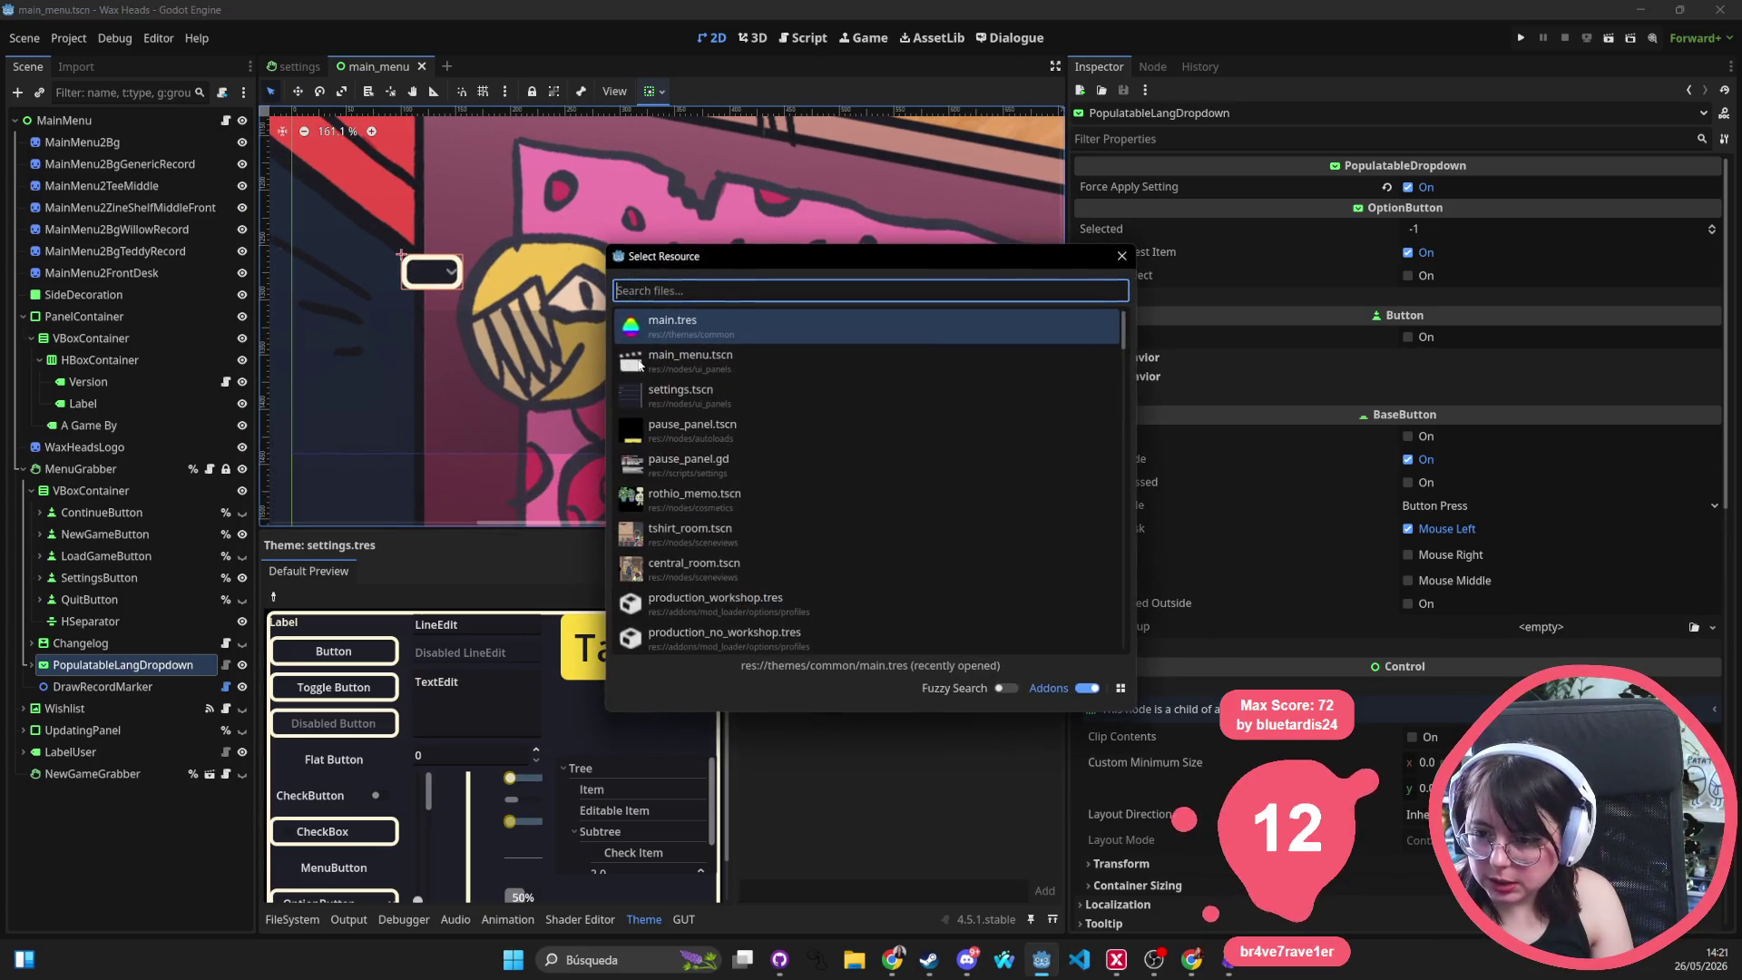
key(Escape)
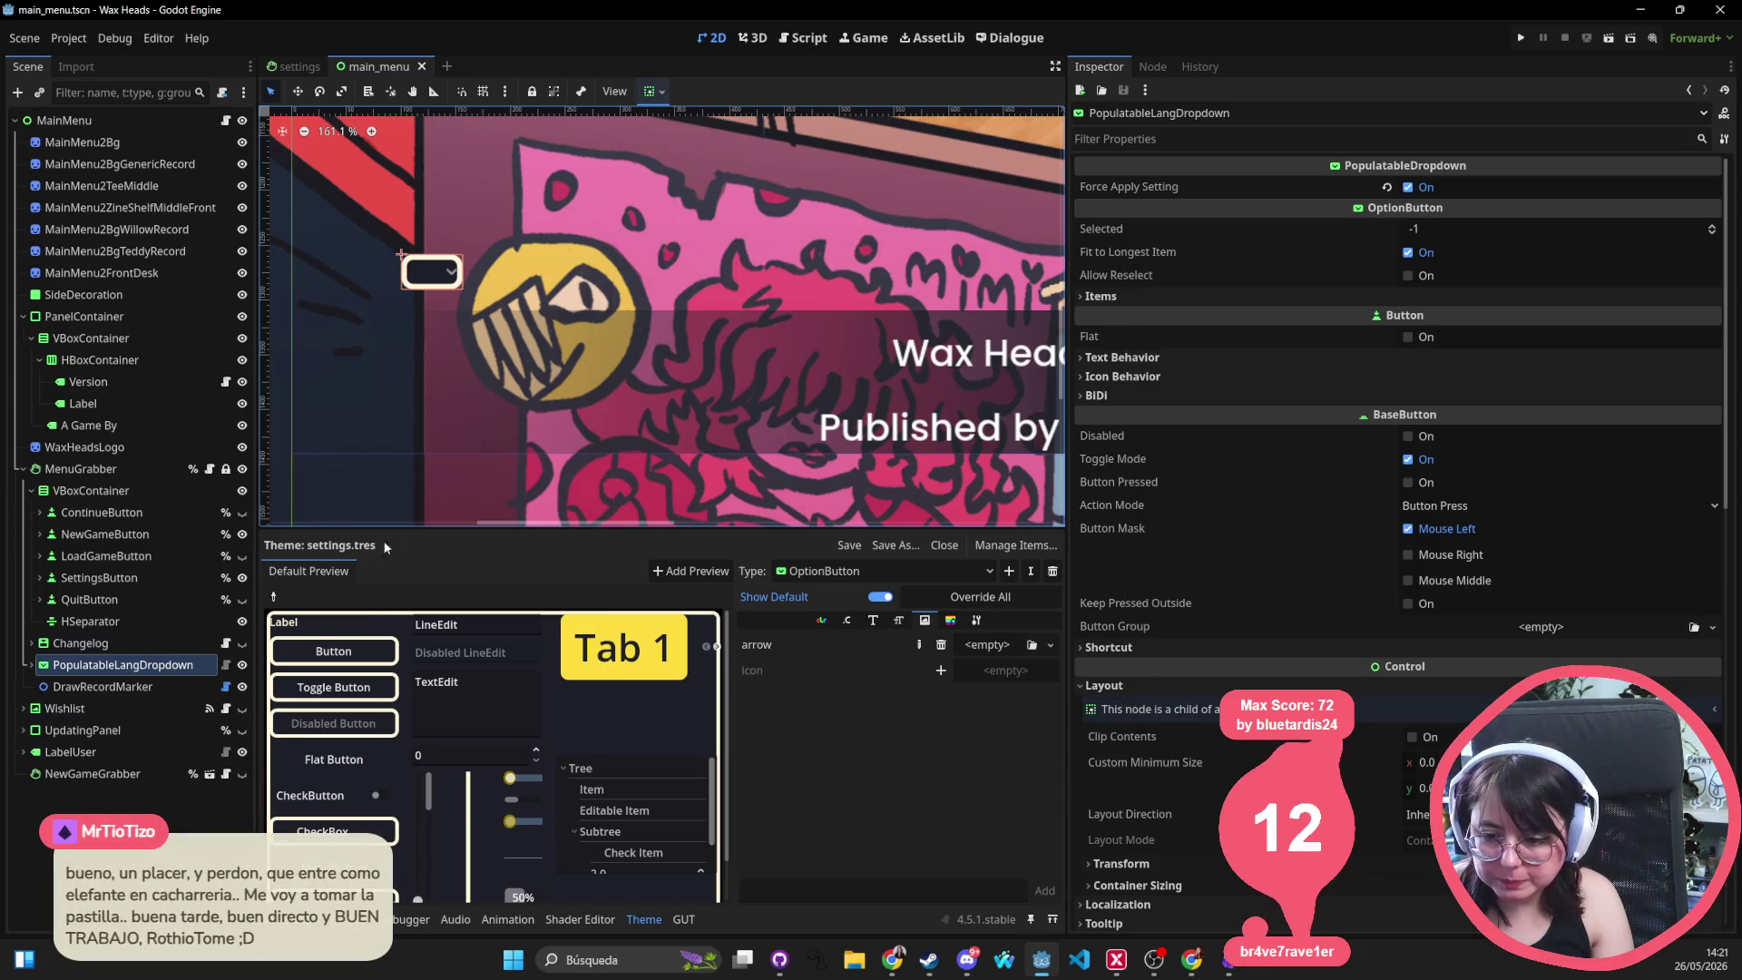
key(ctrl+shift+o)
key(Escape)
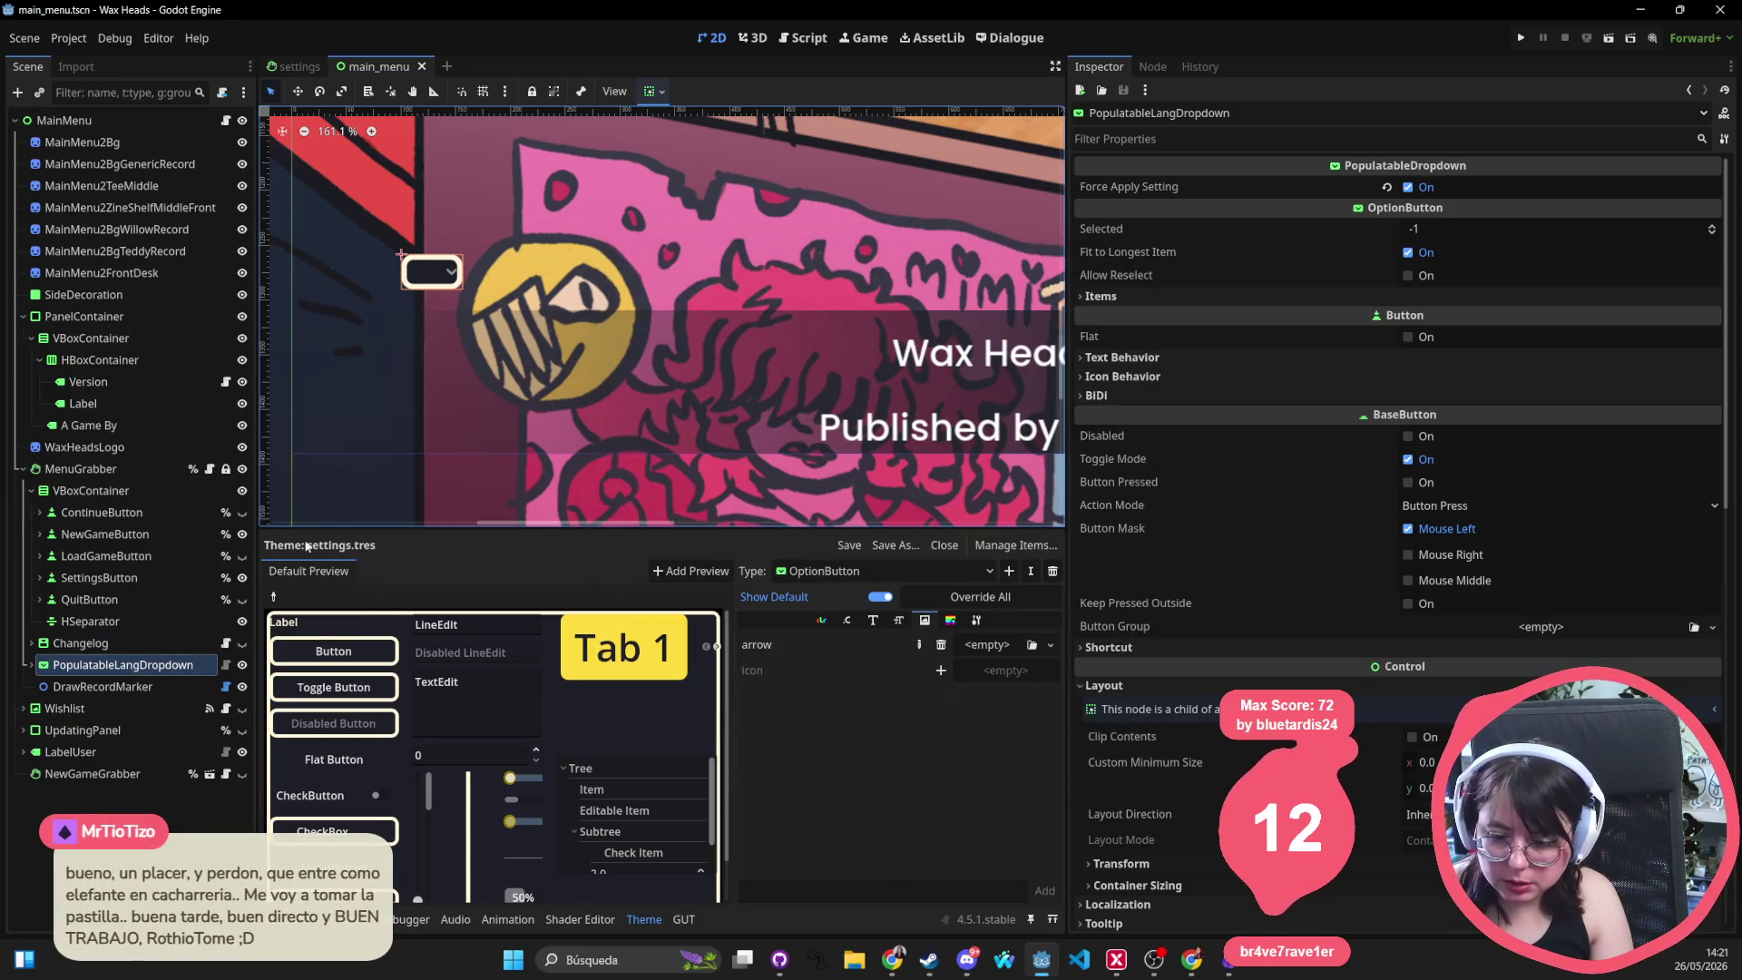
click(124, 665)
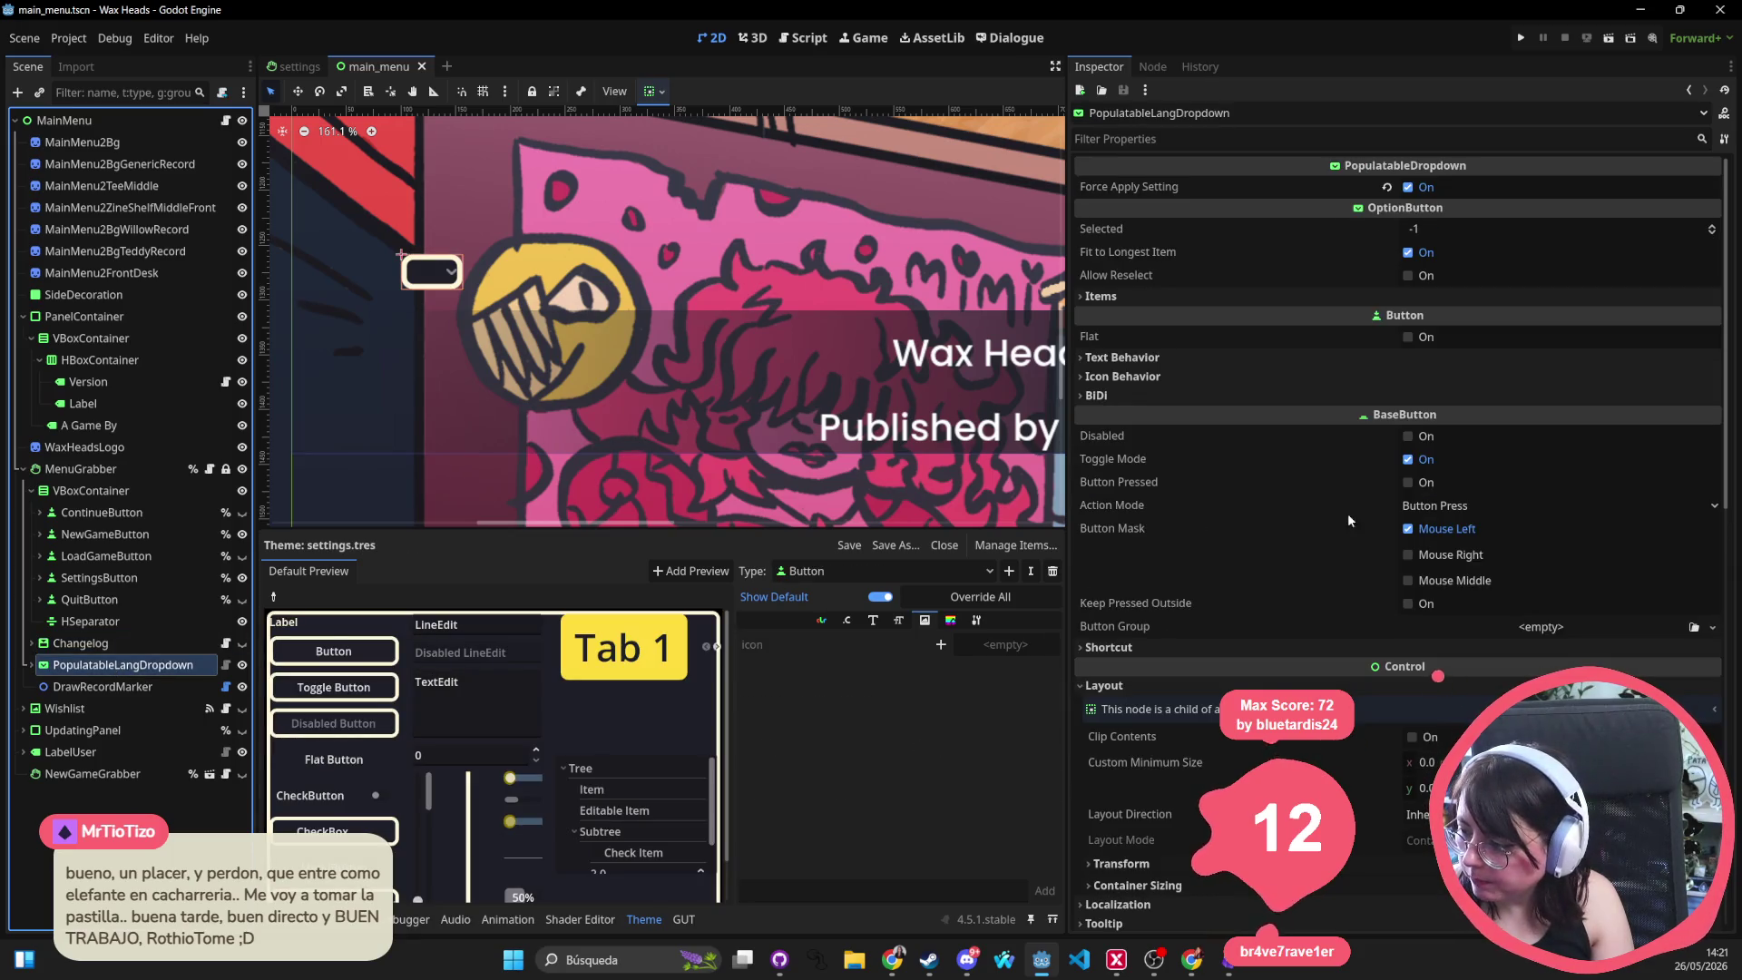
scroll(1206, 307, down, 5)
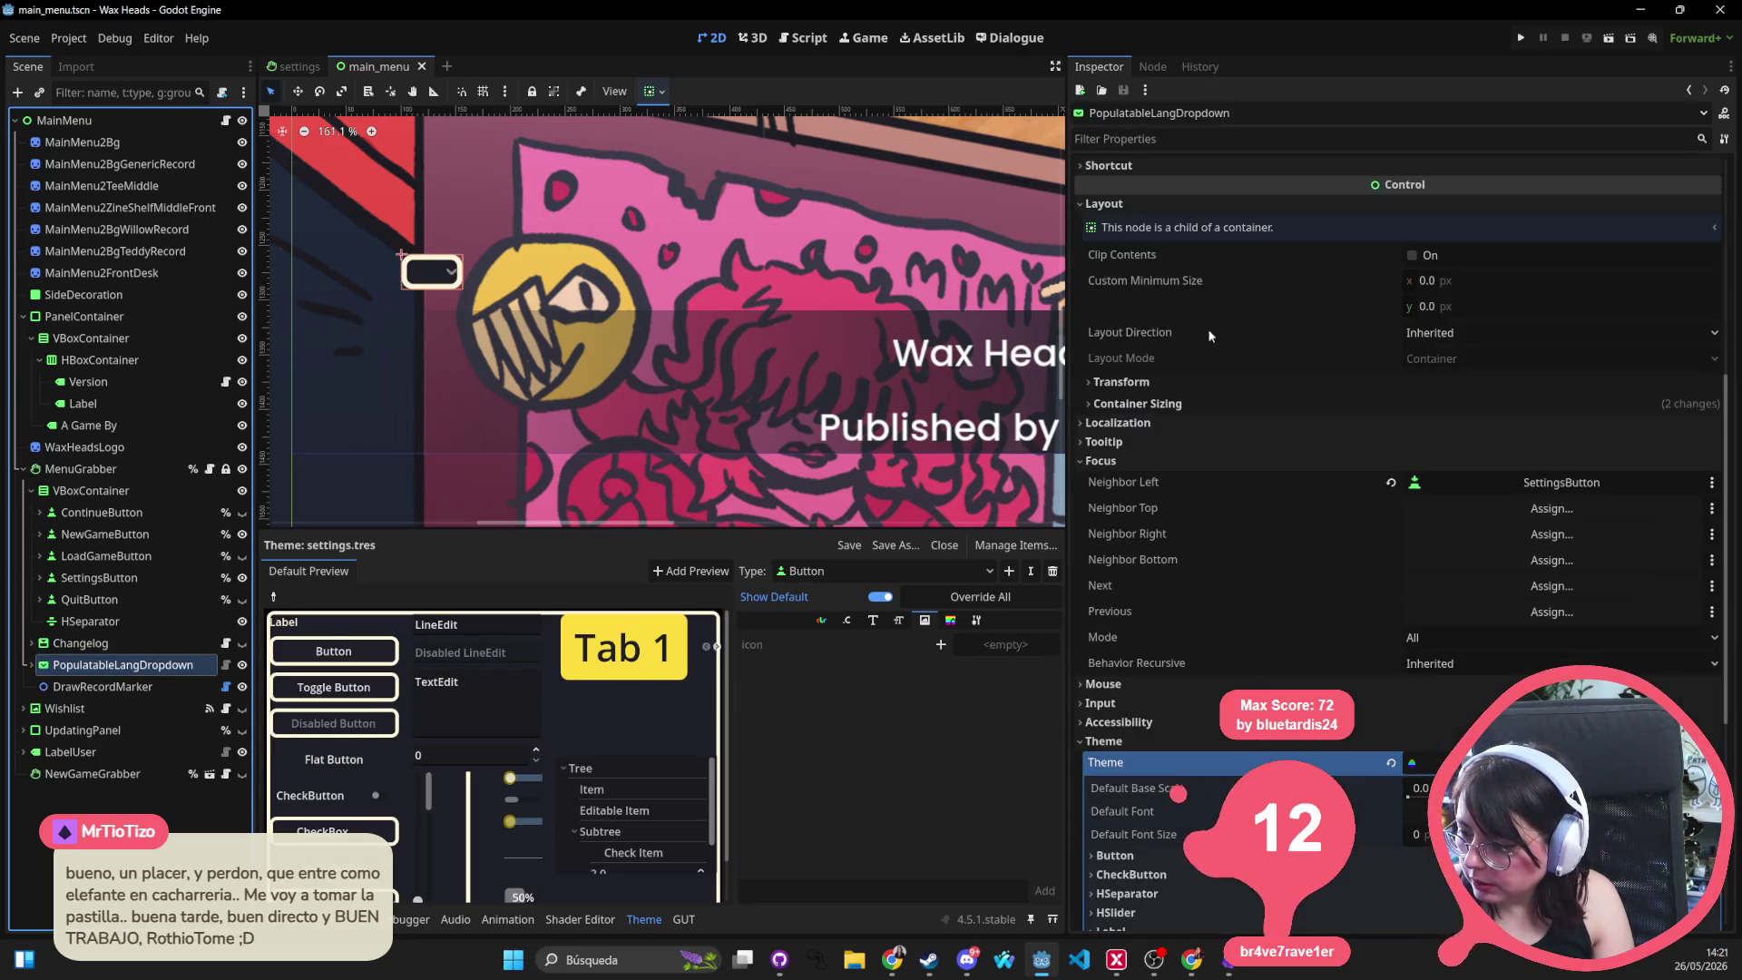
scroll(1161, 462, down, 4)
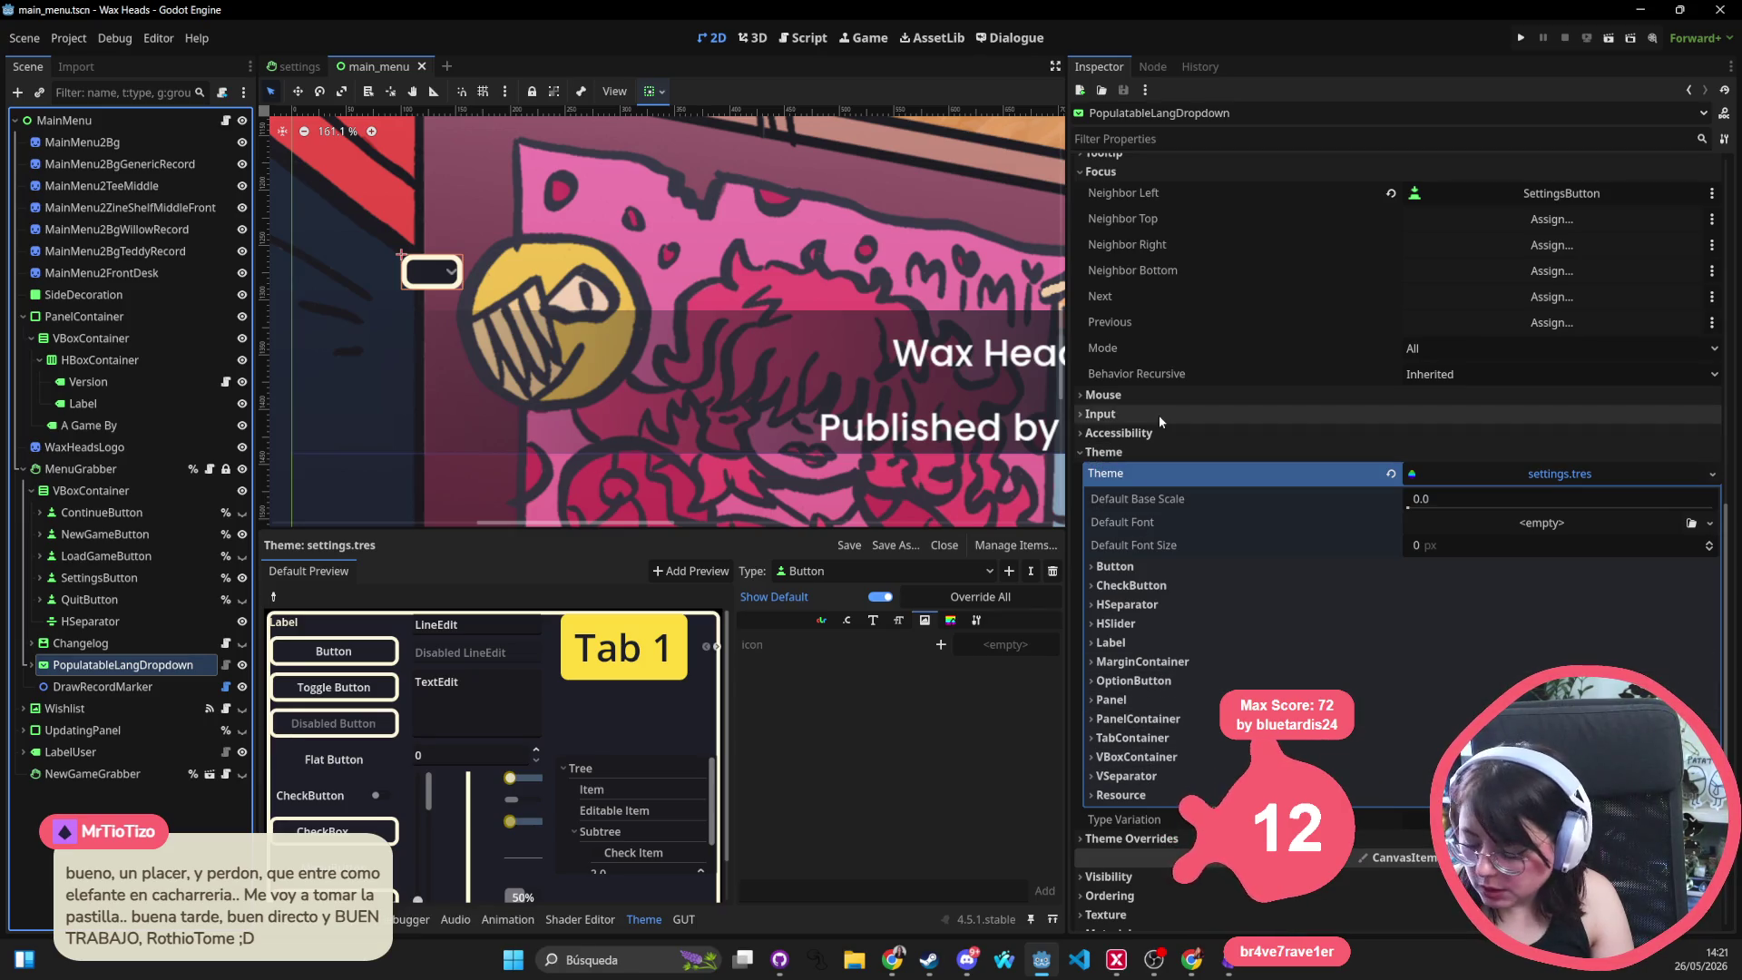
Open the main.tres theme through the quick resource search for 'main'
key(shift+alt+o)
text(main)
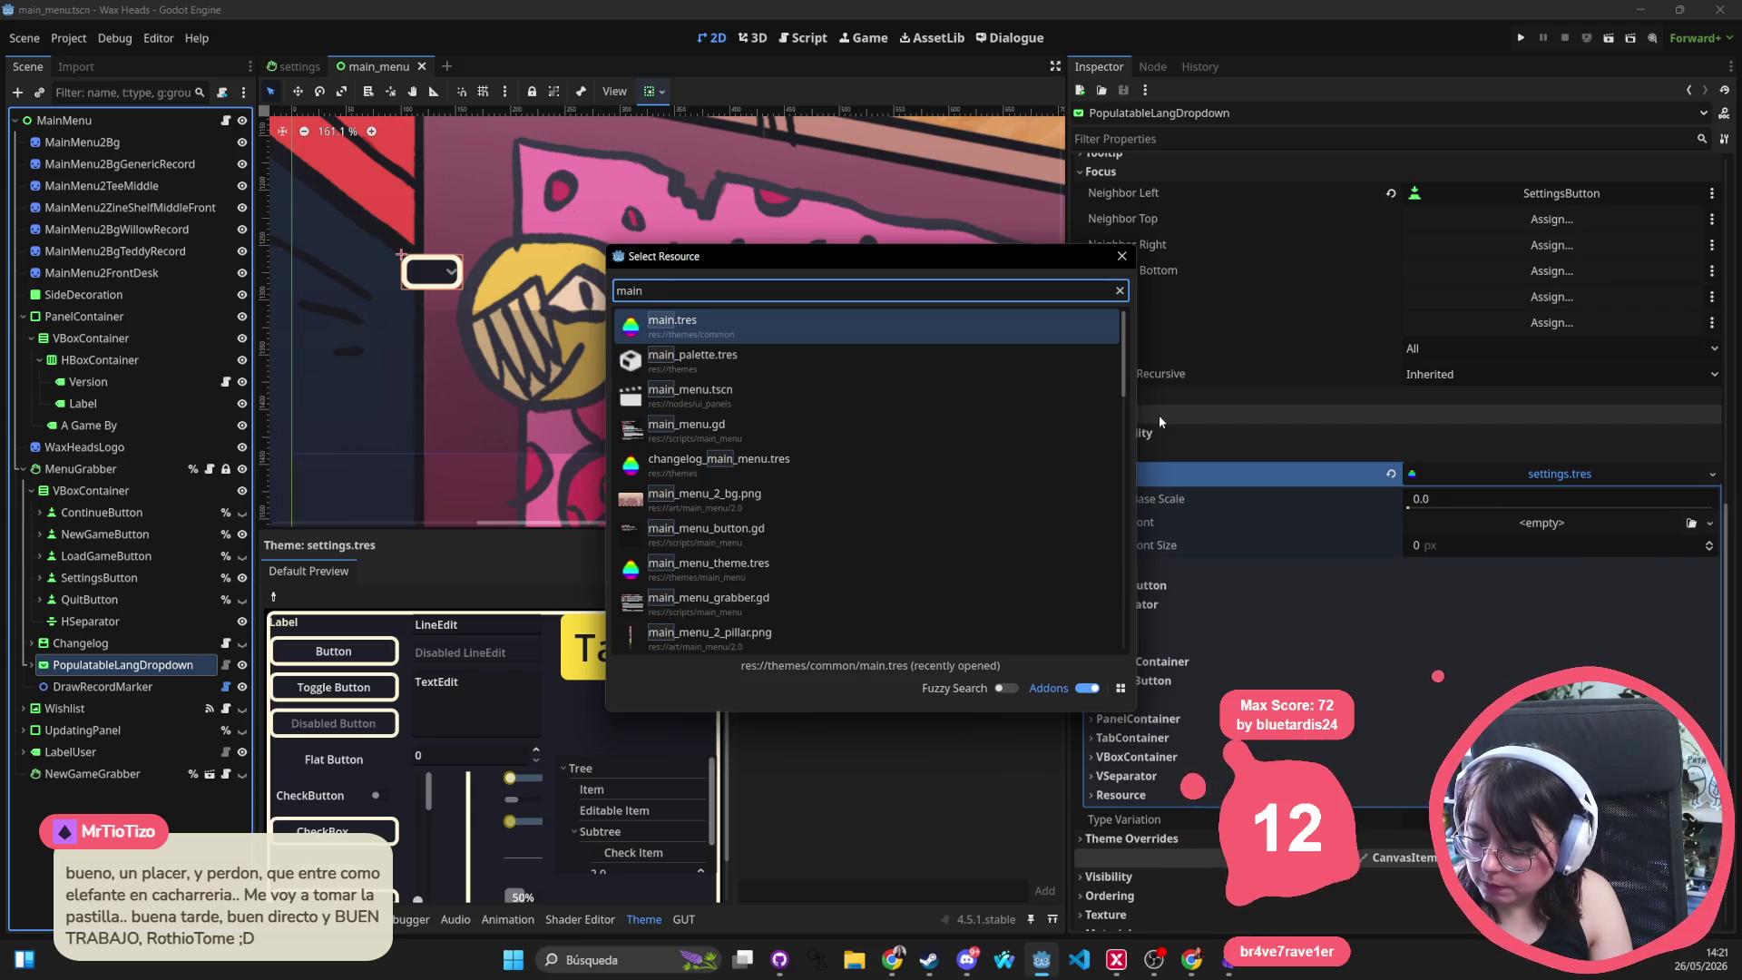
key(Down)
key(Down)
key(Up)
key(Up)
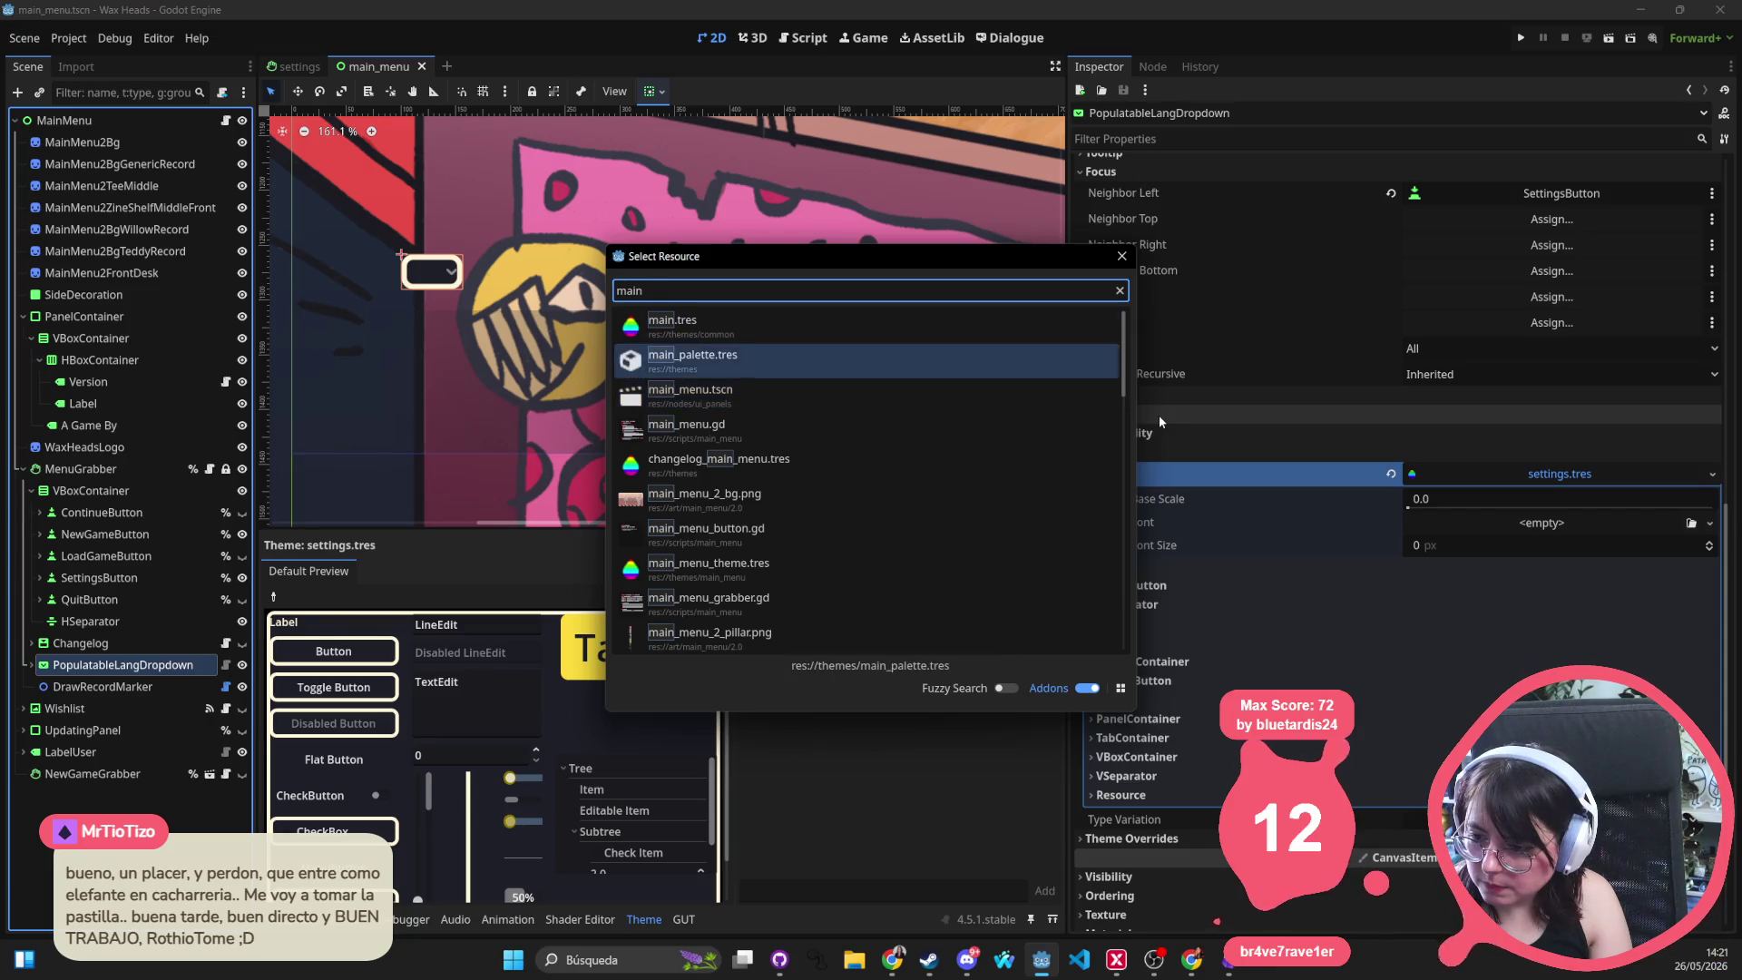
key(Return)
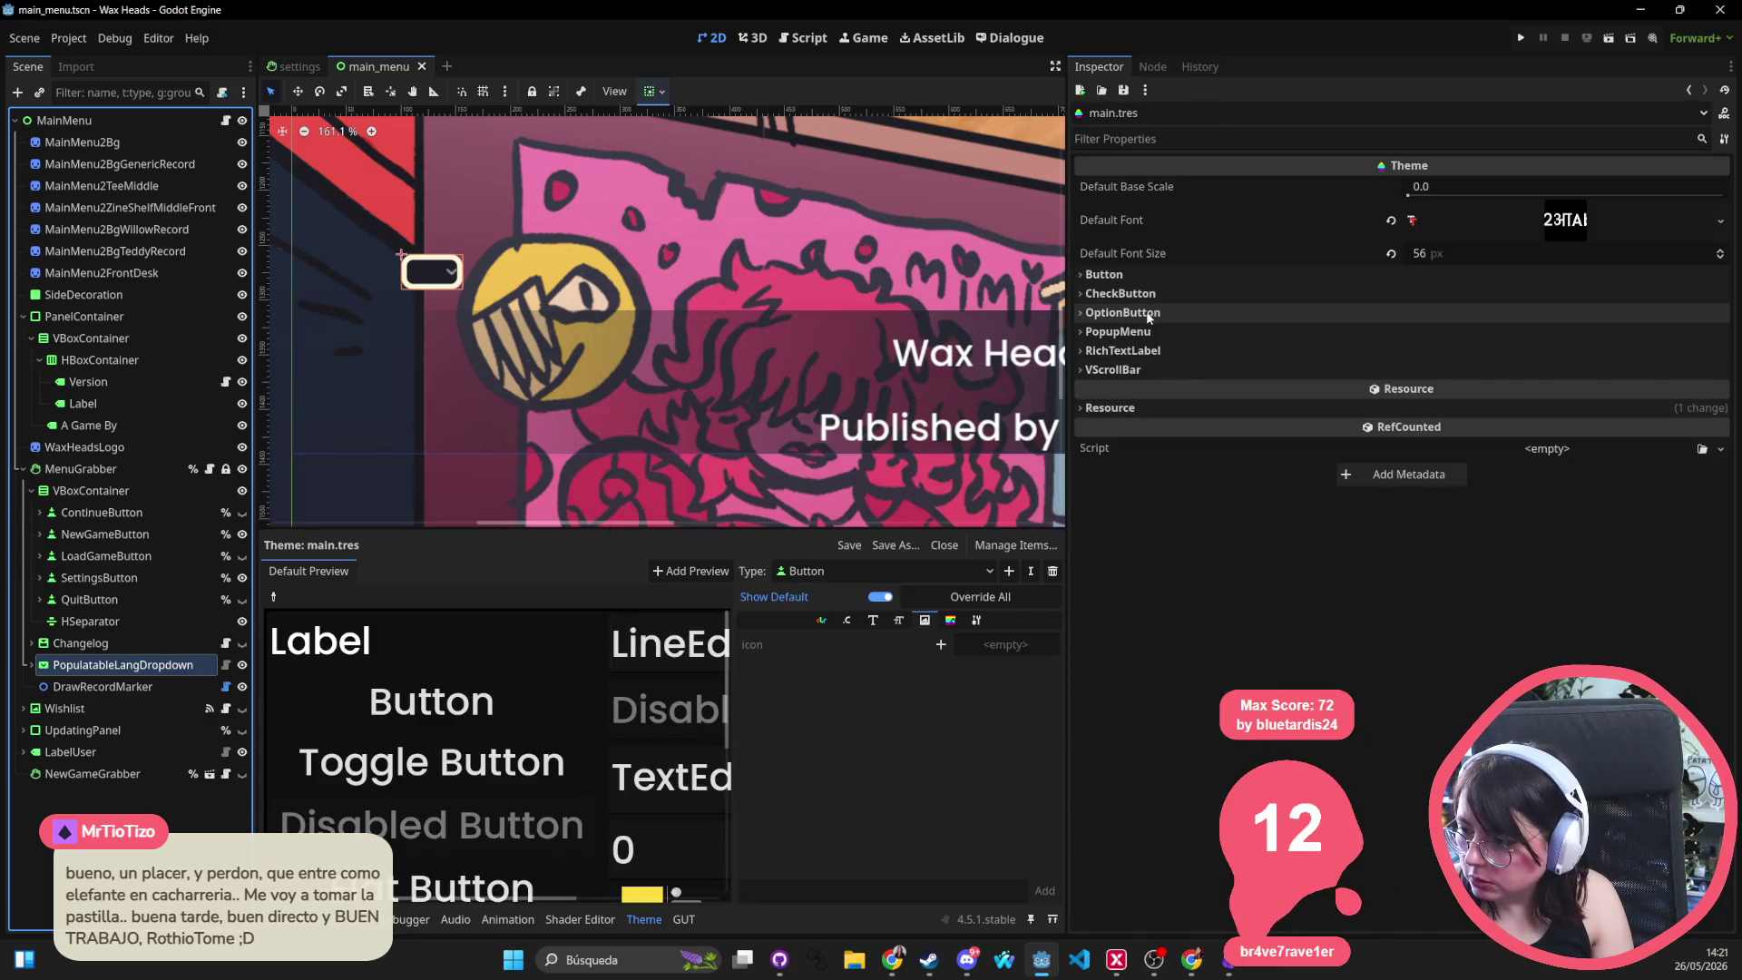
Expand OptionButton's Icons and Styles and open the resource menu for the empty Arrow icon
click(1139, 313)
click(1131, 338)
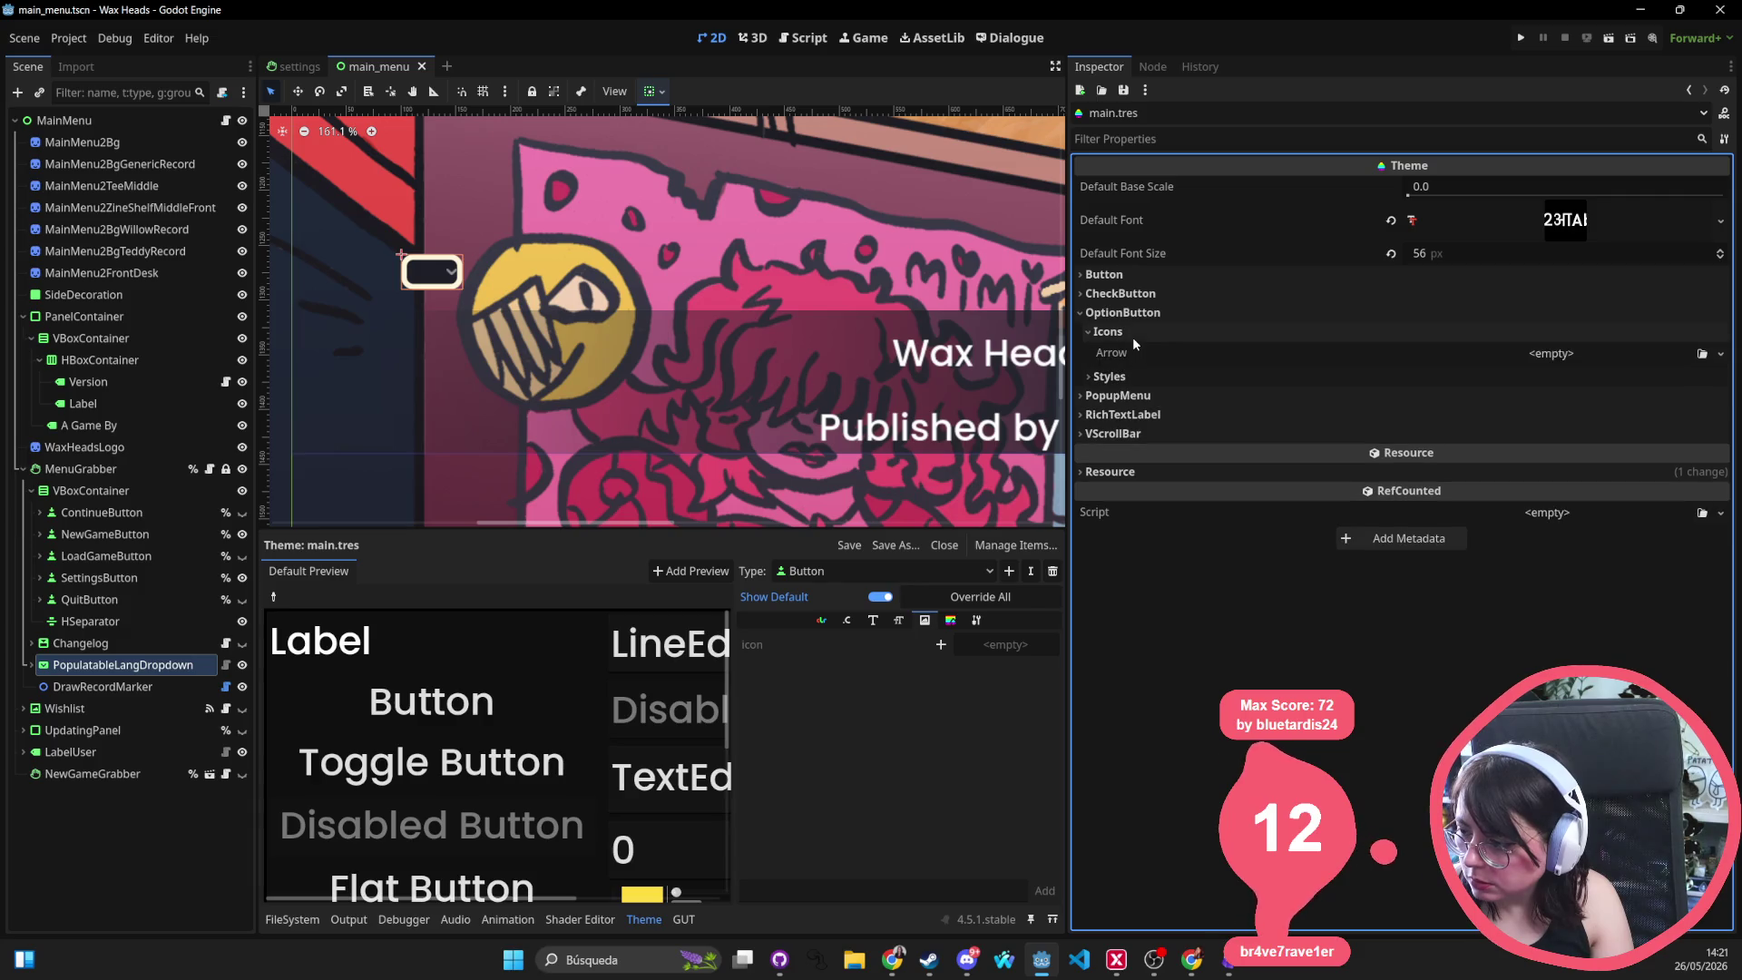
click(1128, 374)
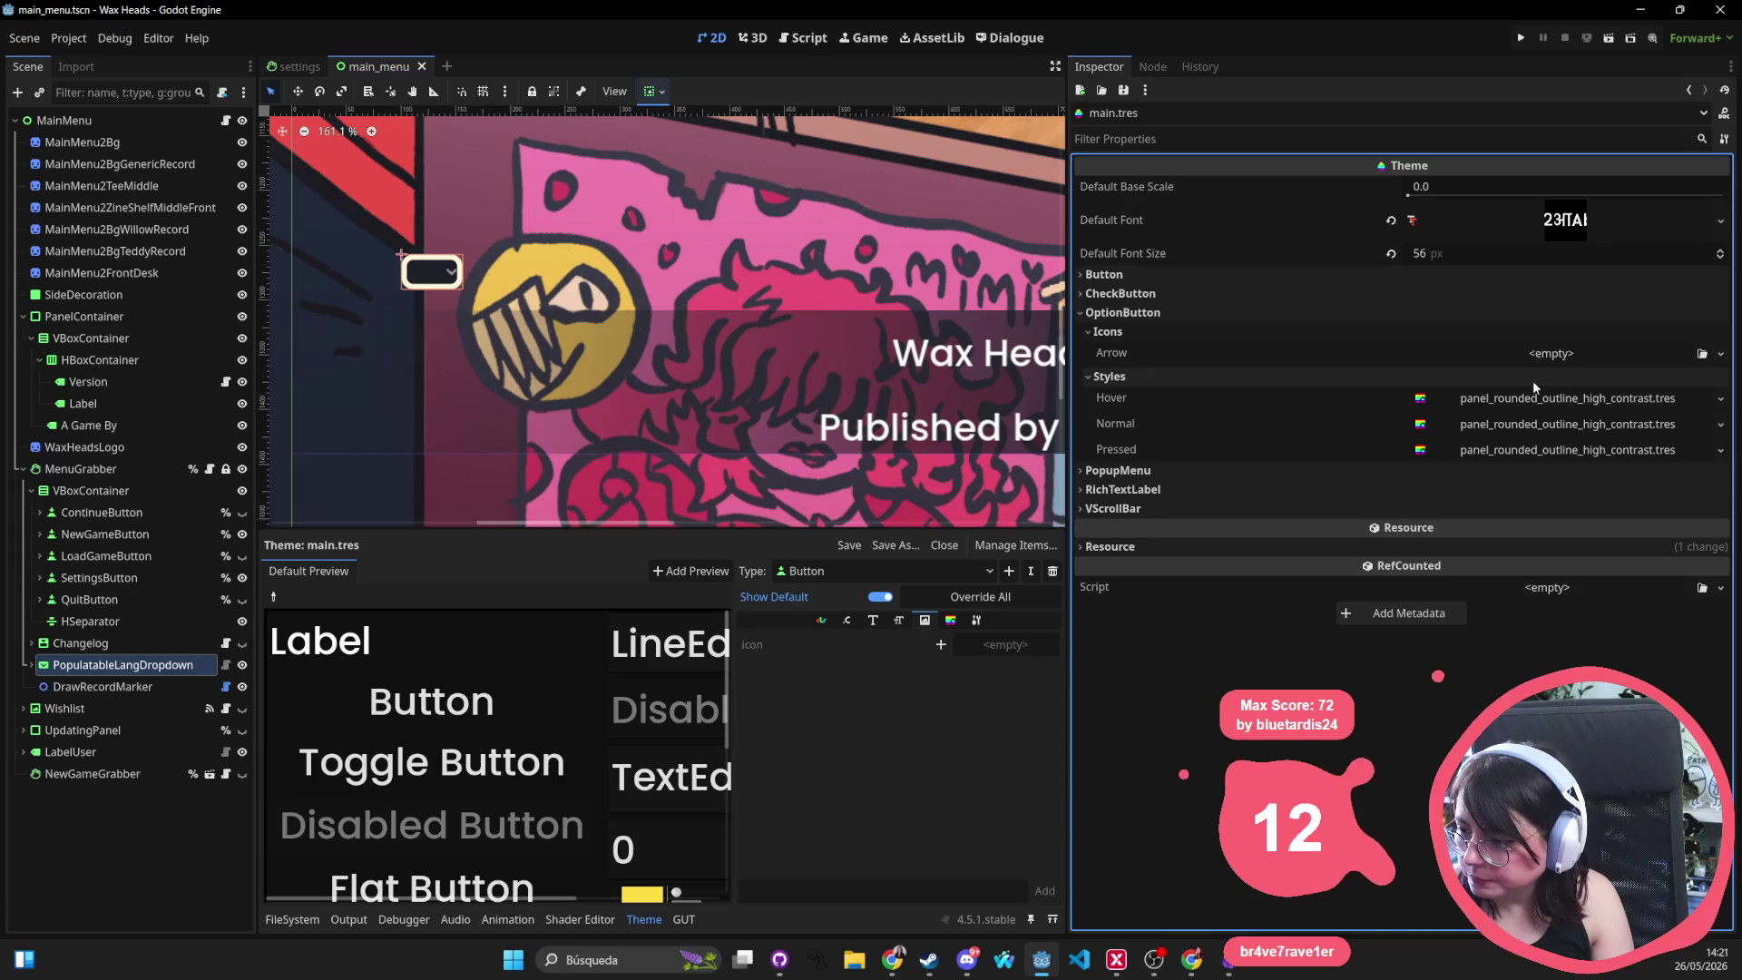
click(1588, 354)
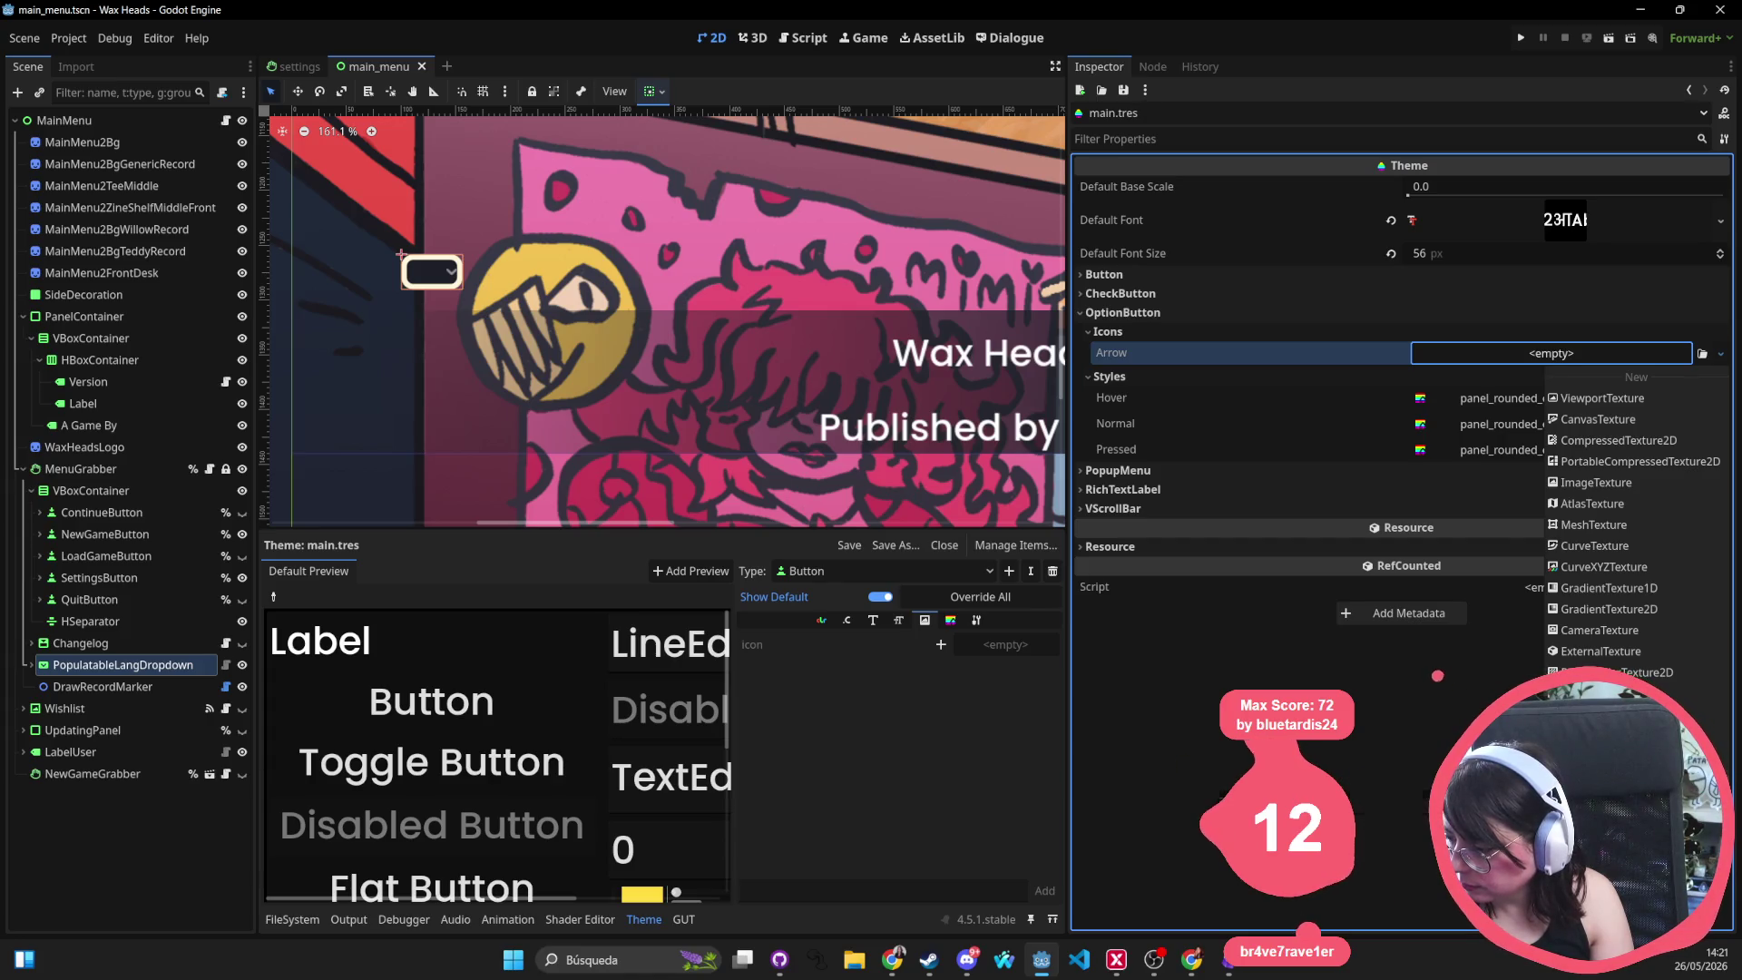
Quick Load arrow_down.png as the OptionButton Arrow icon and run the game
click(1597, 782)
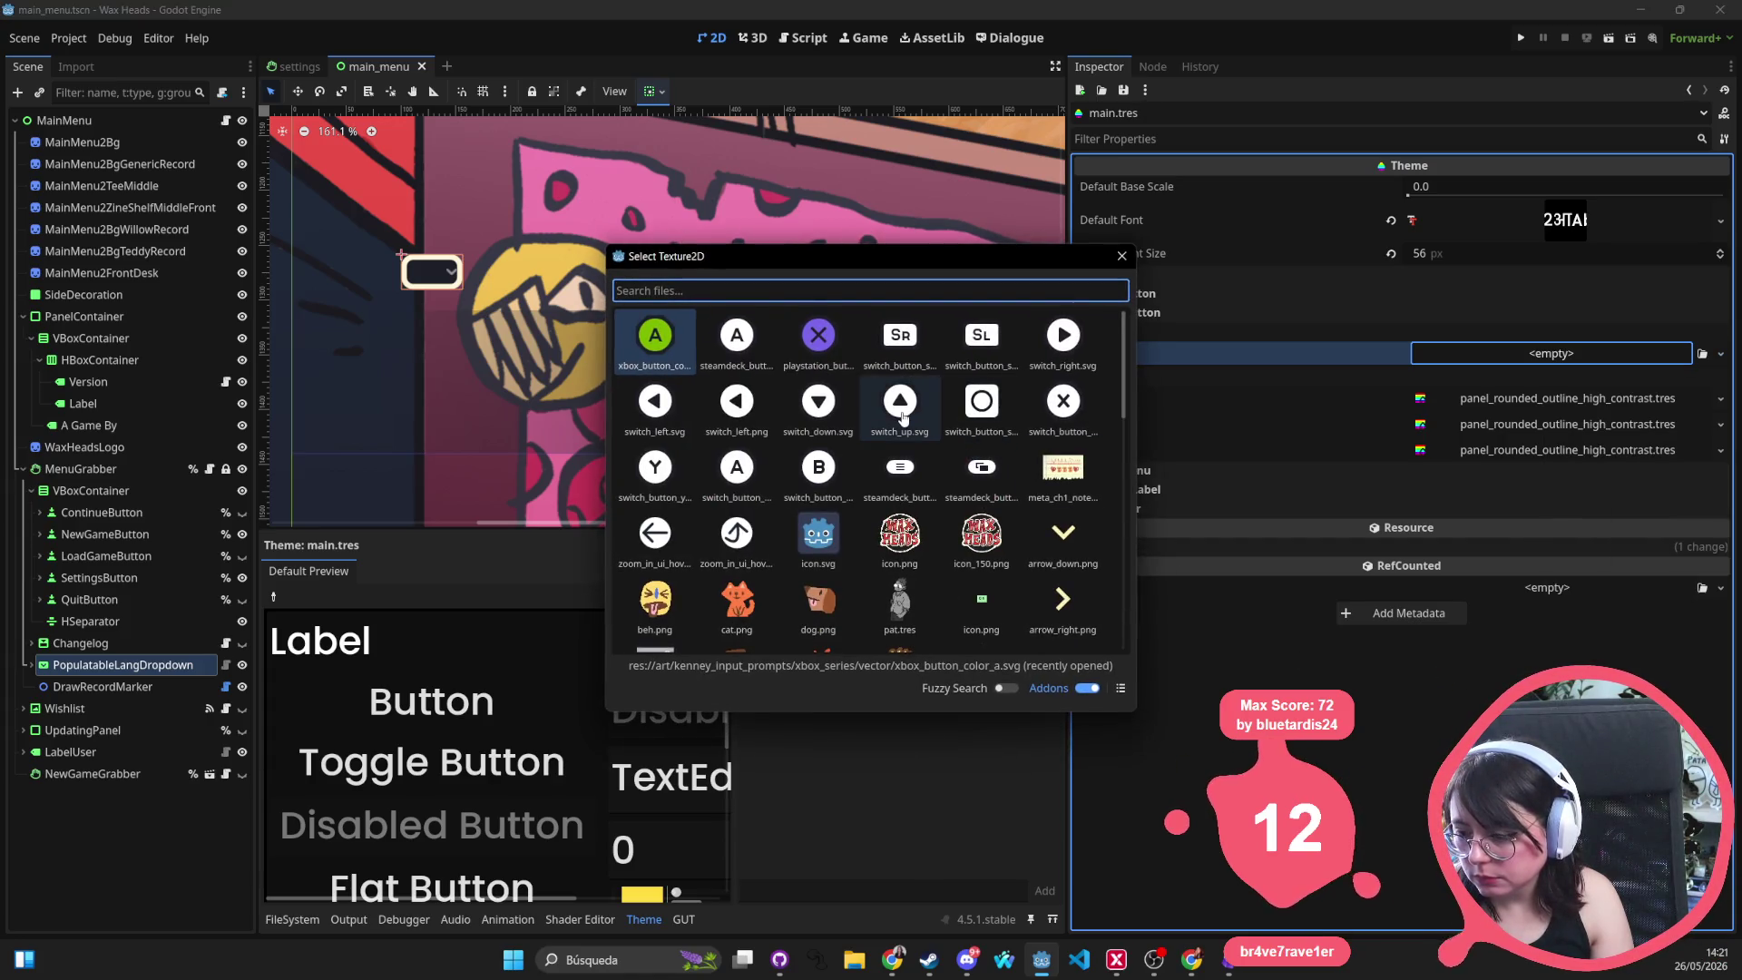
scroll(903, 417, down, 10)
text(drop)
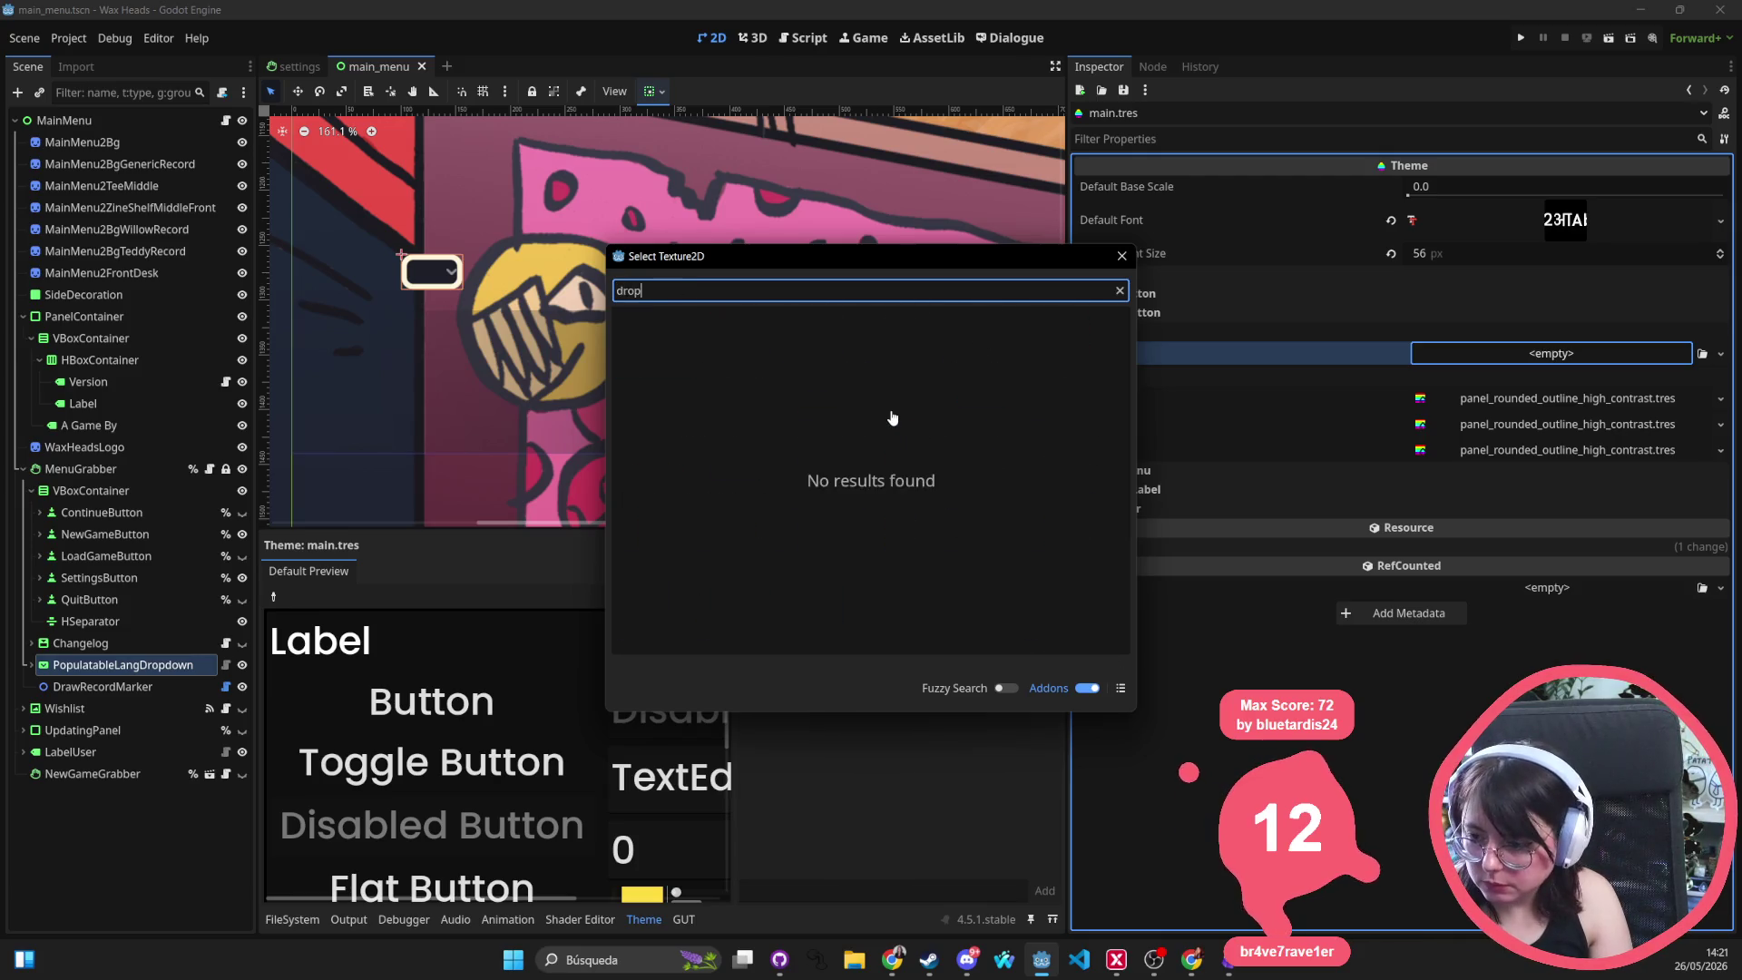
key(BackSpace)
key(BackSpace)
key(BackSpace)
text(arrow)
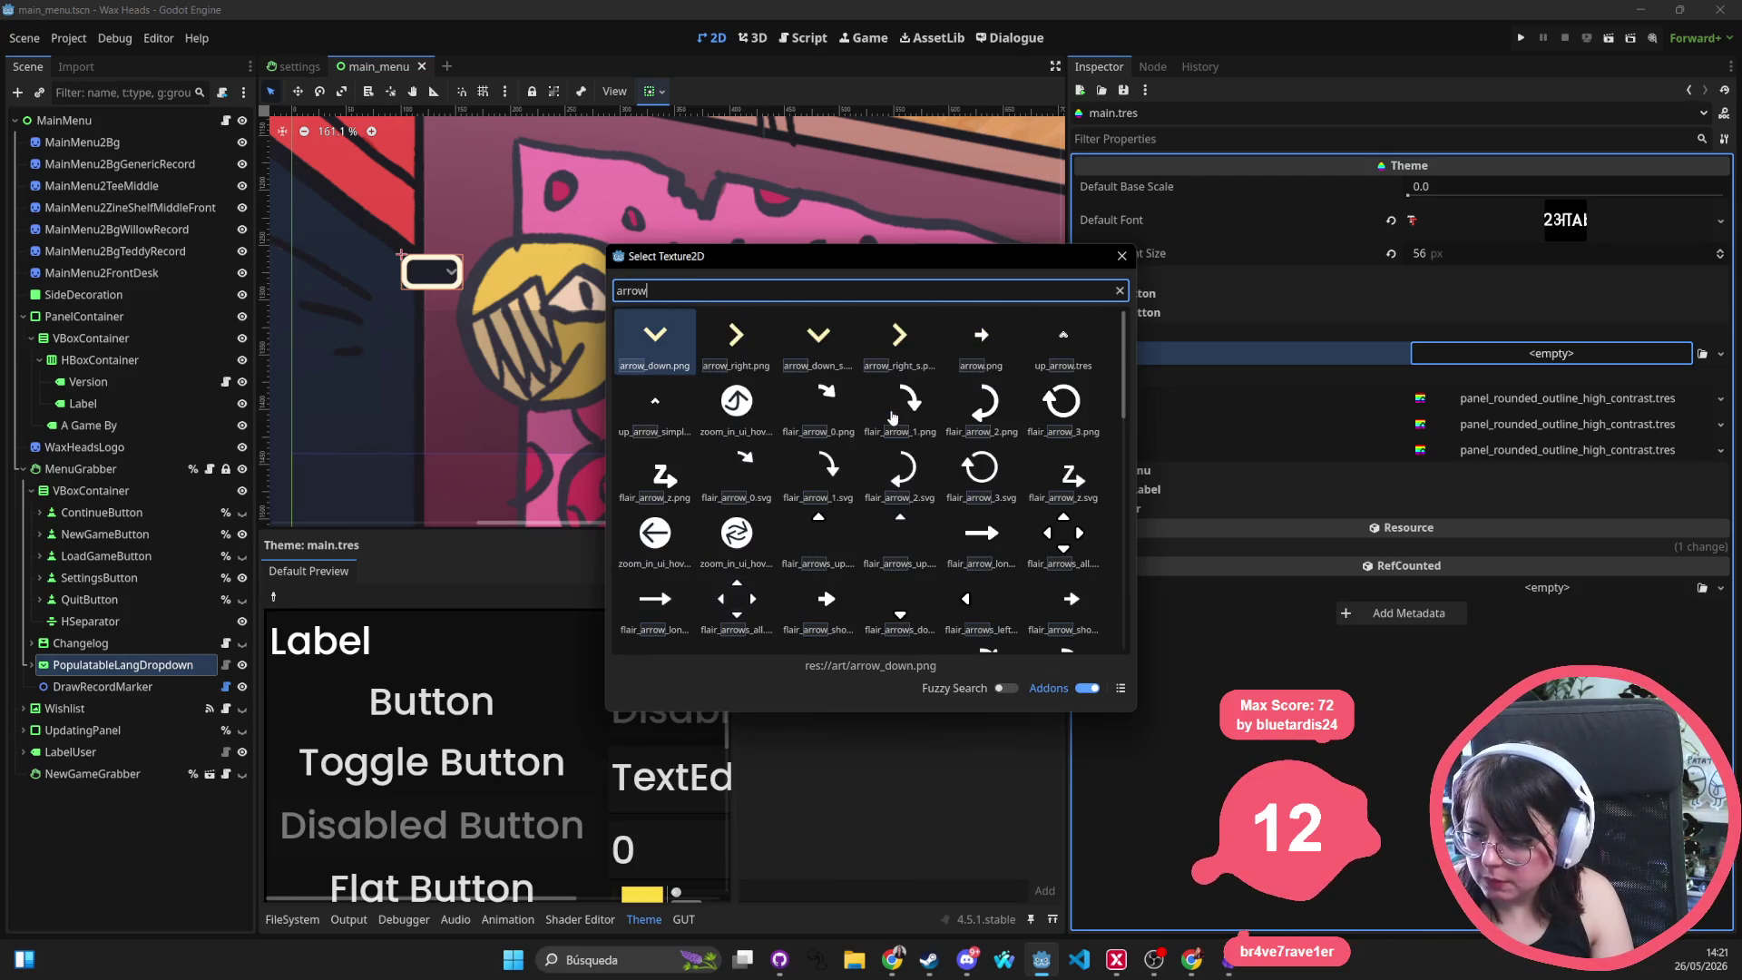
double_click(837, 349)
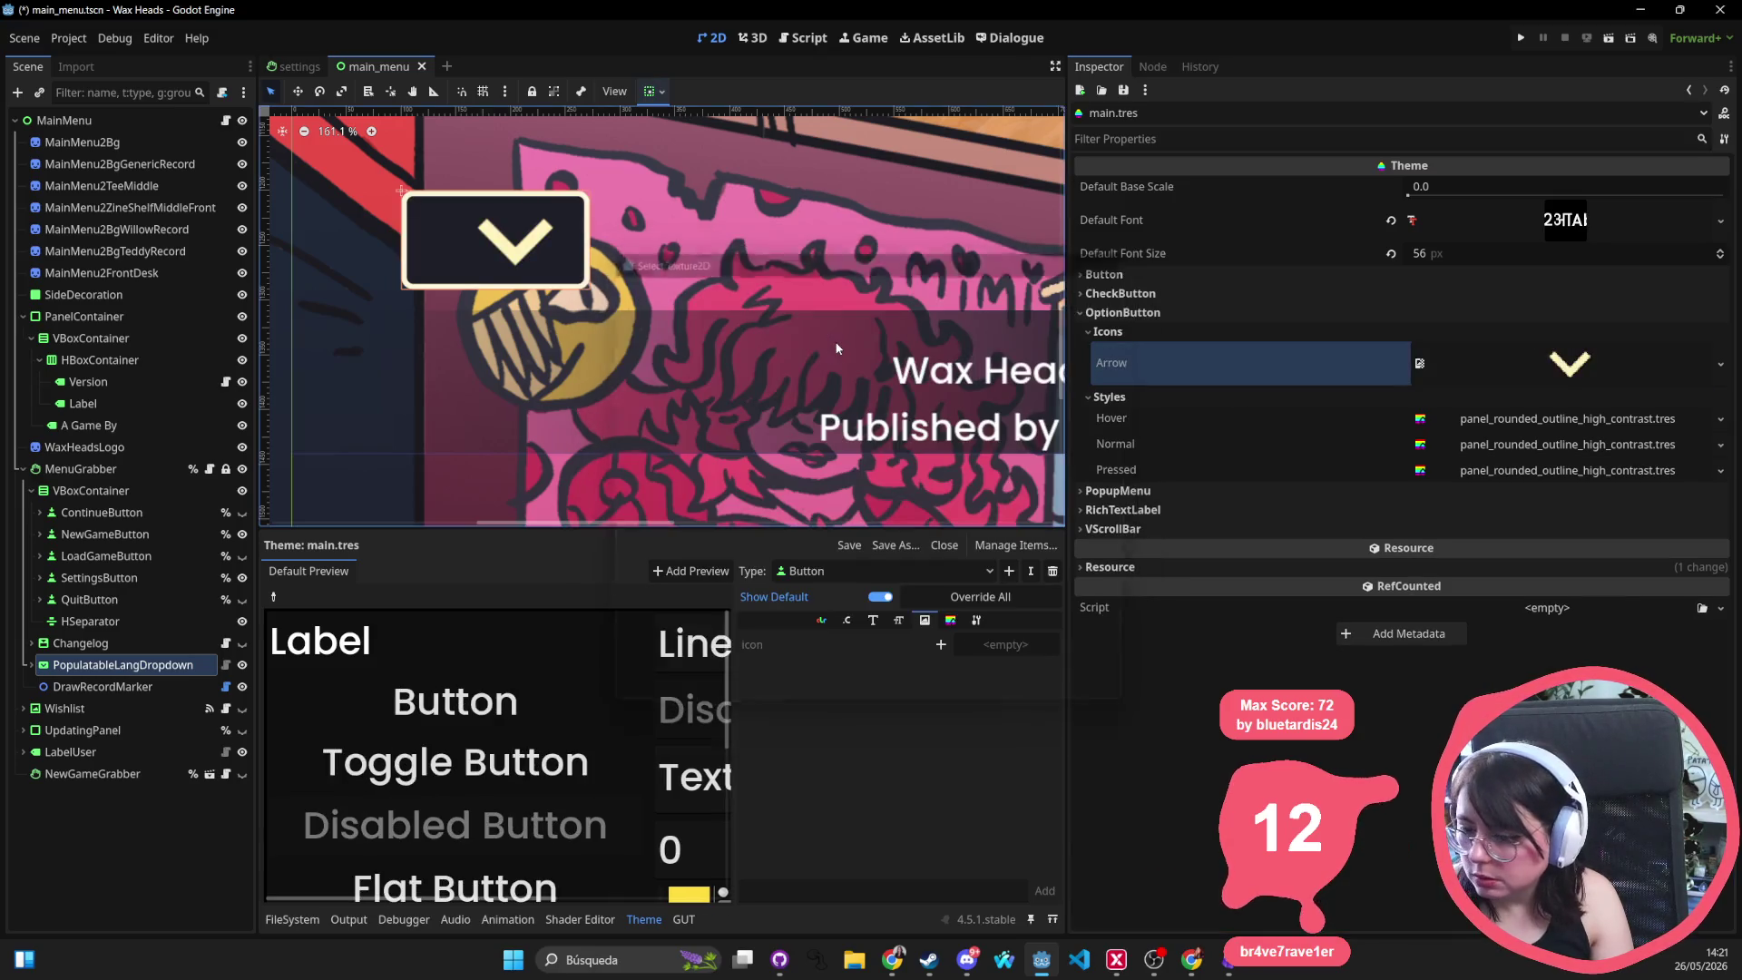
click(1520, 39)
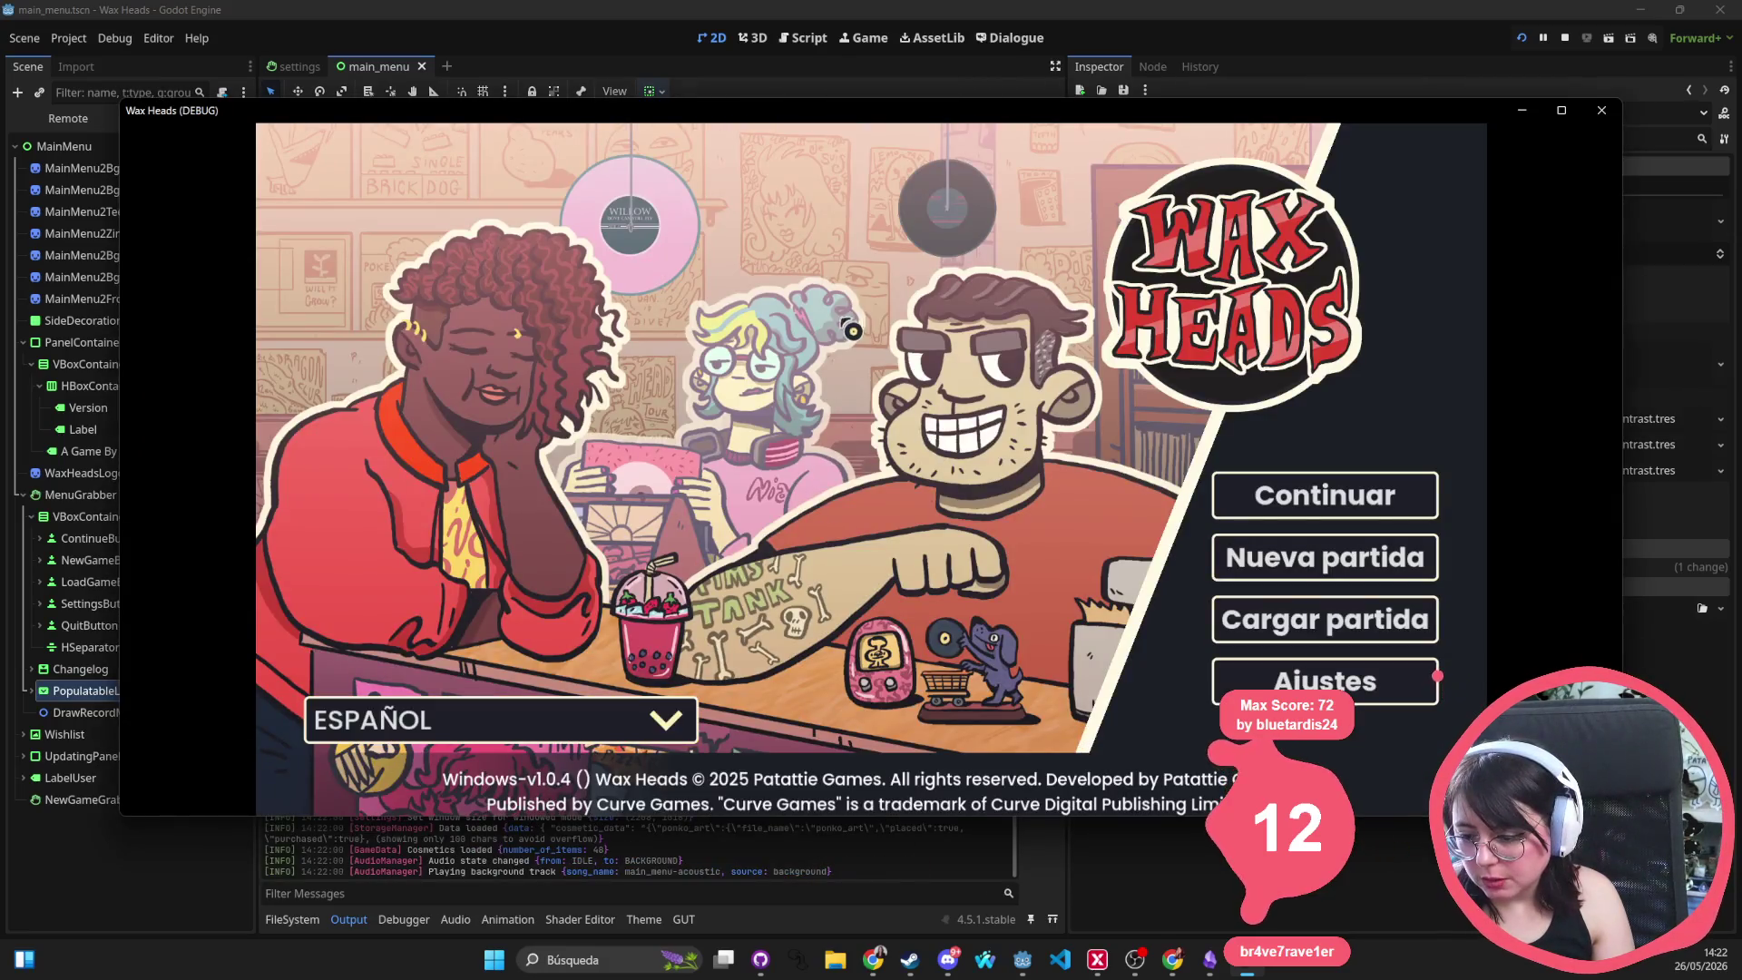
Check the language list keeping ESPAÑOL, browse the Audio, Entrada and Accesibilidad settings pages, then close the game
click(668, 699)
click(617, 712)
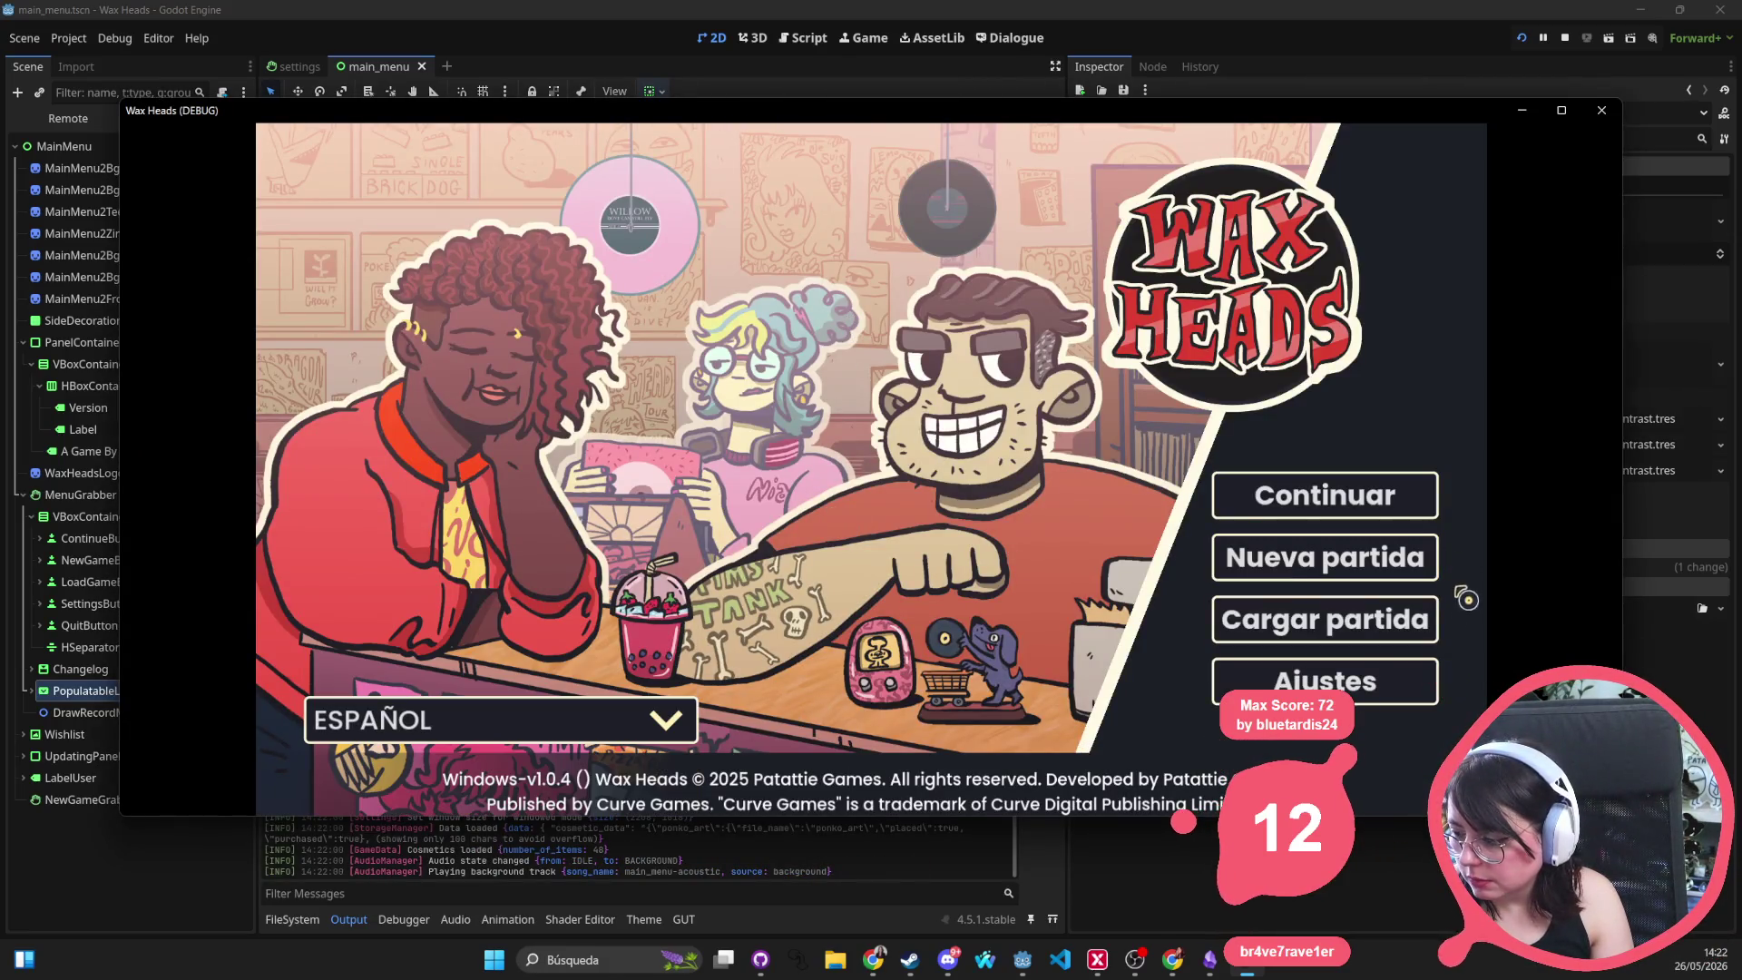
click(1356, 681)
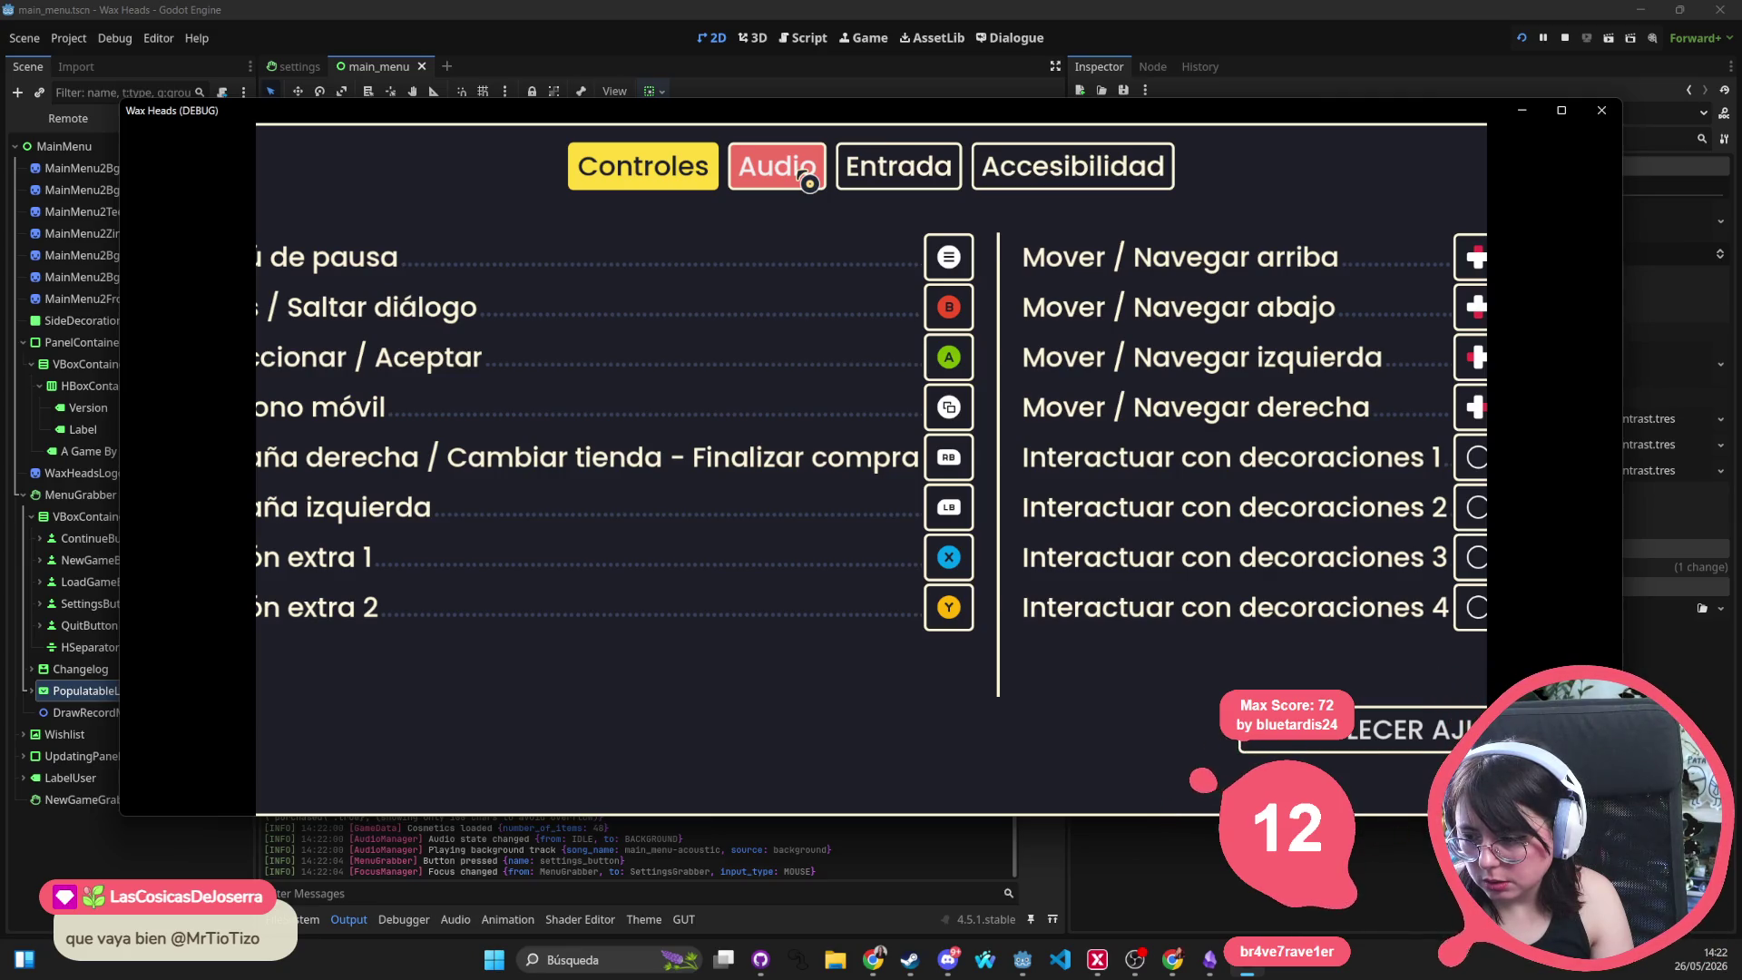
click(803, 177)
click(898, 168)
click(1064, 180)
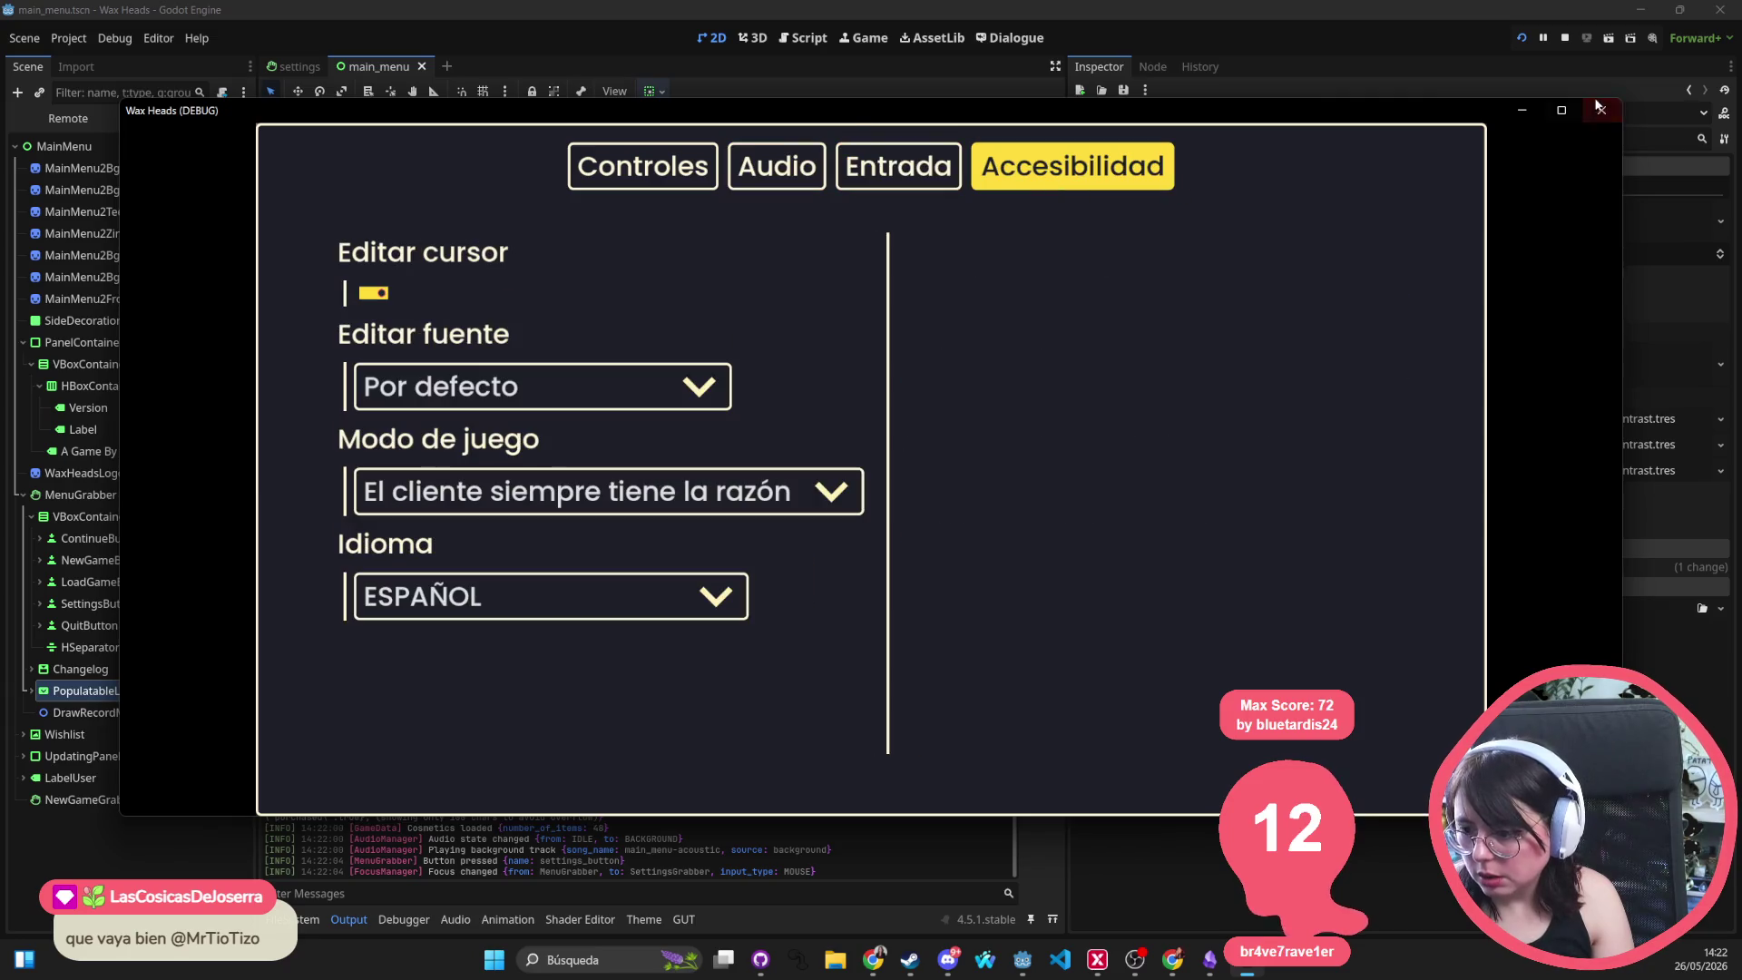
click(1603, 113)
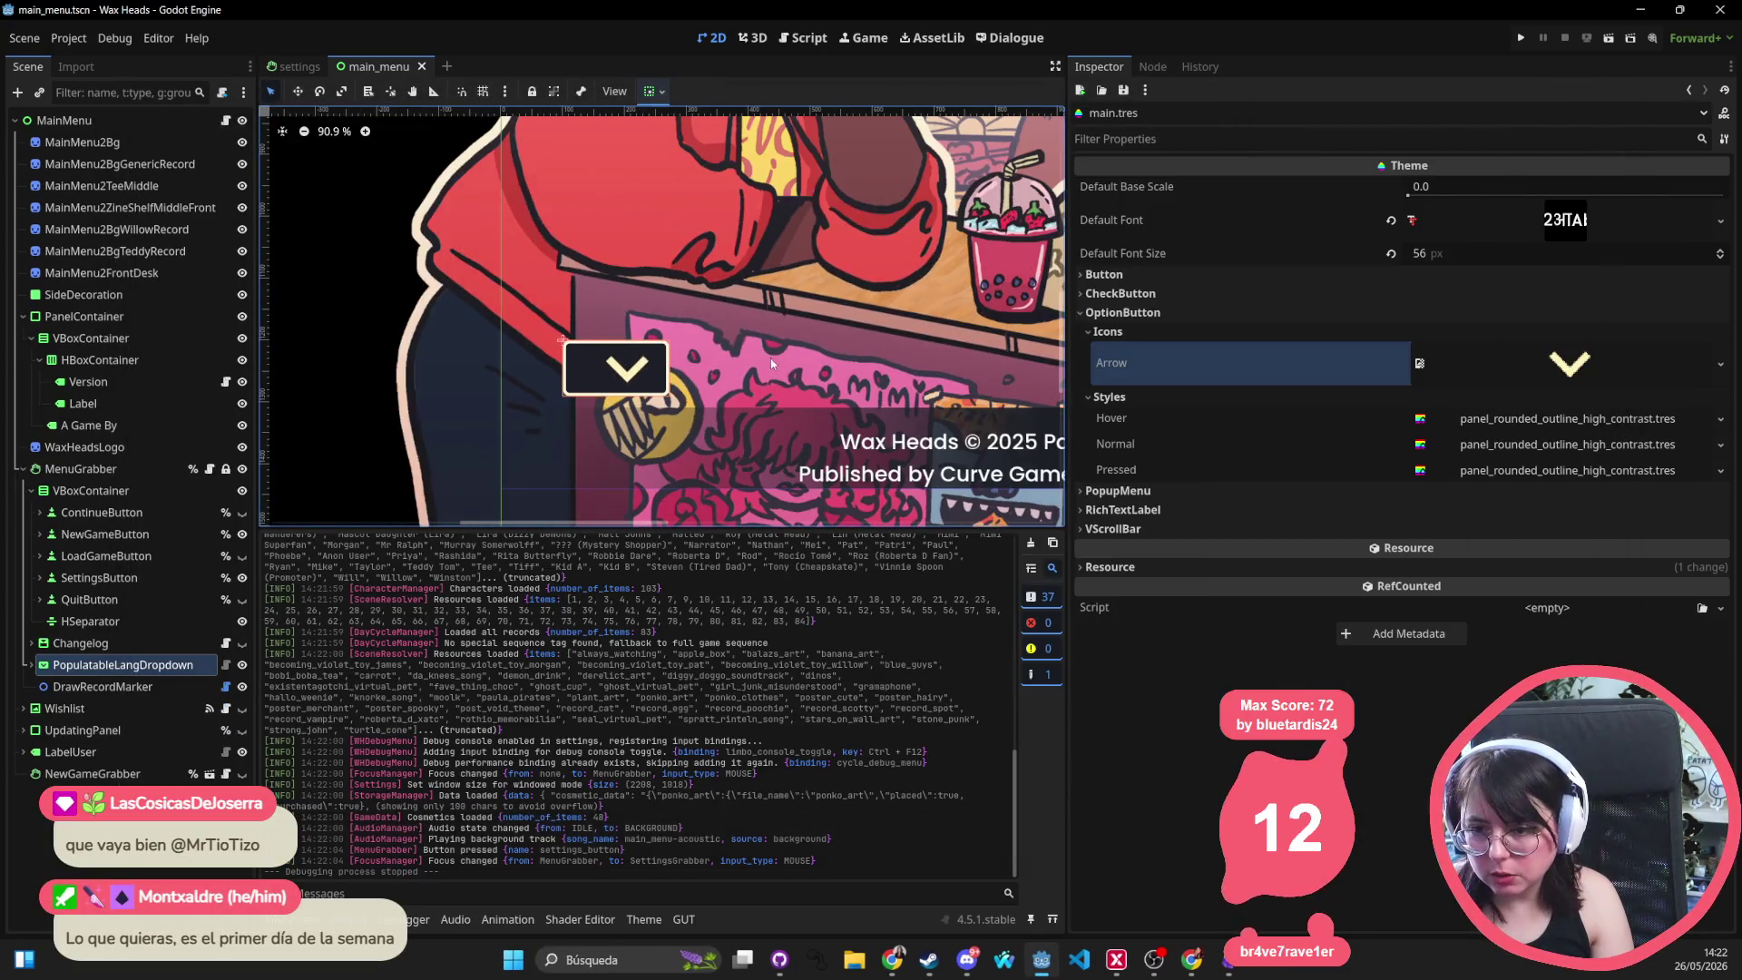
Zoom out the canvas and run the game again
scroll(552, 205, down, 7)
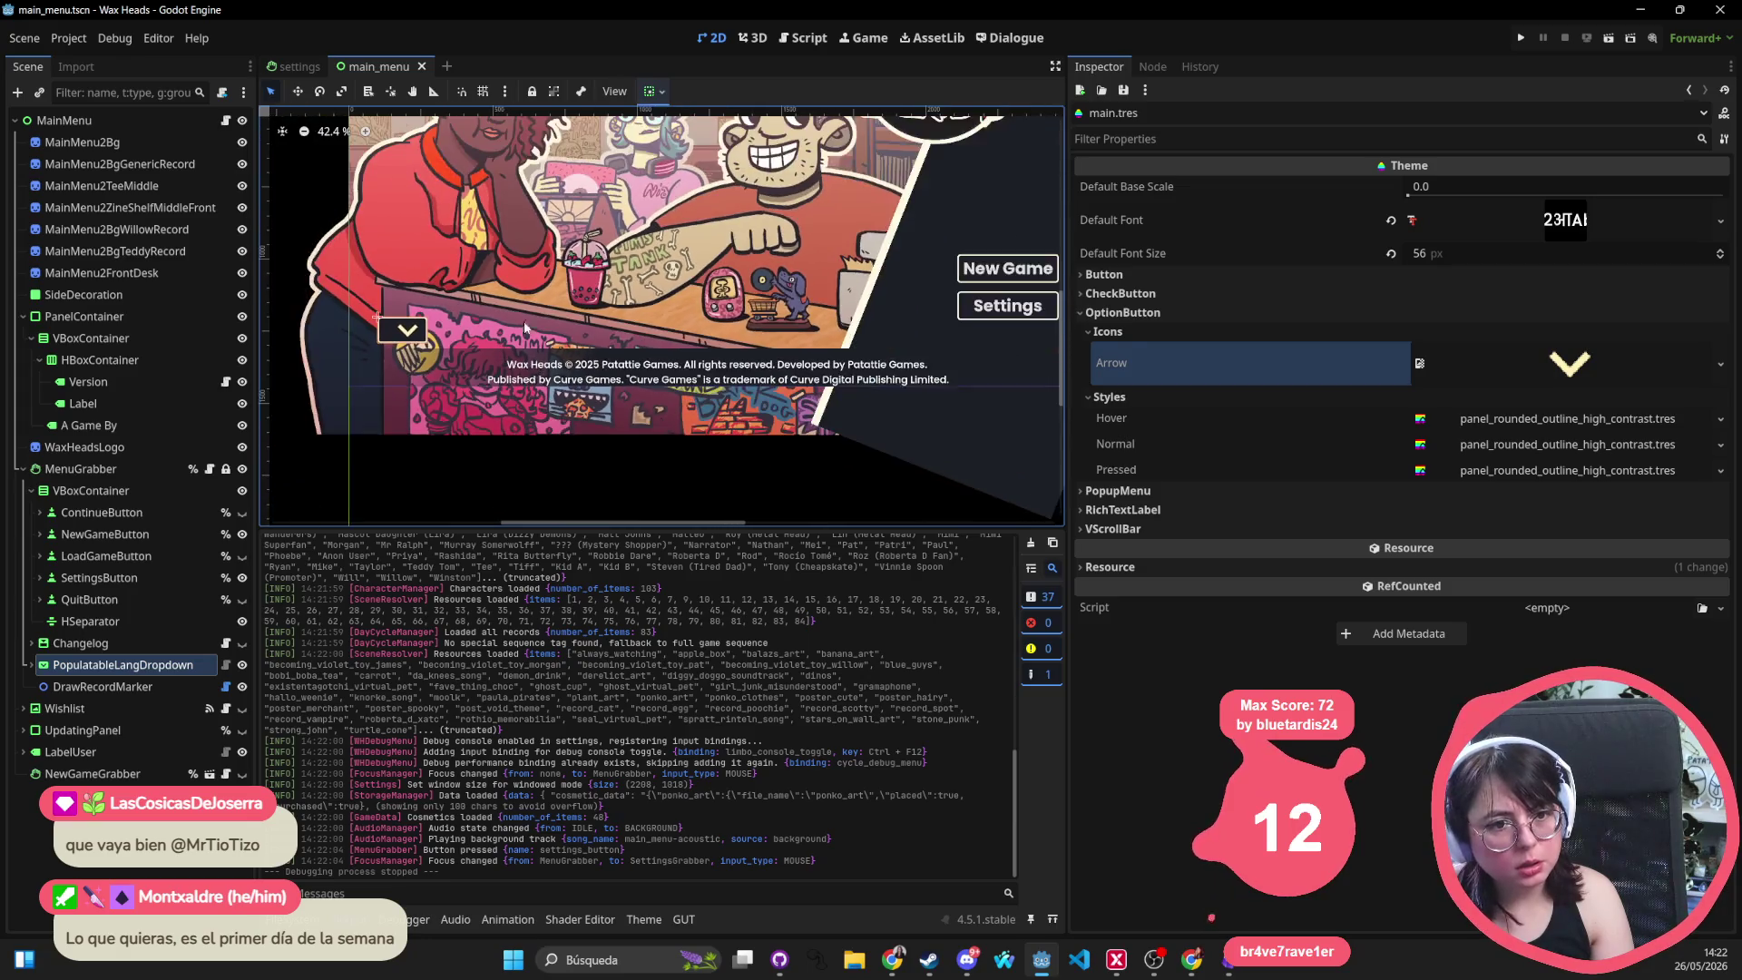
key(alt+shift+o)
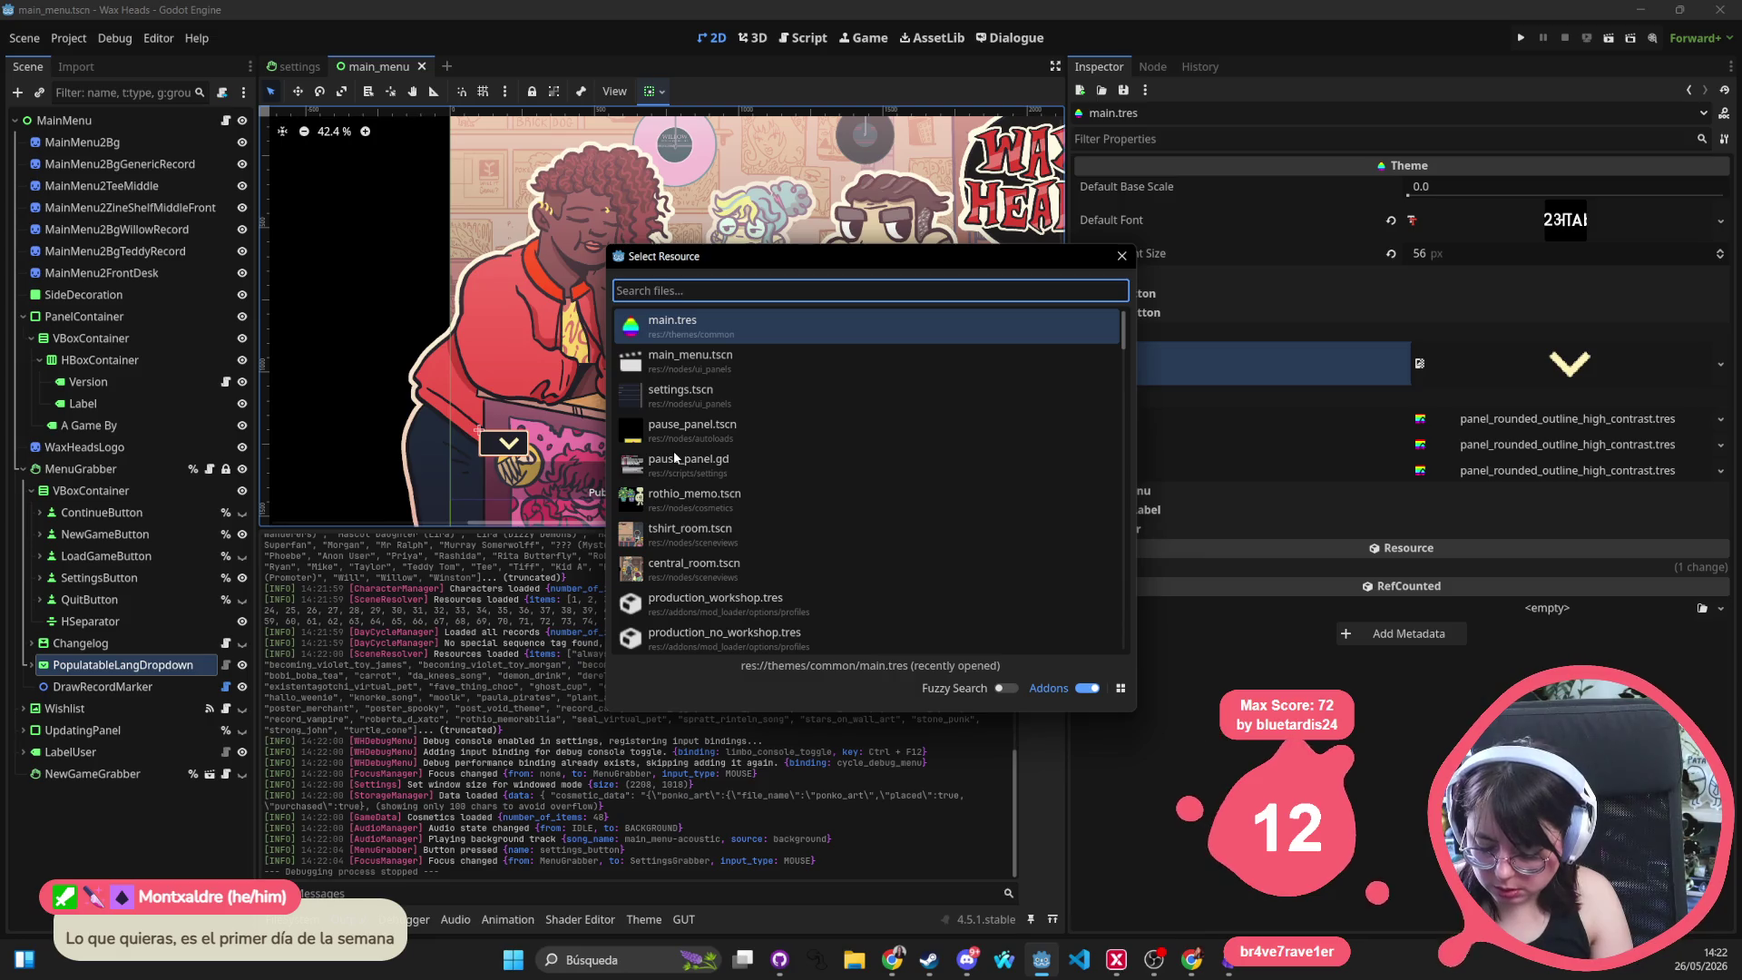
key(Escape)
click(1520, 40)
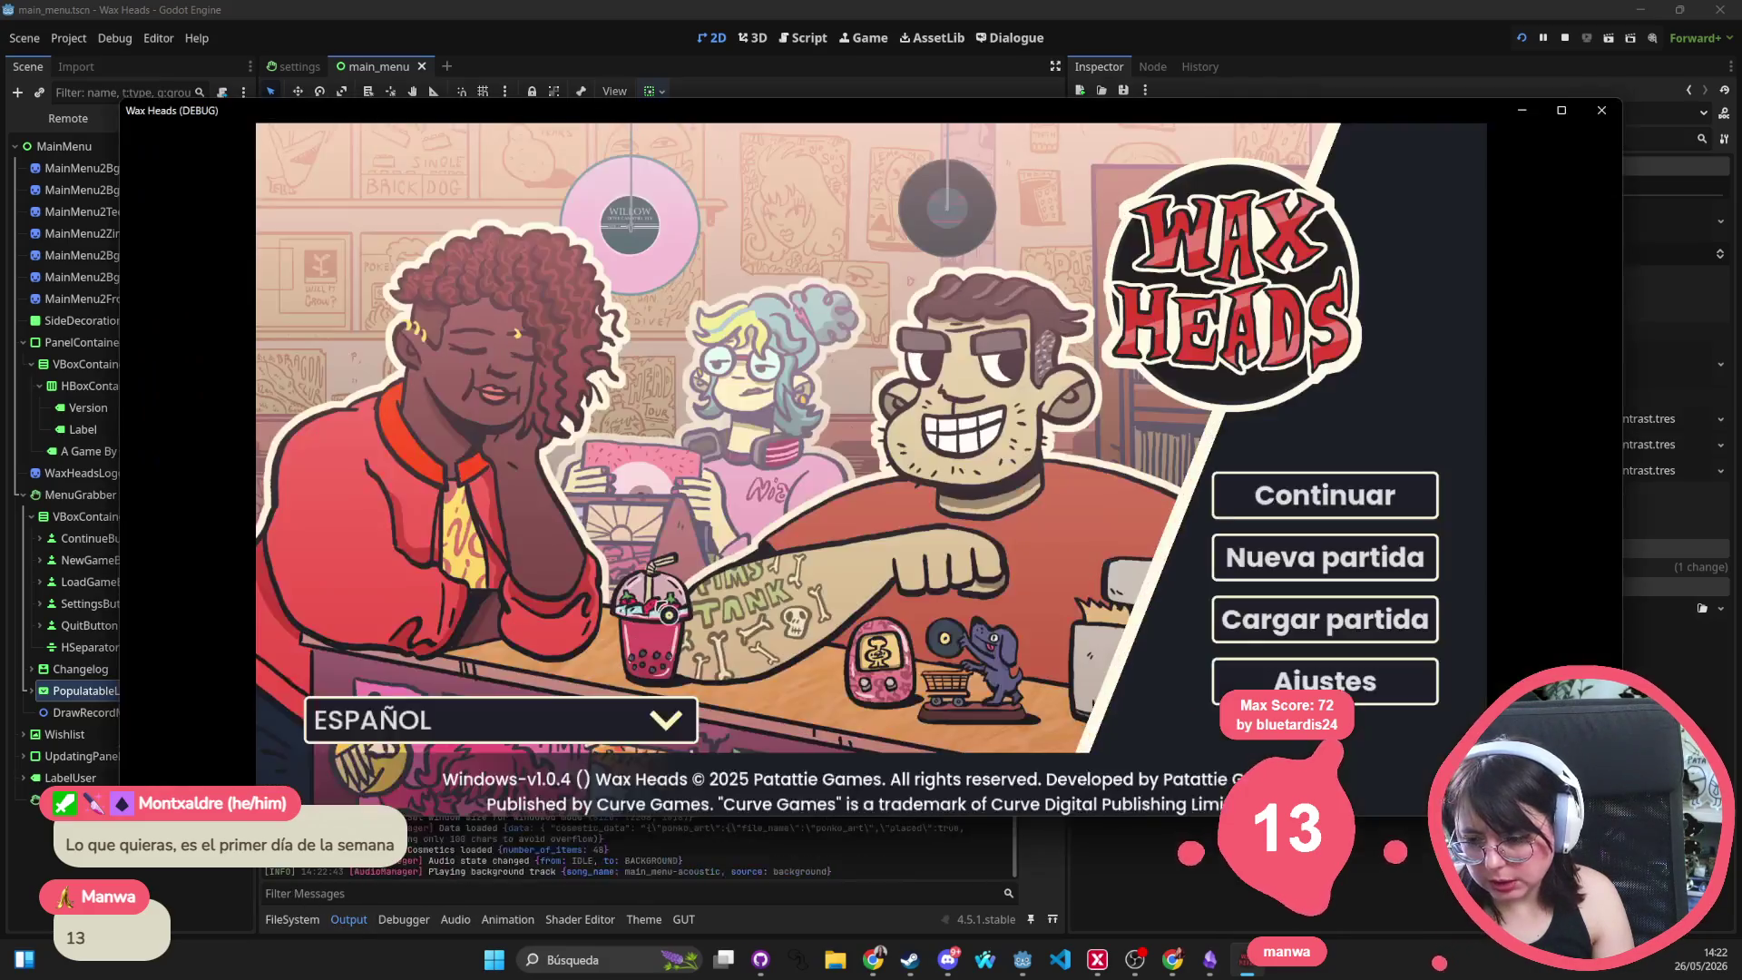
Switch the game language to ENGLISH, view the Settings Controls page, then close the game
click(477, 726)
click(492, 662)
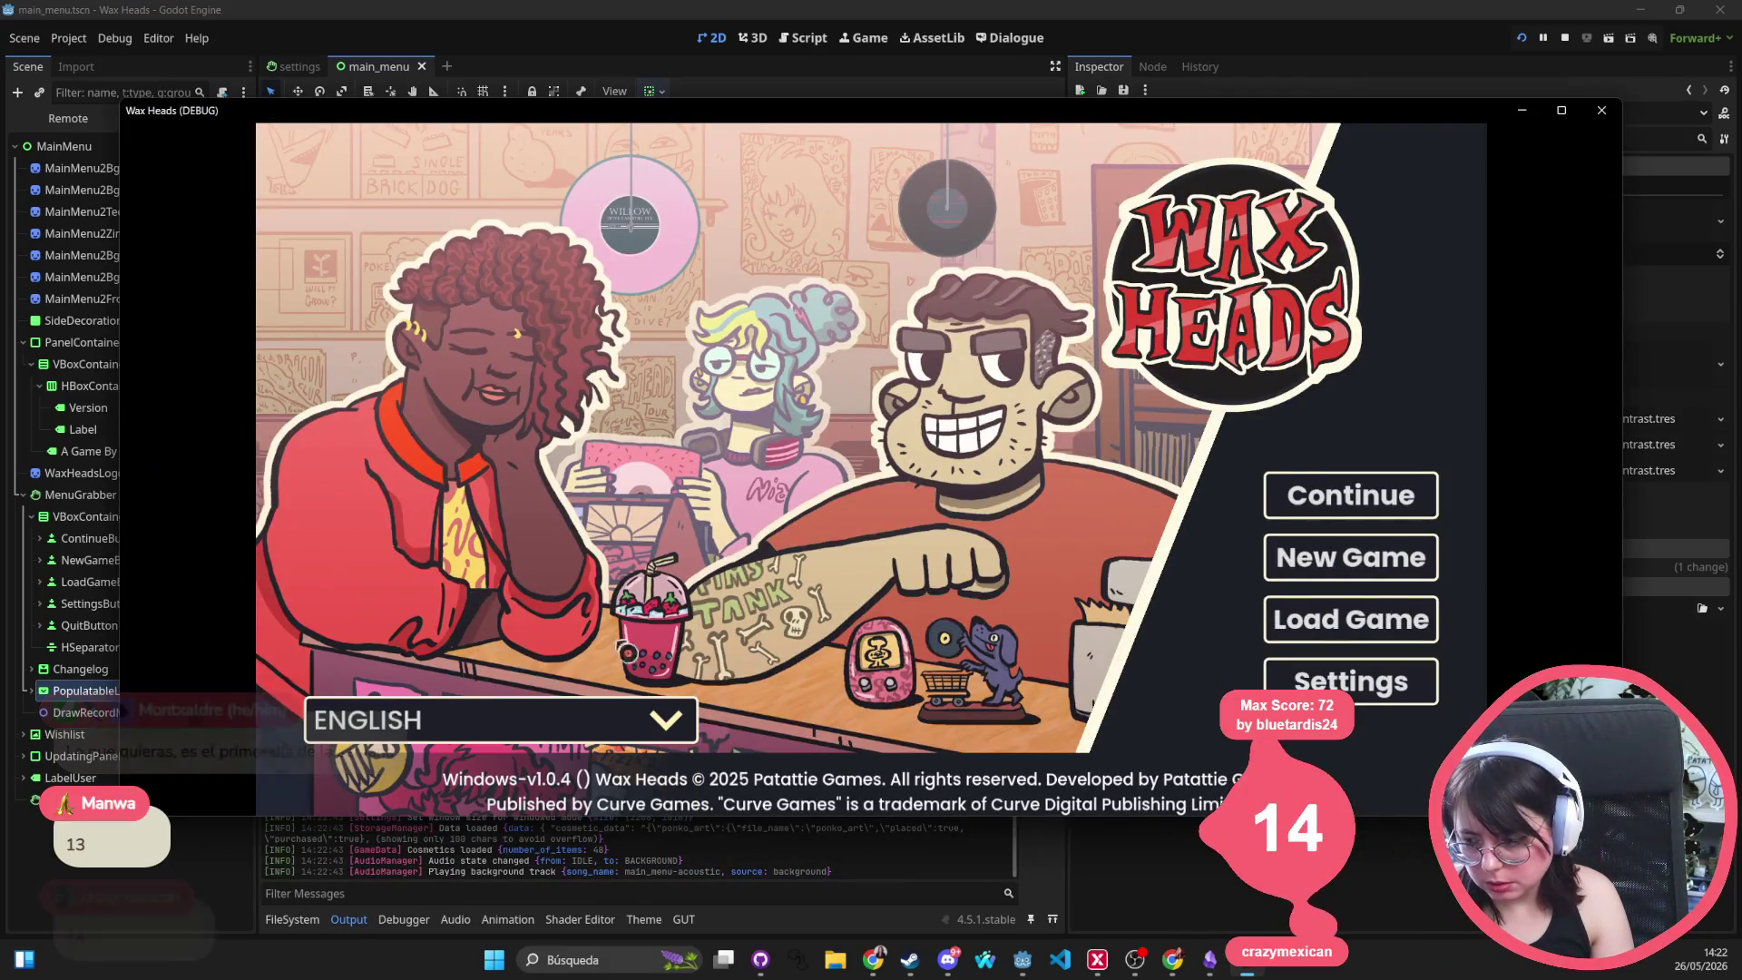
click(1361, 682)
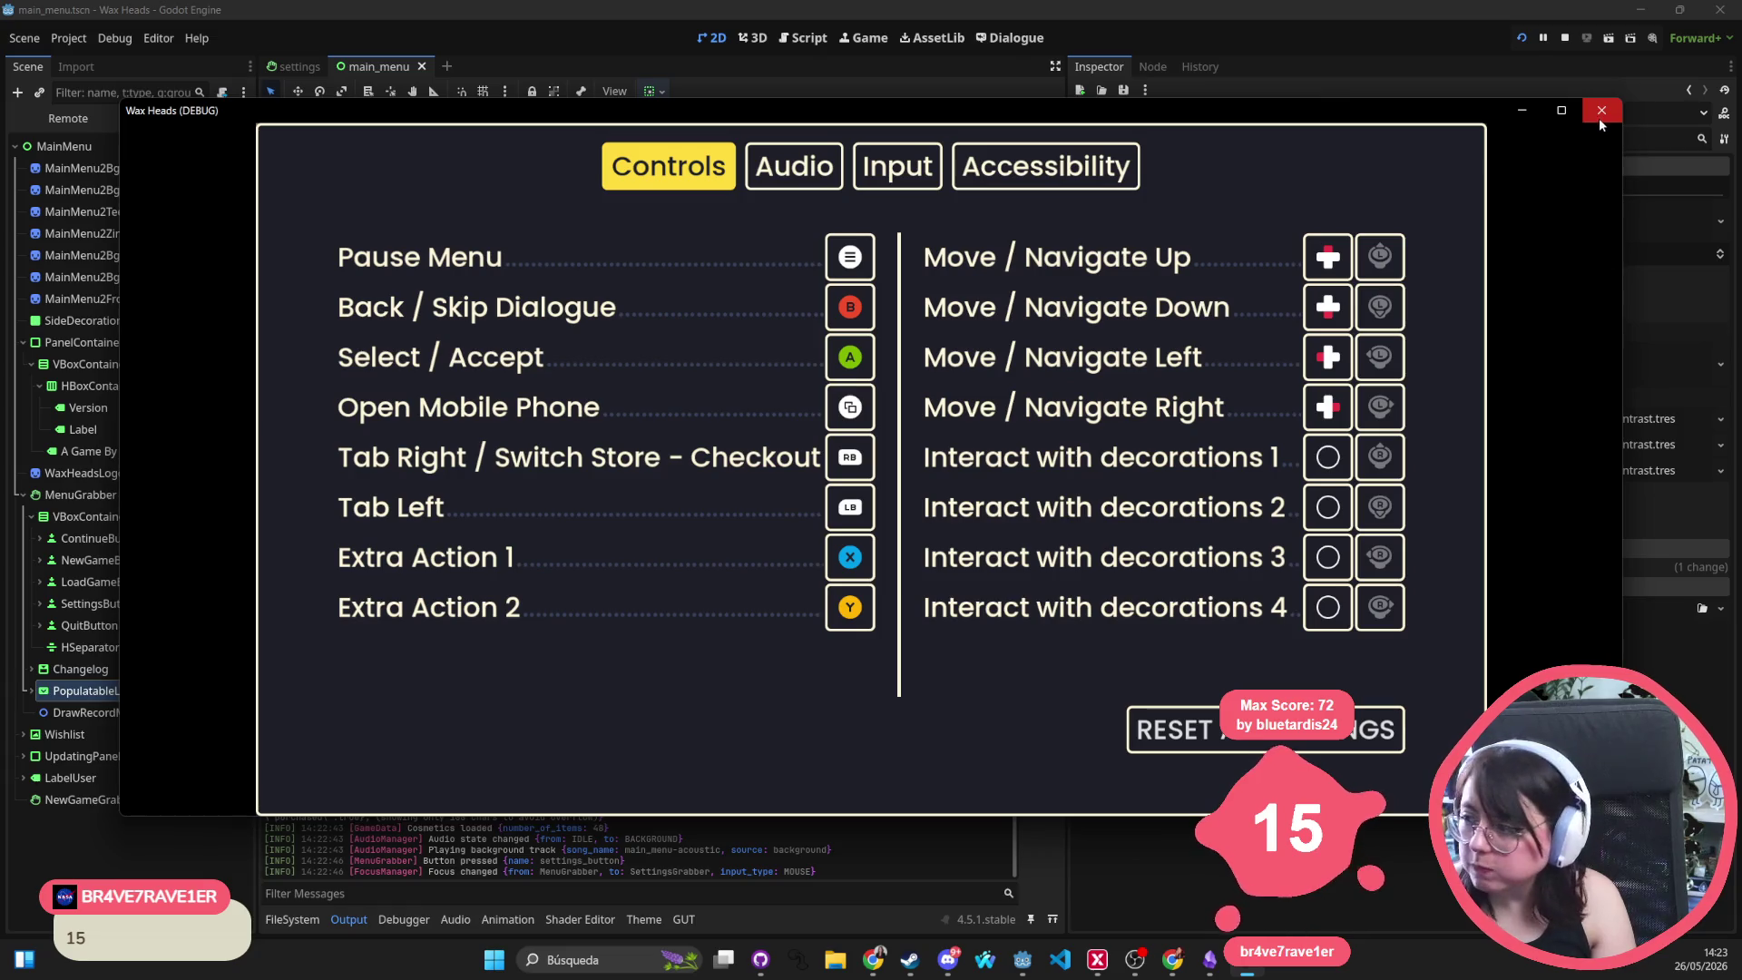
click(1603, 113)
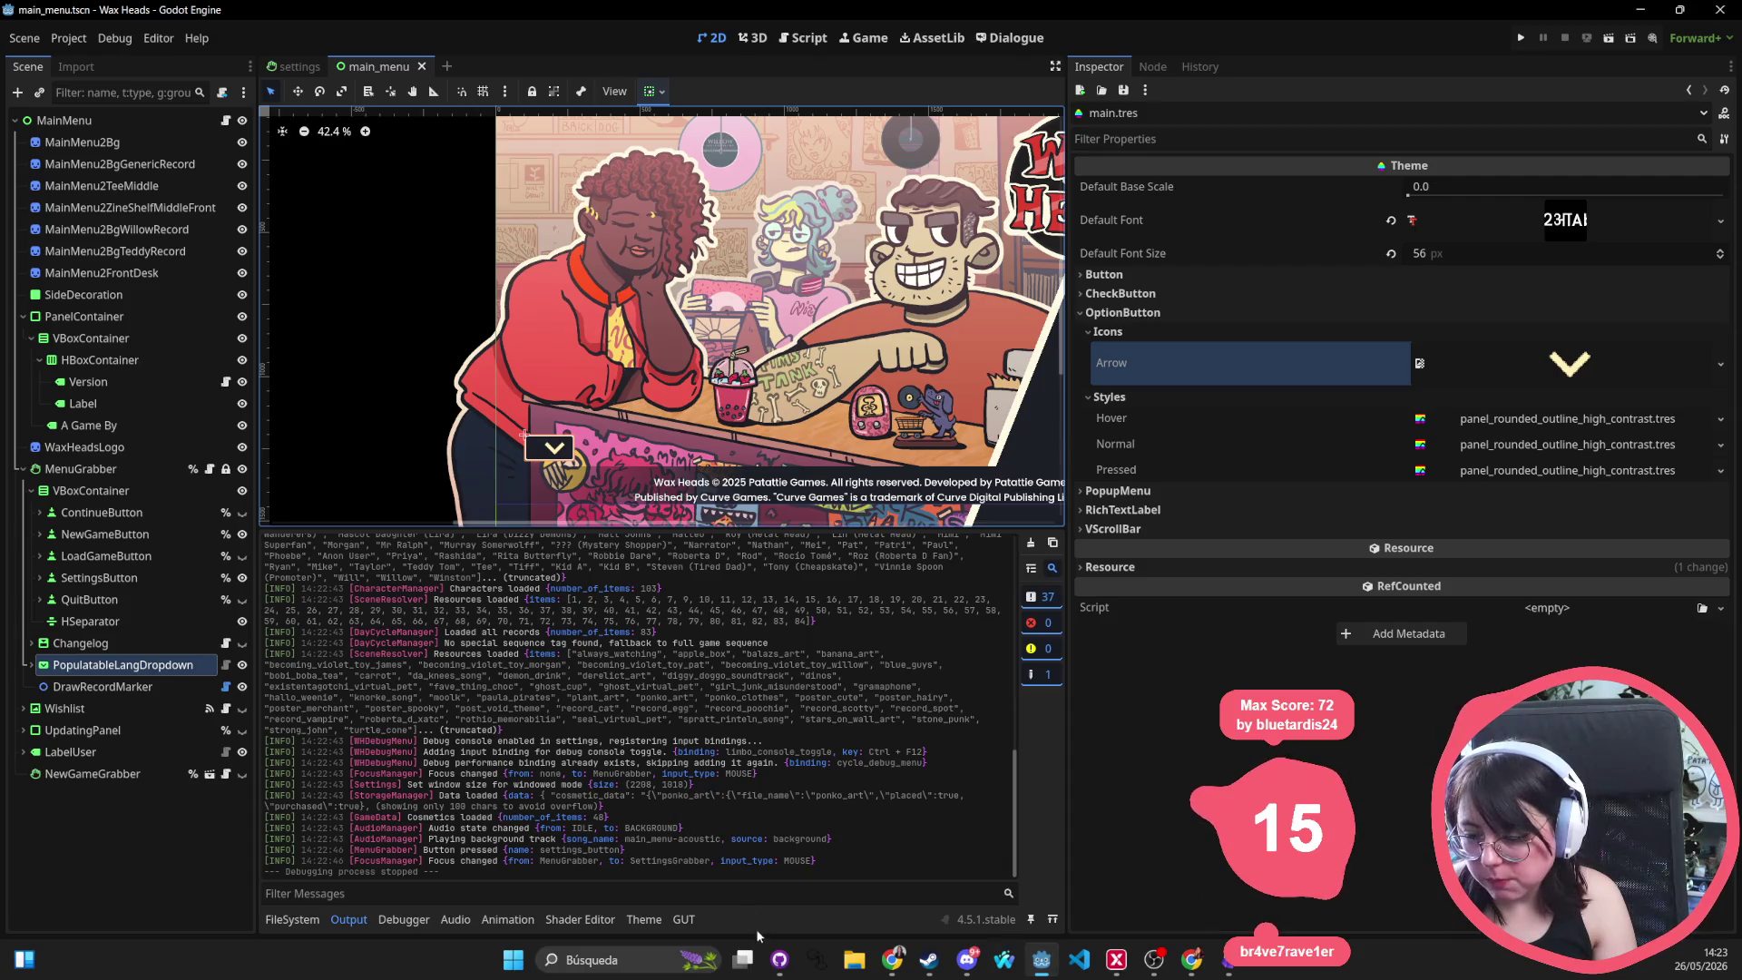
Switch wax-heads to dev leaving changes on mobile, view its History, and open it in VS Code
click(778, 961)
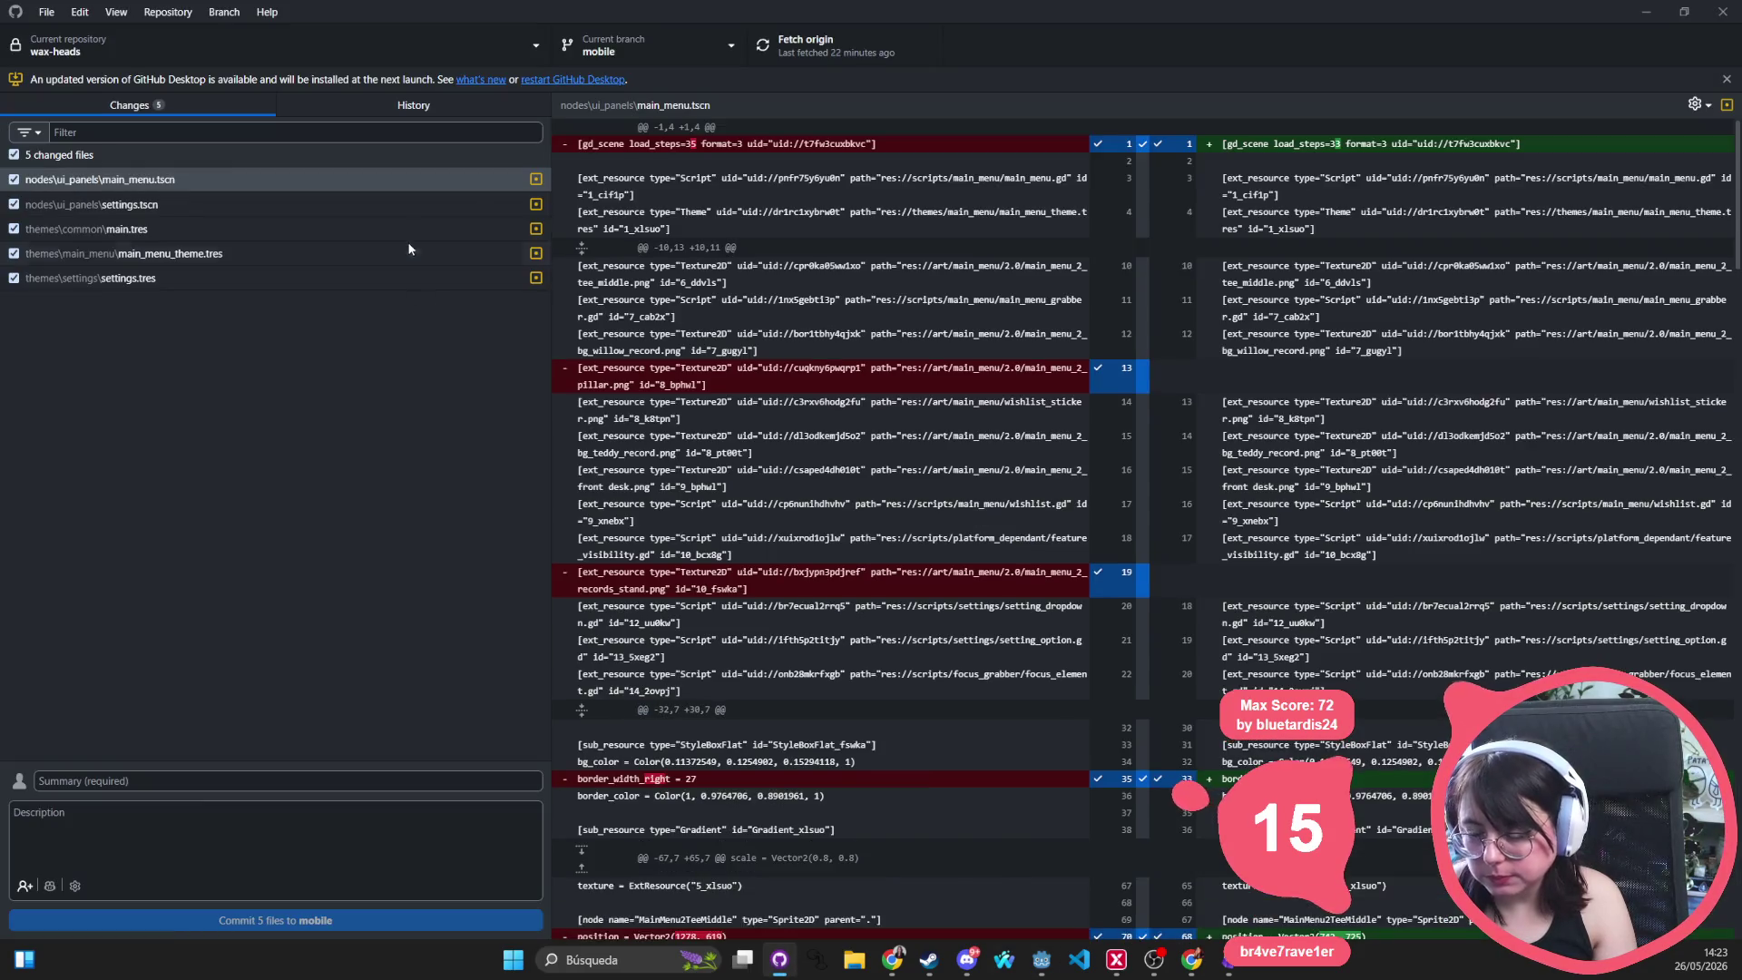
click(622, 45)
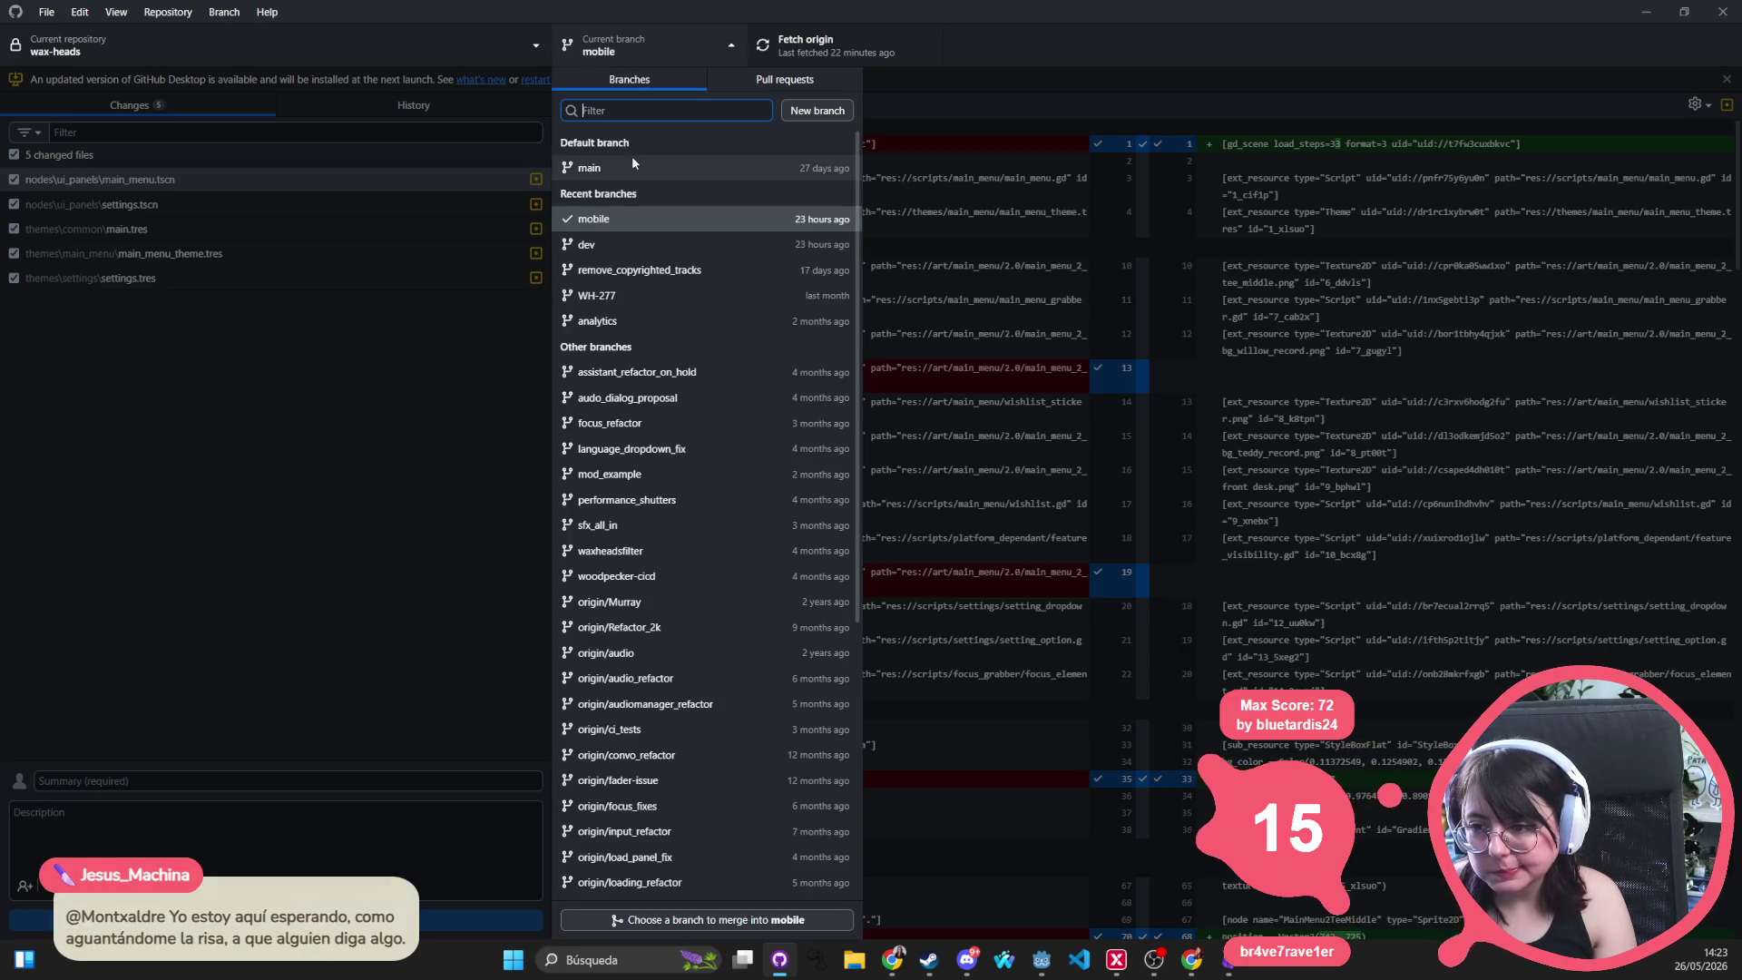
click(609, 255)
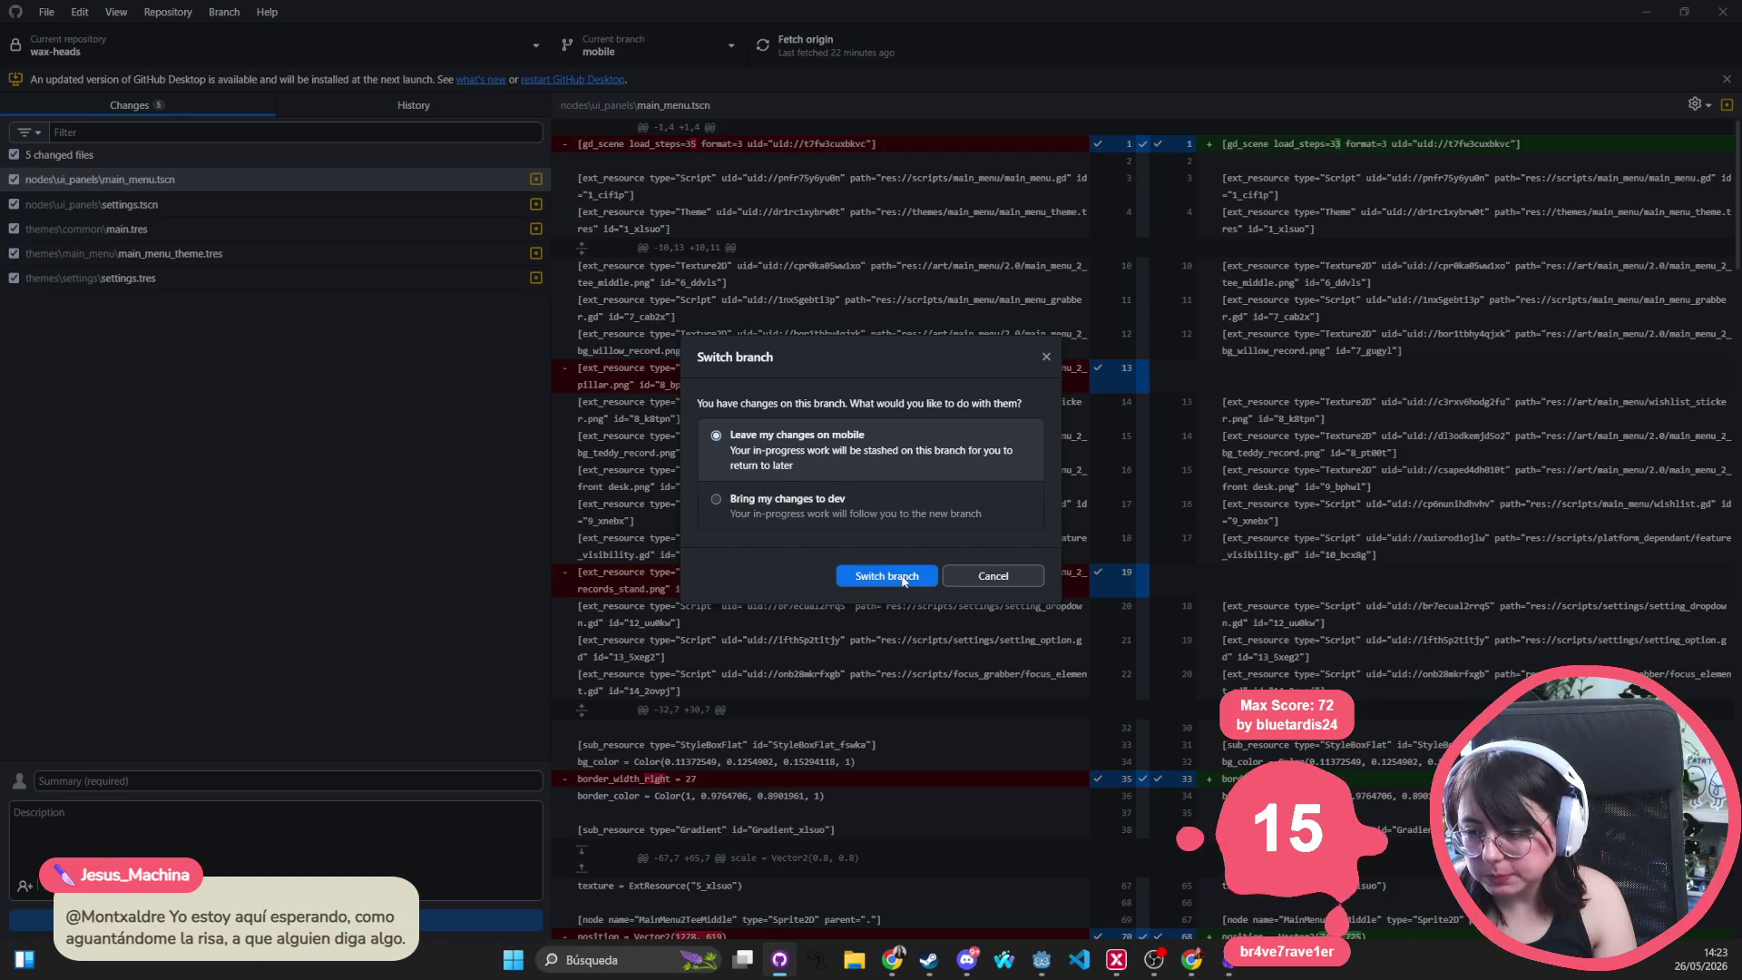
click(887, 575)
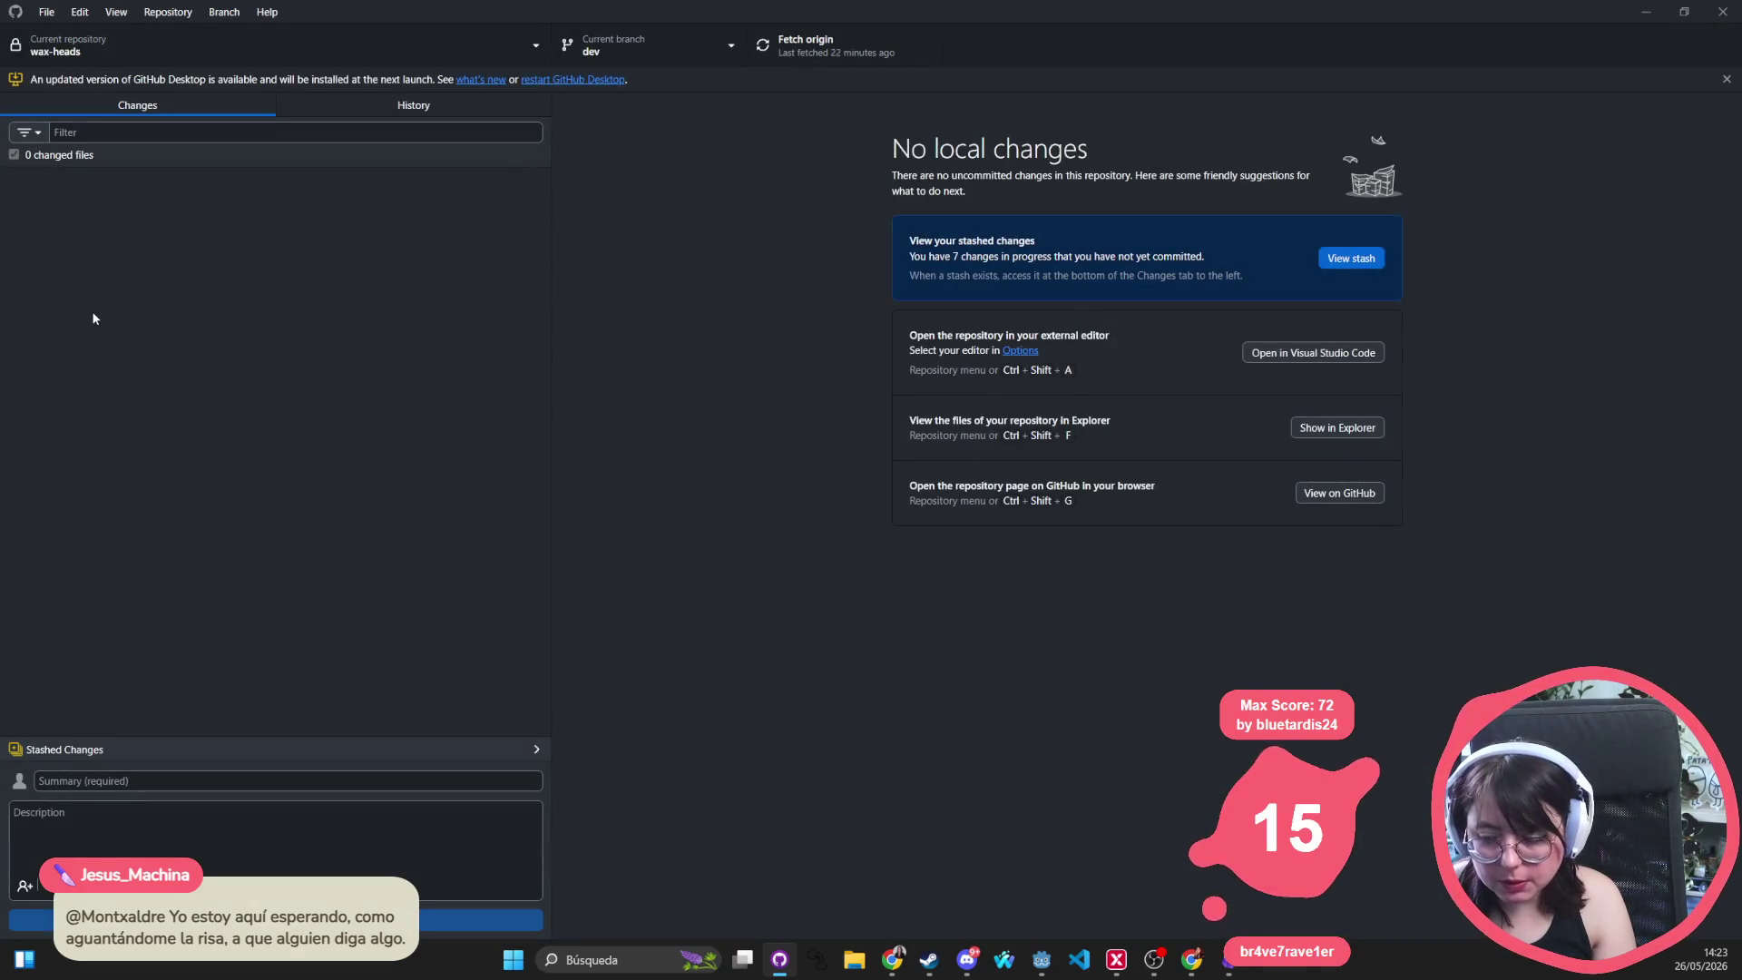
click(410, 107)
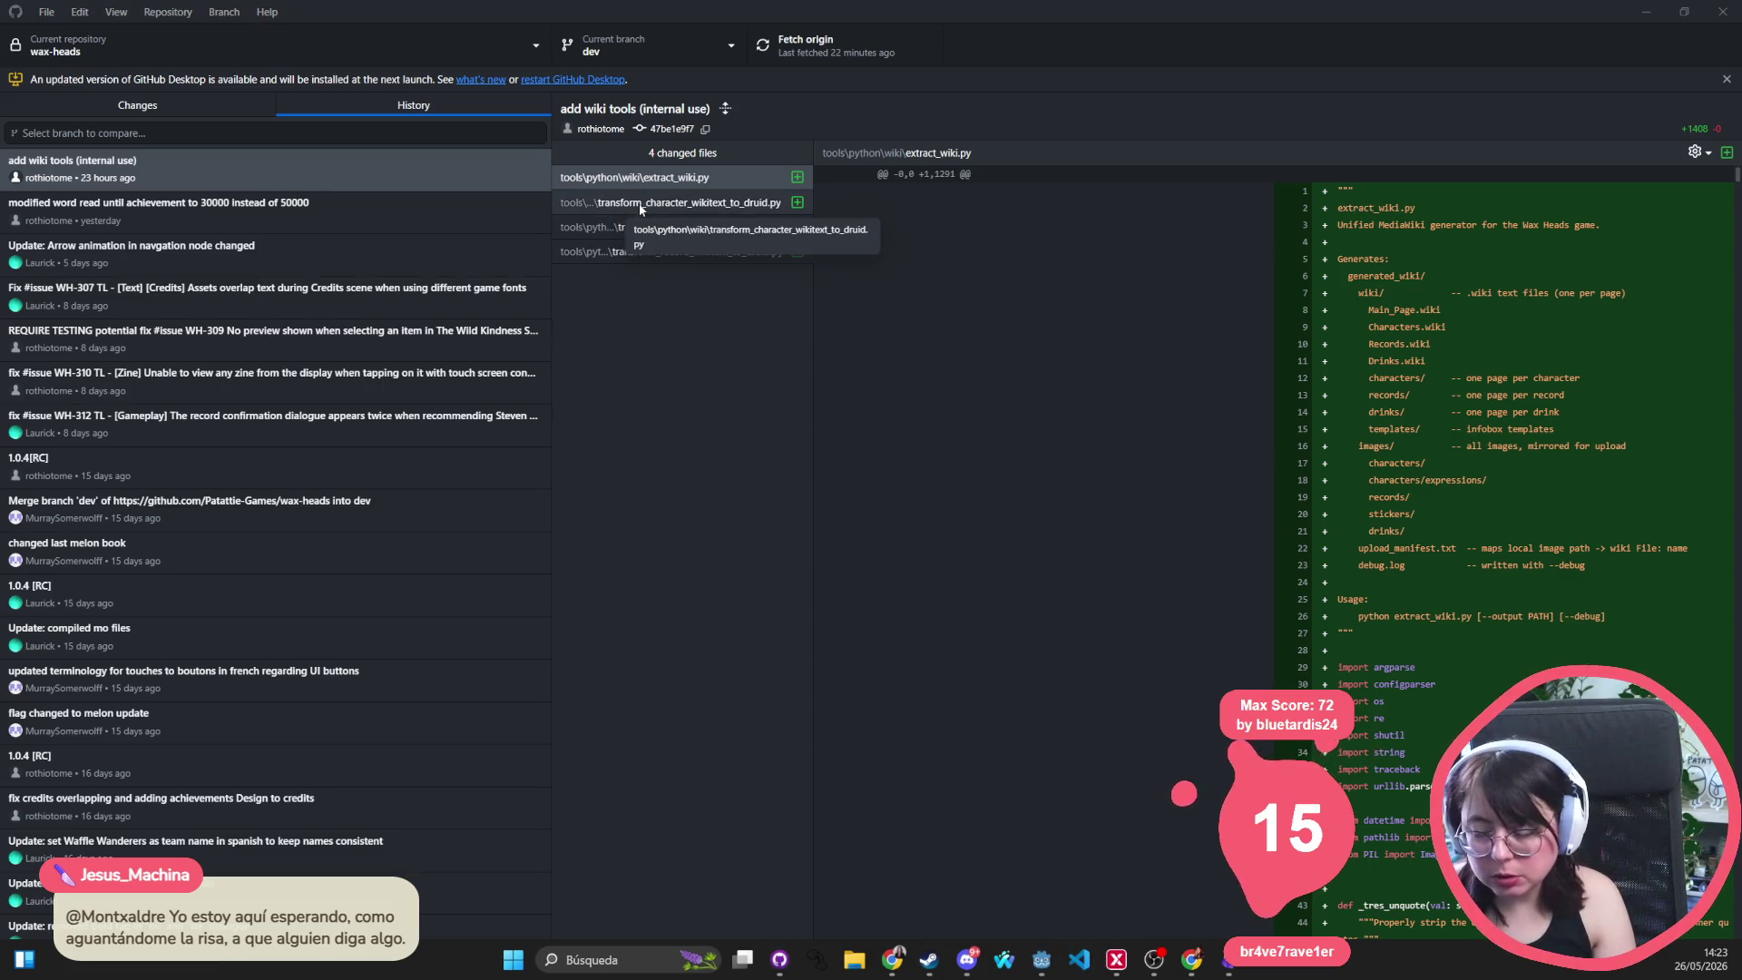
key(ctrl+shift+a)
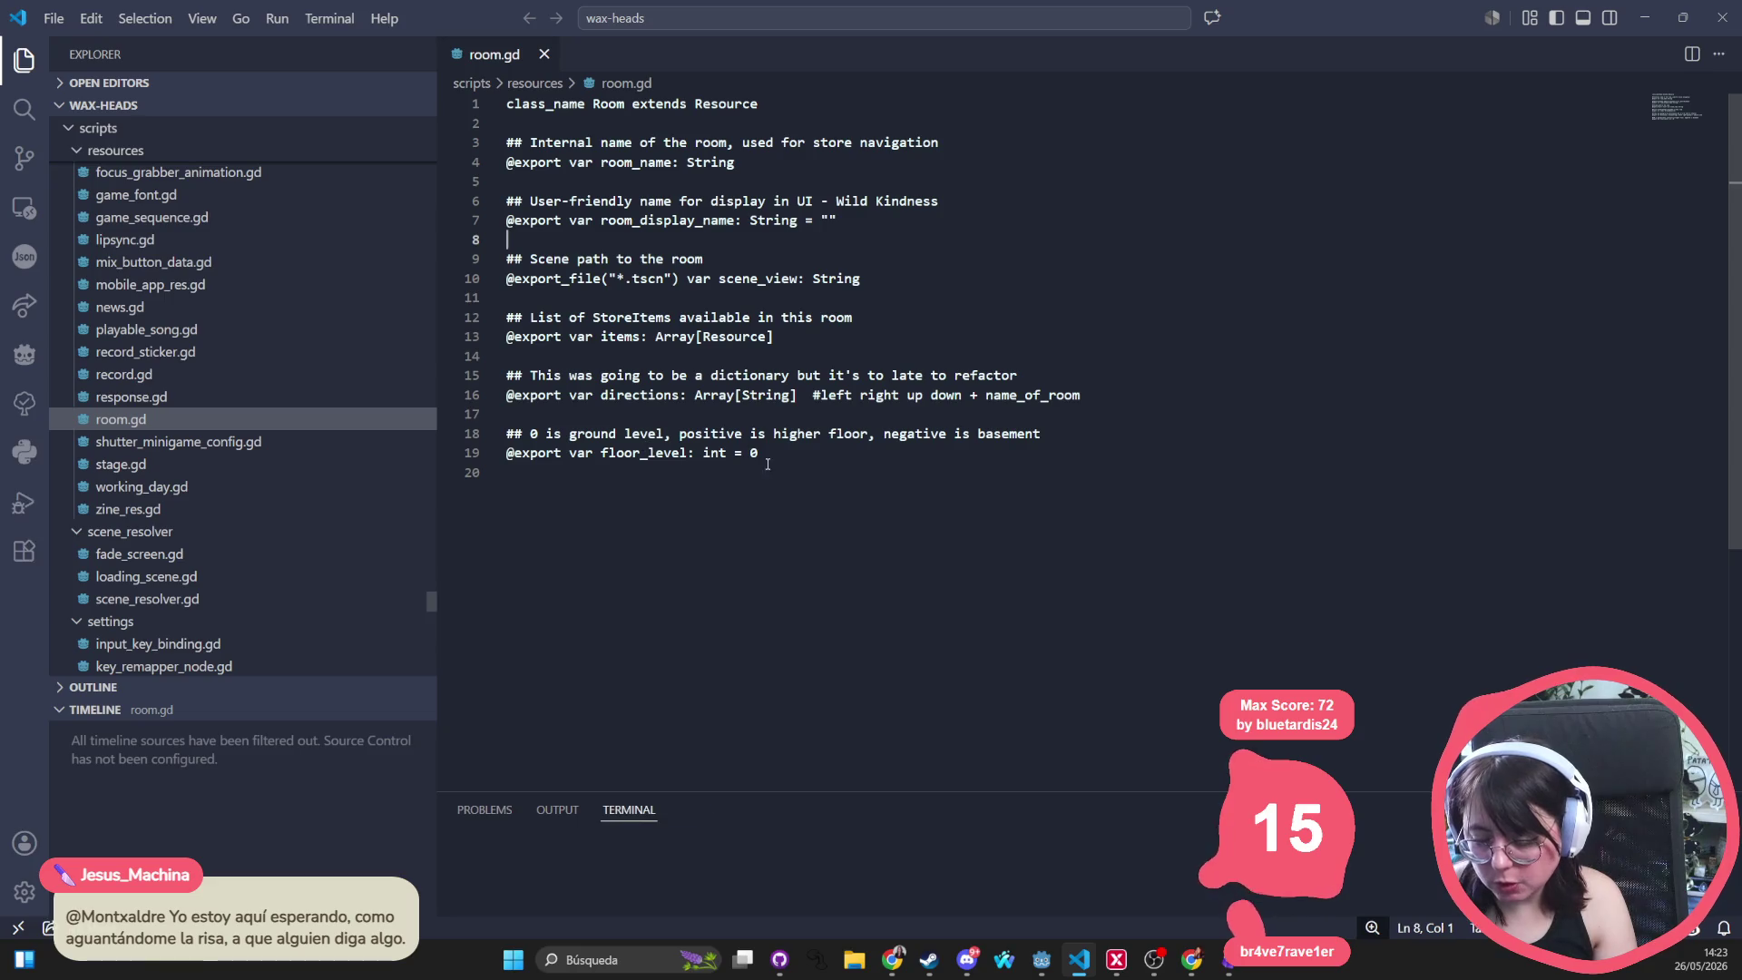
Open es.po and search it for 'Checkout'
click(695, 394)
key(ctrl+p)
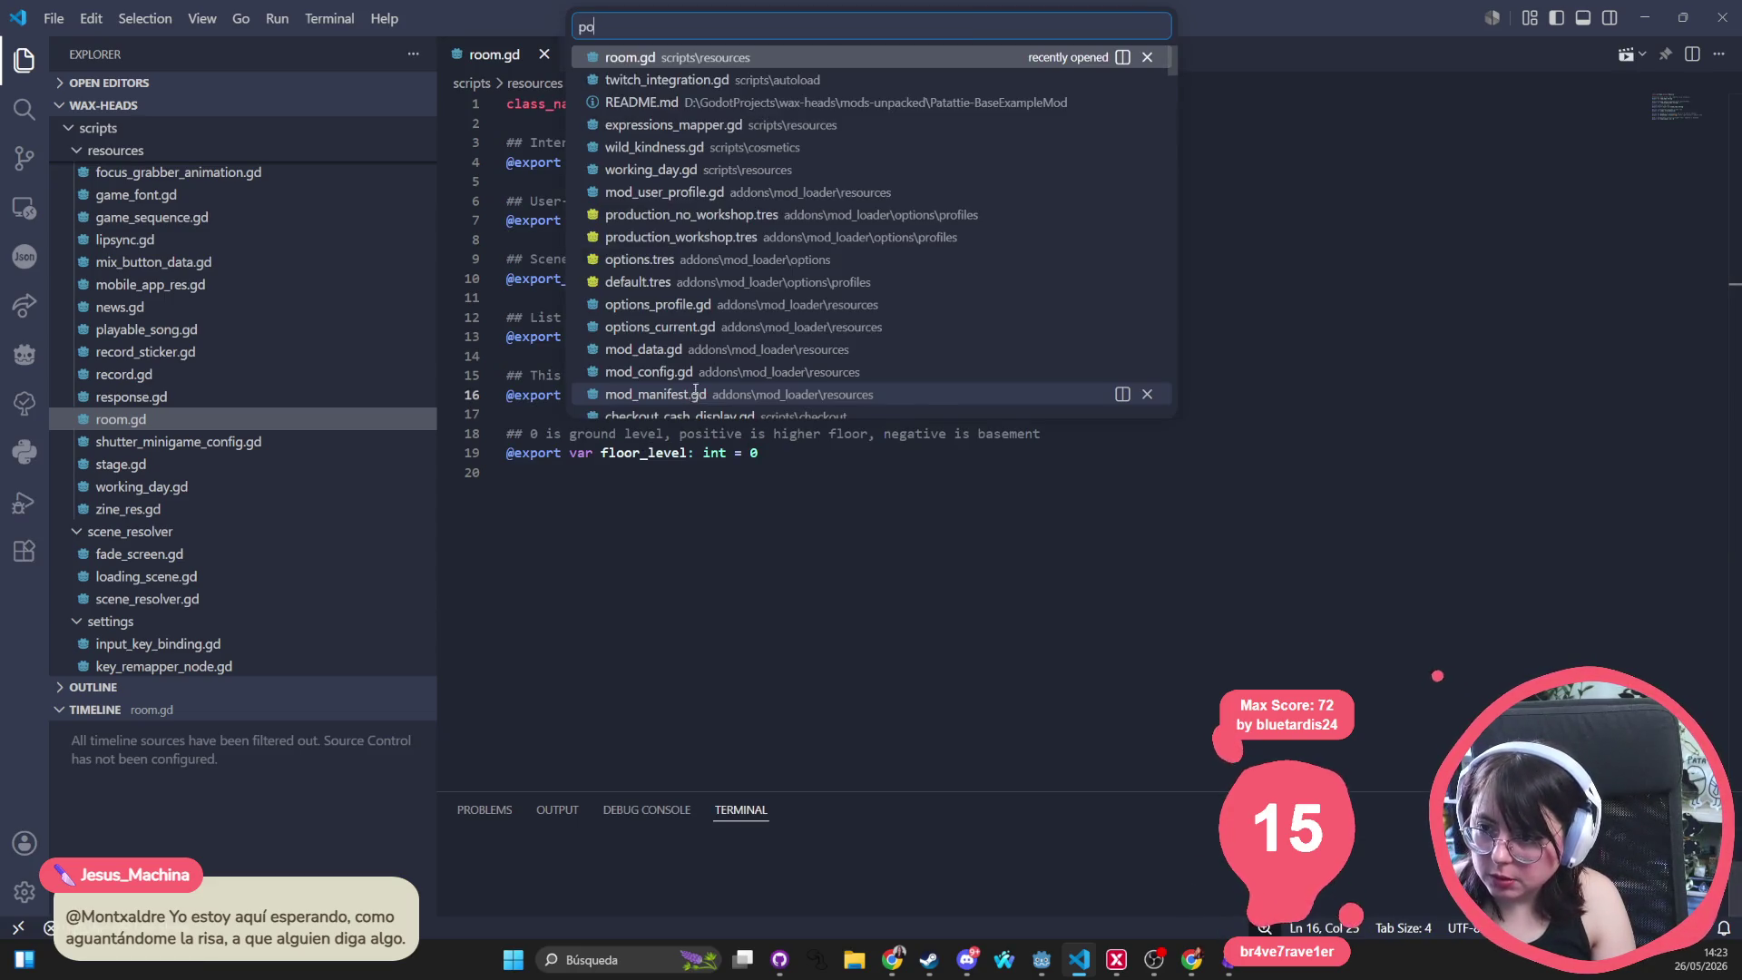
text(es.po)
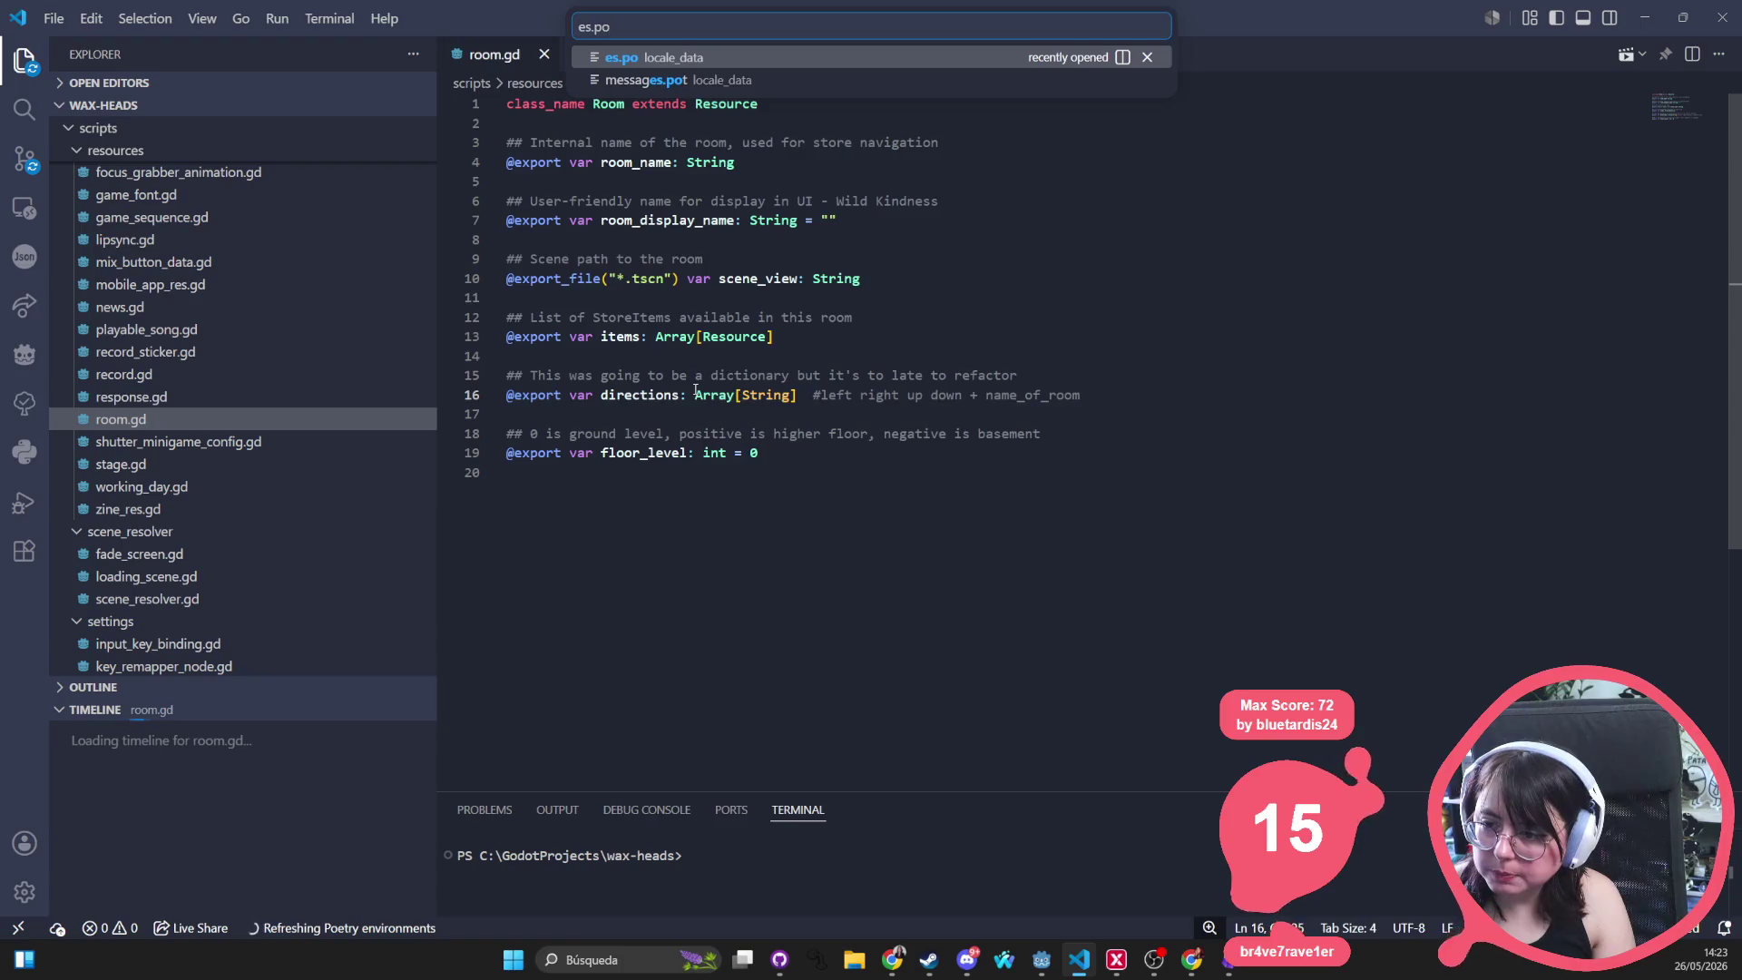
key(Return)
key(ctrl+f)
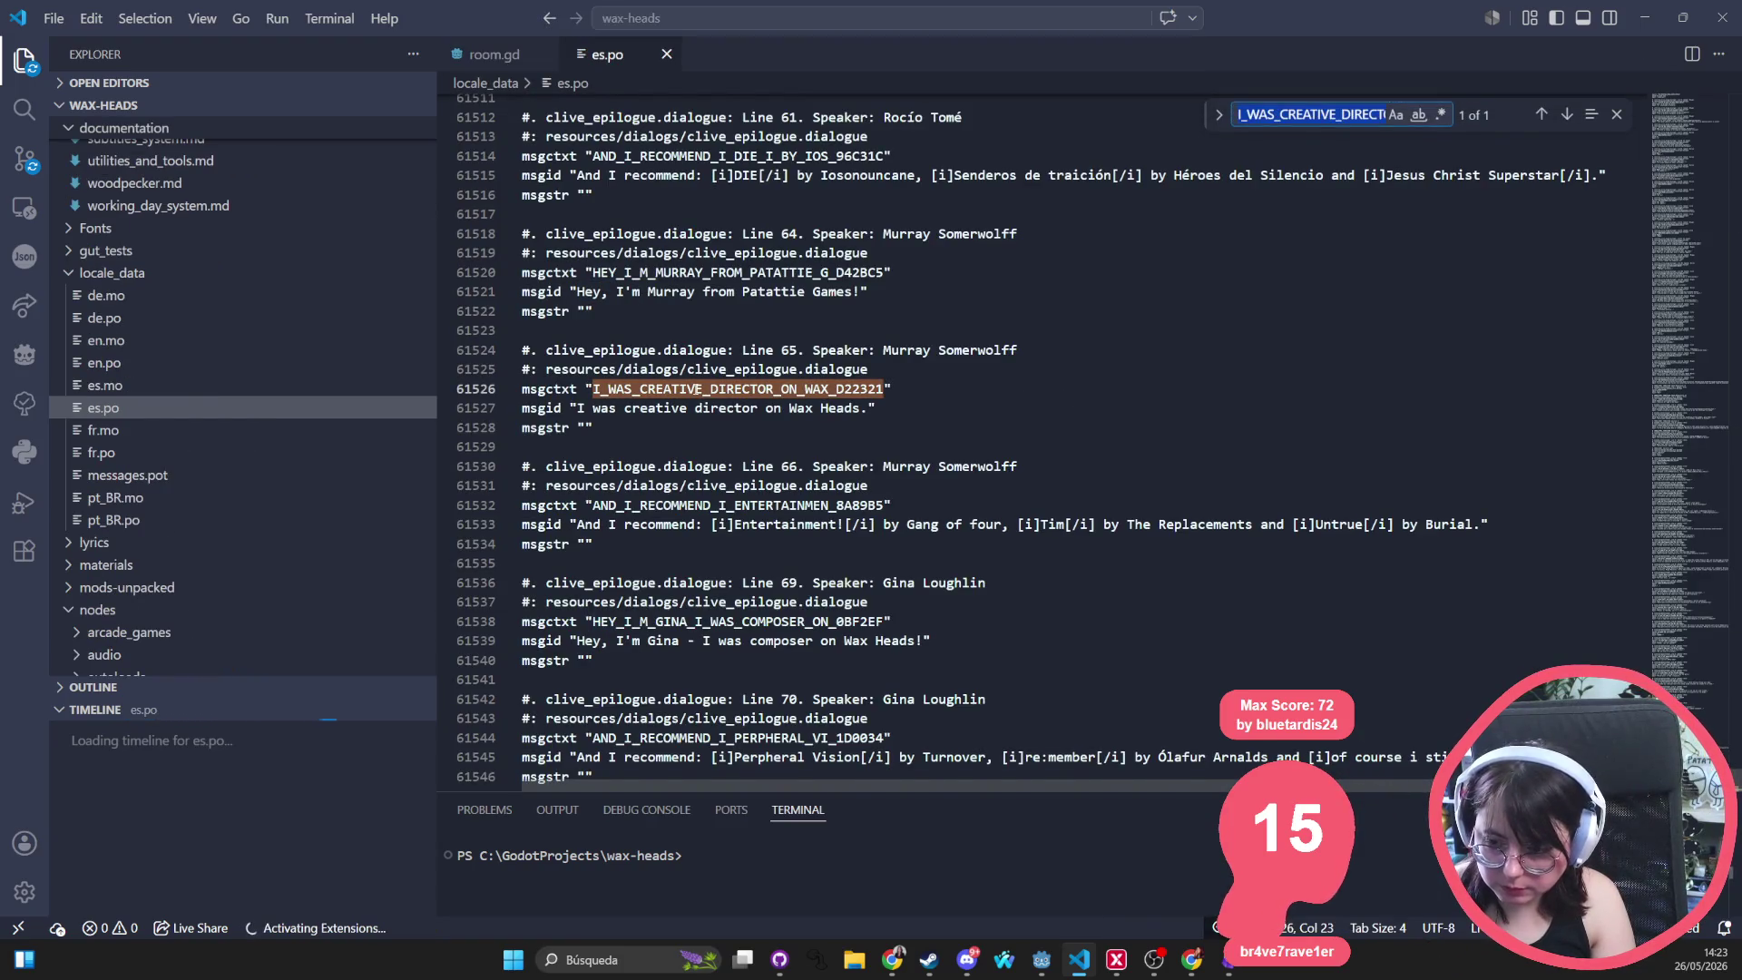
text(Checkout)
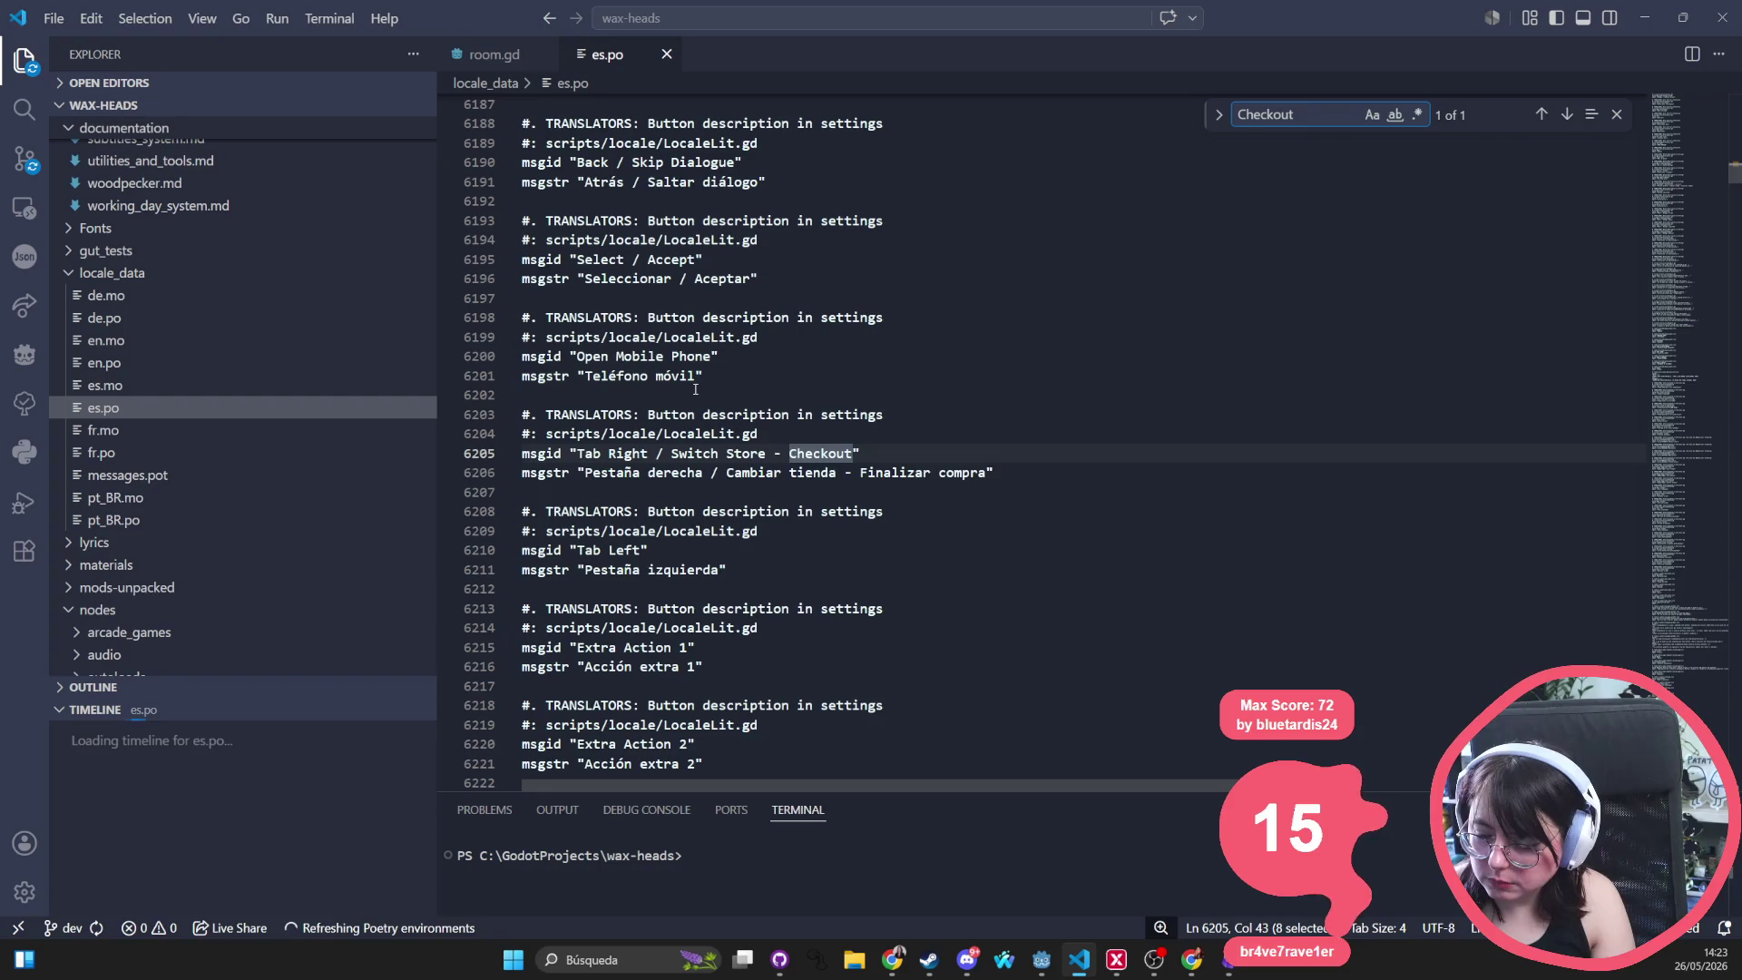
Replace 'Finalizar compra' with 'caja' in the Checkout translation and save es.po
click(759, 458)
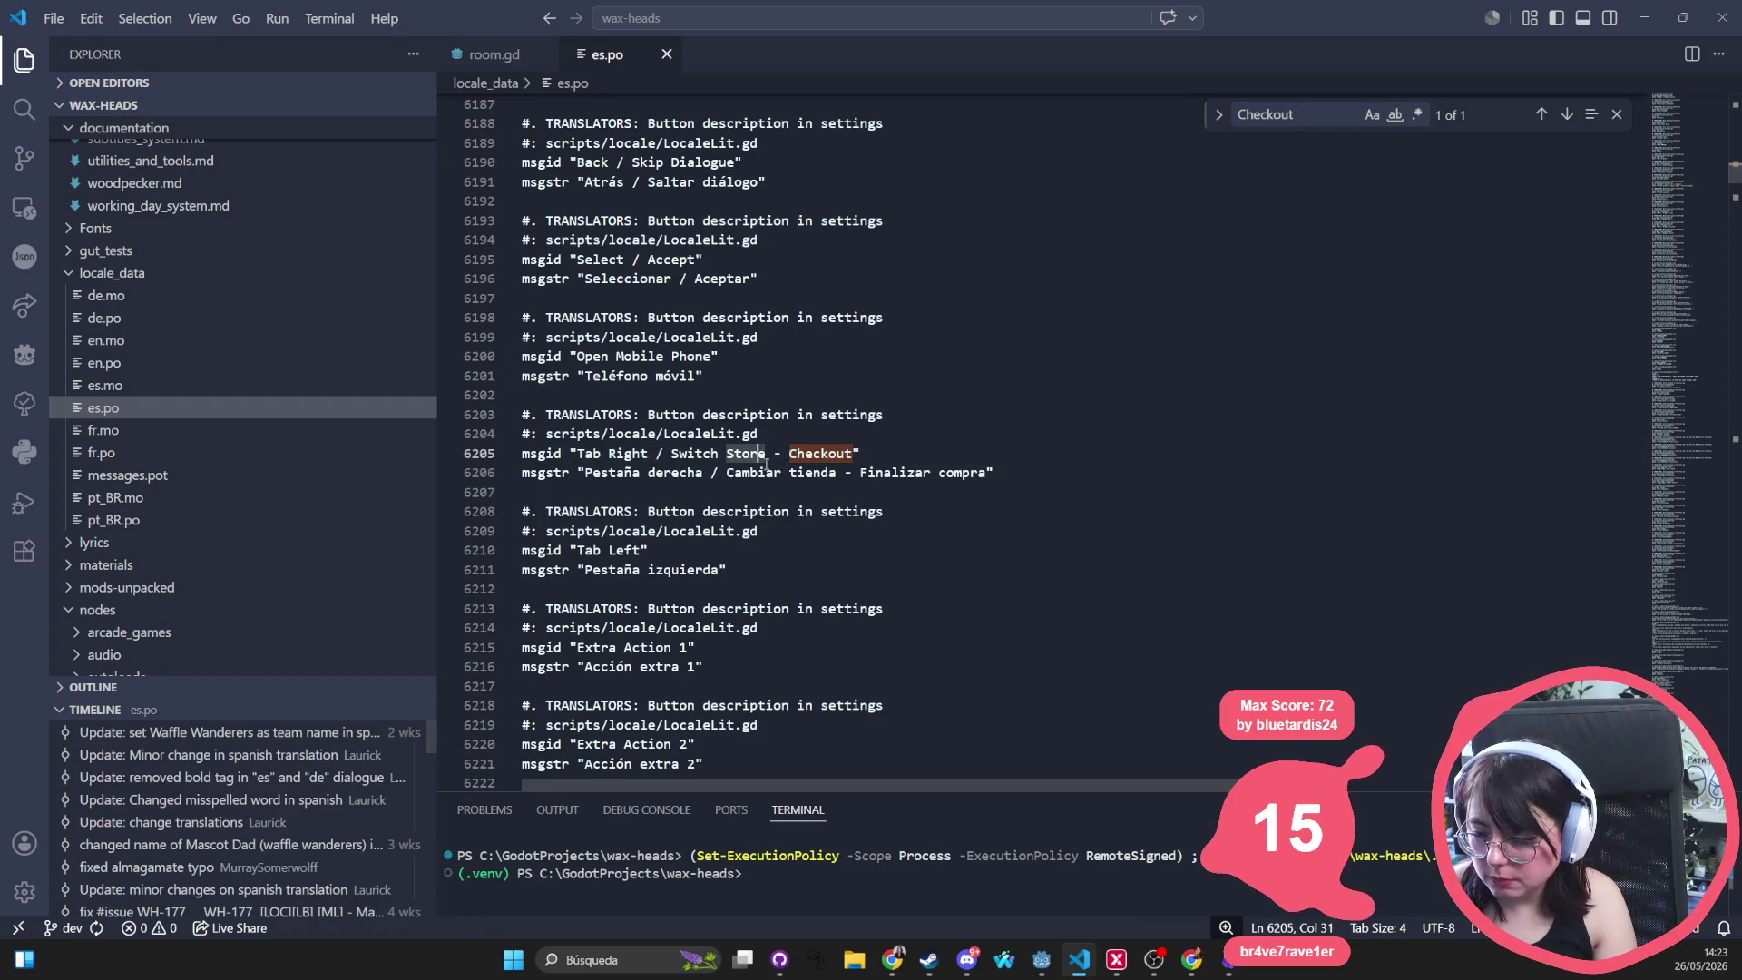
drag(859, 472, 987, 473)
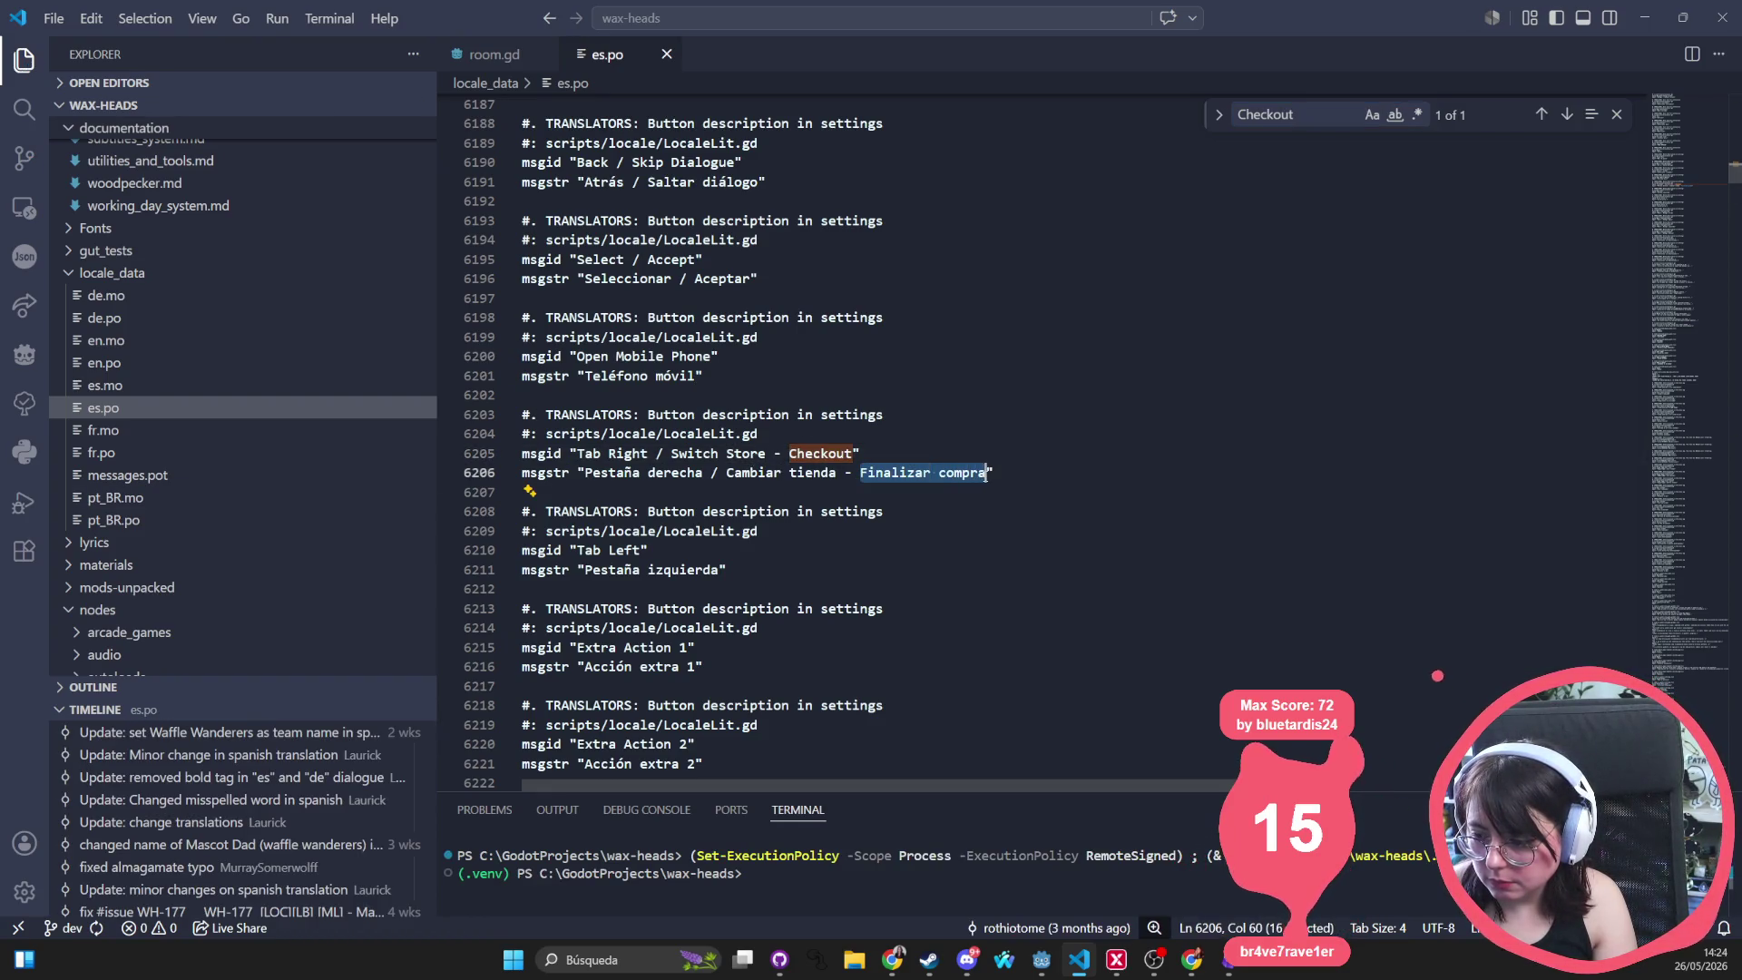
text(caja)
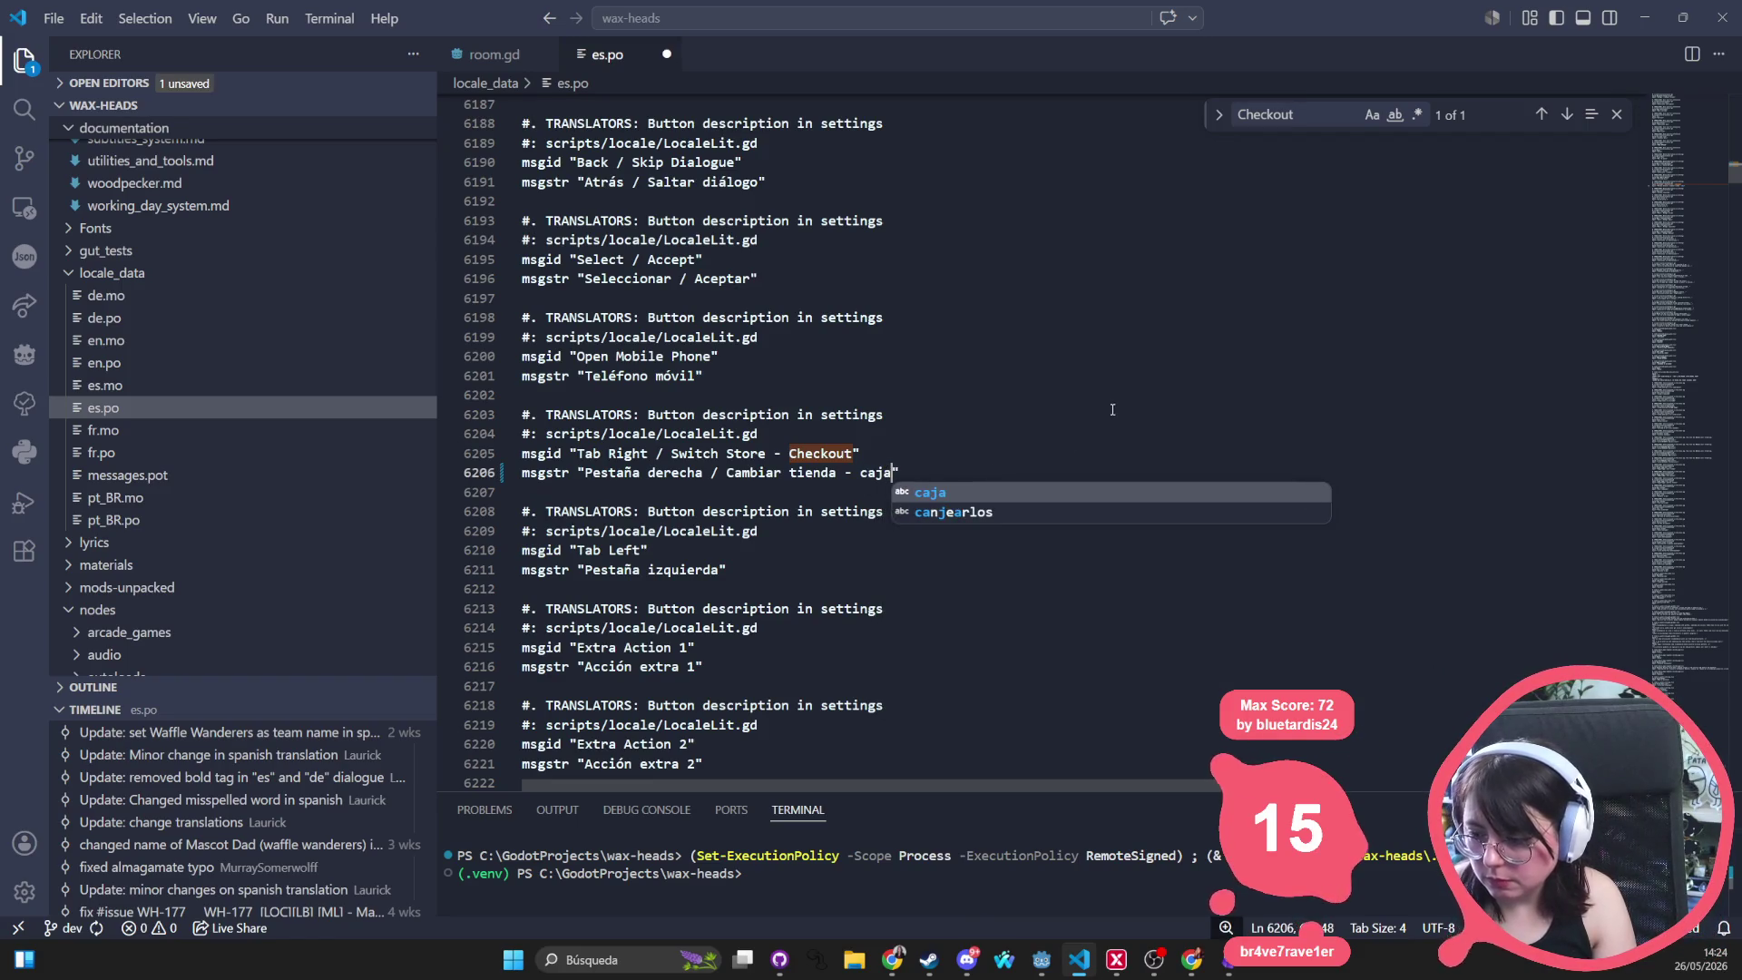
click(1112, 409)
key(ctrl+s)
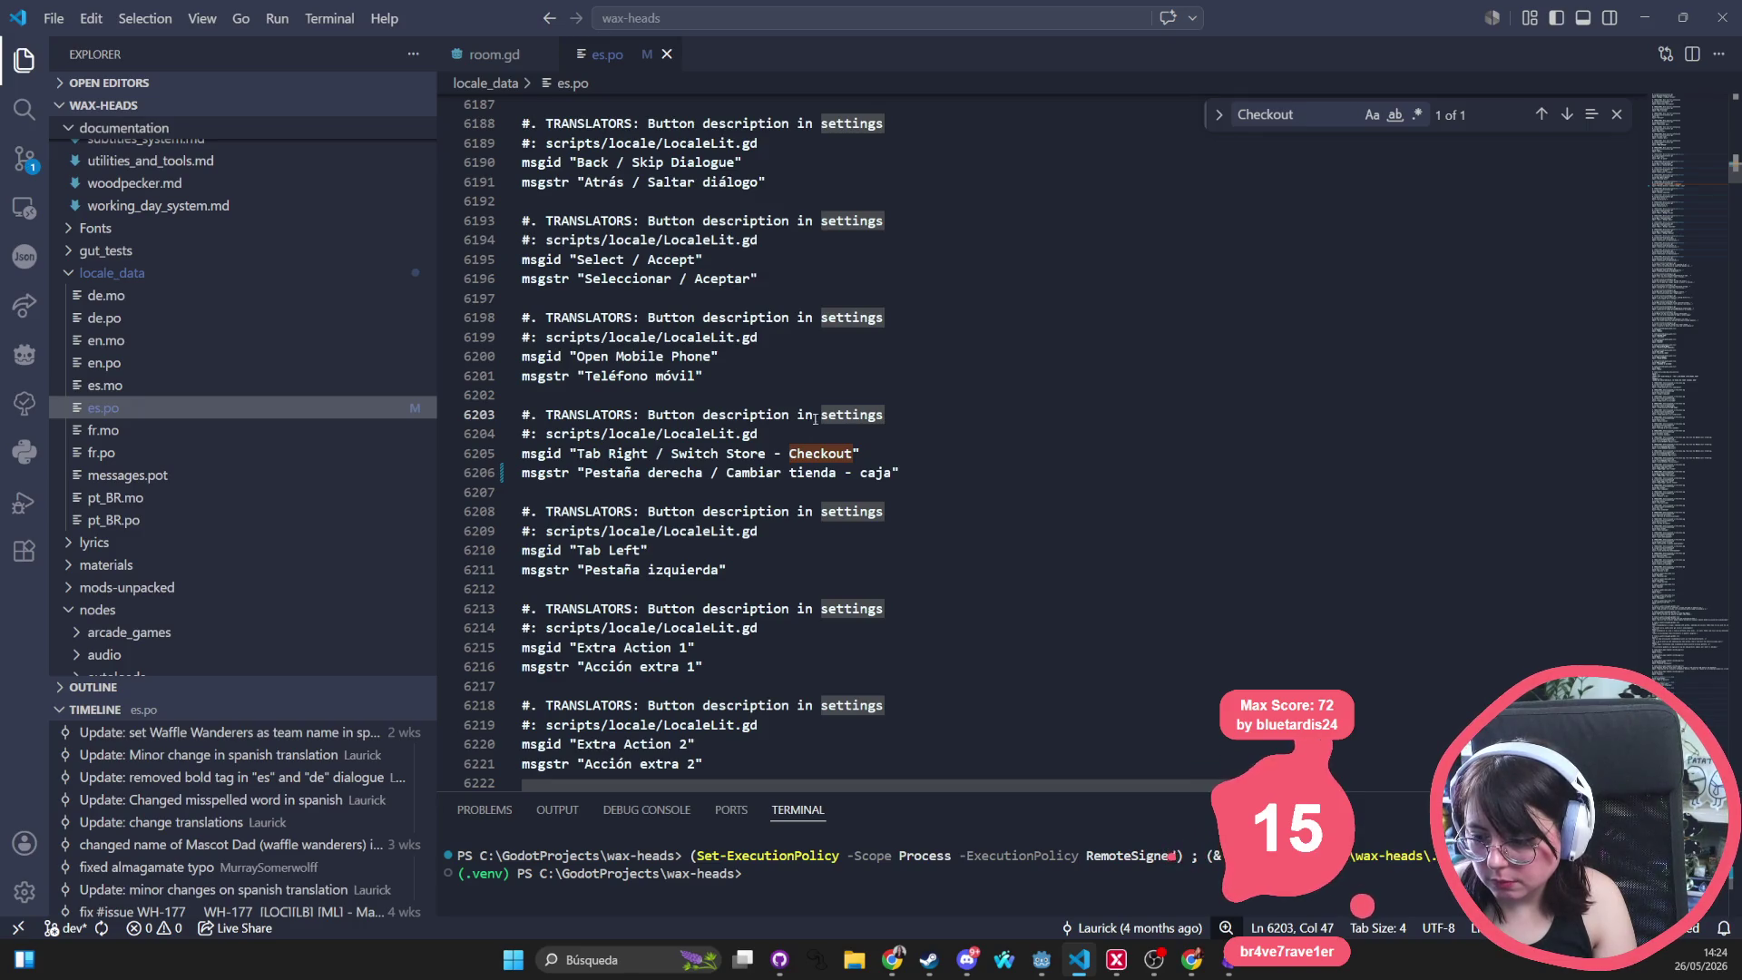
Review the nearby es.po entries, then return to GitHub Desktop
click(850, 365)
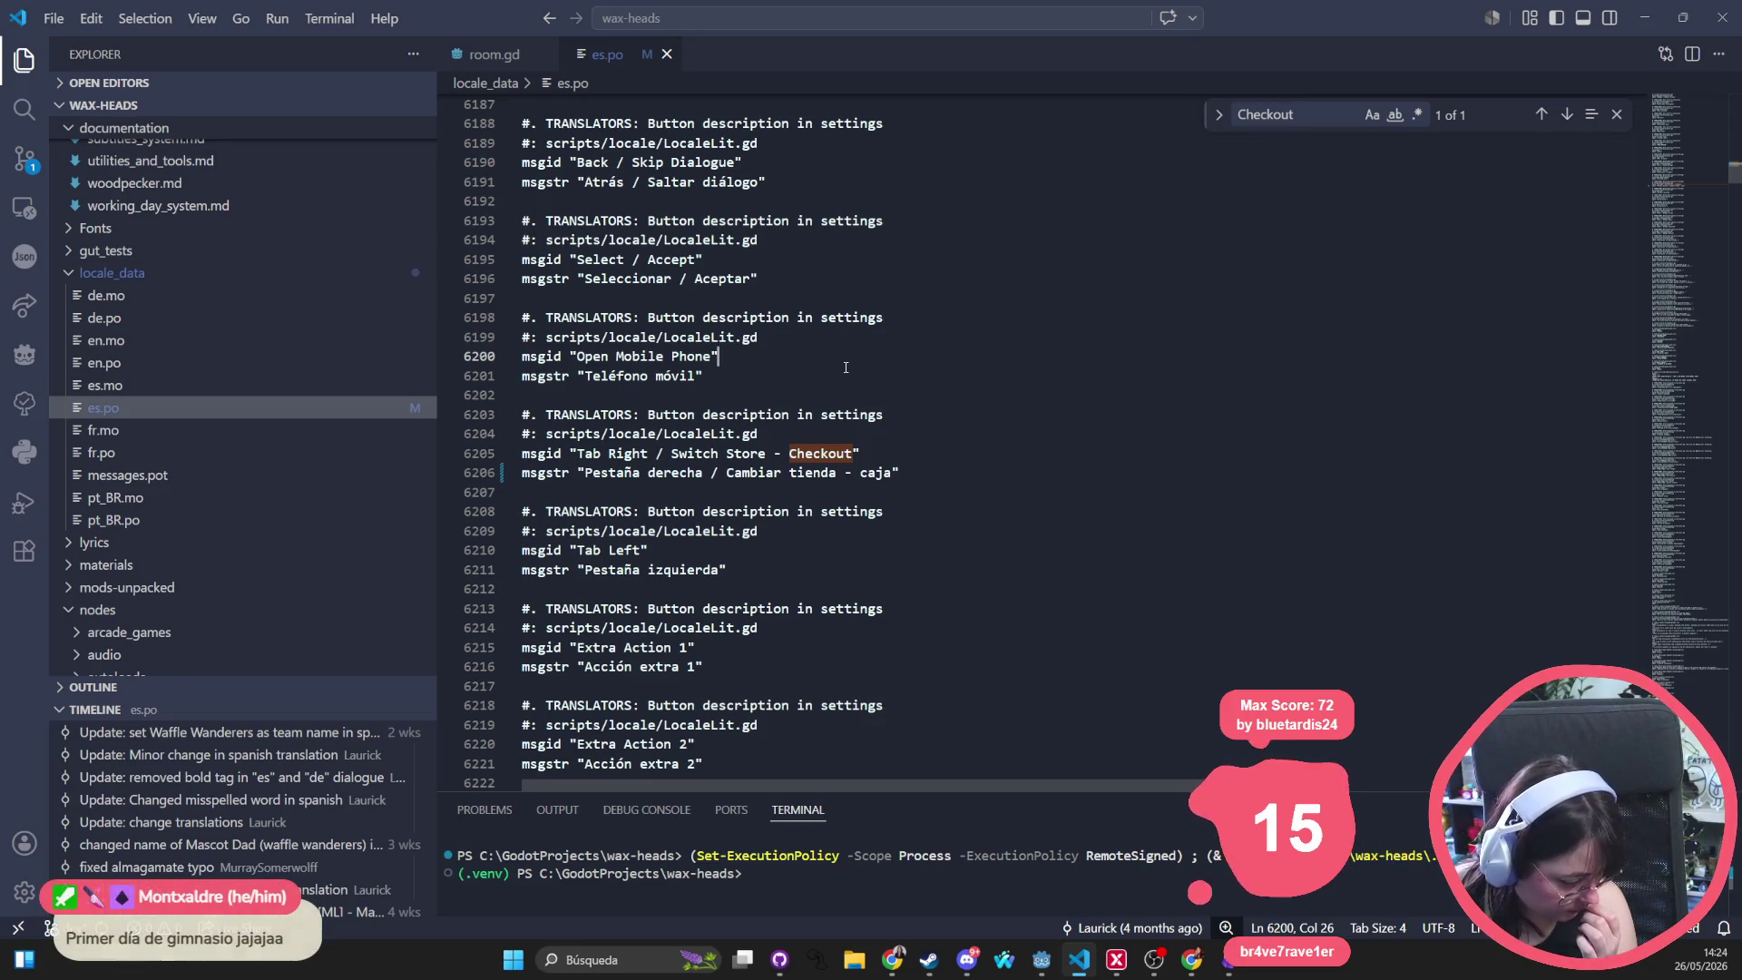
click(846, 368)
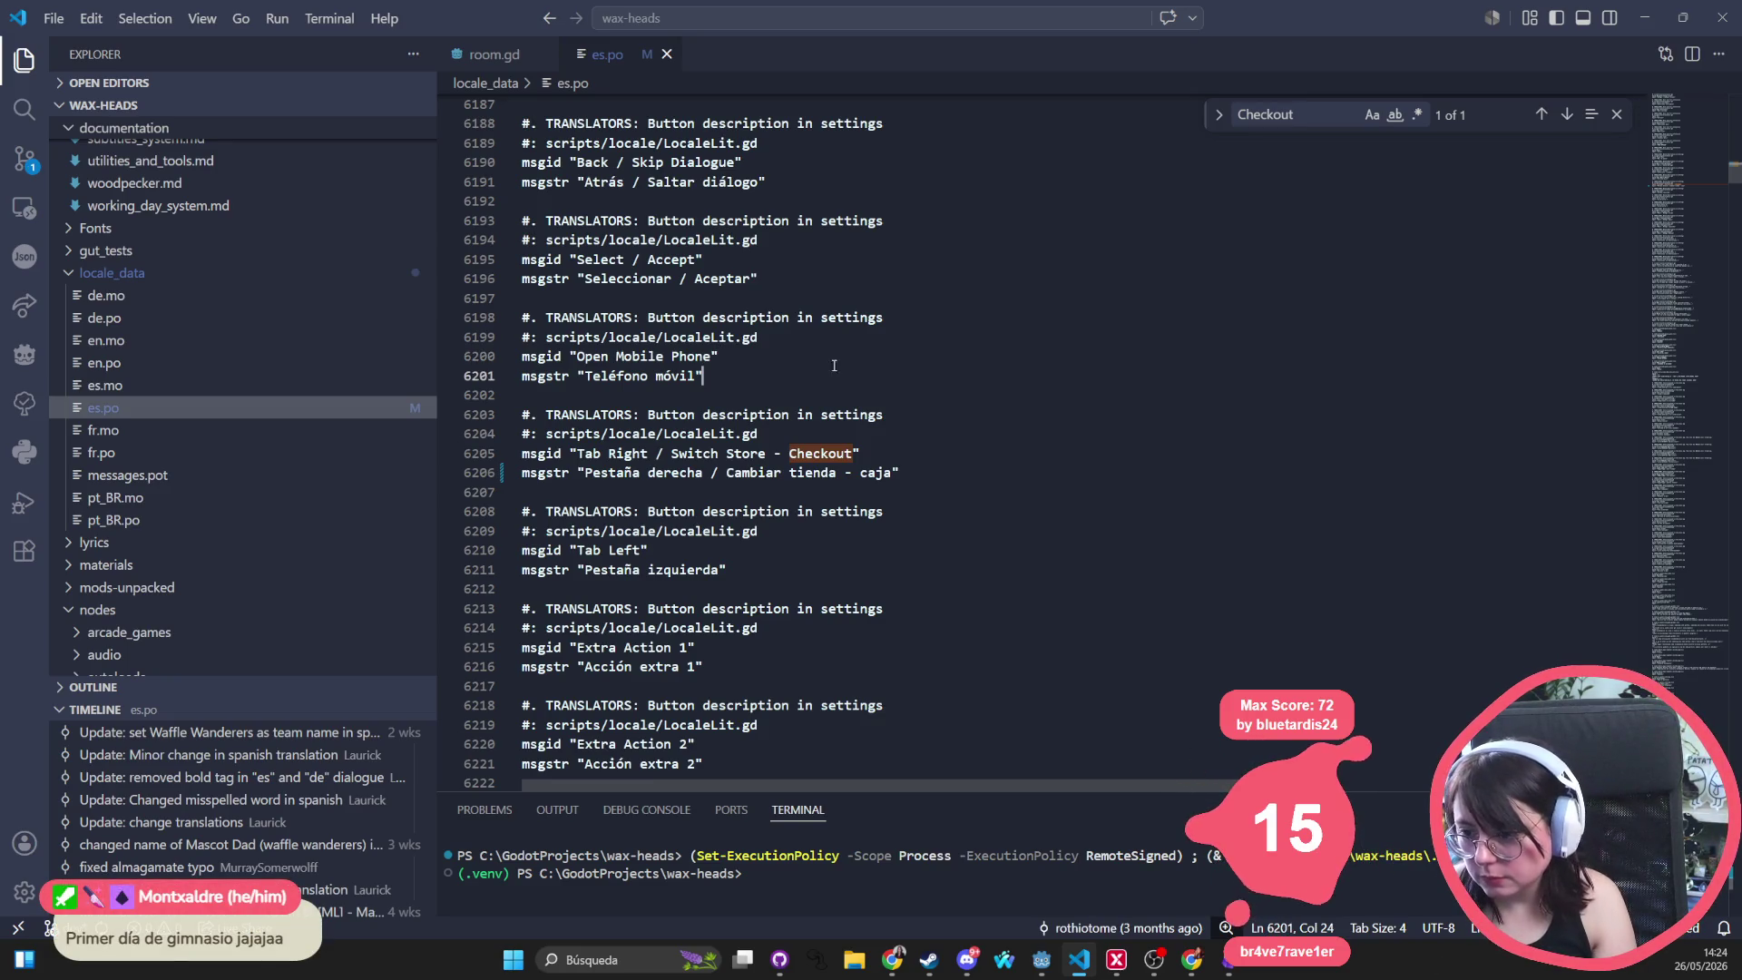
click(862, 330)
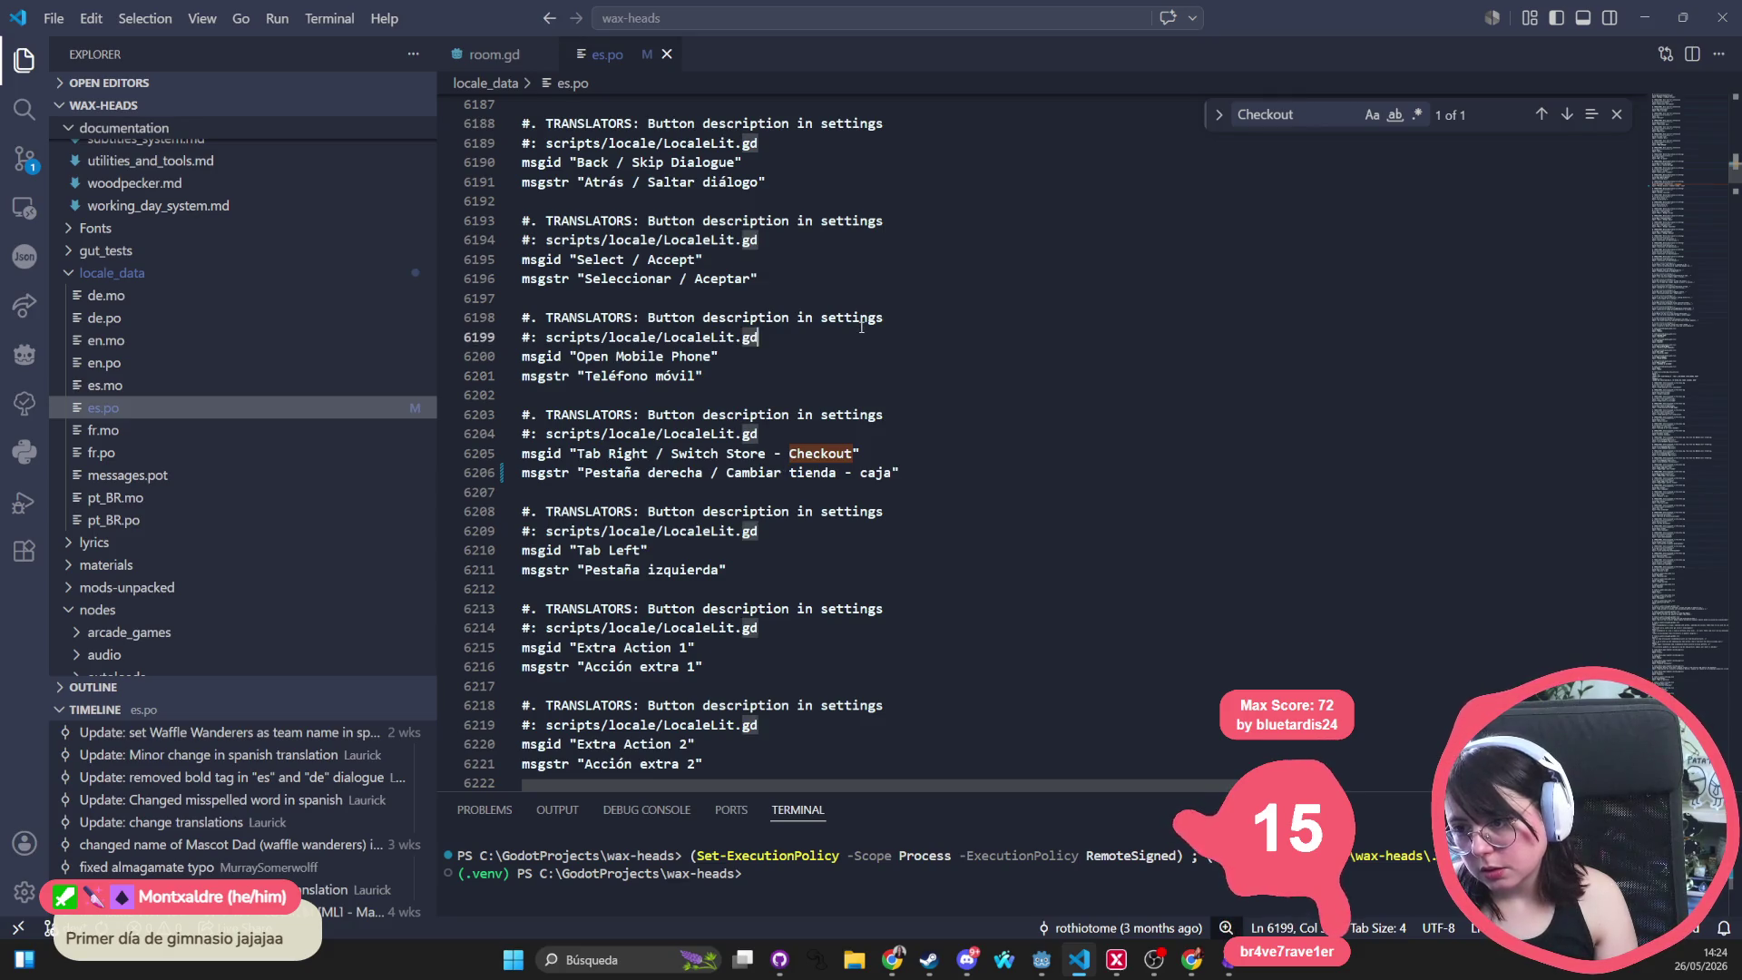
key(alt+Tab)
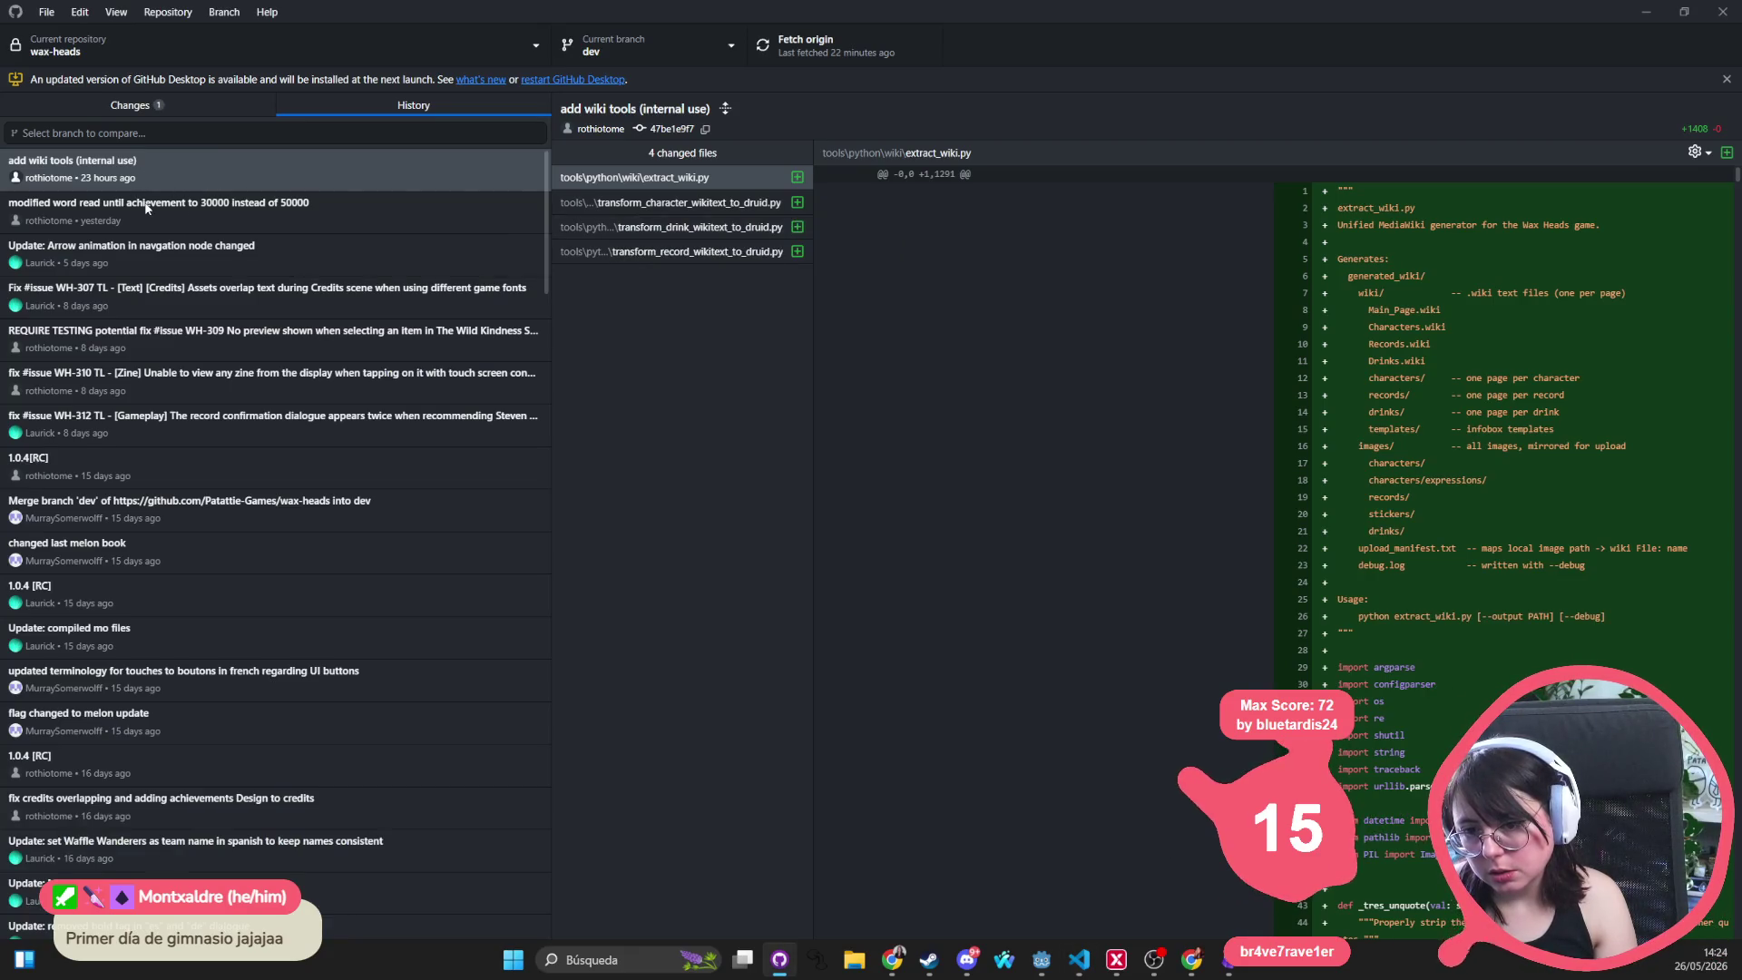
Commit the es.po change to dev as 'fix spanish: Checkout meaning caja registracora and not finish purchase' and push it
mouse_move(19, 181)
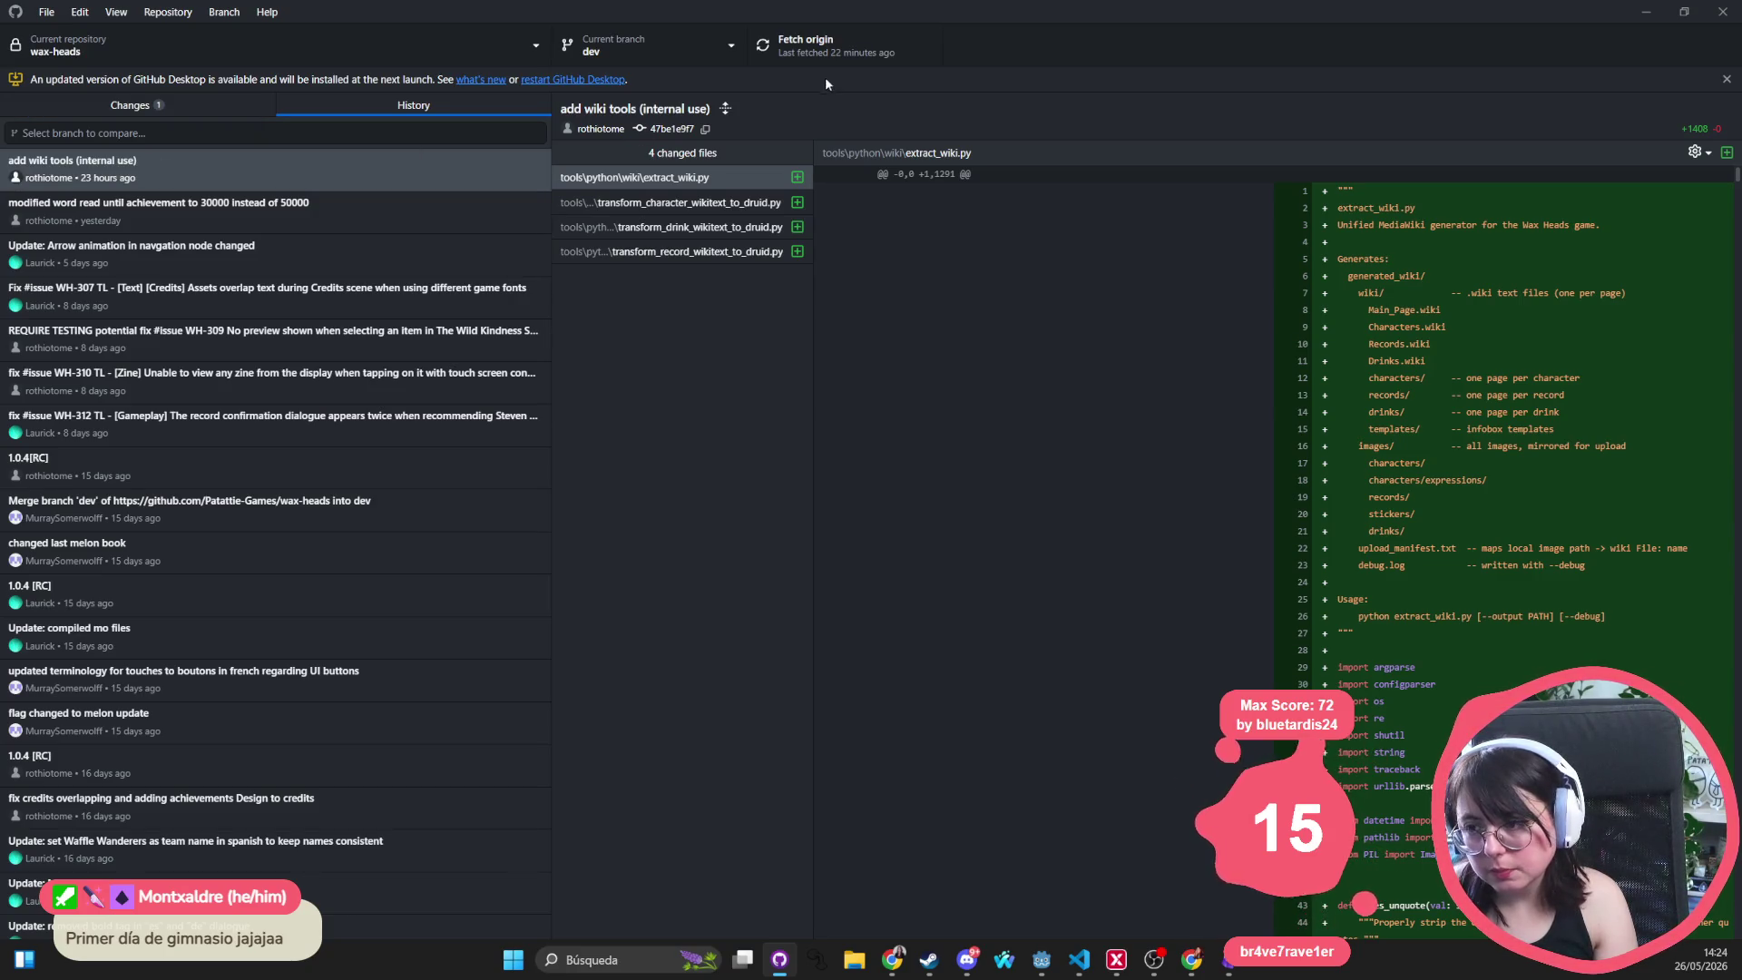
click(145, 111)
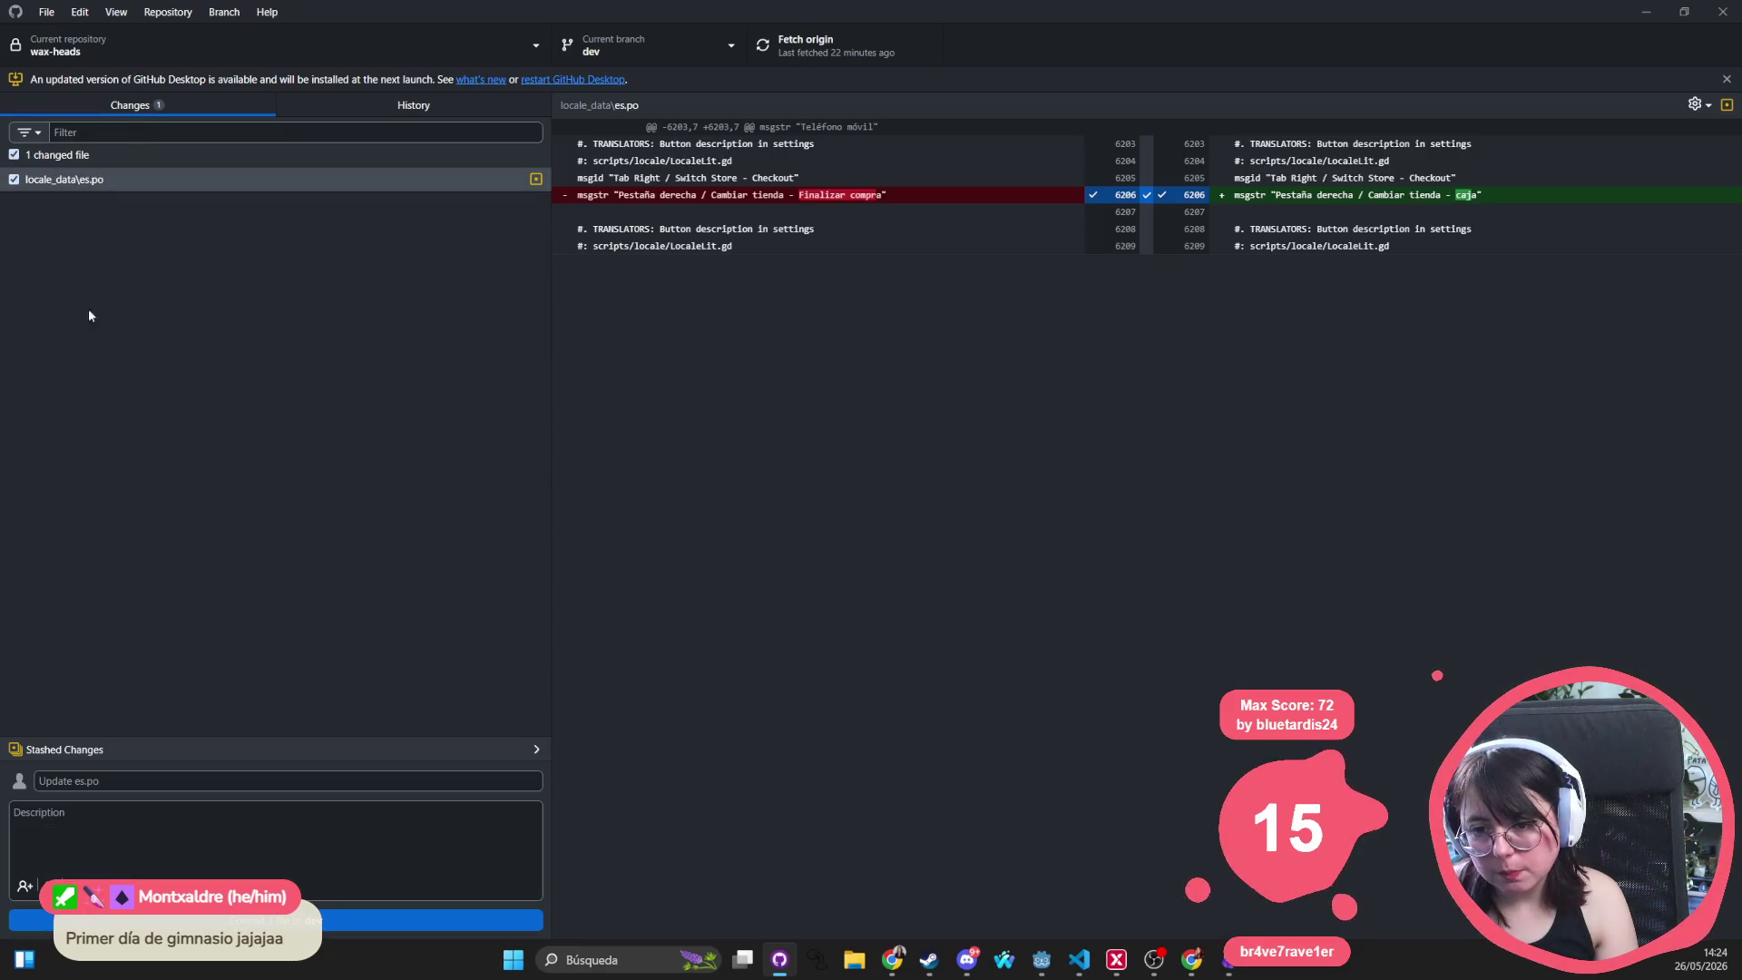
click(136, 781)
text(u)
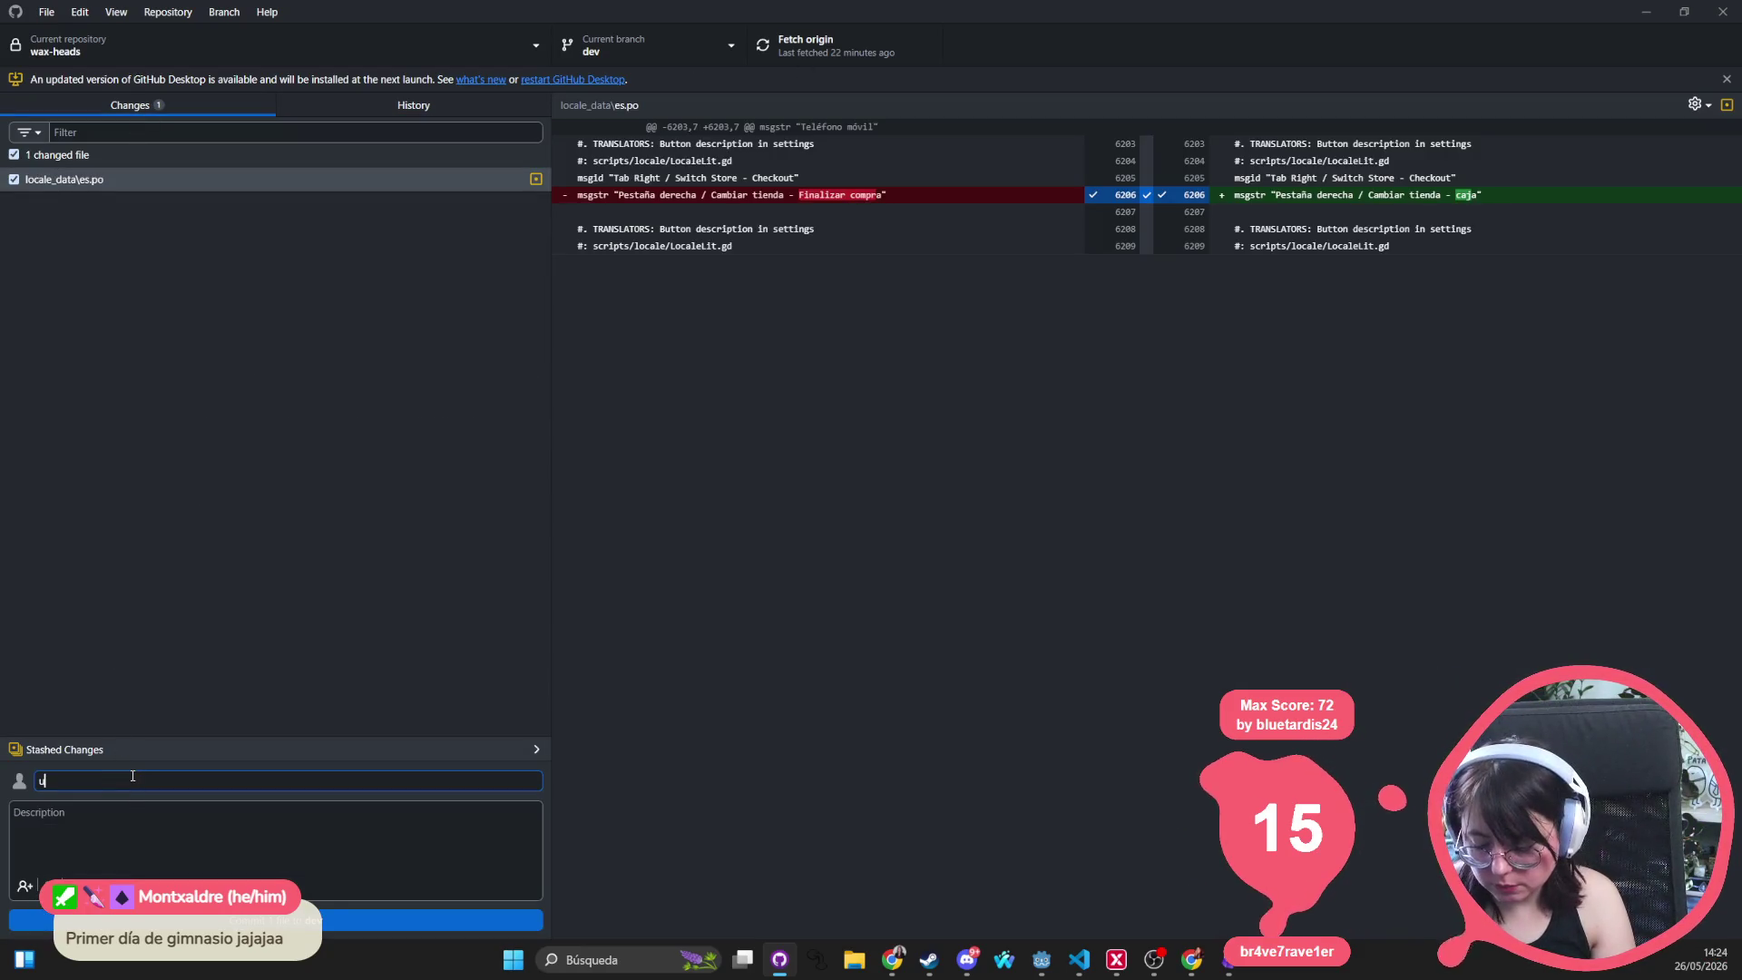
text(pdate locale to)
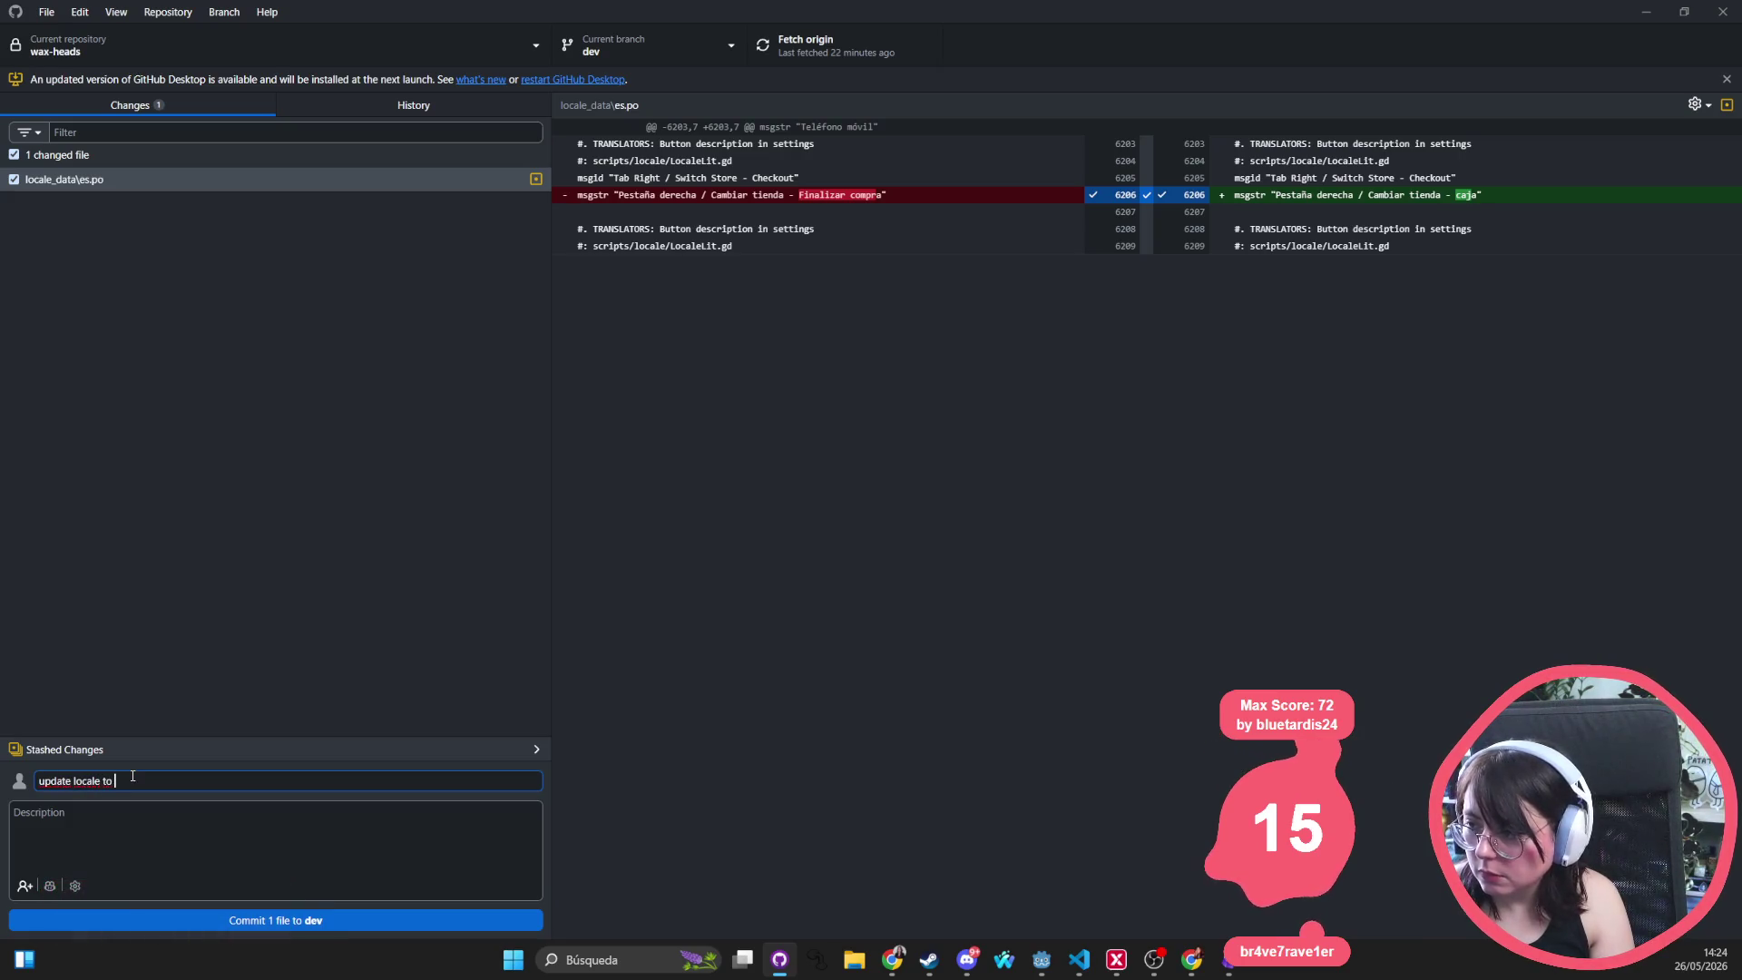
key(BackSpace)
key(BackSpace)
key(BackSpace)
text(fix spanish: Checkout meaning caja registrac)
text(ora and not finish purchase)
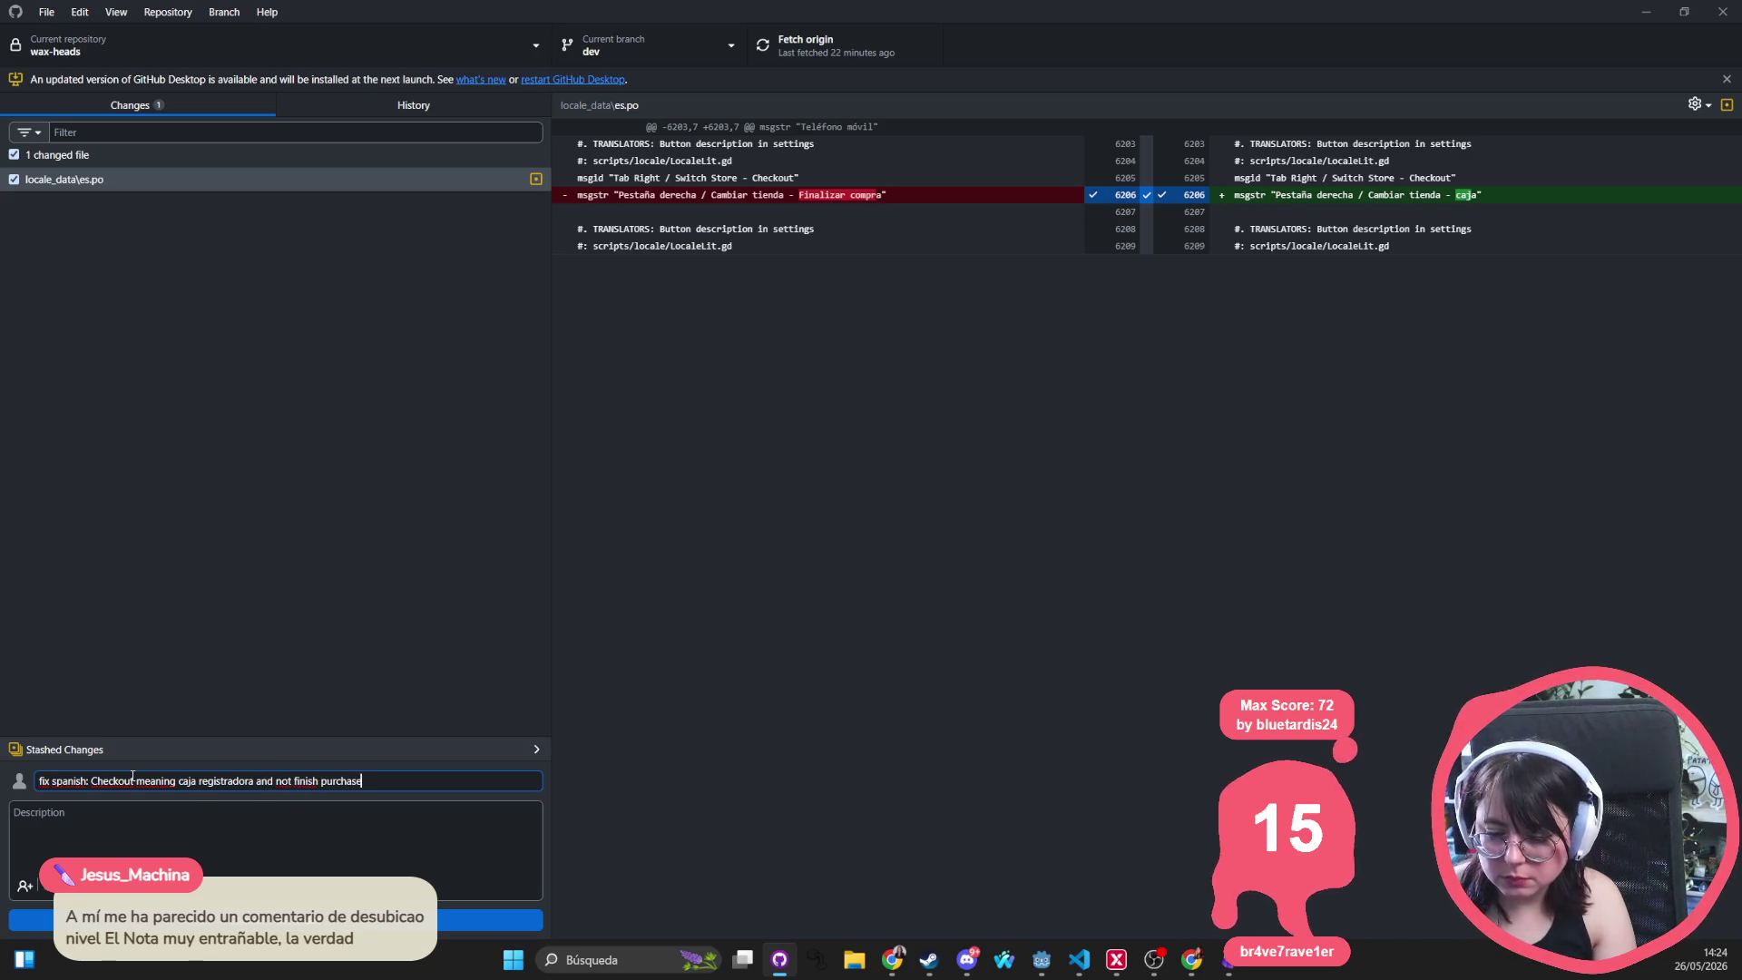
click(363, 919)
click(827, 46)
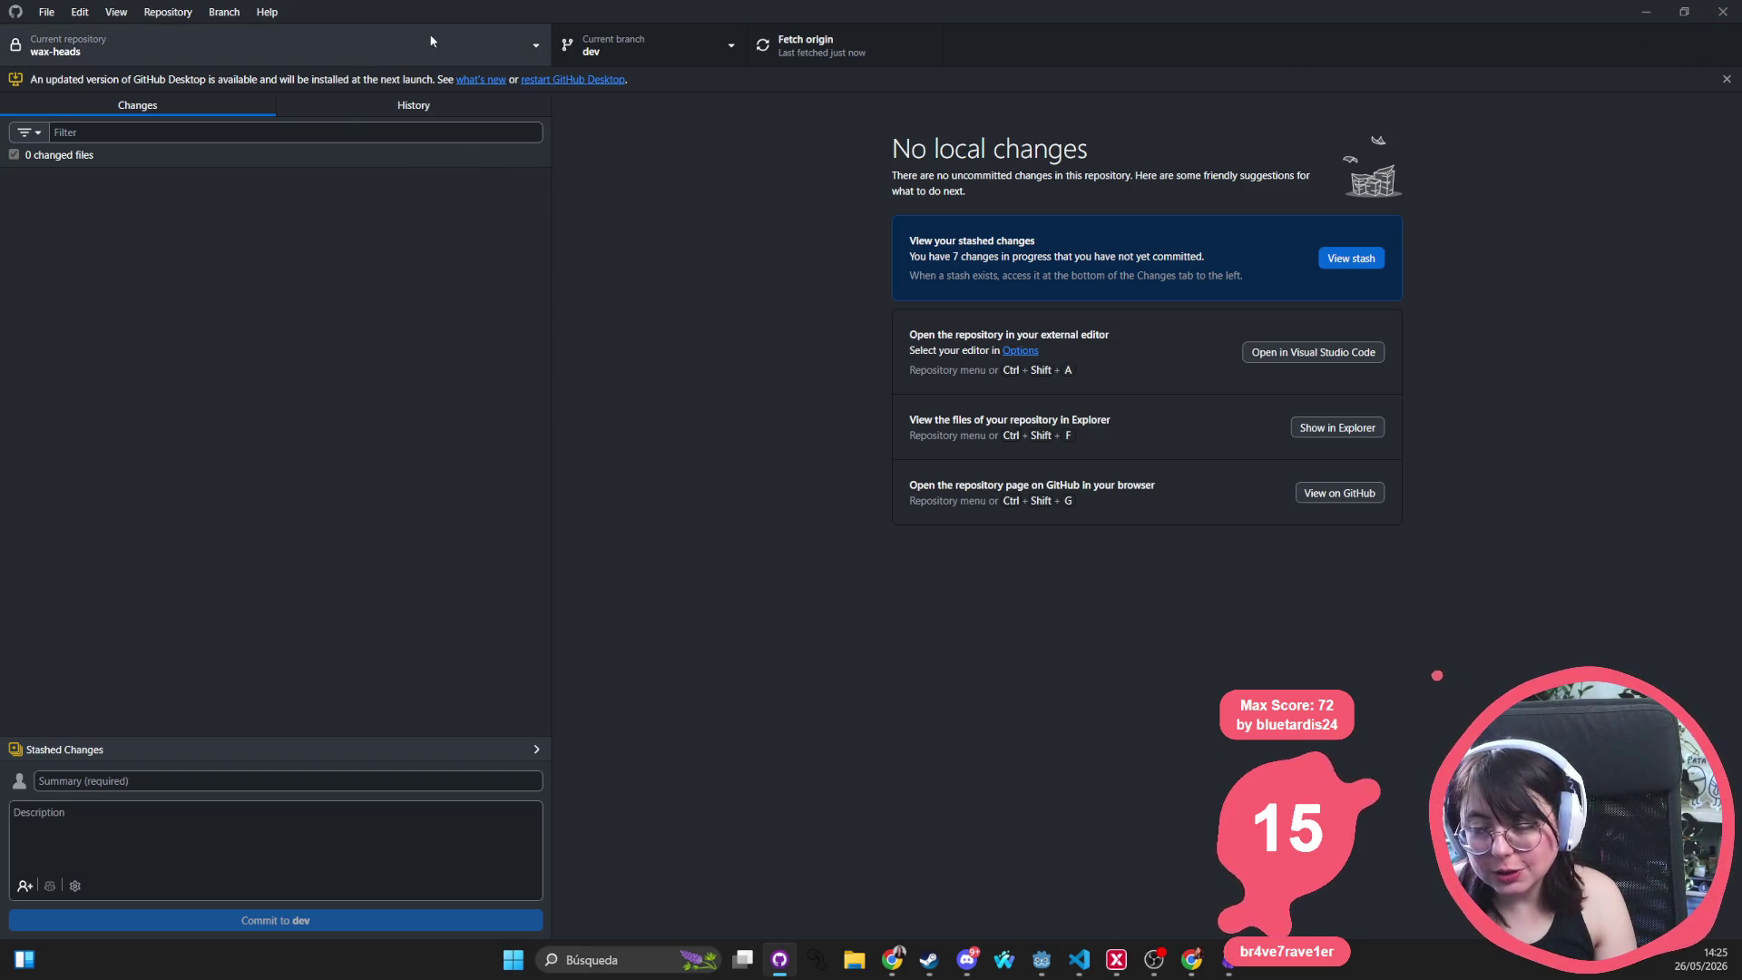
Check out the mobile branch and reload the changed project files from disk in Godot
click(679, 38)
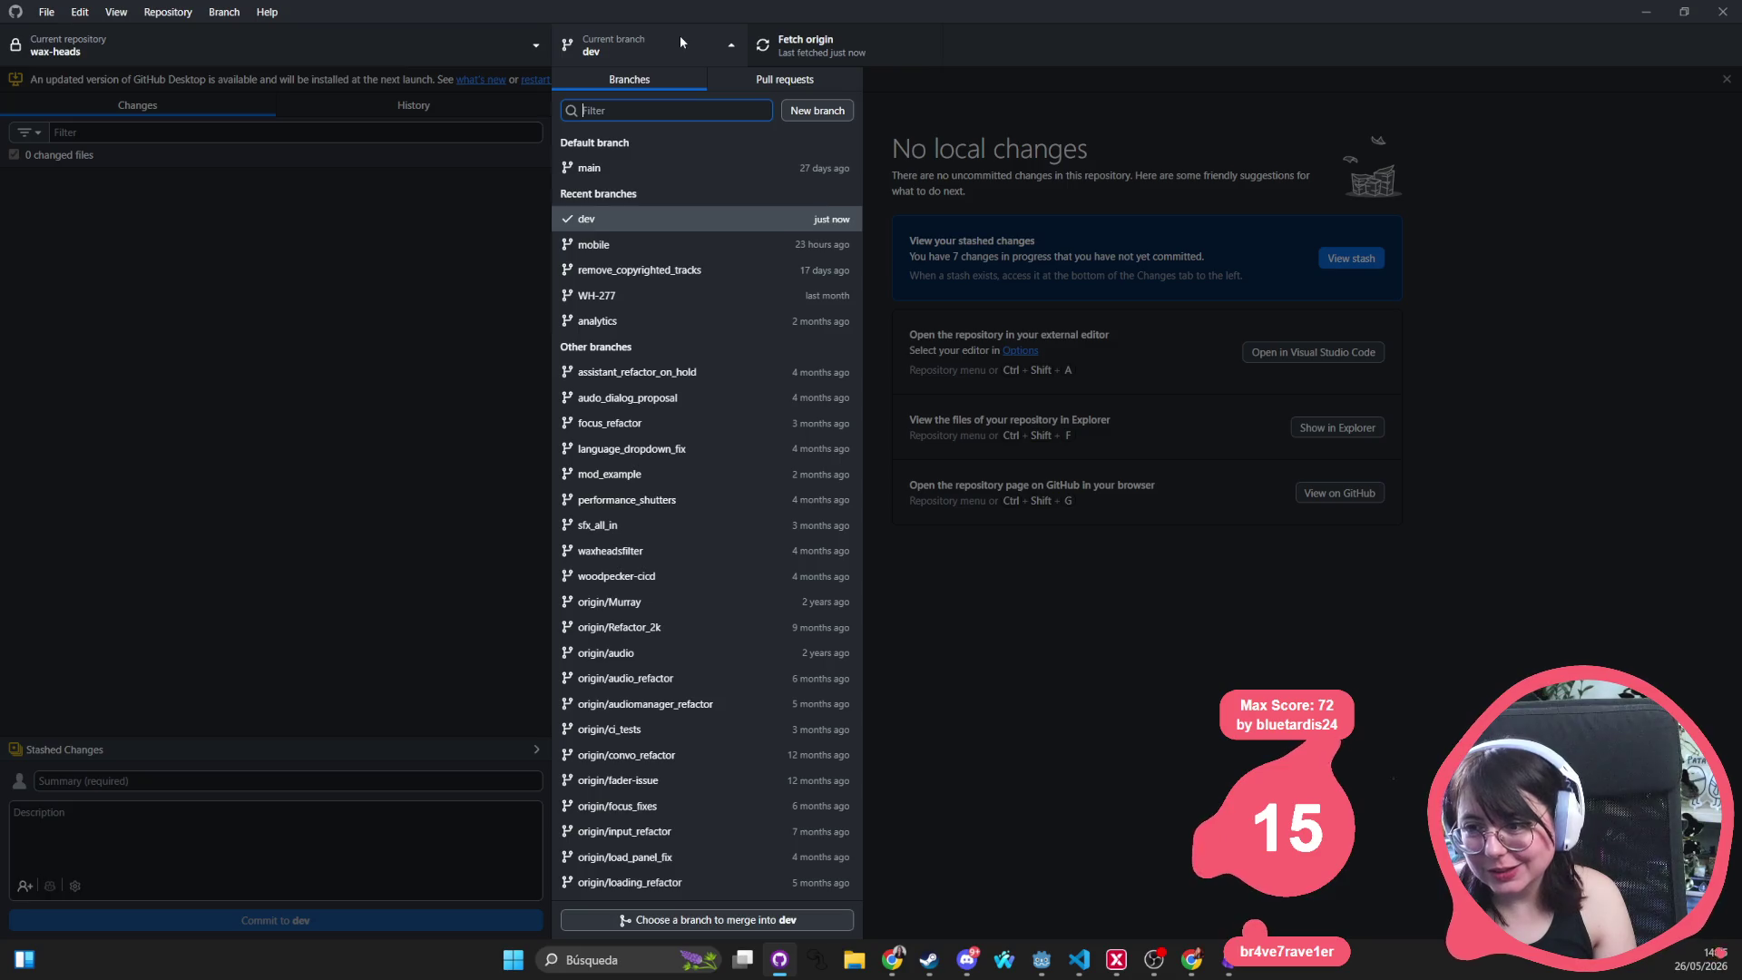
click(595, 245)
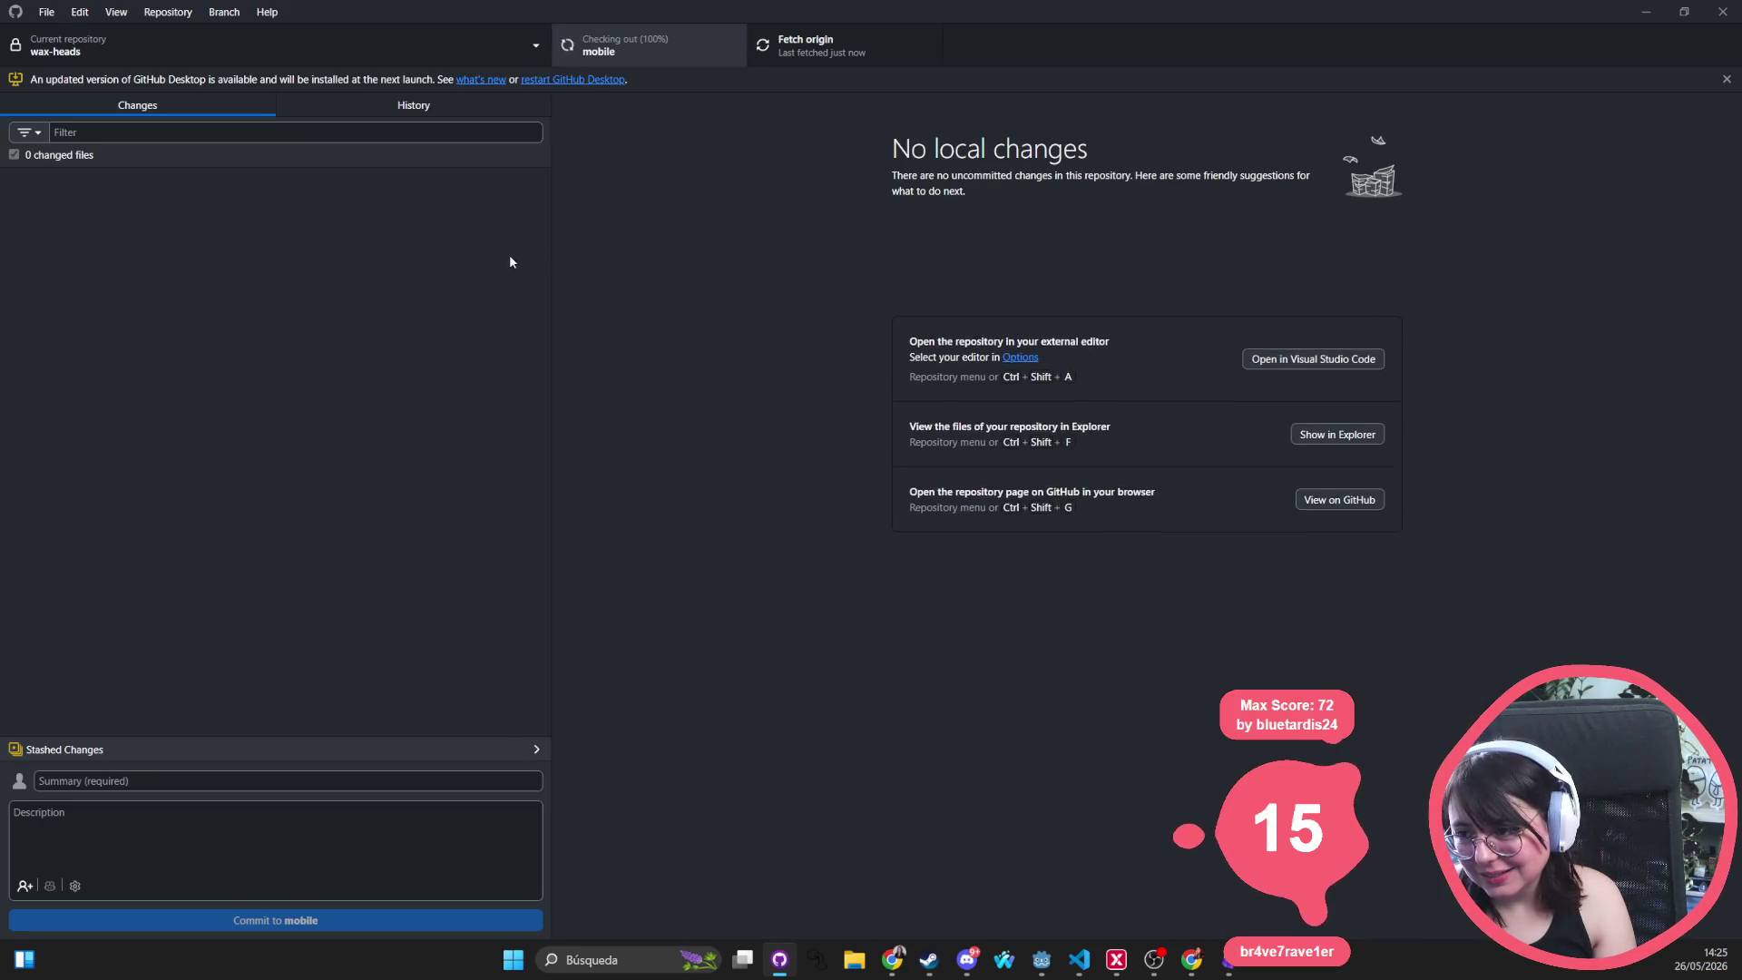
key(alt+Tab)
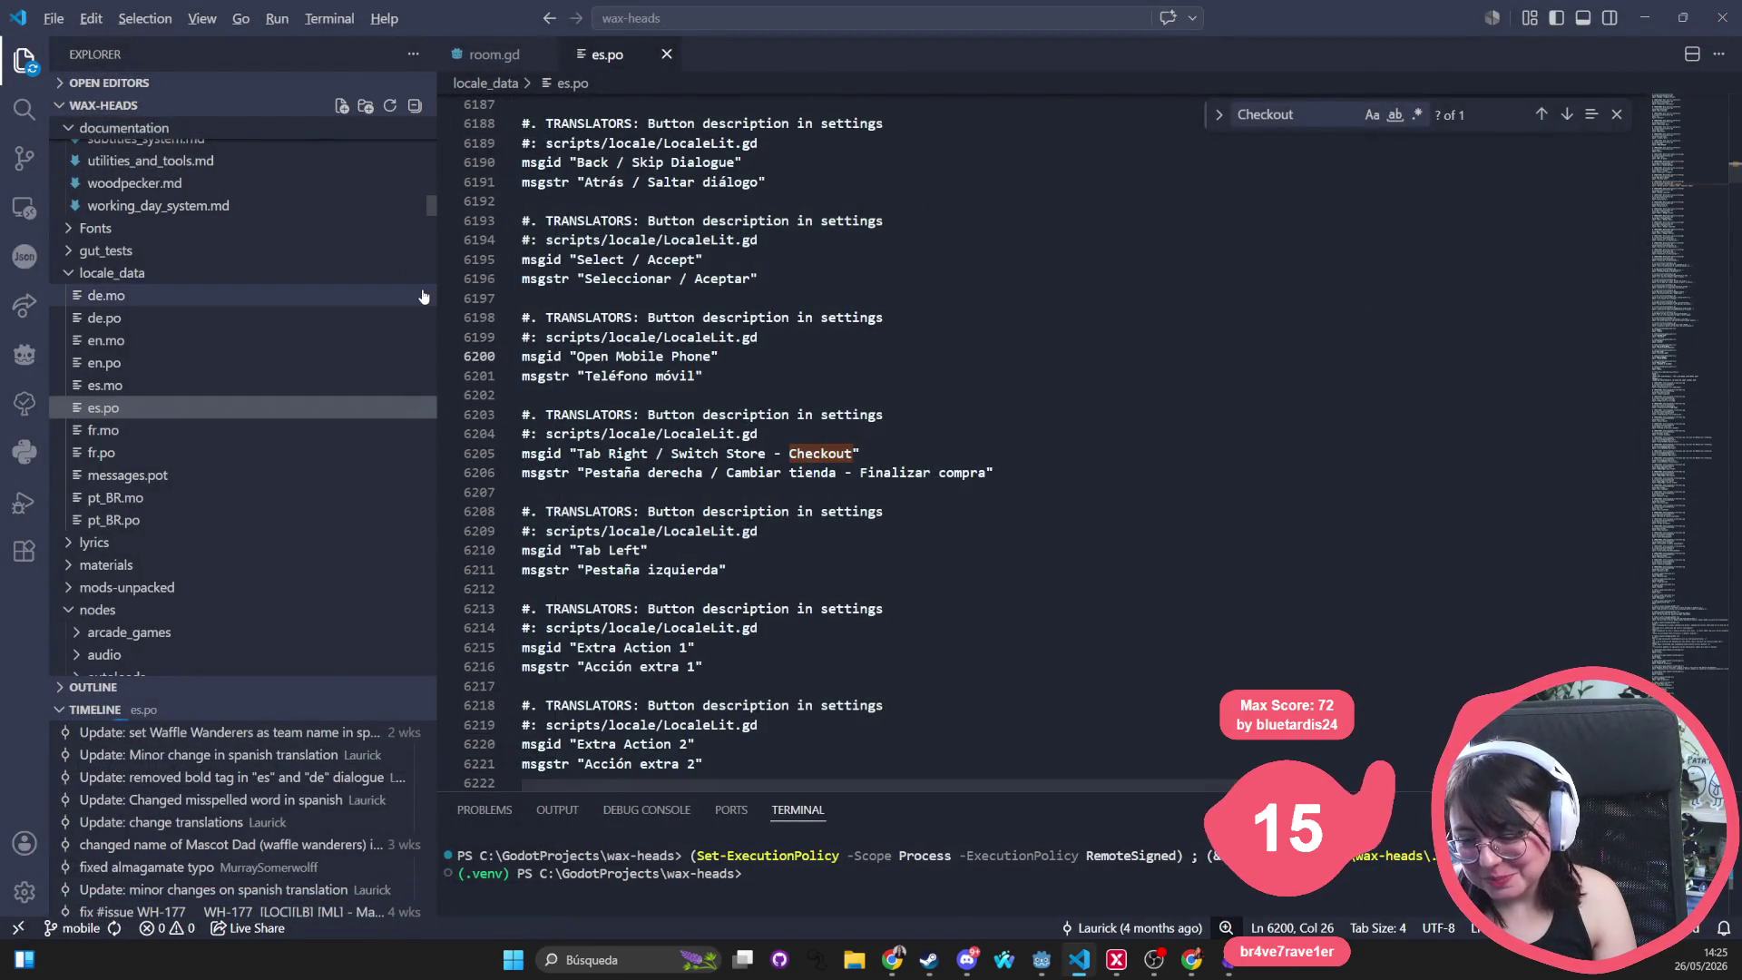
key(alt+Tab)
click(902, 618)
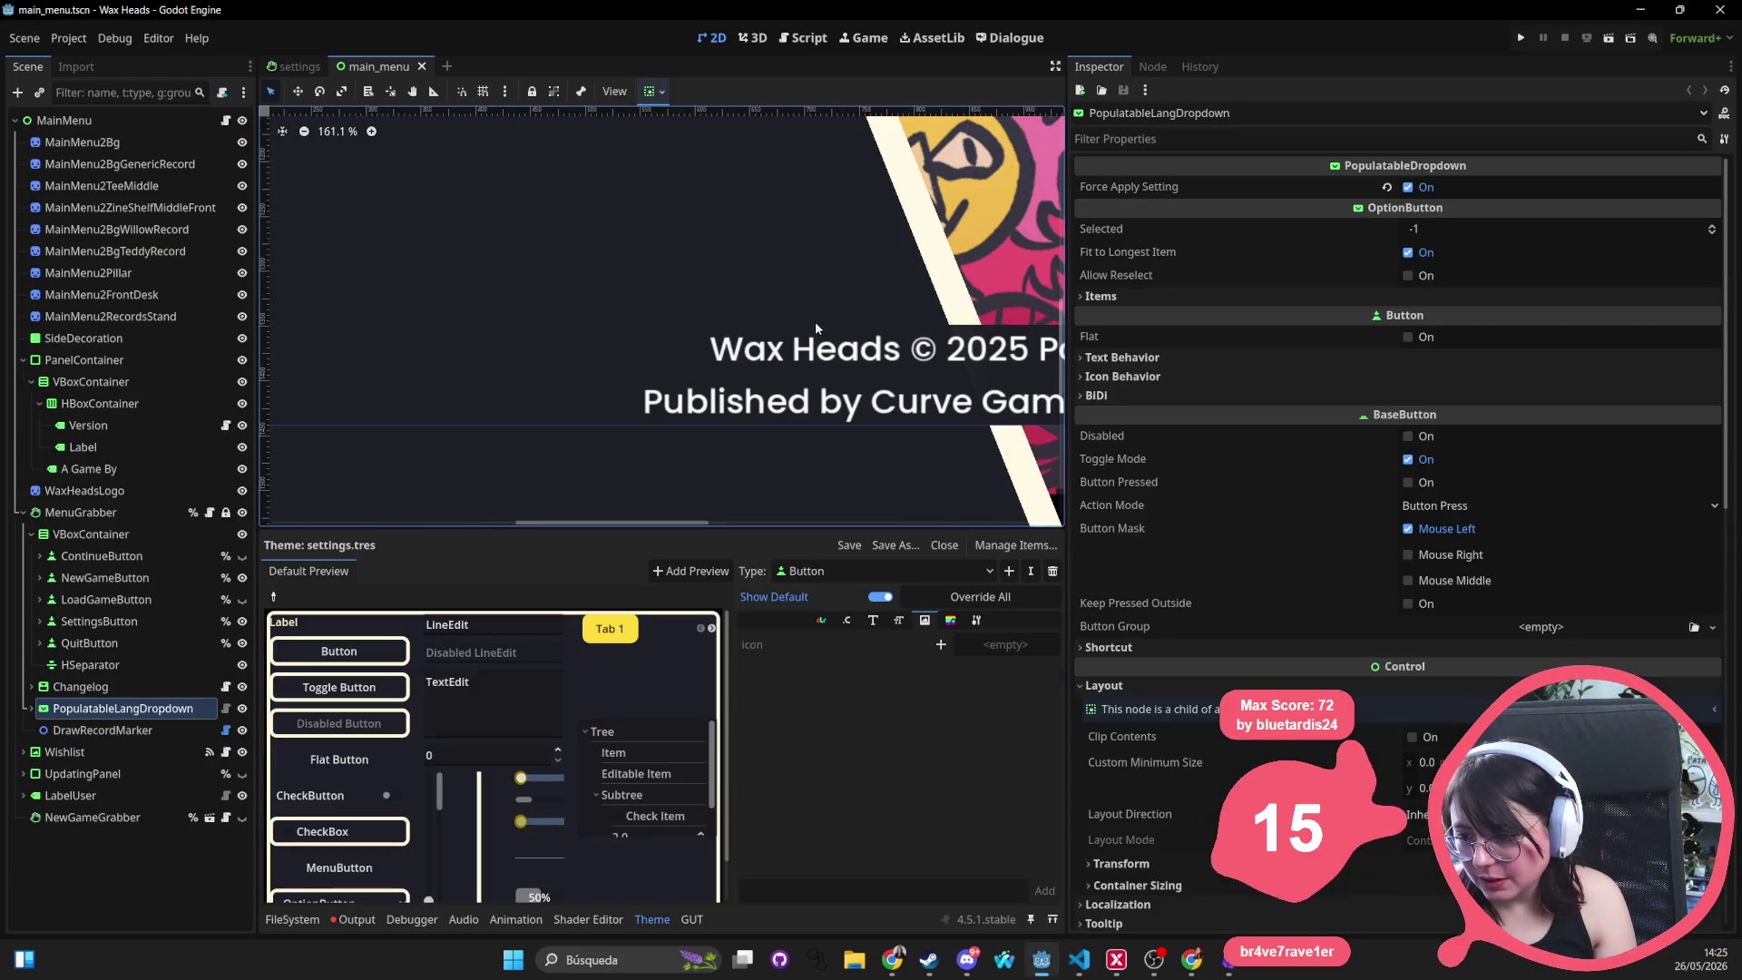
scroll(815, 321, down, 8)
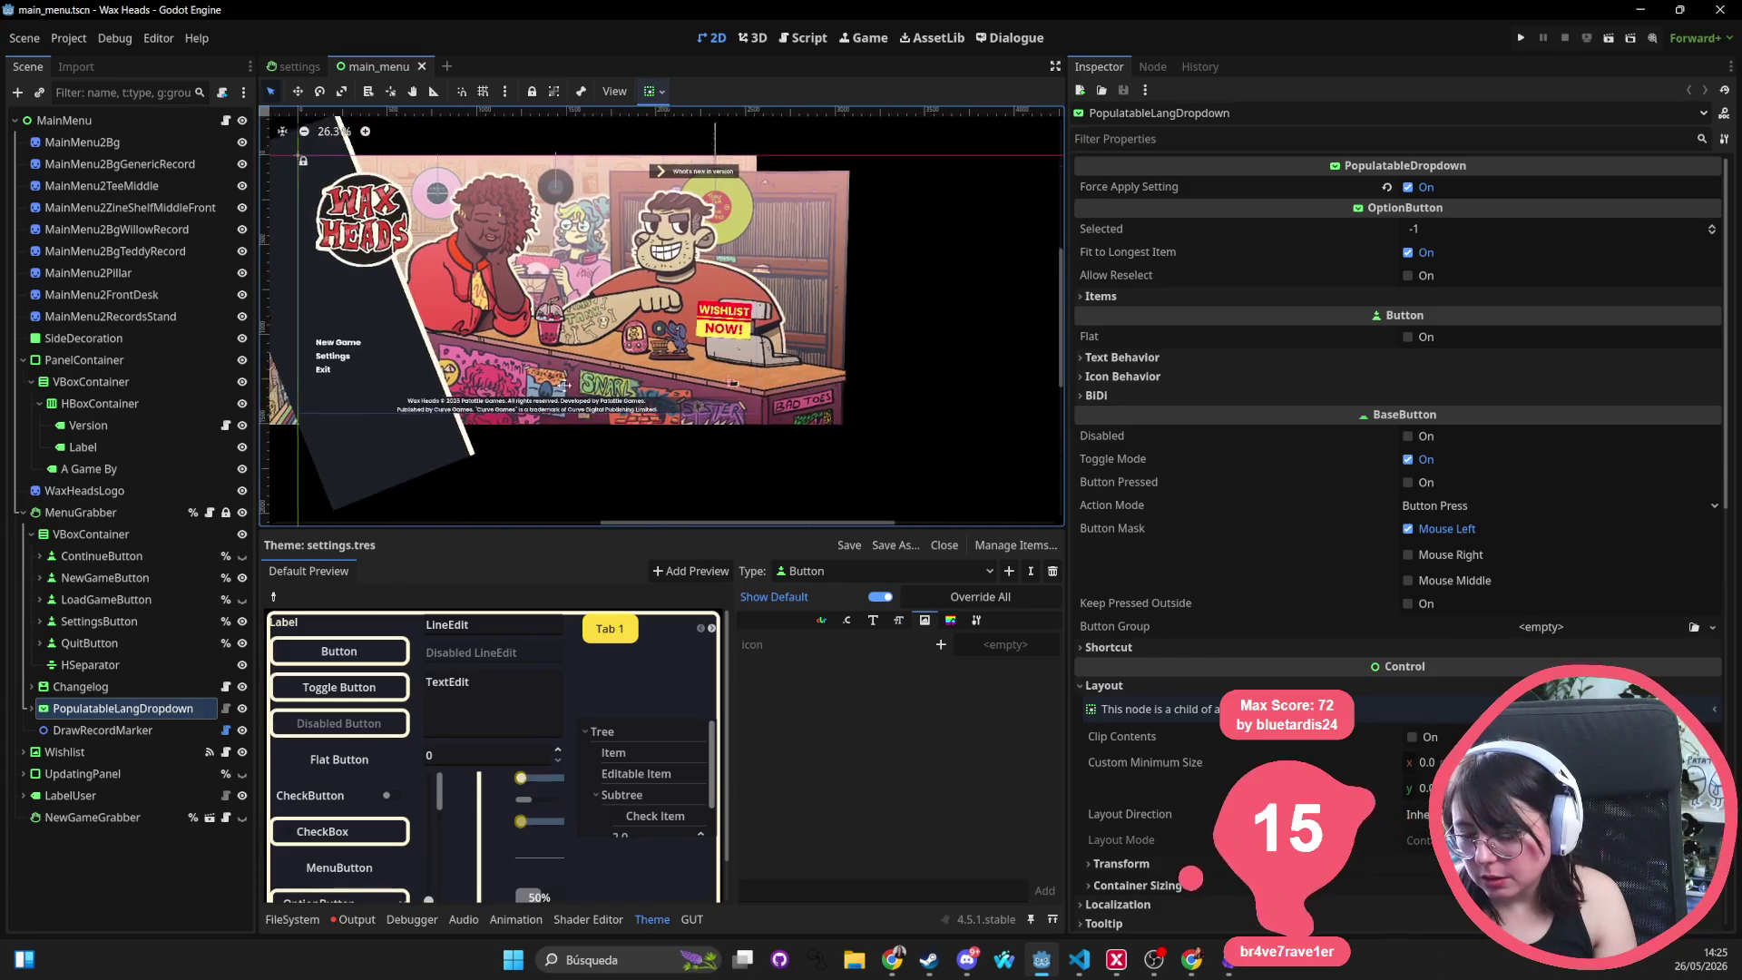
drag(335, 298, 419, 353)
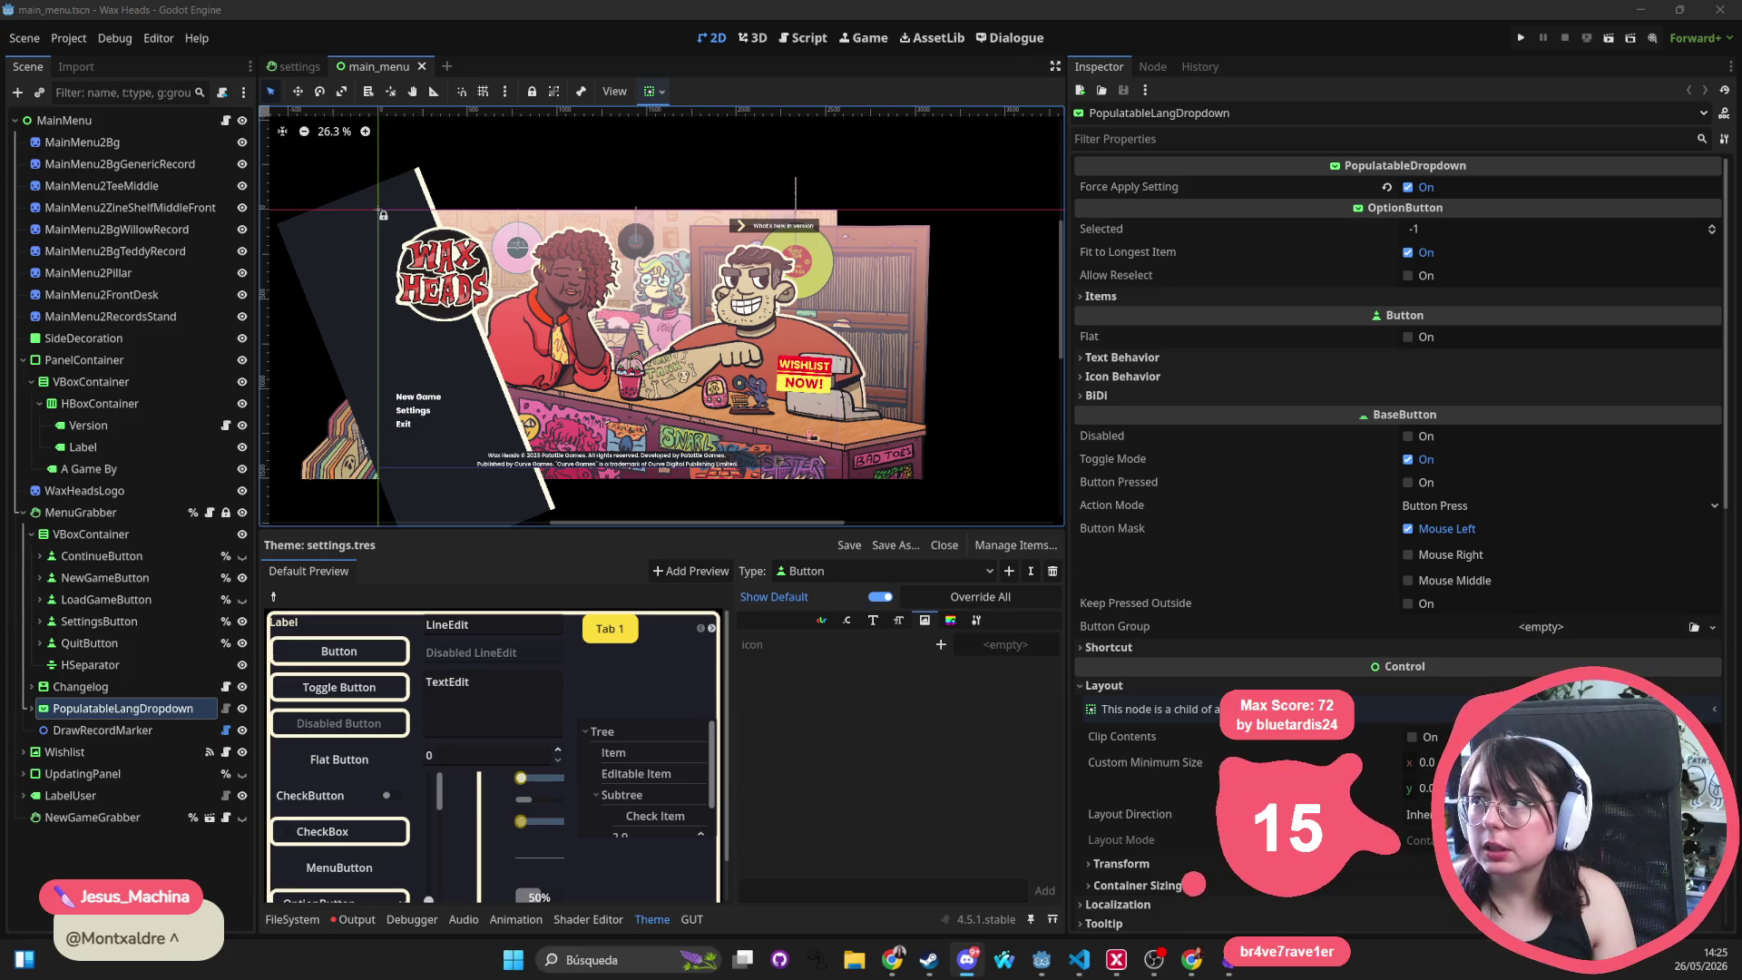
click(617, 960)
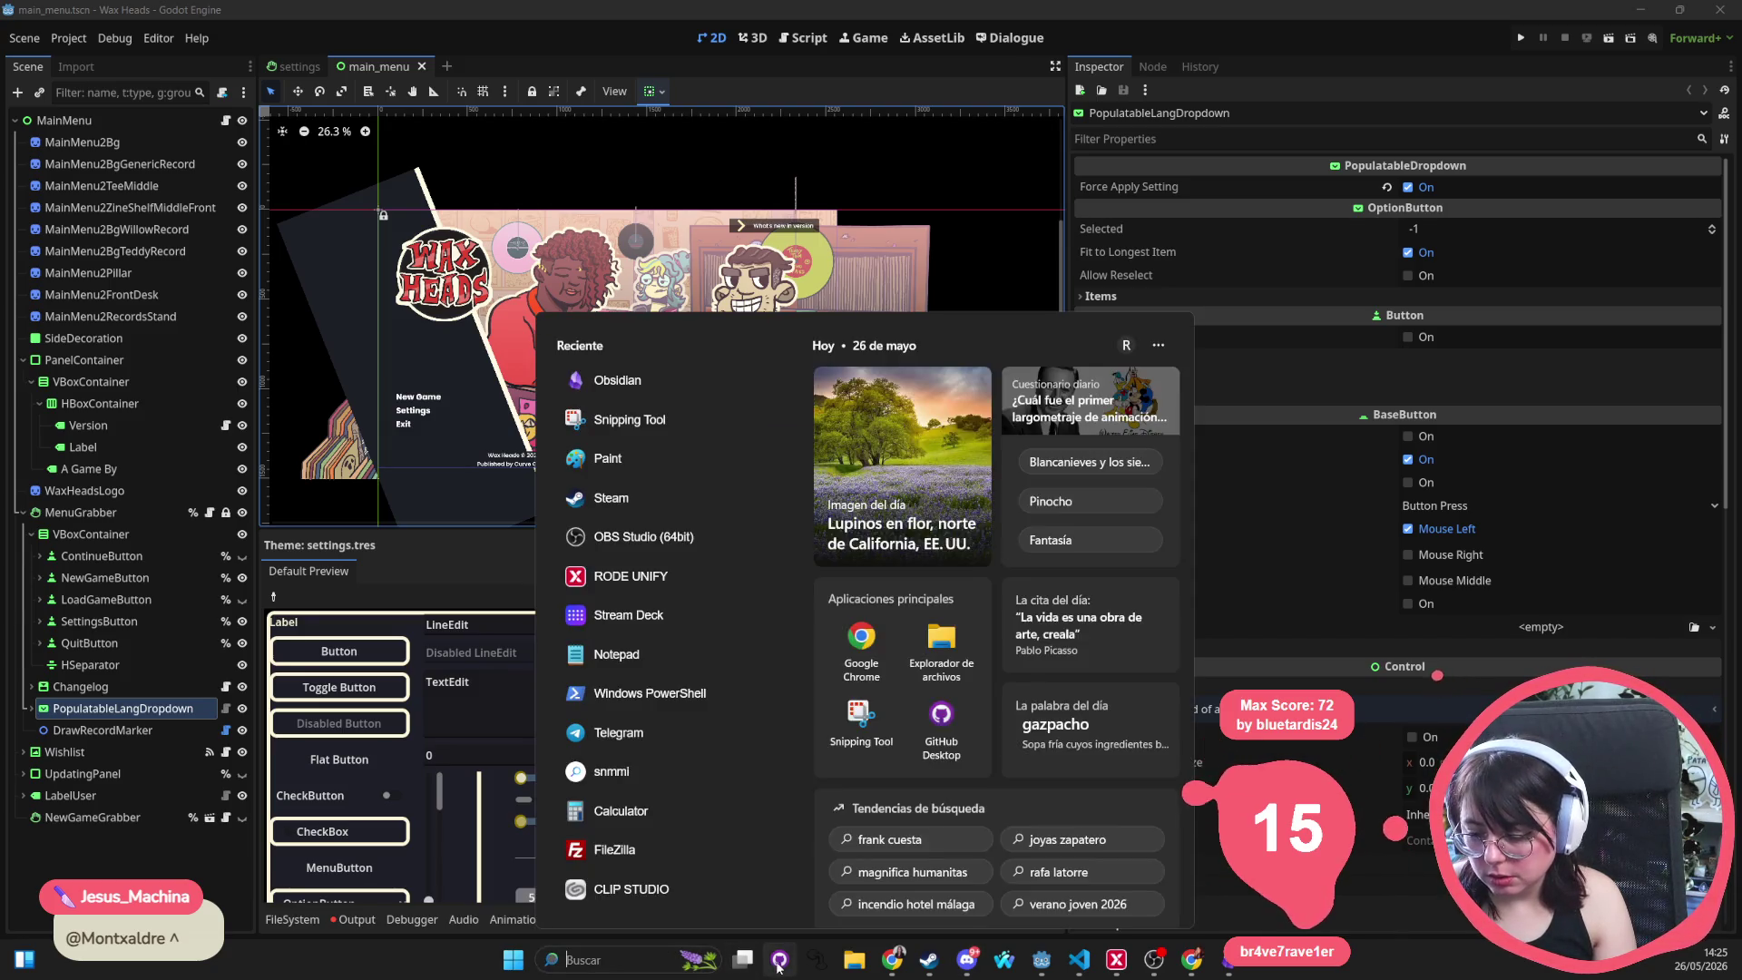
key(Escape)
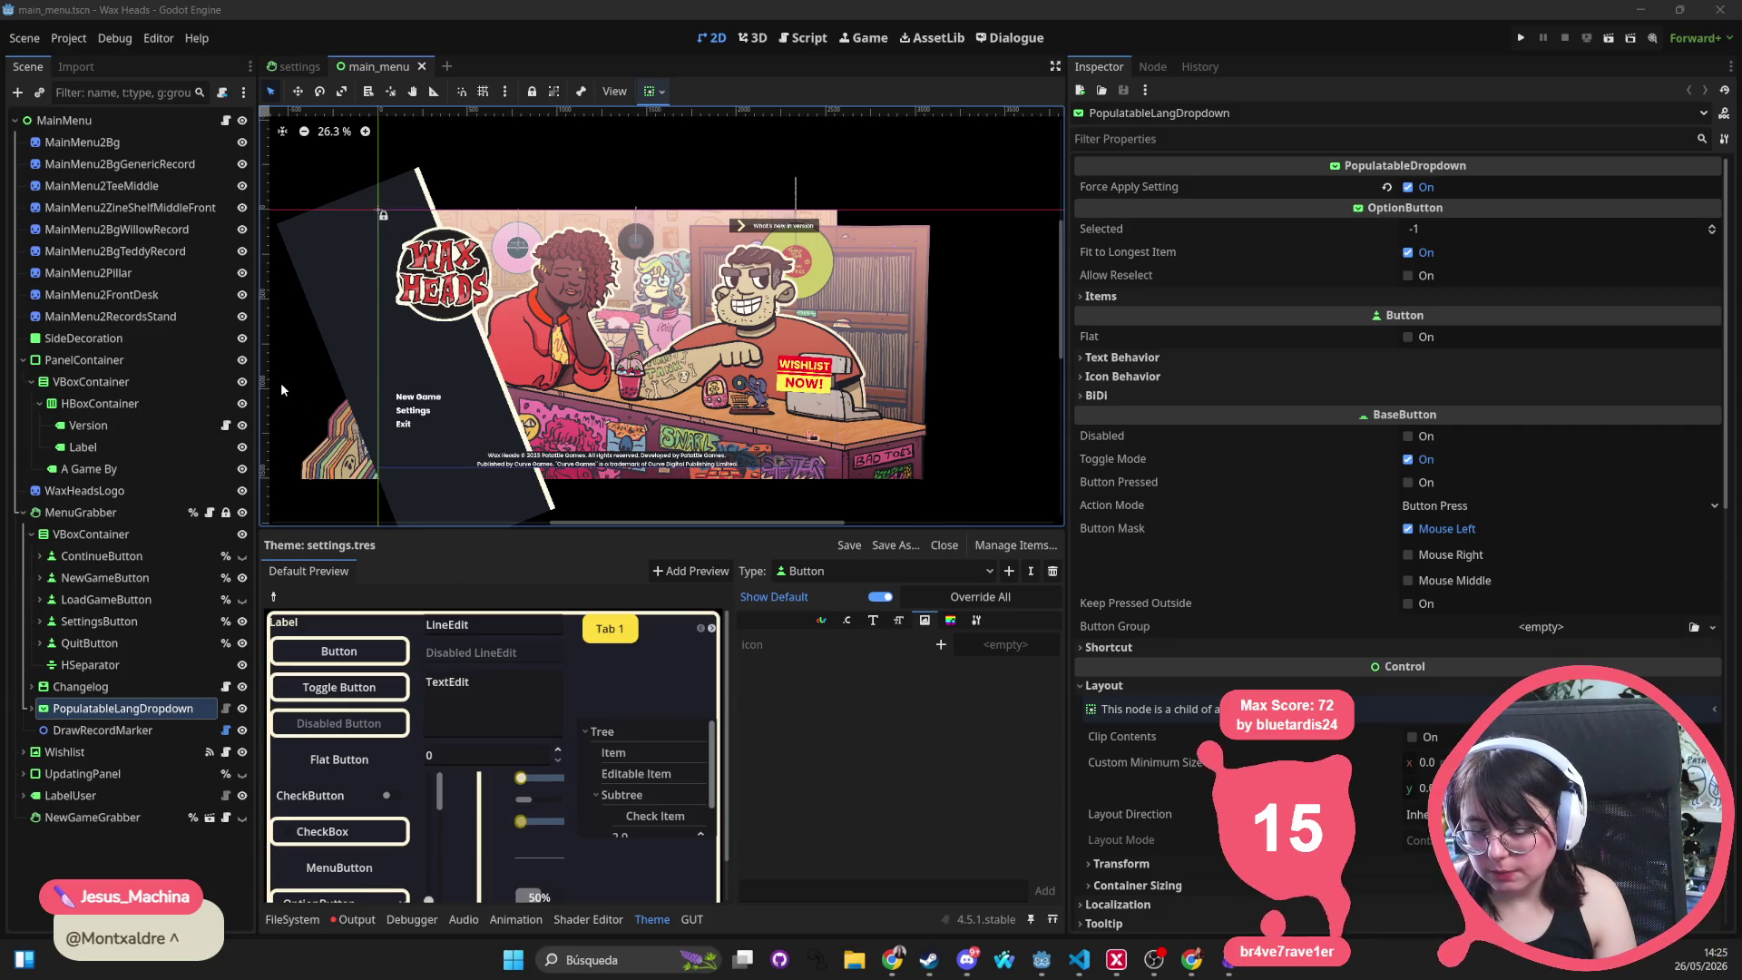
key(alt+Tab)
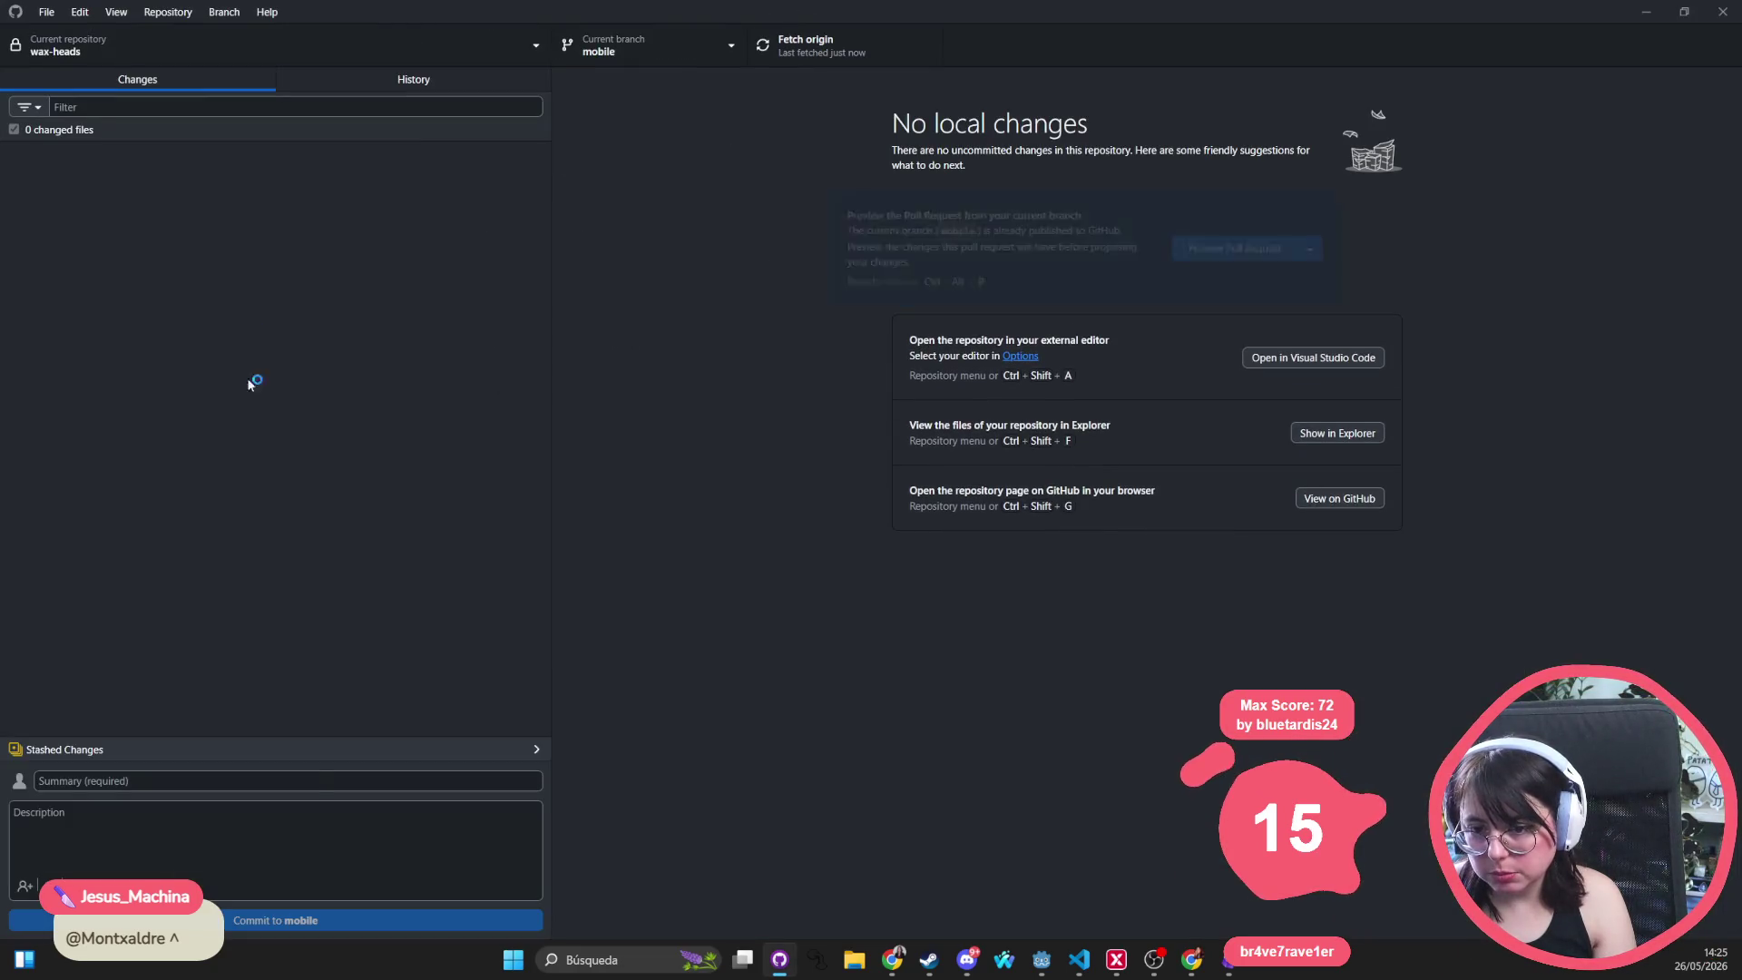
Restore the stashed changes onto mobile and reload the five changed files from disk in Godot
click(259, 748)
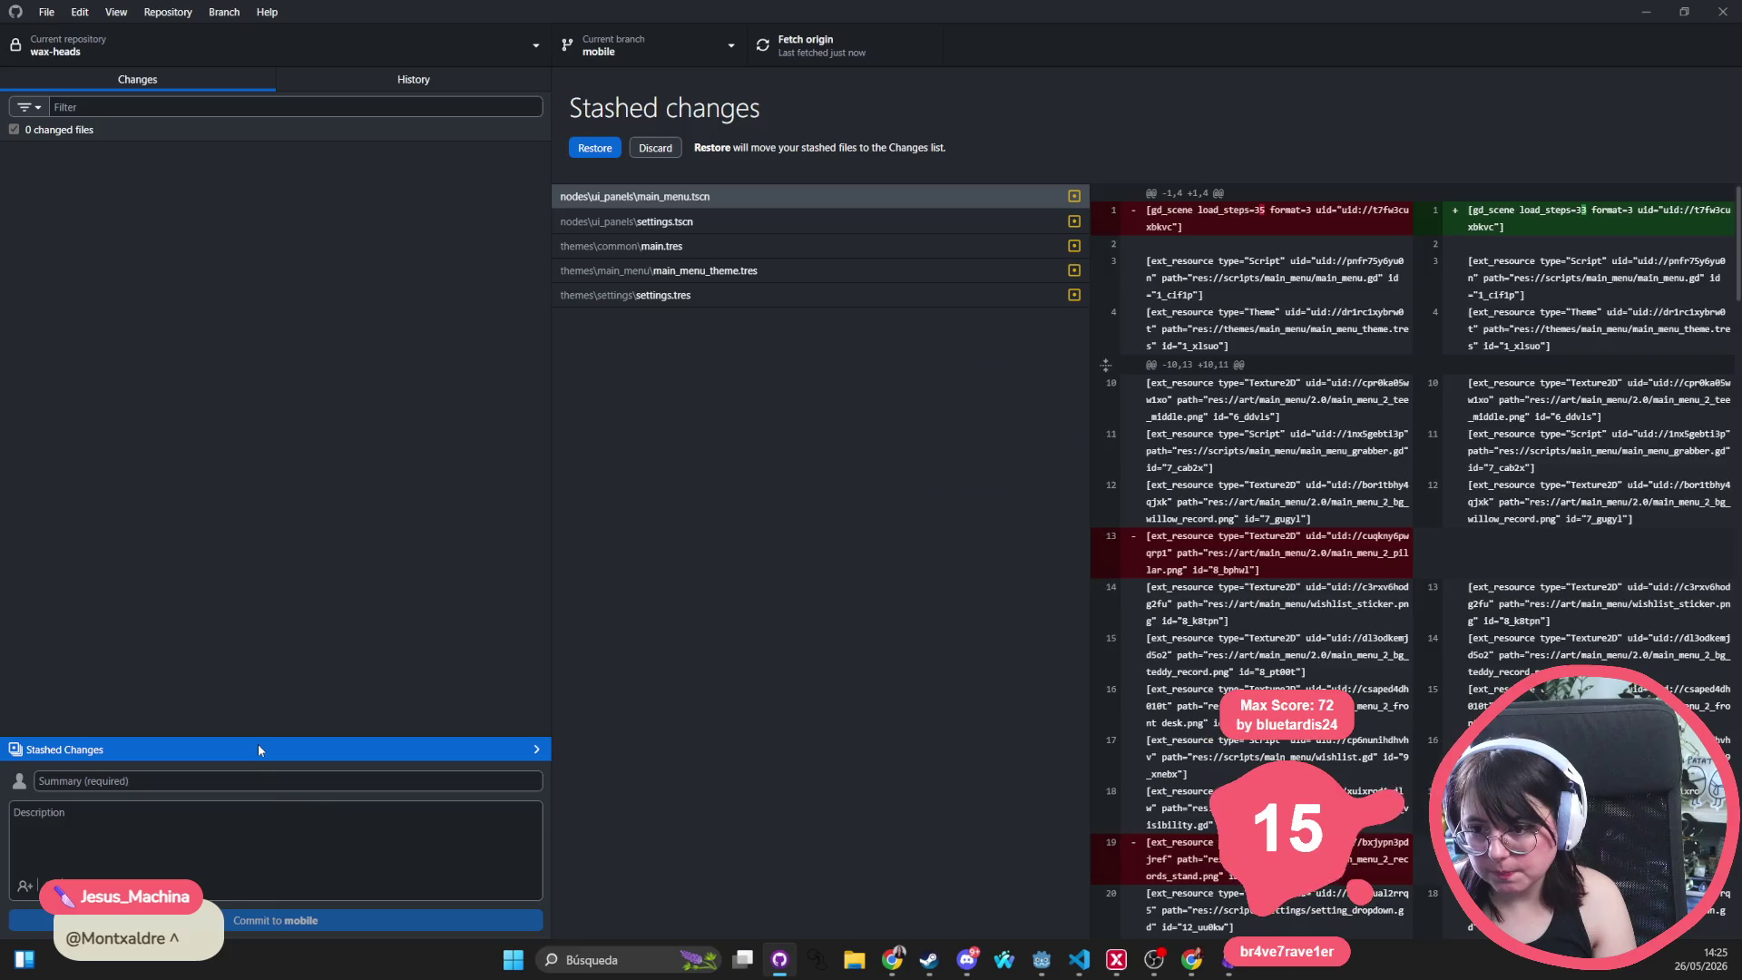
click(588, 148)
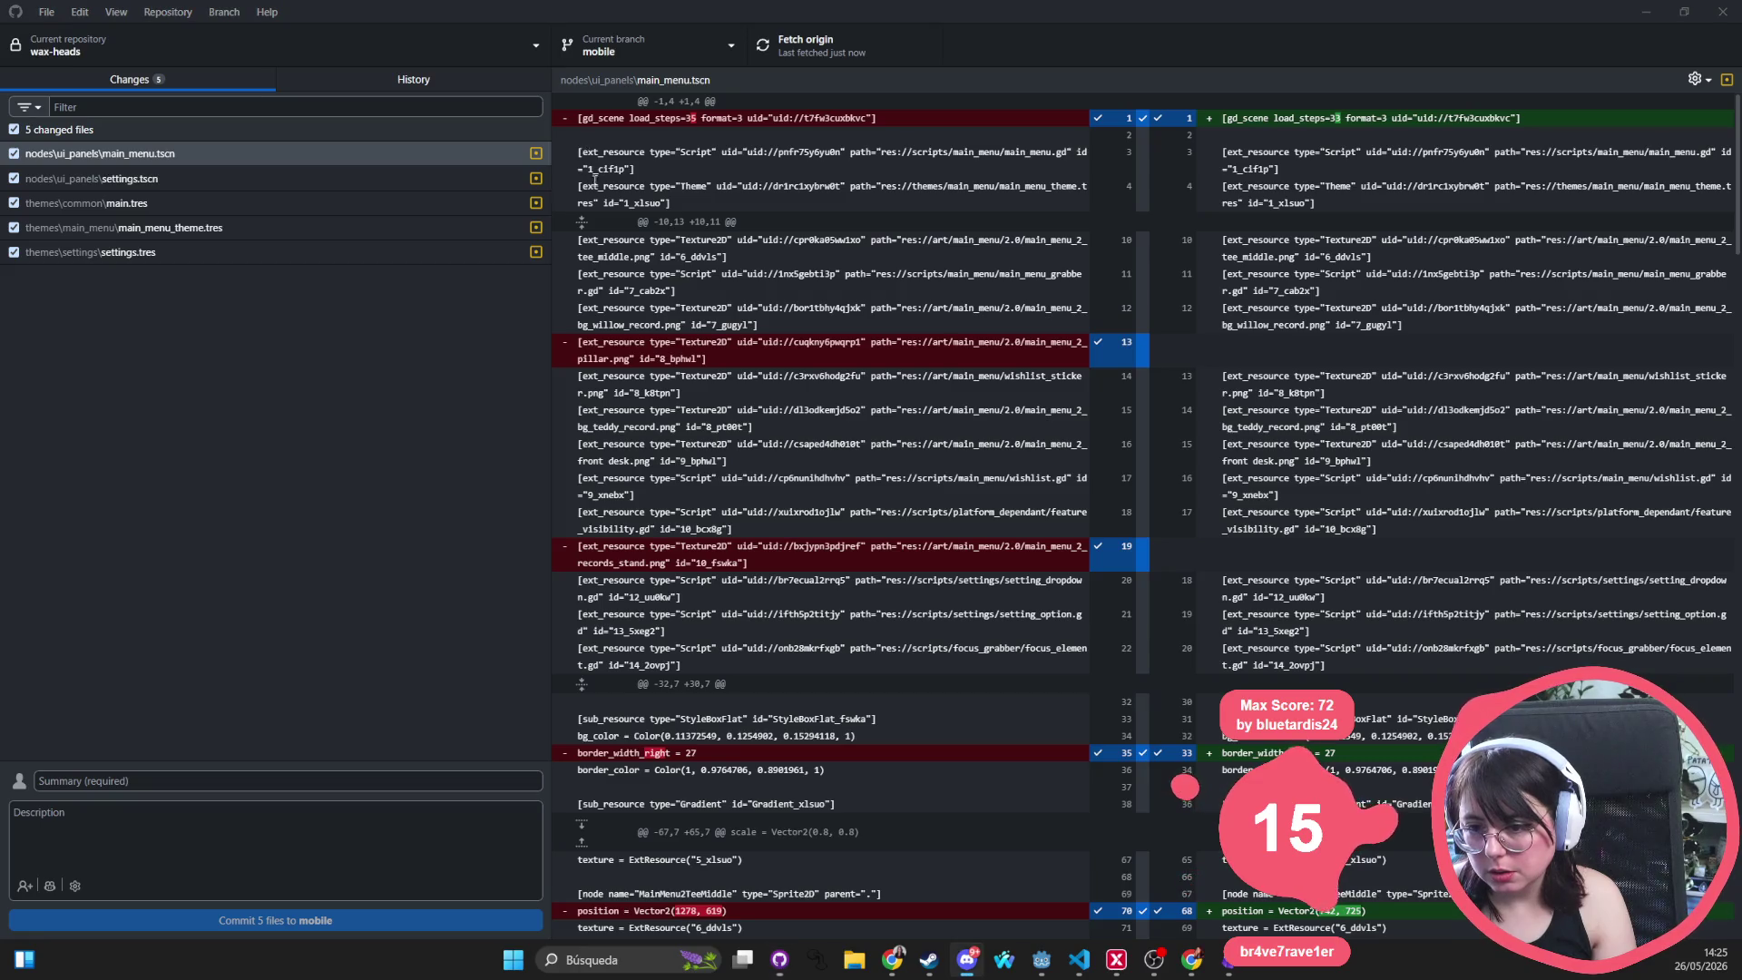
key(alt+Tab)
click(885, 619)
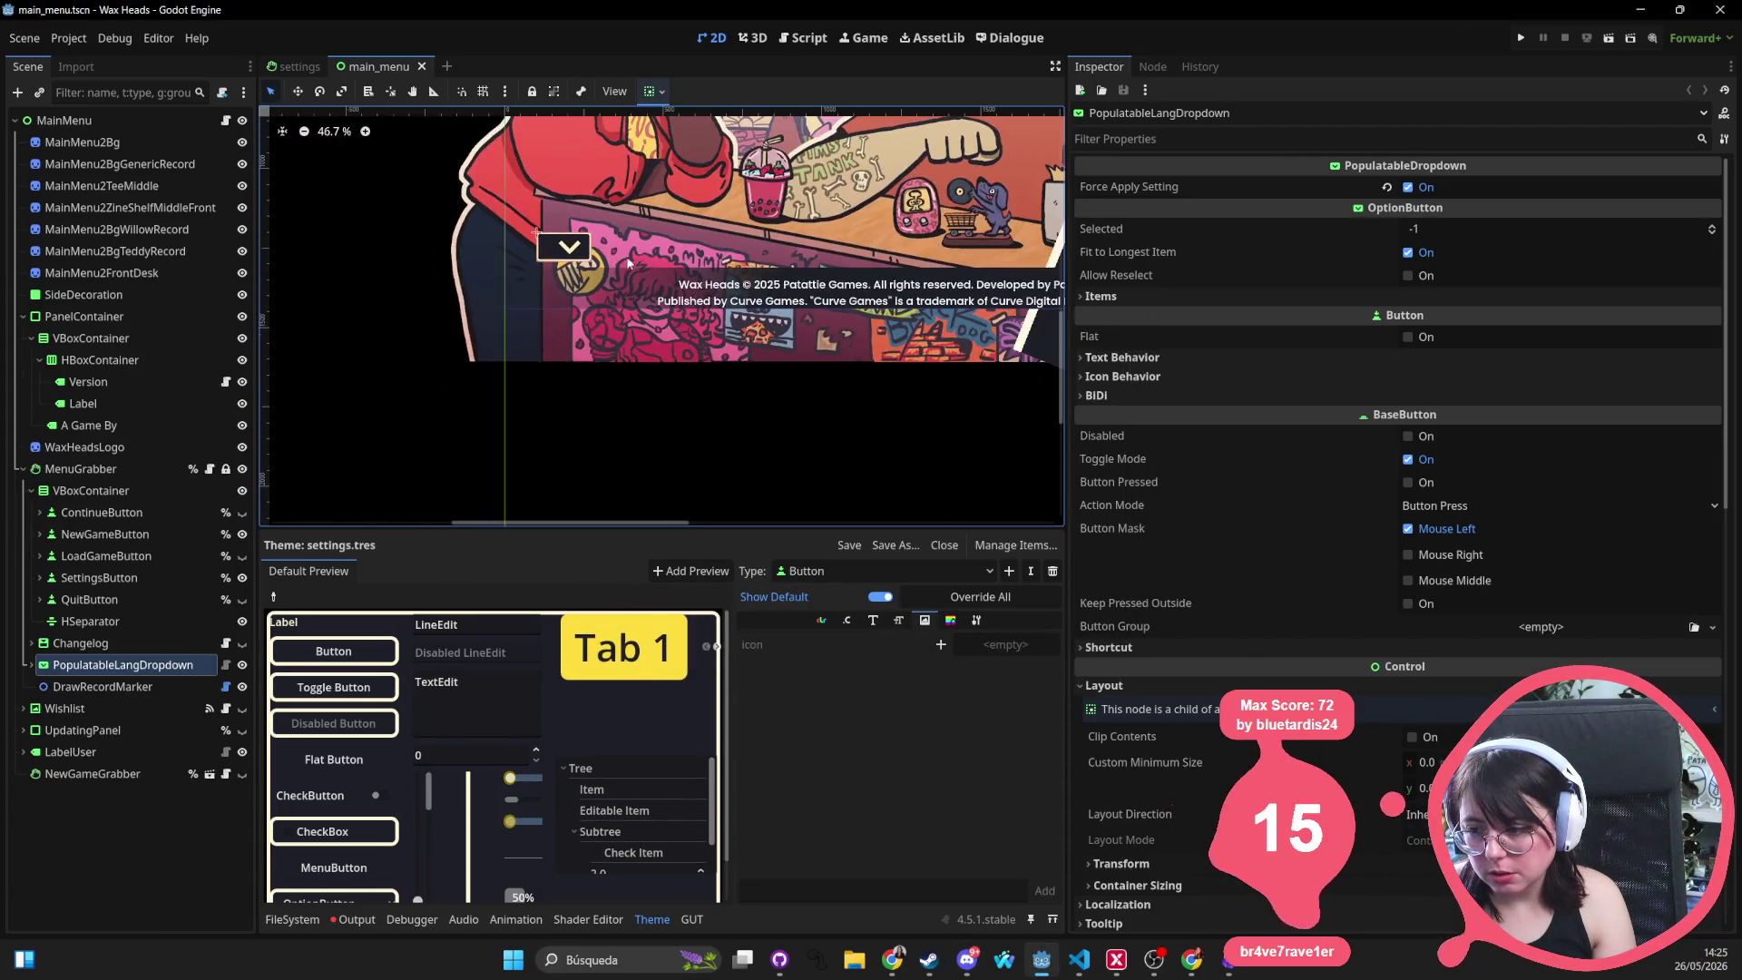
scroll(585, 449, down, 4)
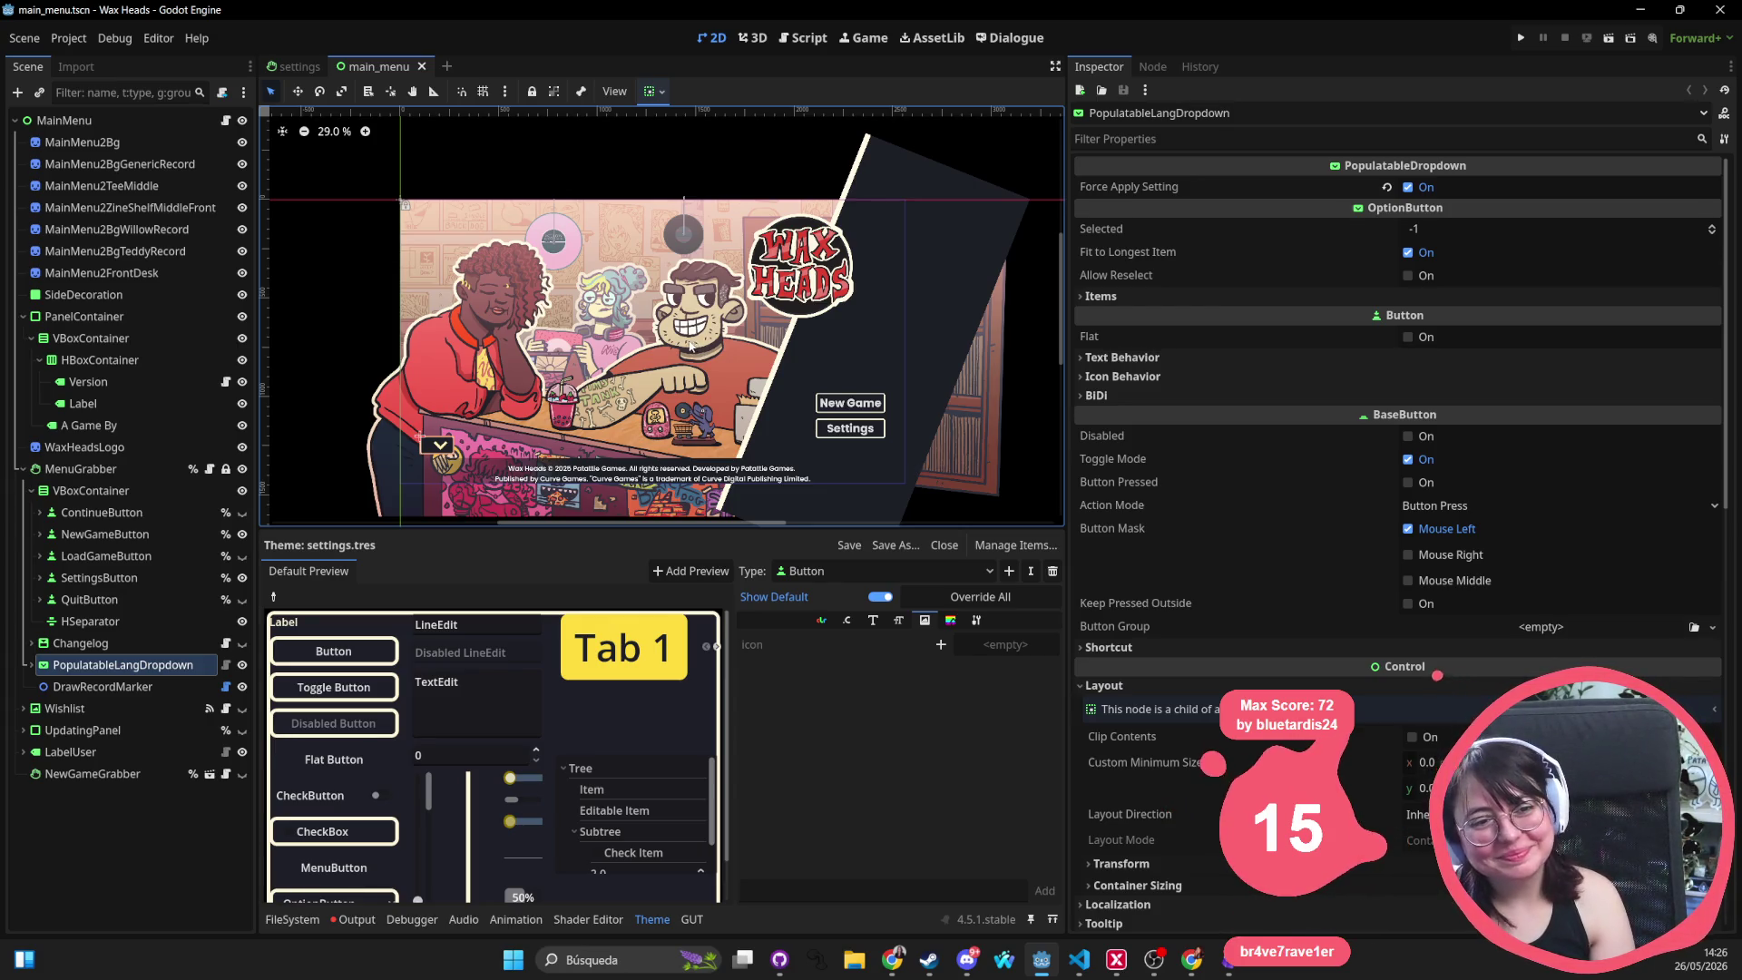
scroll(686, 345, down, 3)
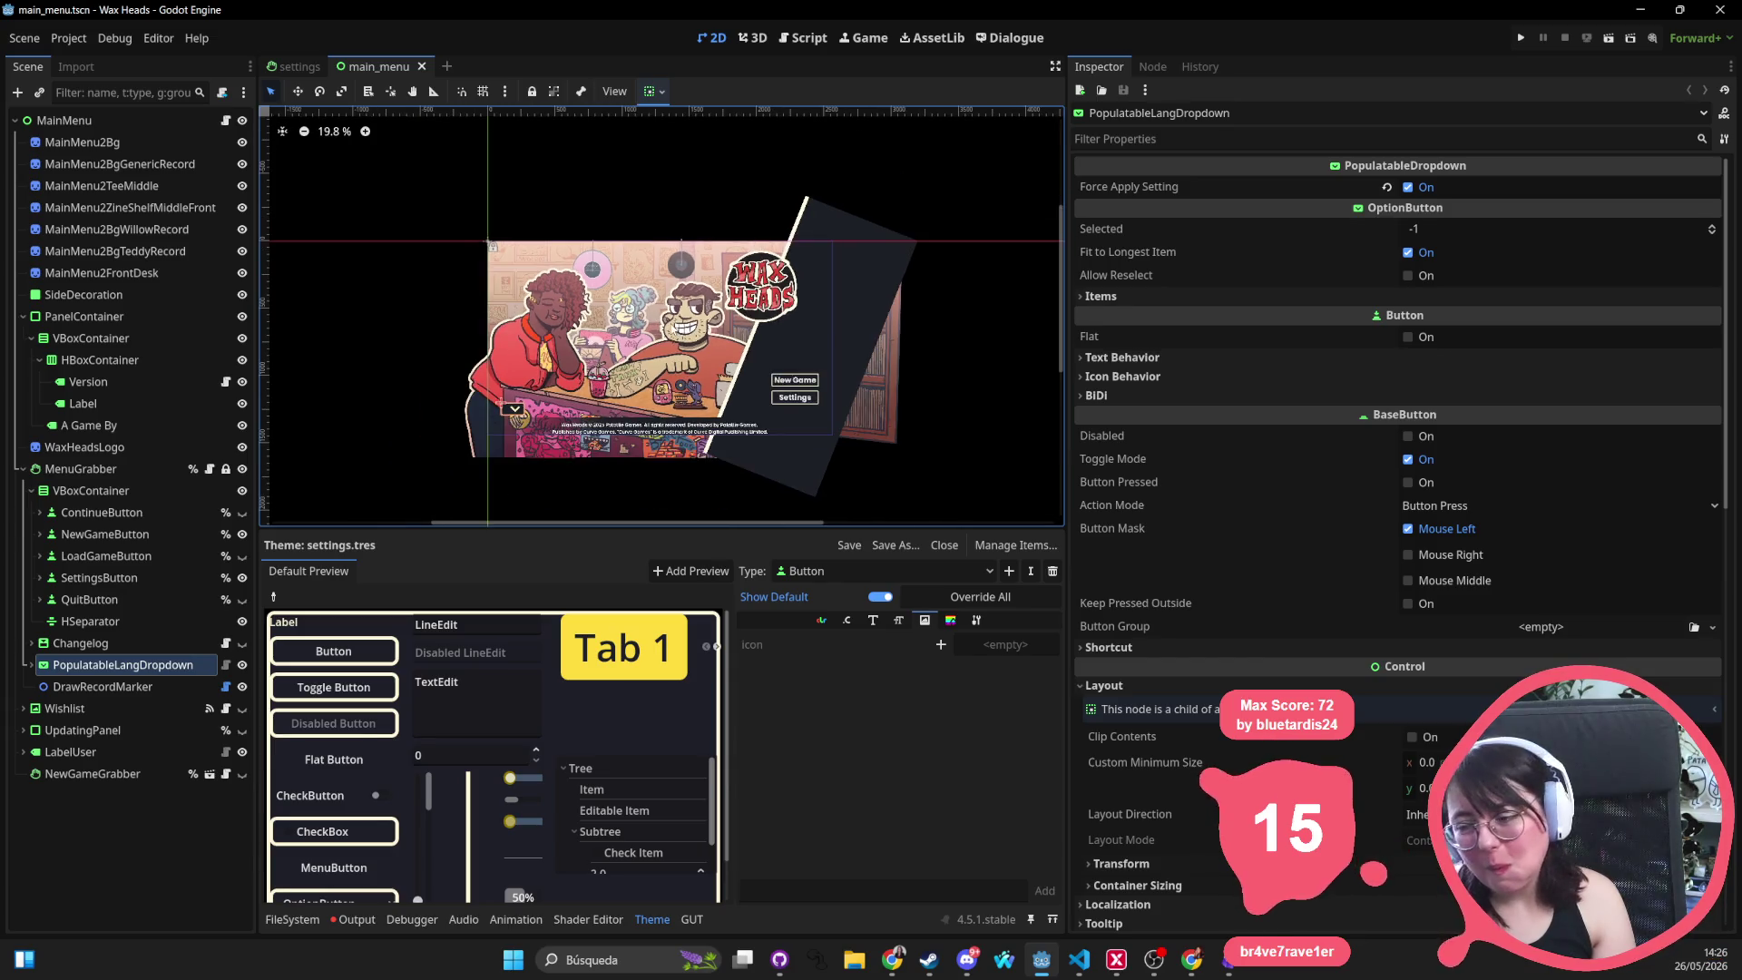
scroll(667, 320, up, 2)
scroll(665, 319, up, 2)
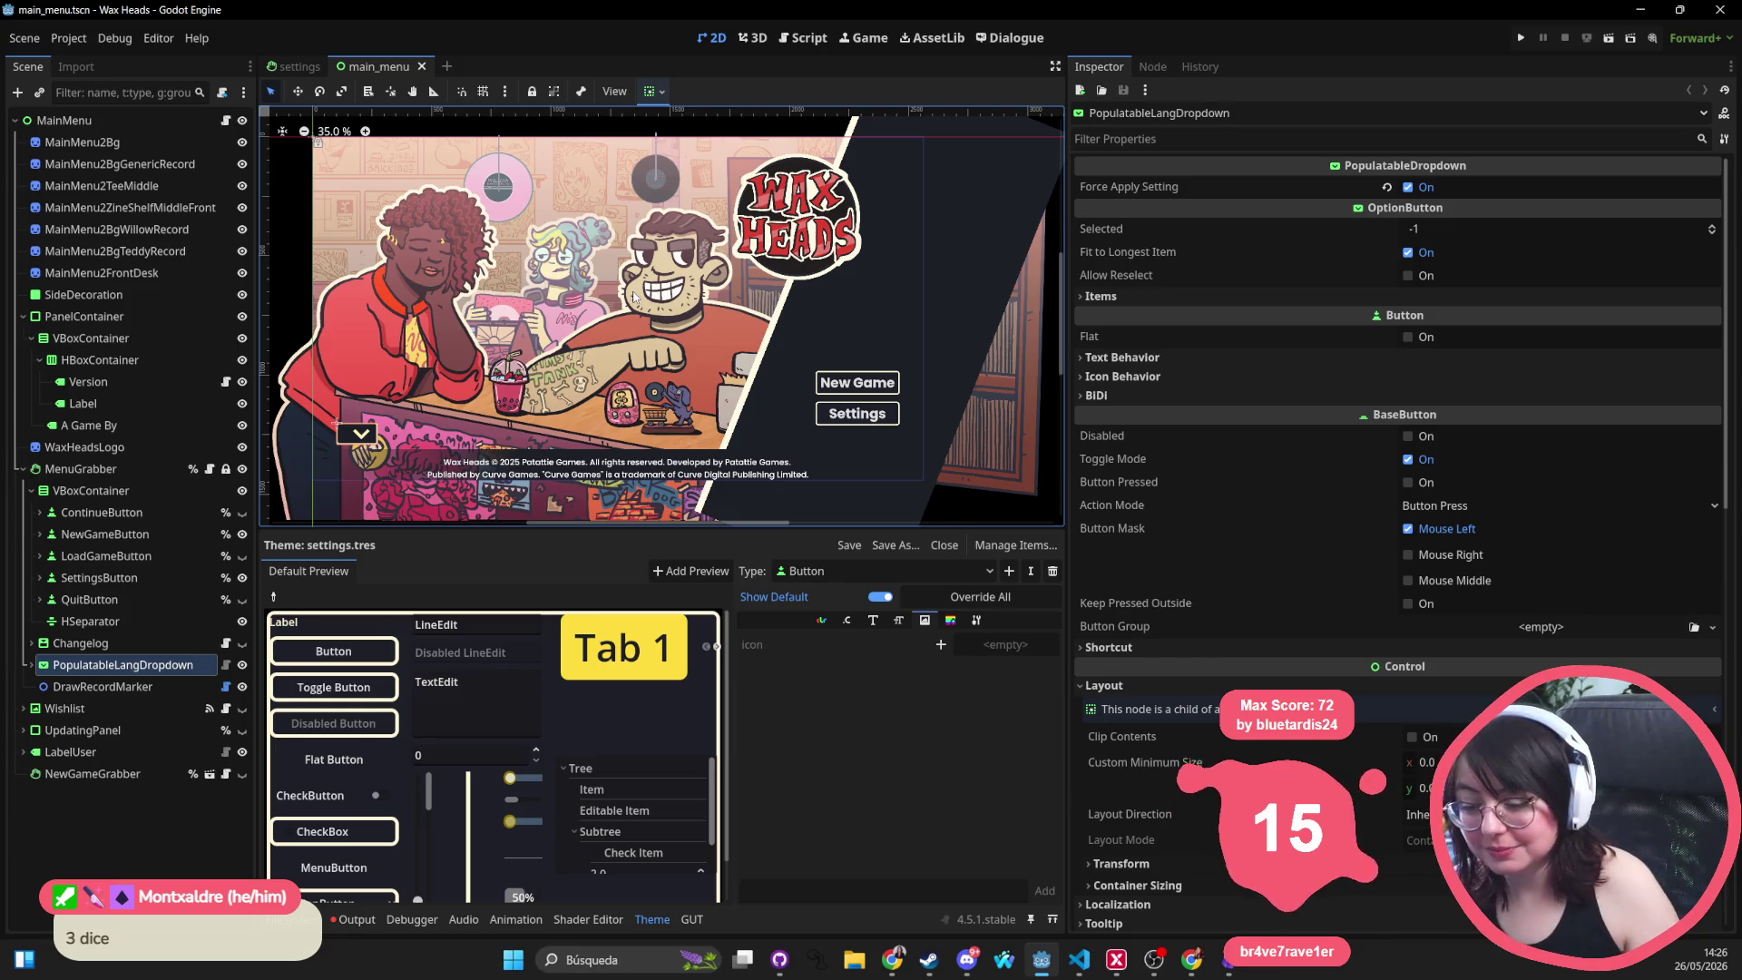
scroll(812, 264, down, 4)
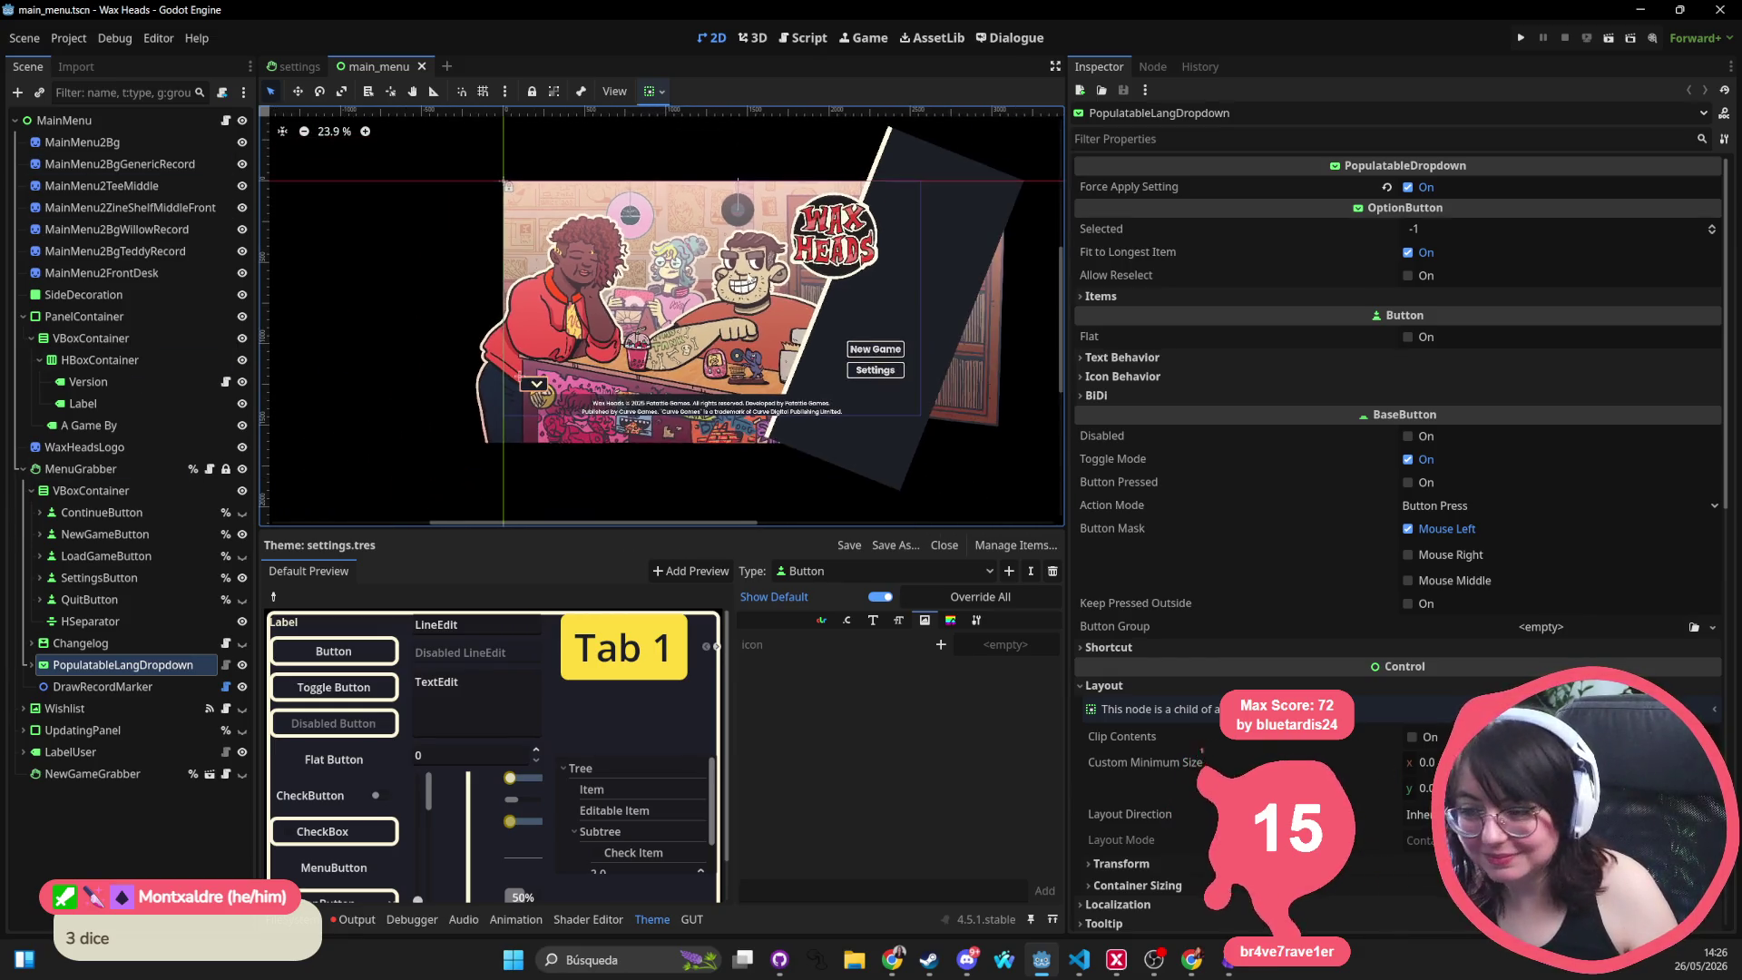
scroll(662, 318, right, 2)
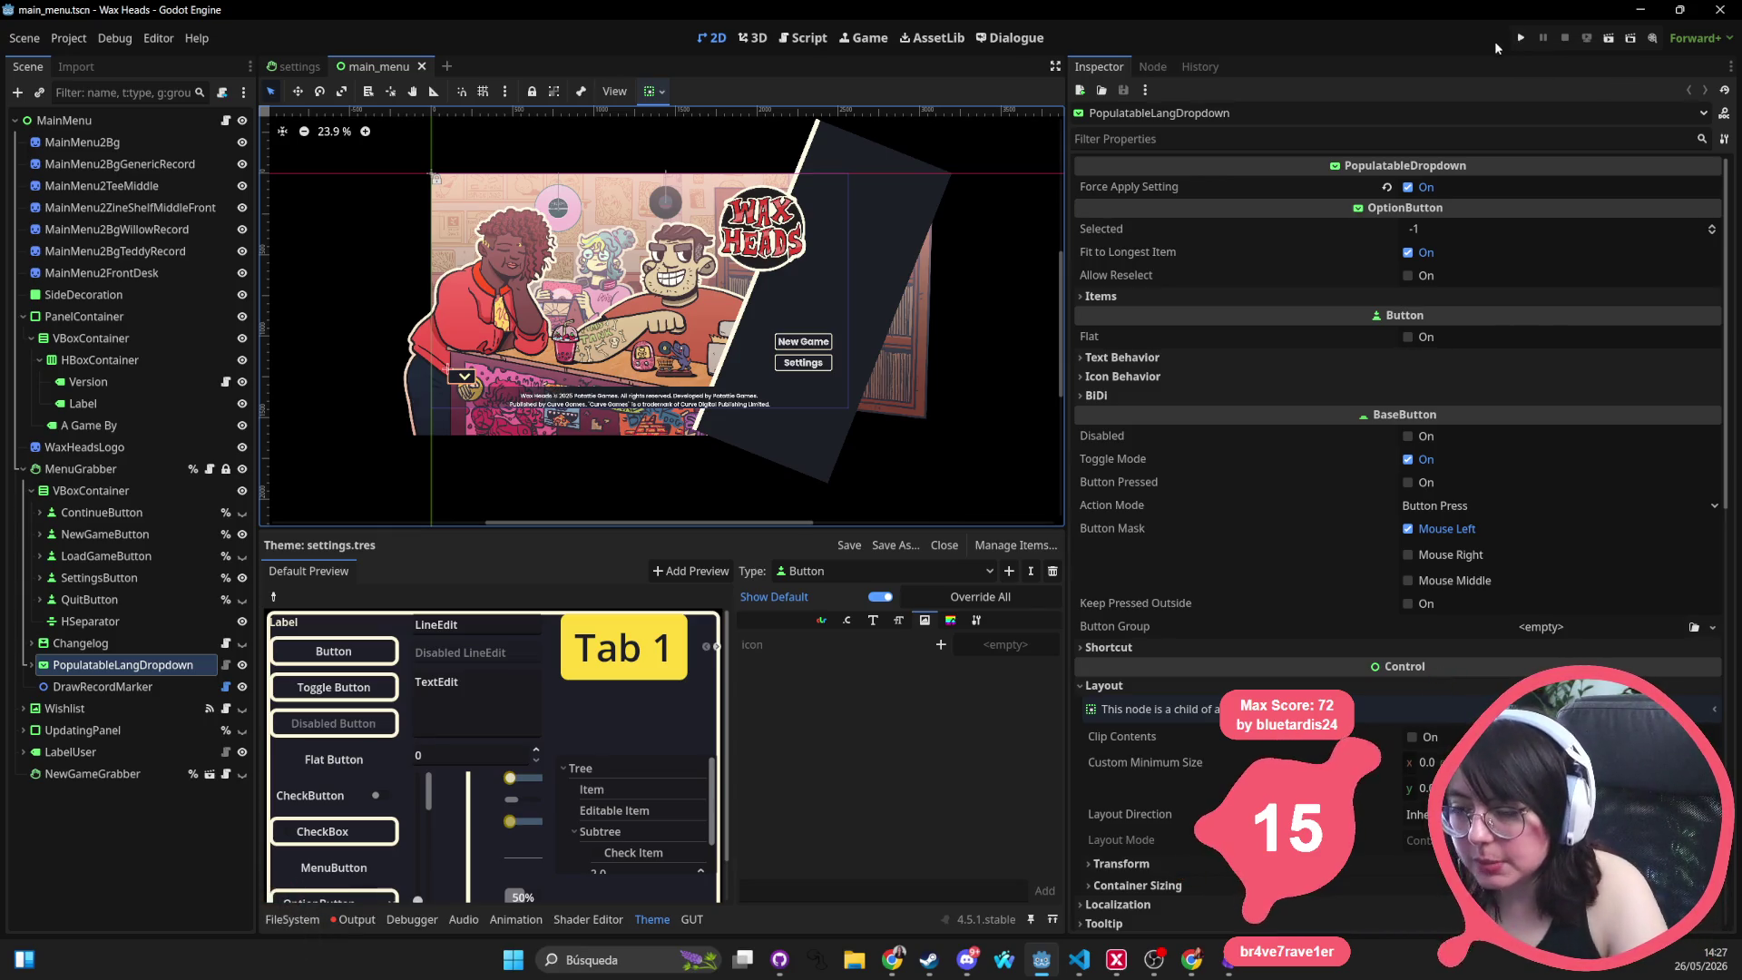
key(alt+Tab)
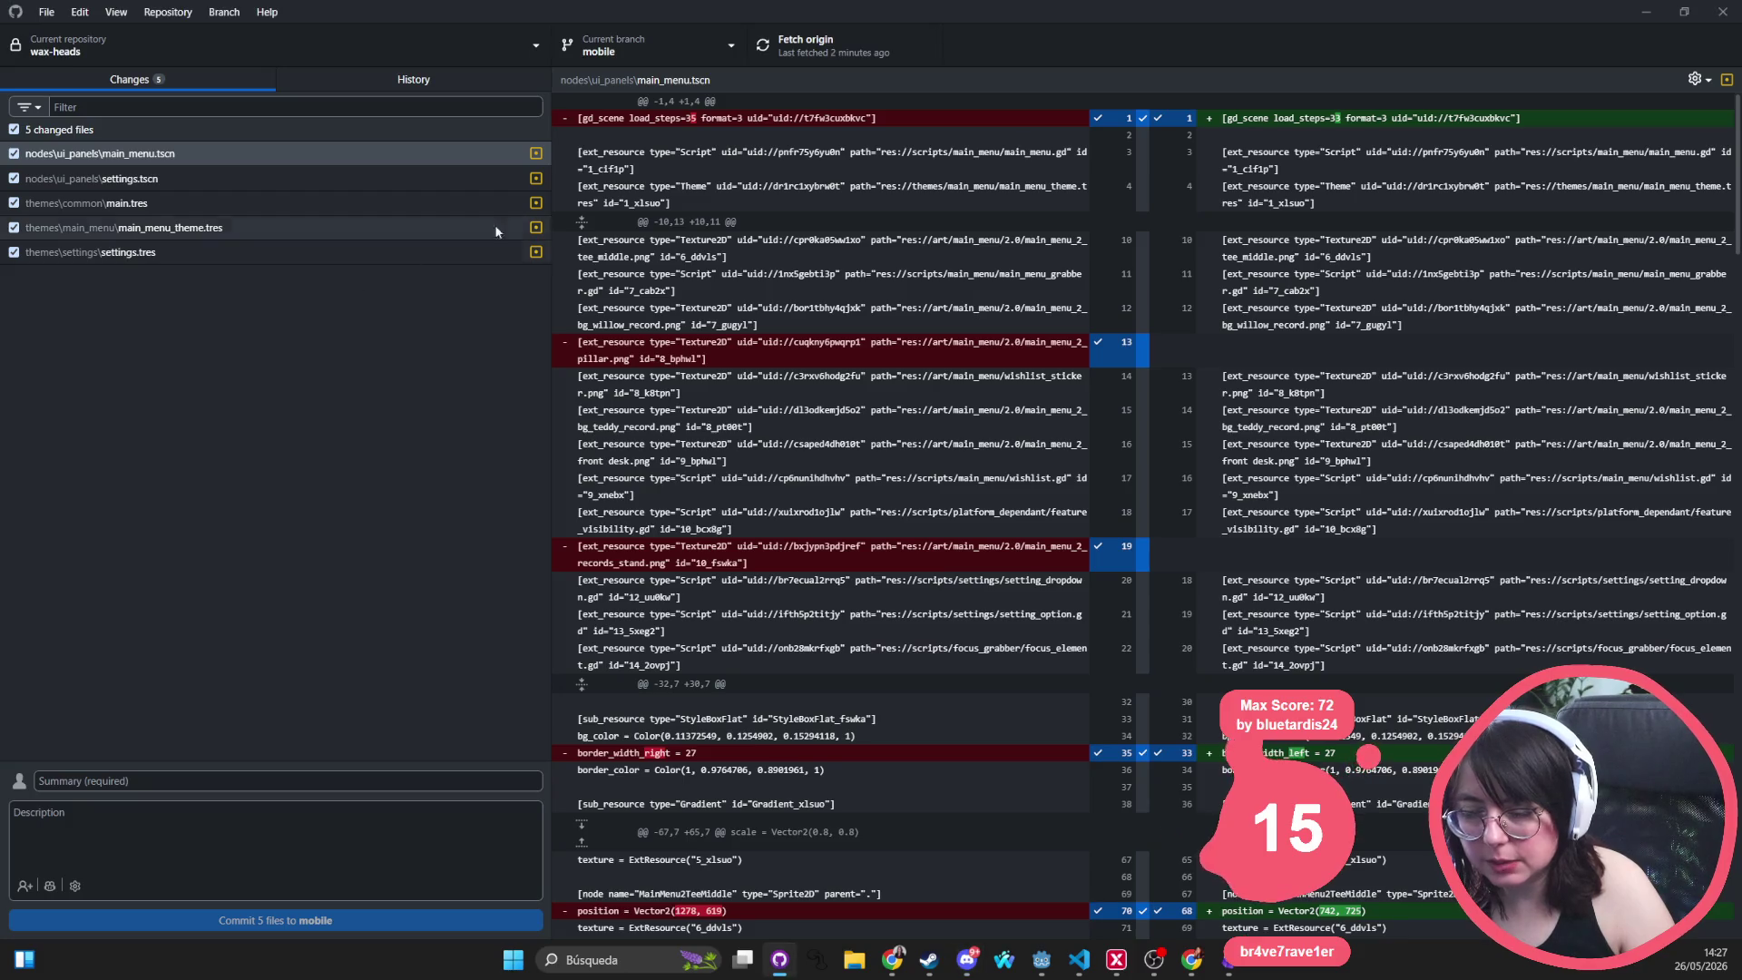
key(alt+Tab)
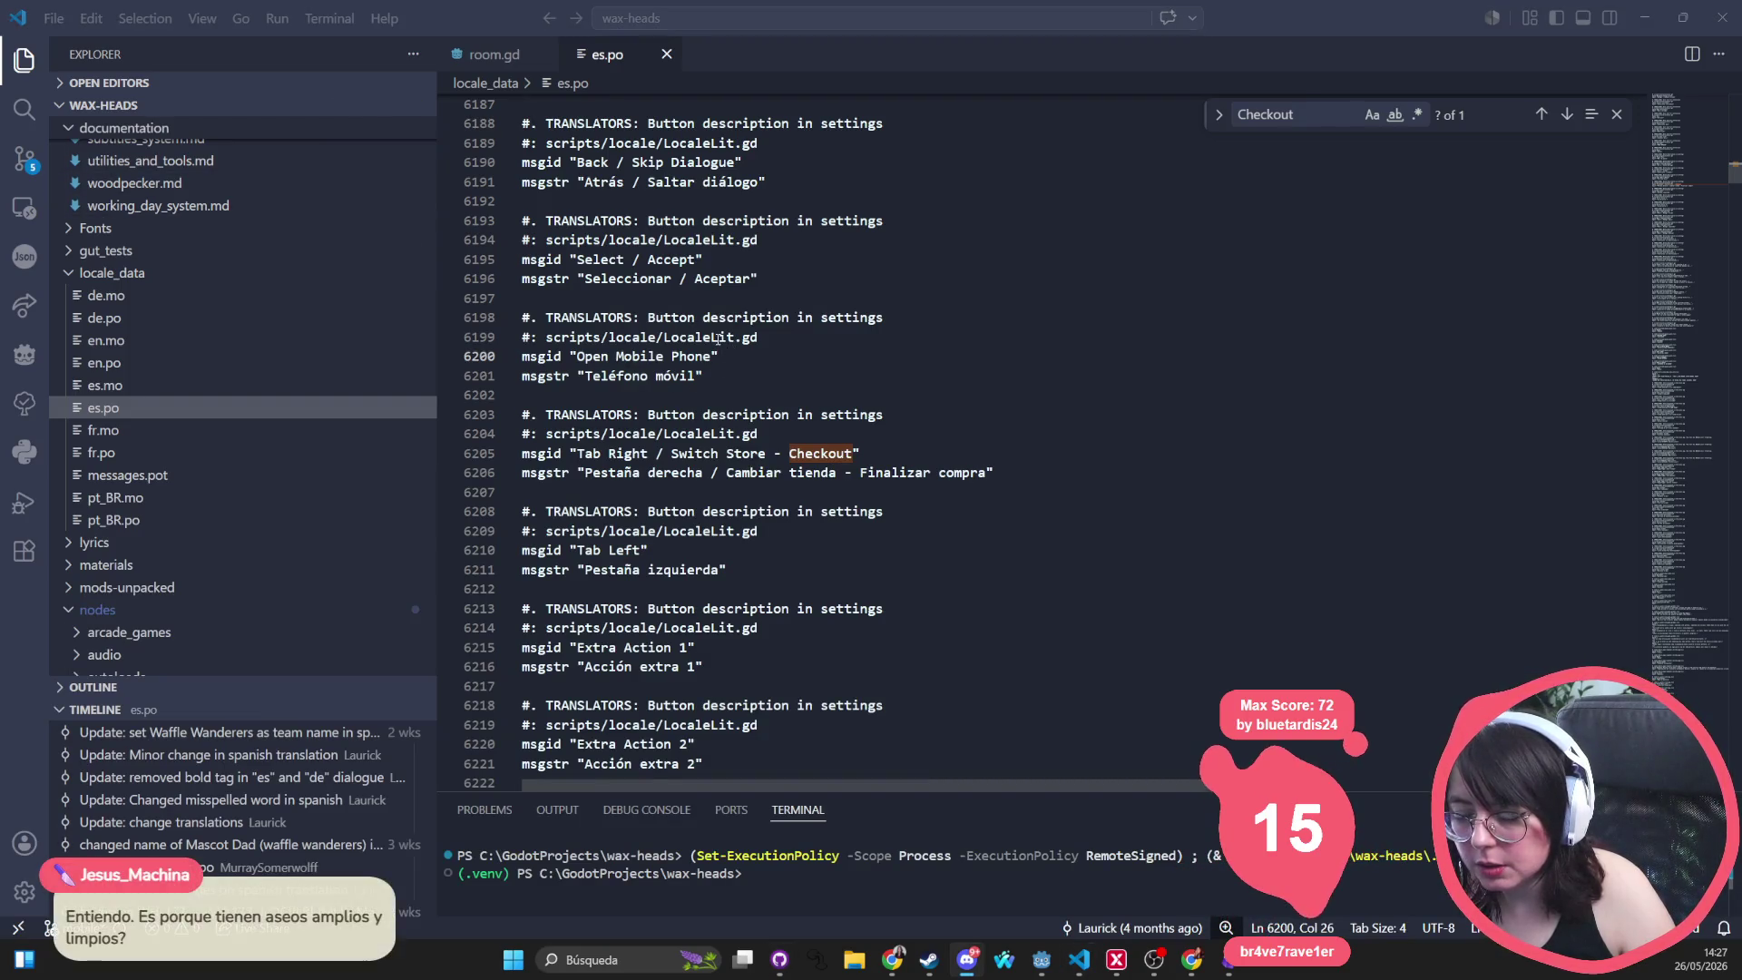
key(alt+Tab)
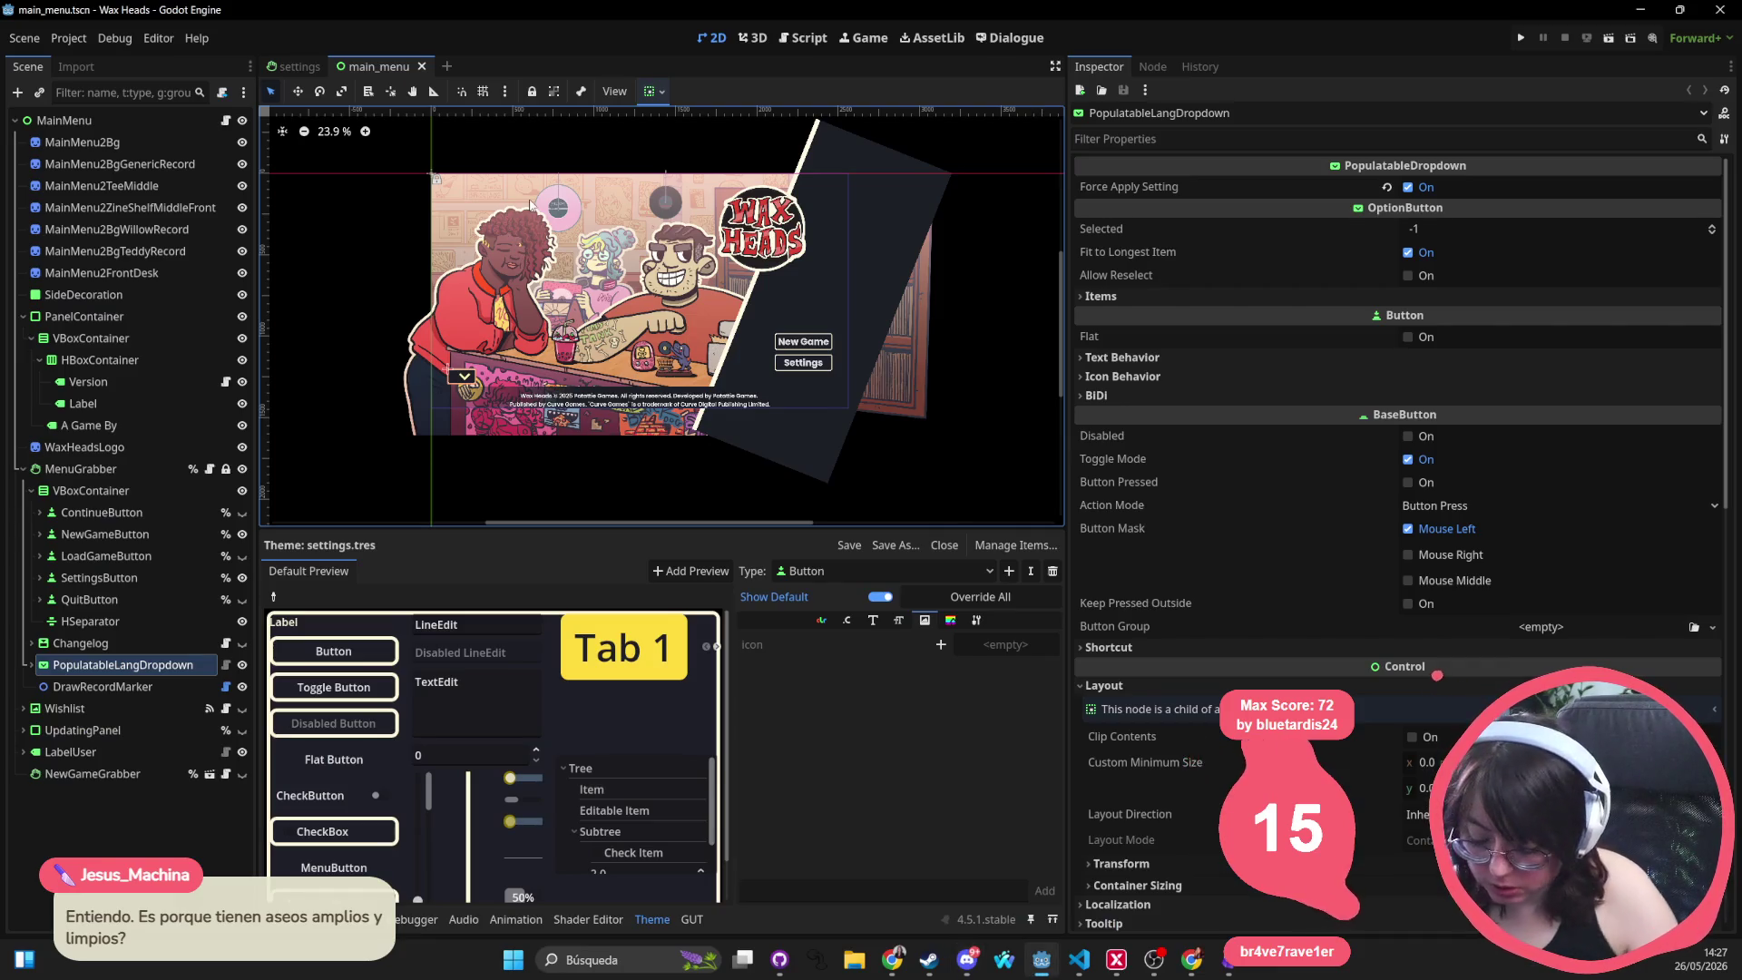
key(alt+shift+o)
Open the settings.tscn scene through the project file search
text(controll)
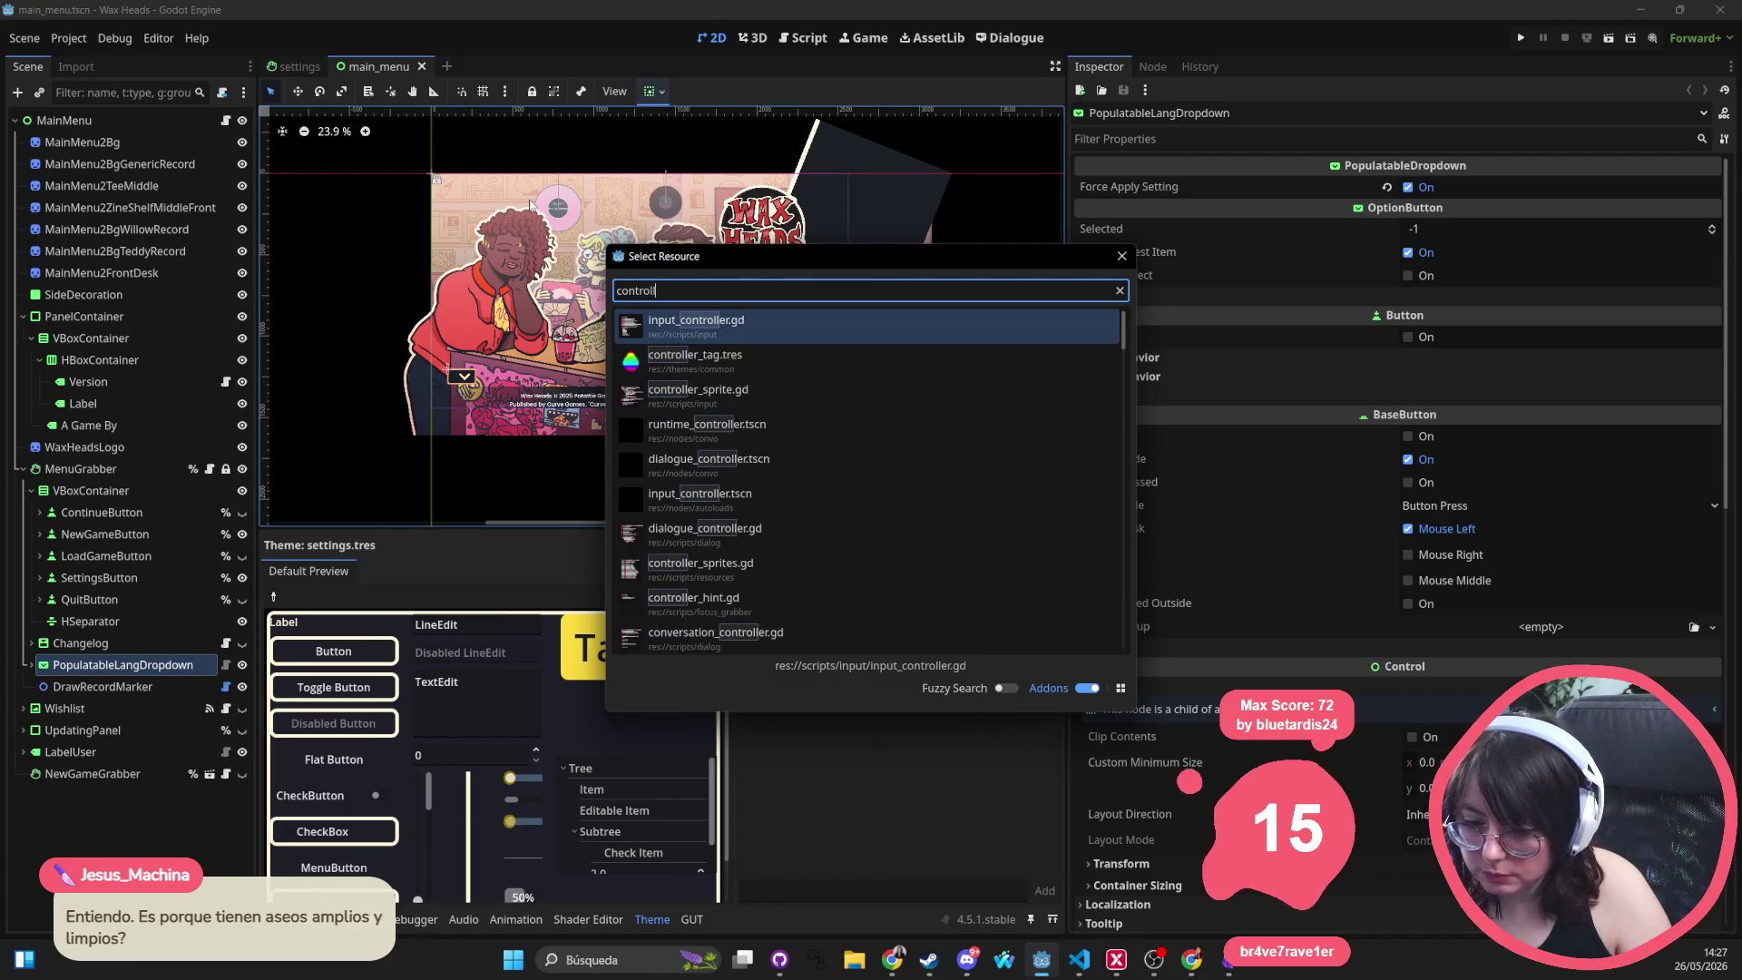
key(ctrl+BackSpace)
key(Down)
key(Down)
key(Return)
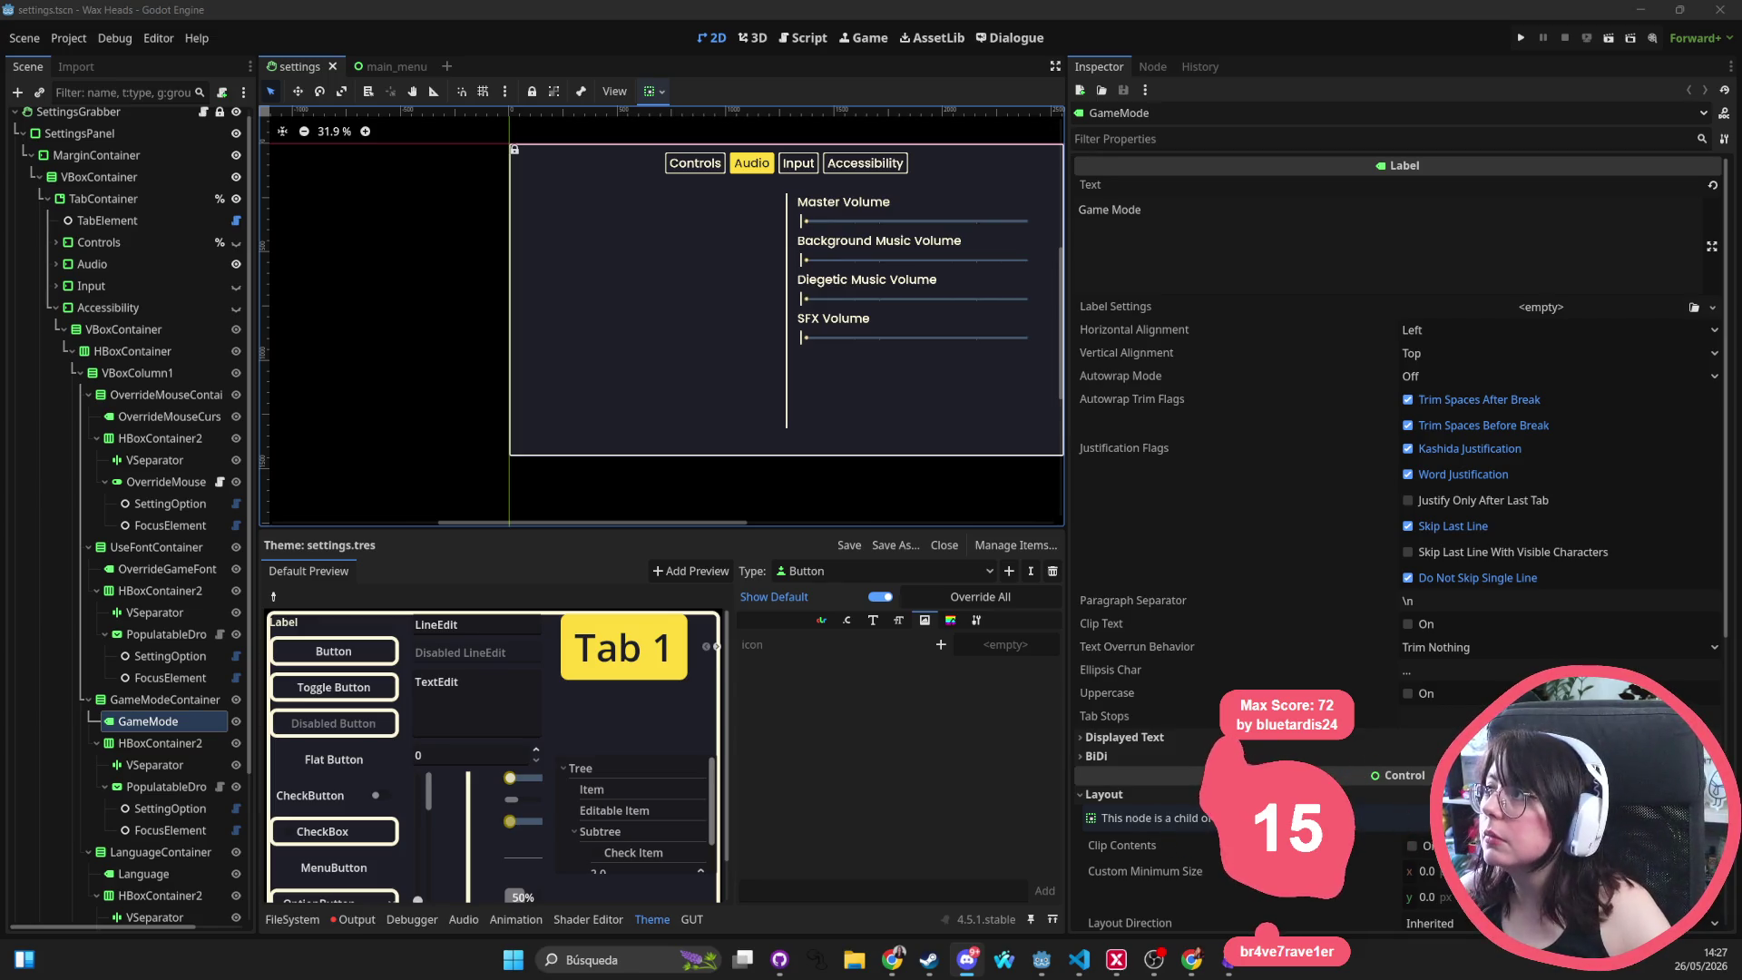
key(alt+Tab)
key(alt+Tab)
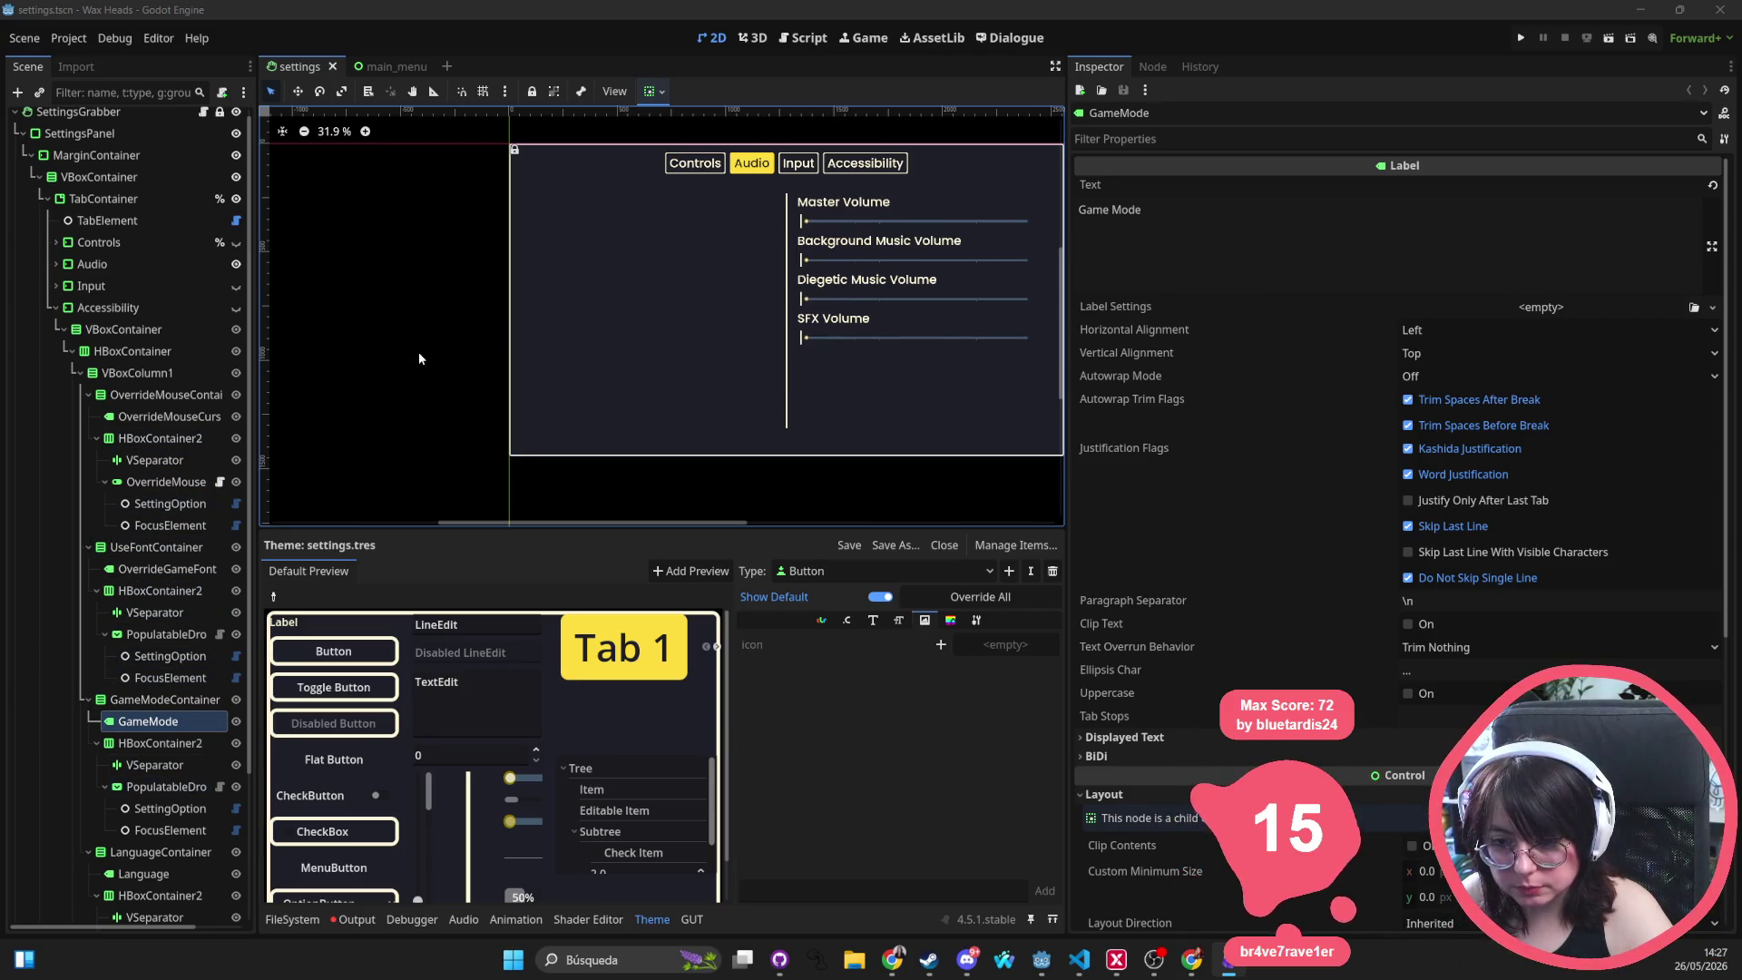
After a 'controller tscn' file search, select the TabContainer node and open the settings panel script
scroll(451, 352, left, 1)
scroll(449, 353, left, 1)
key(alt+shift+o)
text(cont)
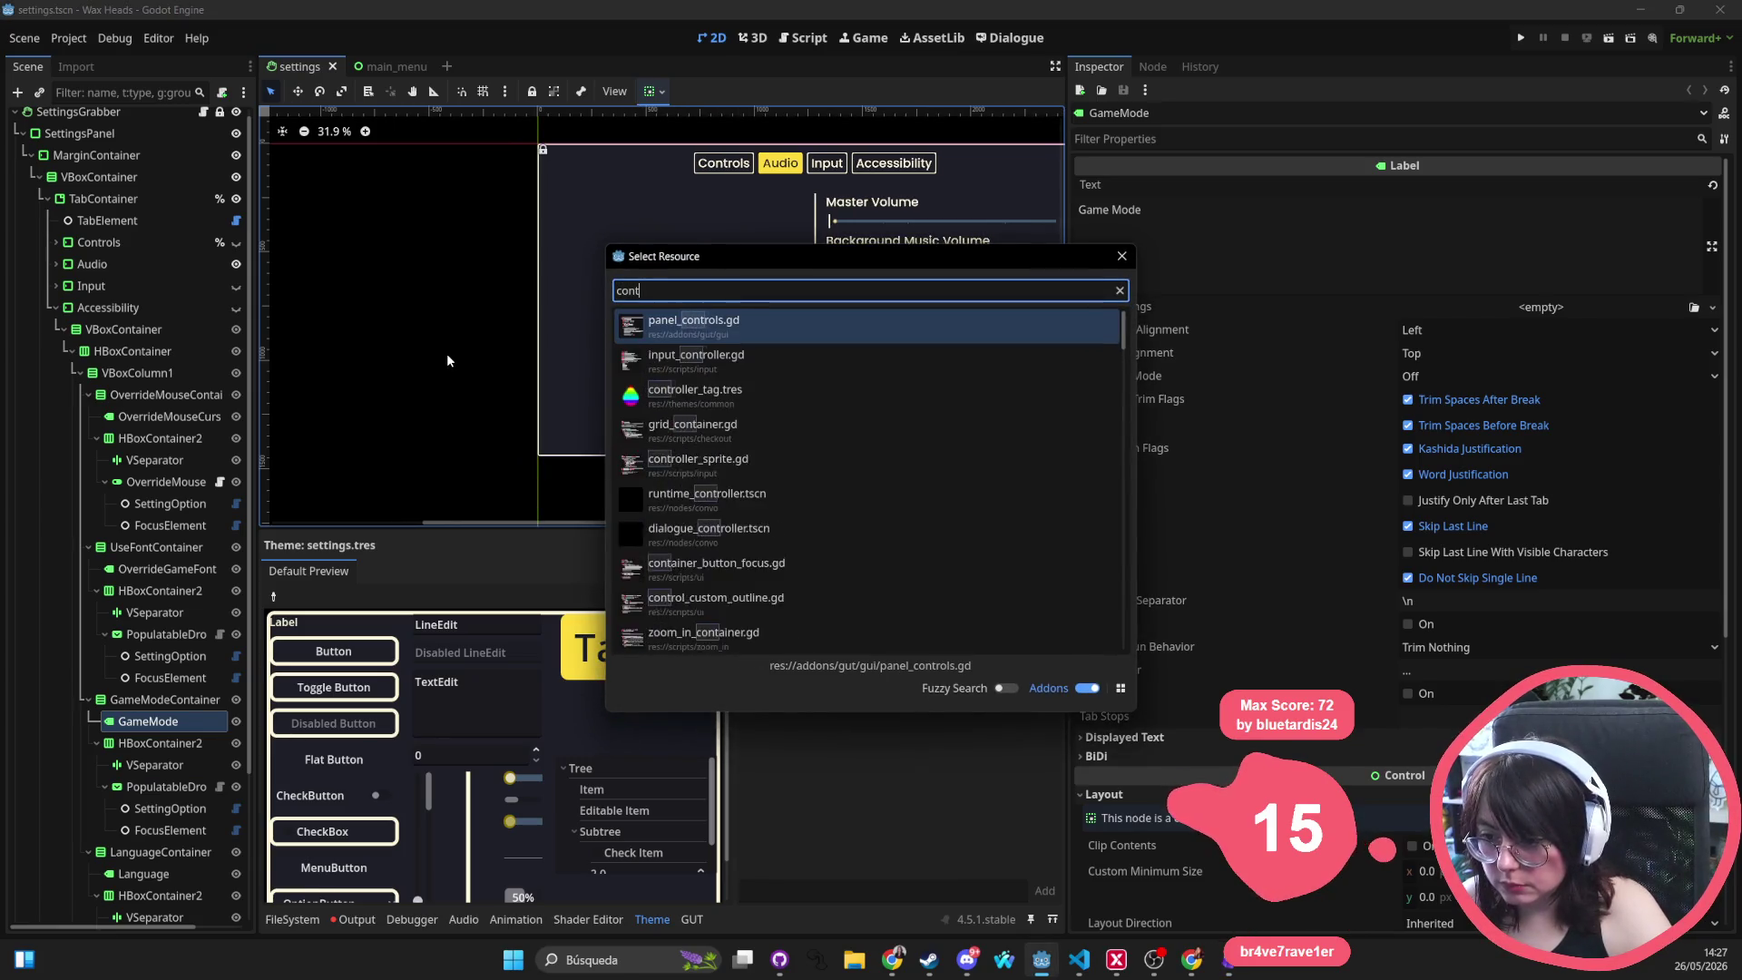
text(roller)
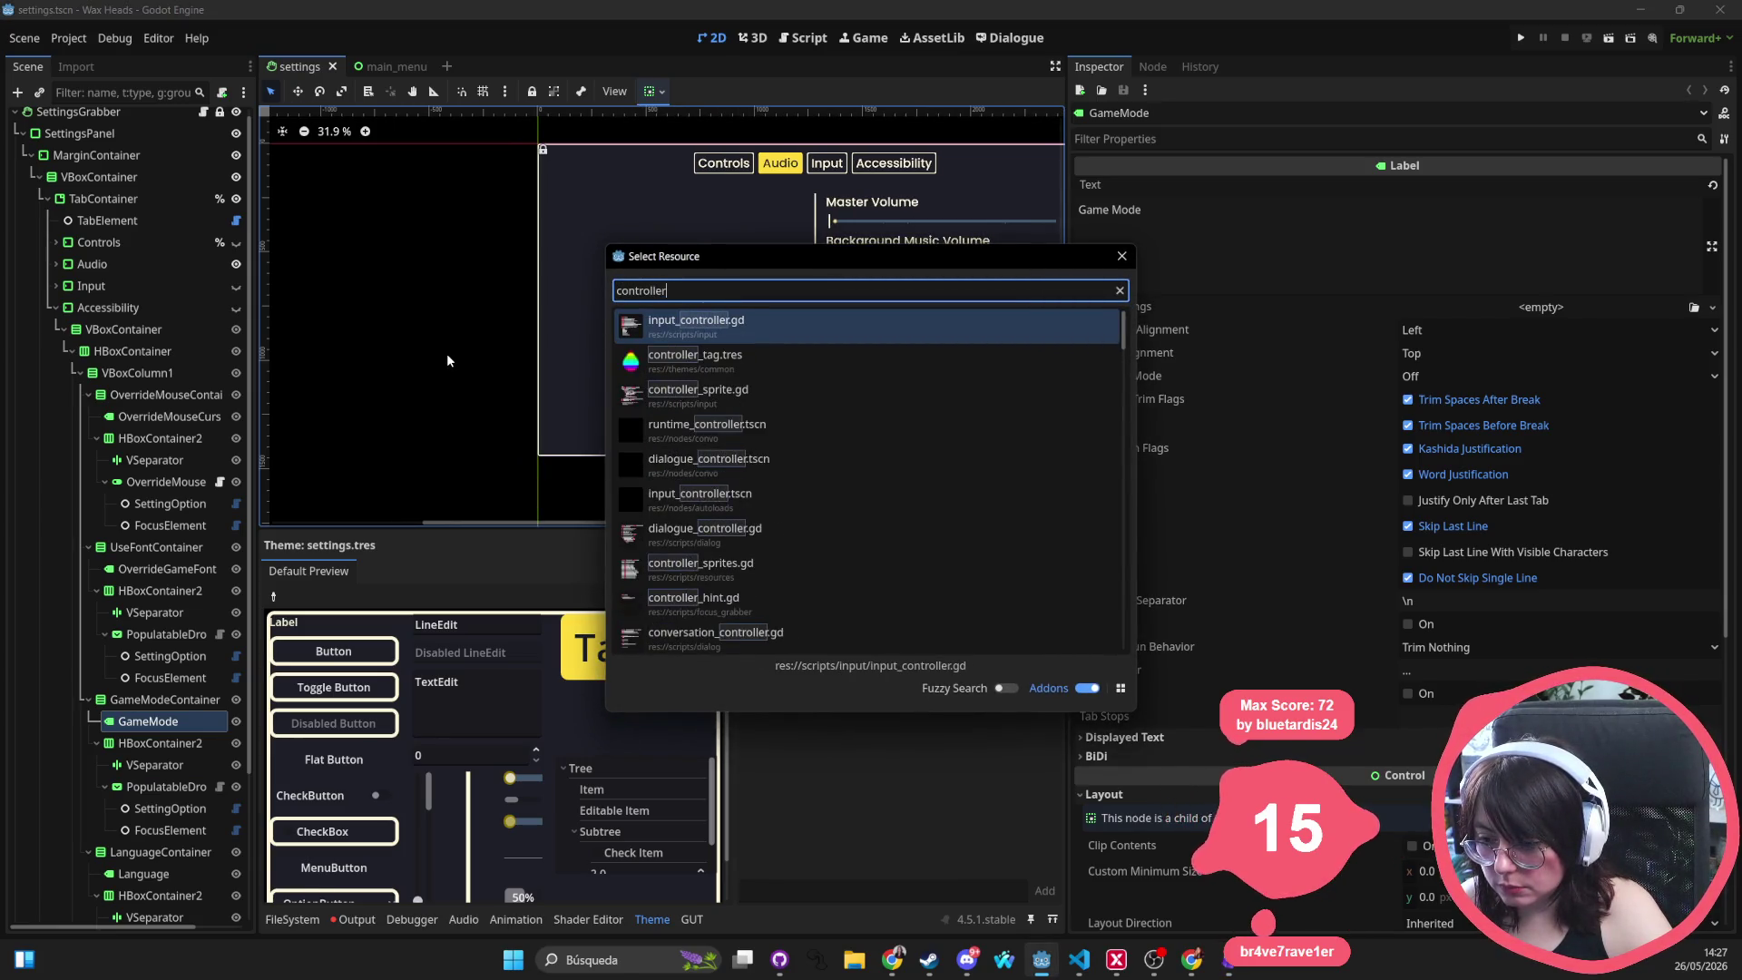
text( tscn)
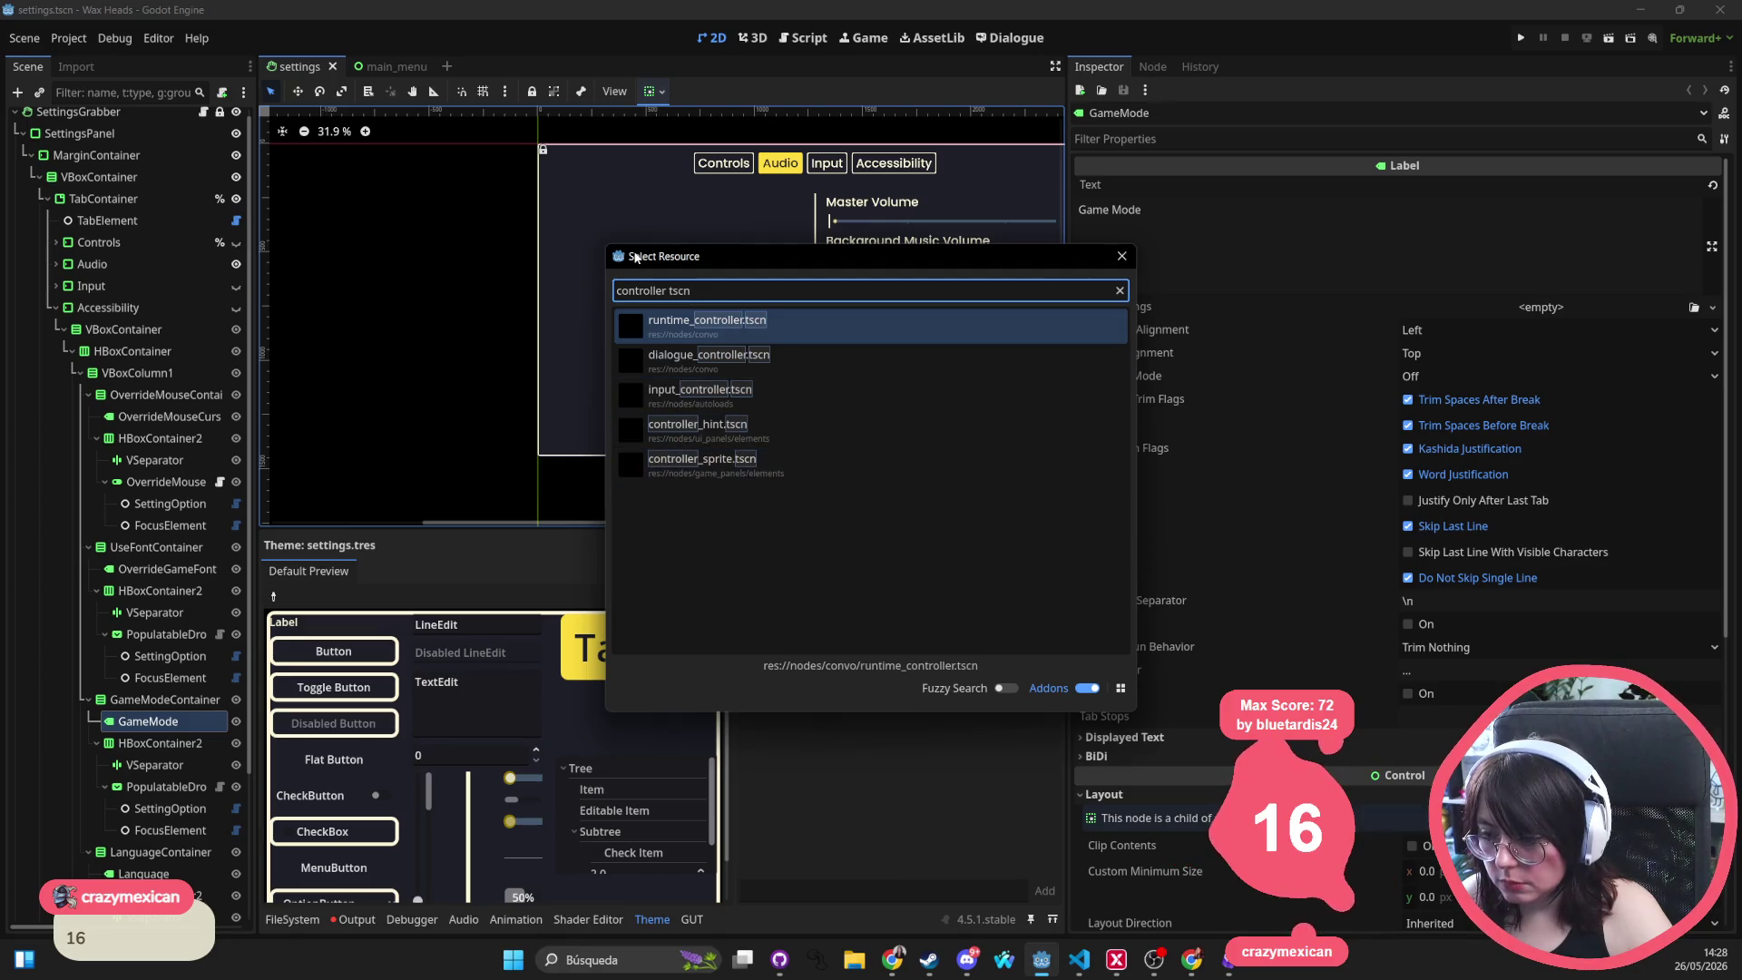
key(Escape)
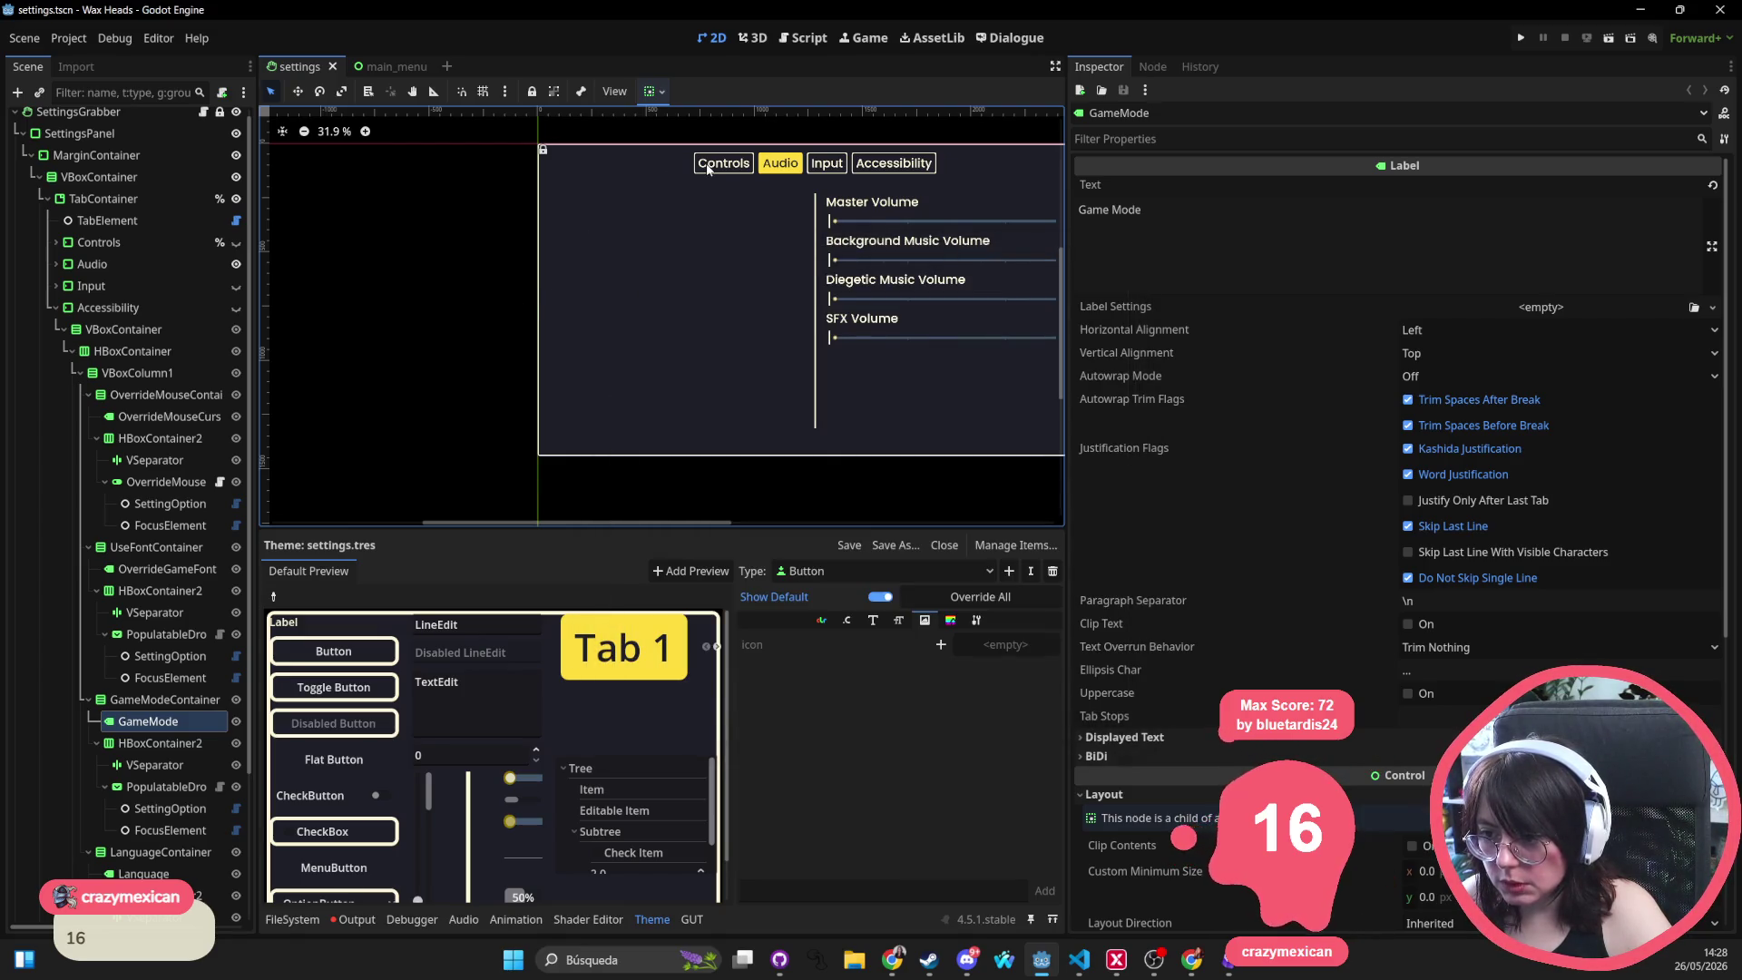
click(119, 196)
scroll(163, 164, up, 1)
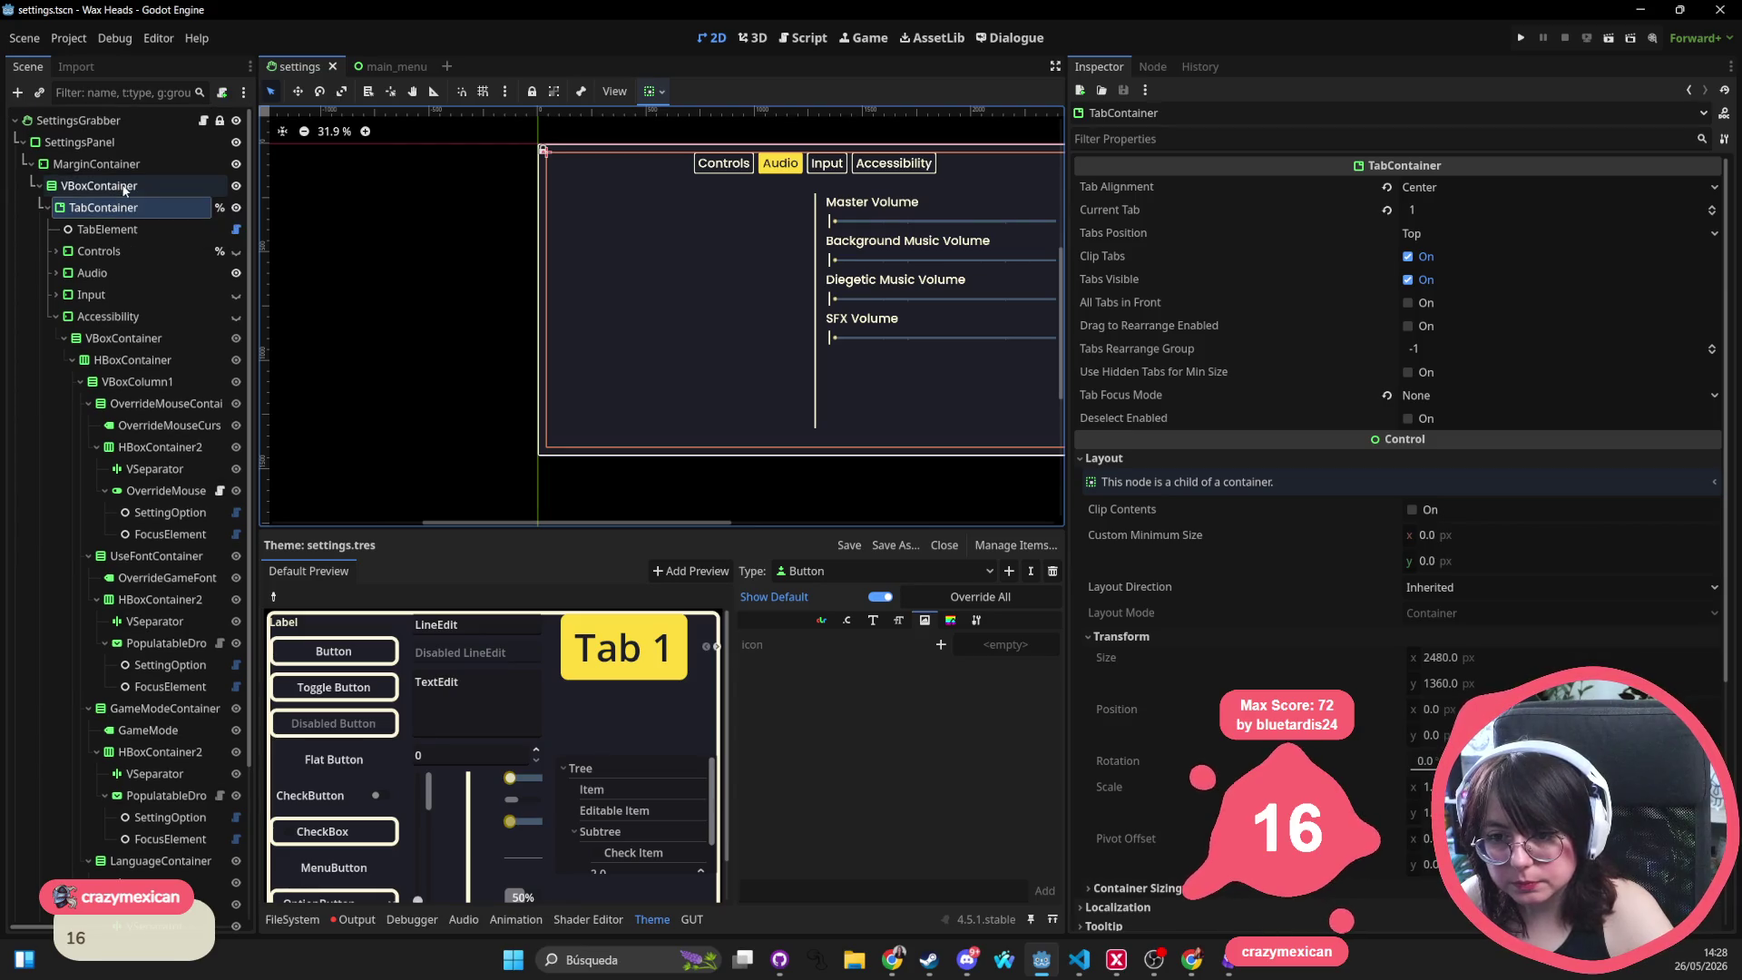
click(203, 119)
Step through every occurrence of 'key' in settings_panel.gd until it wraps to the top
click(573, 379)
key(ctrl+f)
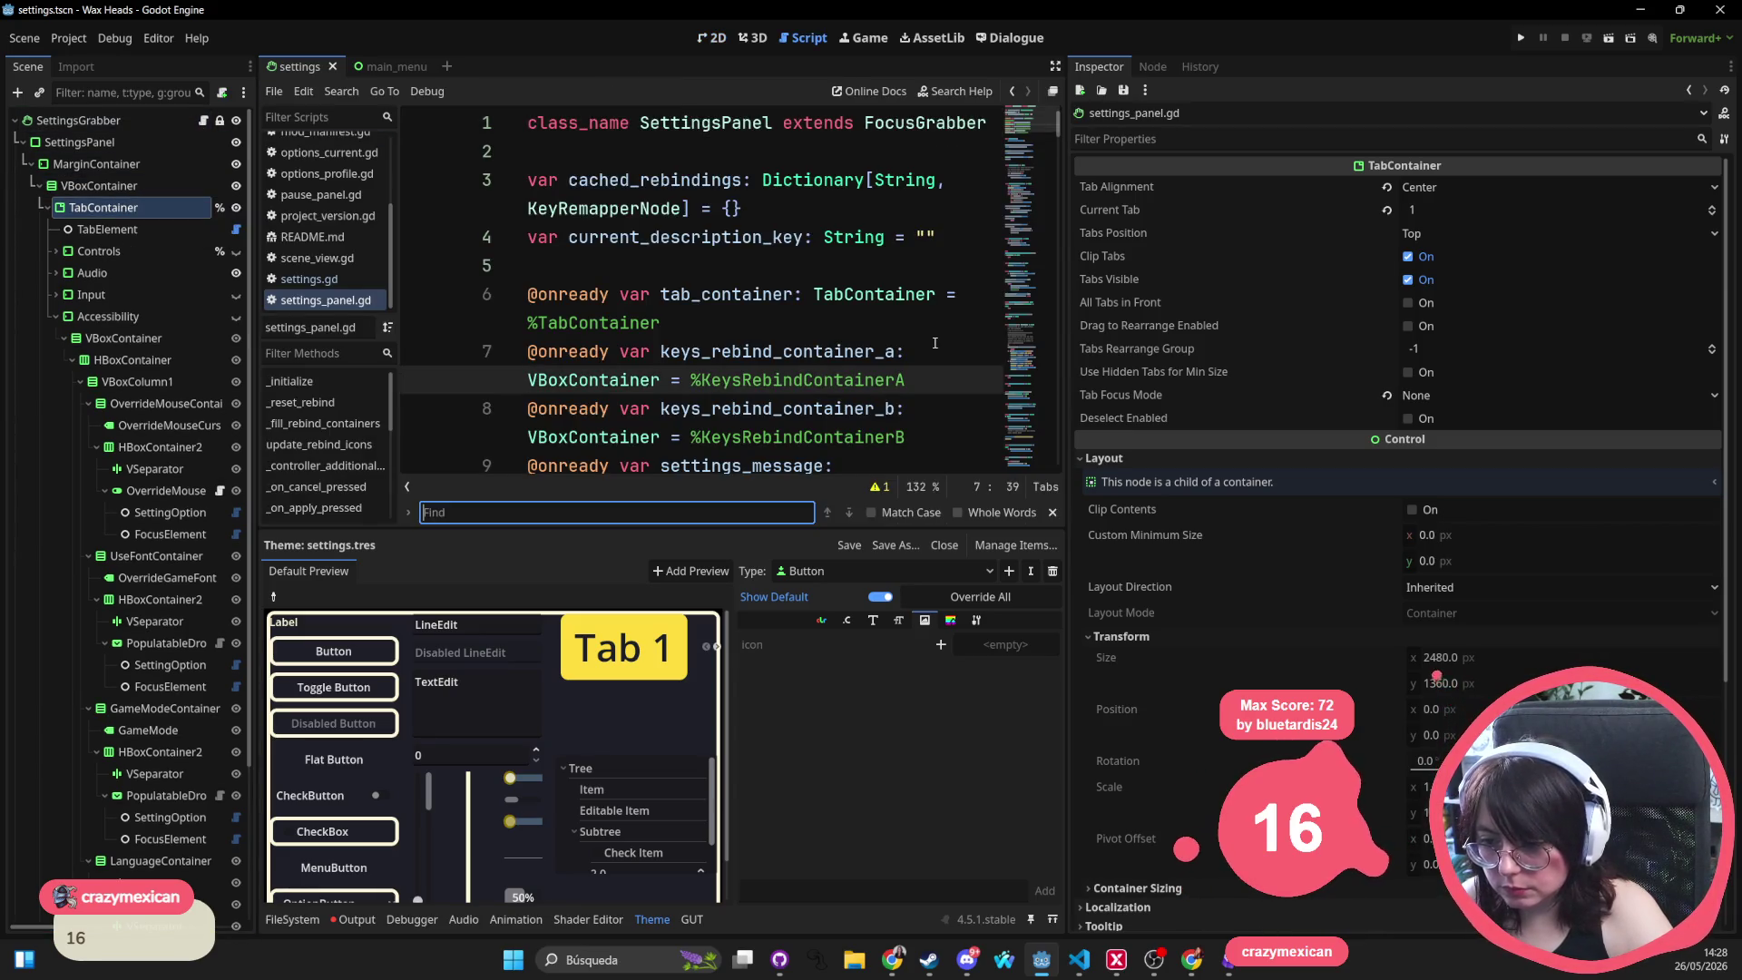
text(cpo)
key(BackSpace)
key(BackSpace)
text(key)
key(Return)
key(Return)
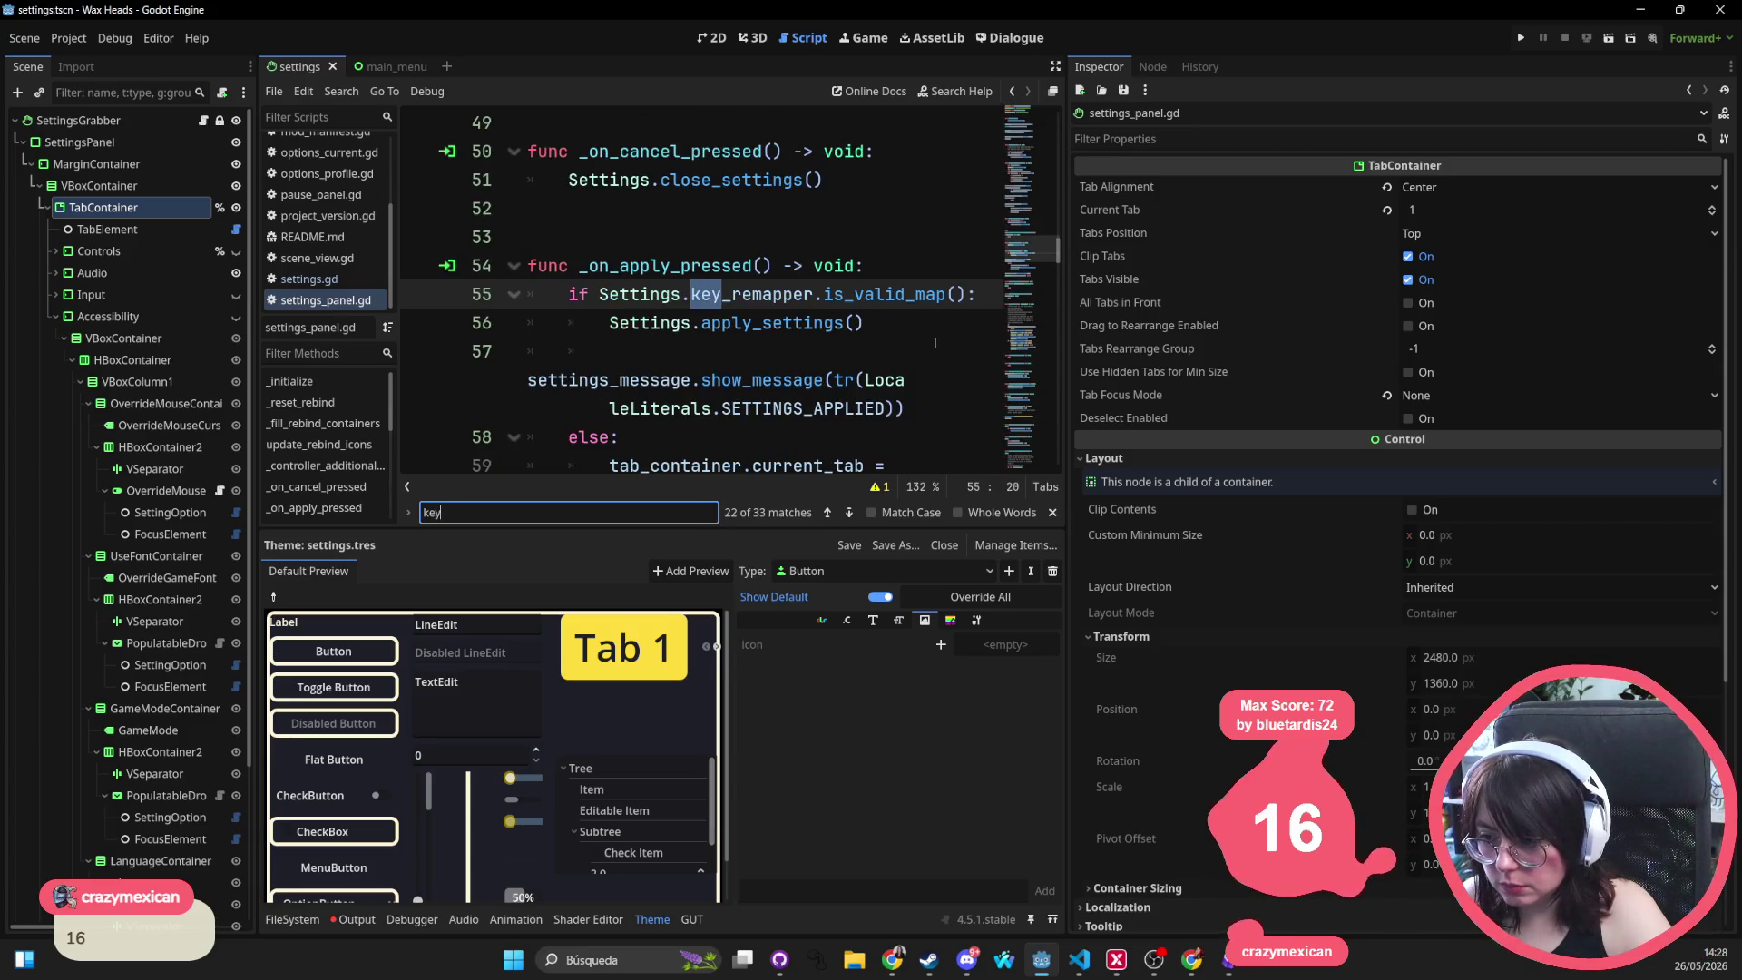
key(Return)
key(Return)
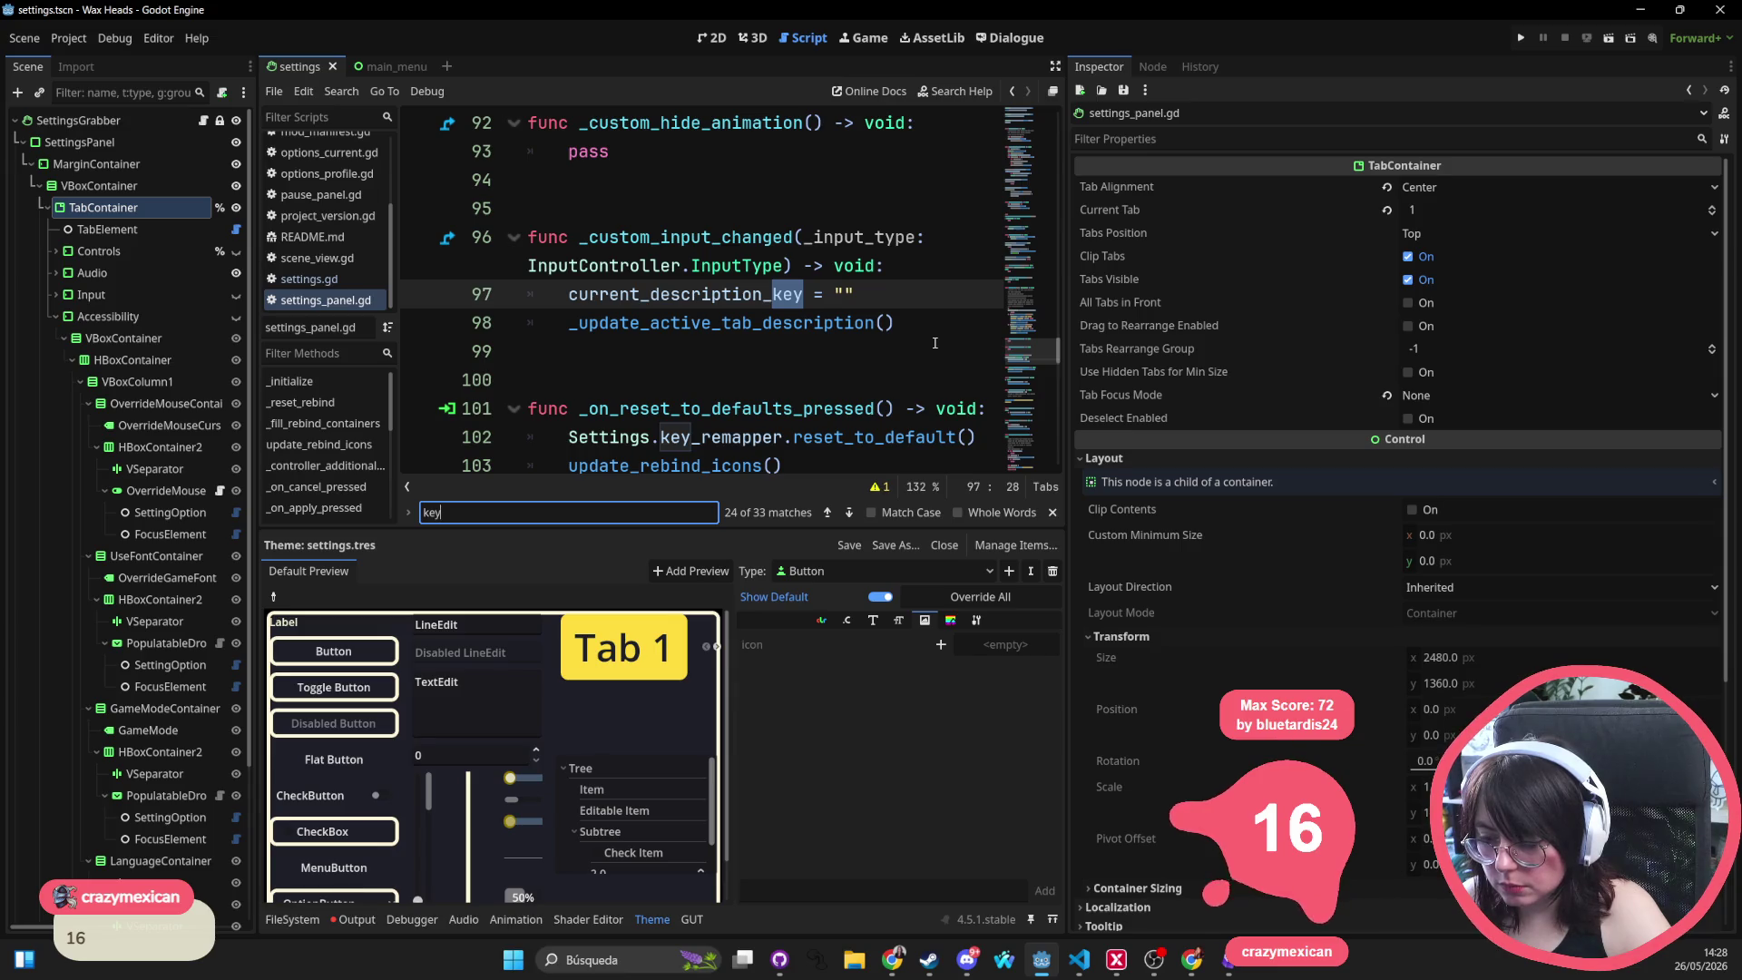
key(Return)
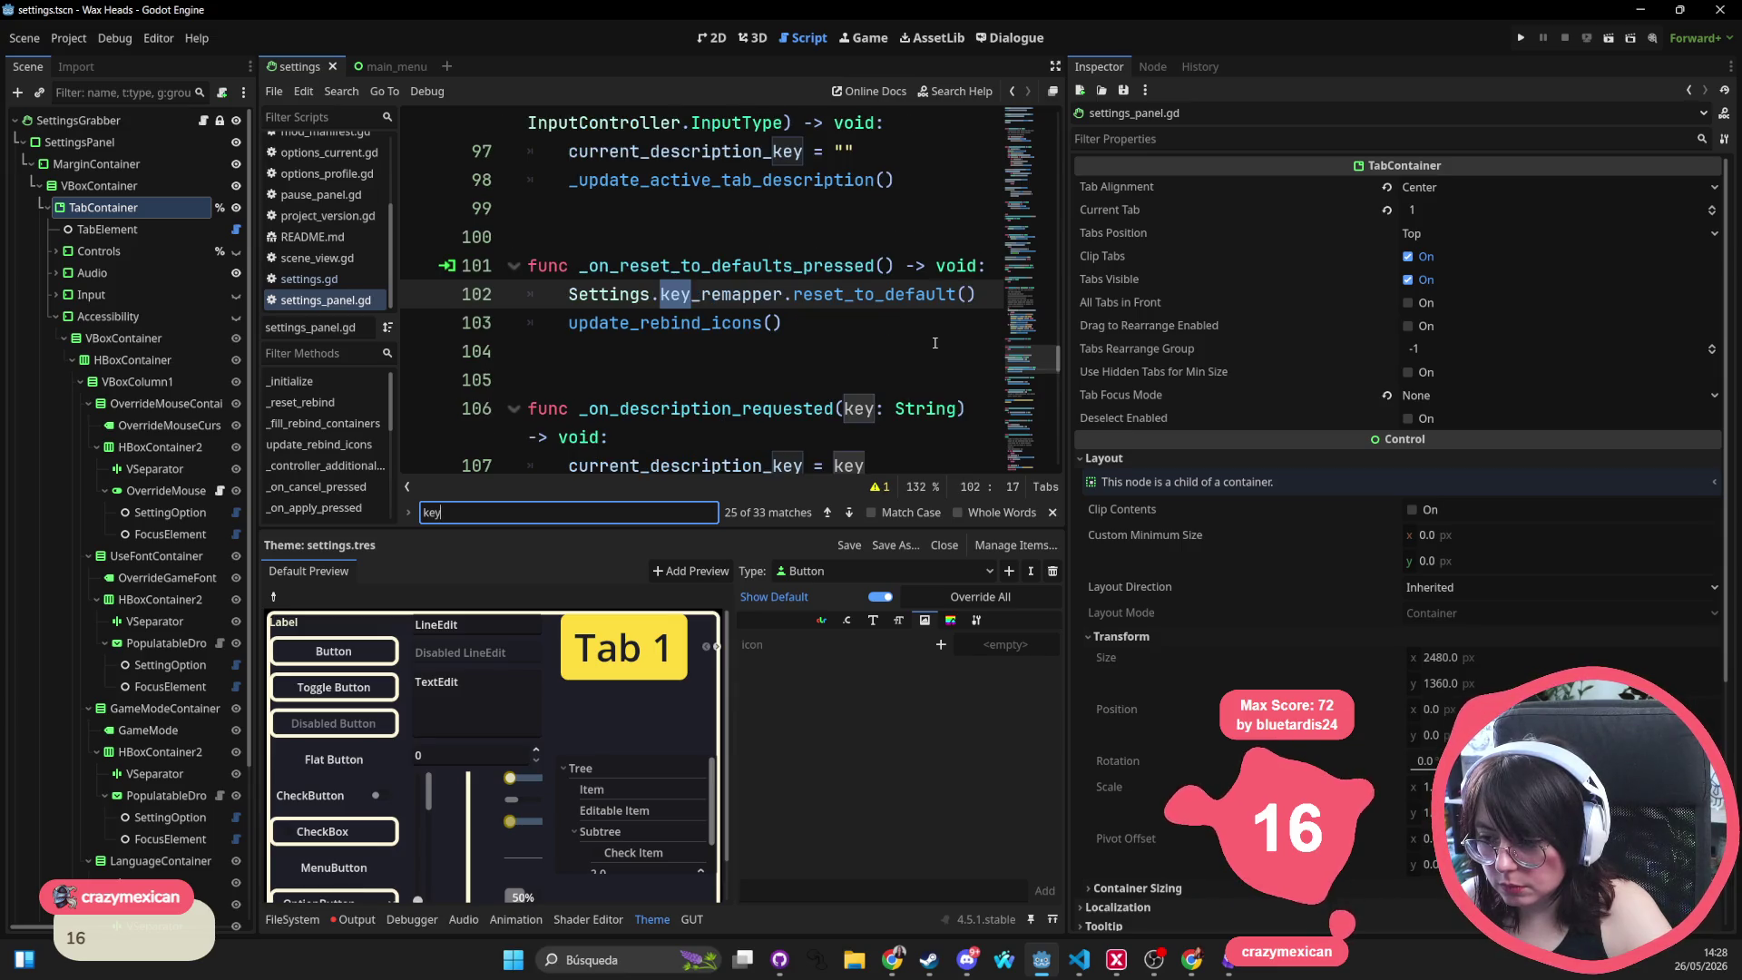
key(Return)
key(Return)
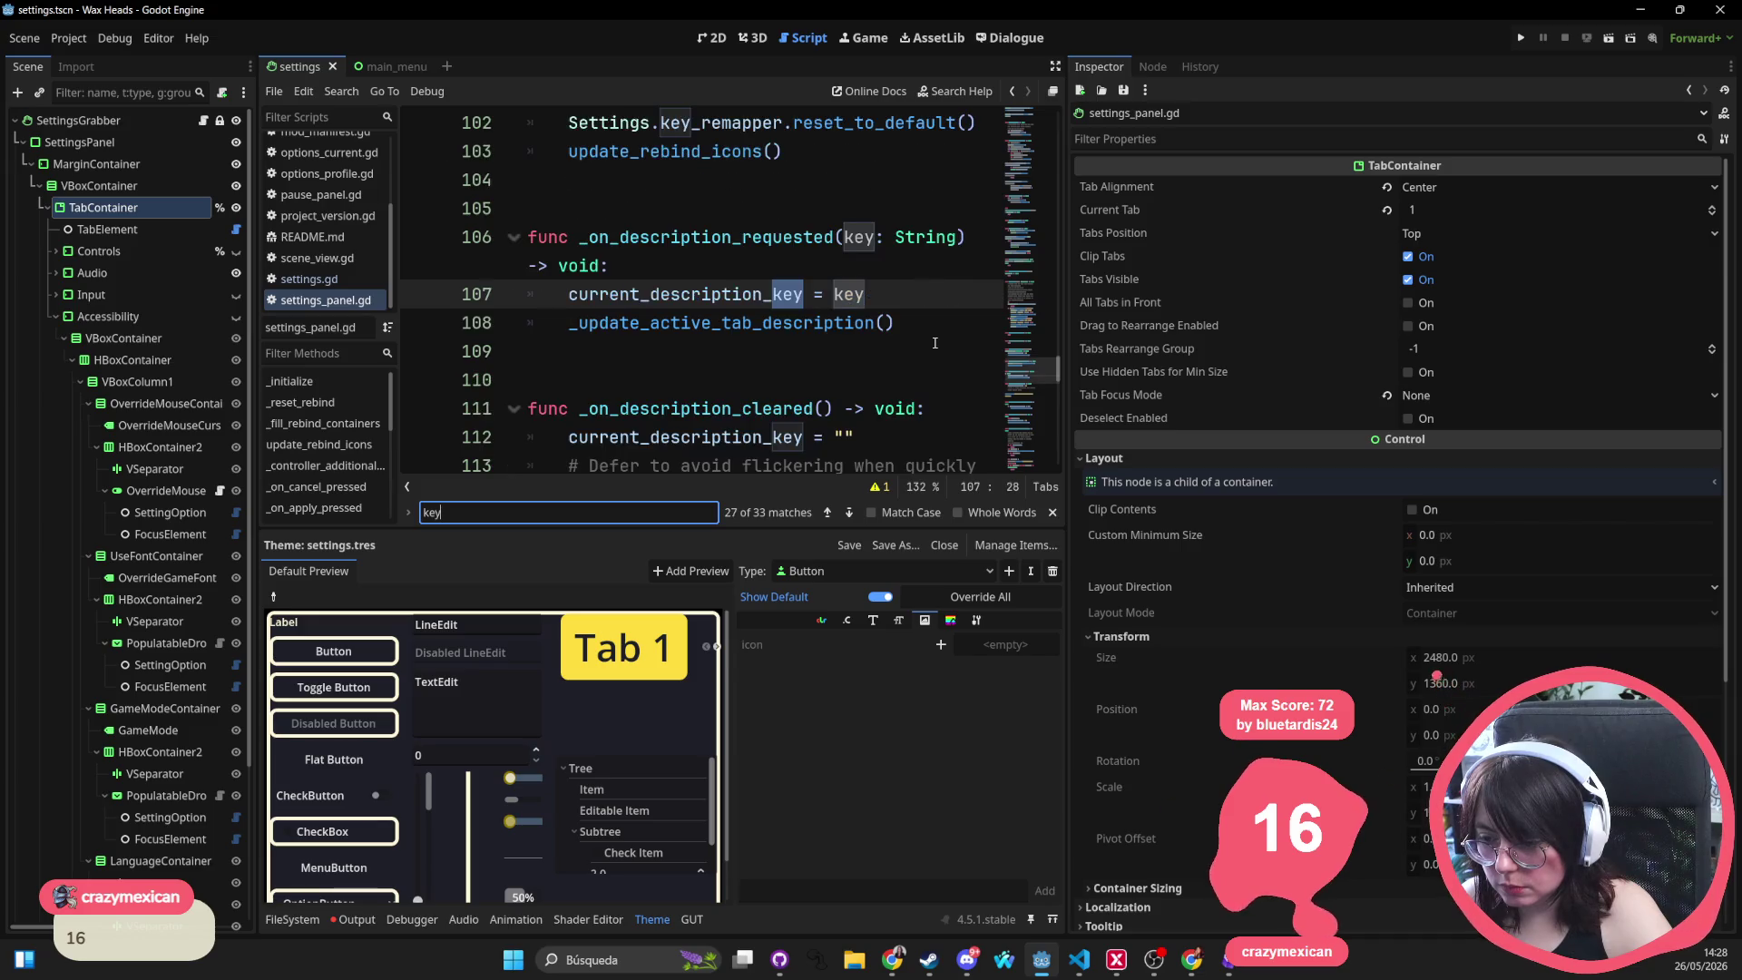
key(Return)
key(Return)
key(Return)
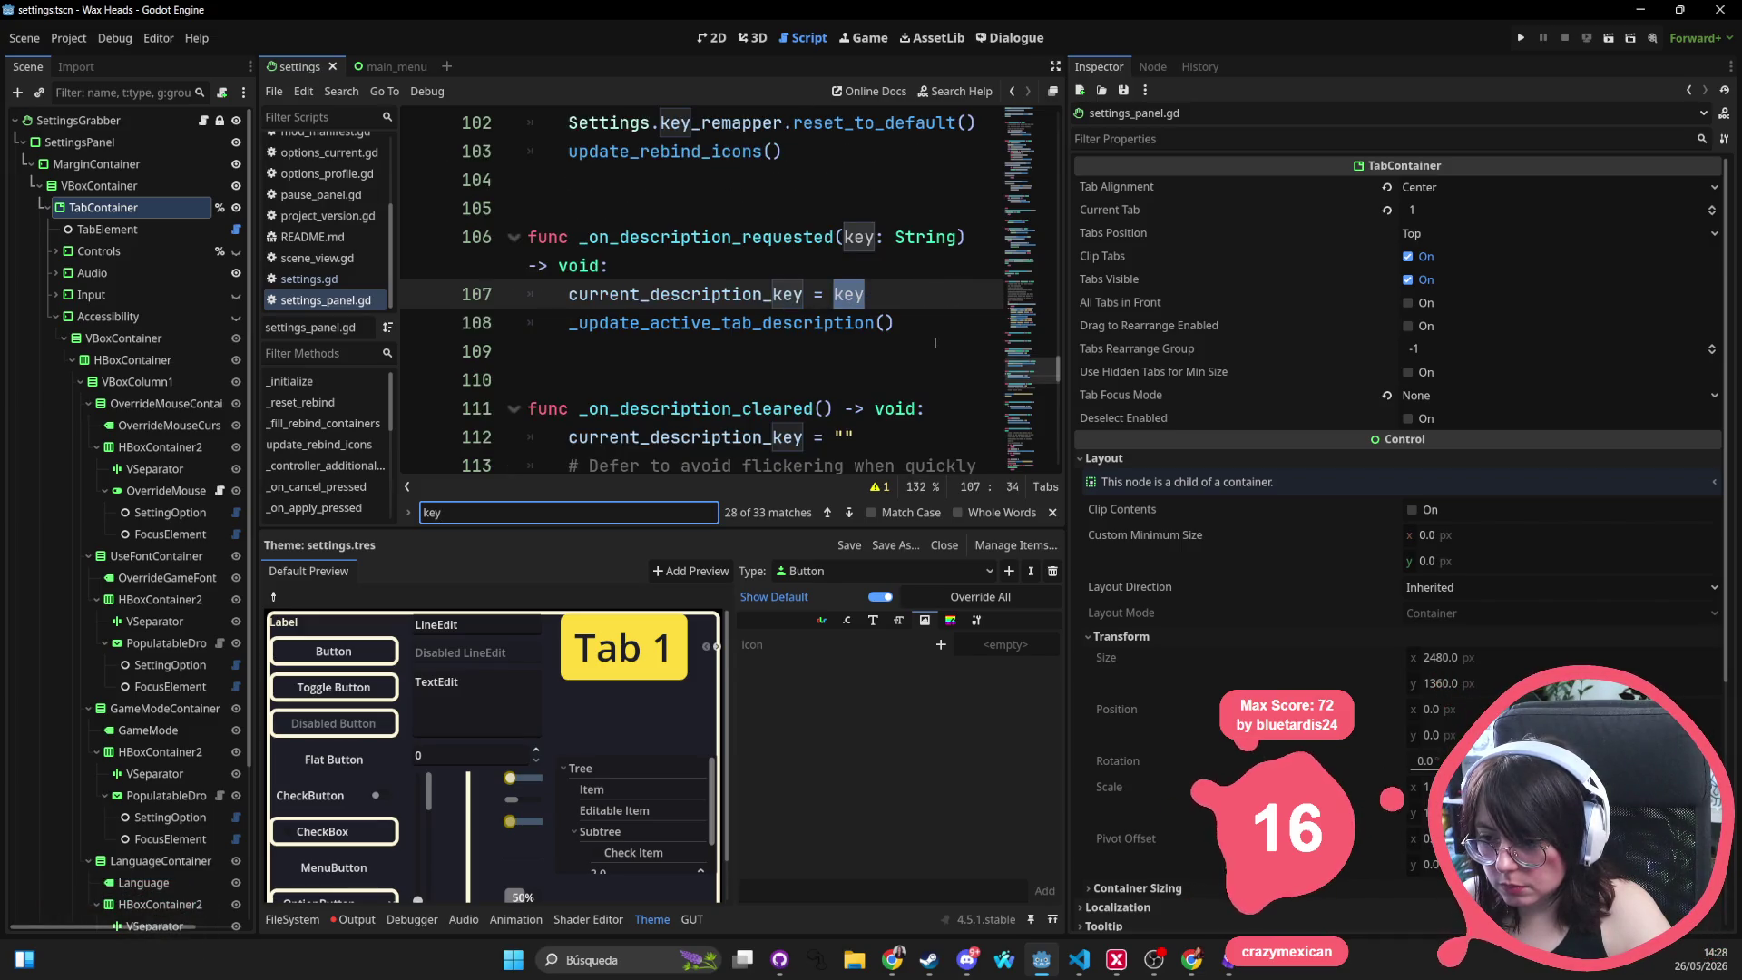
key(Return)
key(Return)
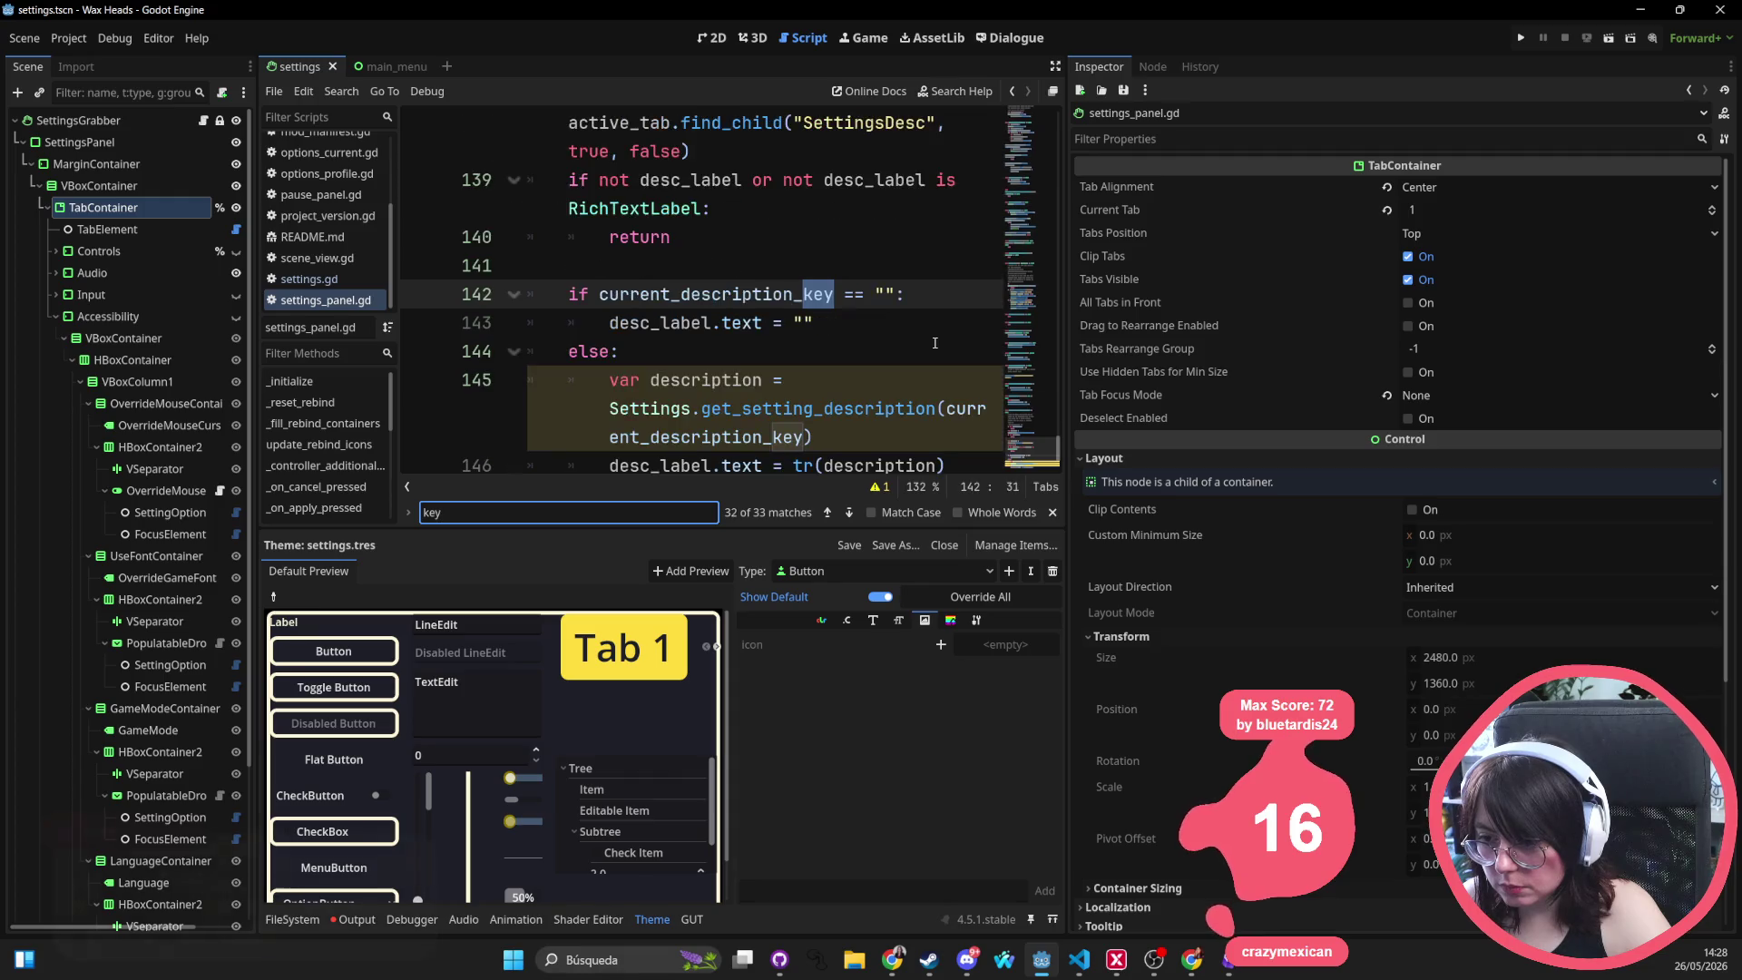
key(Return)
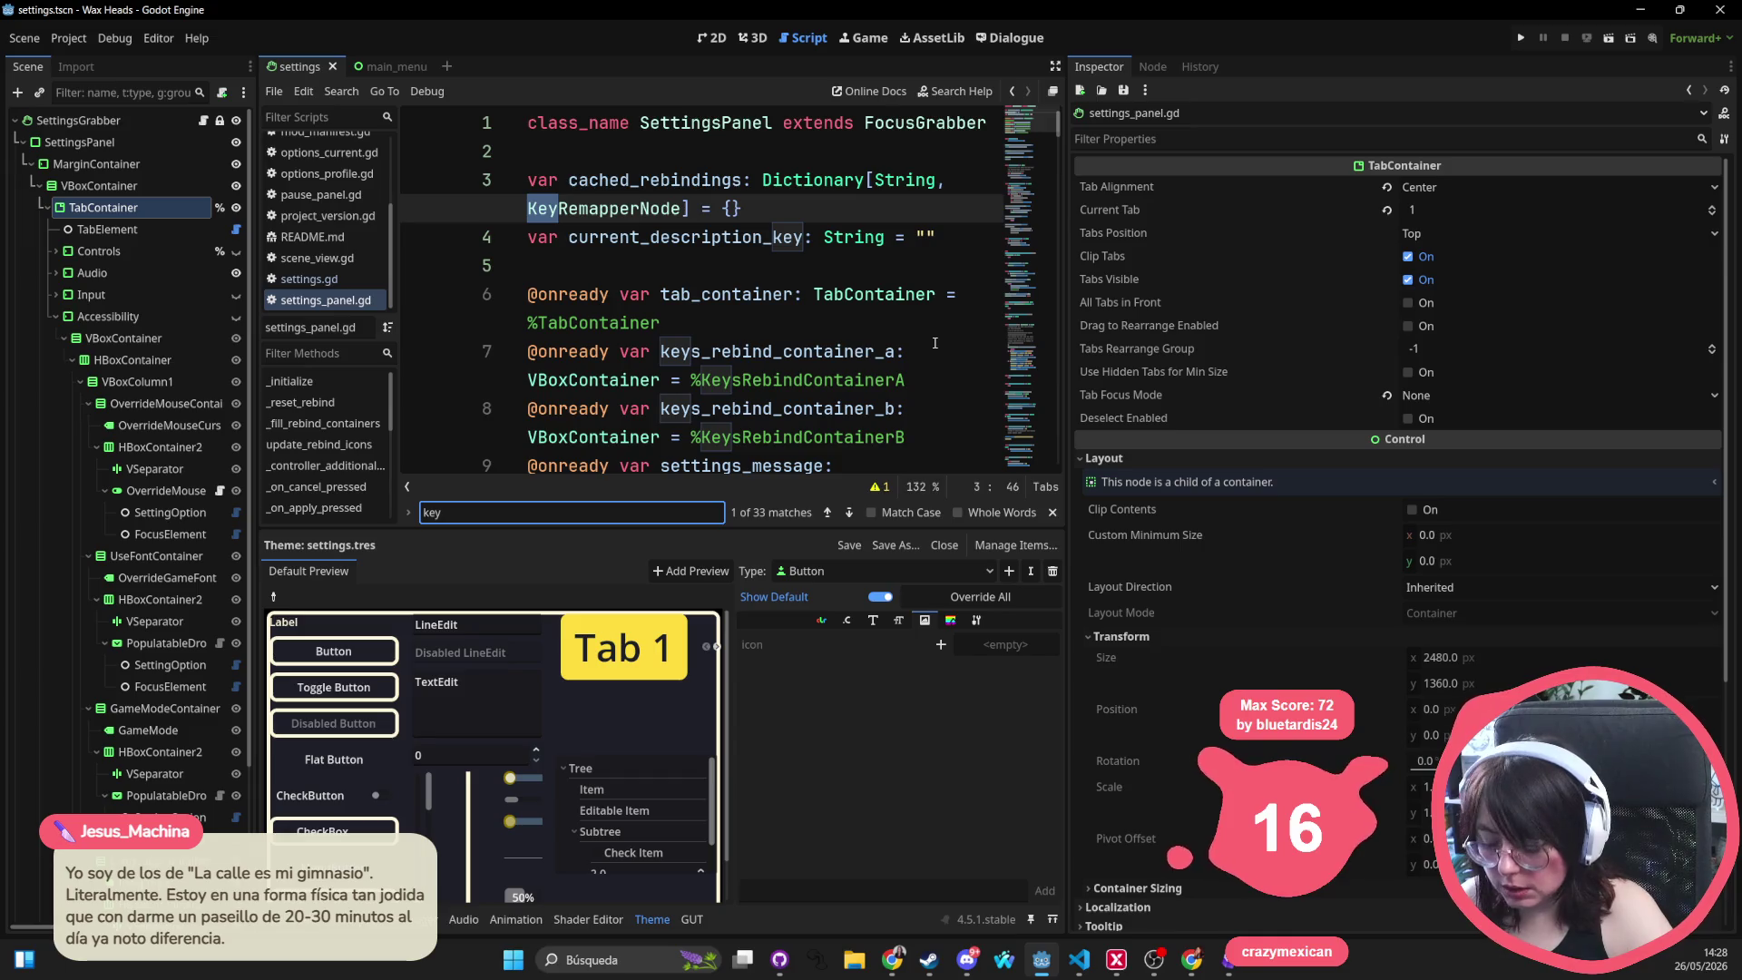
Search project files for 'key_rema' and highlight key_remapper.tscn
key(shift+alt+o)
text(key_rema)
key(Down)
key(Down)
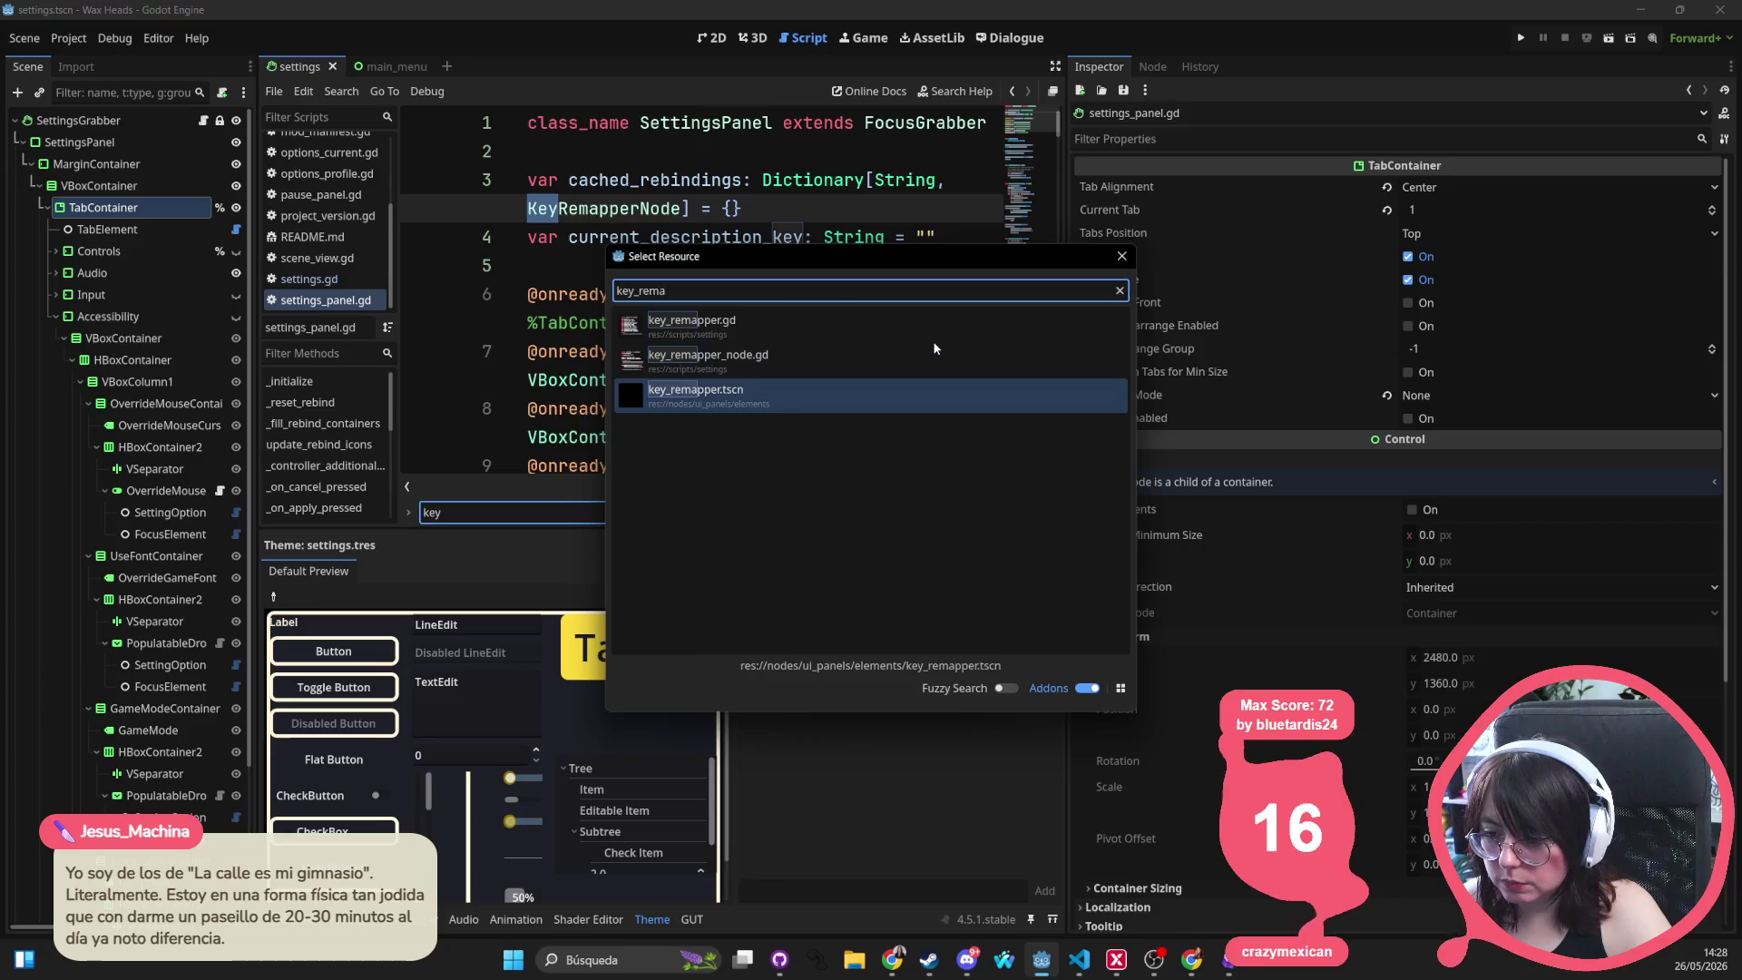
Open key_remapper.tscn in the 2D view and select its Label and DotLine nodes
key(Return)
click(717, 41)
scroll(711, 225, down, 7)
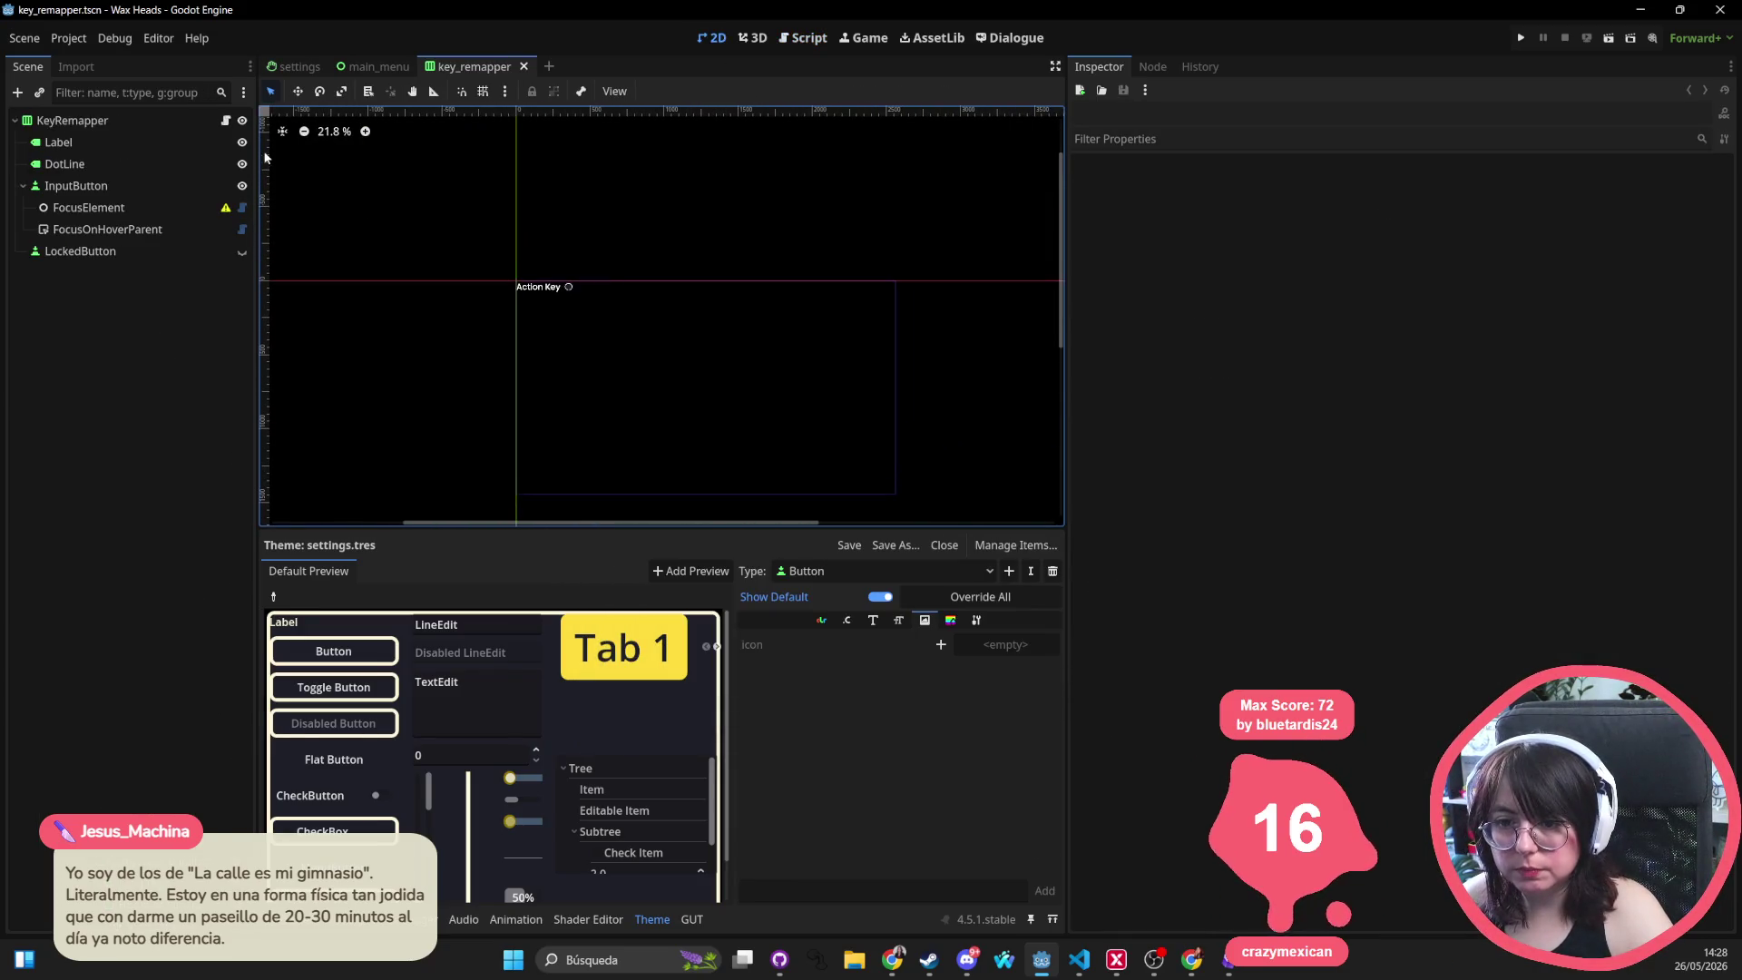
click(107, 123)
scroll(503, 313, up, 5)
scroll(716, 164, up, 3)
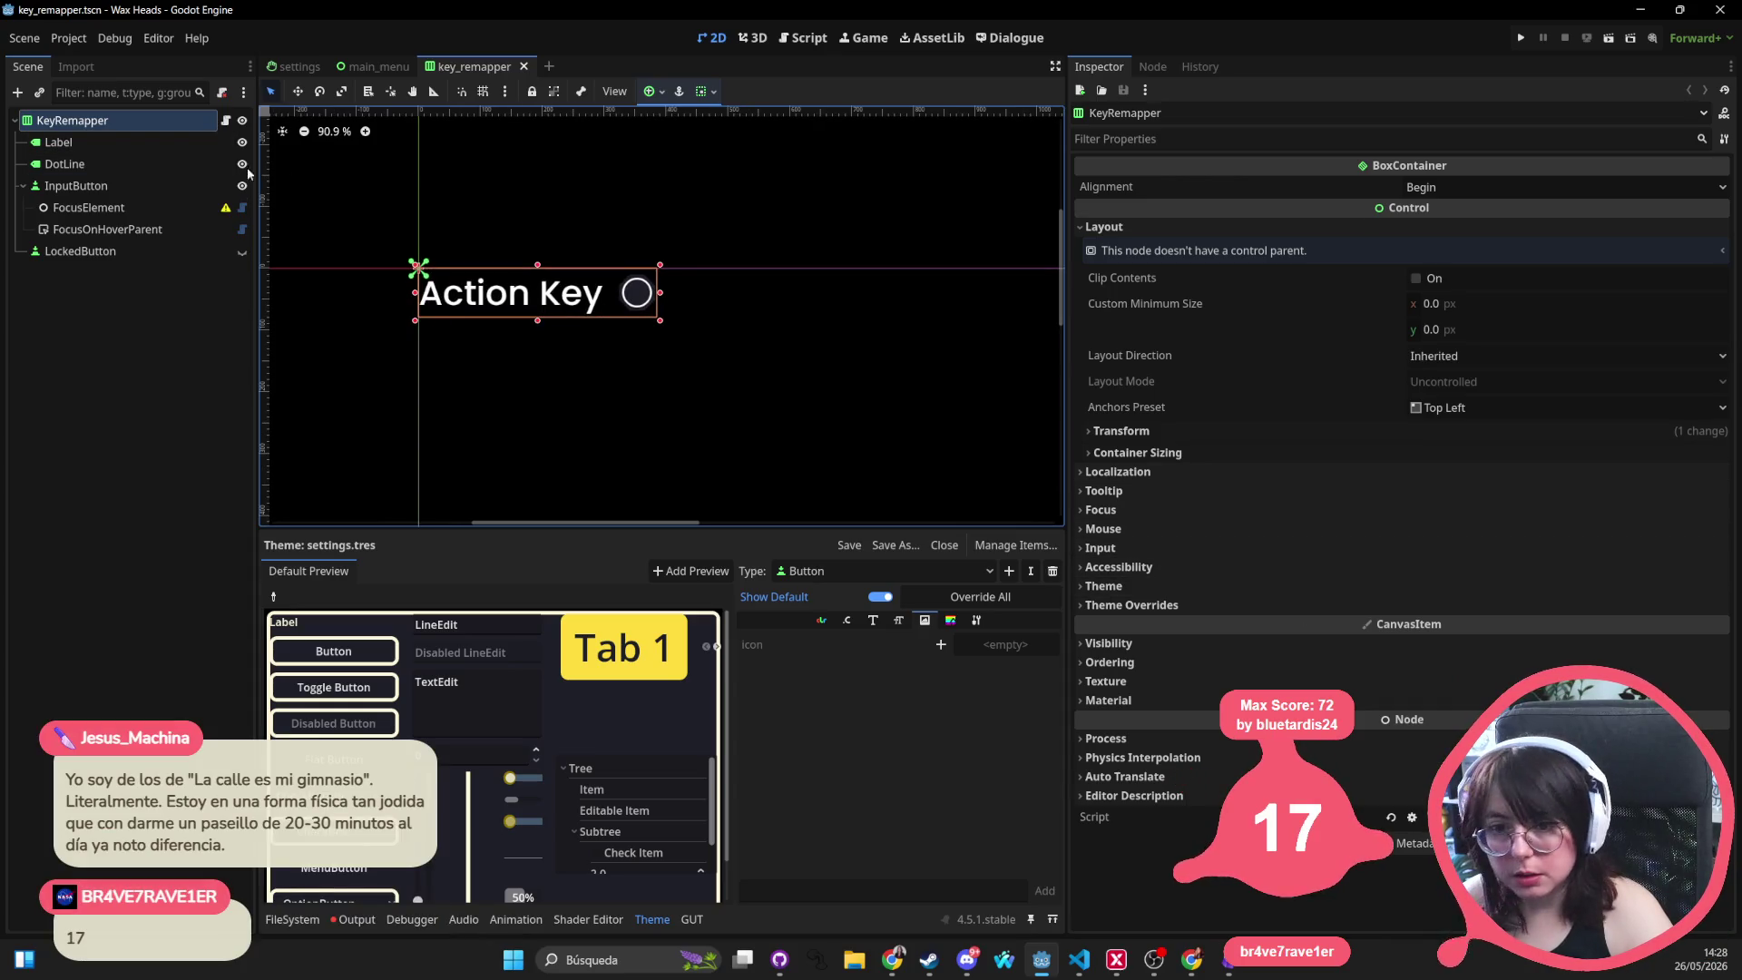
click(127, 142)
ctrl+click(151, 164)
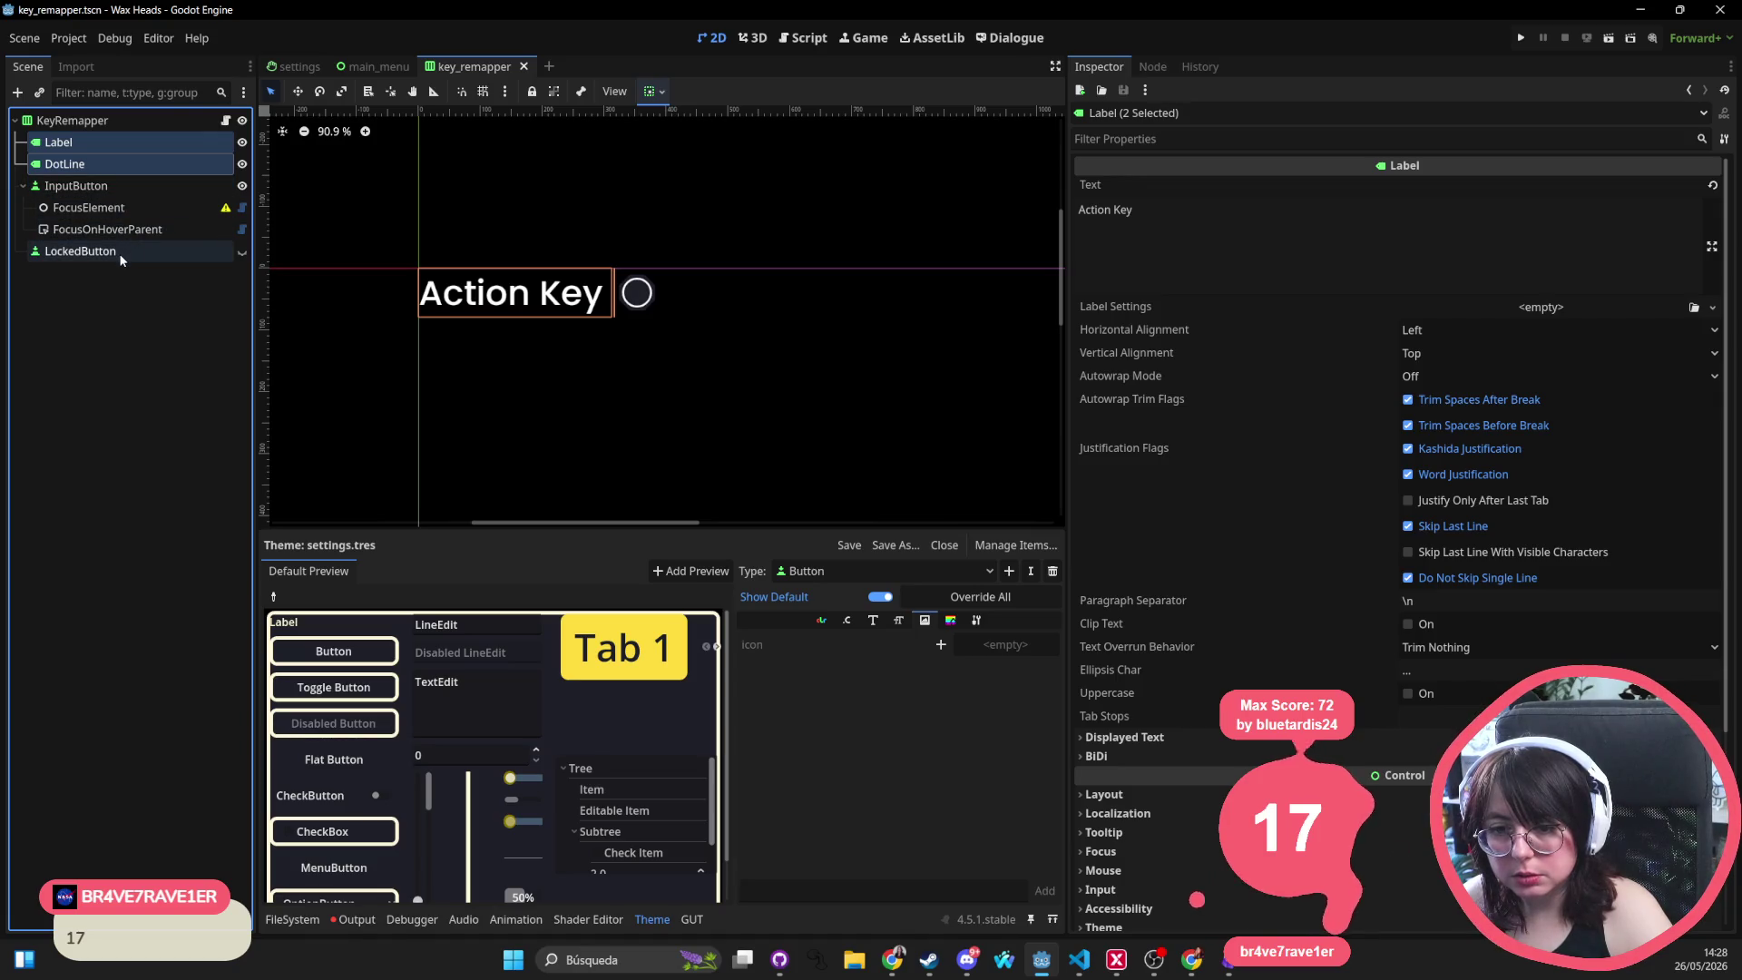
Give Label and DotLine a theme font size override of 32
scroll(1305, 493, down, 5)
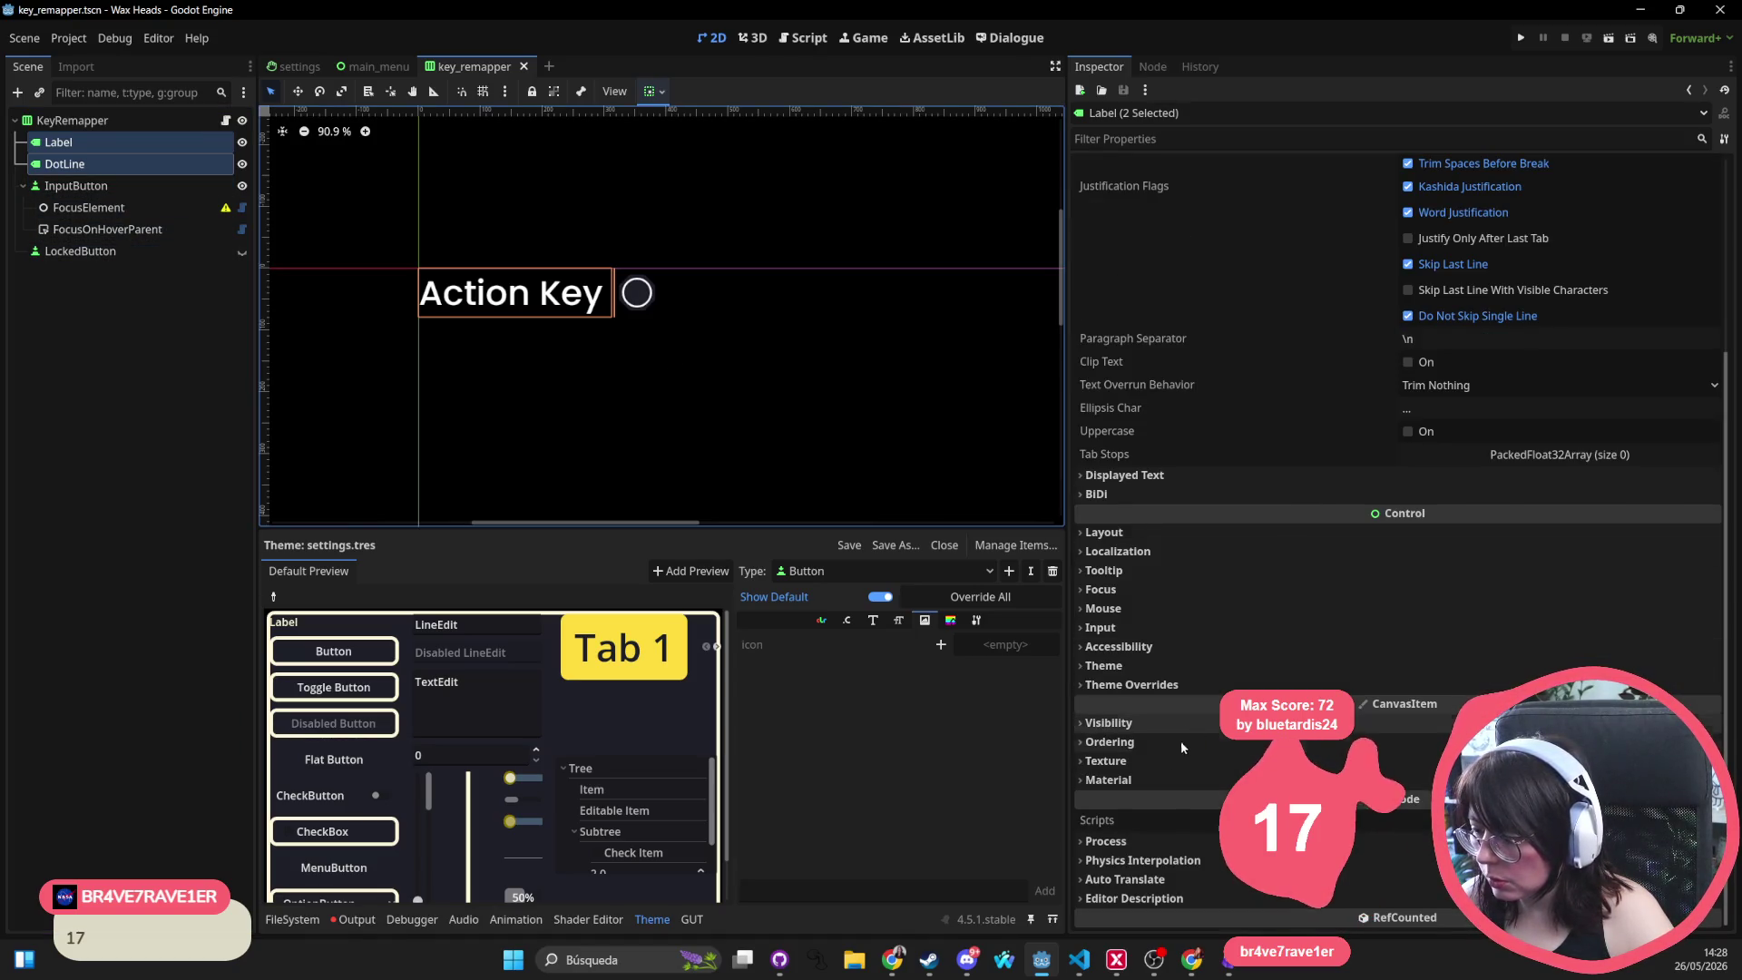
click(1171, 684)
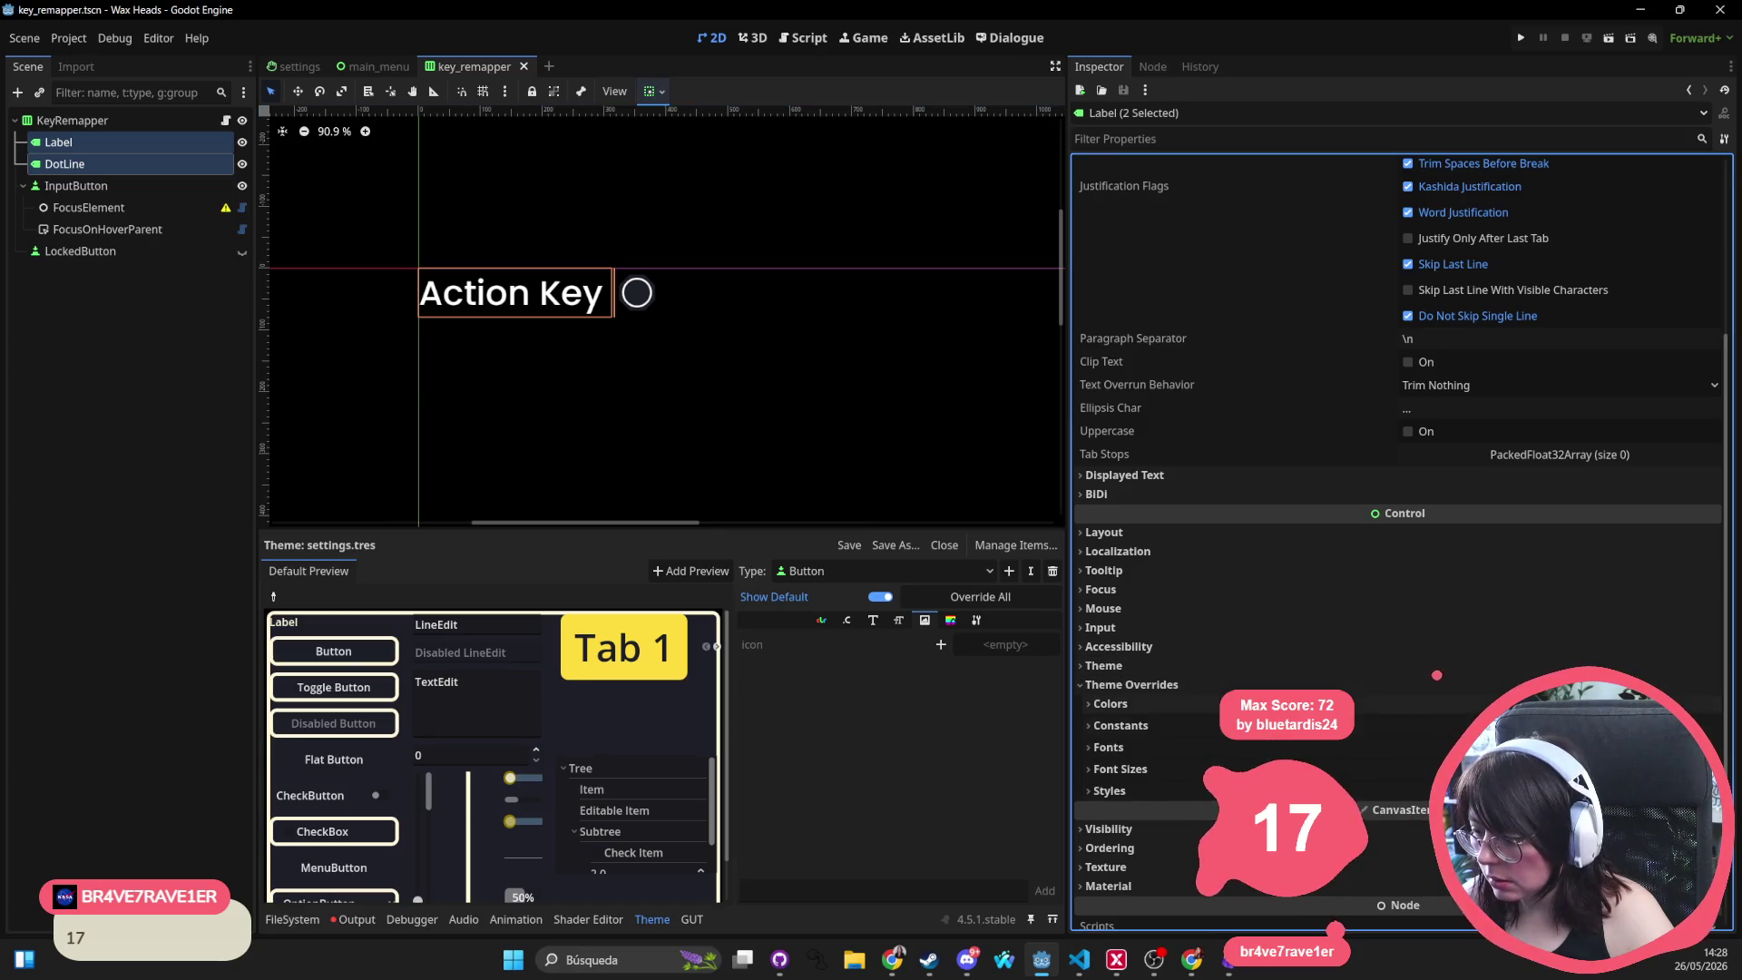
click(1225, 747)
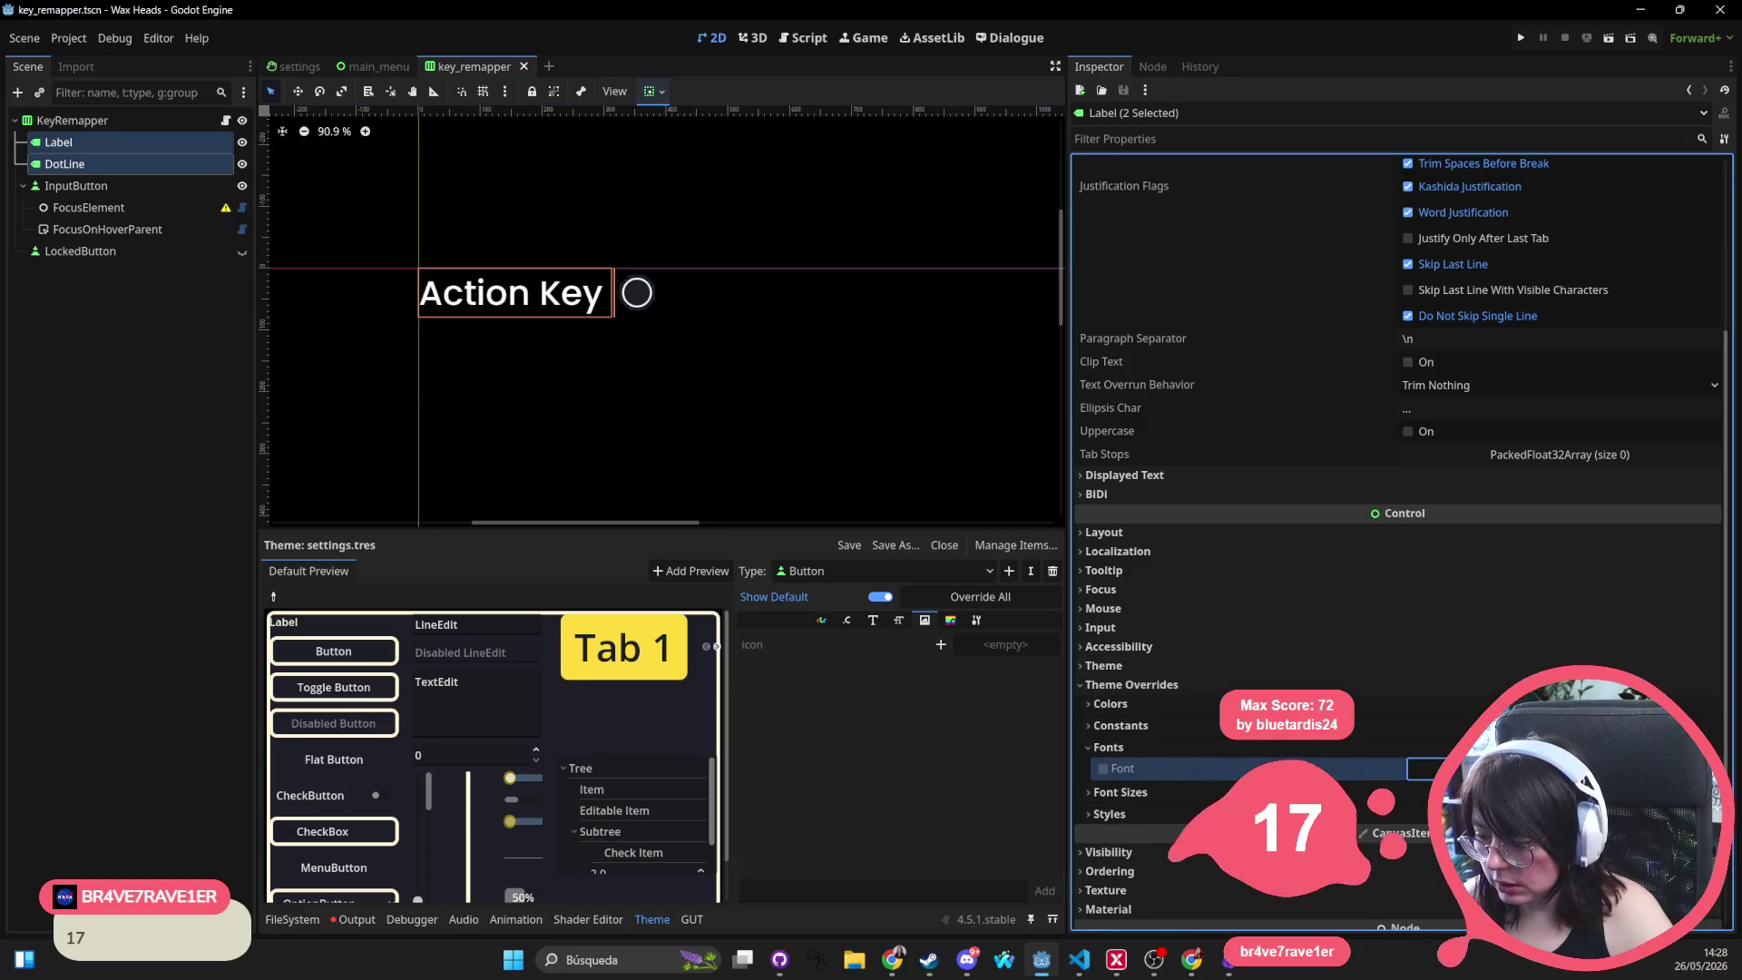
click(1120, 792)
text(32)
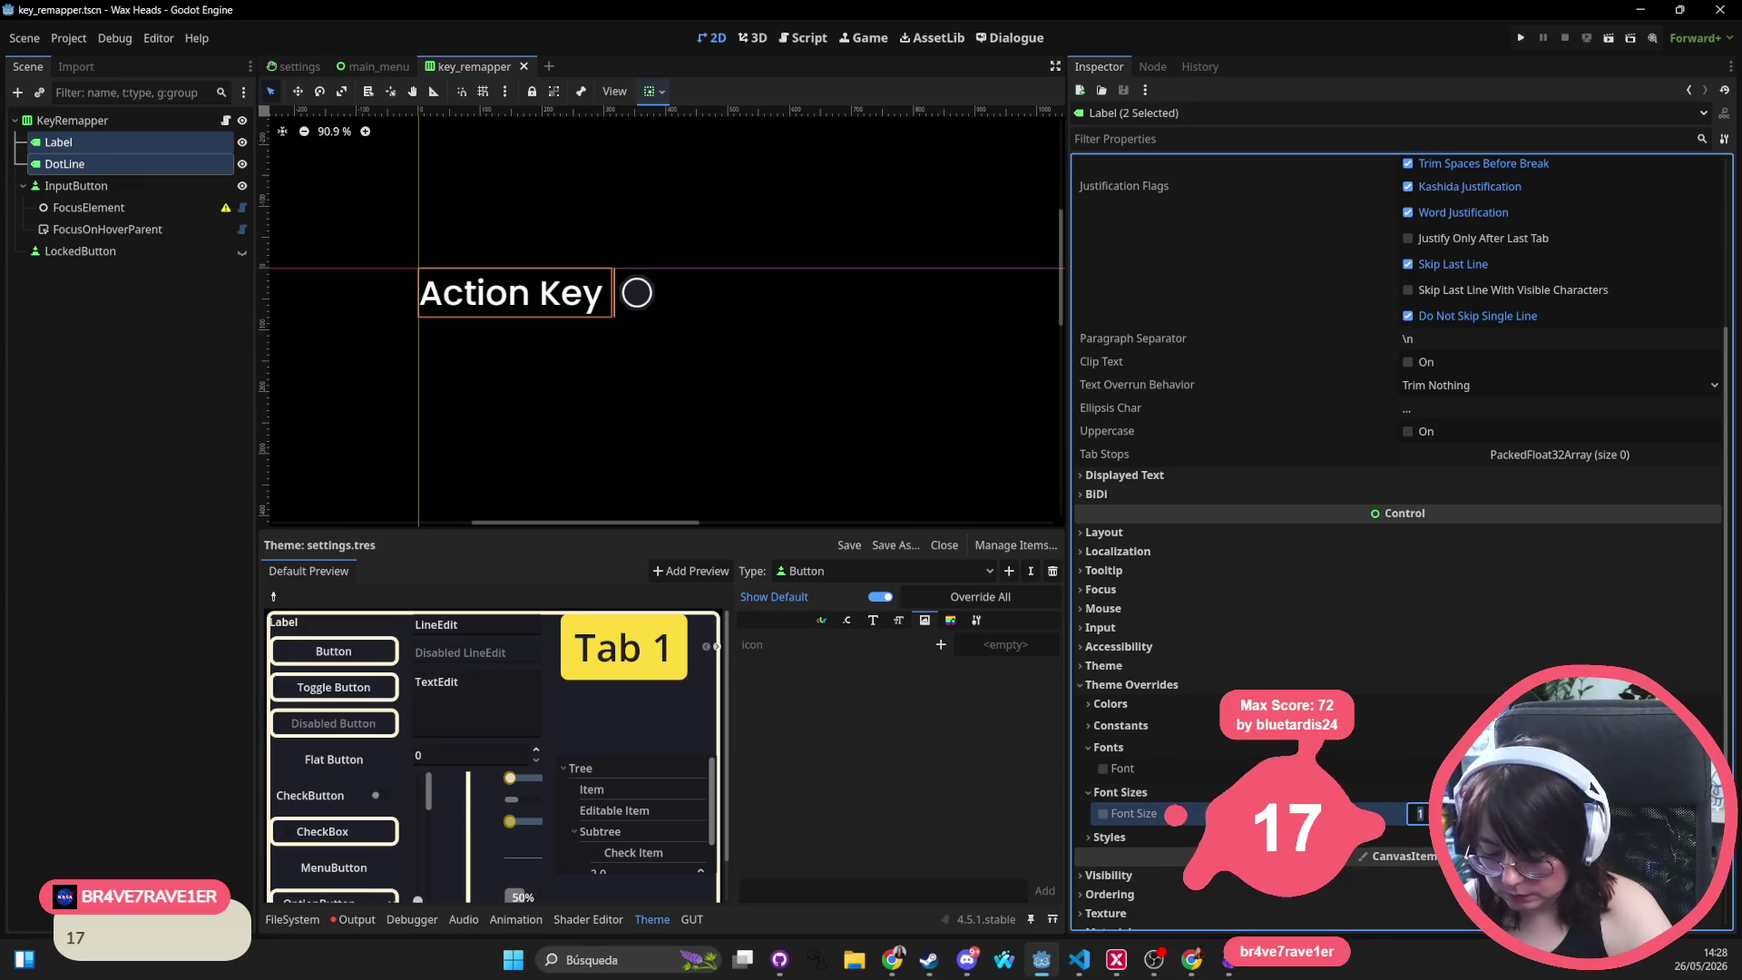
key(Return)
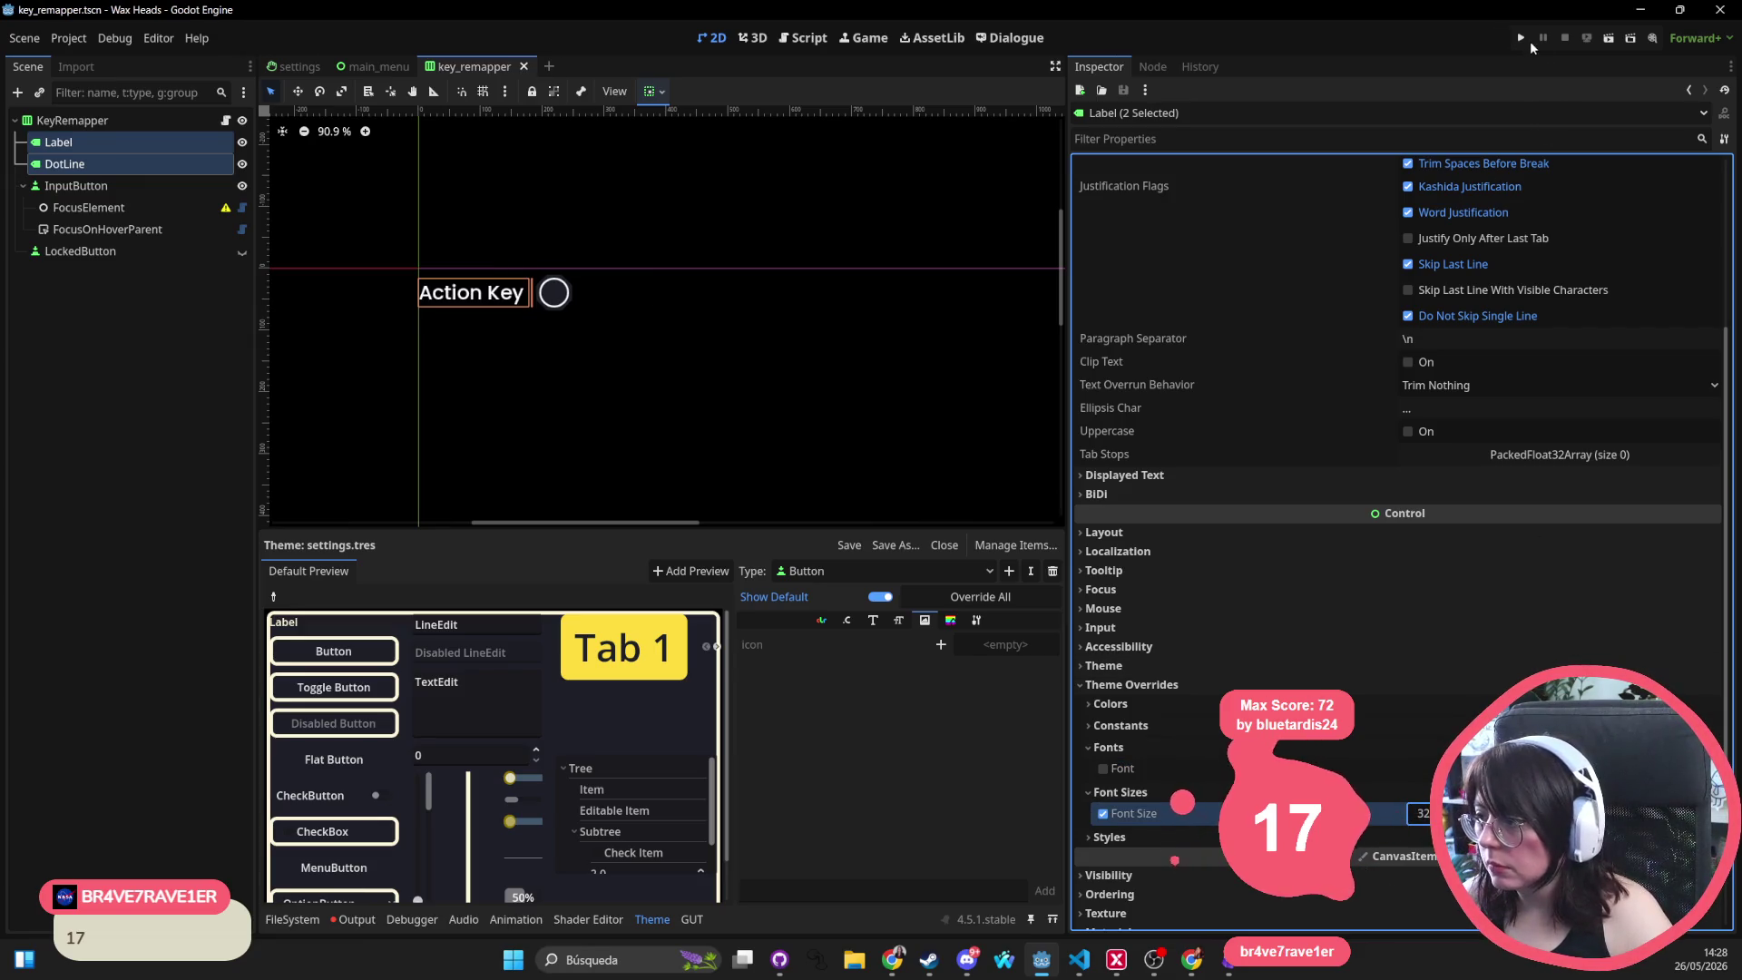
Test-run the game, resizing its window, keeping English, checking the Settings screen, then closing it
click(1523, 39)
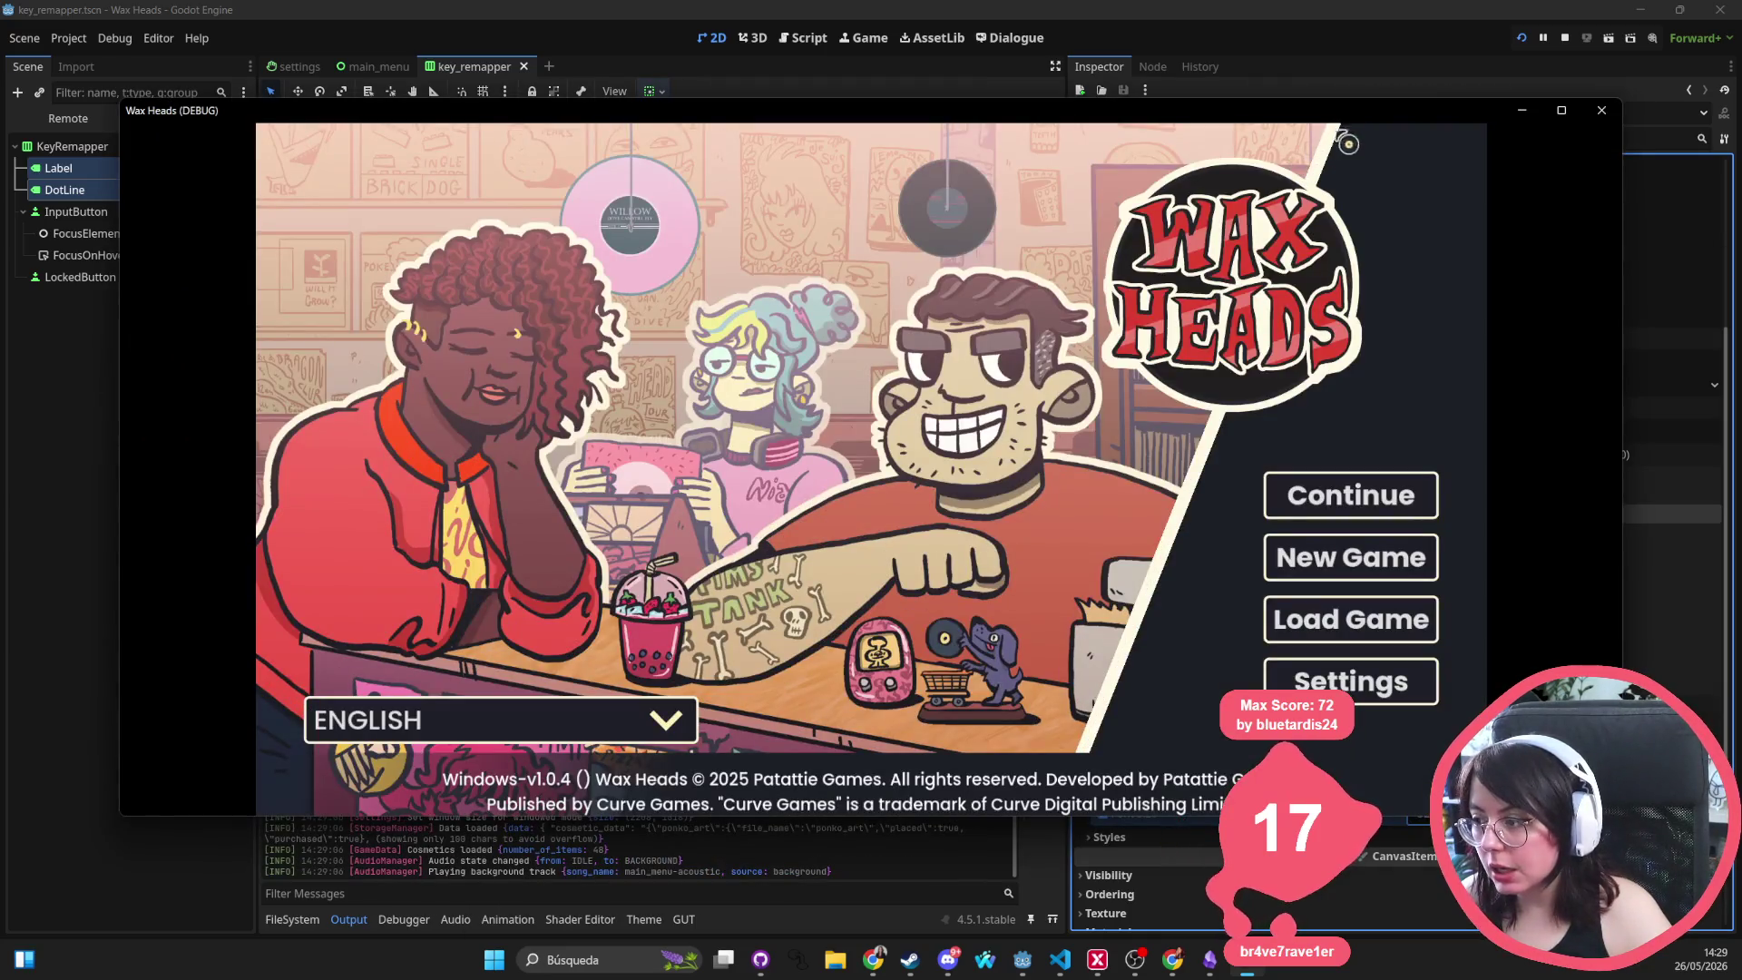
drag(1623, 174, 1351, 176)
drag(989, 124, 1075, 136)
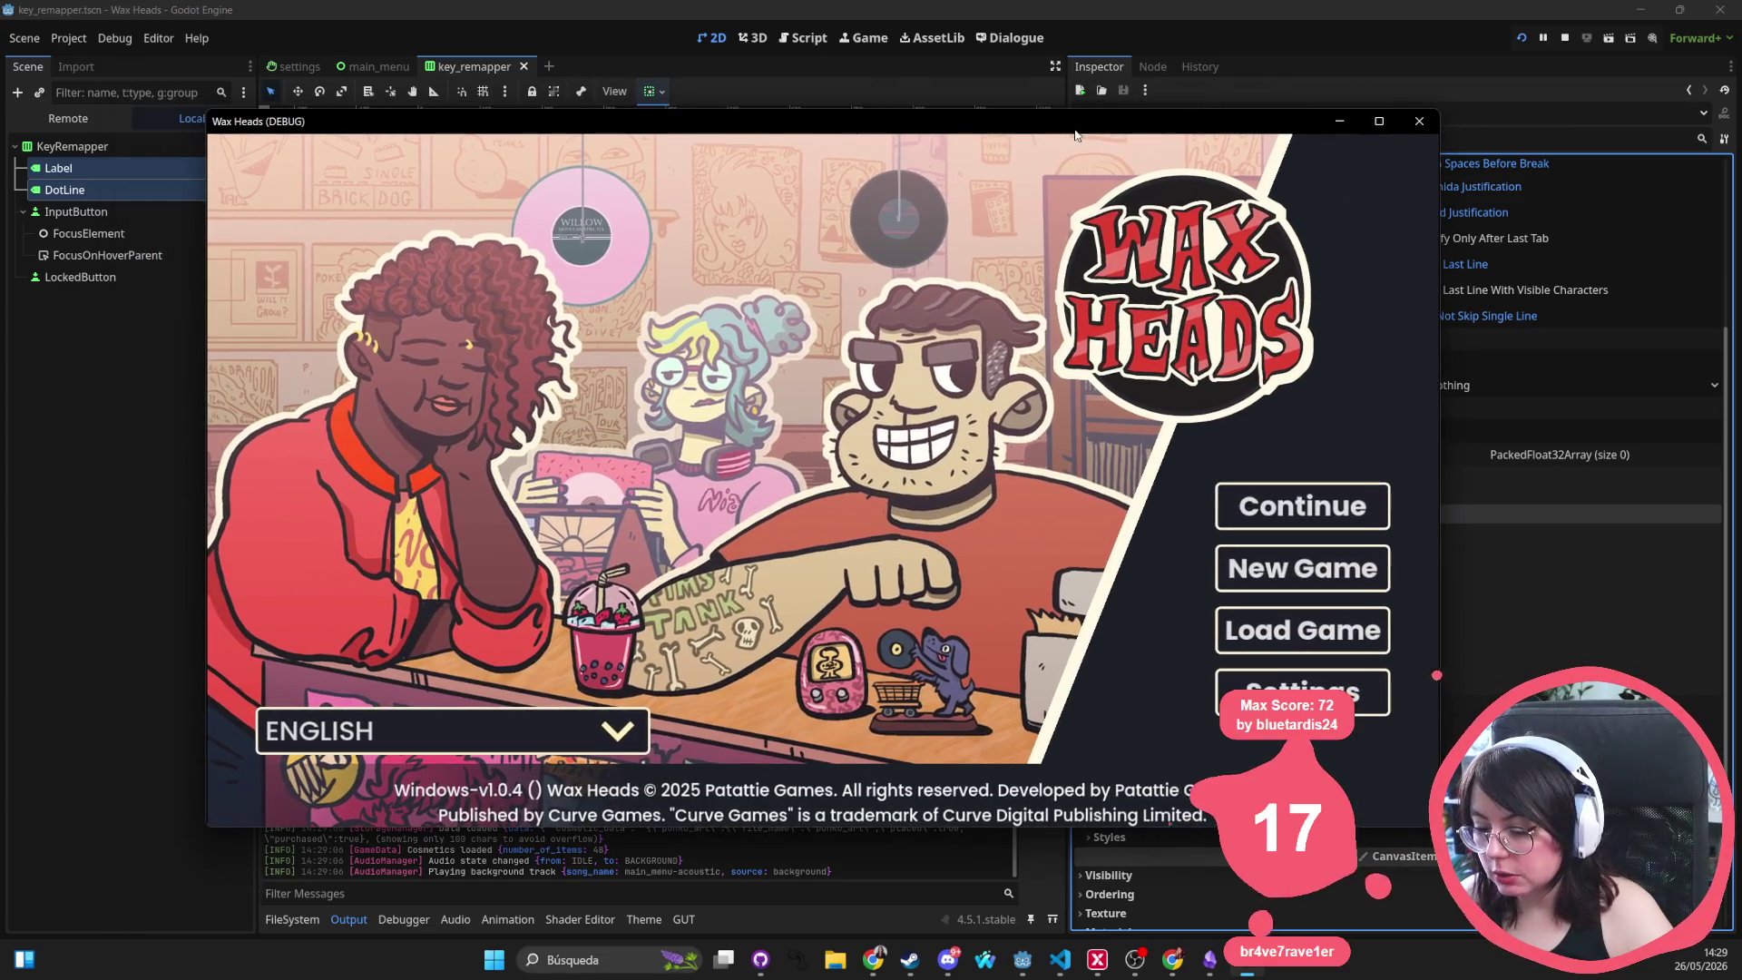
click(525, 731)
click(985, 491)
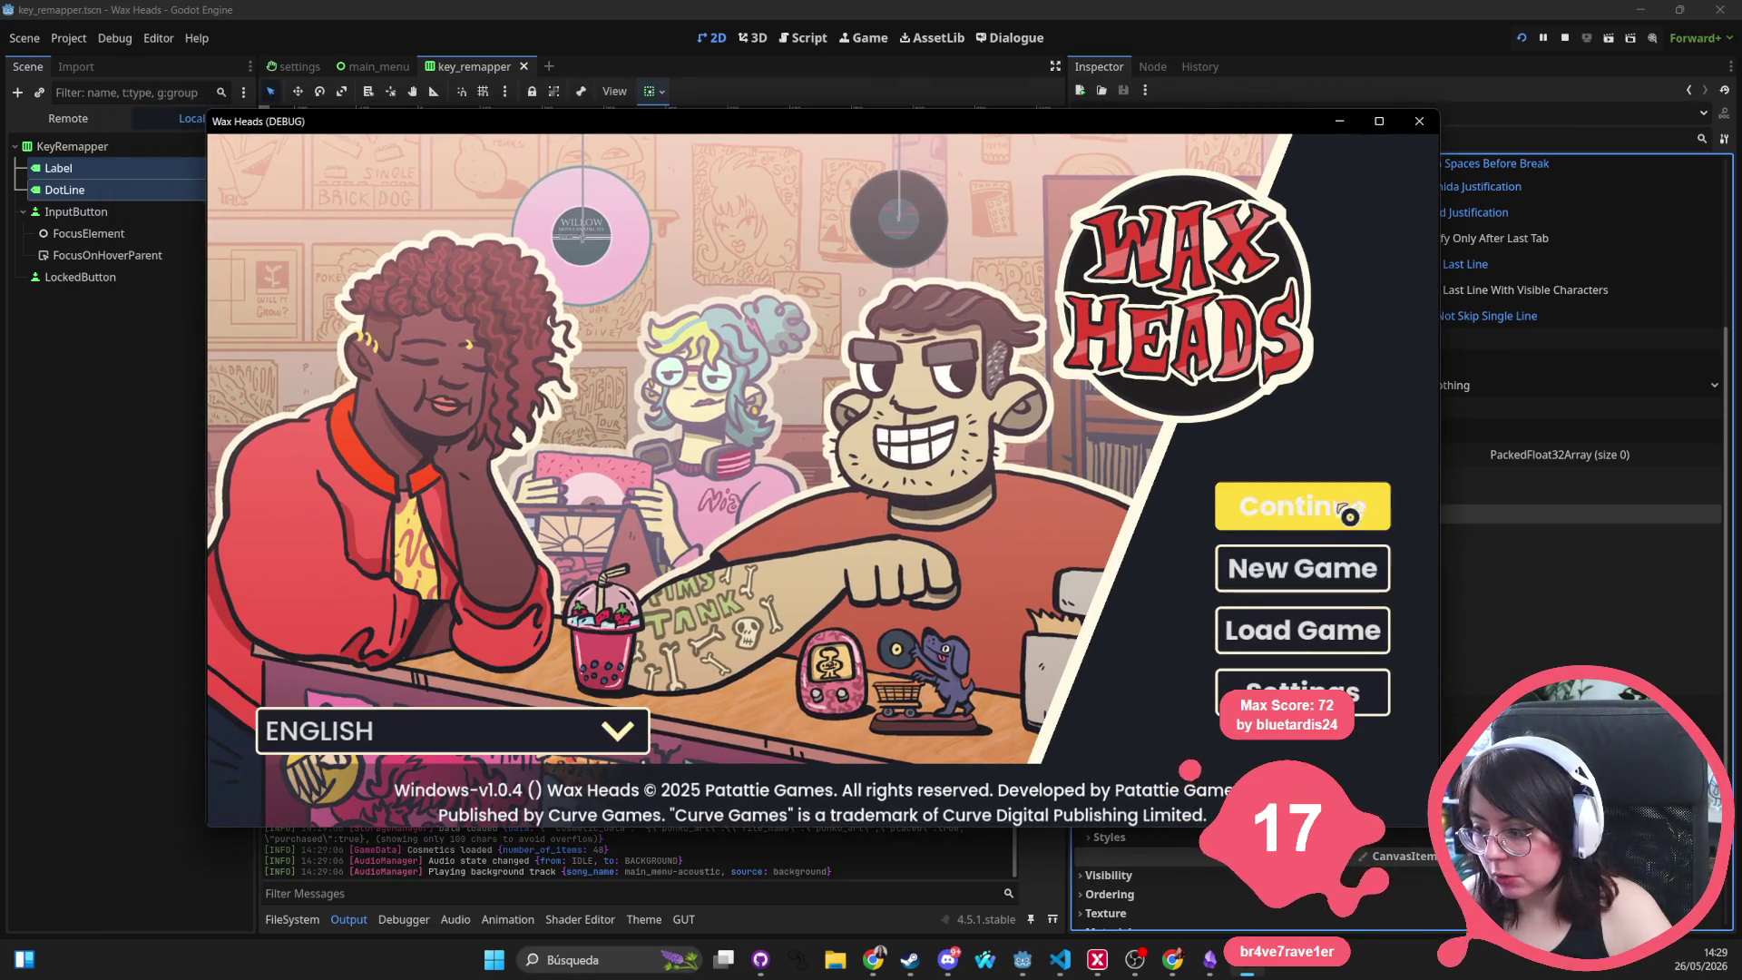
click(1226, 687)
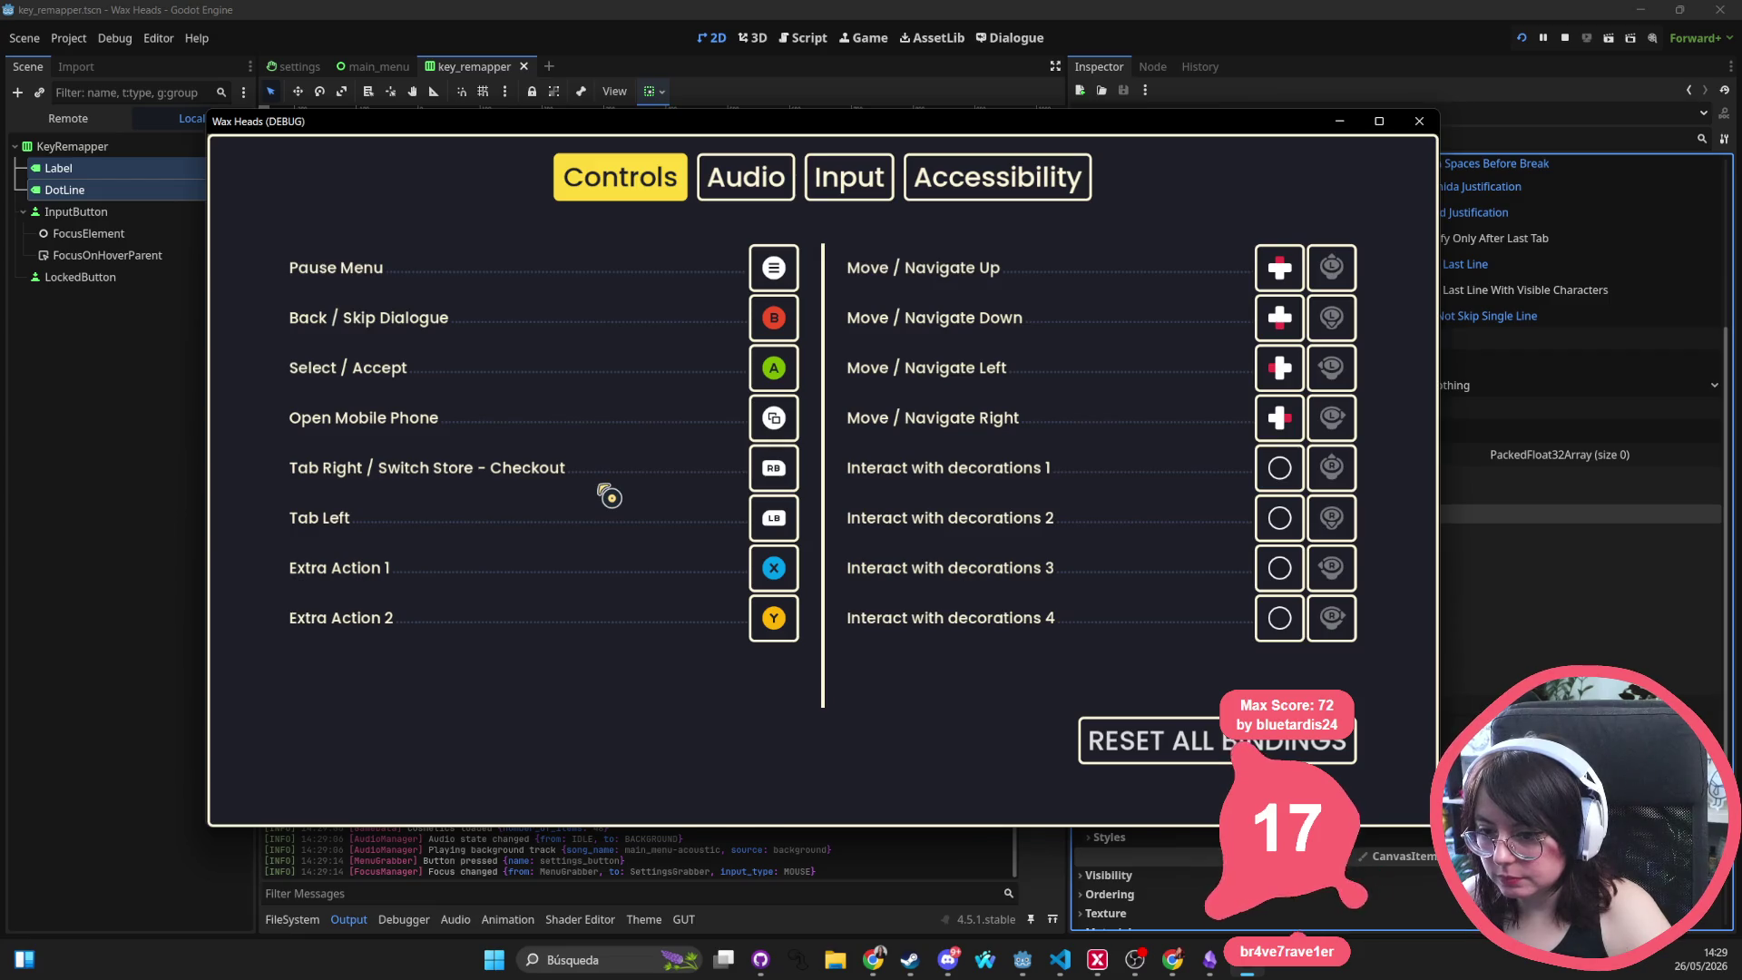
key(Escape)
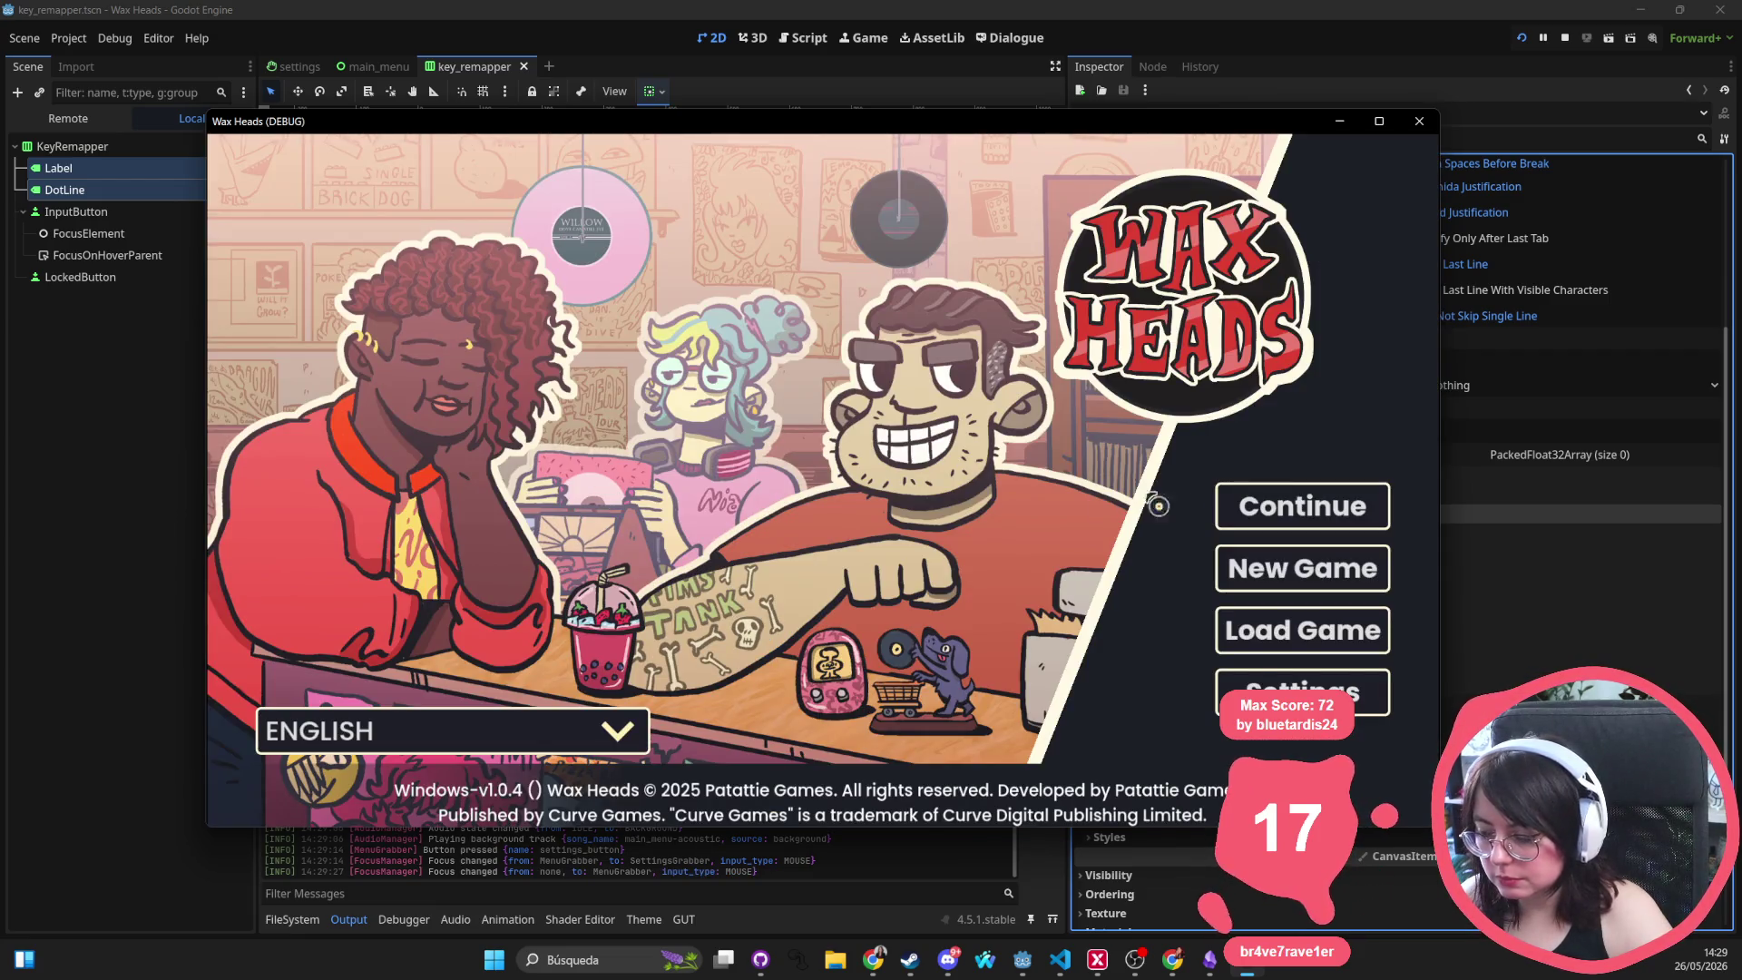
click(1414, 128)
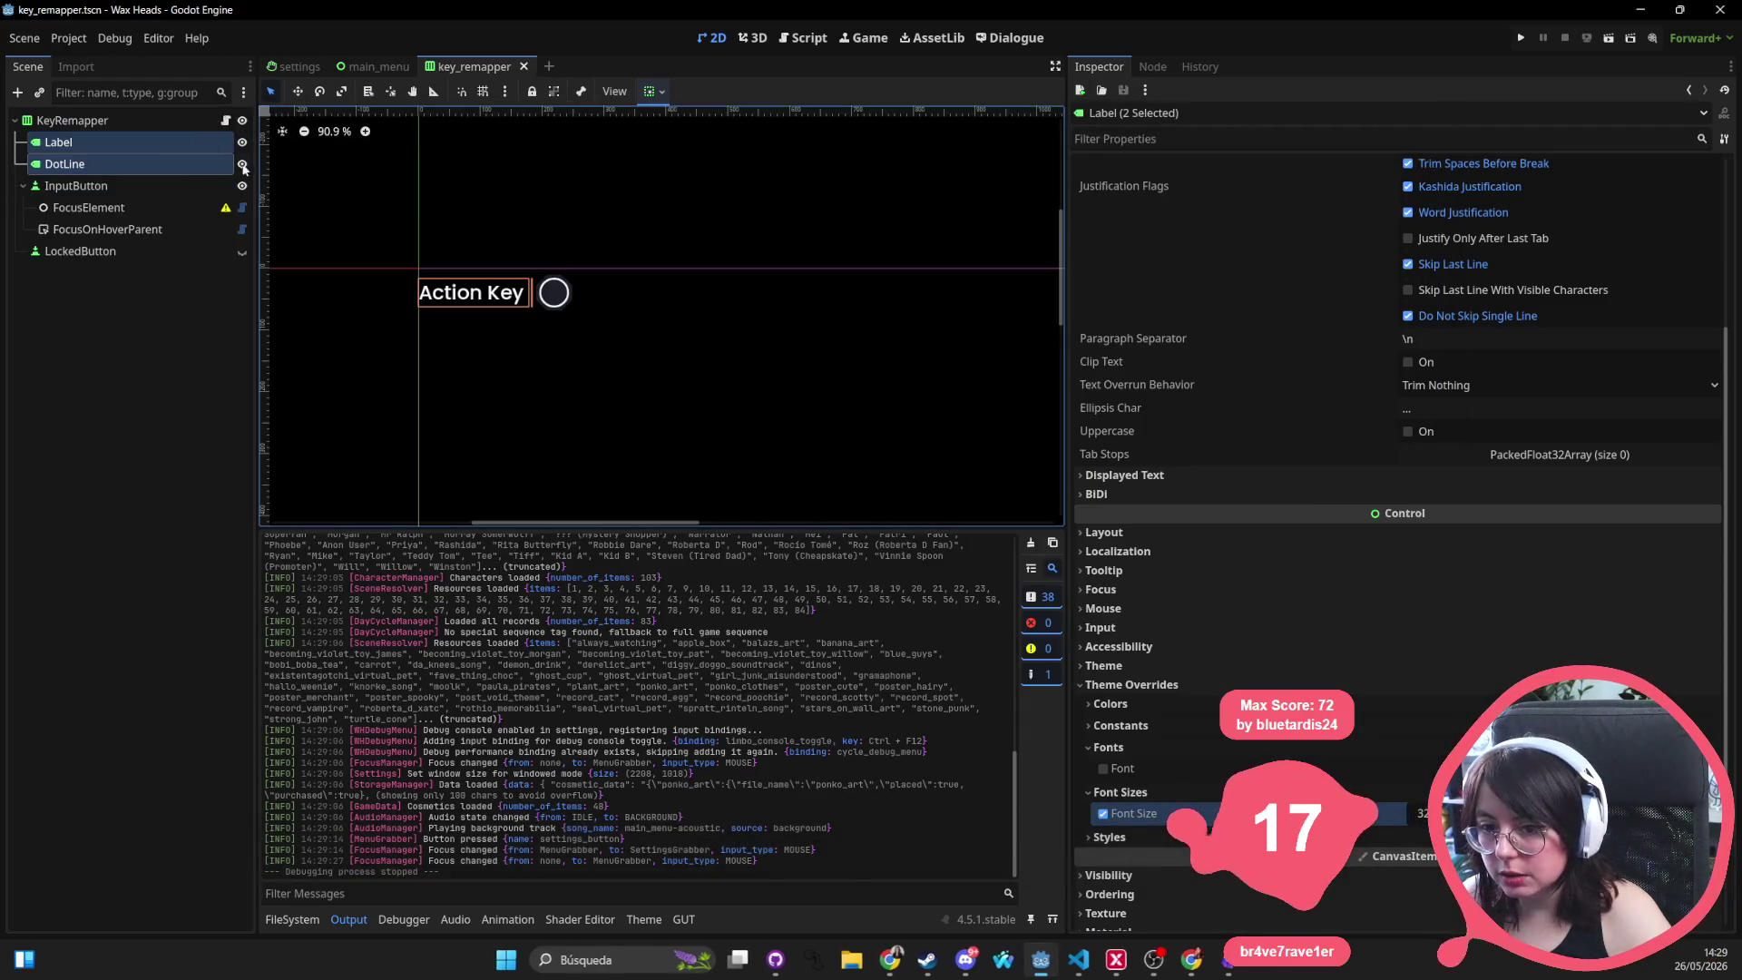
Set the Label's text overrun behaviour to trim with an ellipsis
click(85, 125)
click(85, 138)
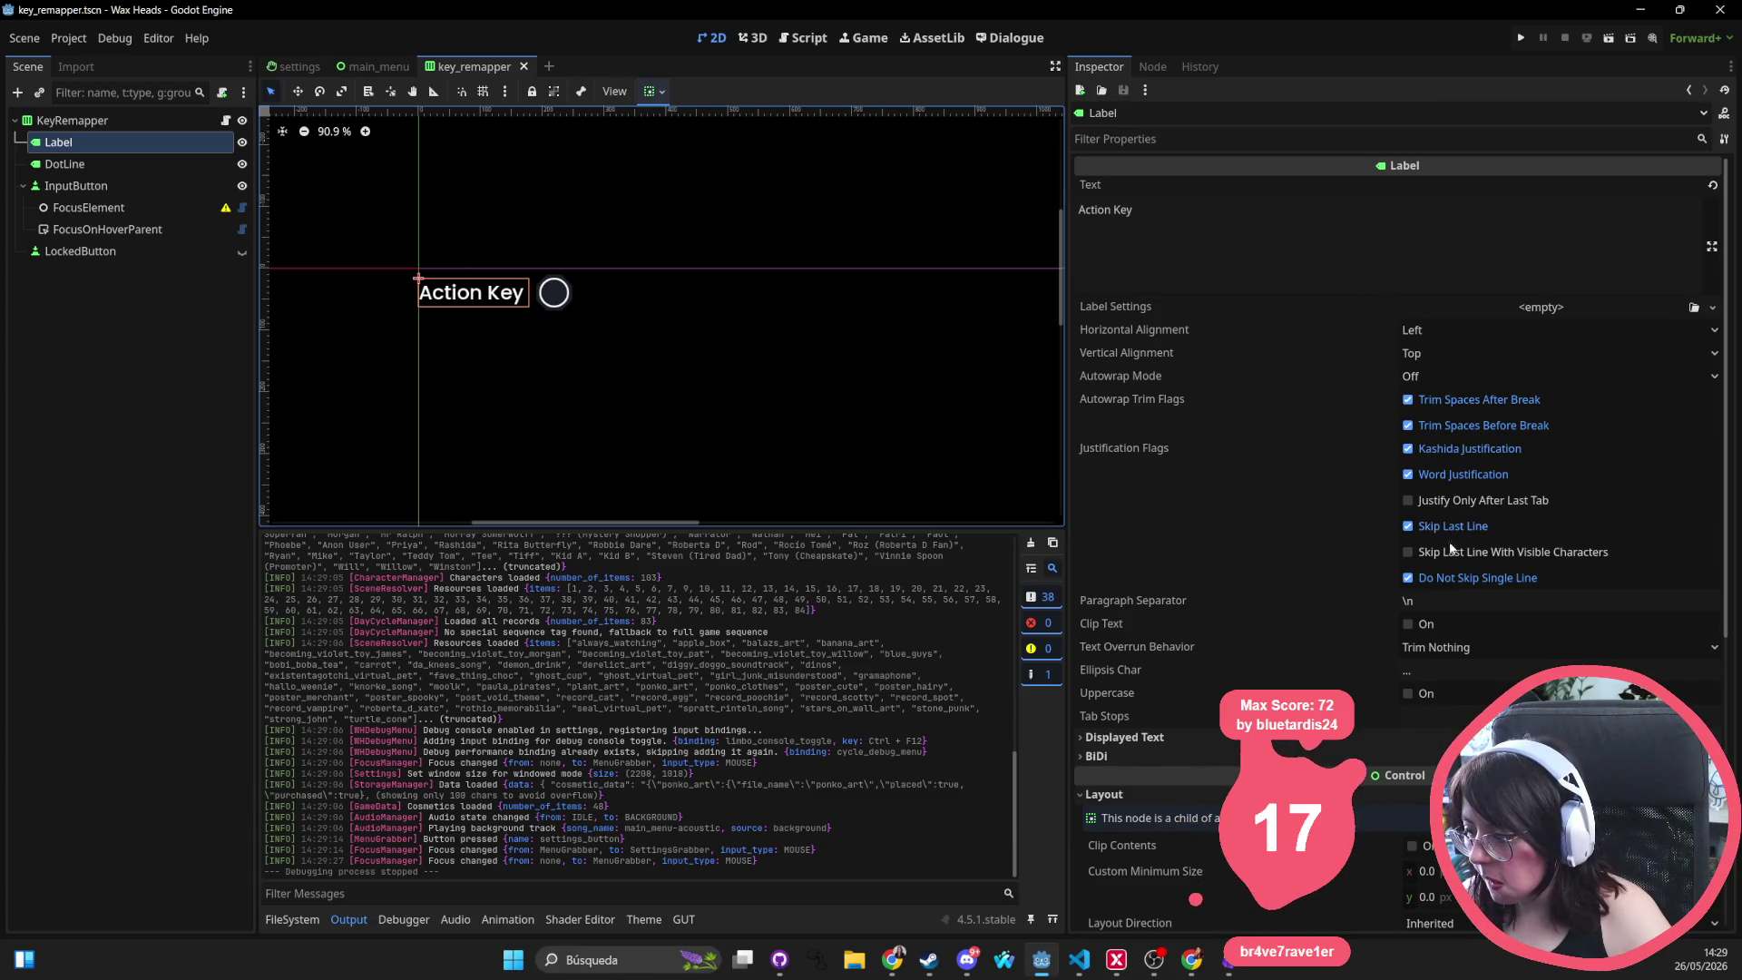
click(1451, 647)
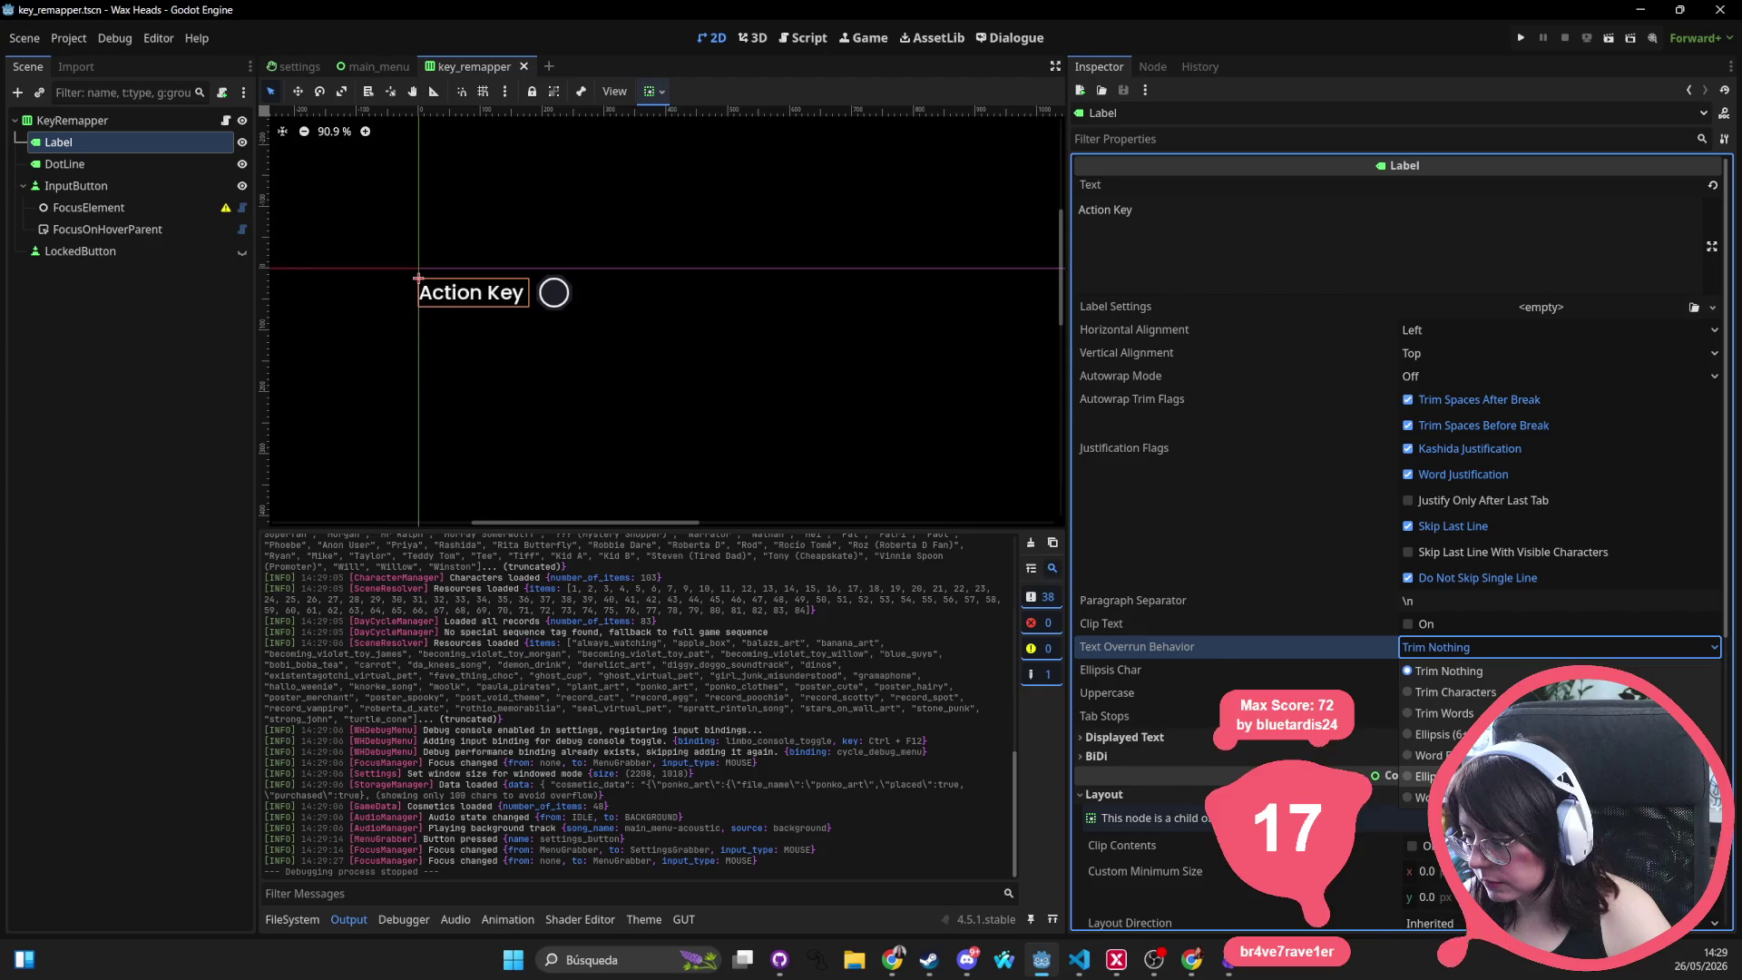
click(1433, 734)
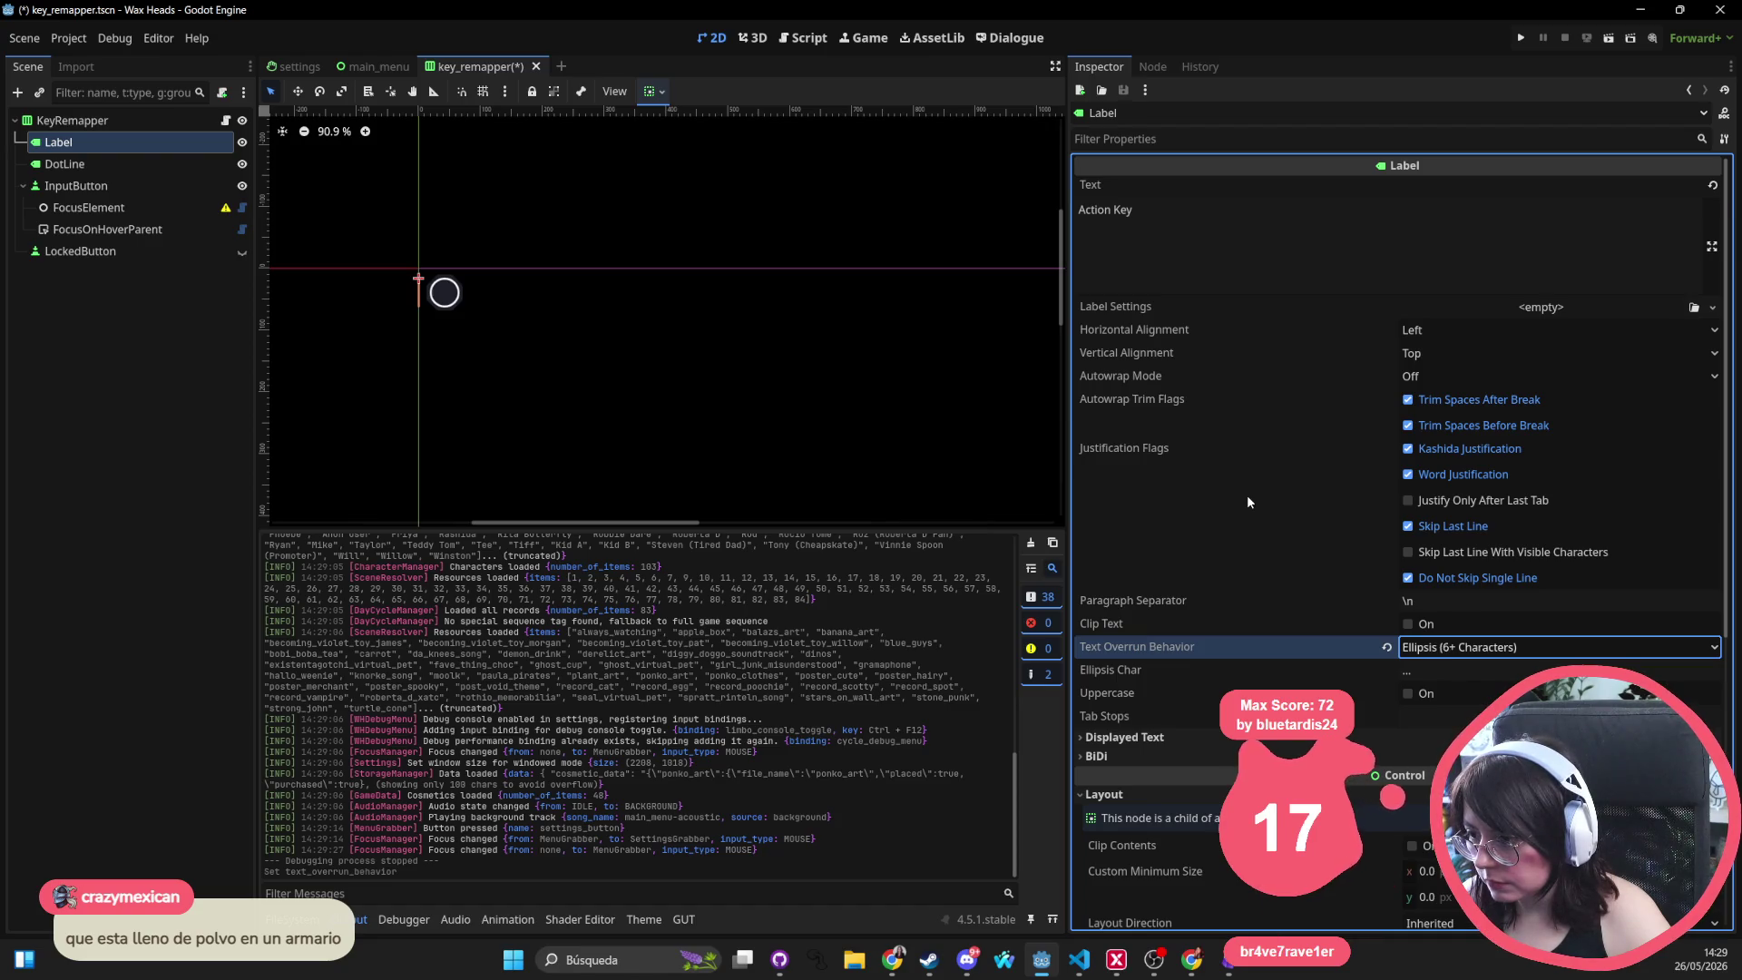
Enable horizontal Expand in the Label's container sizing, then save and run the game
scroll(1248, 501, down, 4)
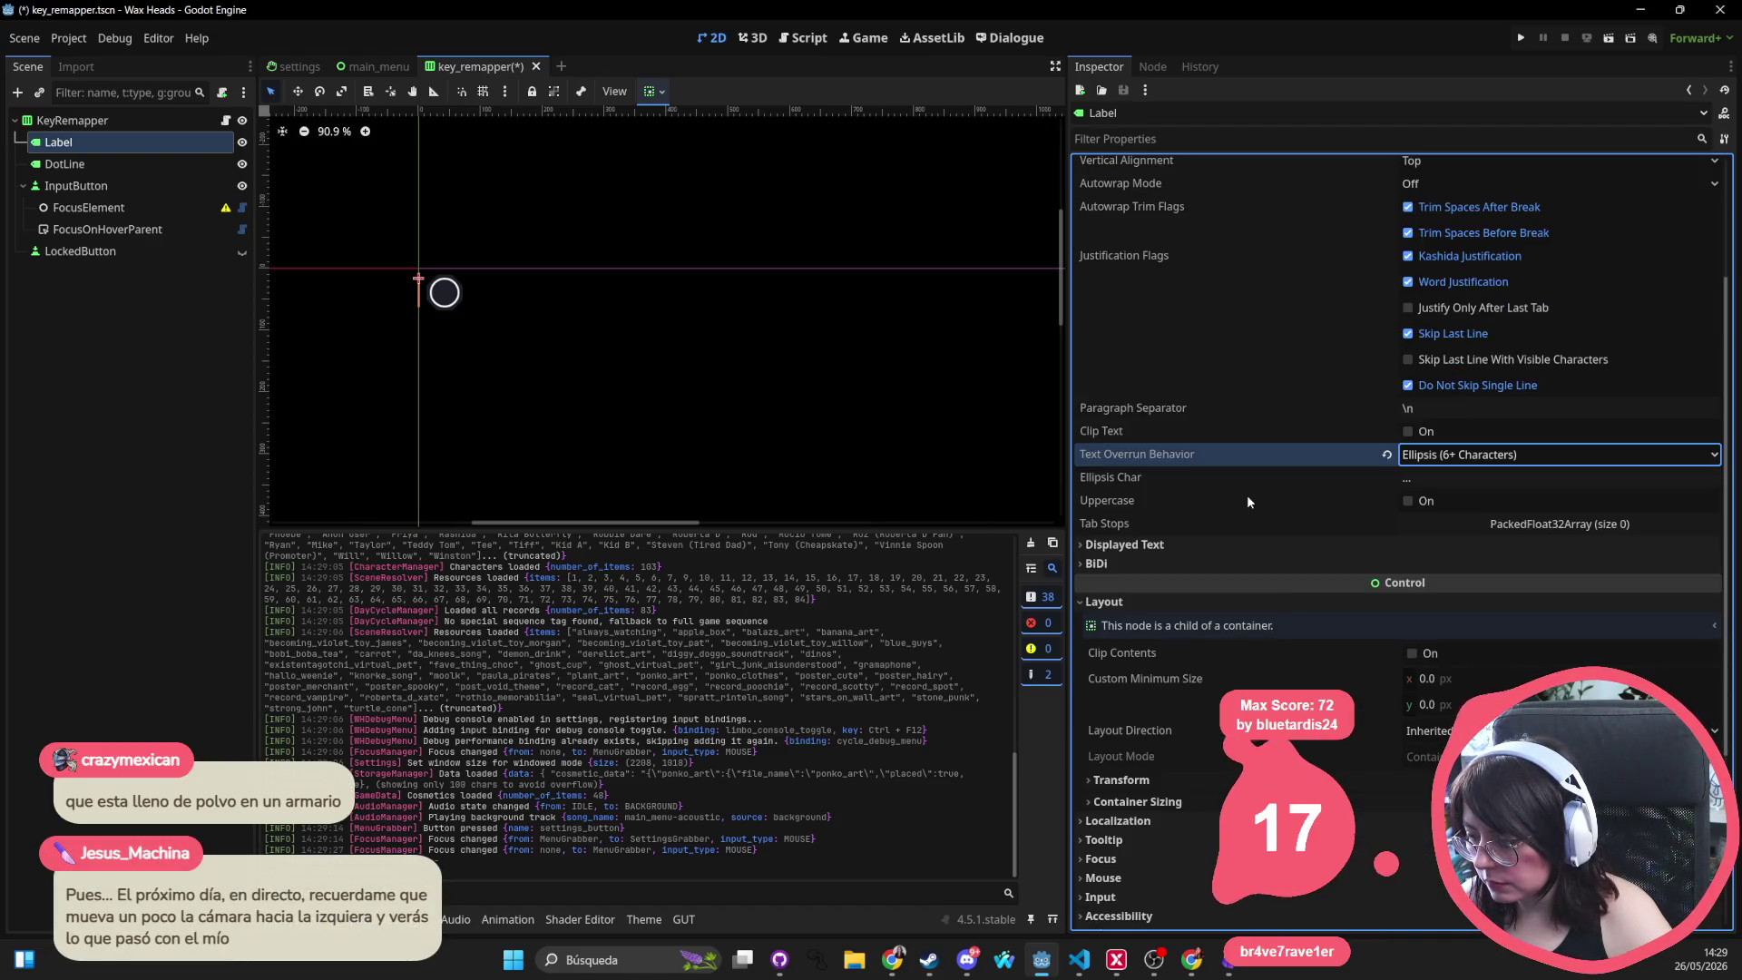
scroll(1247, 501, down, 2)
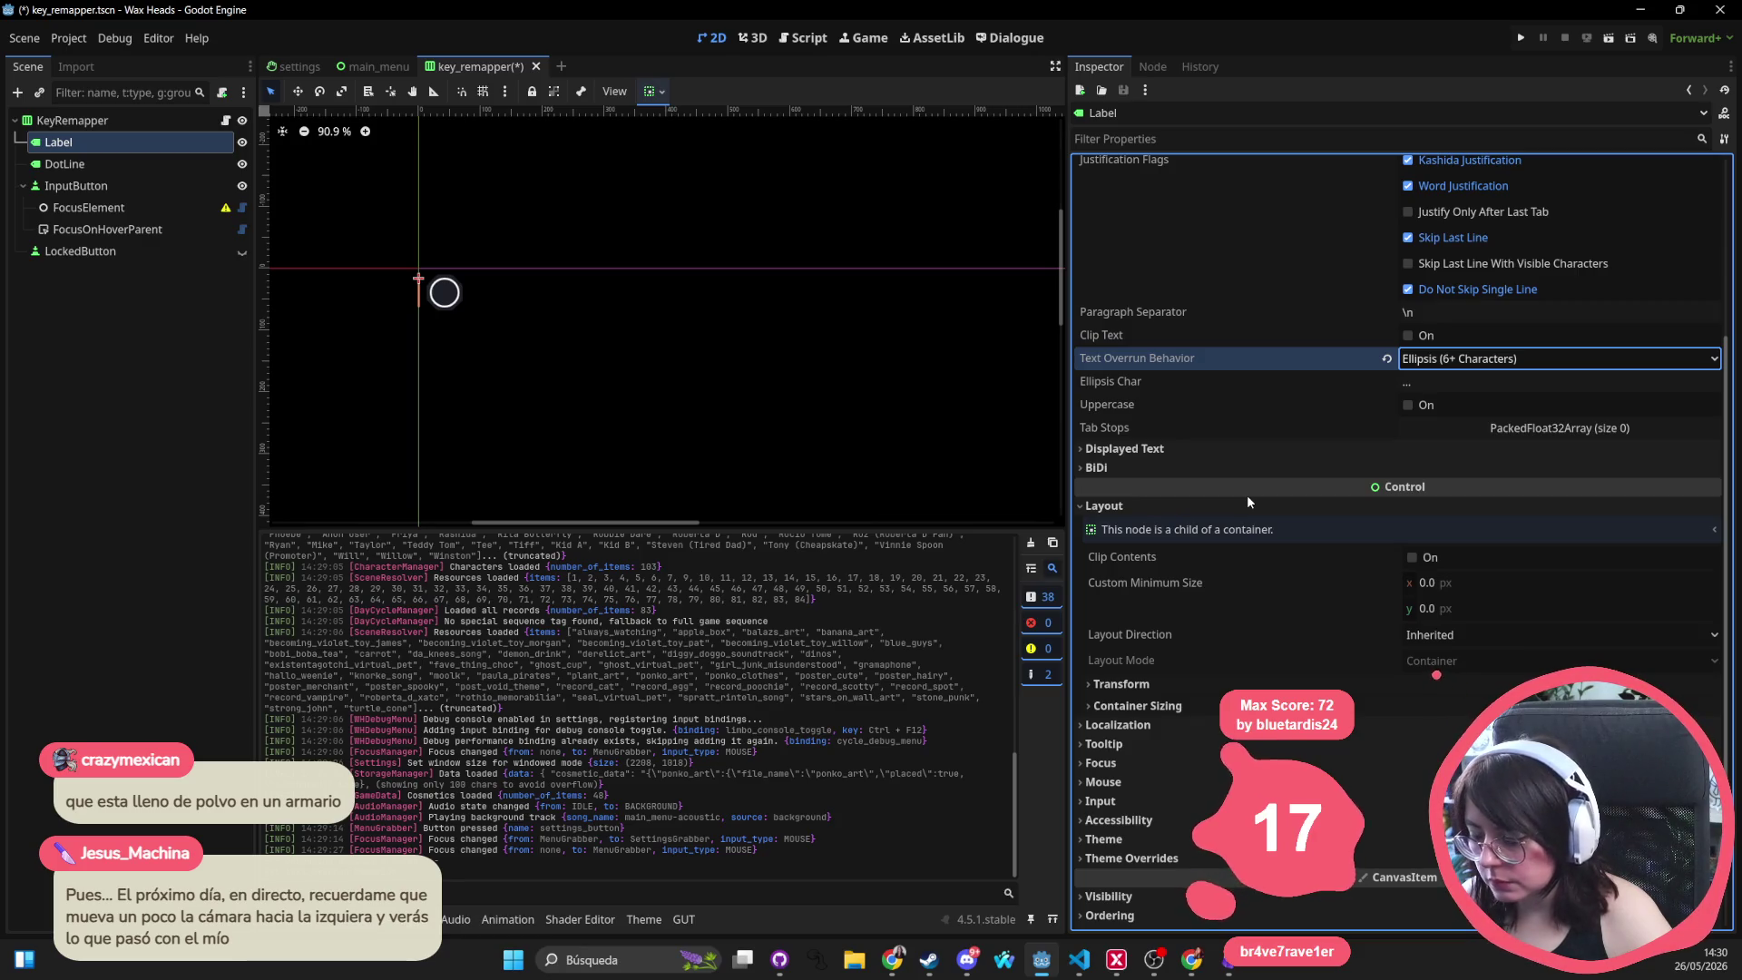
scroll(1290, 574, down, 2)
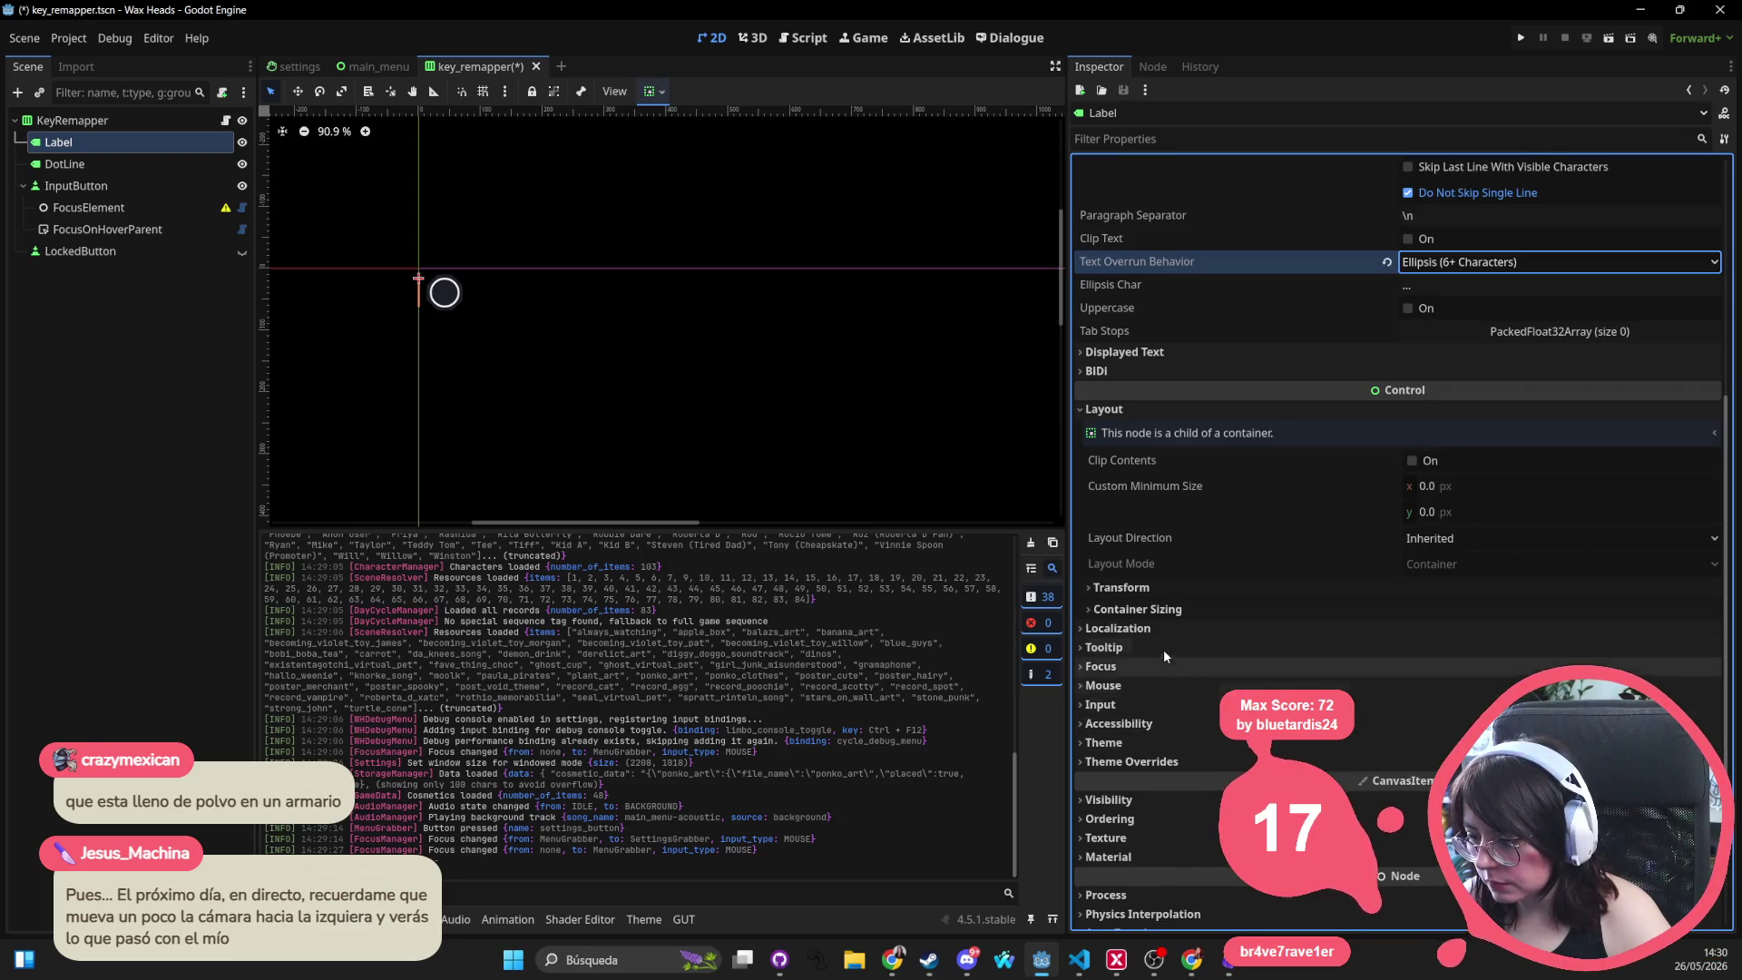
click(1189, 586)
click(1170, 839)
scroll(1392, 693, down, 4)
click(1416, 694)
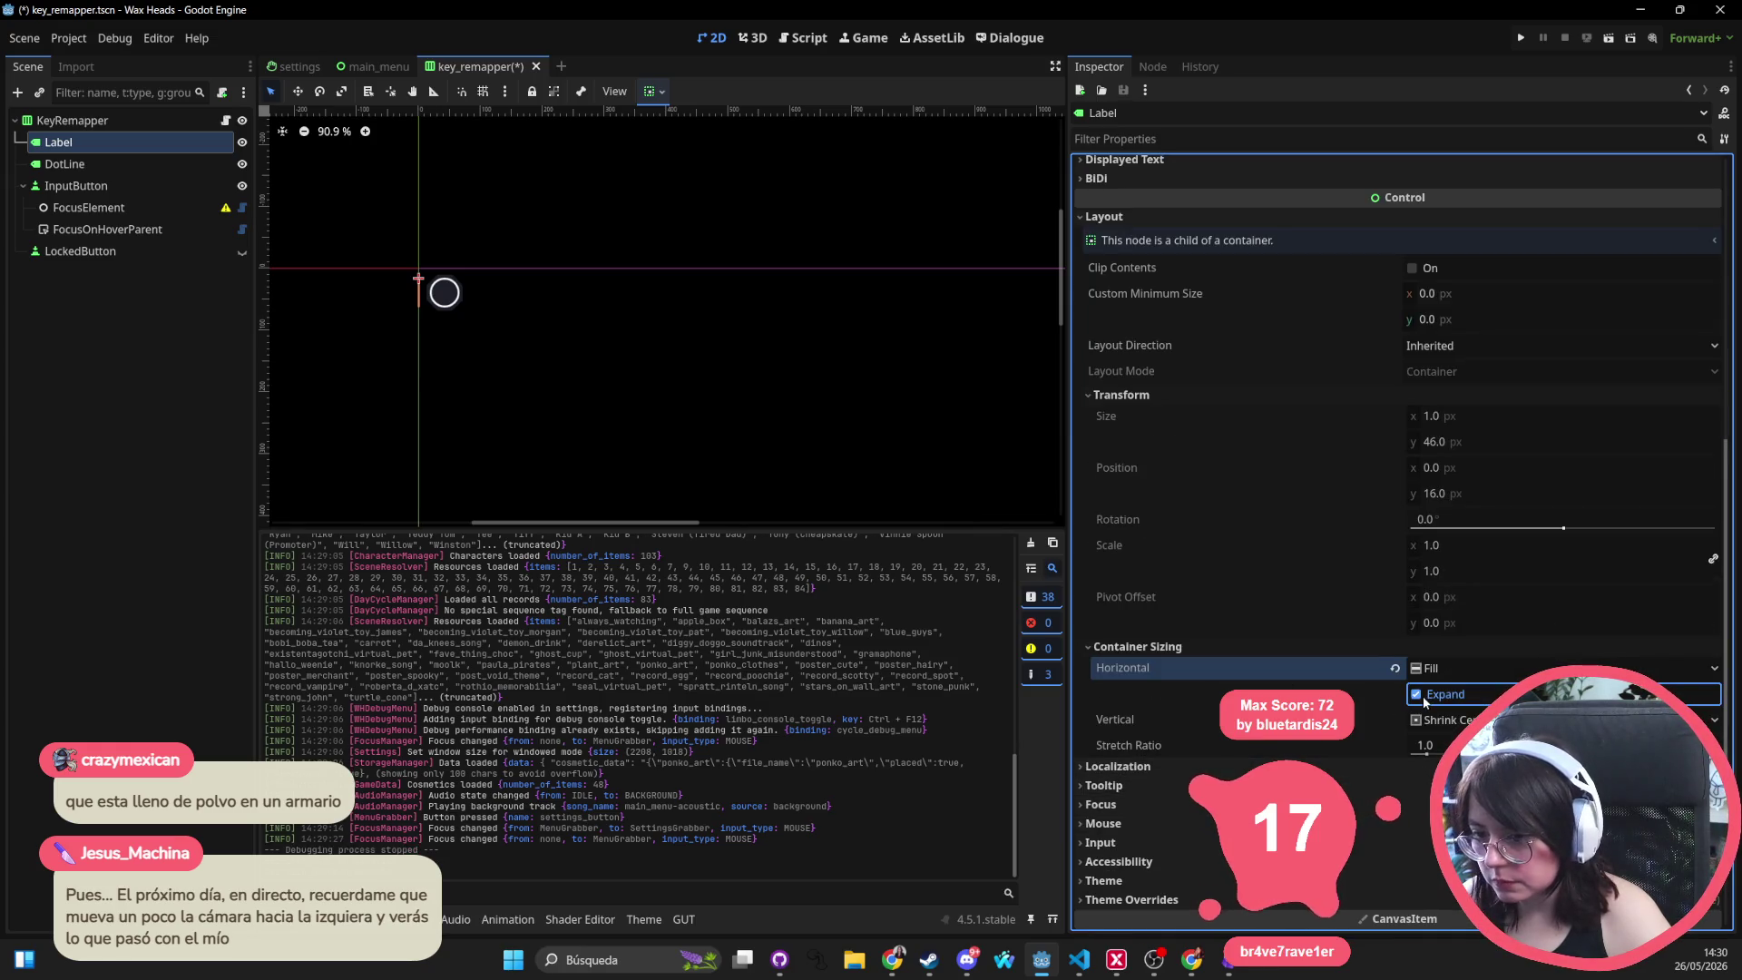
click(1519, 40)
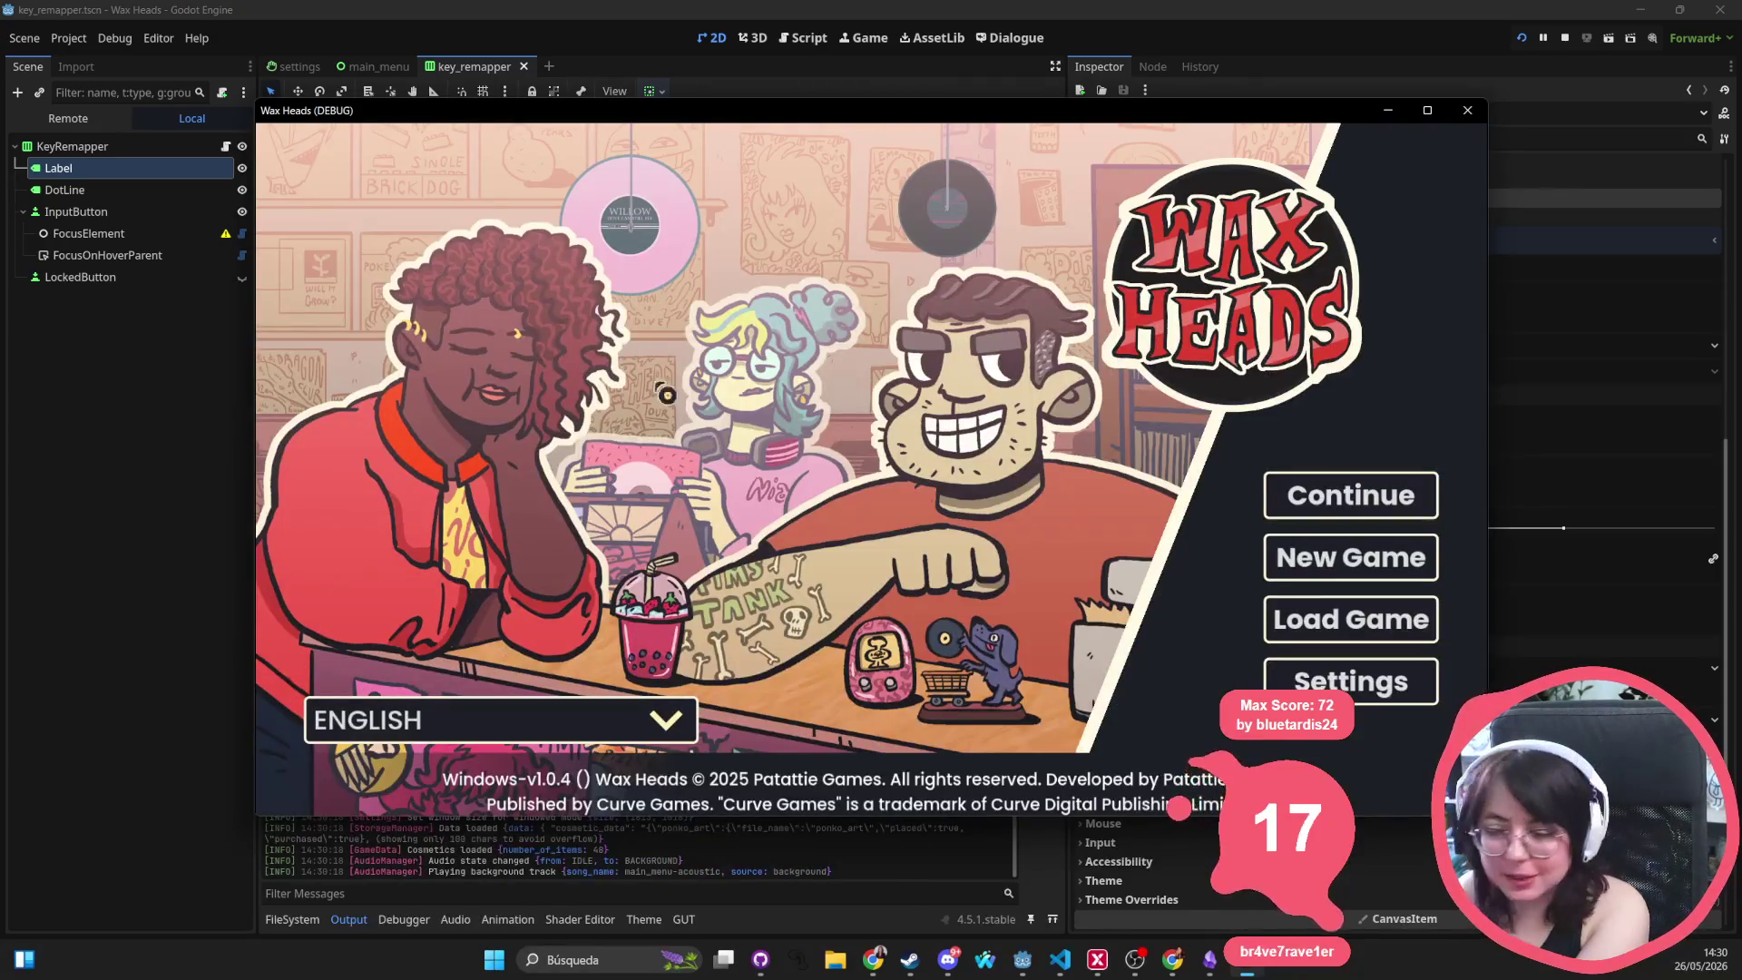
Check Settings in-game, disable the Label's horizontal Expand, rerun and recheck Settings, then close the game
click(1334, 682)
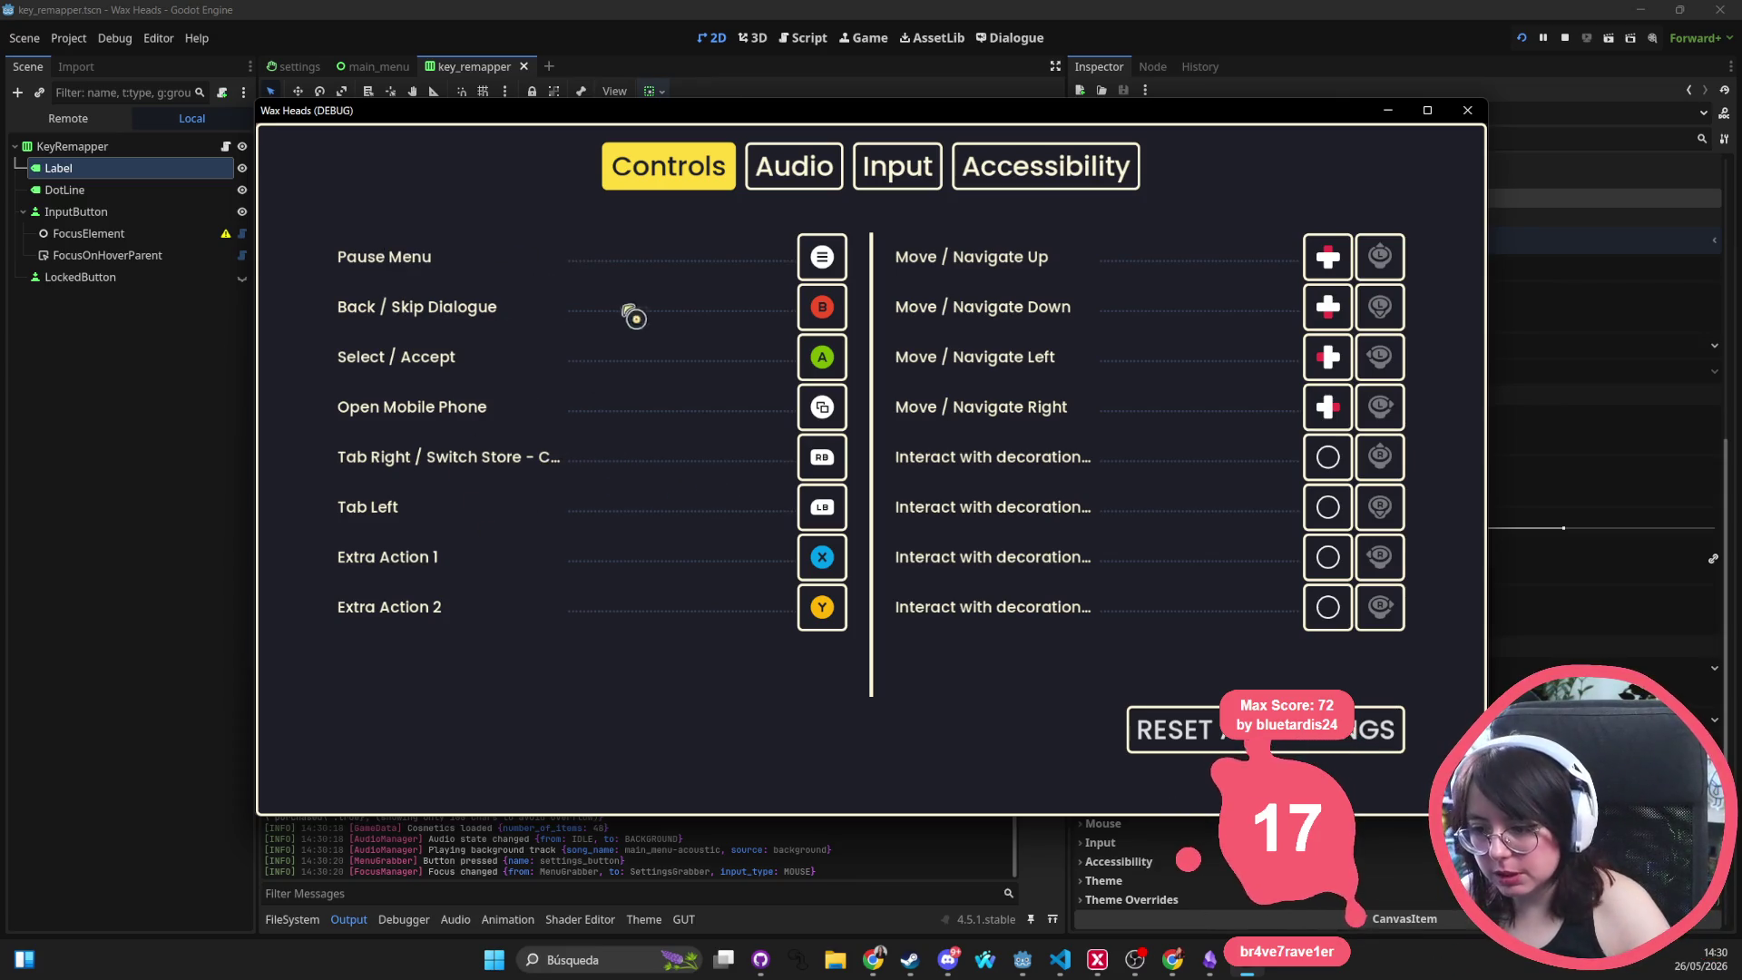
key(F8)
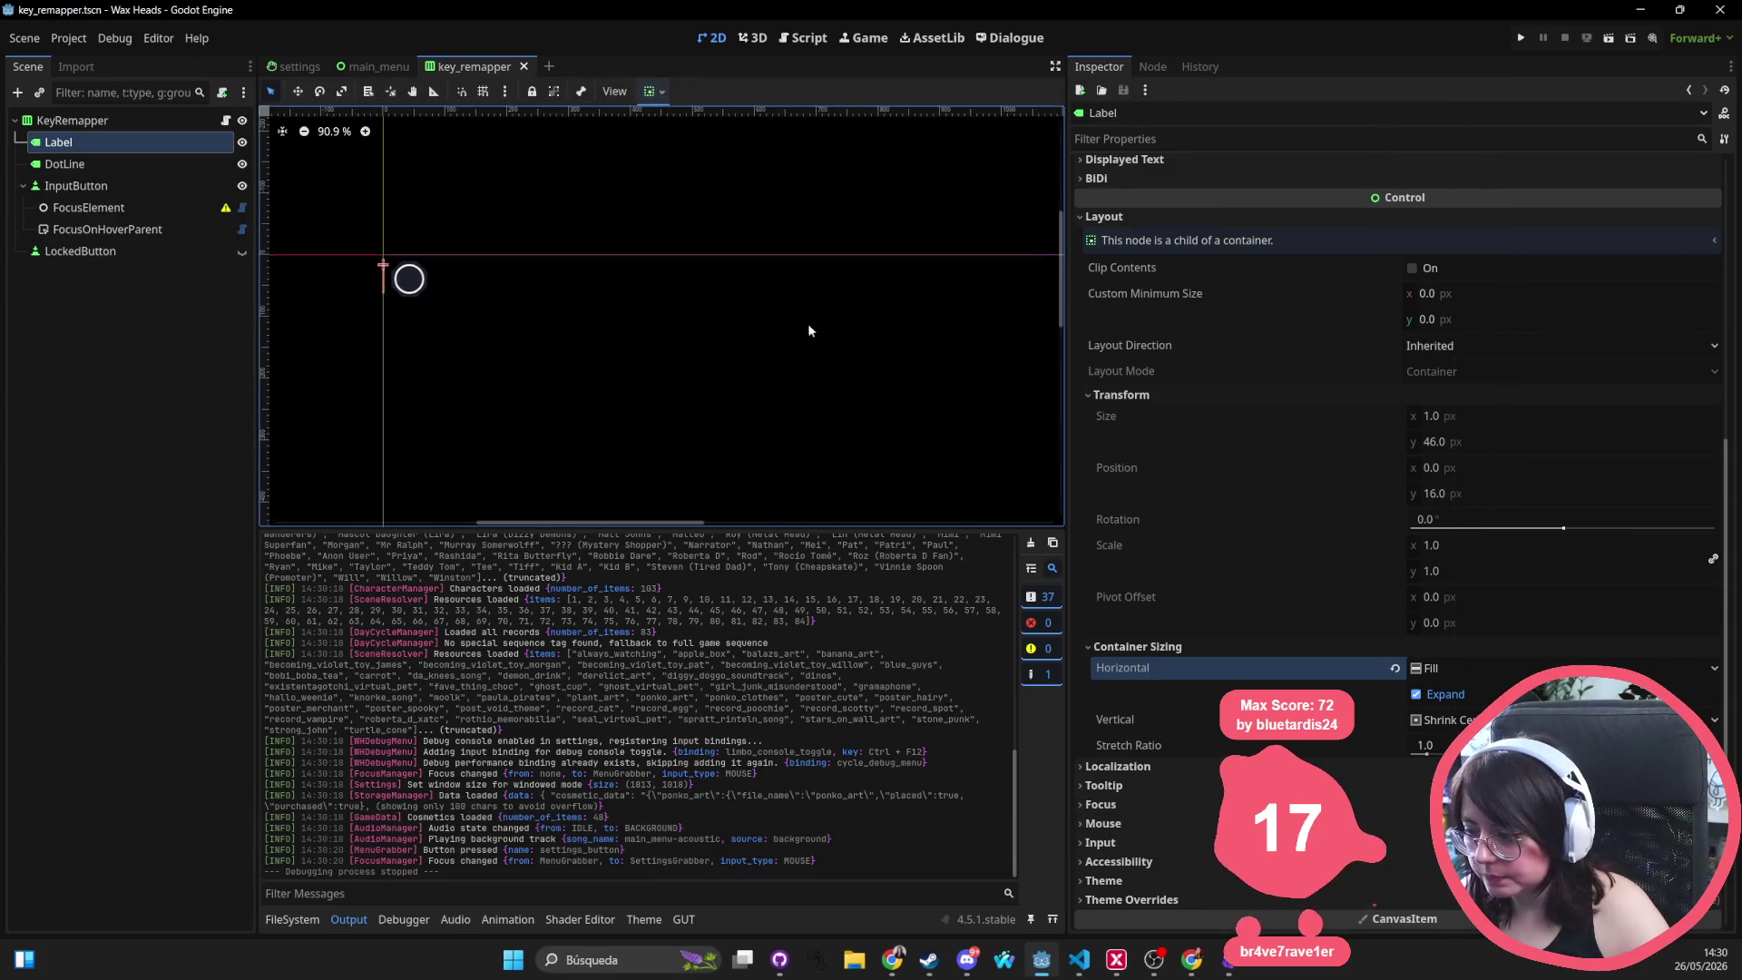
click(1418, 693)
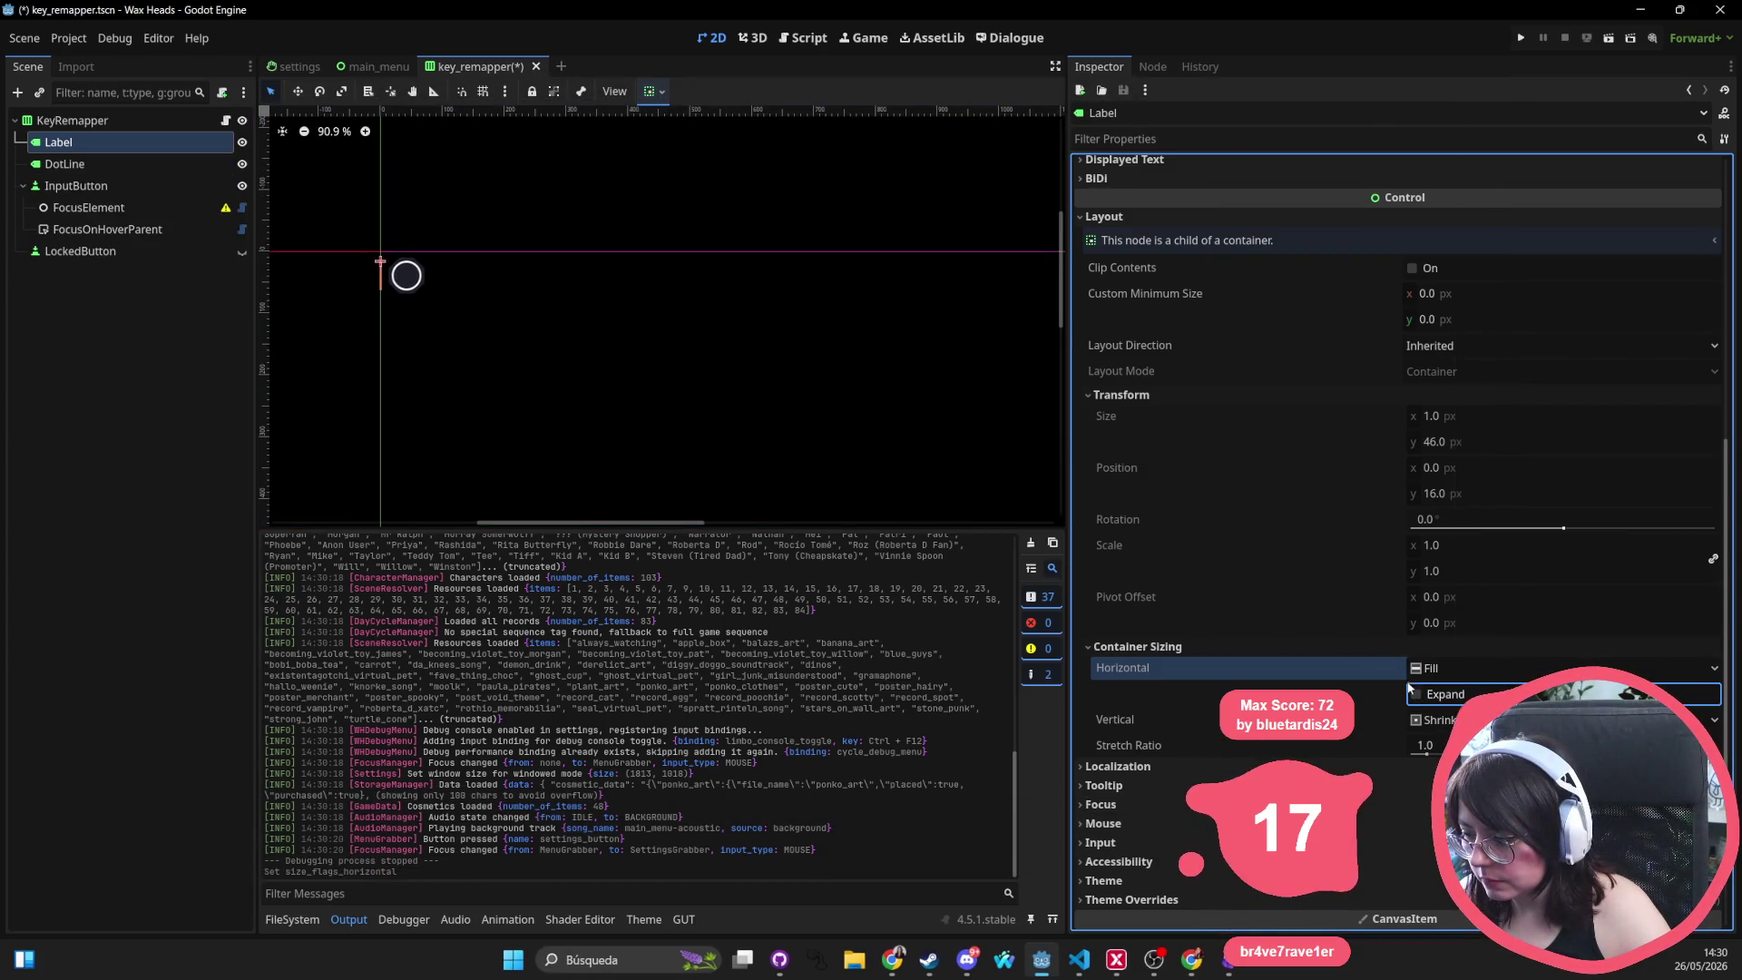
click(1522, 37)
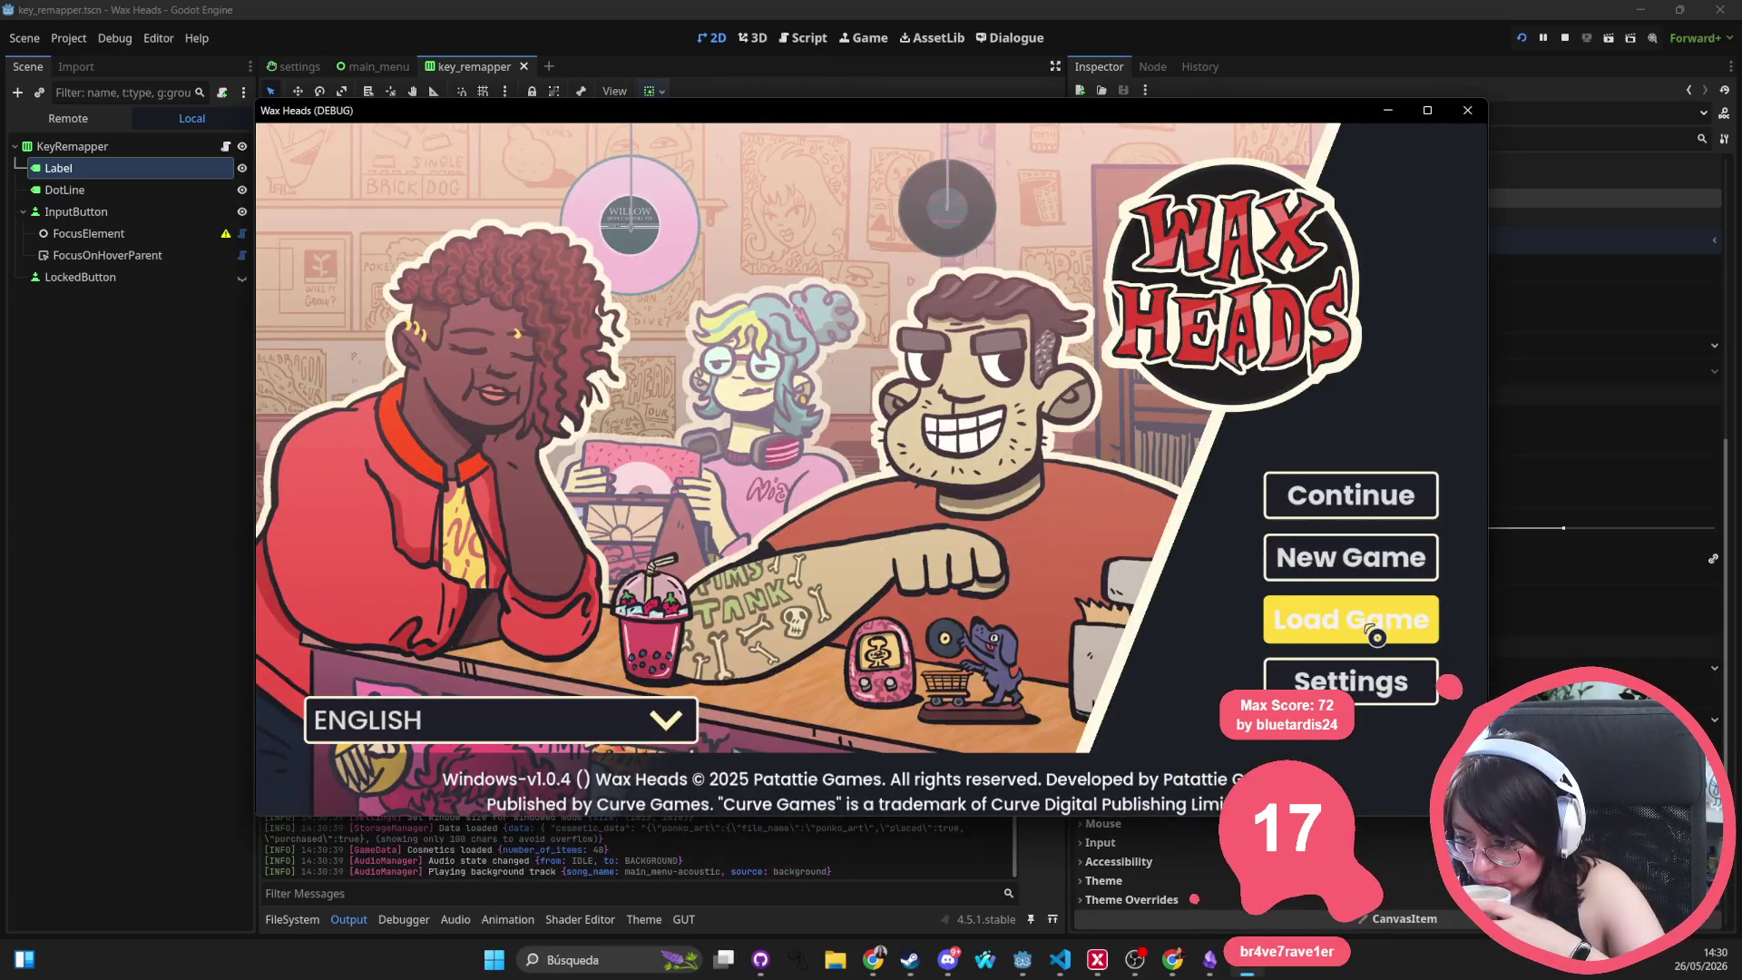
click(1357, 681)
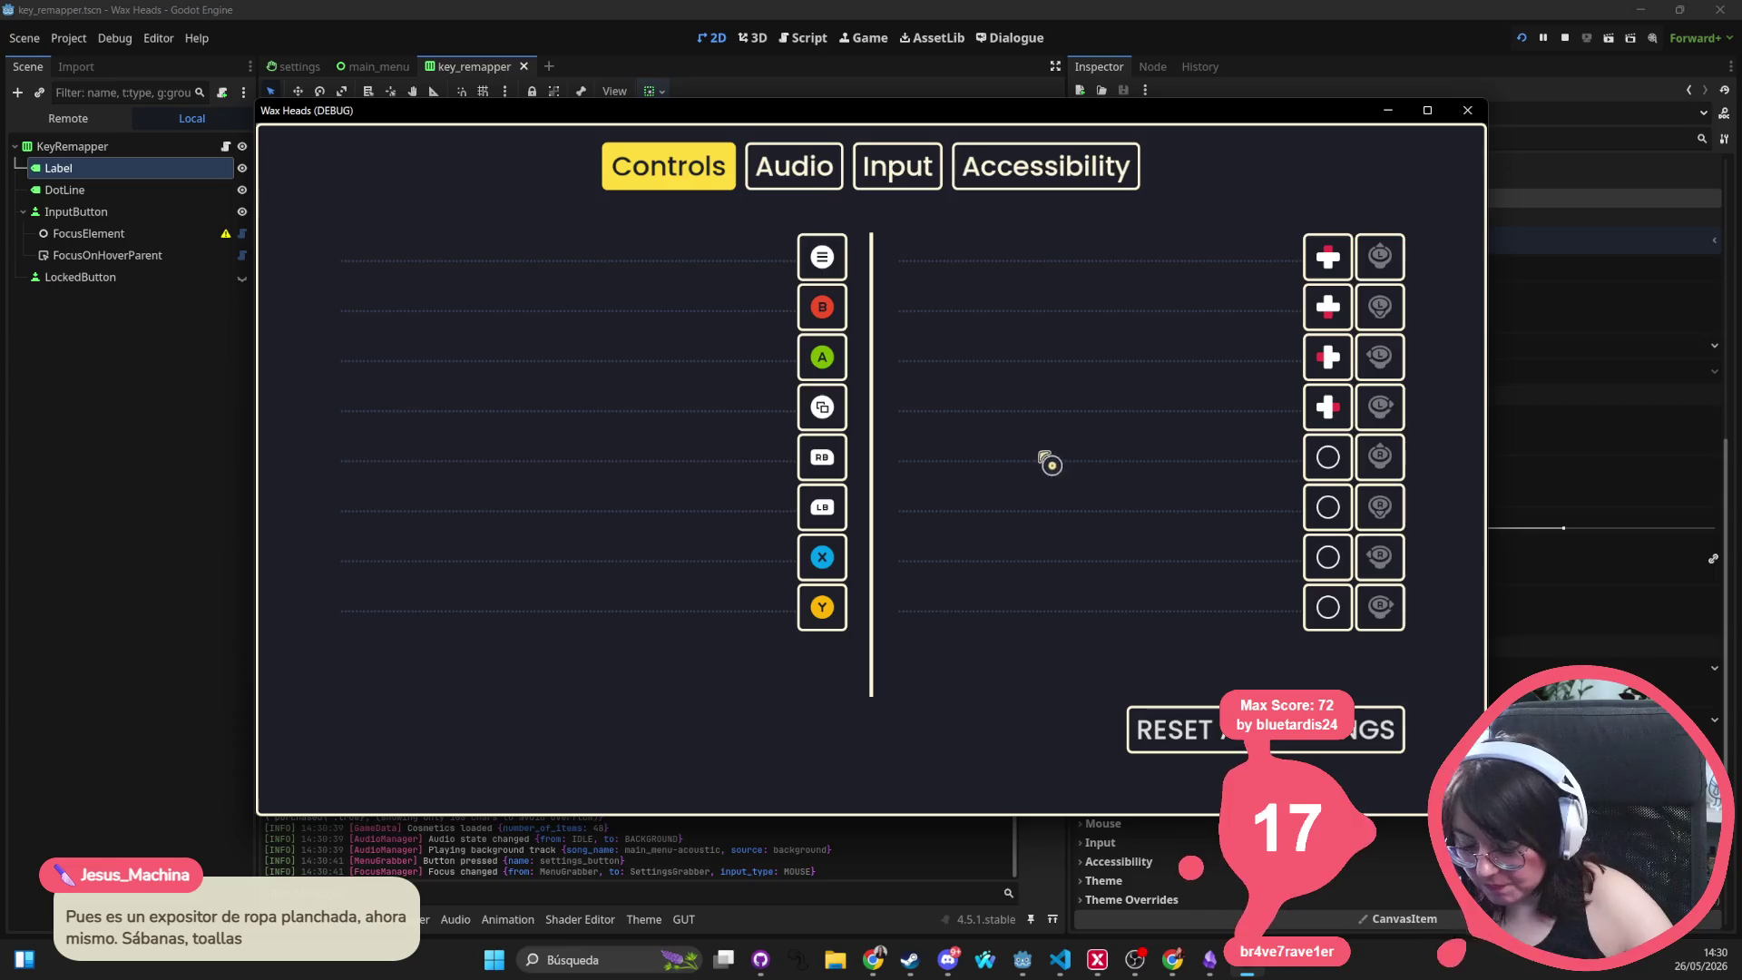
click(1471, 111)
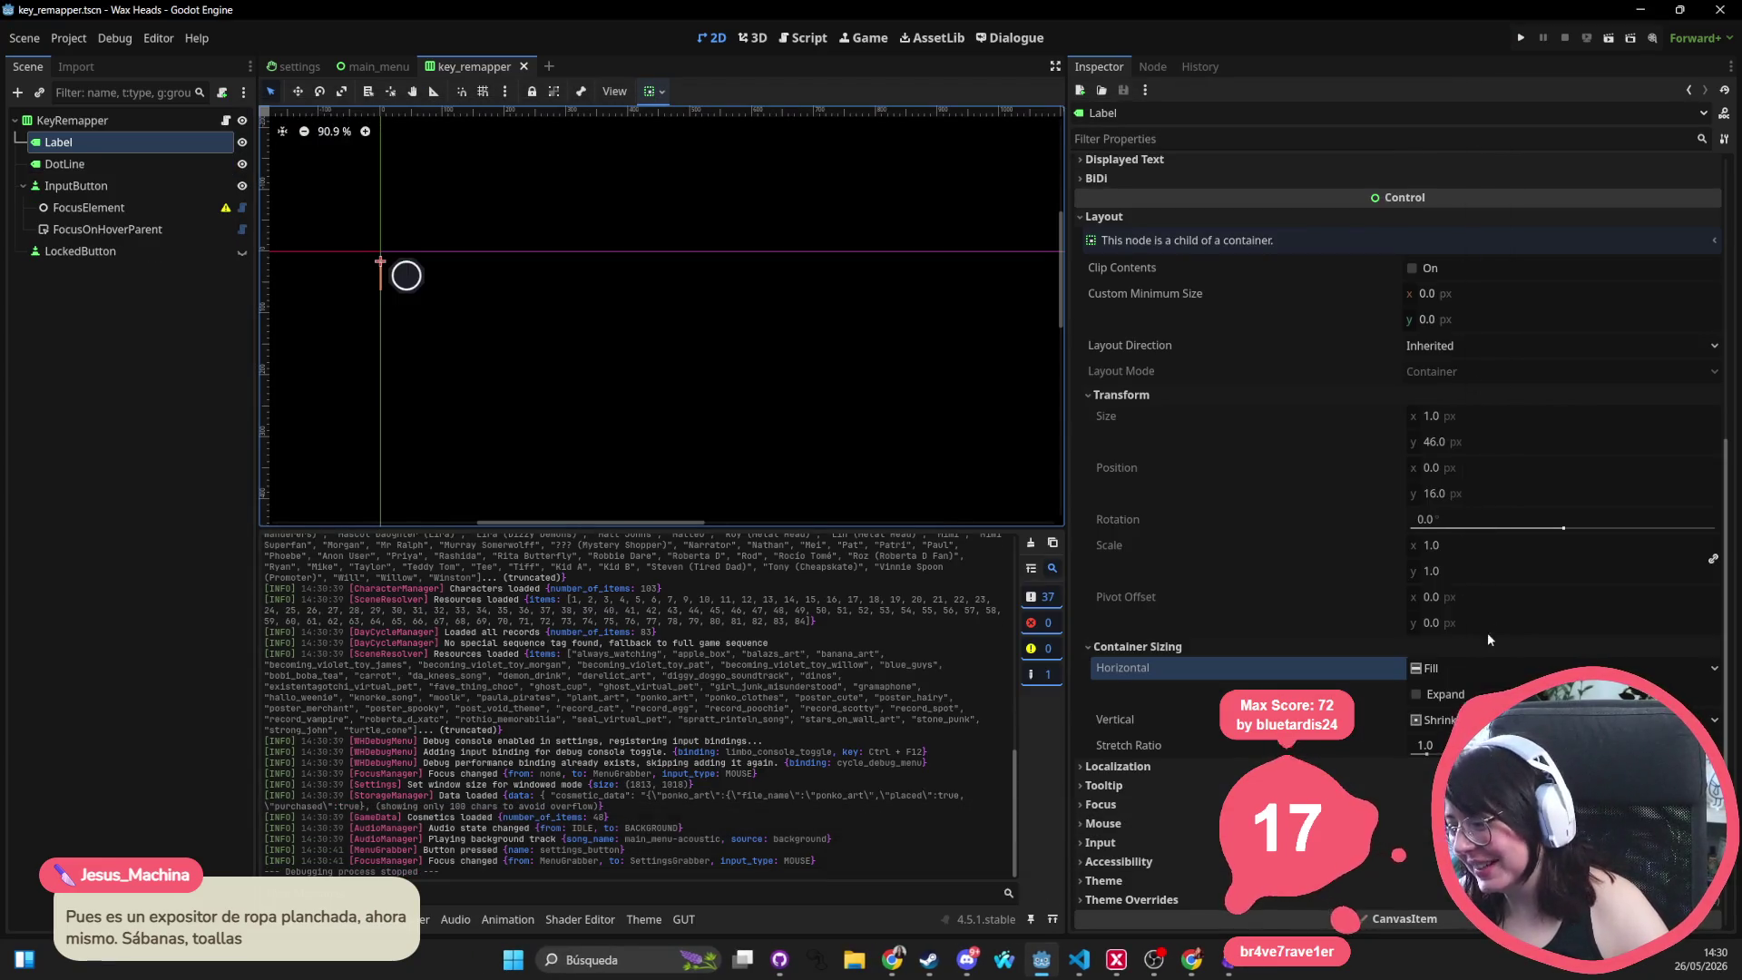
scroll(1315, 563, up, 5)
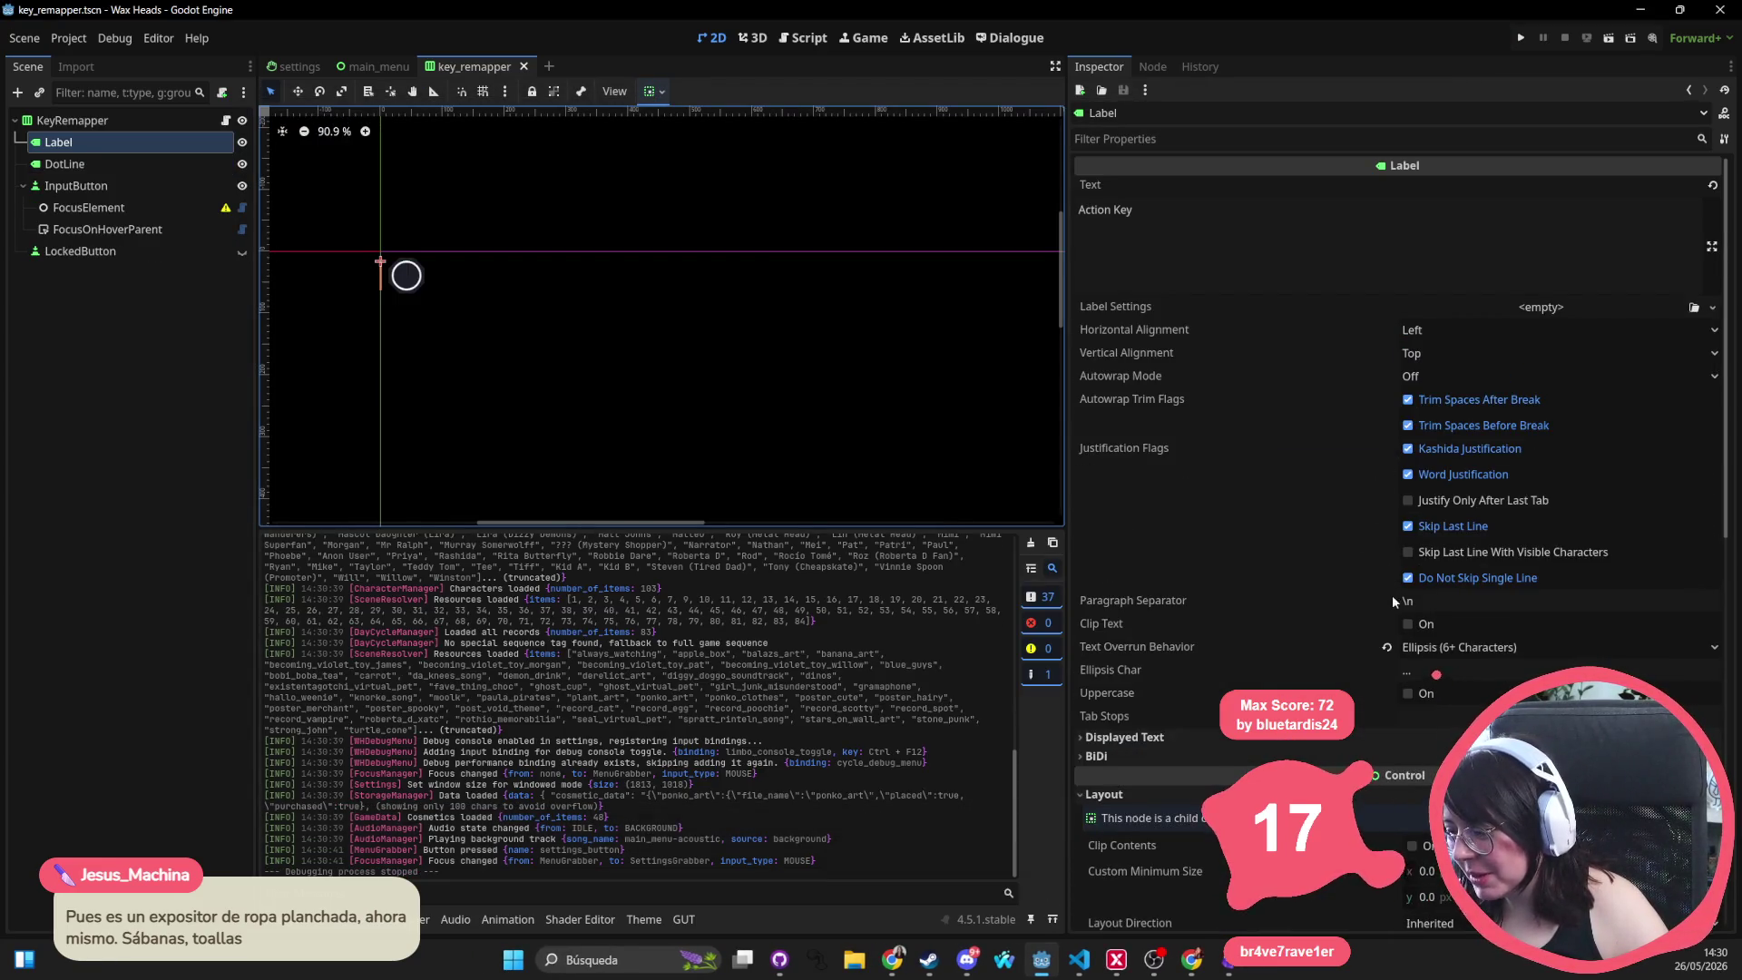
Revert the Label's text overrun behaviour to default, save the scene, and launch the game
click(1385, 655)
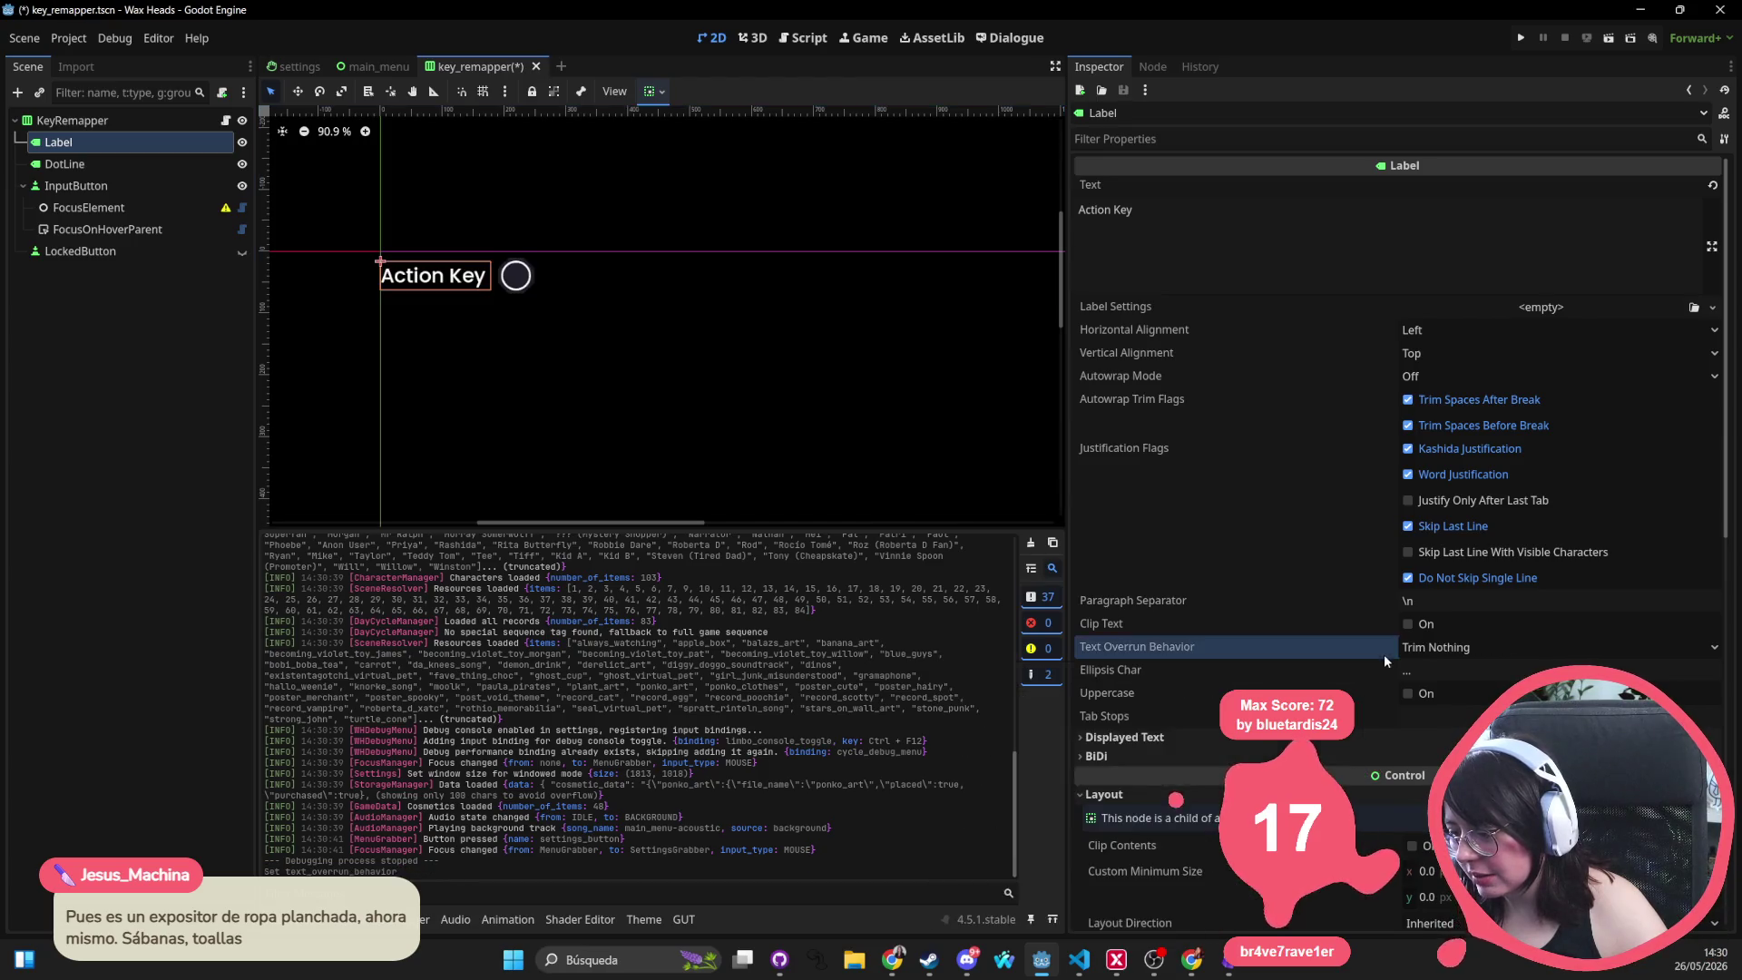
key(ctrl+s)
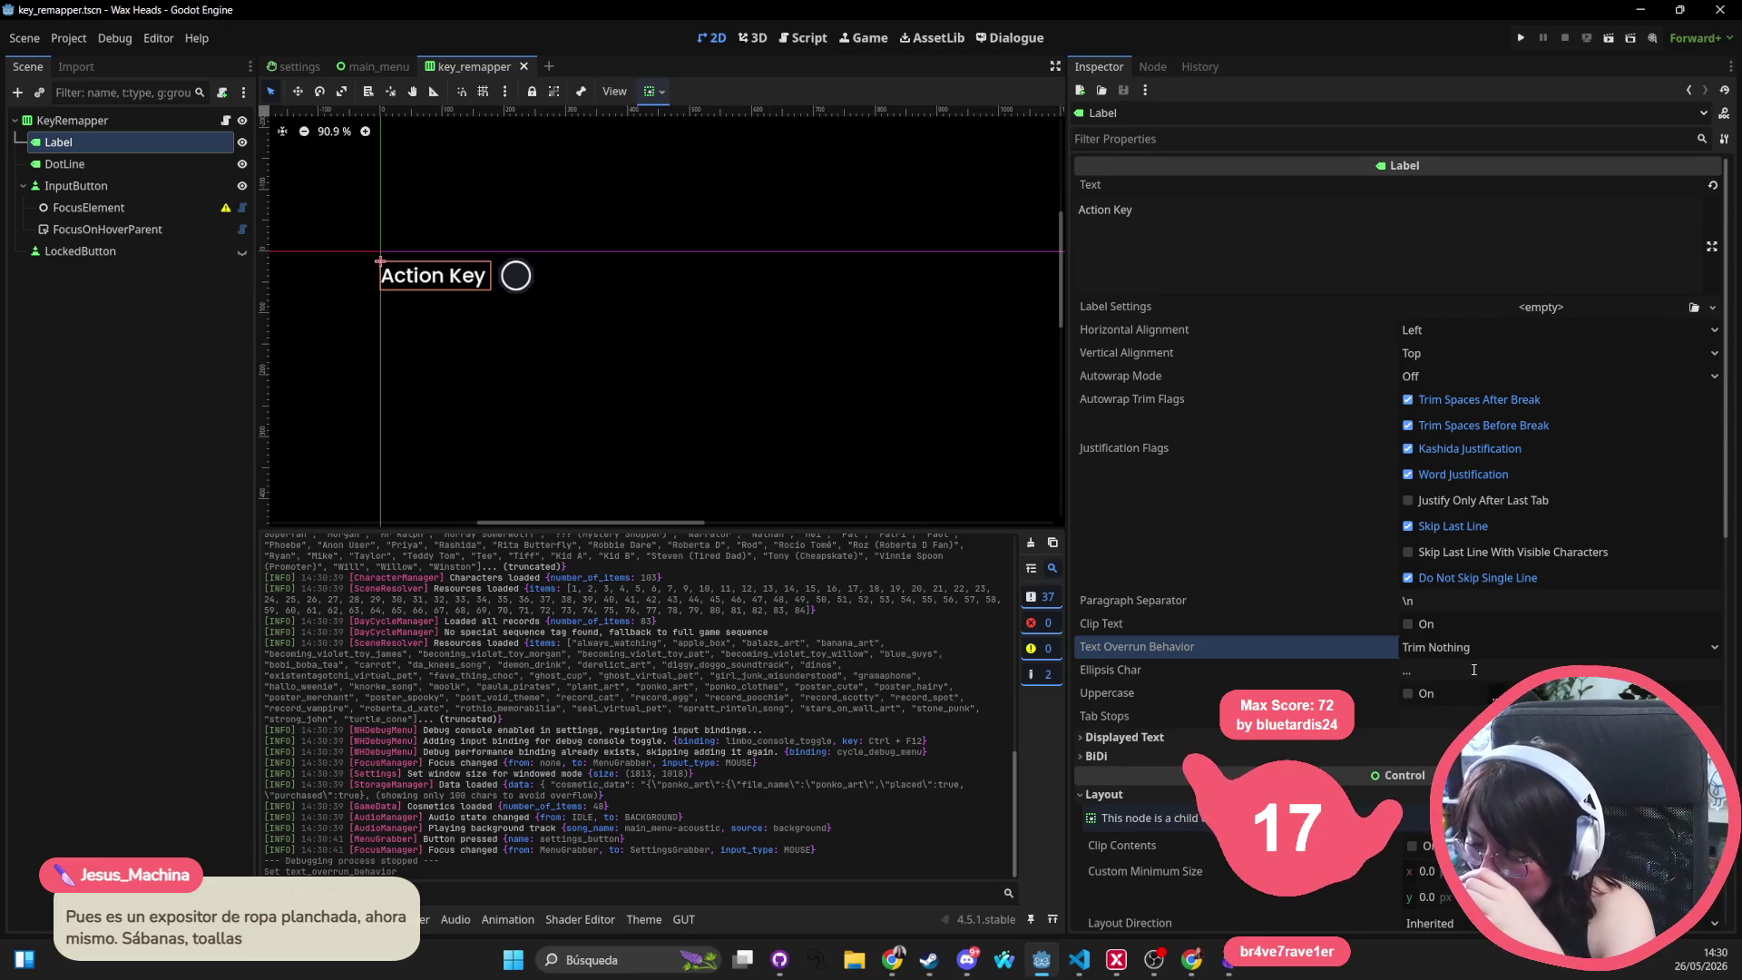
scroll(679, 277, left, 2)
key(F5)
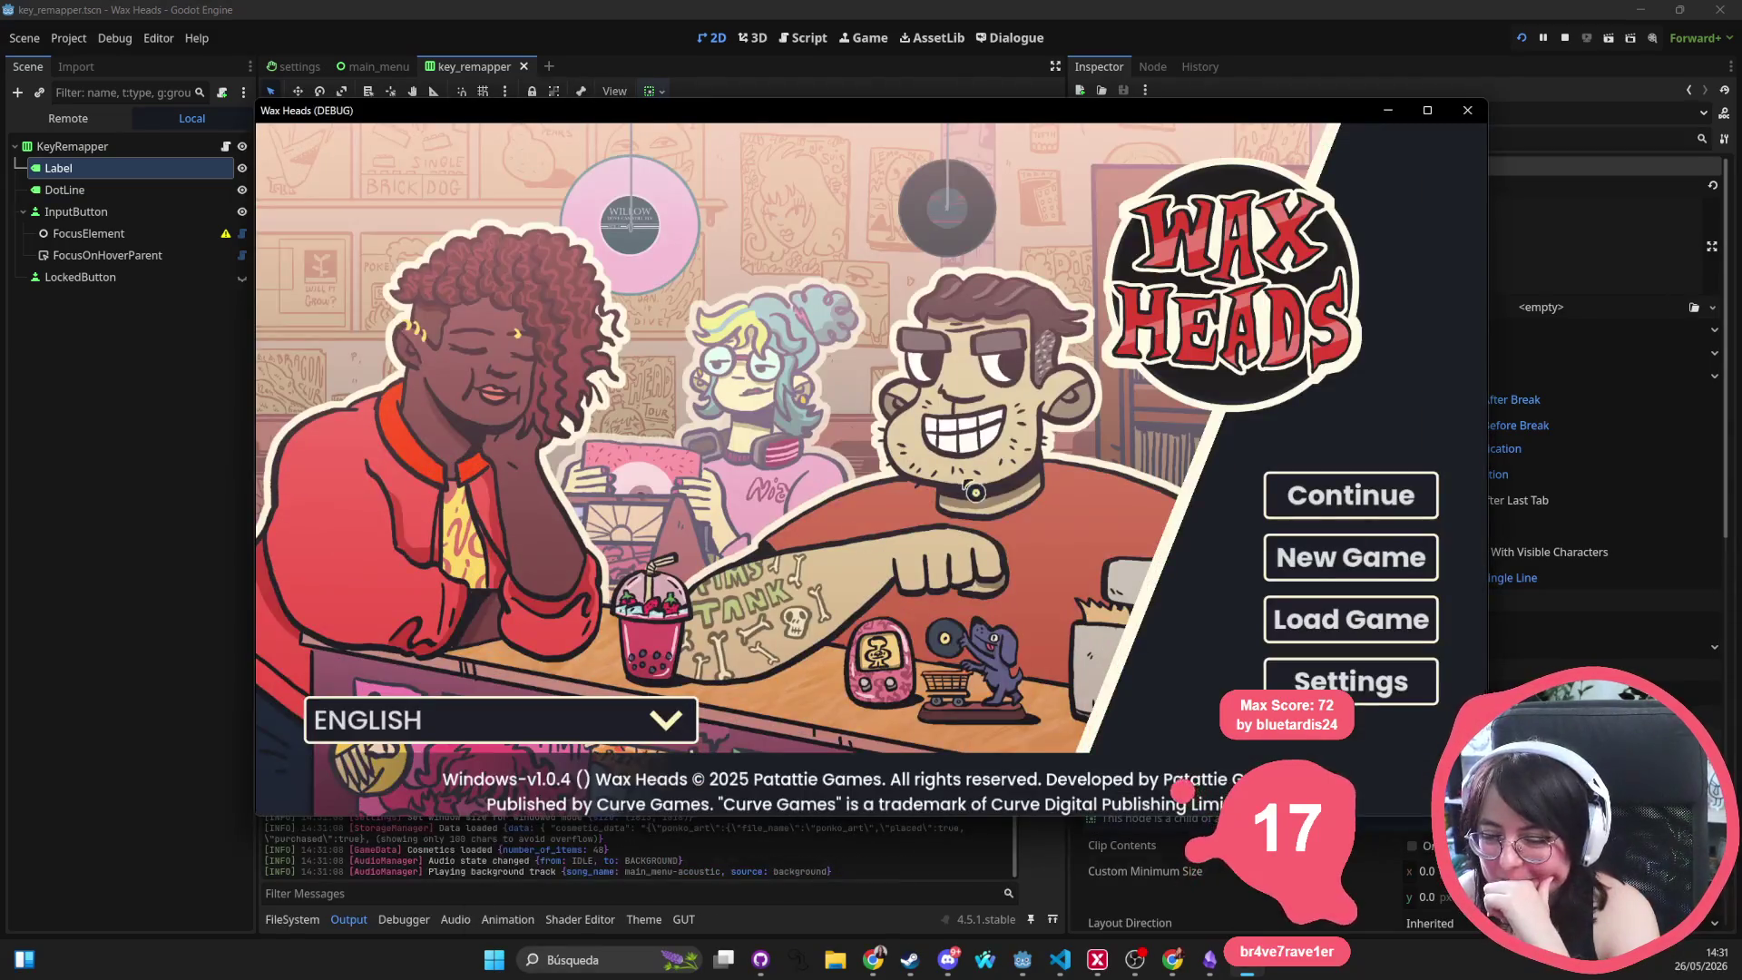
Browse the Controls, Audio, Input and Accessibility settings tabs in-game, then close the game window
click(1364, 678)
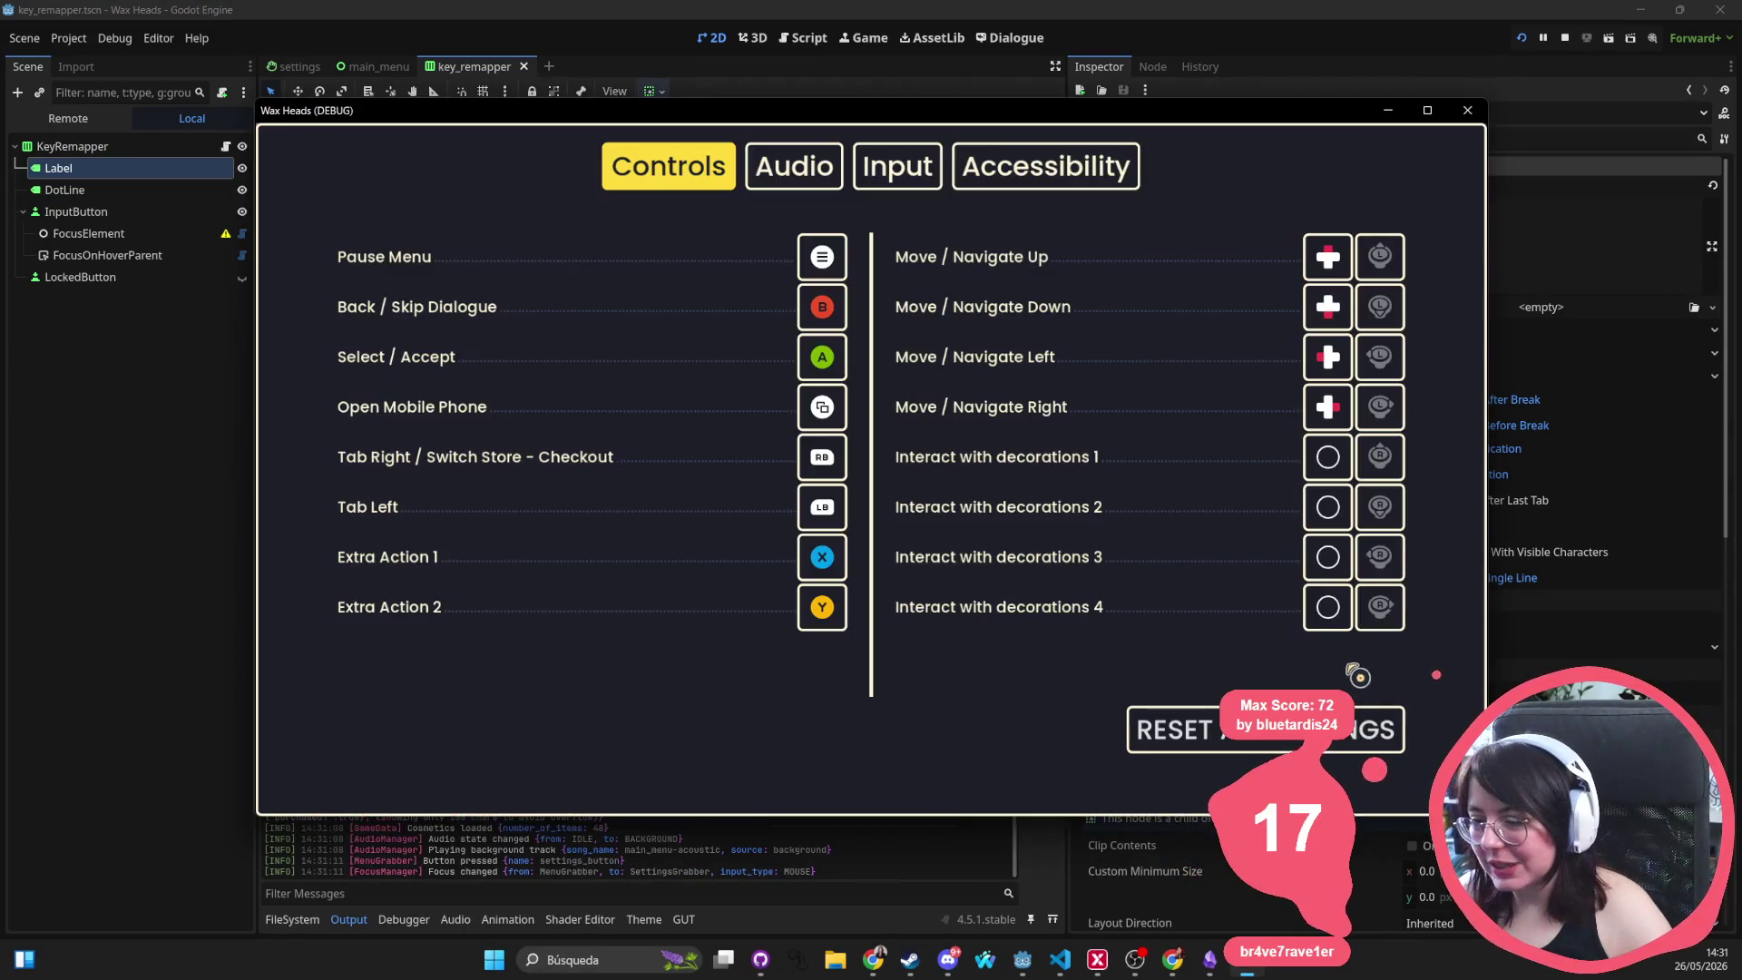
click(791, 167)
click(921, 174)
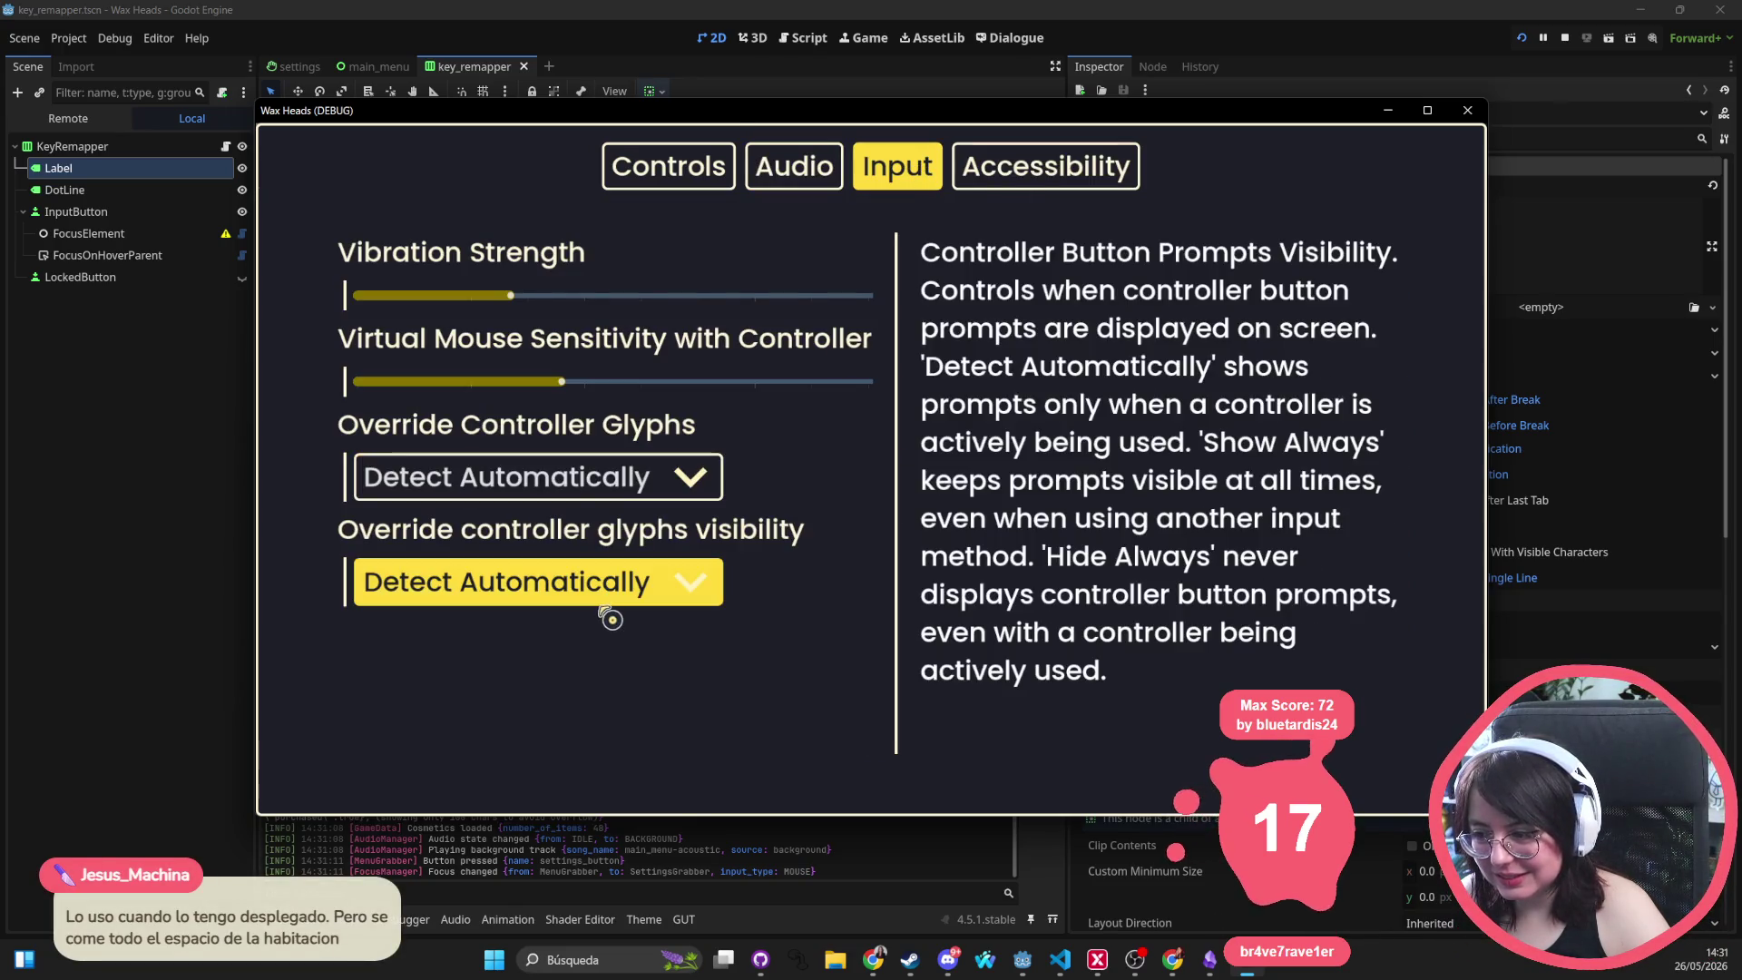
click(1071, 172)
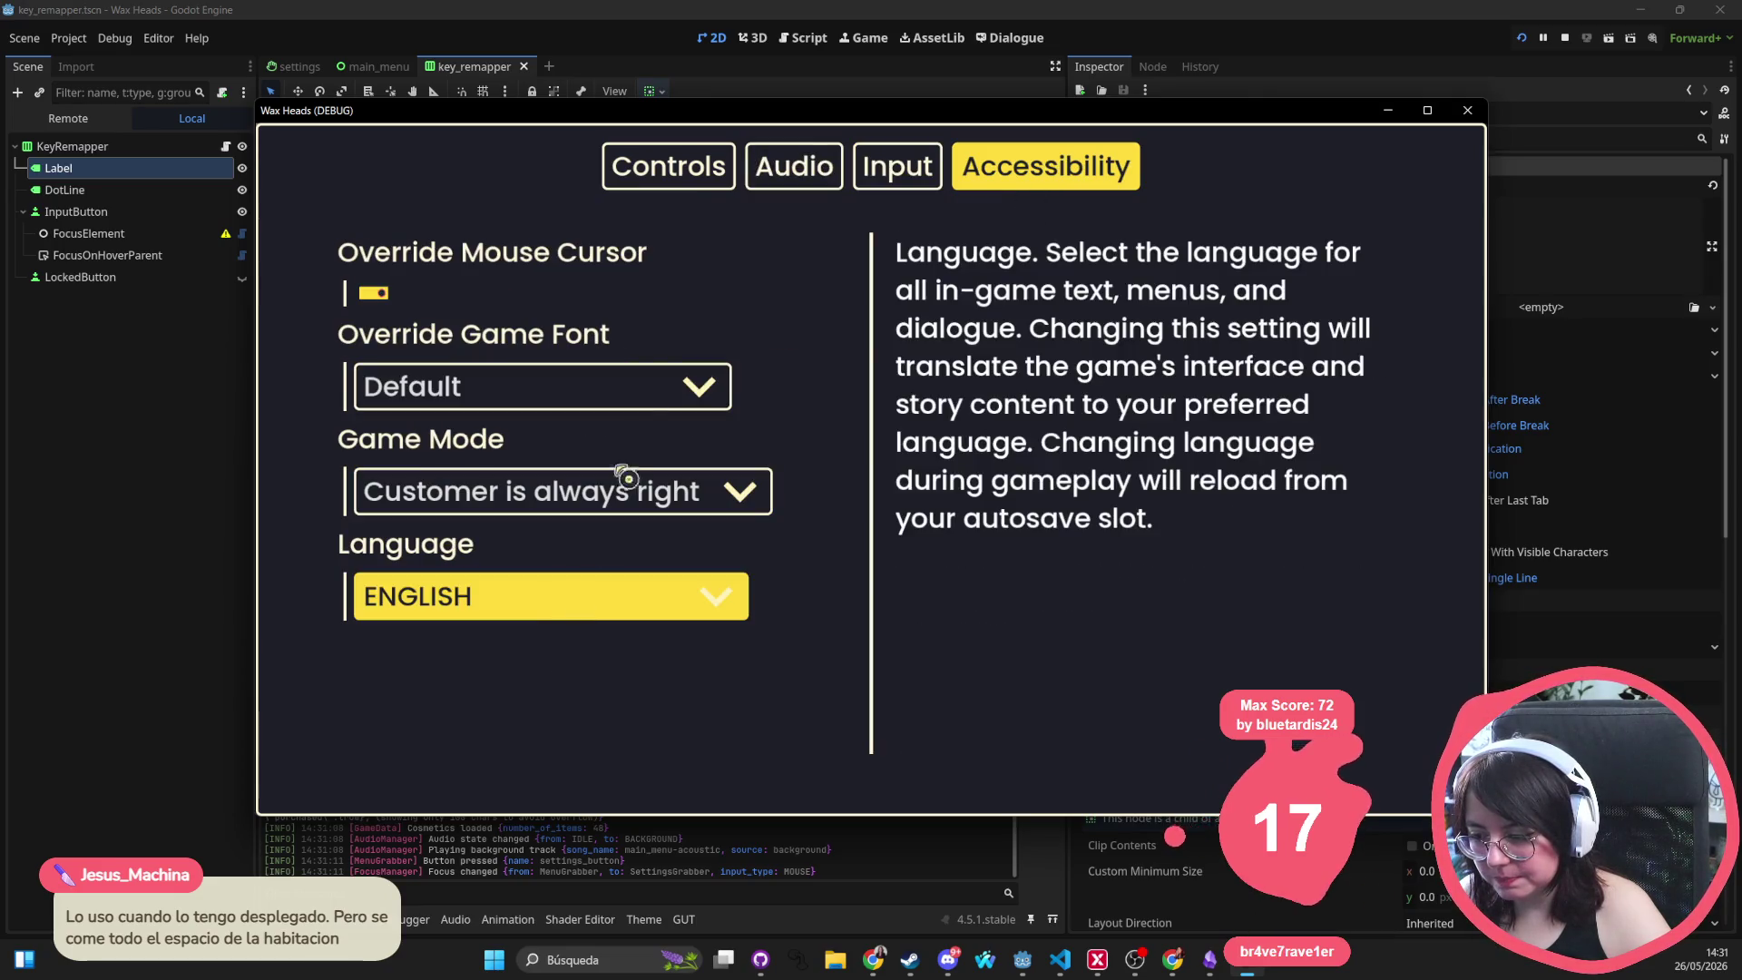
click(678, 168)
click(816, 188)
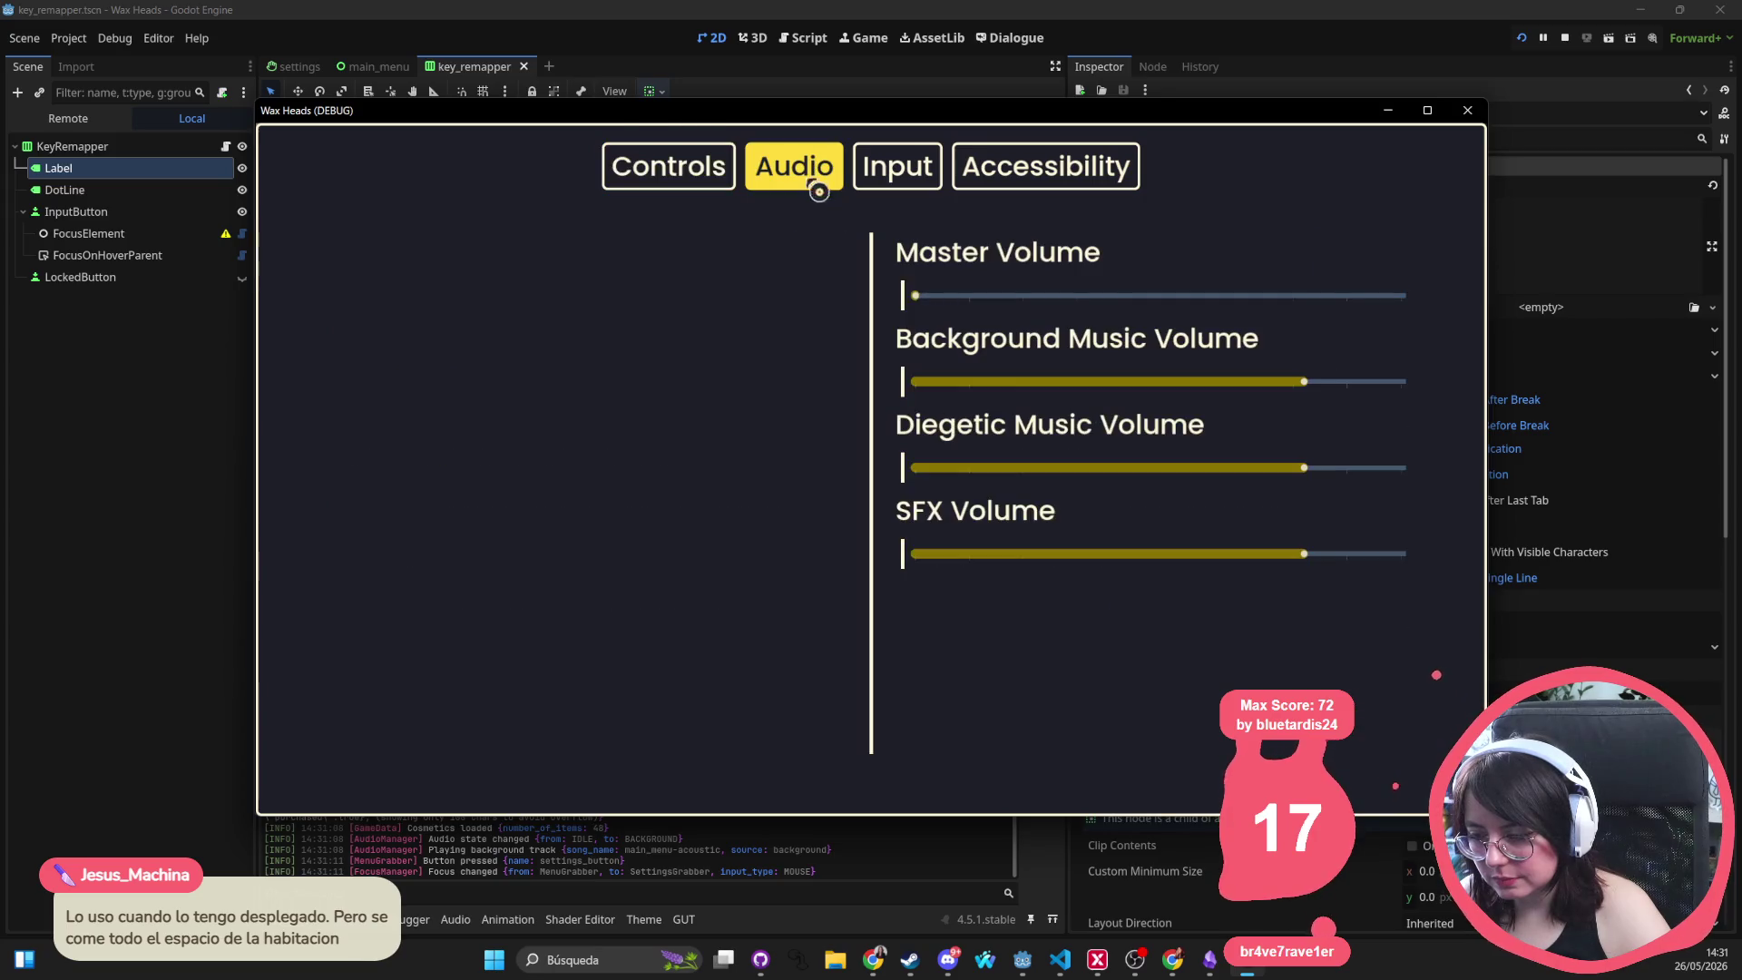
click(930, 154)
click(1032, 174)
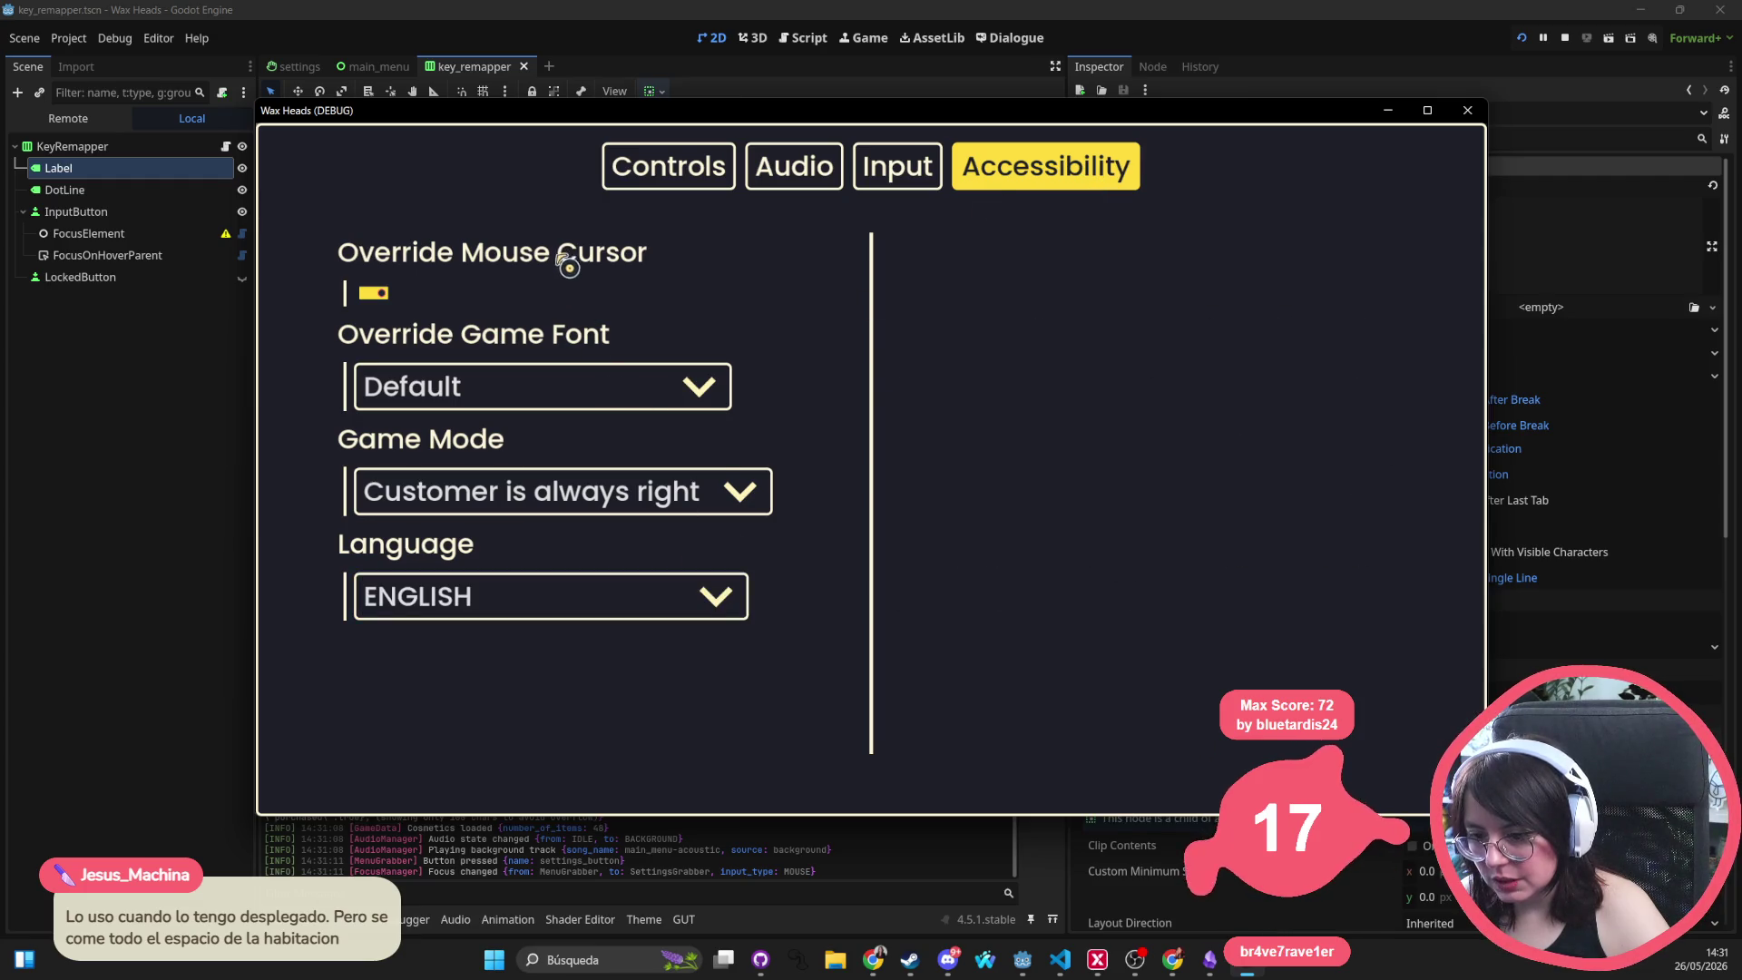
click(1469, 113)
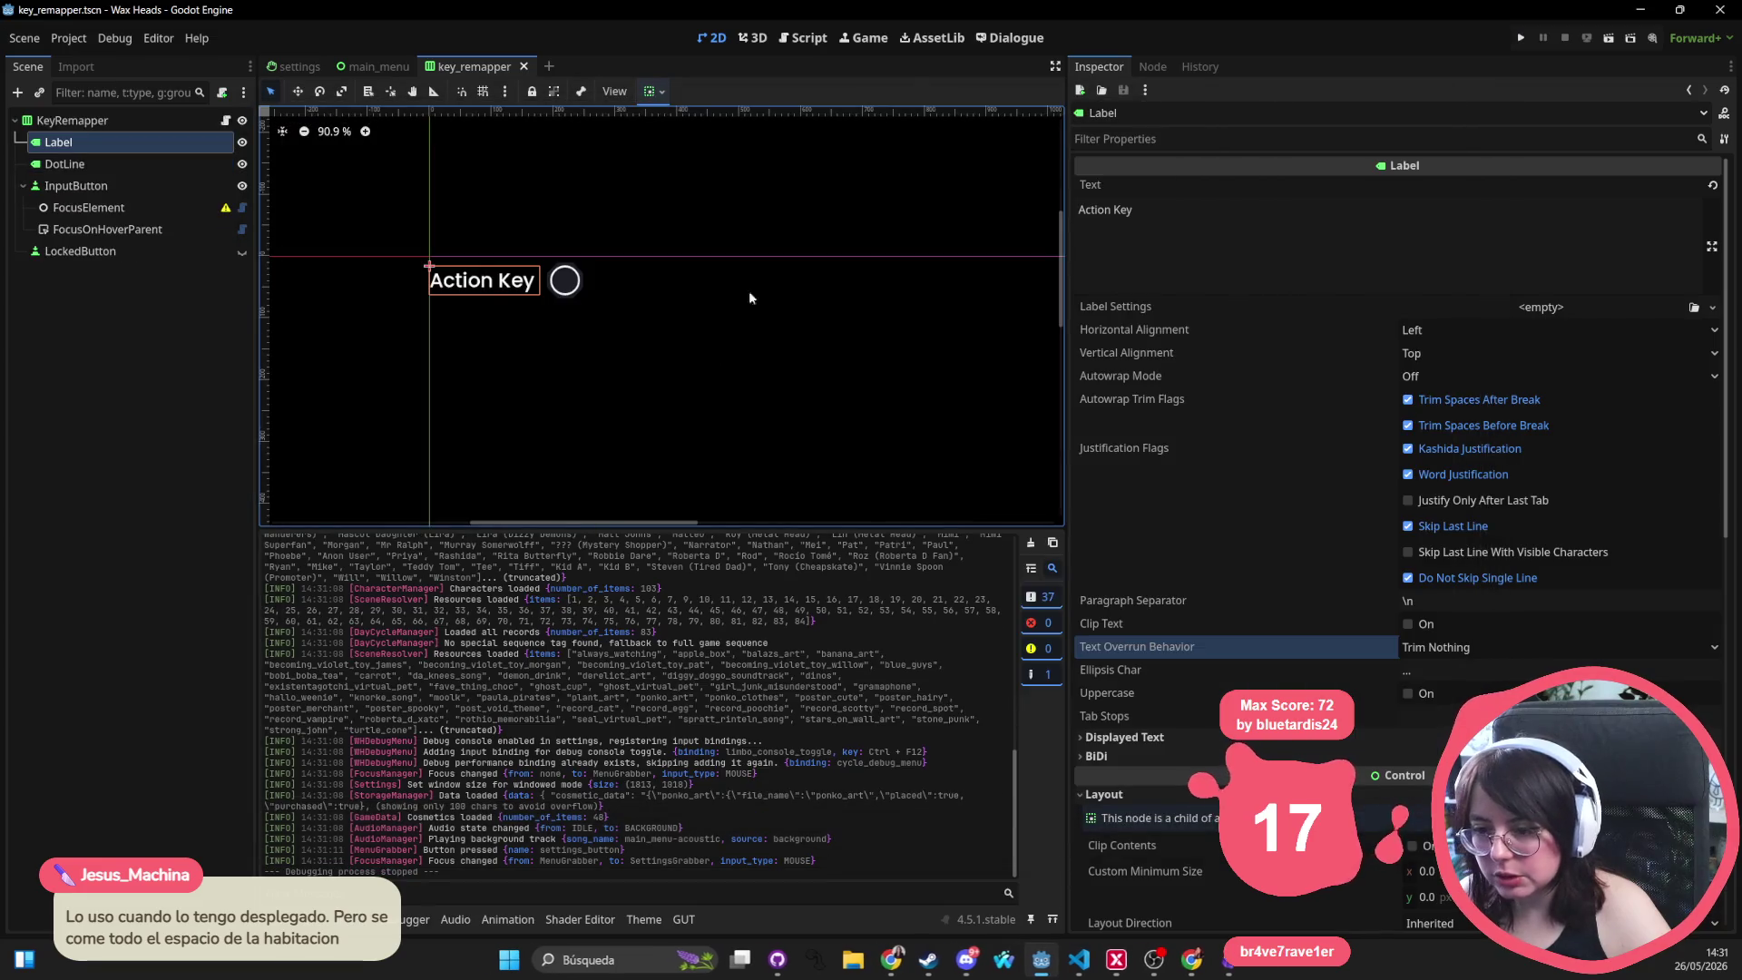
In settings.tscn, reorder the TabContainer tabs to Audio, Accessibility, Controls, Input
click(295, 66)
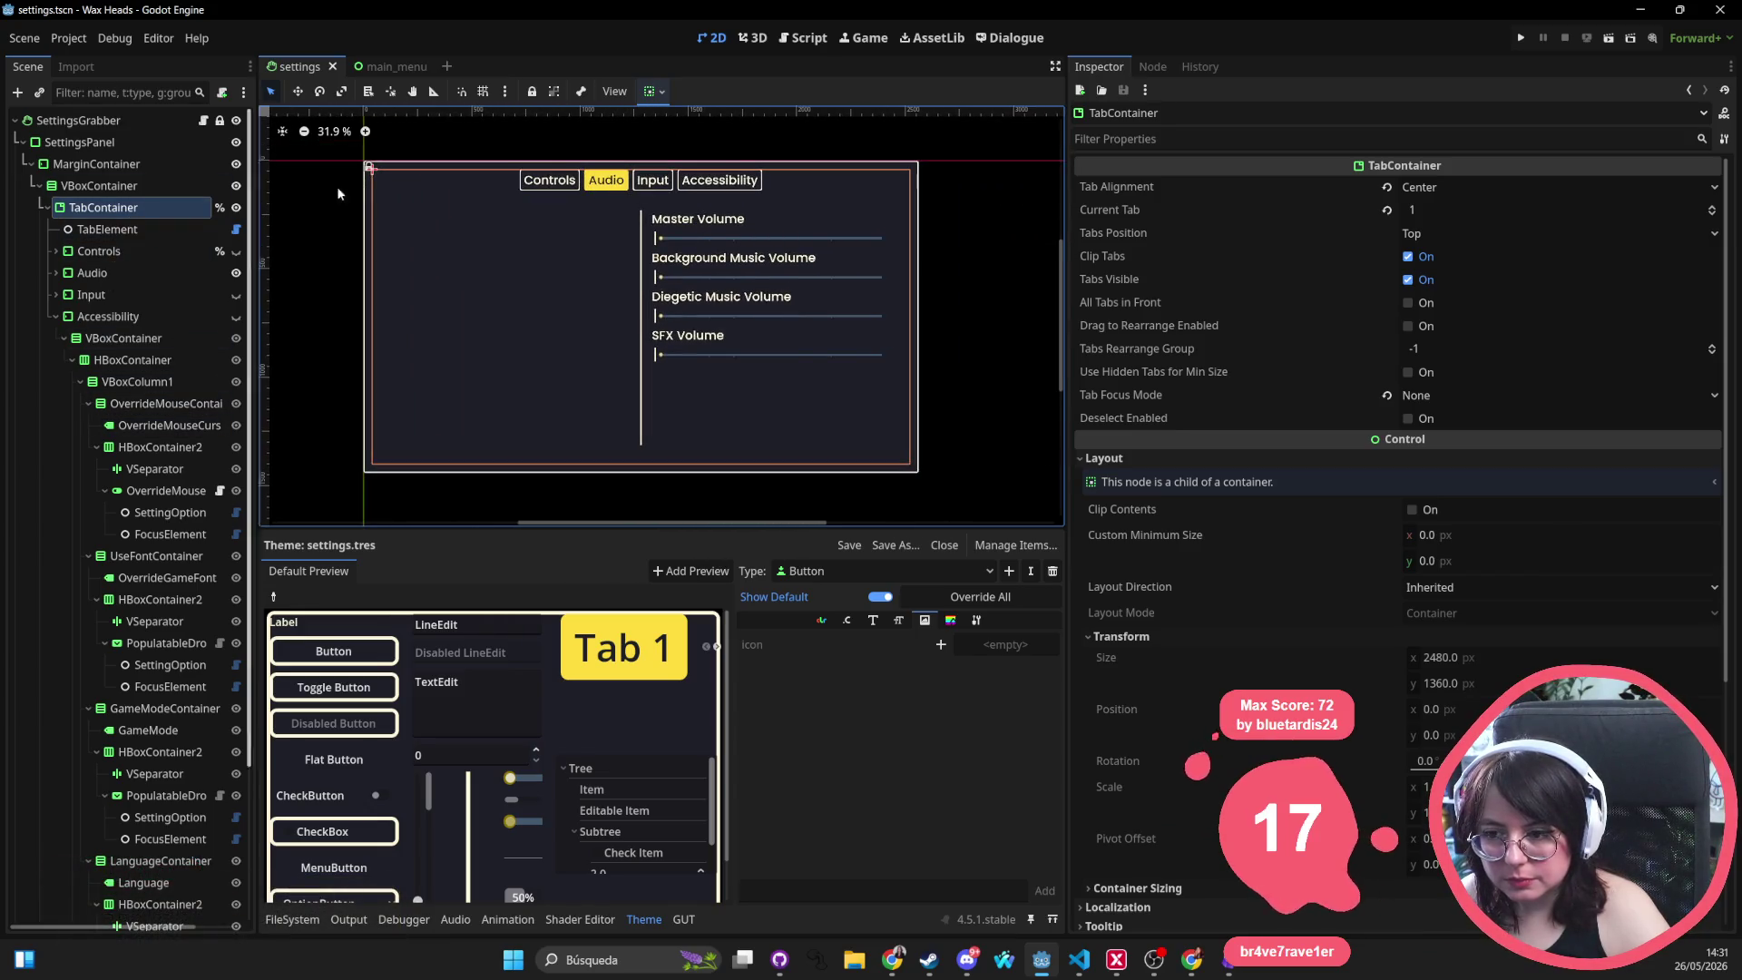
click(123, 253)
drag(107, 292, 106, 291)
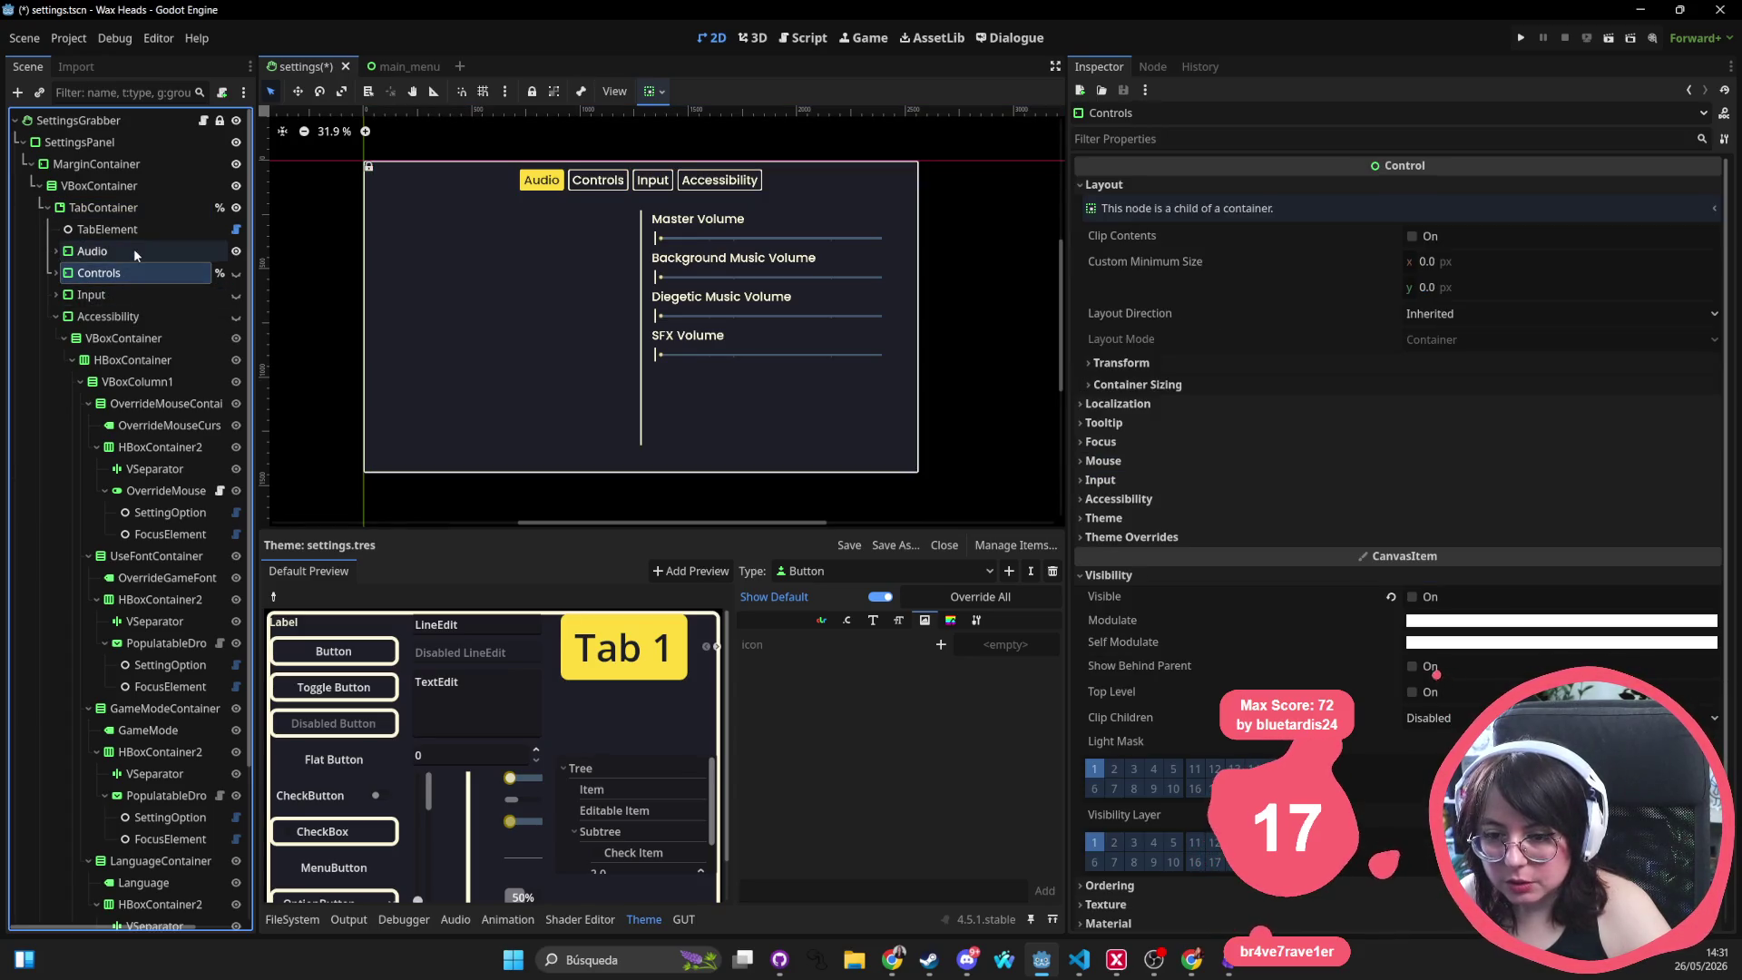
click(200, 295)
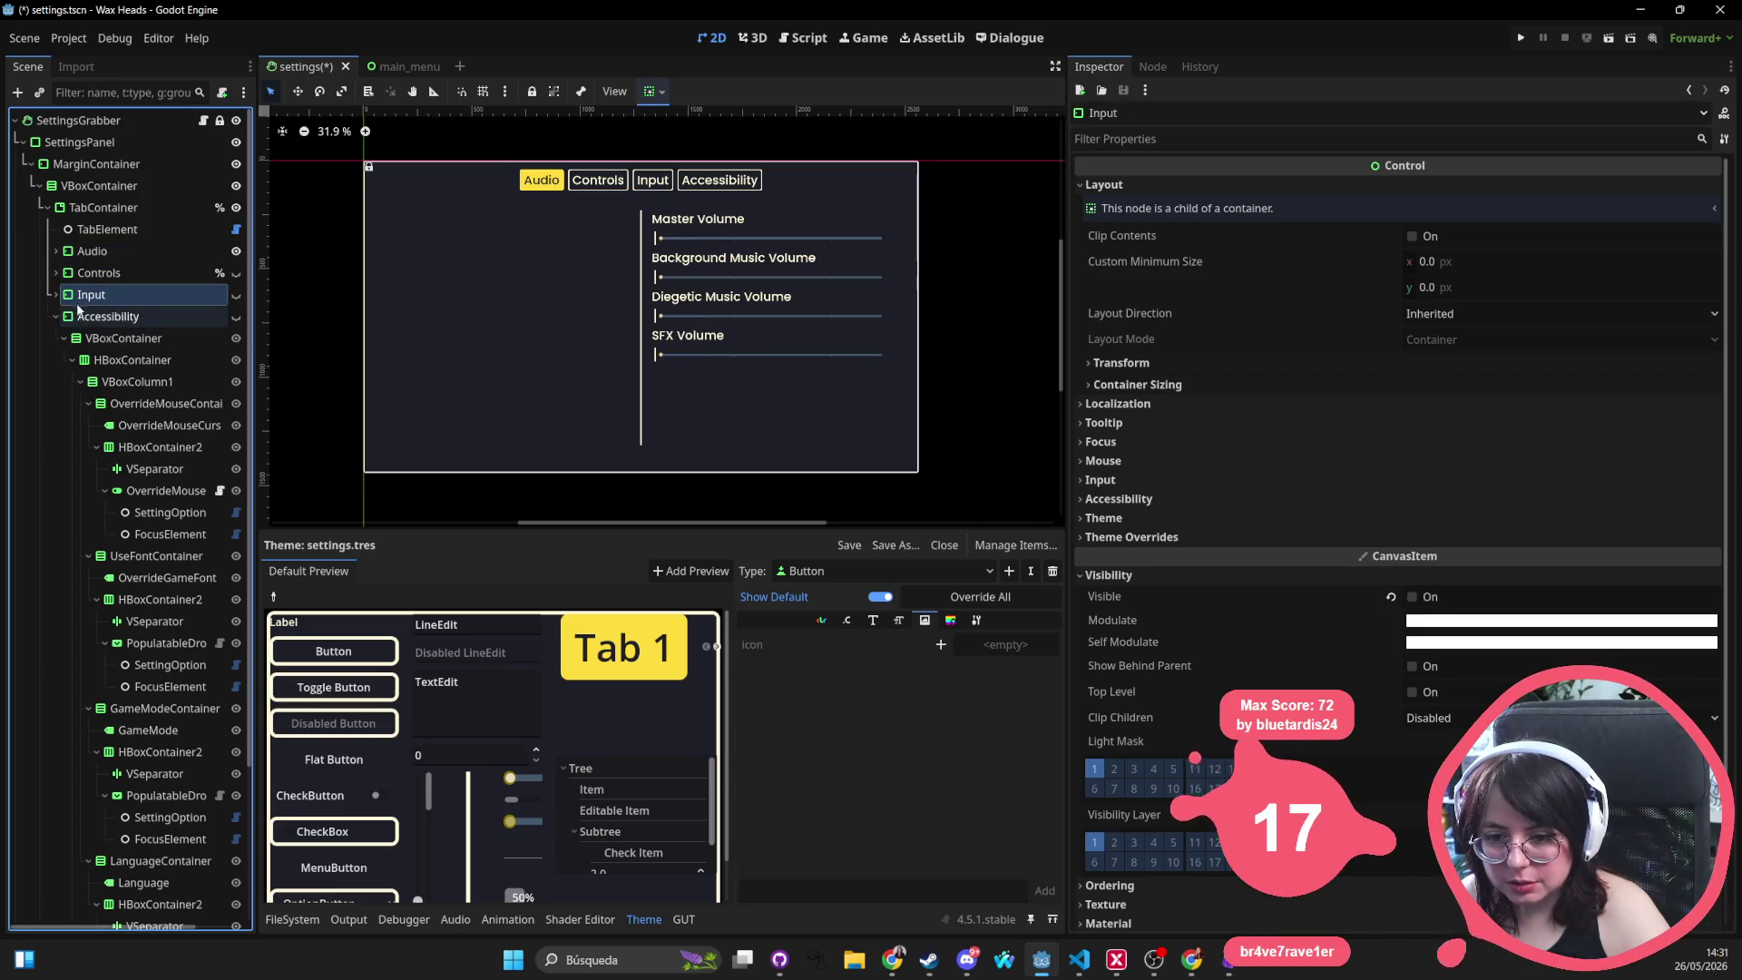
click(236, 296)
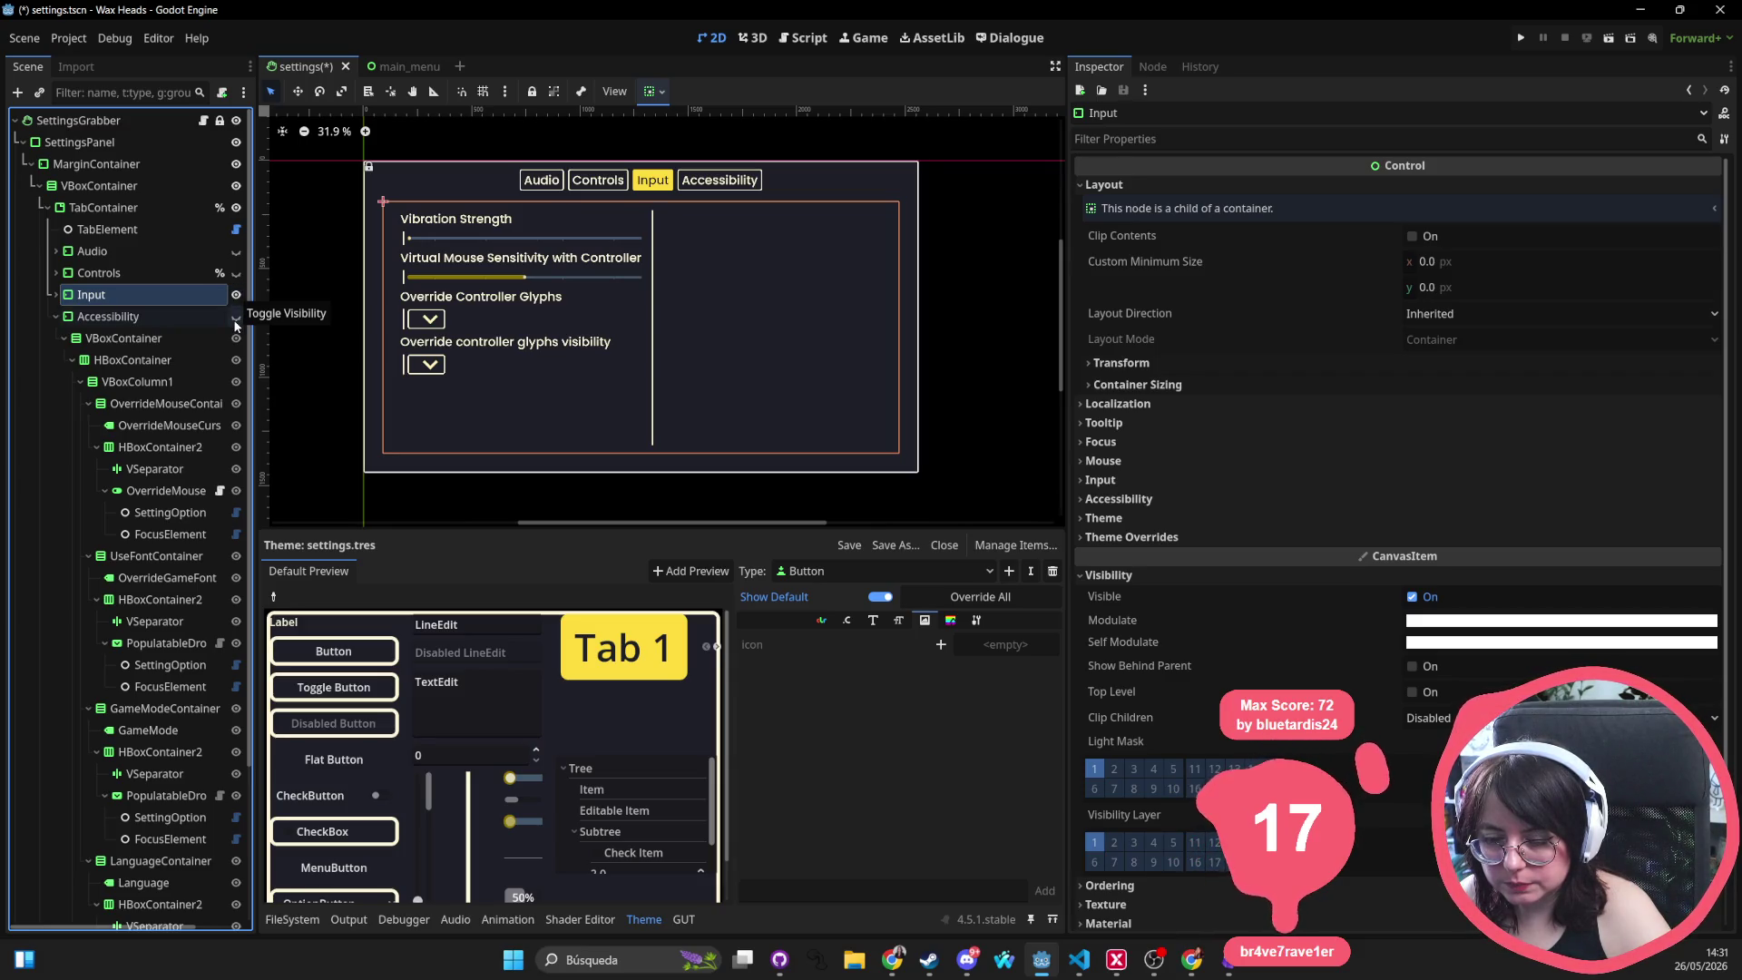
click(236, 317)
drag(166, 314, 154, 272)
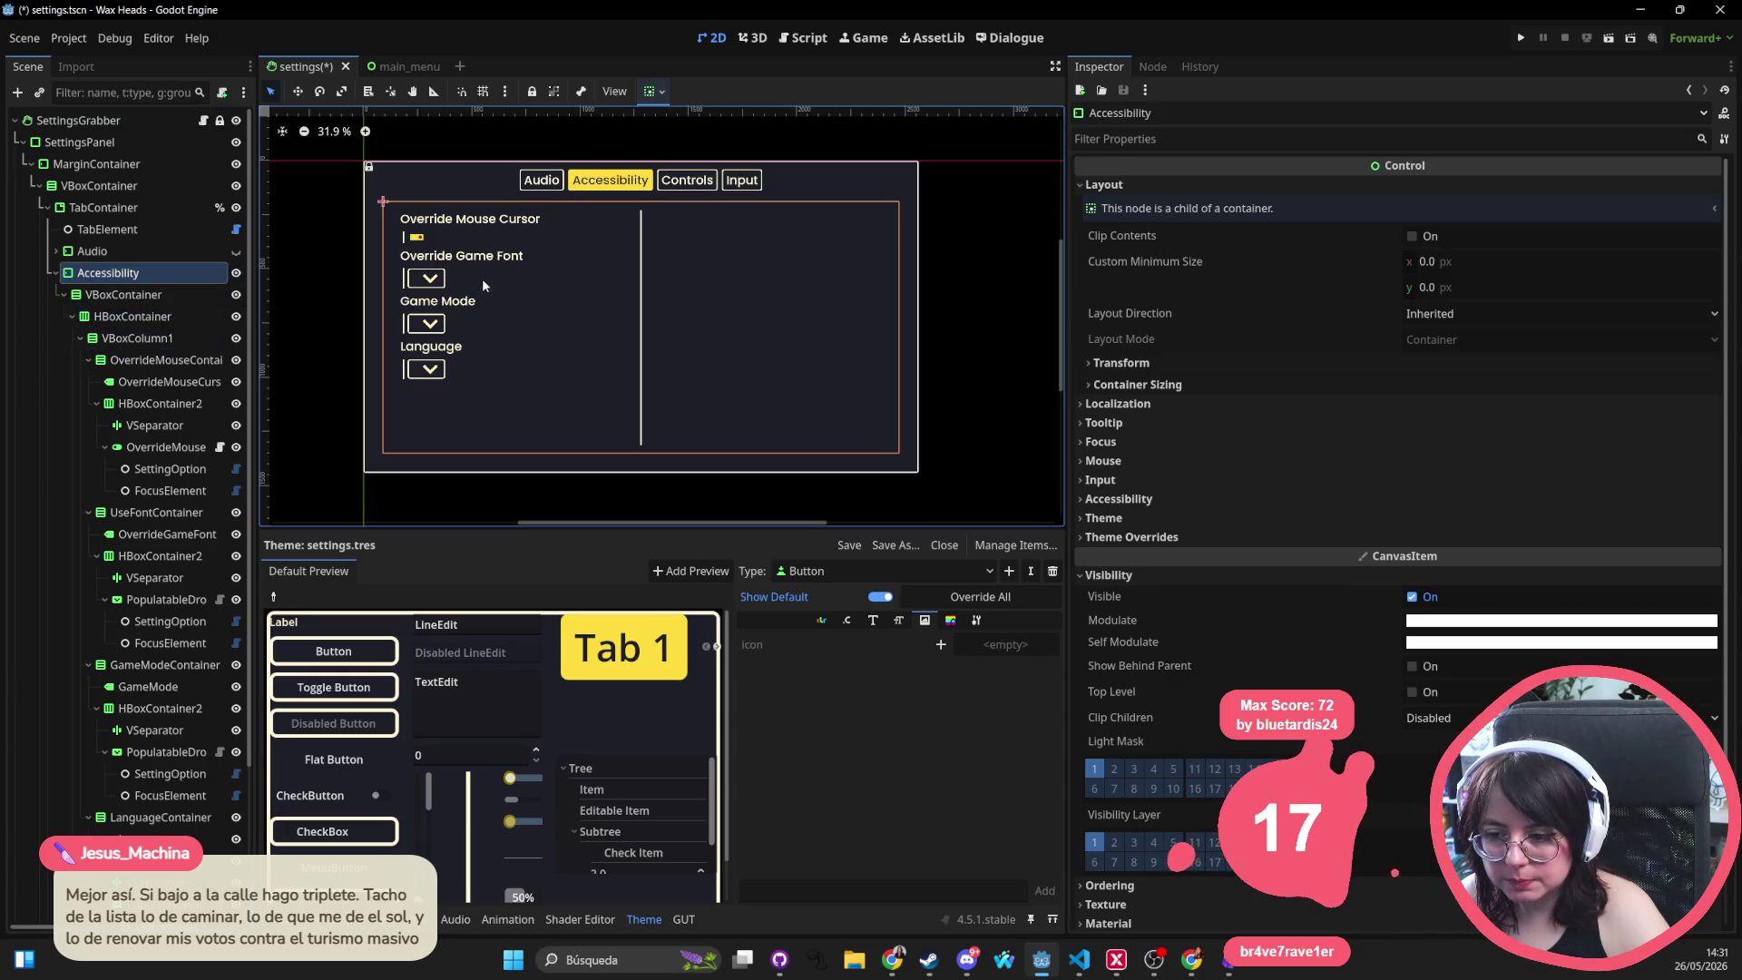
Make Game Mode the first option in the column, move Language up, and save the scene
click(465, 304)
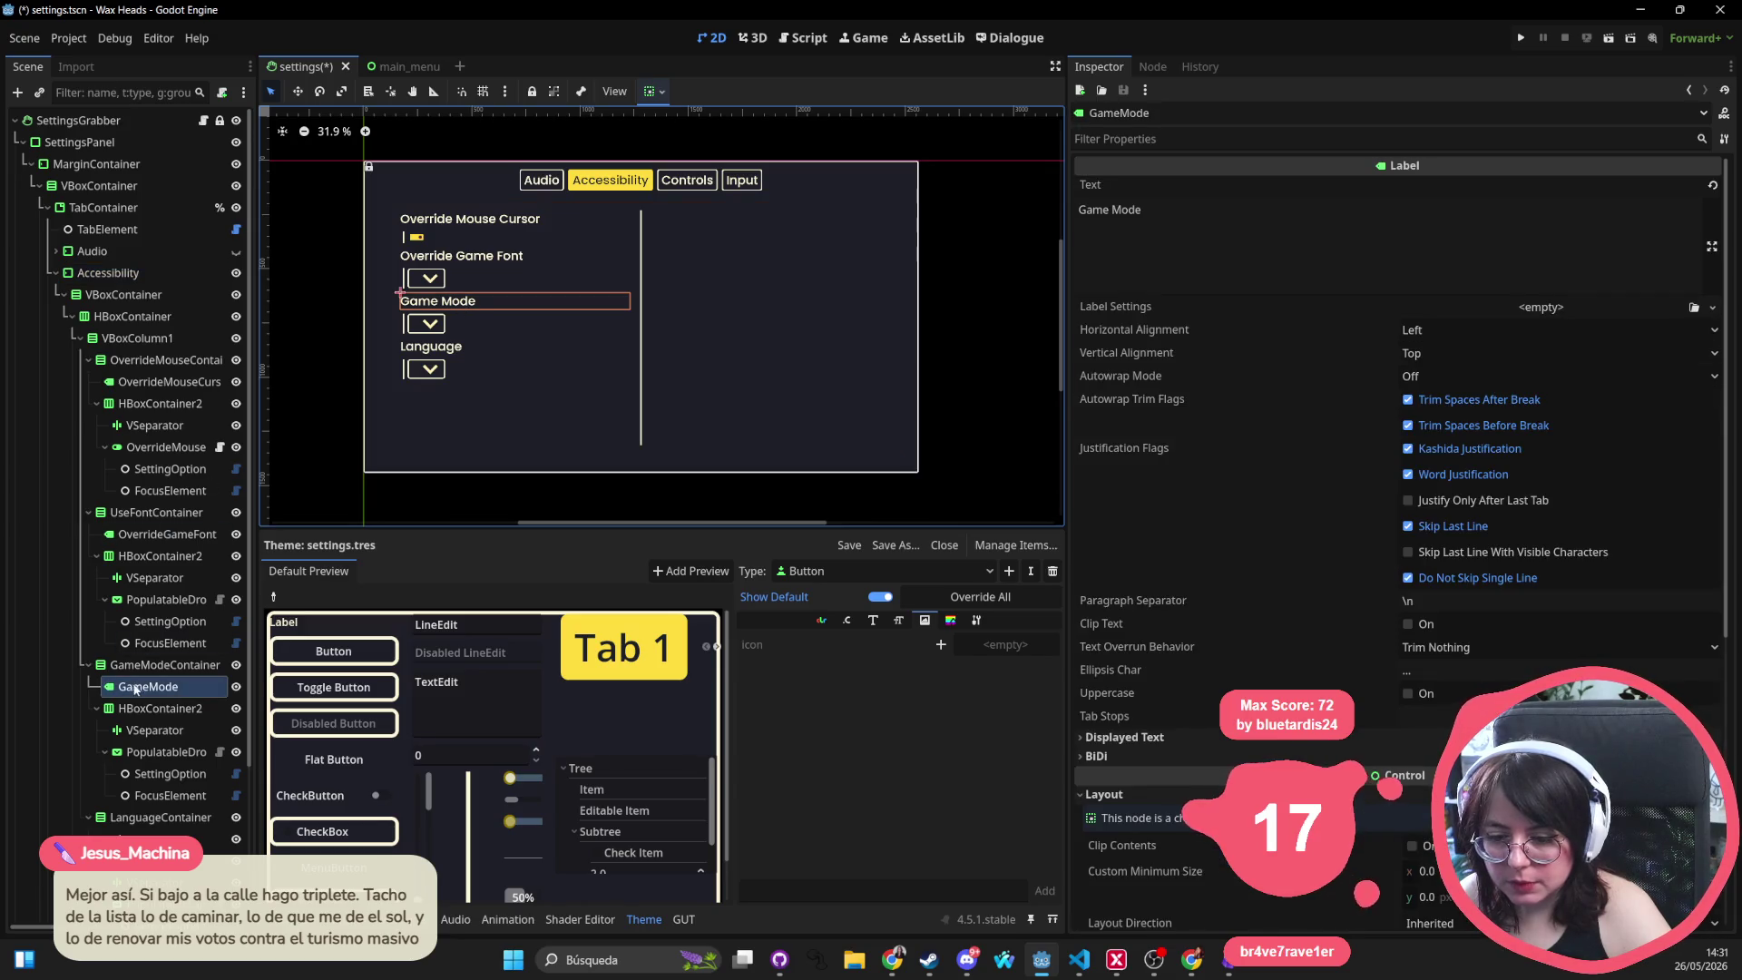
drag(142, 665, 131, 334)
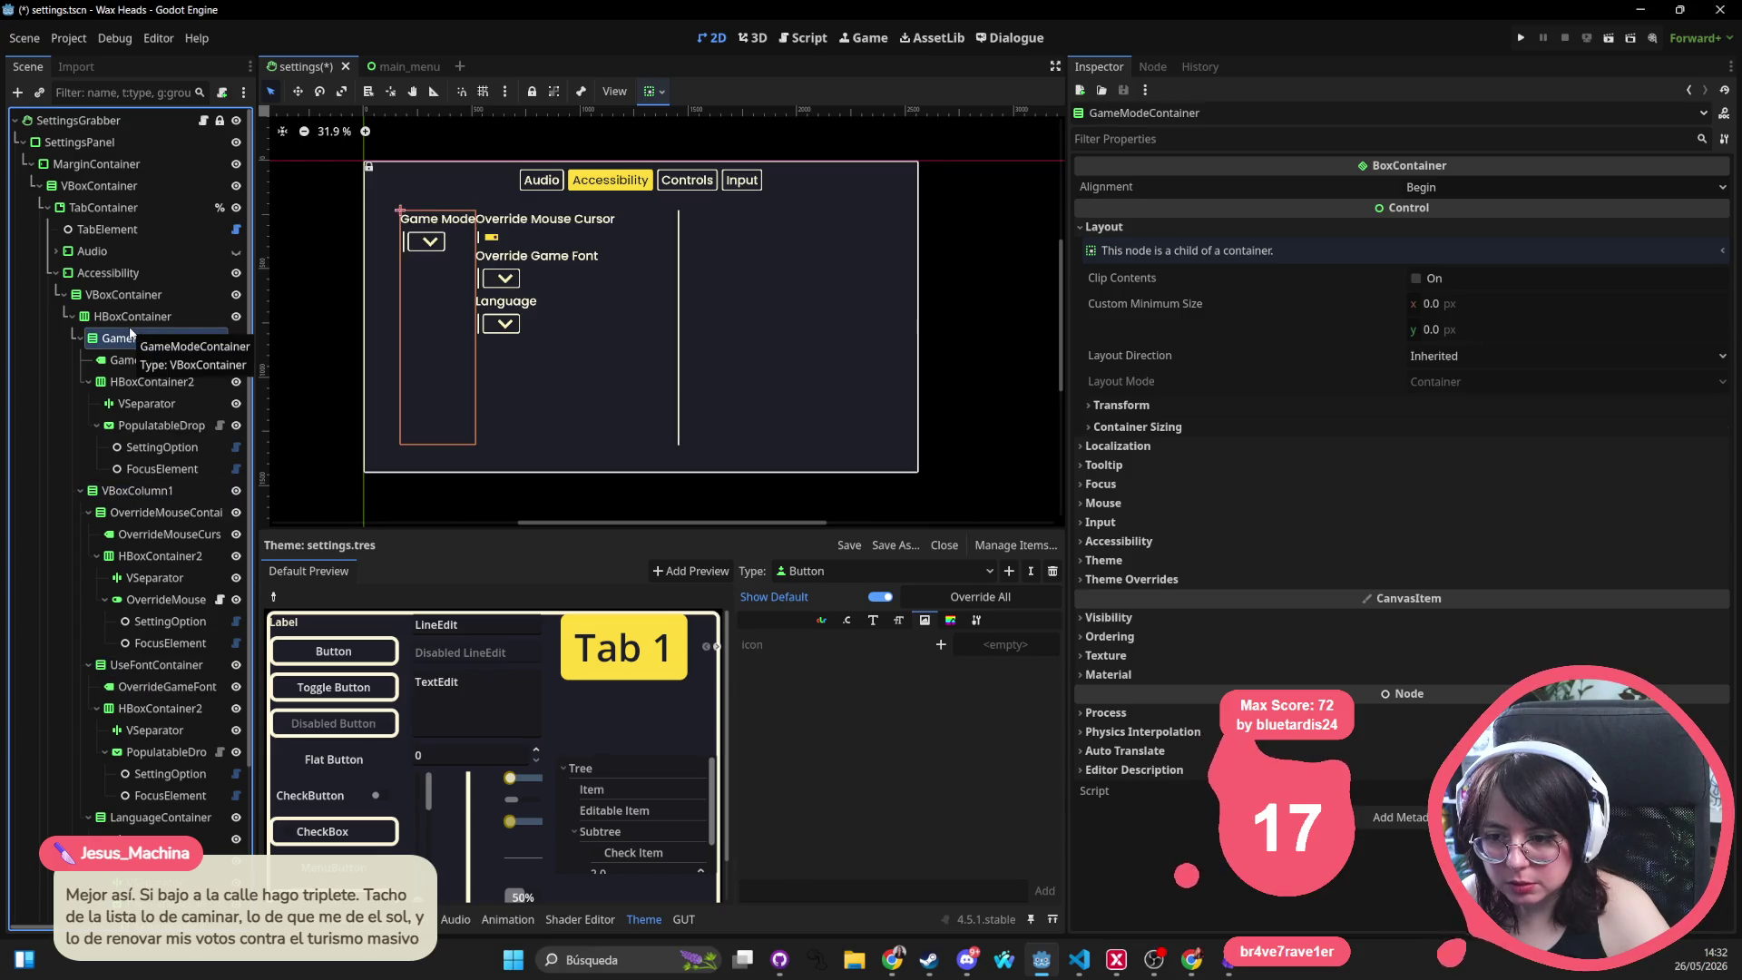
key(ctrl+z)
mouse_move(145, 664)
mouse_down()
mouse_move(140, 428)
mouse_move(136, 516)
mouse_up()
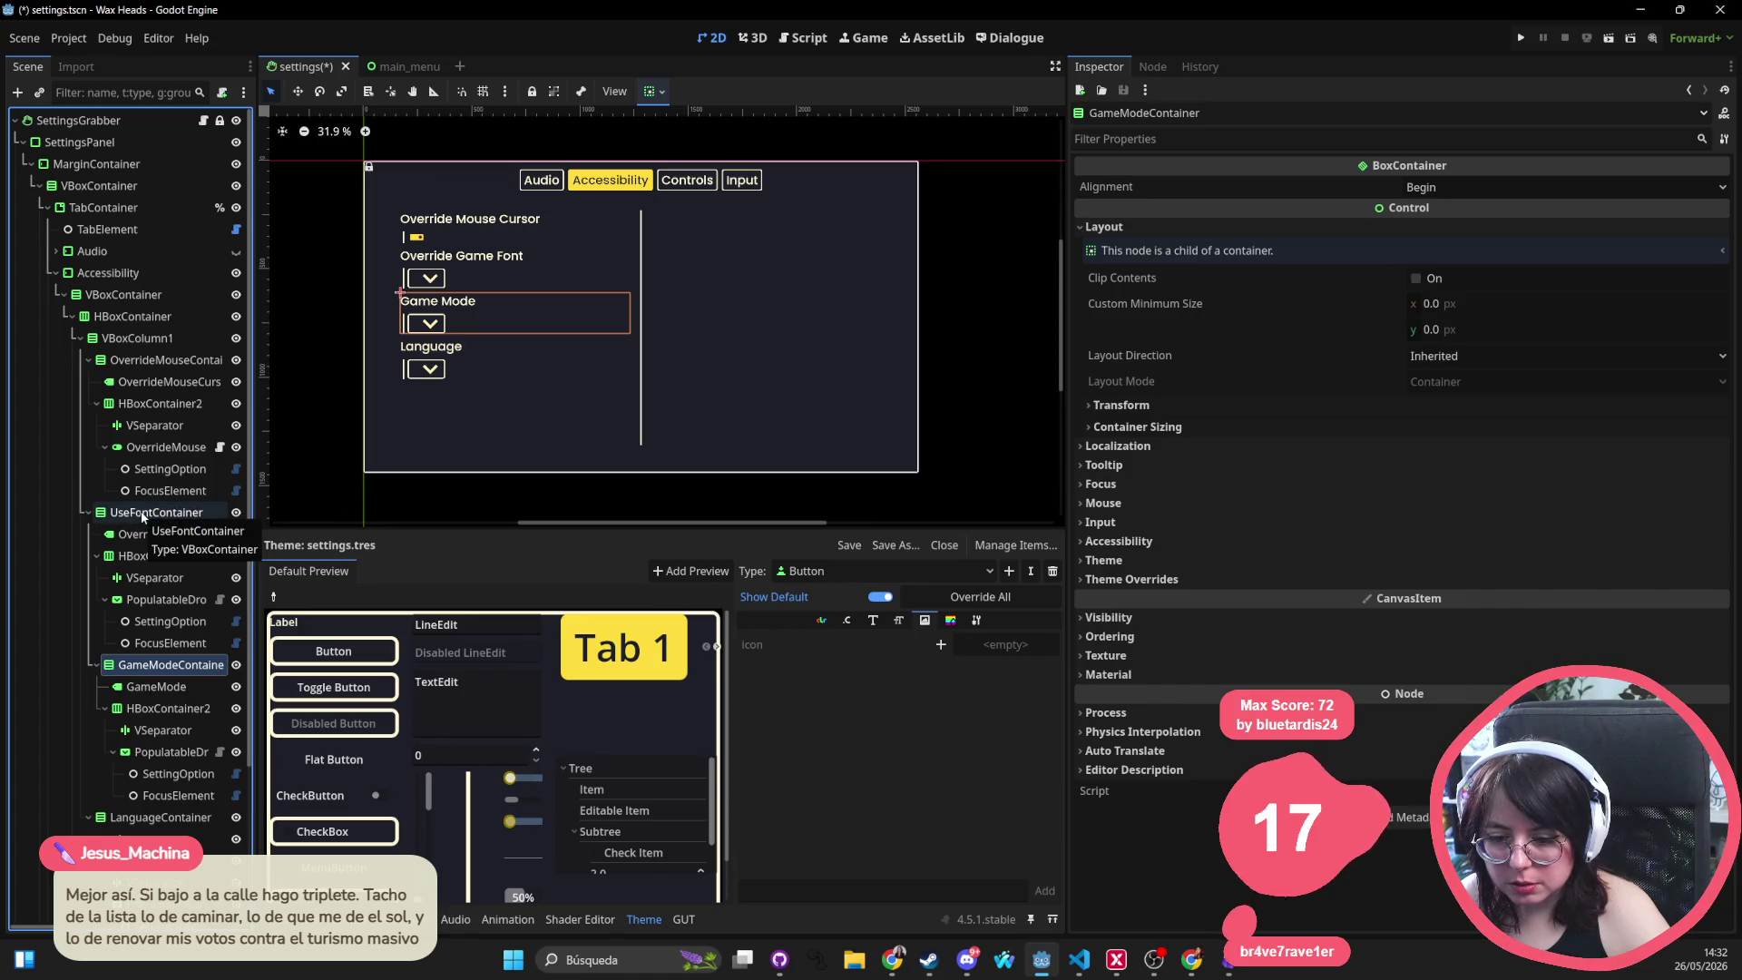
key(ctrl+z)
drag(138, 670, 127, 352)
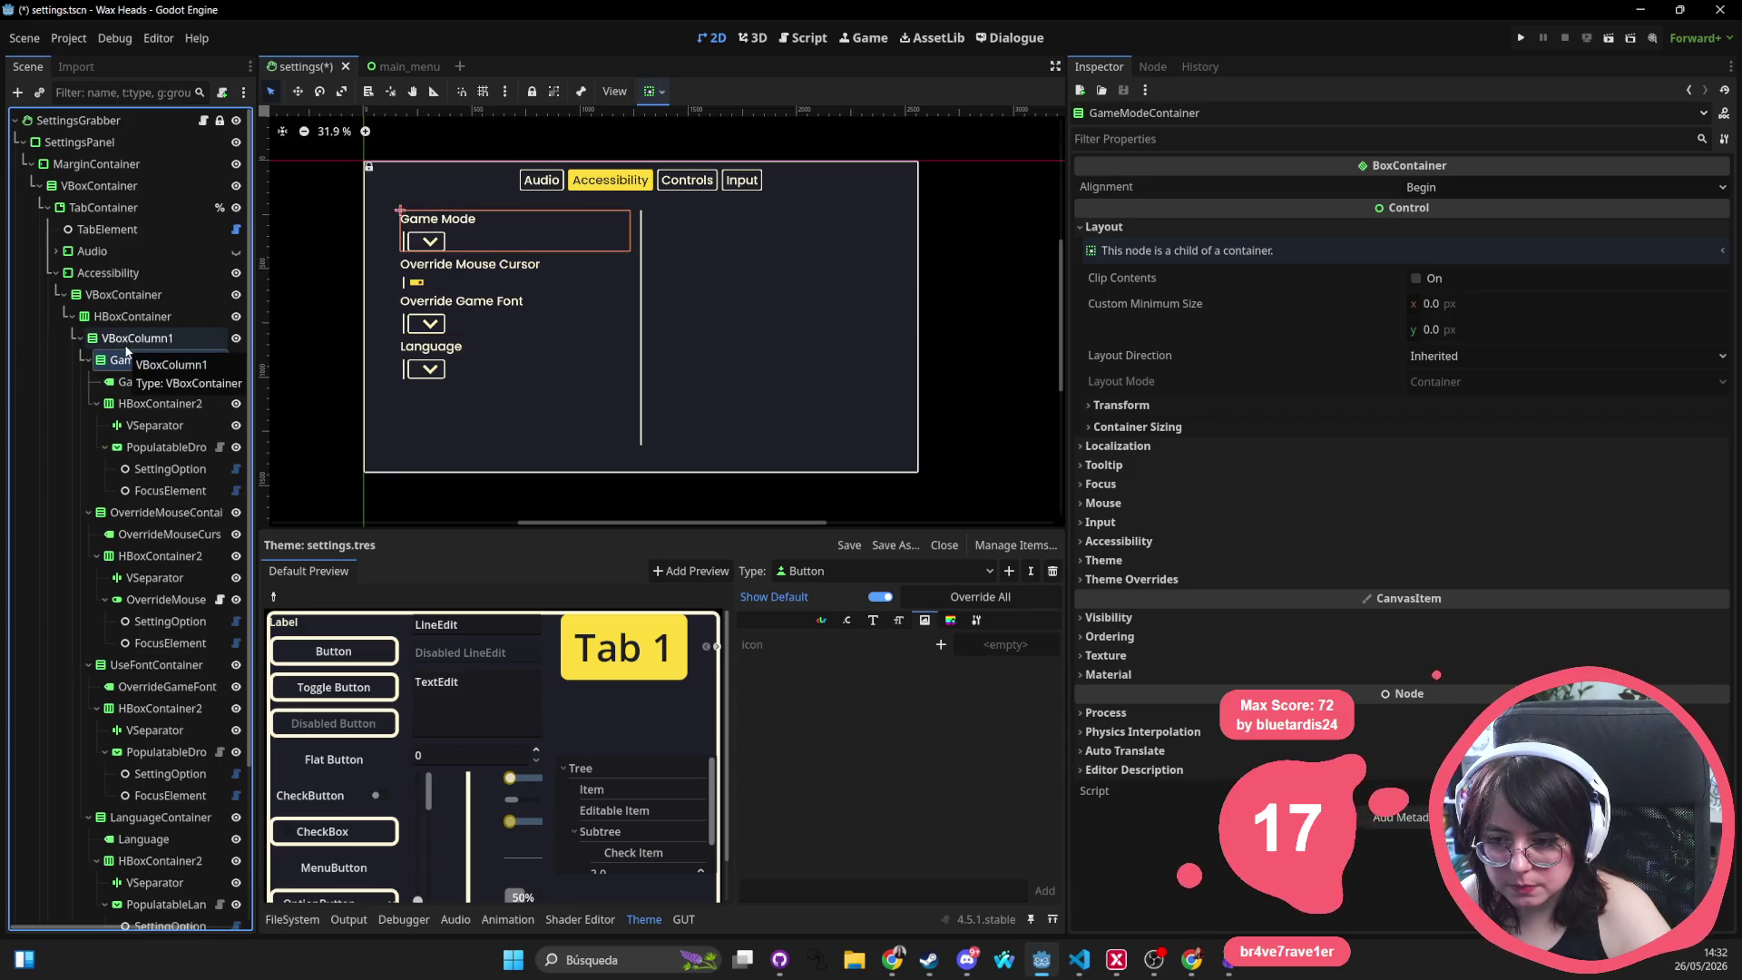
click(144, 820)
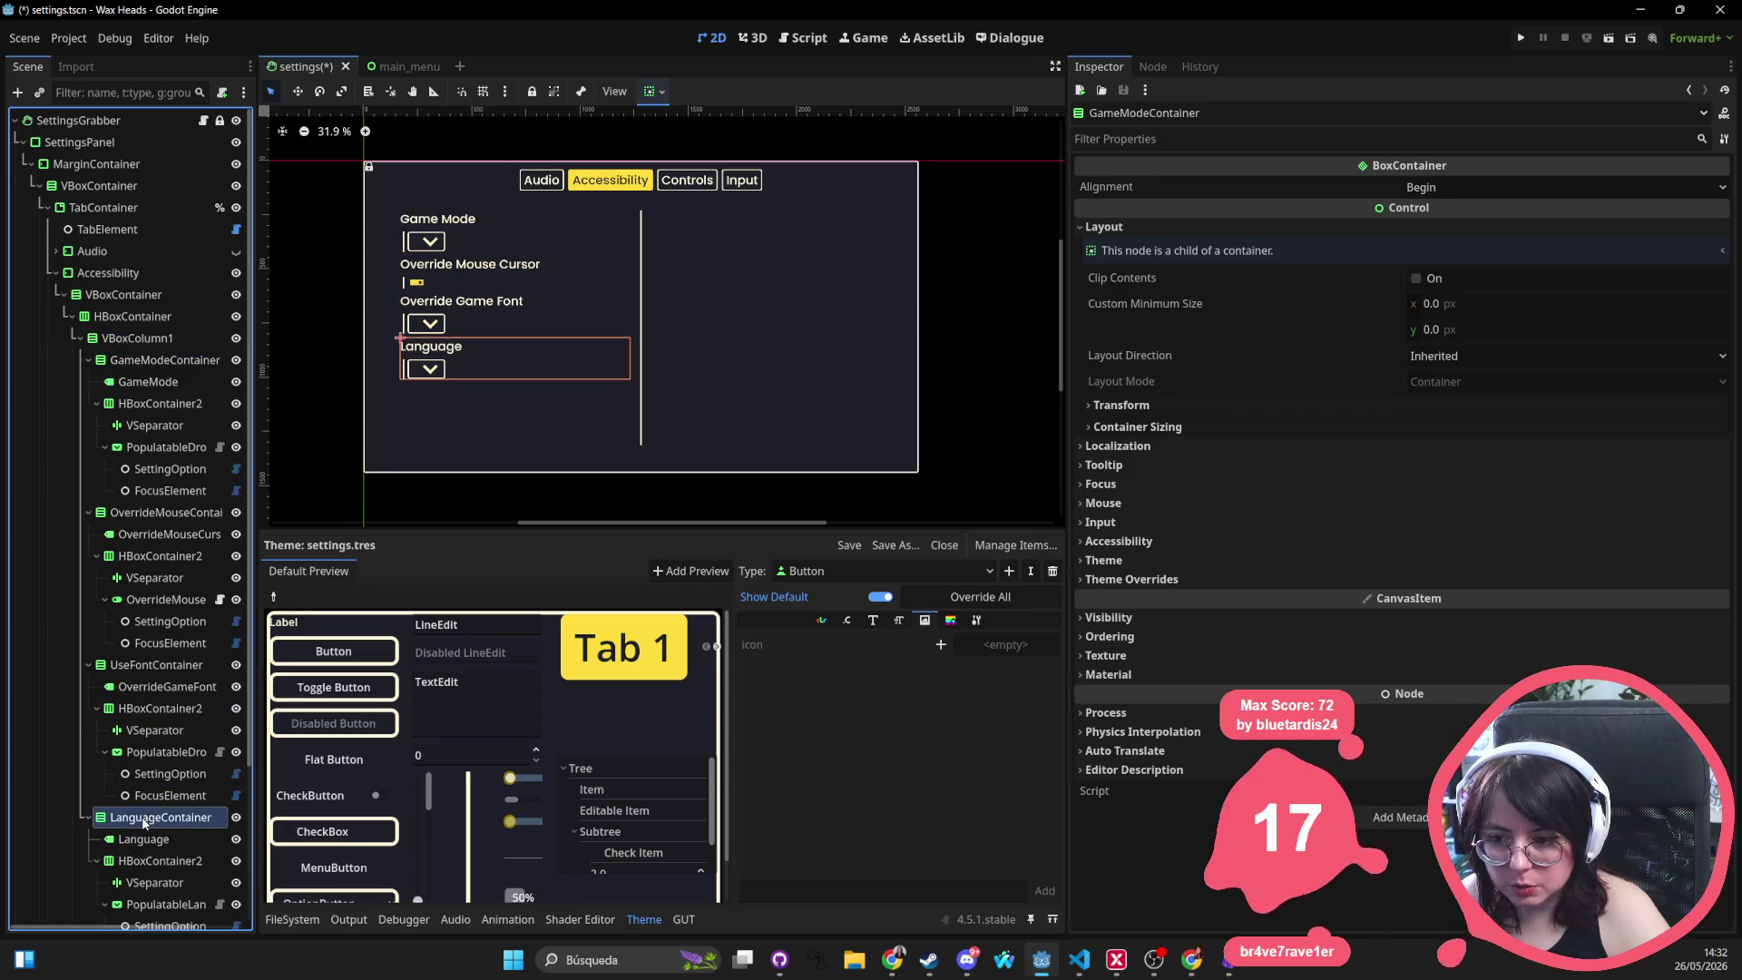
mouse_move(155, 466)
mouse_down()
mouse_move(136, 385)
mouse_move(98, 531)
mouse_move(107, 506)
mouse_up()
key(ctrl+s)
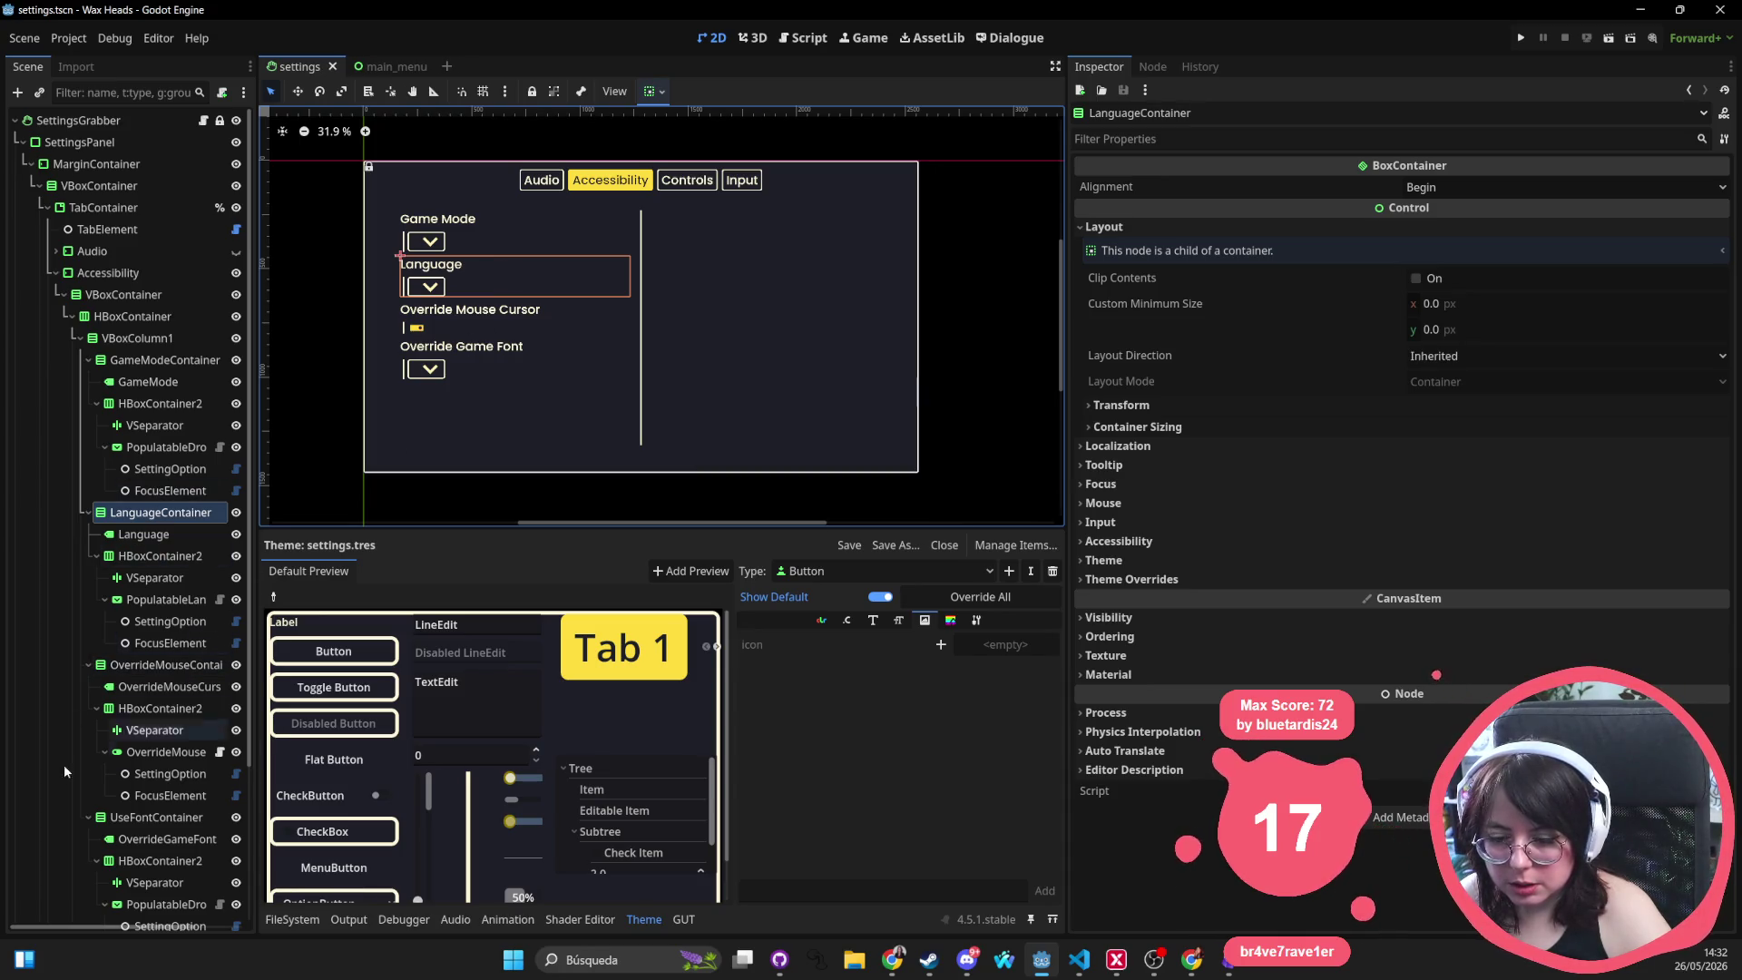
Move the UseFontContainer setting above OverrideMouseContainer and run the game to test it
click(134, 819)
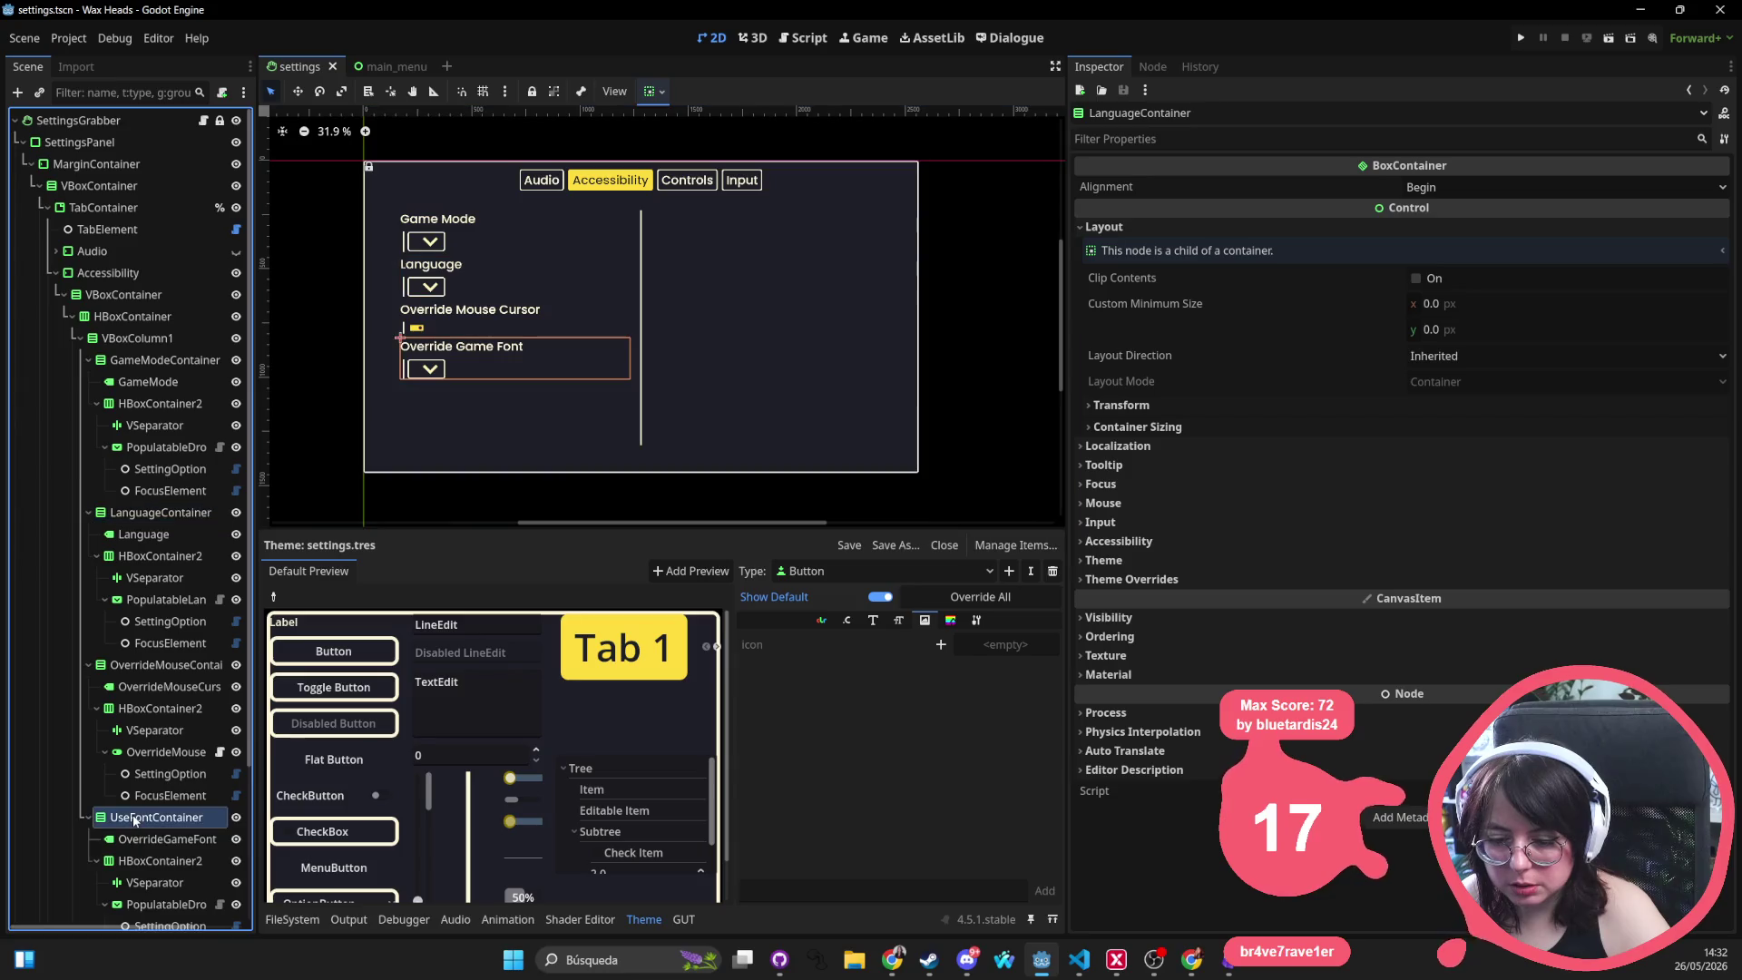
mouse_move(128, 800)
mouse_down()
mouse_move(99, 558)
mouse_move(94, 663)
mouse_up()
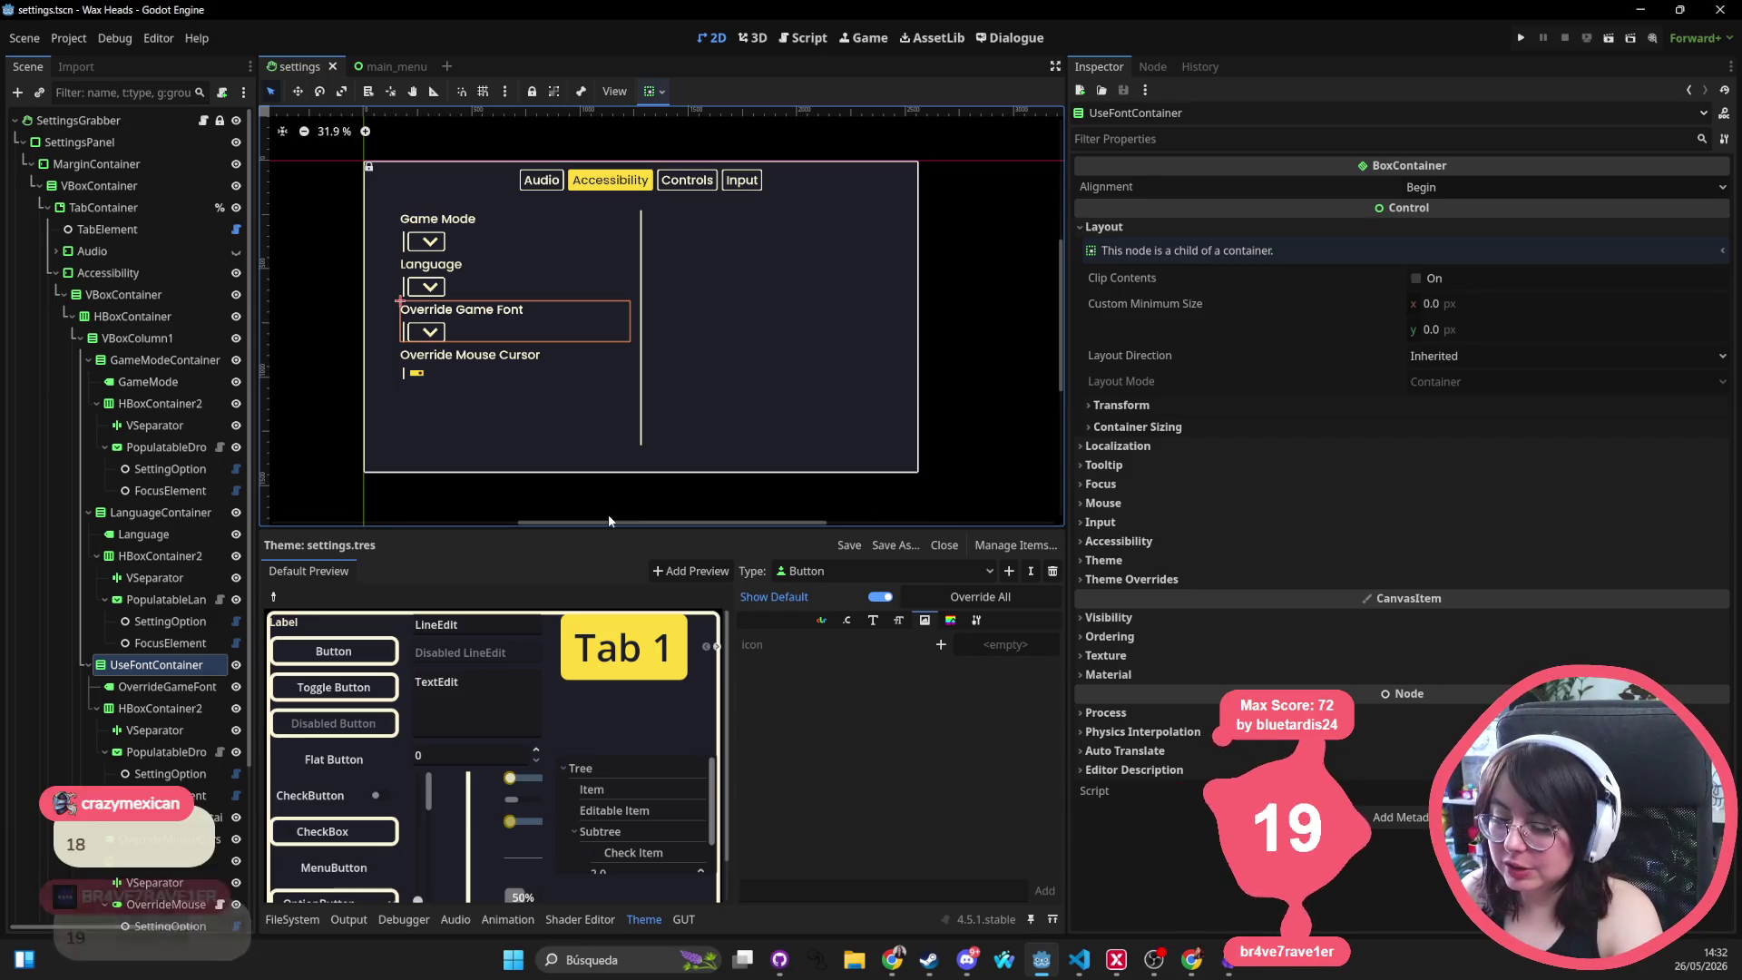
drag(786, 394, 837, 410)
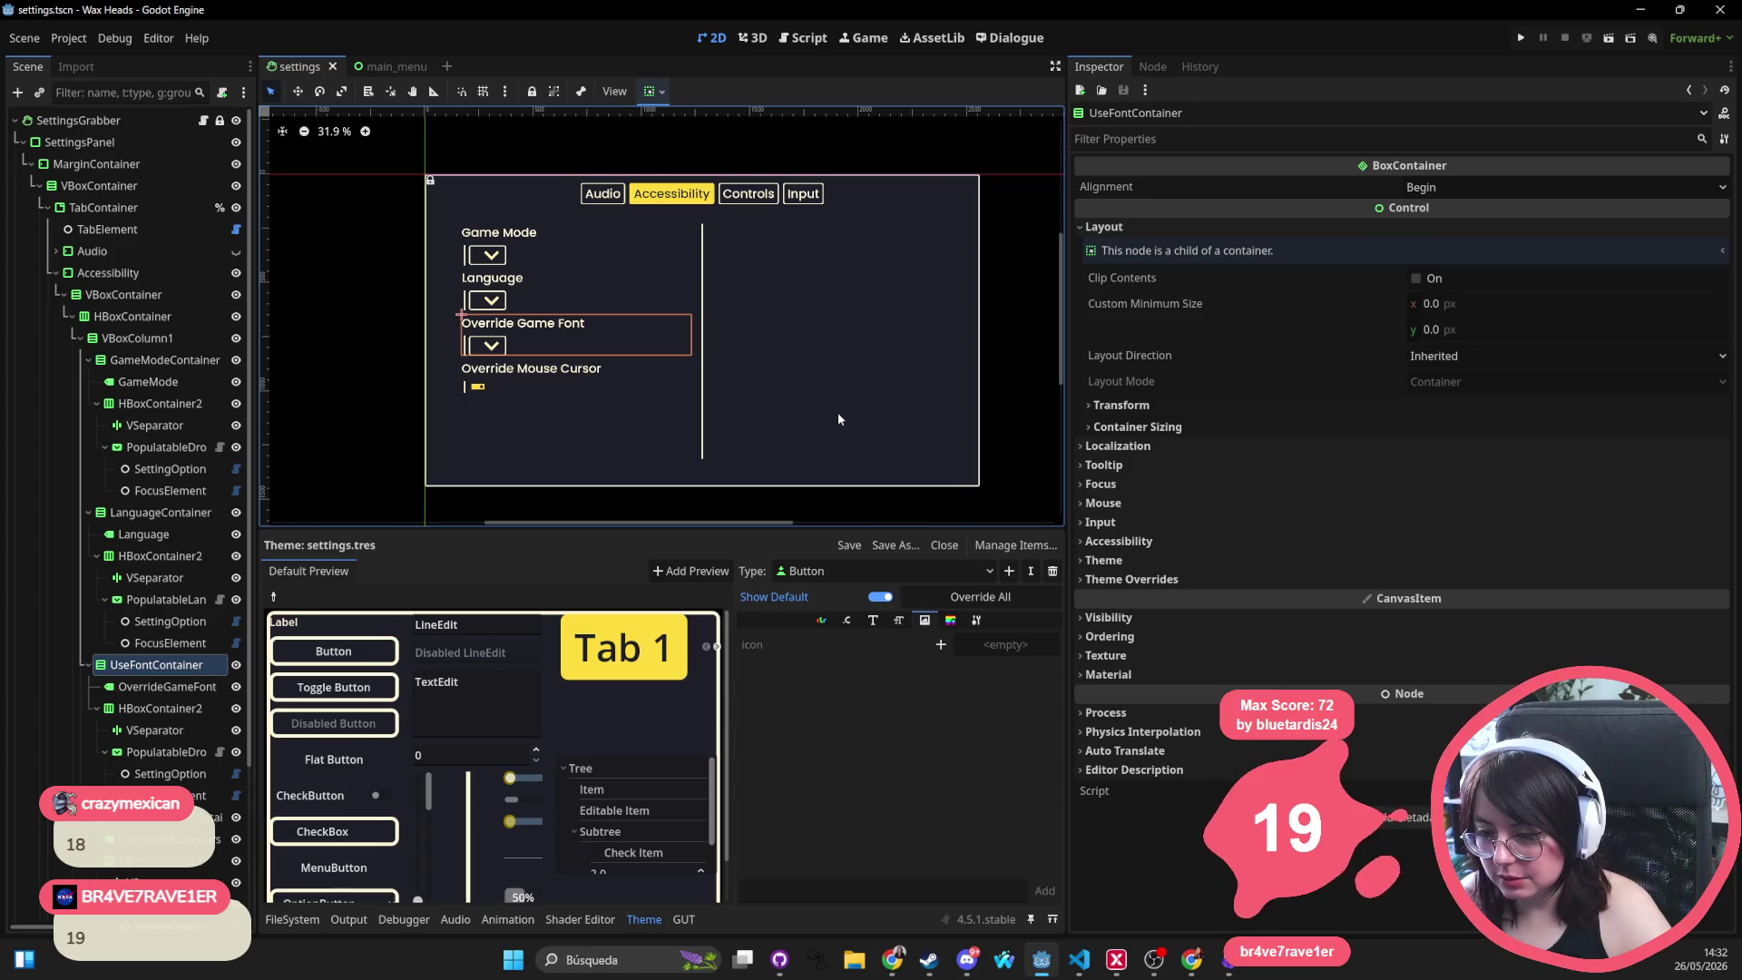
click(1521, 41)
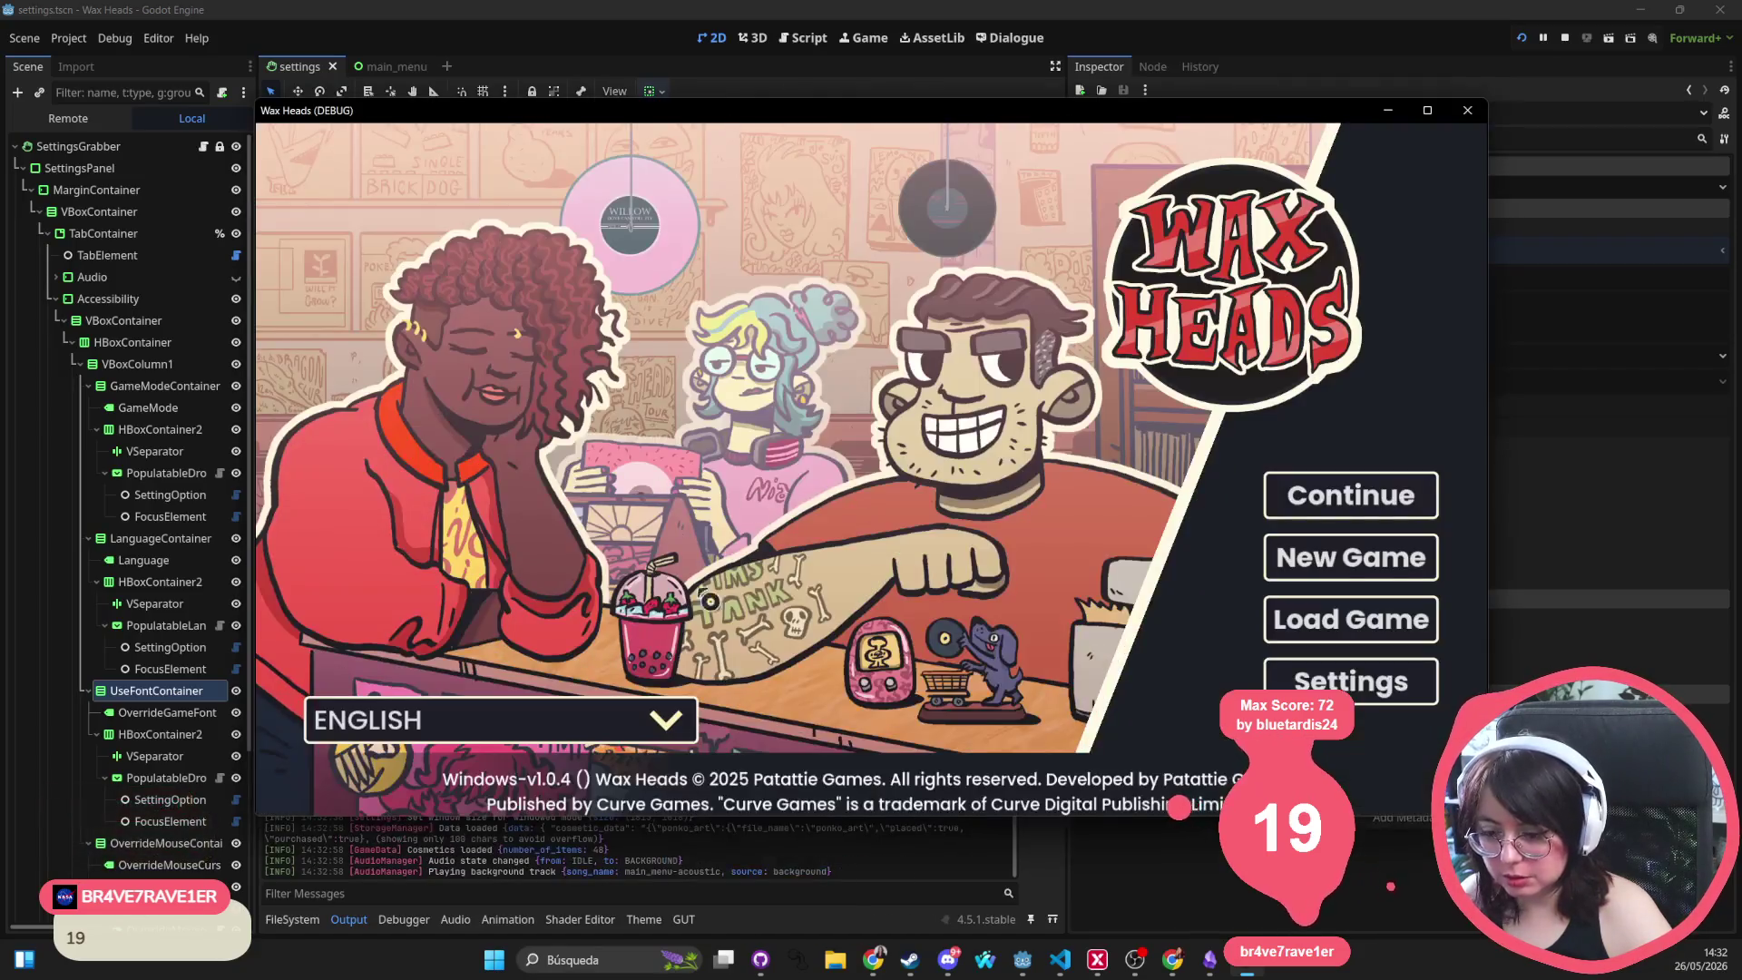
click(1342, 680)
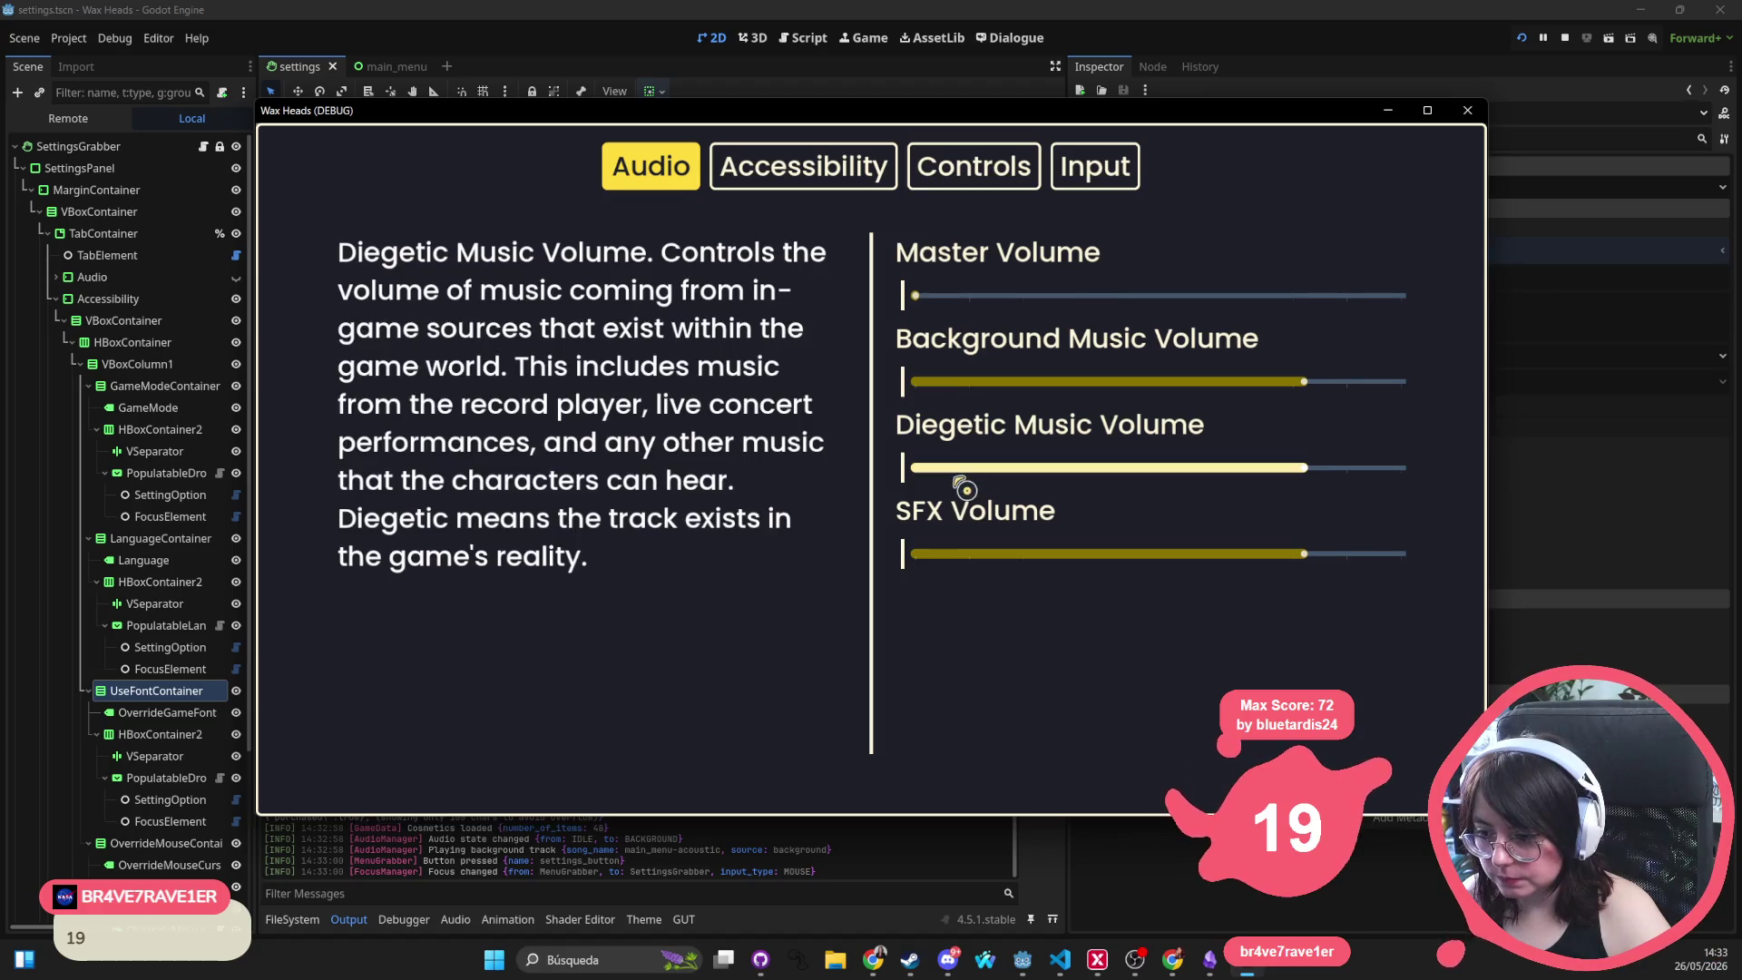
mouse_move(926, 298)
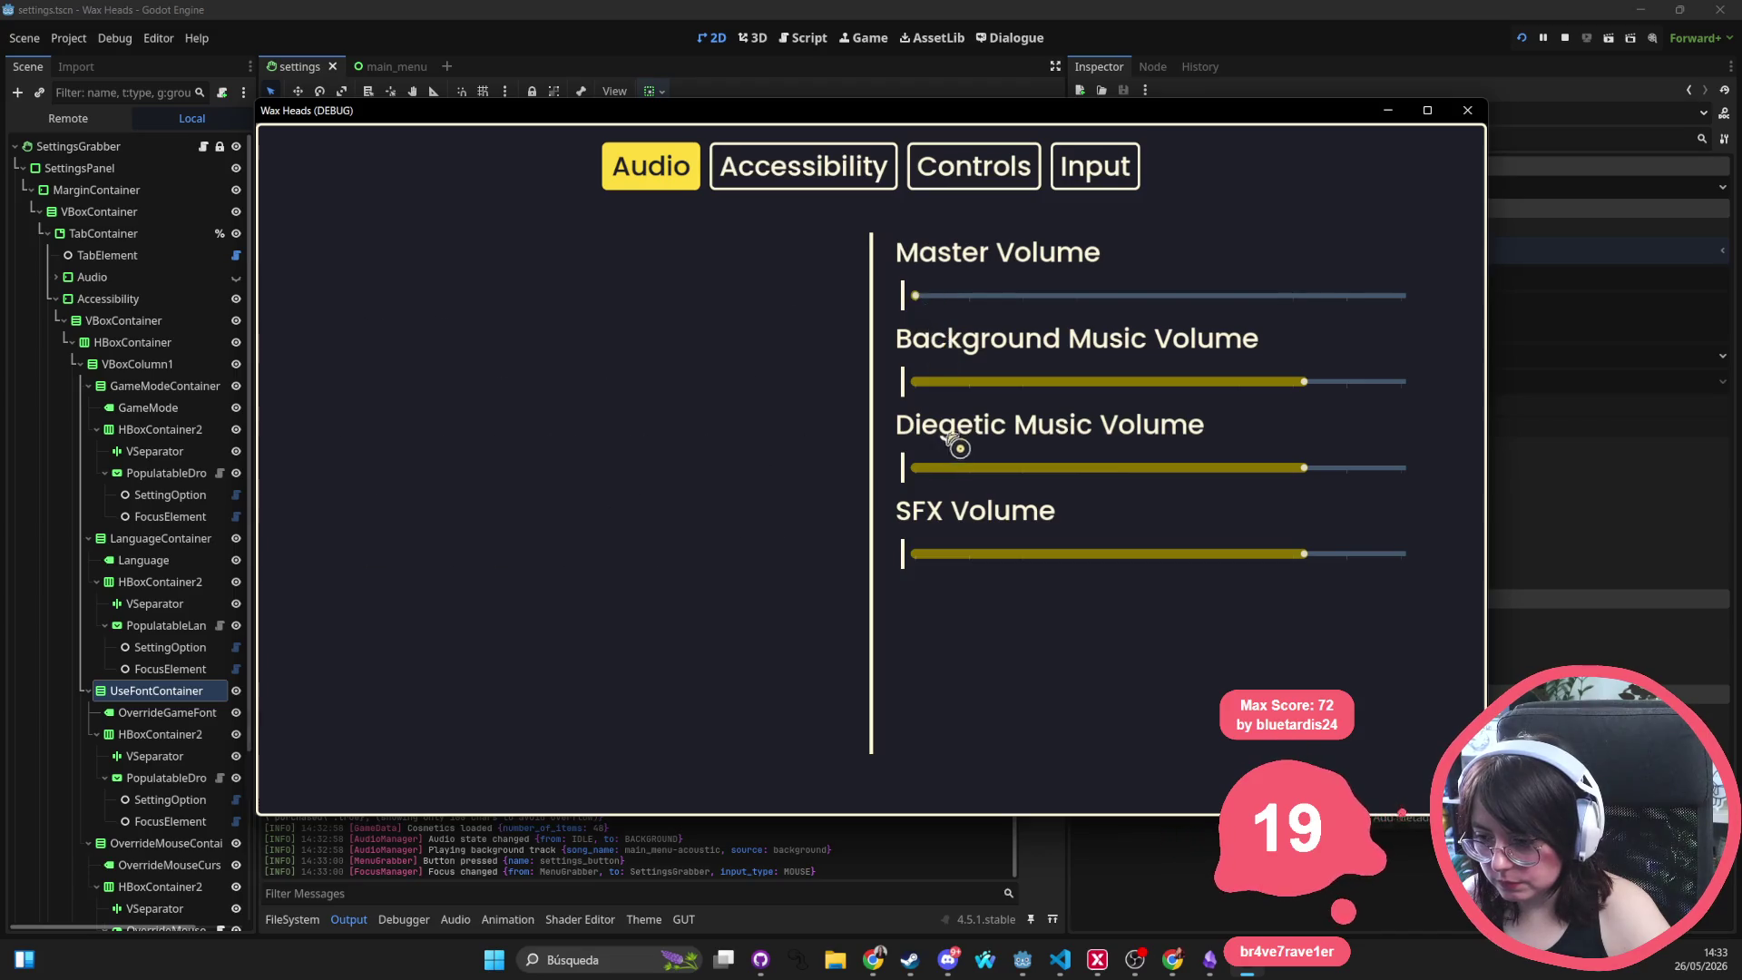
click(806, 174)
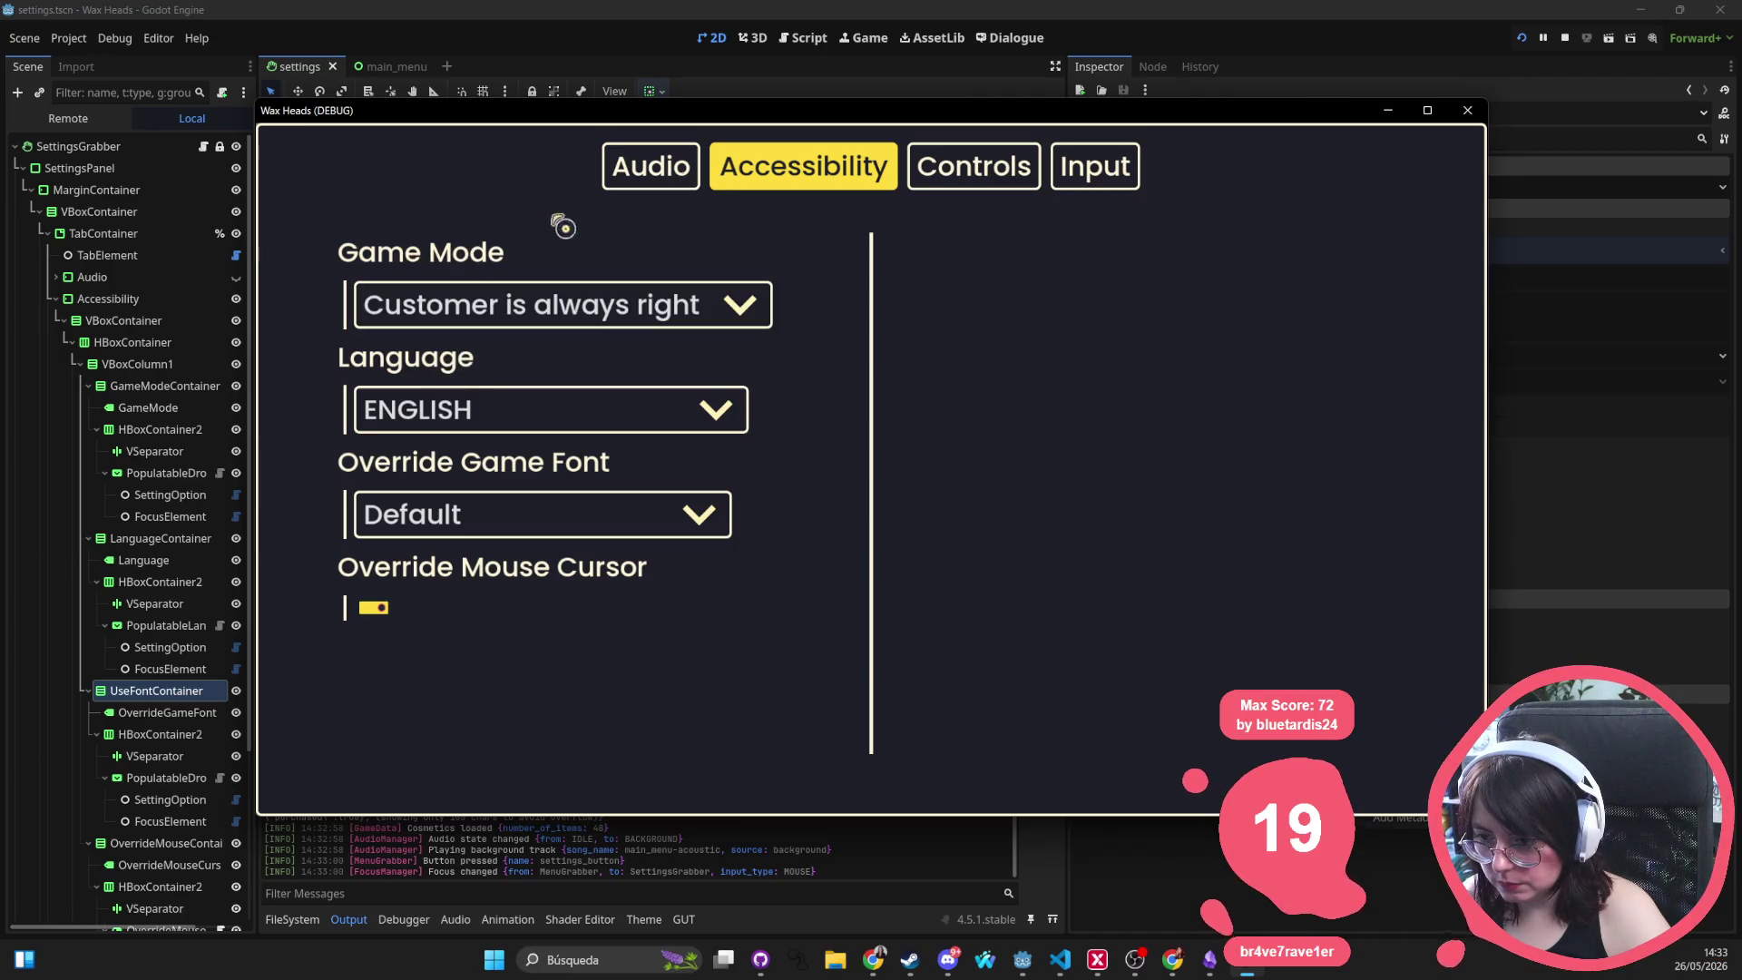
click(692, 168)
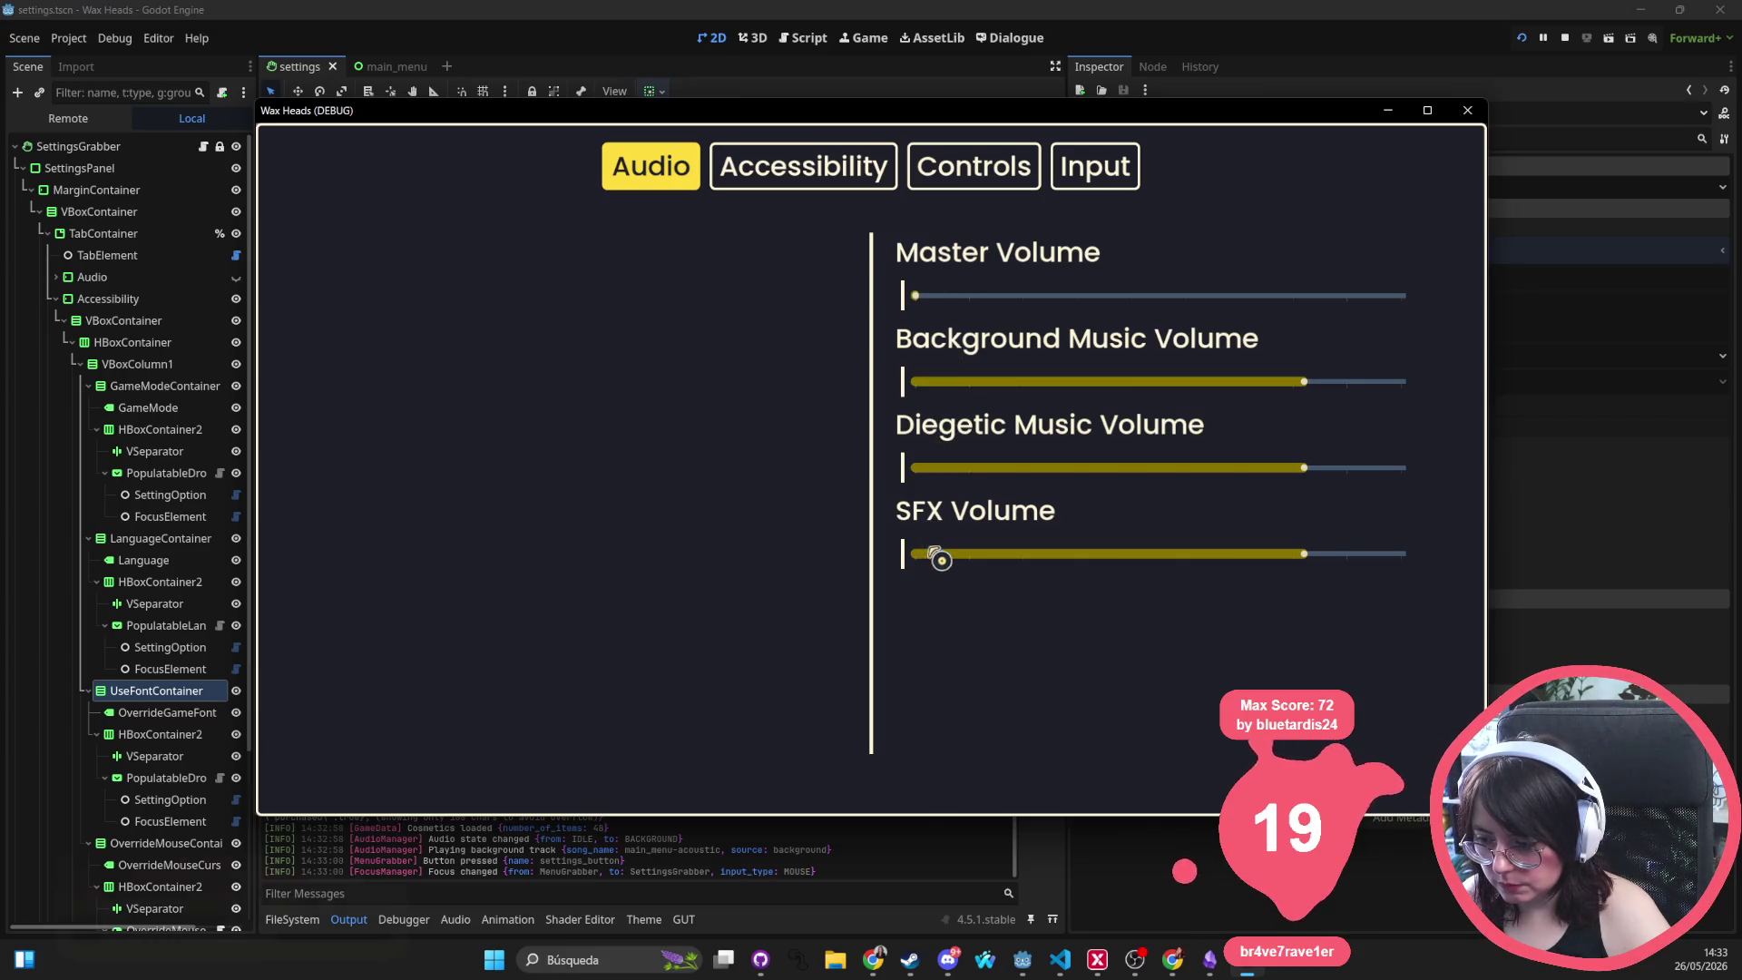
click(766, 166)
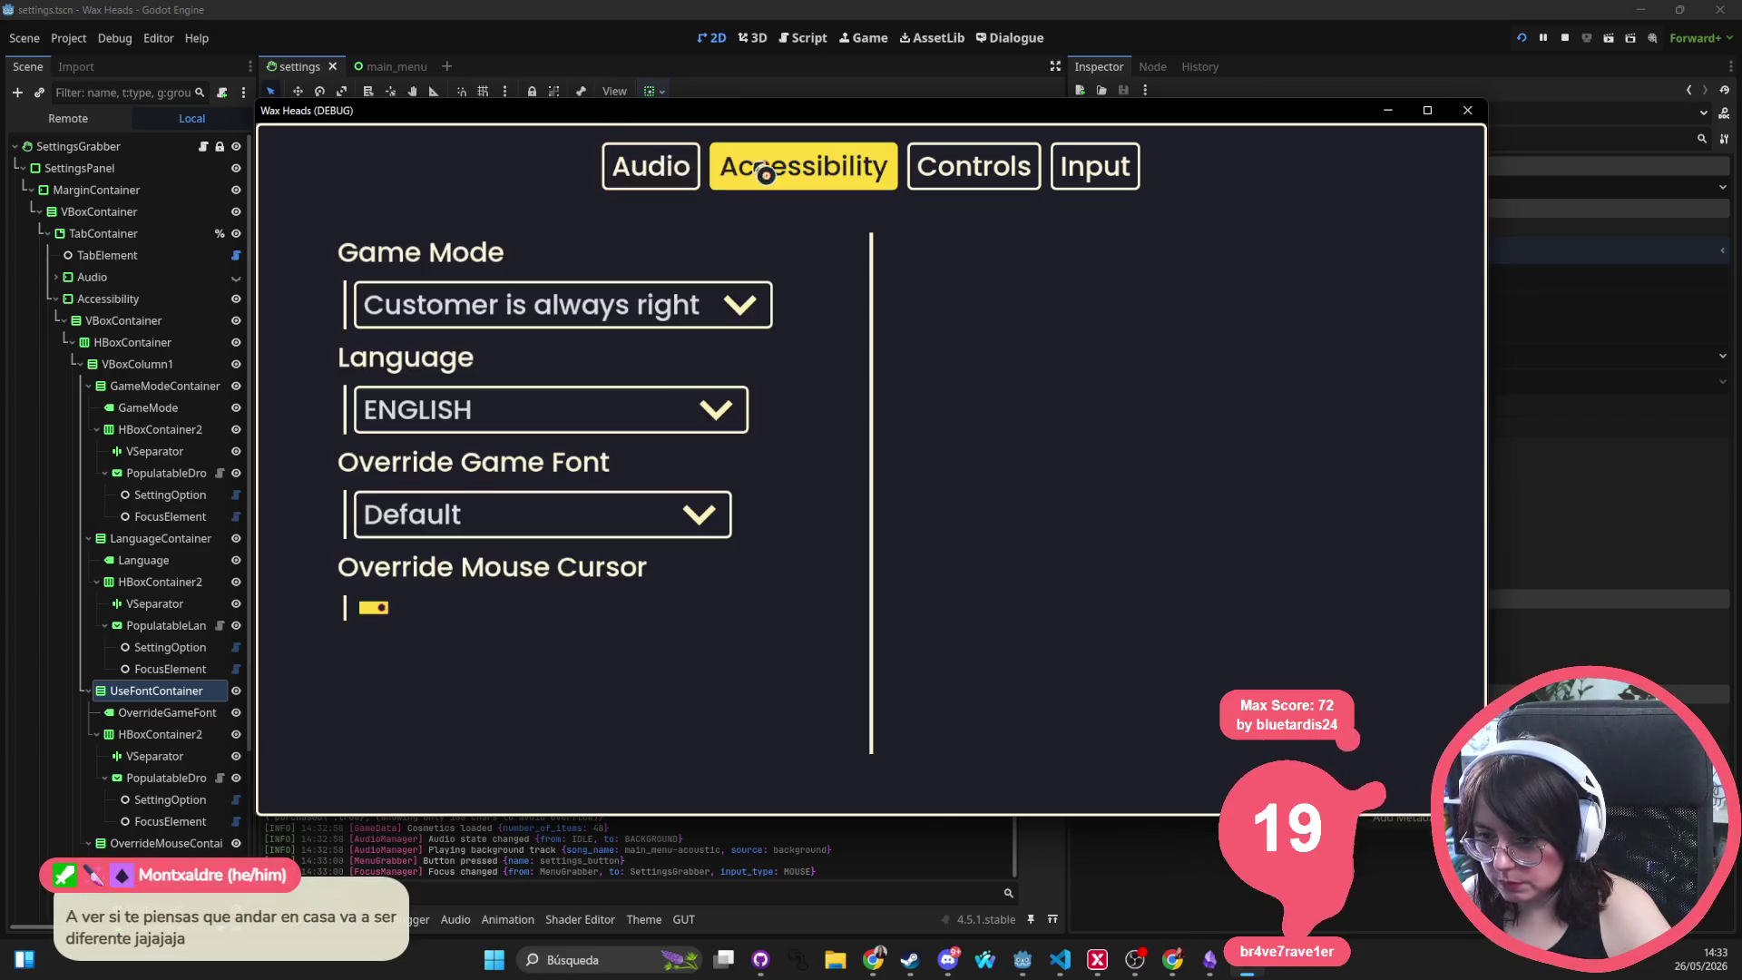
click(472, 313)
click(478, 318)
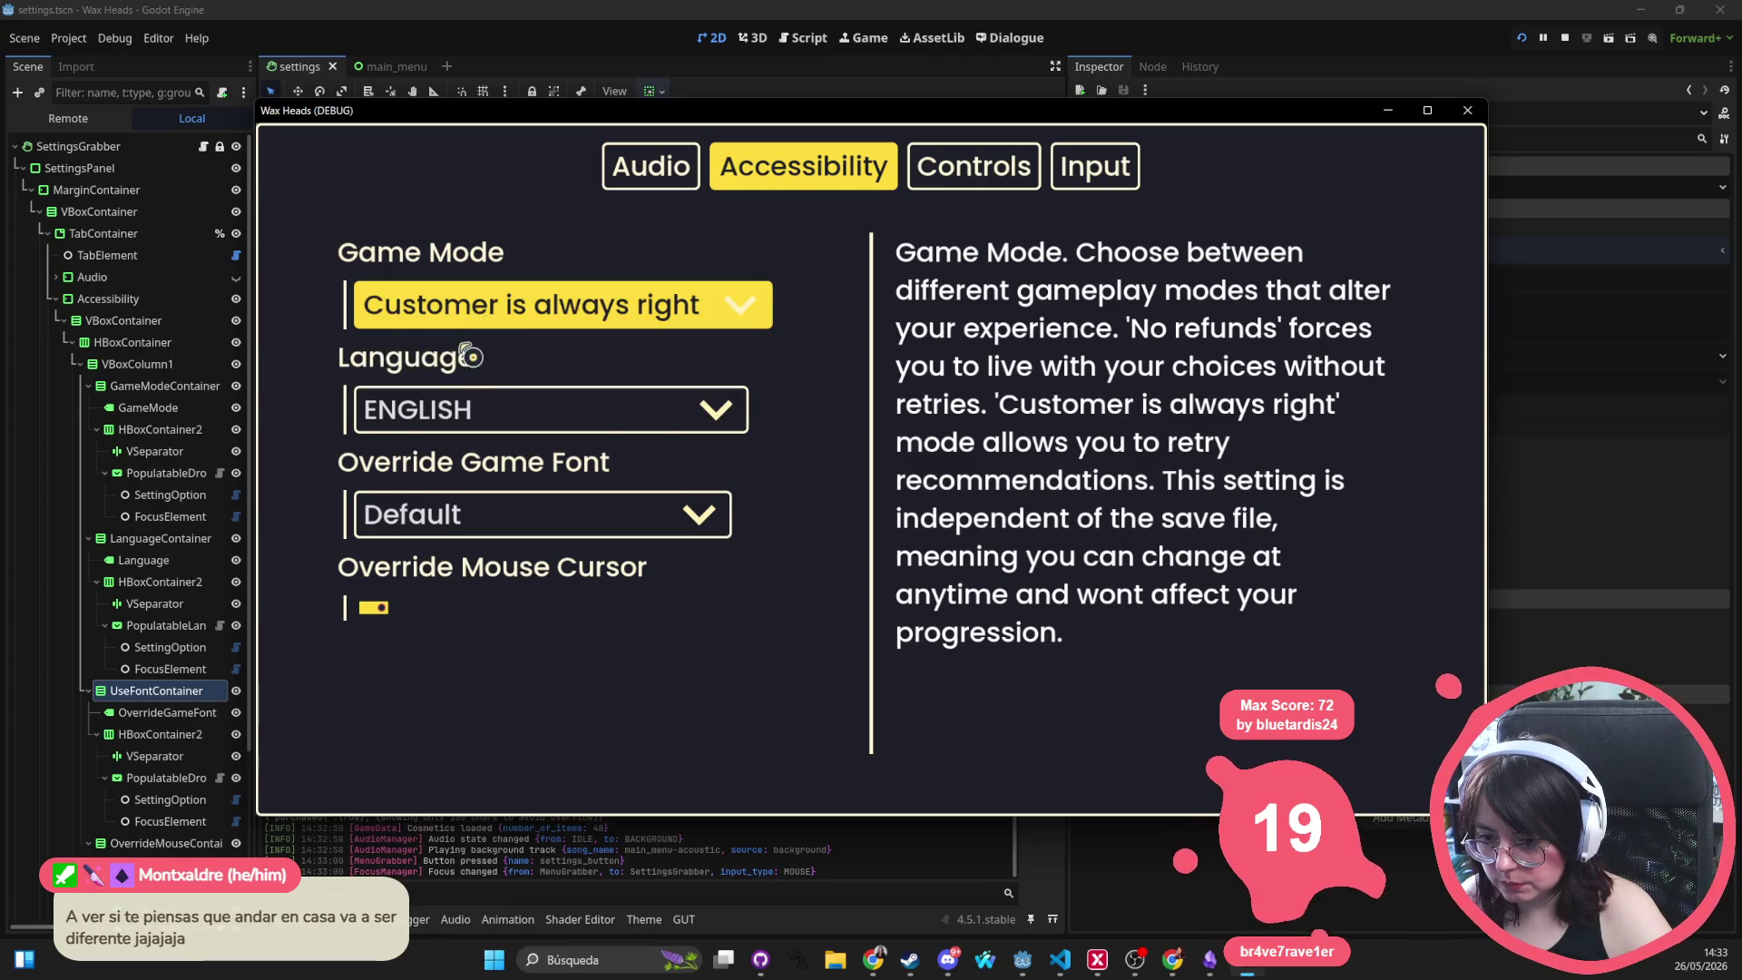
click(461, 413)
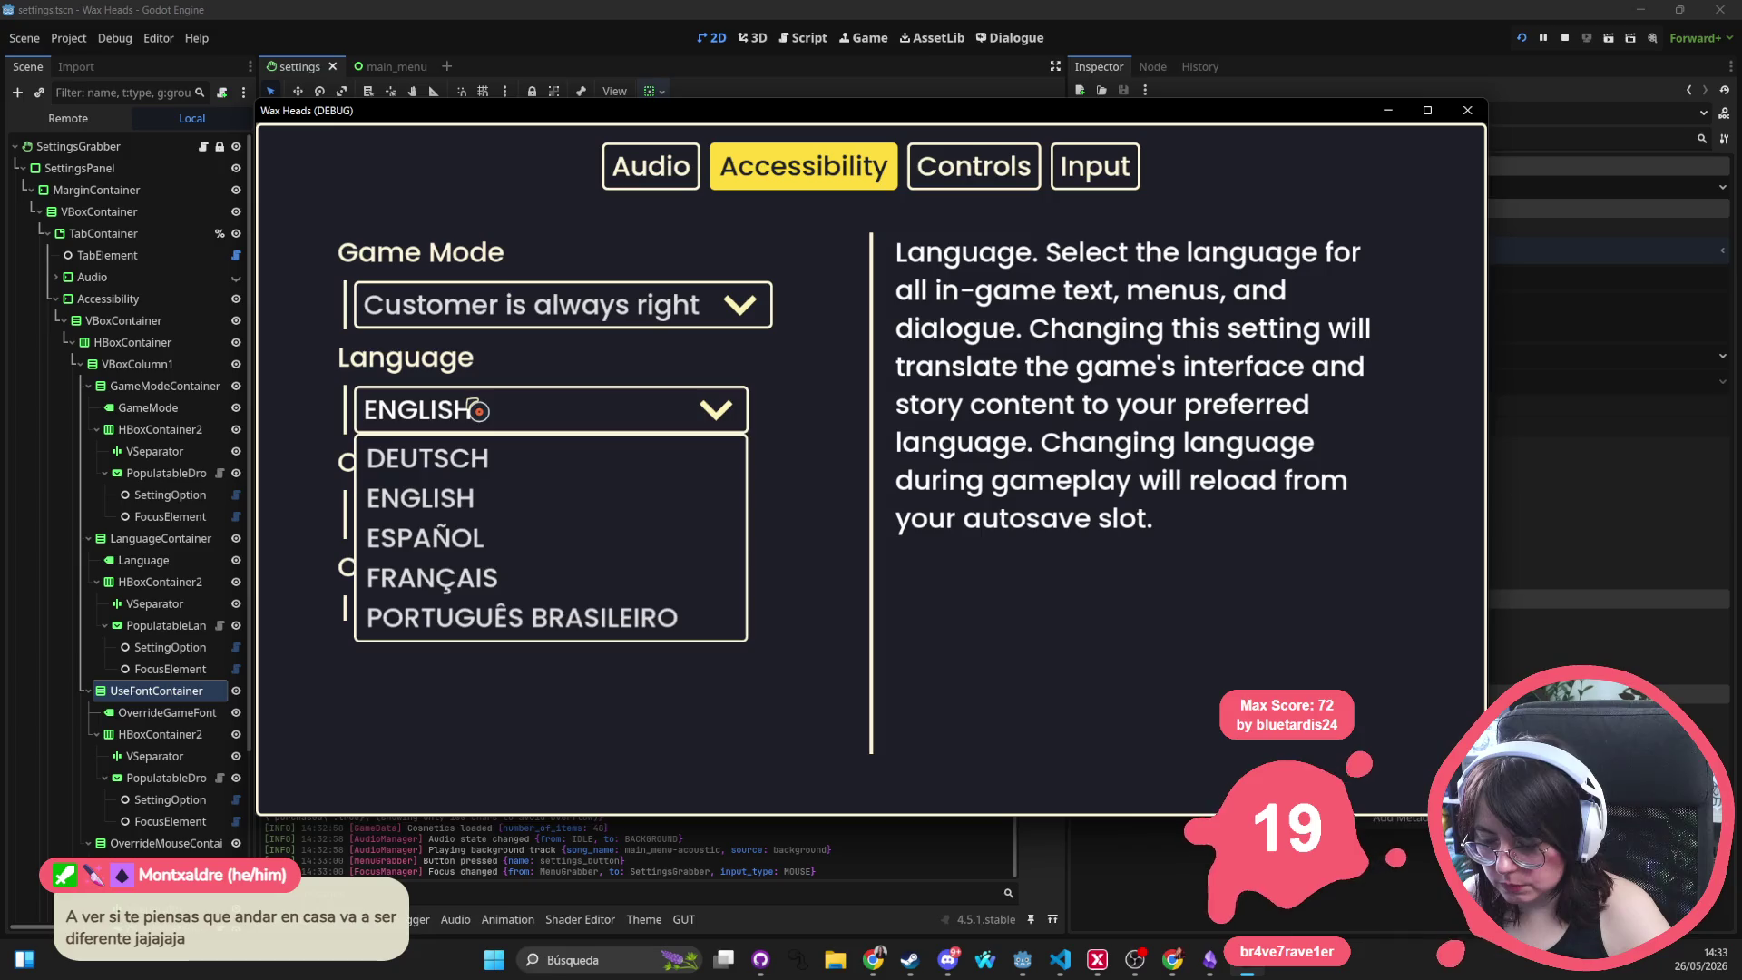
click(467, 405)
click(487, 517)
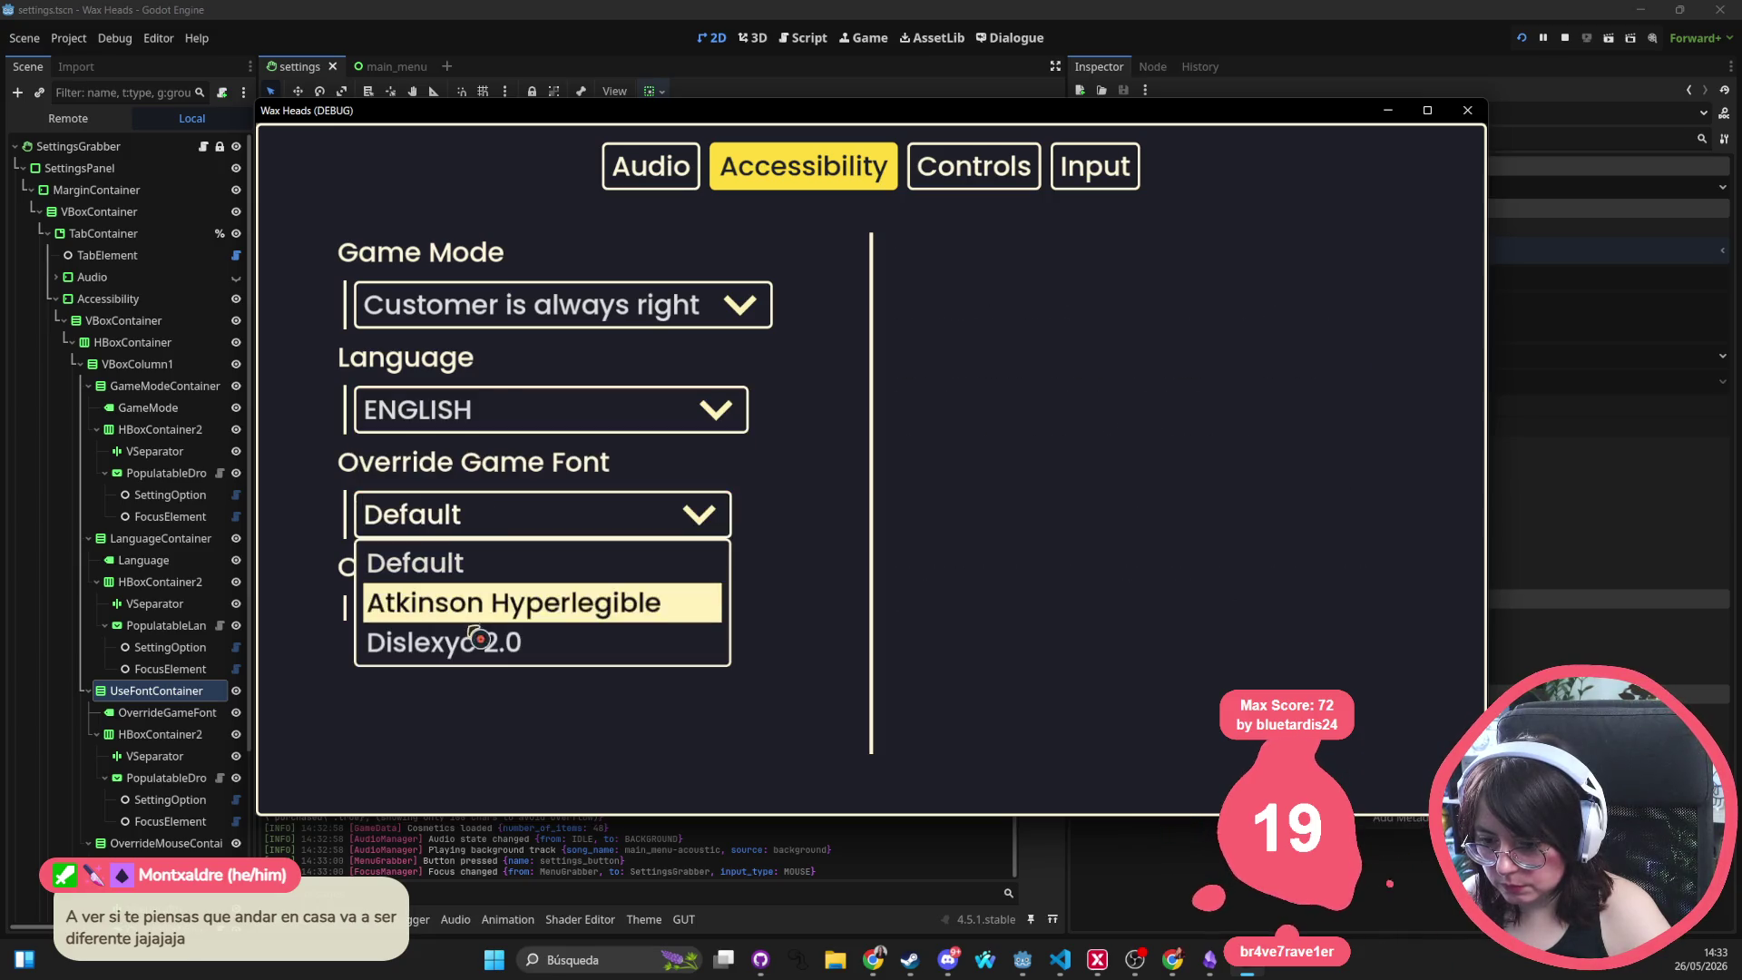
click(497, 517)
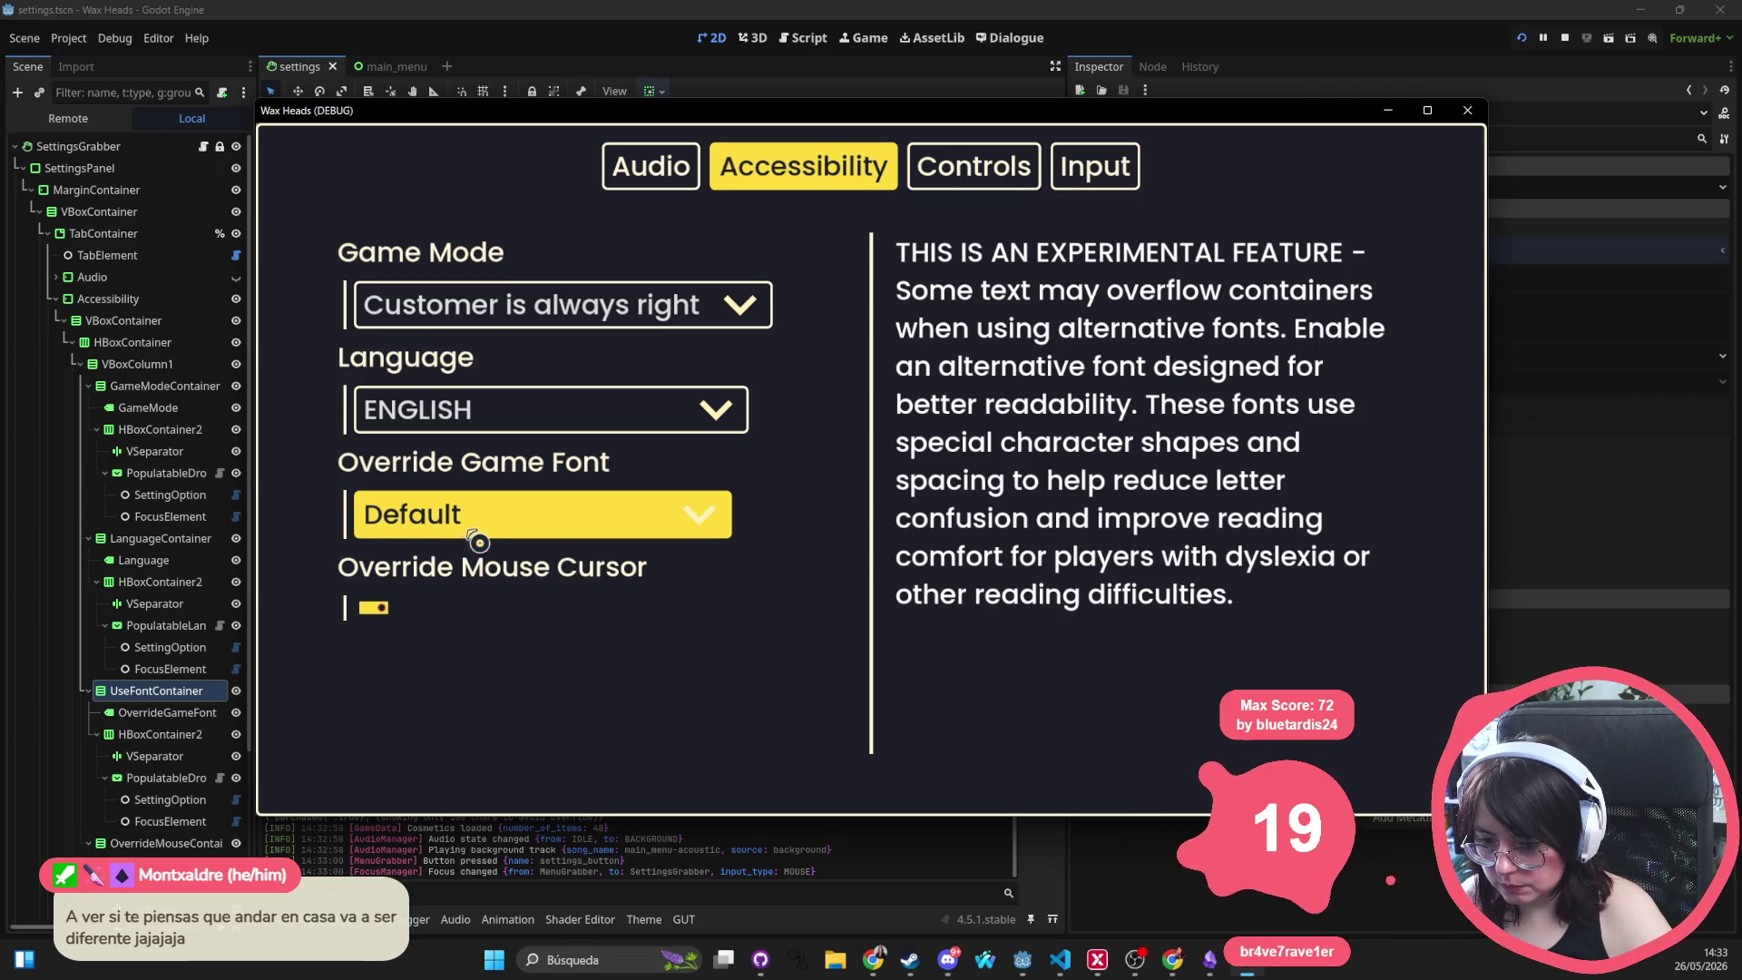
click(1467, 109)
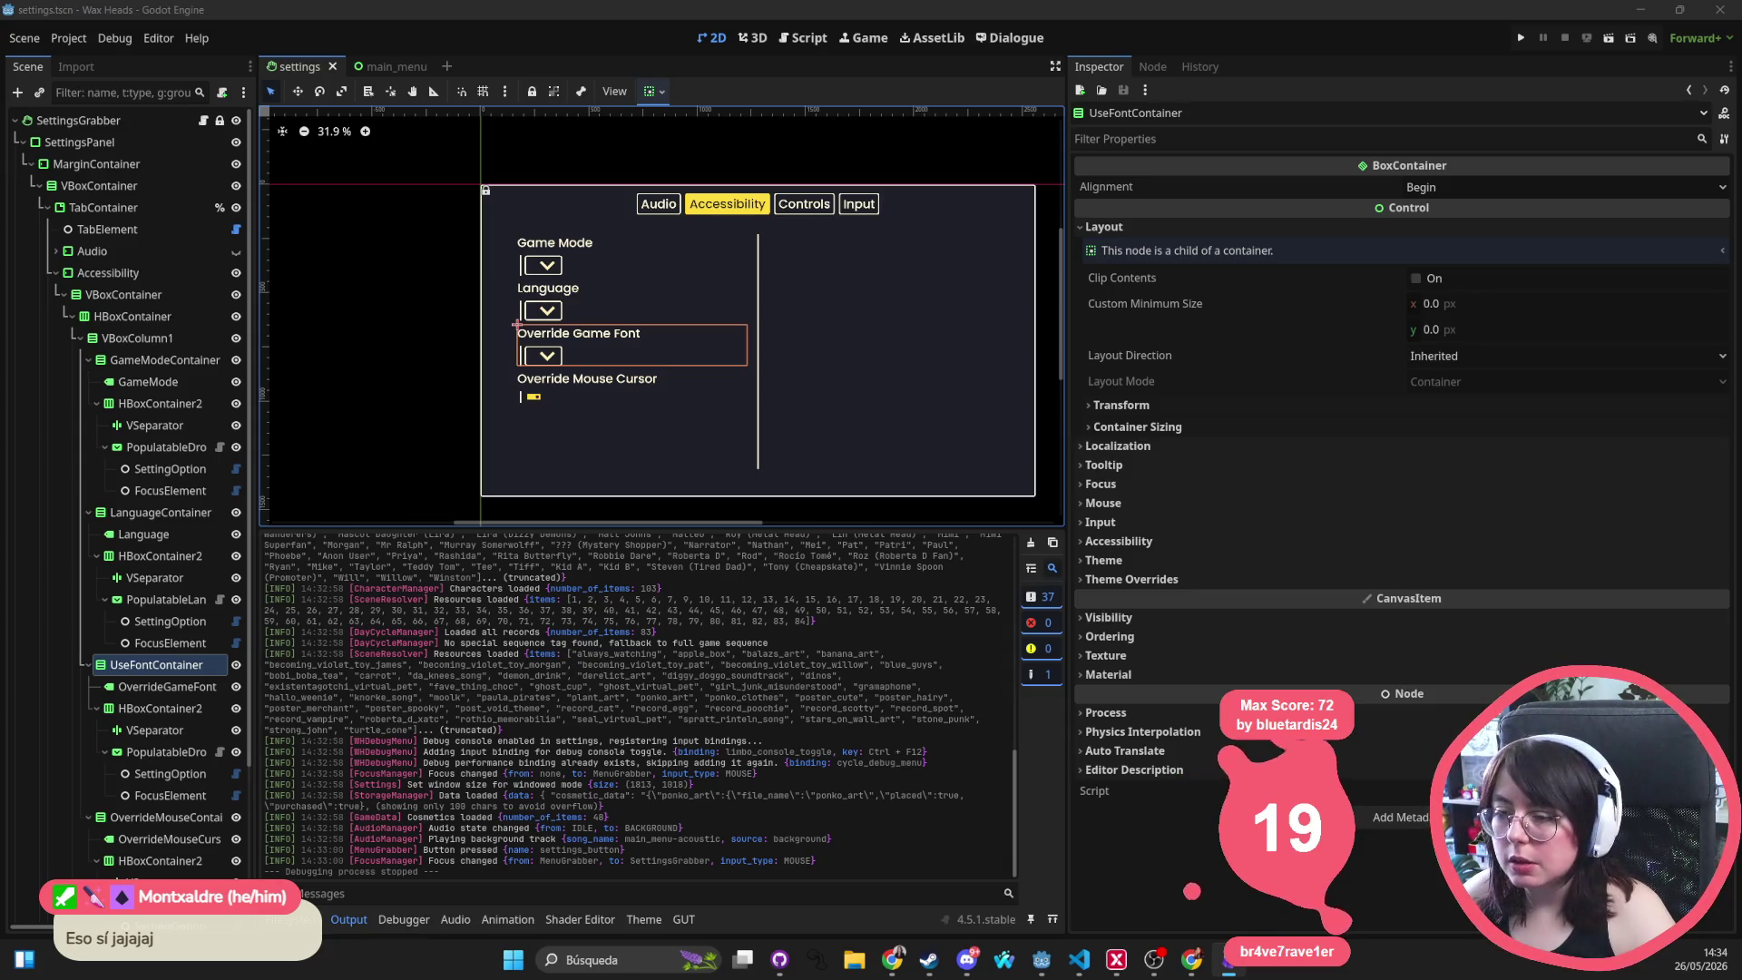
Close the settings and main_menu scene tabs
click(70, 275)
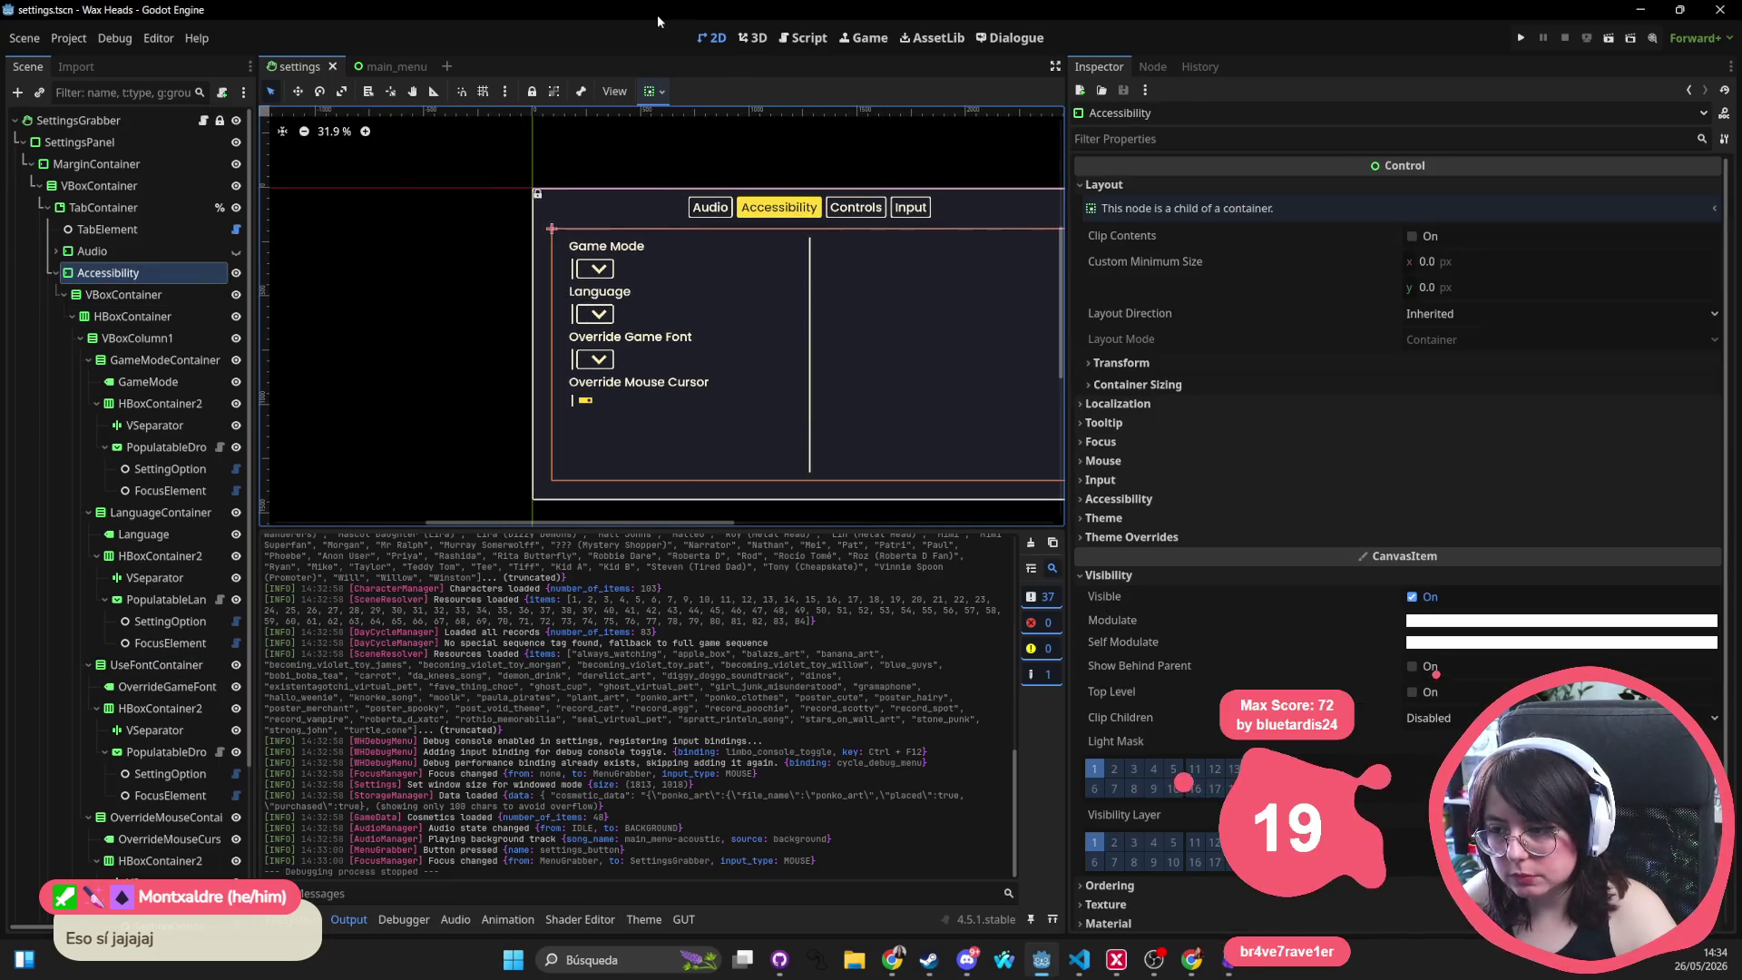
key(f)
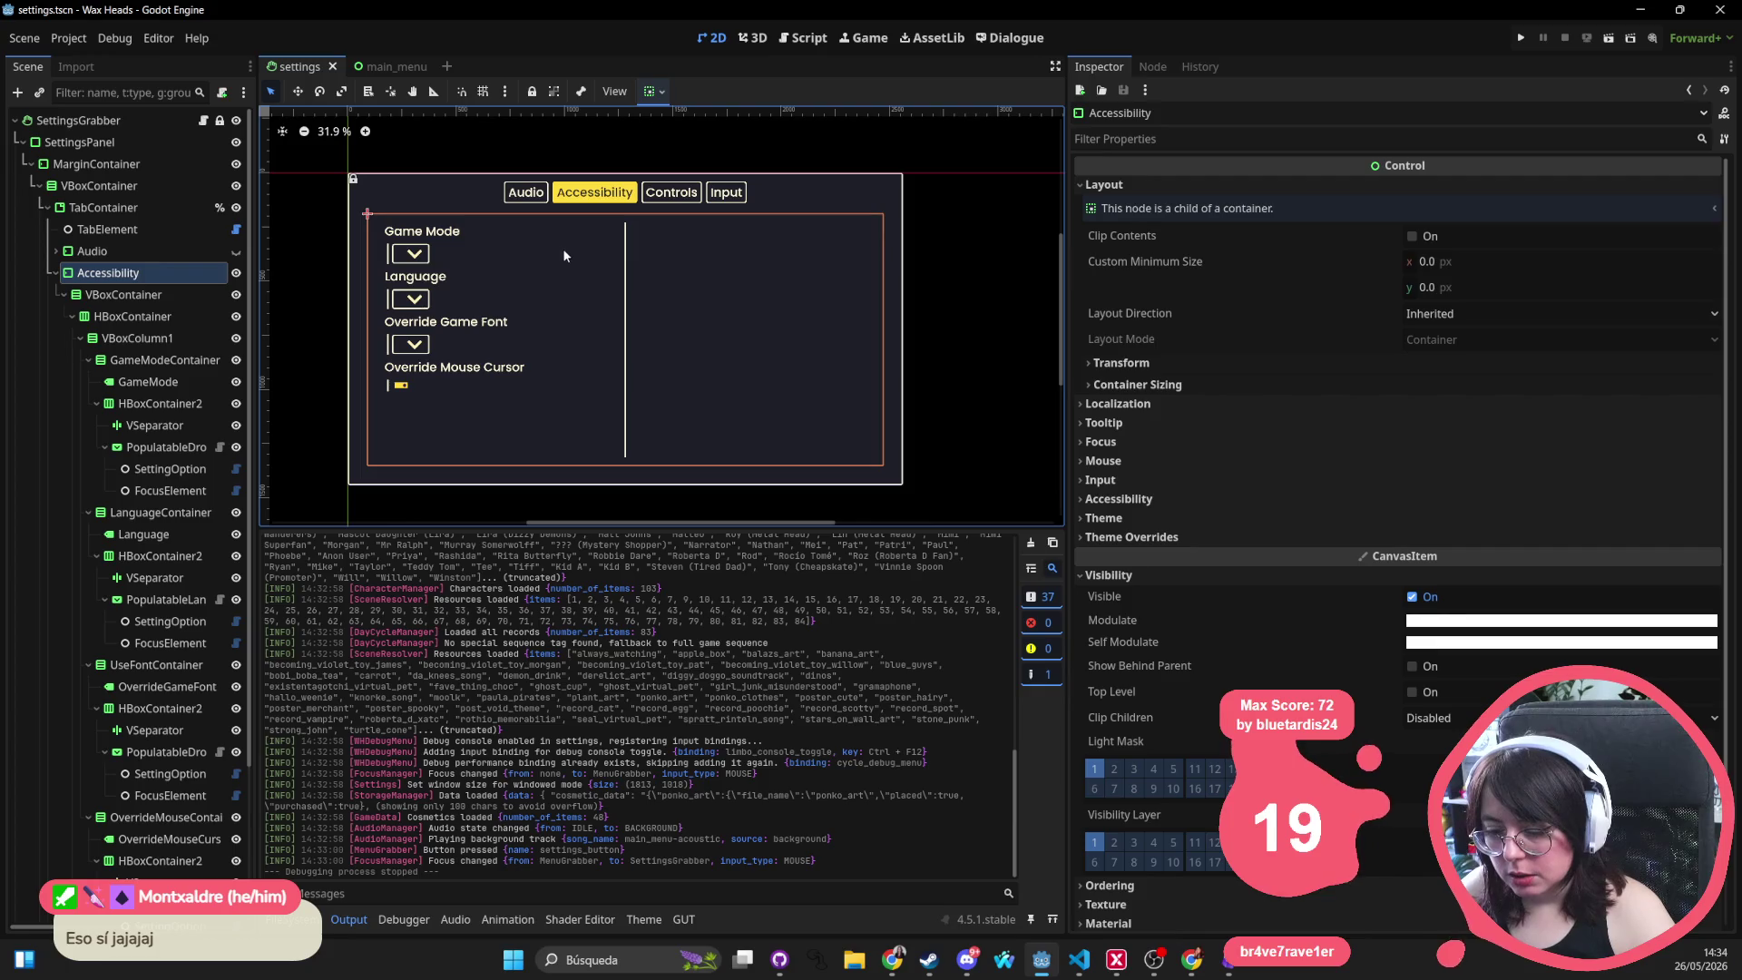
middle_click(313, 70)
middle_click(312, 70)
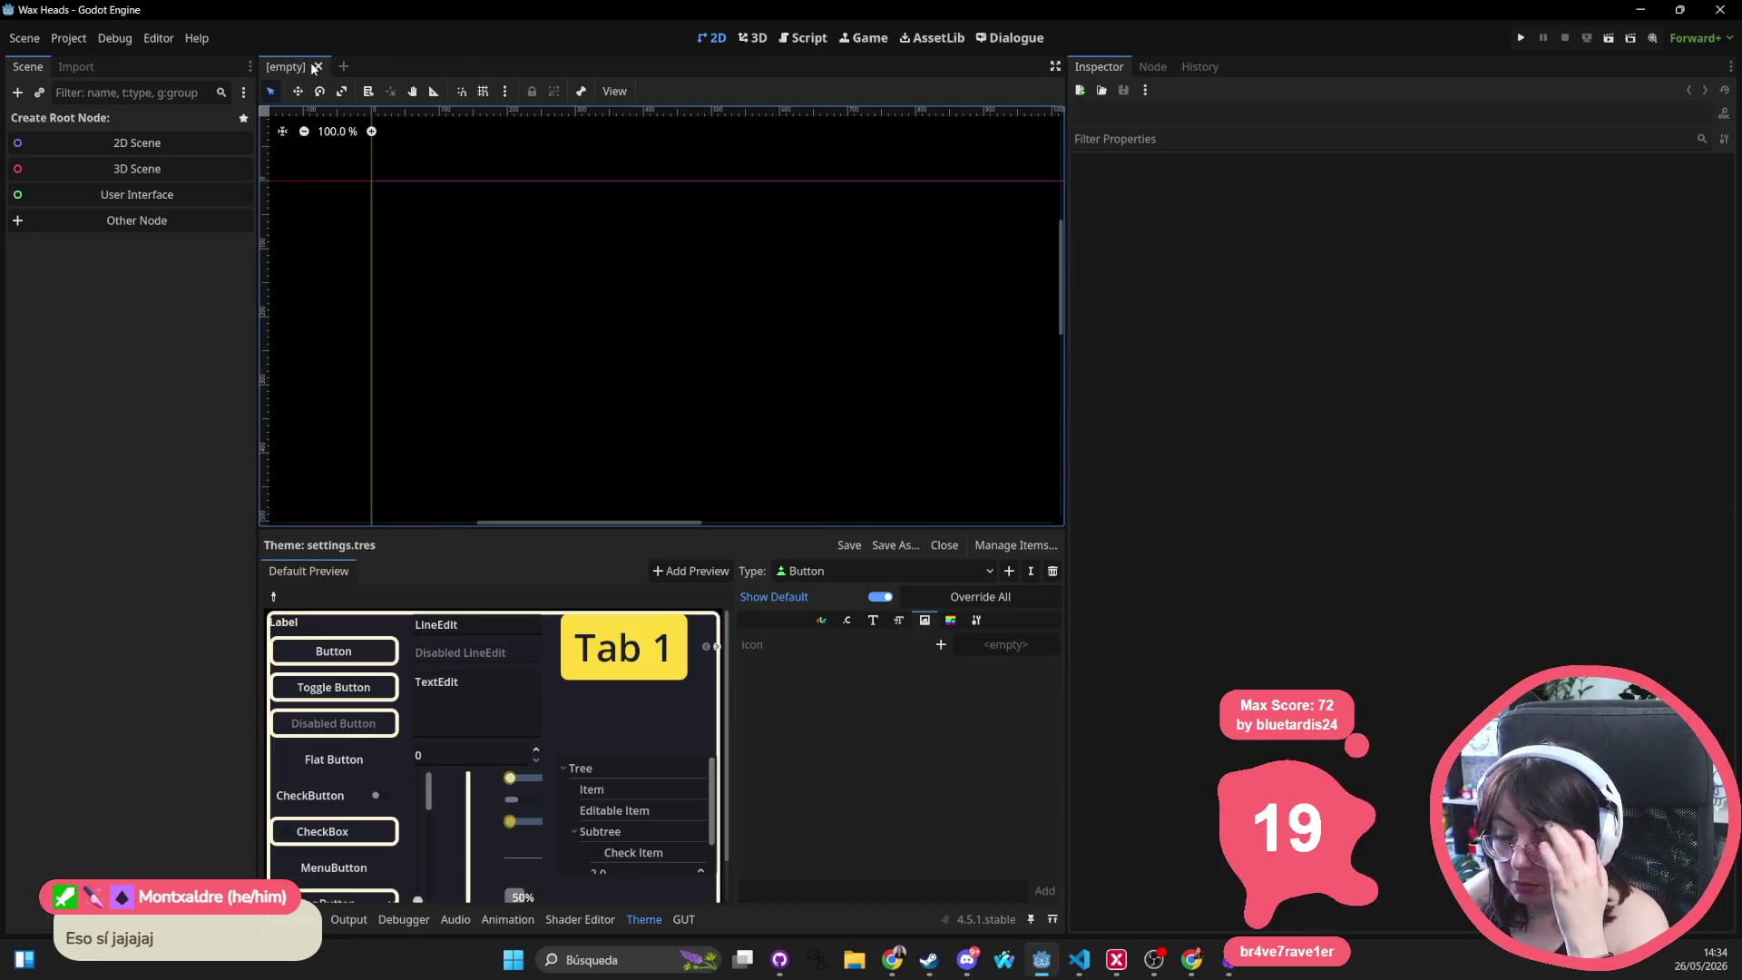
key(alt+Tab)
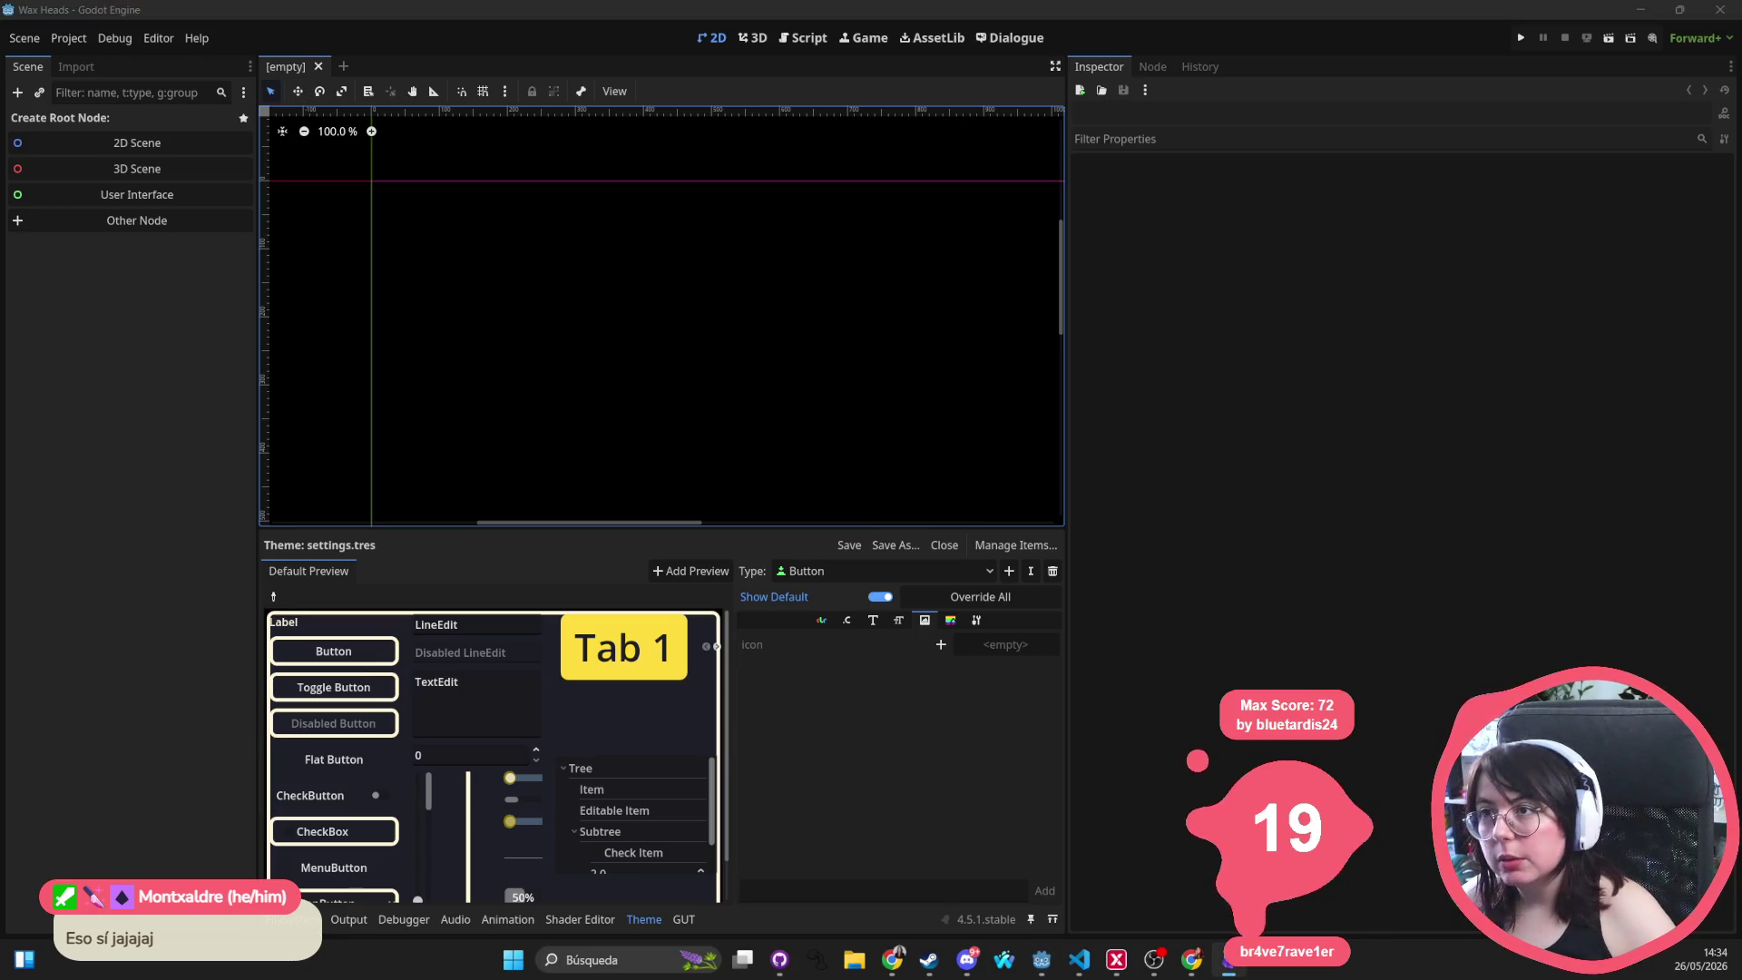
scroll(677, 342, down, 5)
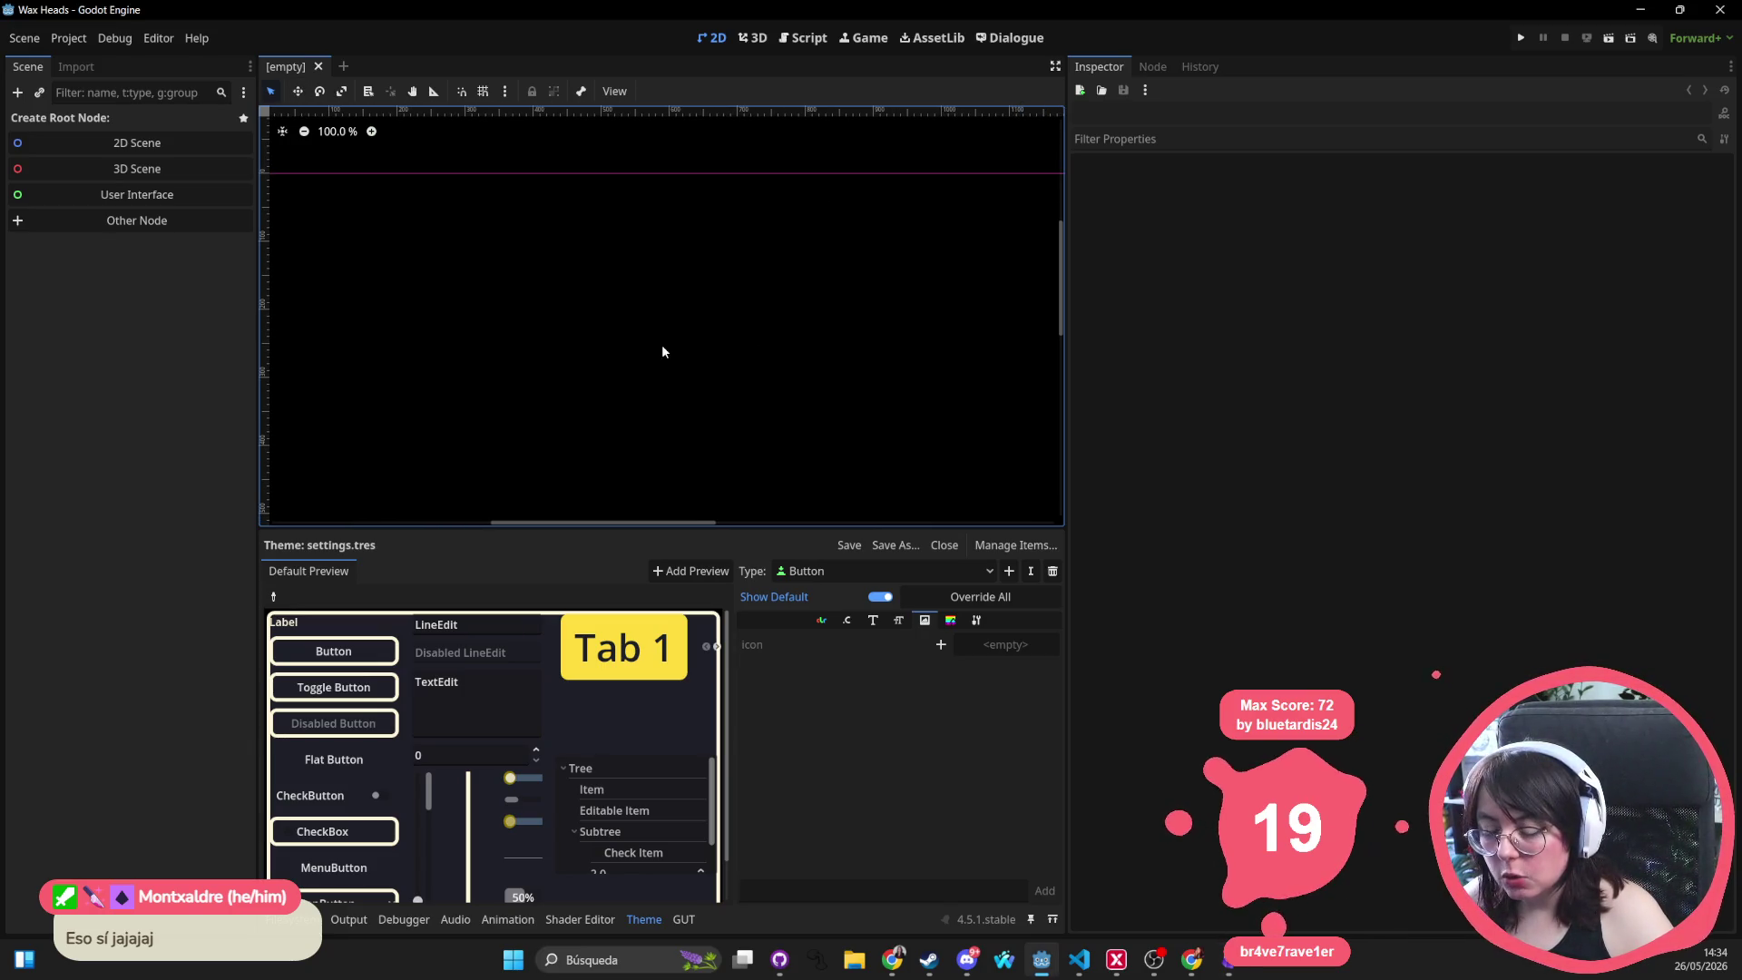
scroll(634, 338, down, 4)
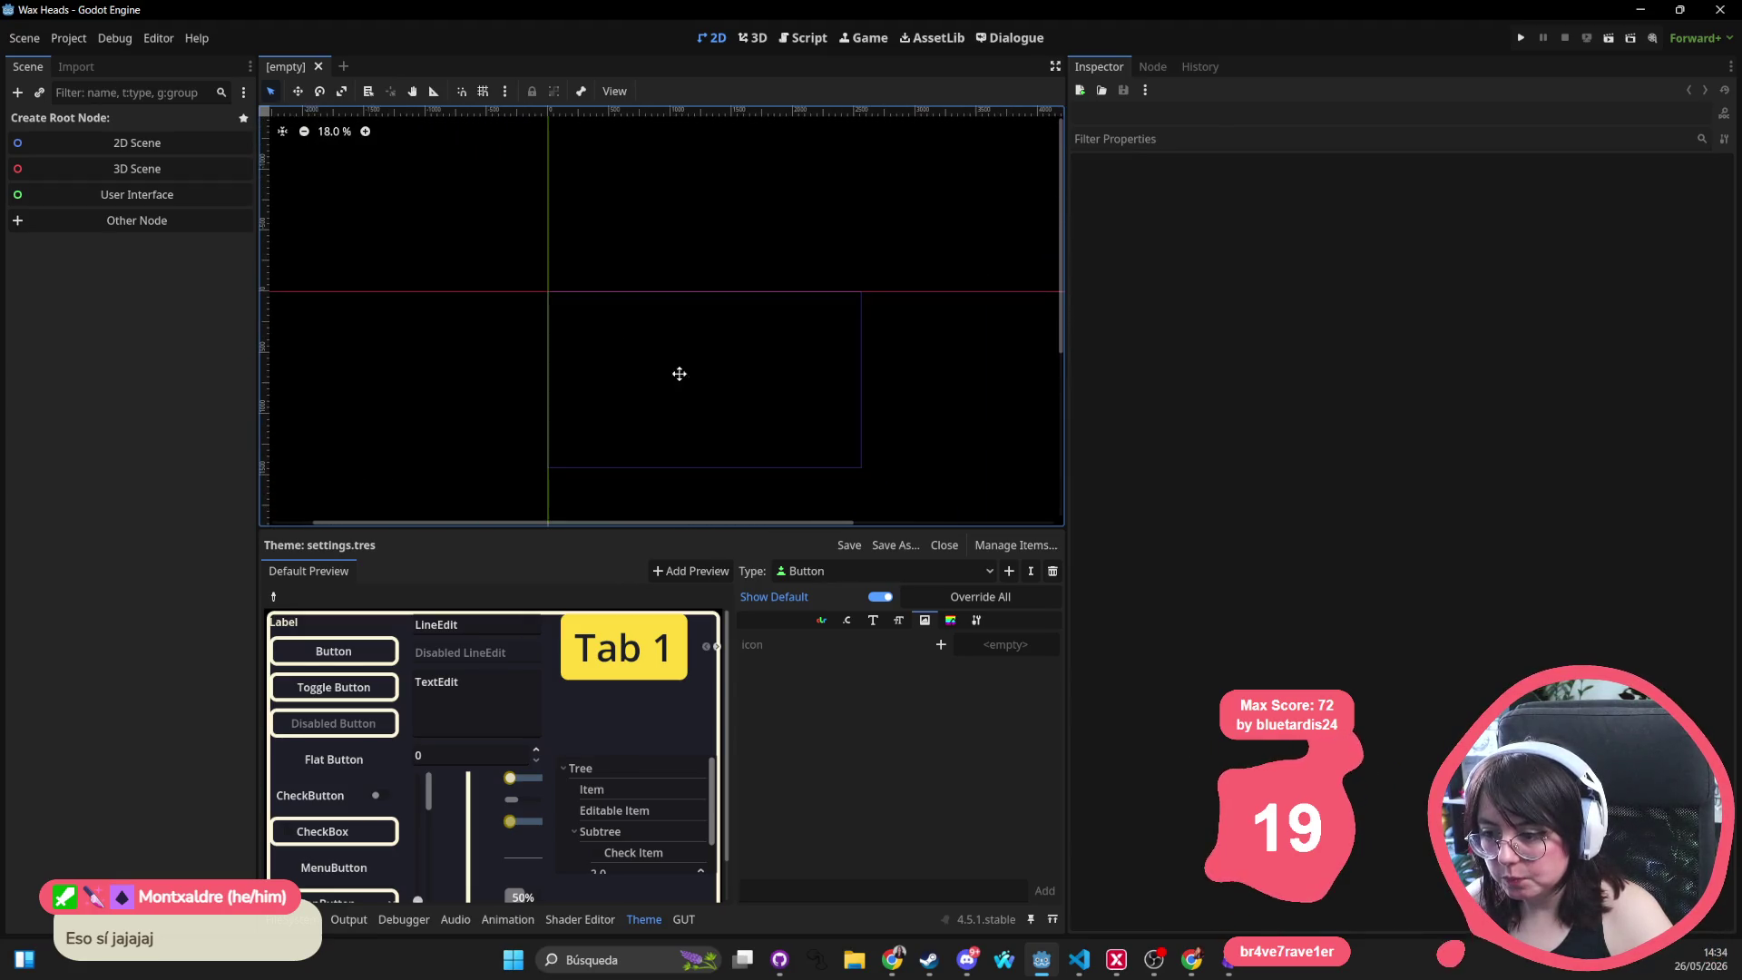
Quick-open pause_panel.tscn by searching for 'pause'
key(shift+alt+o)
text(pause)
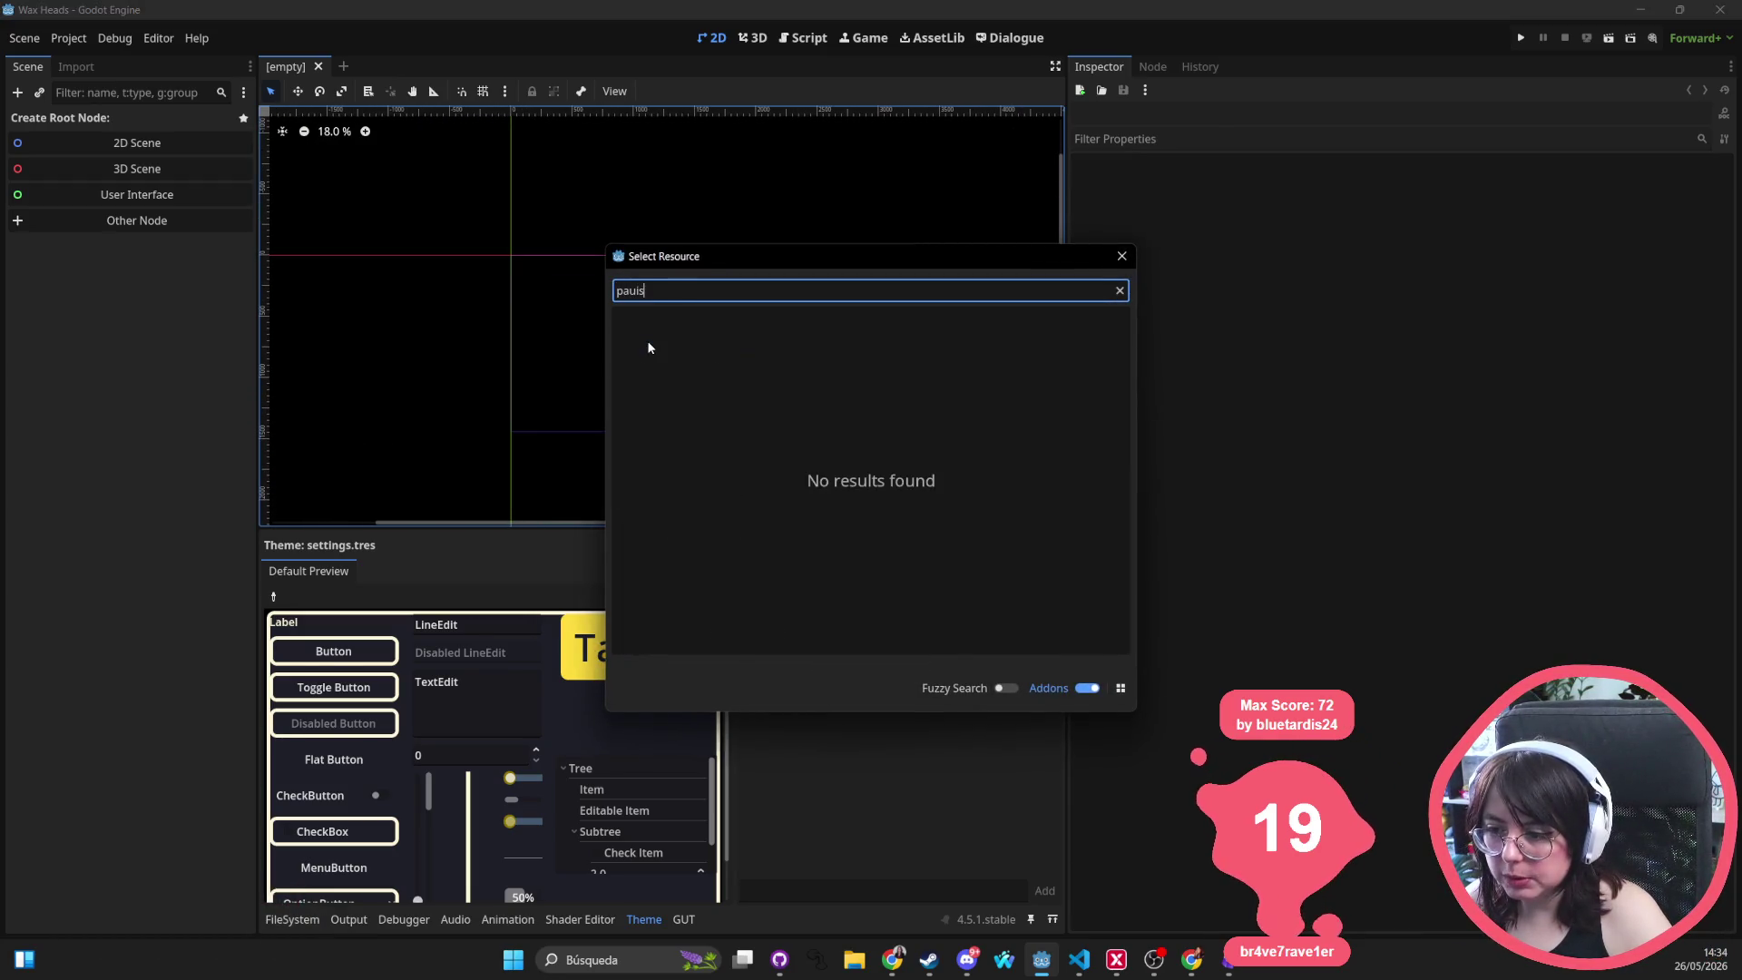
click(650, 347)
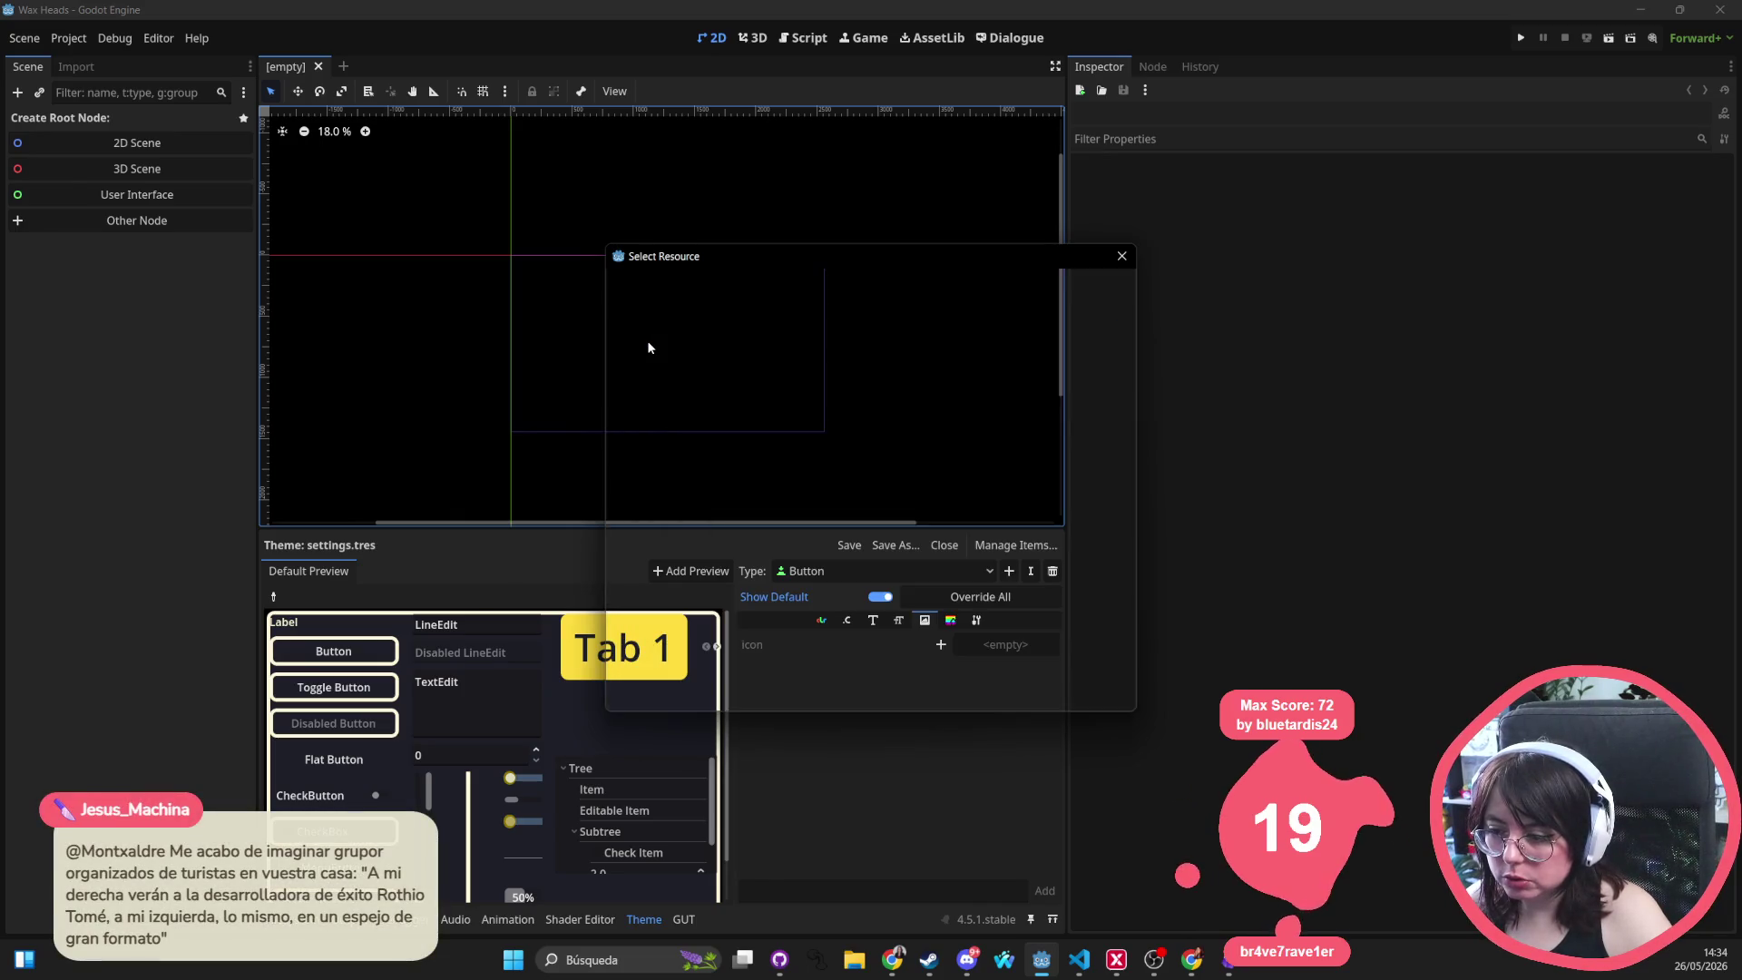
Select the PausePanel node and show its size and position values
scroll(667, 348, down, 1)
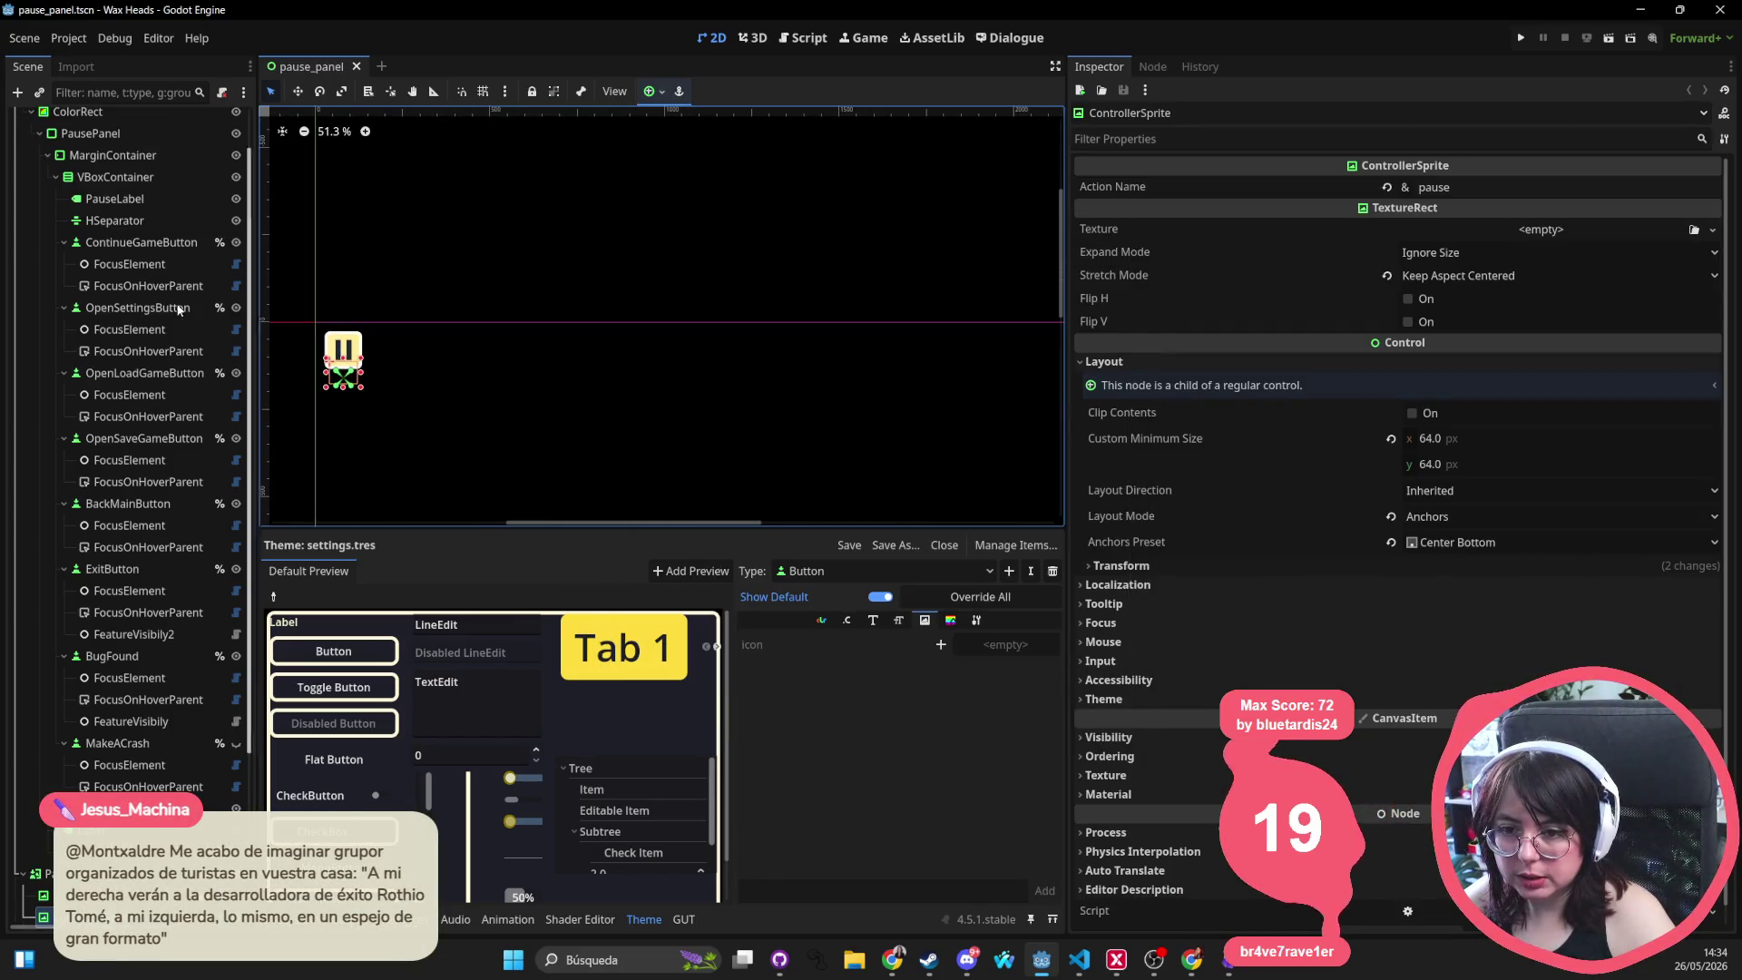
scroll(794, 365, down, 2)
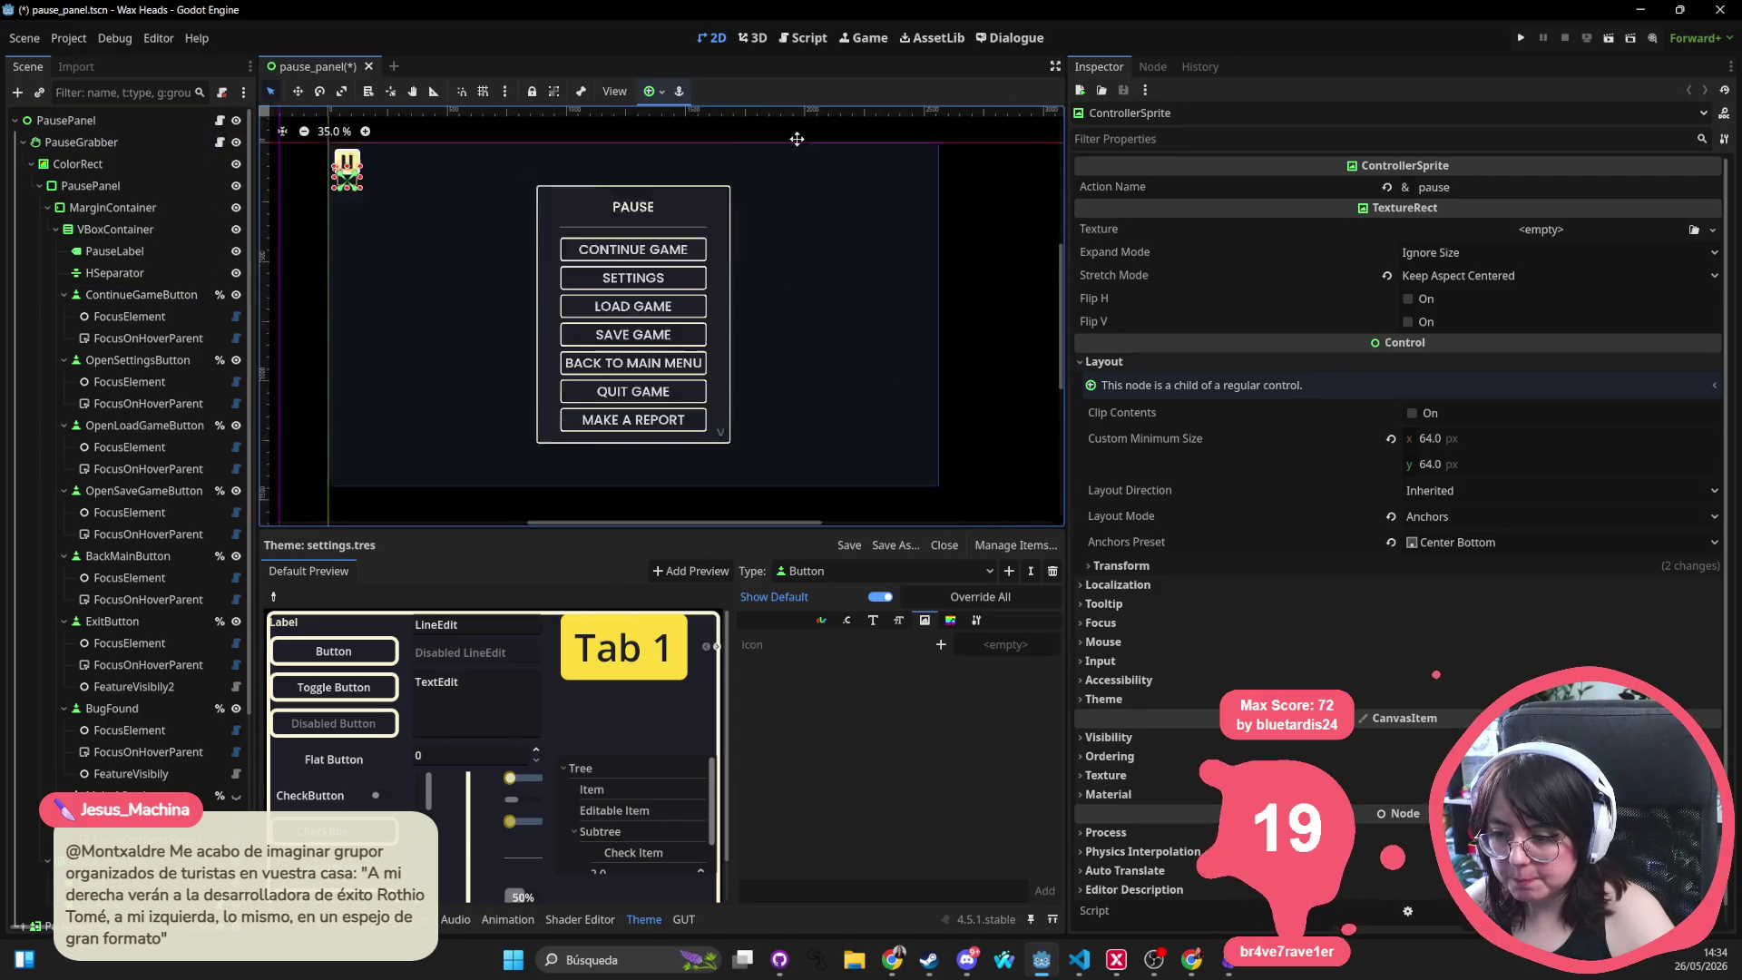
drag(718, 430, 716, 439)
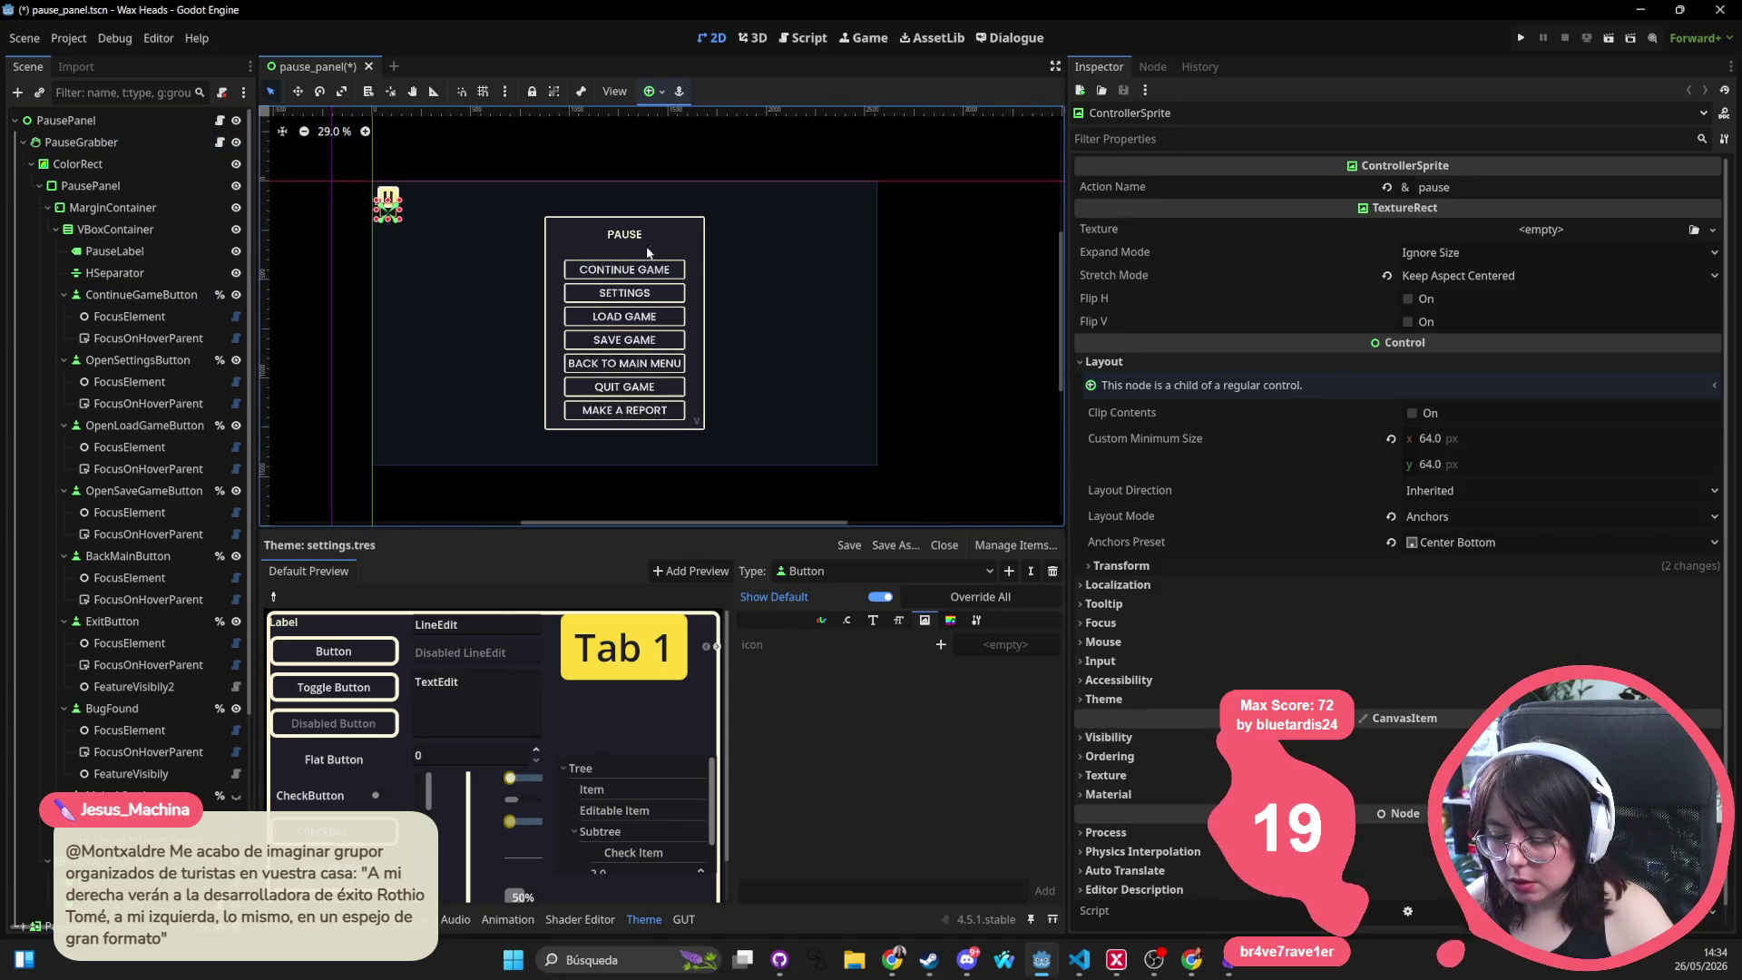
click(647, 223)
click(136, 186)
click(125, 208)
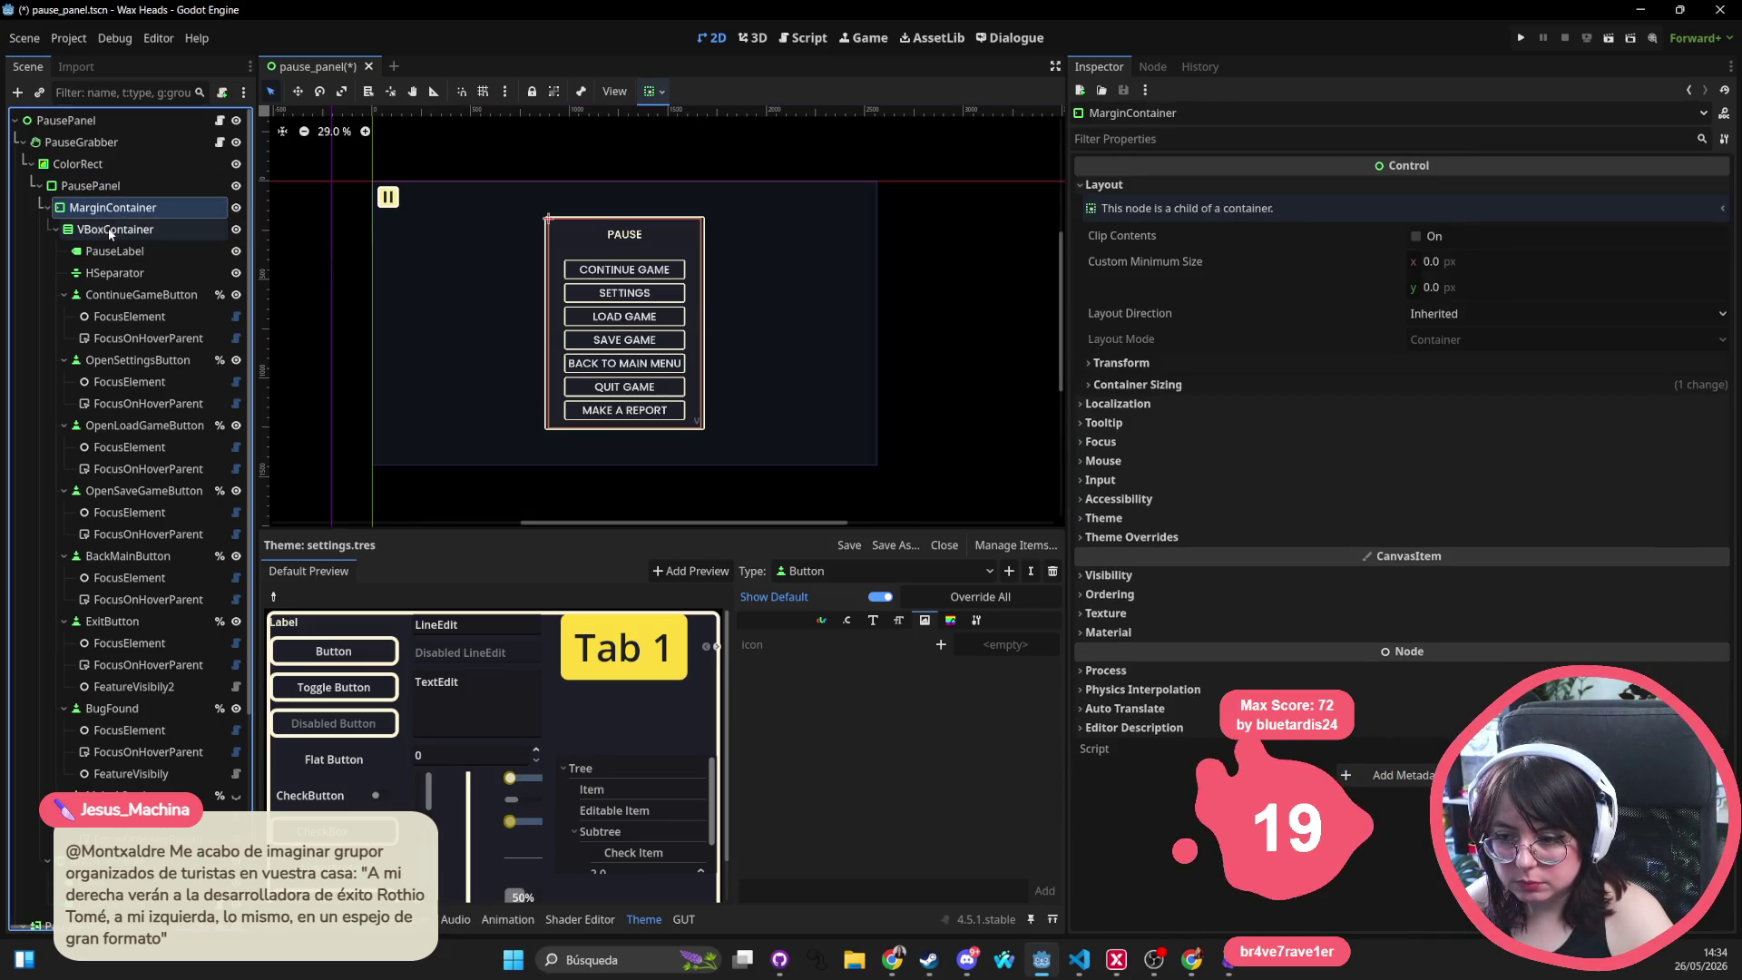
click(112, 187)
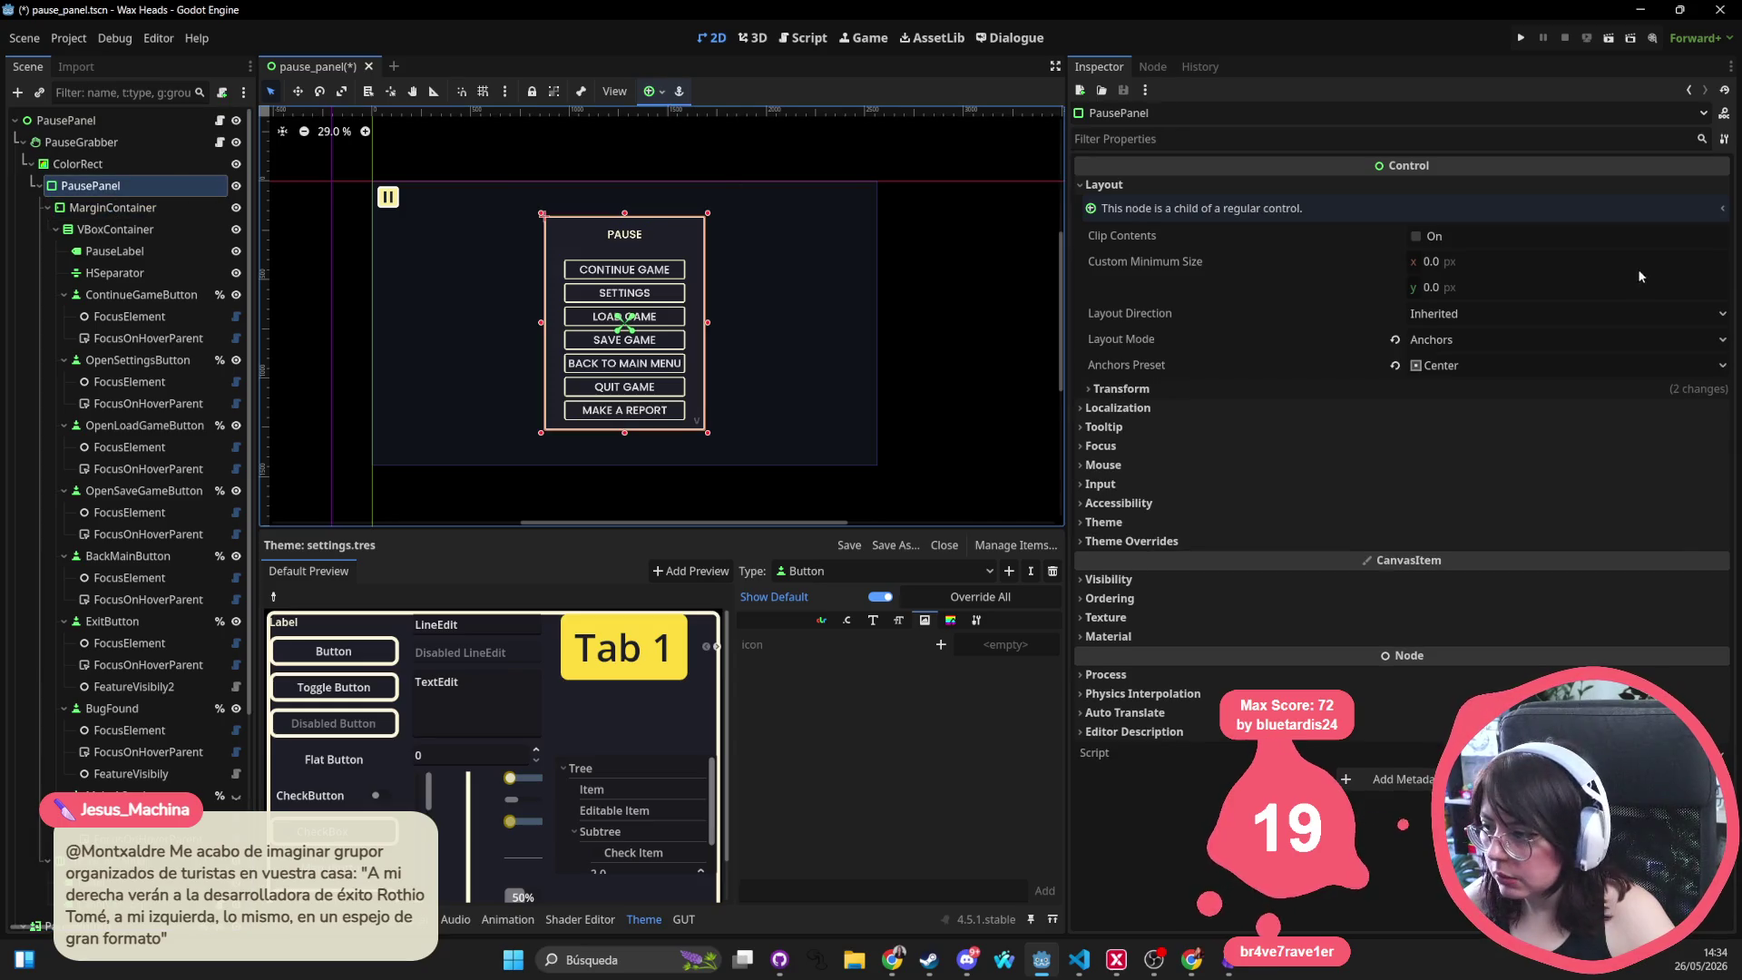
click(1188, 387)
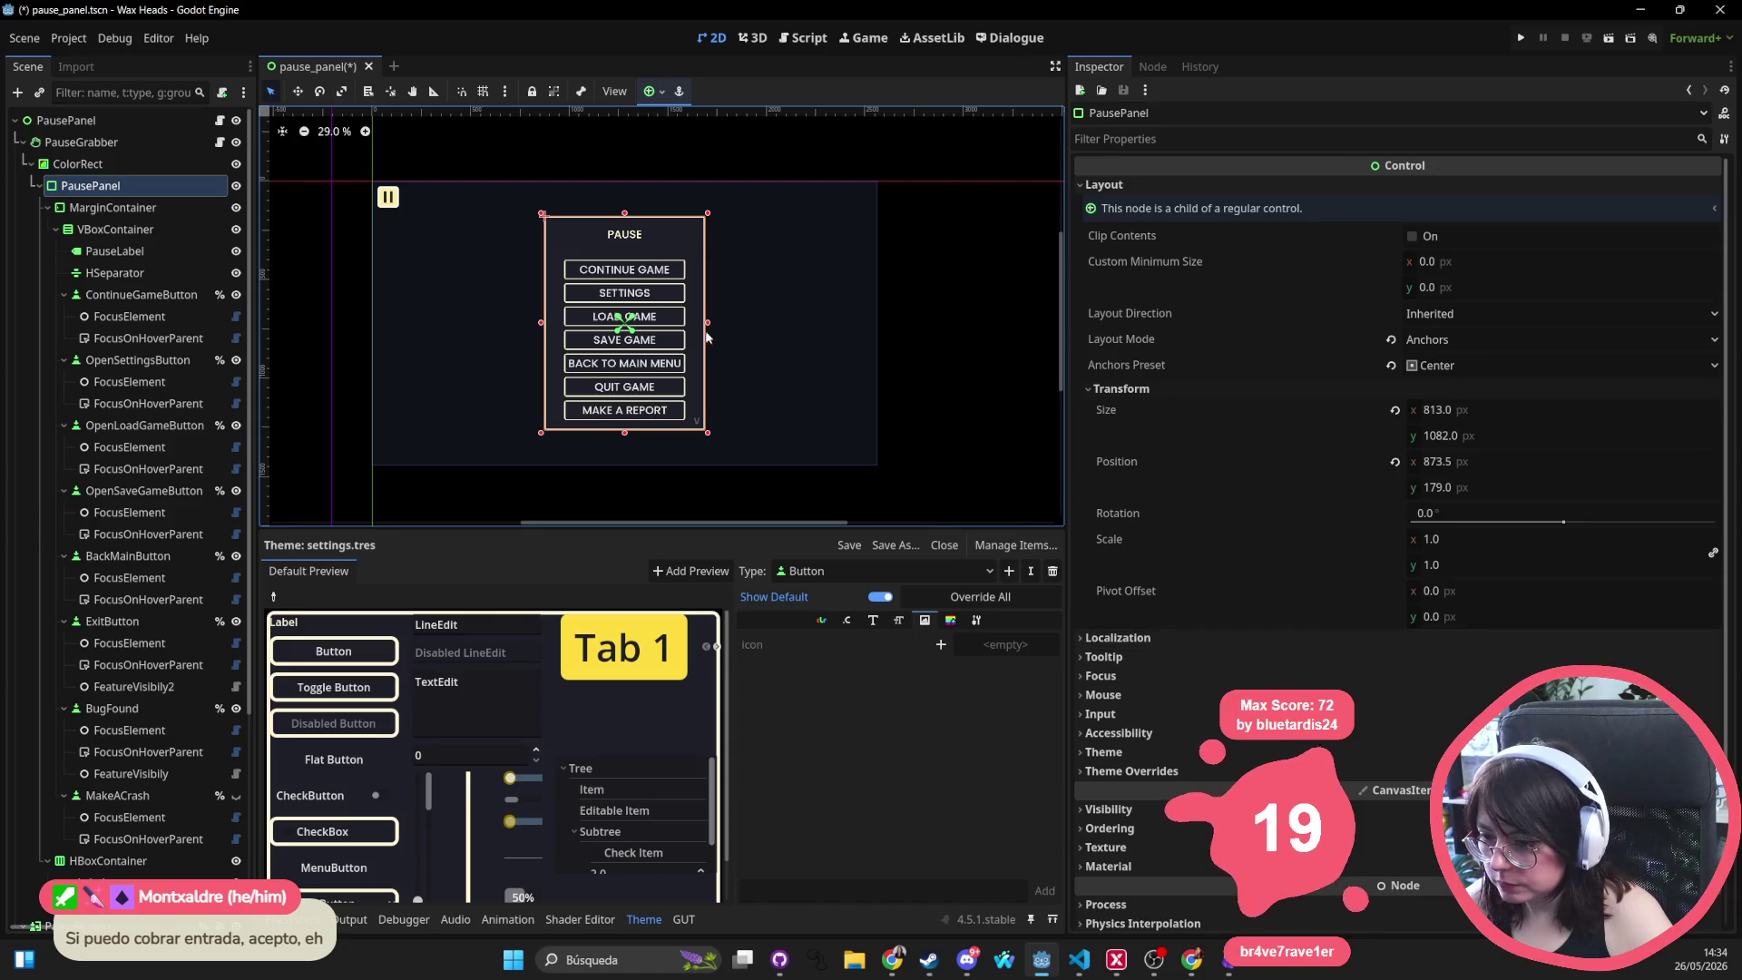
Widen the pause panel to the right, apply center anchors, and extend its bottom edge
drag(707, 322, 851, 329)
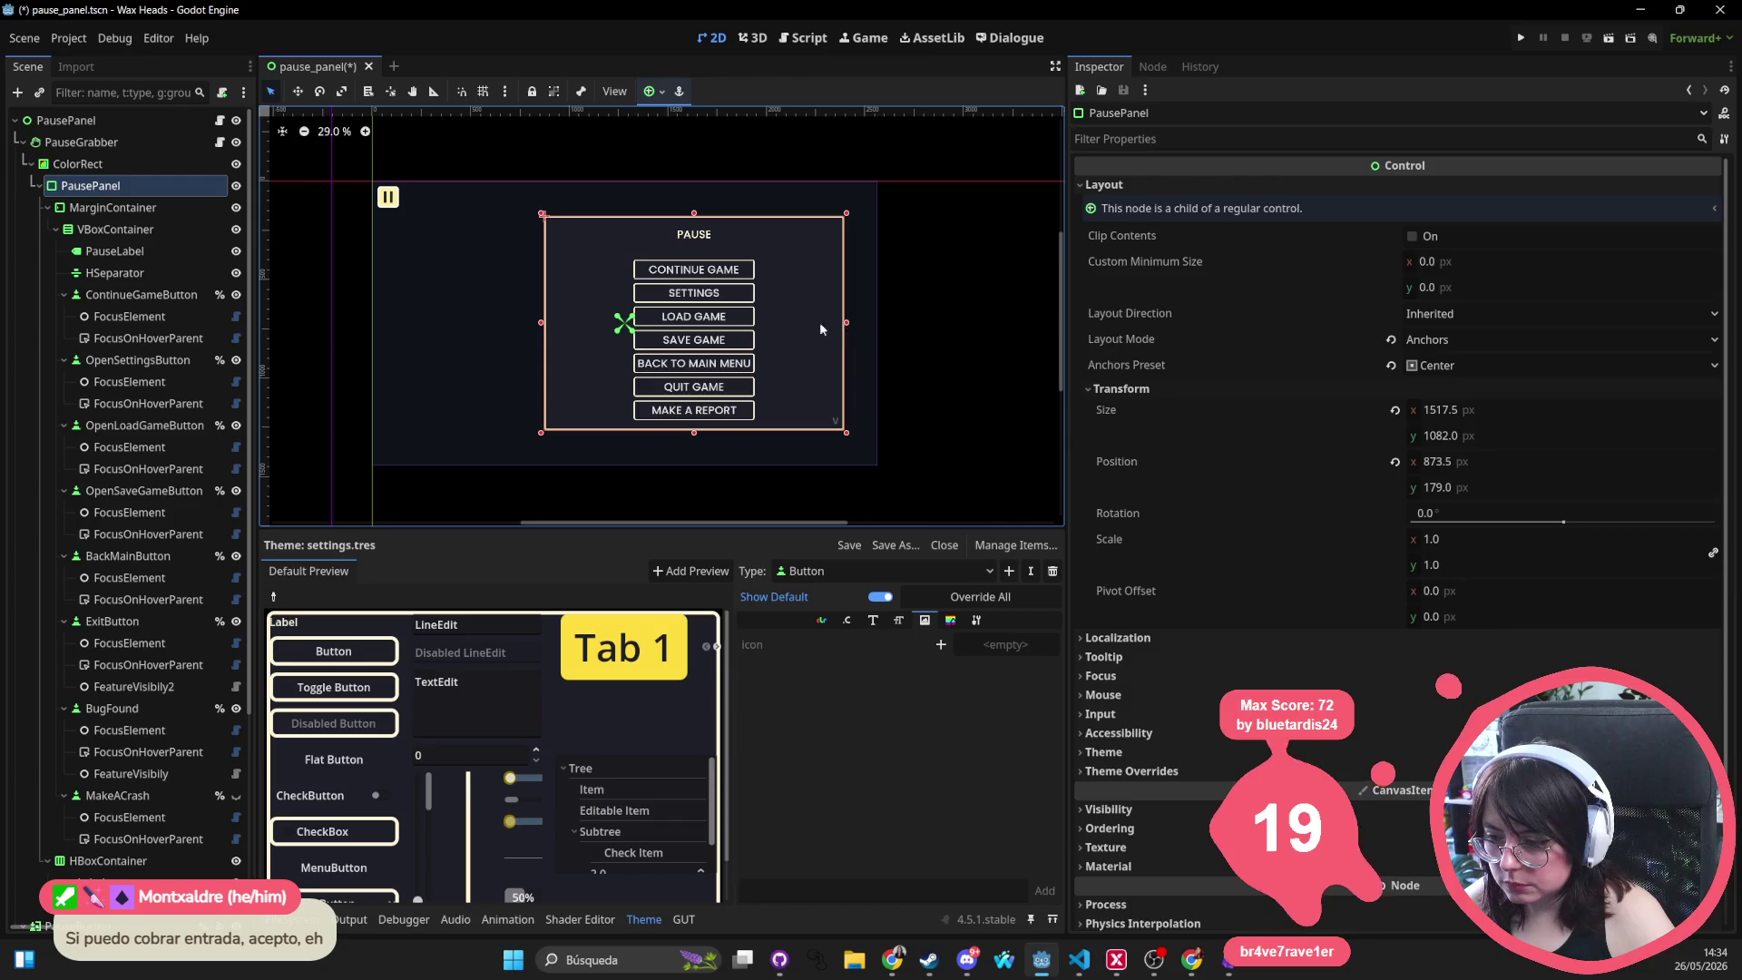
click(651, 91)
click(689, 170)
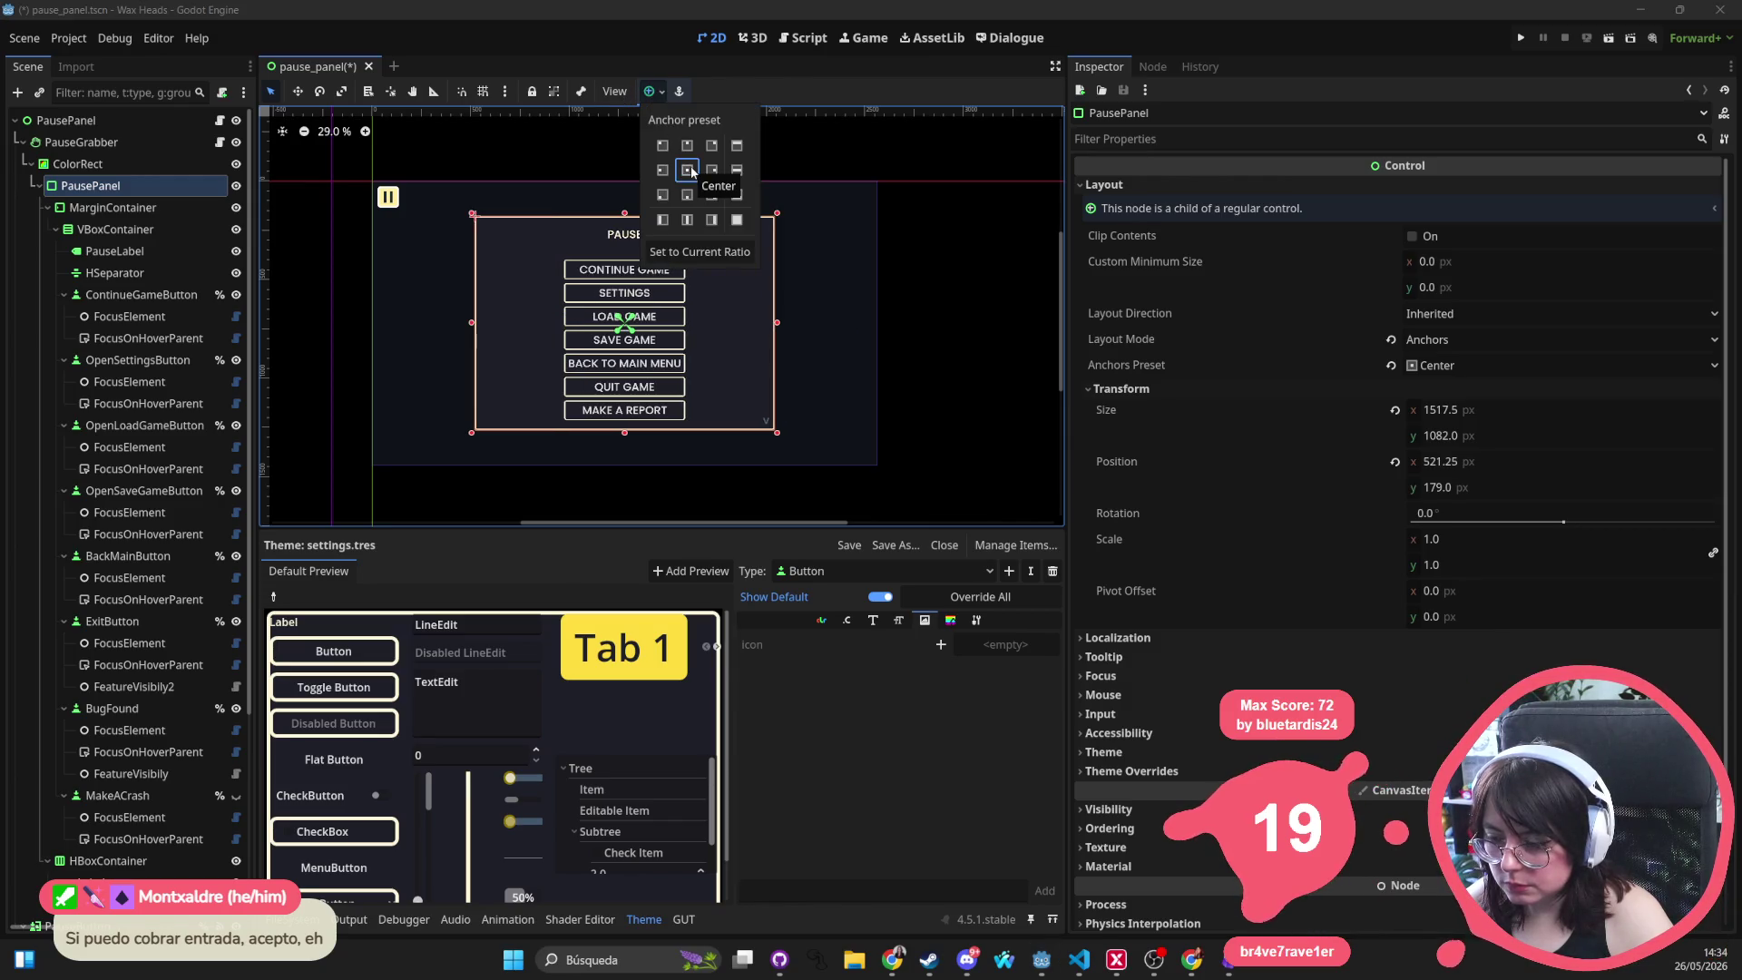
click(626, 454)
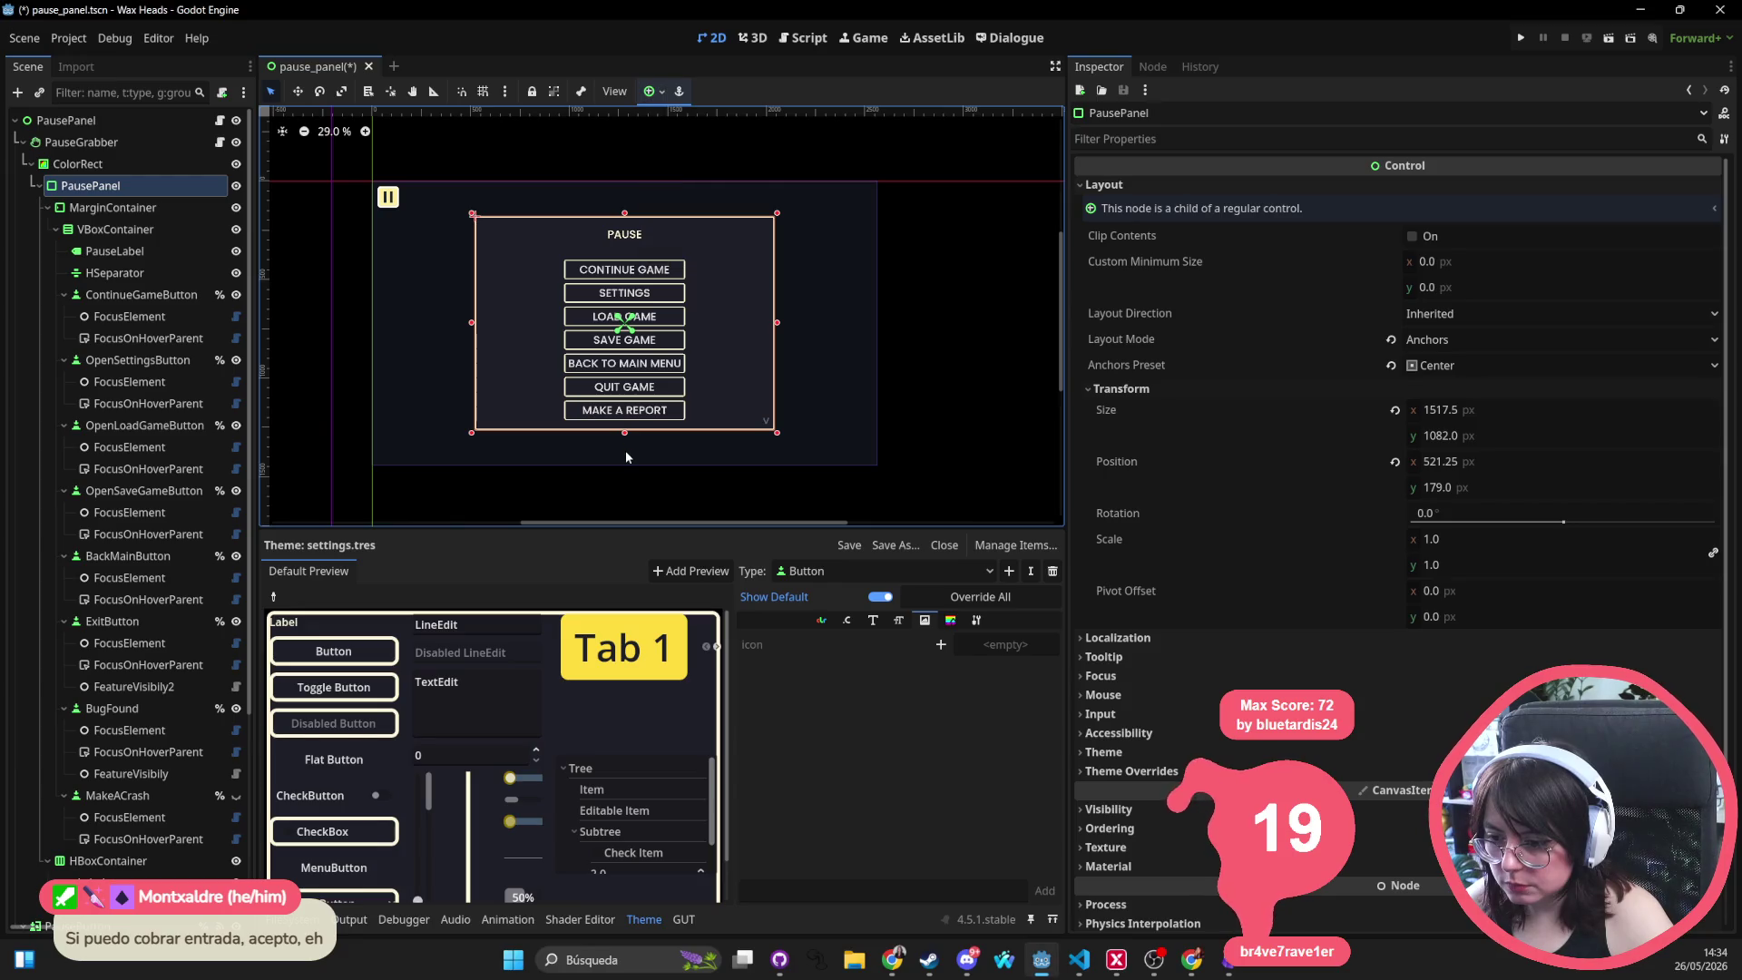
drag(624, 434, 624, 449)
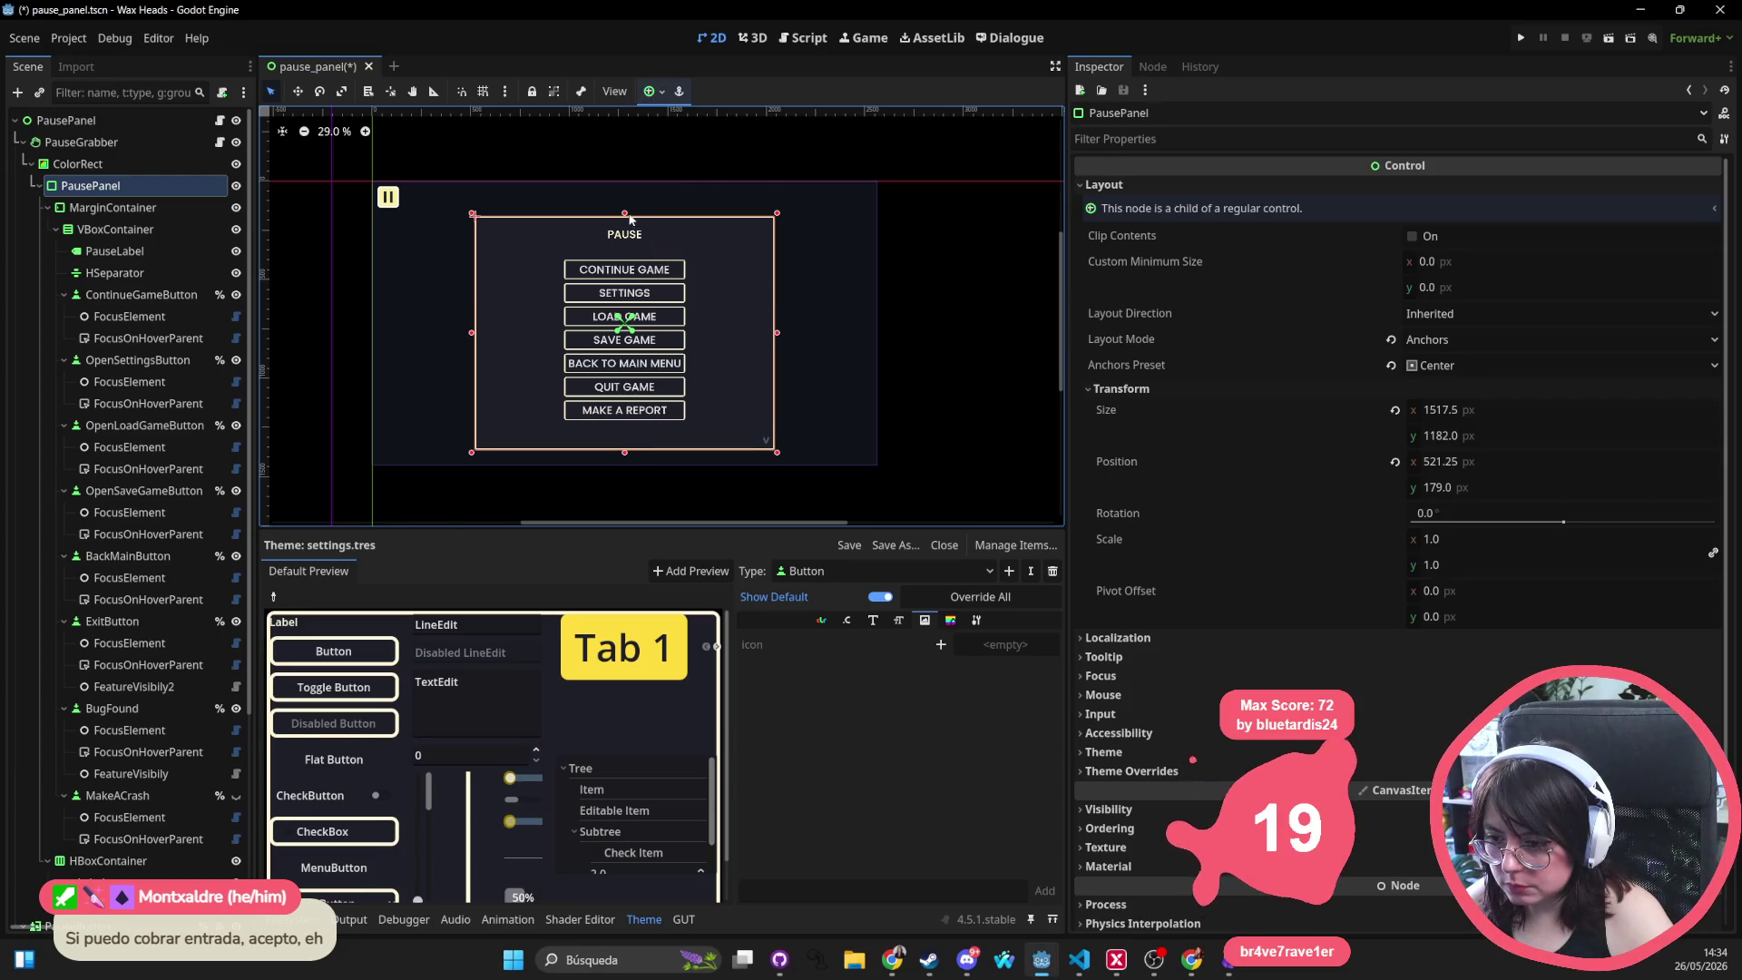
Stretch the panel's top edge upward, anchor it Center Right, and nudge it left to x 953.5
click(630, 218)
click(627, 218)
click(624, 218)
drag(626, 216, 625, 199)
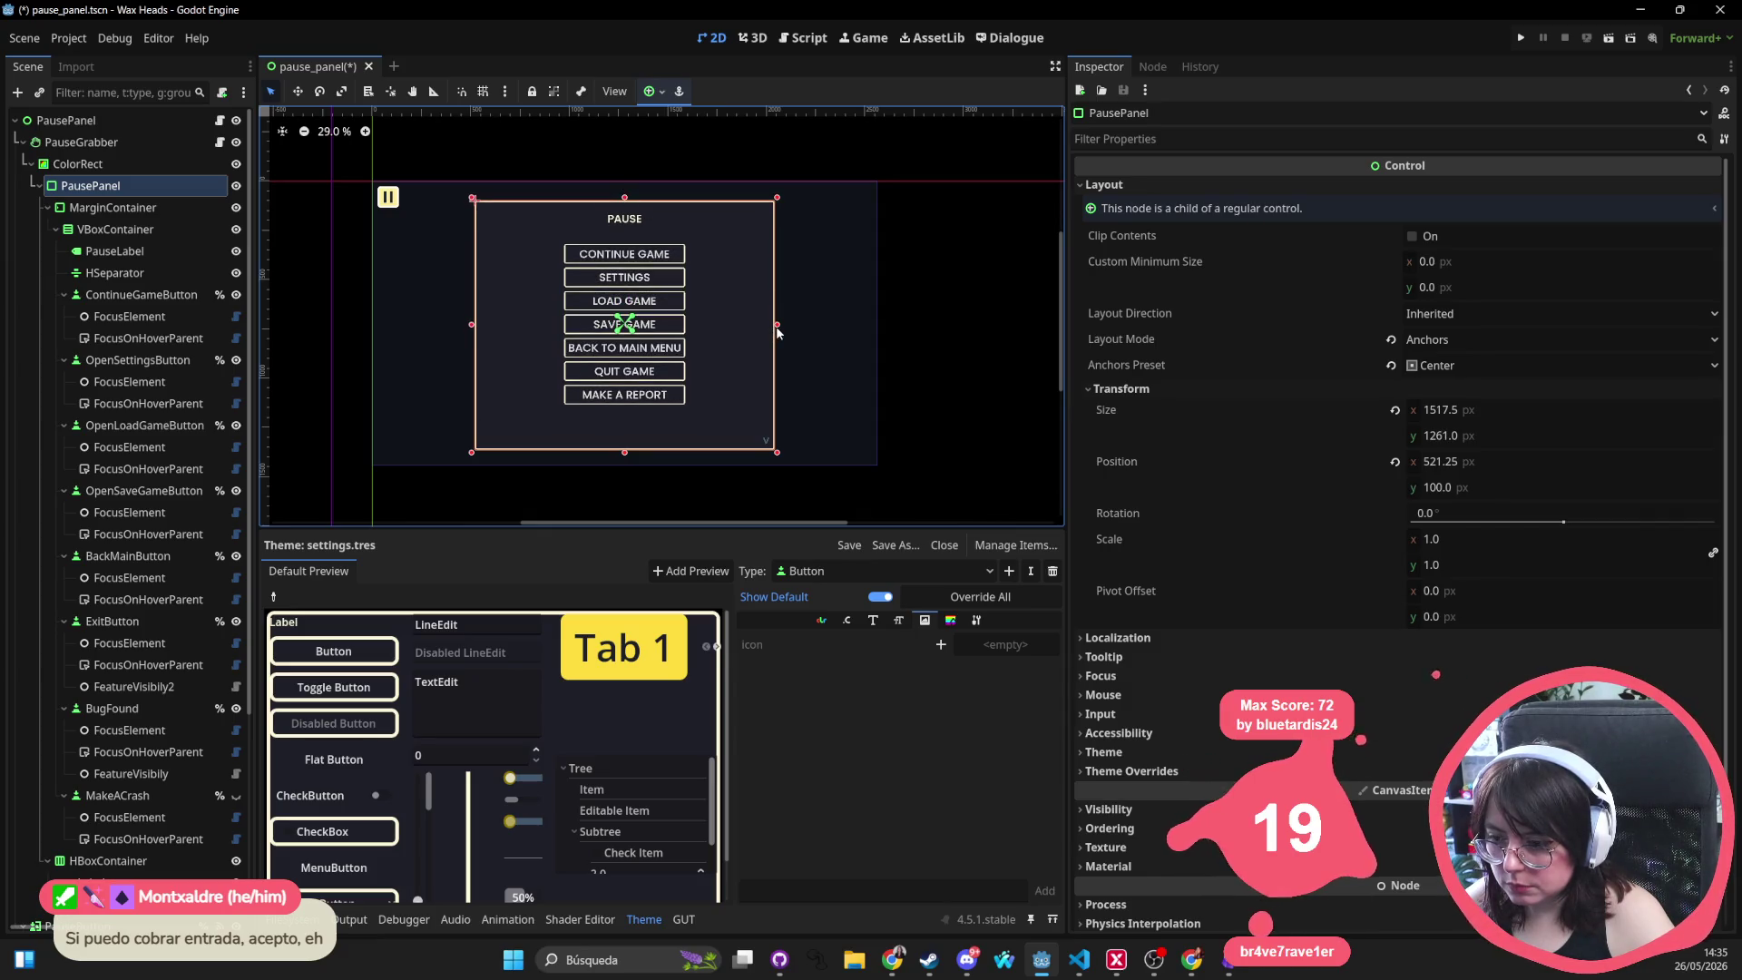
click(656, 90)
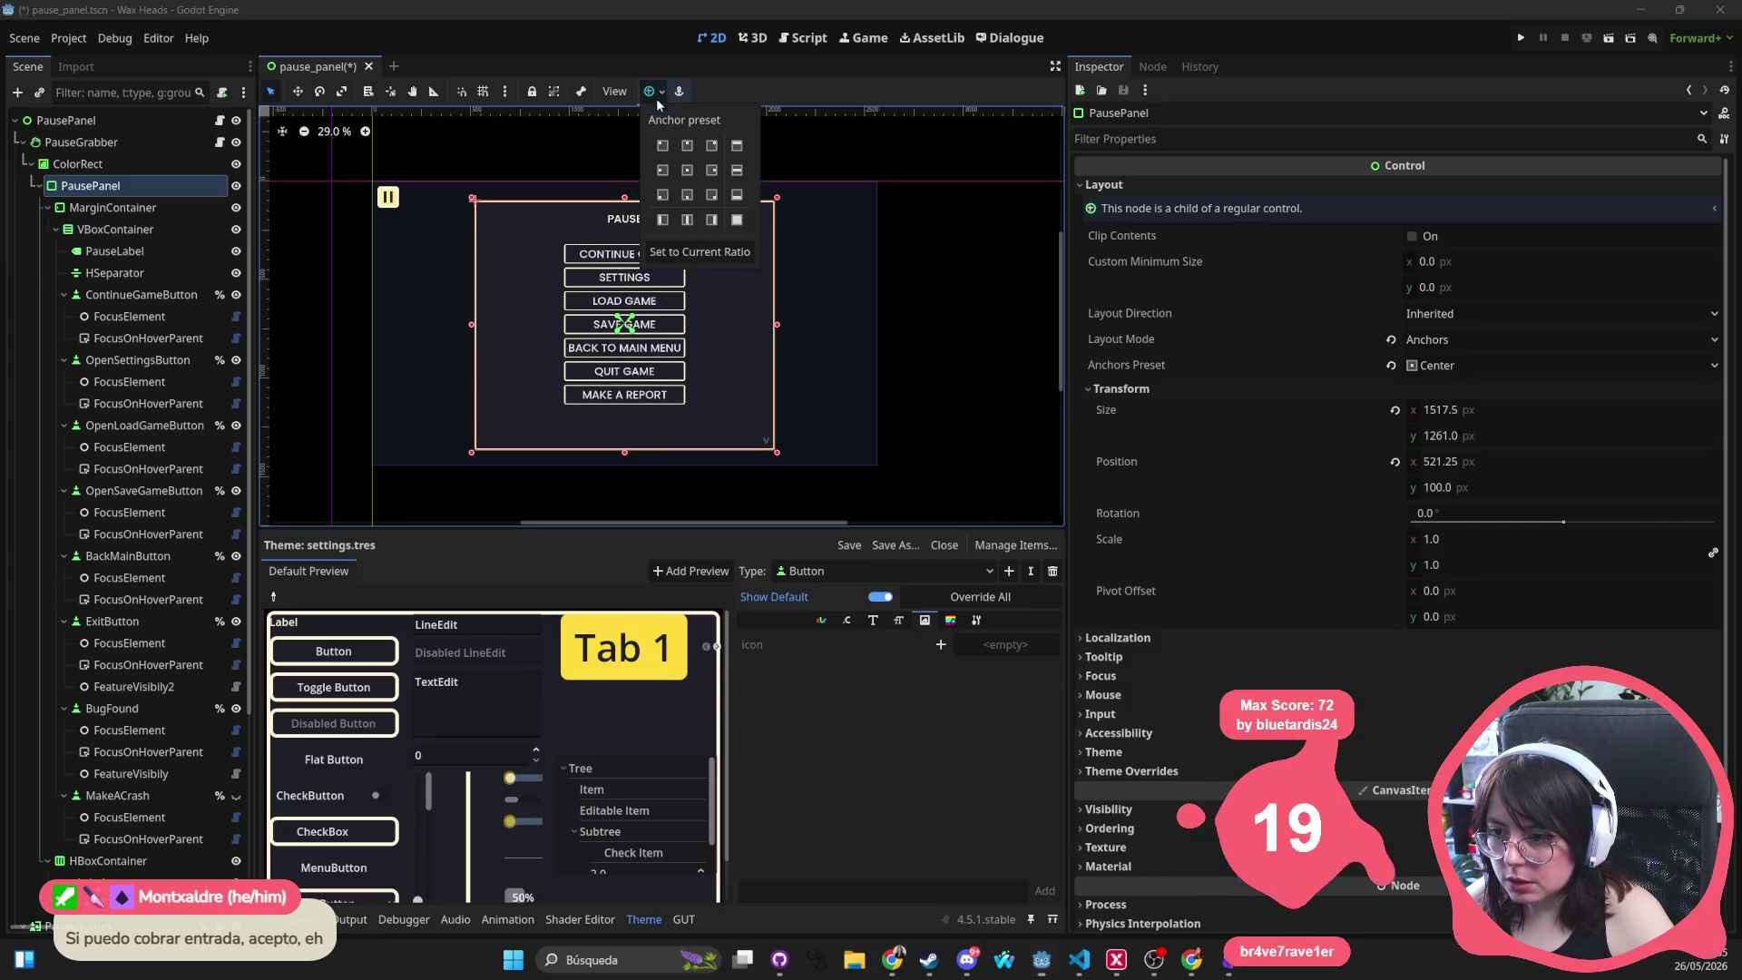
click(713, 172)
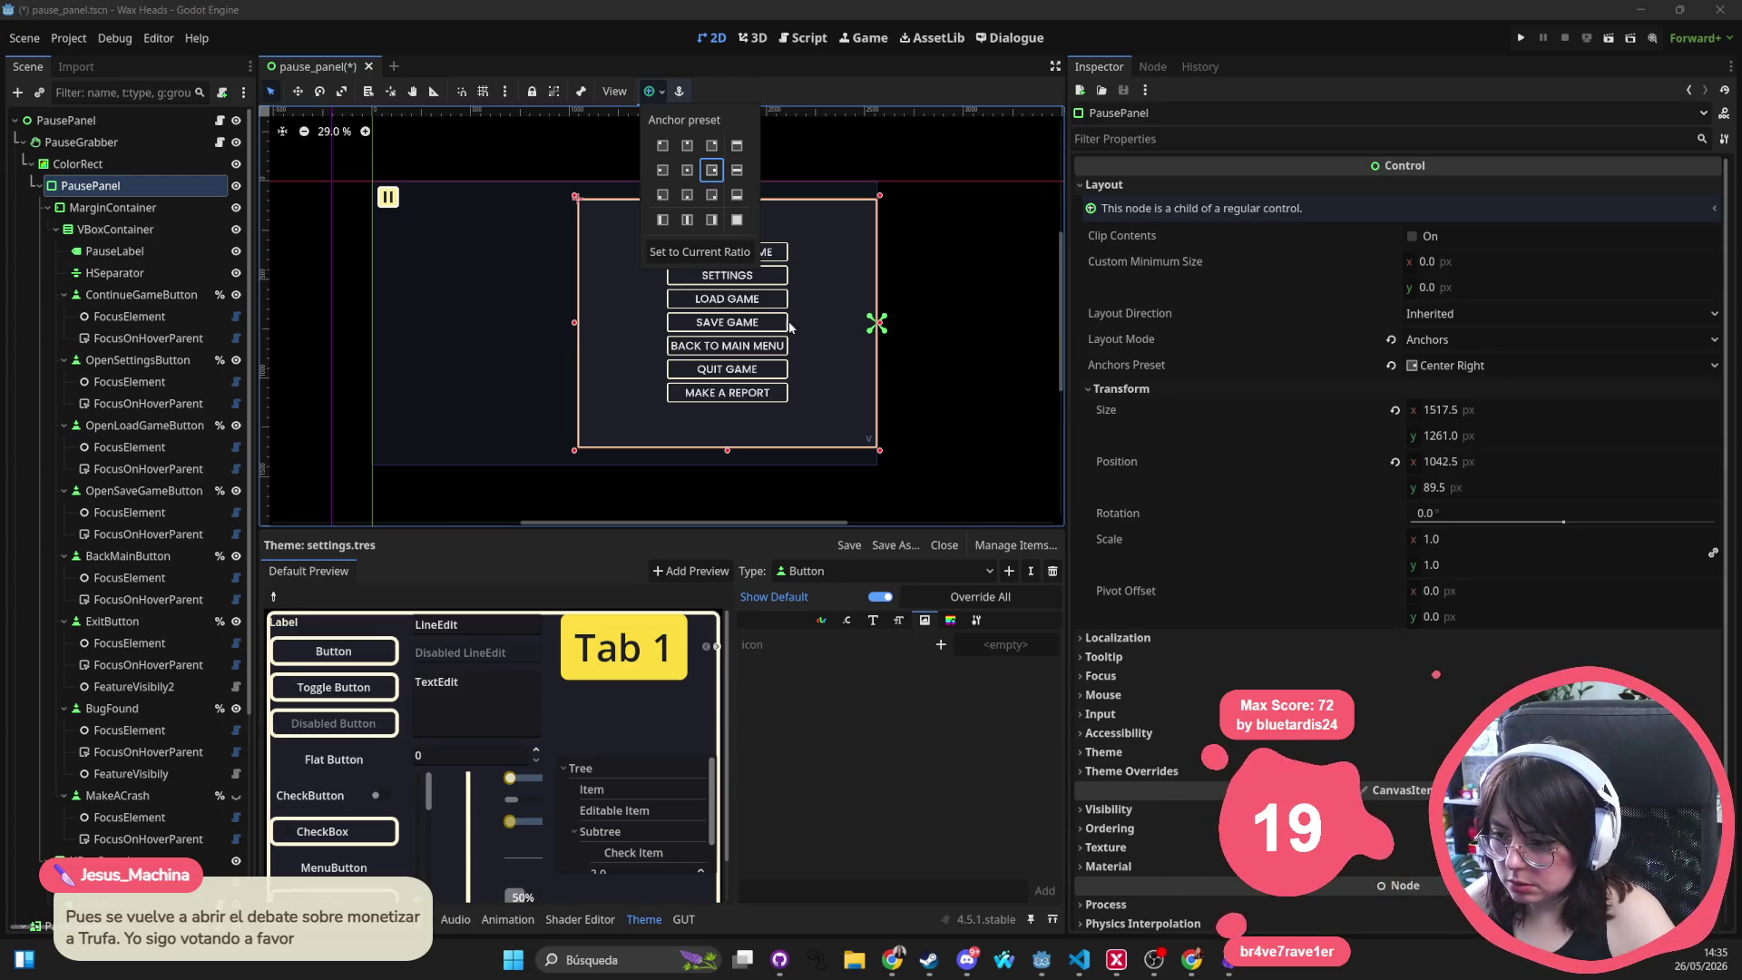
click(832, 307)
key(shift+Left)
key(Left)
key(Left)
key(Left)
key(Left)
key(Left)
key(Left)
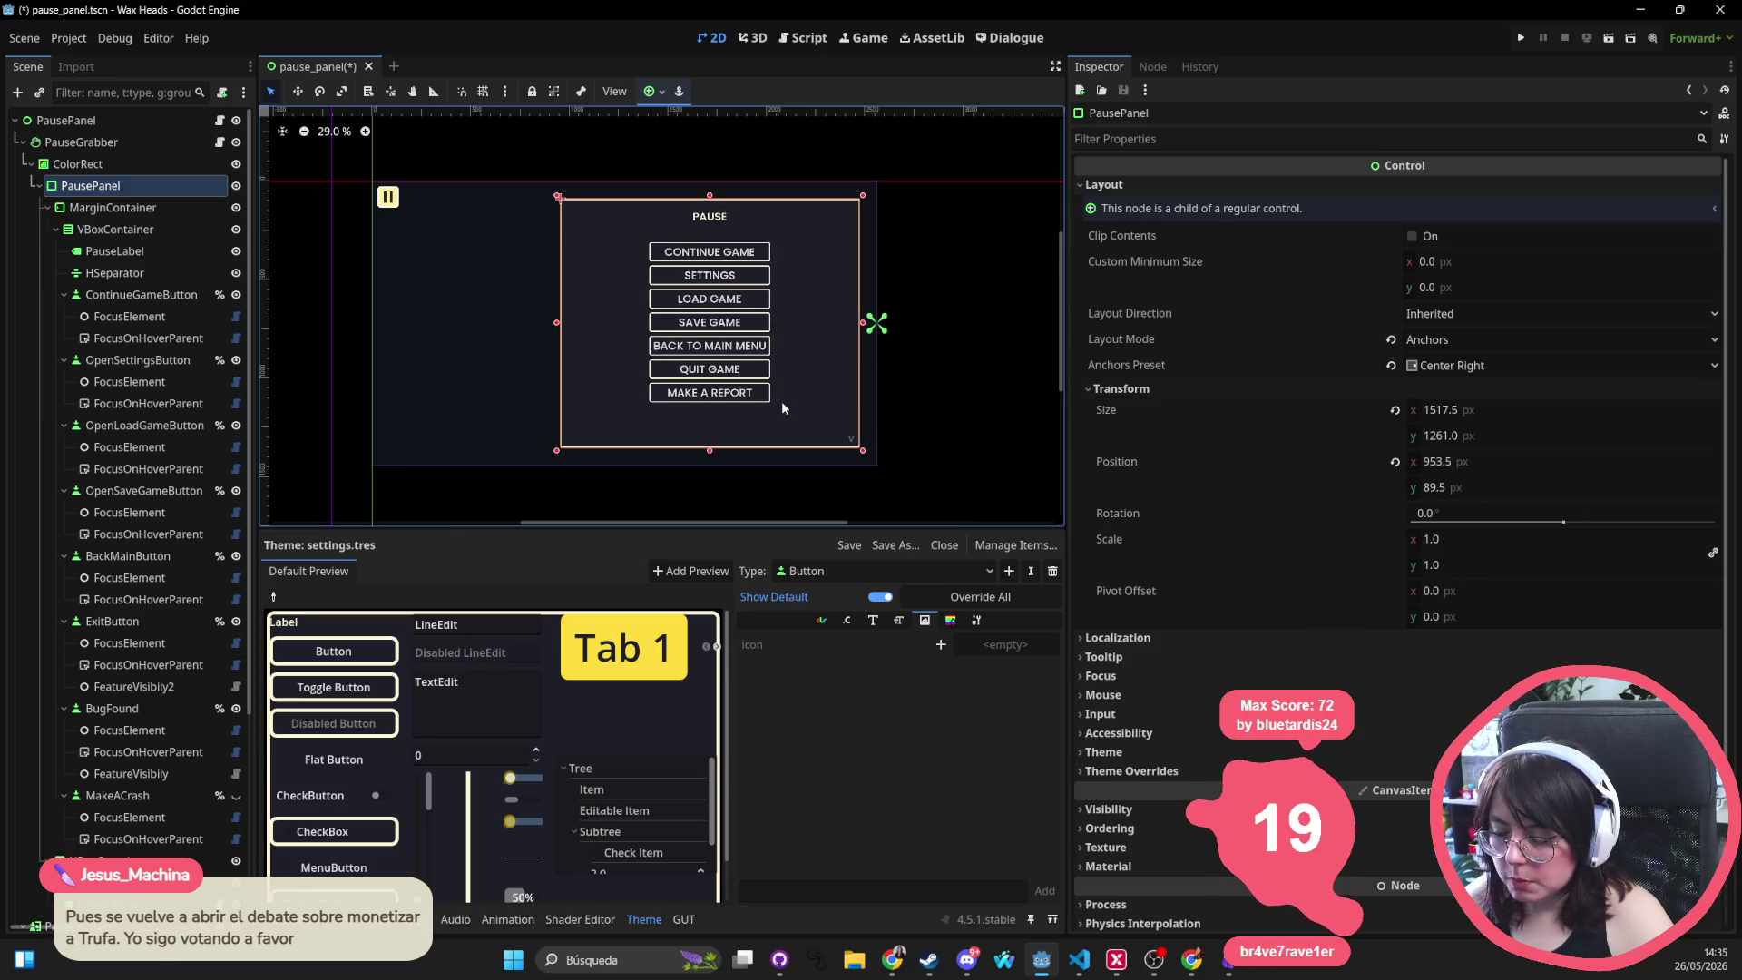
Select the BugFound button node in the Scene tree
click(118, 708)
click(137, 687)
click(160, 709)
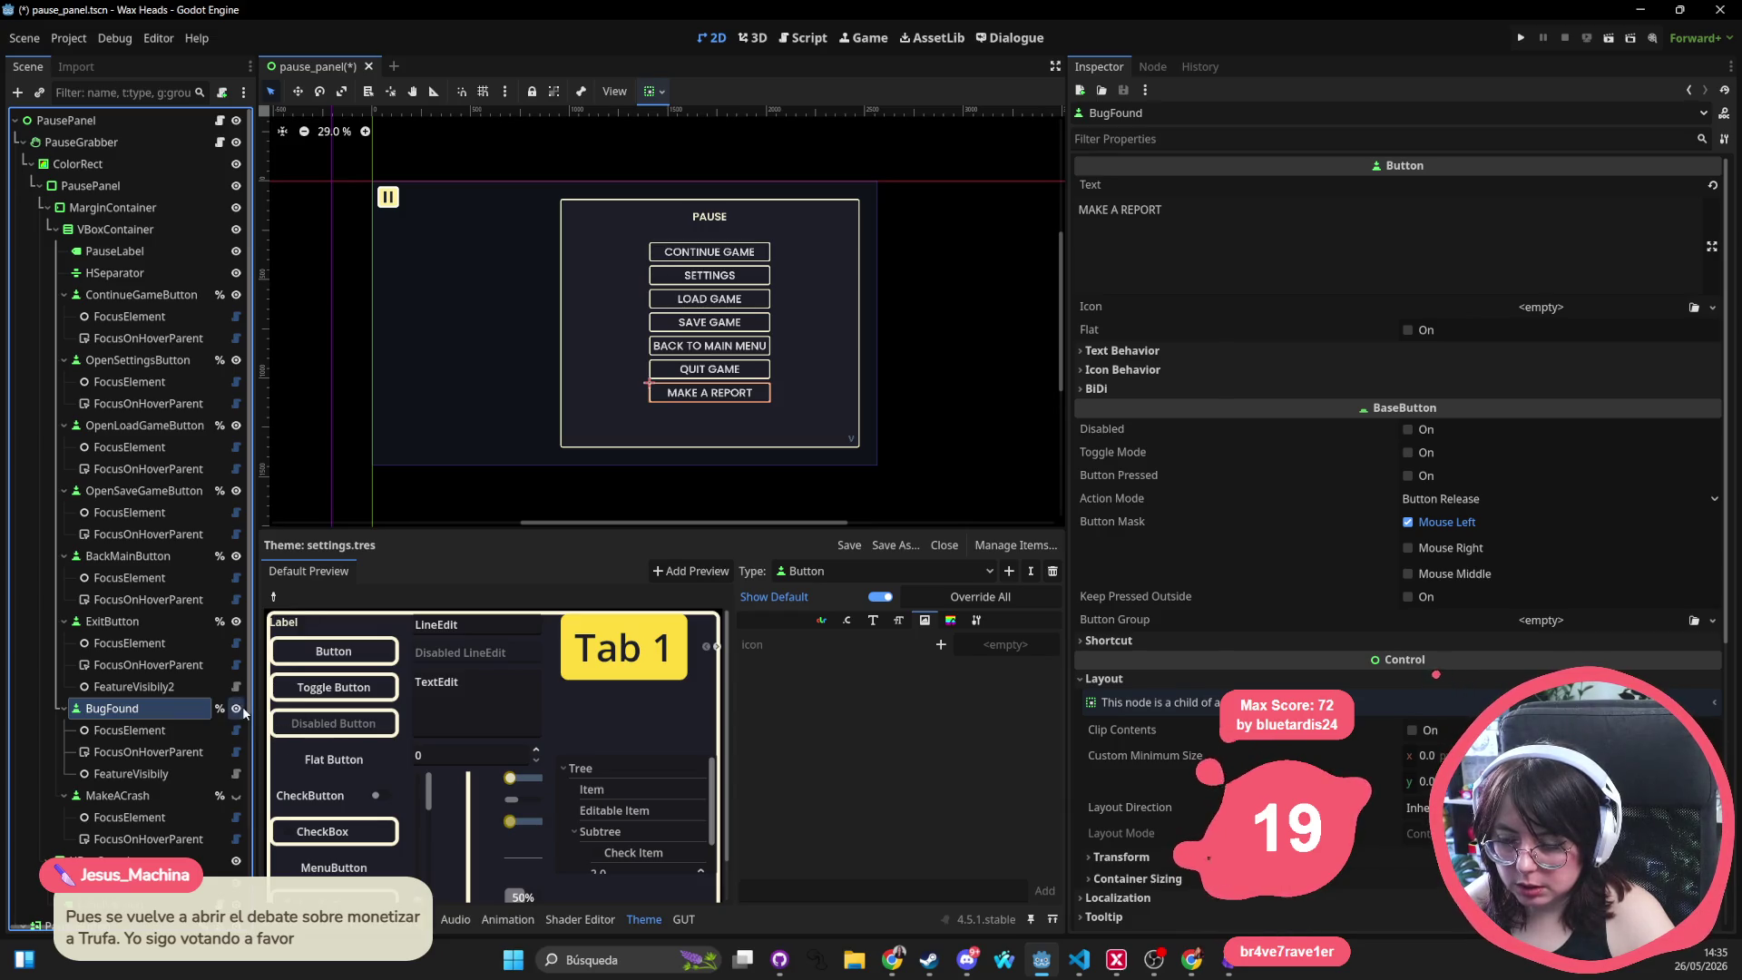
Hide the MAKE A REPORT button and add 'mobile' to its FeatureVisibily Hide If Features
click(238, 710)
click(132, 773)
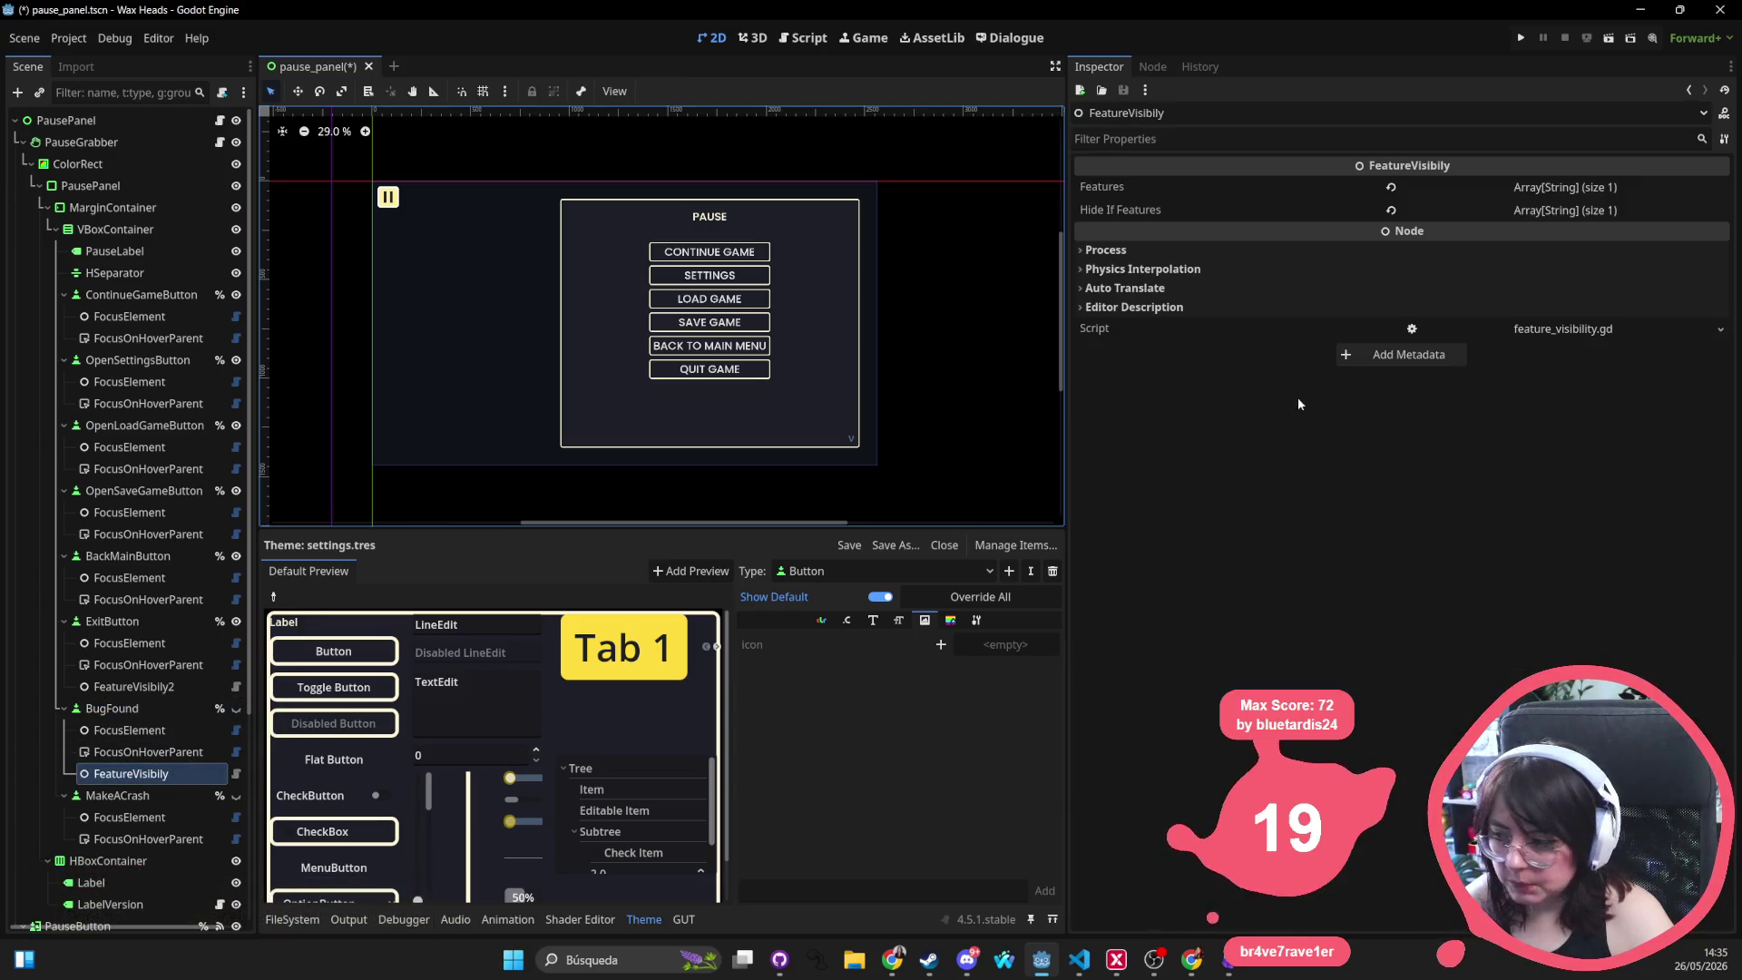
click(1536, 209)
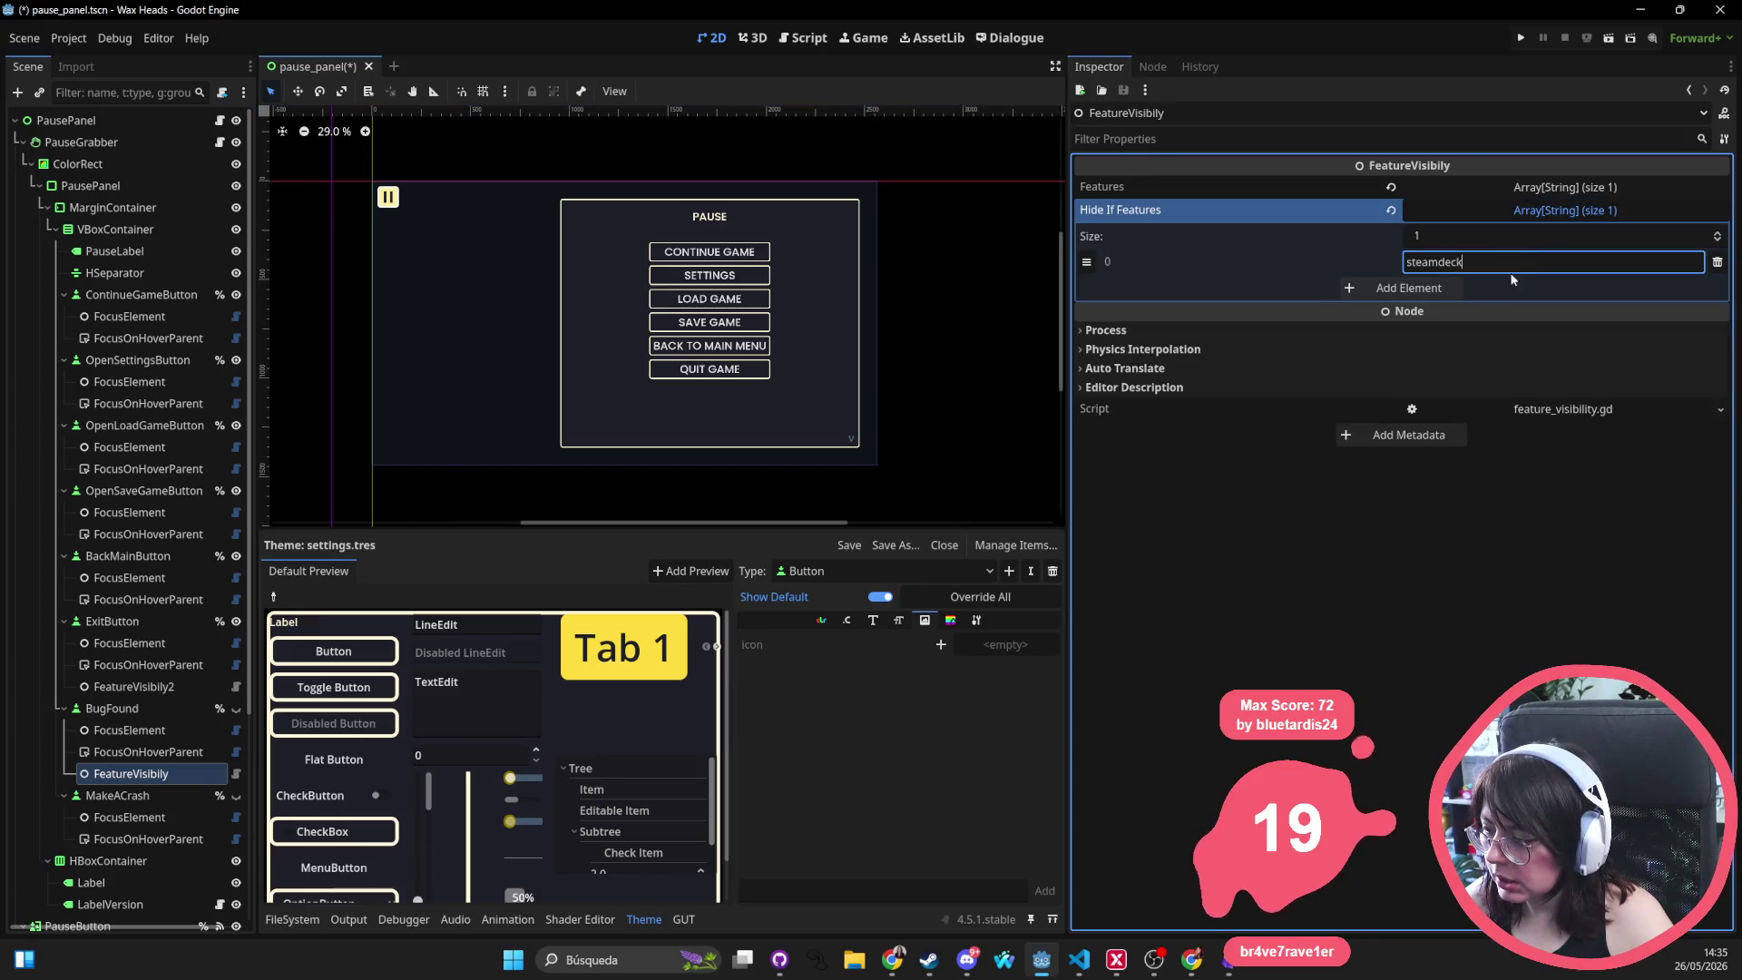
click(1459, 287)
click(1474, 287)
text(mobile)
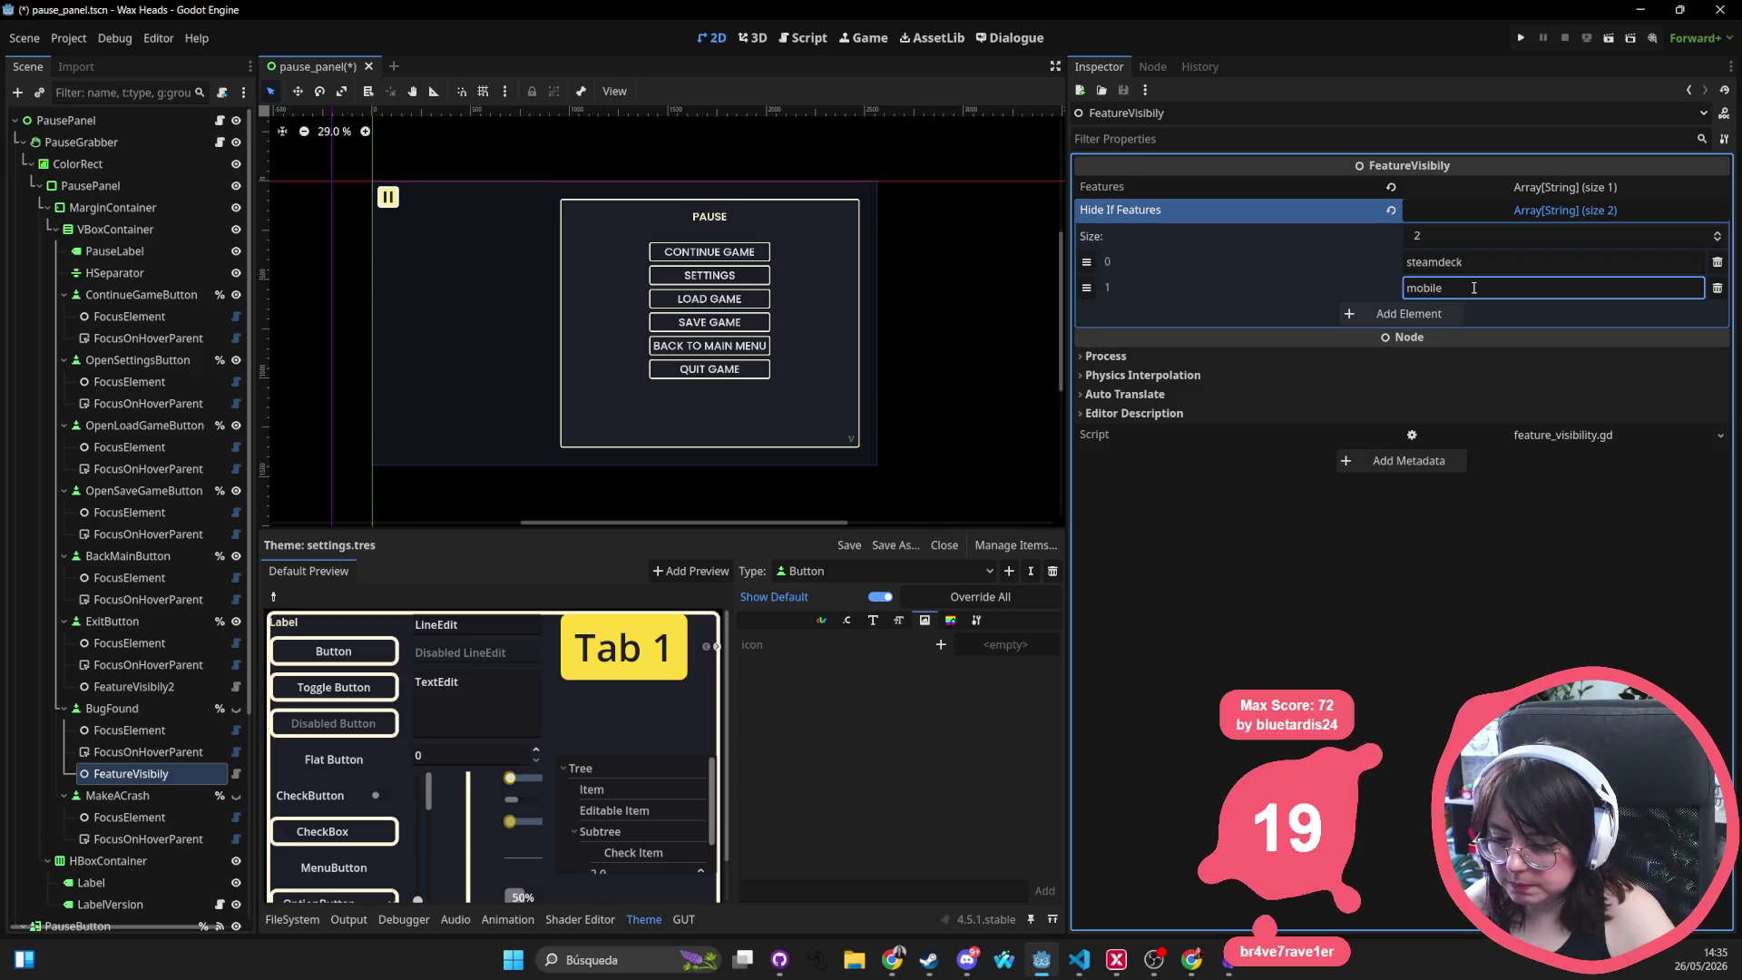
Go through the pause menu buttons on the canvas and select QUIT GAME
click(731, 347)
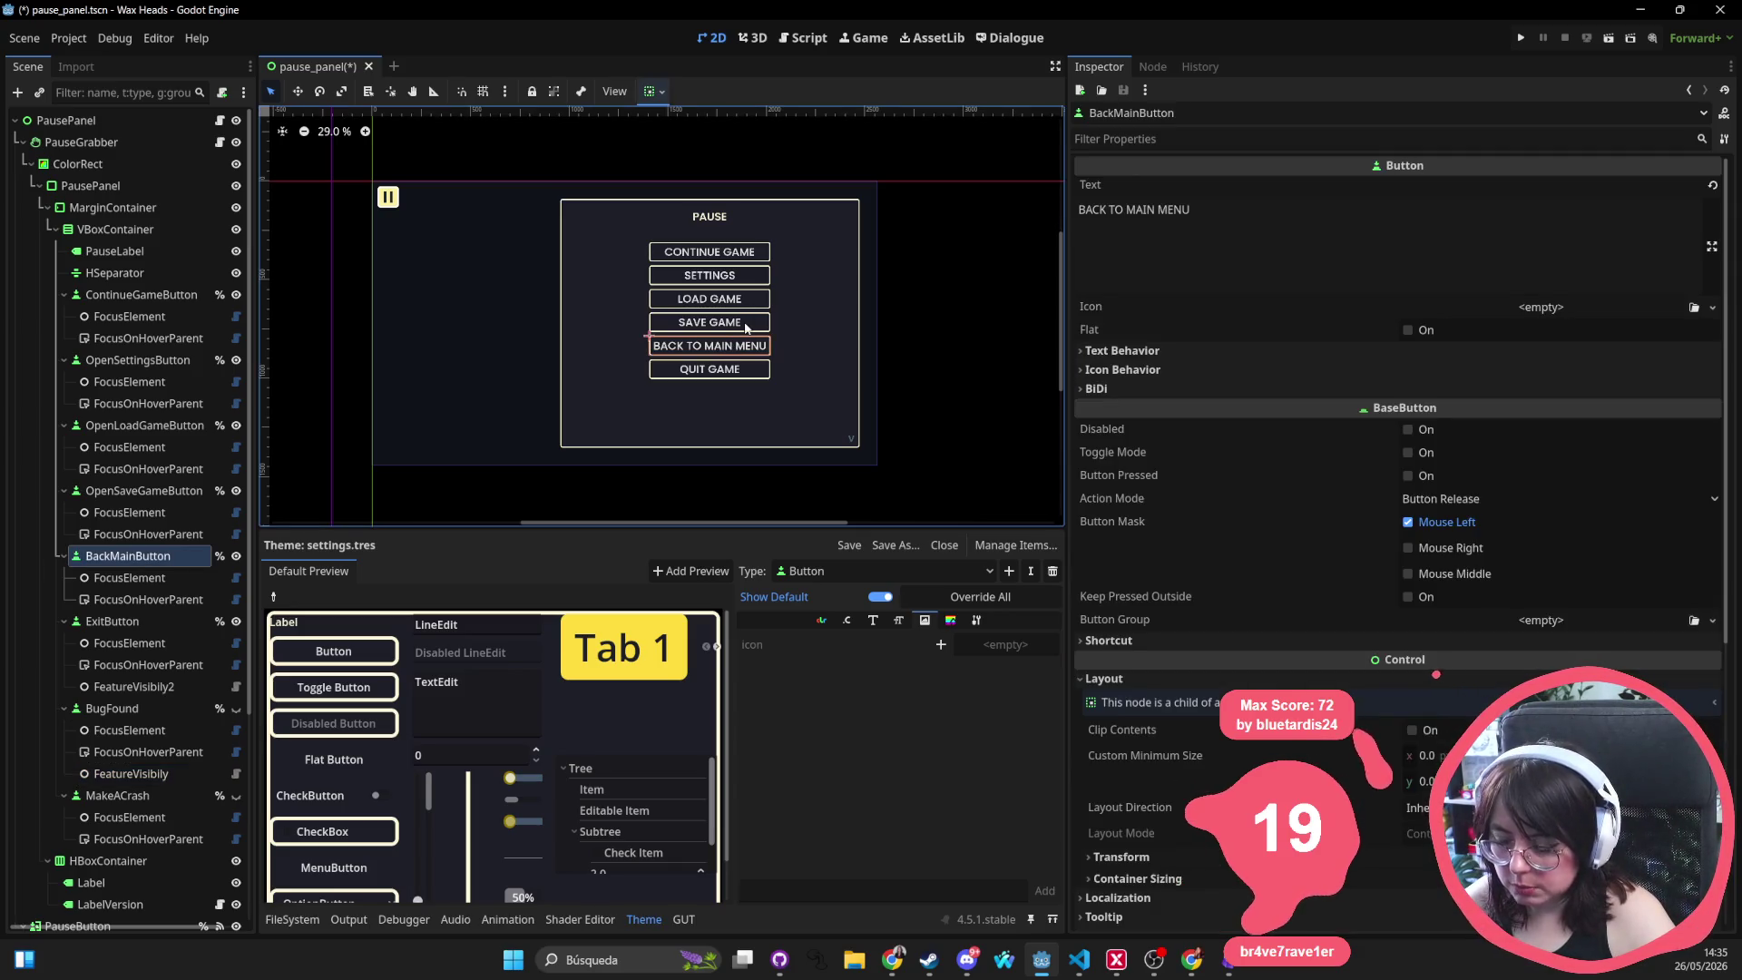
click(746, 327)
click(752, 304)
click(754, 277)
click(757, 253)
click(742, 280)
click(737, 297)
click(730, 333)
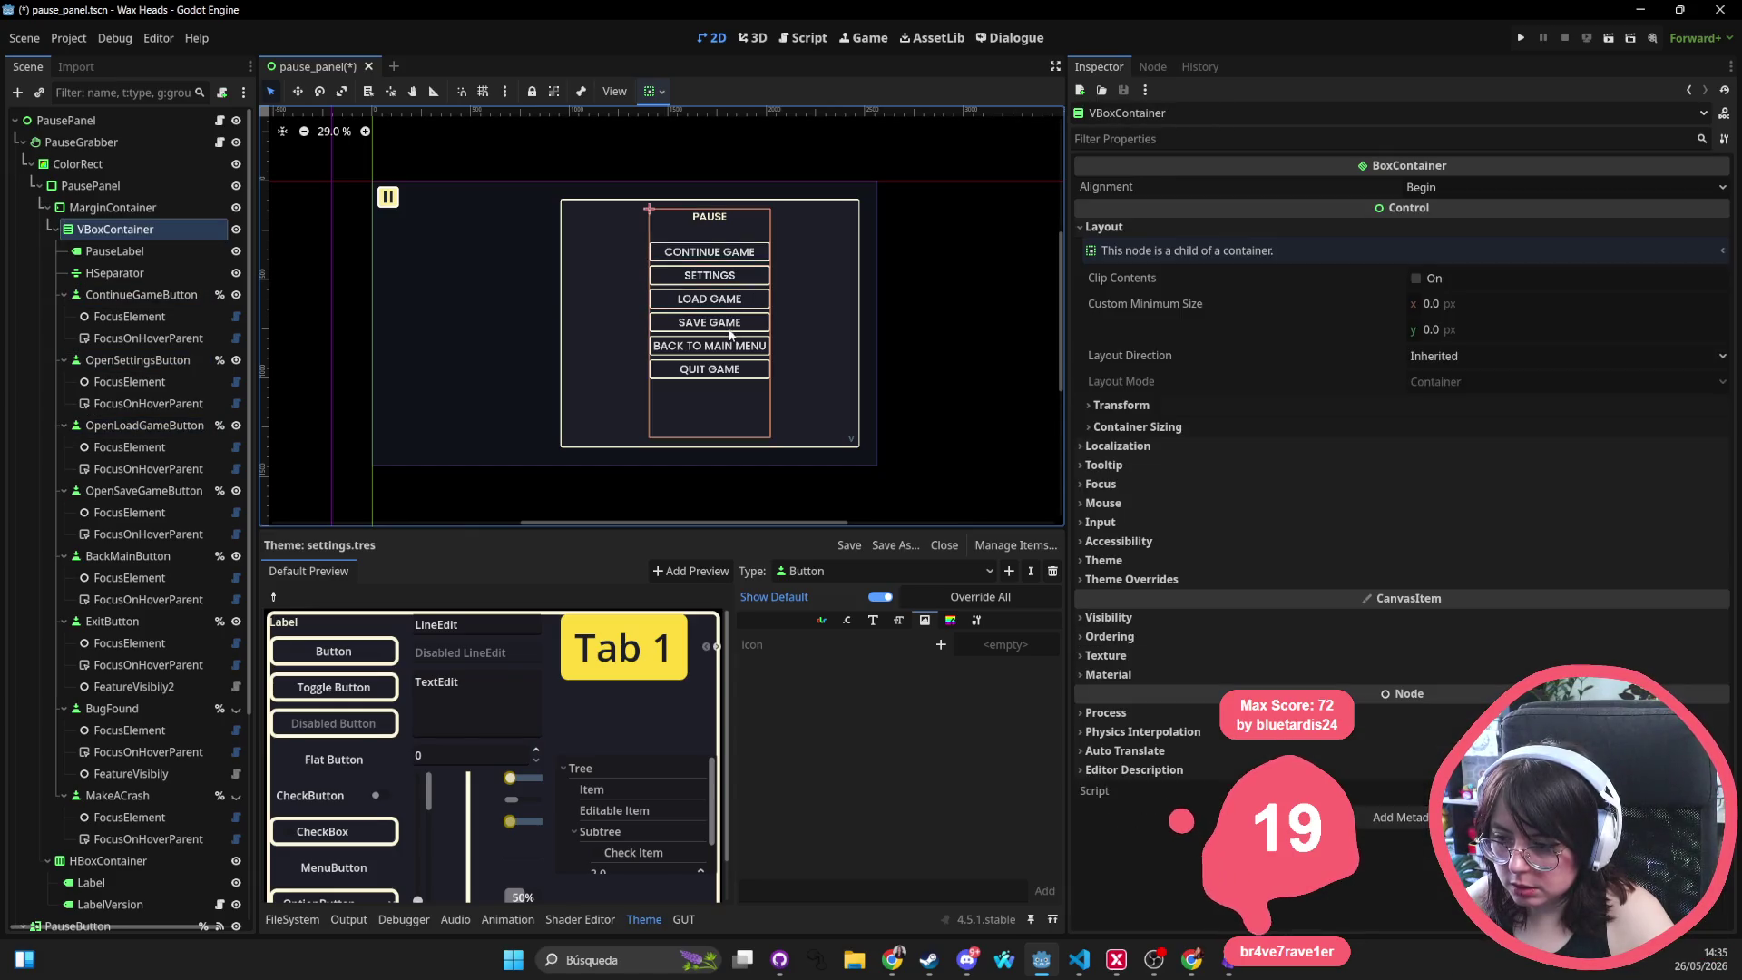
click(728, 351)
click(712, 368)
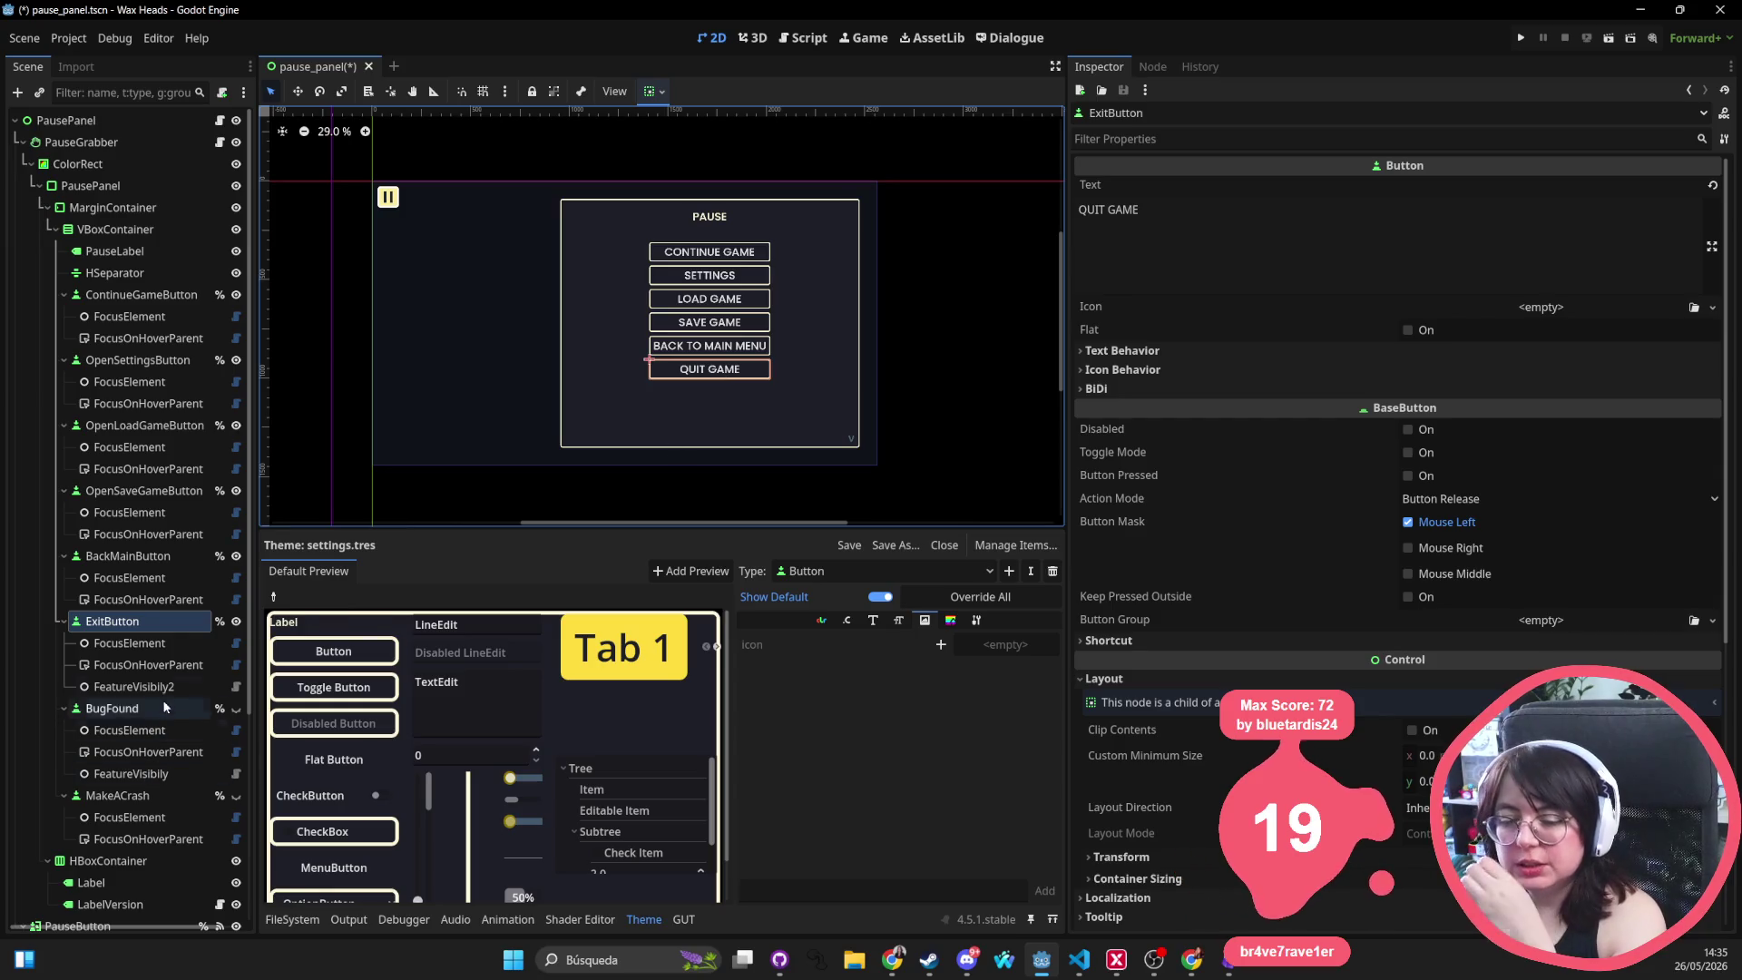
Set FeatureVisibily2's Hide If Features to one element, 'mobile', and save pause_panel.tscn
click(133, 687)
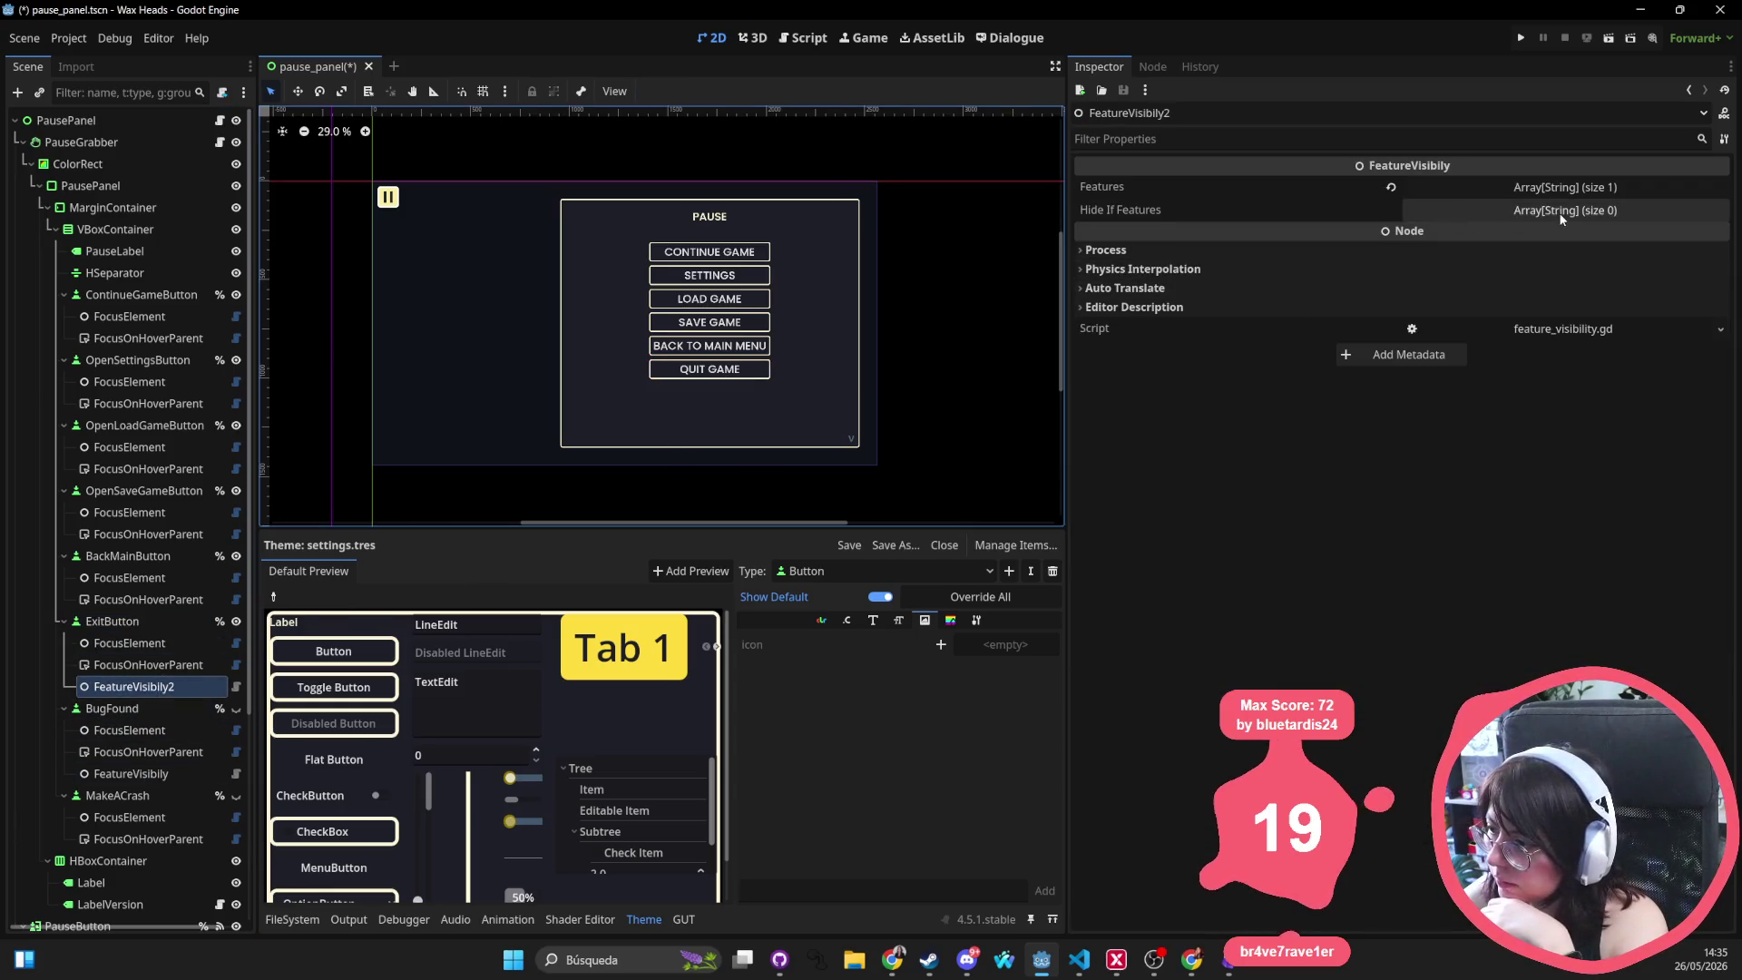
click(1558, 210)
click(1530, 238)
text(1)
key(Return)
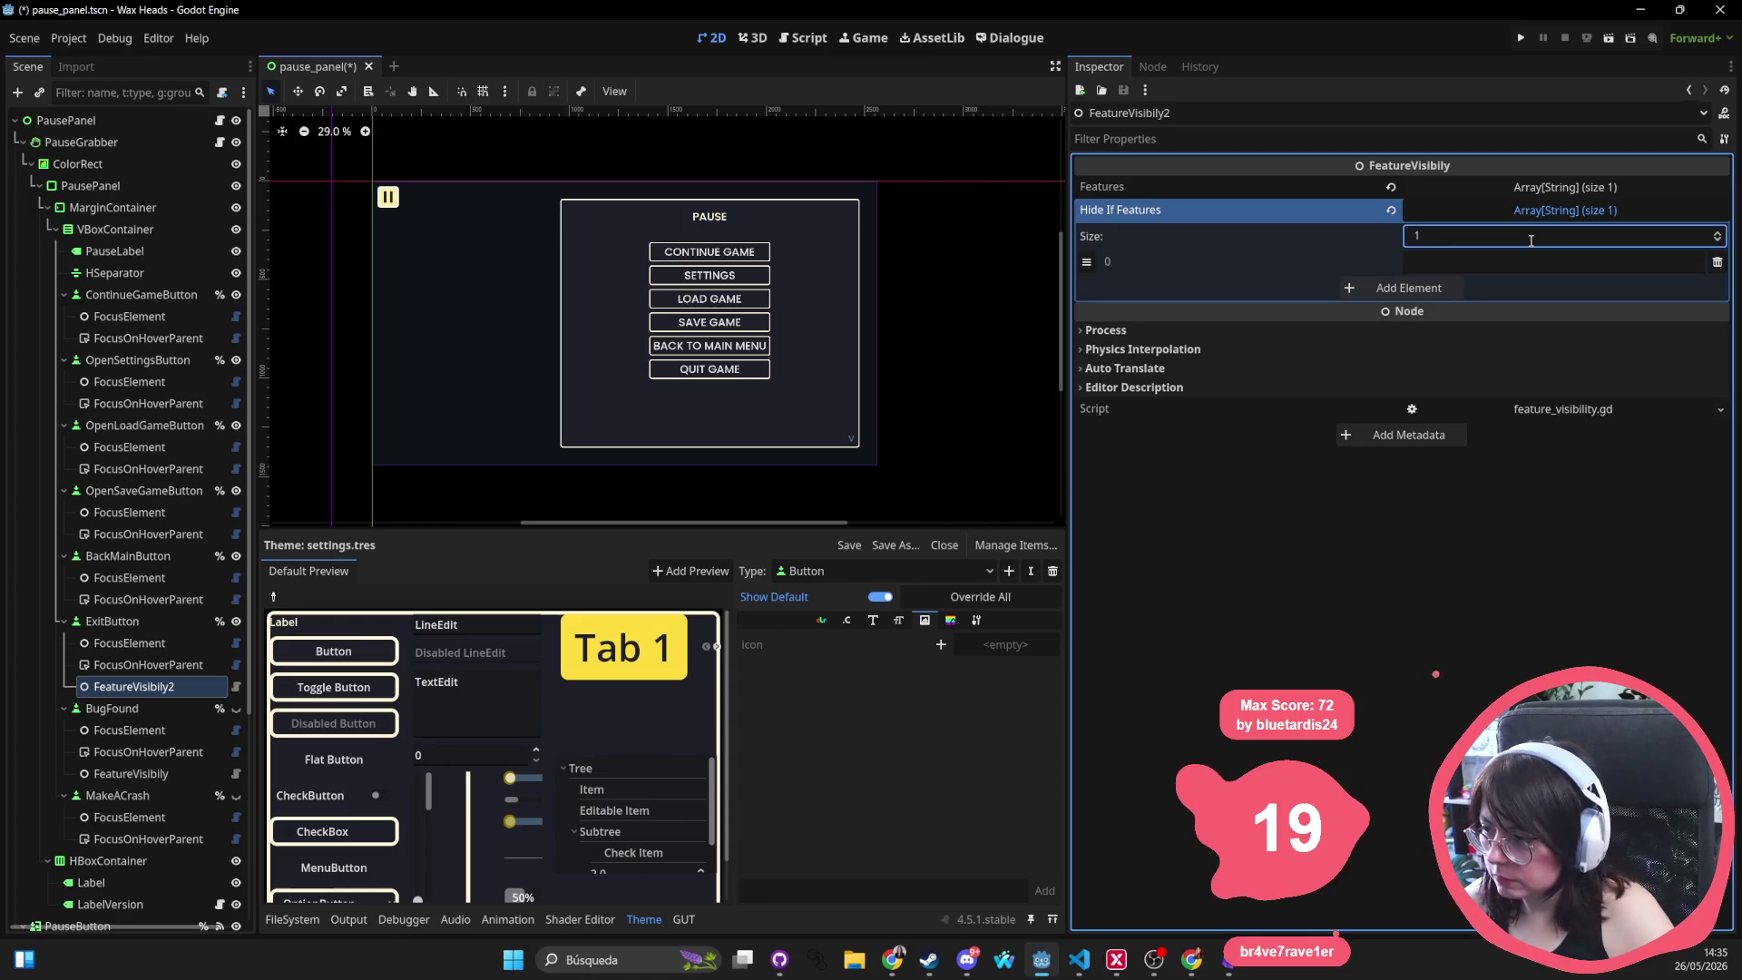
click(1529, 260)
text(mobile)
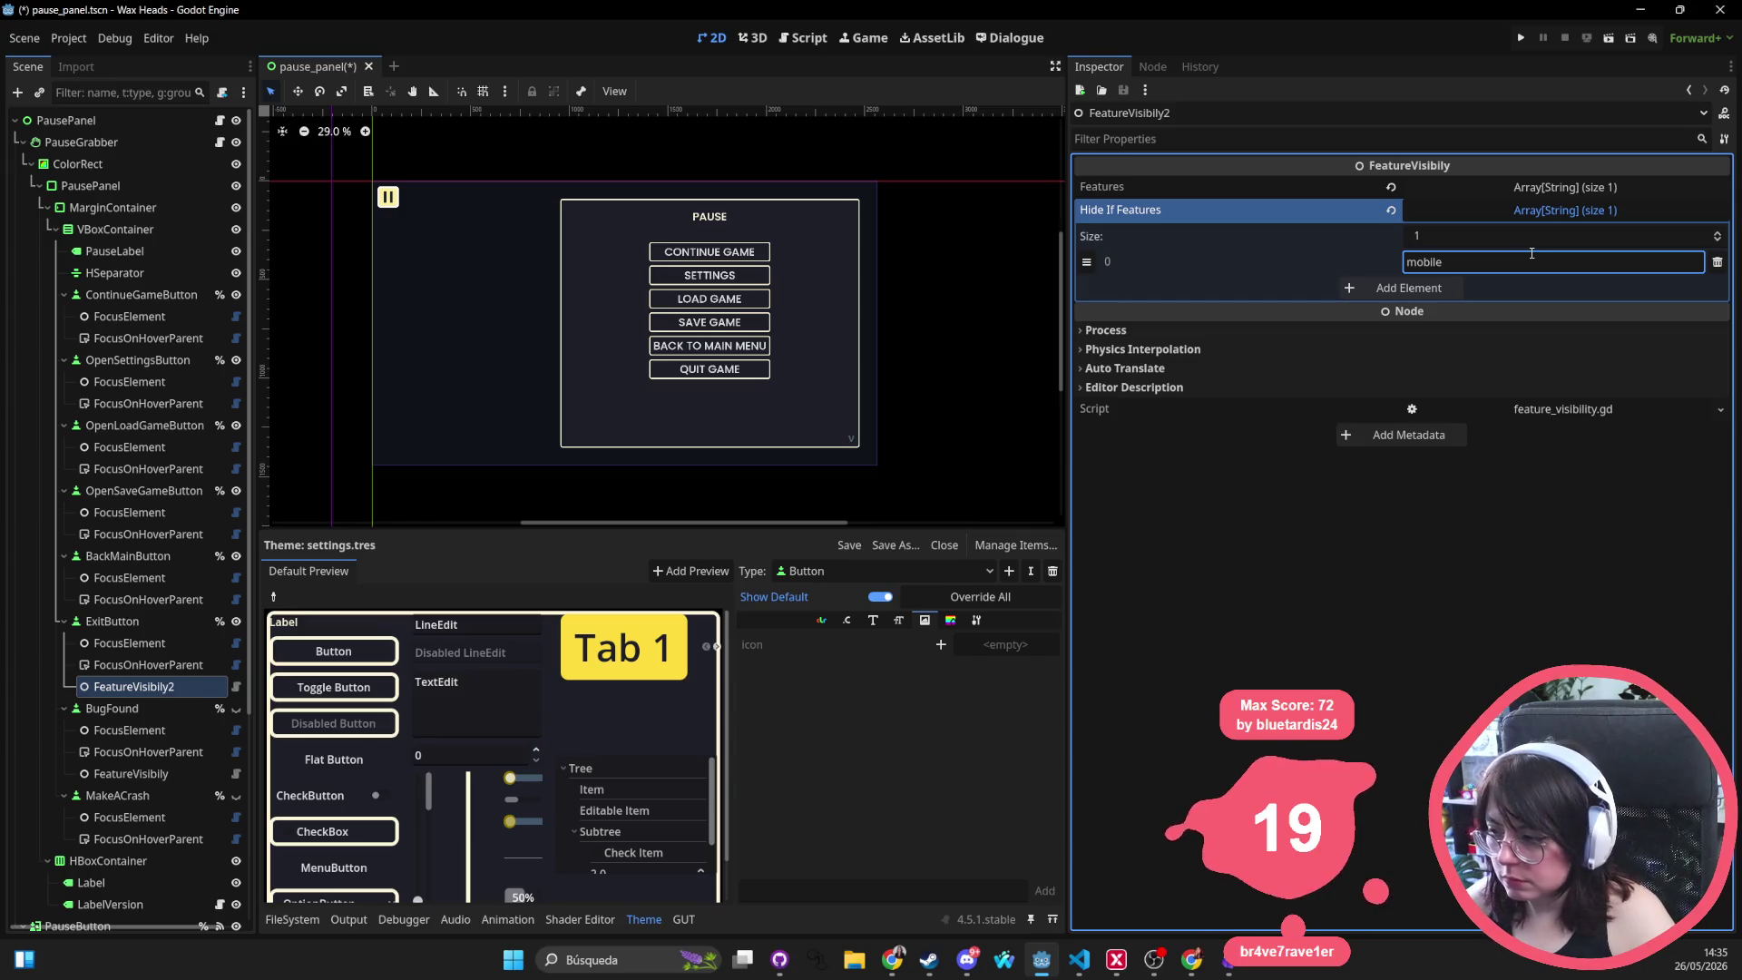
scroll(671, 355, right, 2)
key(ctrl+s)
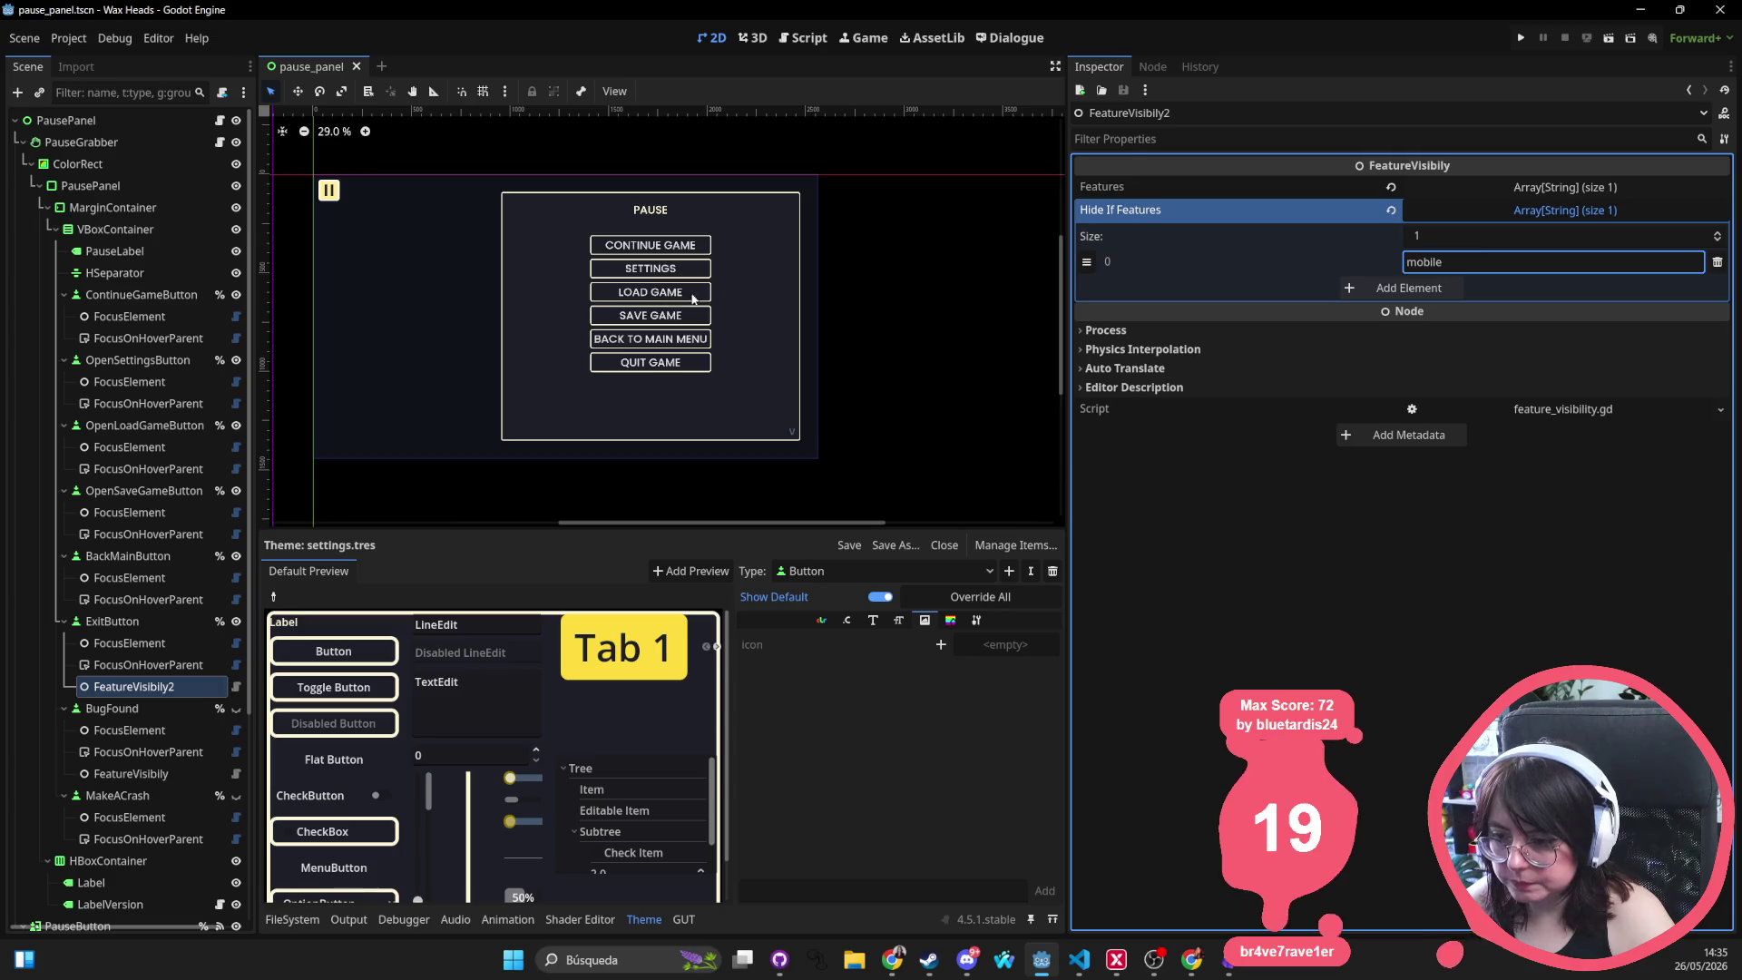
scroll(775, 286, left, 2)
key(ctrl+s)
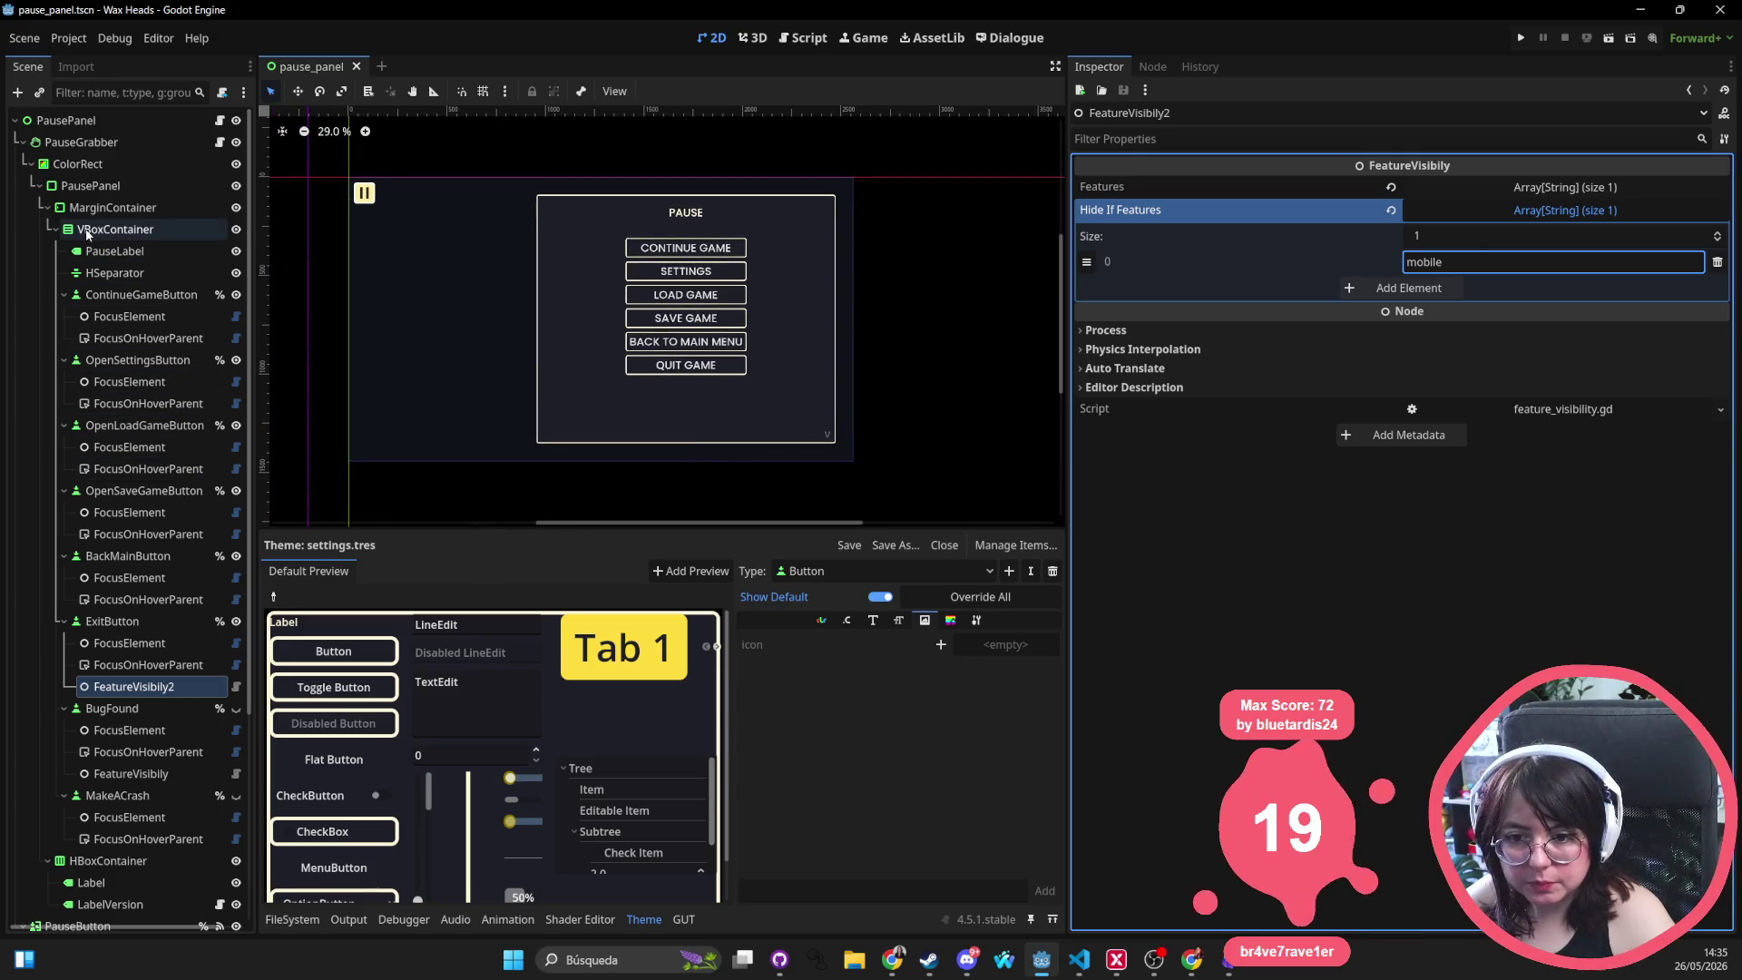
Give the pause panel's VBoxContainer a Separation constant override of 30
click(87, 232)
click(1325, 410)
click(1325, 411)
click(1259, 584)
click(1263, 562)
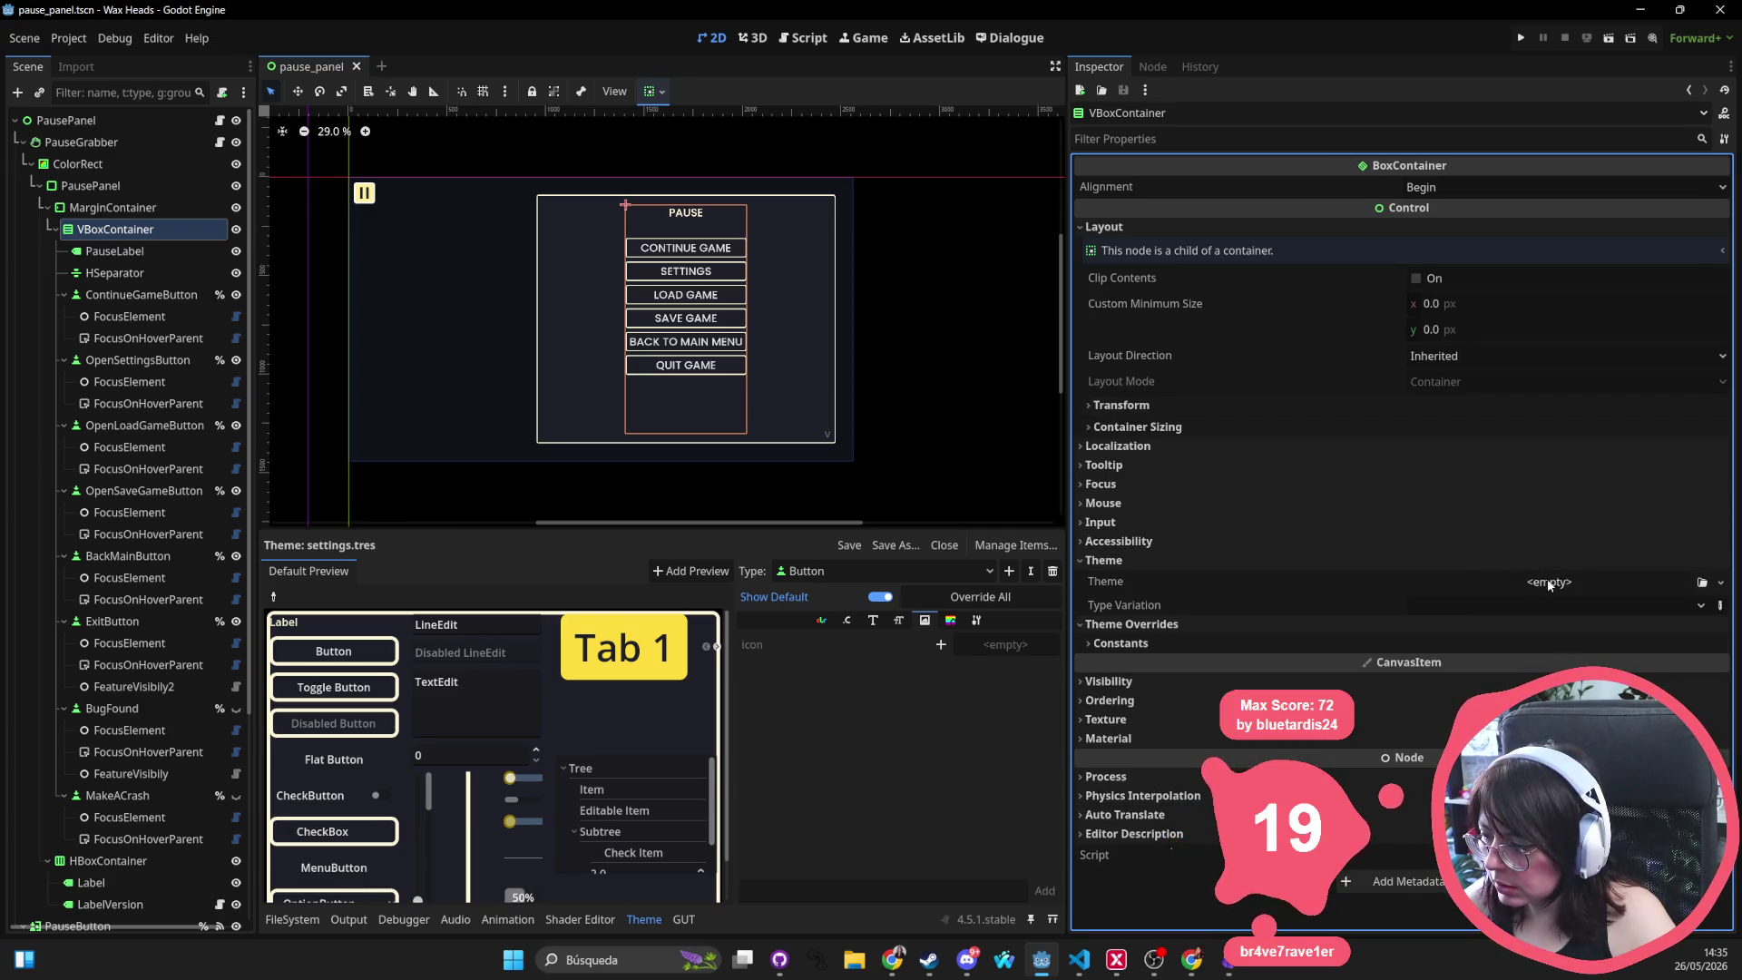
click(1158, 645)
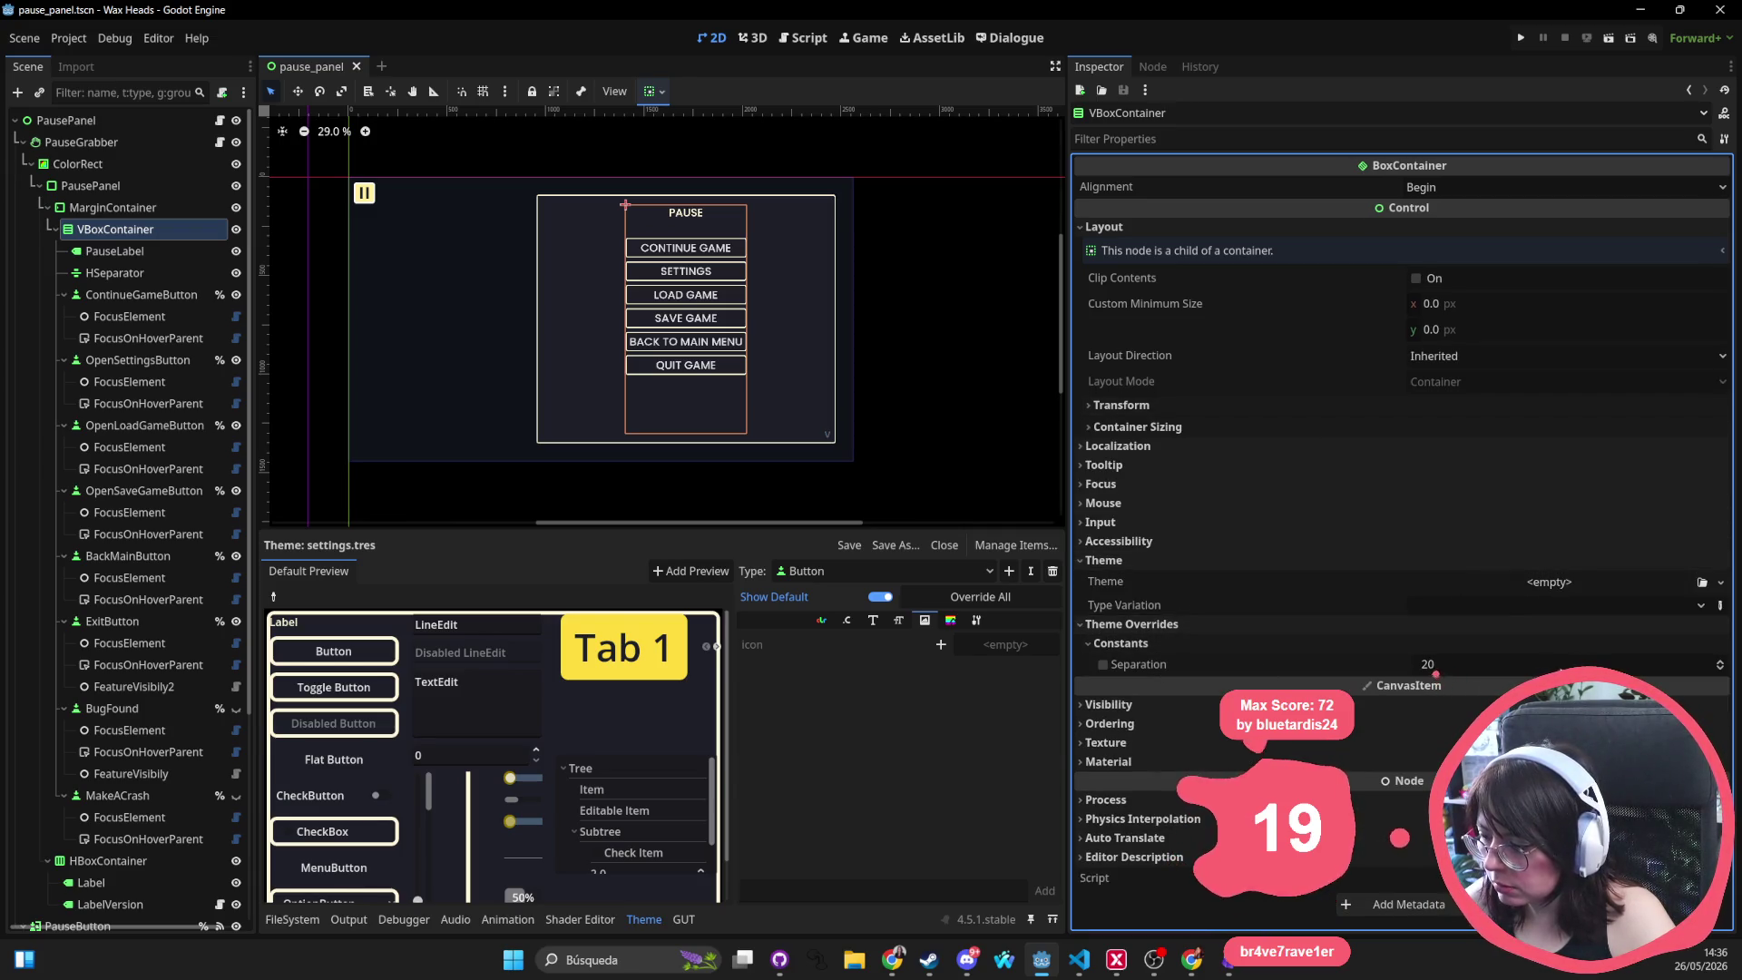
click(1546, 663)
text(30)
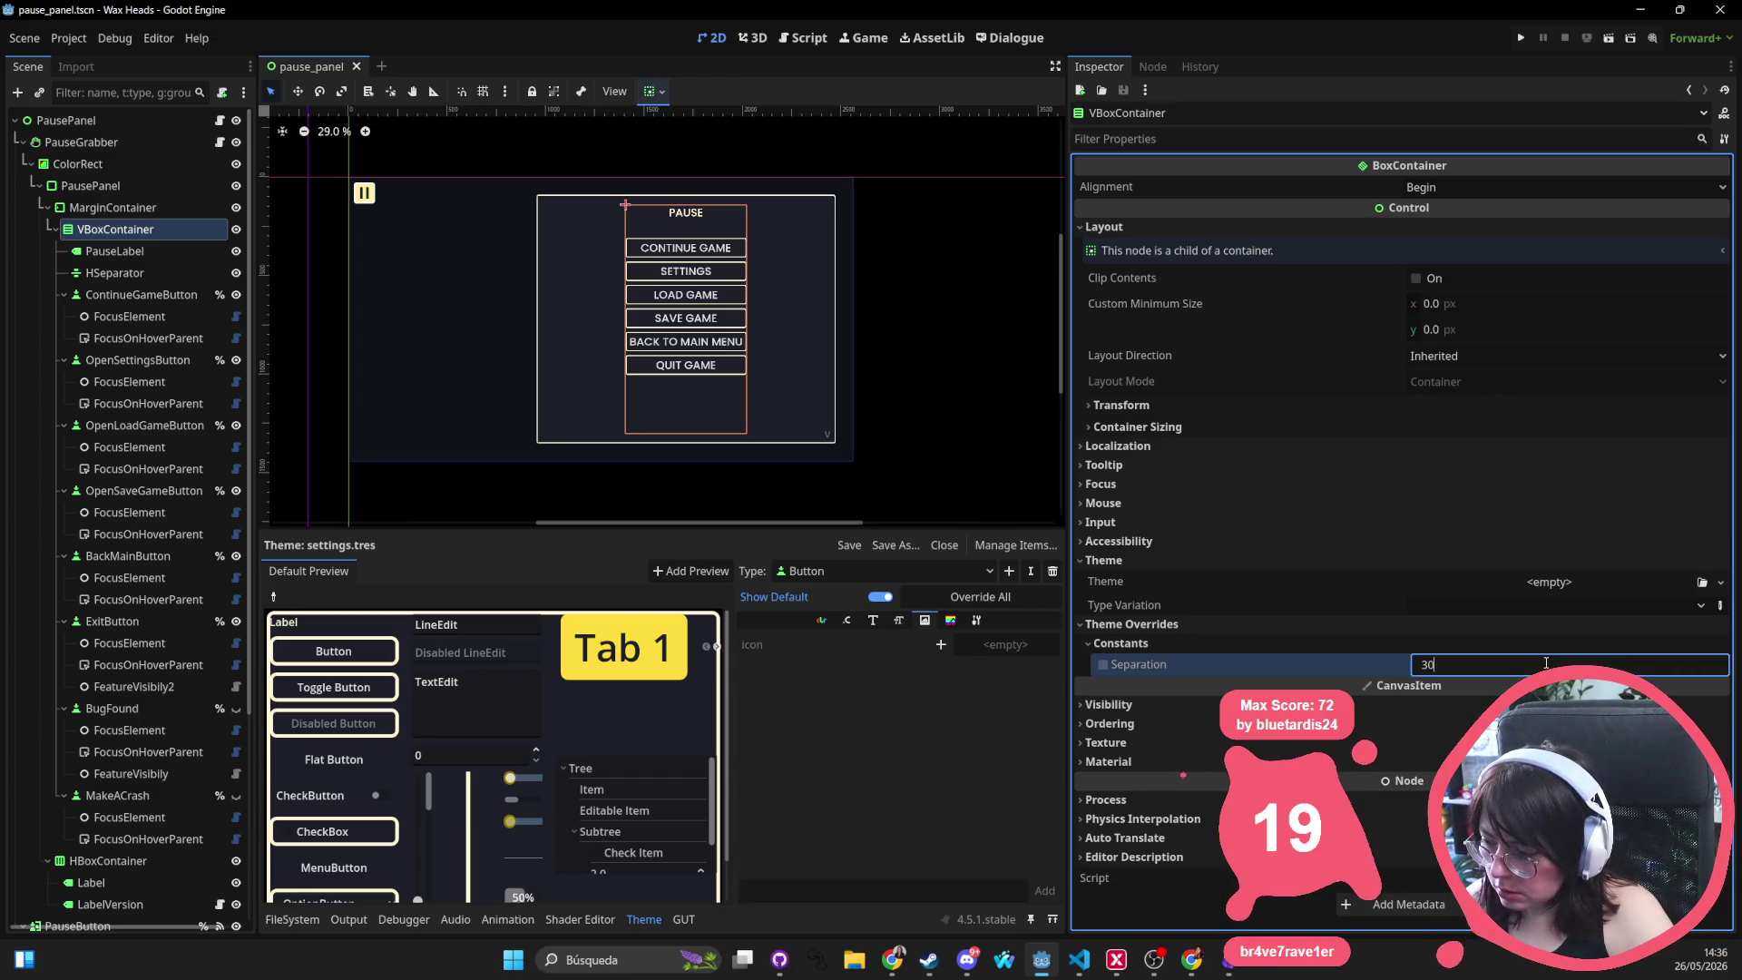
key(Return)
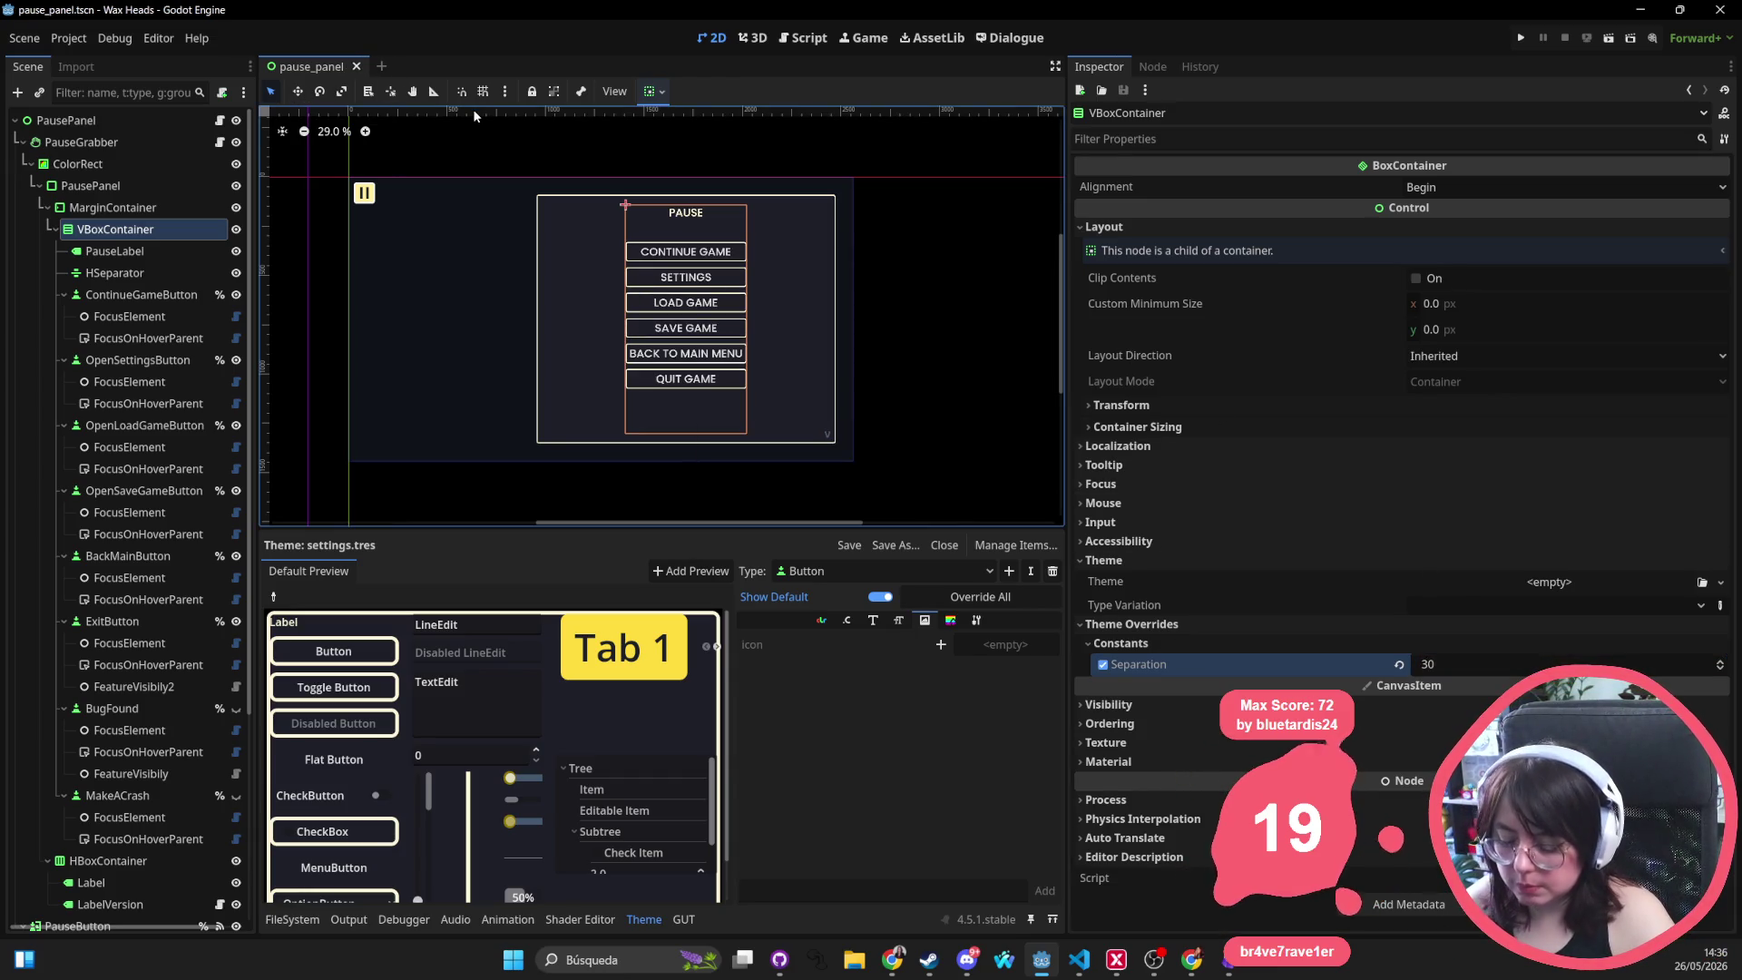
Open main_menu.tscn to check its VBoxContainer spacing, then return to pause_panel
key(alt+shift+o)
text(main_men)
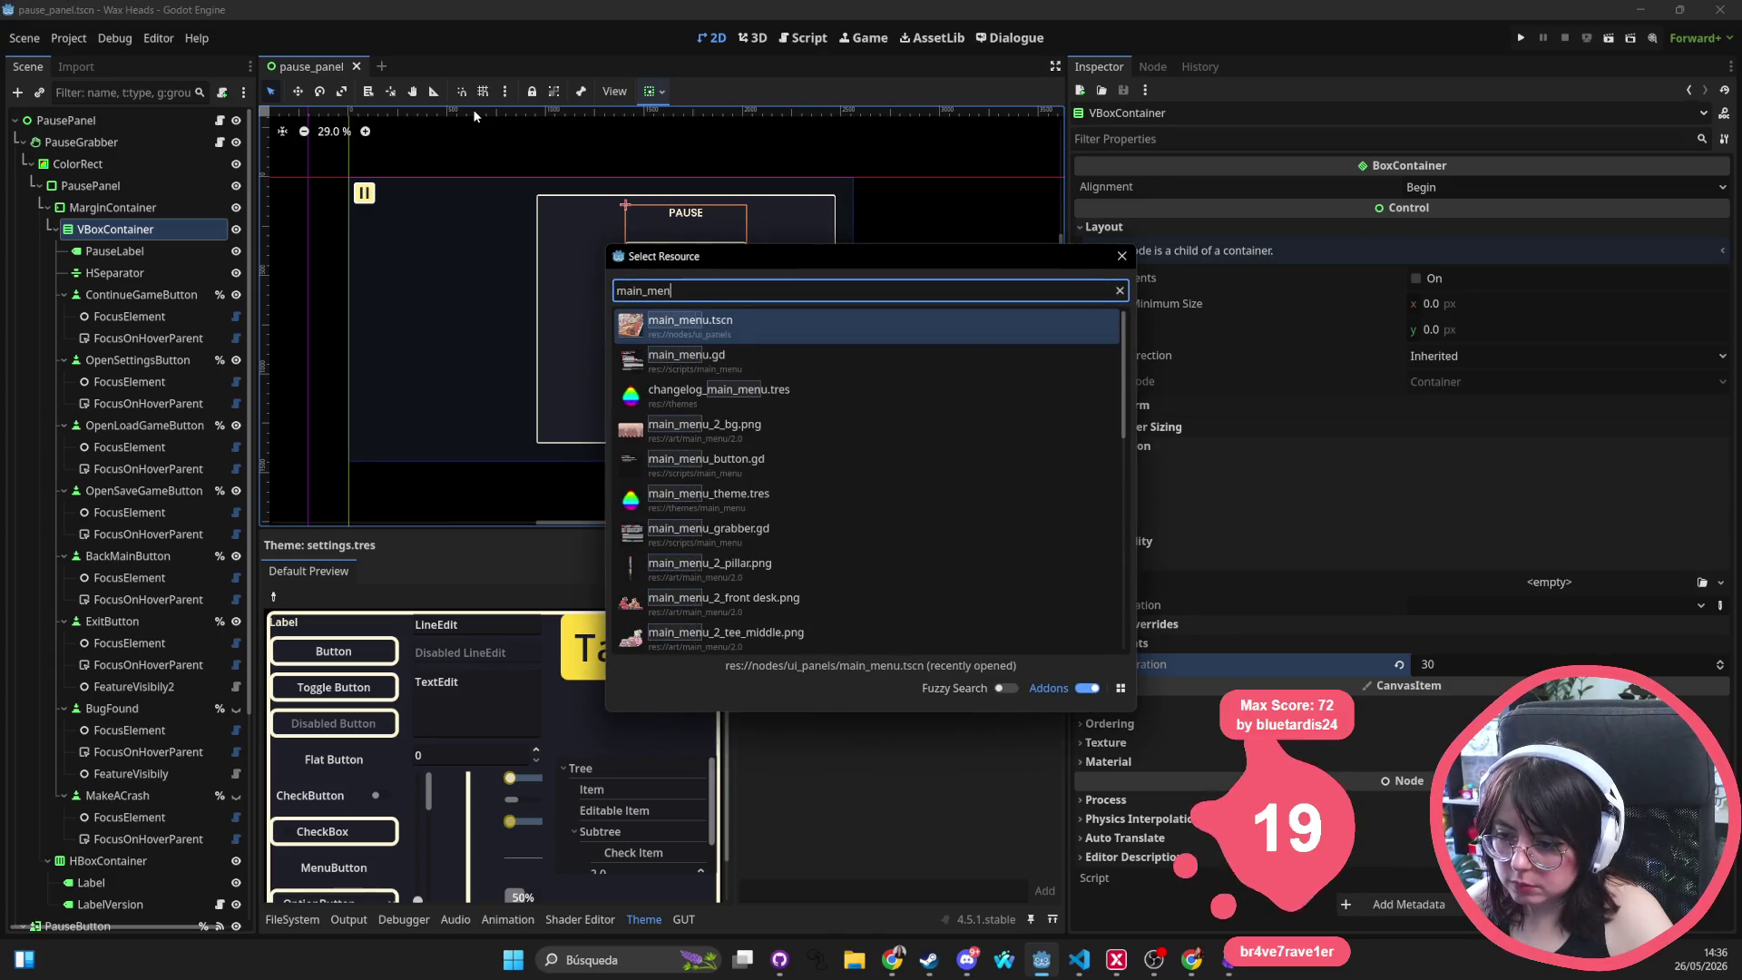
key(Return)
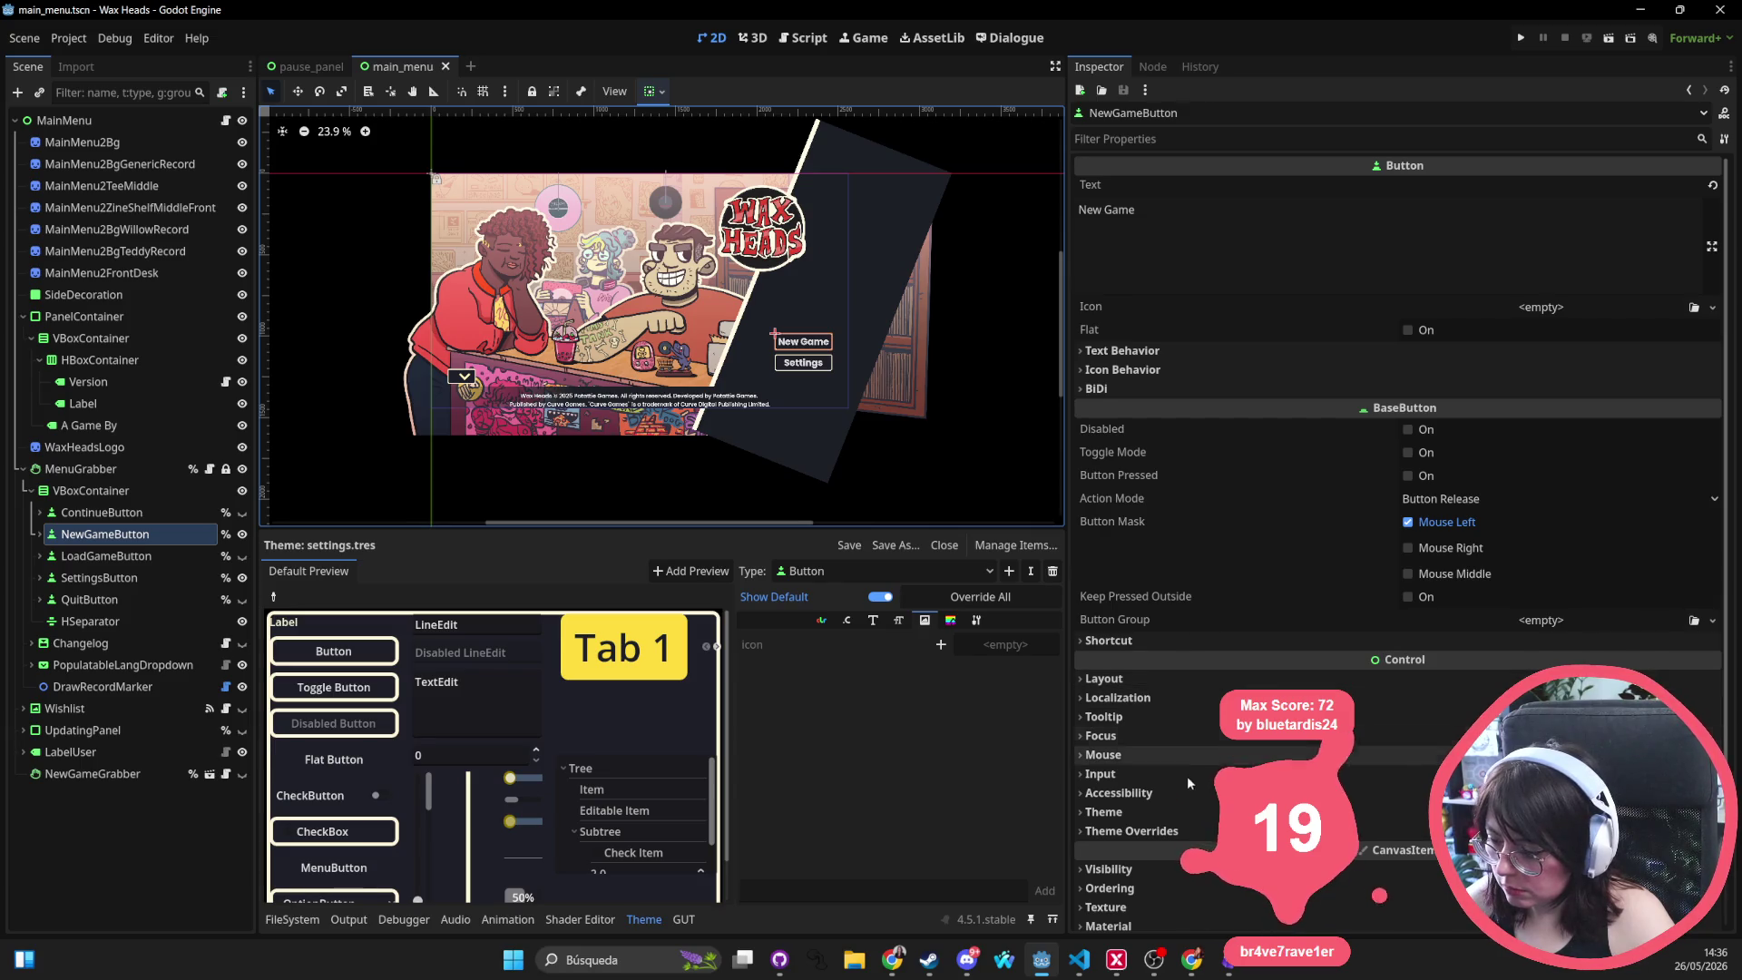
click(146, 491)
scroll(1434, 744, down, 5)
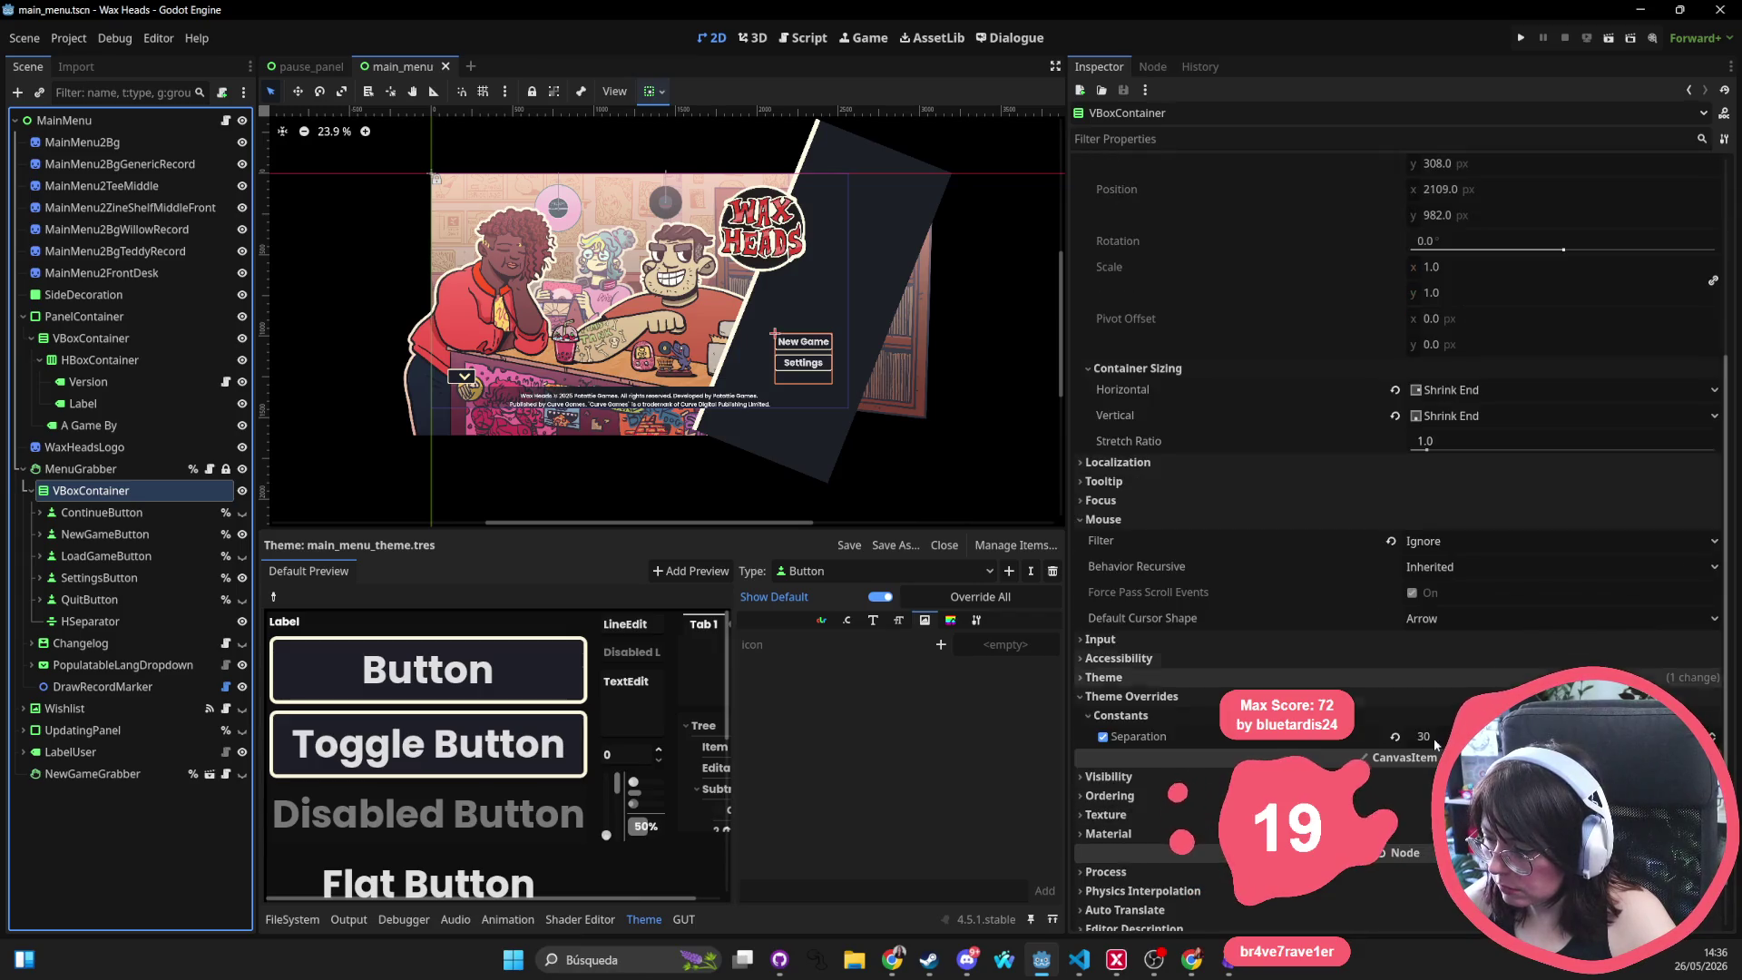
click(299, 66)
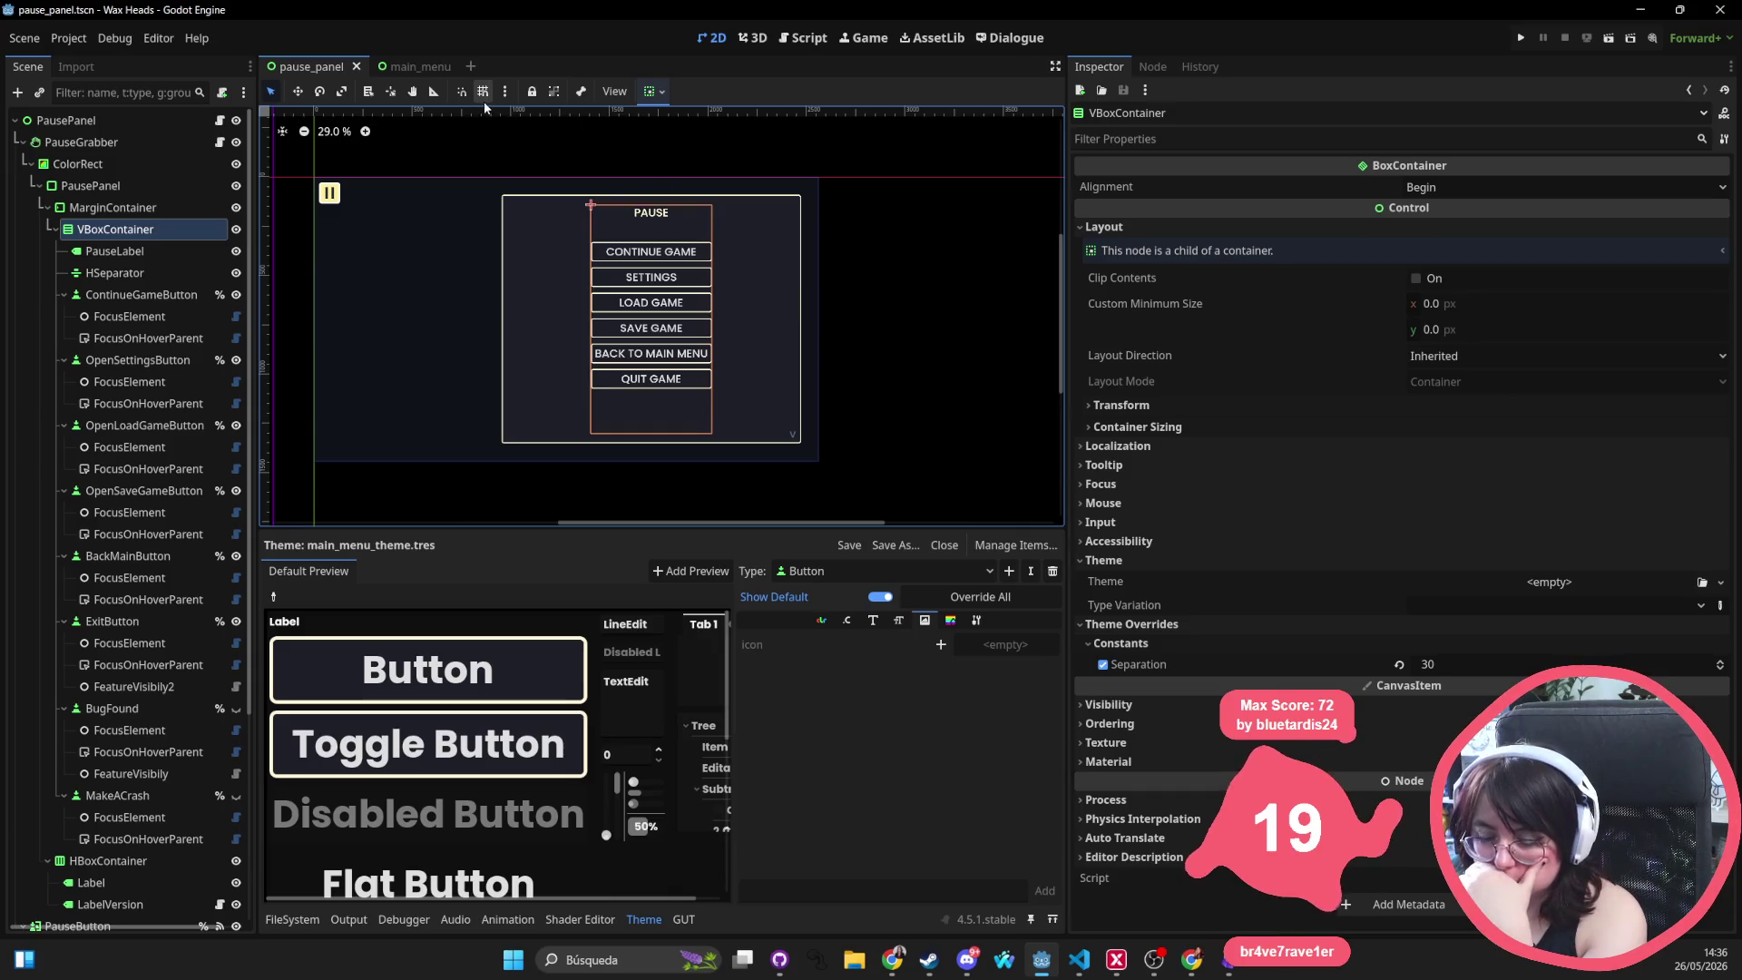
Select the Sparks3 pause icon and duplicate it as Sparks4
click(678, 209)
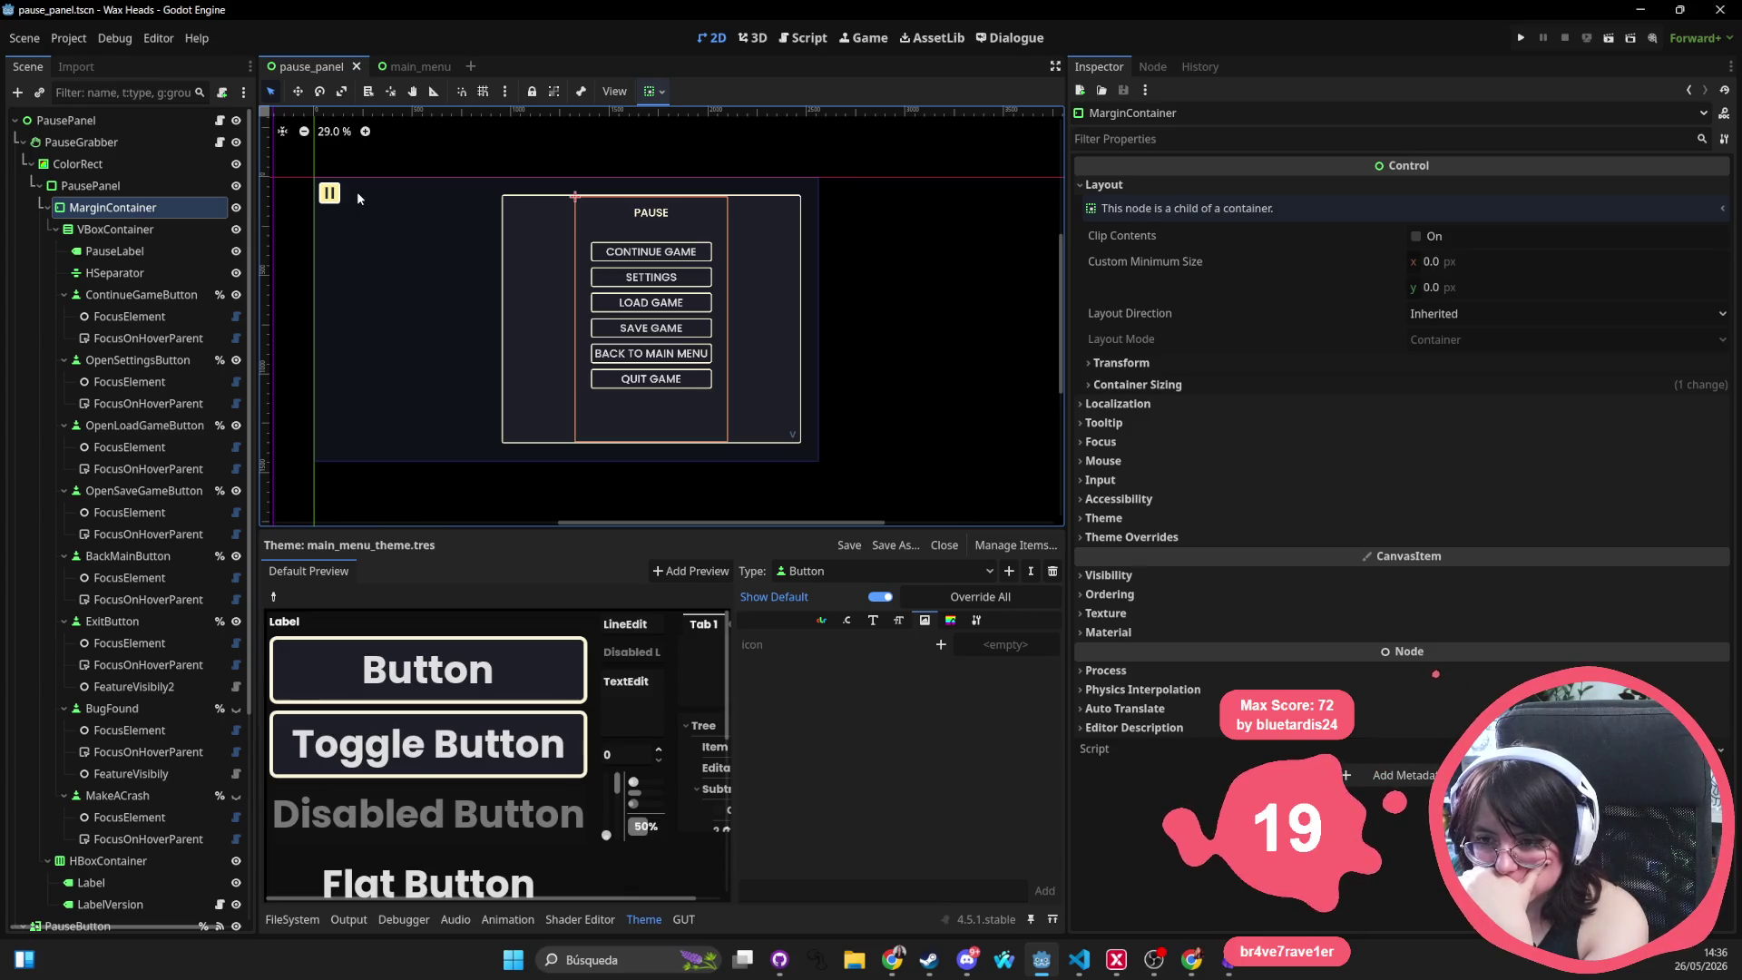
click(334, 194)
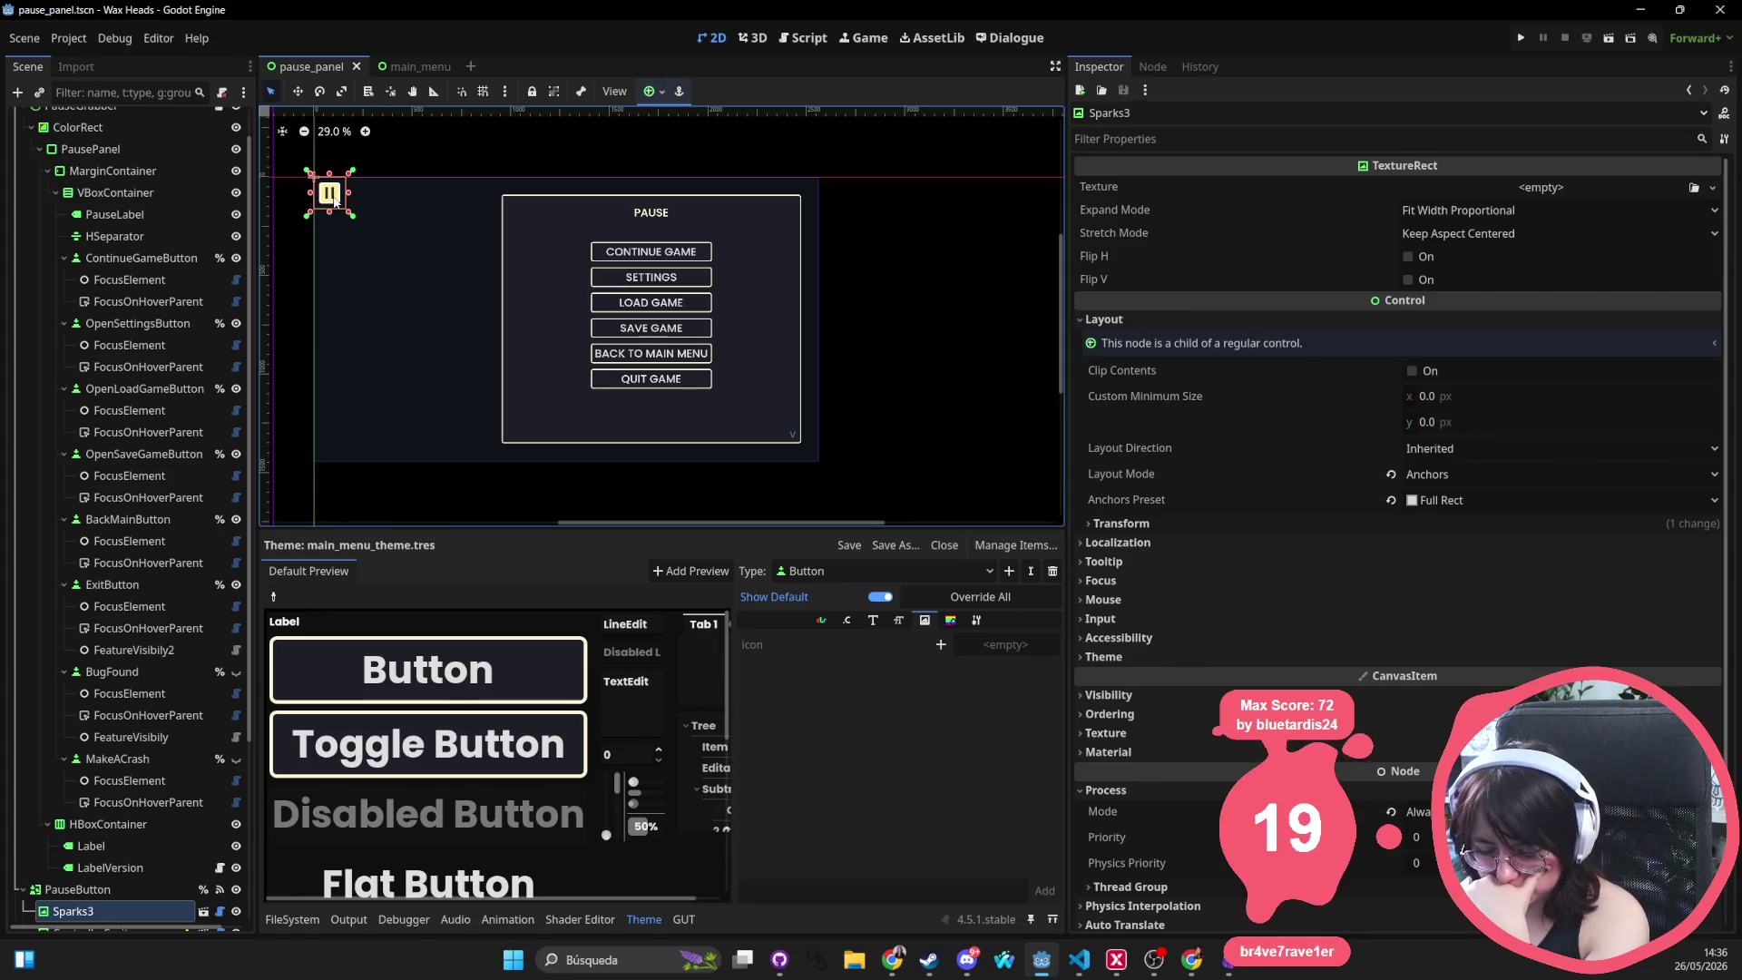
drag(443, 242, 536, 243)
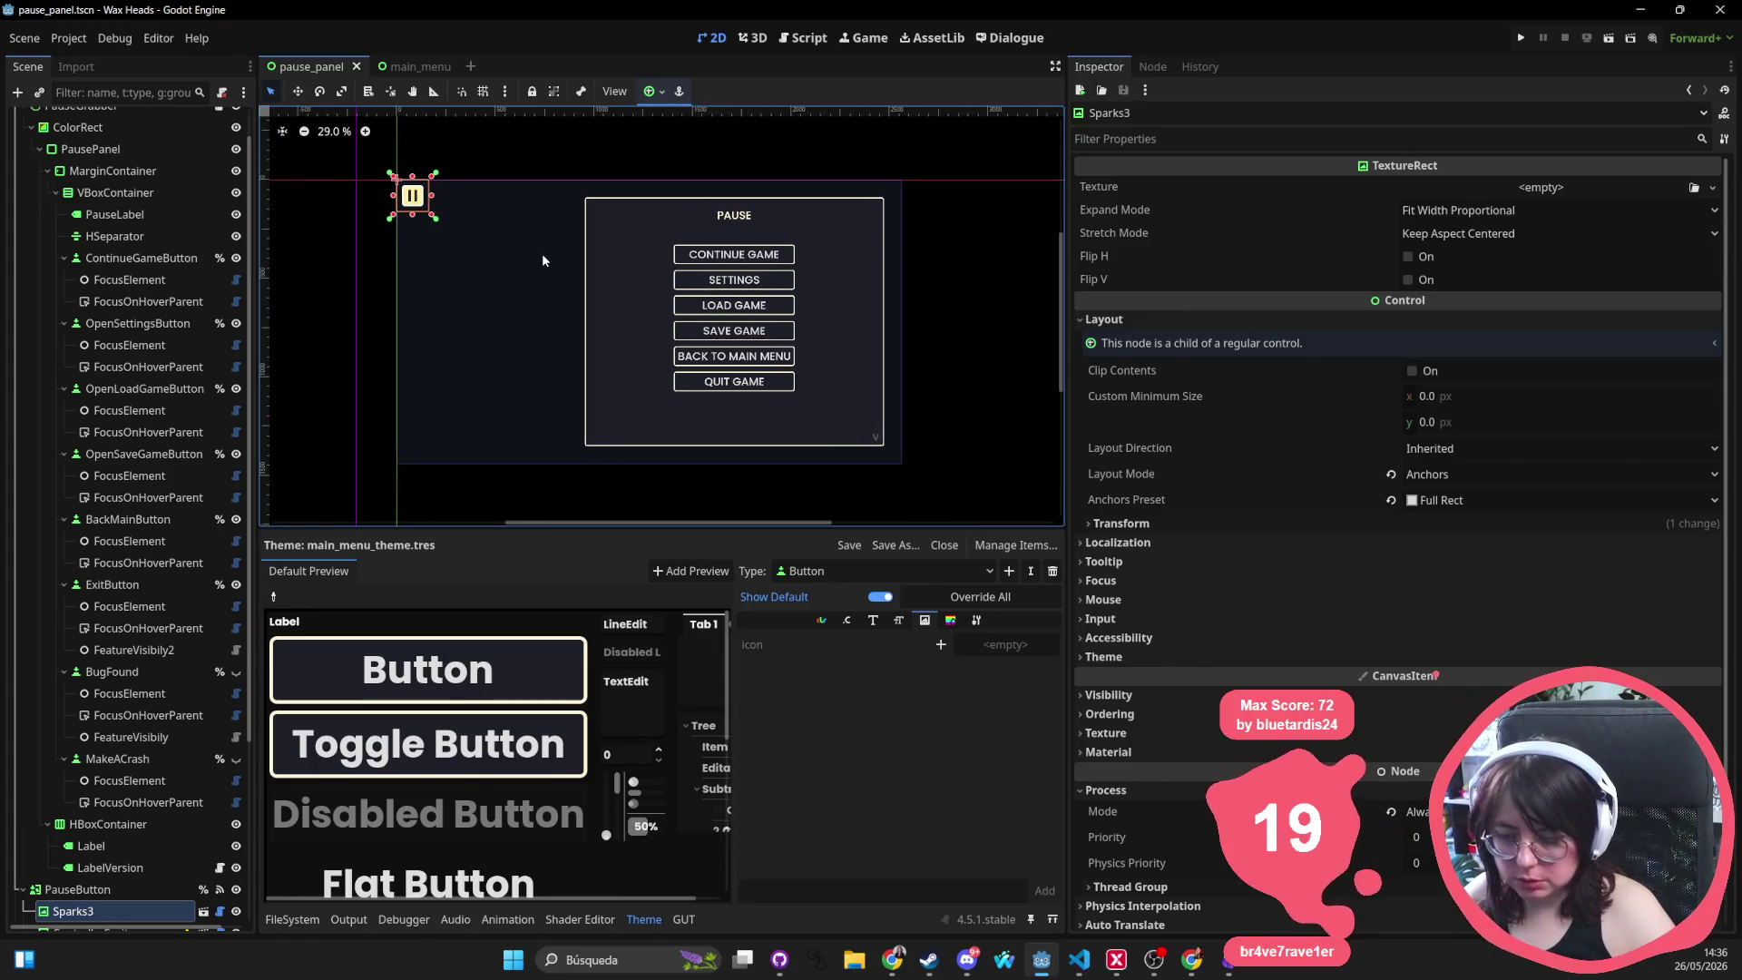
key(ctrl+a)
key(Escape)
key(ctrl+d)
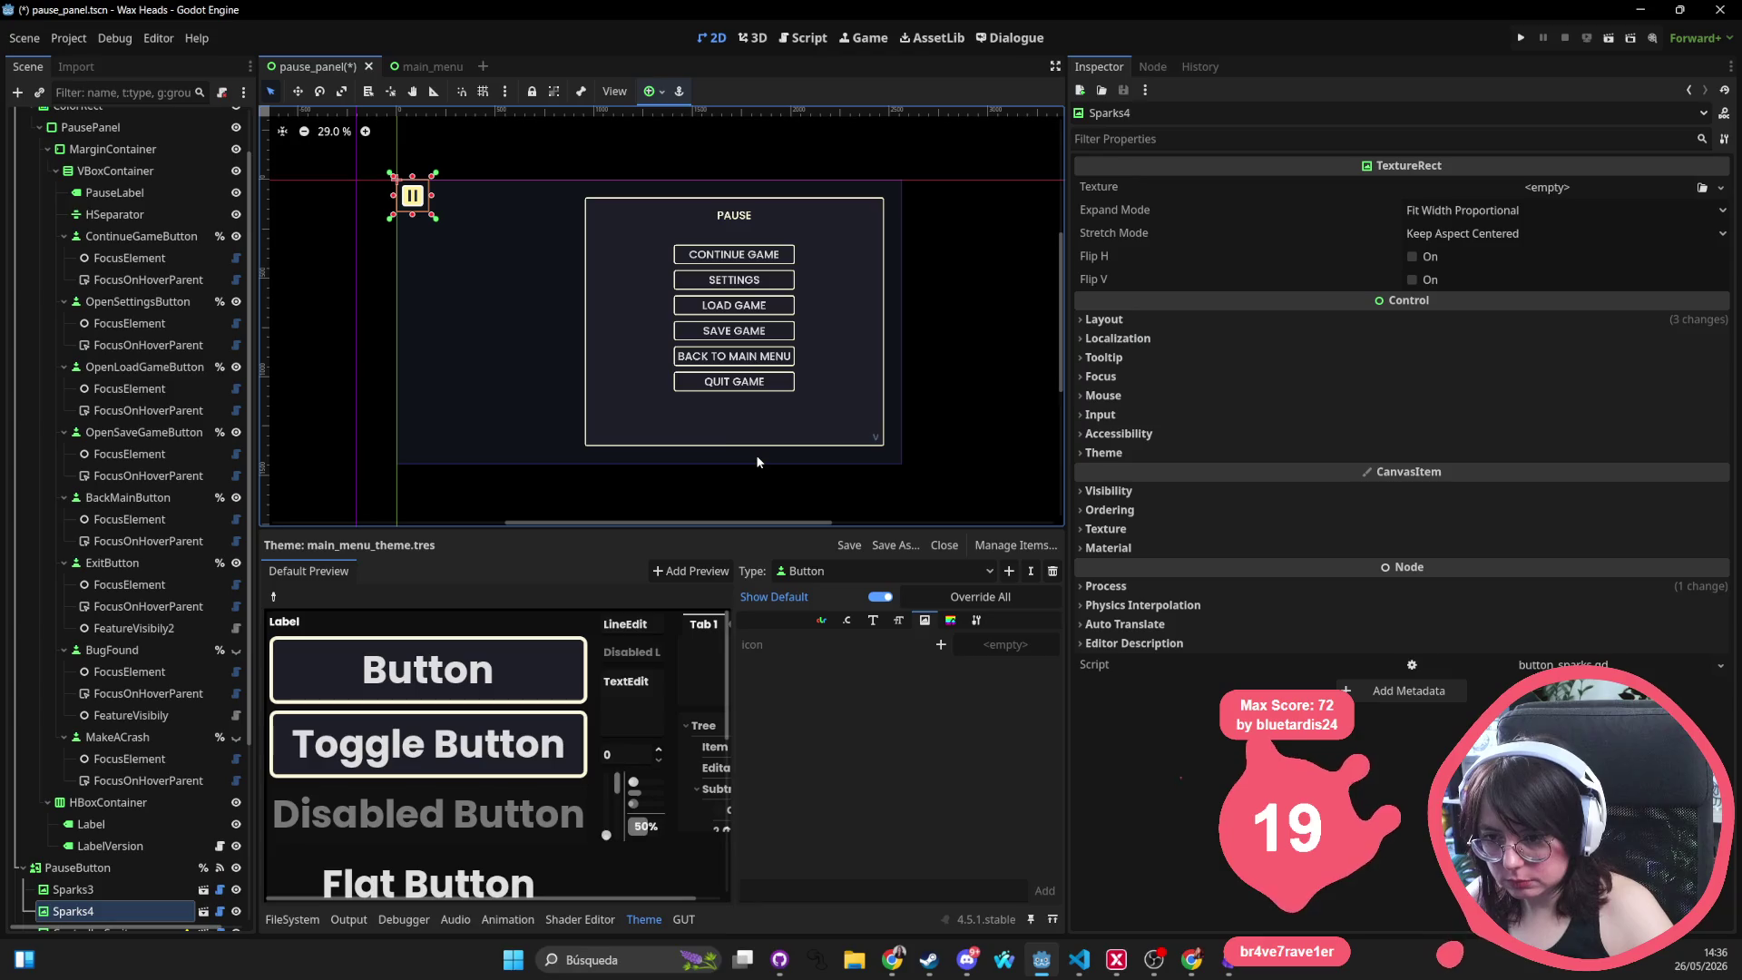
scroll(817, 182, right, 1)
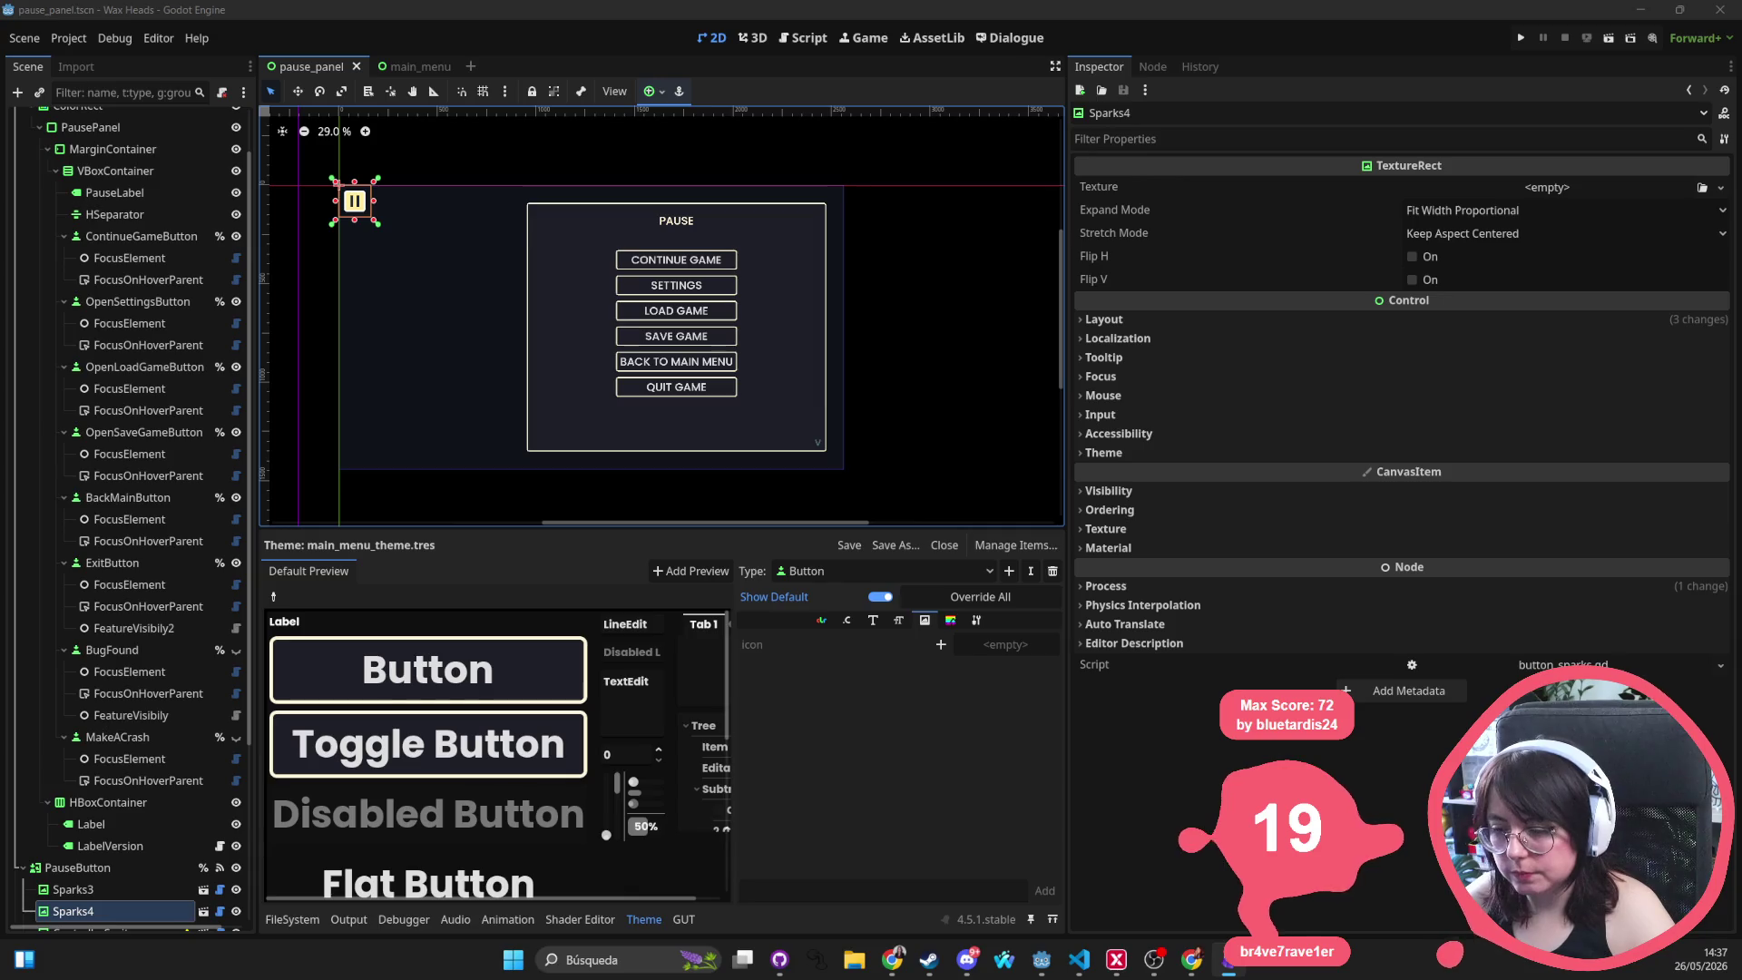
click(697, 392)
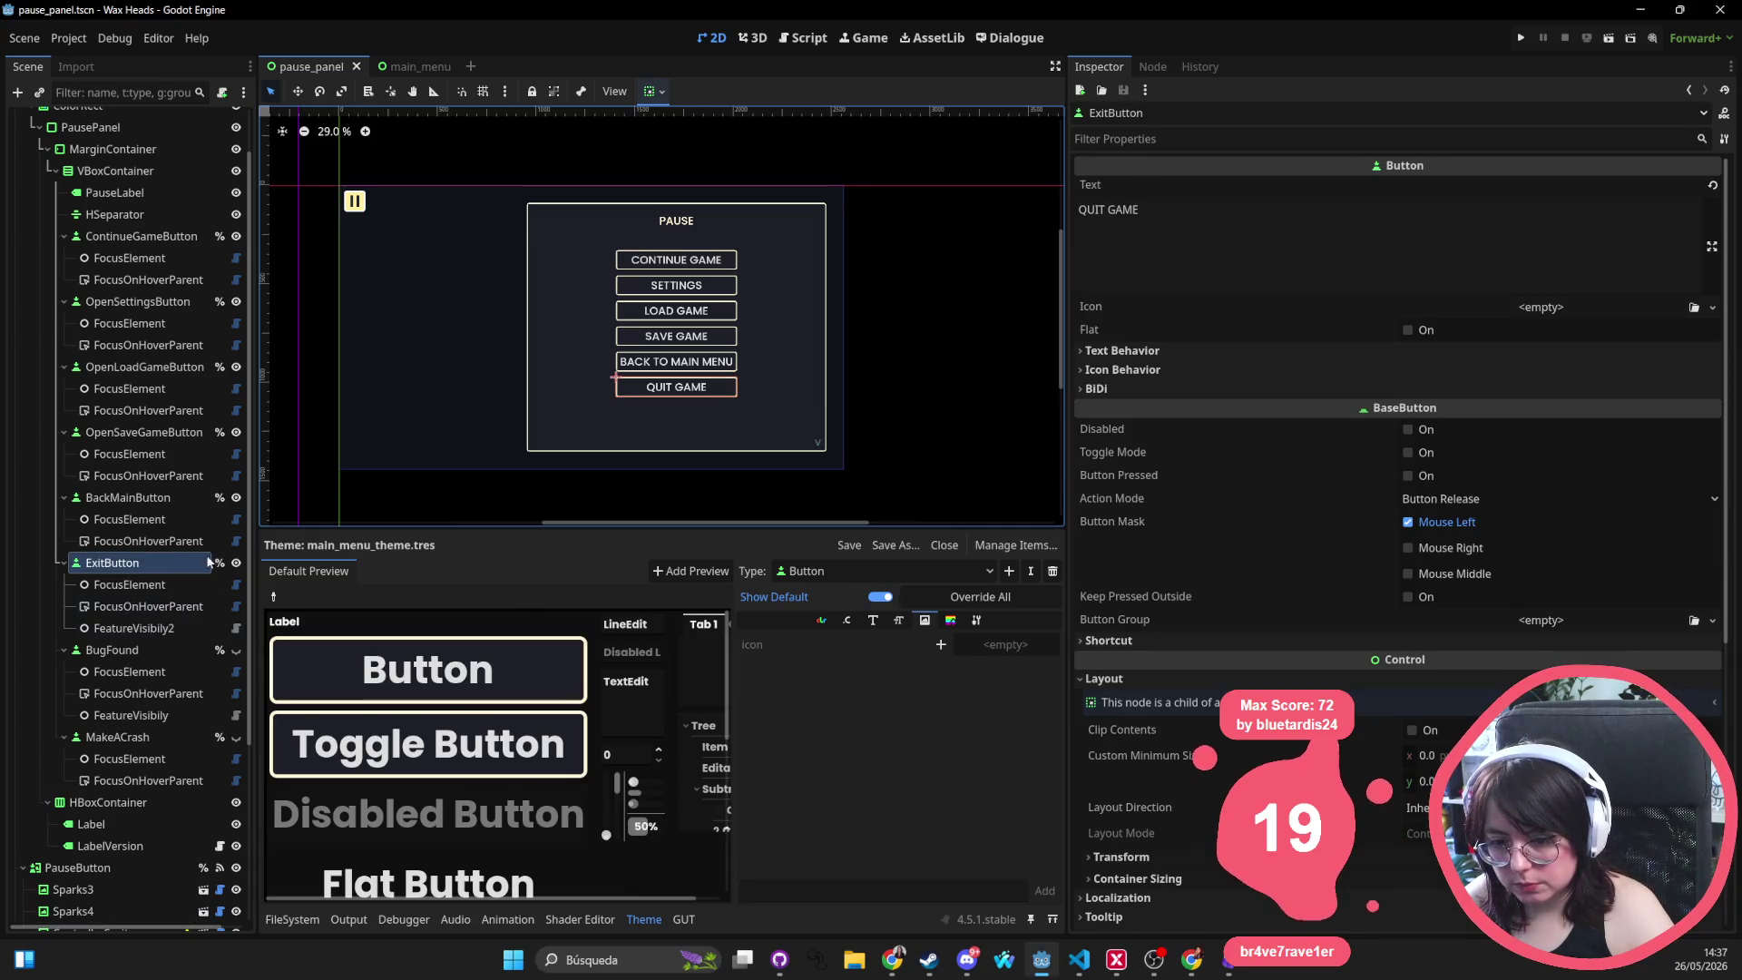
Hide the QUIT GAME button and change the VBoxContainer Separation from 30 to 35
click(236, 563)
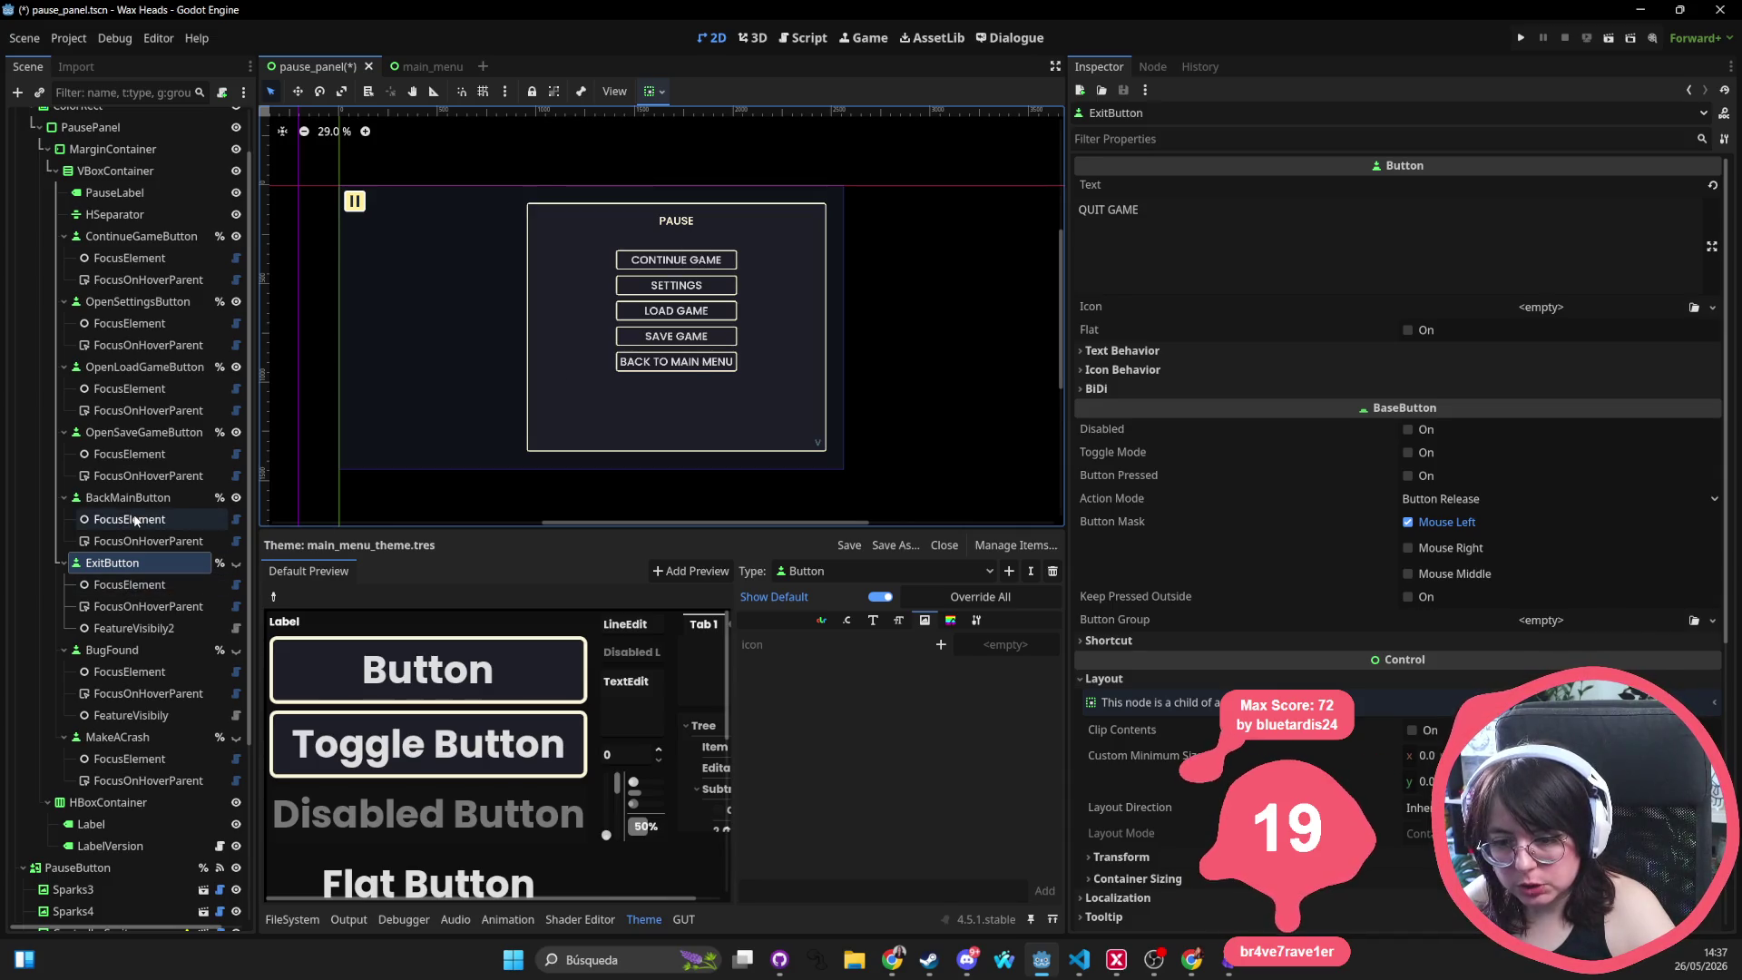
click(557, 218)
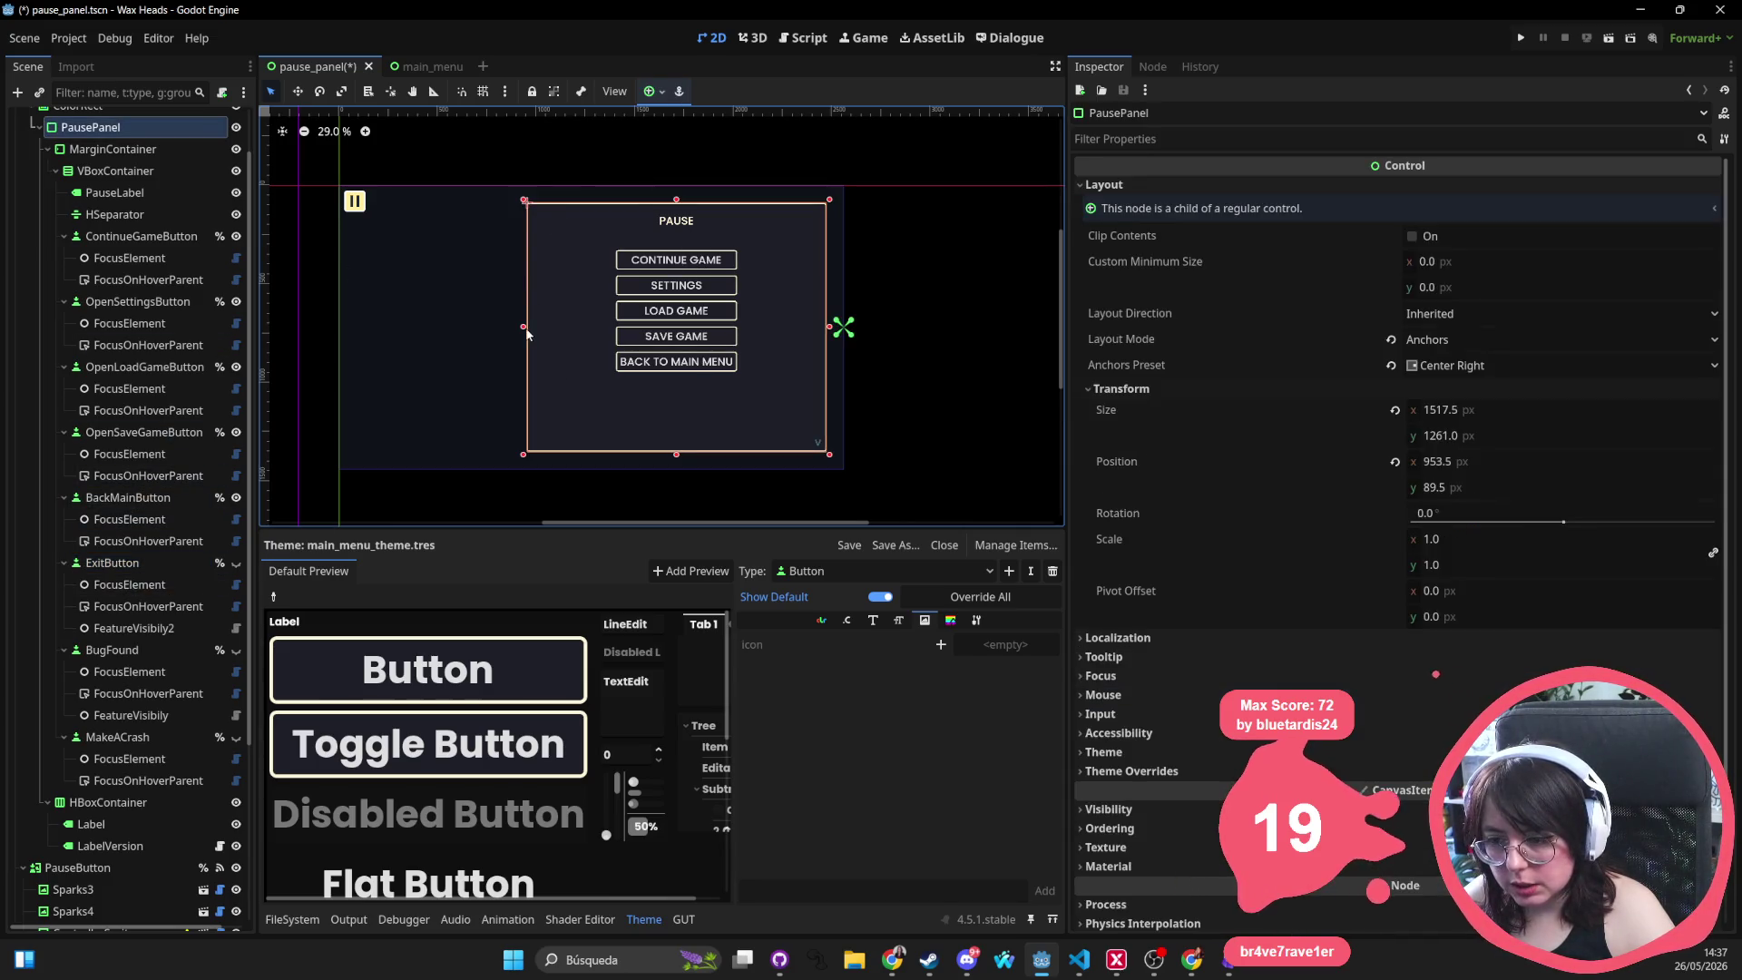
click(673, 261)
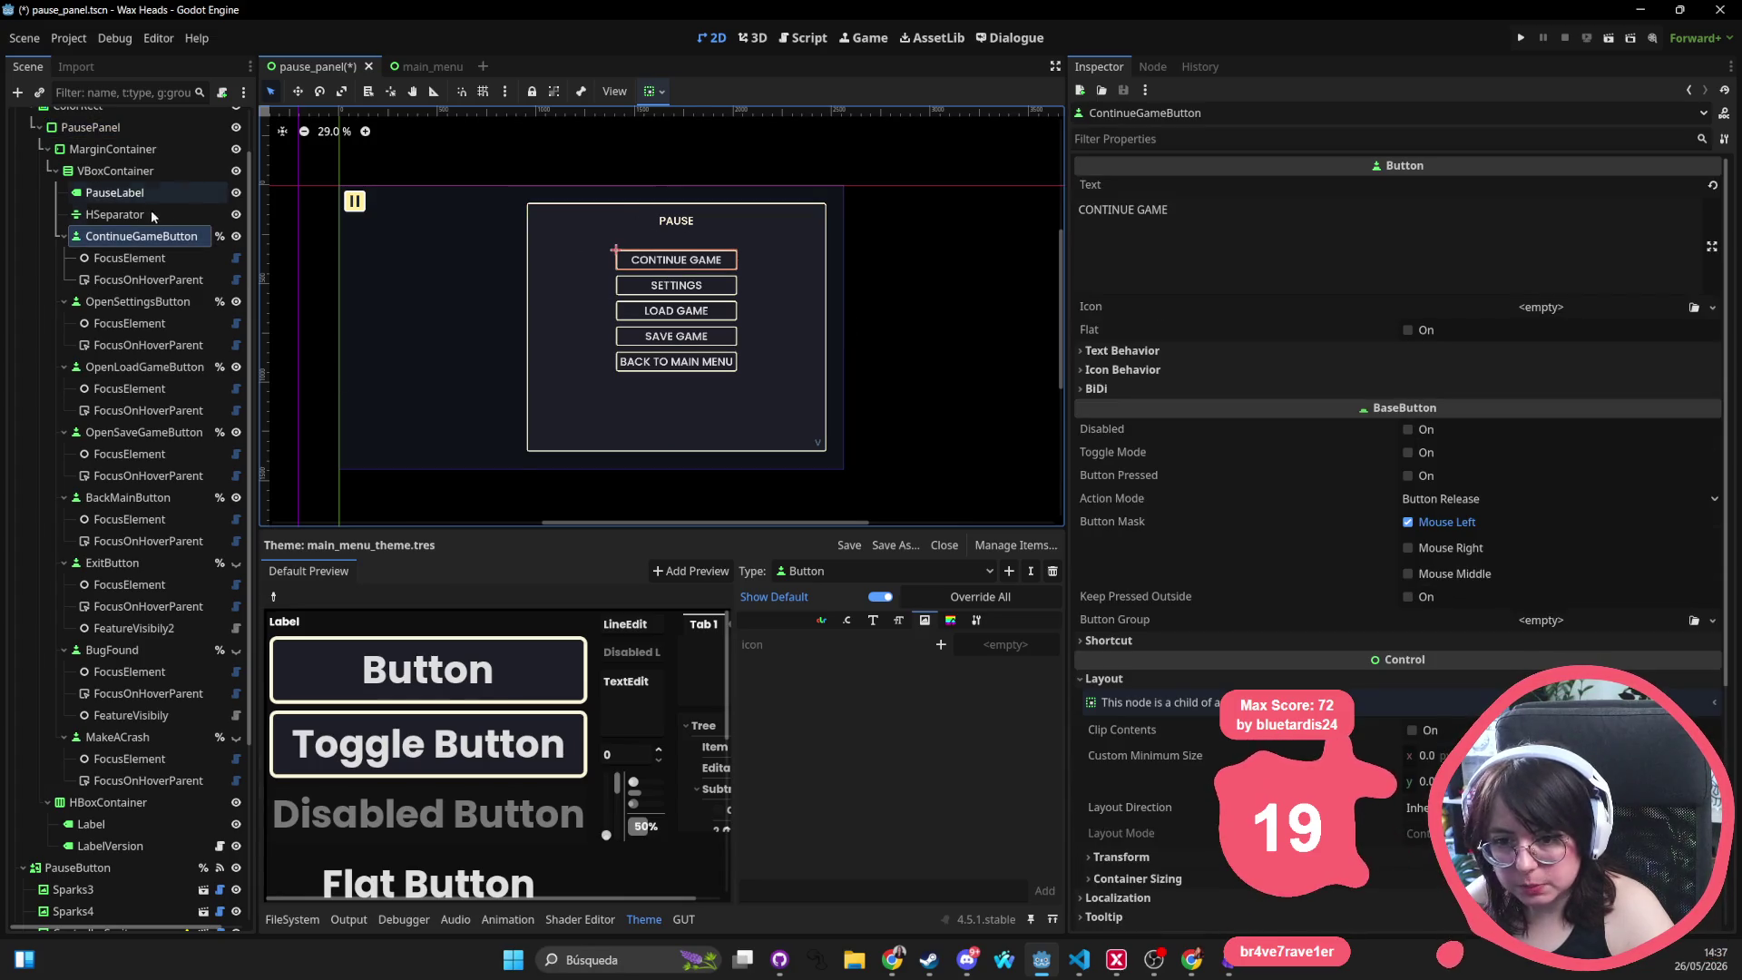
click(117, 170)
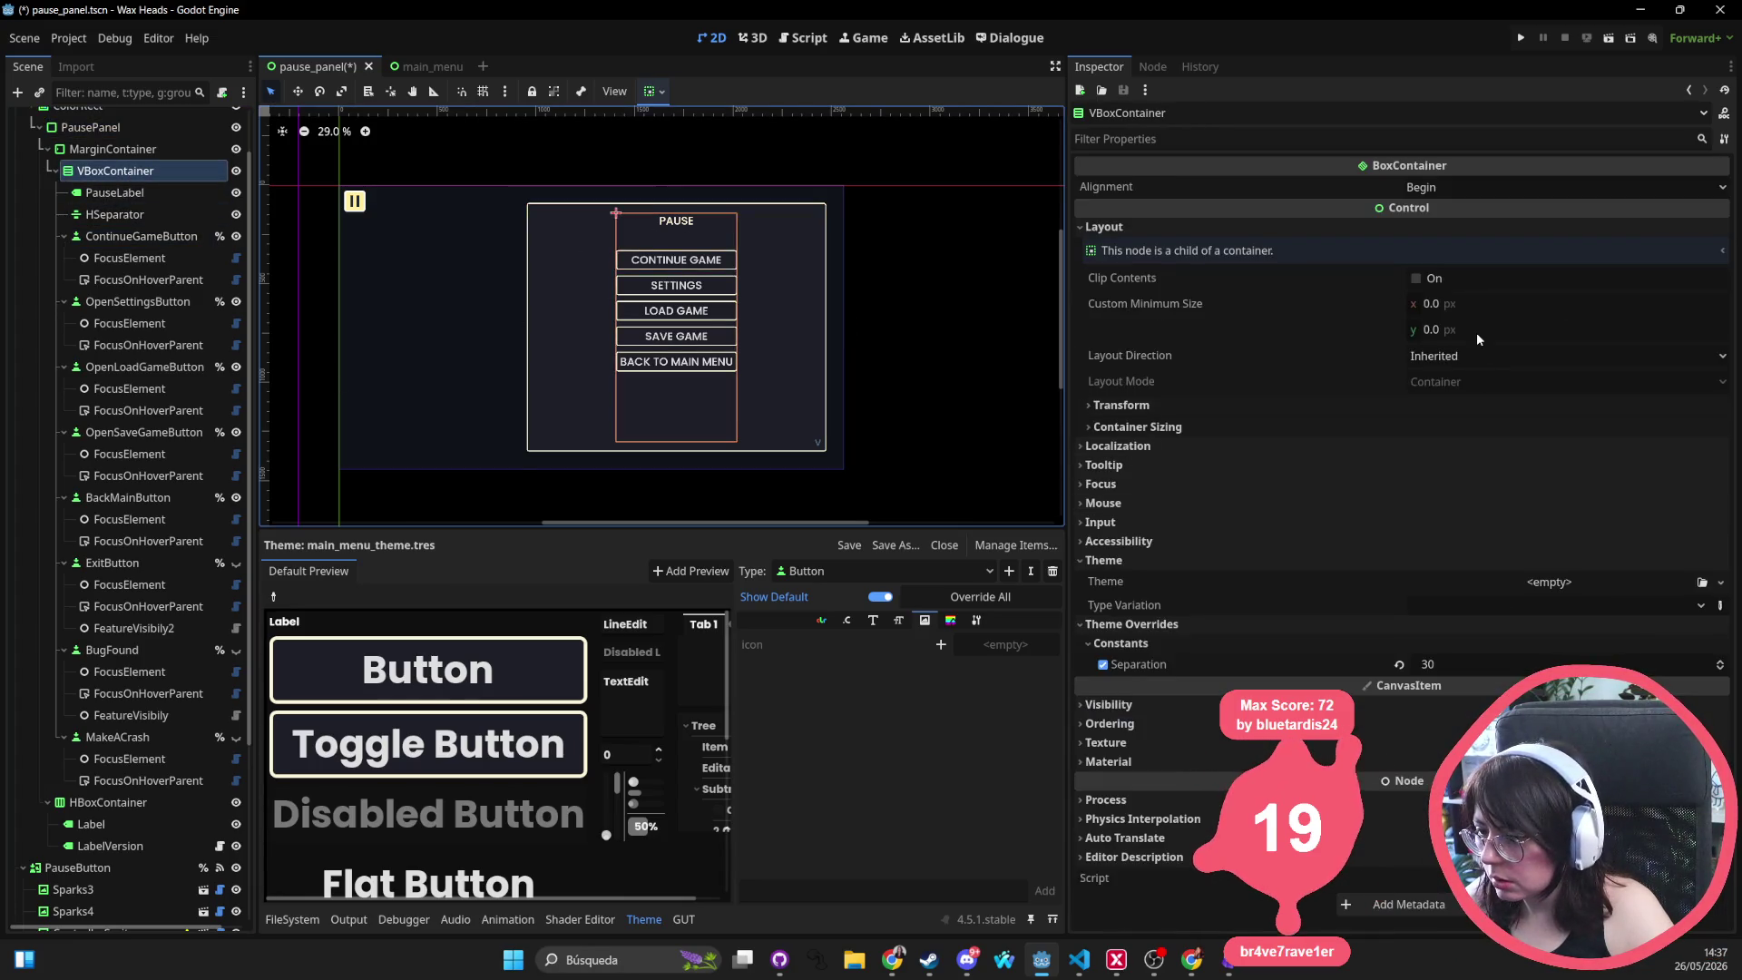
click(1463, 657)
text(35)
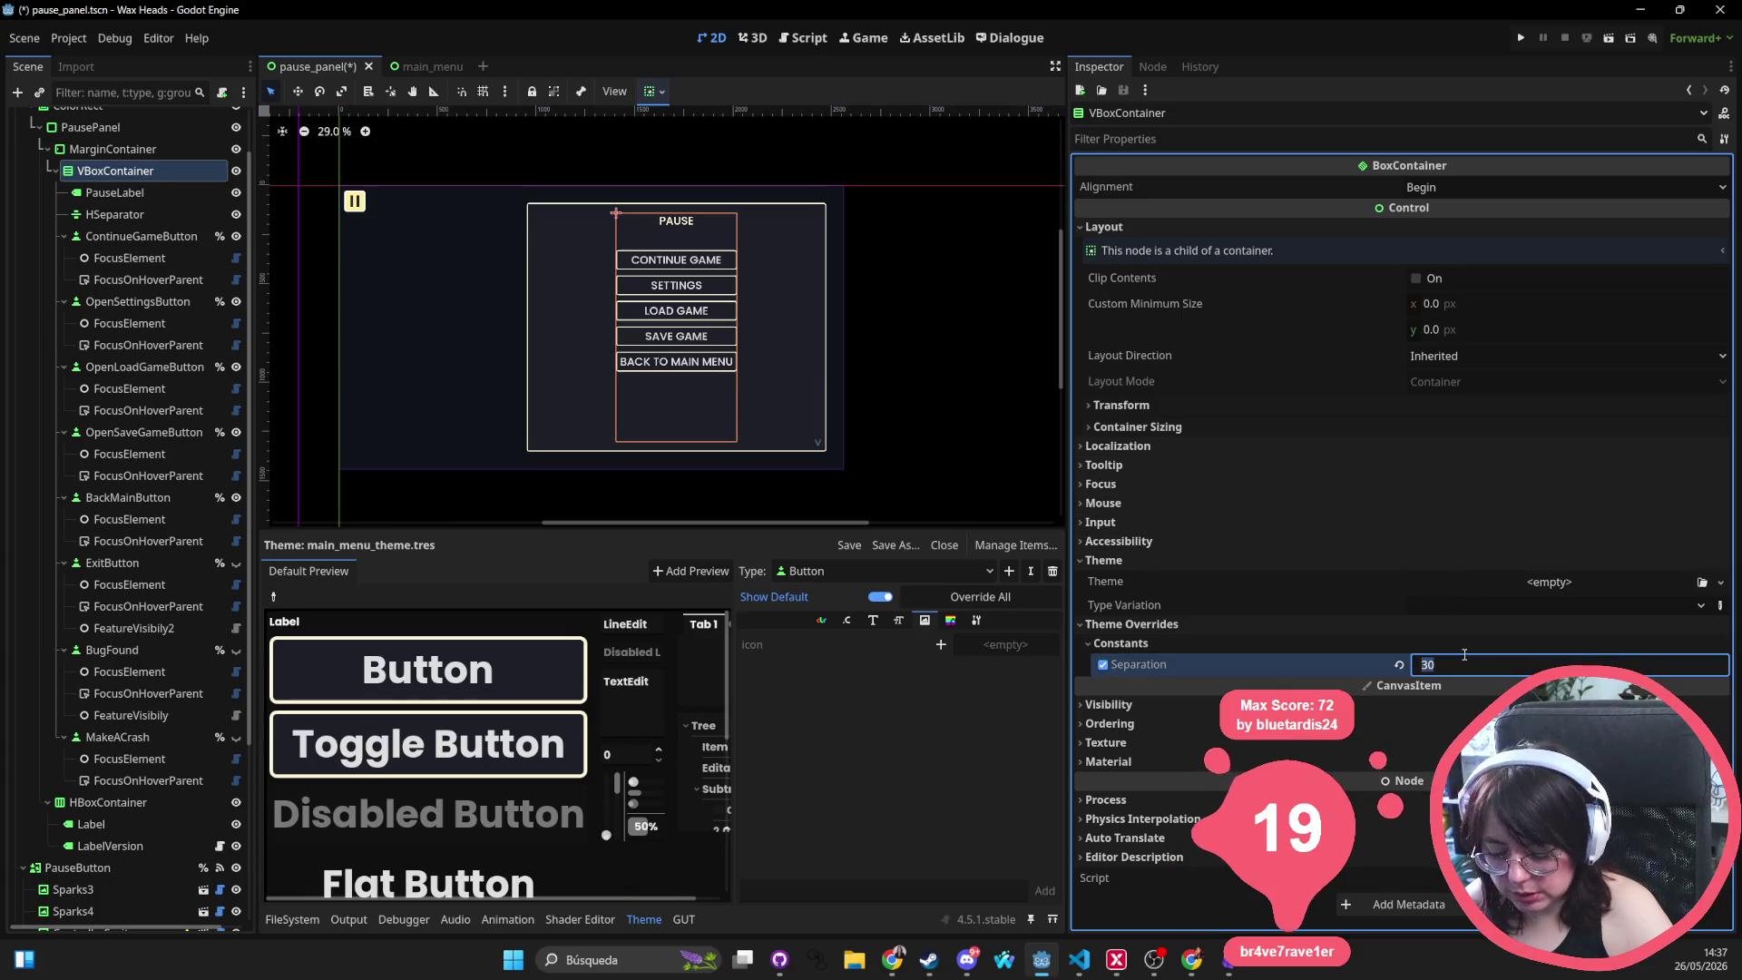
key(Return)
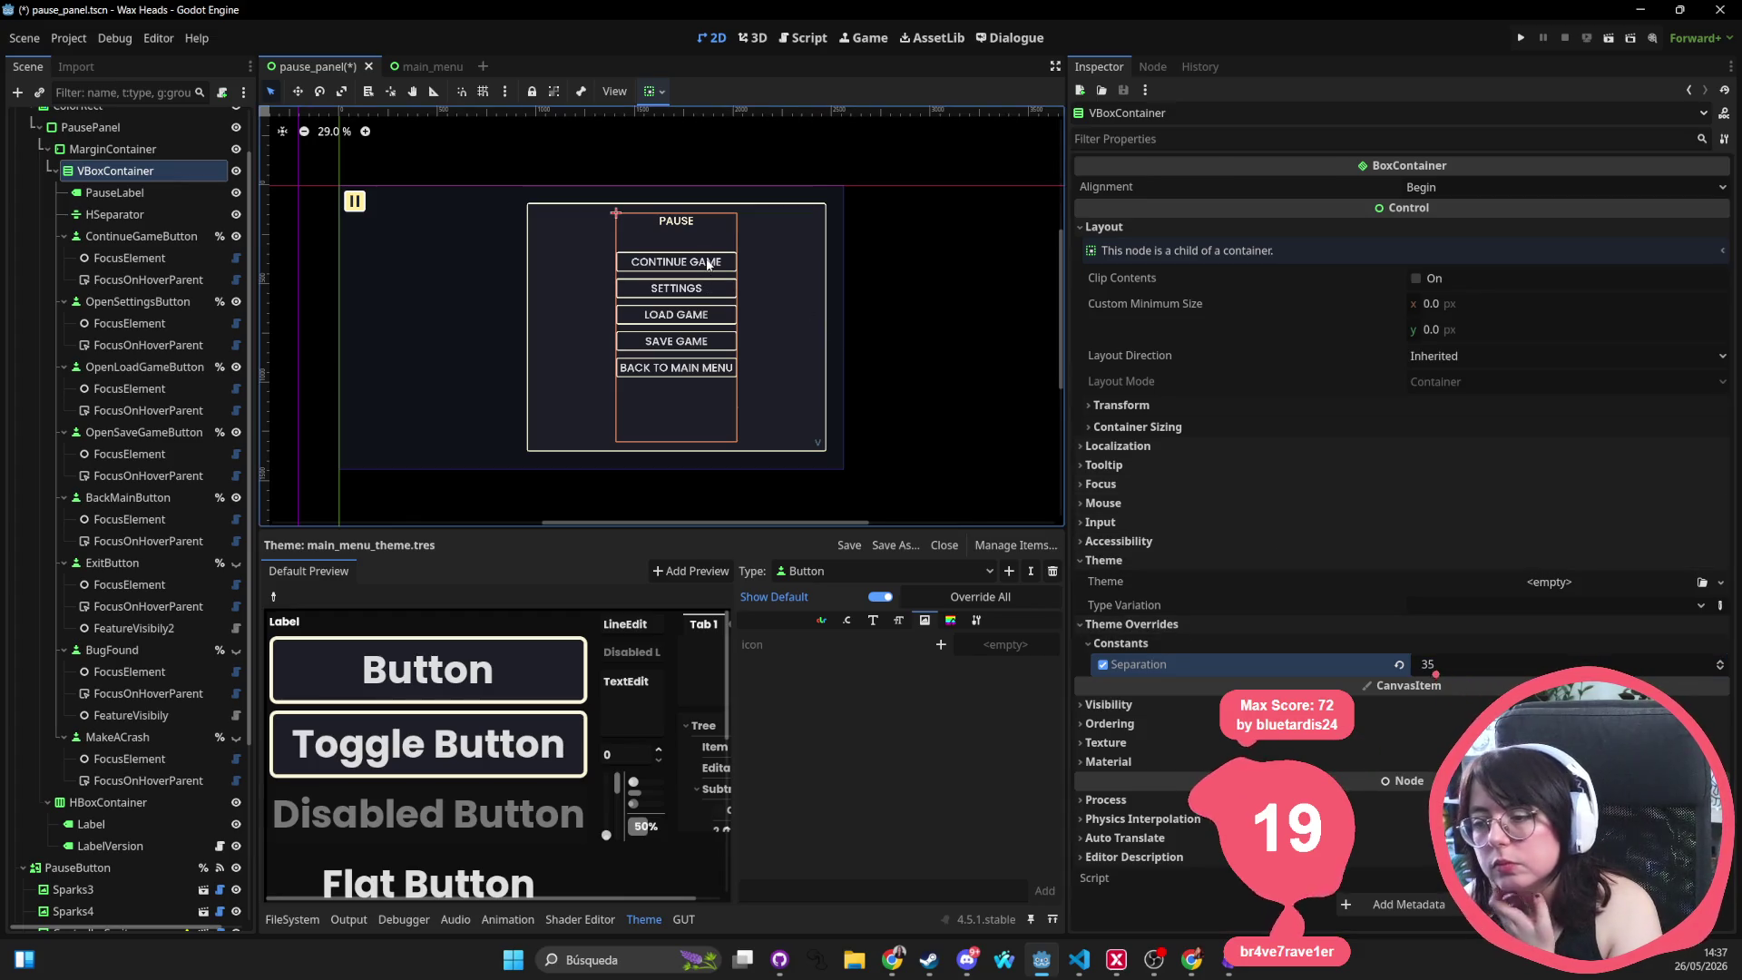
click(884, 571)
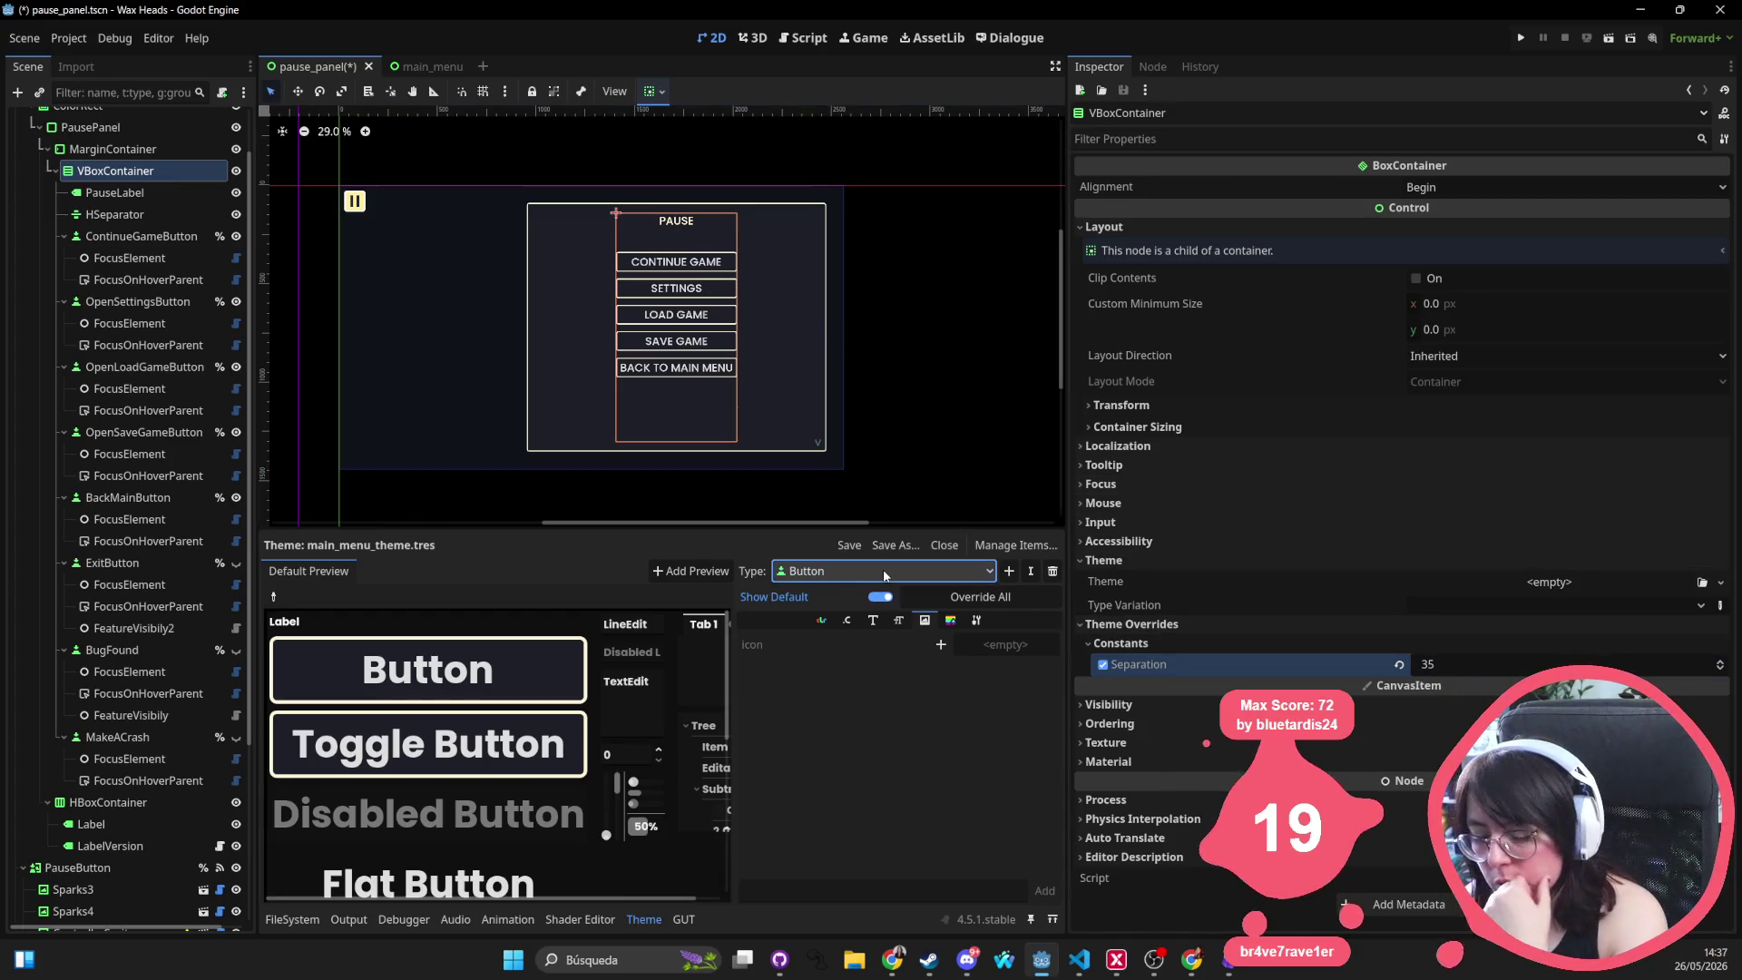
Delete the Button type's font_size 56 override, then browse its Constants and Colors entries
click(873, 620)
click(899, 621)
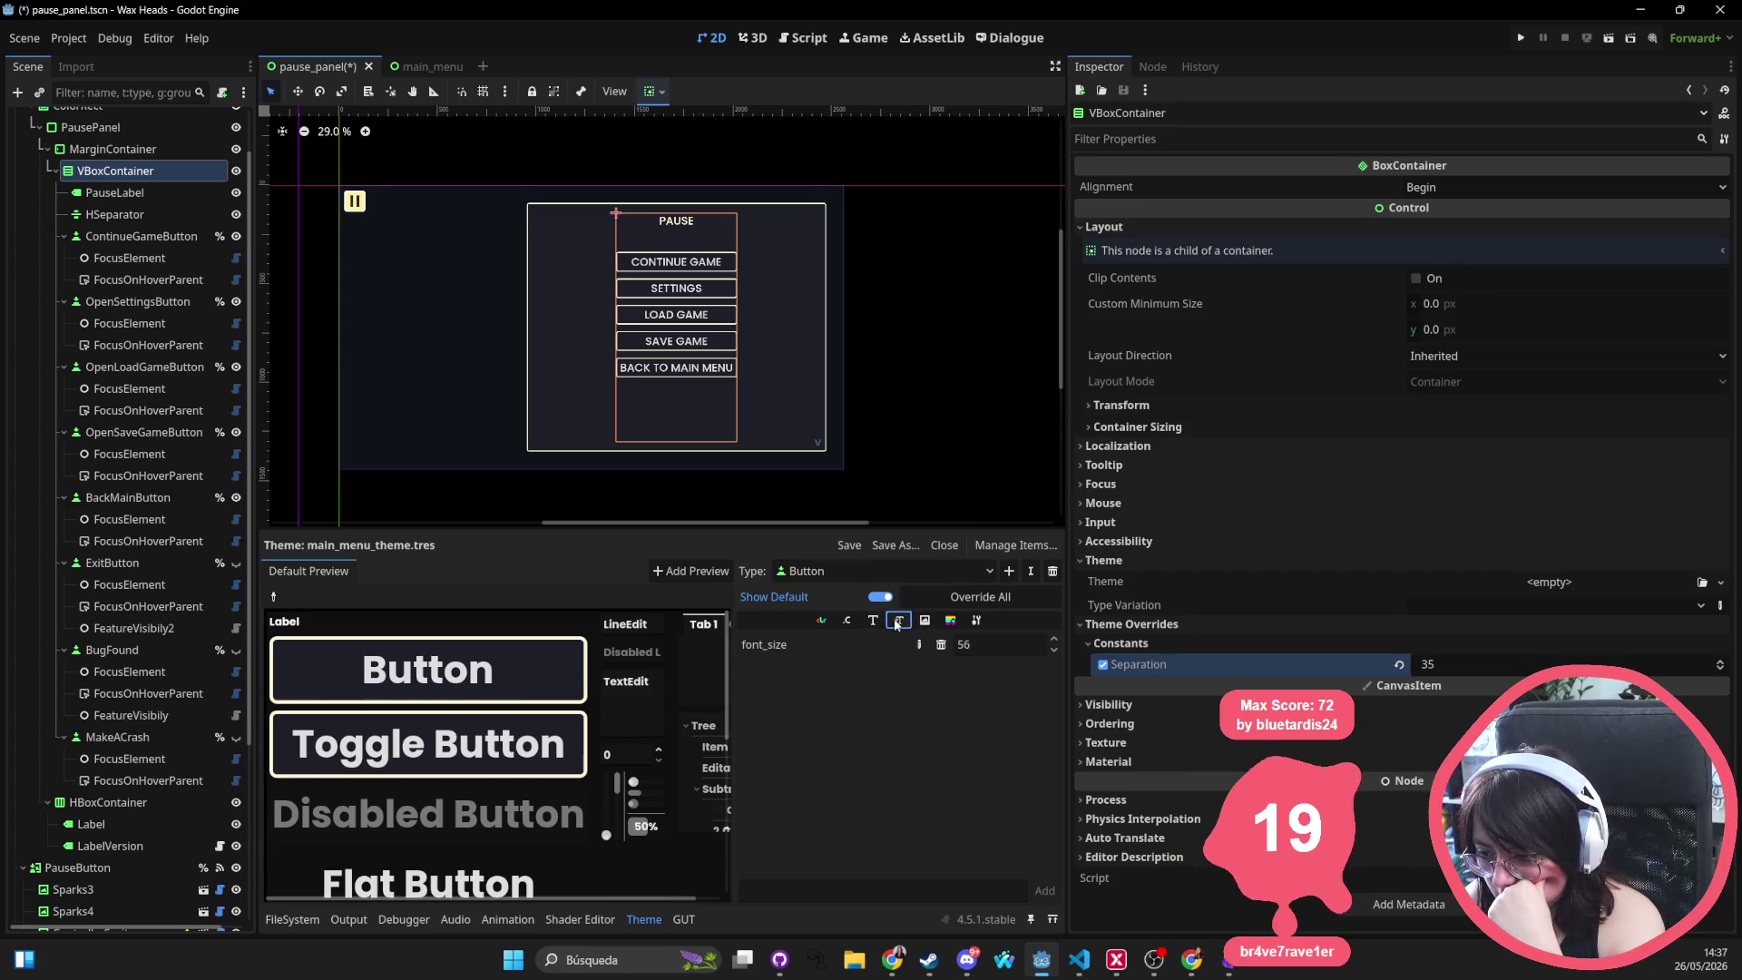
click(847, 620)
click(898, 620)
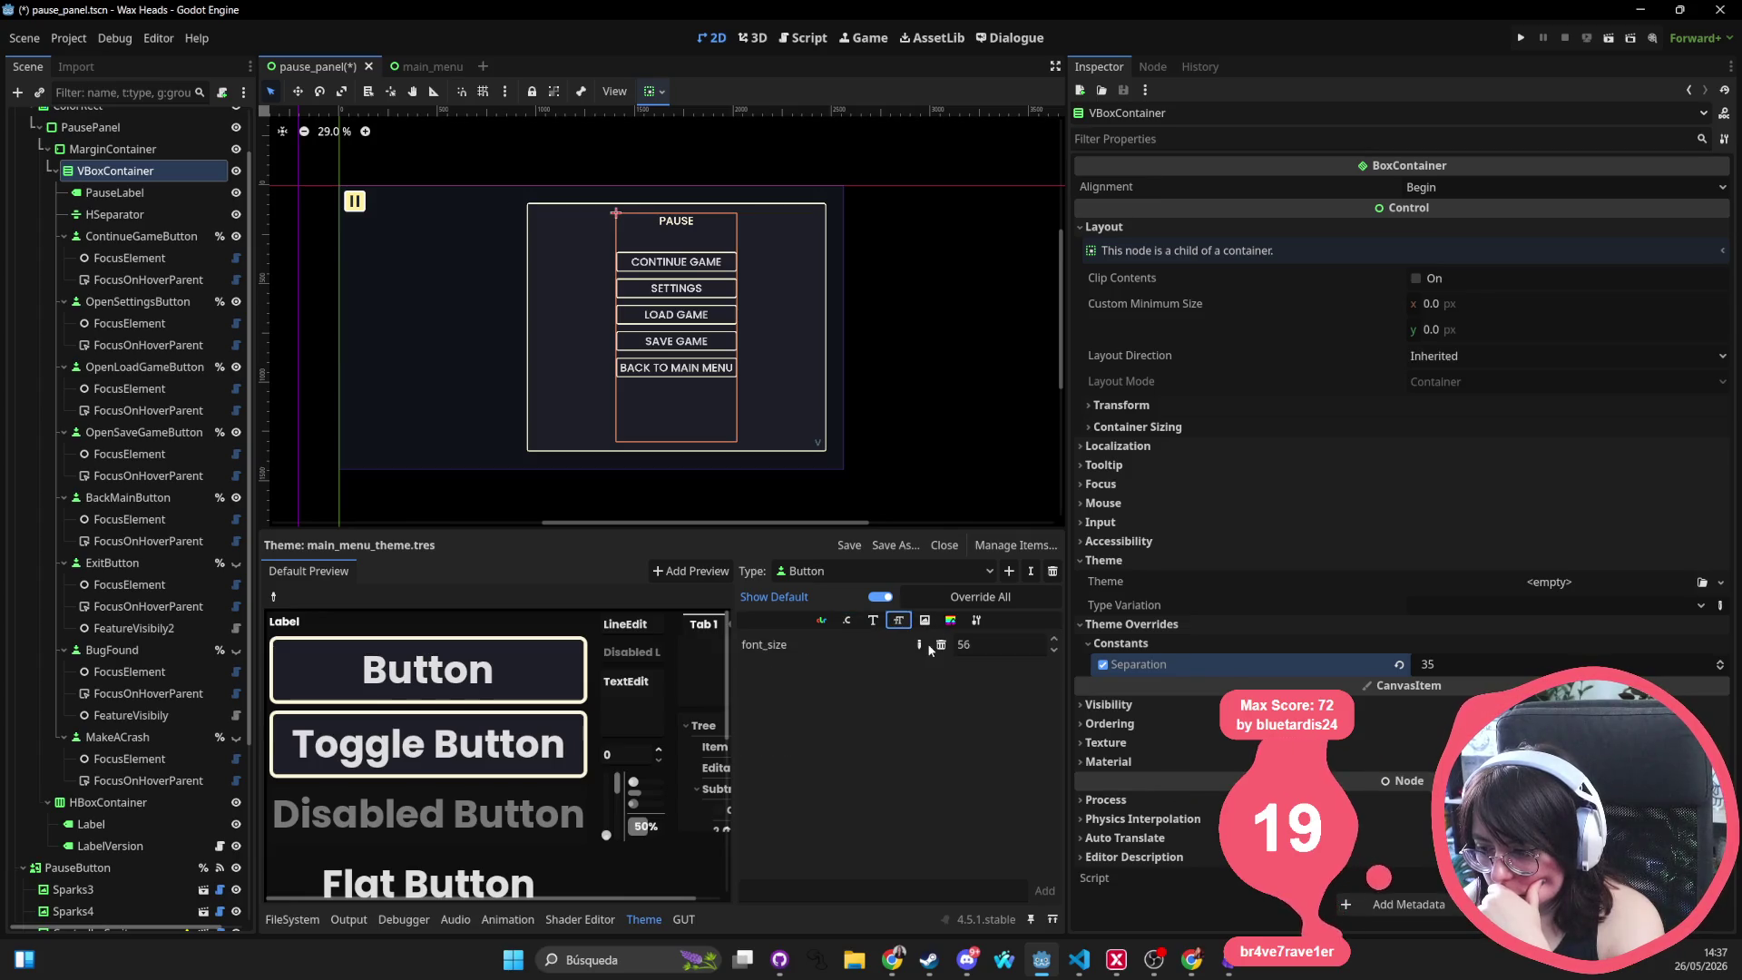
click(941, 644)
click(873, 621)
click(848, 620)
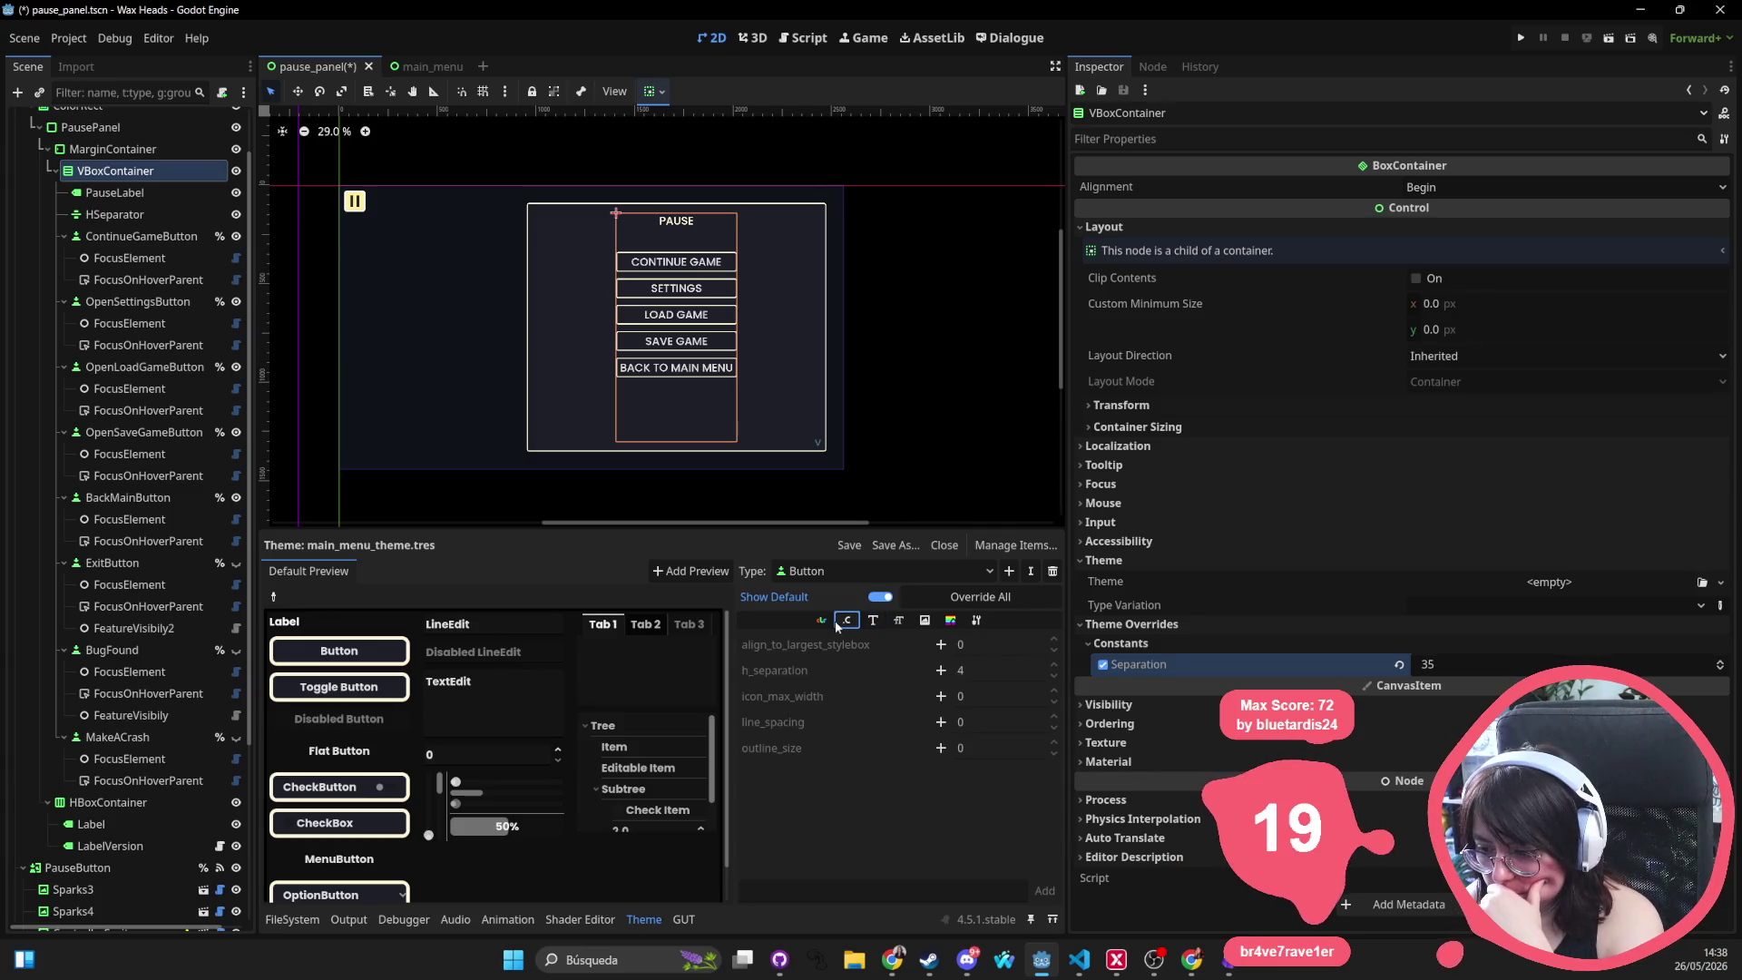
click(821, 621)
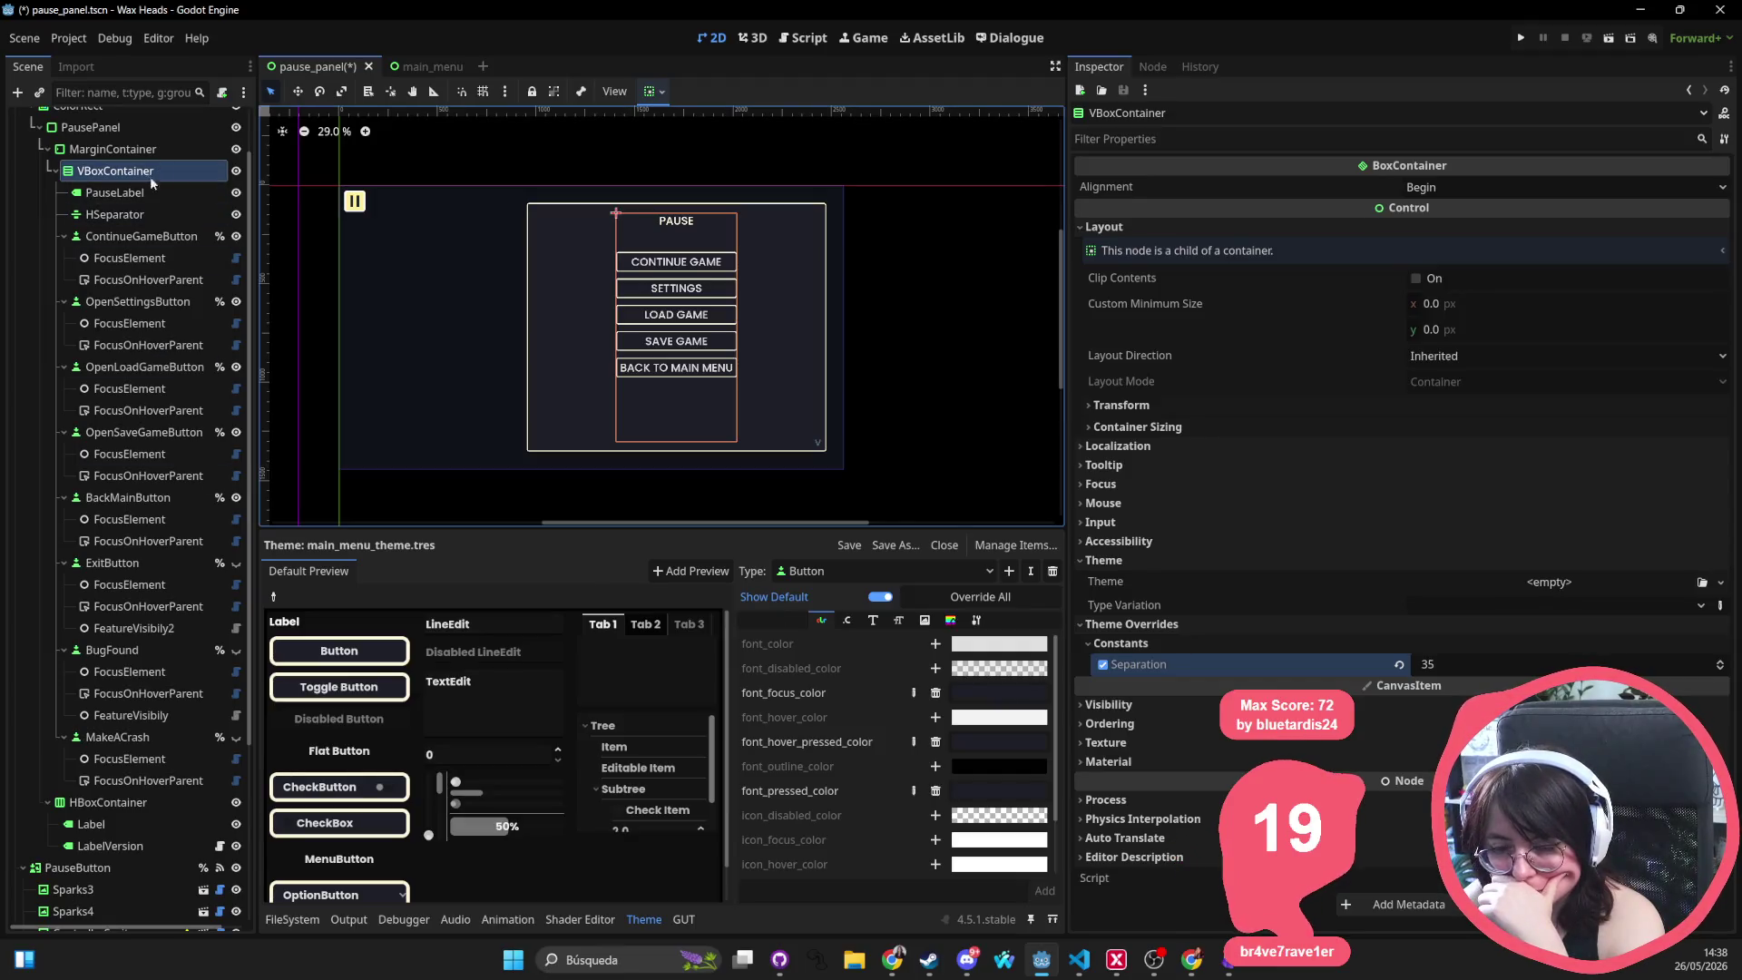
click(136, 236)
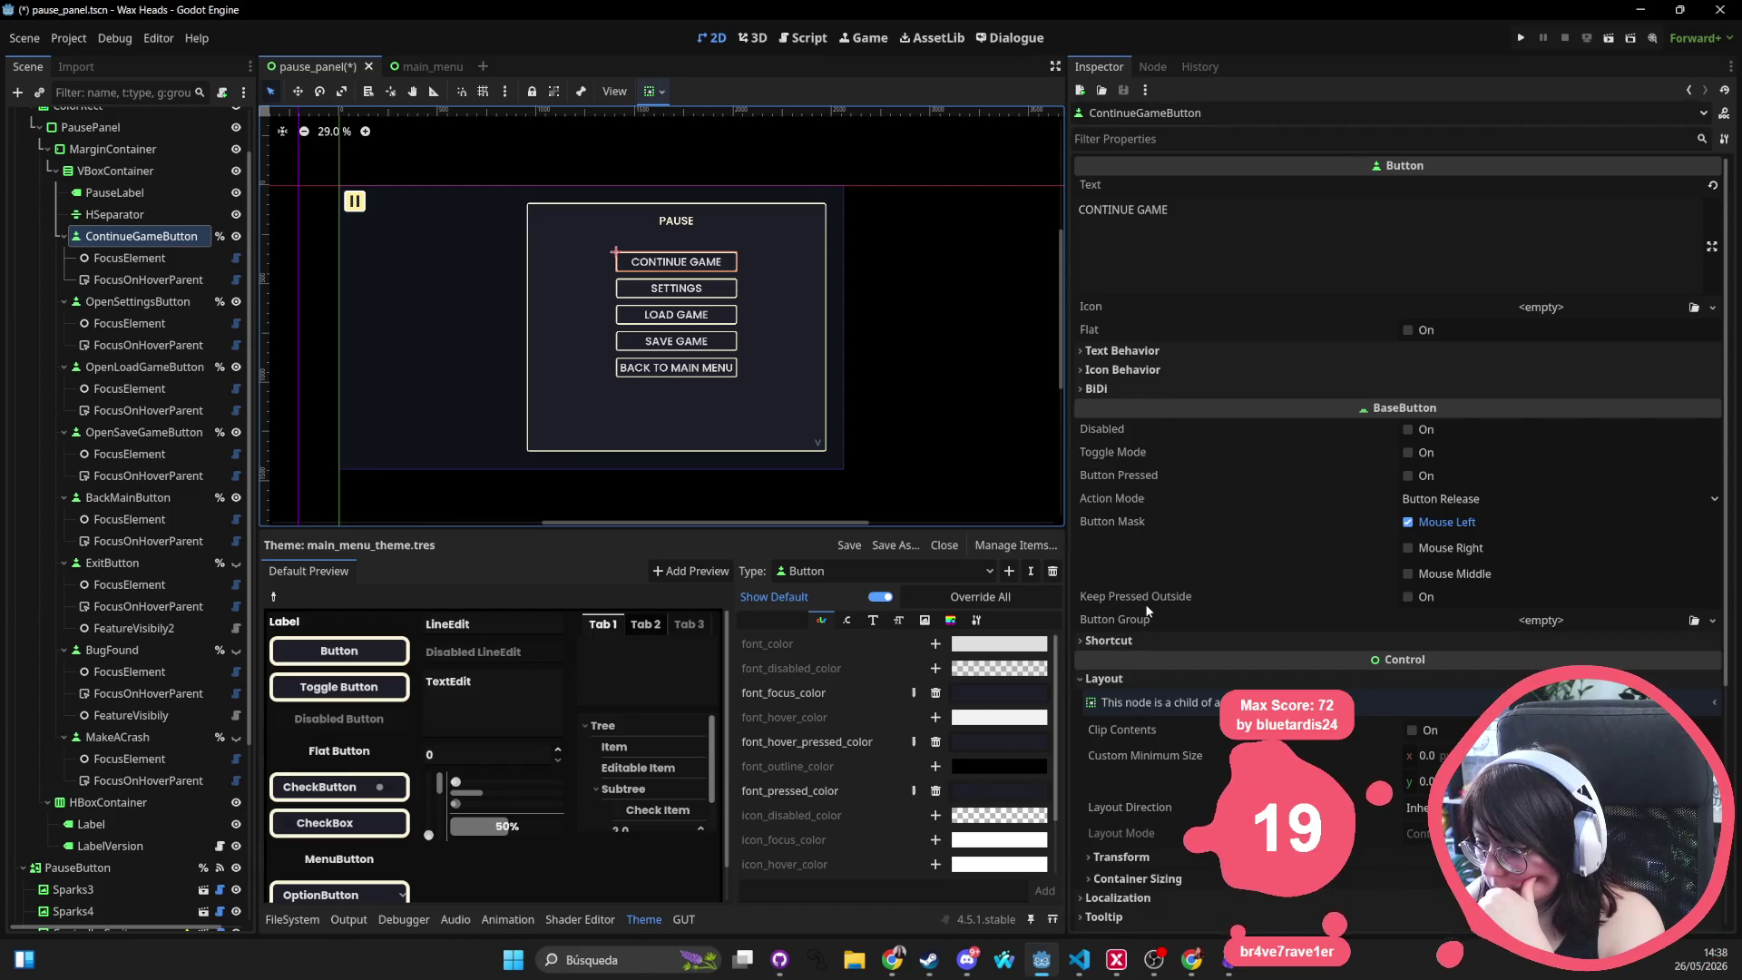
Expand the CONTINUE GAME button's Layout and container sizing properties in the Inspector
click(1138, 680)
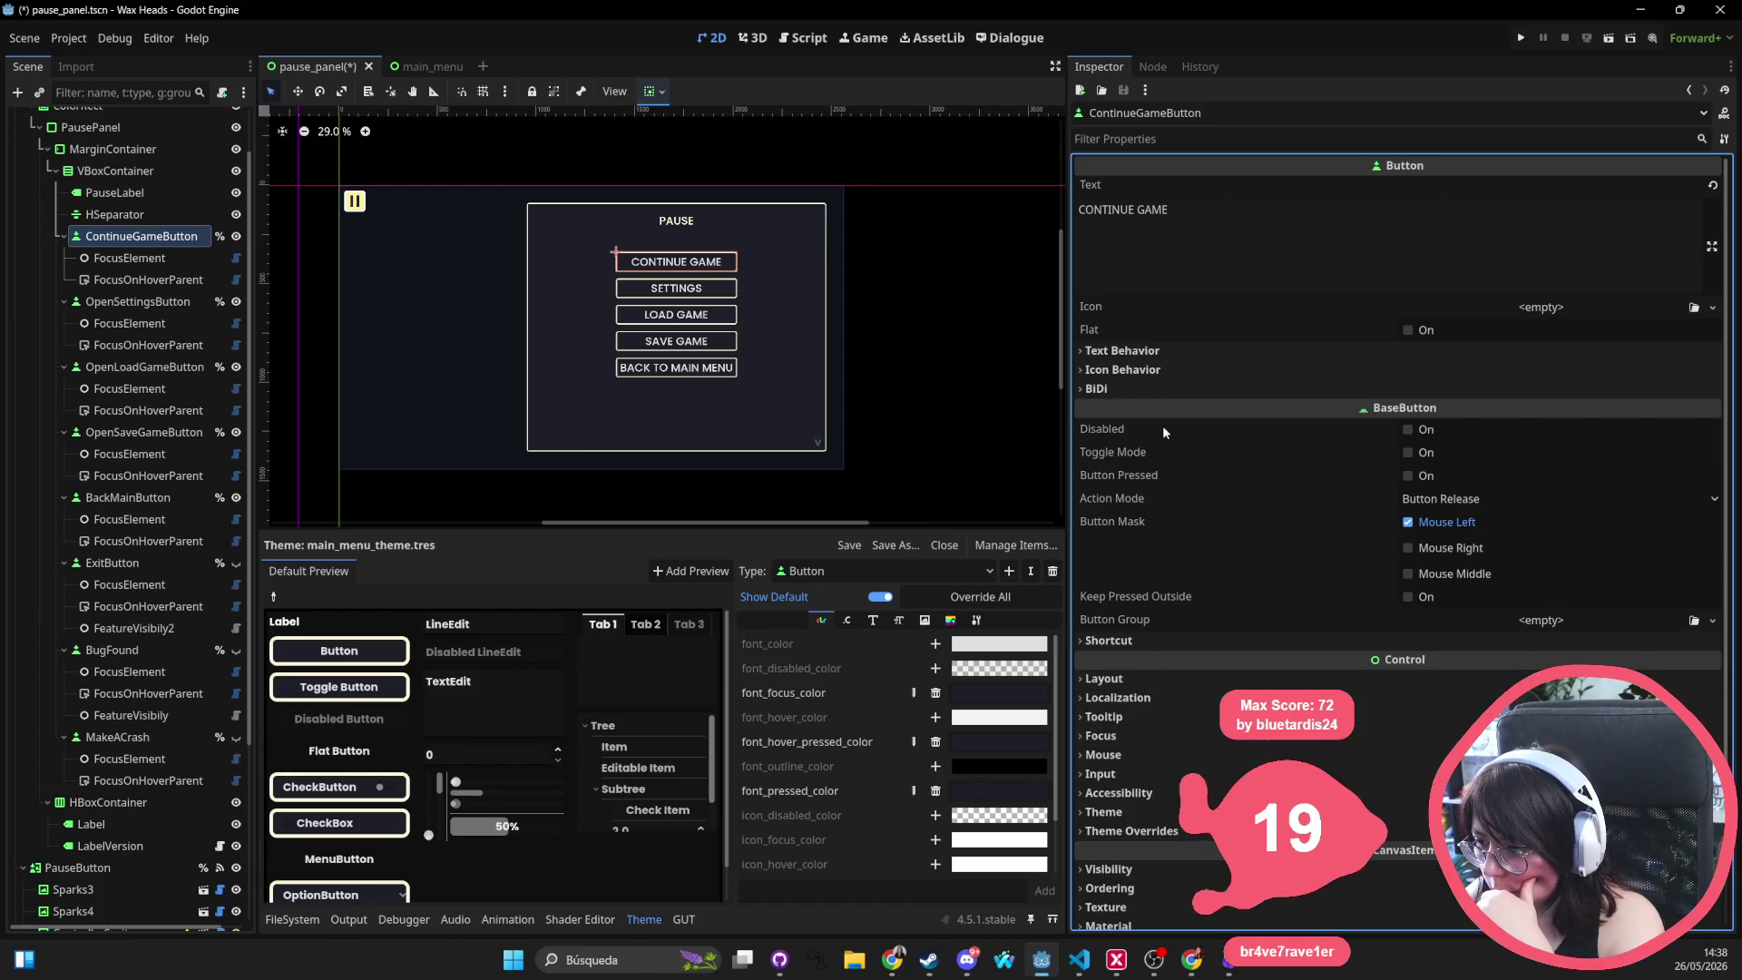
click(1124, 350)
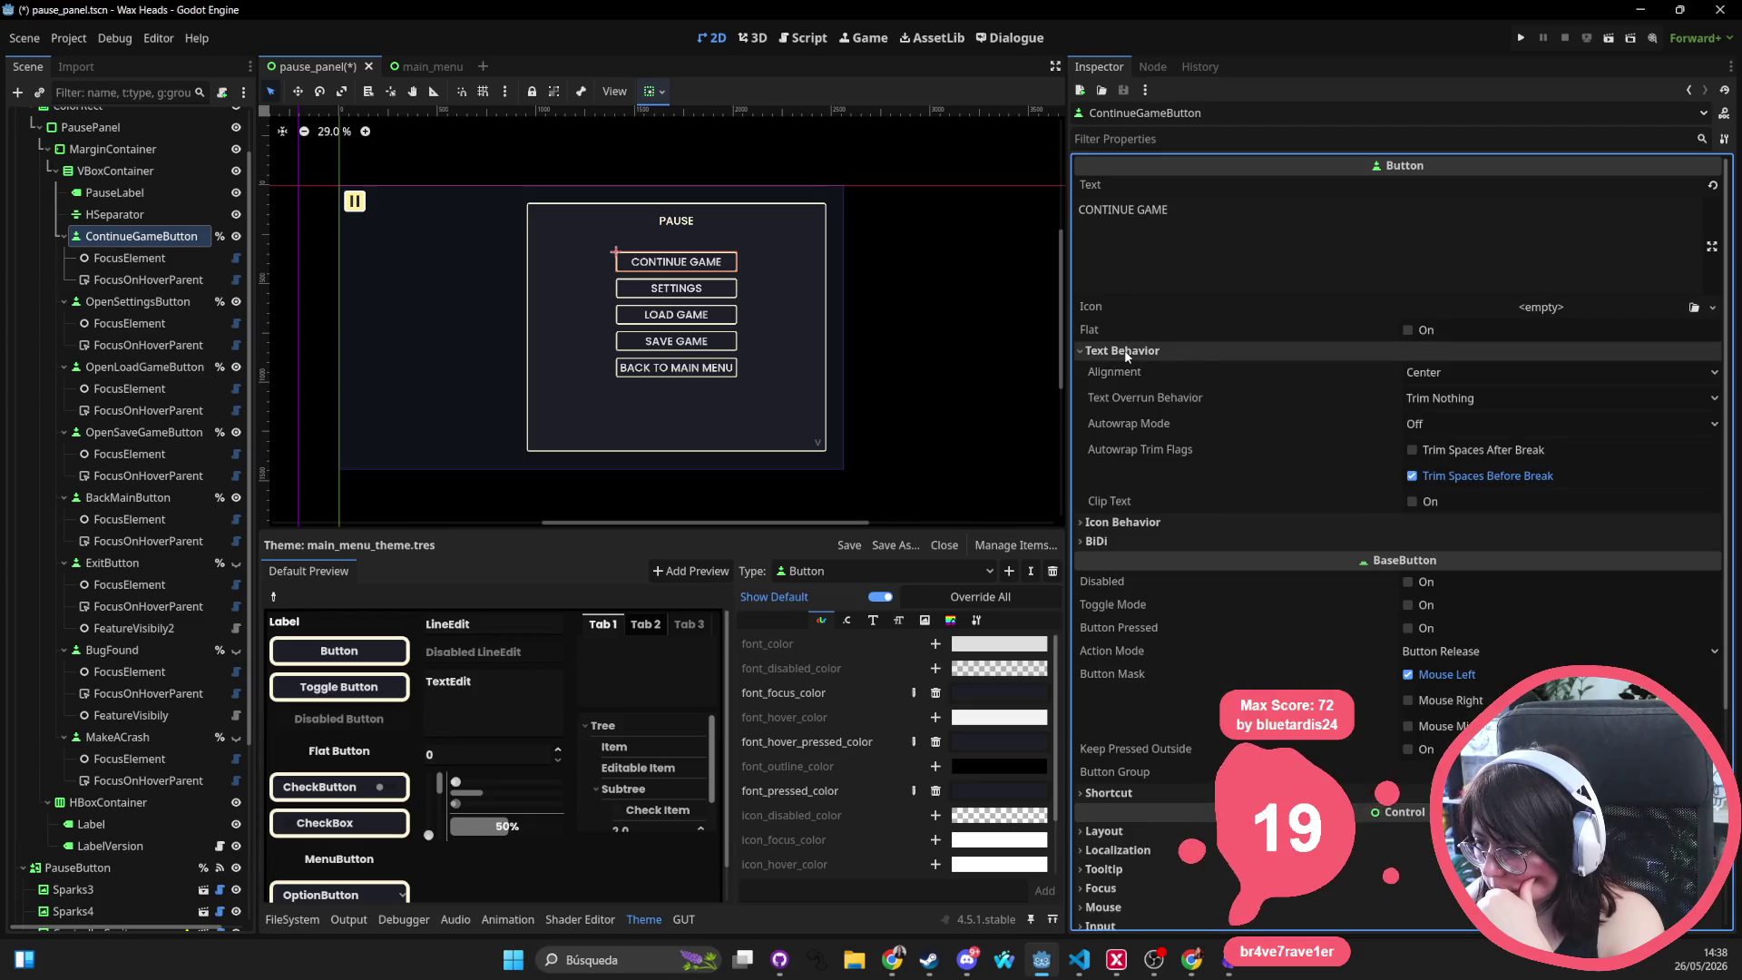
click(1124, 350)
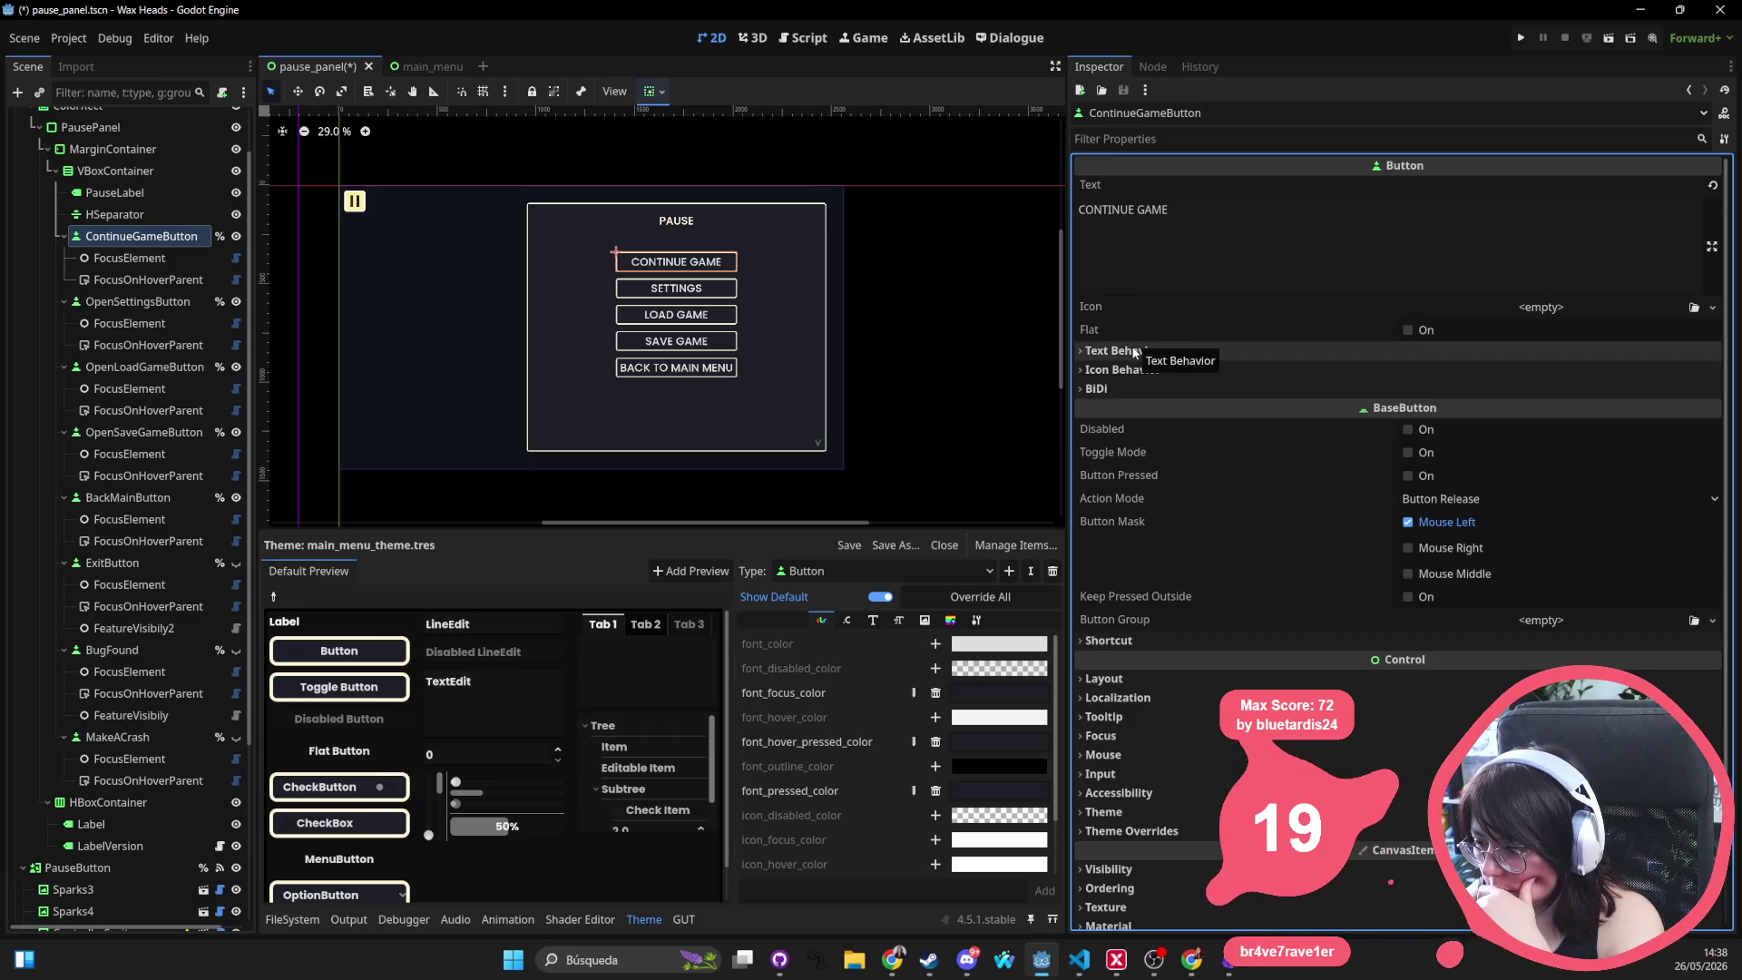
click(1112, 678)
scroll(1133, 738, down, 2)
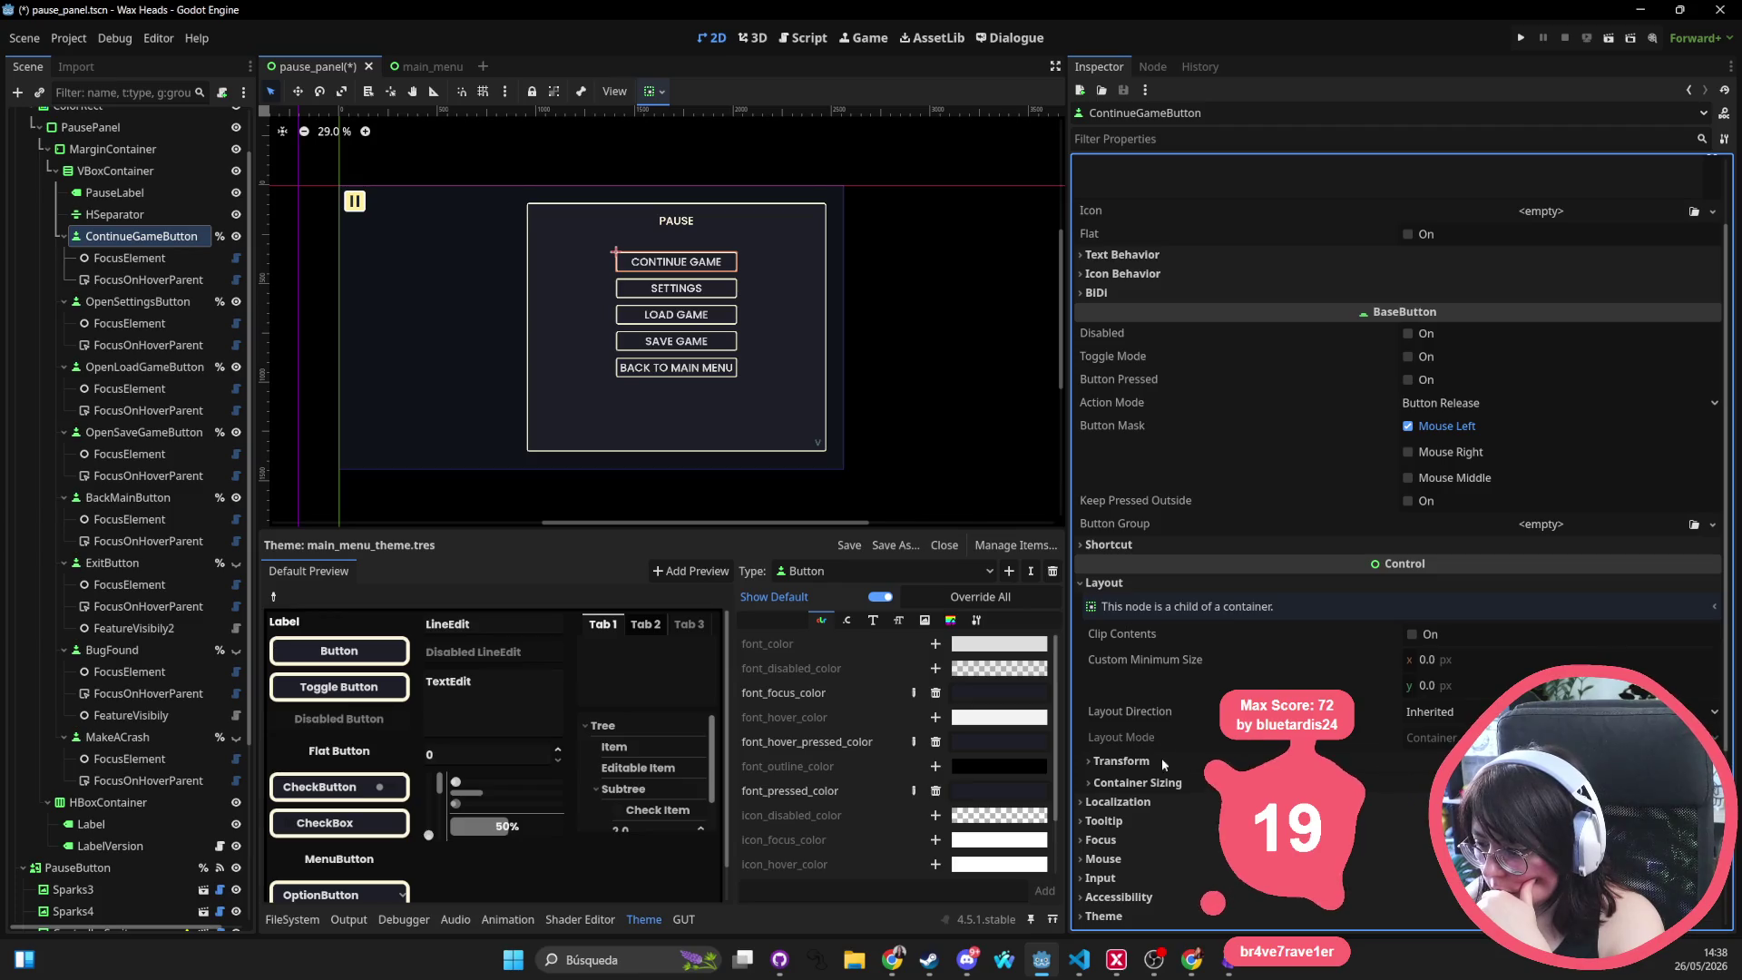
click(1138, 782)
scroll(1141, 601, down, 2)
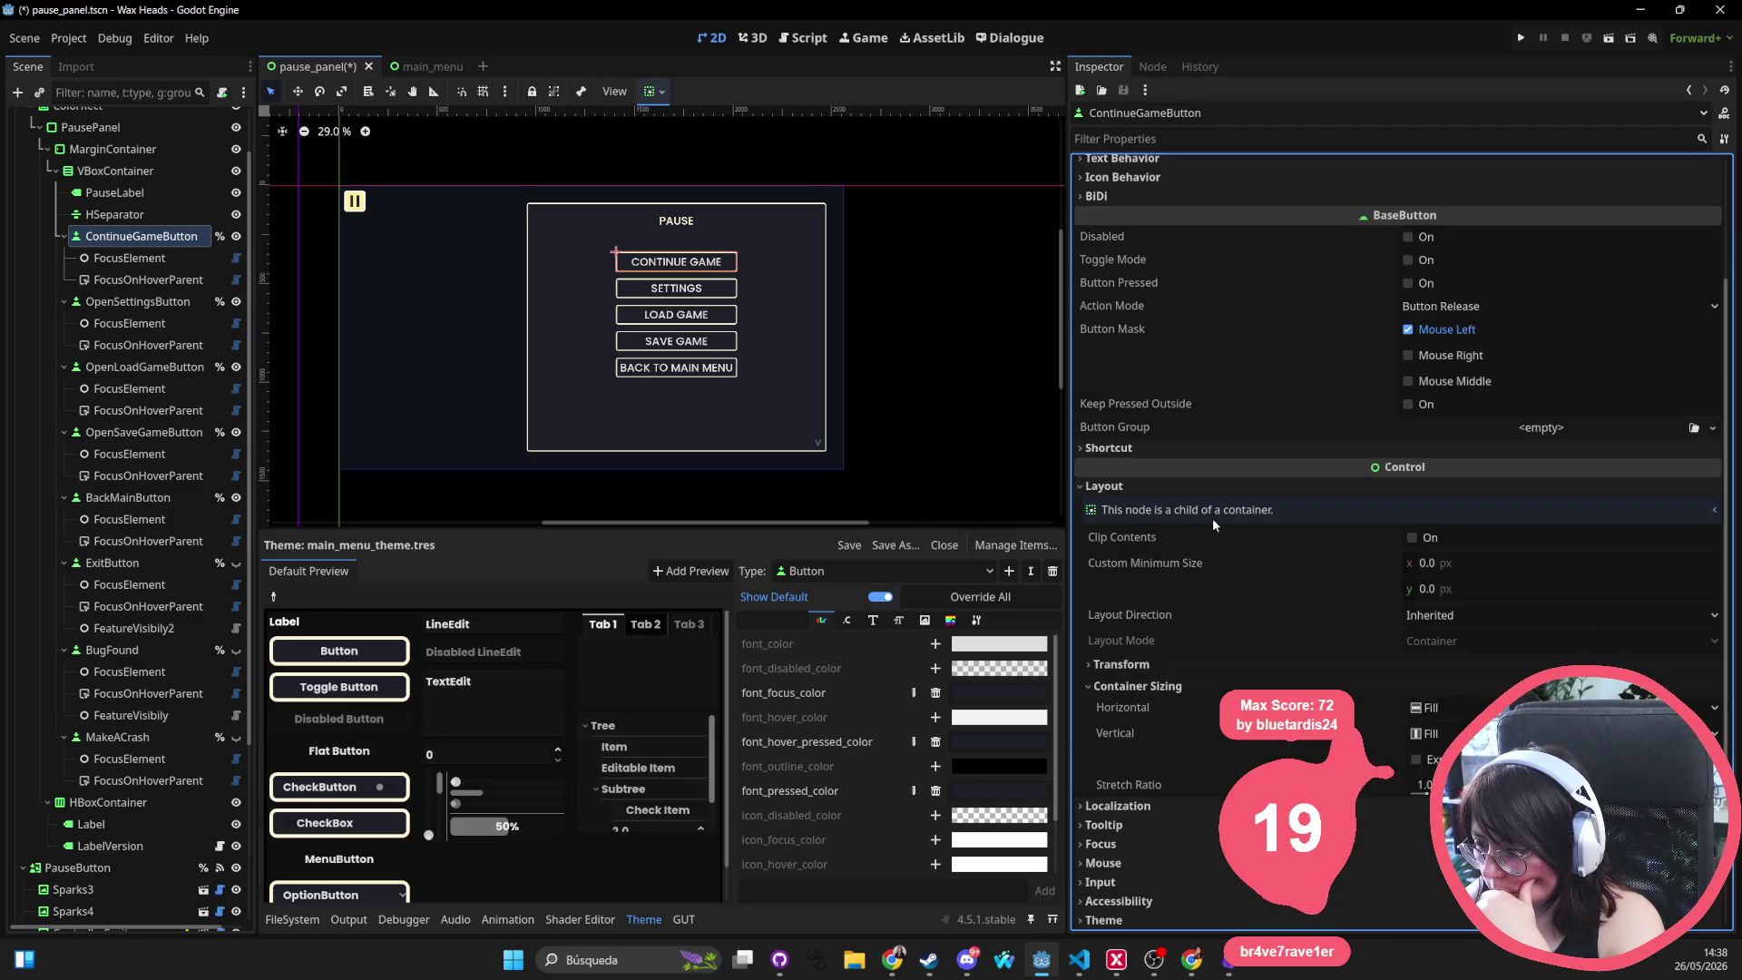
Try minimum widths of 50 and 60, then reset width to 0 and set height 50
click(1483, 565)
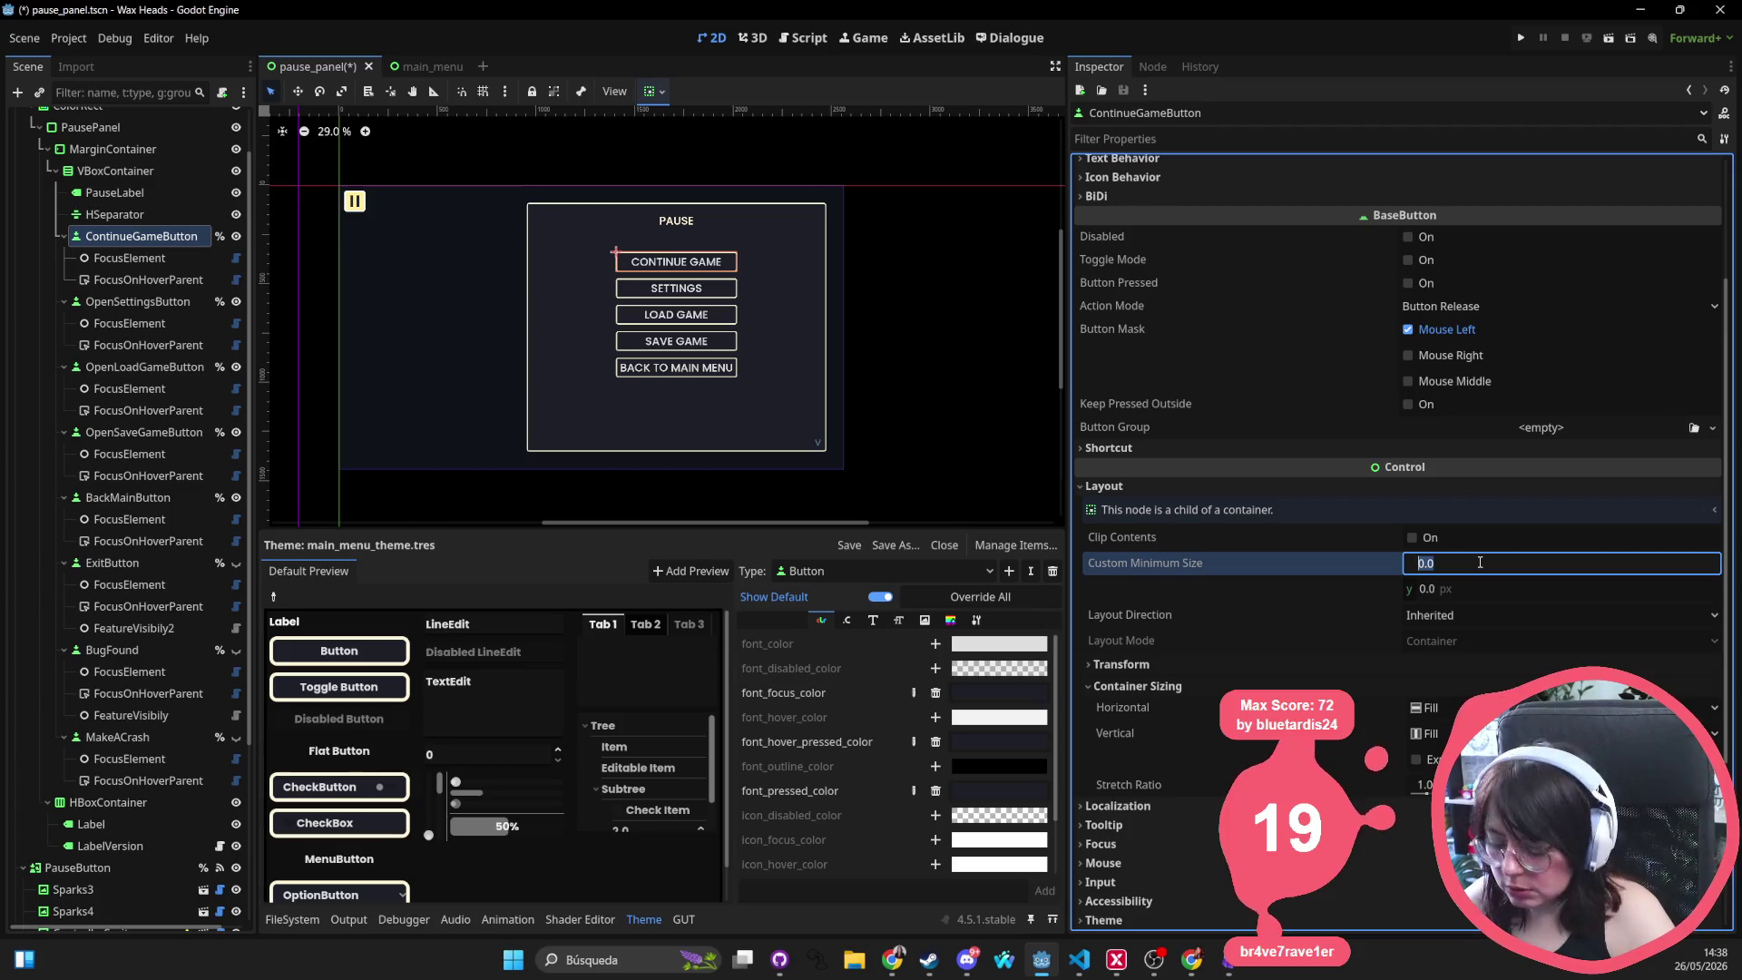
text(50)
key(Return)
text(60)
key(Return)
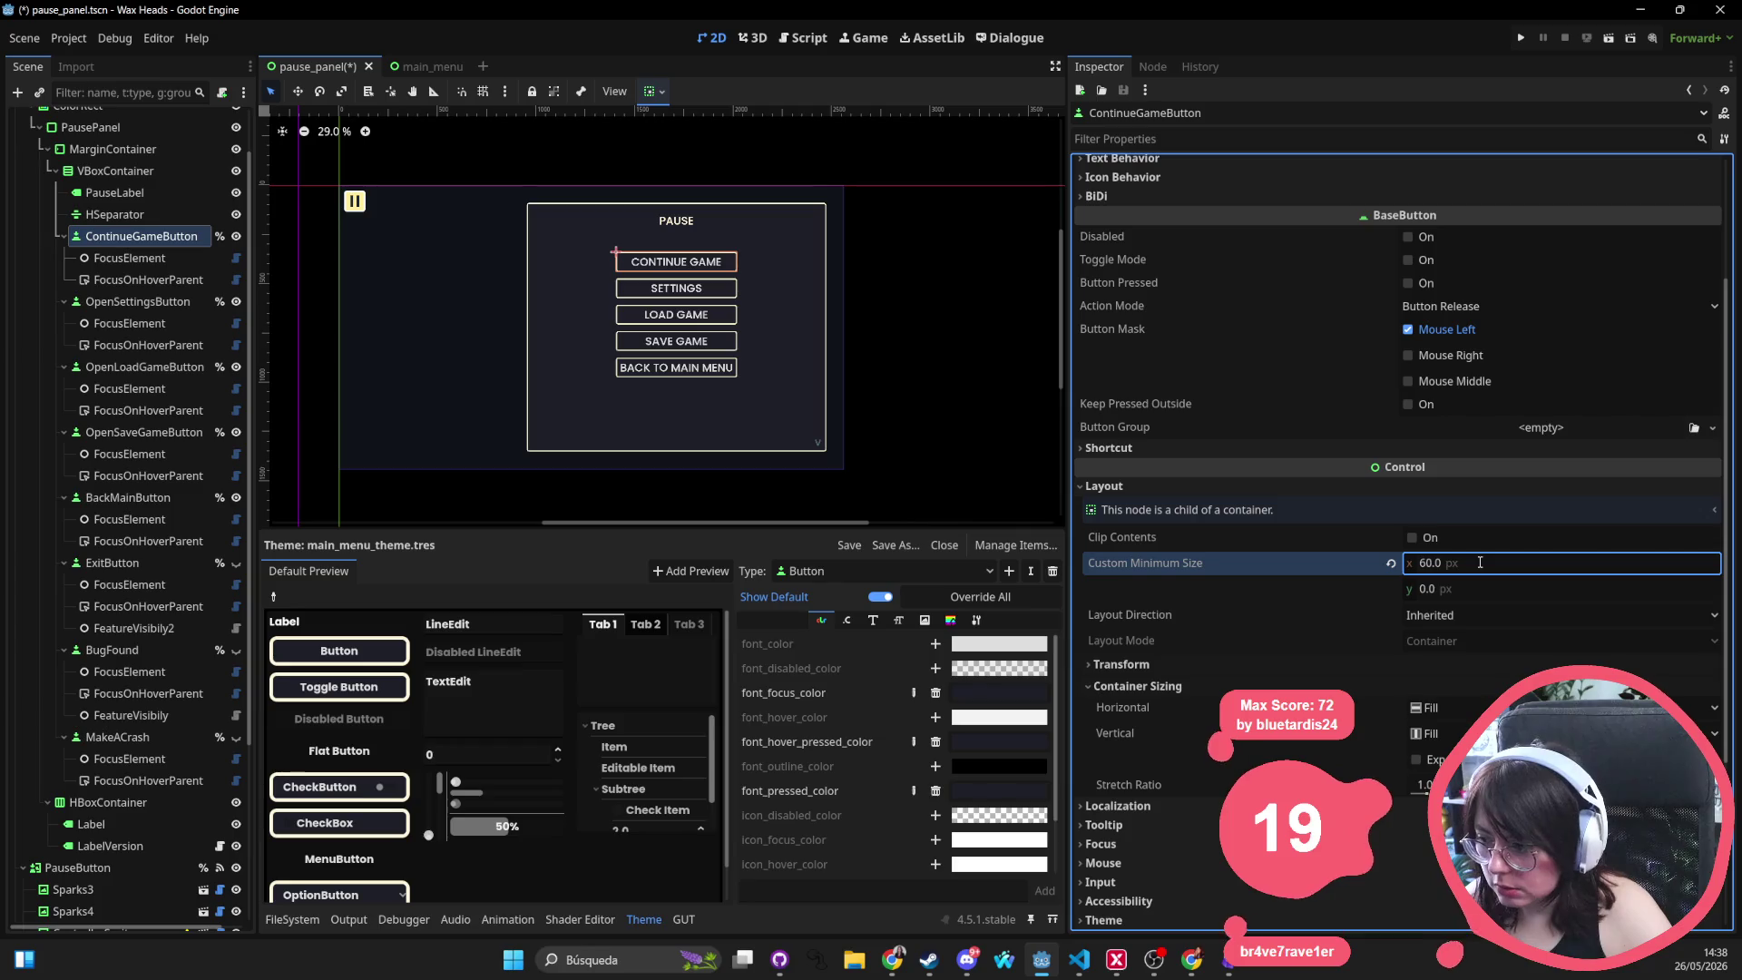
click(1477, 564)
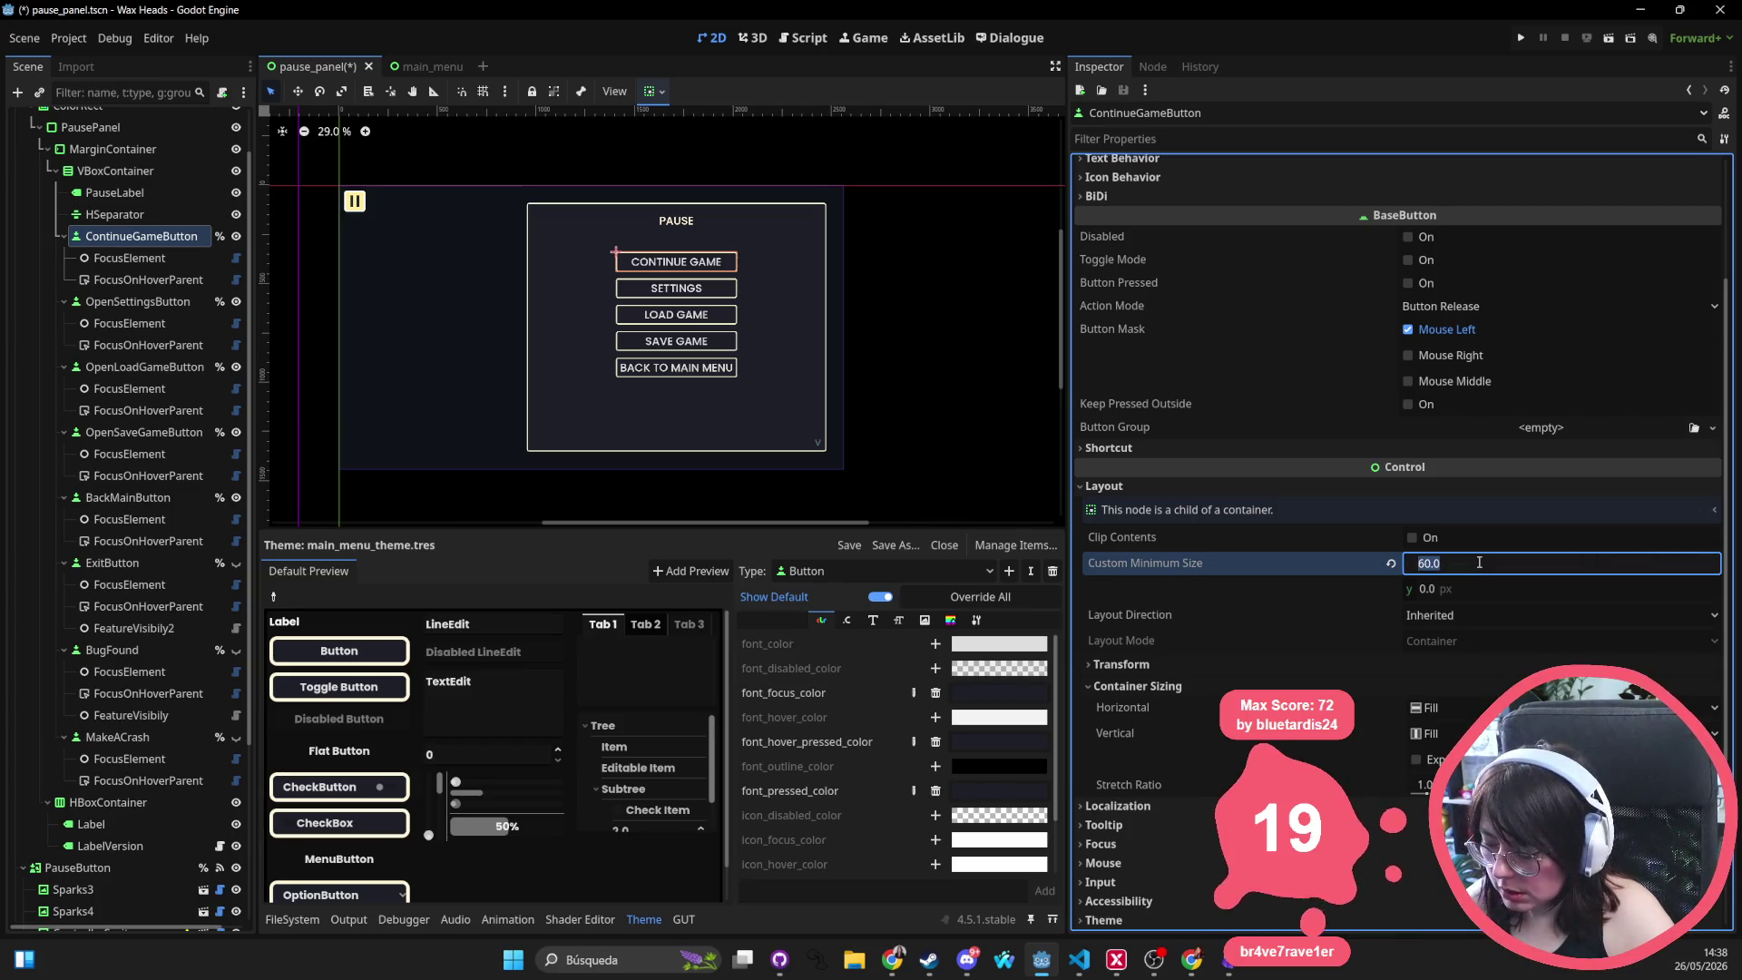
key(BackSpace)
key(Tab)
text(50)
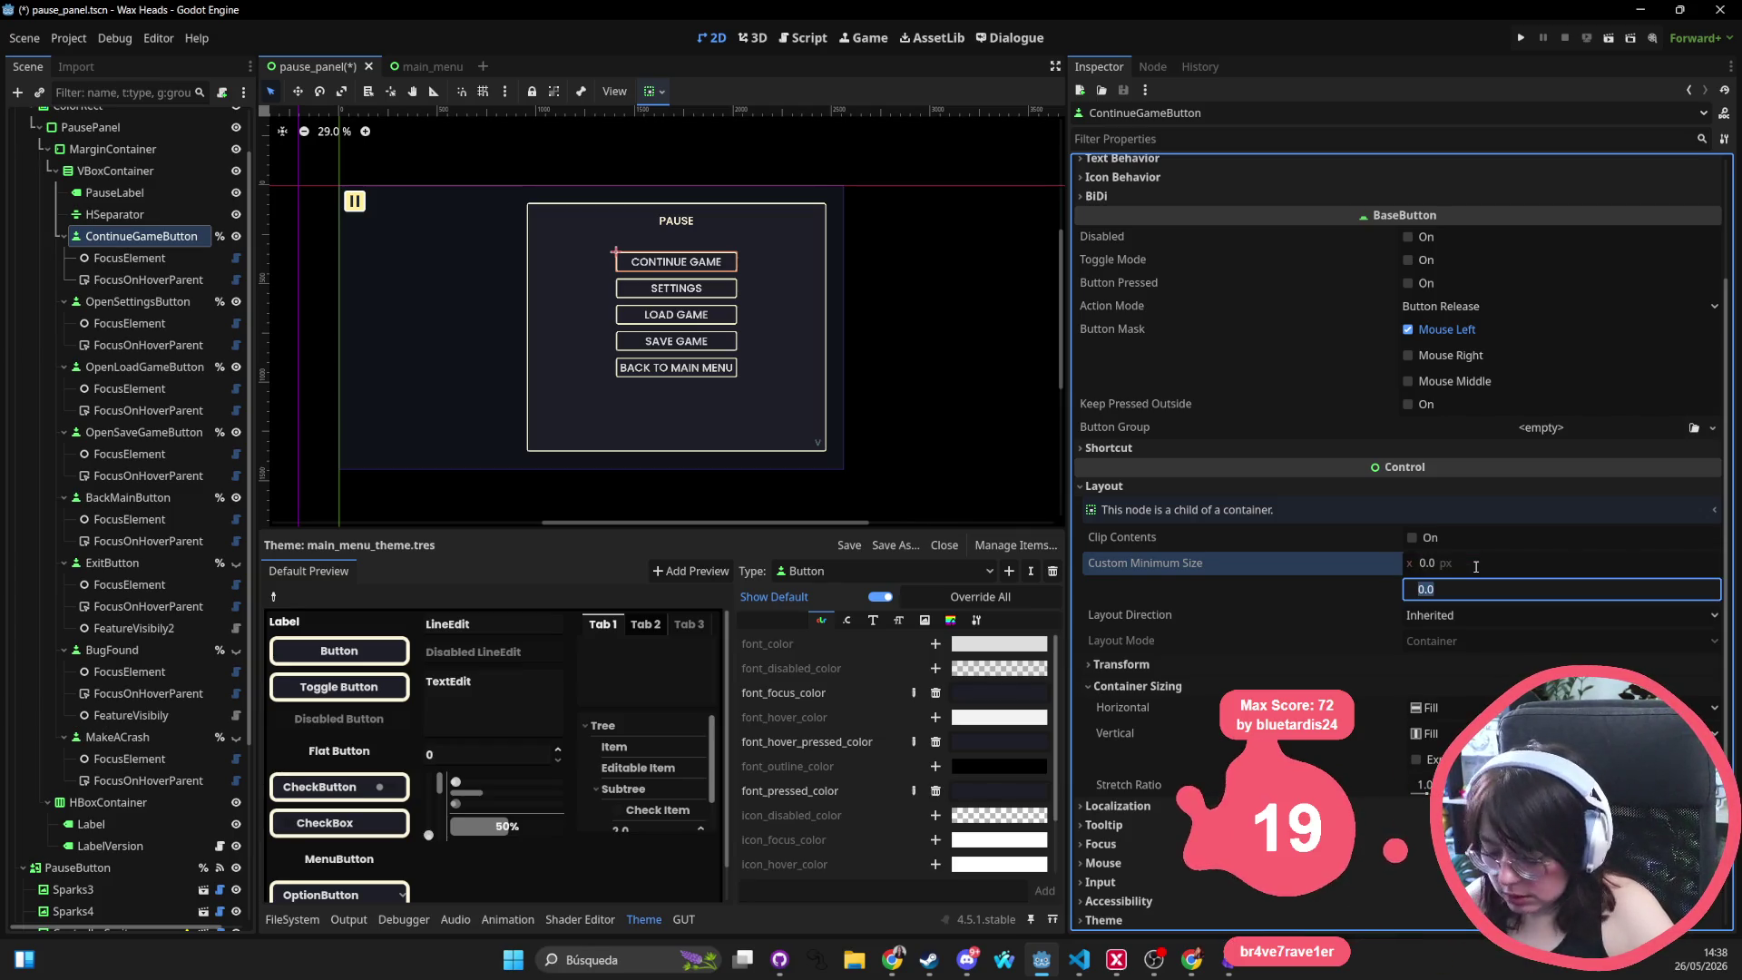
key(Return)
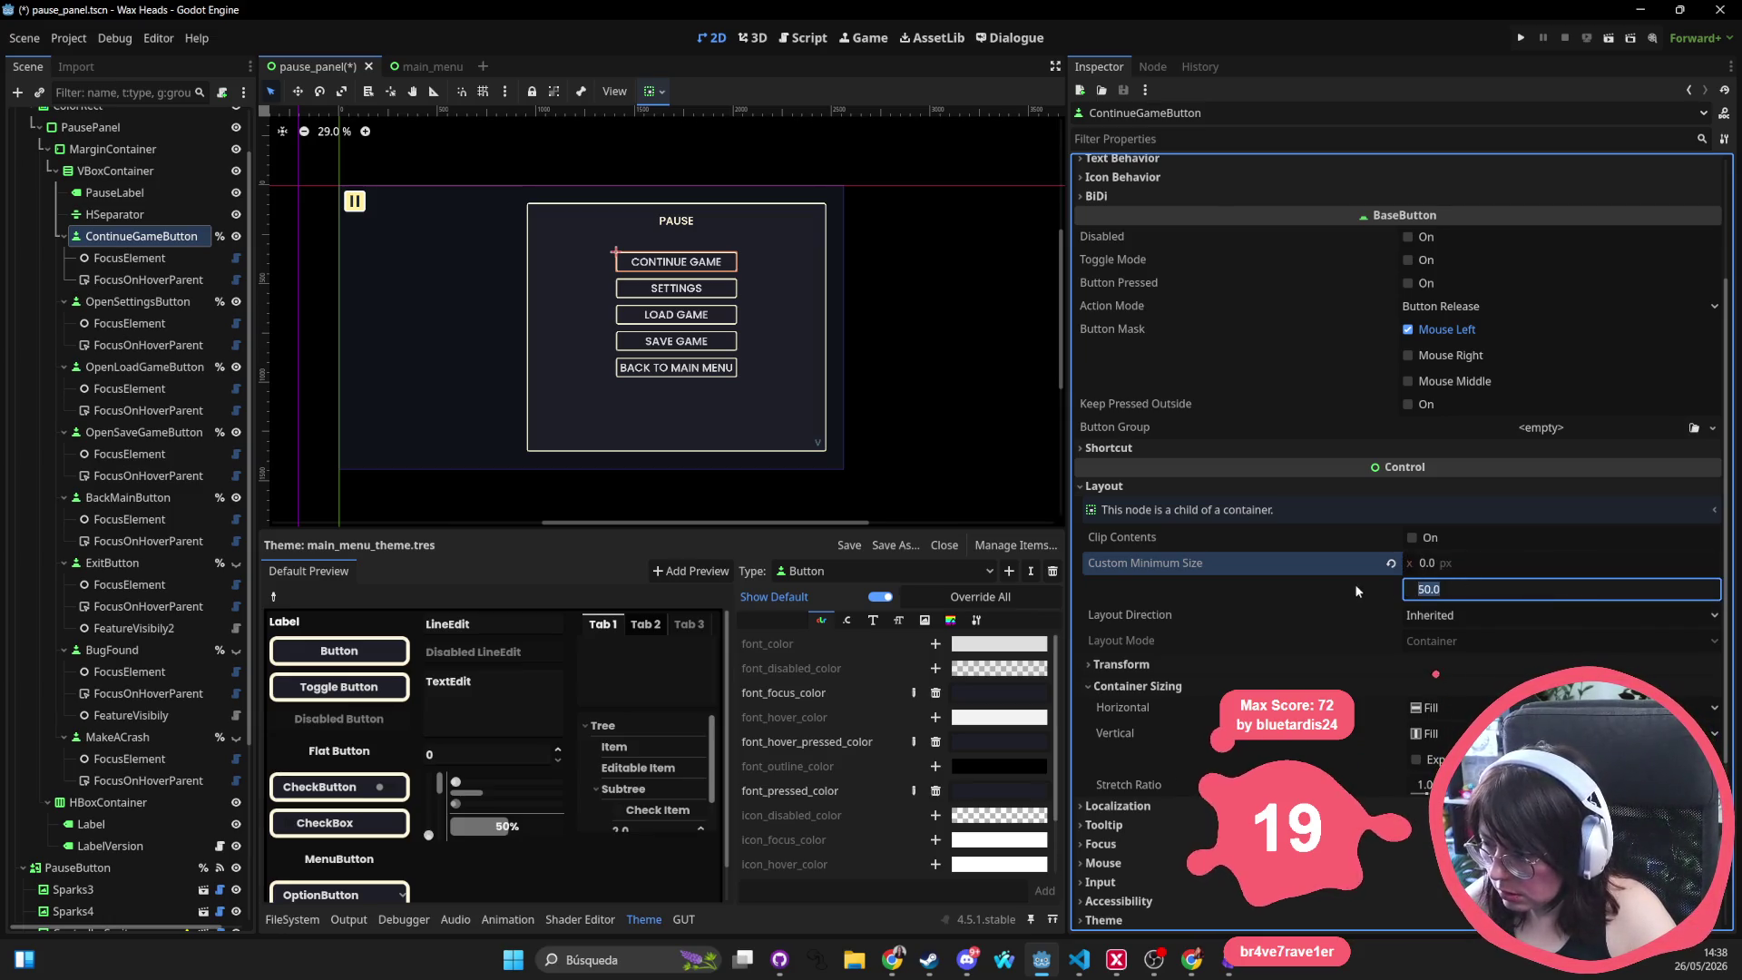
Raise the button's minimum height through 80 and 100 to a final 150 px
click(1494, 591)
text(80)
key(Return)
scroll(1495, 591, up, 1)
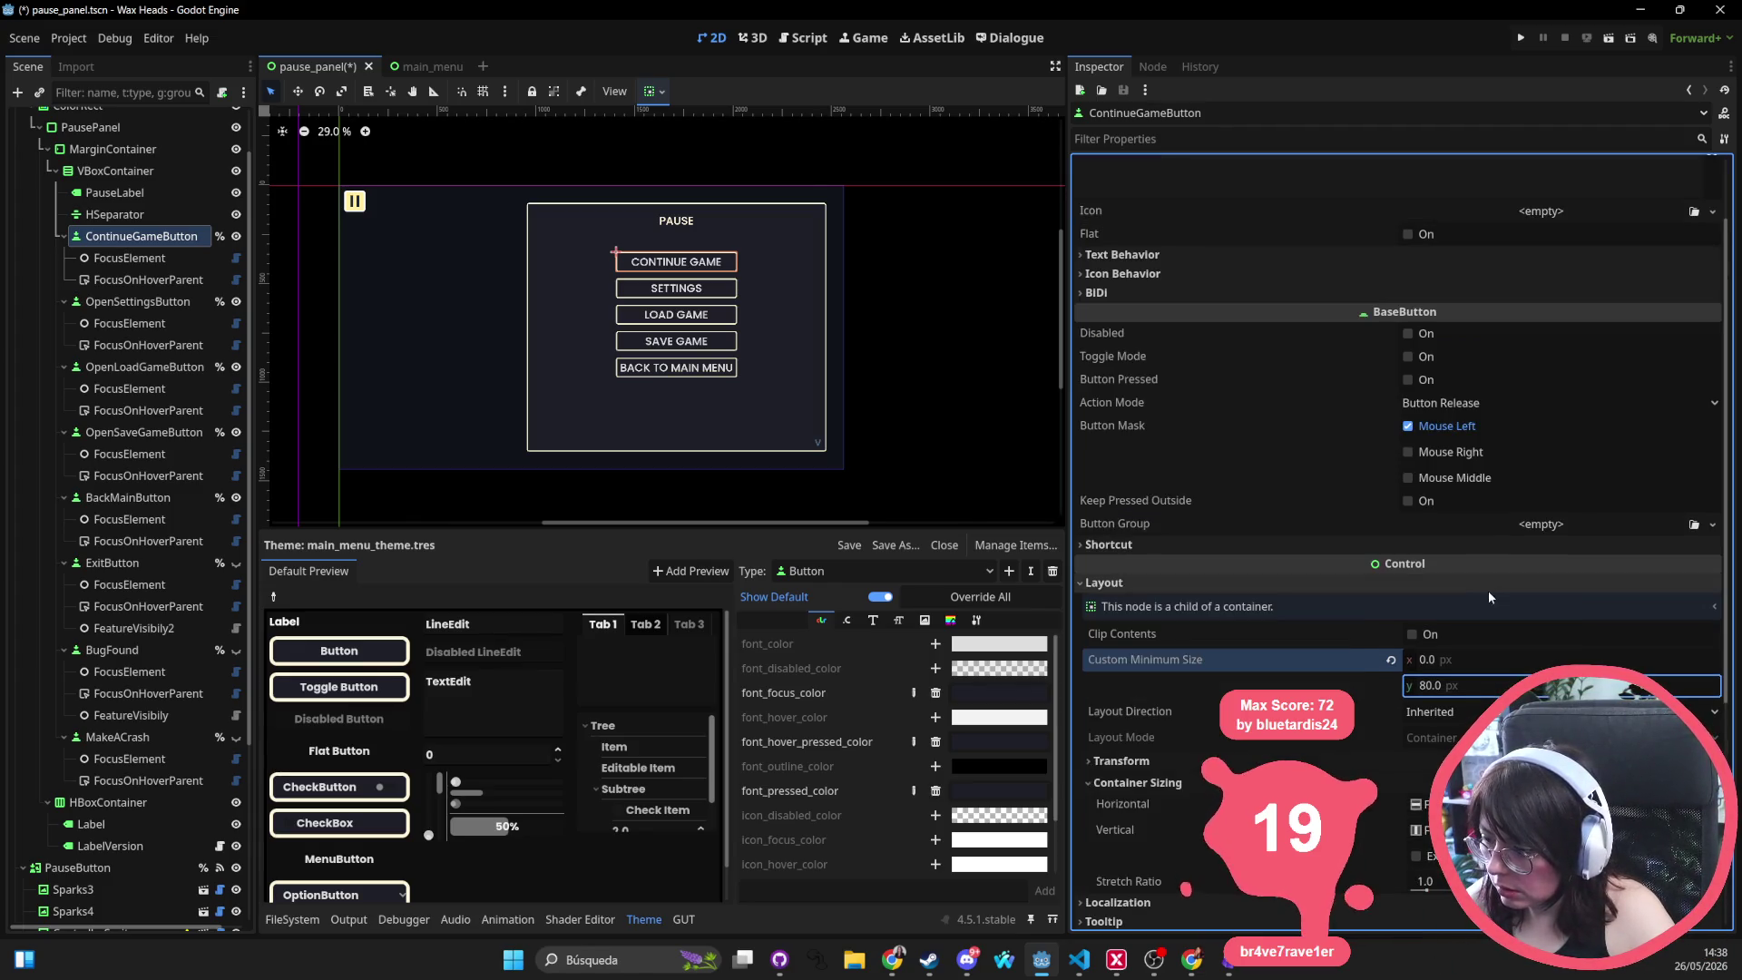
scroll(1495, 597, down, 1)
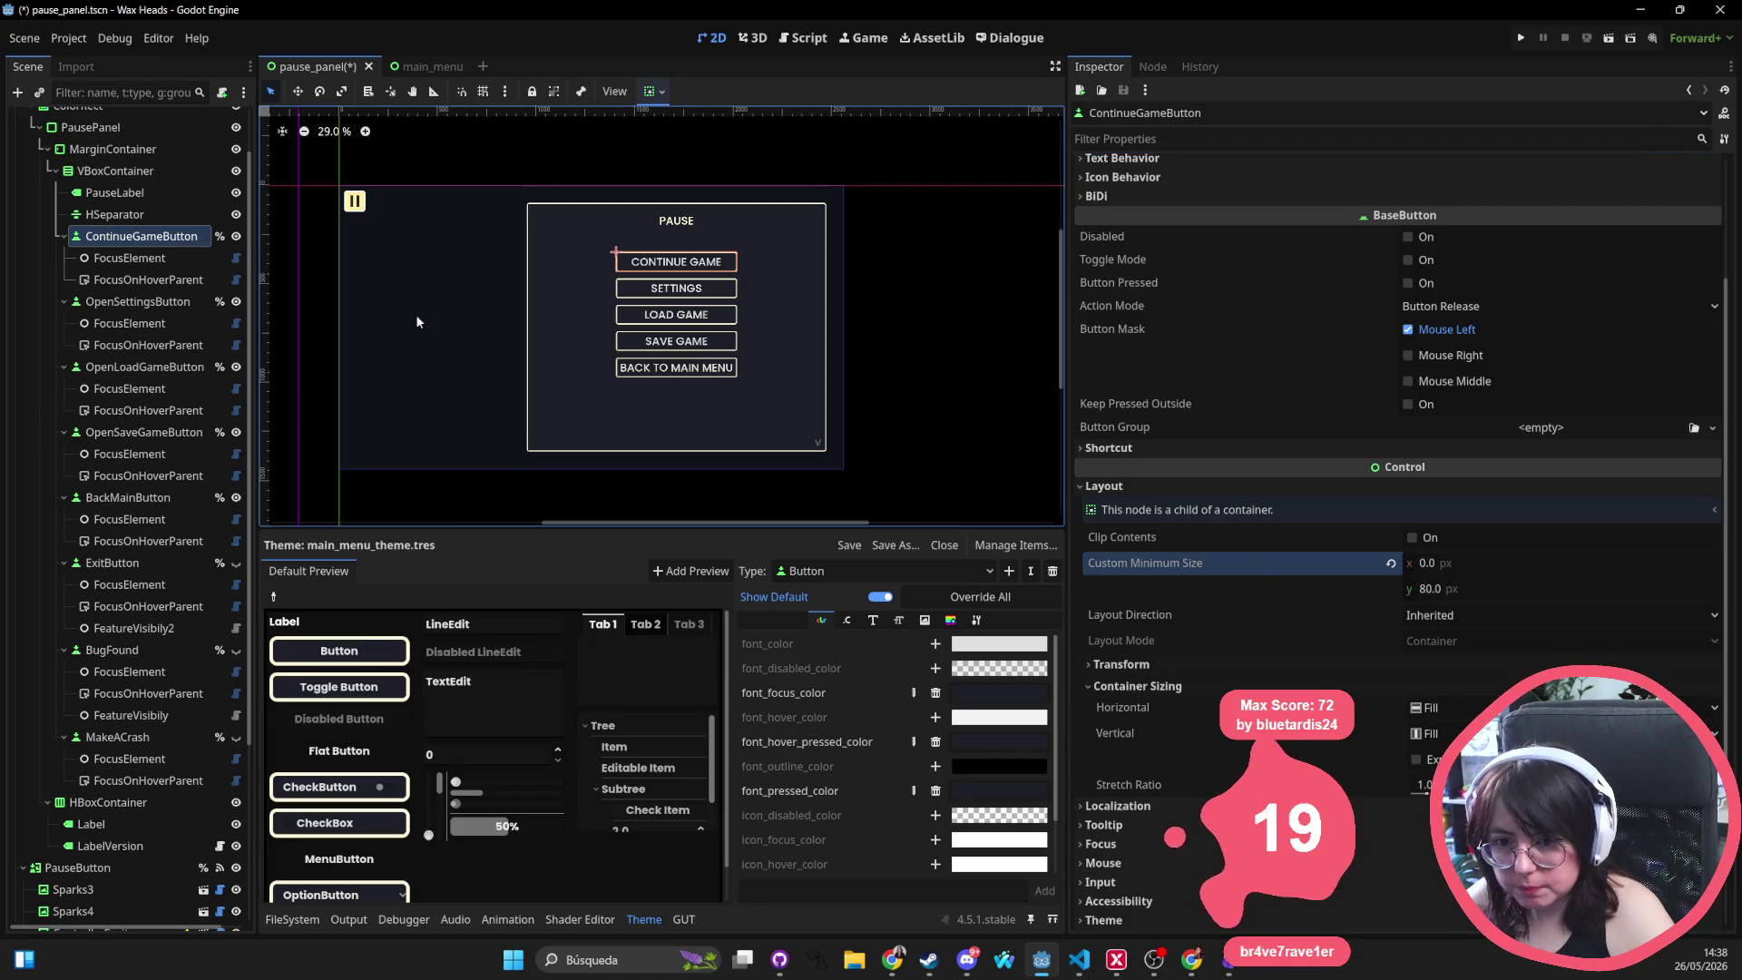
click(1442, 589)
text(100.0)
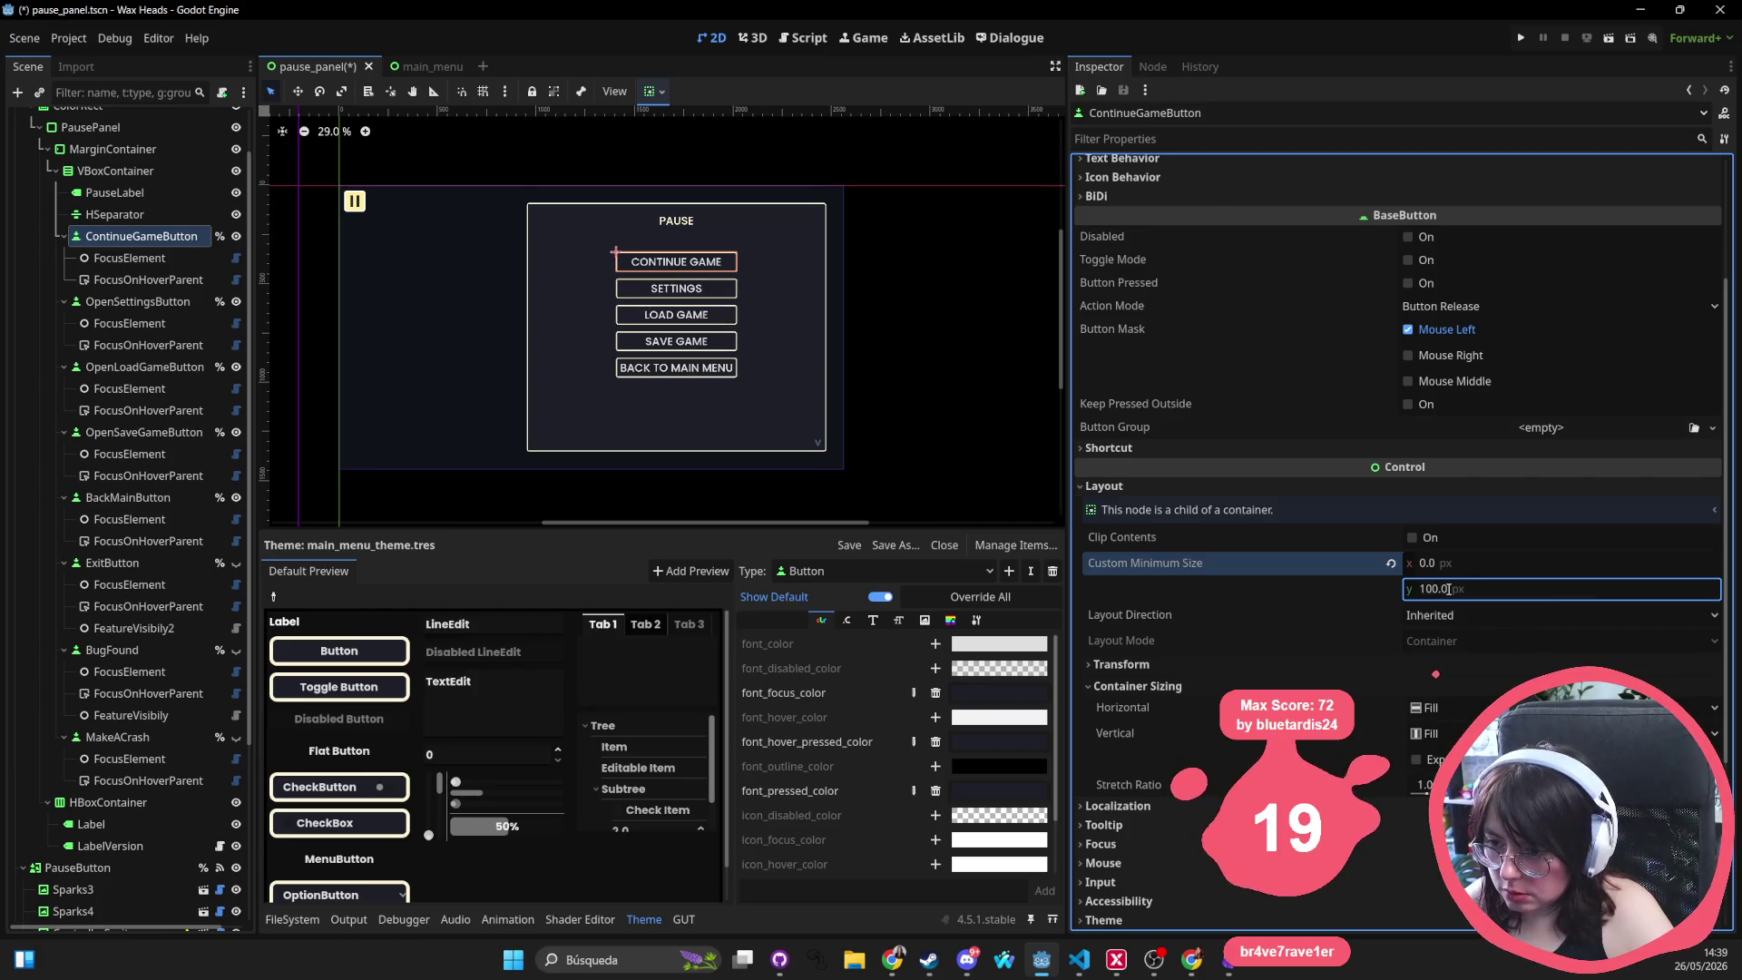
click(1448, 589)
text(150)
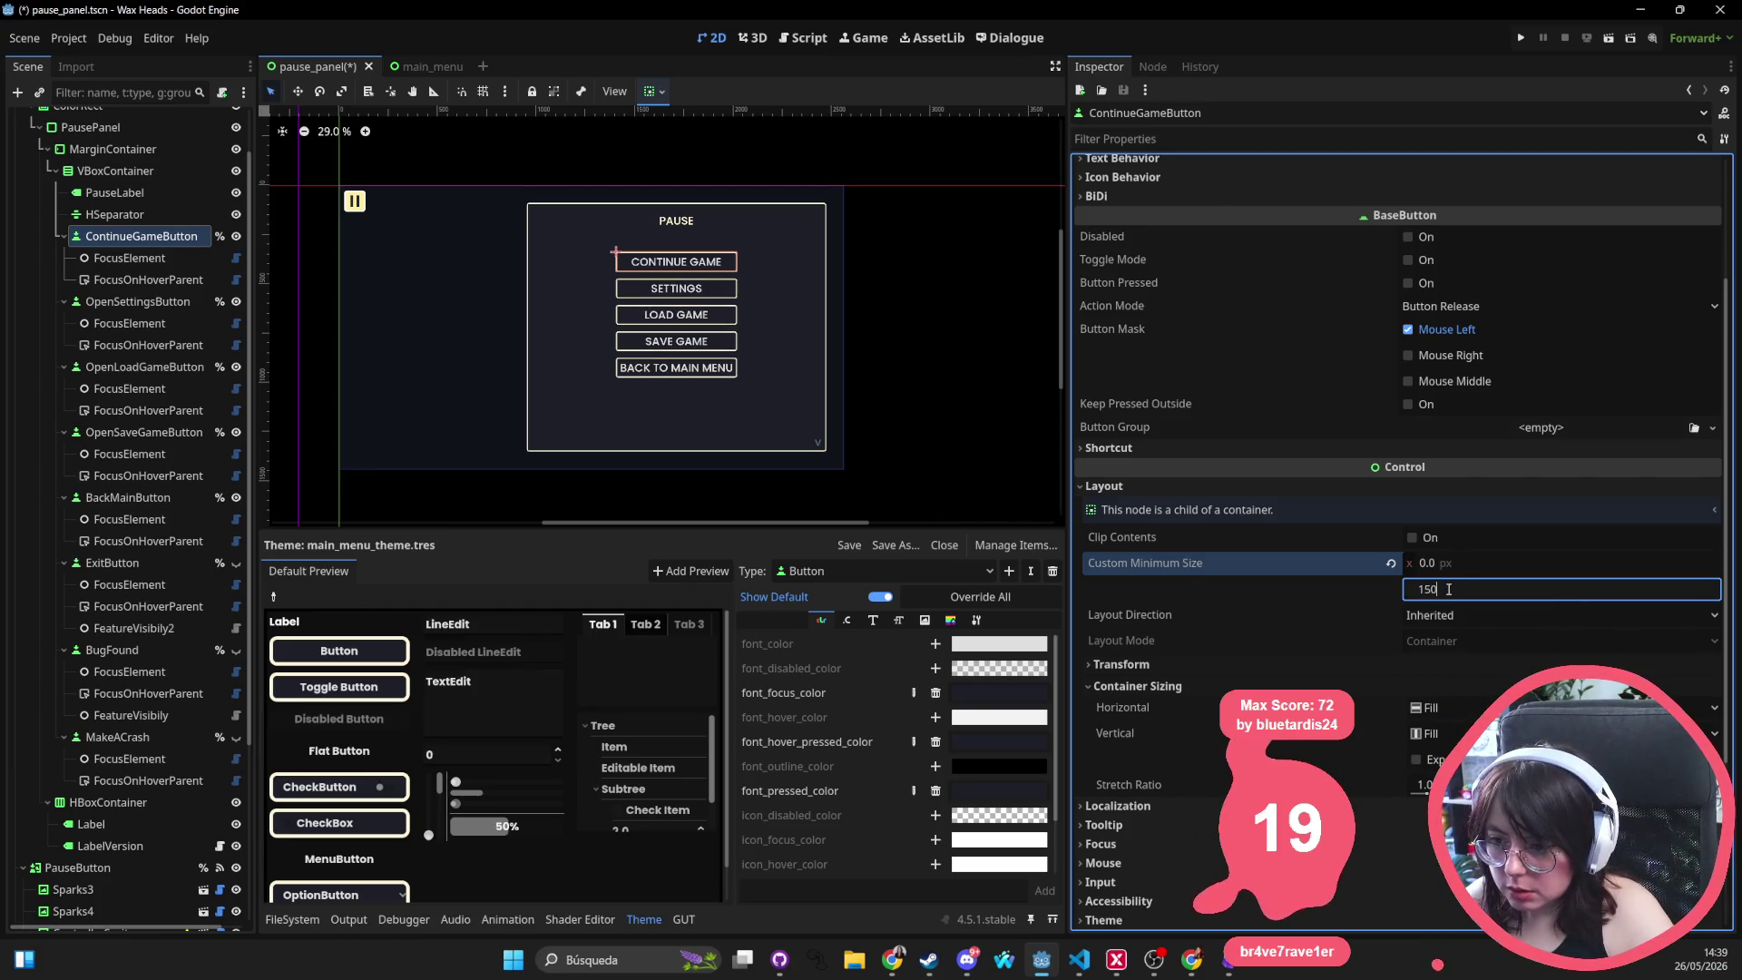
key(Return)
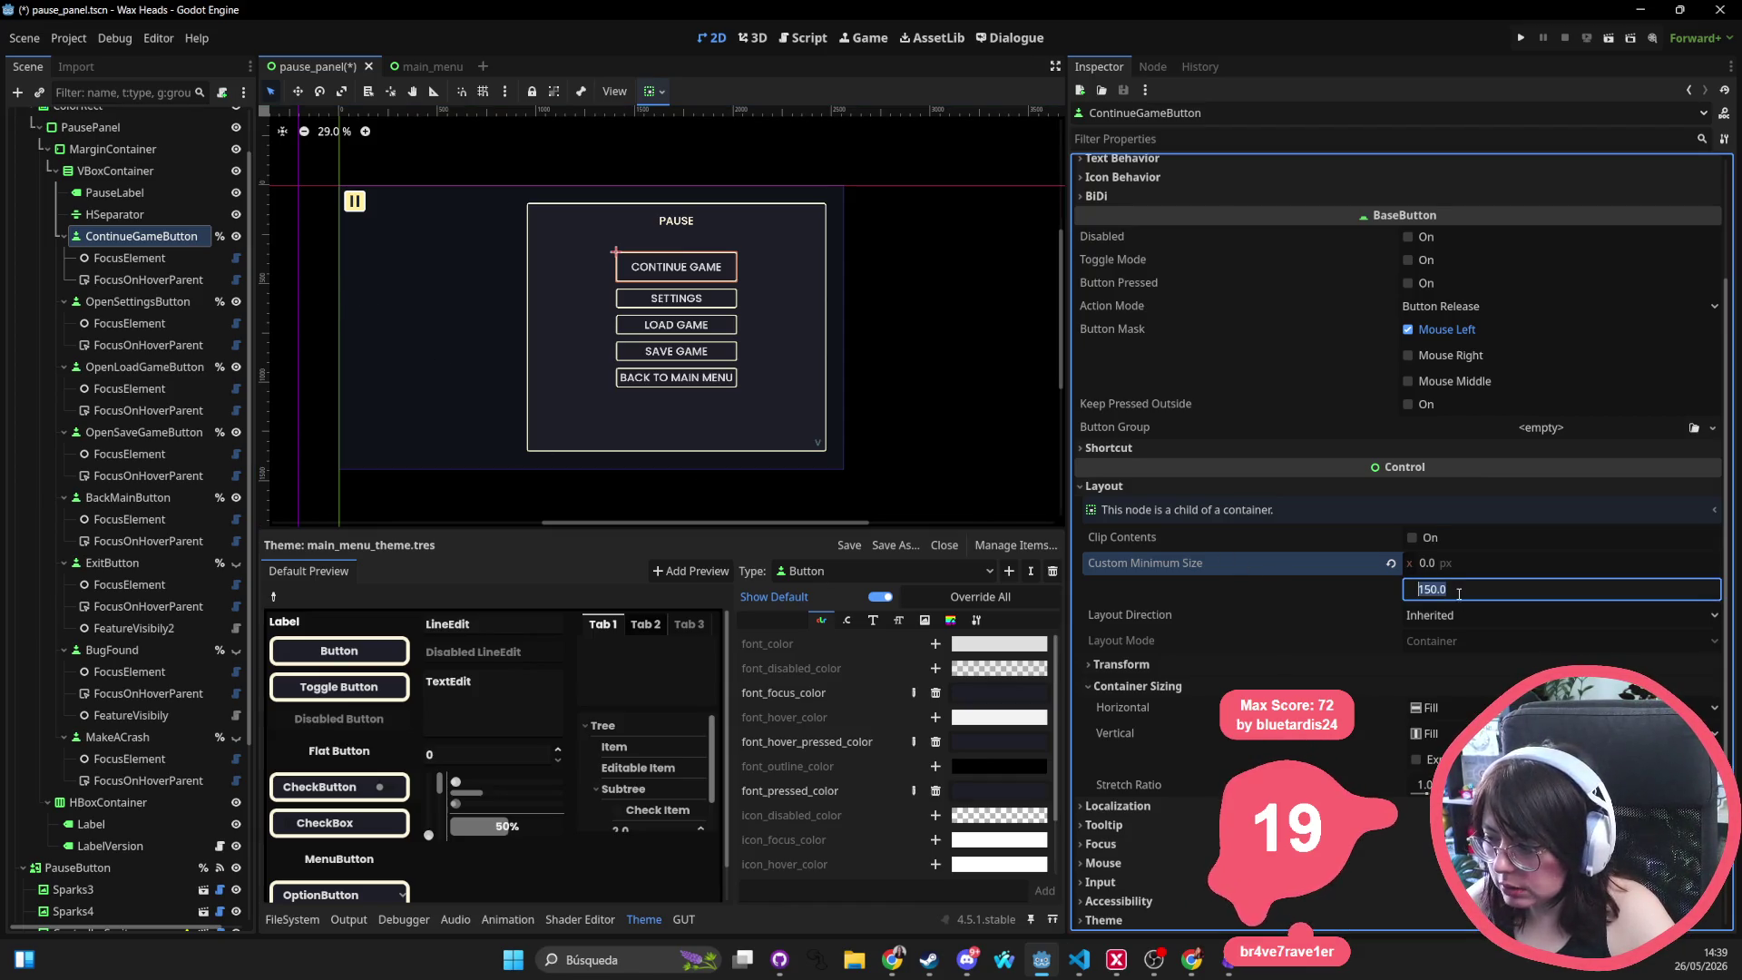
Multi-select the SETTINGS, load, save, back-to-menu and exit buttons, excluding BugFound and MakeACrash
click(136, 302)
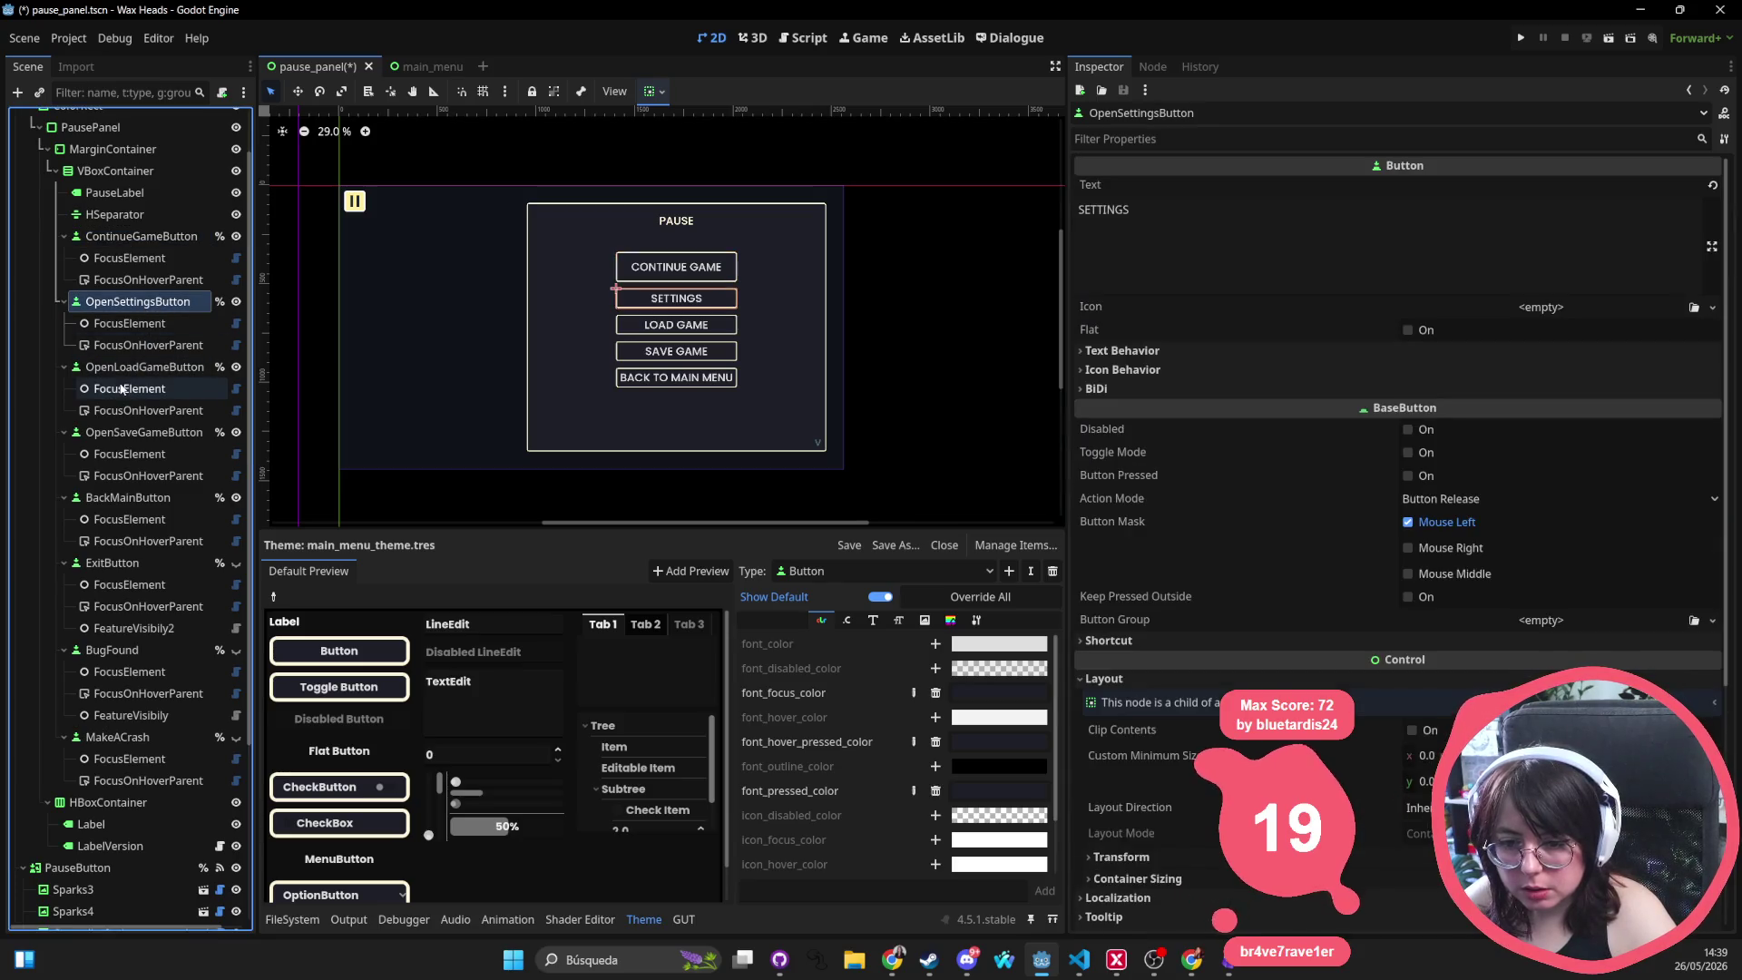
ctrl+click(138, 366)
ctrl+click(144, 432)
ctrl+click(133, 499)
ctrl+click(136, 563)
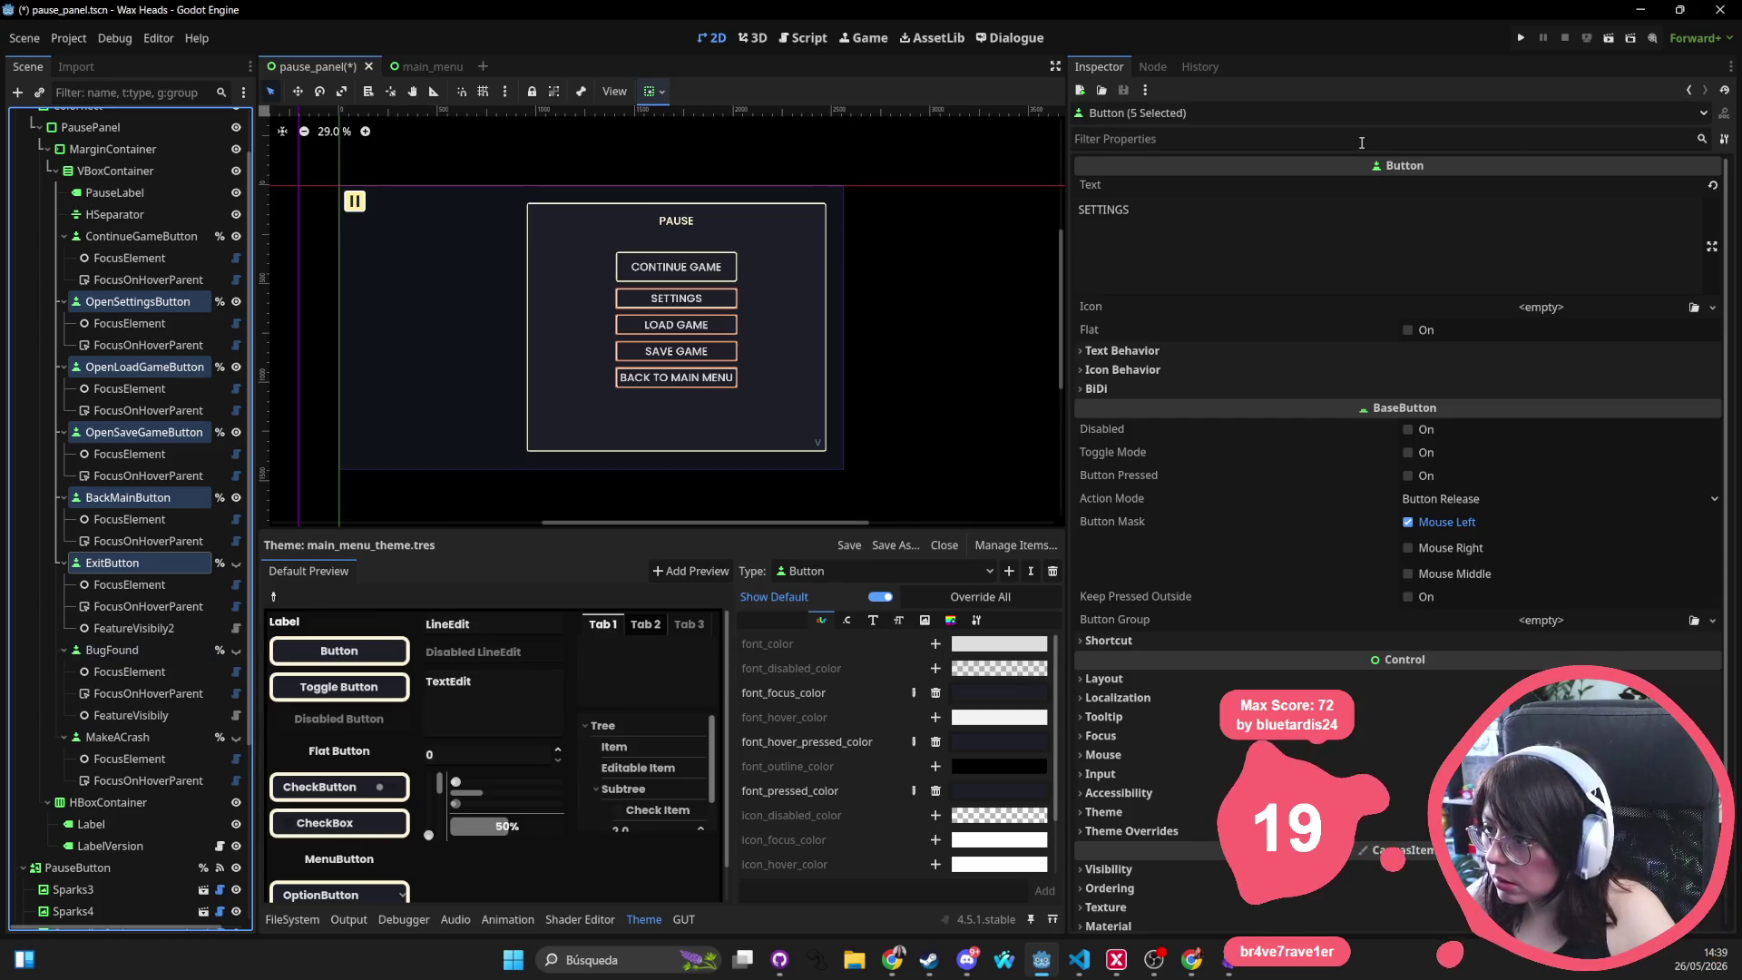
ctrl+click(114, 649)
ctrl+click(118, 737)
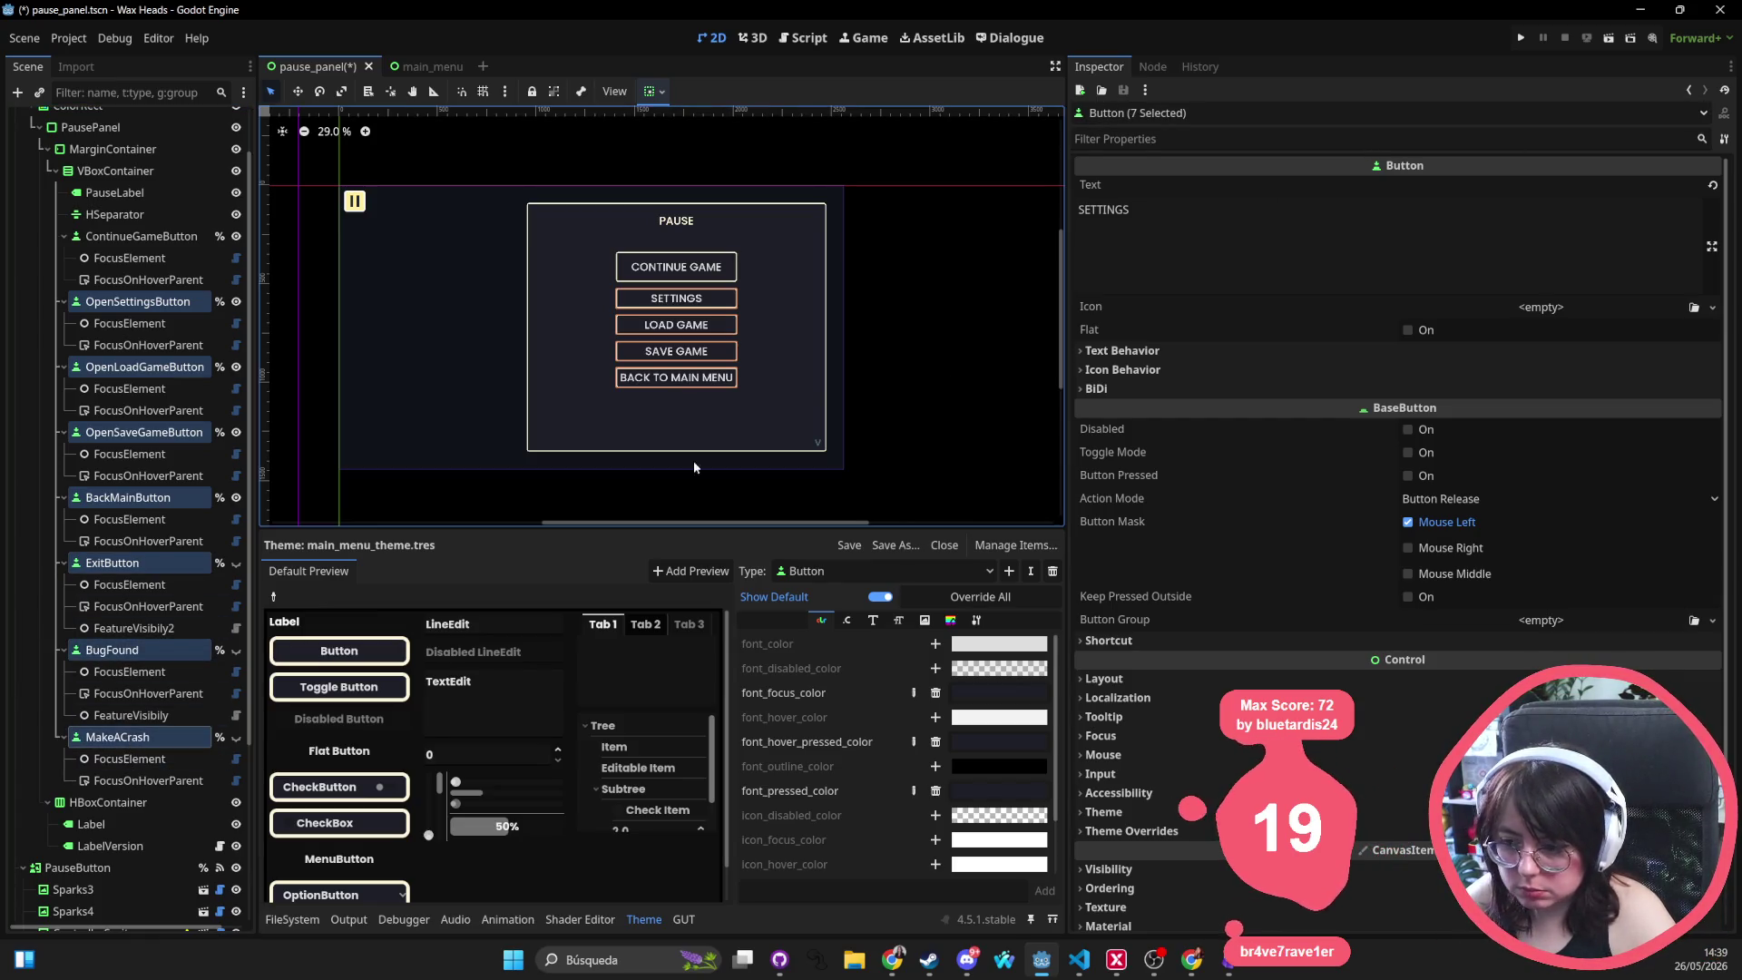
ctrl+click(78, 740)
ctrl+click(112, 649)
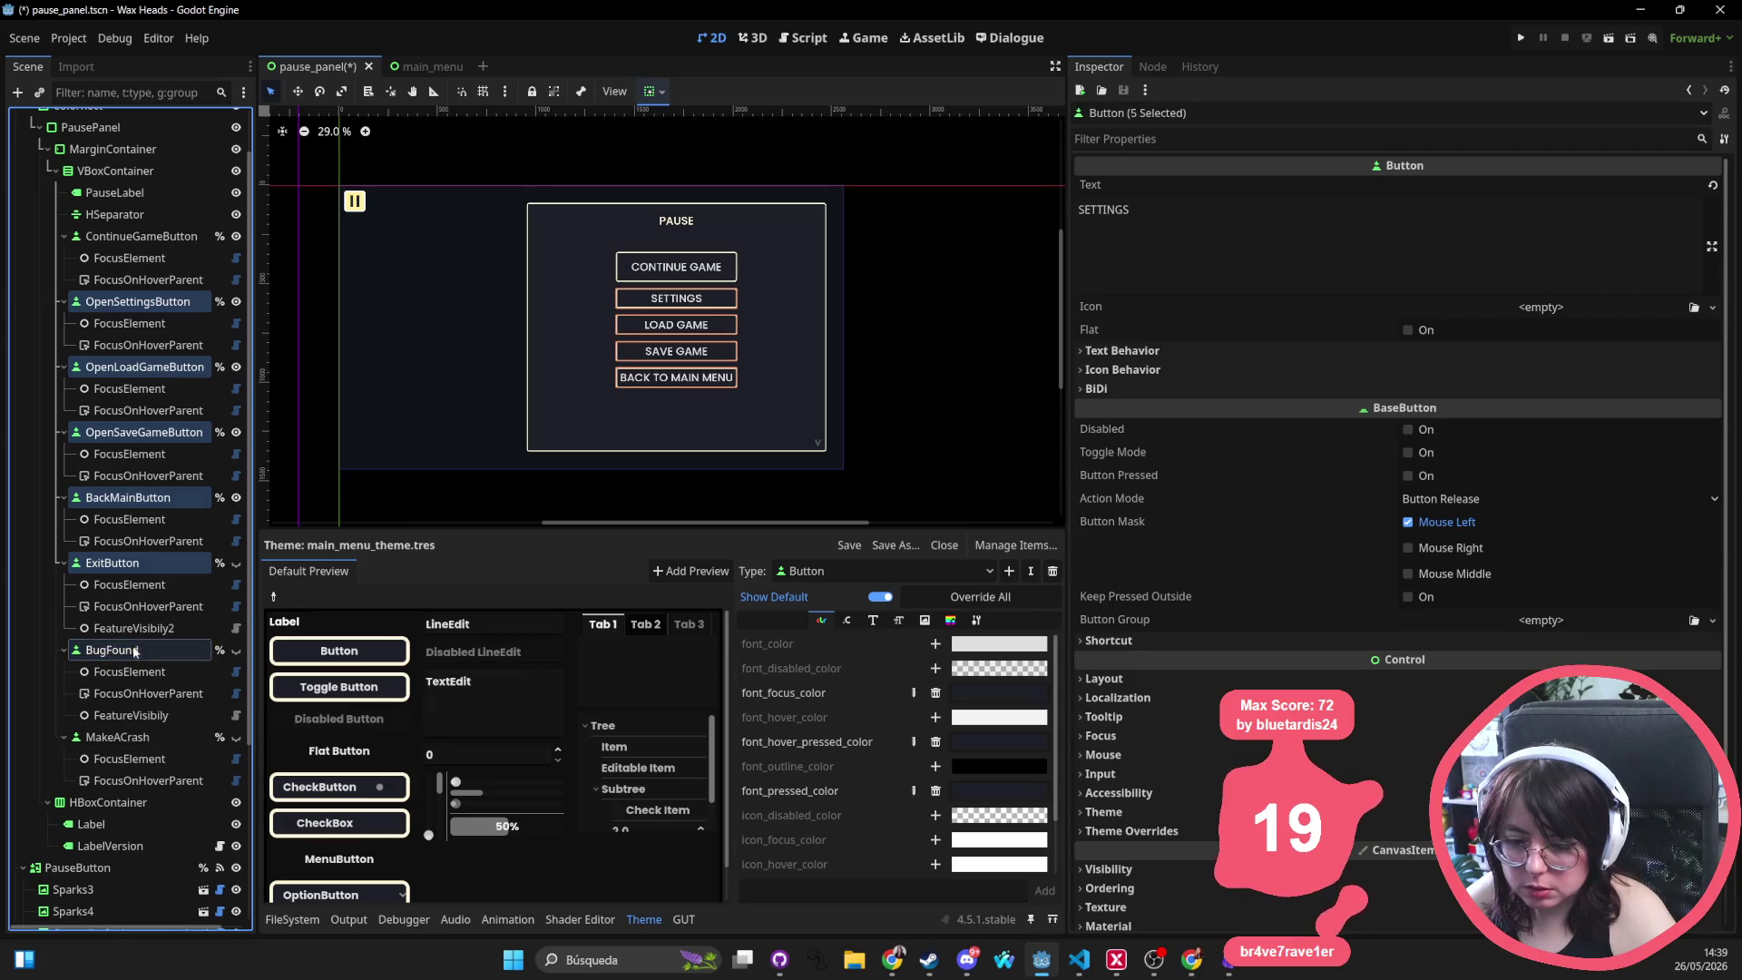
Filter properties for 'custo', give the five buttons a 150 px minimum height, and save pause_panel
click(1309, 138)
text(custo)
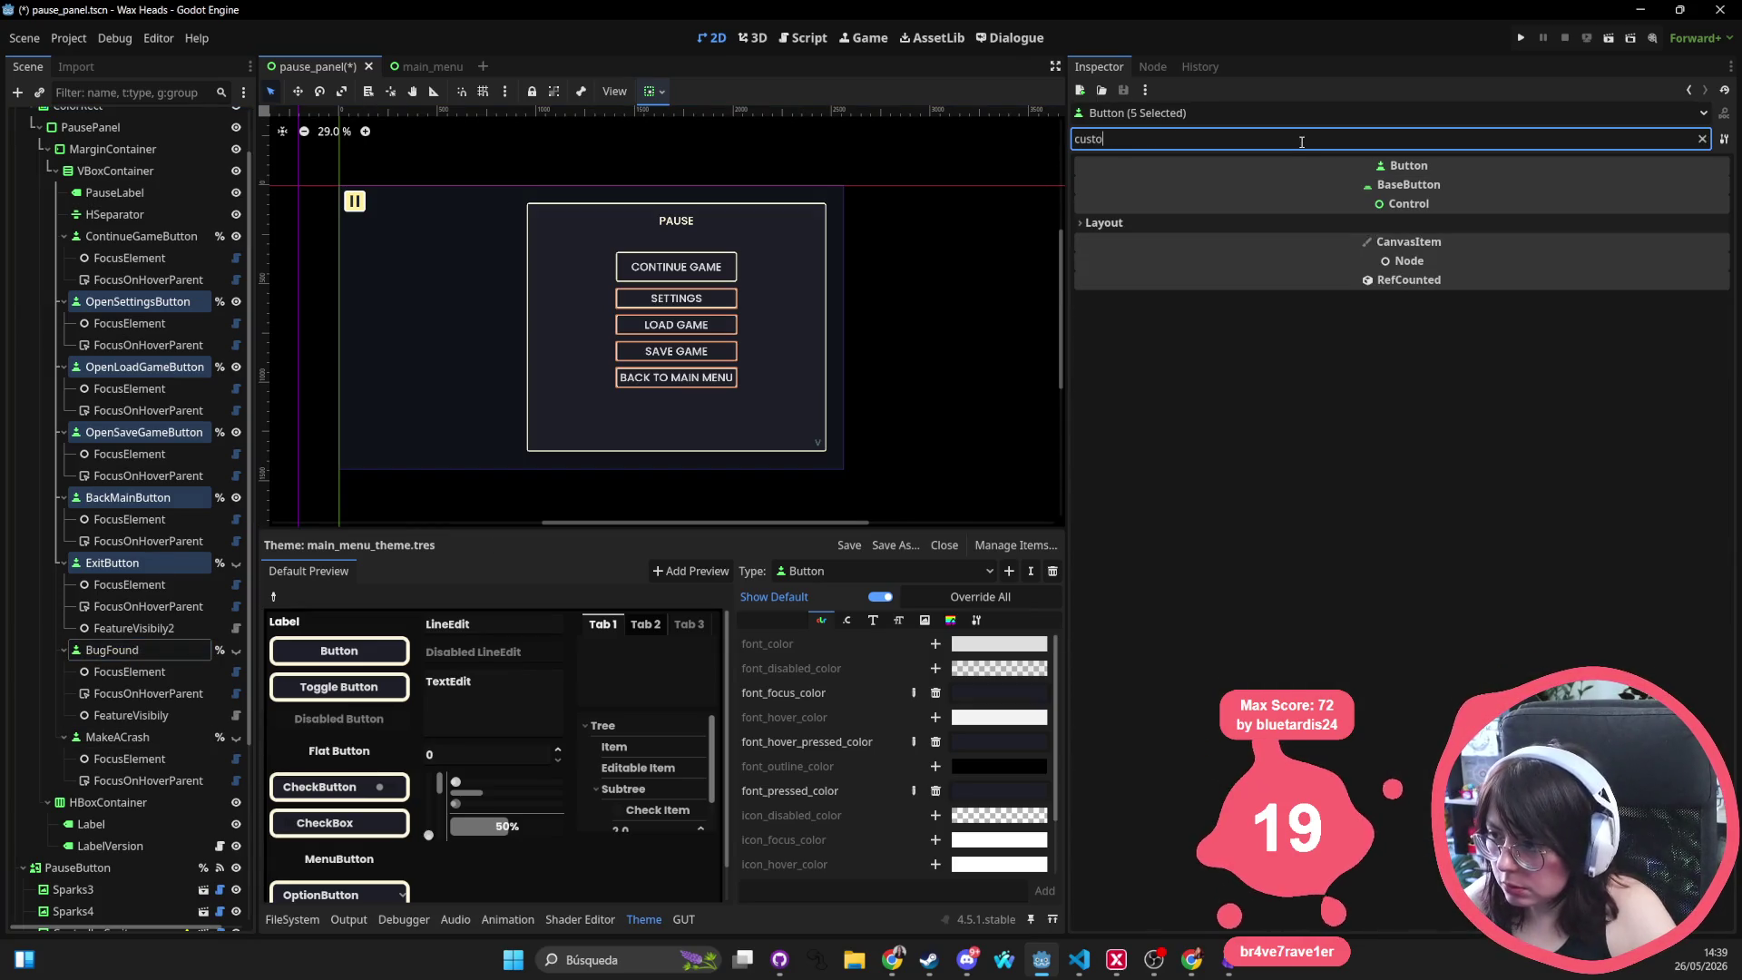
click(1223, 227)
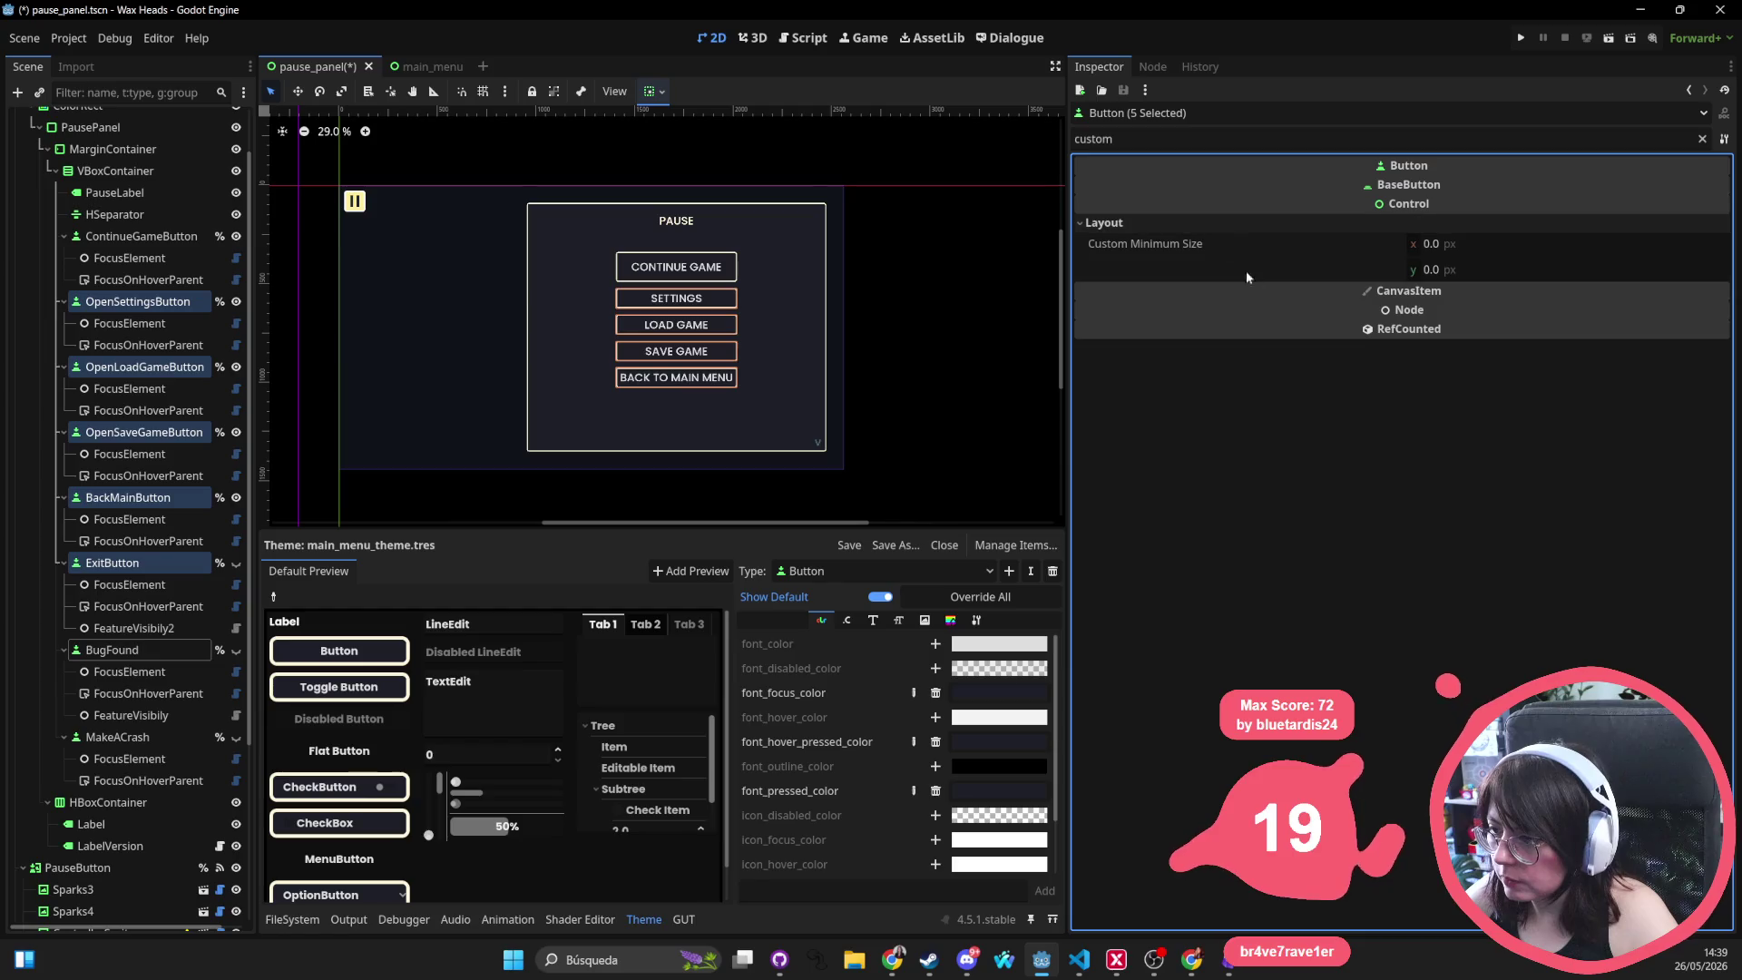
click(1492, 270)
text(150)
key(Return)
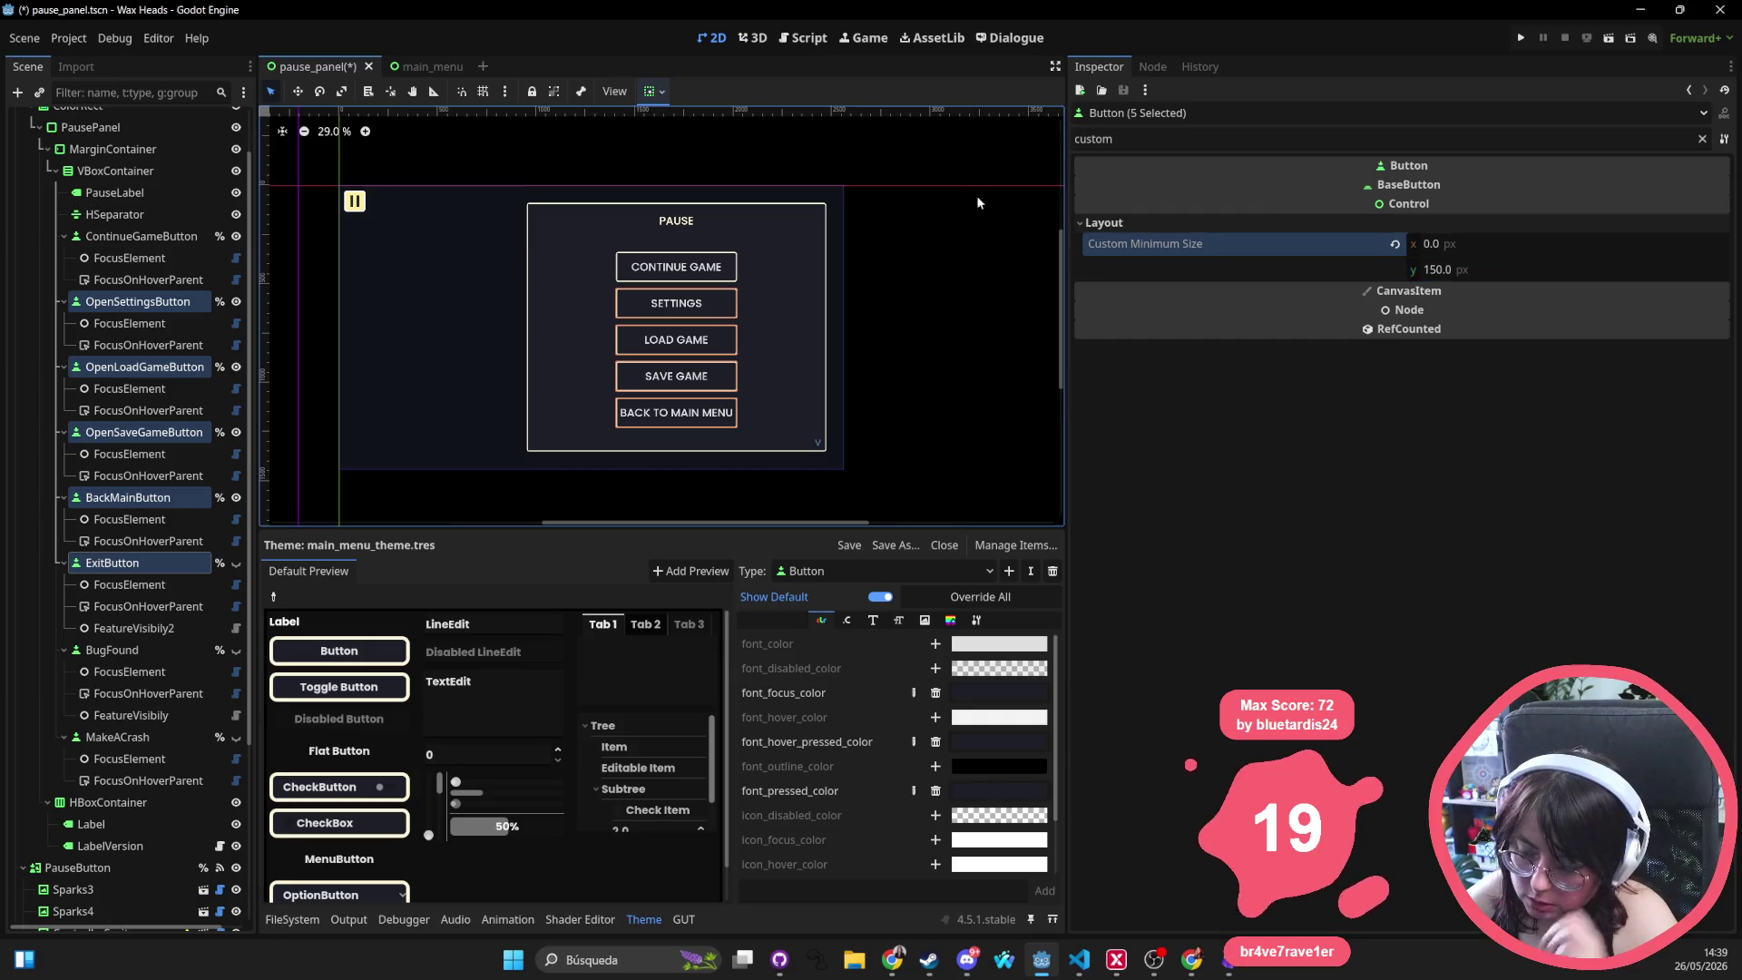
click(985, 355)
key(ctrl+s)
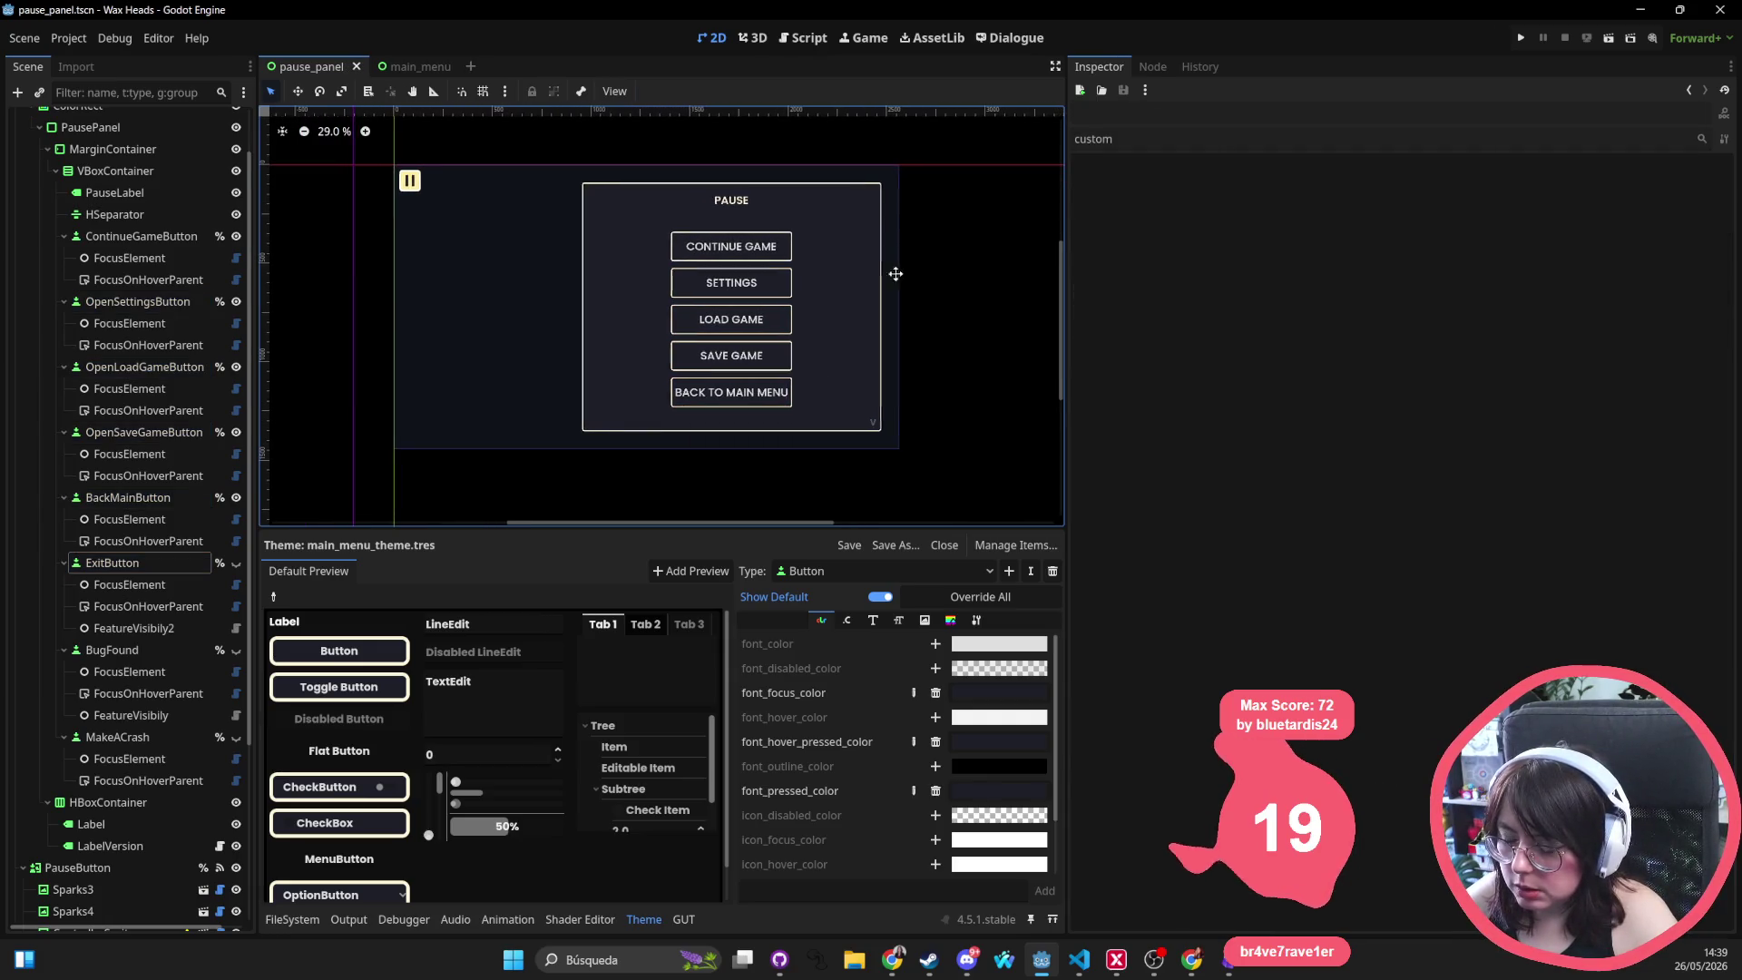
In main_menu, set ContinueButton through QuitButton to a 150 px custom minimum height
drag(907, 273, 769, 329)
click(410, 67)
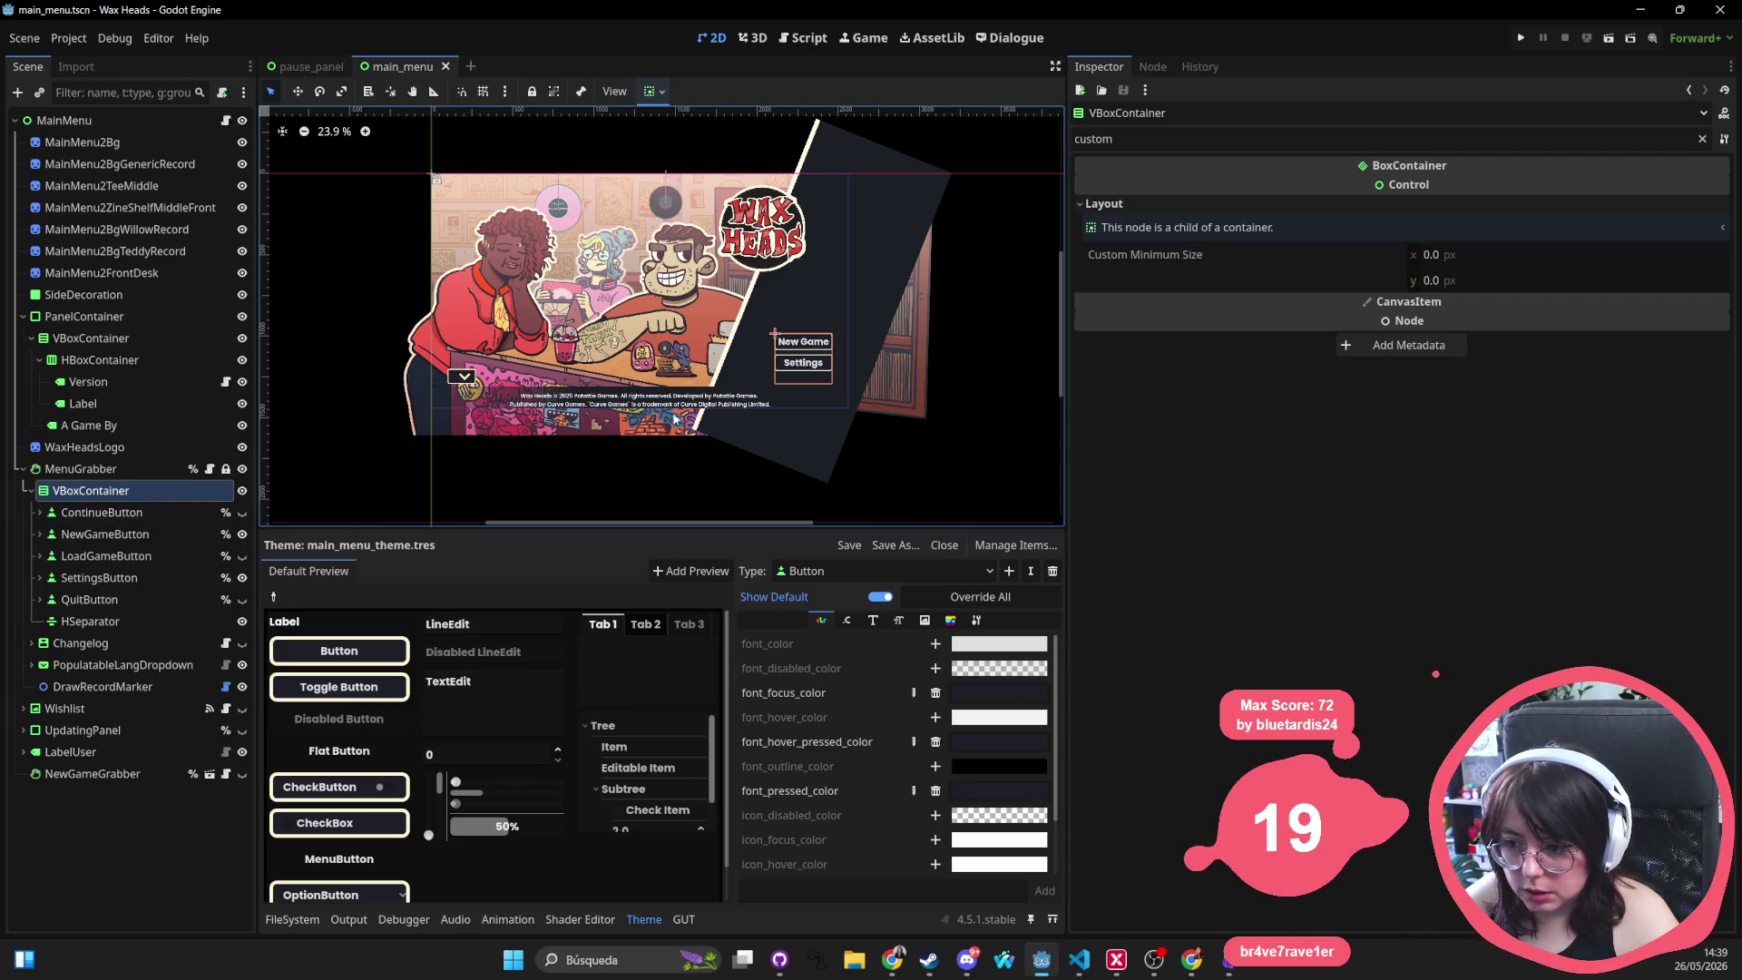
click(82, 512)
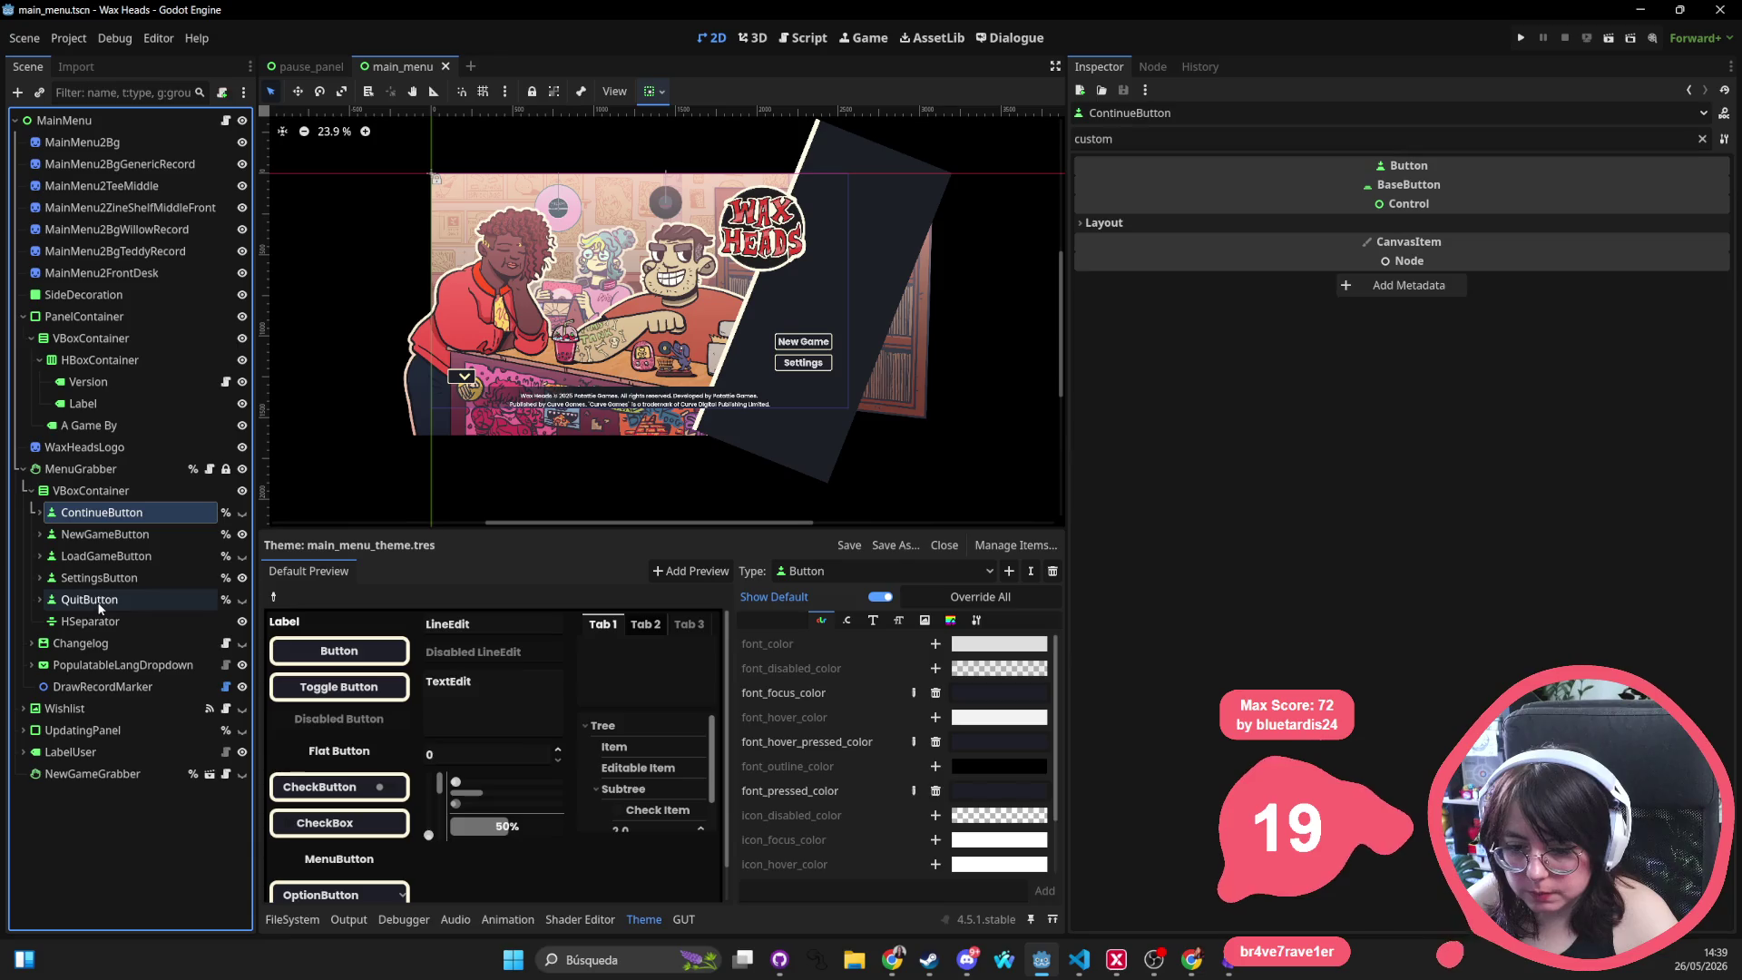
shift+click(89, 599)
click(1242, 229)
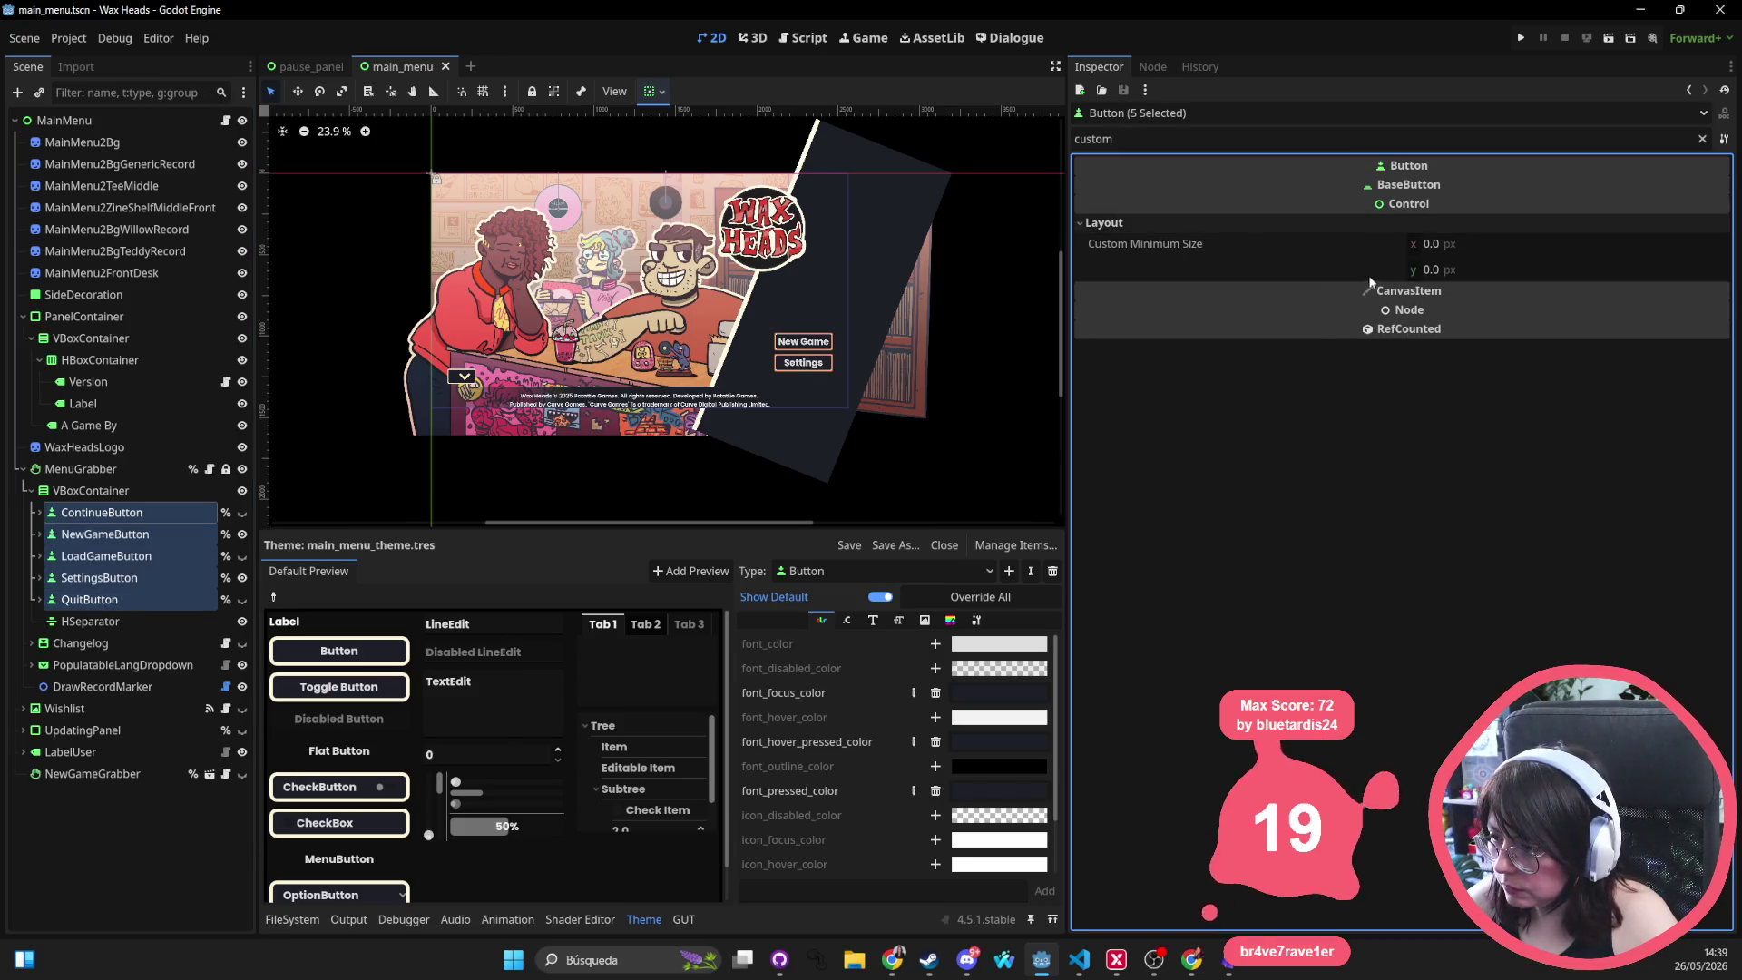
click(1458, 275)
text(150)
key(Return)
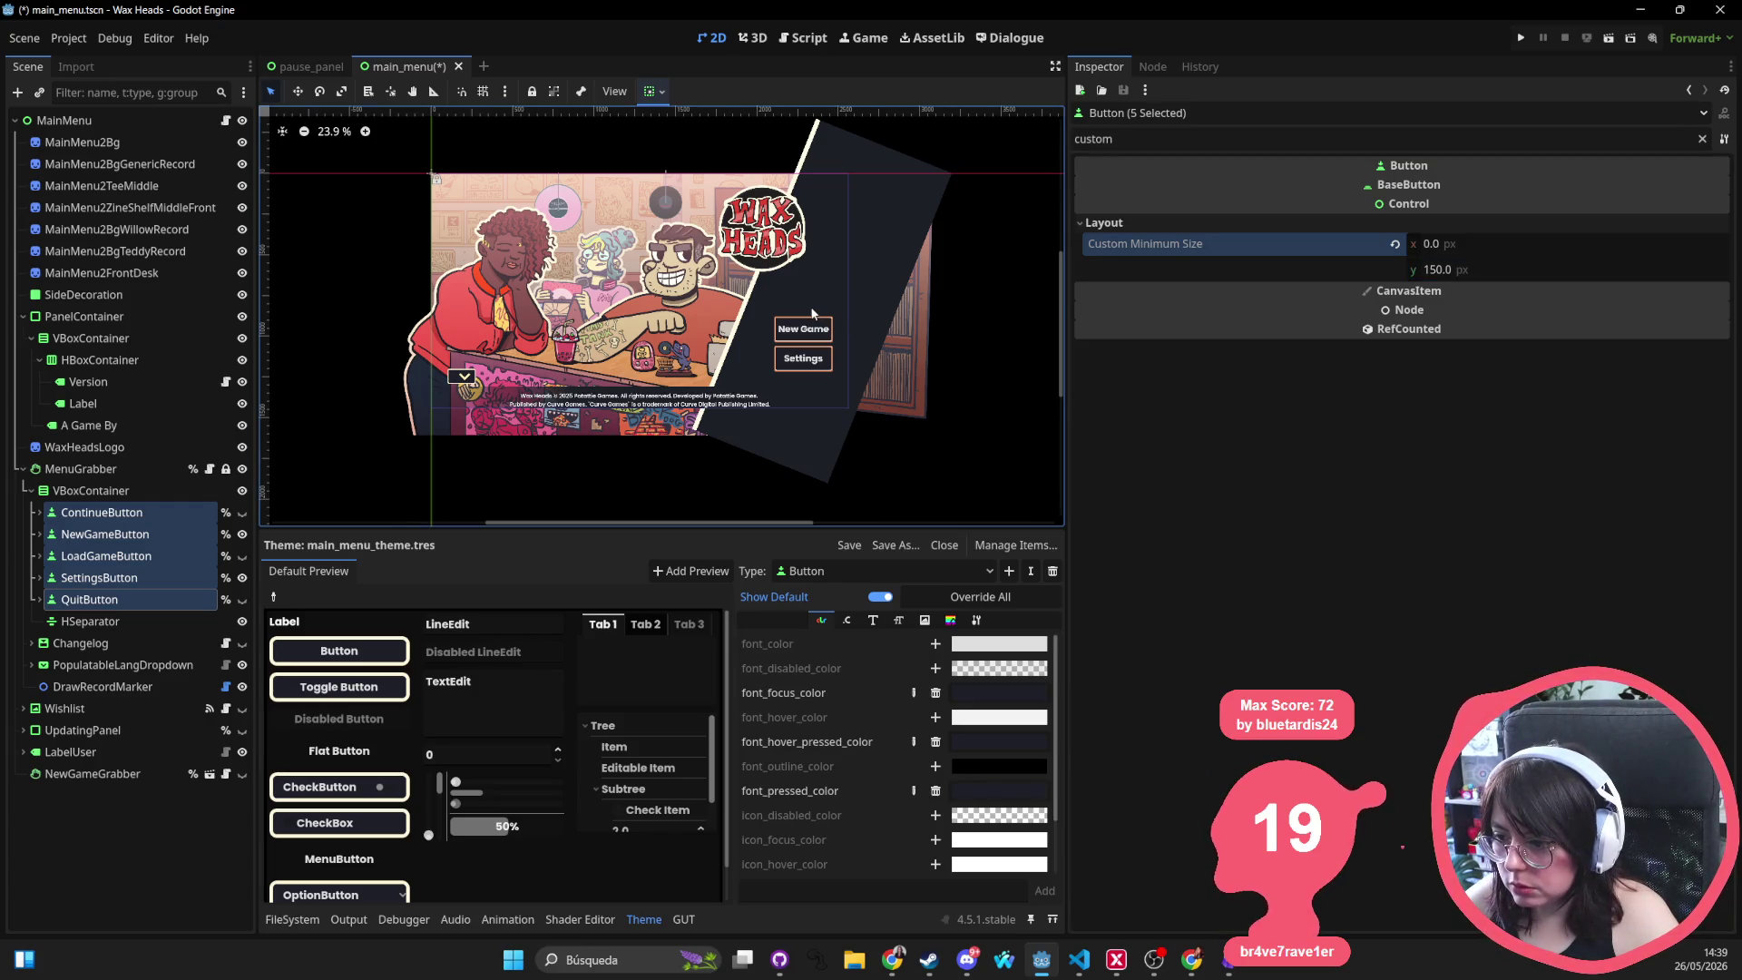
Make ContinueButton and LoadGameButton visible in the editor and nudge the Wax Heads logo left
click(242, 535)
click(242, 535)
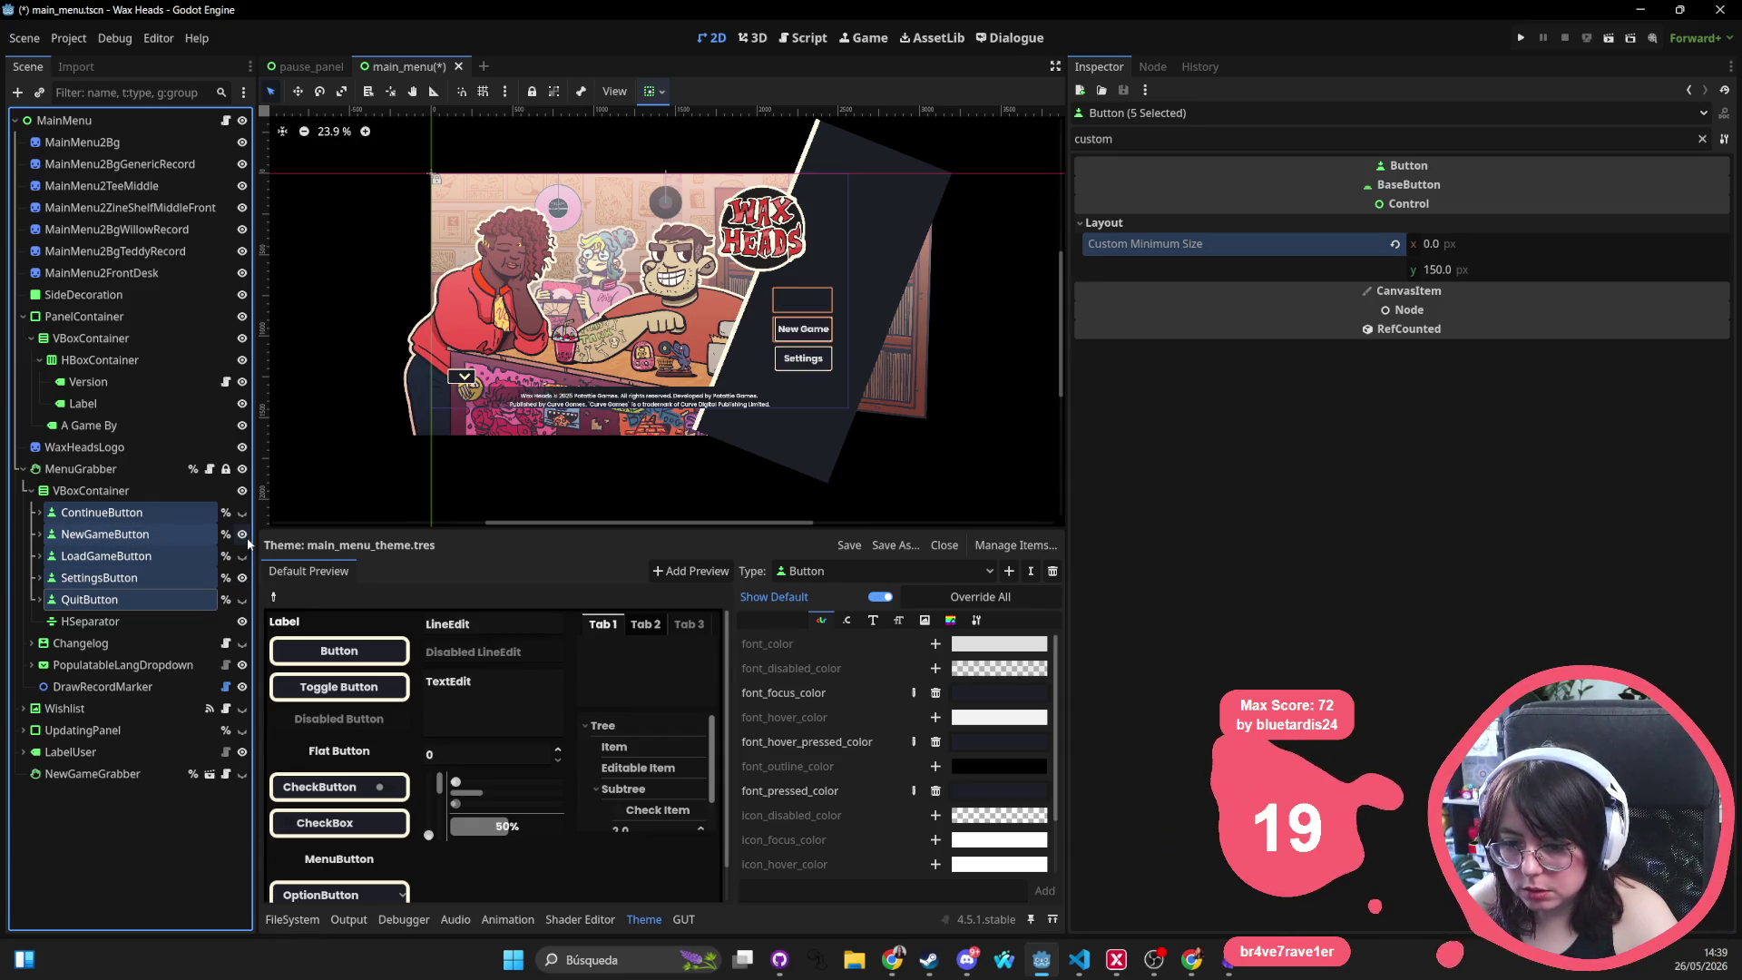
click(231, 514)
click(242, 512)
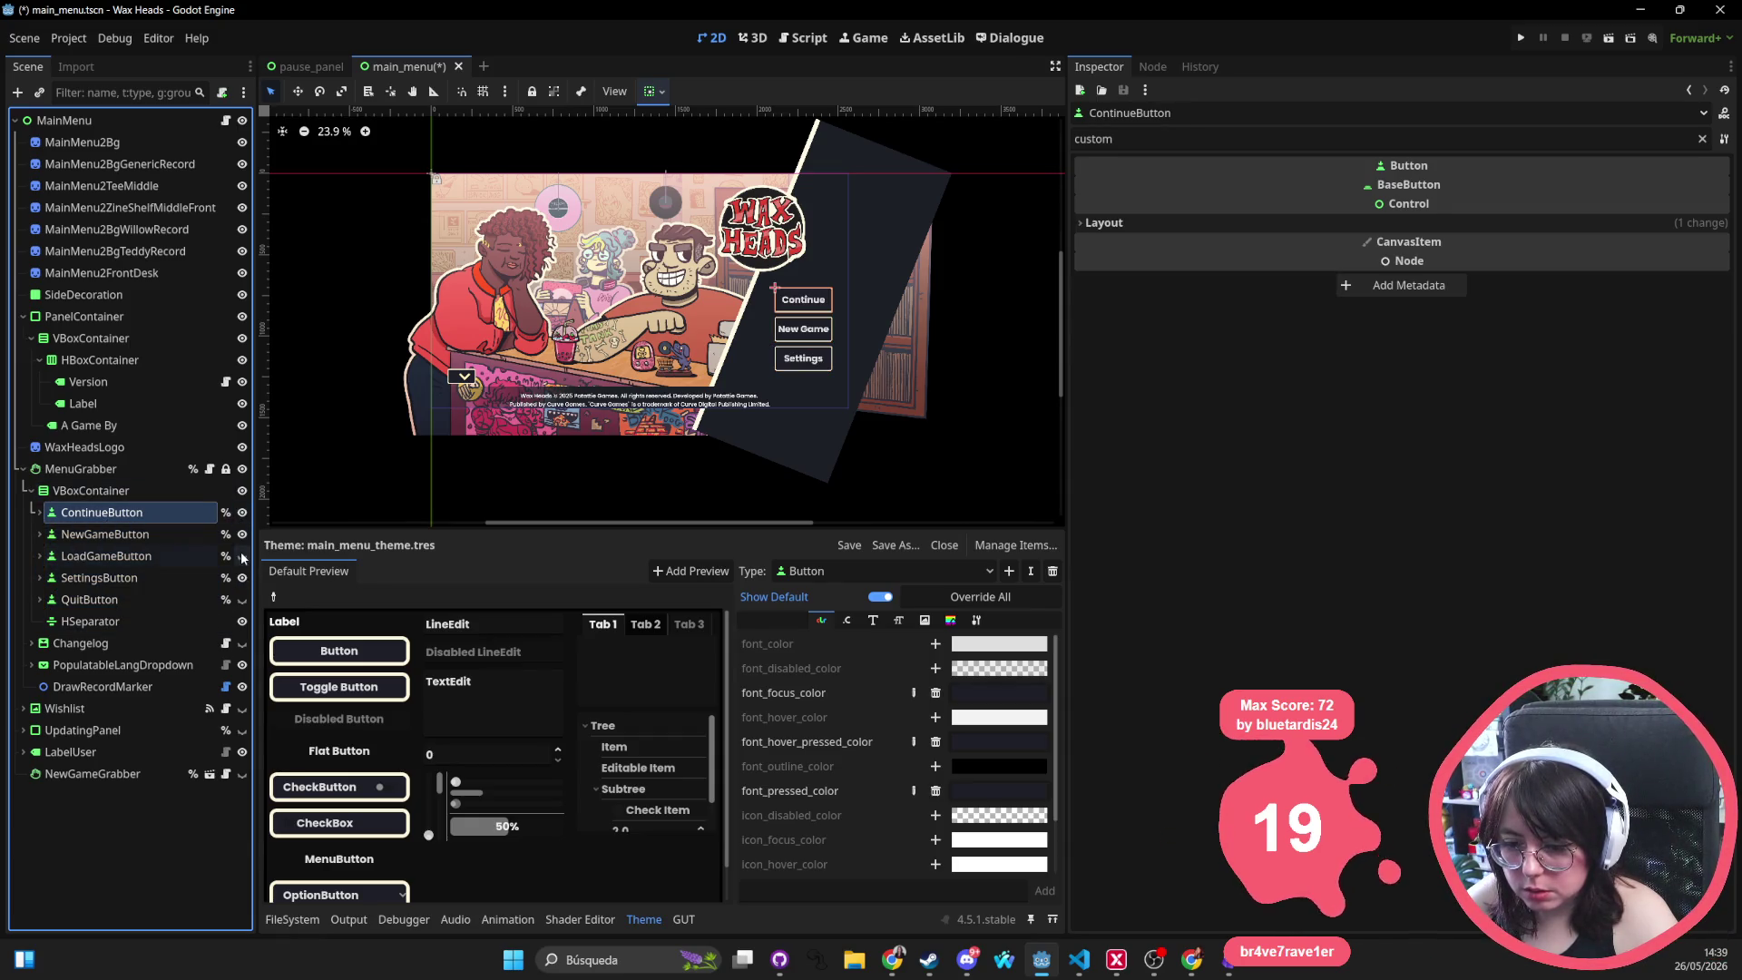
click(242, 556)
click(85, 447)
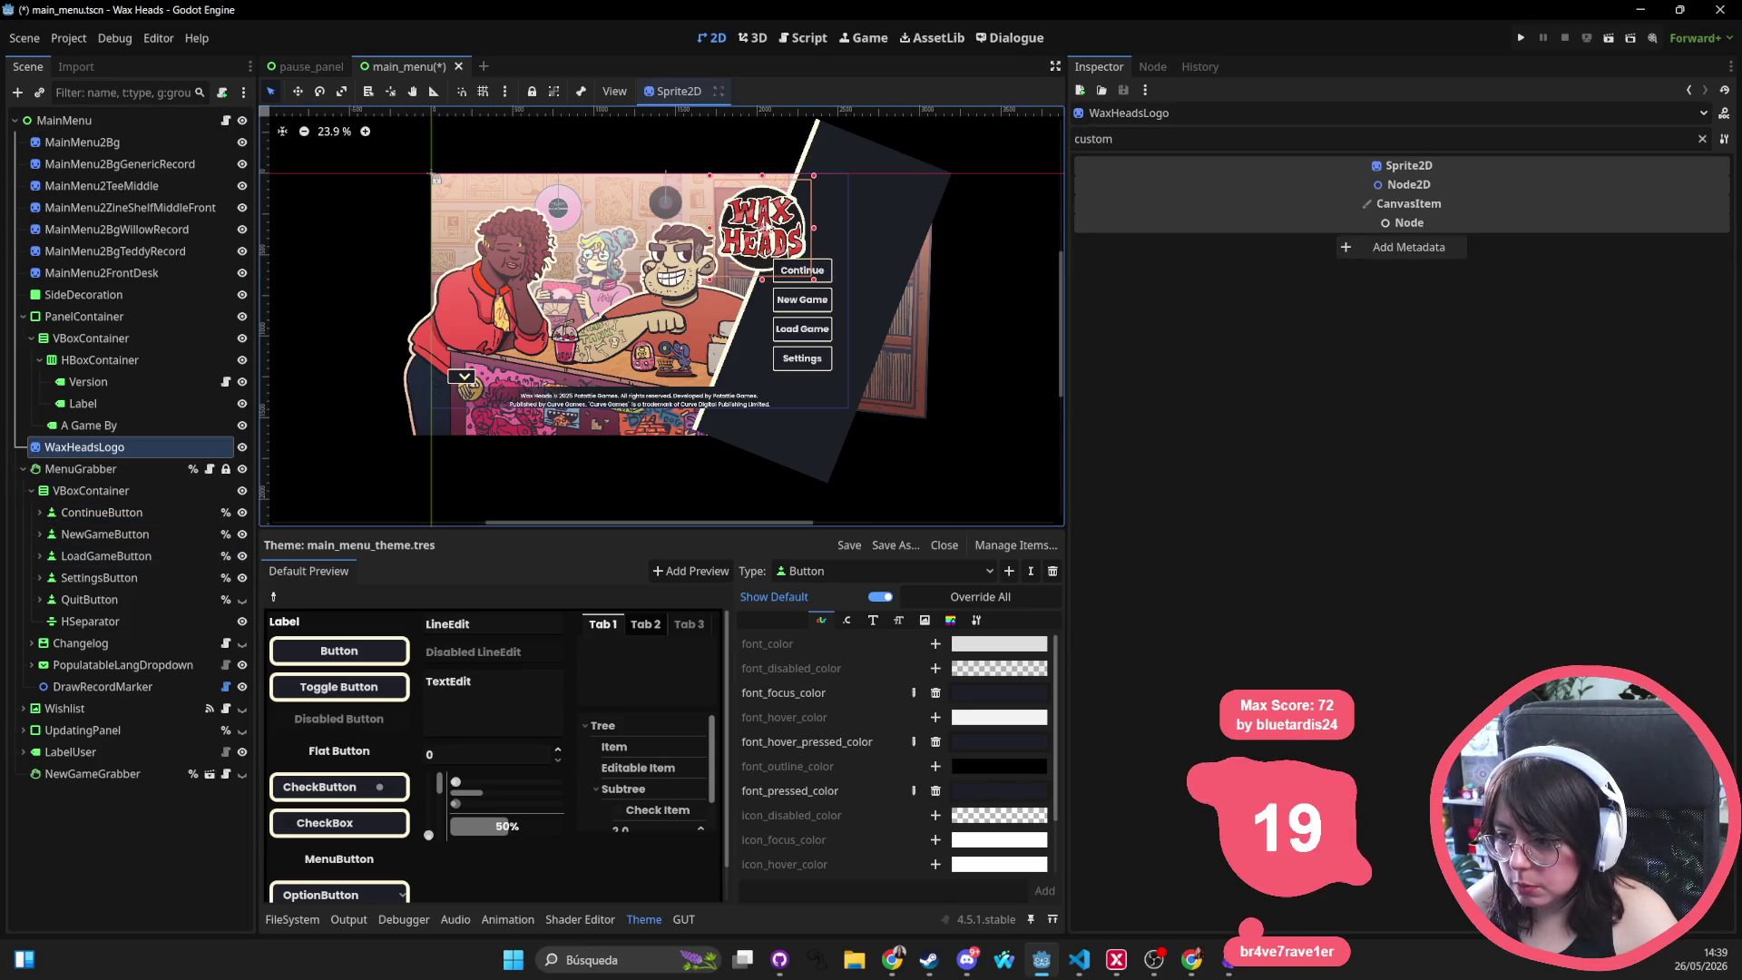
drag(761, 220, 745, 216)
Clear the property filter and reset the HSeparator's Separation override to default
click(802, 359)
click(807, 277)
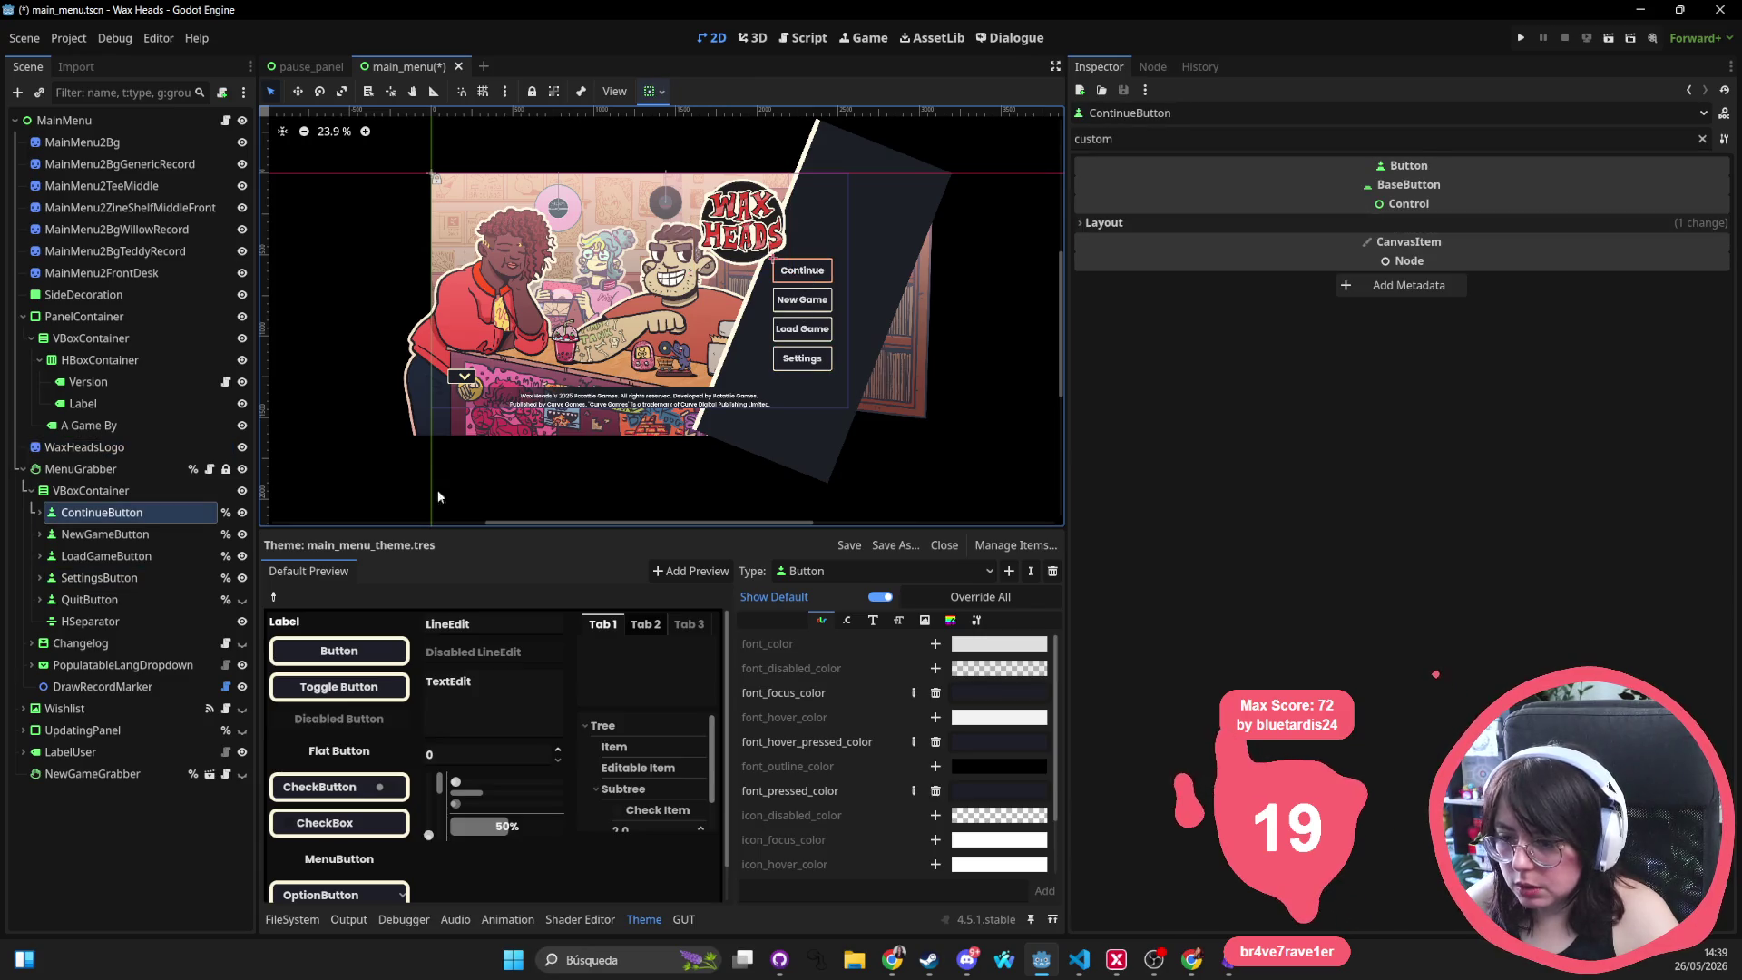
click(89, 621)
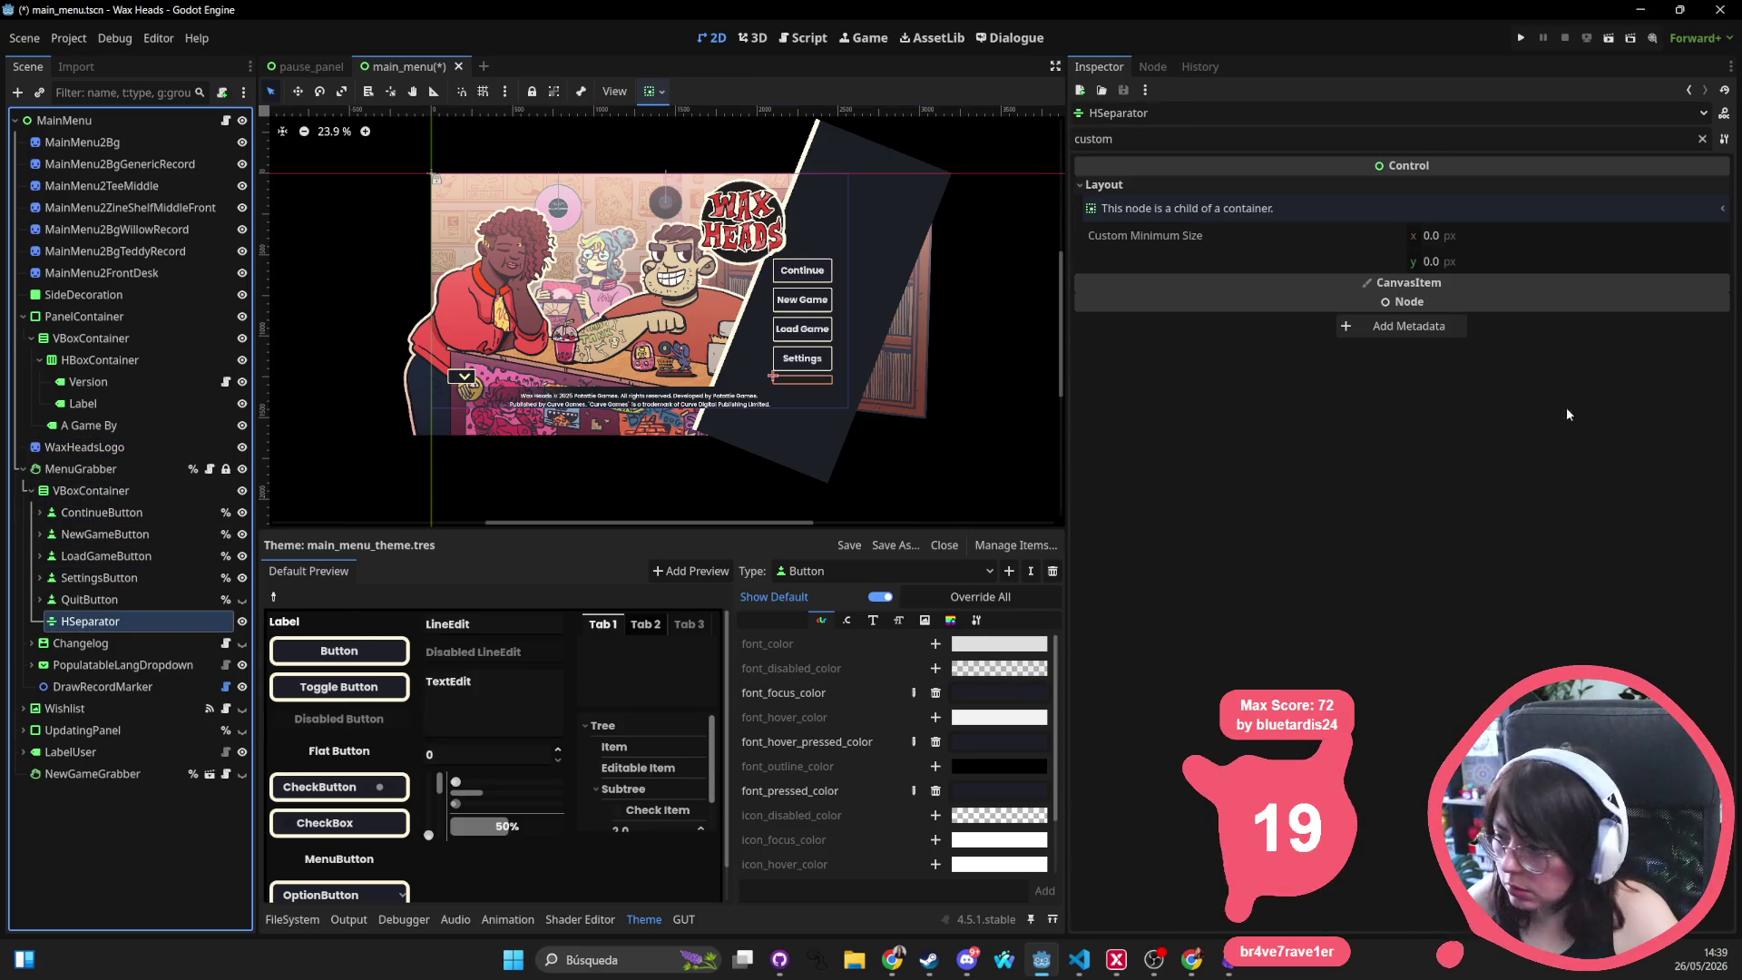
click(1165, 135)
key(ctrl+a)
key(BackSpace)
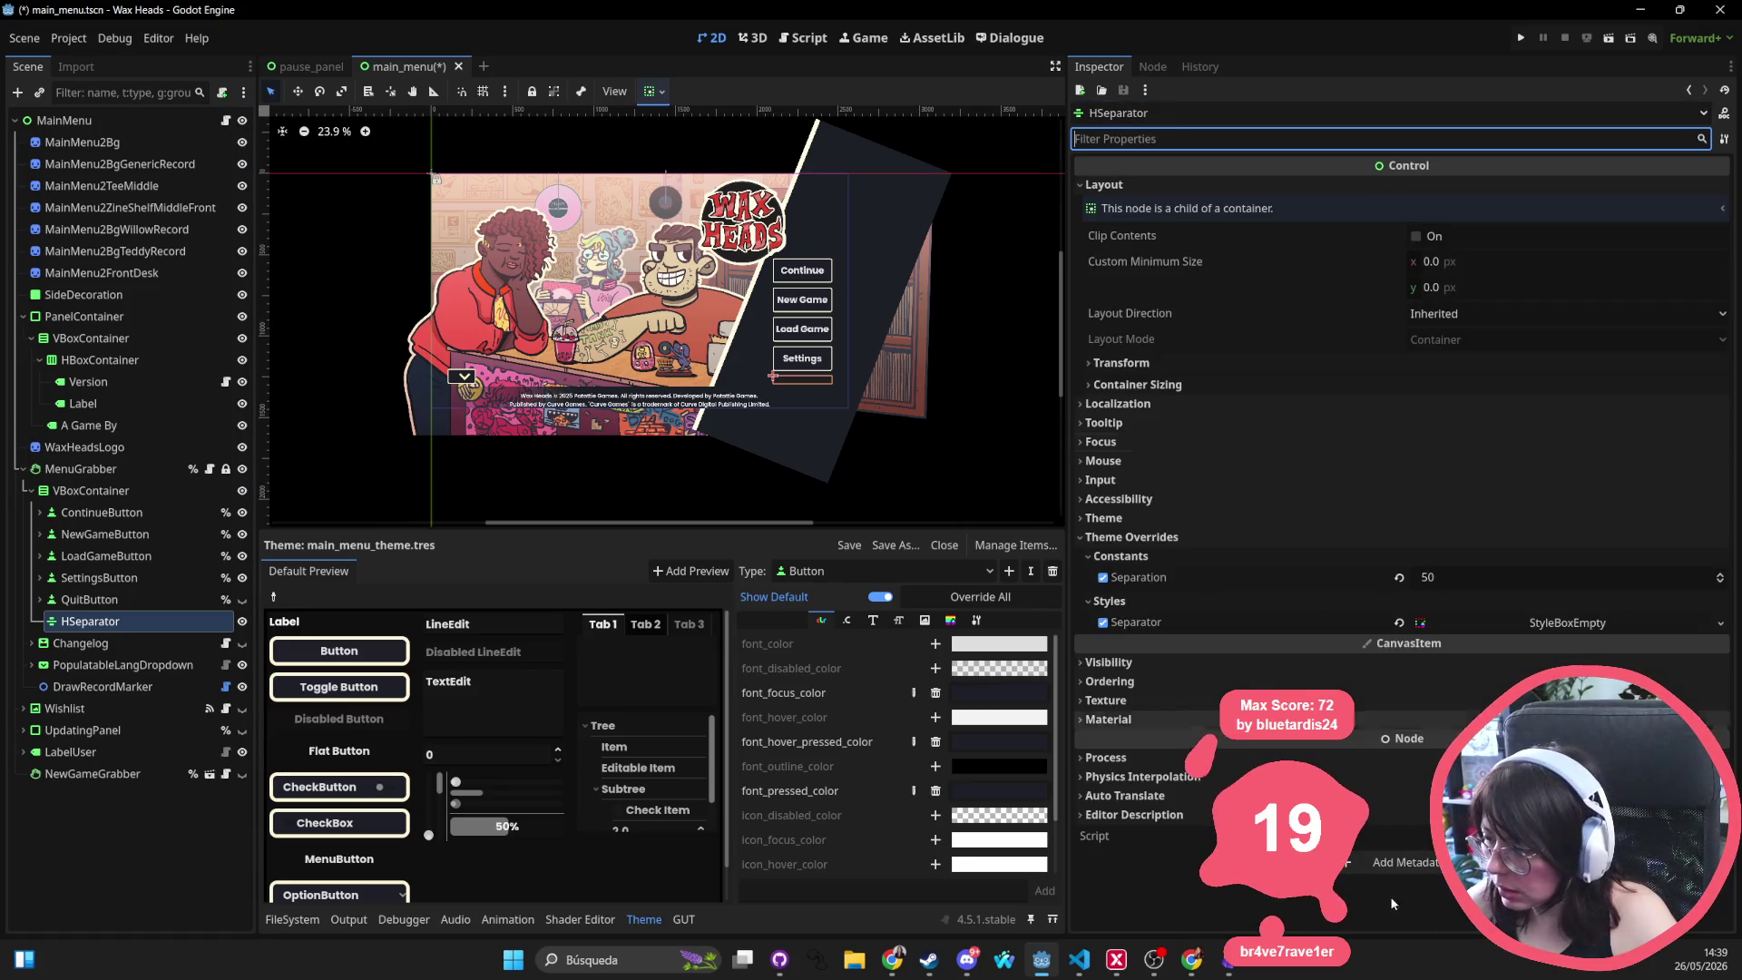
click(1399, 578)
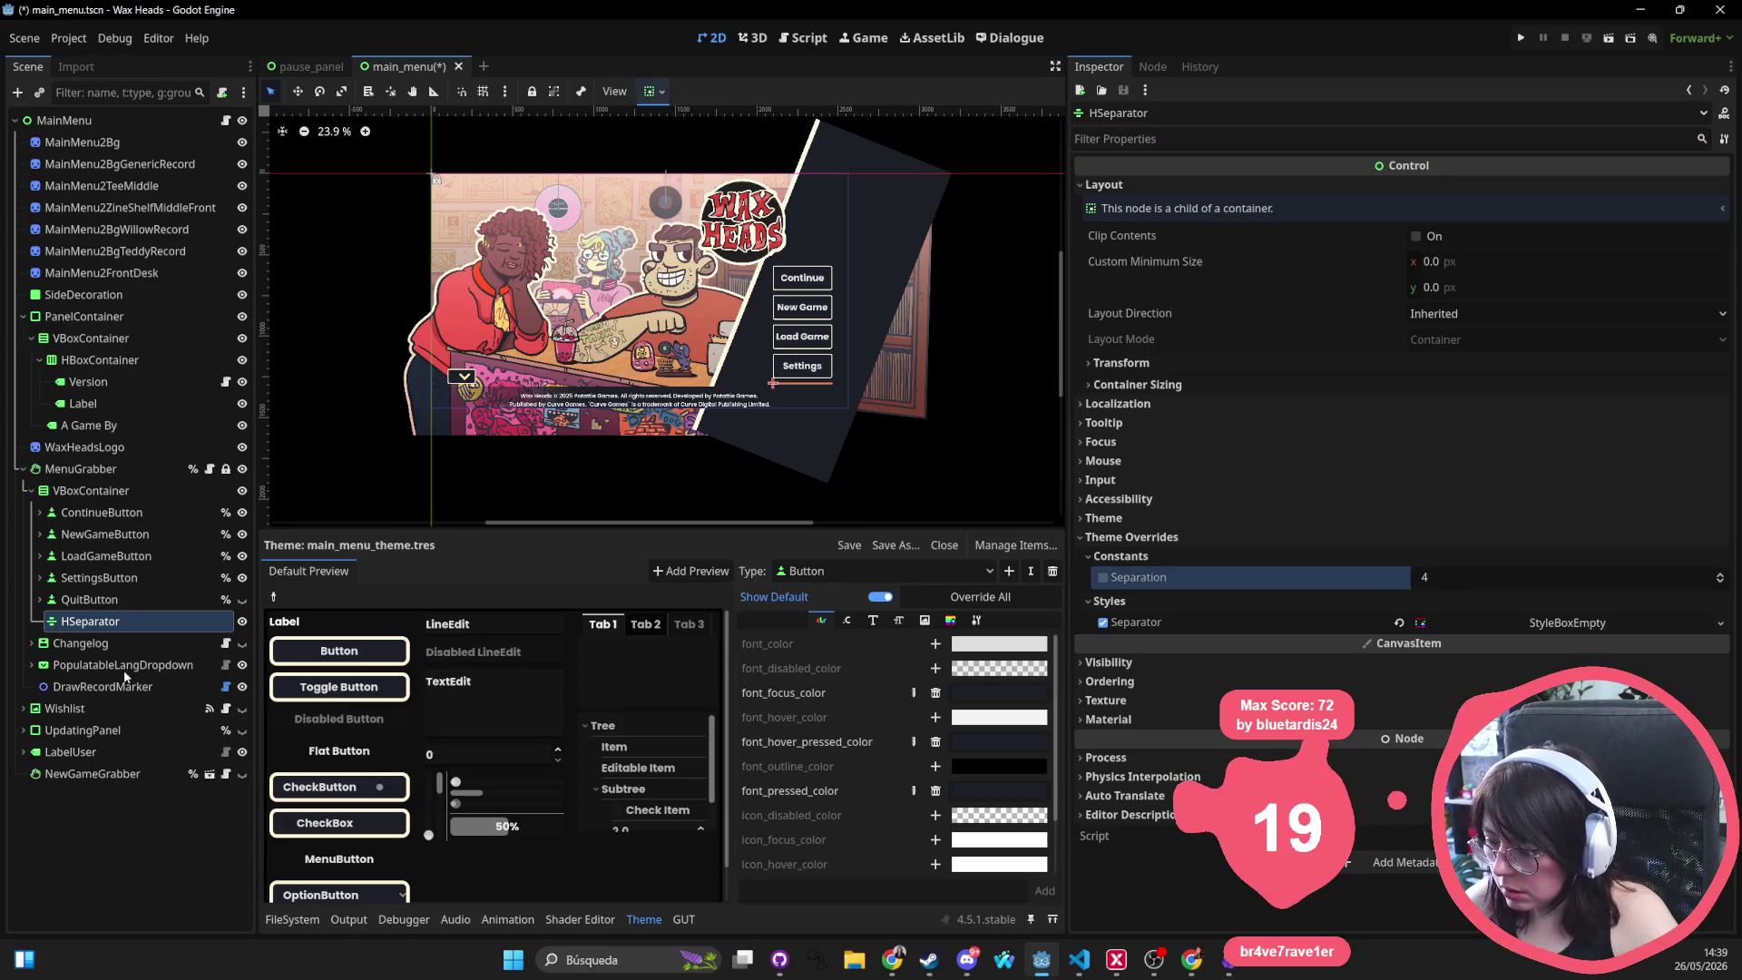
Delete the HSeparator, move the Wax Heads logo right above the buttons, and save main_menu
click(91, 600)
click(92, 621)
key(Delete)
click(829, 501)
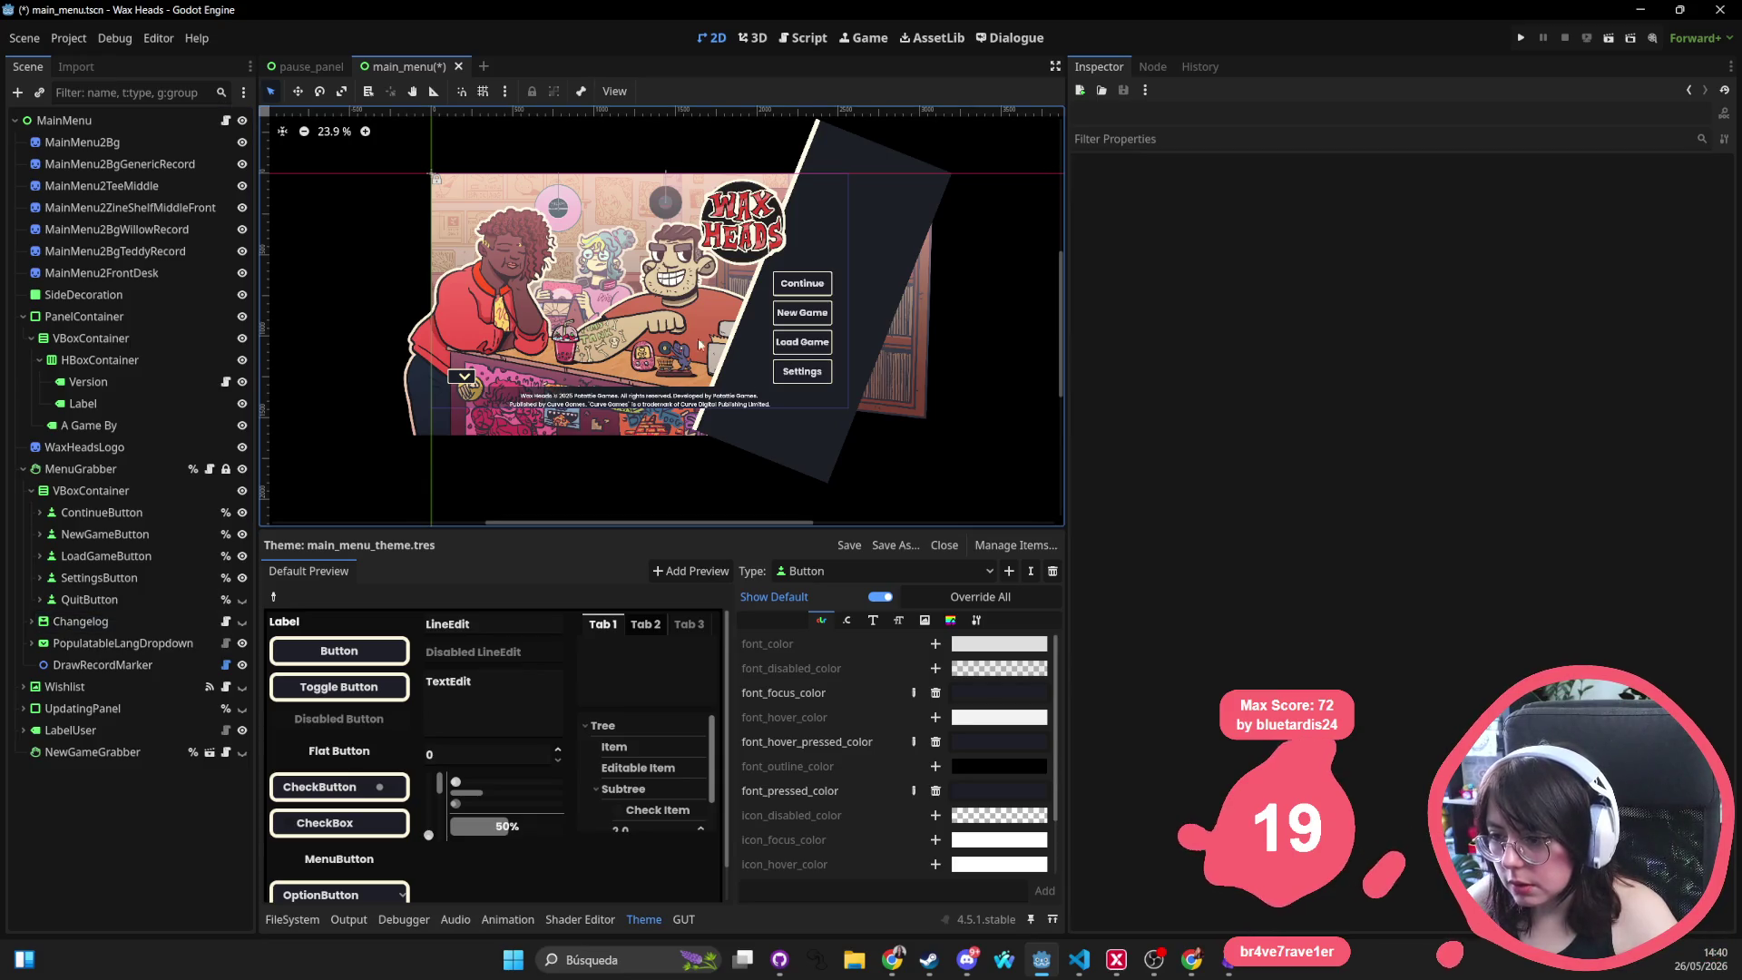
click(745, 238)
drag(756, 210, 779, 208)
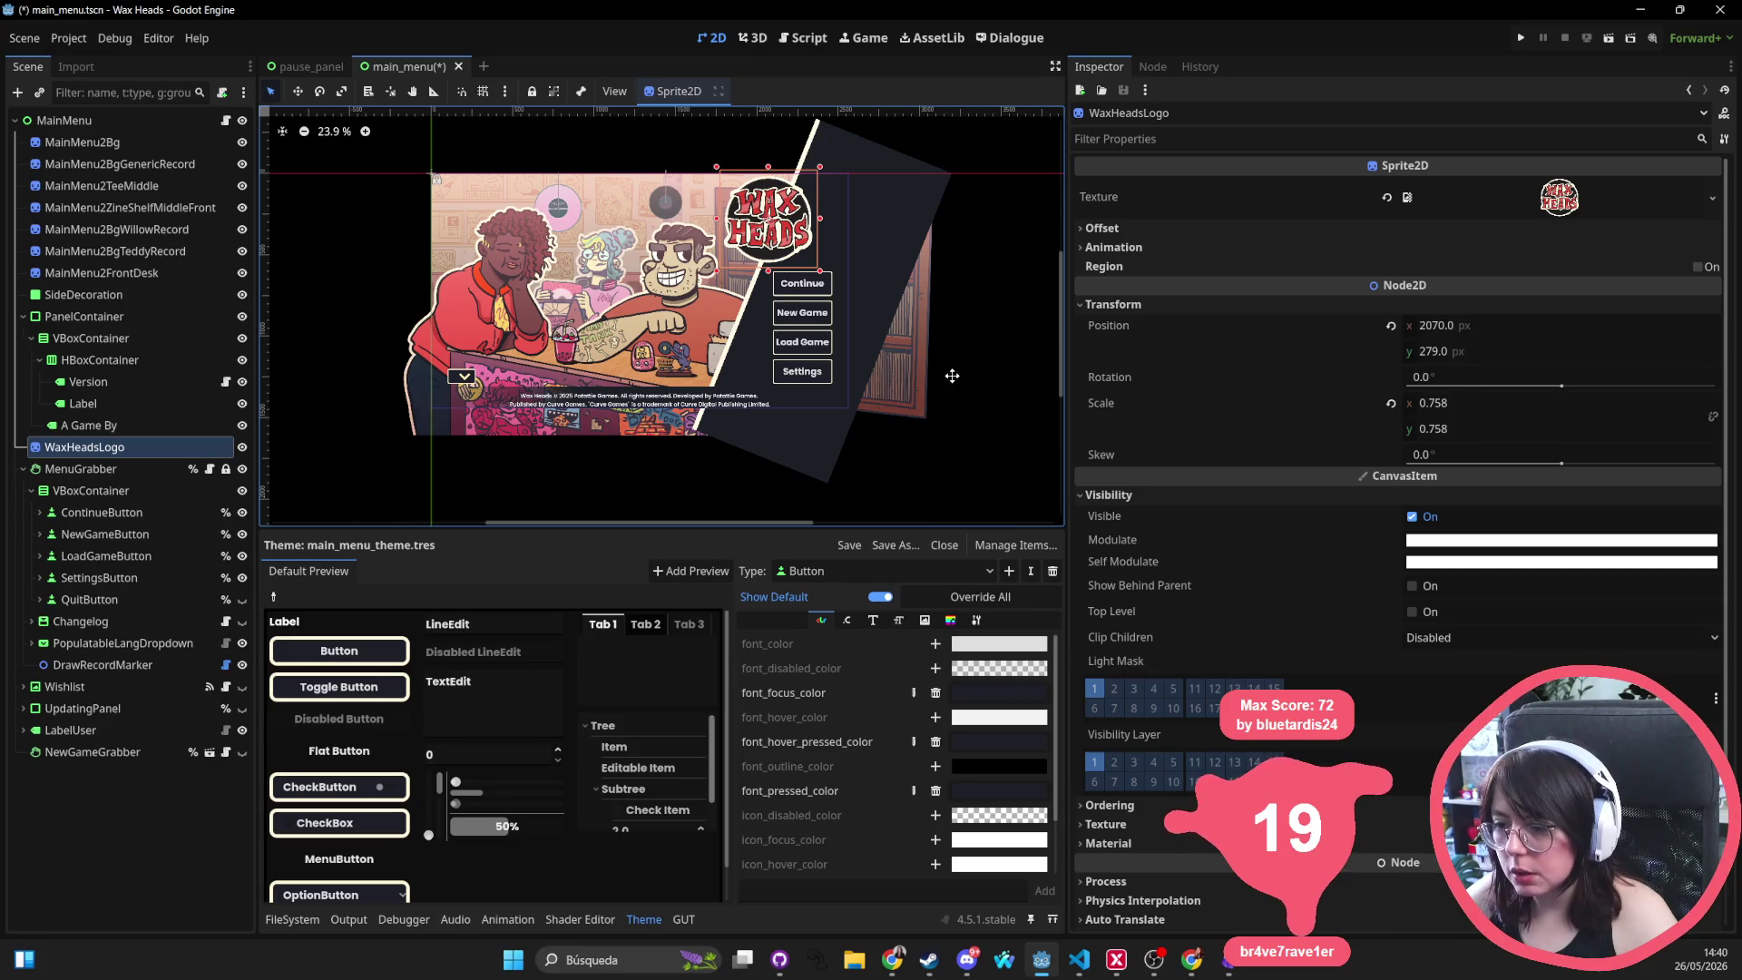
scroll(951, 376, right, 3)
key(ctrl+s)
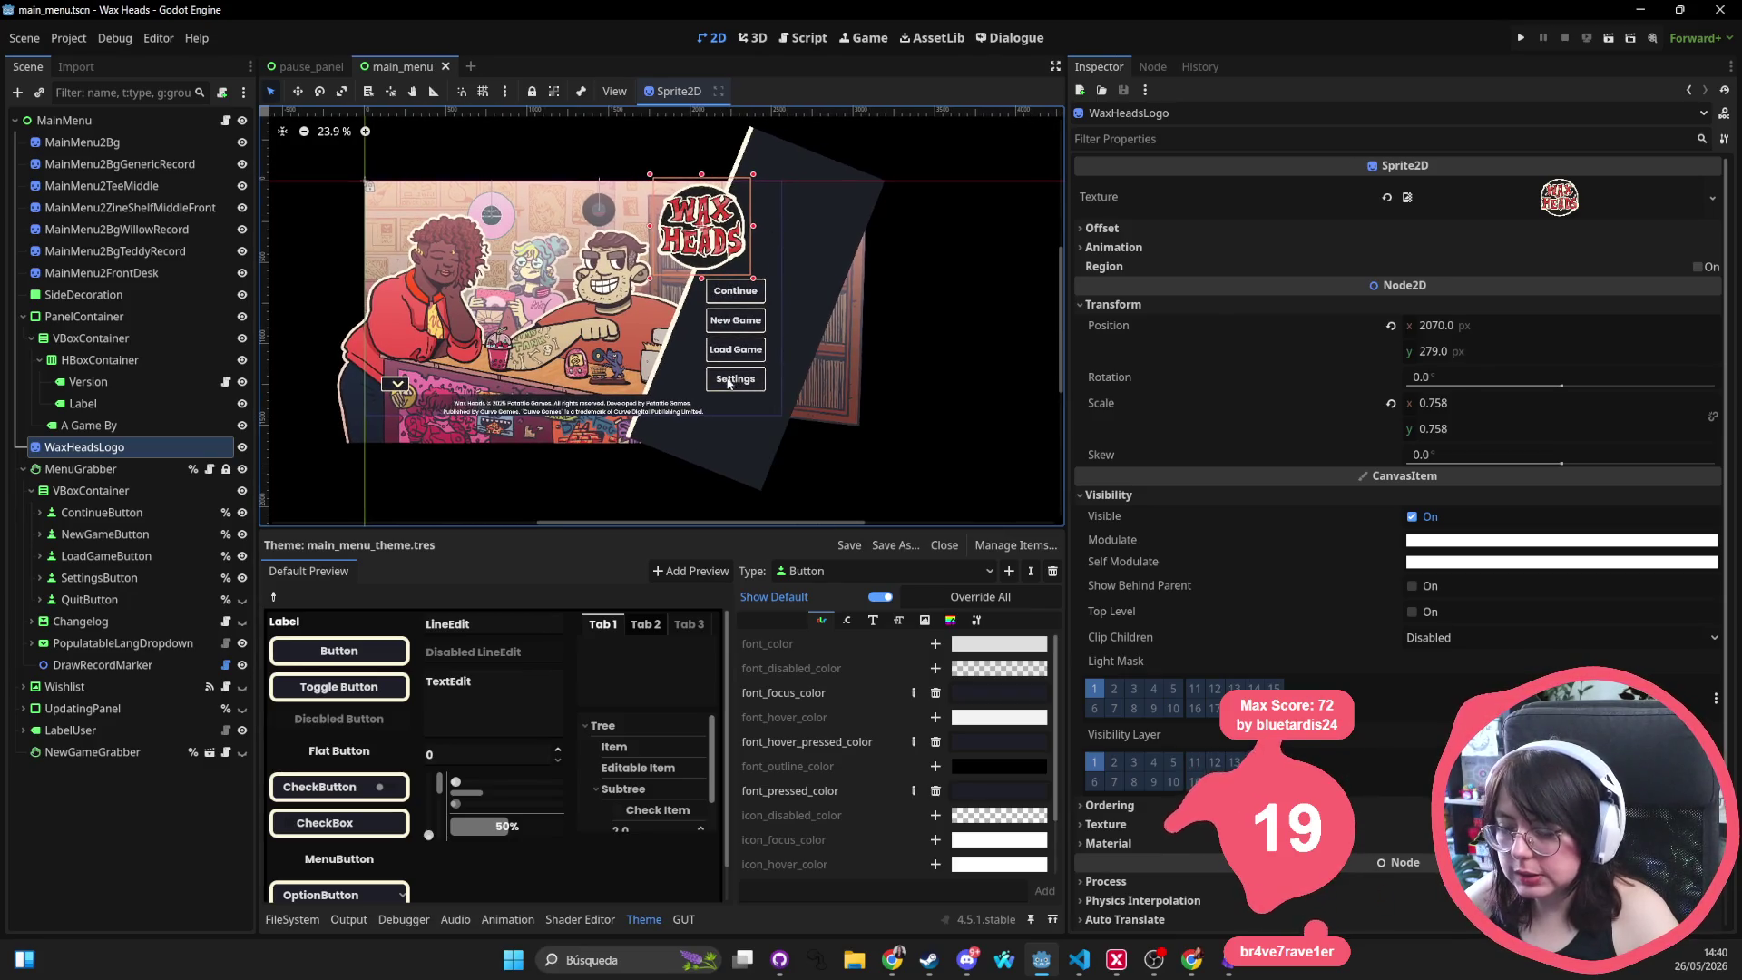
Run the project and switch the in-game language to Deutsch, English, Français and Português Brasileiro
click(1522, 37)
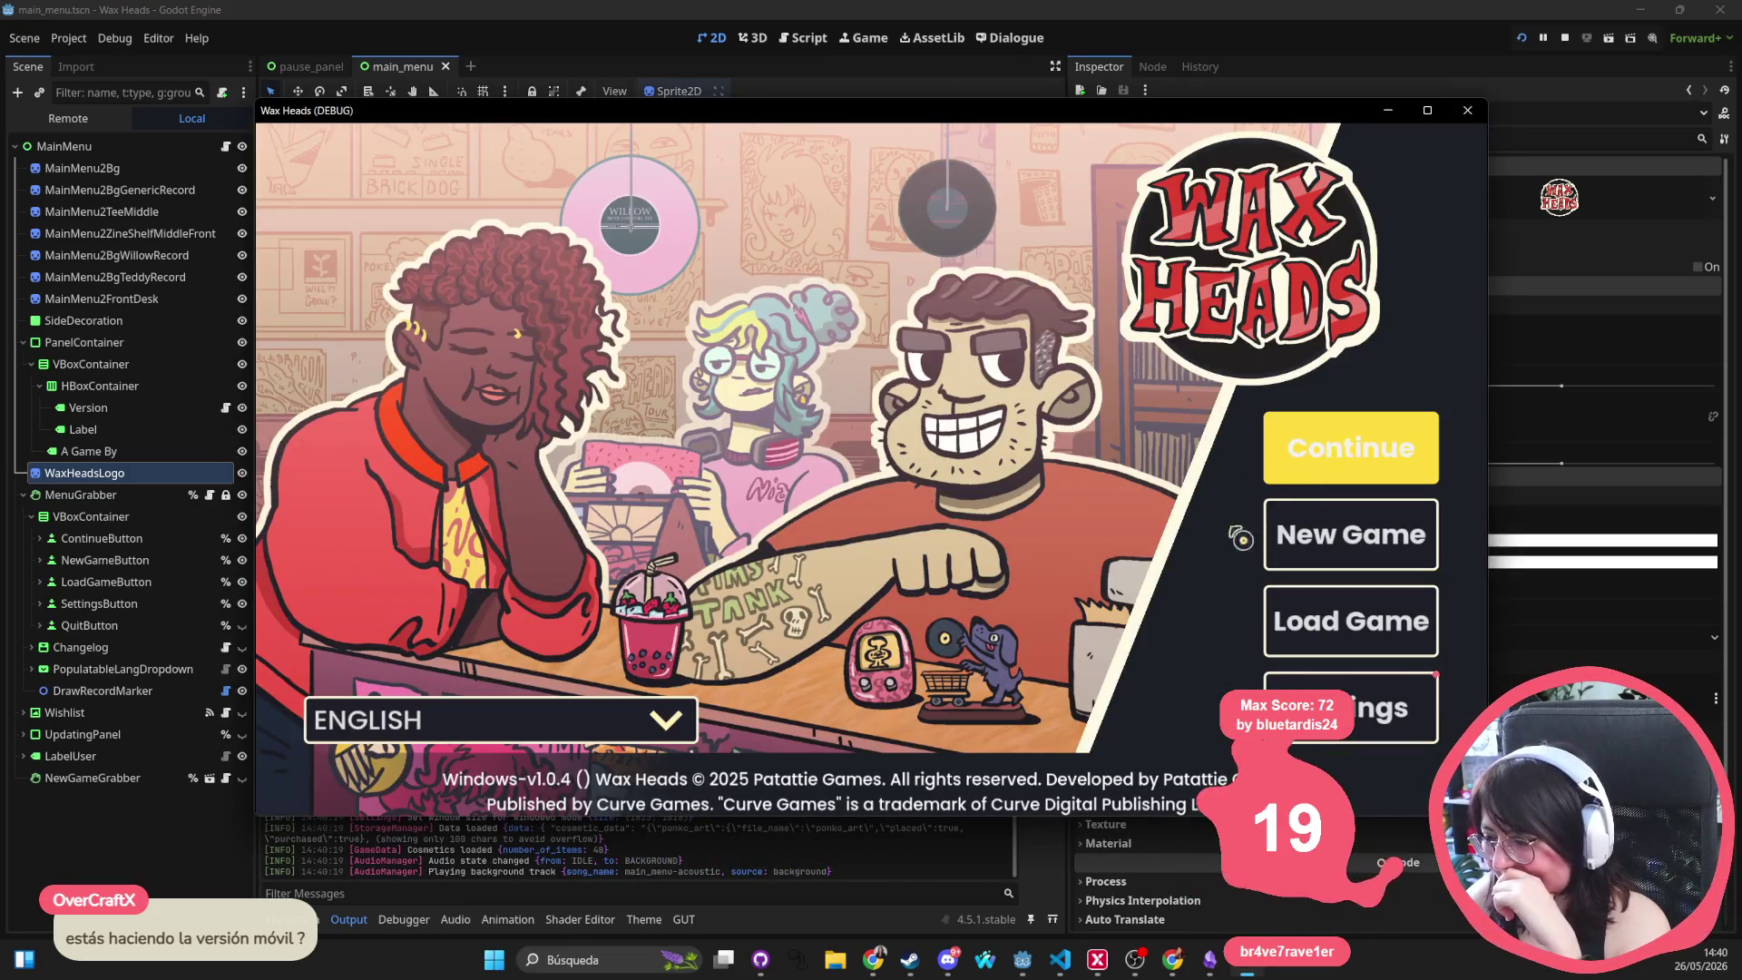
click(398, 708)
click(446, 635)
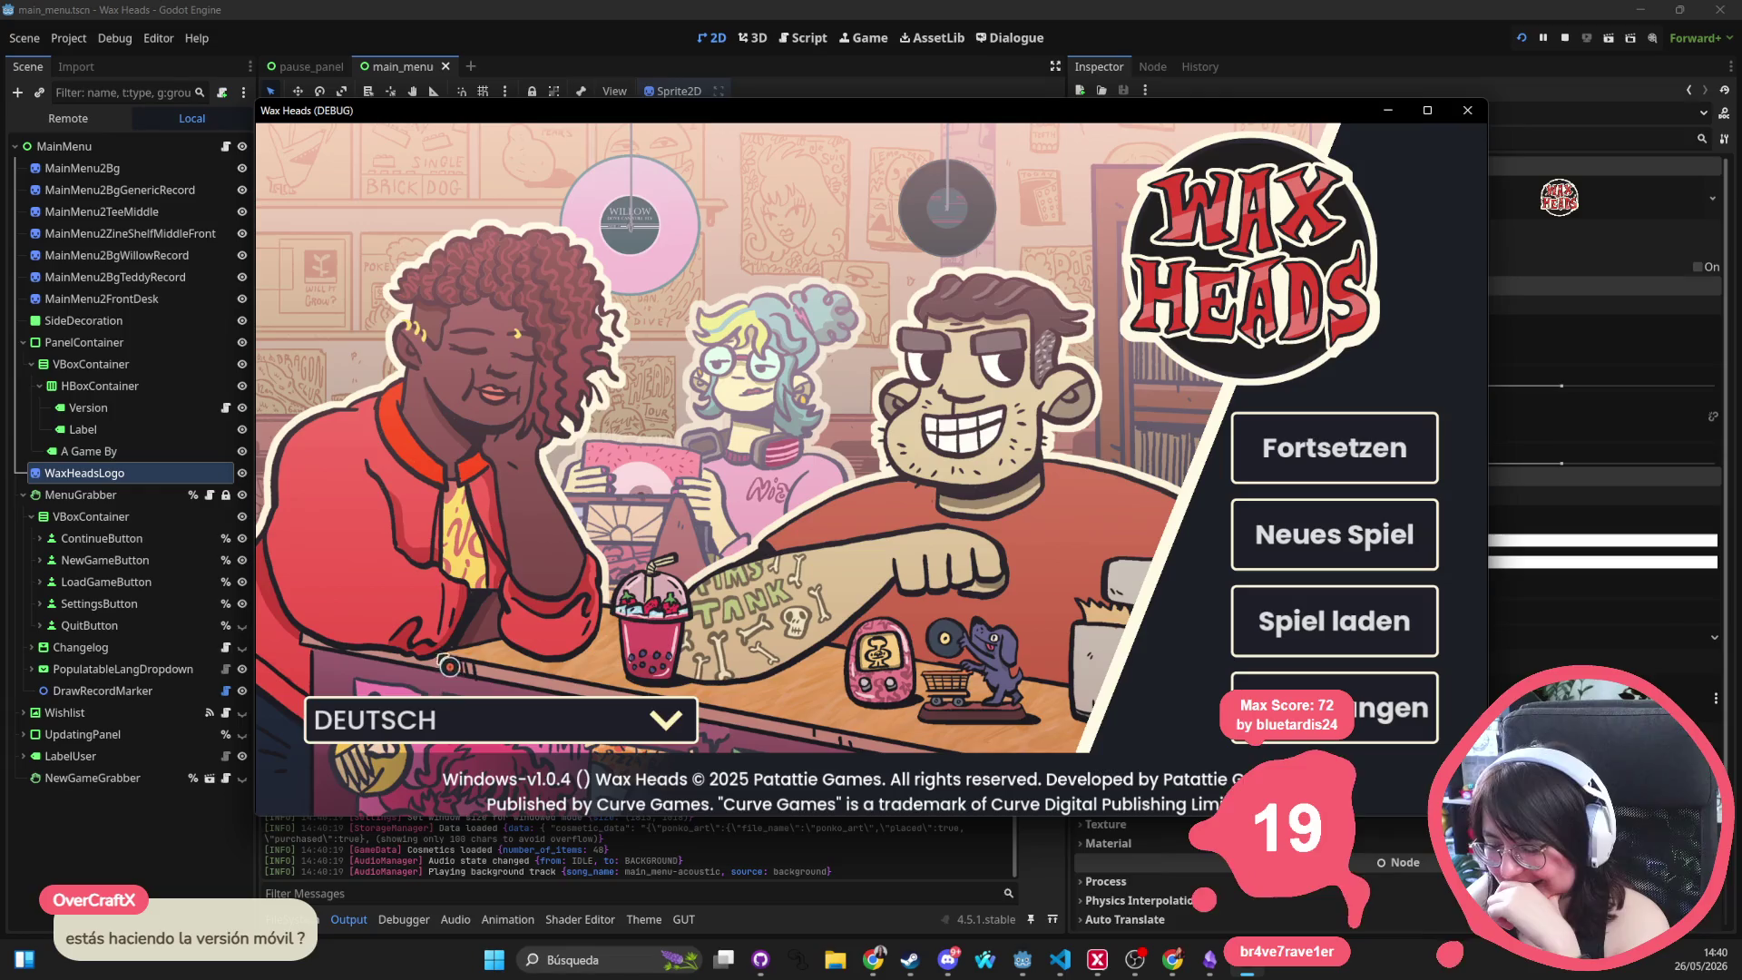
click(417, 706)
click(428, 674)
click(436, 712)
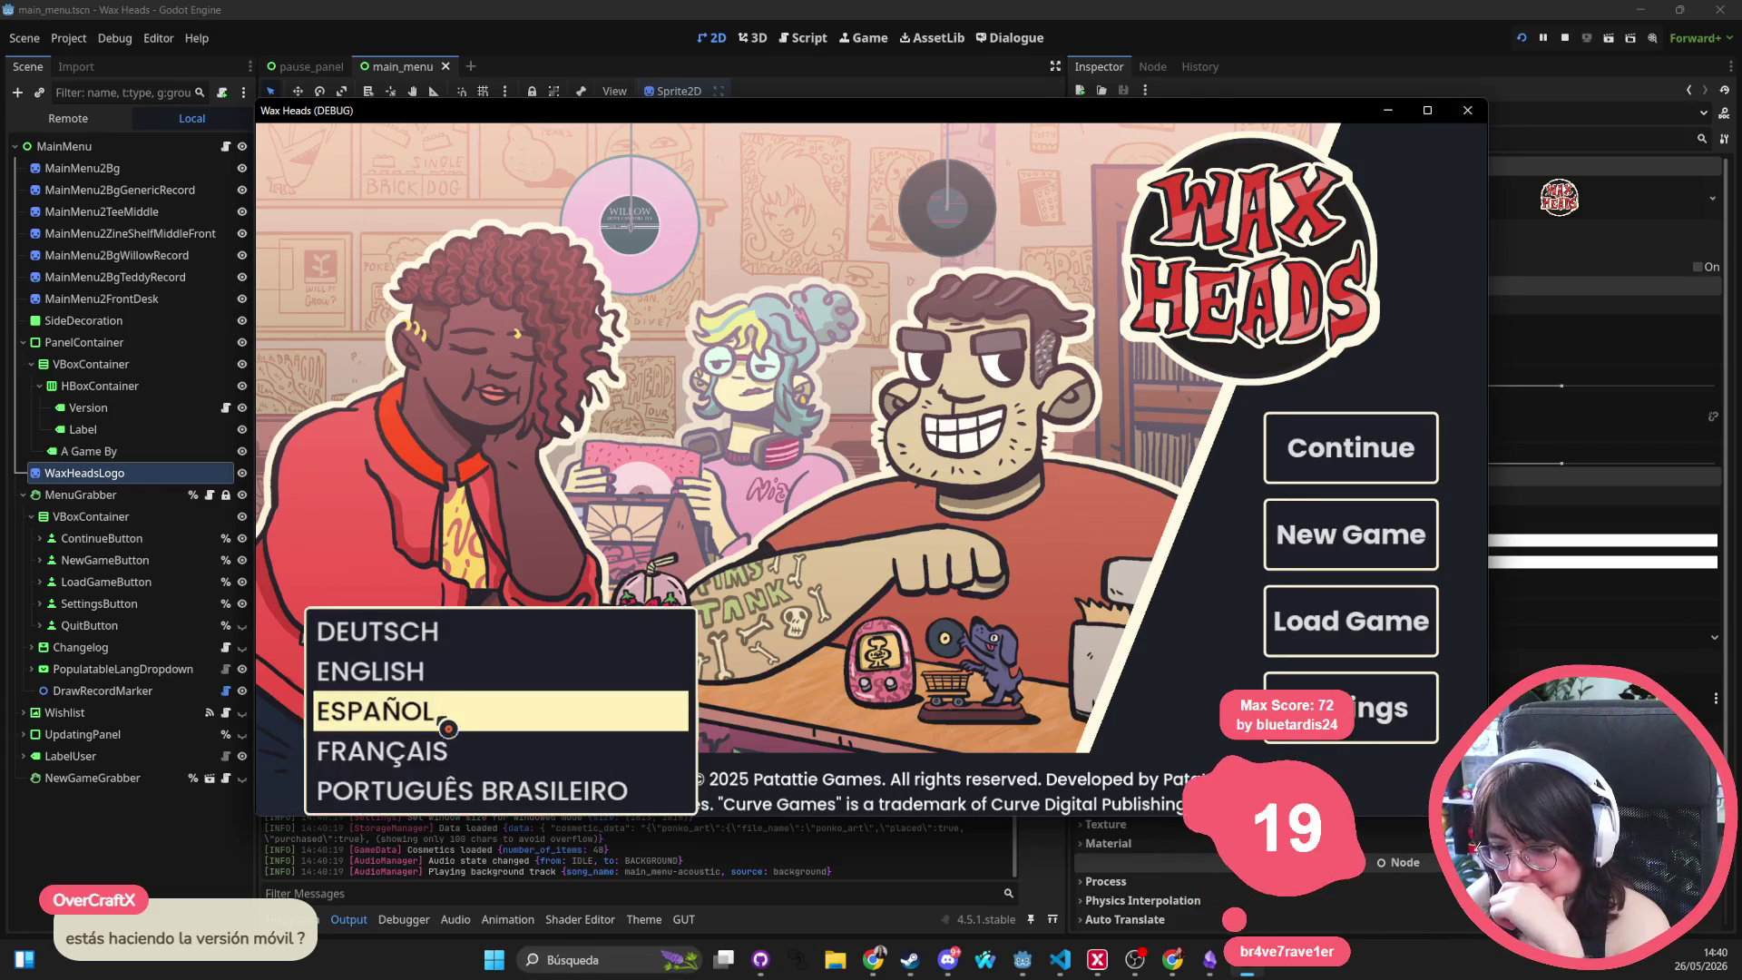
click(430, 753)
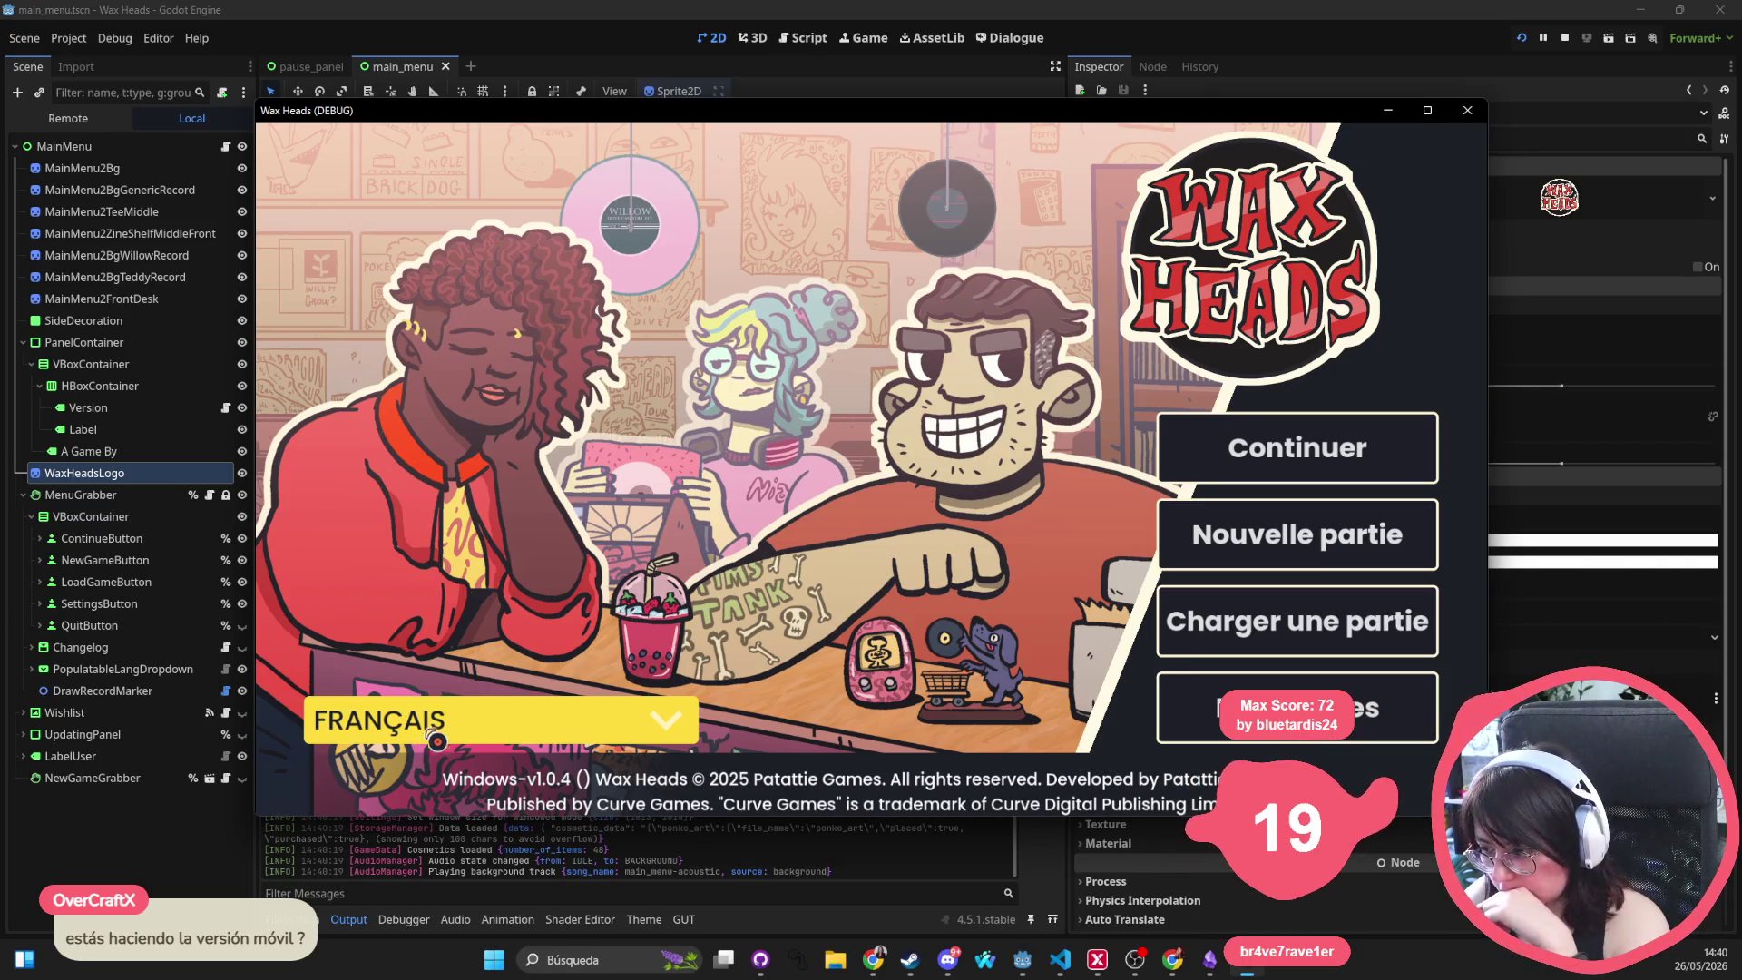
click(444, 727)
click(433, 789)
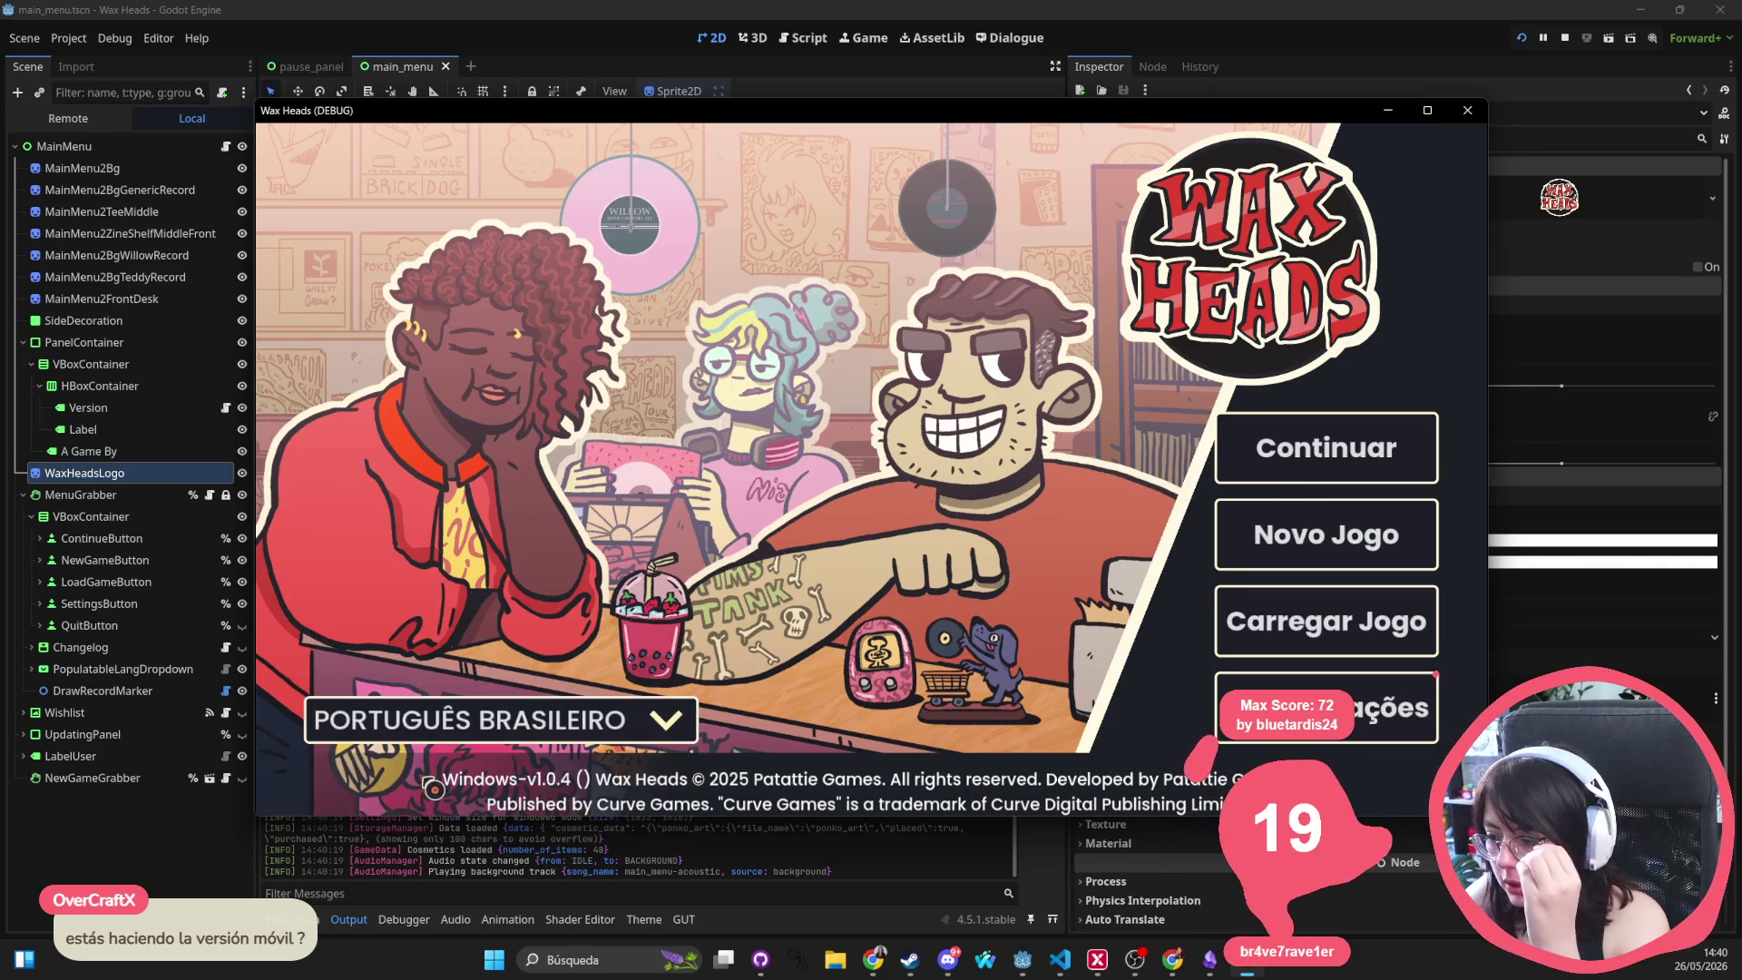
Cycle through Français, English and Español, end on Français, close the game and save
click(502, 733)
click(499, 745)
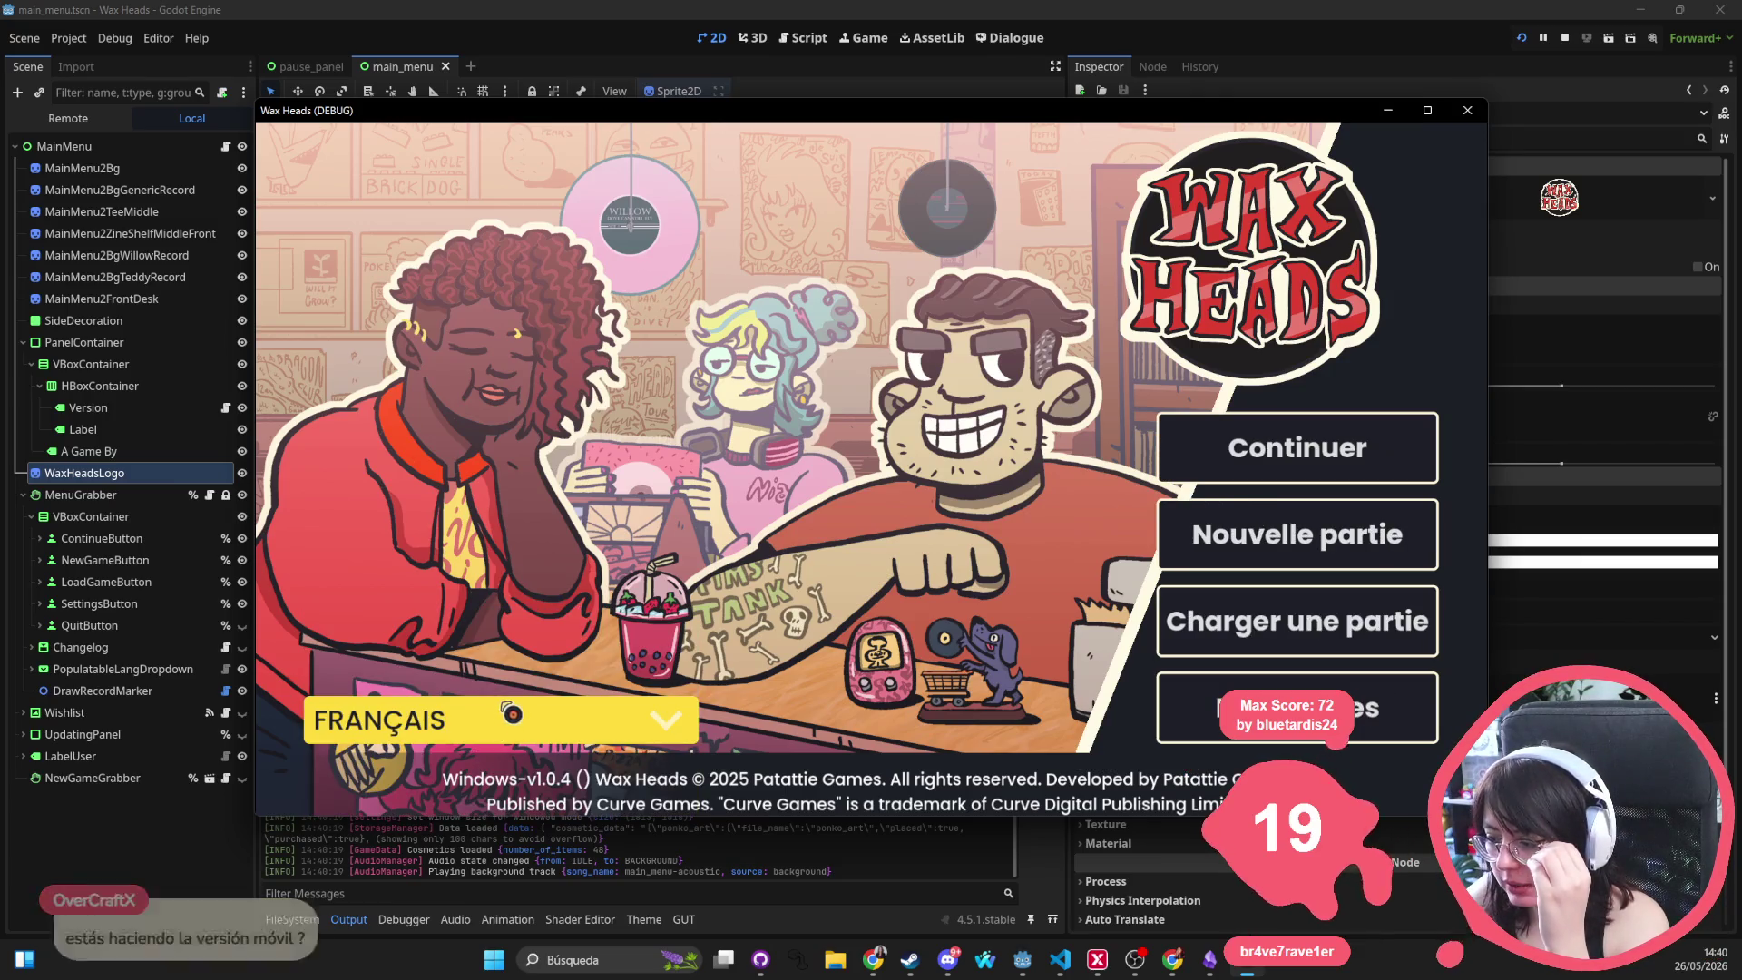
click(479, 726)
click(526, 671)
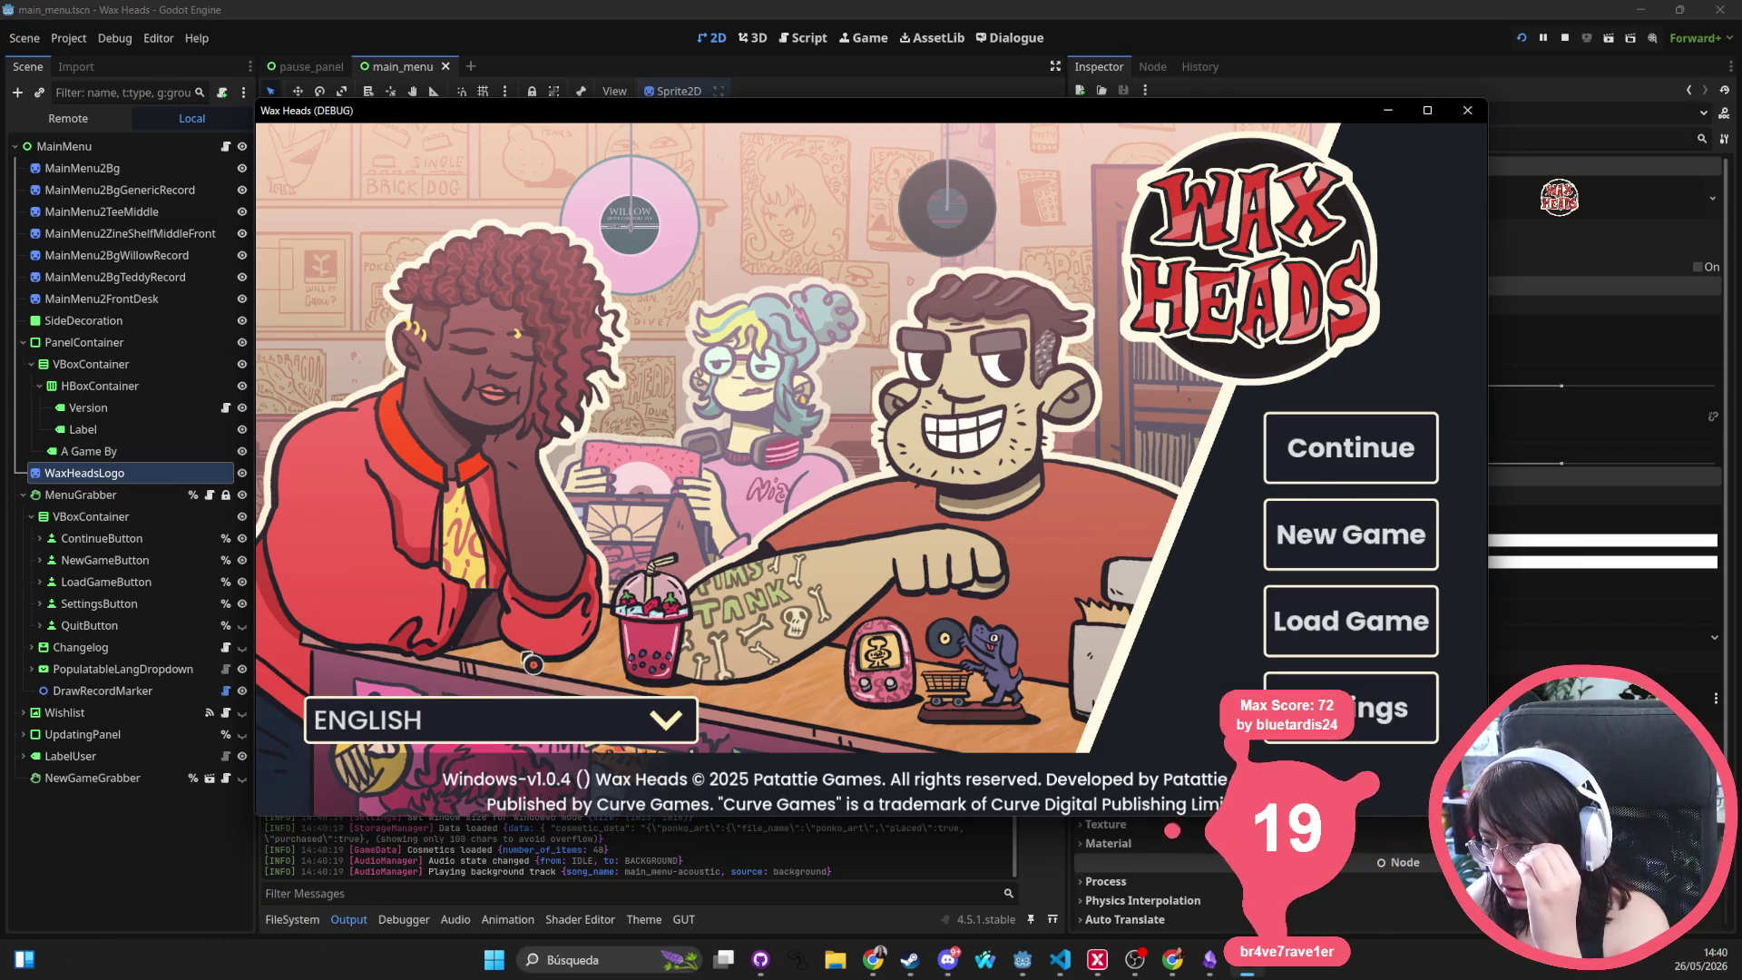
click(499, 717)
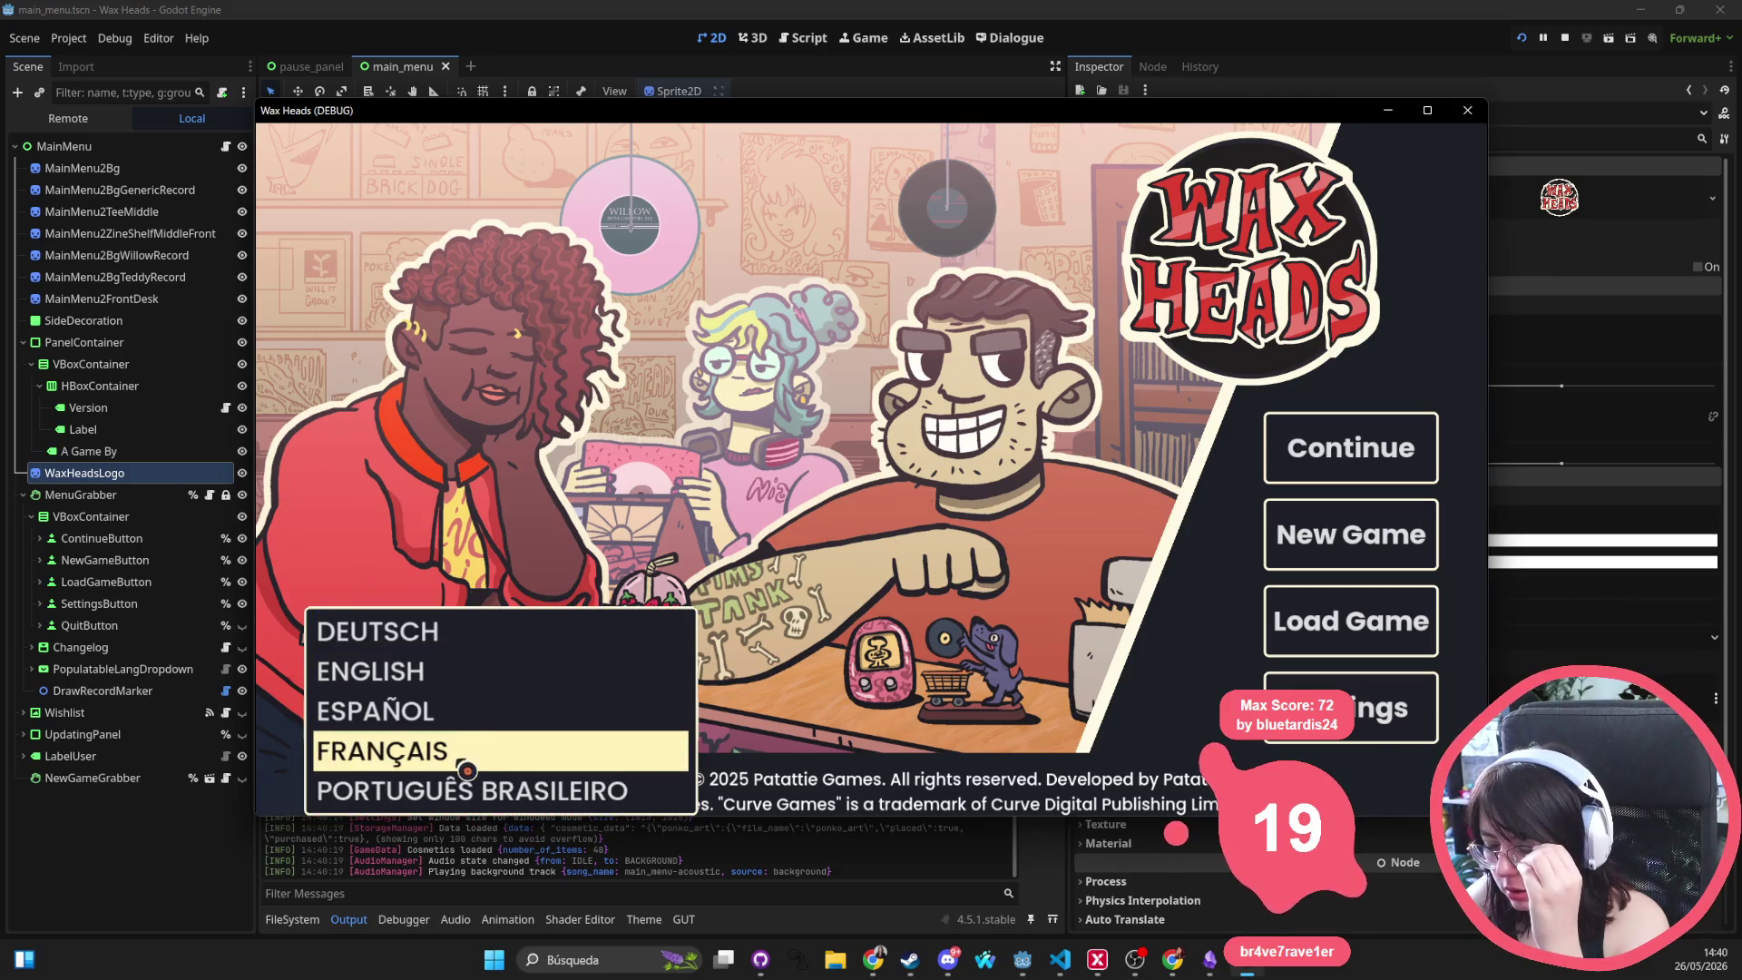
click(476, 731)
click(479, 733)
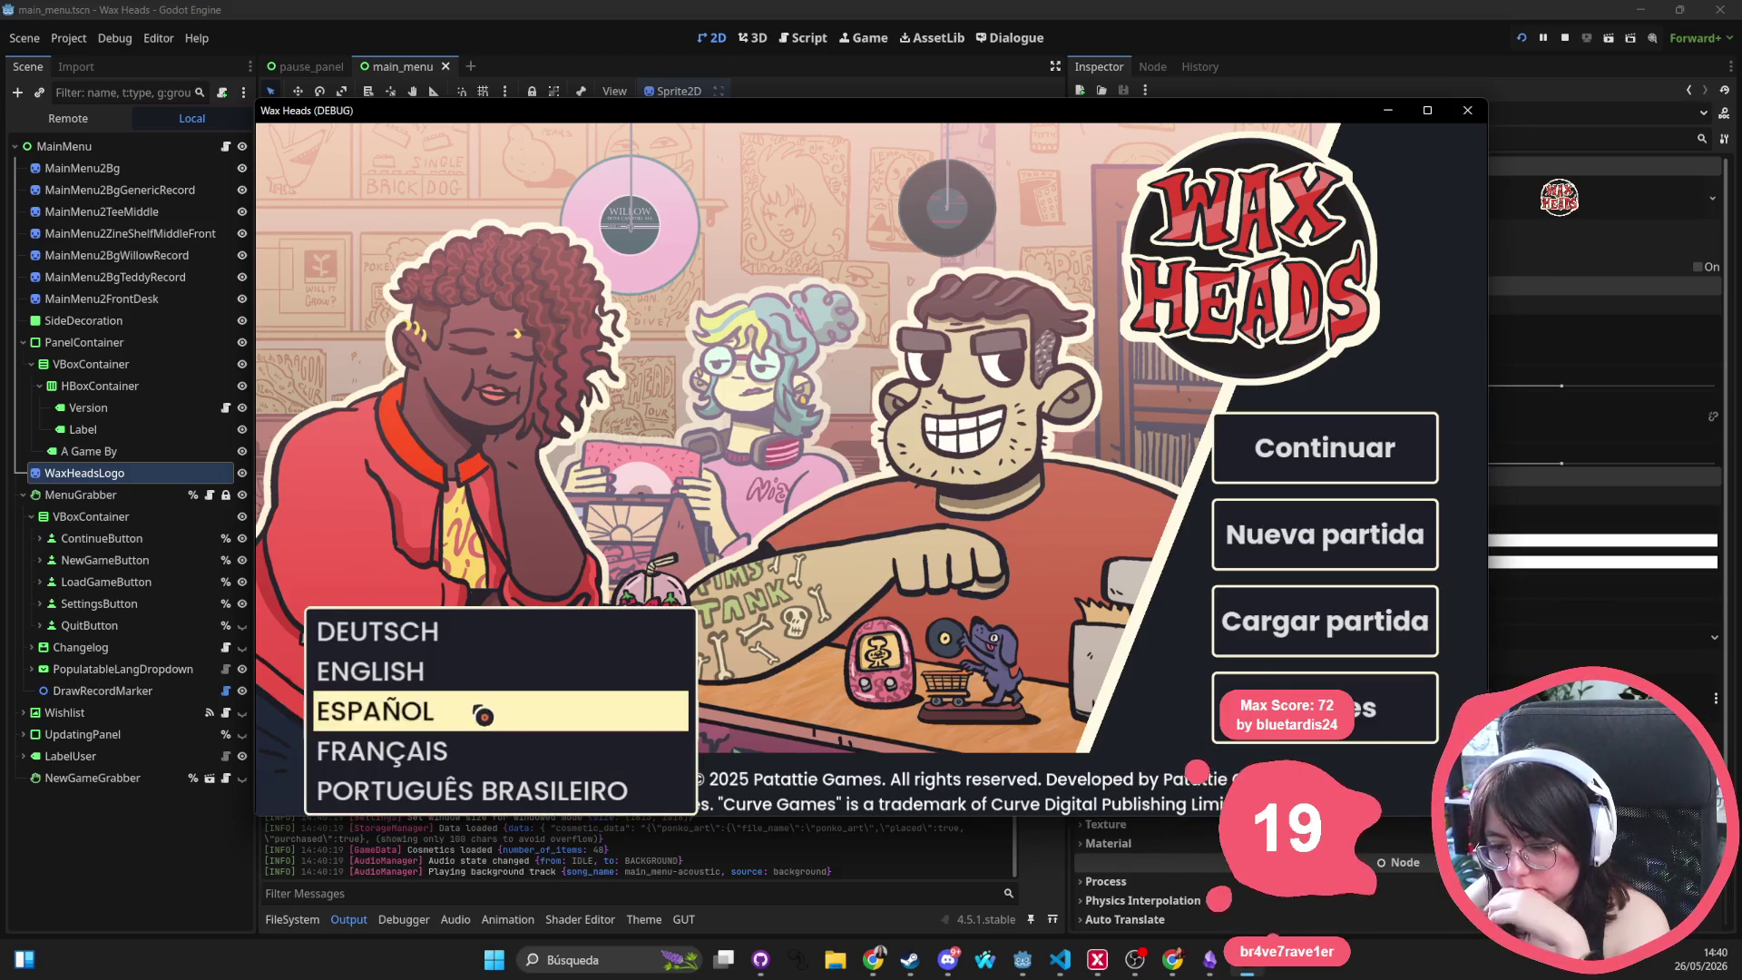
click(454, 761)
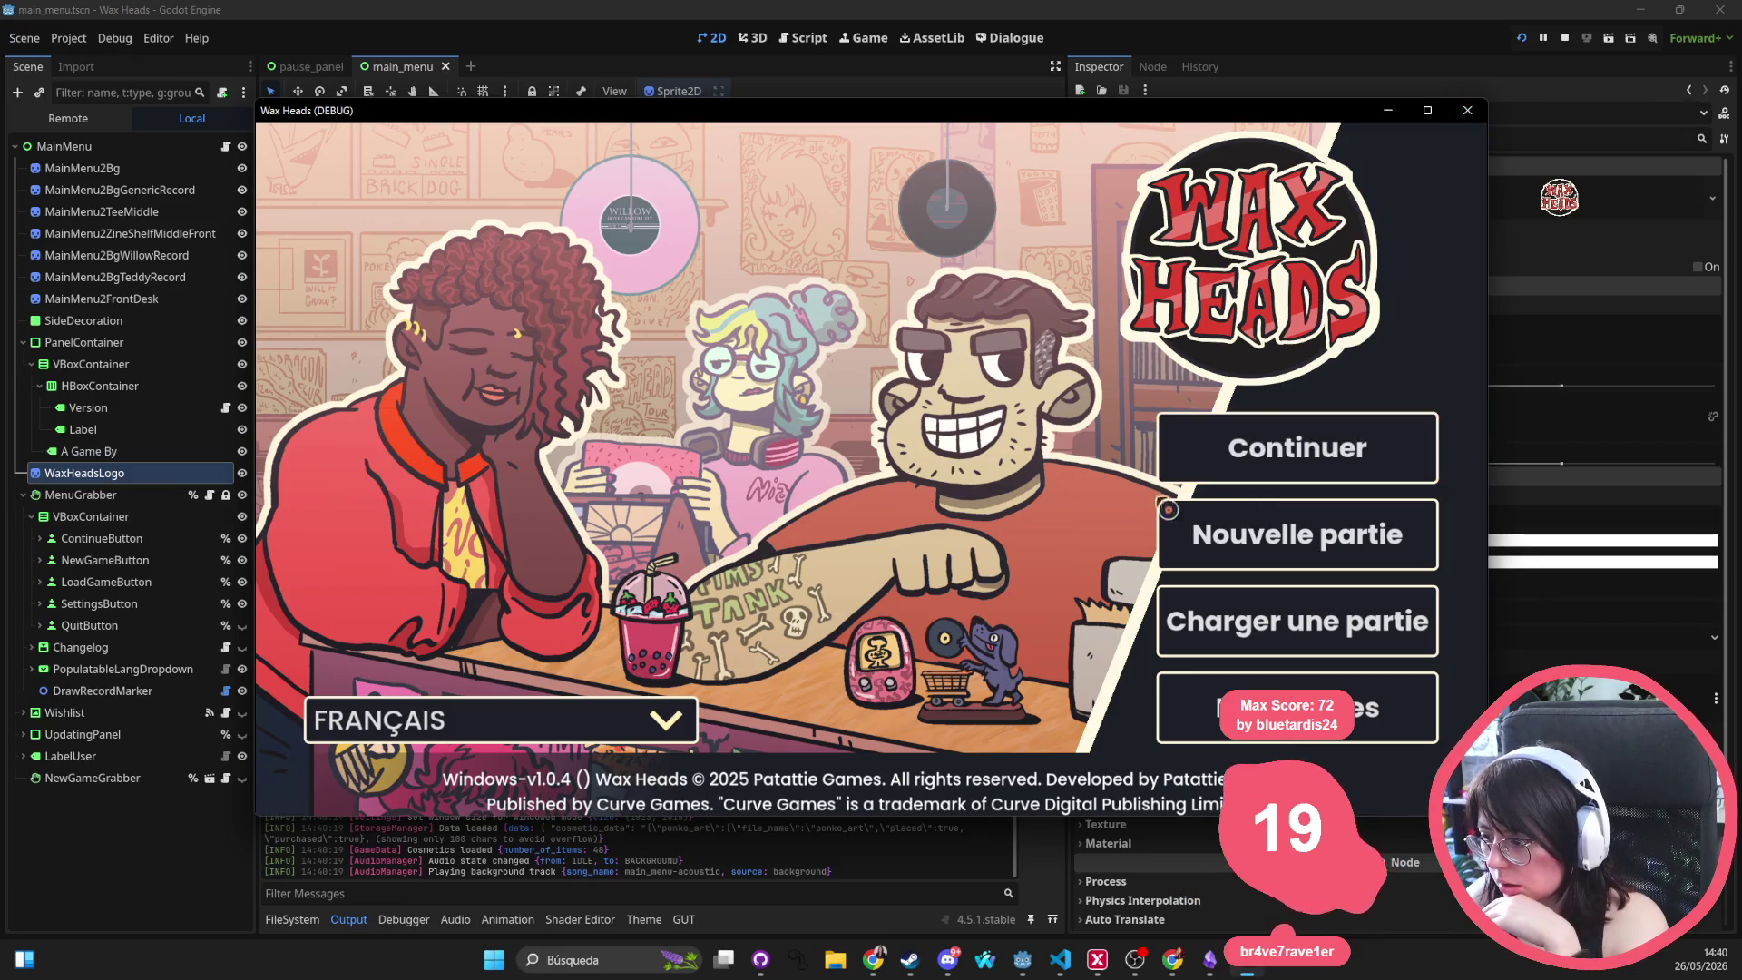
click(1467, 110)
key(ctrl+s)
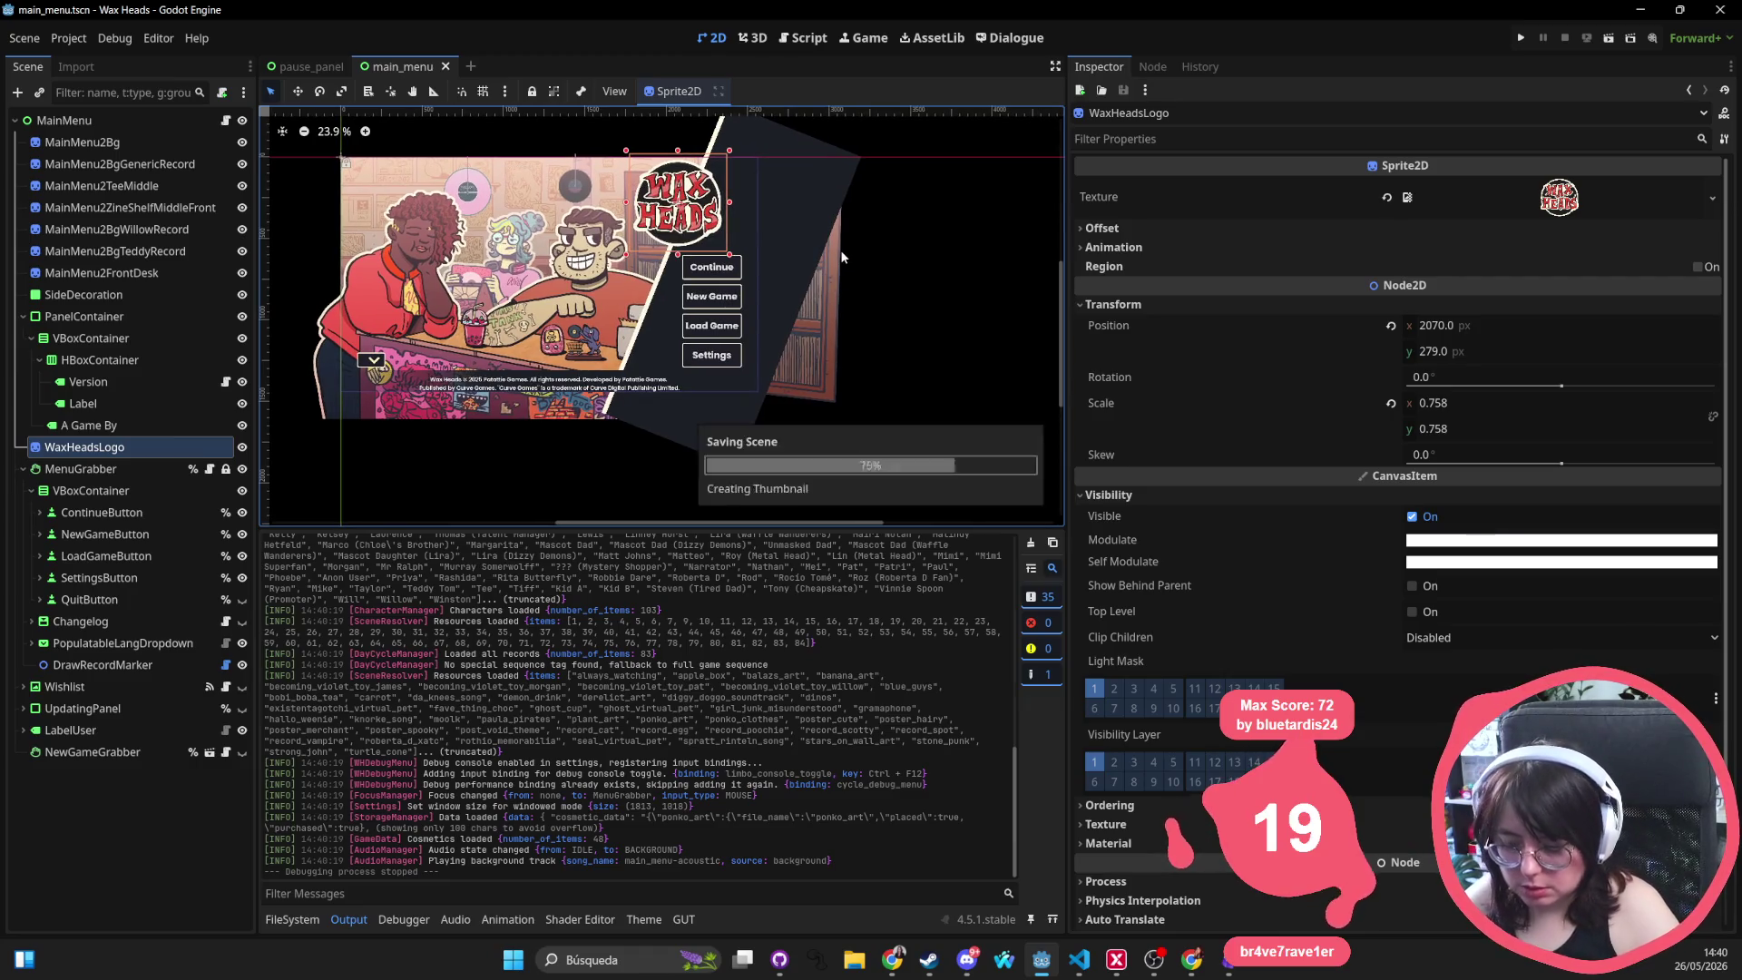
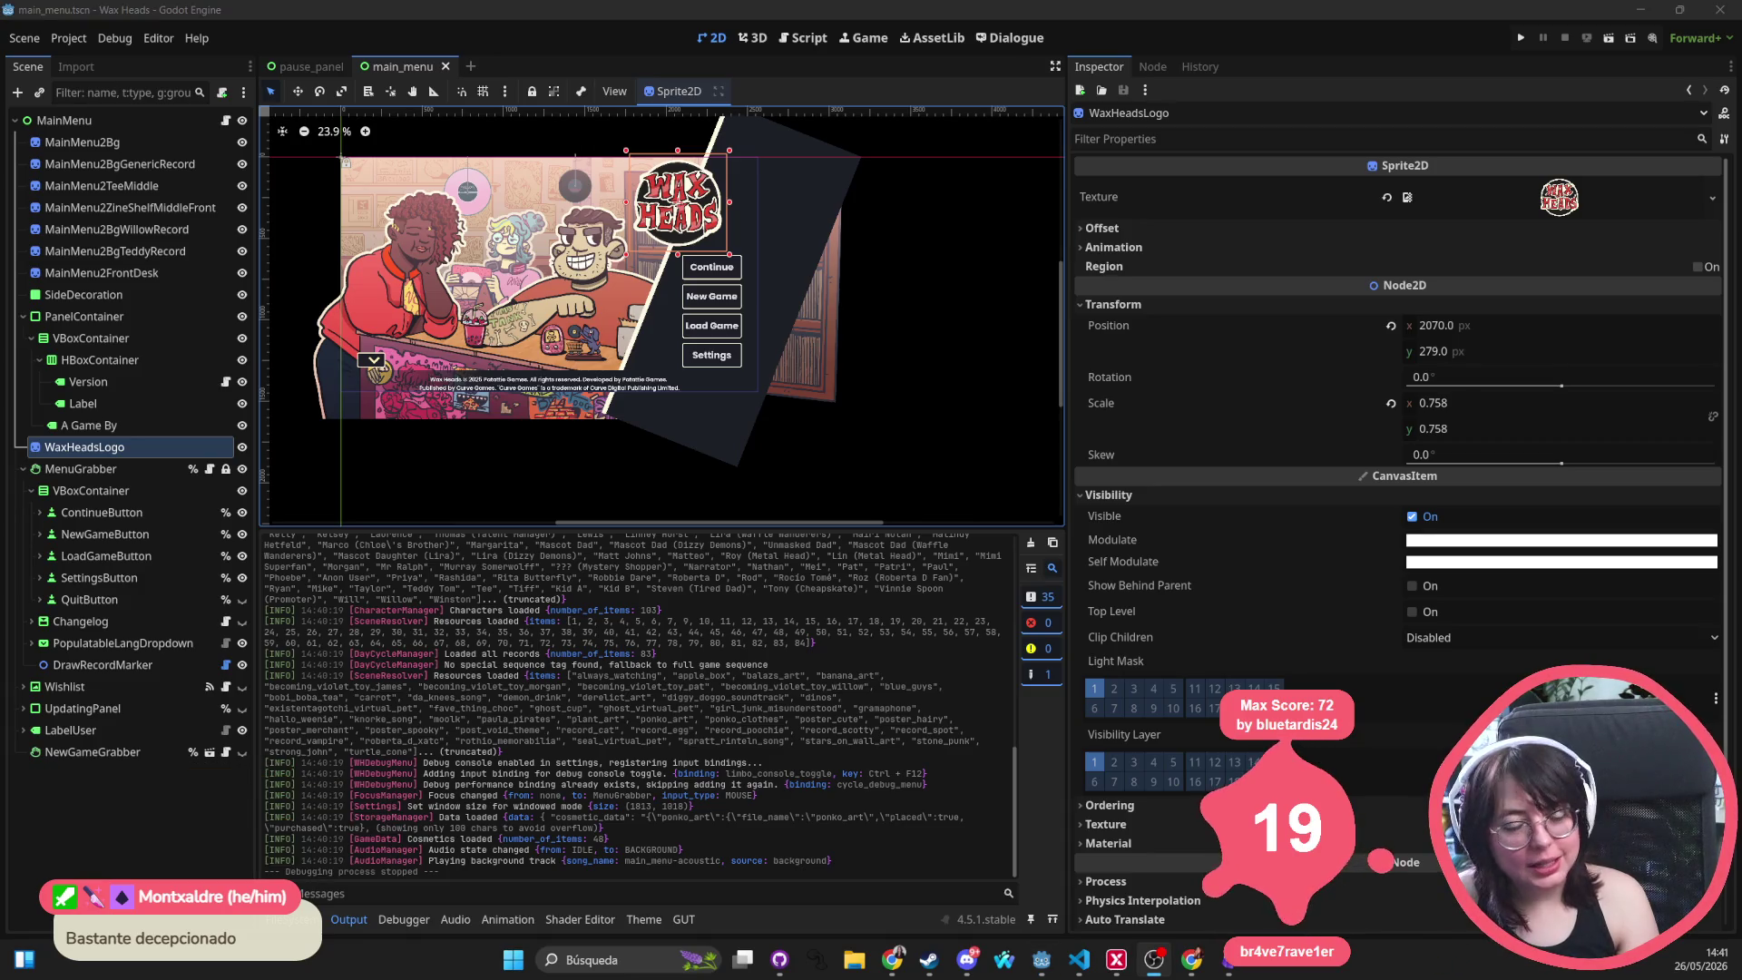
Deselect the WaxHeadsLogo, look over the main_menu canvas, then close the main_menu scene
scroll(572, 271, up, 4)
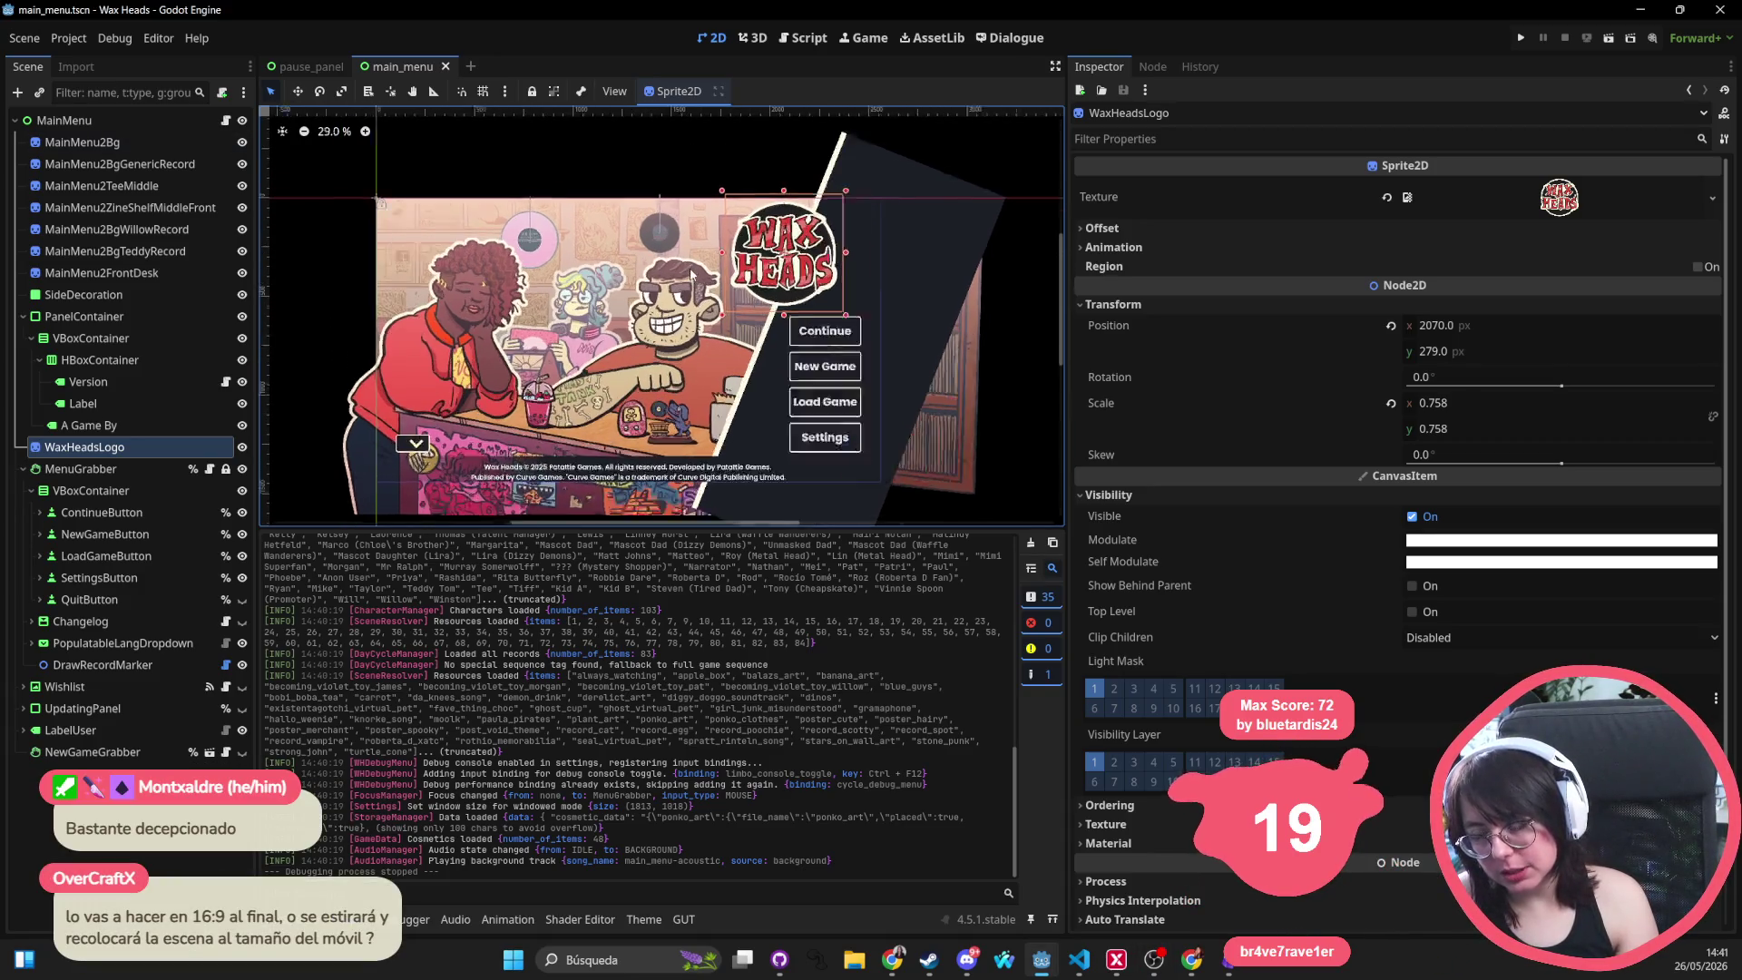
scroll(876, 223, down, 6)
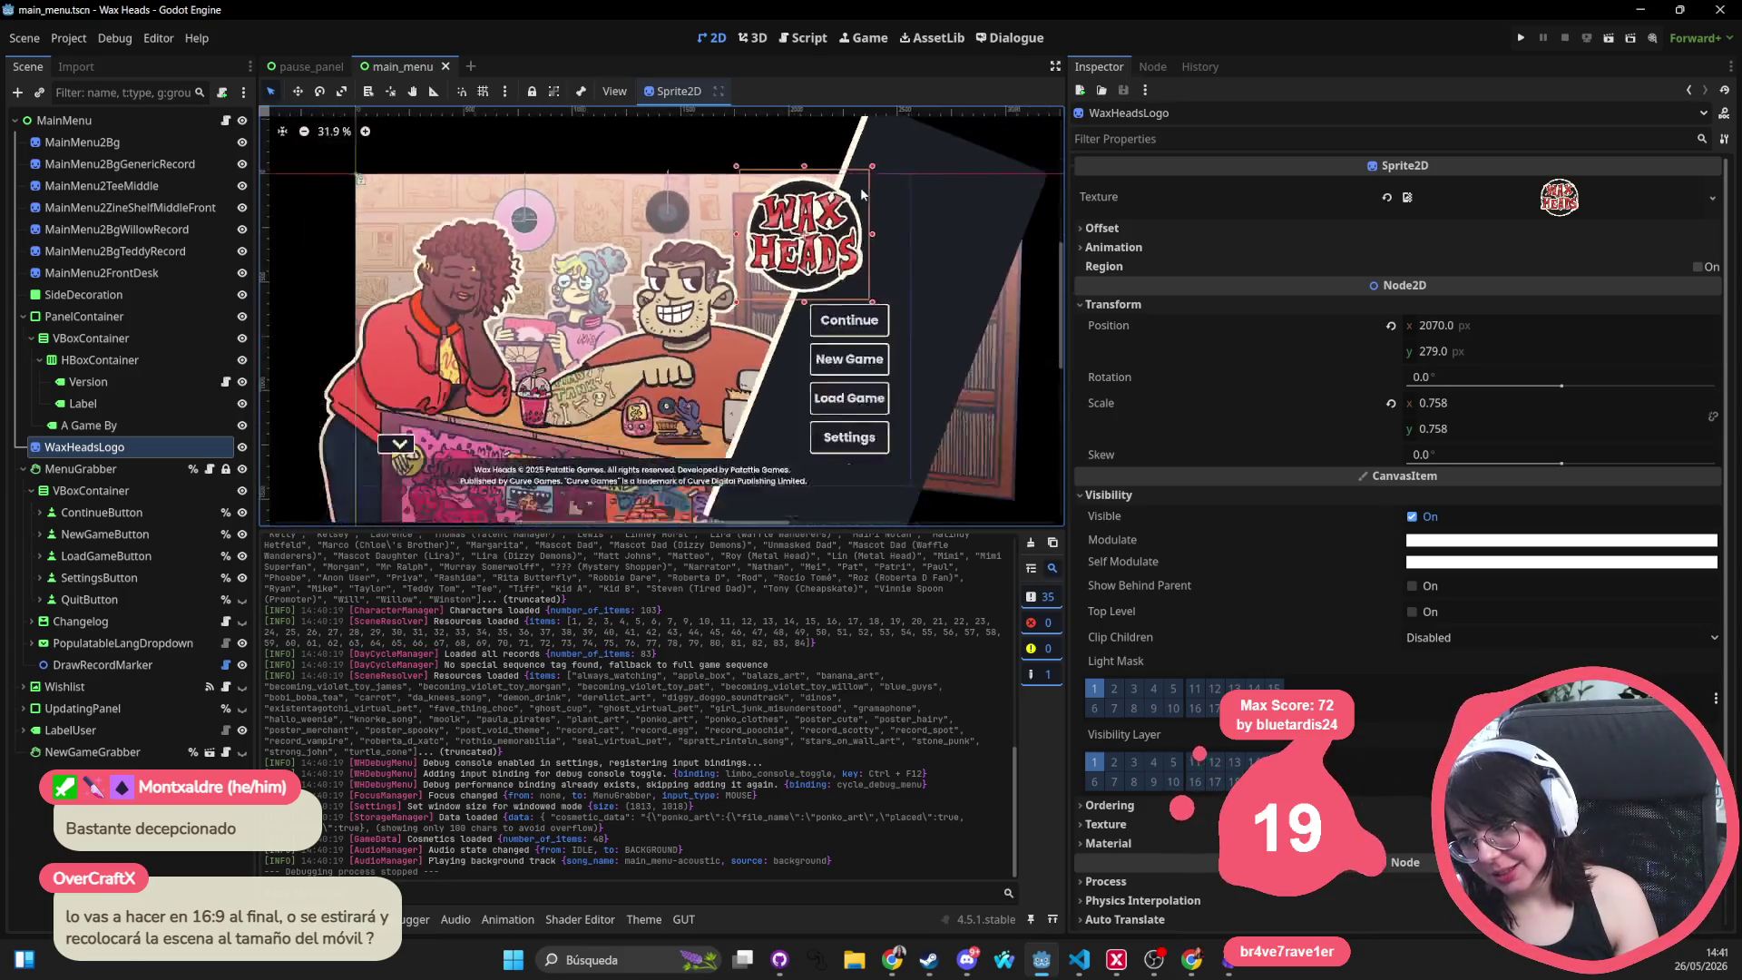
mouse_move(1010, 138)
mouse_down()
mouse_move(372, 513)
mouse_move(441, 452)
mouse_move(989, 120)
mouse_move(961, 160)
mouse_move(477, 466)
mouse_move(985, 114)
mouse_move(862, 224)
mouse_move(534, 421)
mouse_move(629, 311)
mouse_move(987, 128)
mouse_up()
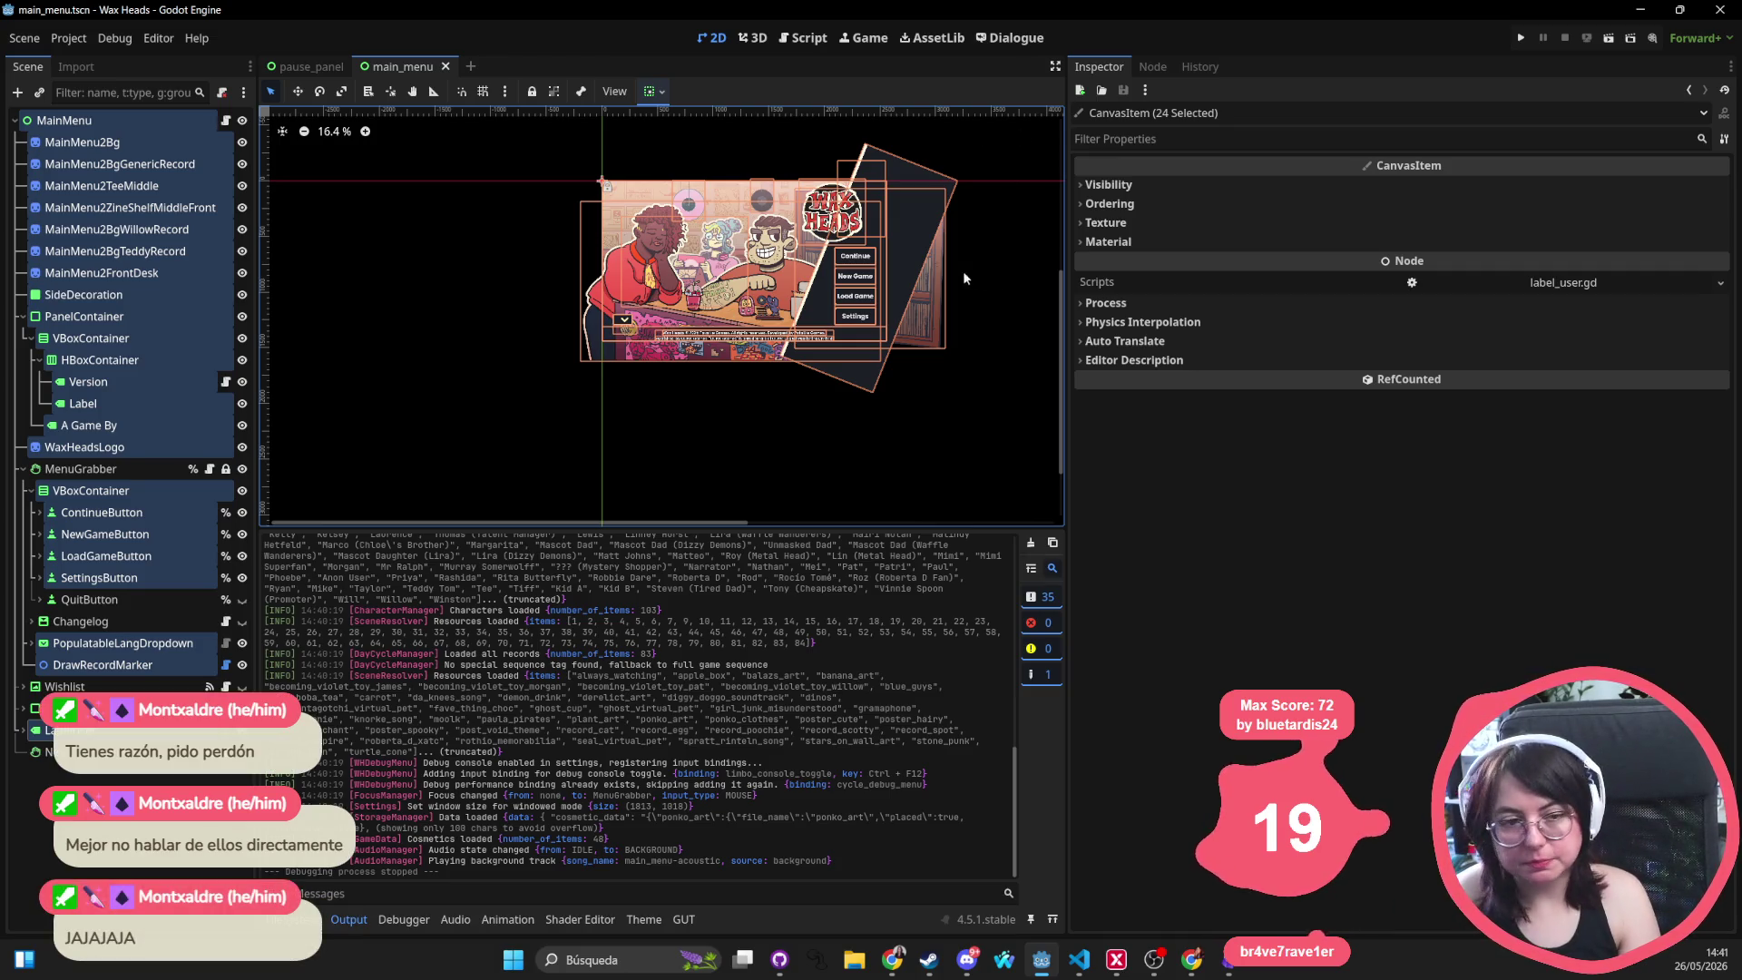
drag(939, 258, 798, 278)
scroll(798, 278, up, 1)
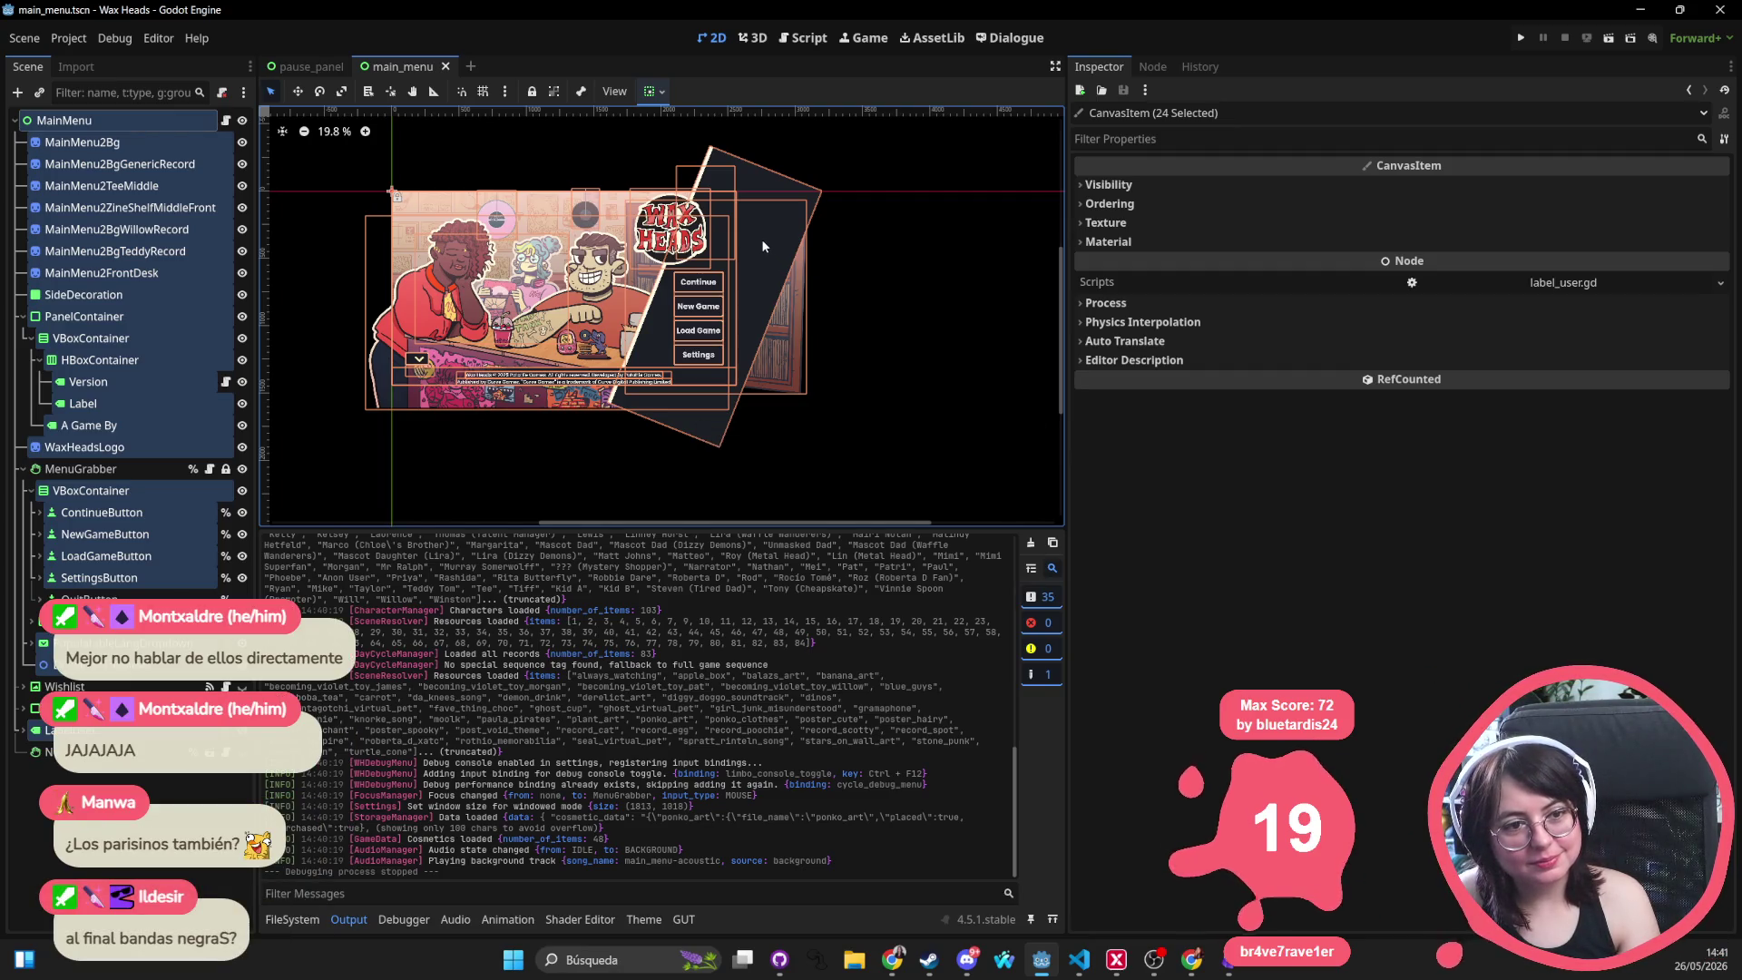
scroll(749, 238, down, 1)
drag(748, 238, 1016, 225)
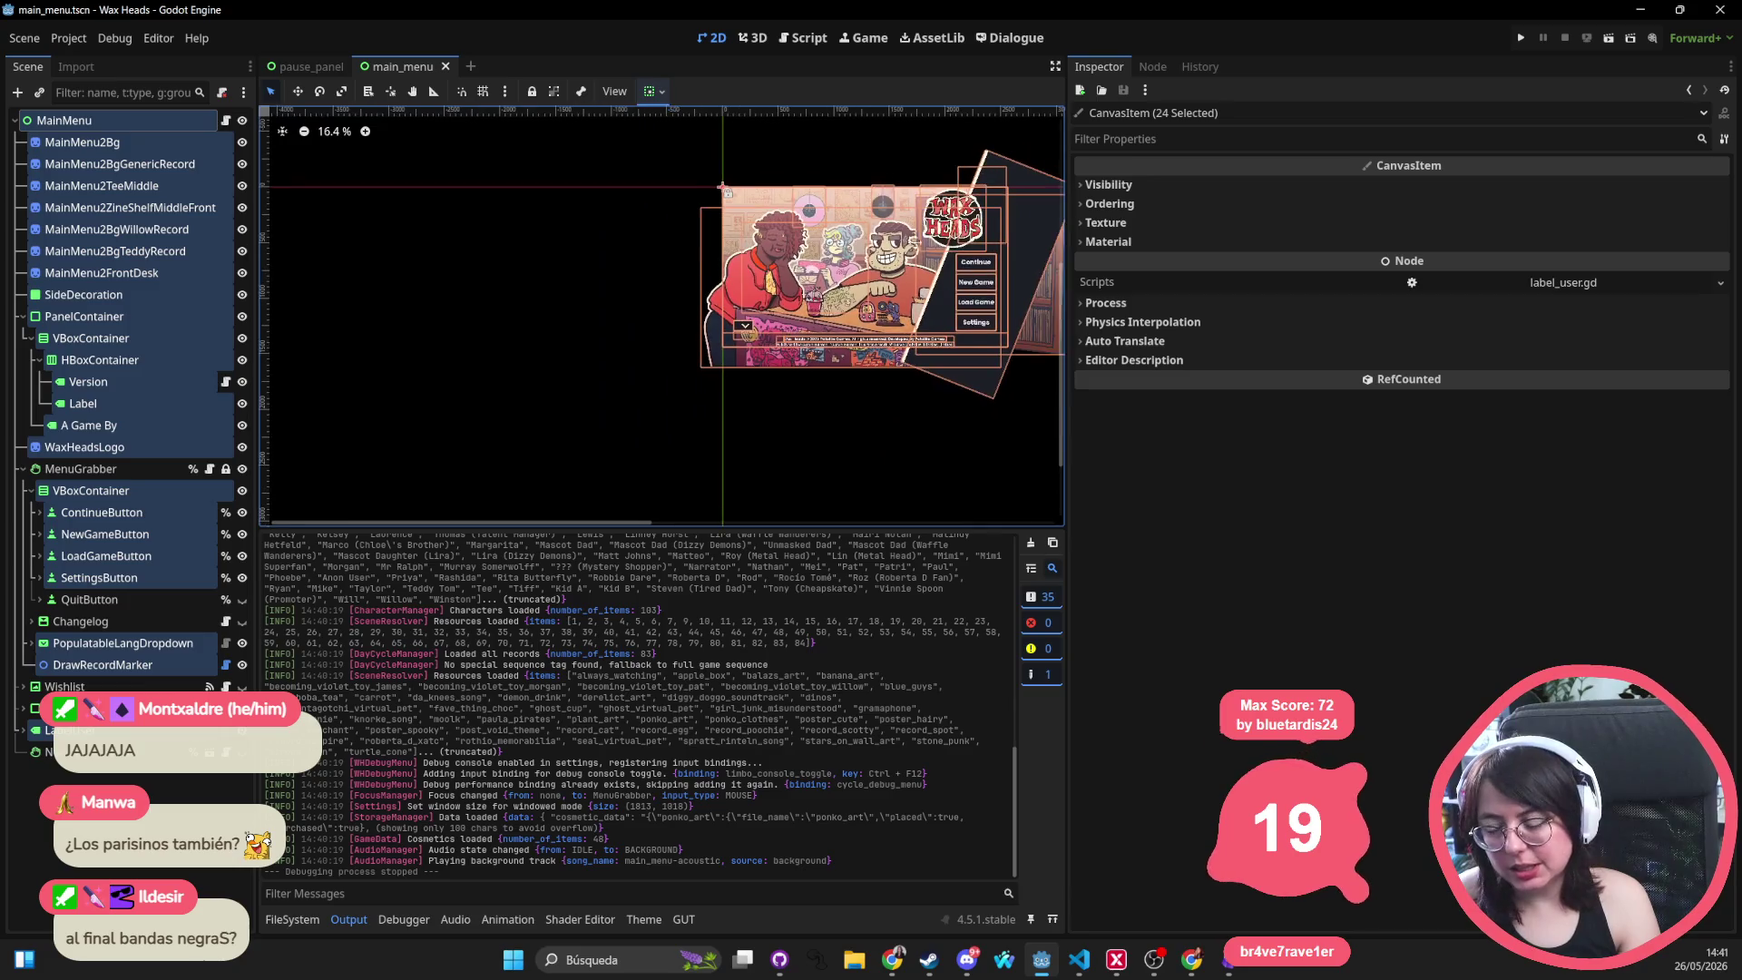
scroll(488, 181, up, 2)
middle_click(383, 72)
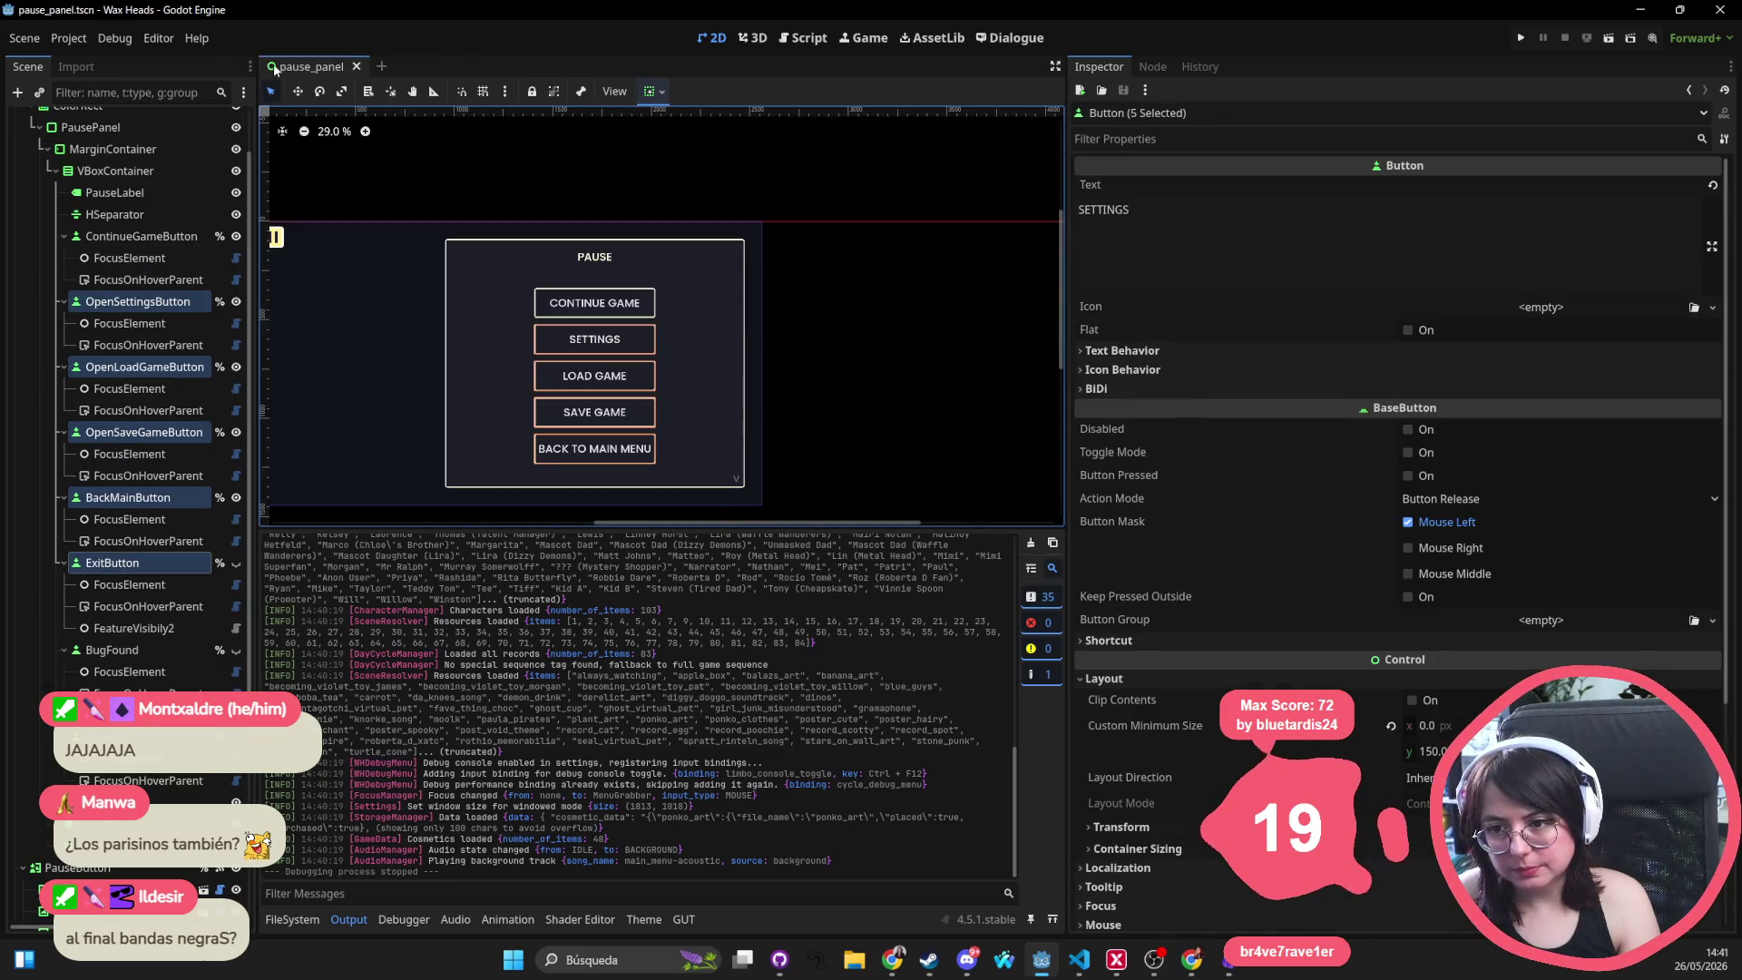
Close pause_panel and reopen it through a Quick Open search for 'pause'
middle_click(281, 66)
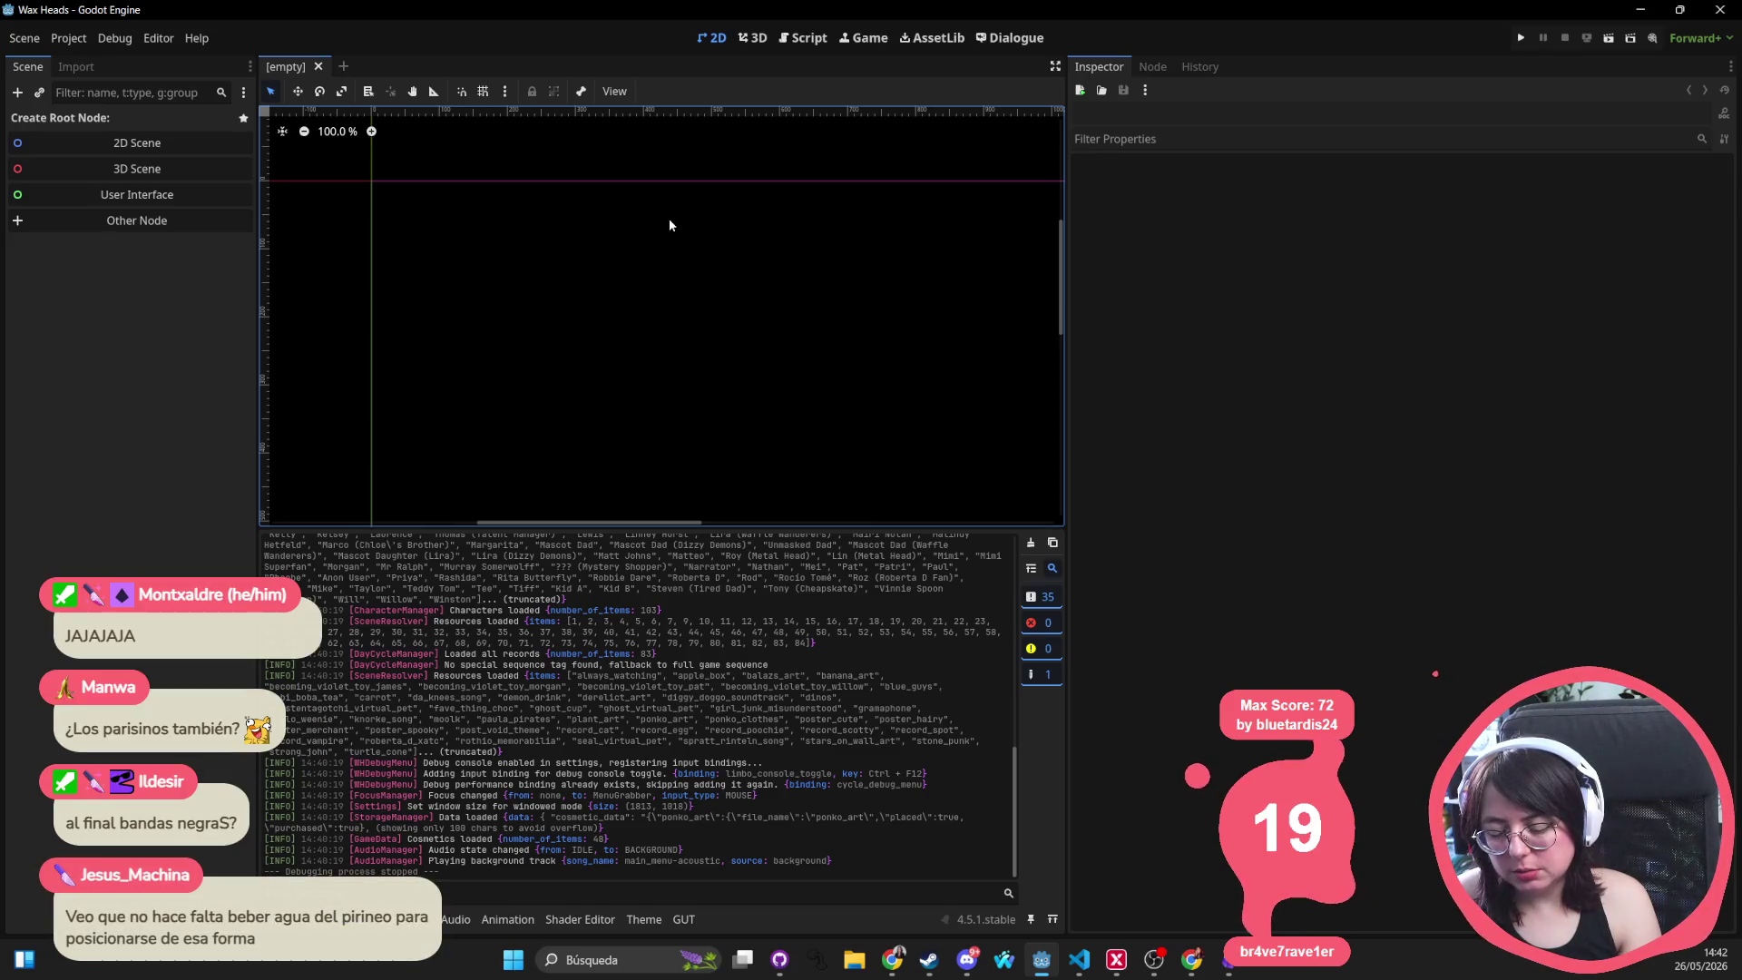
key(alt+shift+o)
text(pause)
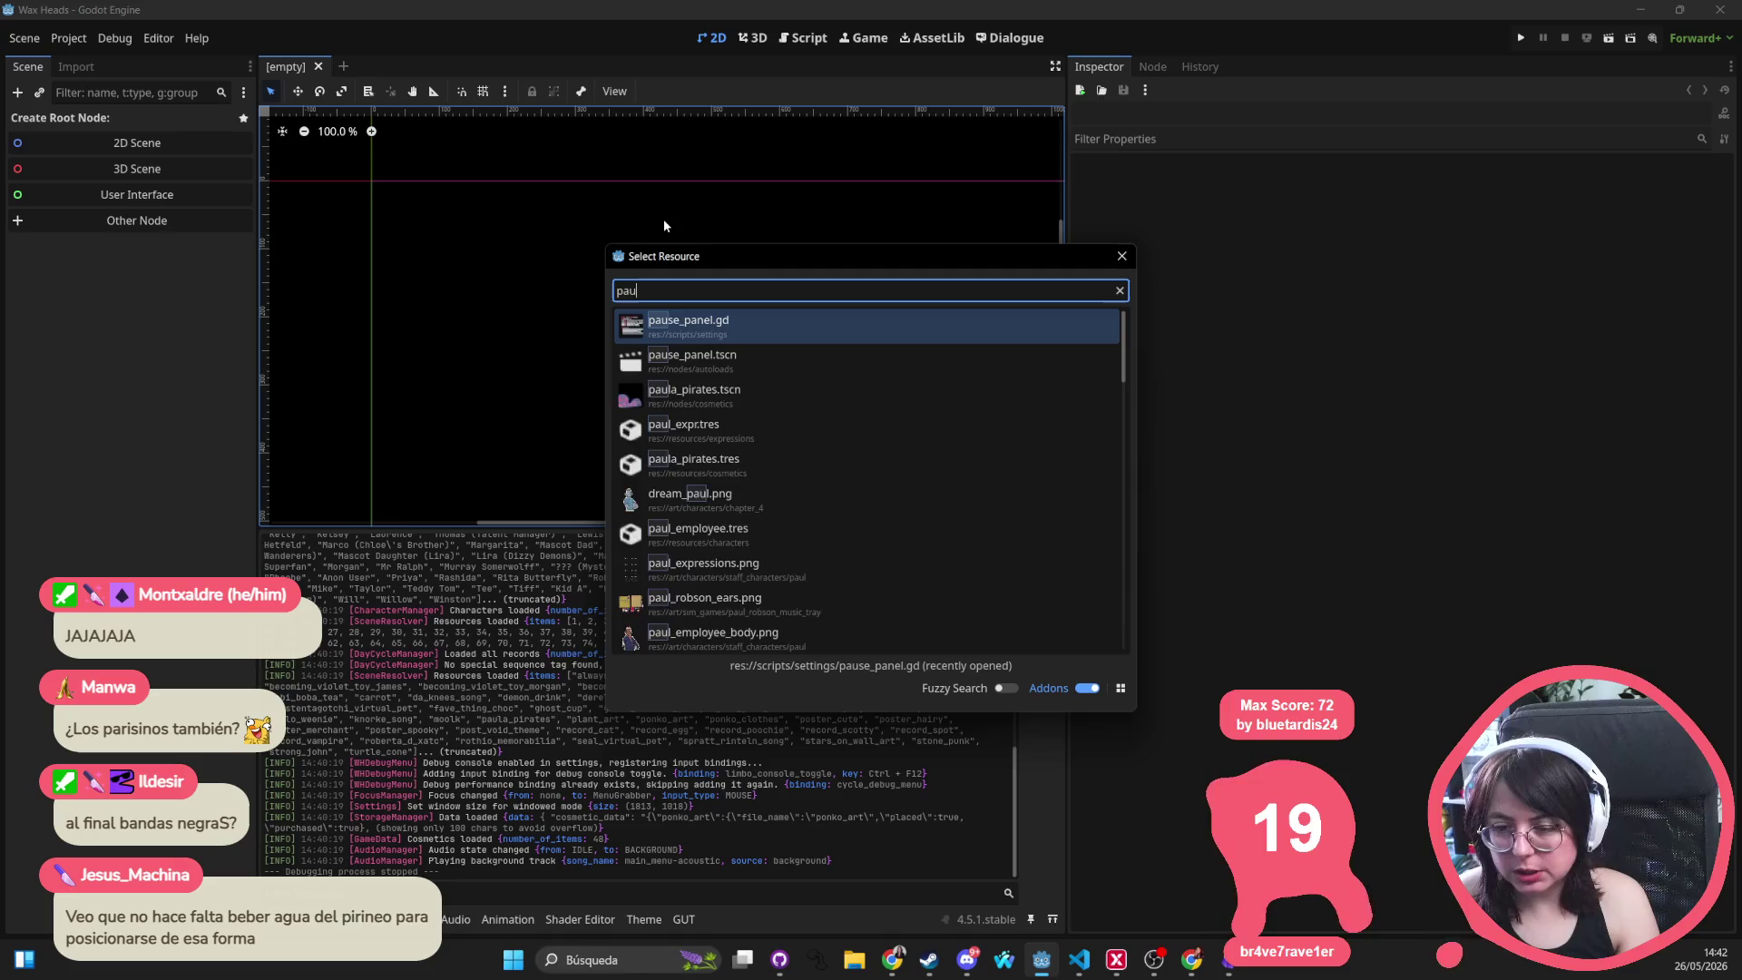
key(Down)
key(Return)
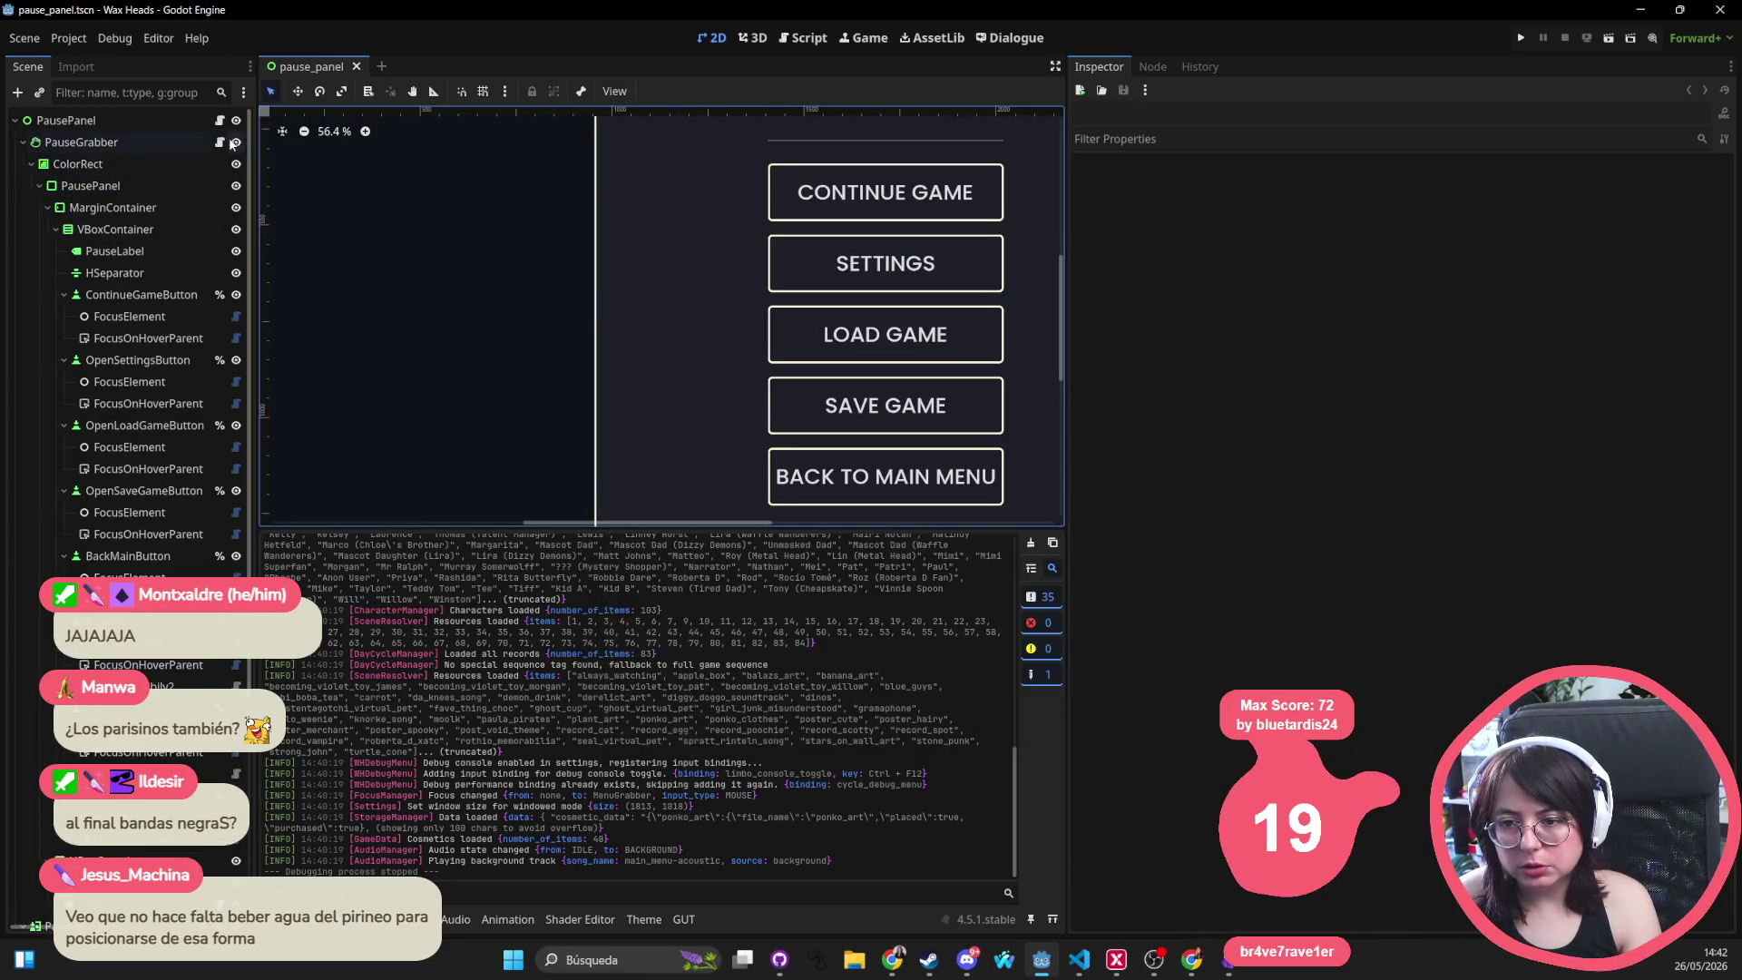
Hide the PauseGrabber node, save pause_panel, and close the scene
click(236, 142)
scroll(583, 264, down, 5)
key(ctrl+s)
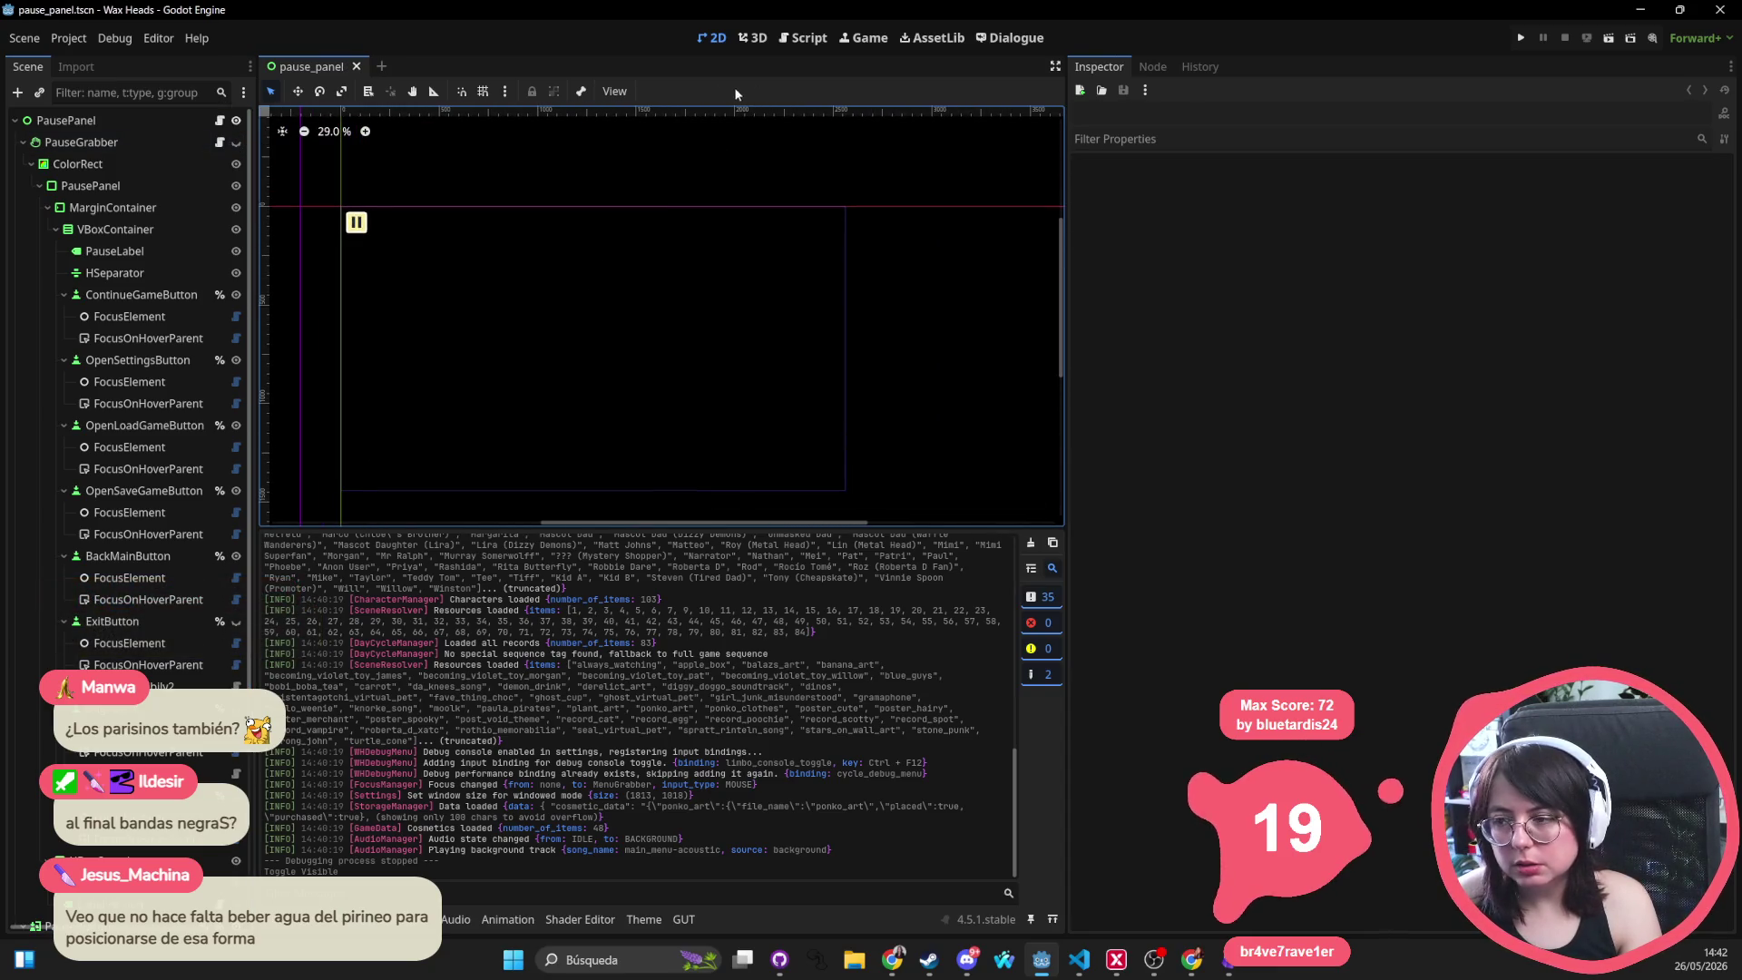
middle_click(318, 69)
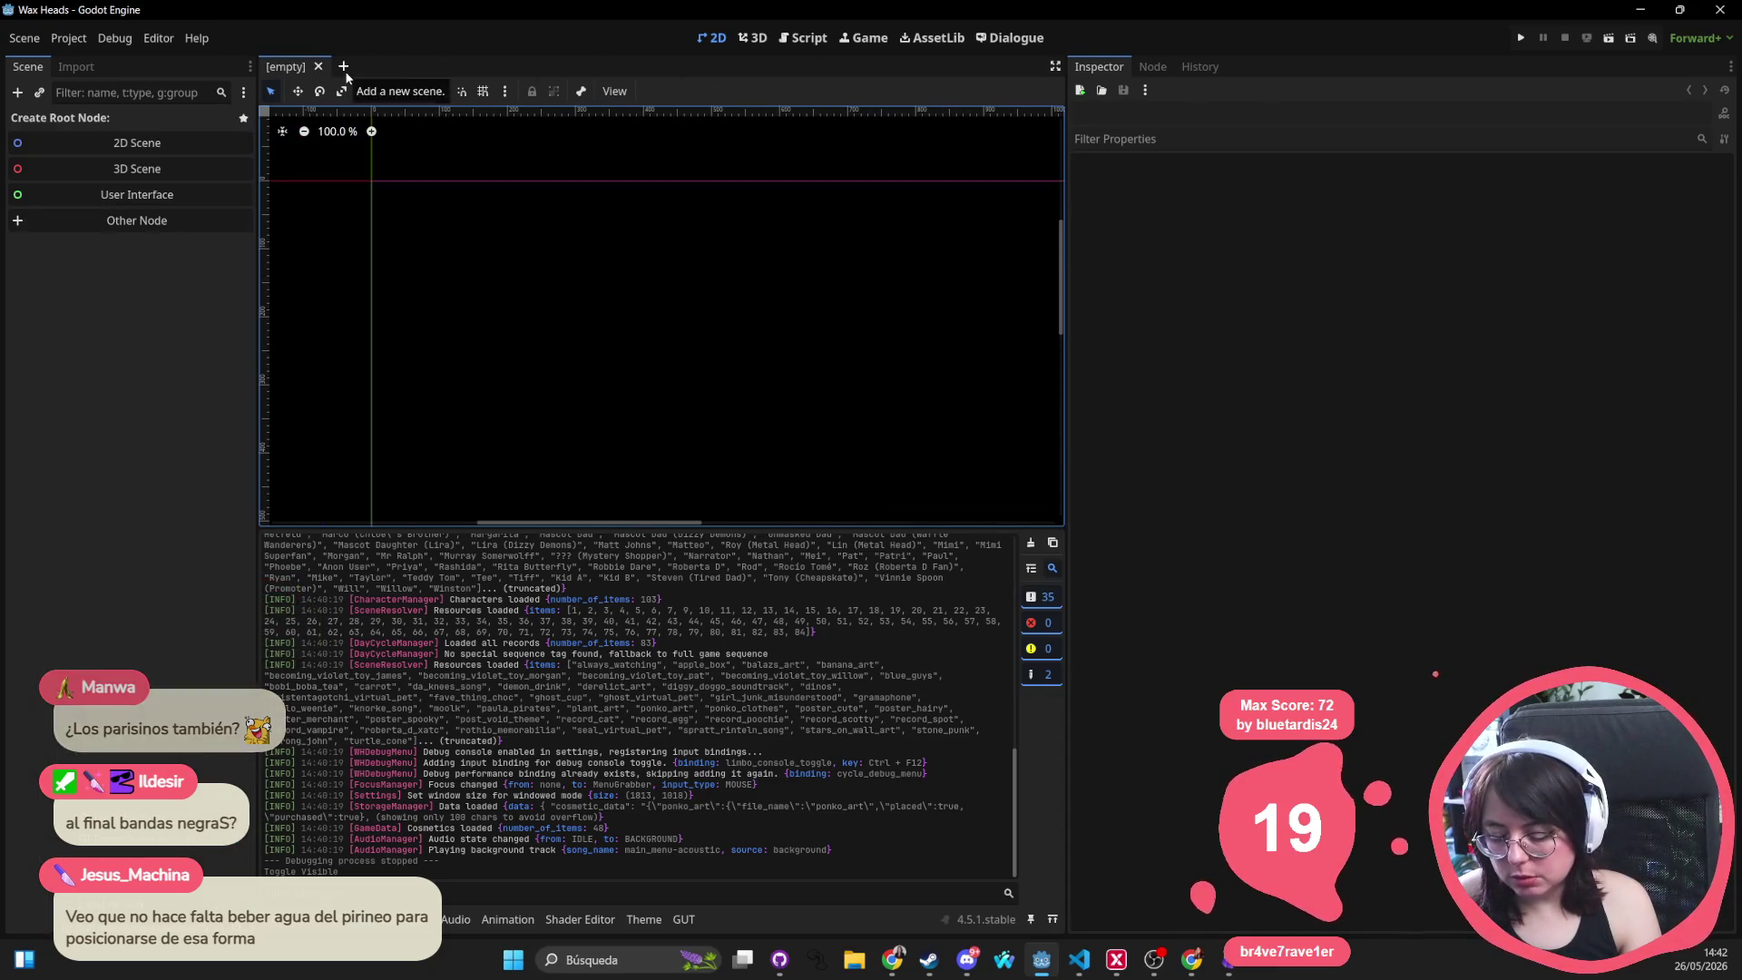
Search project files for 'convo', browse the results, then dismiss the search
key(alt+shift+o)
text(convo)
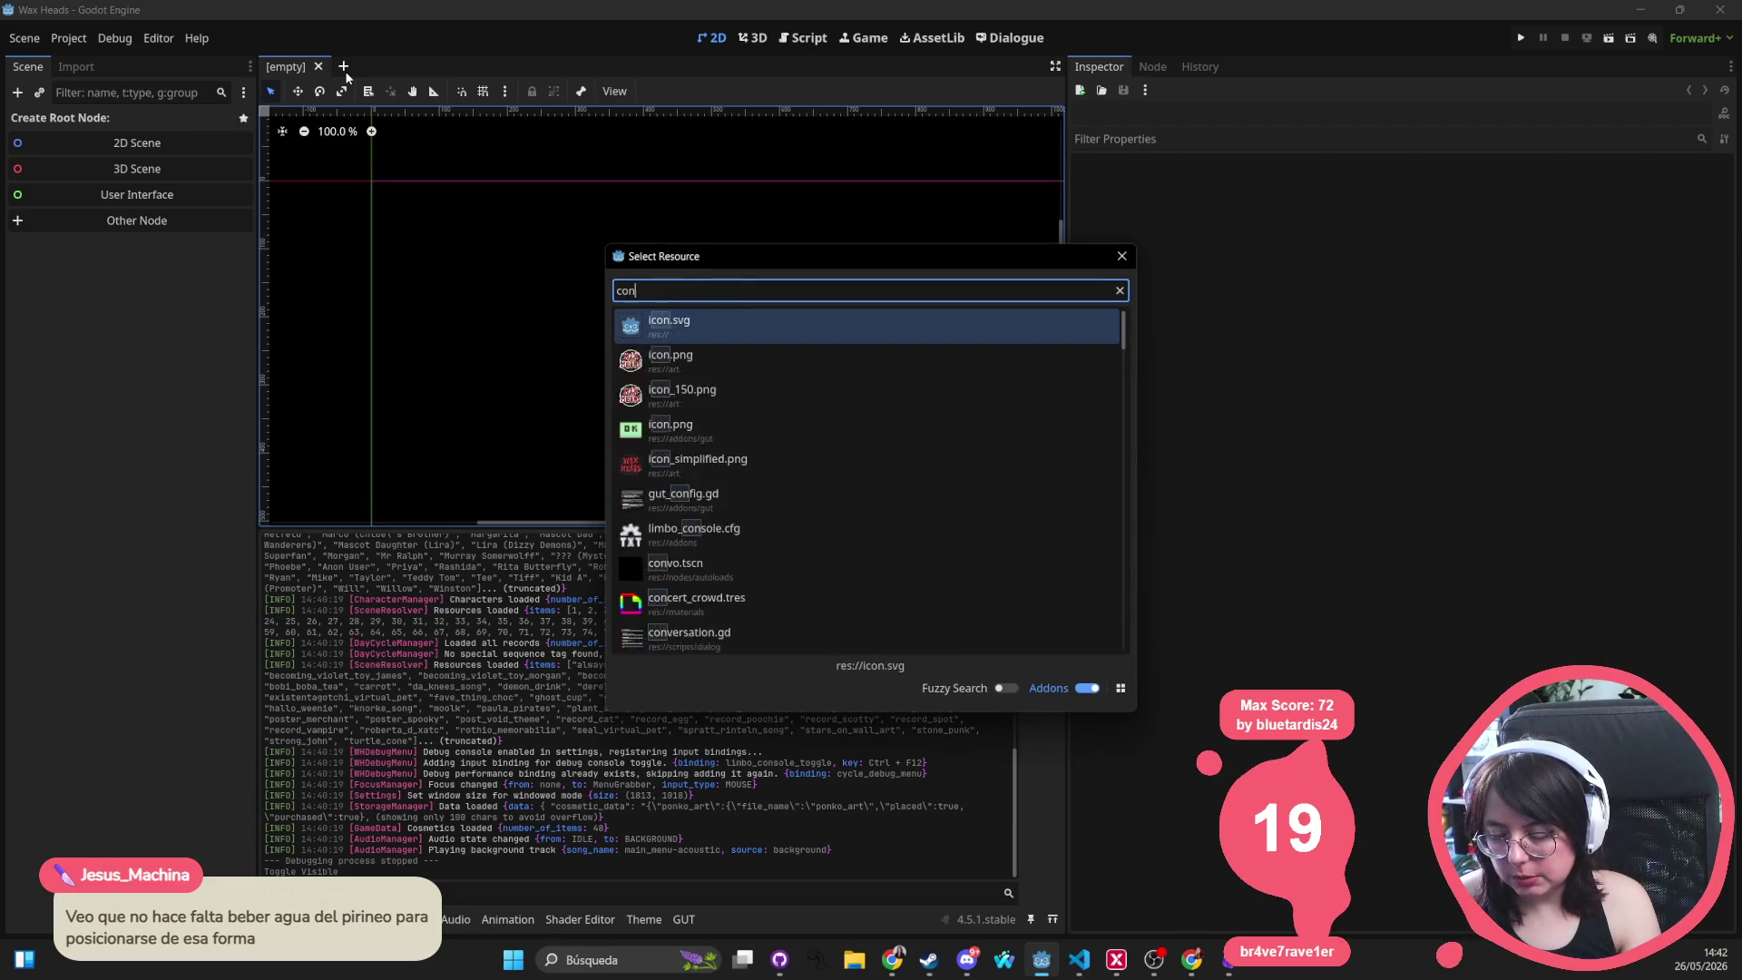
key(Down)
key(Down)
key(Up)
key(Return)
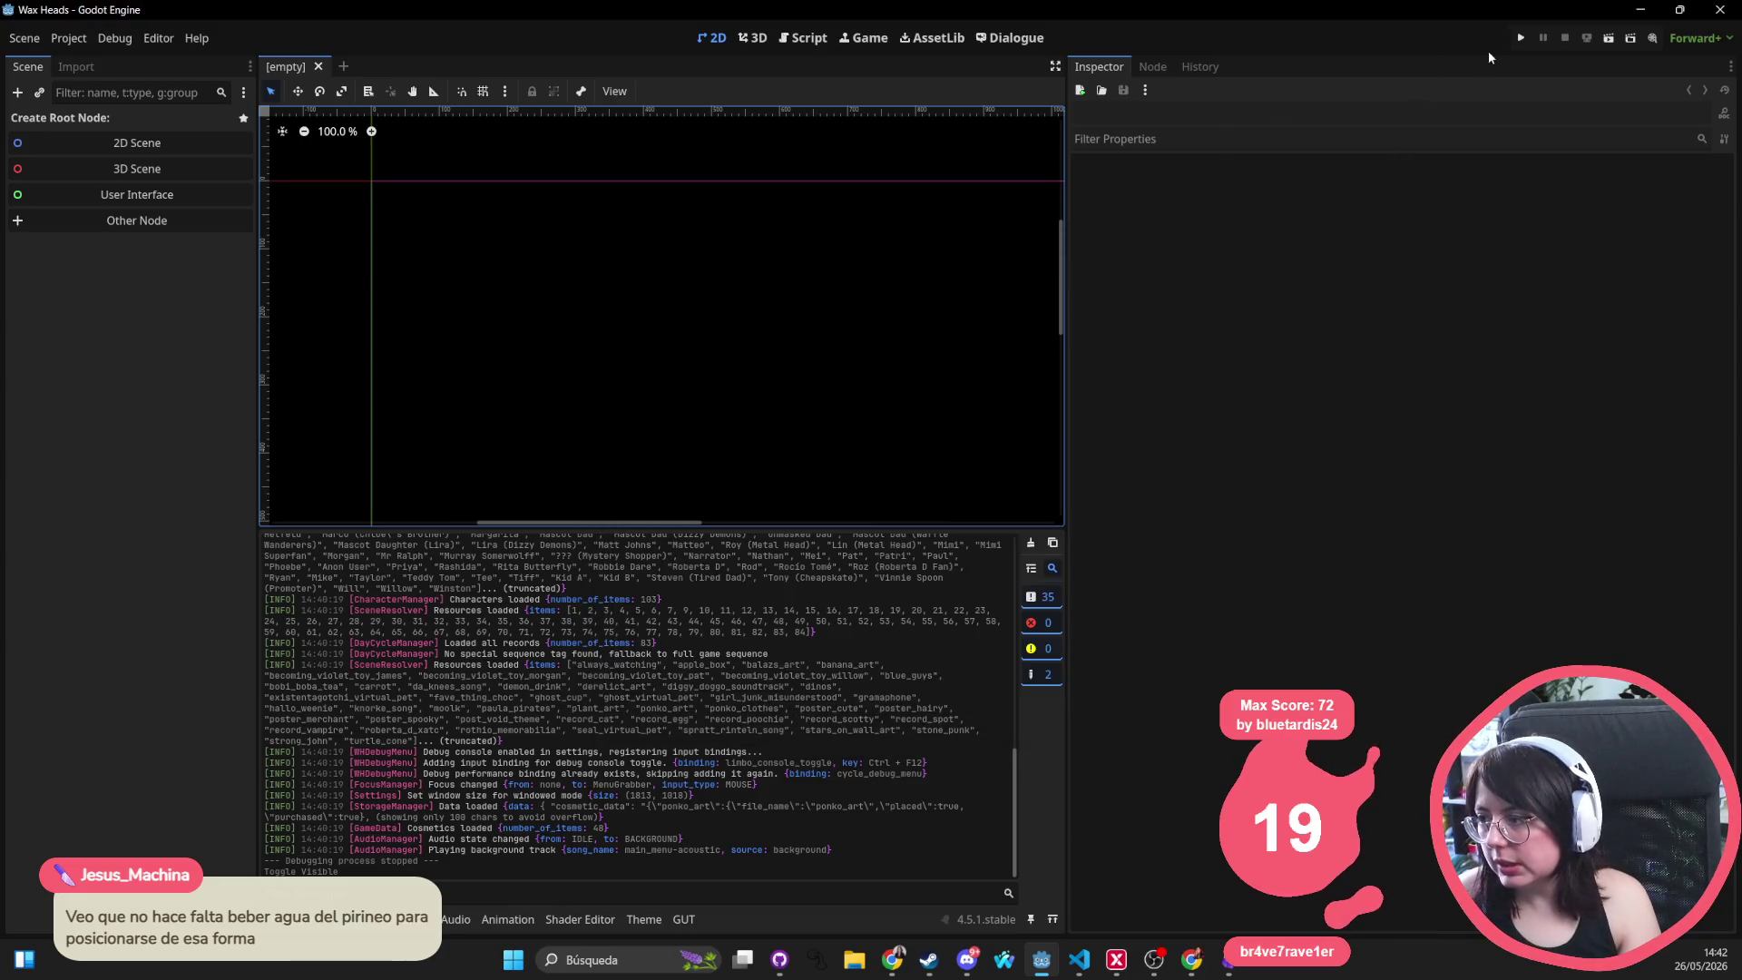
click(1519, 34)
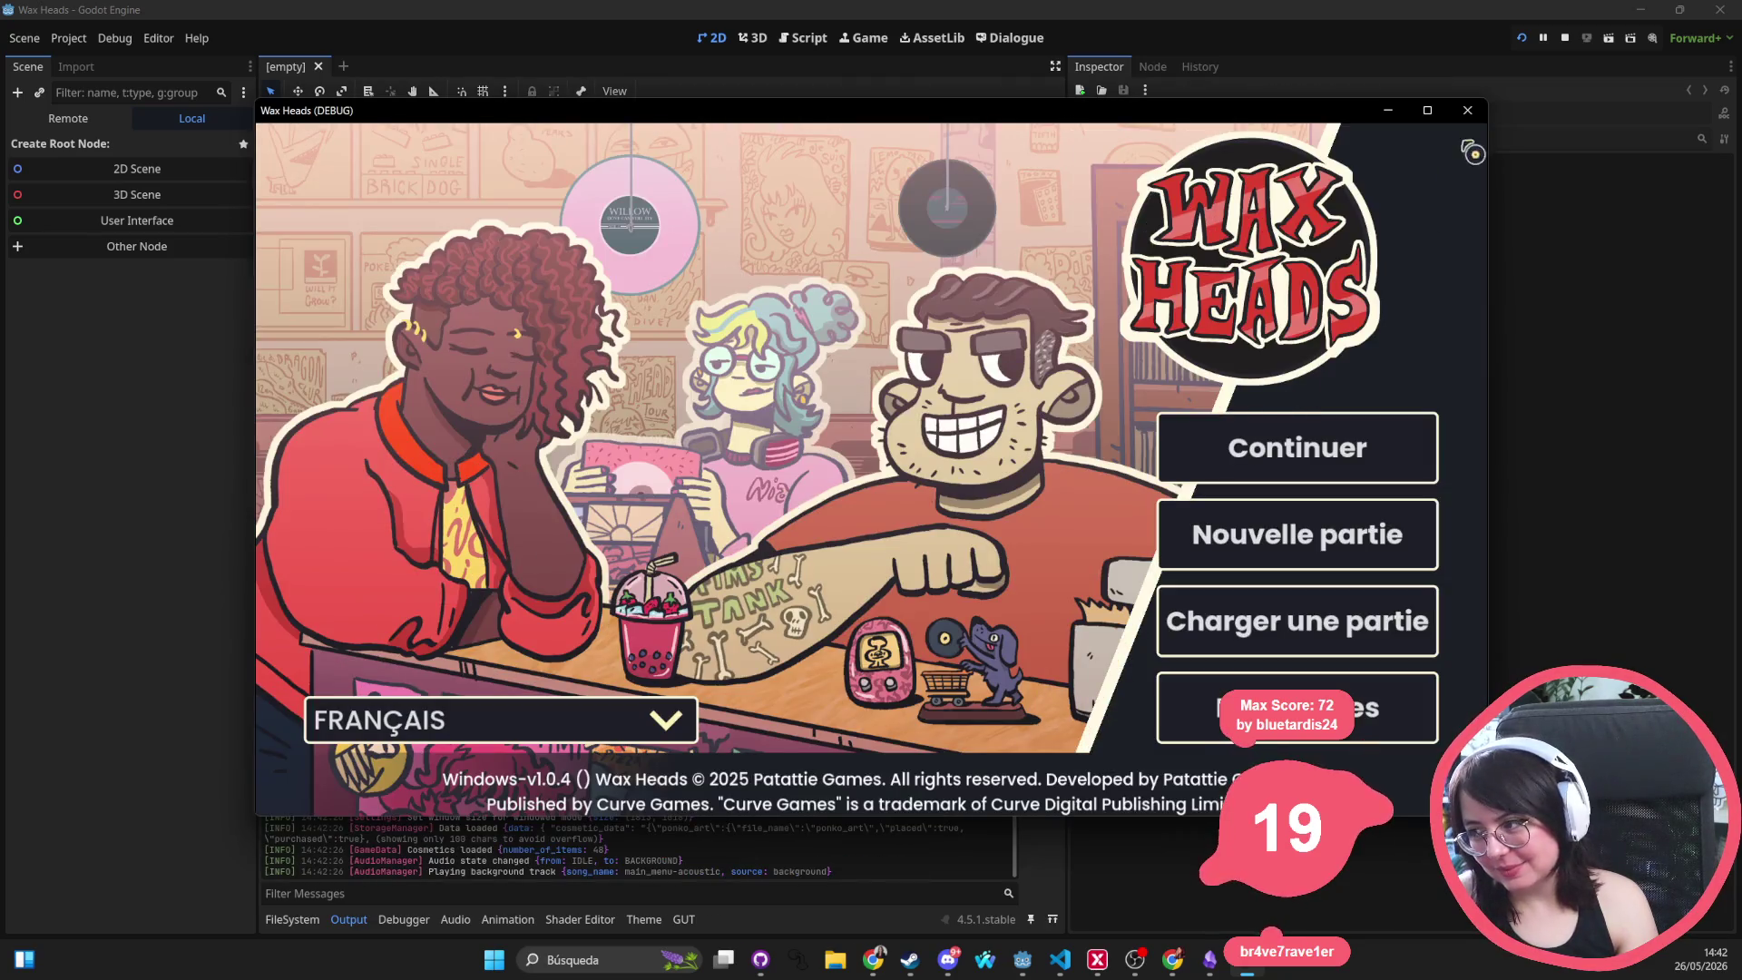
click(1440, 118)
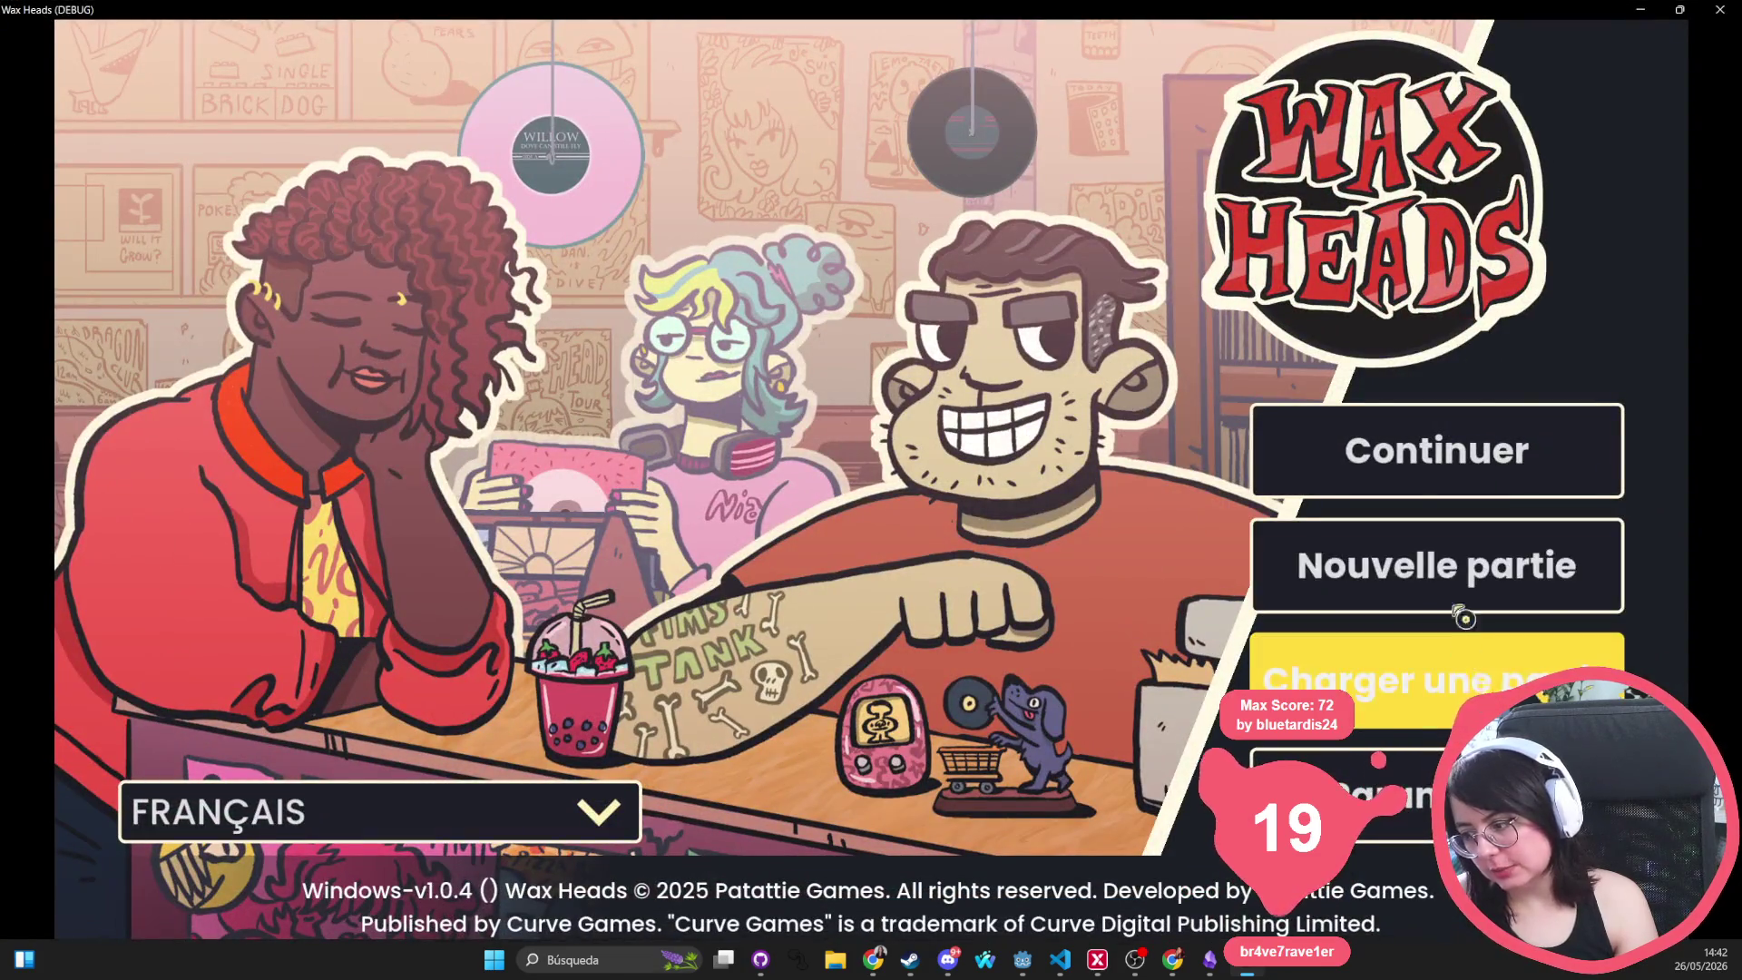
click(1343, 791)
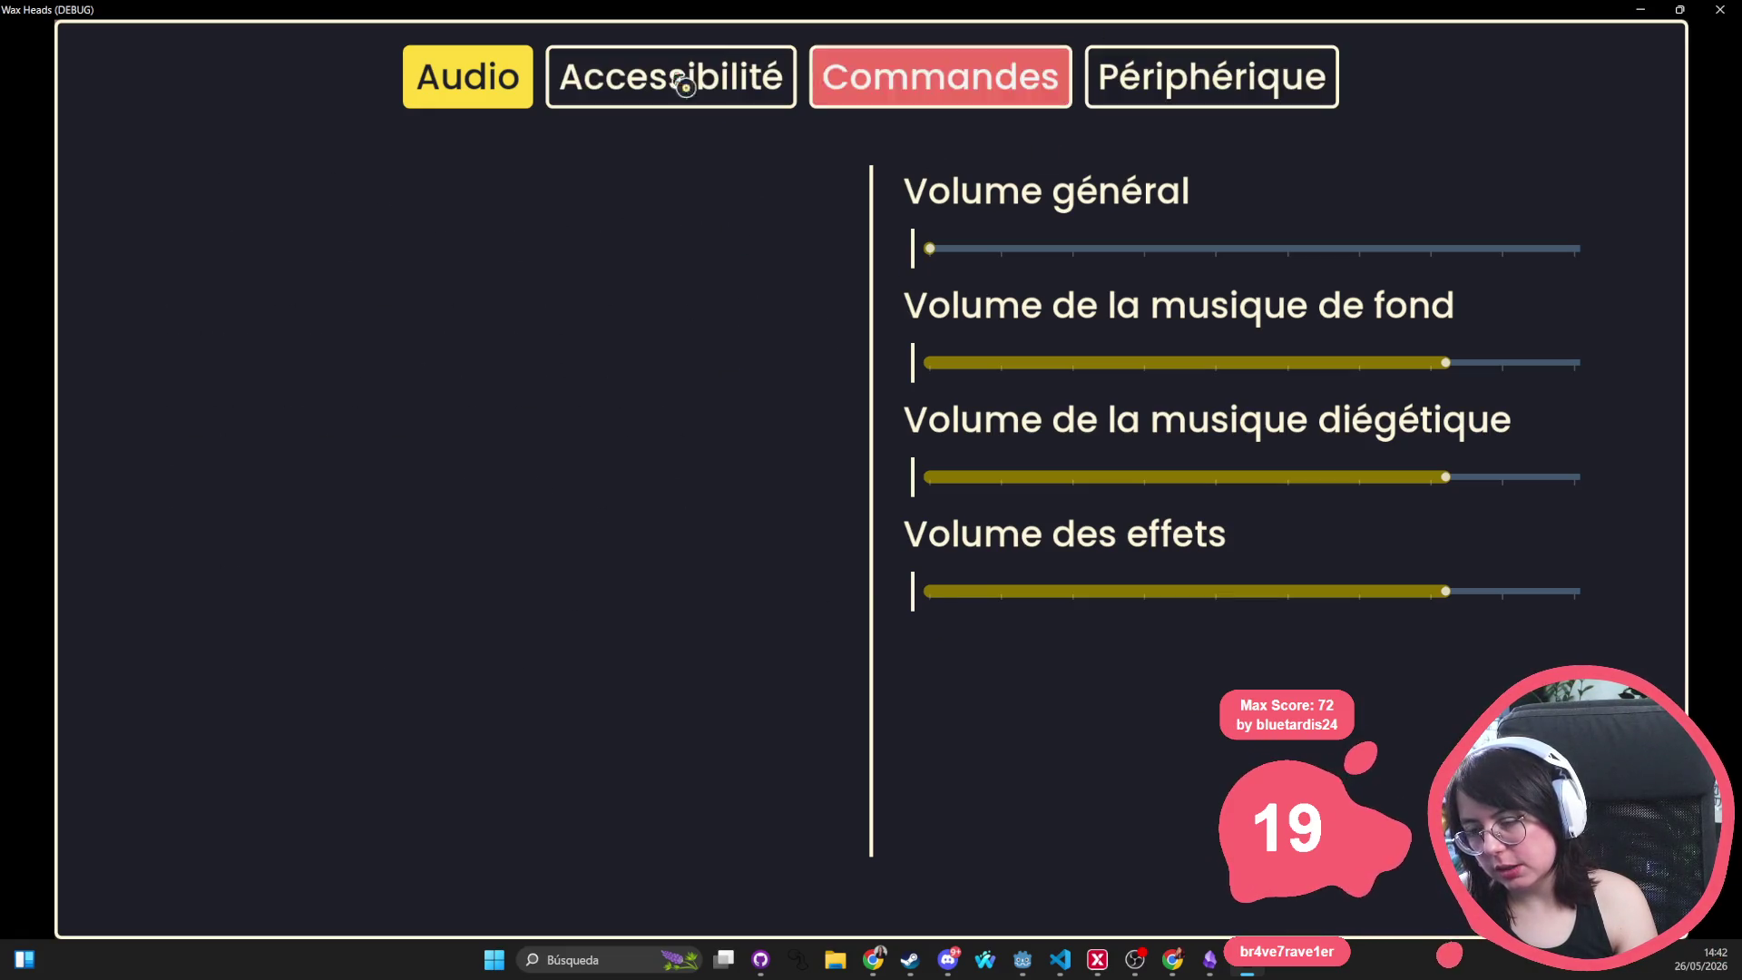
click(638, 86)
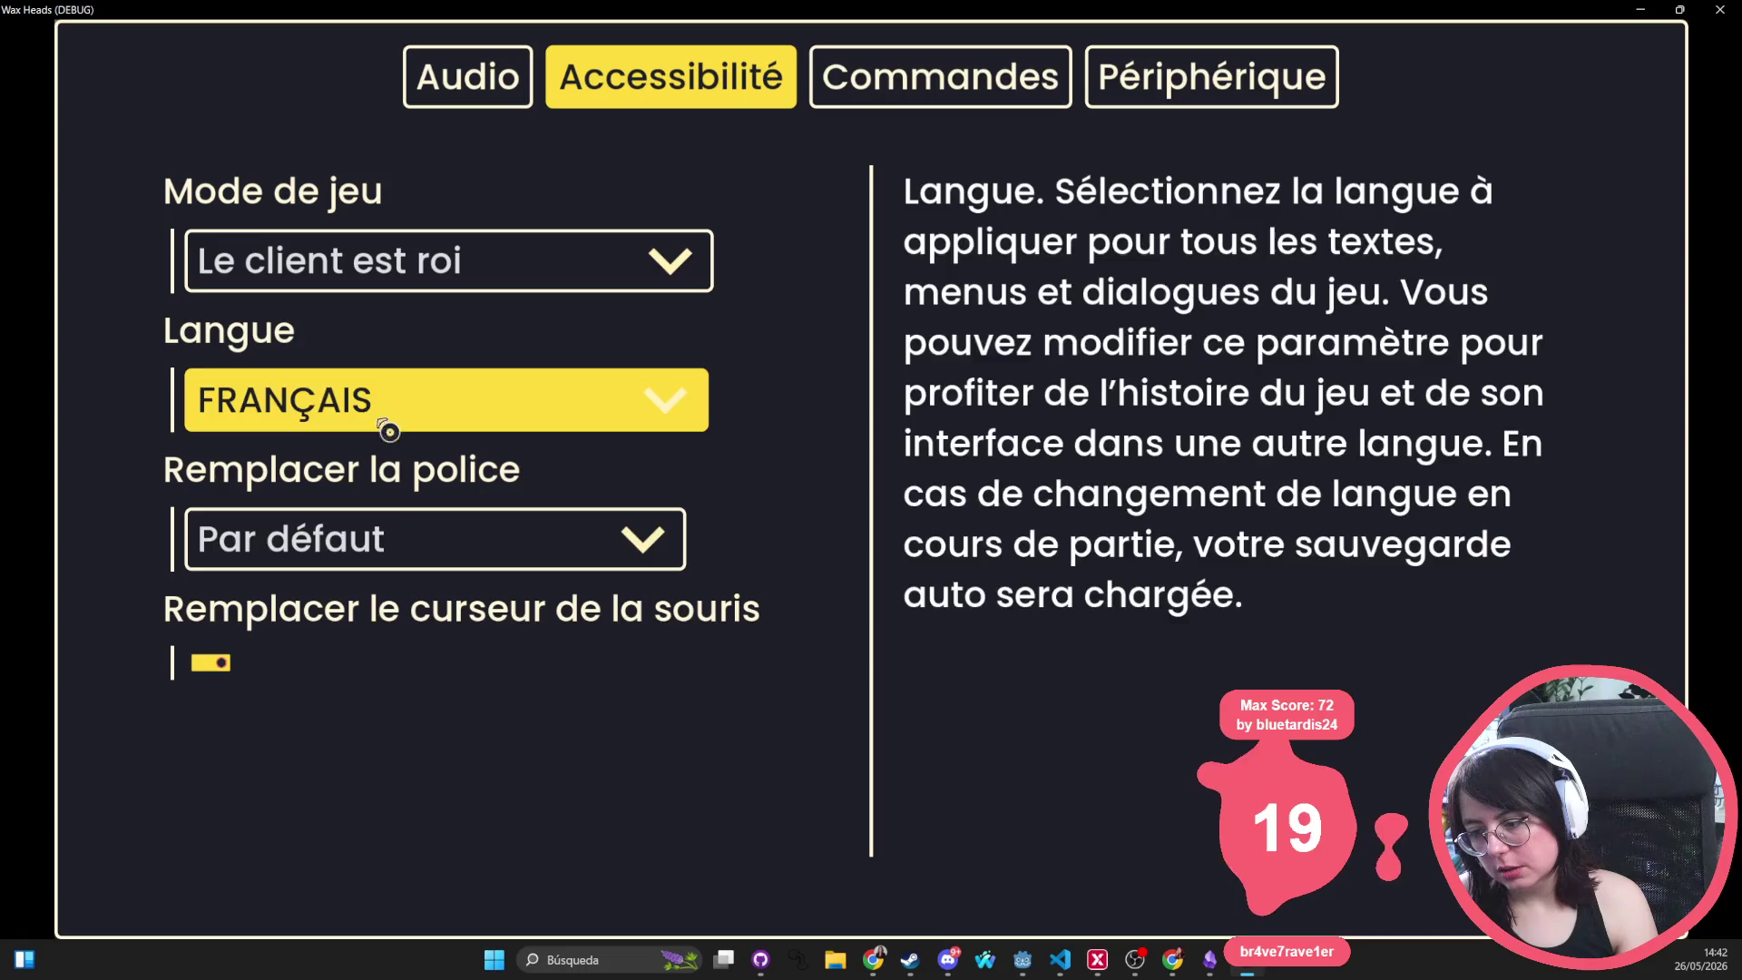
click(476, 90)
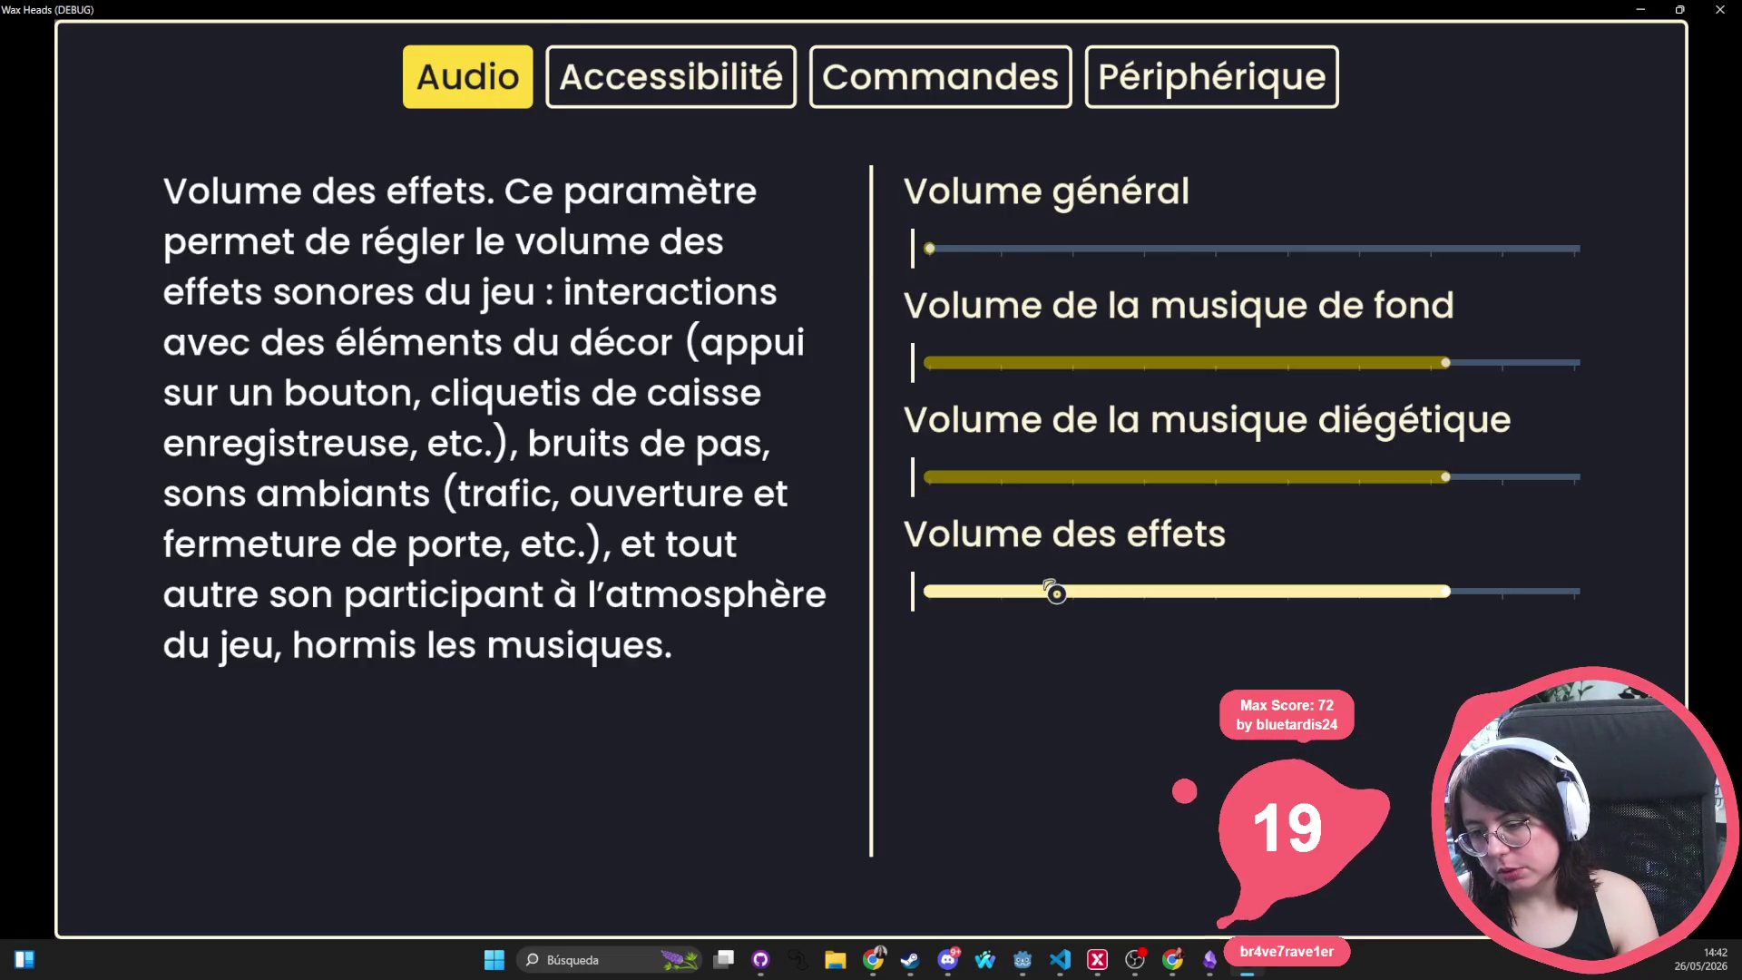
click(1193, 80)
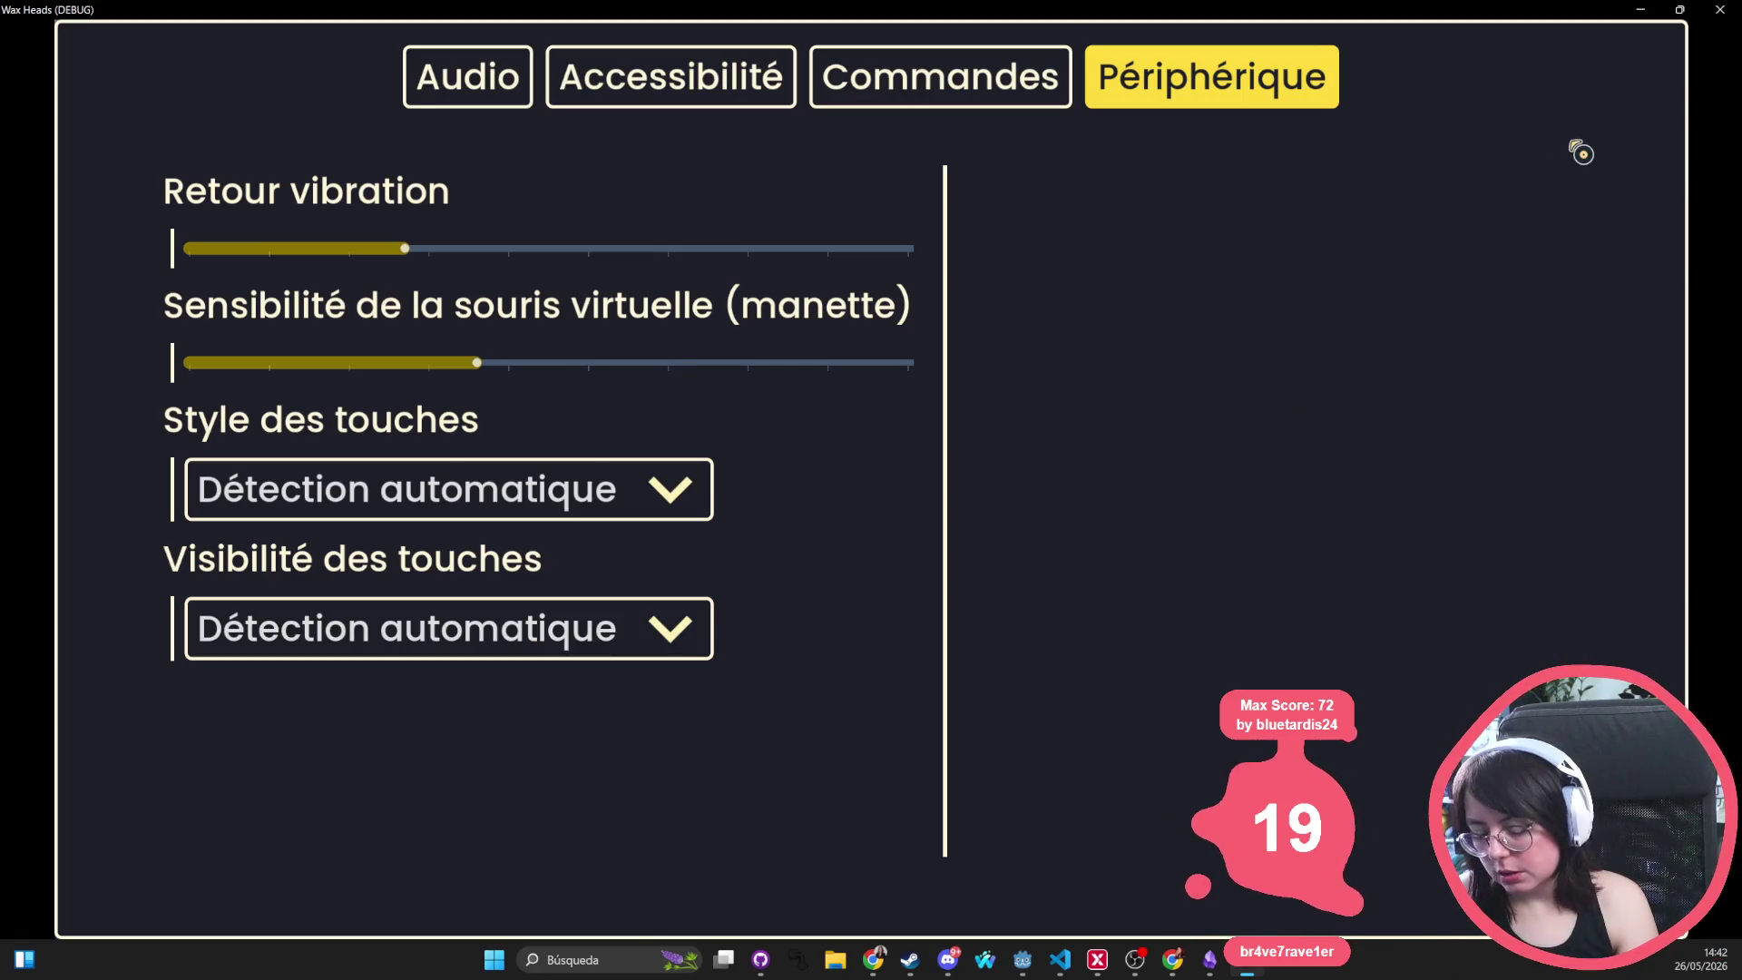
click(1719, 9)
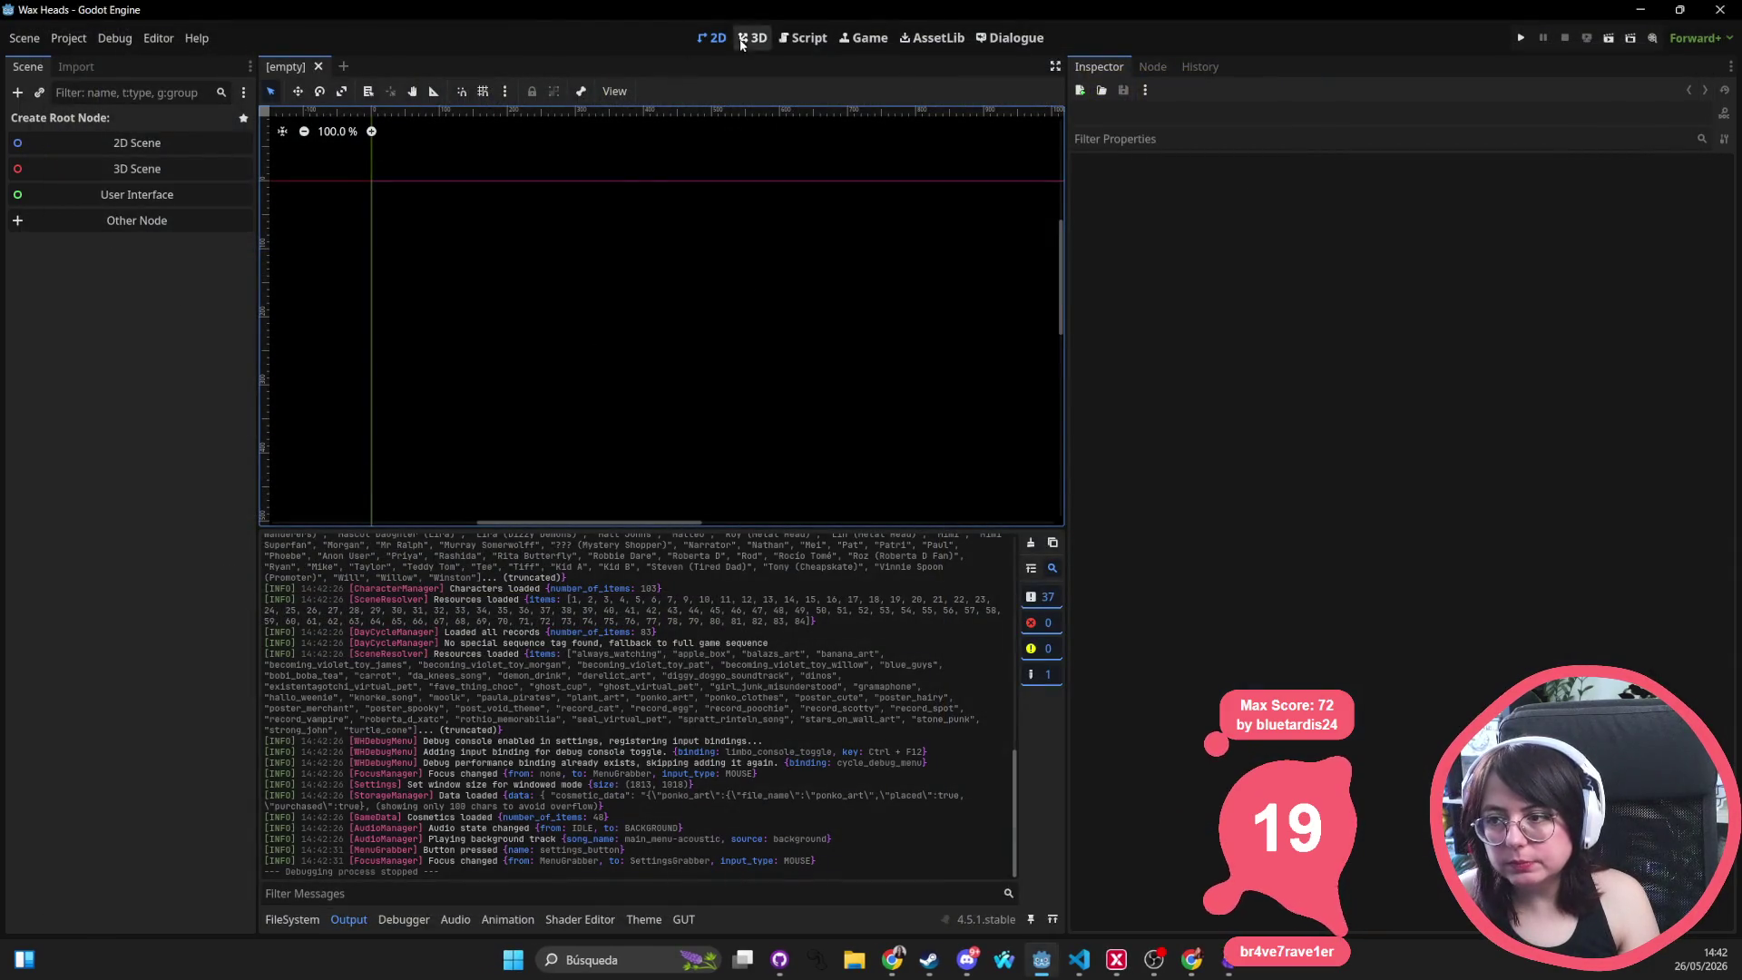
Reopen the pause_panel scene through a Quick Open search for 'pause'
key(shift+alt+o)
text(pau)
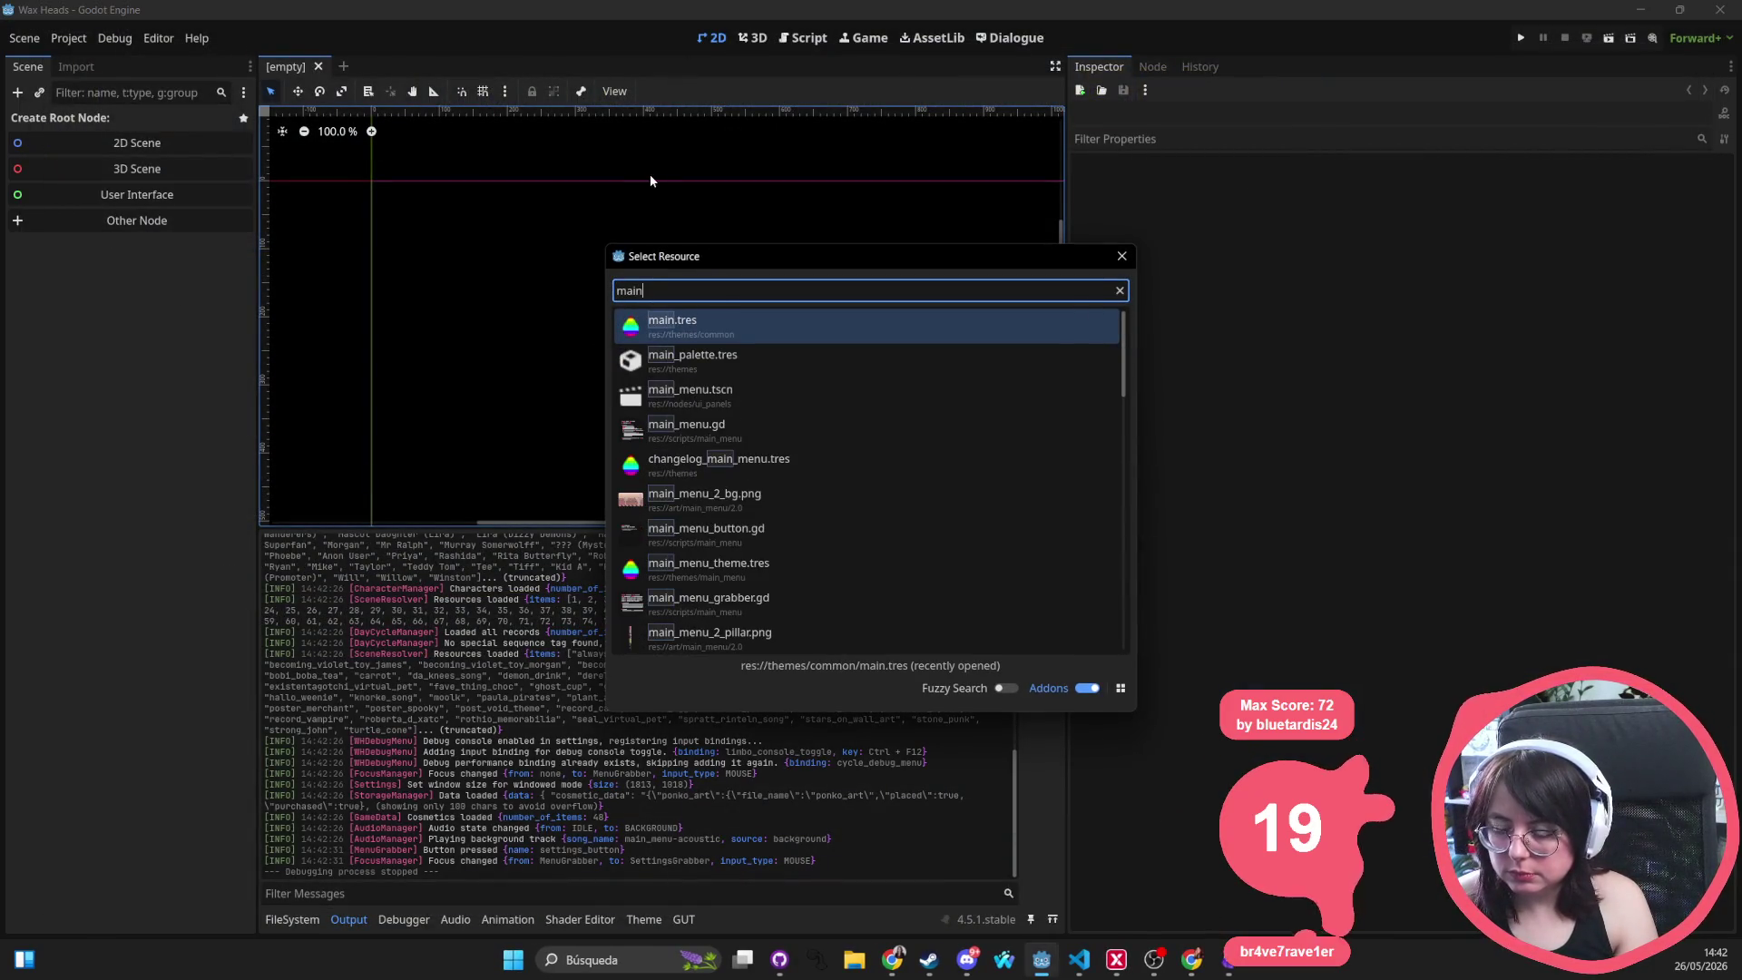
text(se)
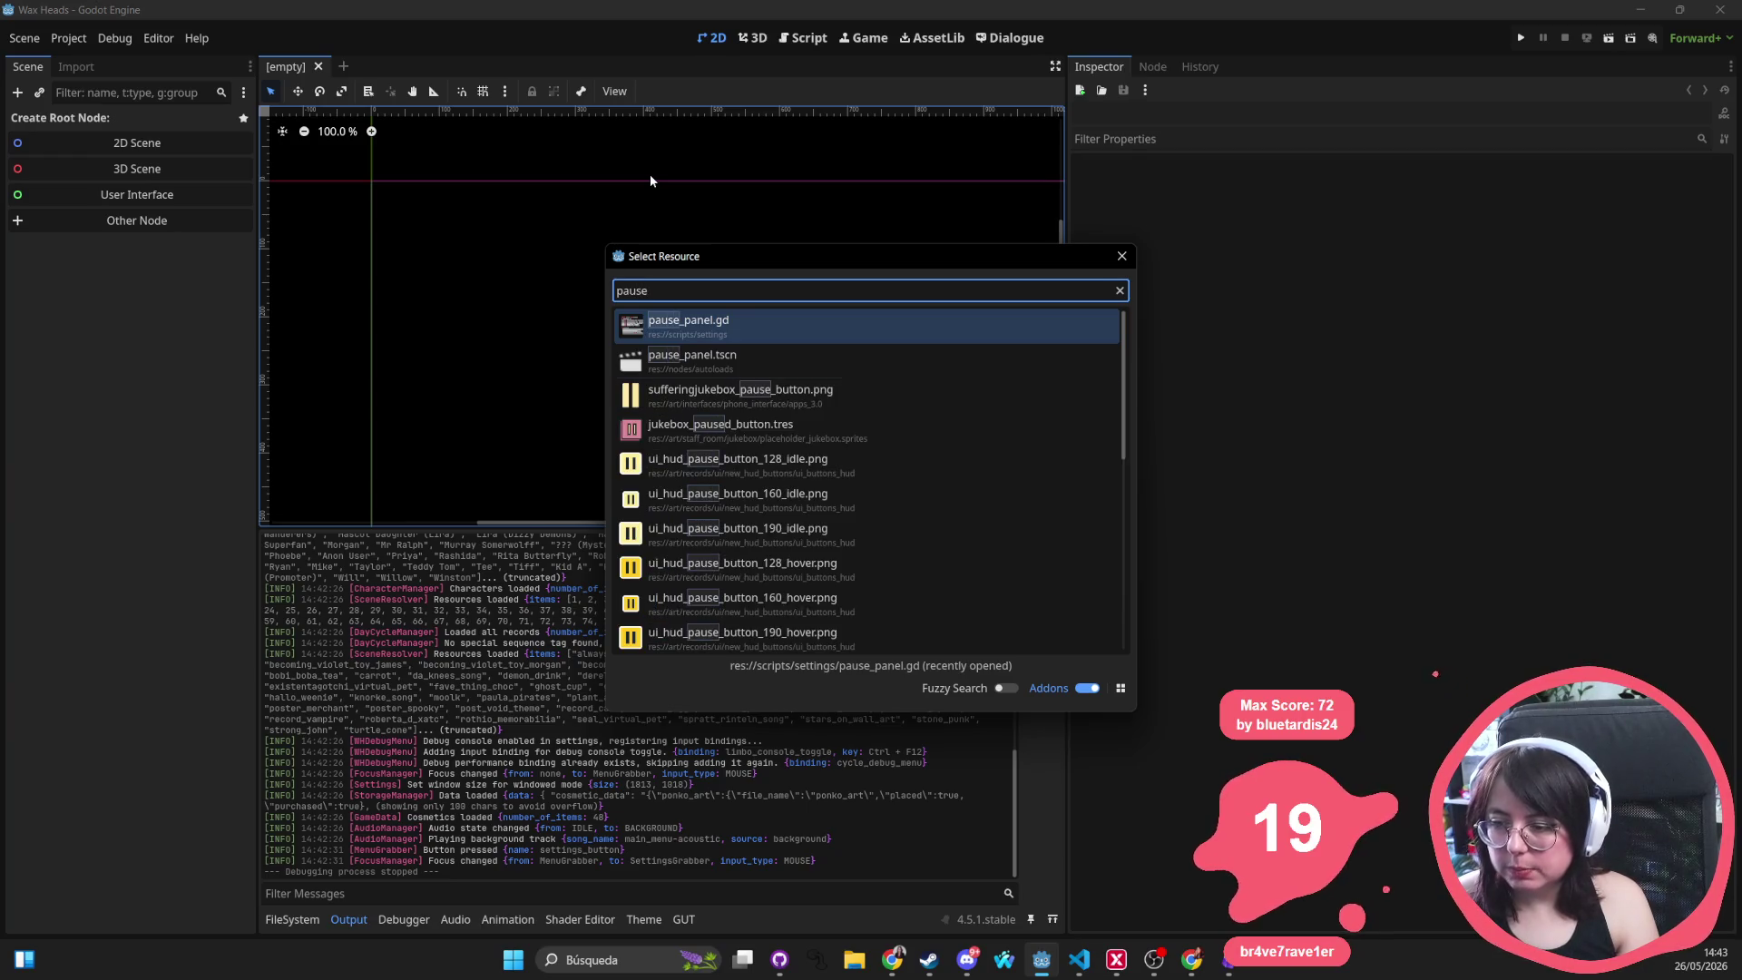
key(Down)
key(Return)
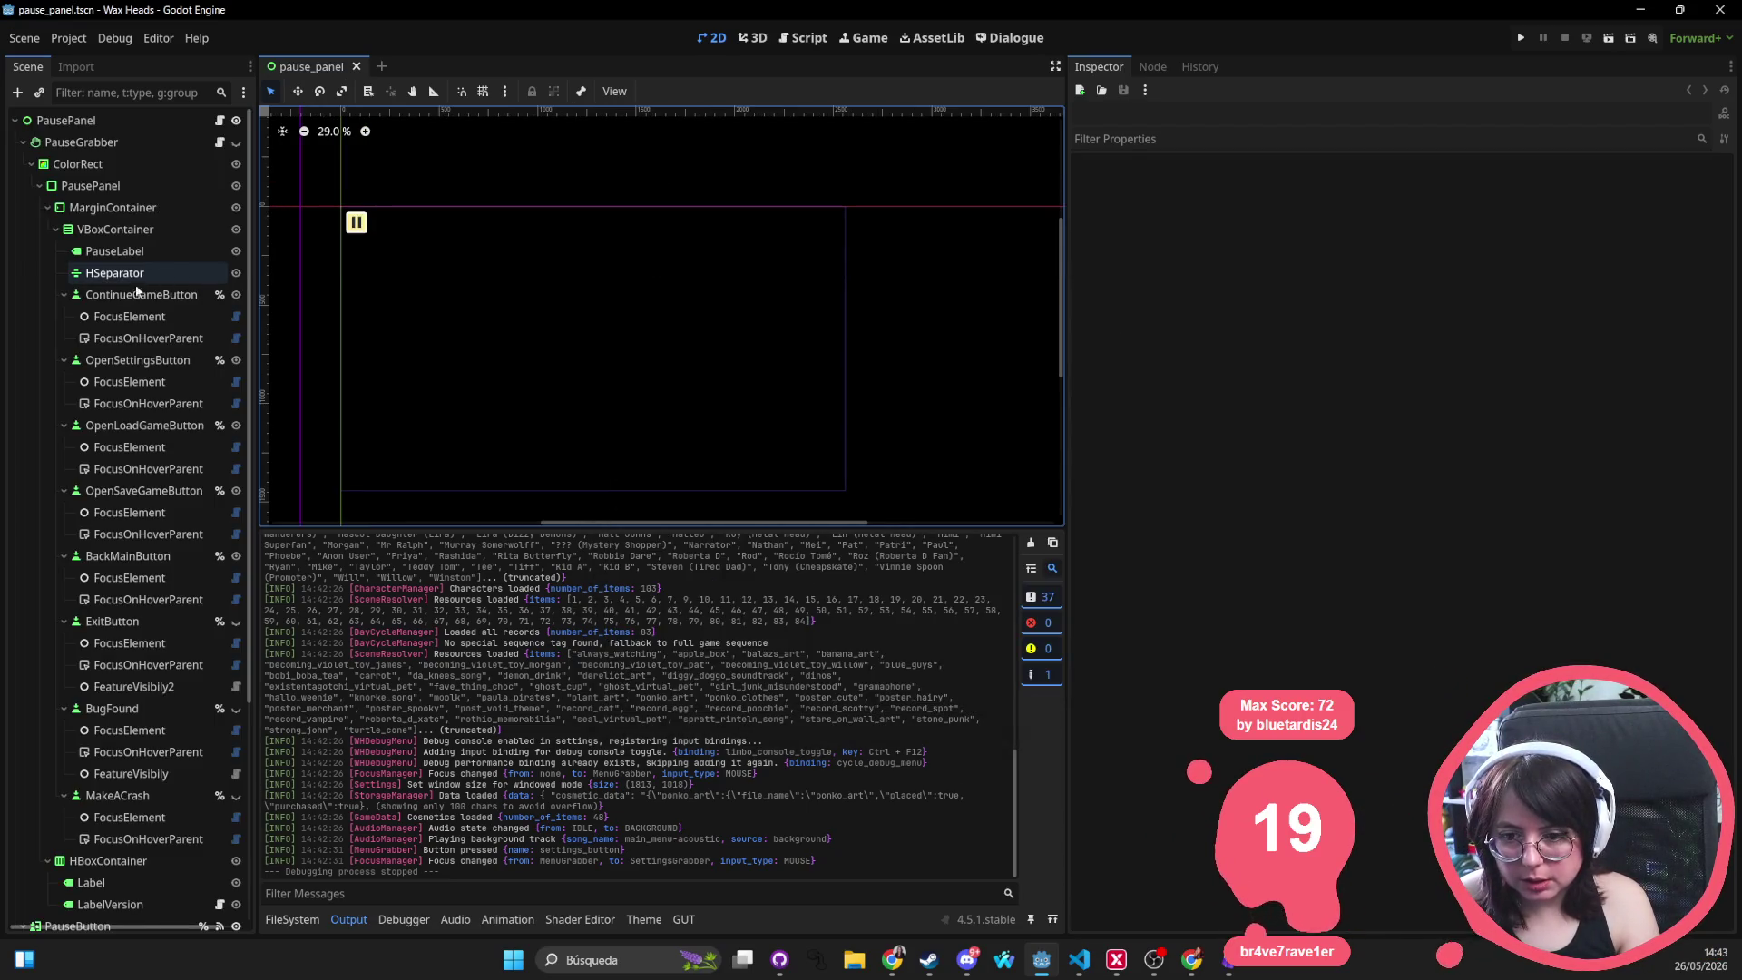
Try the Scene tree filters 'tric', 't:RichTextLabel' and ':Labe', then clear the filter
click(136, 94)
text(tric)
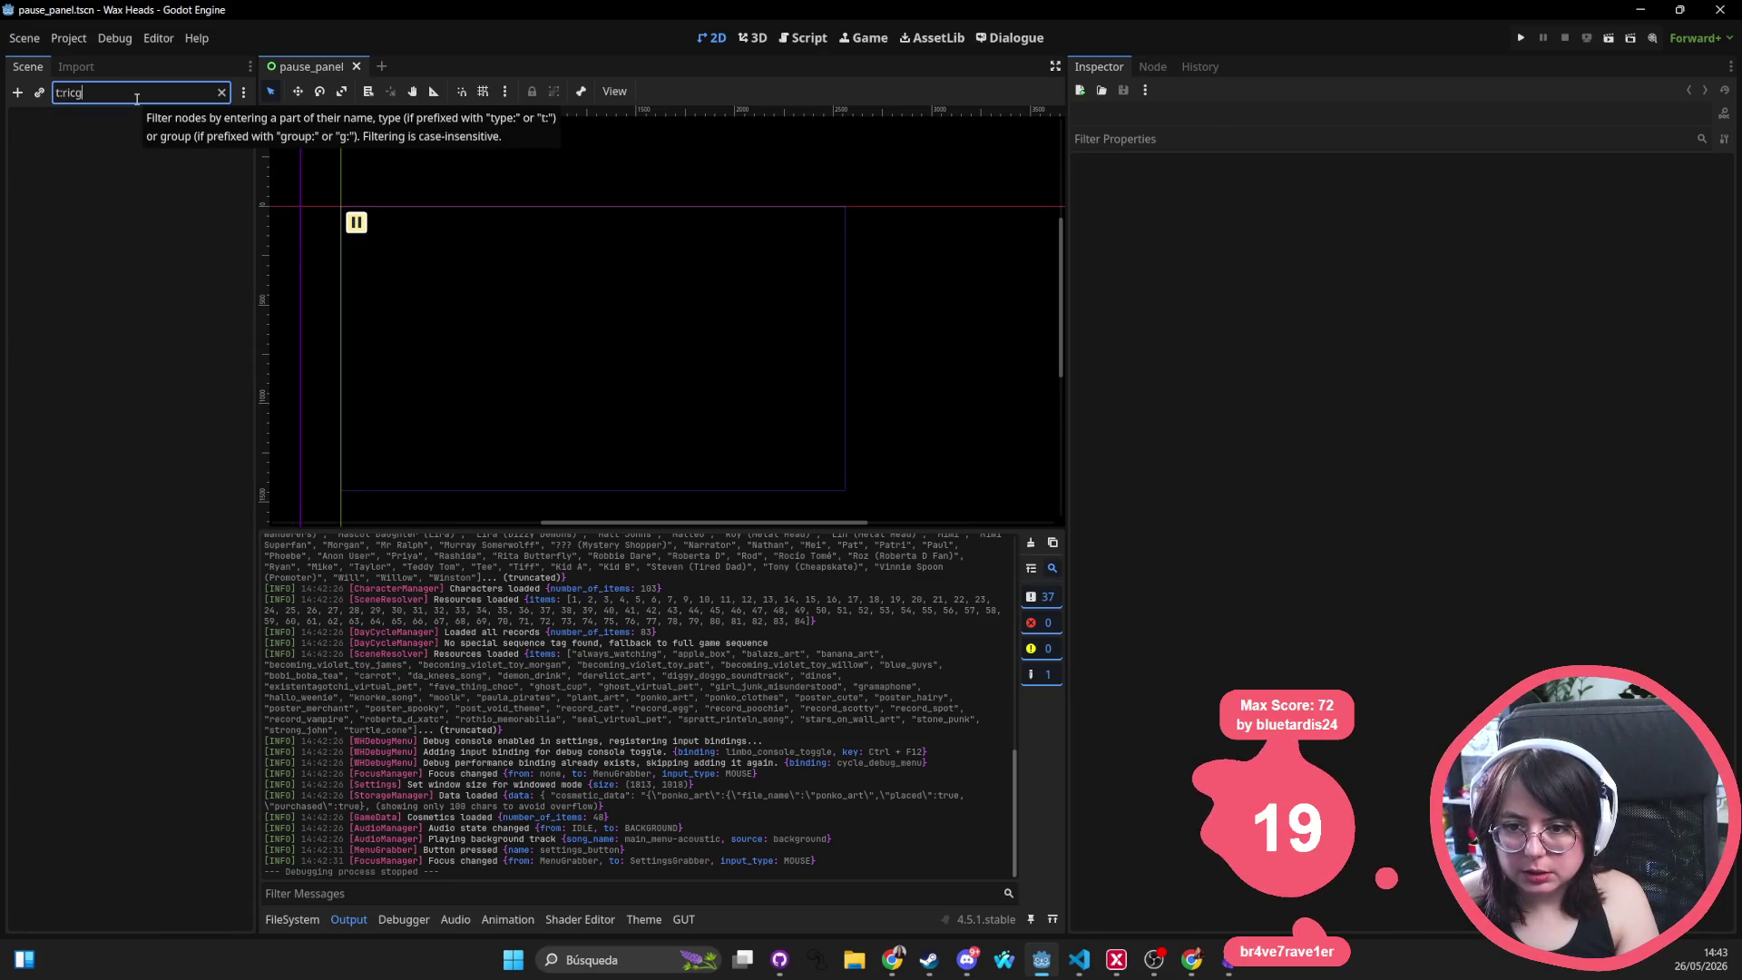
key(BackSpace)
key(BackSpace)
key(BackSpace)
text(t:RichTextLabel)
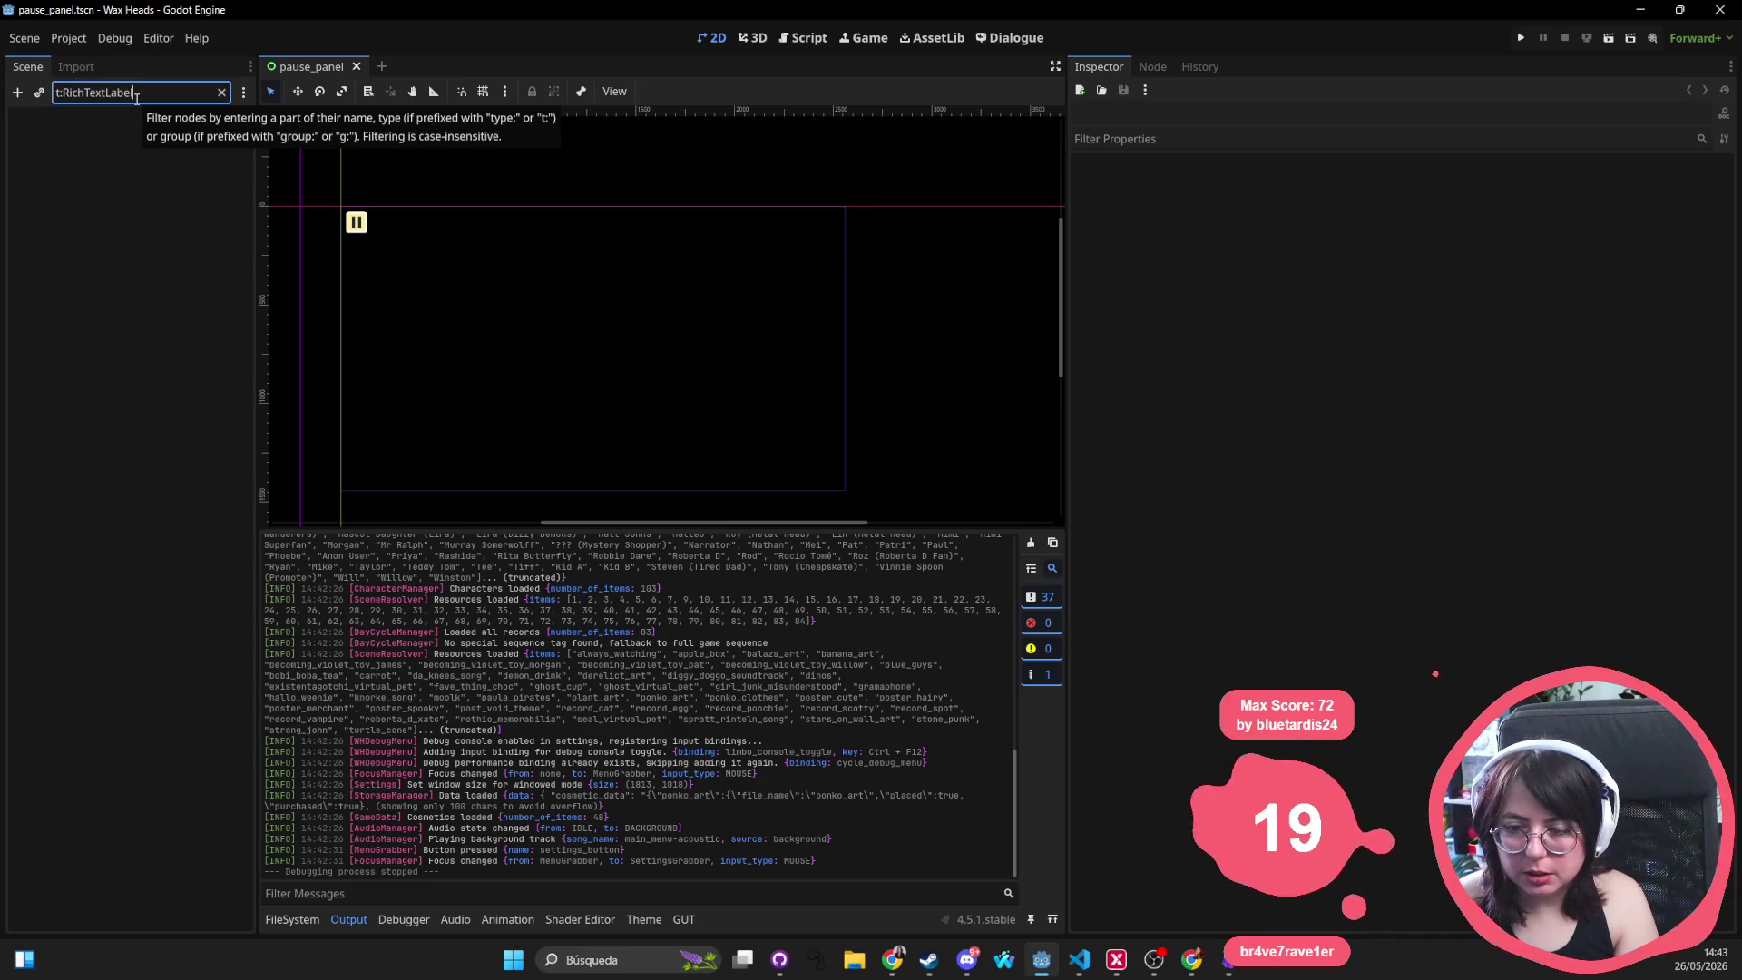
key(BackSpace)
key(BackSpace)
key(BackSpace)
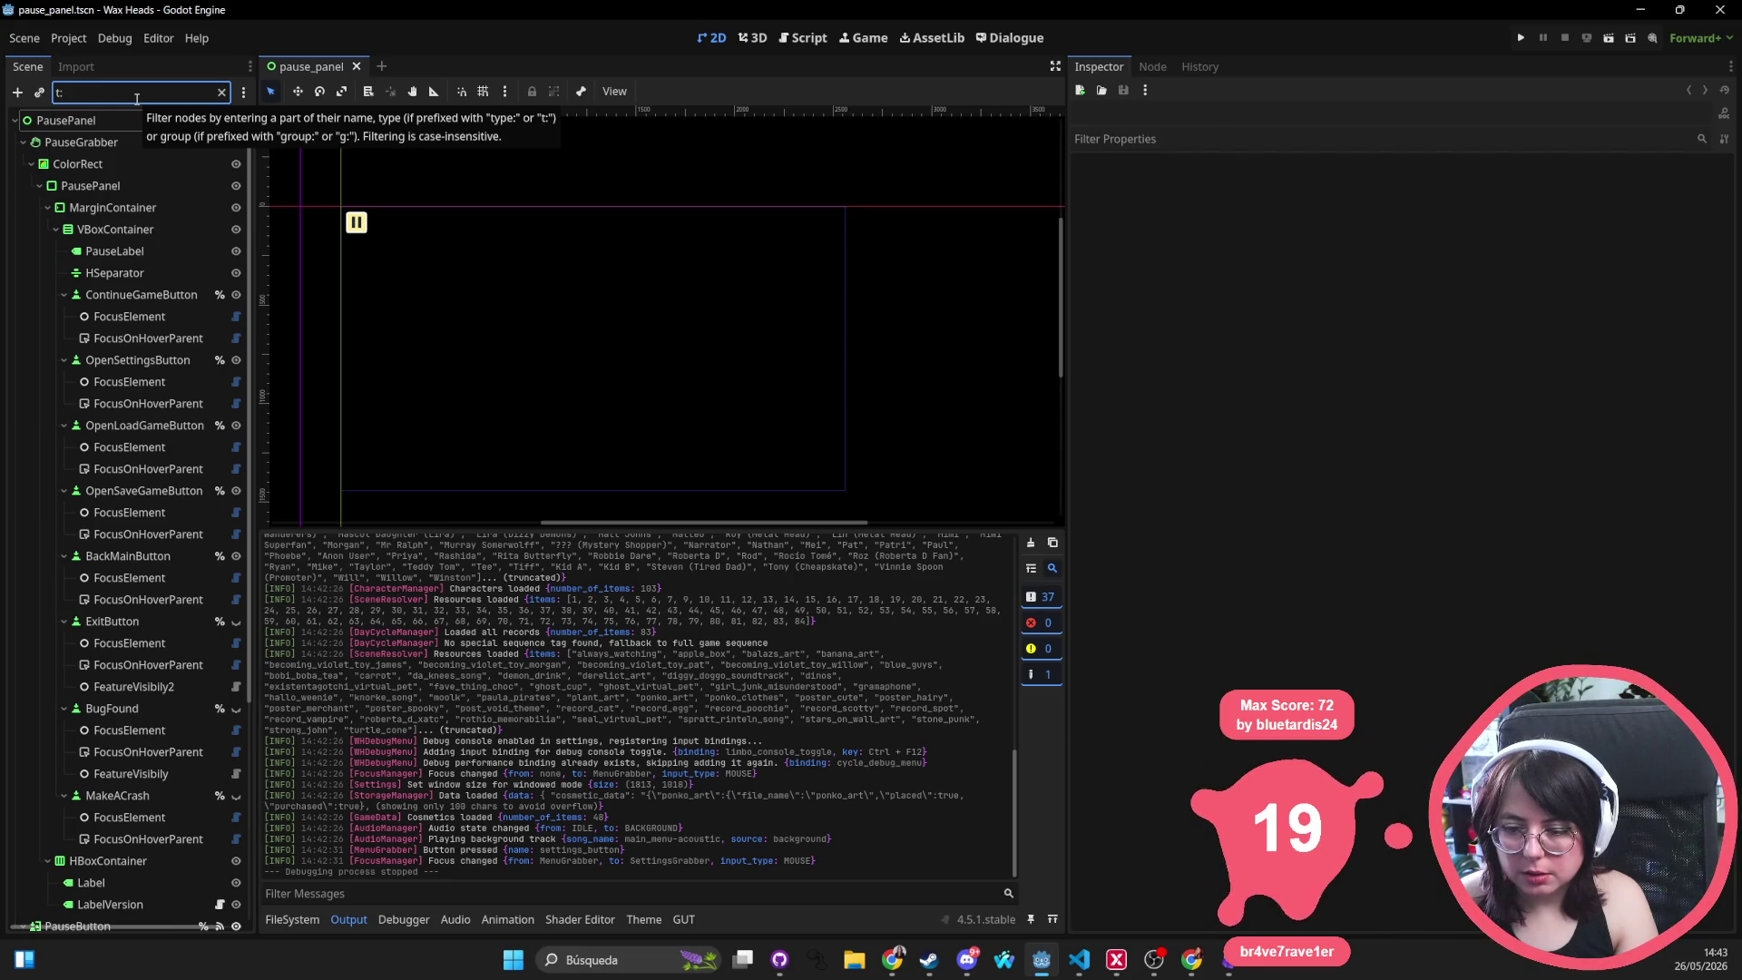
text(:Labe)
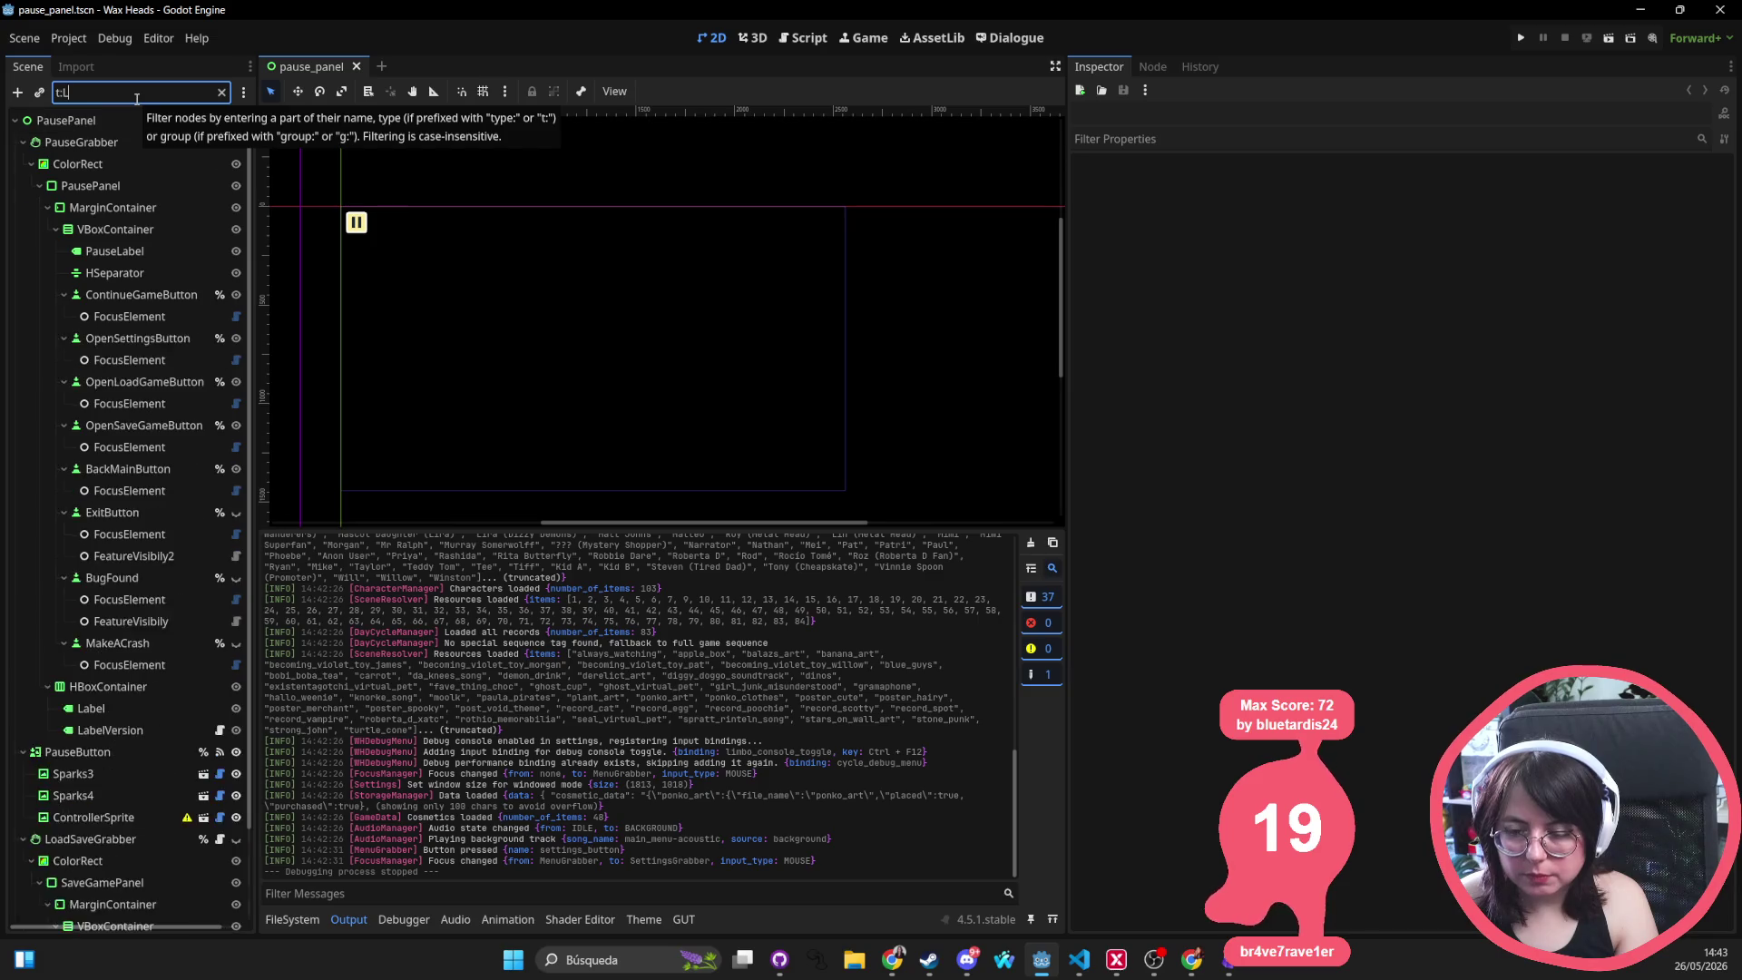
key(BackSpace)
key(BackSpace)
key(BackSpace)
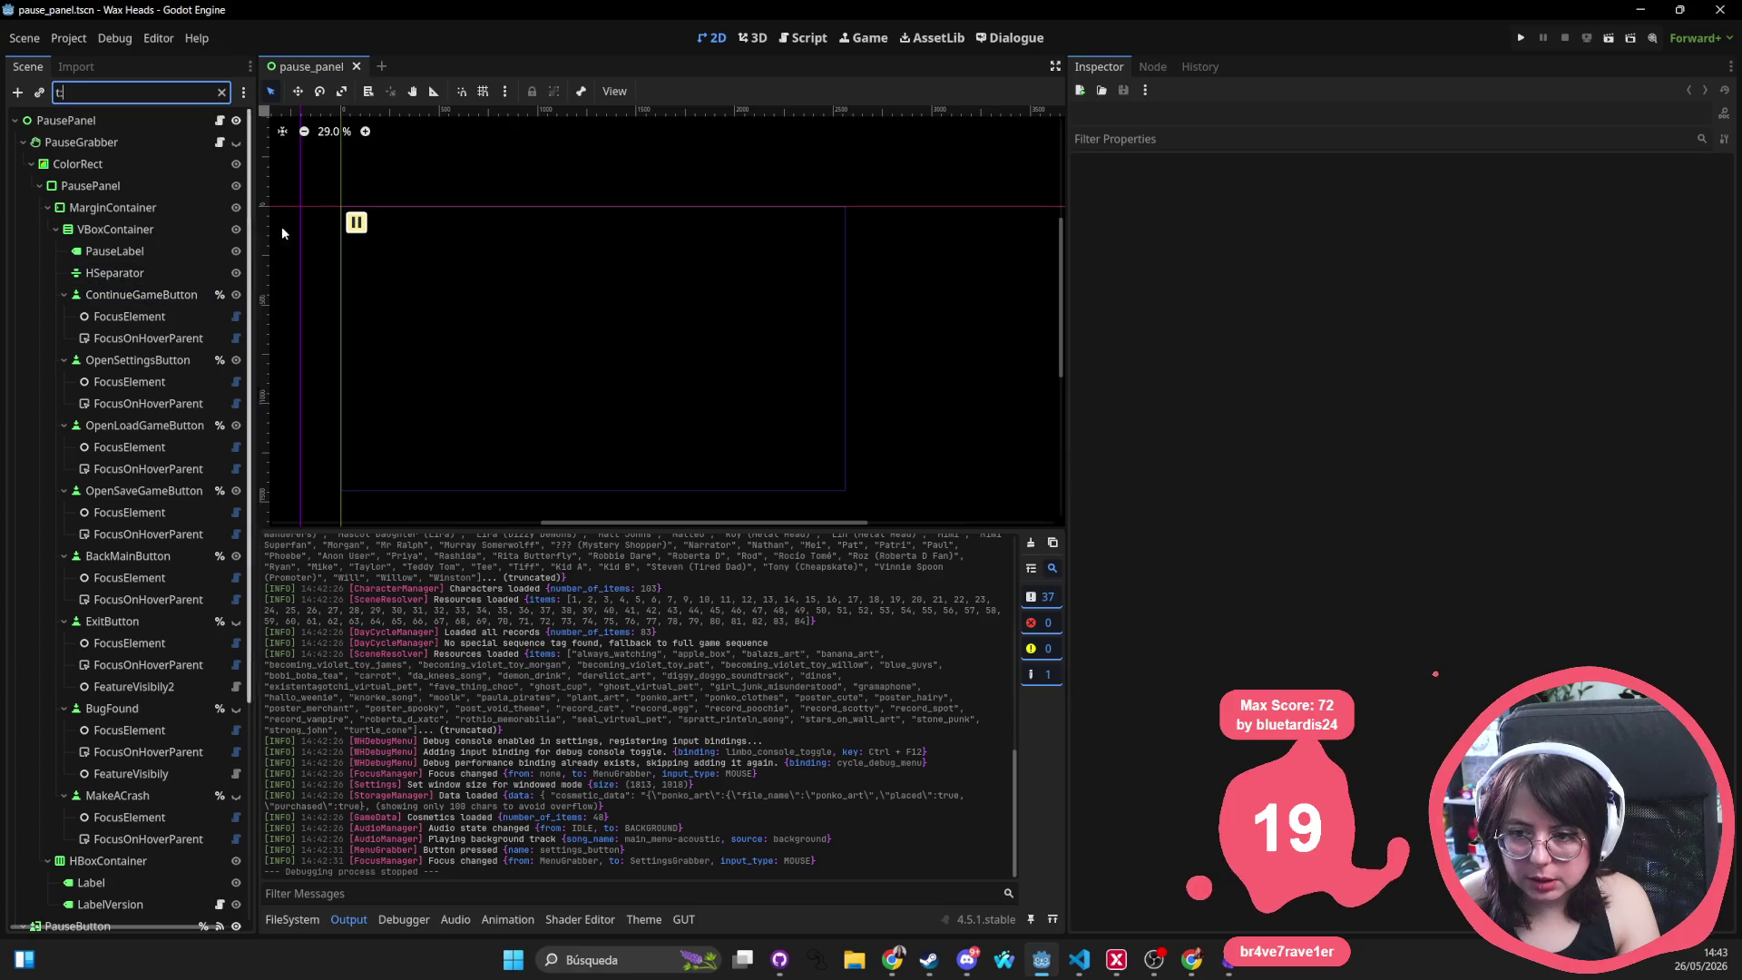
drag(256, 271, 444, 261)
scroll(477, 260, right, 2)
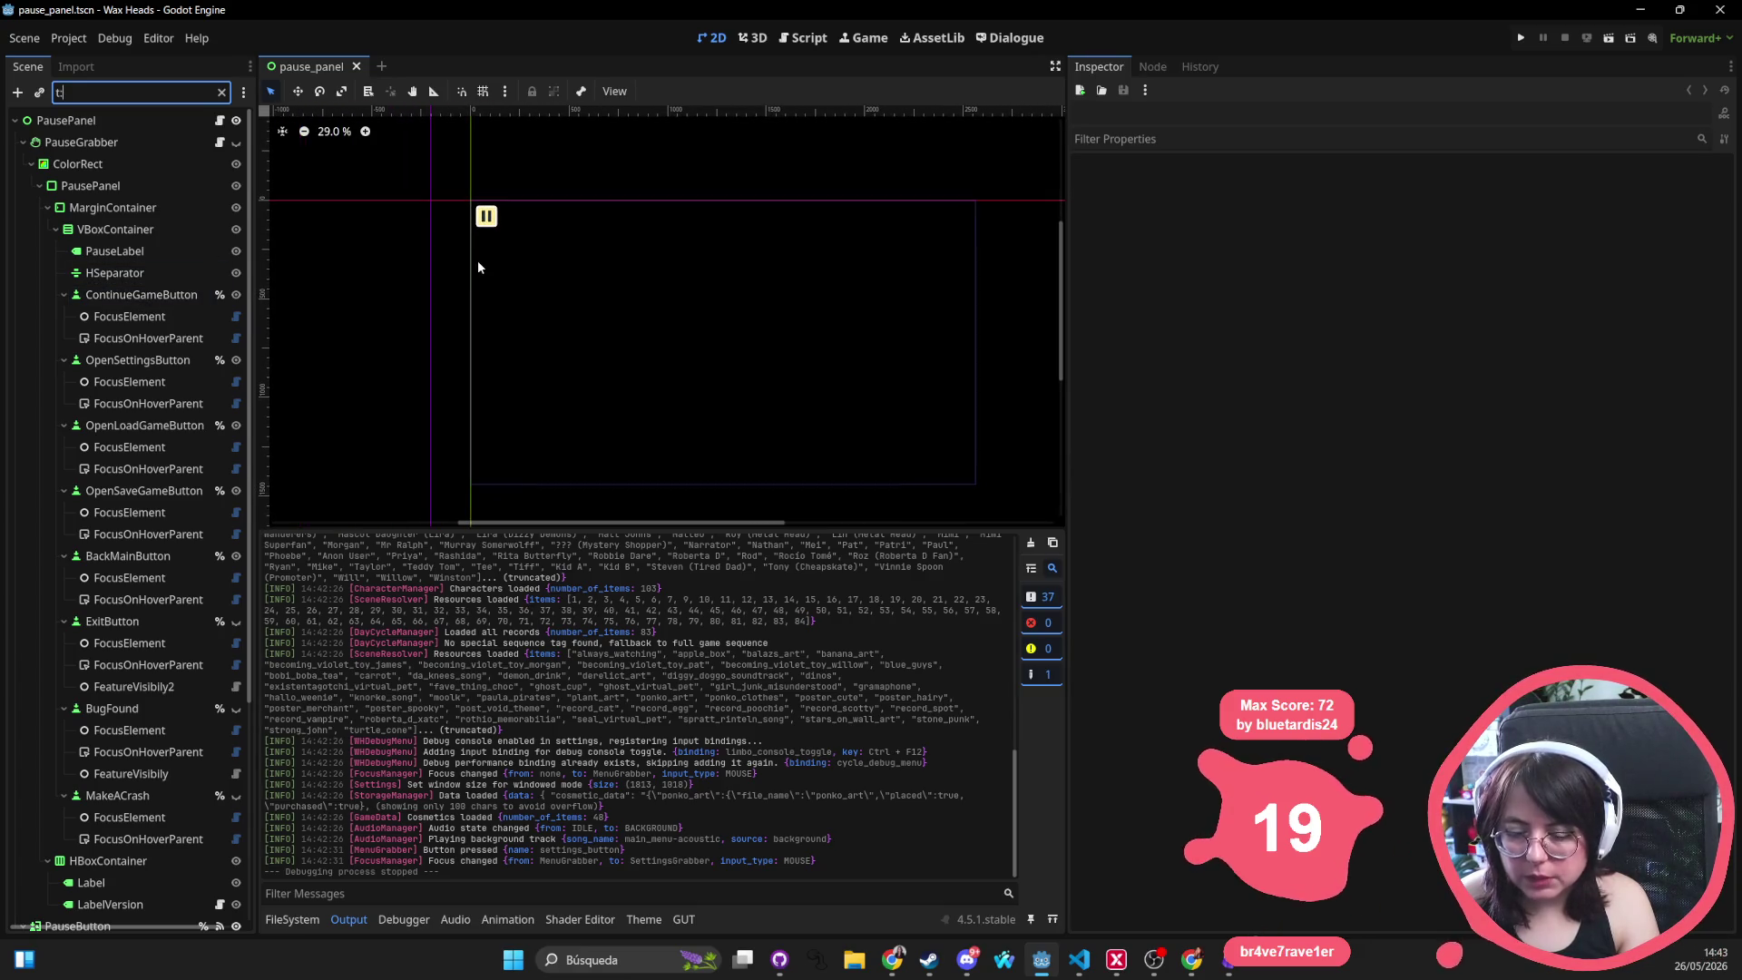
key(BackSpace)
Search project files for 'setti' and highlight settings.tscn
key(shift+alt+o)
text(setti)
key(Down)
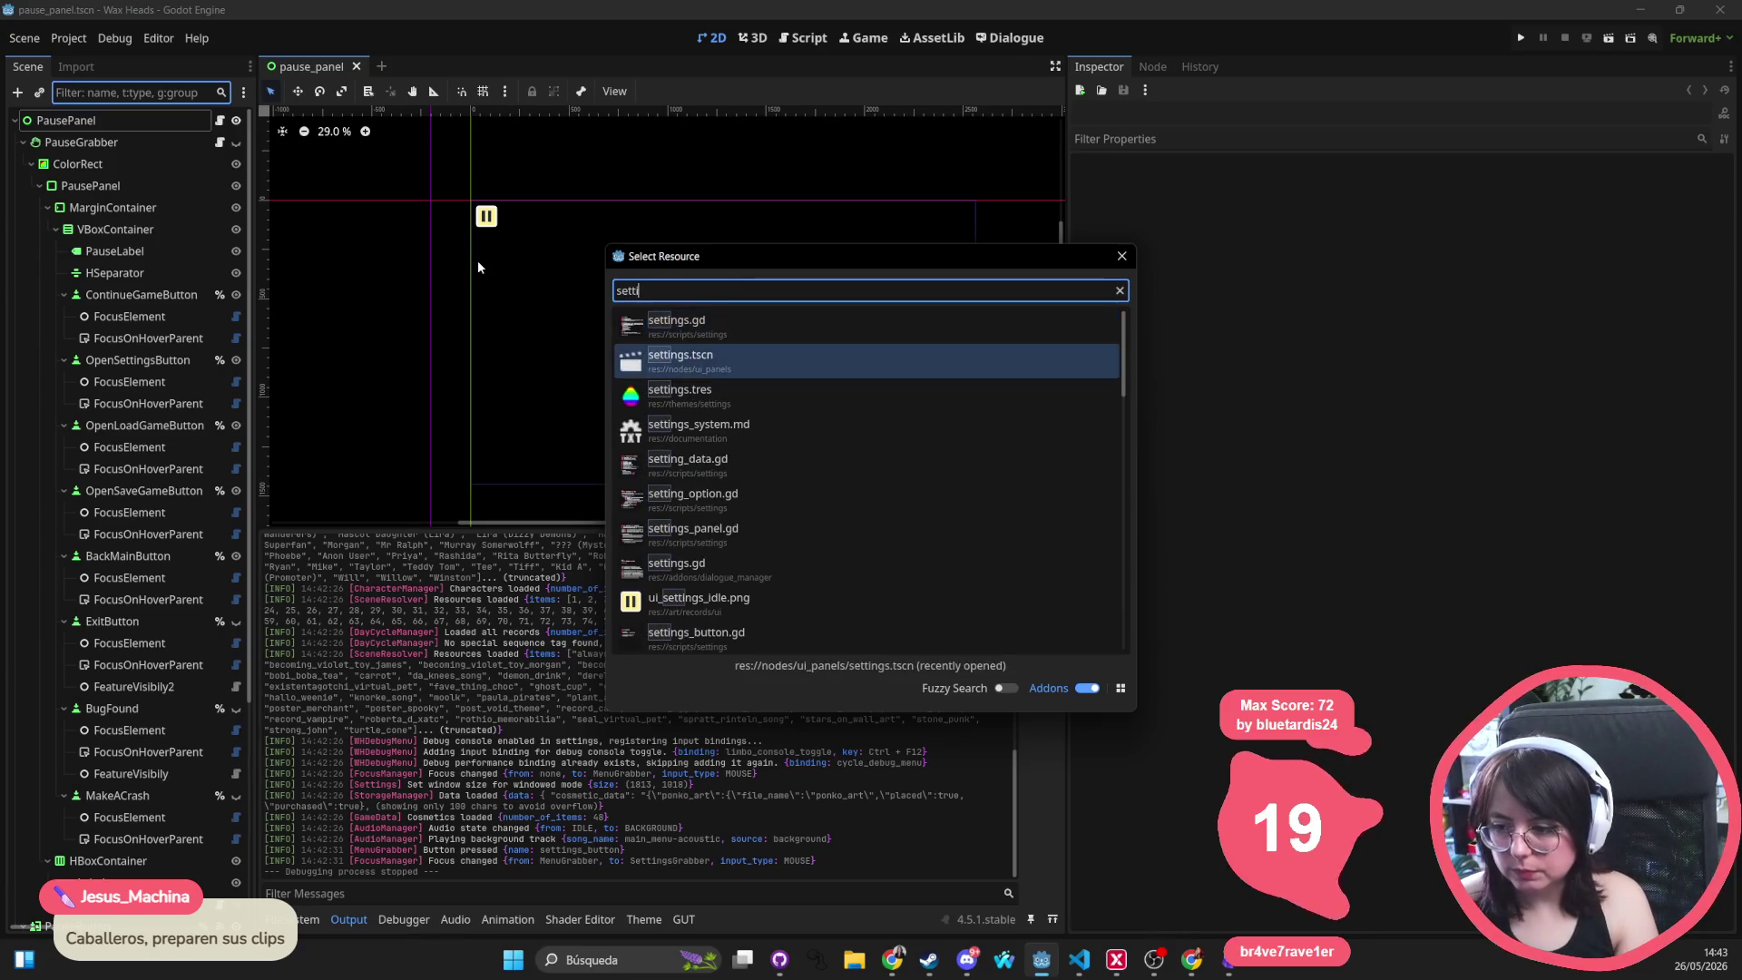
Open settings.tscn, filter the tree by t:Rich, and select all three SettingsDesc labels
key(Return)
text(t:Rich)
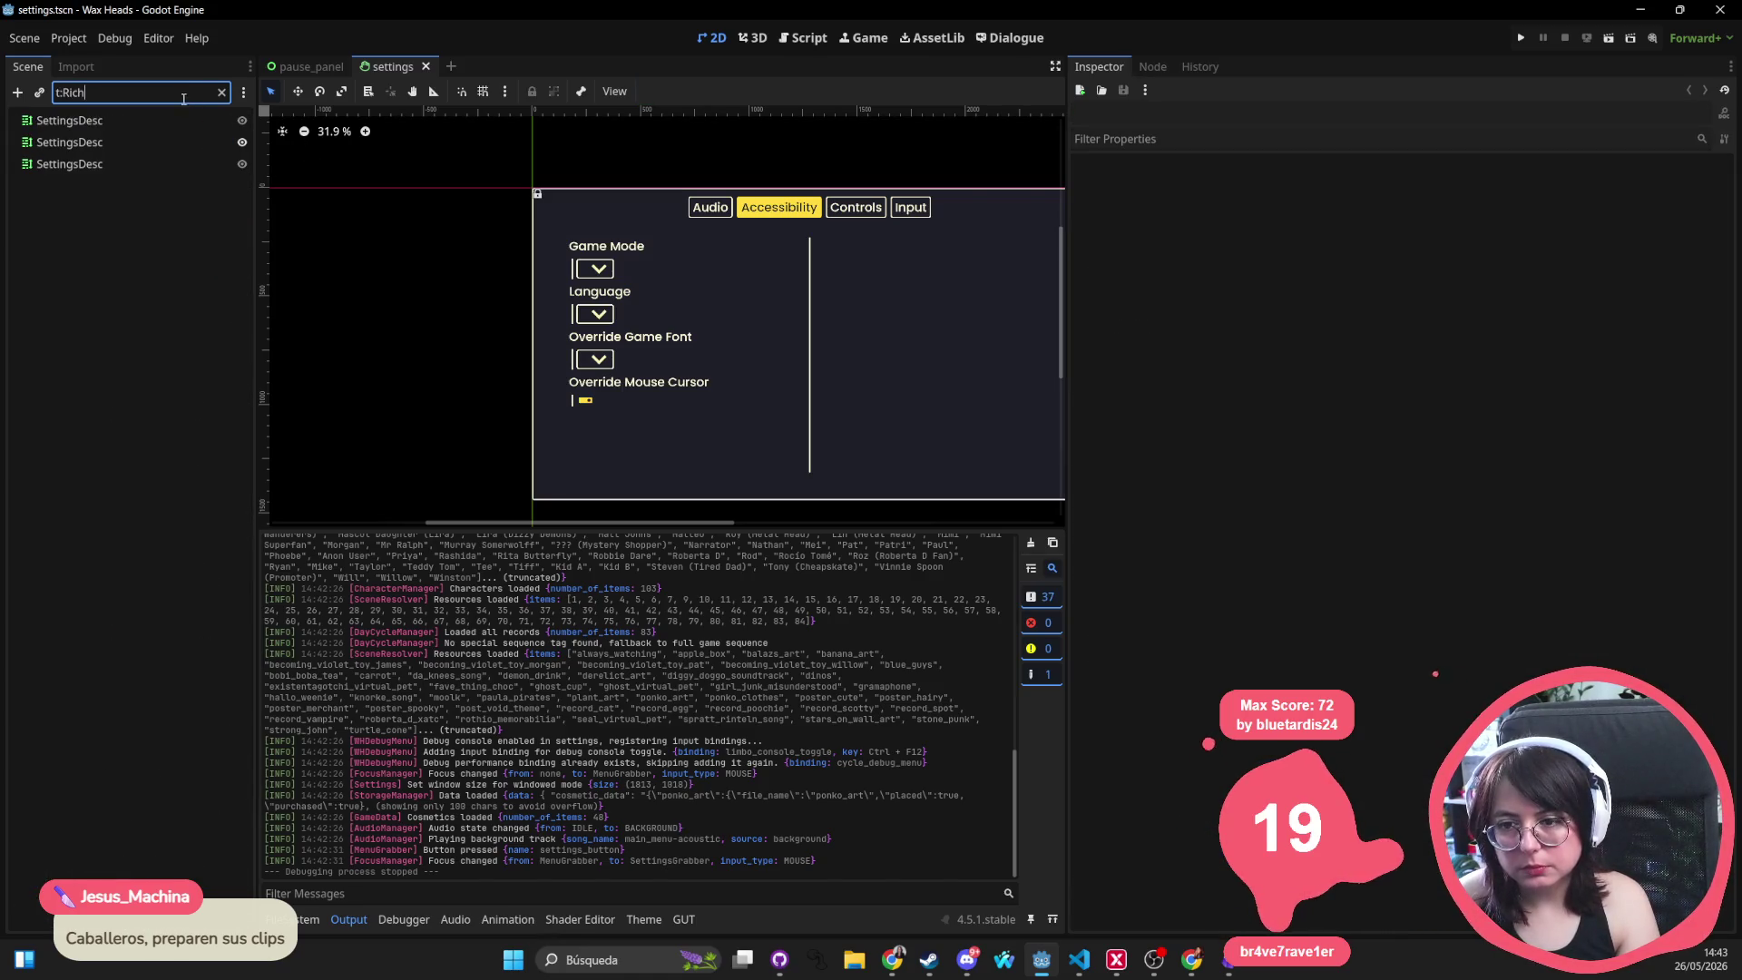
click(162, 116)
shift+click(138, 172)
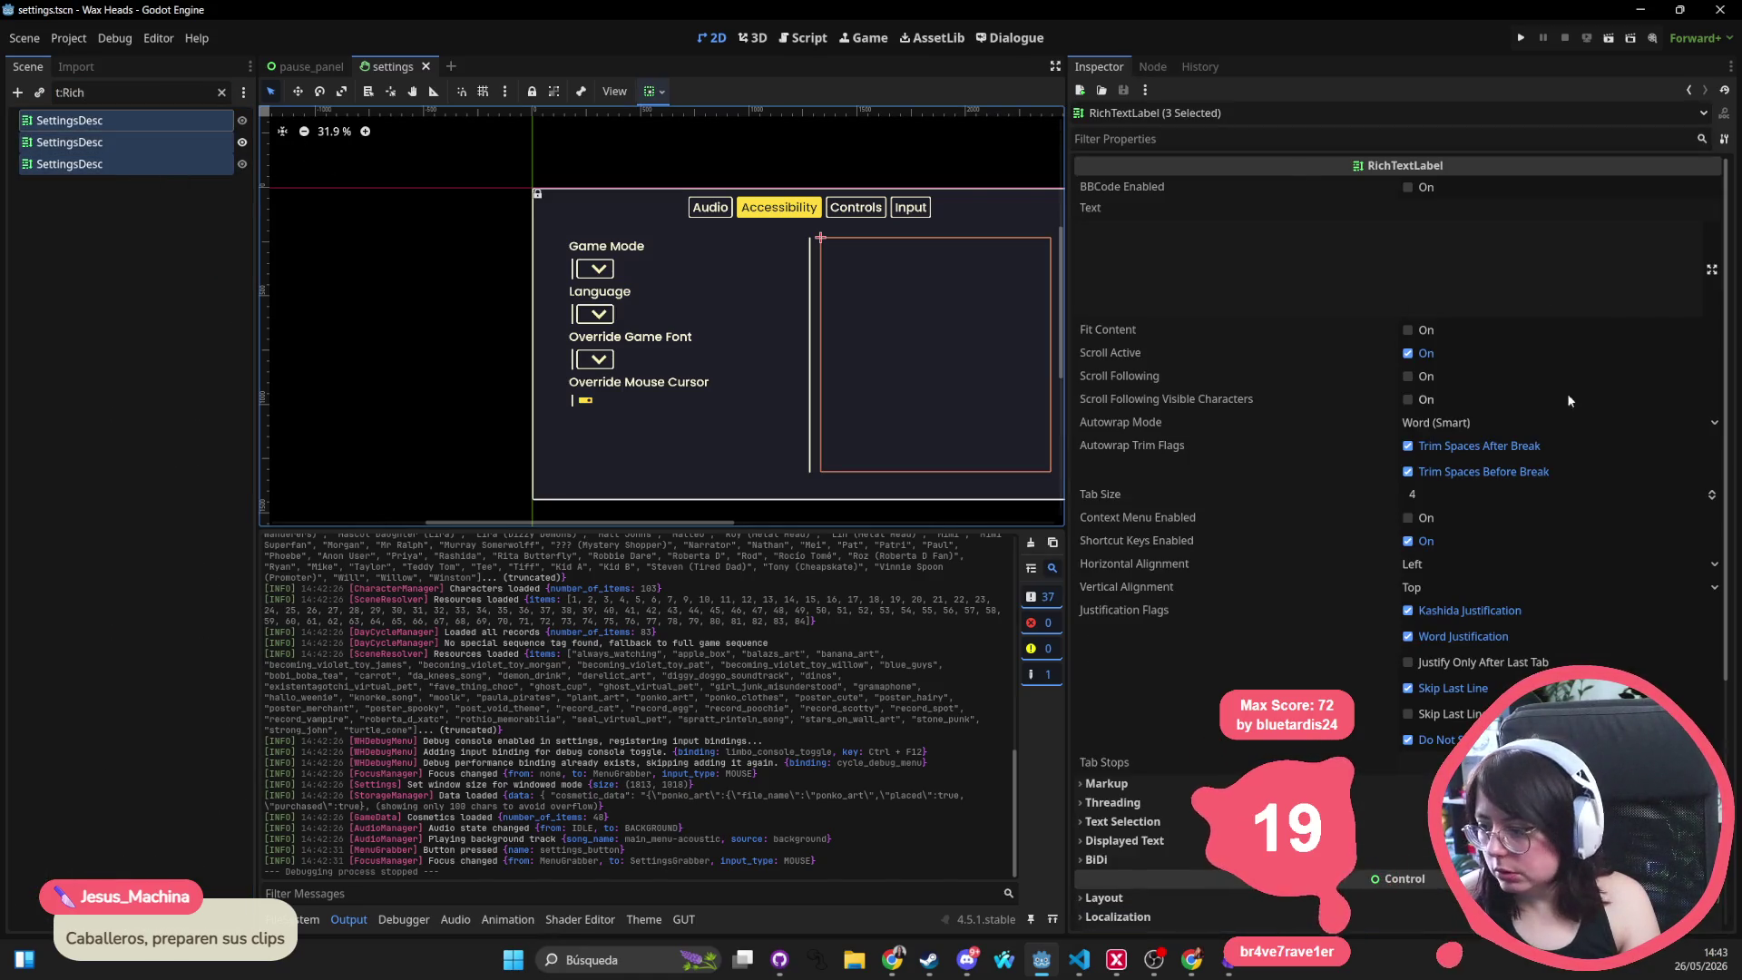
Set the labels' Theme Overrides Normal Font Size to 45 px
scroll(1497, 453, down, 5)
click(1202, 683)
scroll(1189, 676, down, 2)
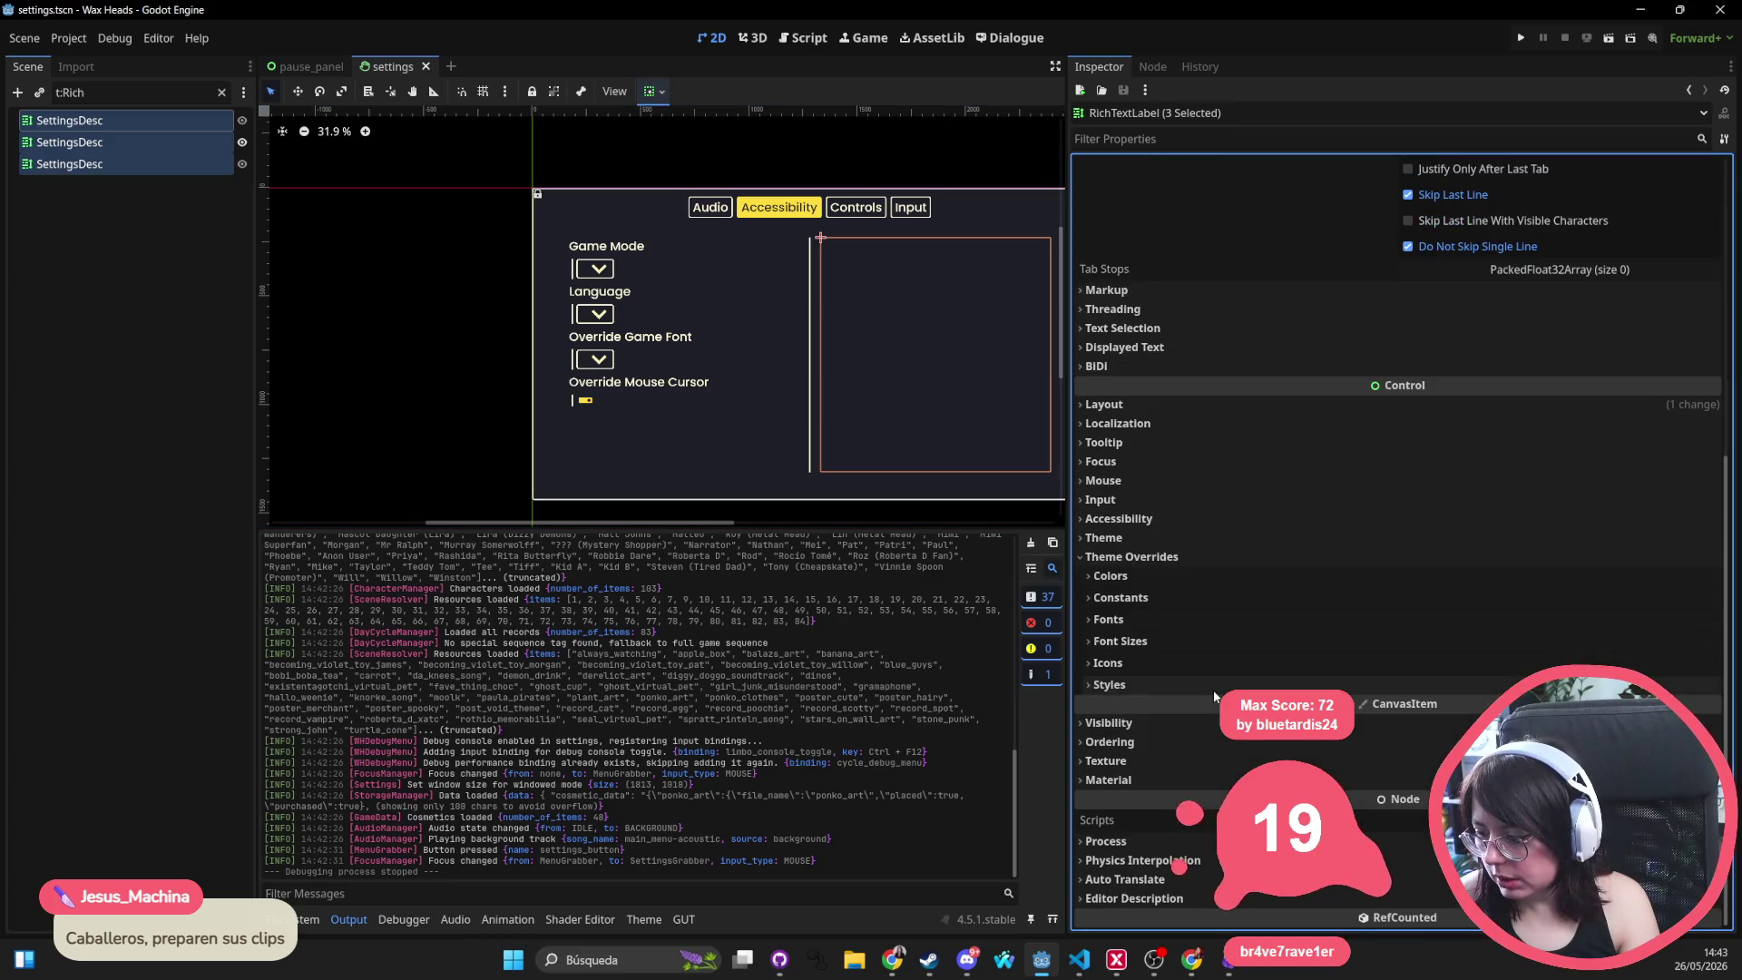
click(1108, 619)
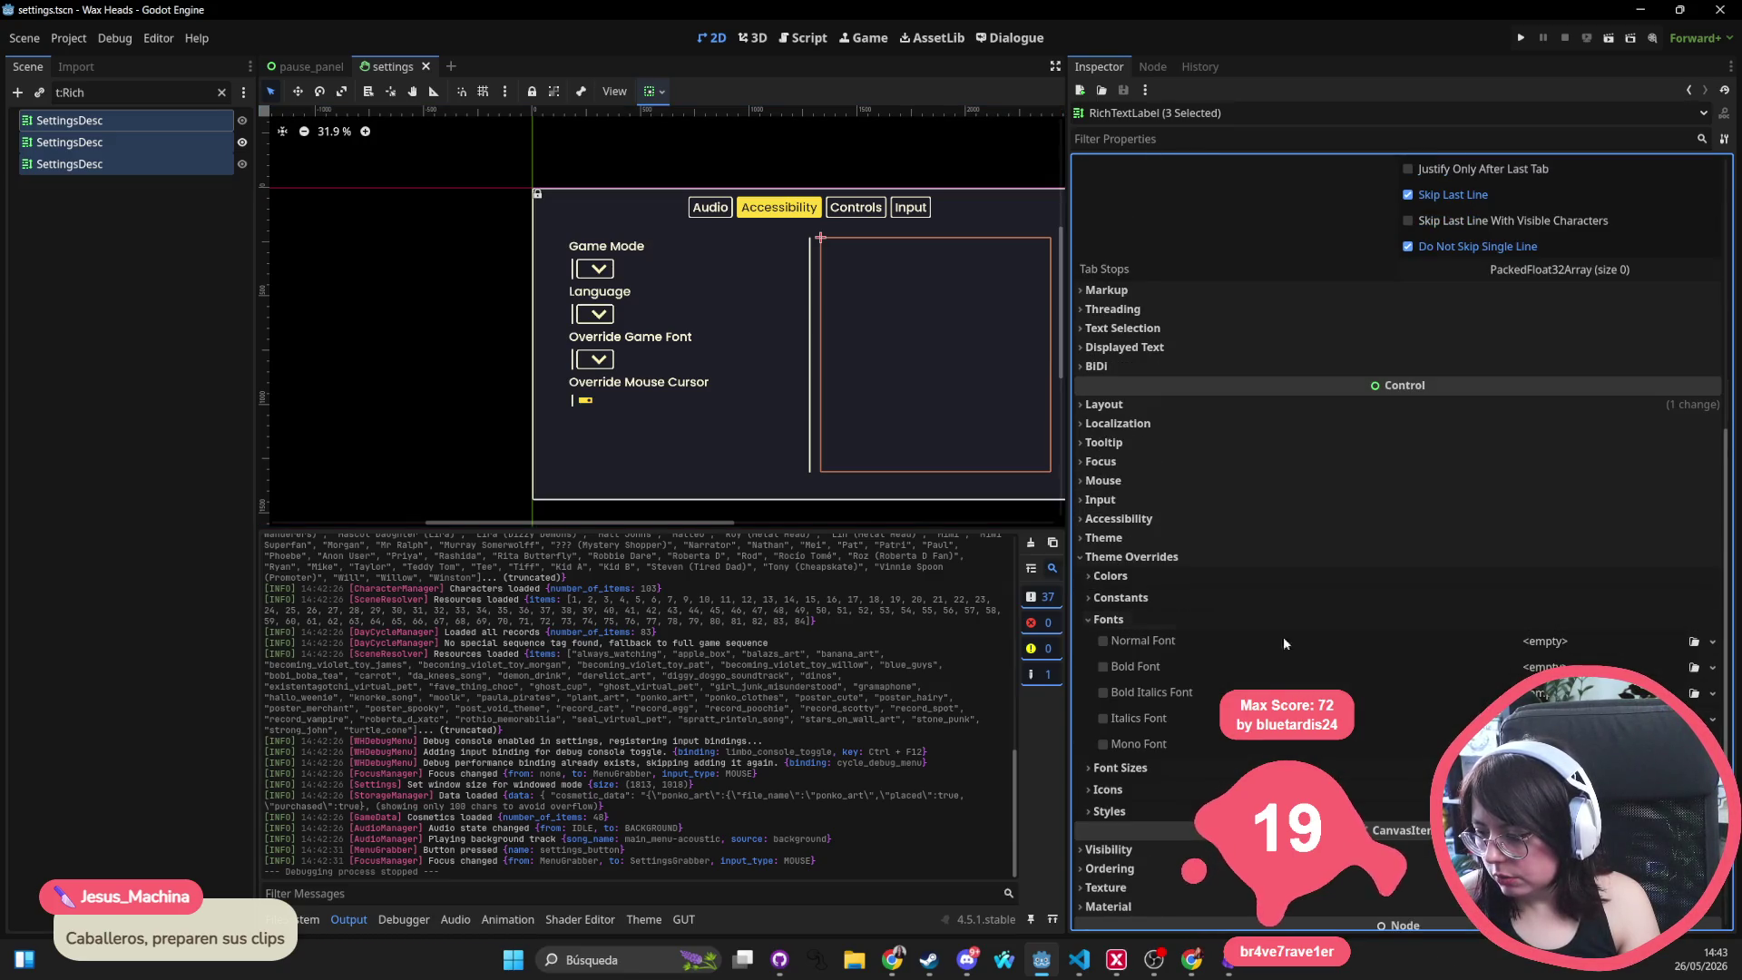
click(1116, 769)
scroll(1179, 544, down, 4)
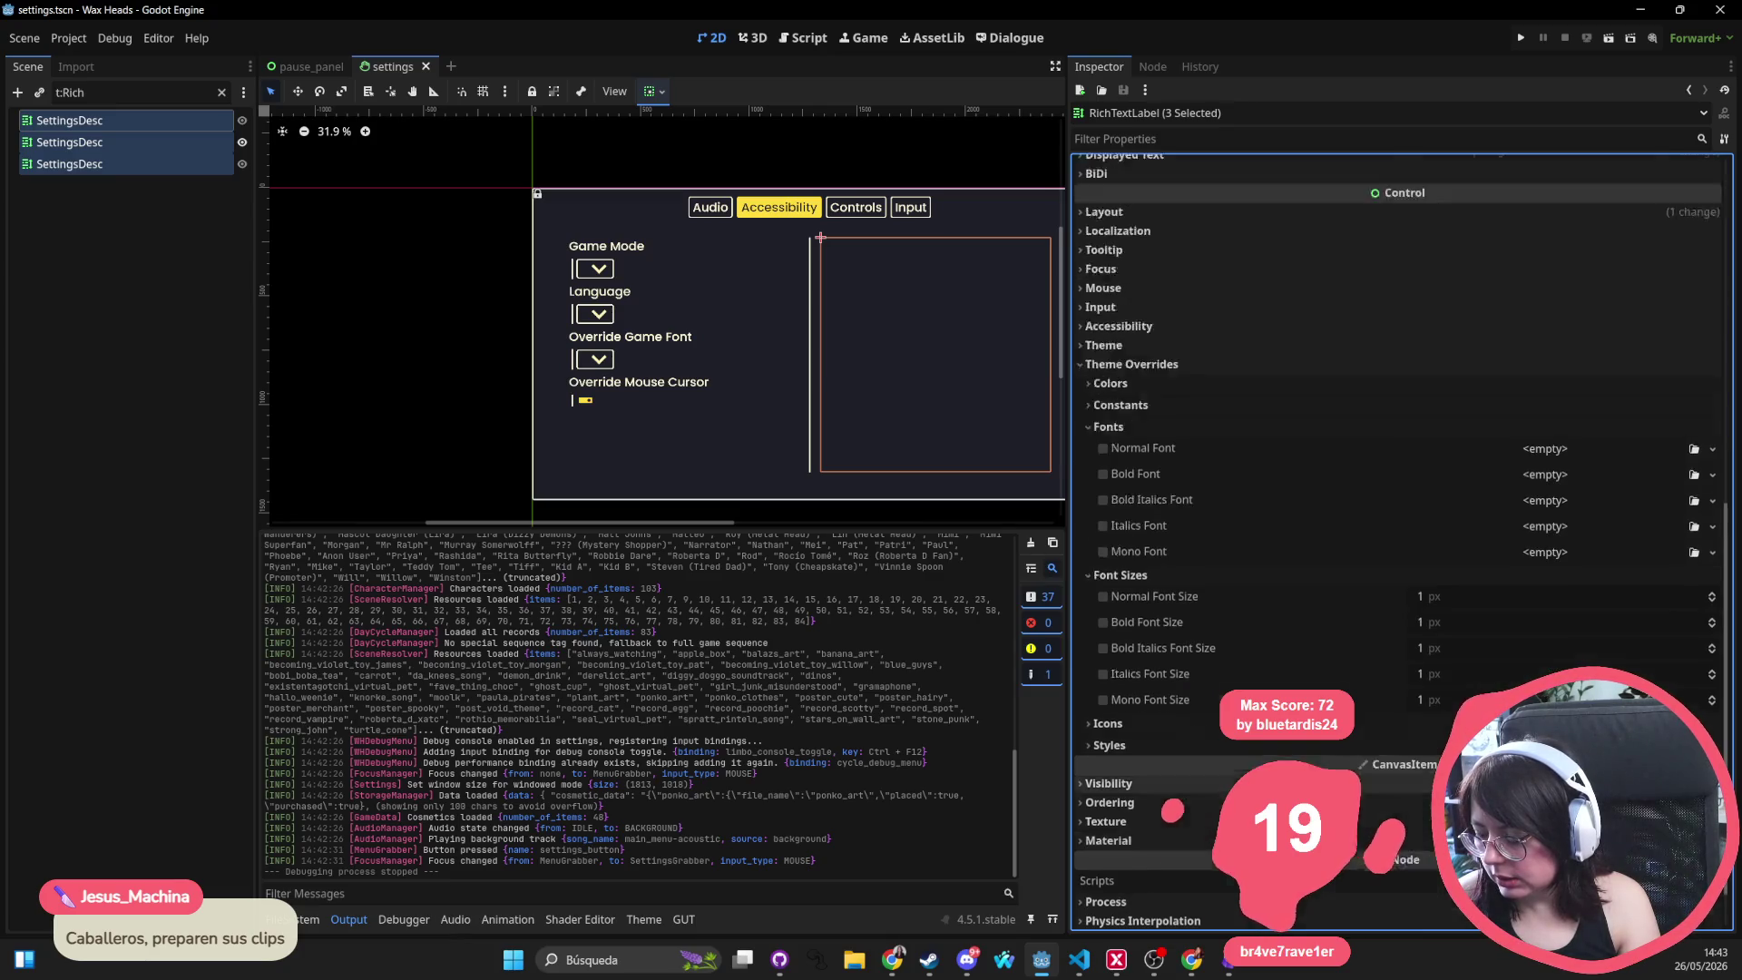
click(1506, 541)
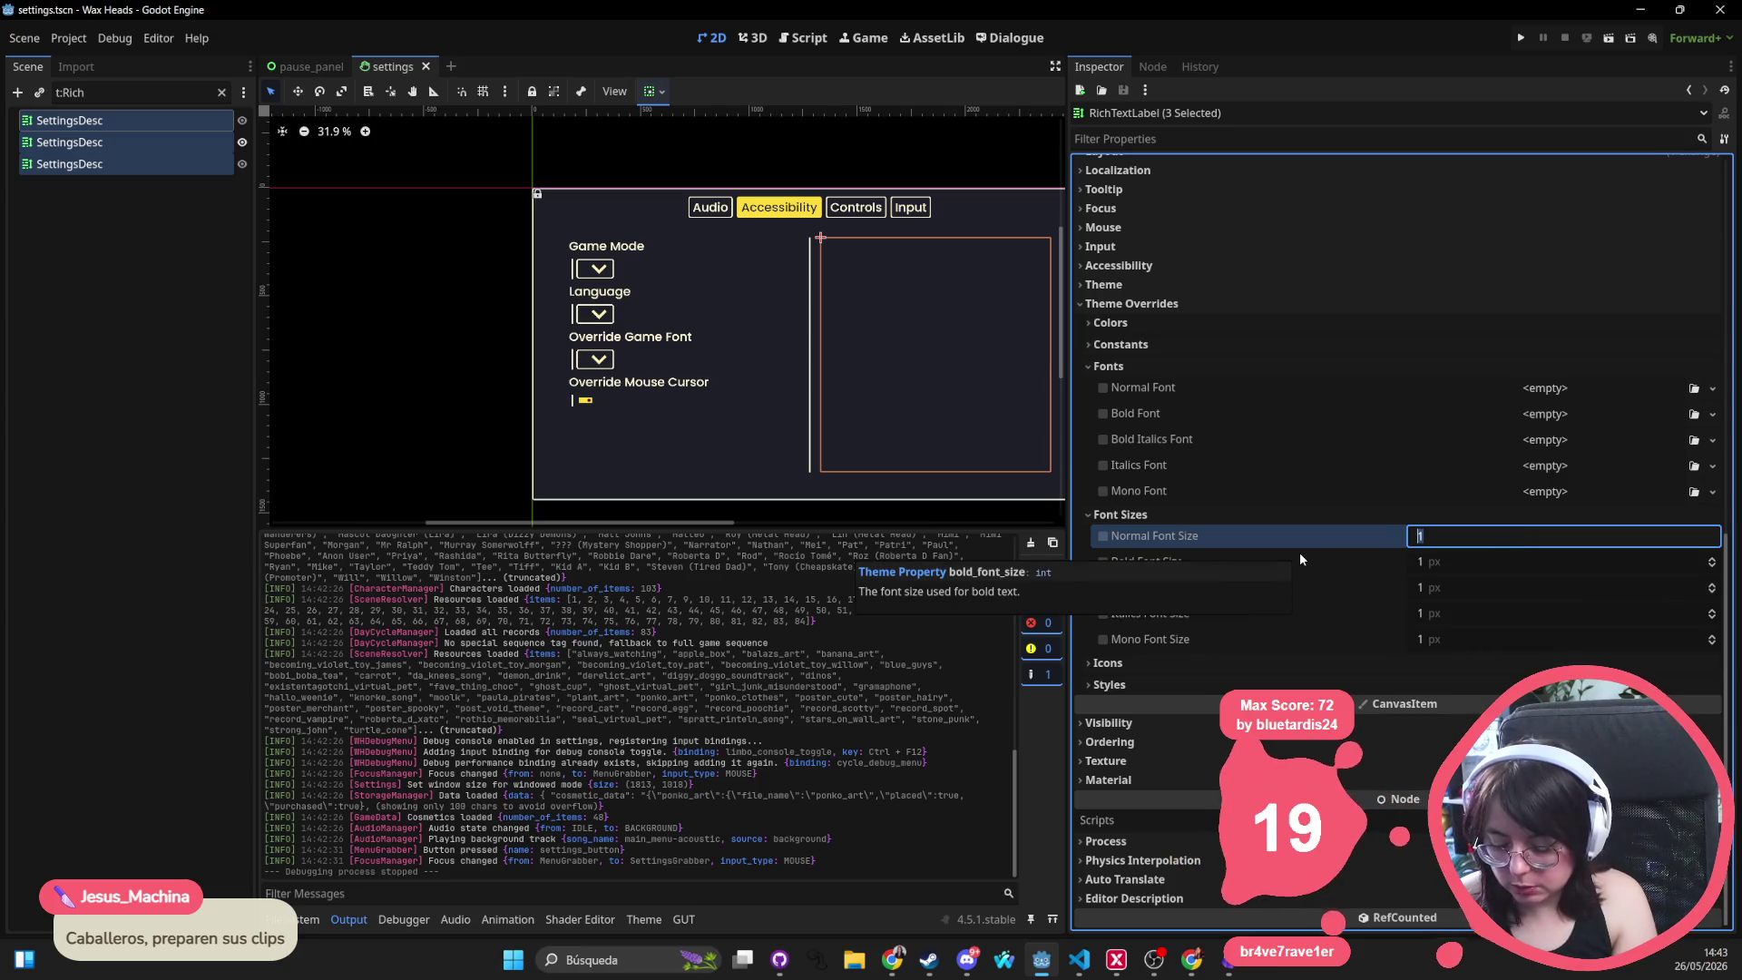
text(45)
key(Return)
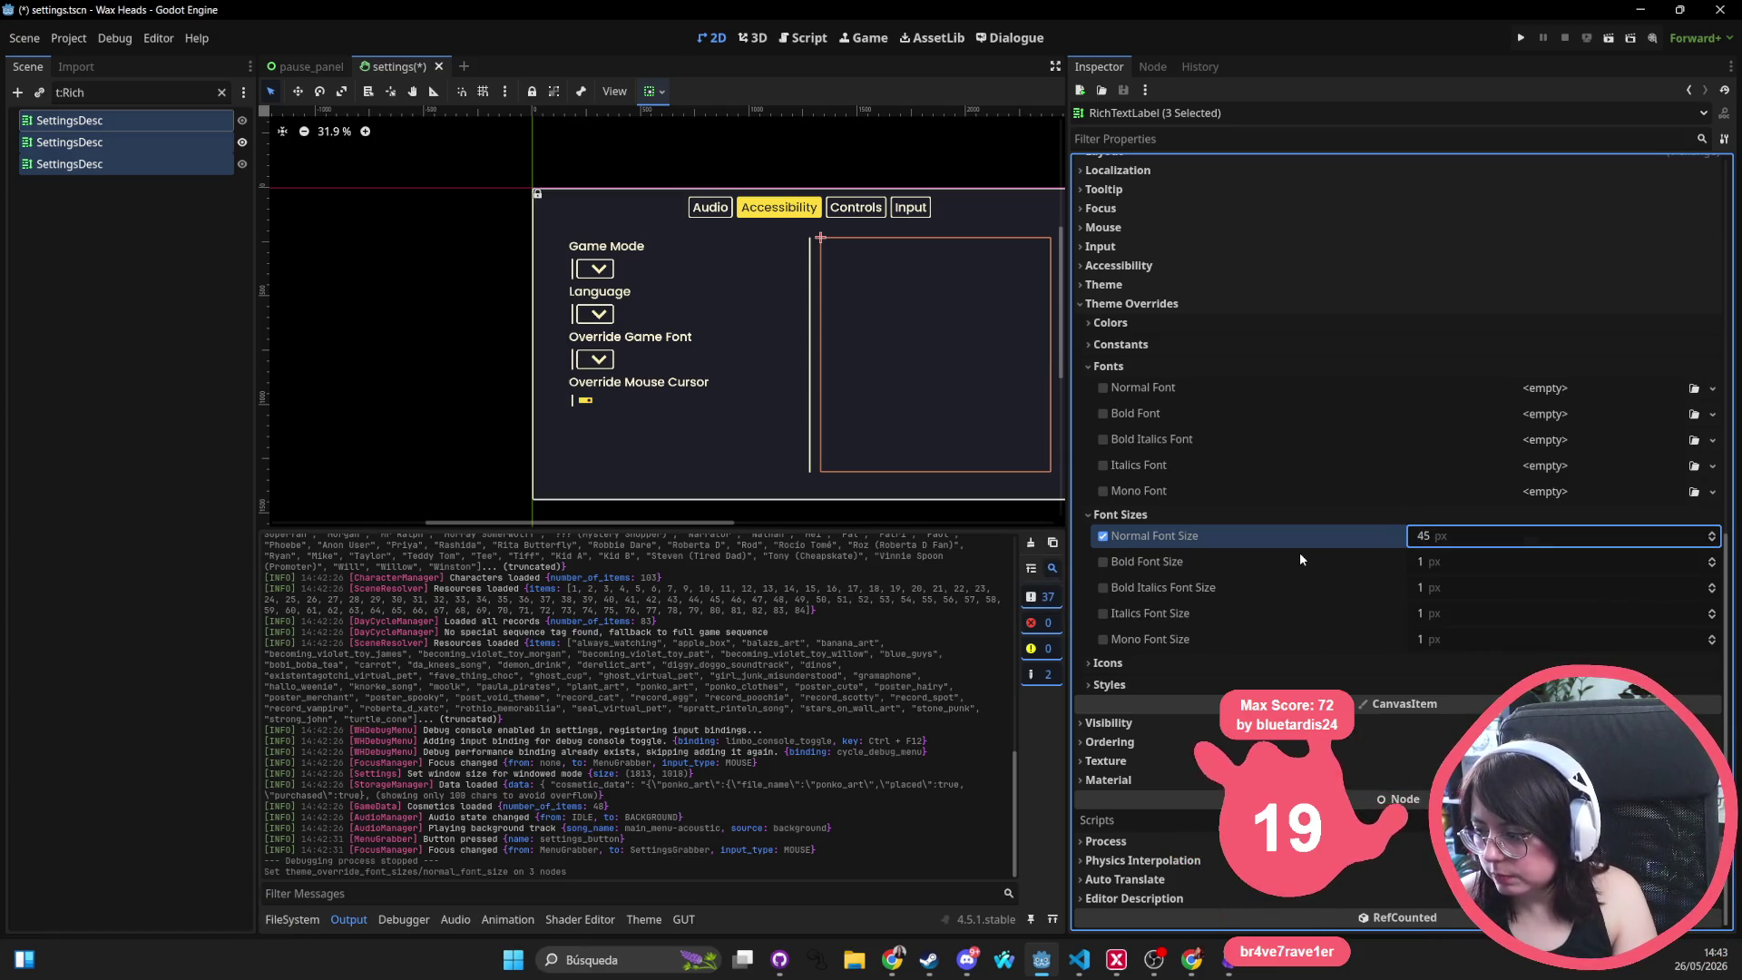
click(1528, 36)
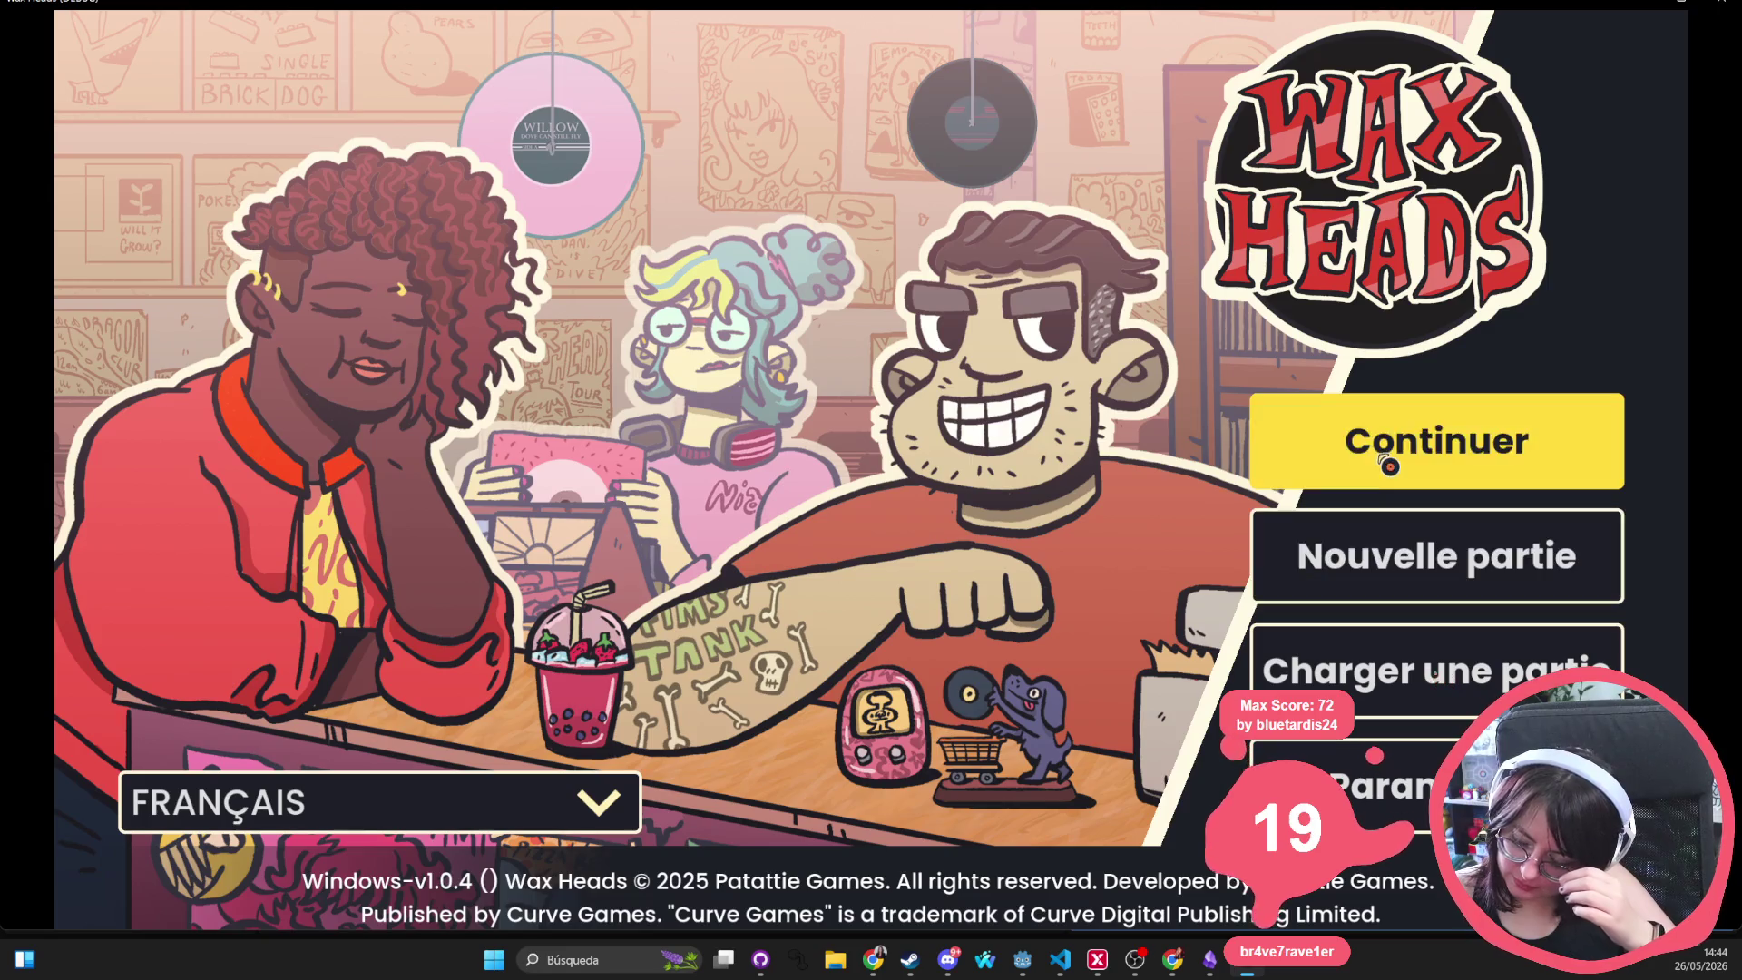
Continue the saved game and advance the customer's dialogue to the answer choices
click(1377, 448)
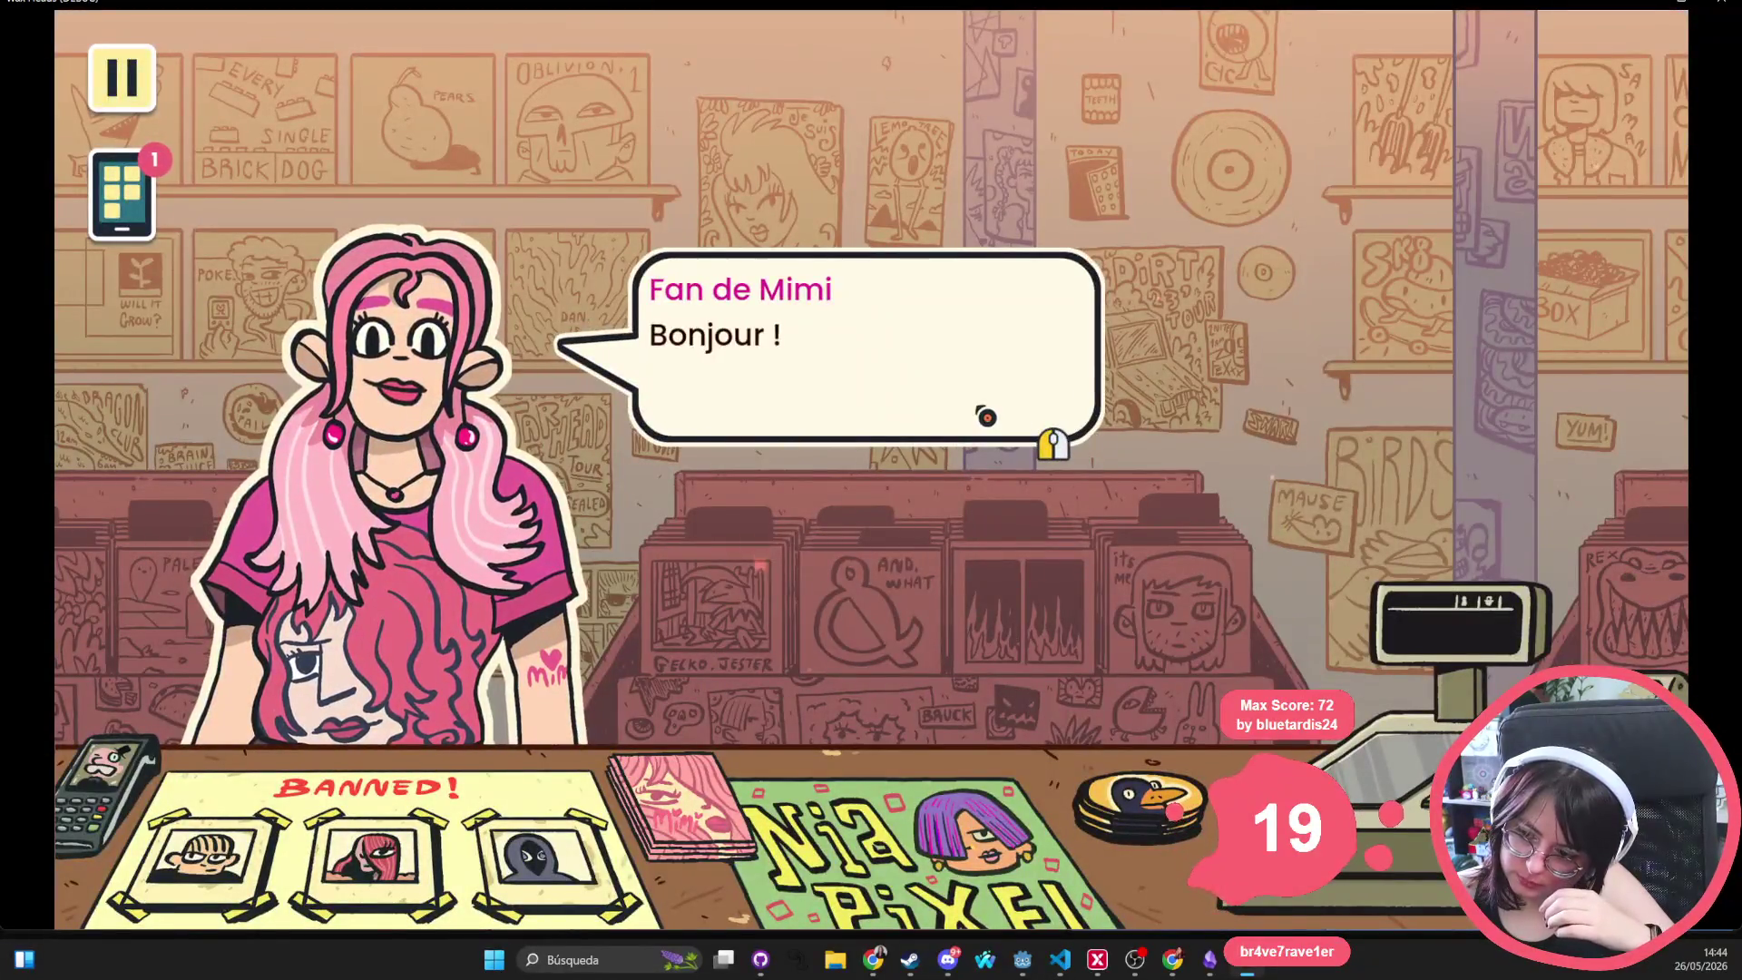
click(980, 408)
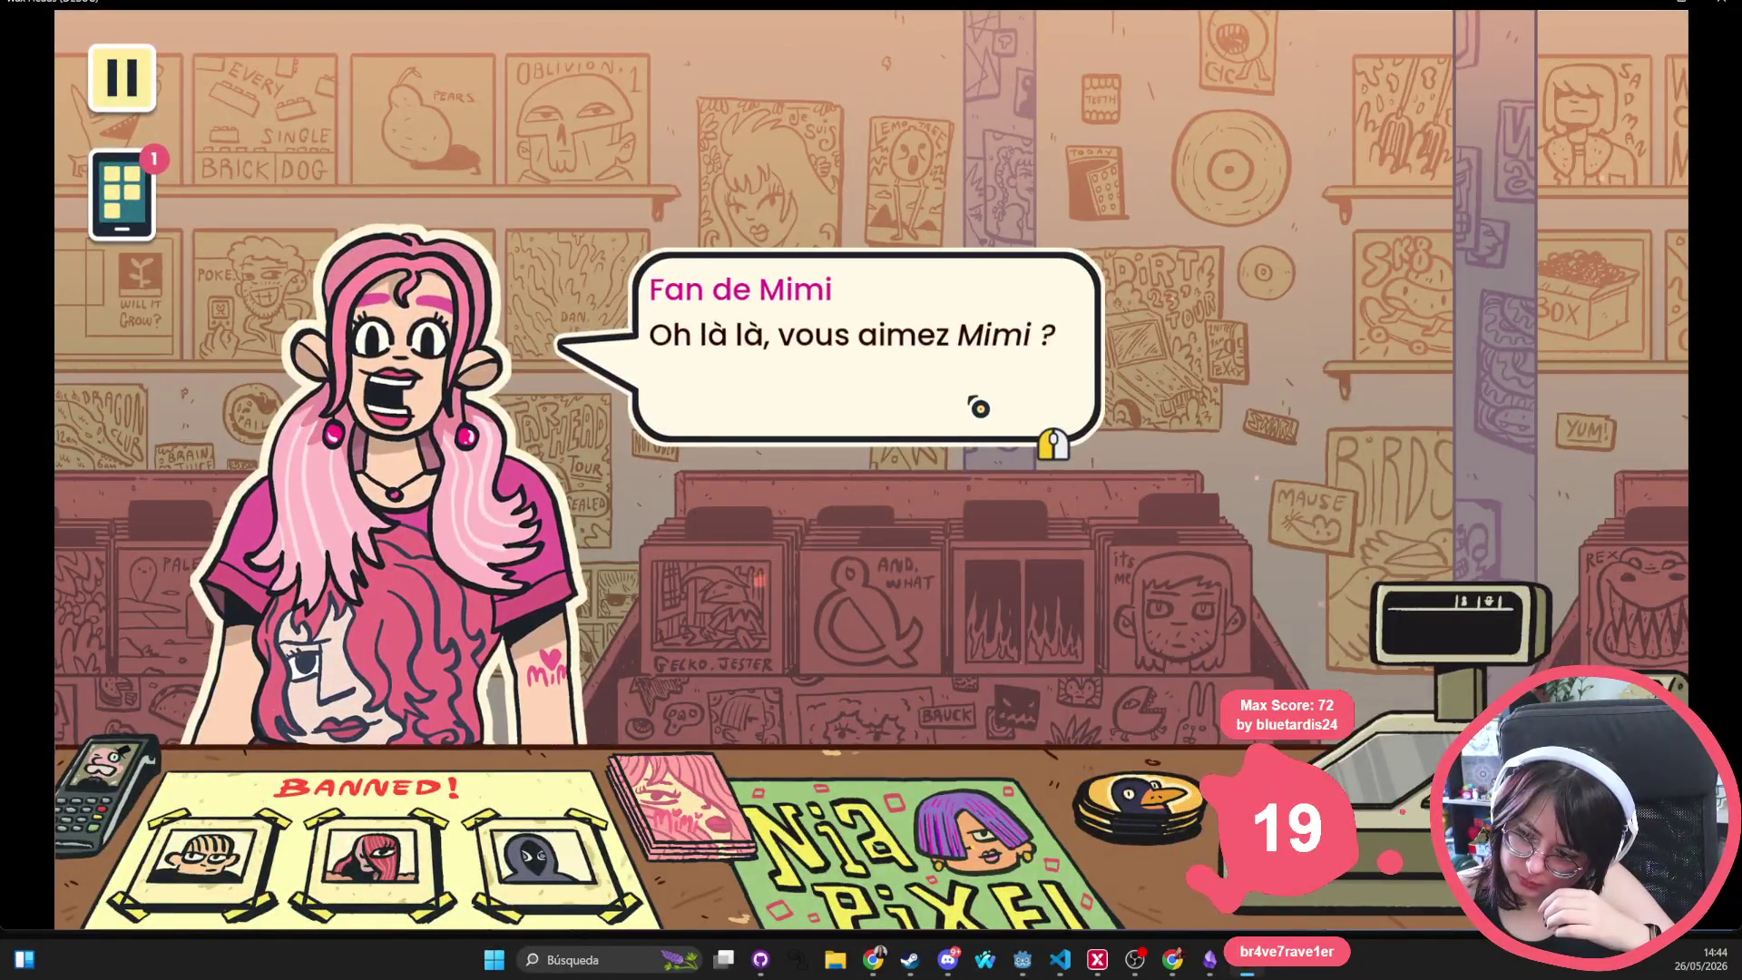
click(980, 409)
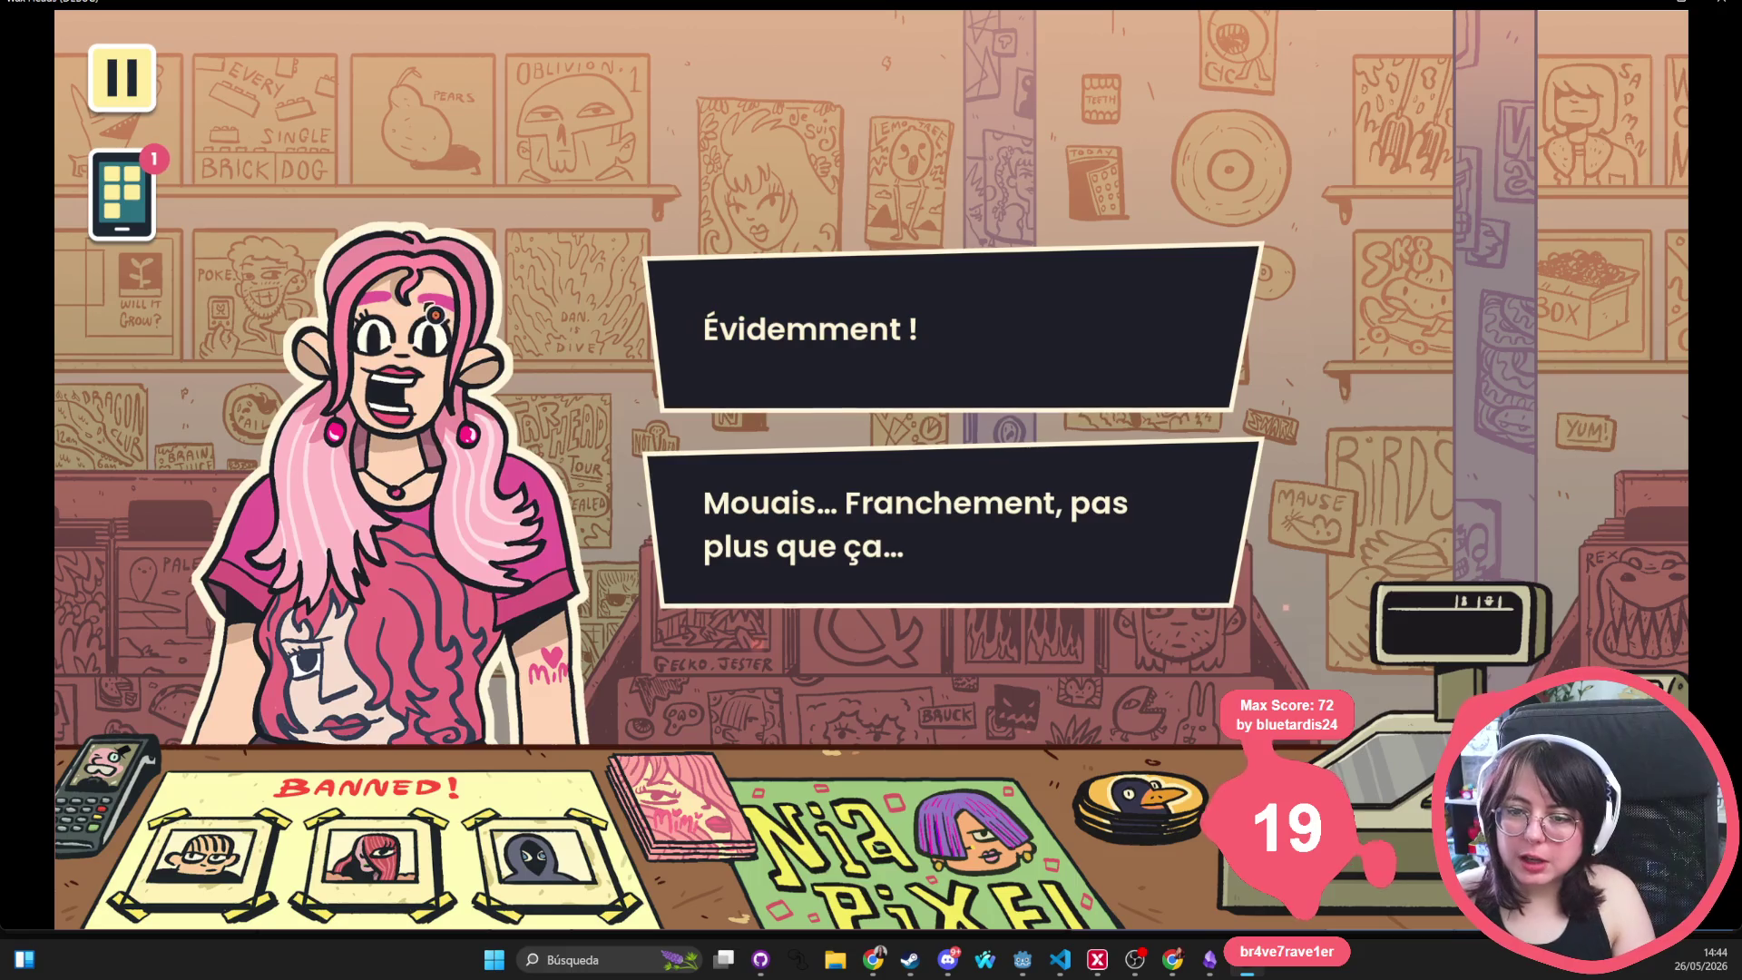
Read the Phonogram notification on the in-game phone, then quit the game with Alt+F4
click(100, 222)
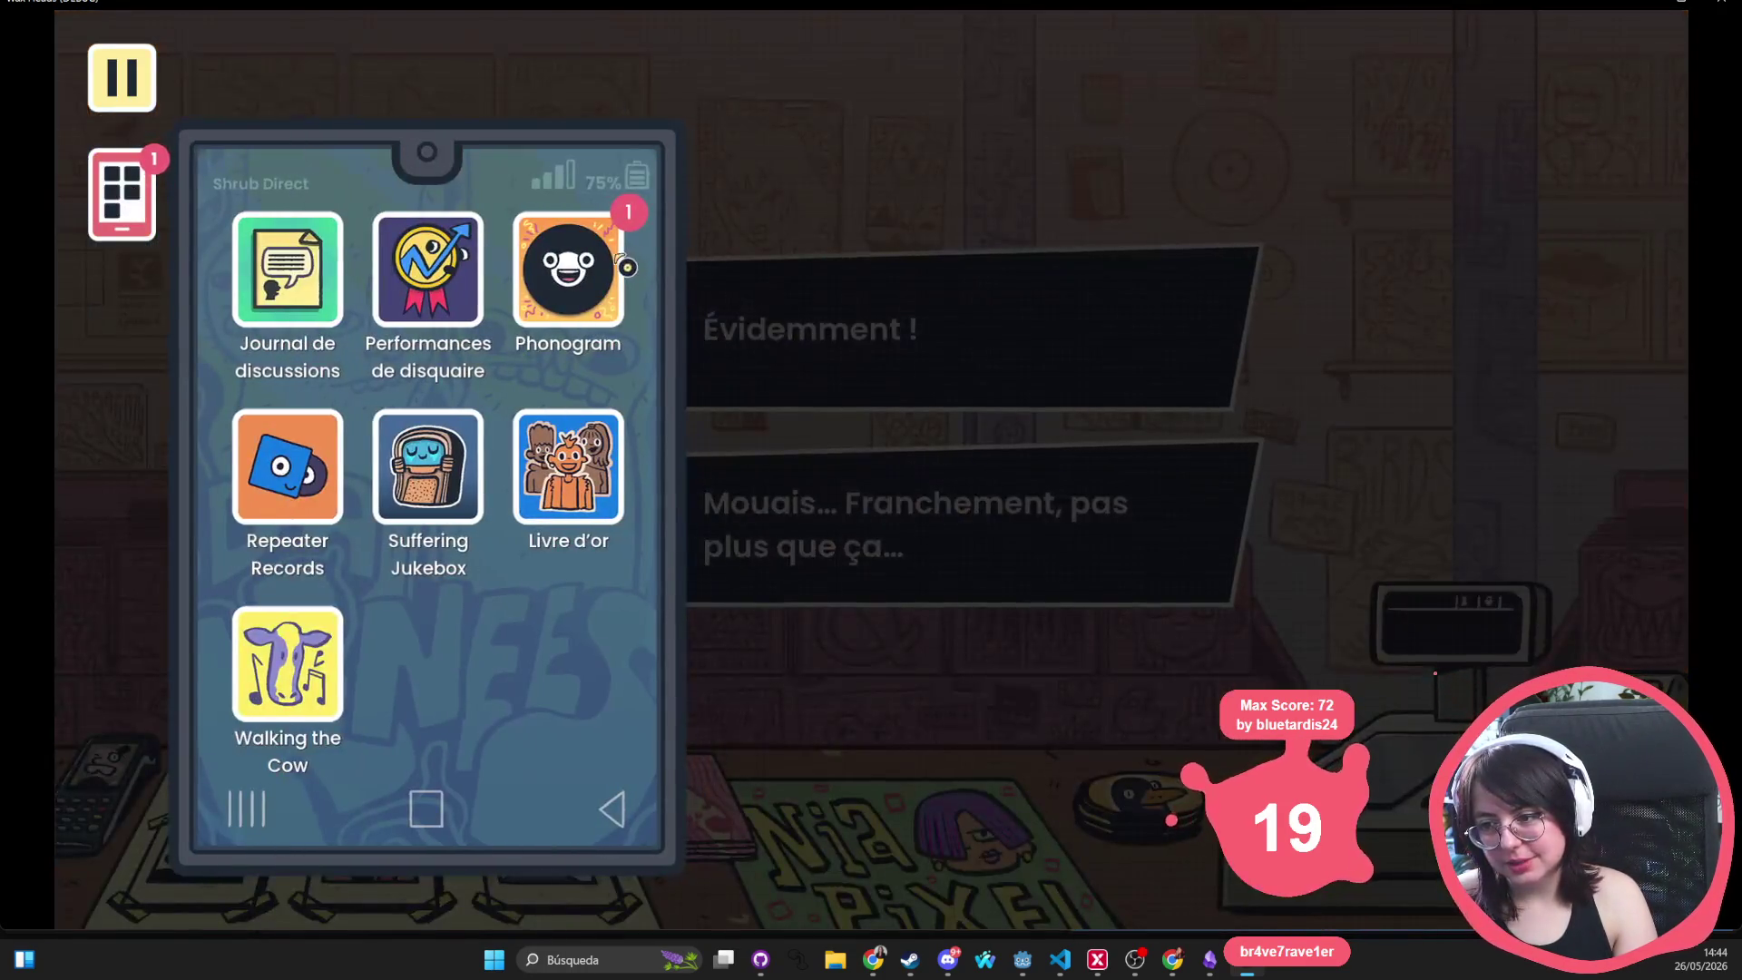
click(572, 271)
click(132, 210)
click(121, 77)
click(122, 77)
click(122, 194)
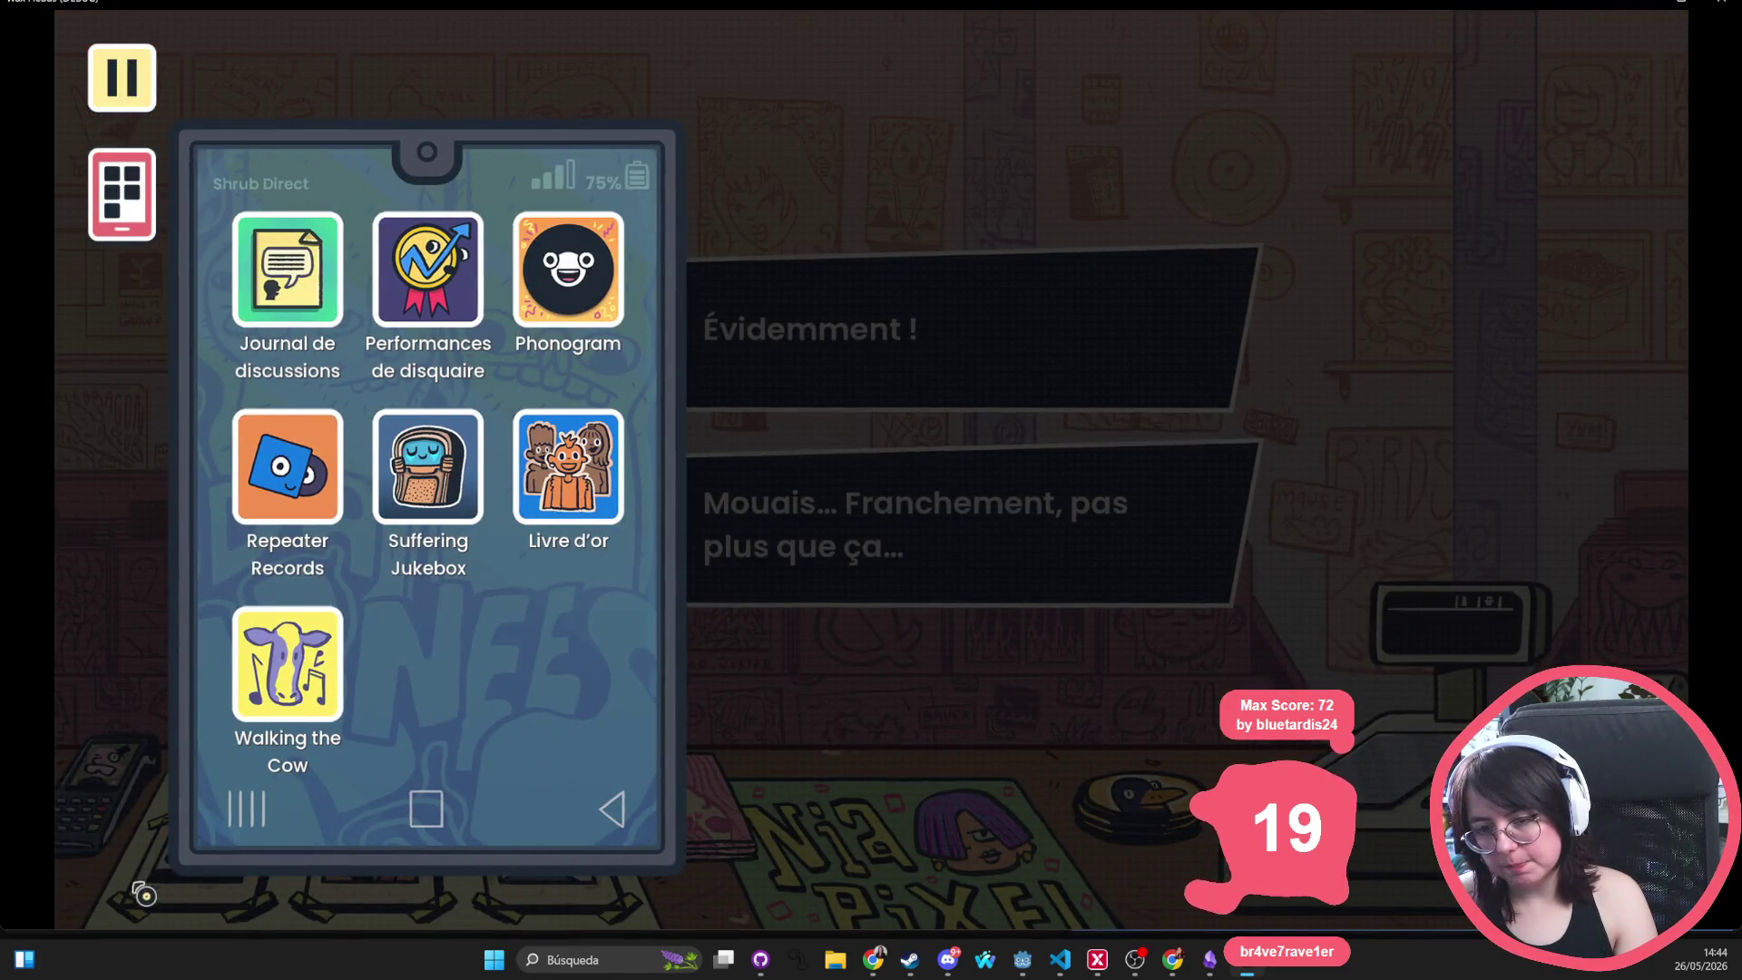
click(131, 199)
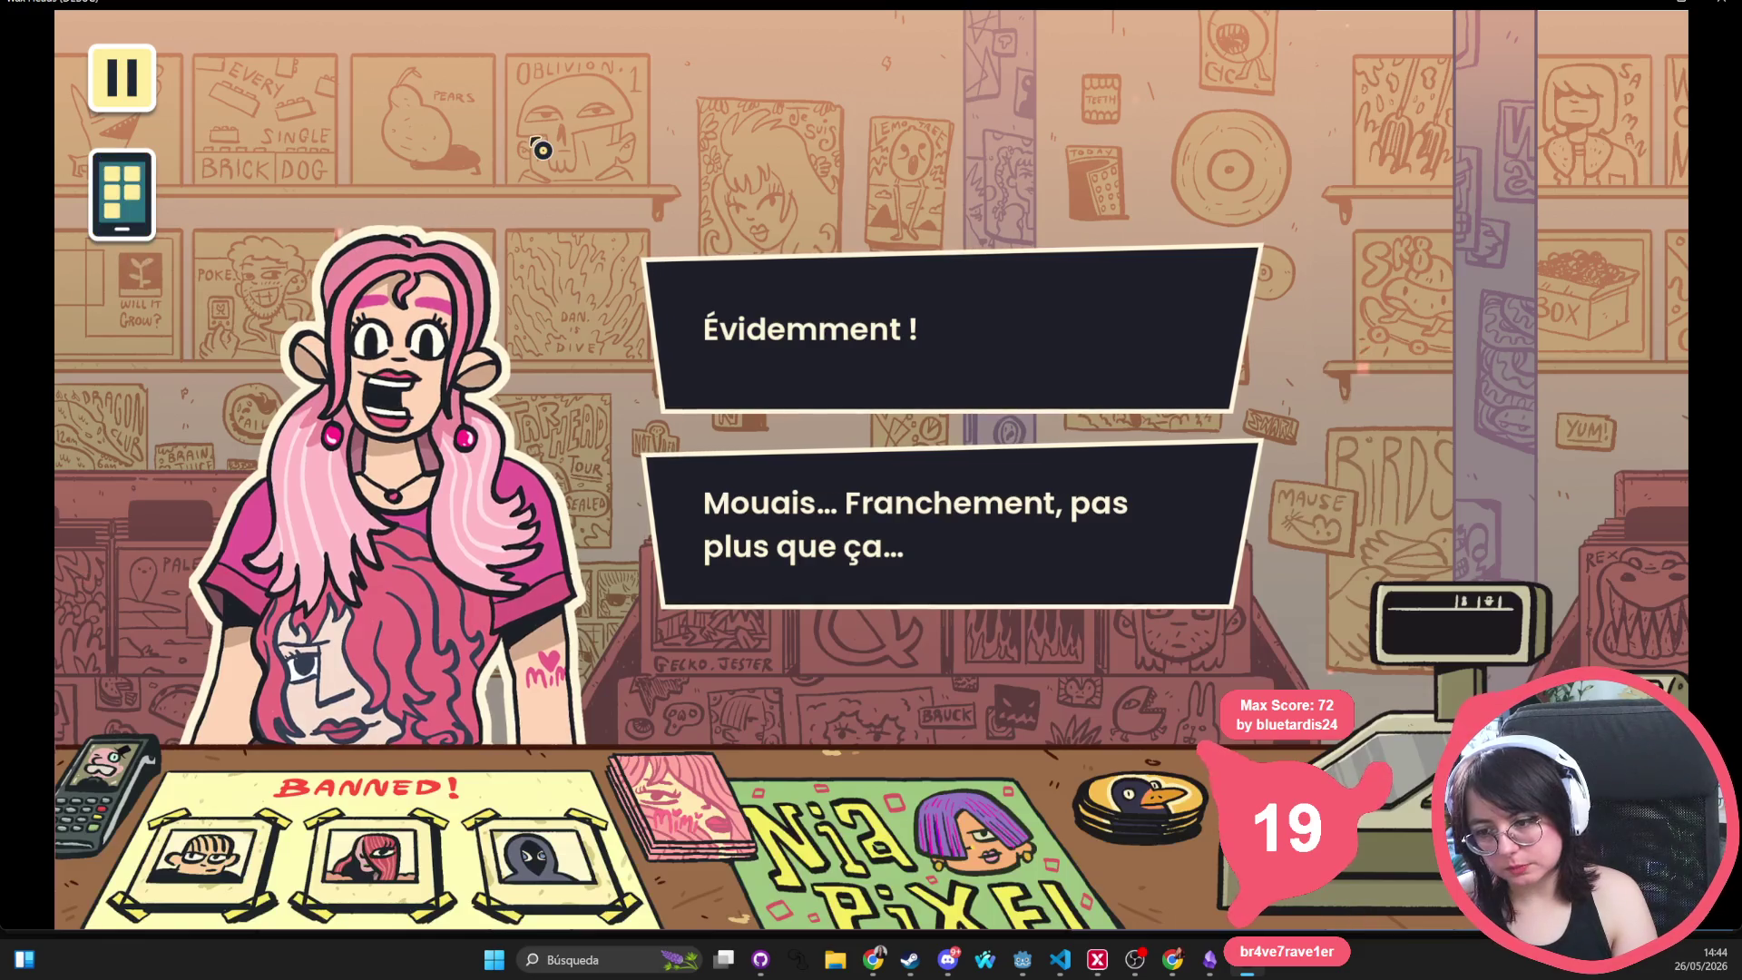
key(alt+F4)
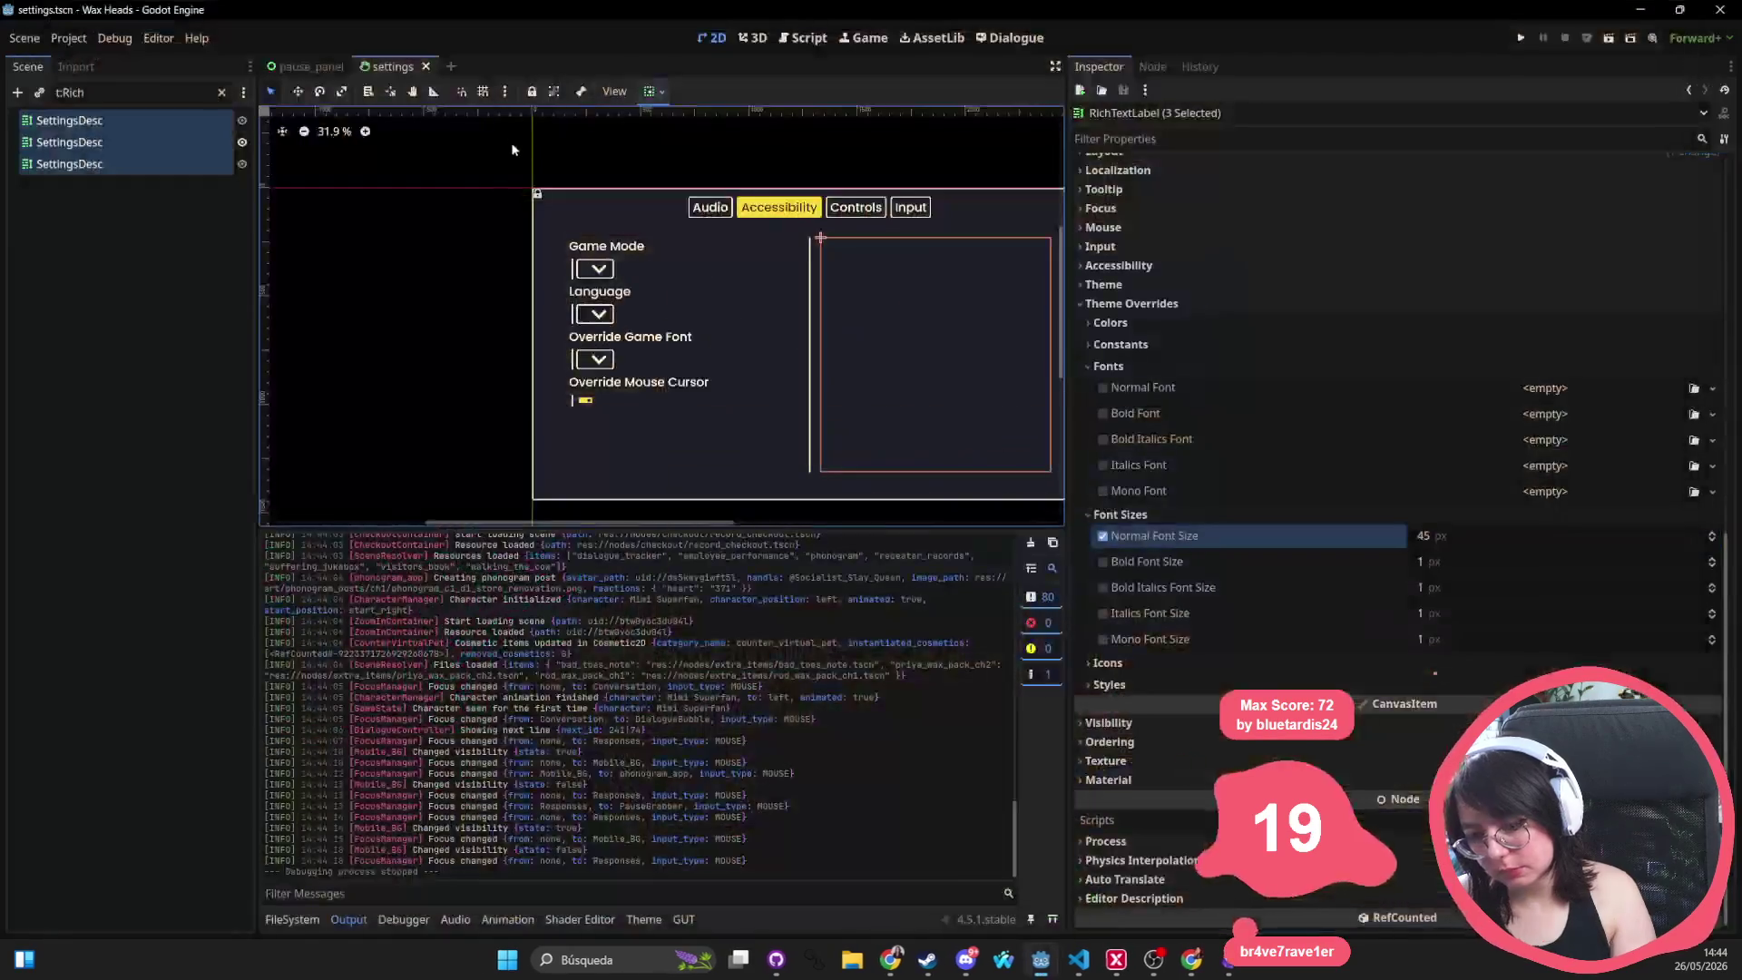
Close the settings scene, collapse the PausePanel tree, and search project files for 'mobile tscn'
scroll(778, 303, right, 3)
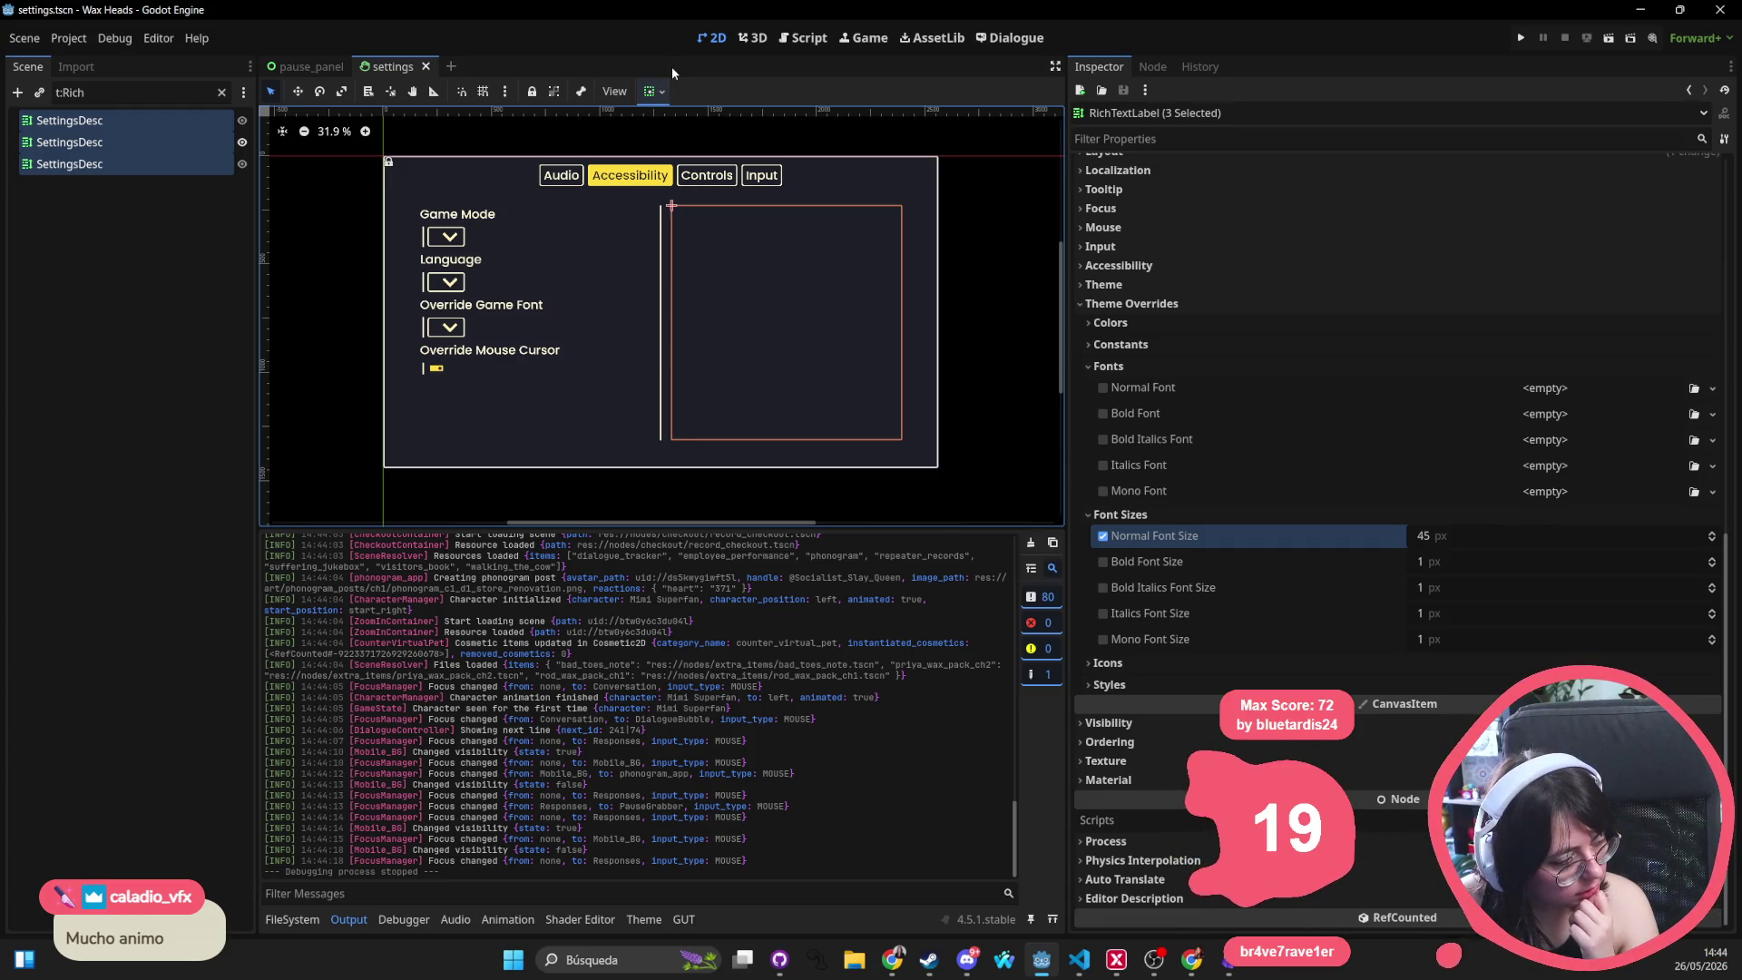
scroll(652, 271, down, 2)
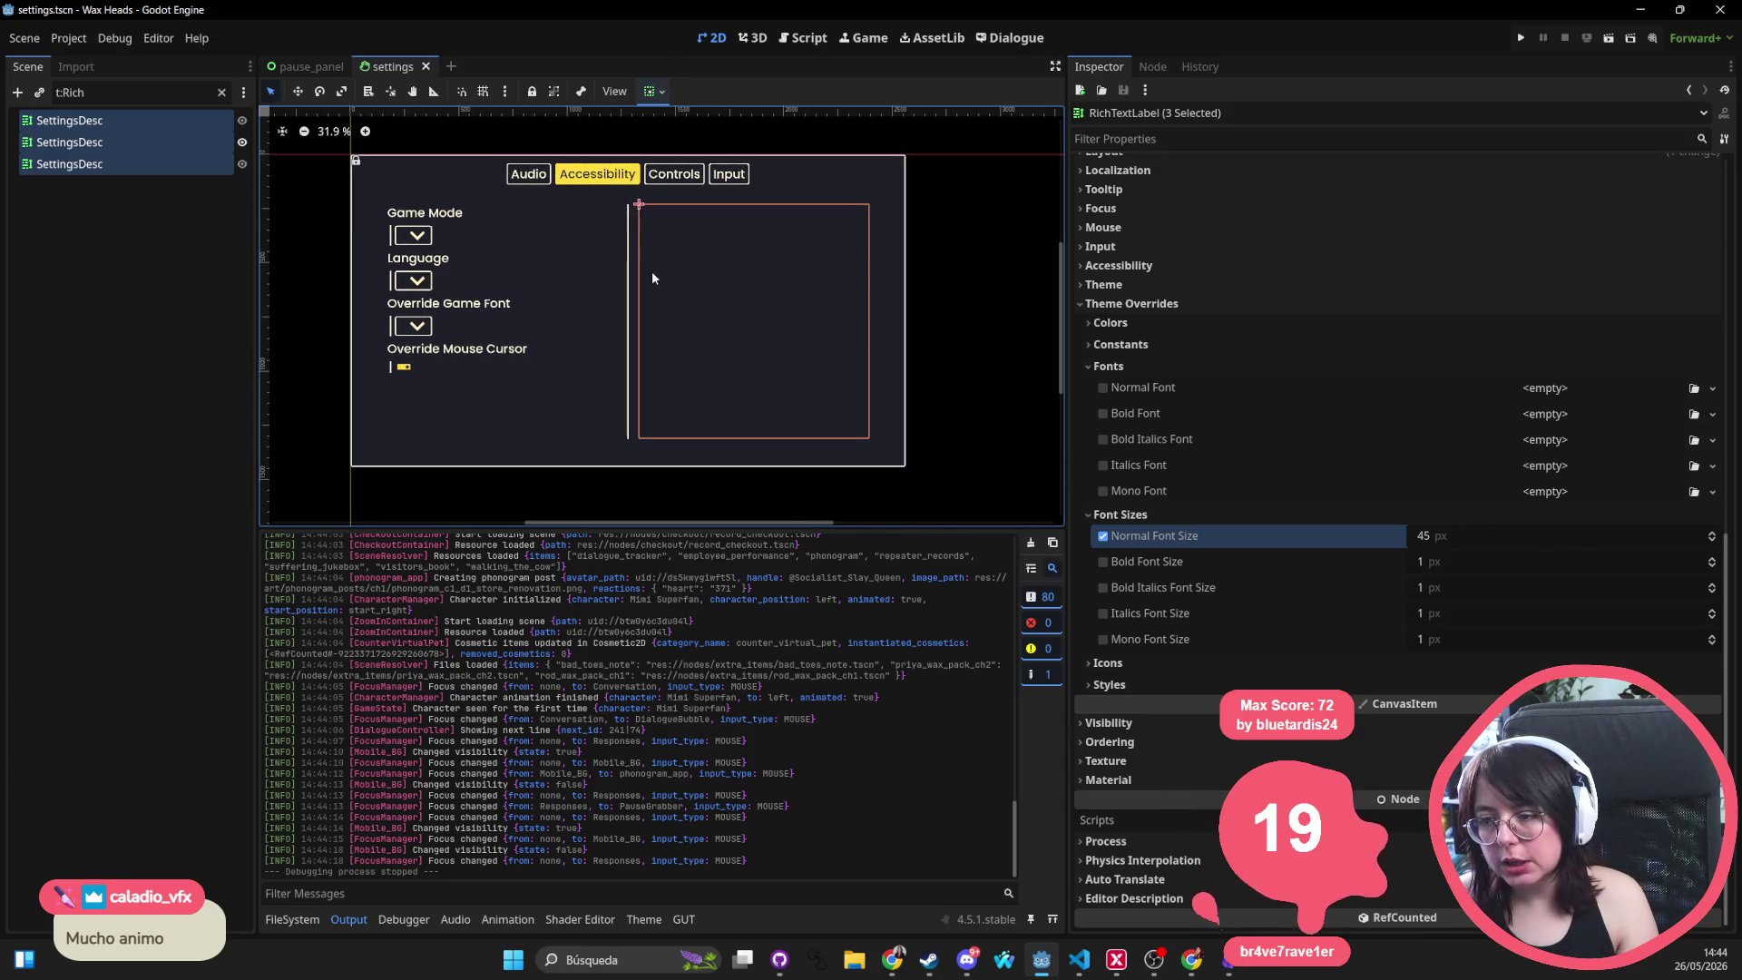
drag(650, 272, 704, 289)
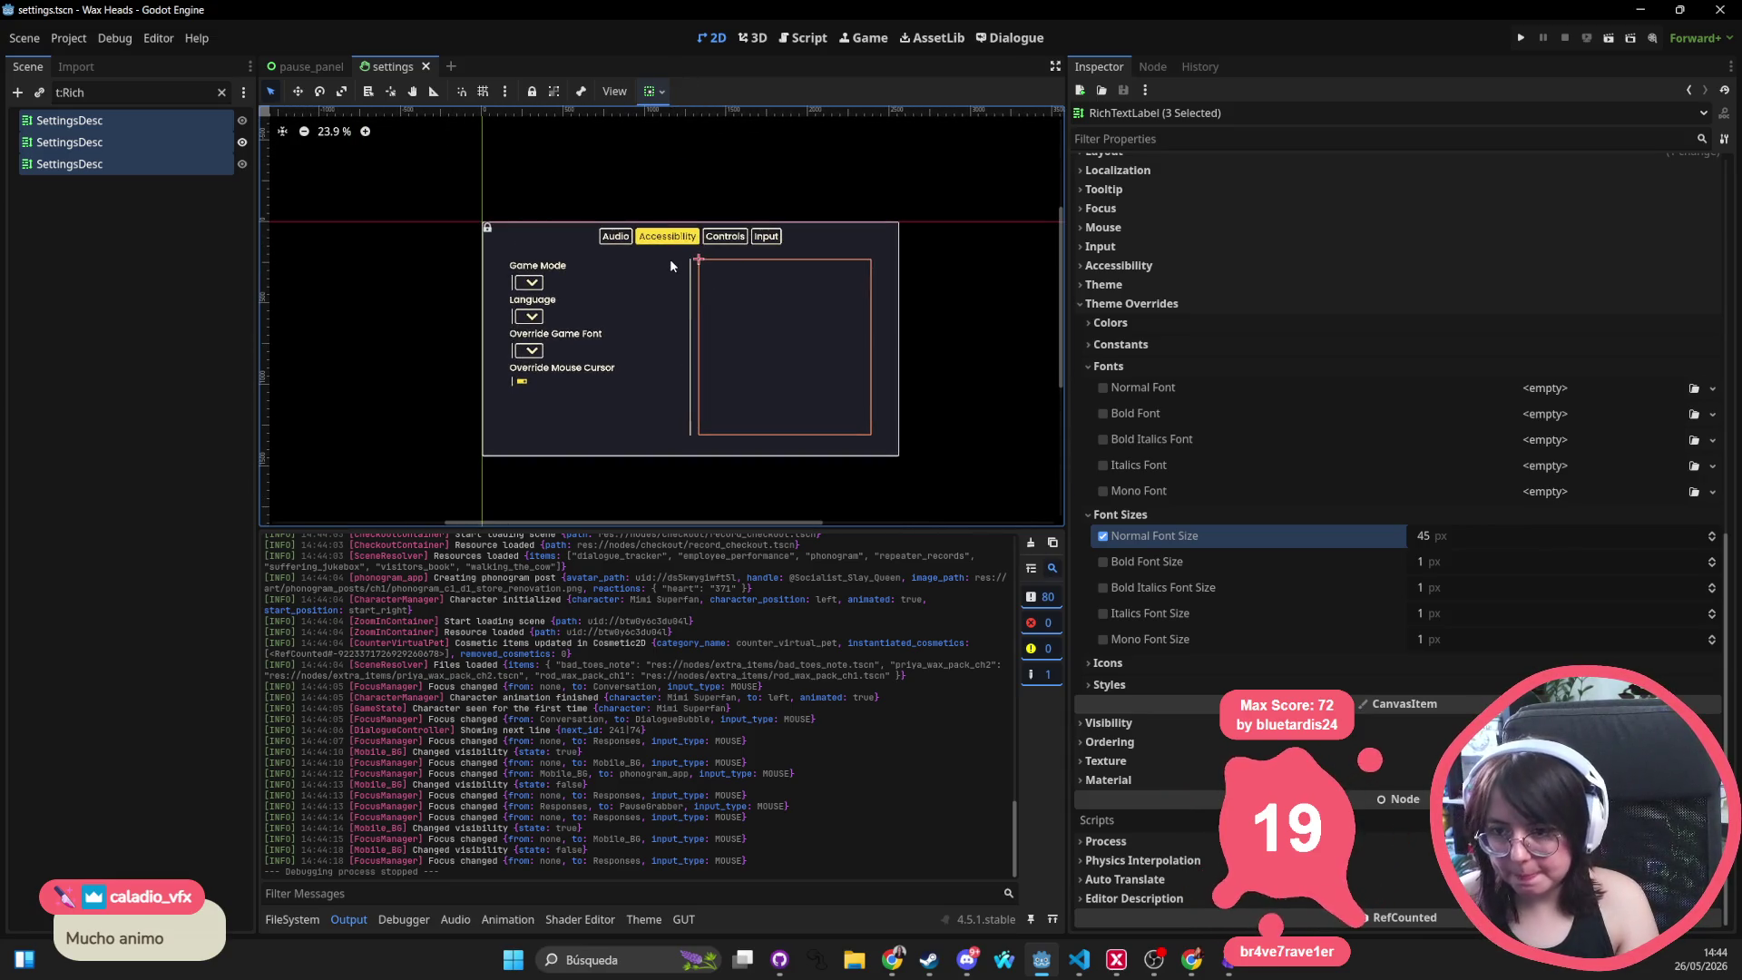
click(426, 66)
scroll(633, 276, down, 1)
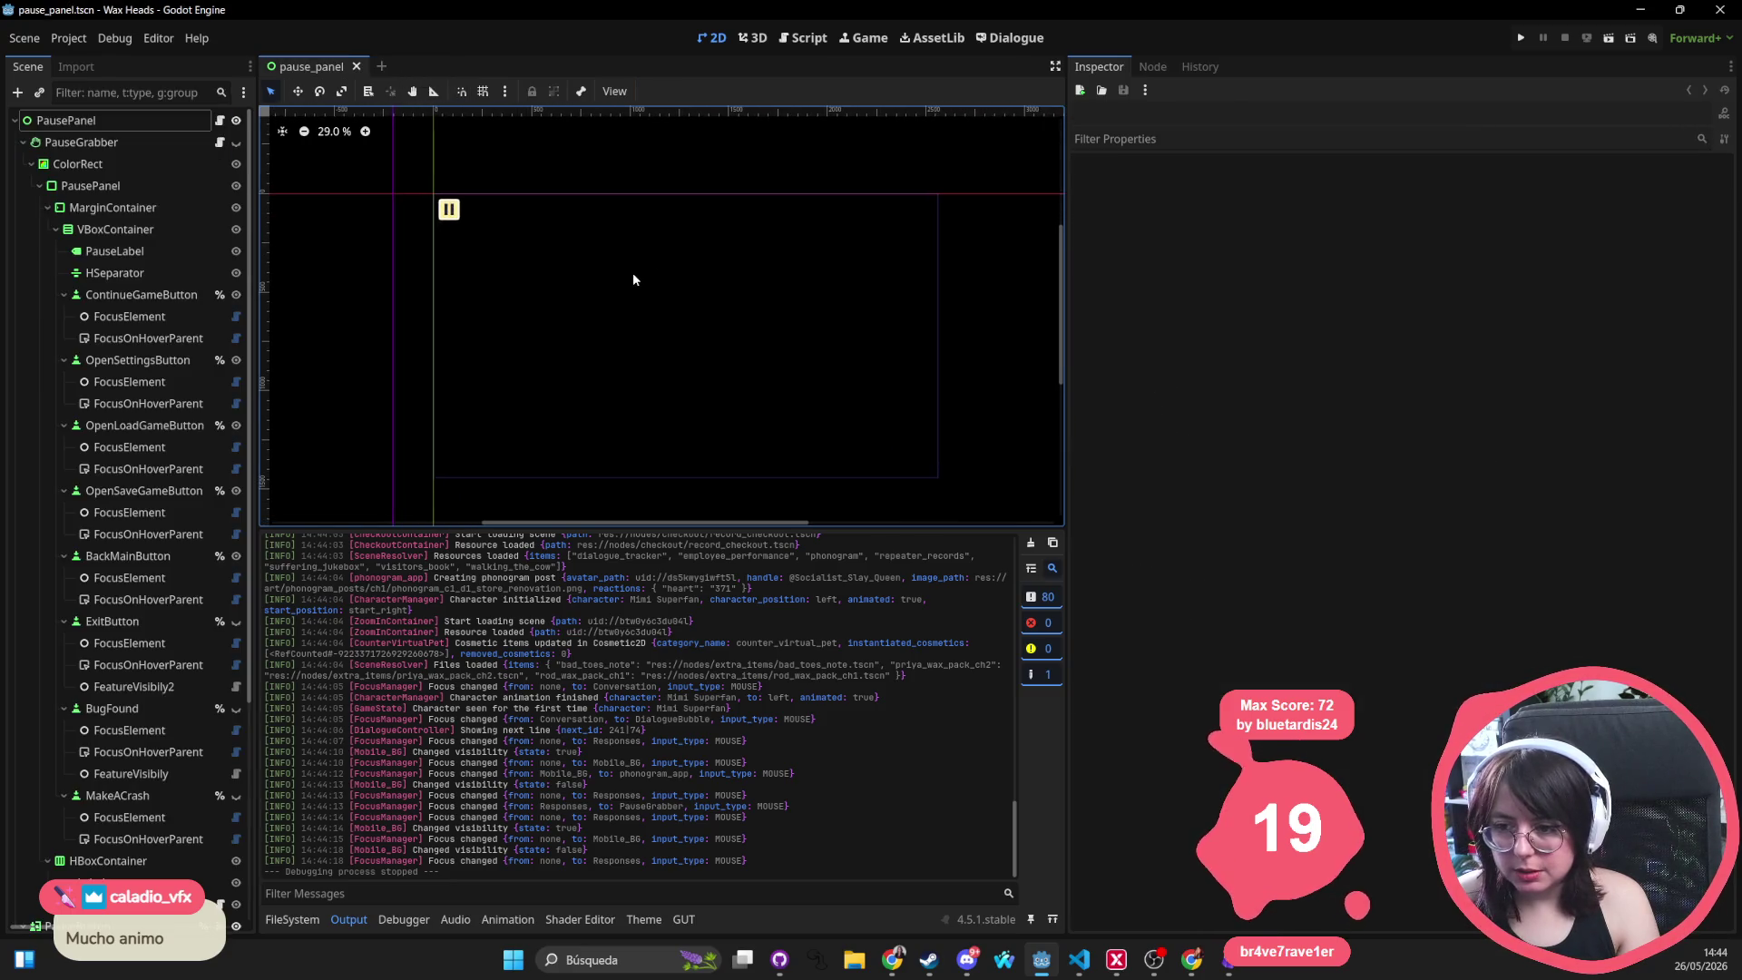
click(14, 120)
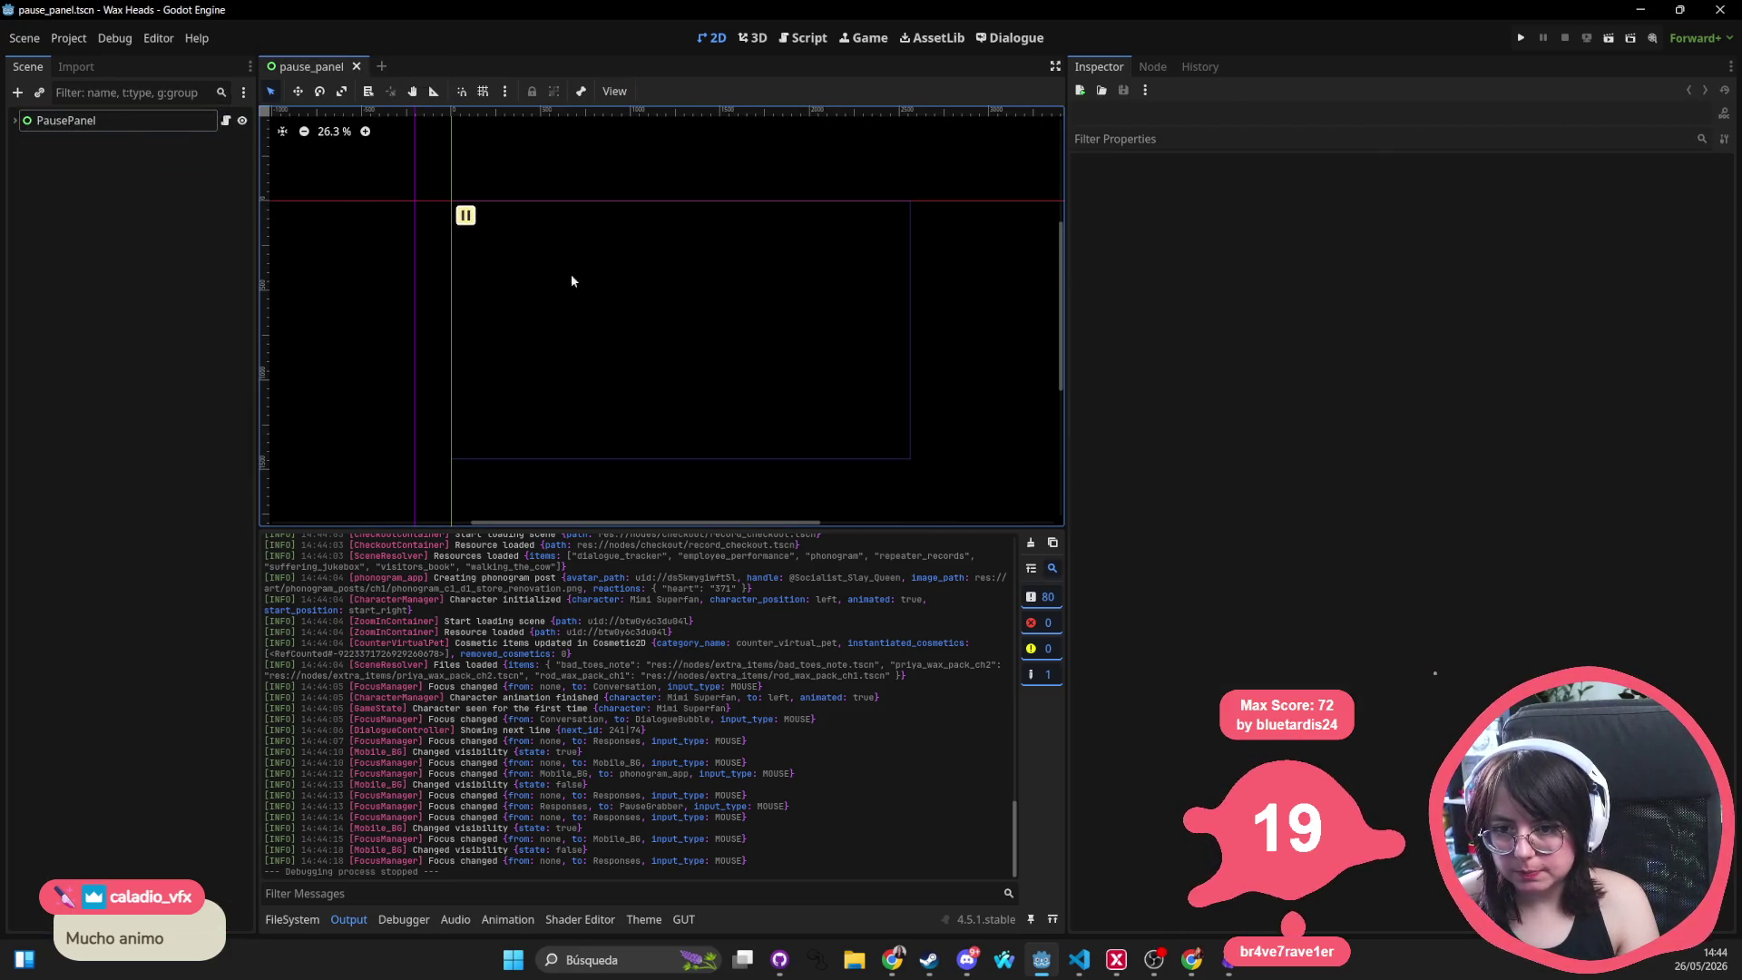
key(shift+alt+o)
text(mobile)
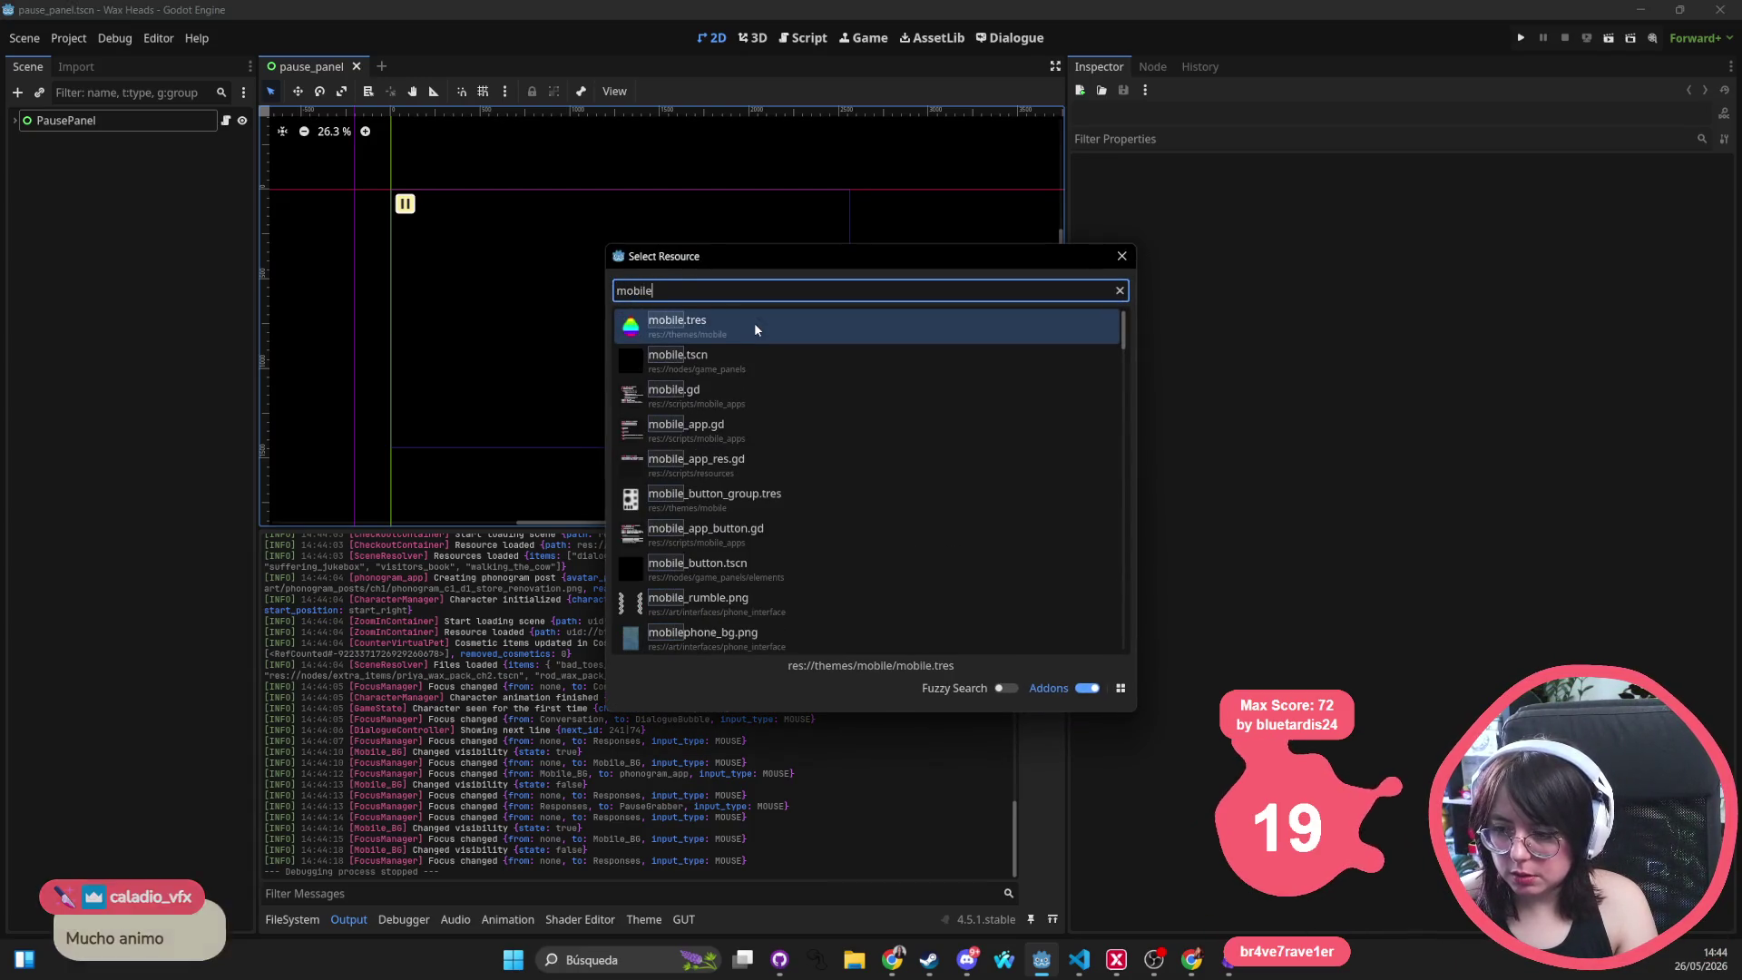
text( tscn)
Open mobile.tscn and inspect its Mobile, MobileContainer, AppsGrid, Mobile_BG nodes and phone button
key(Return)
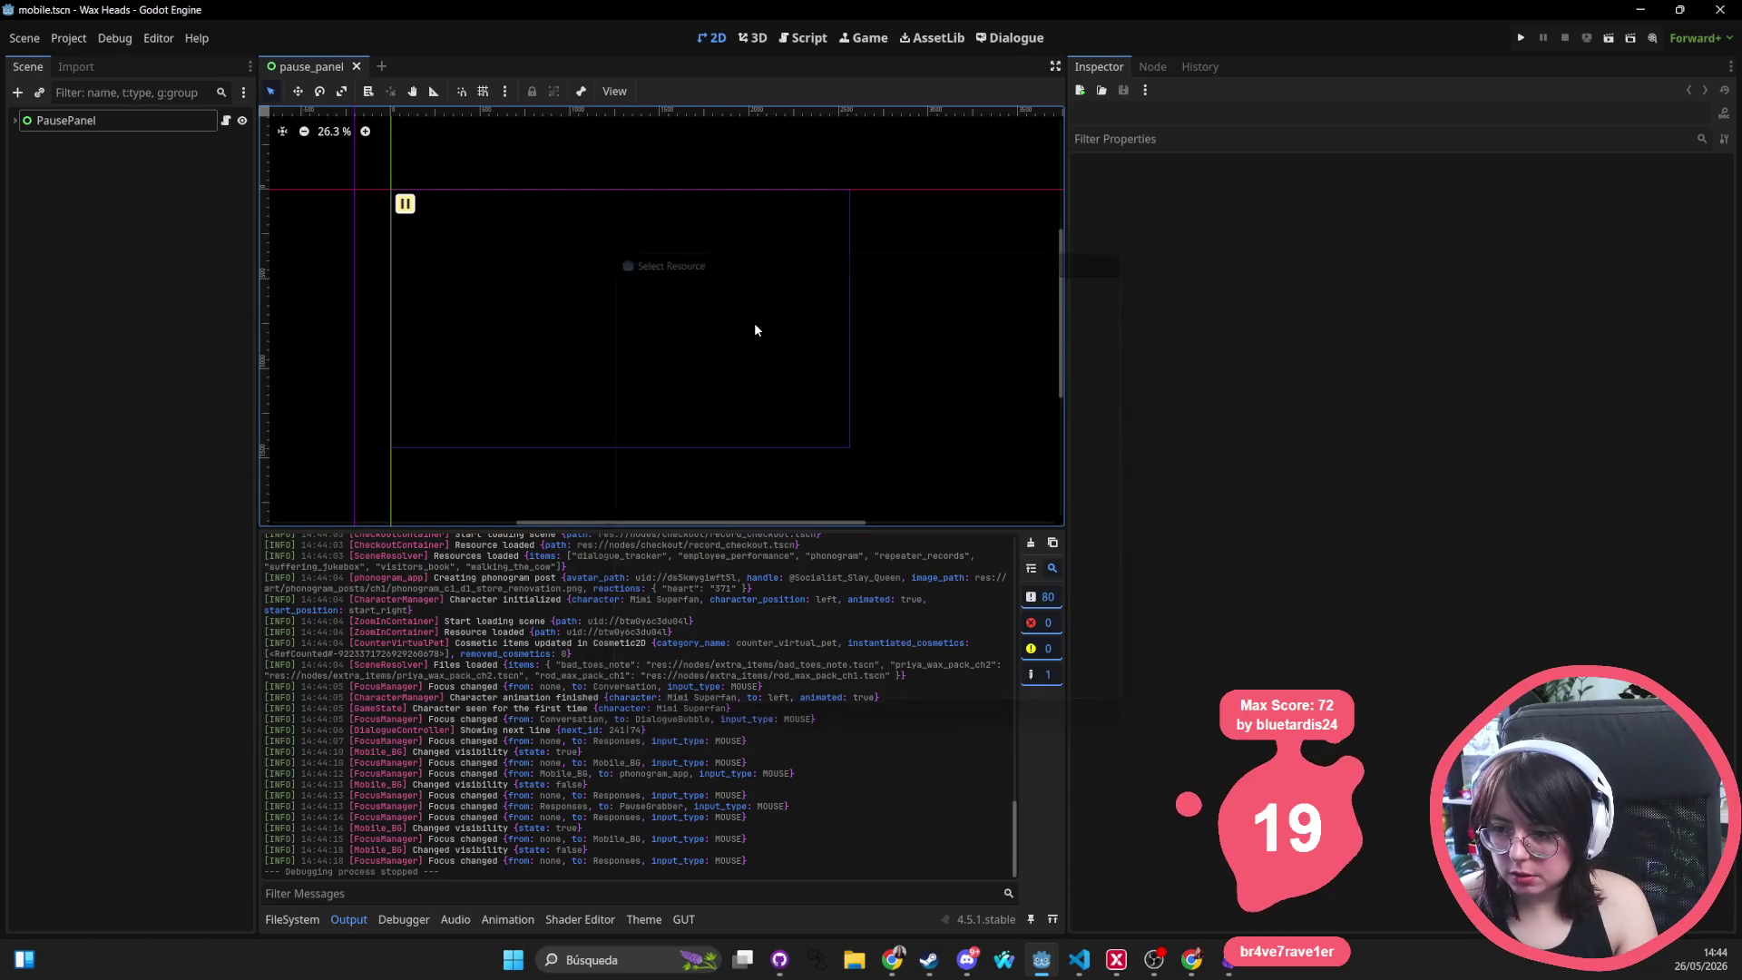
scroll(757, 323, down, 3)
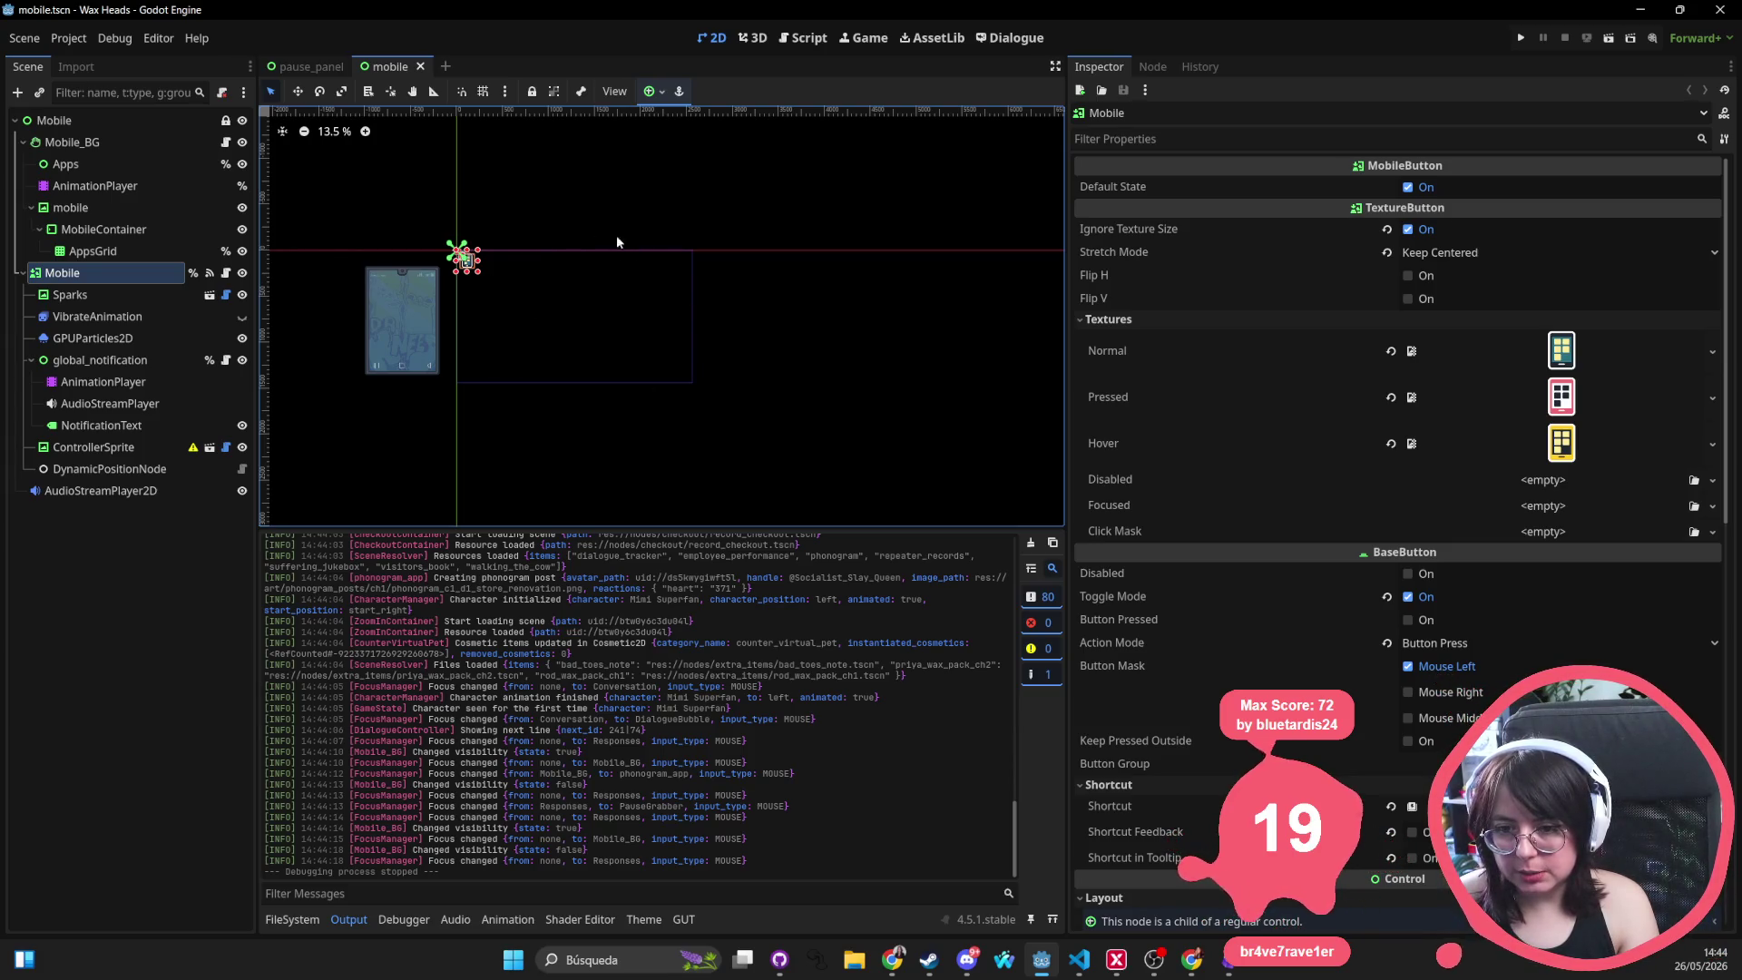
click(111, 205)
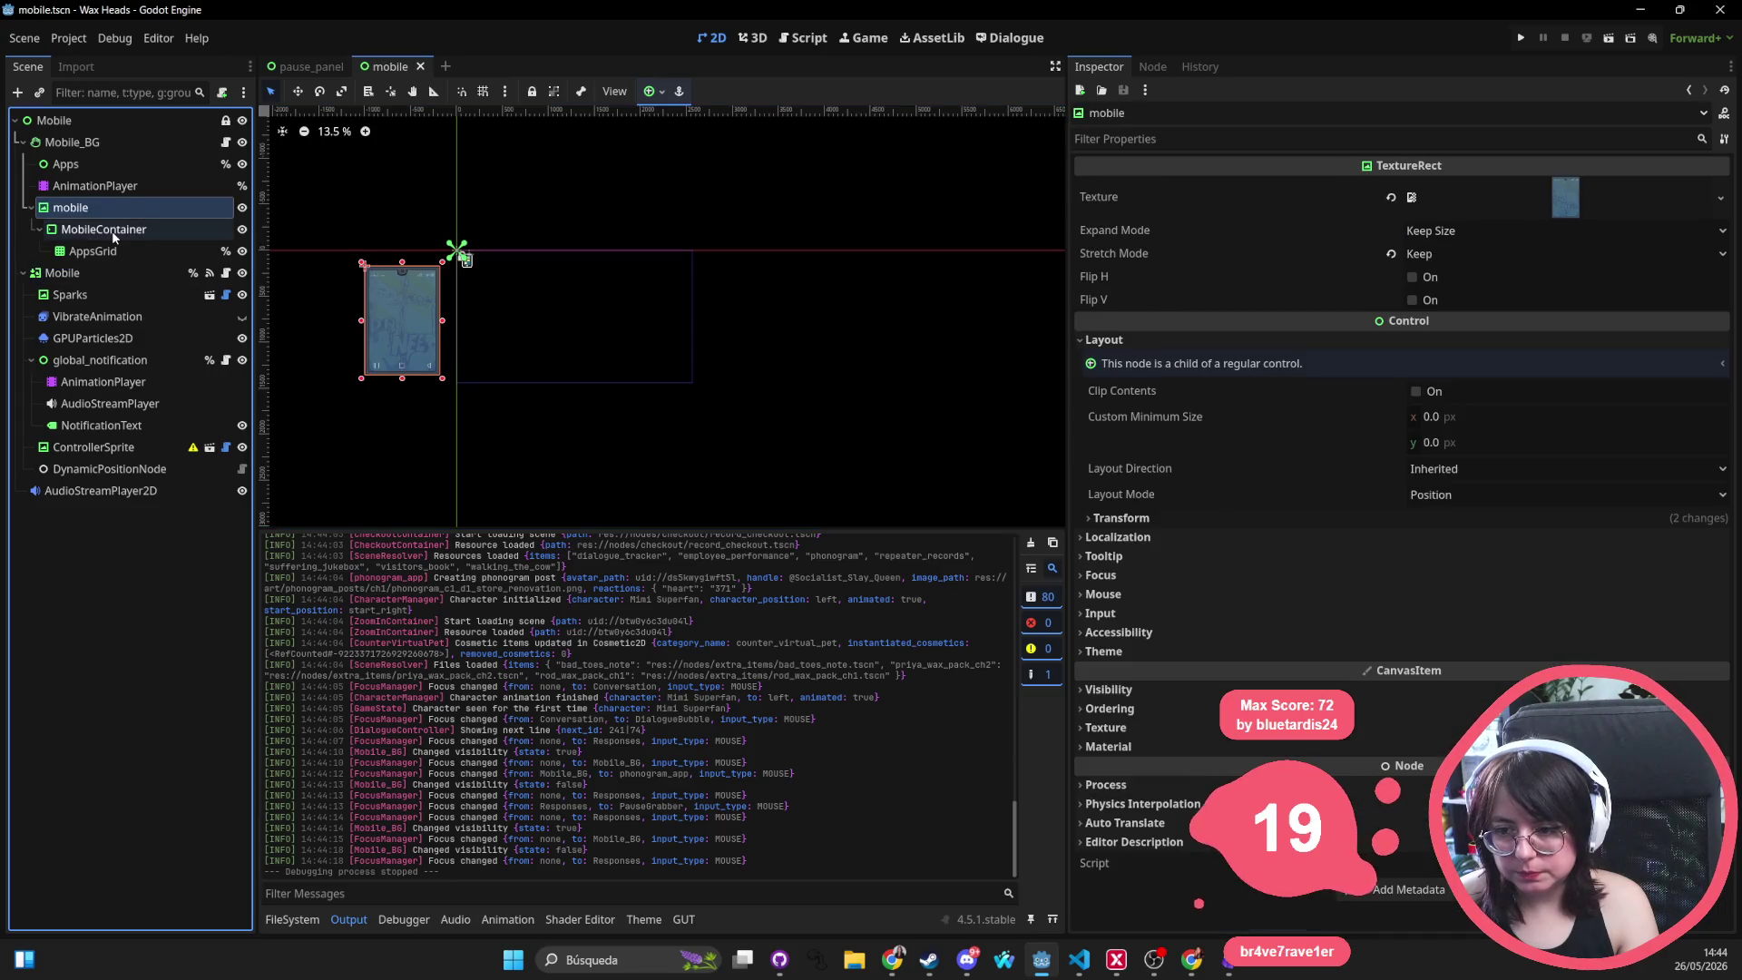
click(111, 231)
click(114, 253)
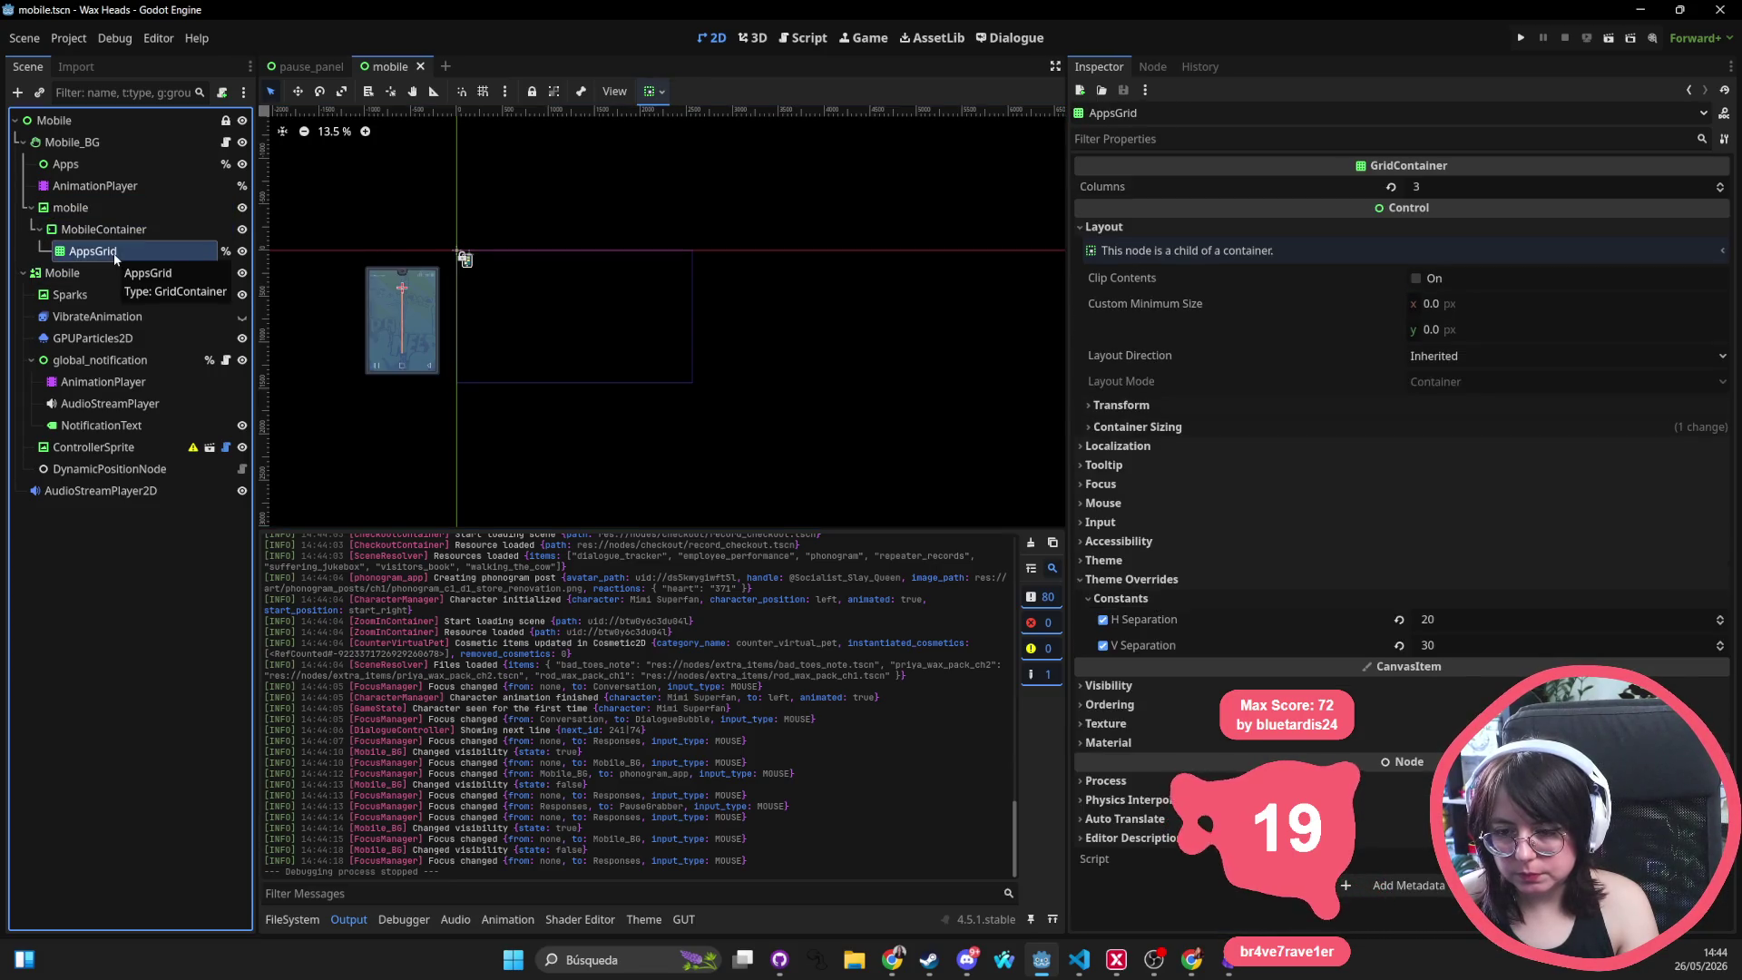
click(78, 118)
click(80, 147)
scroll(459, 268, up, 3)
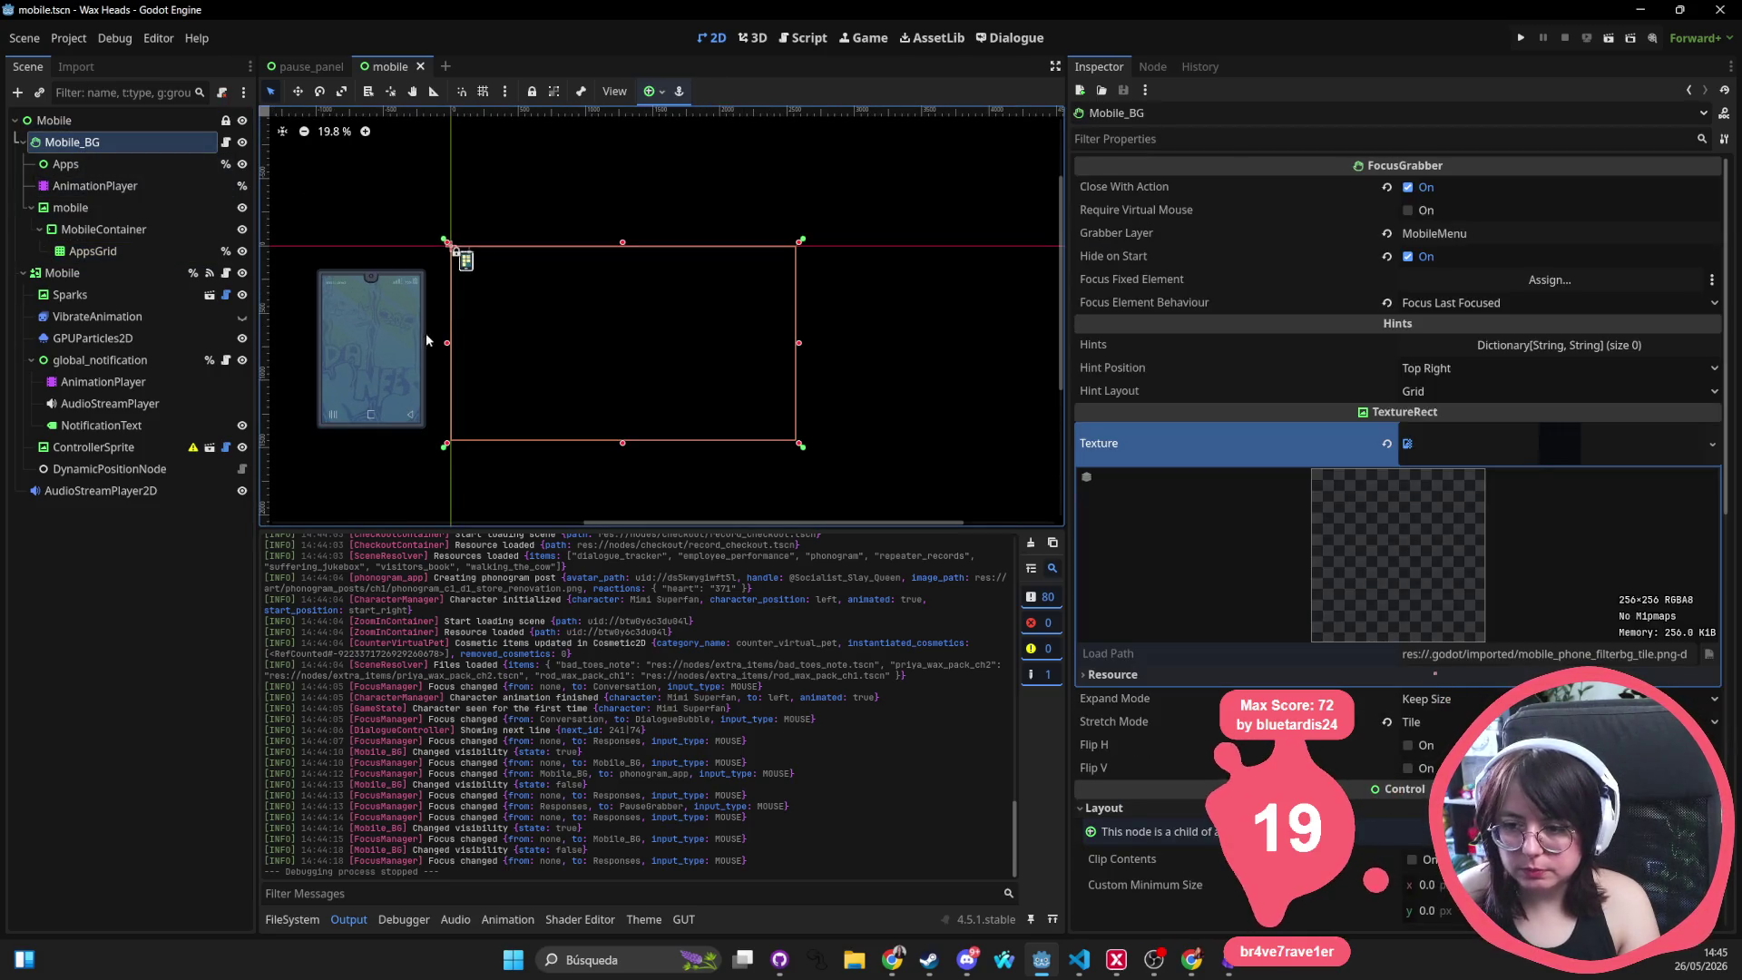
click(471, 250)
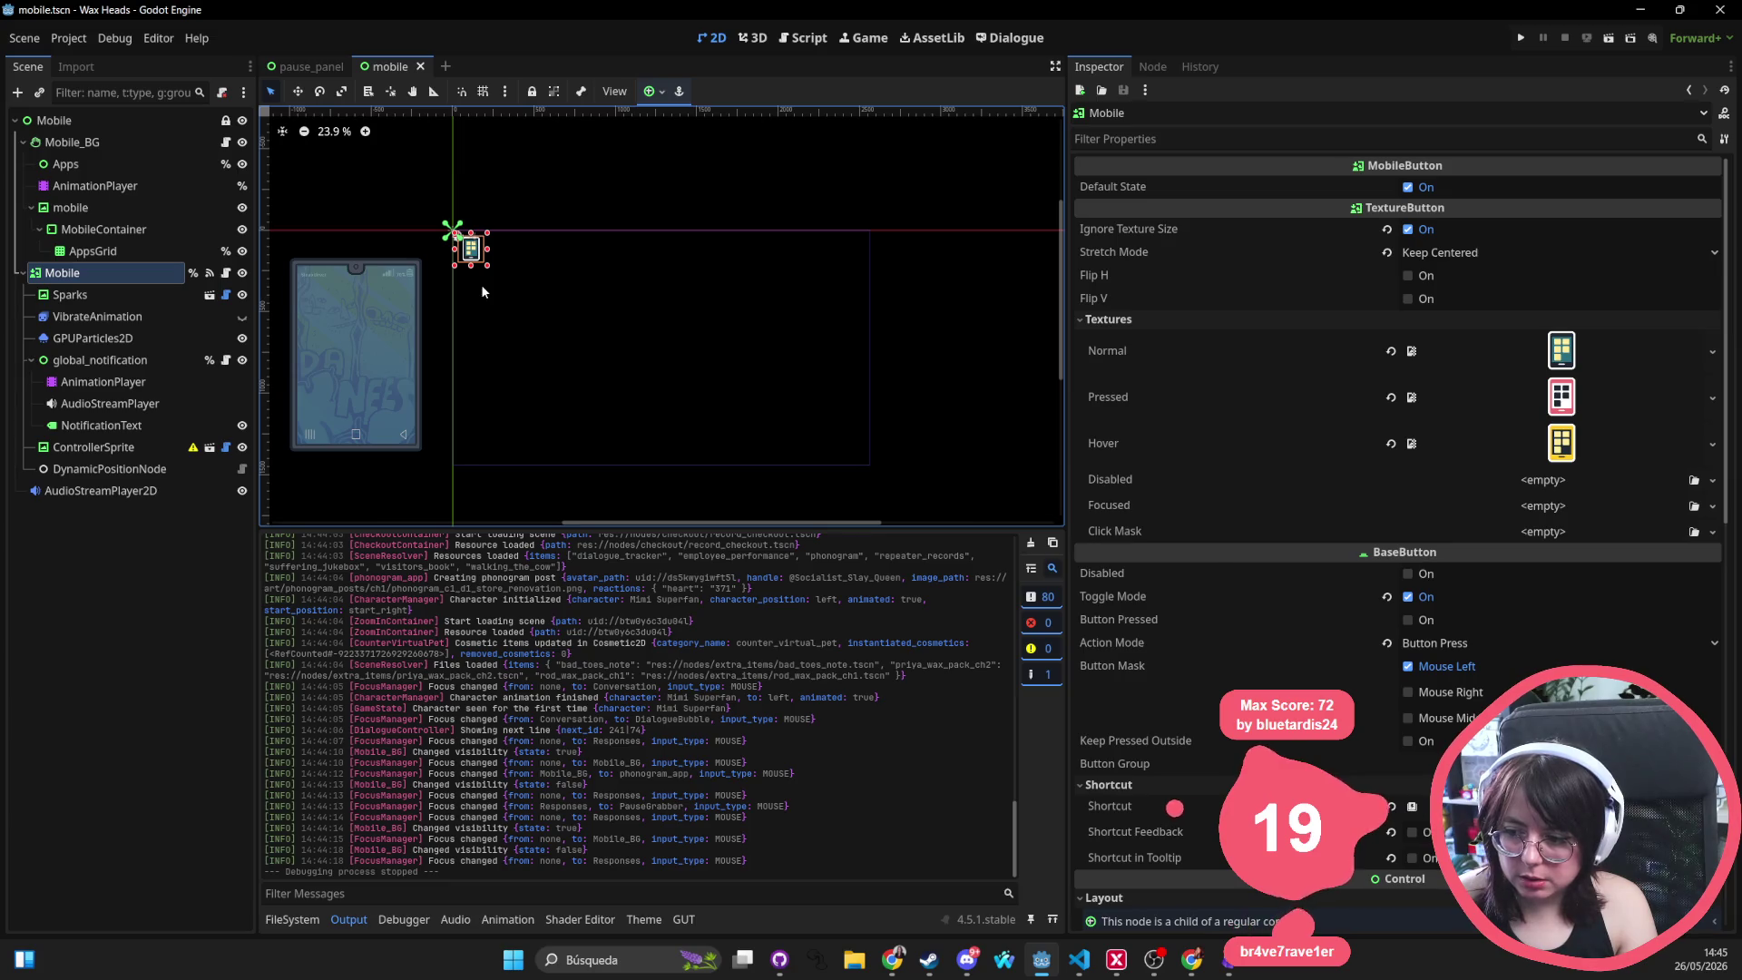
Dismiss the anchor preset choices and open the Mobile node's configurable_button.gd script
click(659, 92)
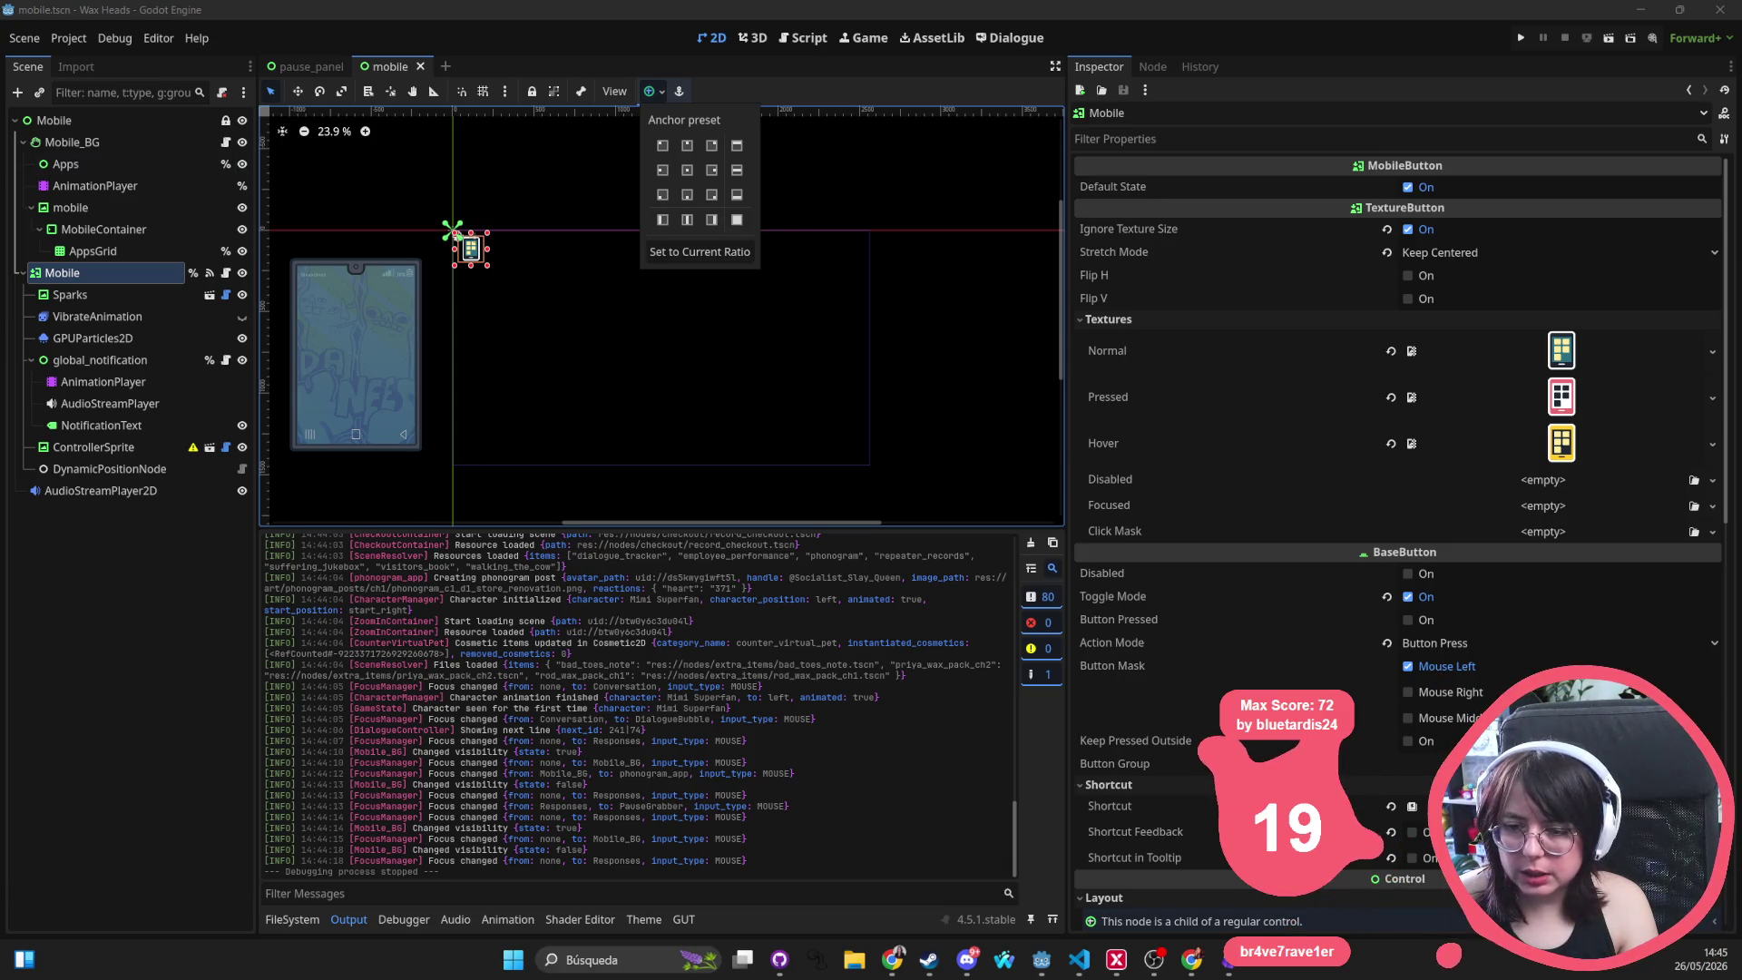
click(91, 279)
click(227, 273)
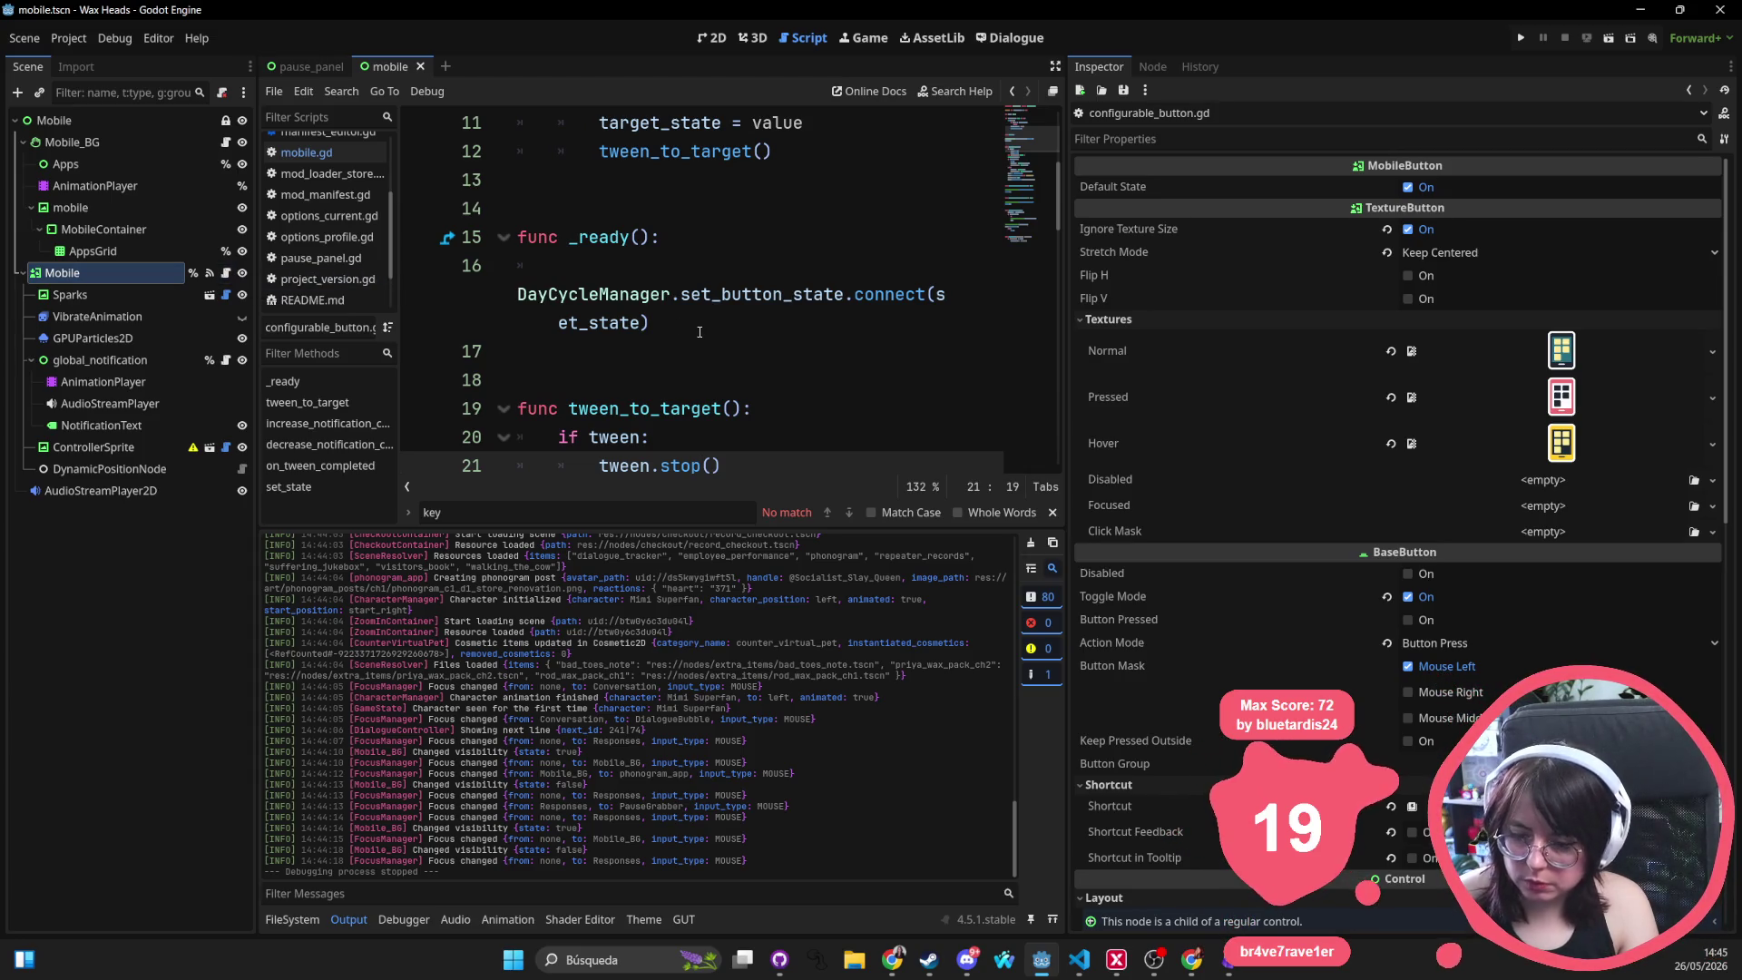
Open configurable_button.gd via Quick Open and look over its DayCycleManager code
key(alt+shift+o)
text(configurable)
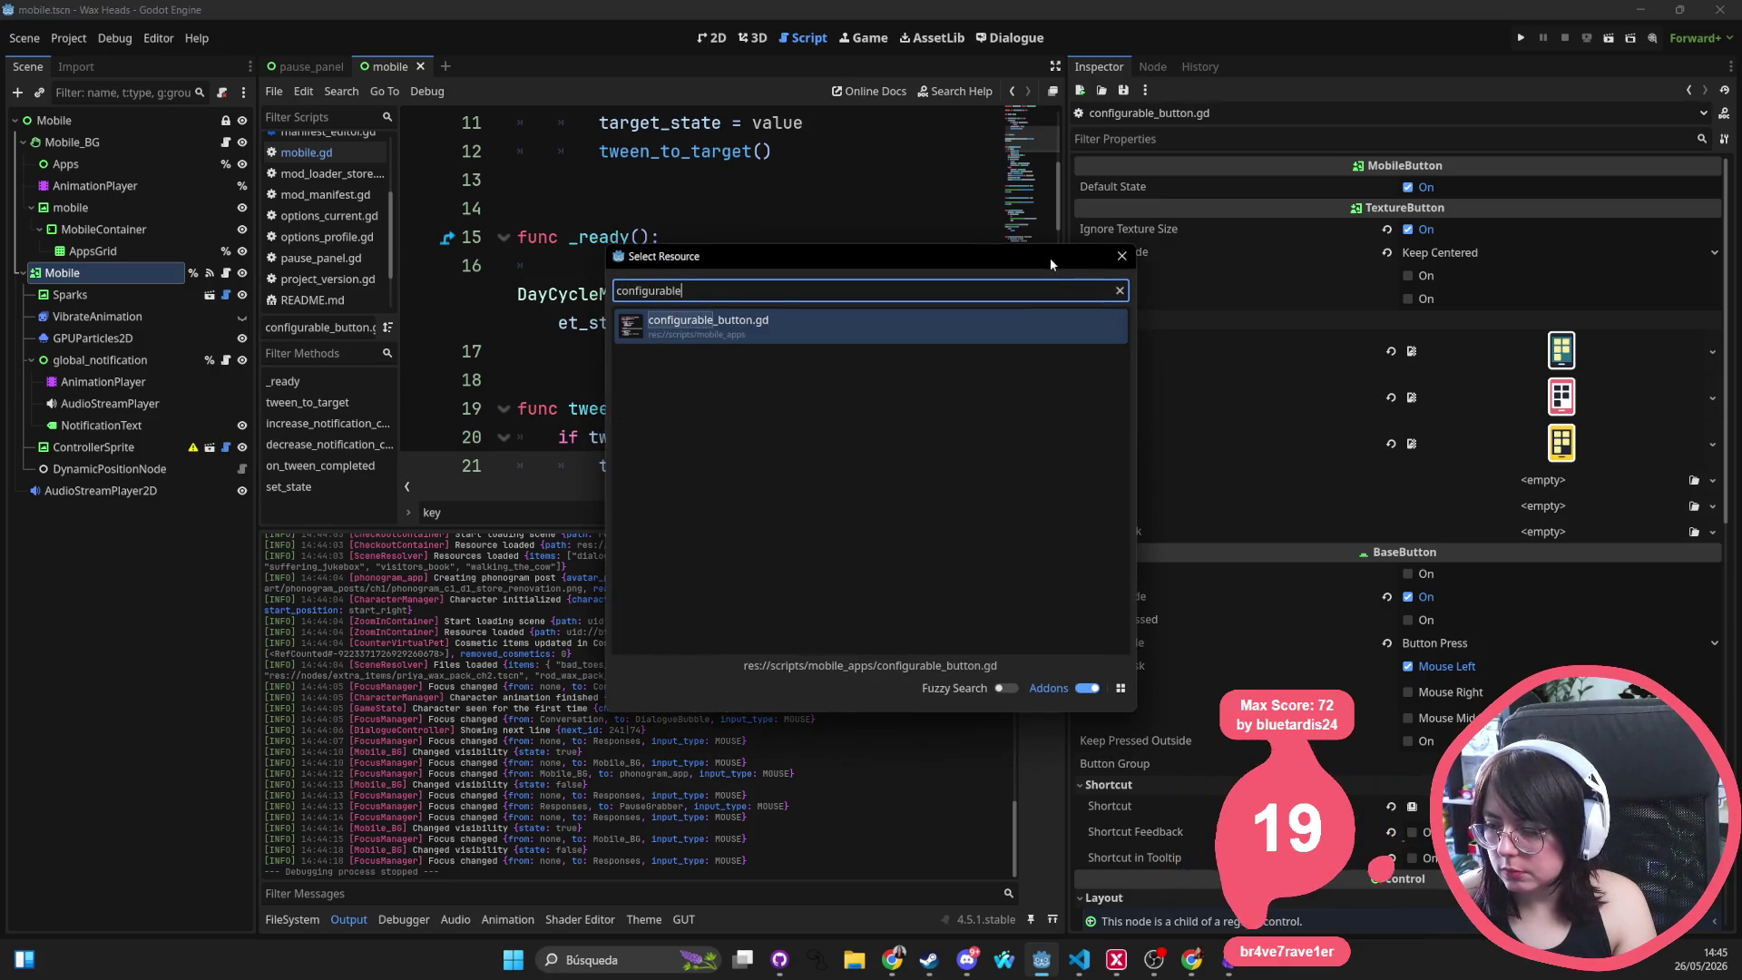
key(Return)
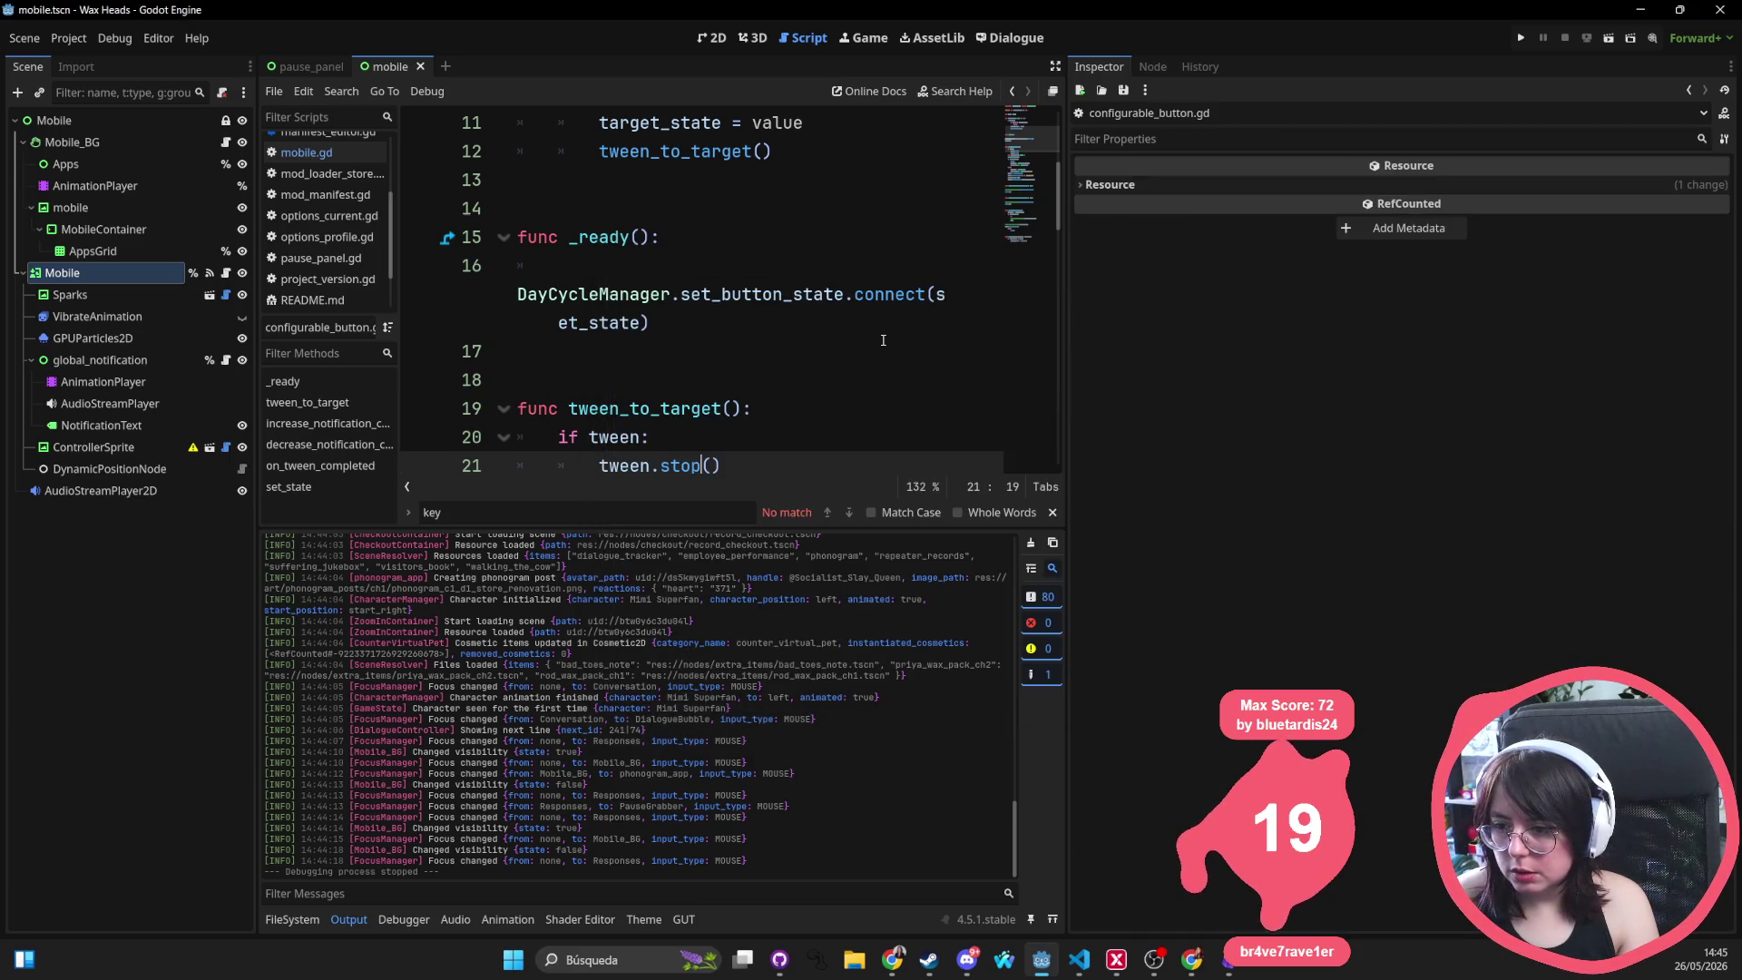
scroll(836, 357, up, 1)
click(569, 381)
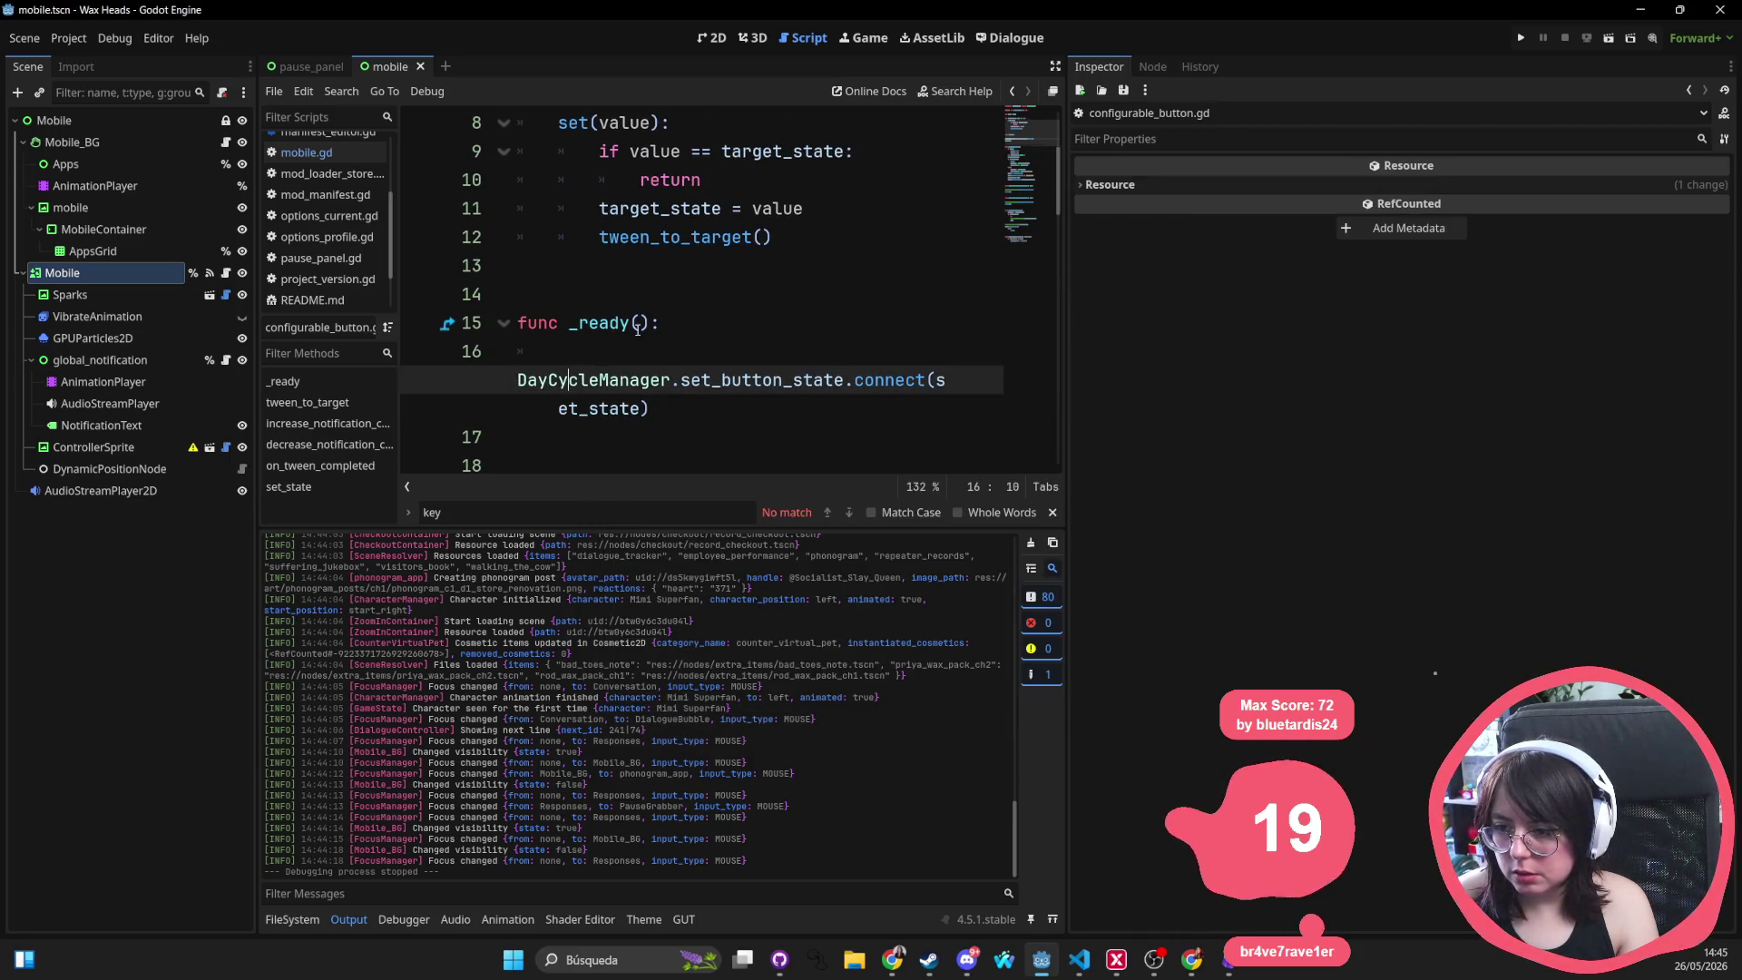
scroll(638, 329, up, 3)
scroll(694, 181, down, 15)
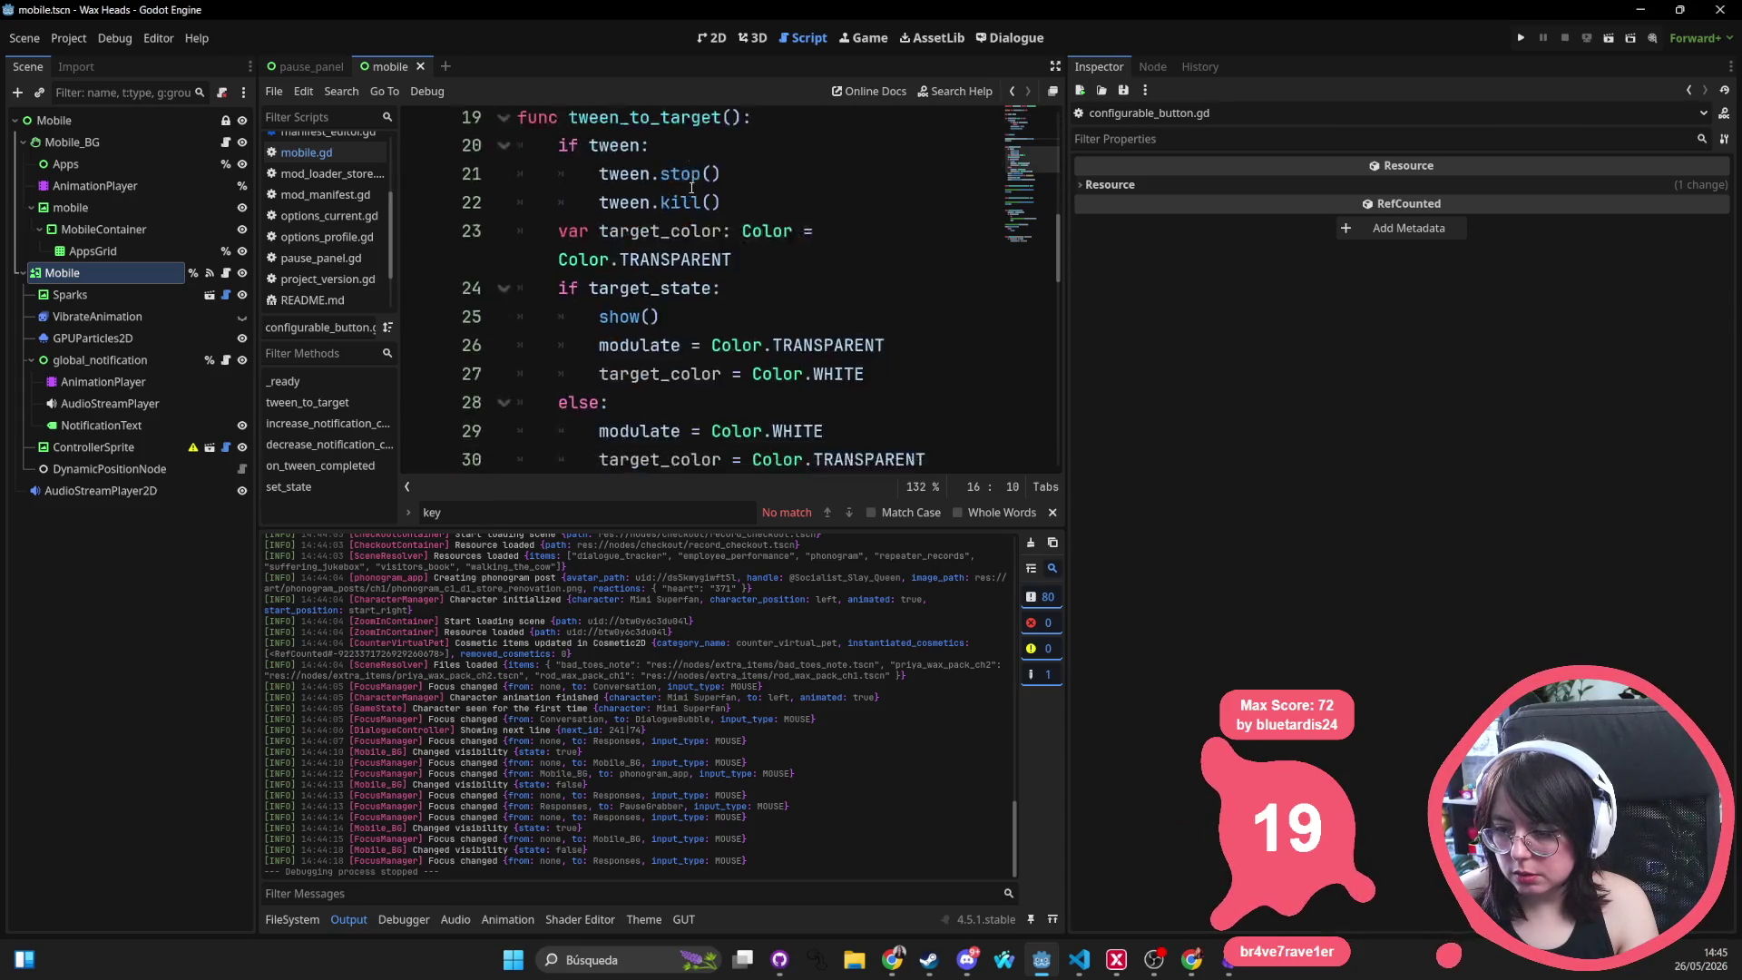
scroll(692, 188, down, 1)
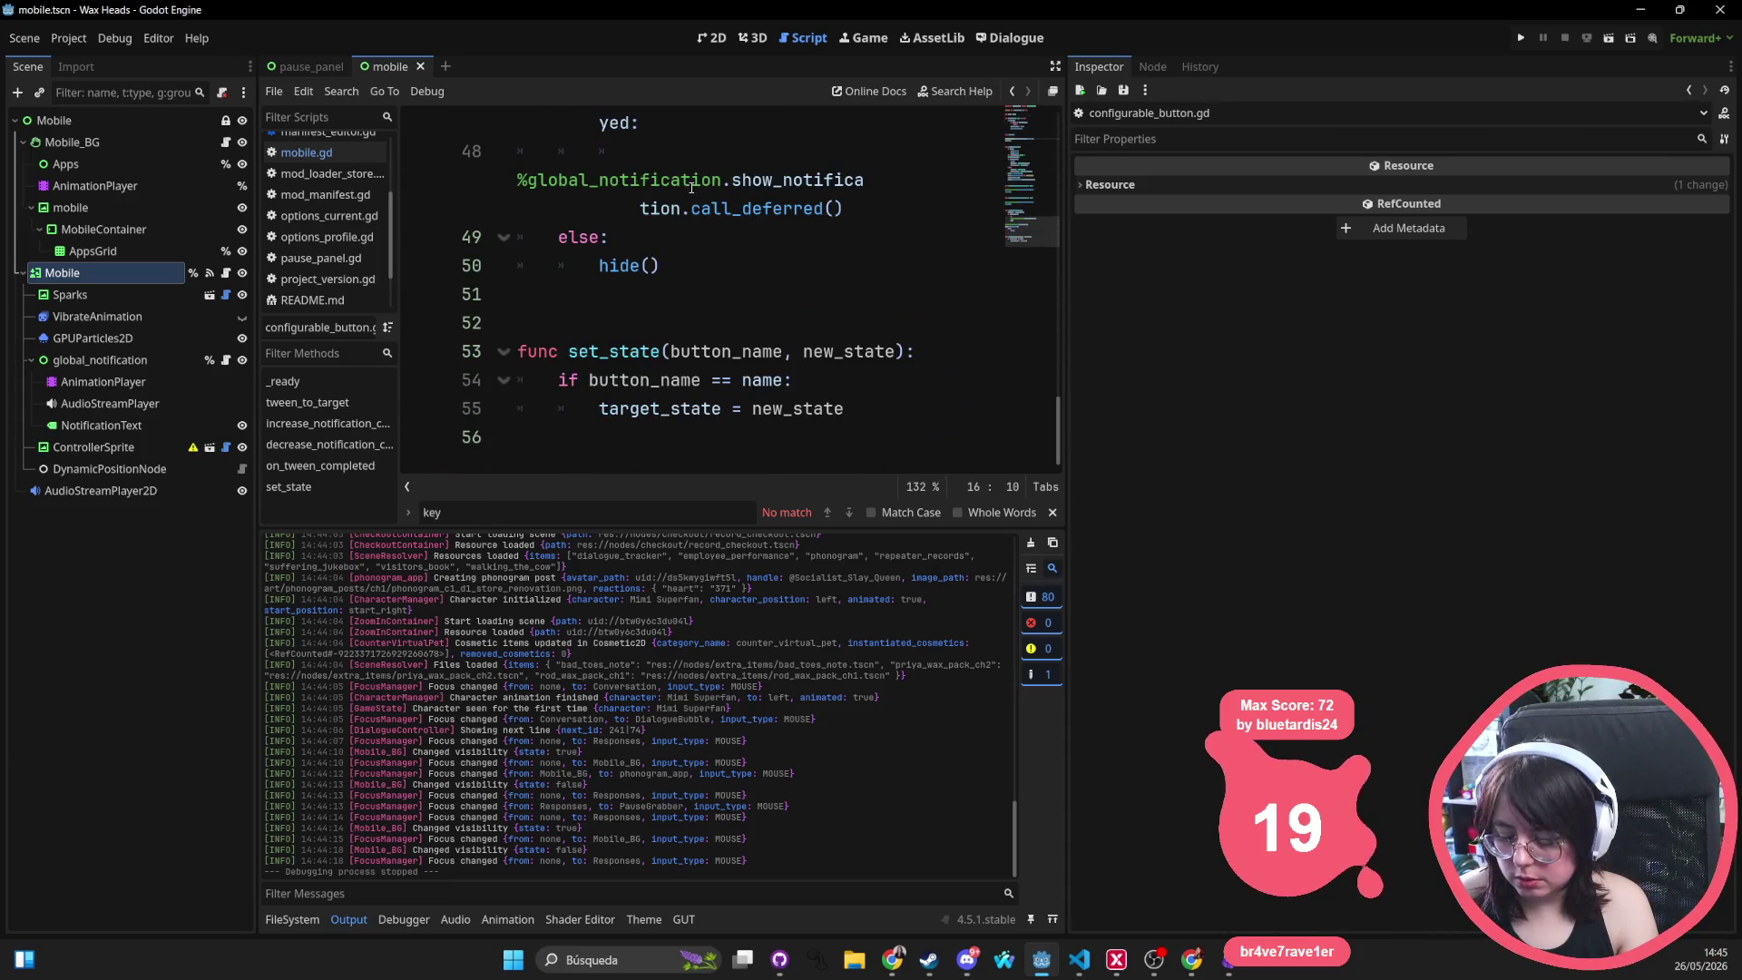
key(shift+alt+o)
key(Escape)
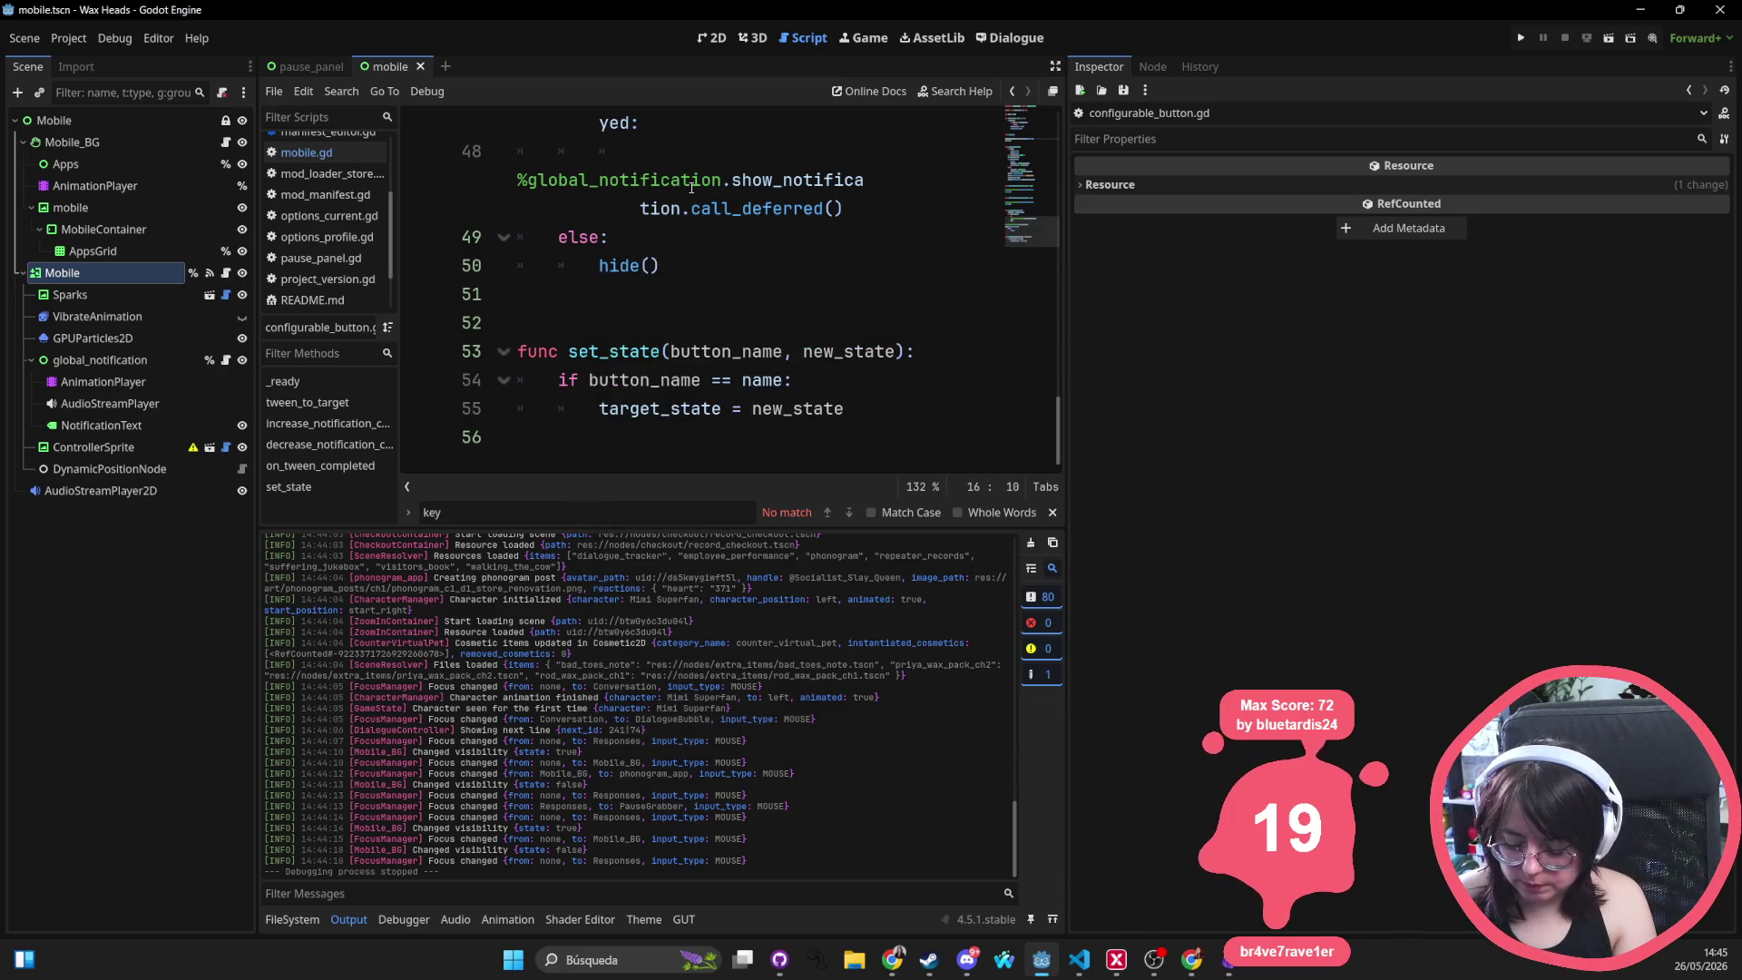
Search all project files for 'configurable'
key(ctrl+shift+f)
text(configur)
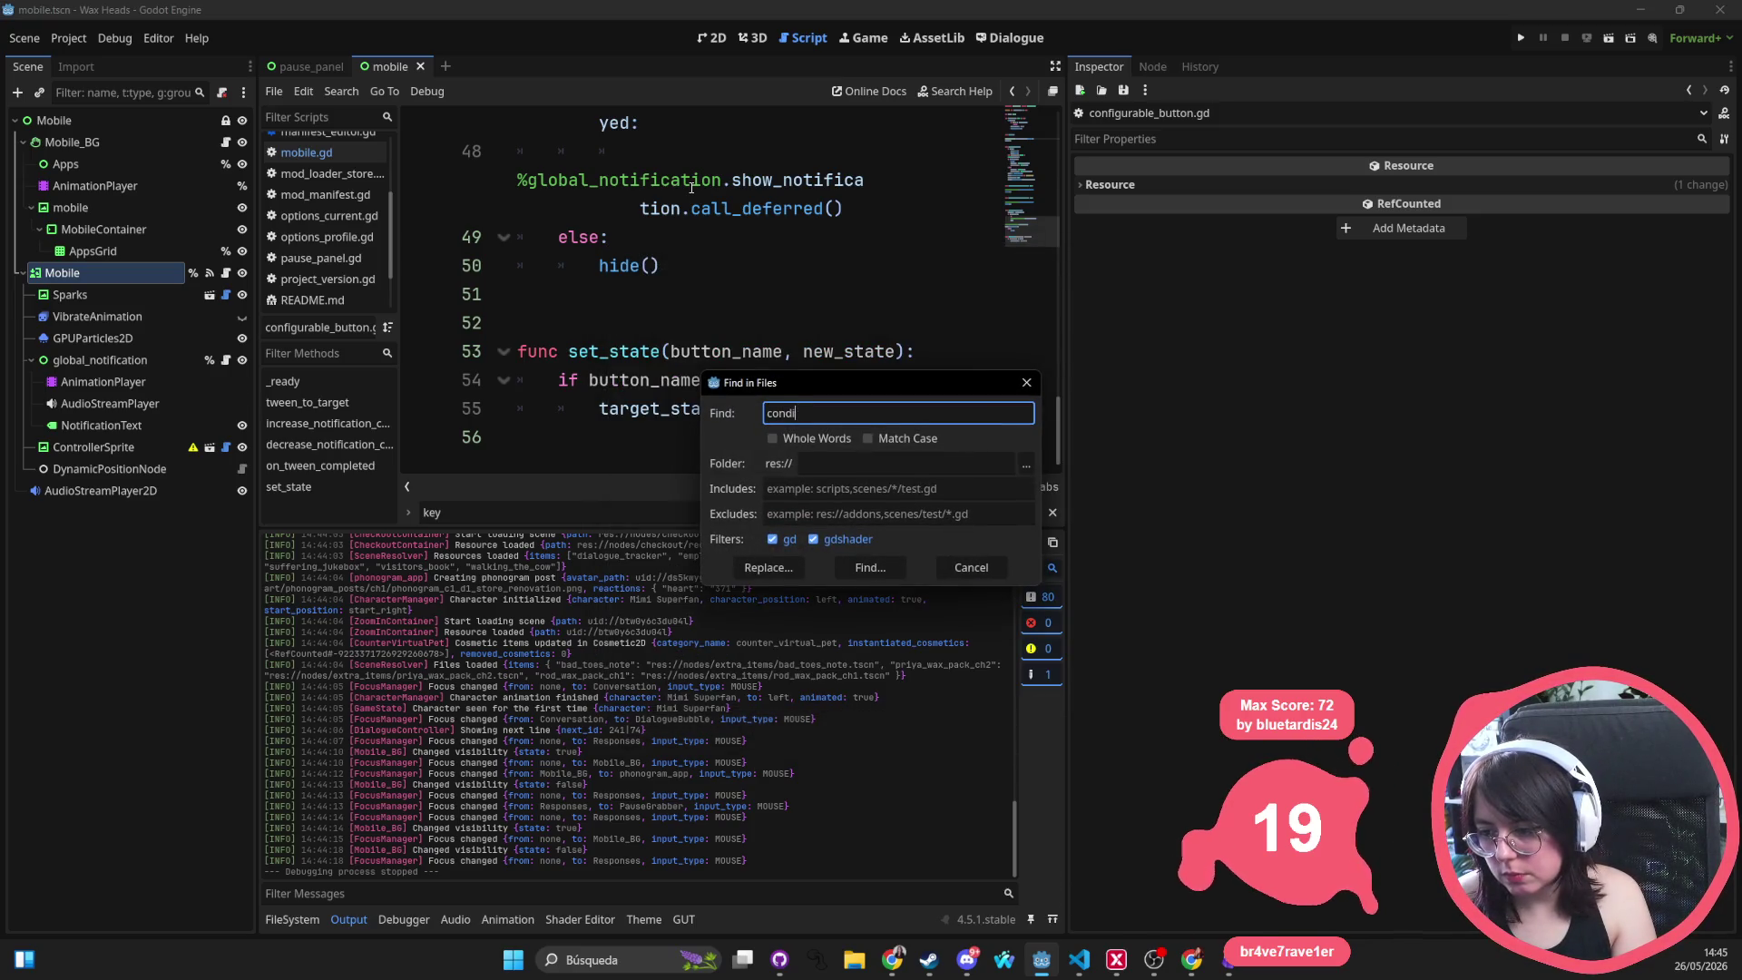
text(able_button)
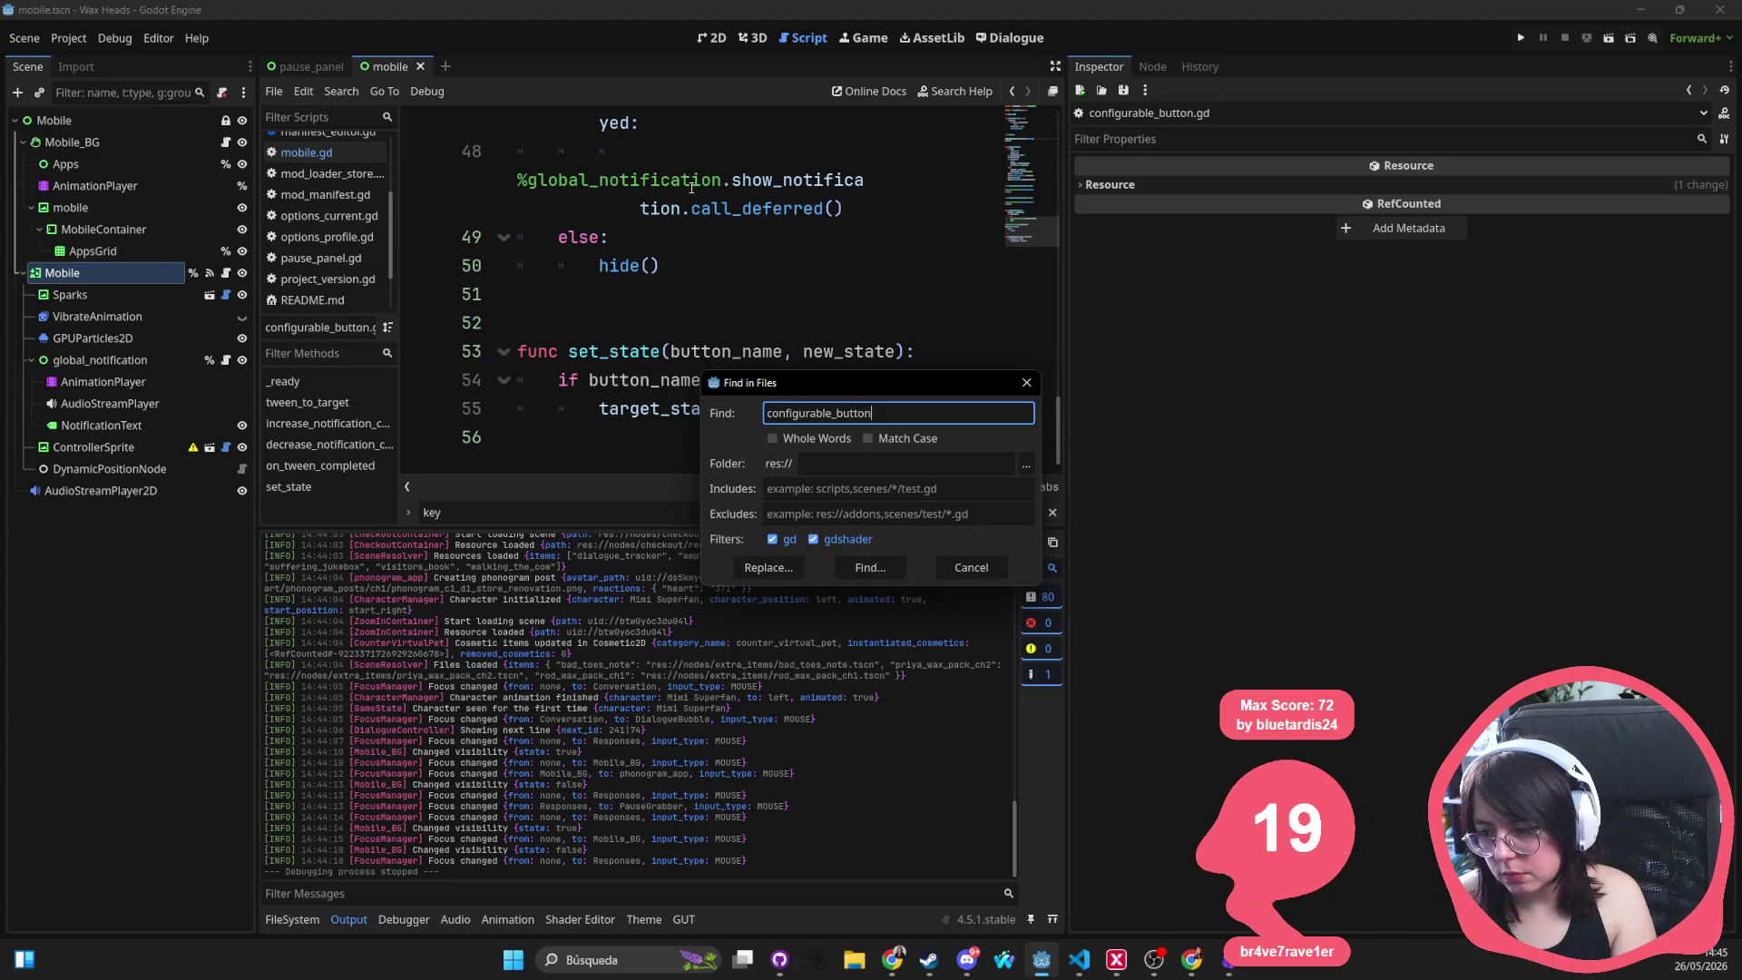
key(Return)
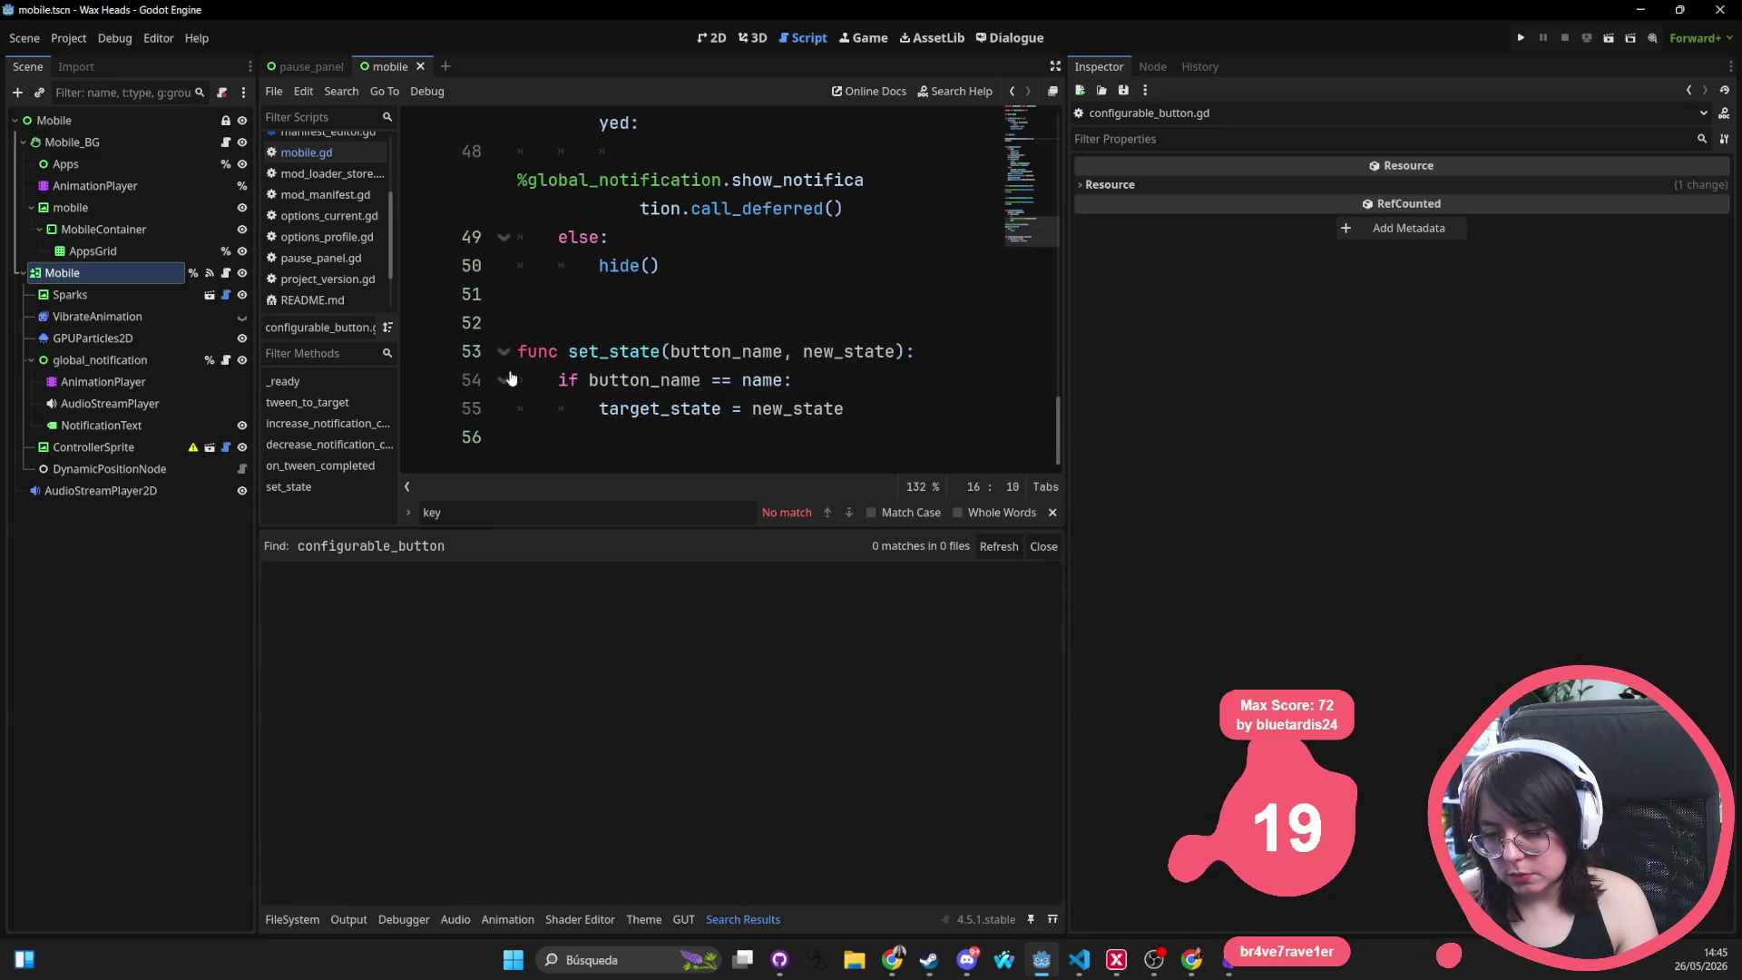
Run a new project-wide Find in Files search for "mobile"
key(ctrl+shift+f)
text(configurat)
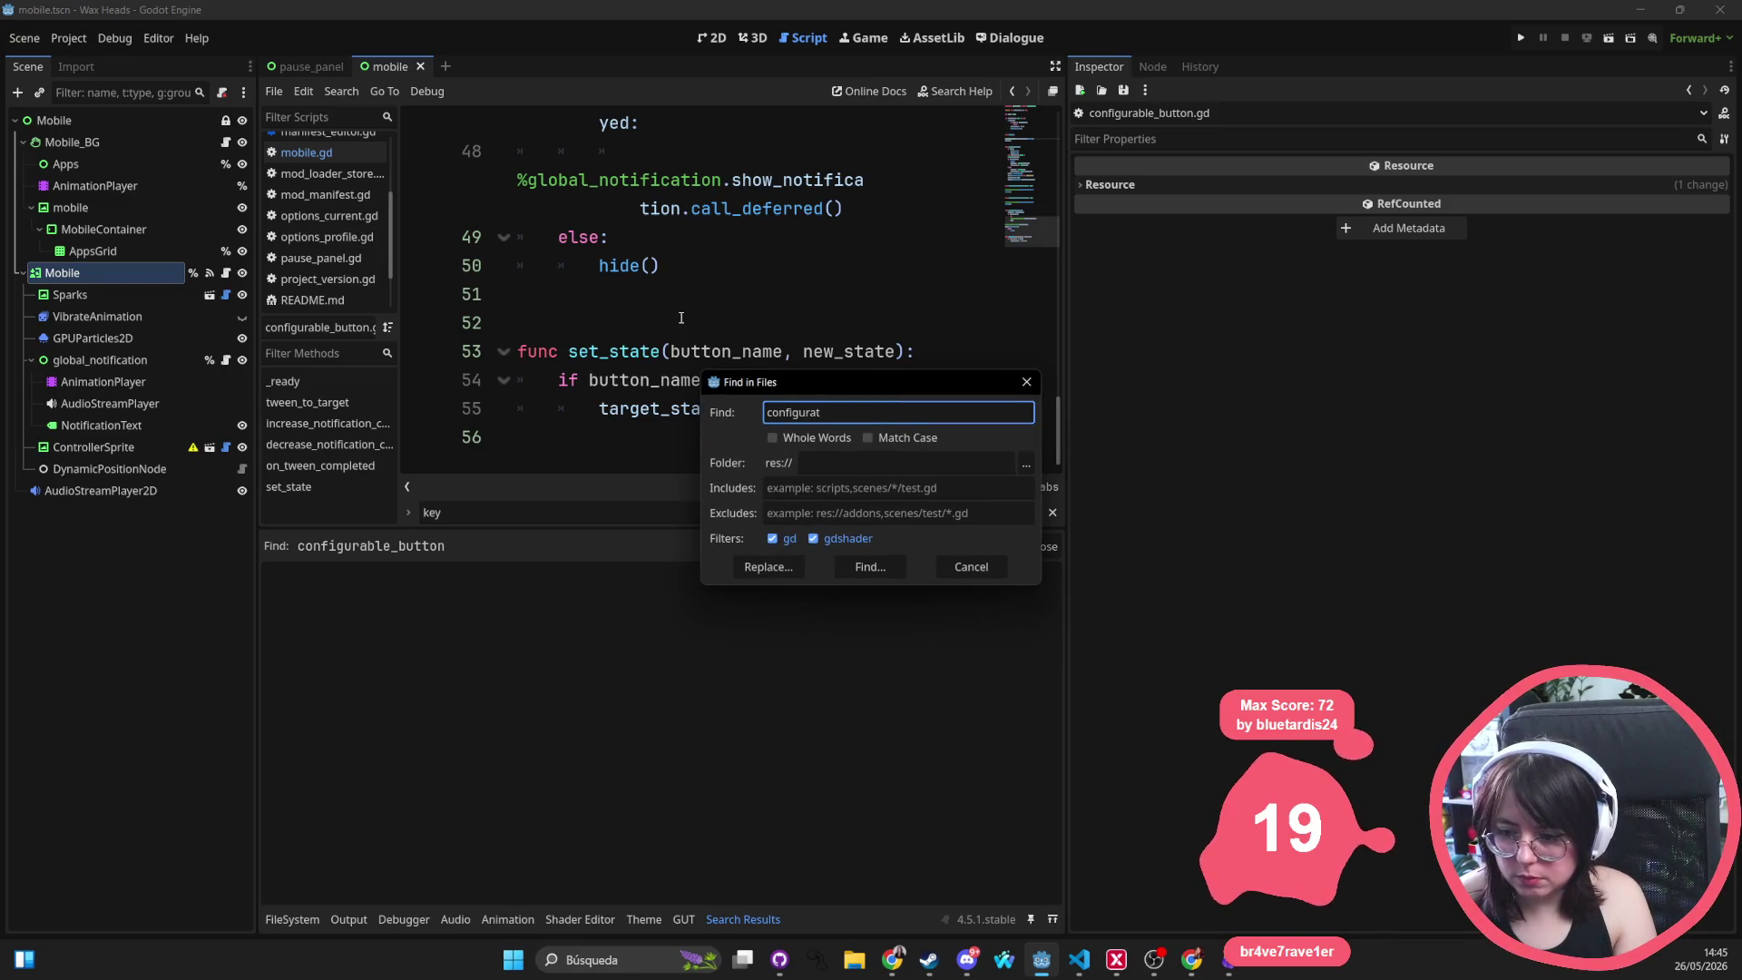
key(ctrl+BackSpace)
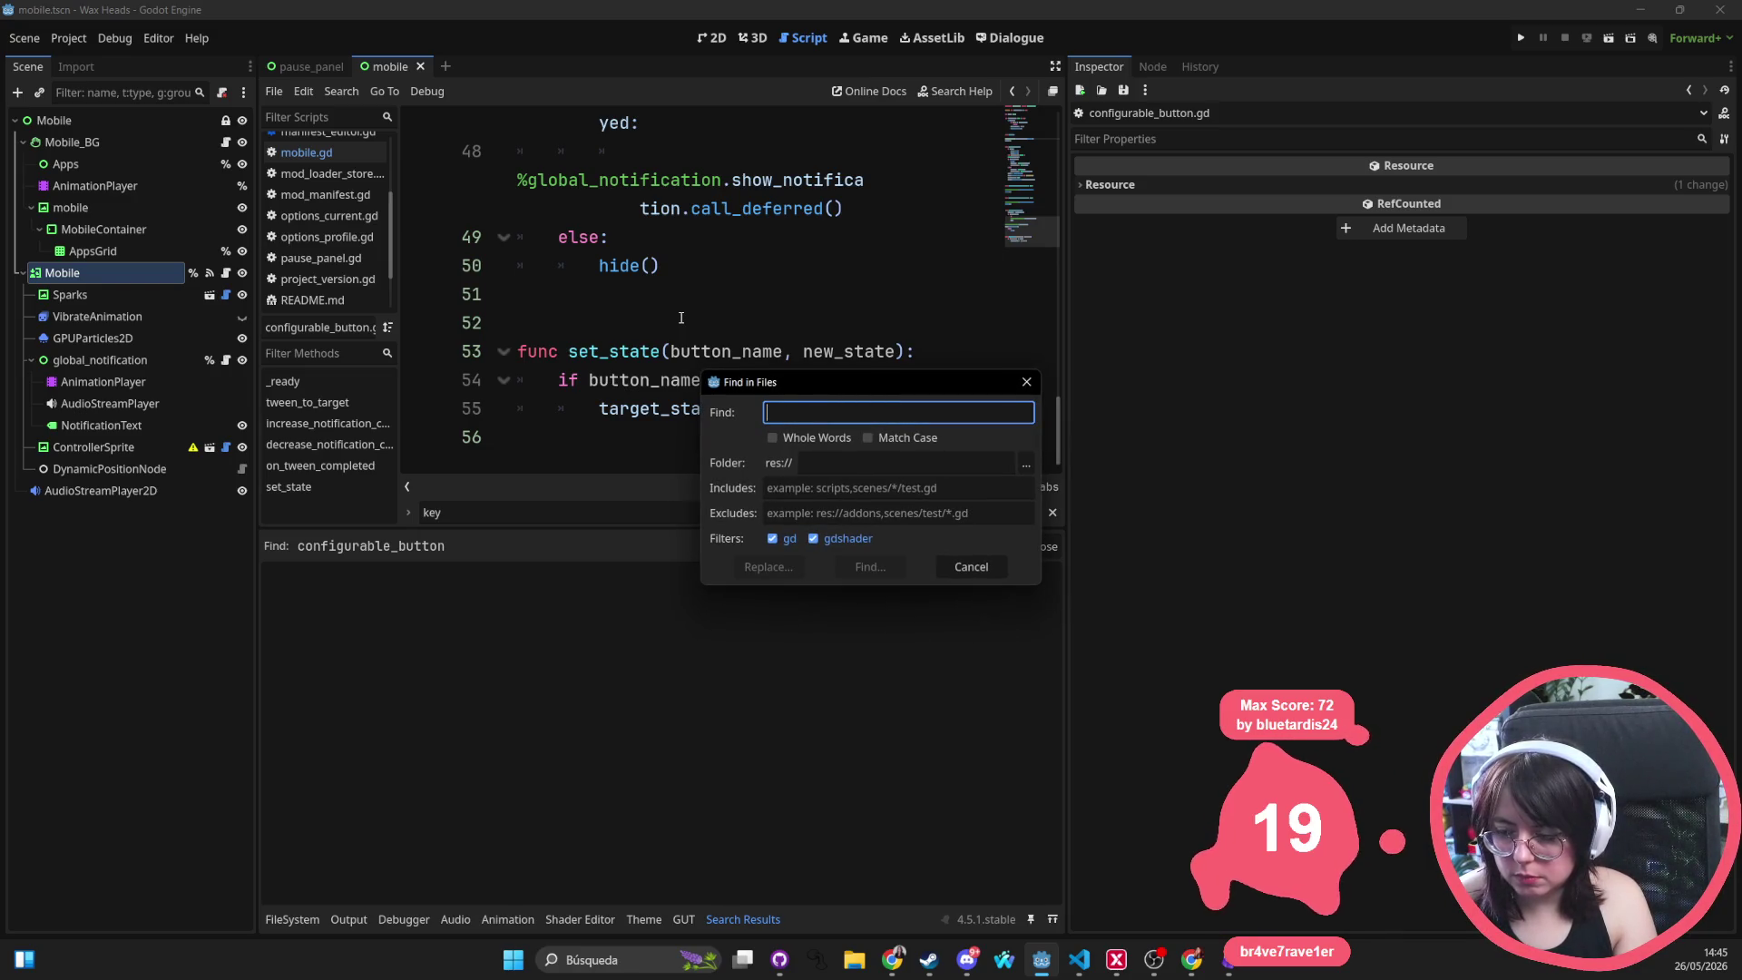
key(Escape)
scroll(694, 309, up, 4)
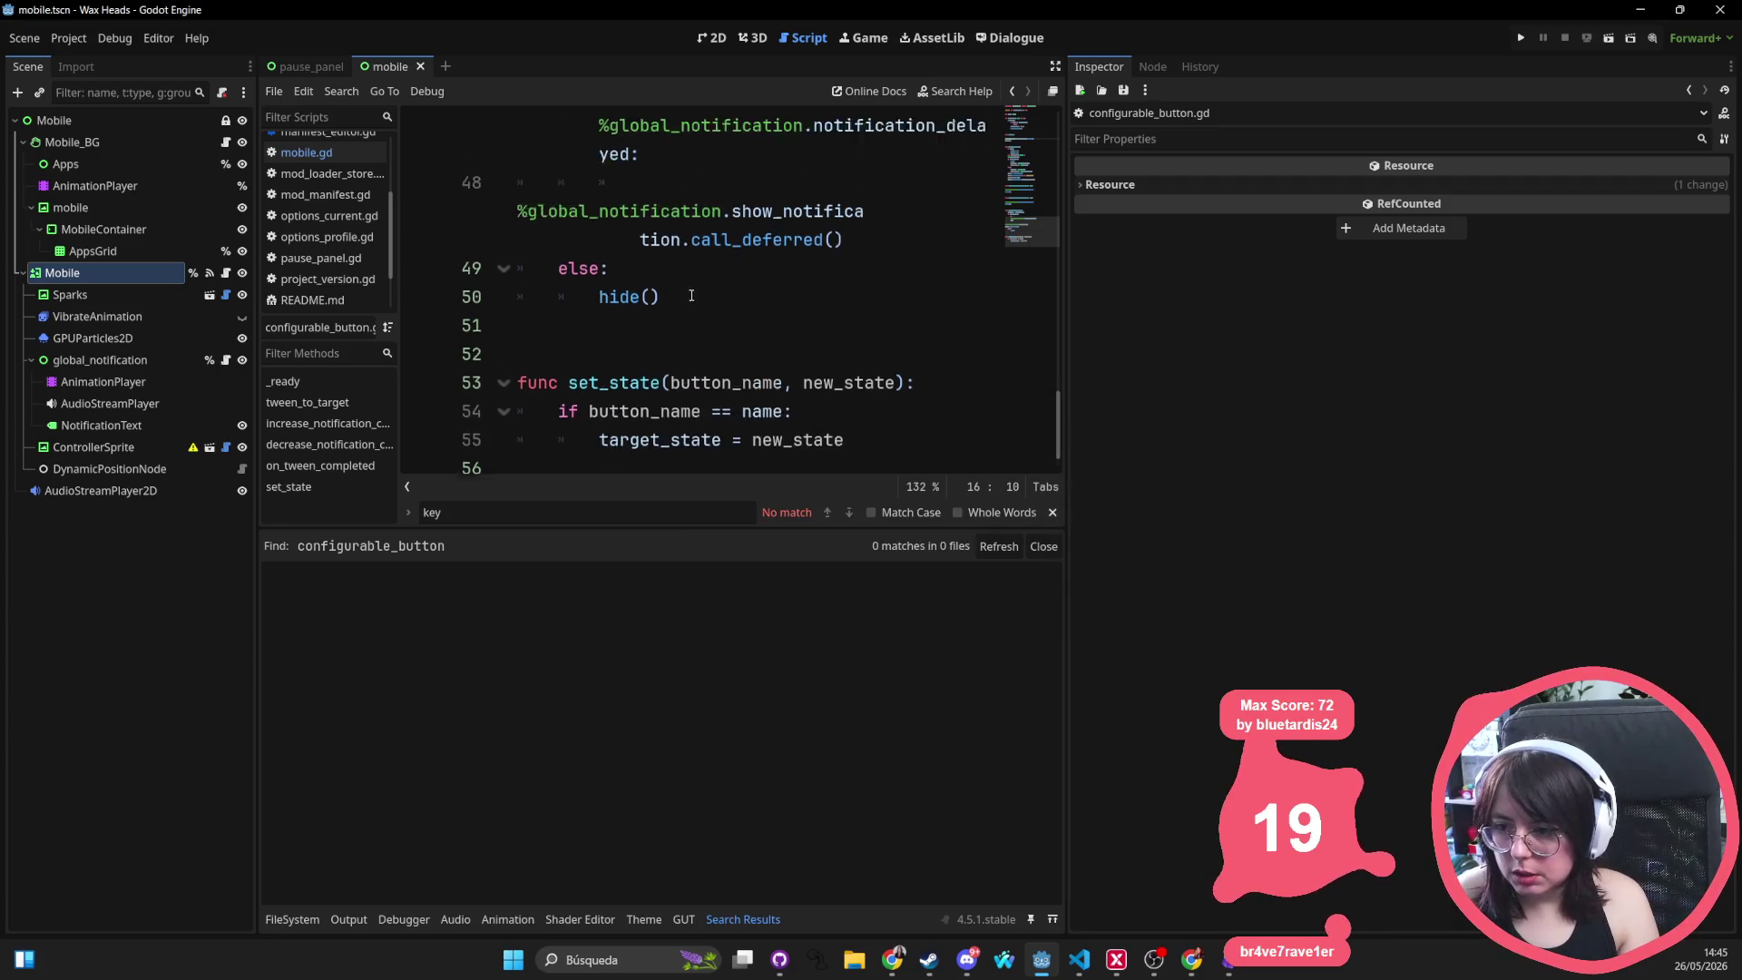
scroll(707, 301, up, 8)
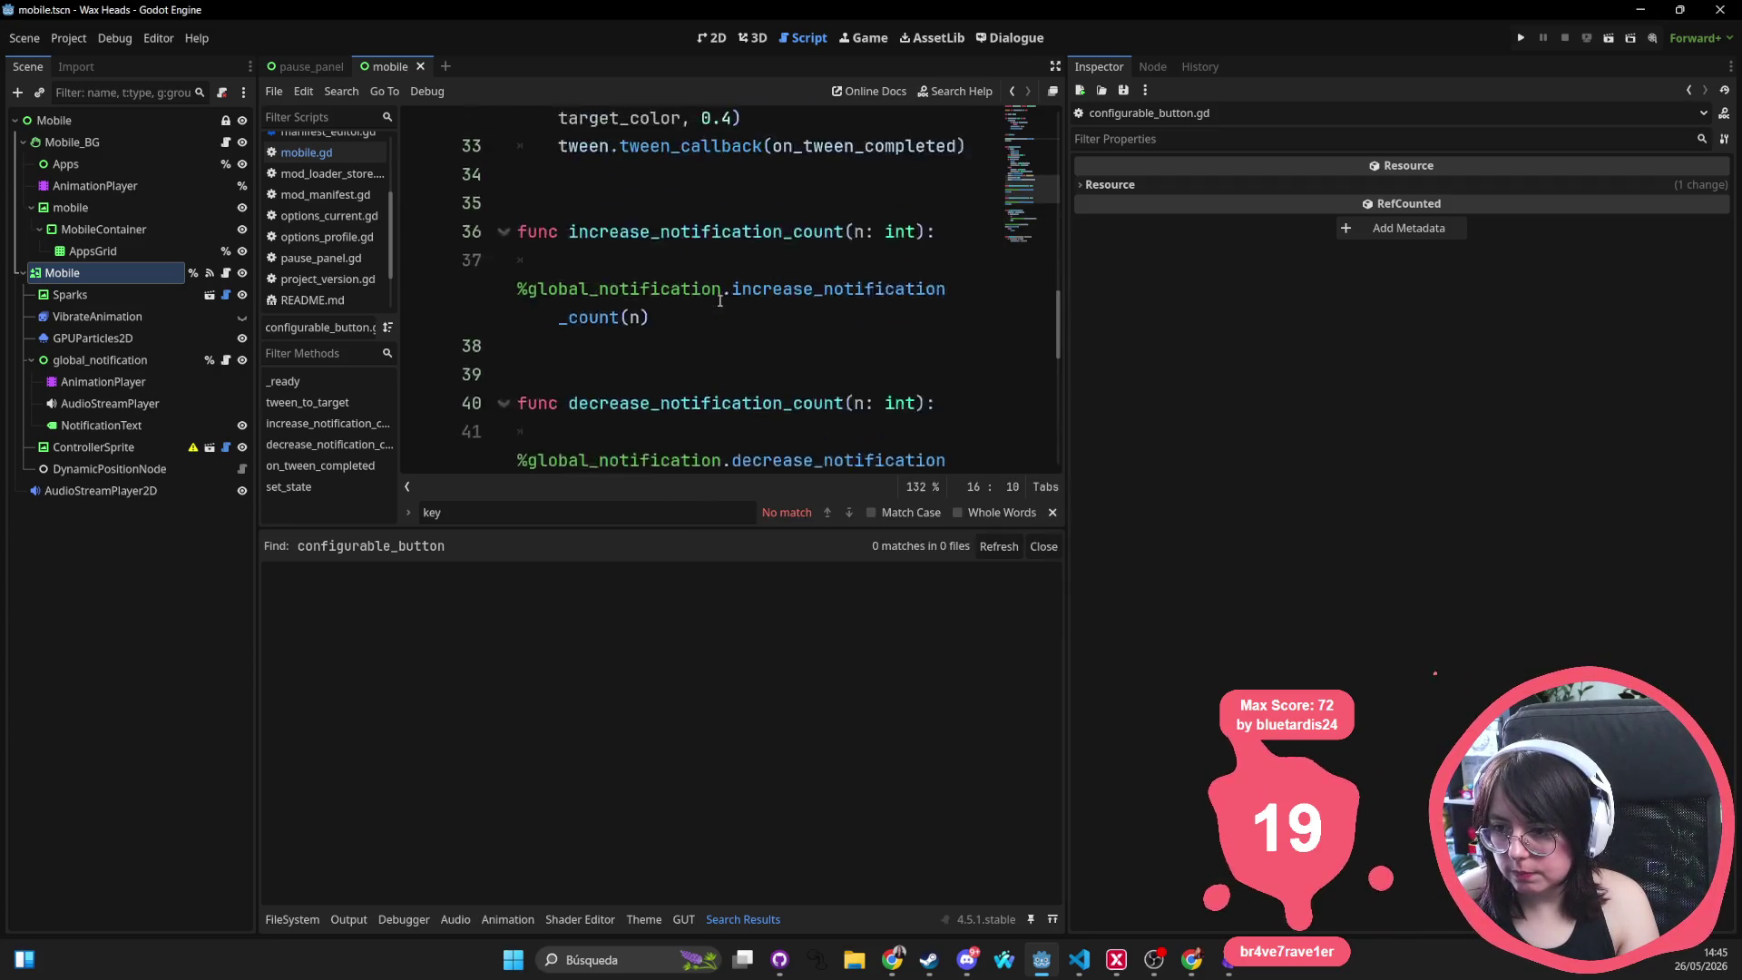
key(ctrl+shift+f)
text("m)
key(Return)
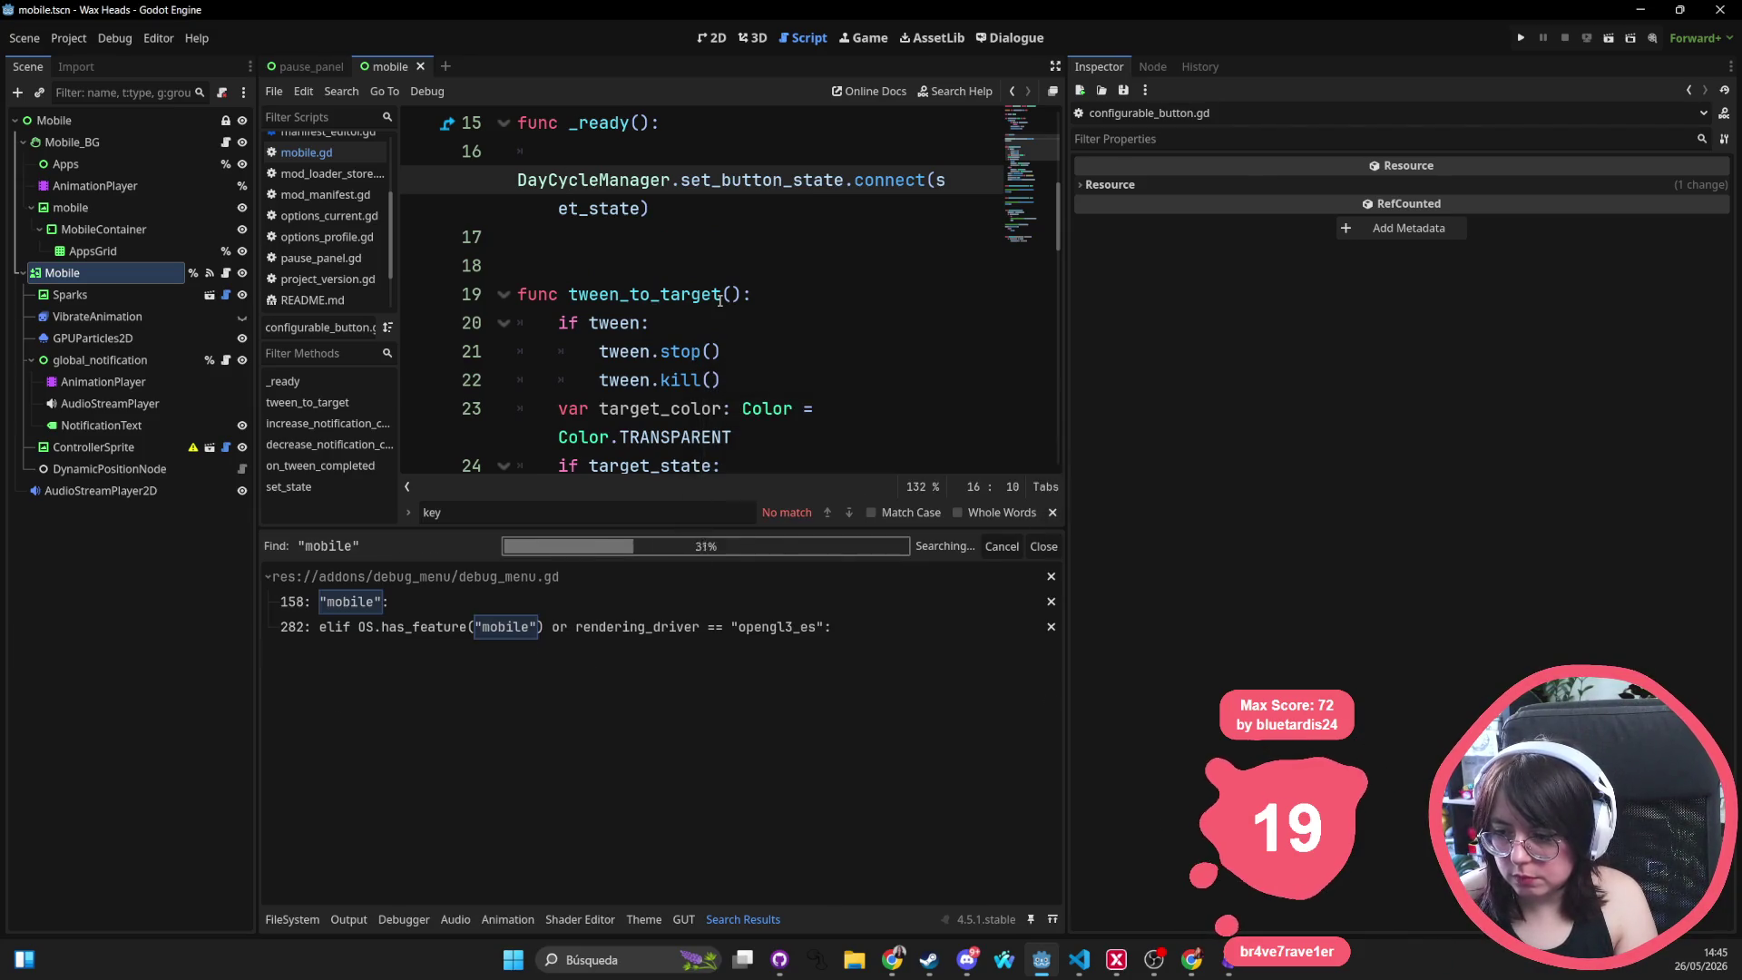
Step through the "mobile" matches to input_controller.gd line 37 and select DEFAULT_BUTTON_POSITIONS, widening the editor
click(458, 606)
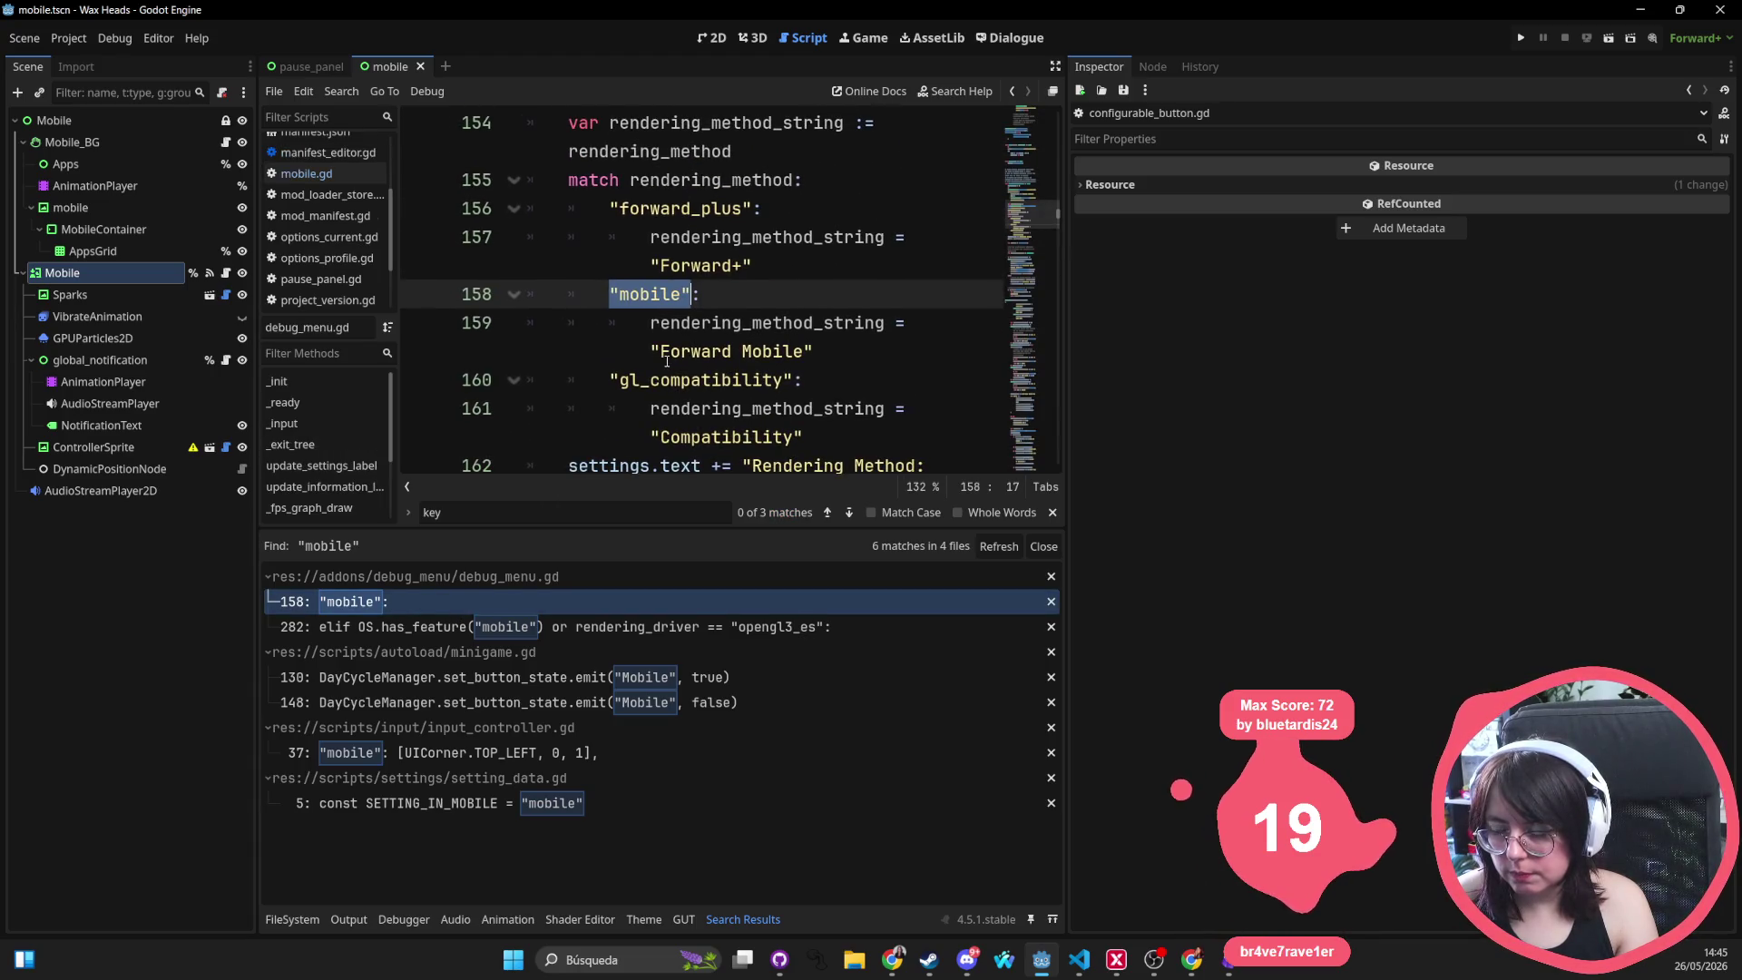
click(450, 680)
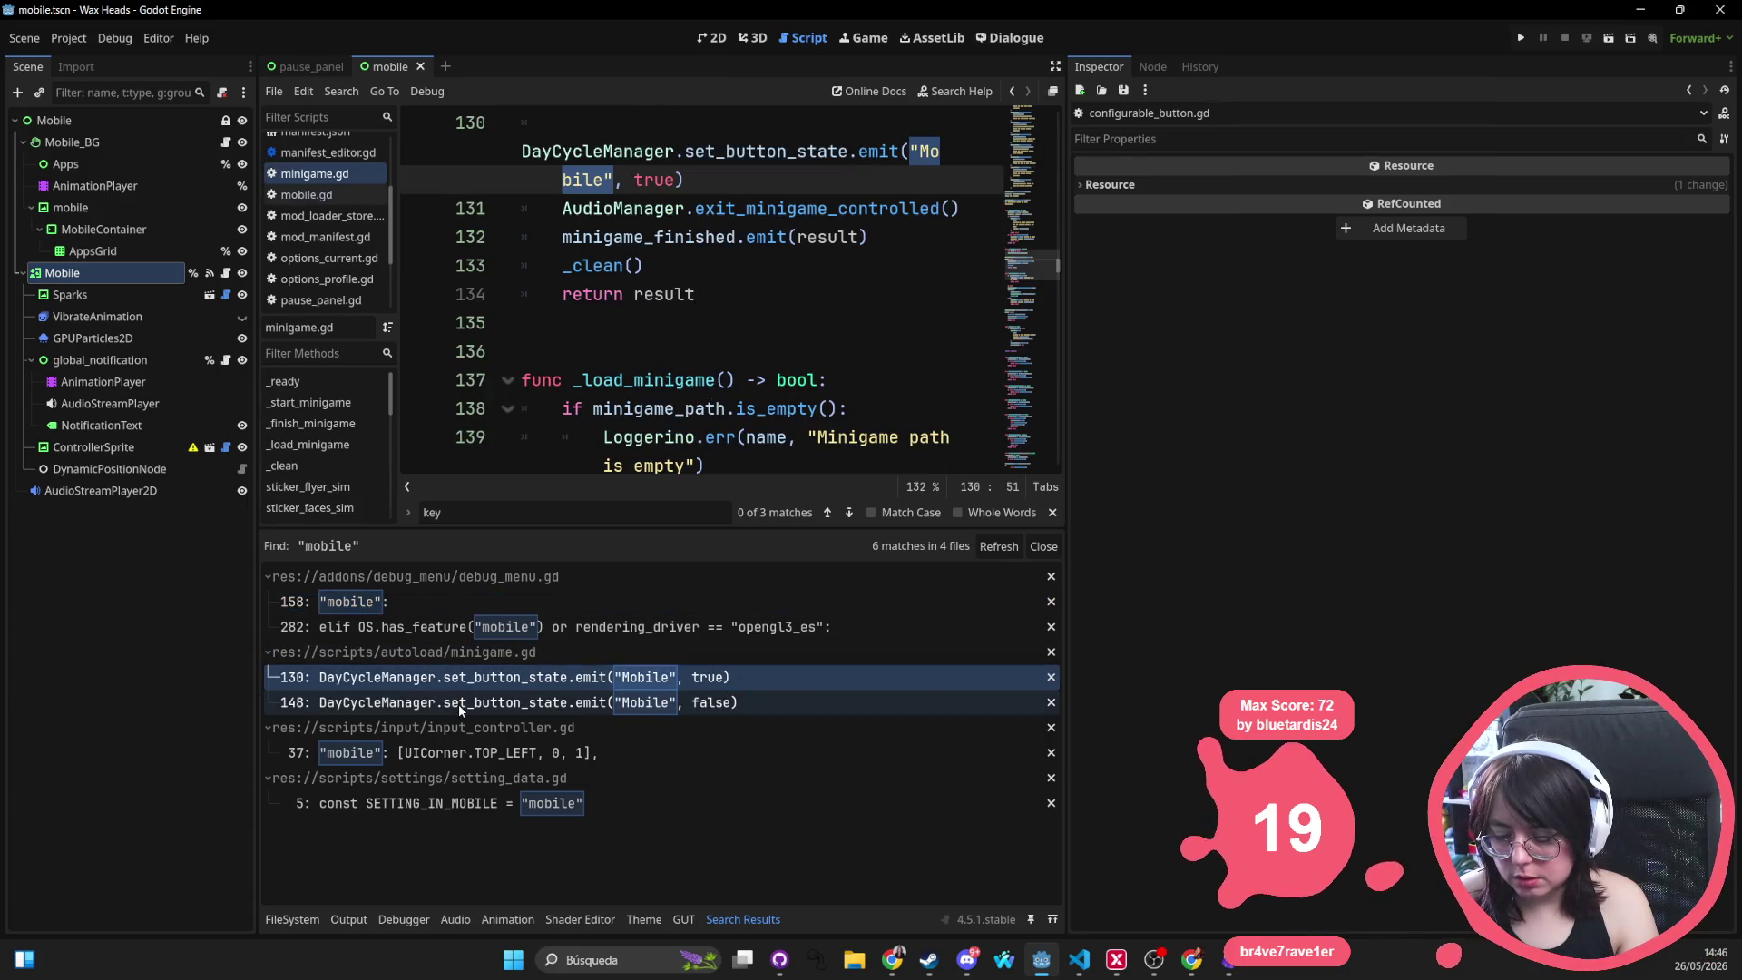
click(459, 704)
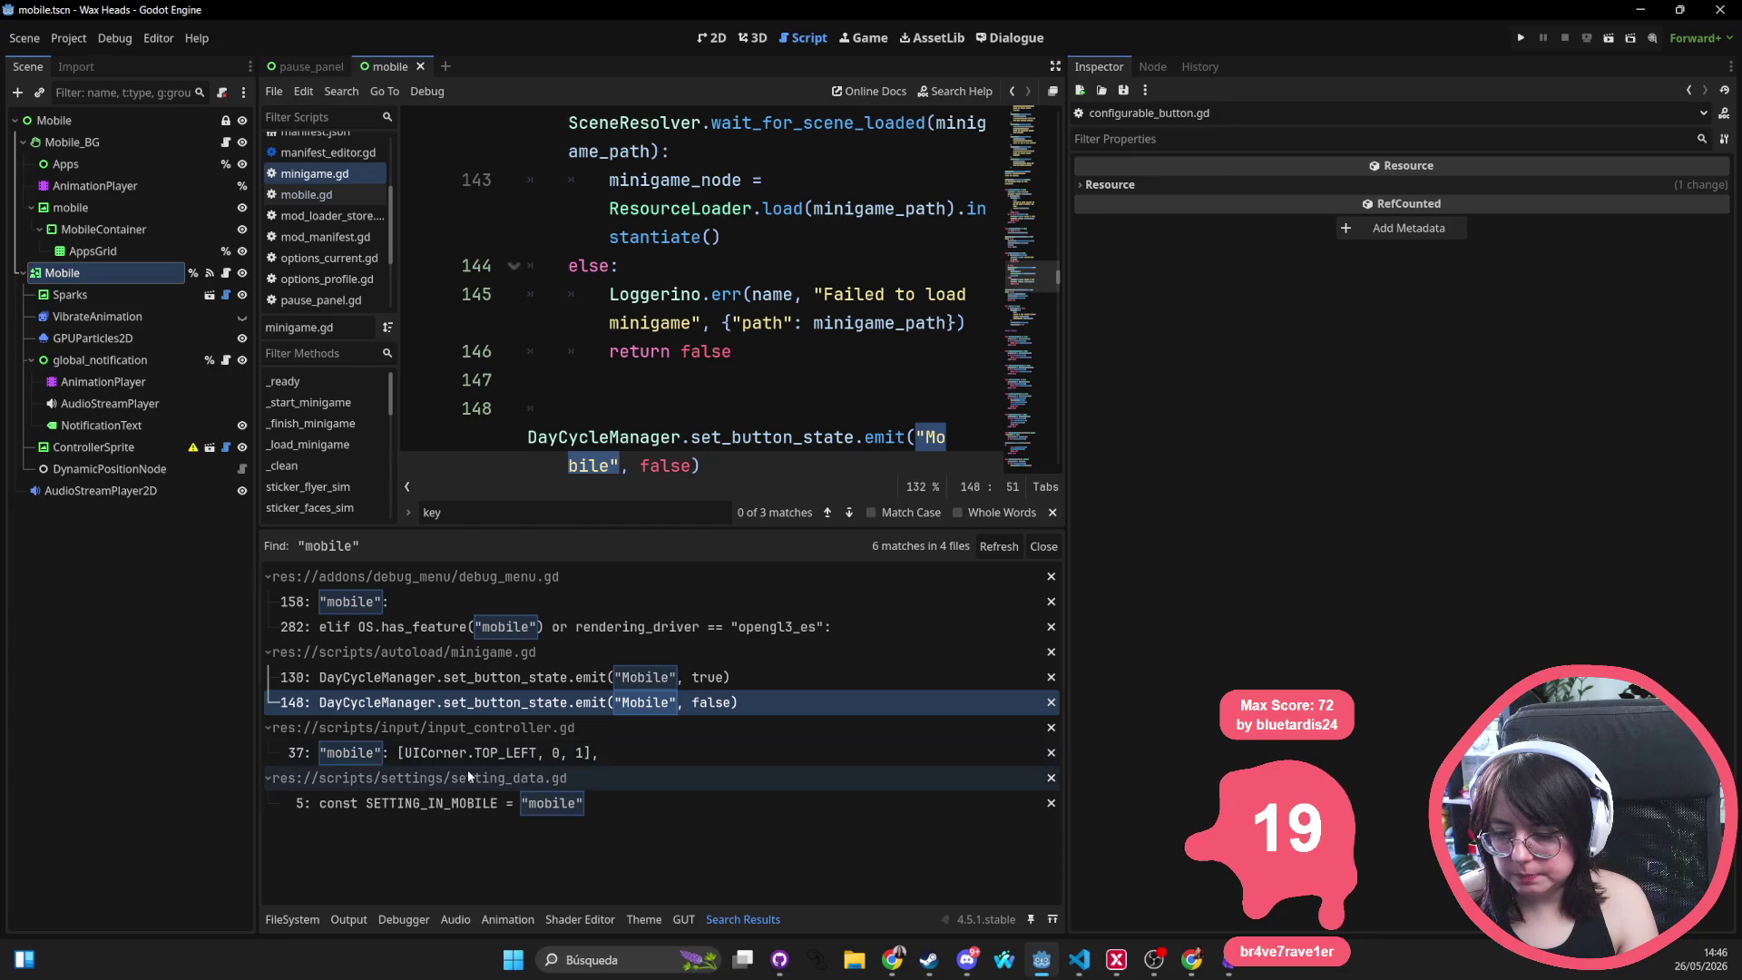
click(476, 757)
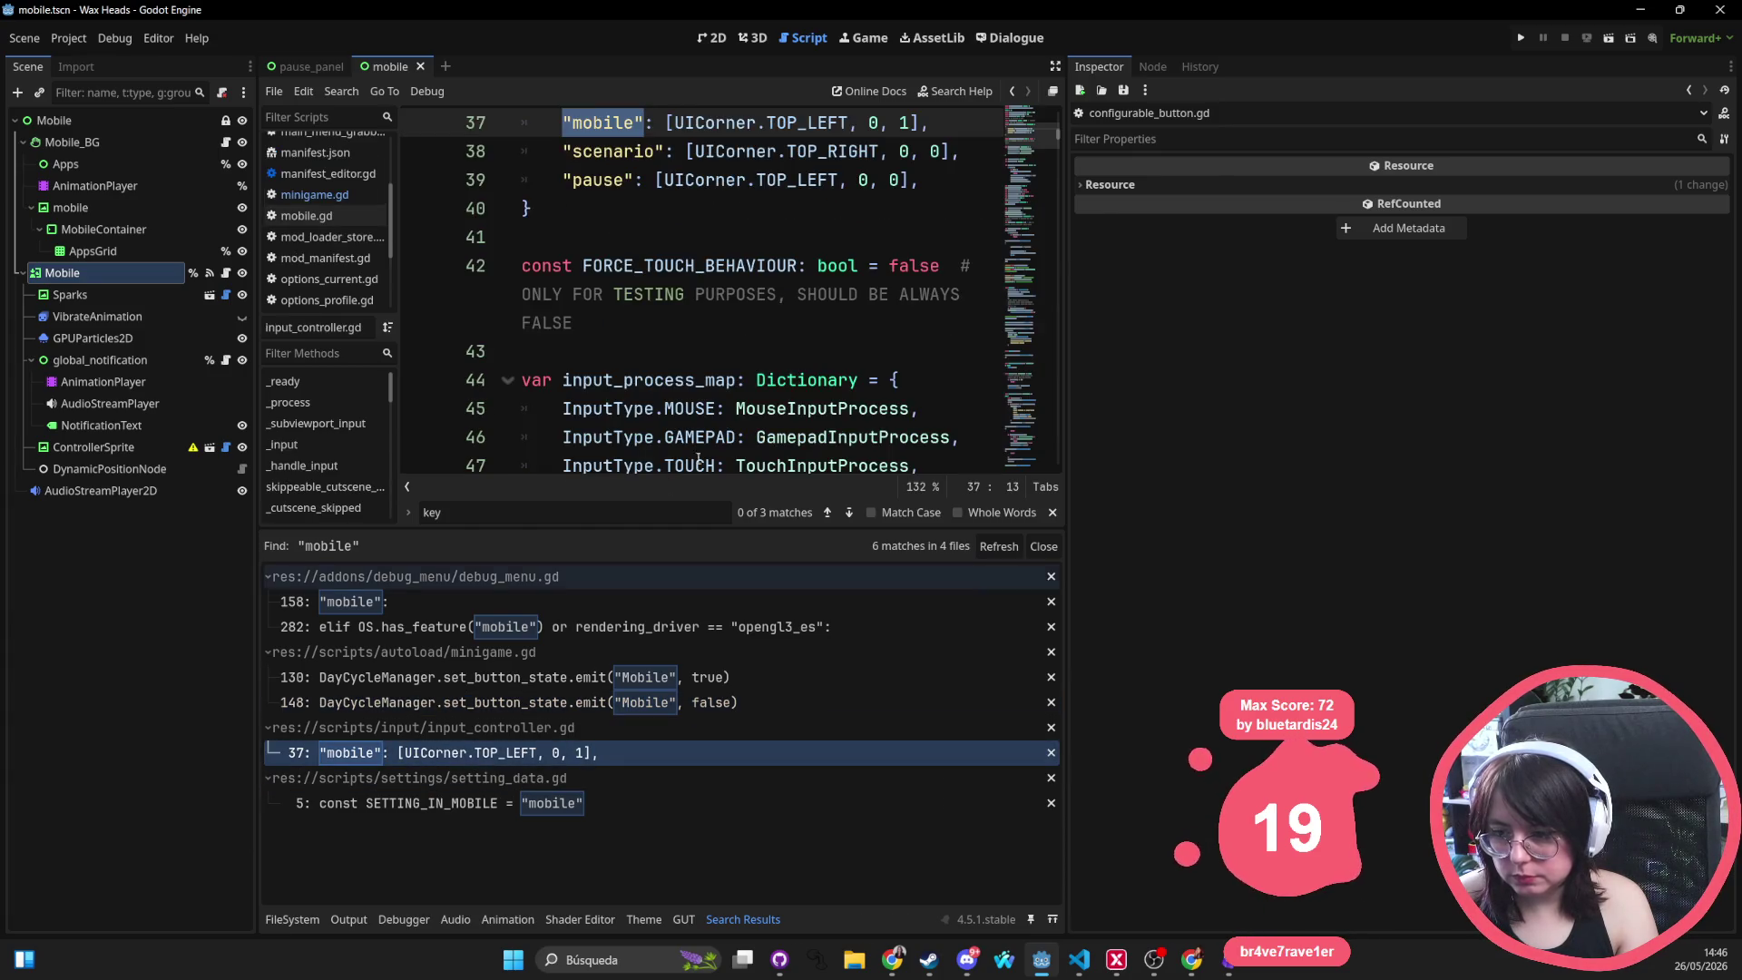
scroll(757, 362, up, 2)
double_click(753, 237)
drag(1066, 268, 1402, 268)
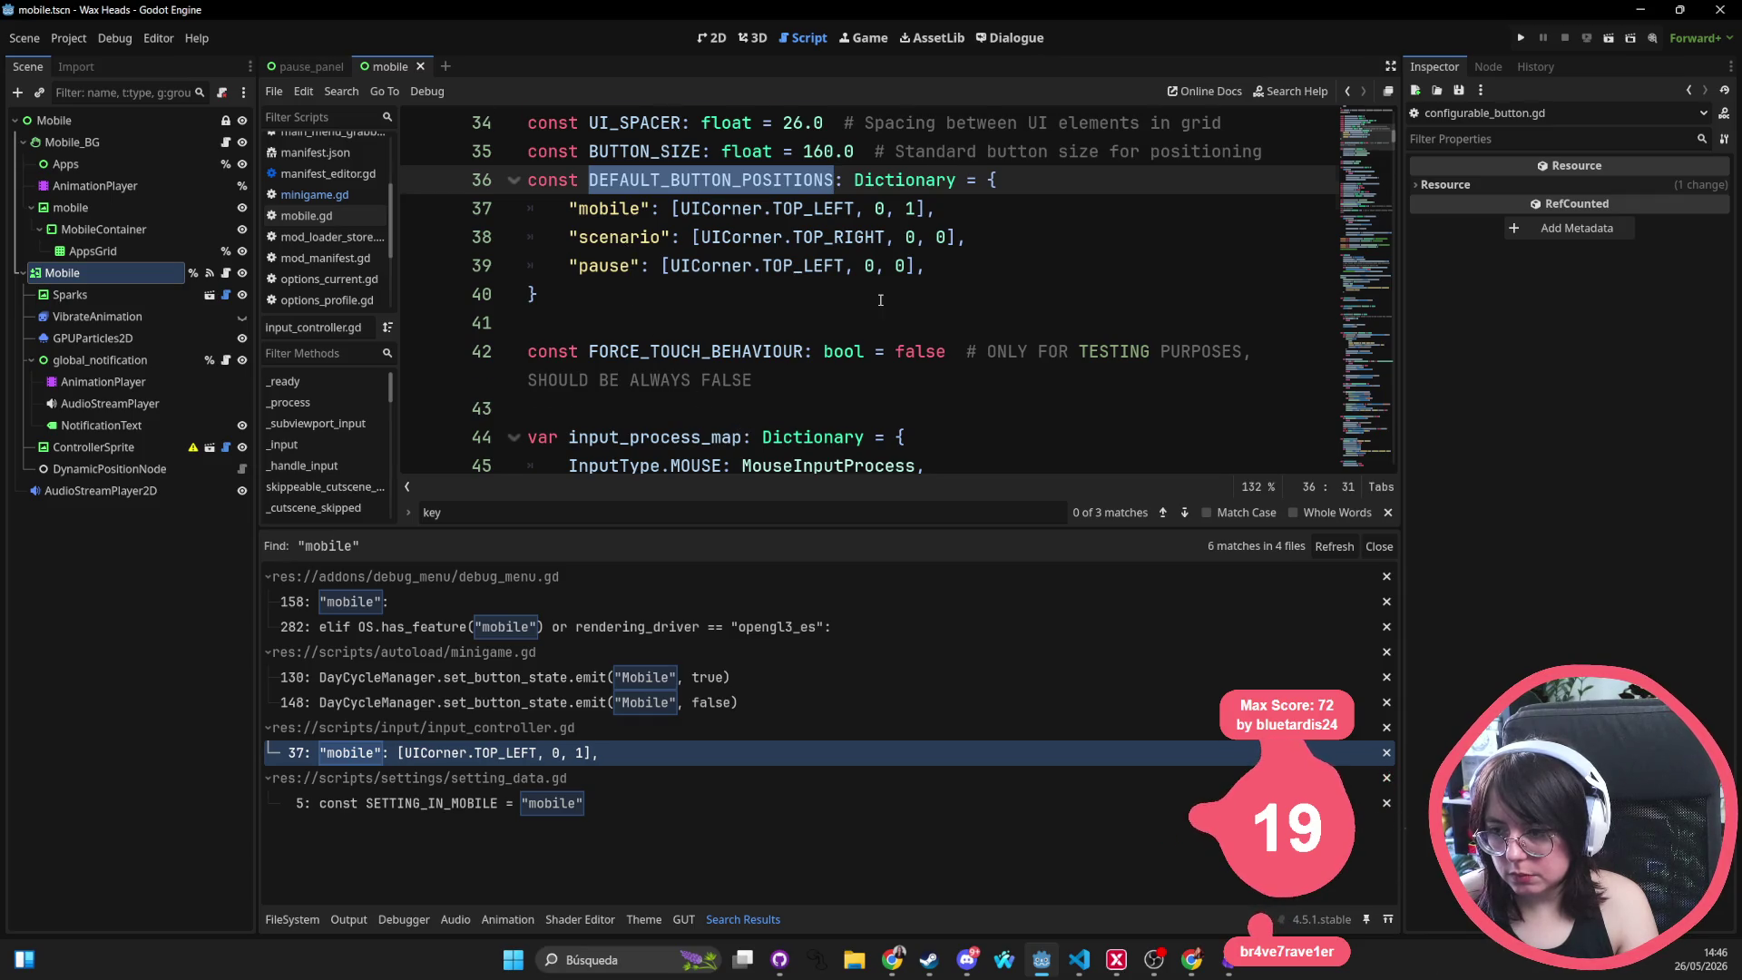
Change the corners of both the mobile and scenario entries to UICorner.BOTTOM_RIGHT
scroll(880, 299, up, 1)
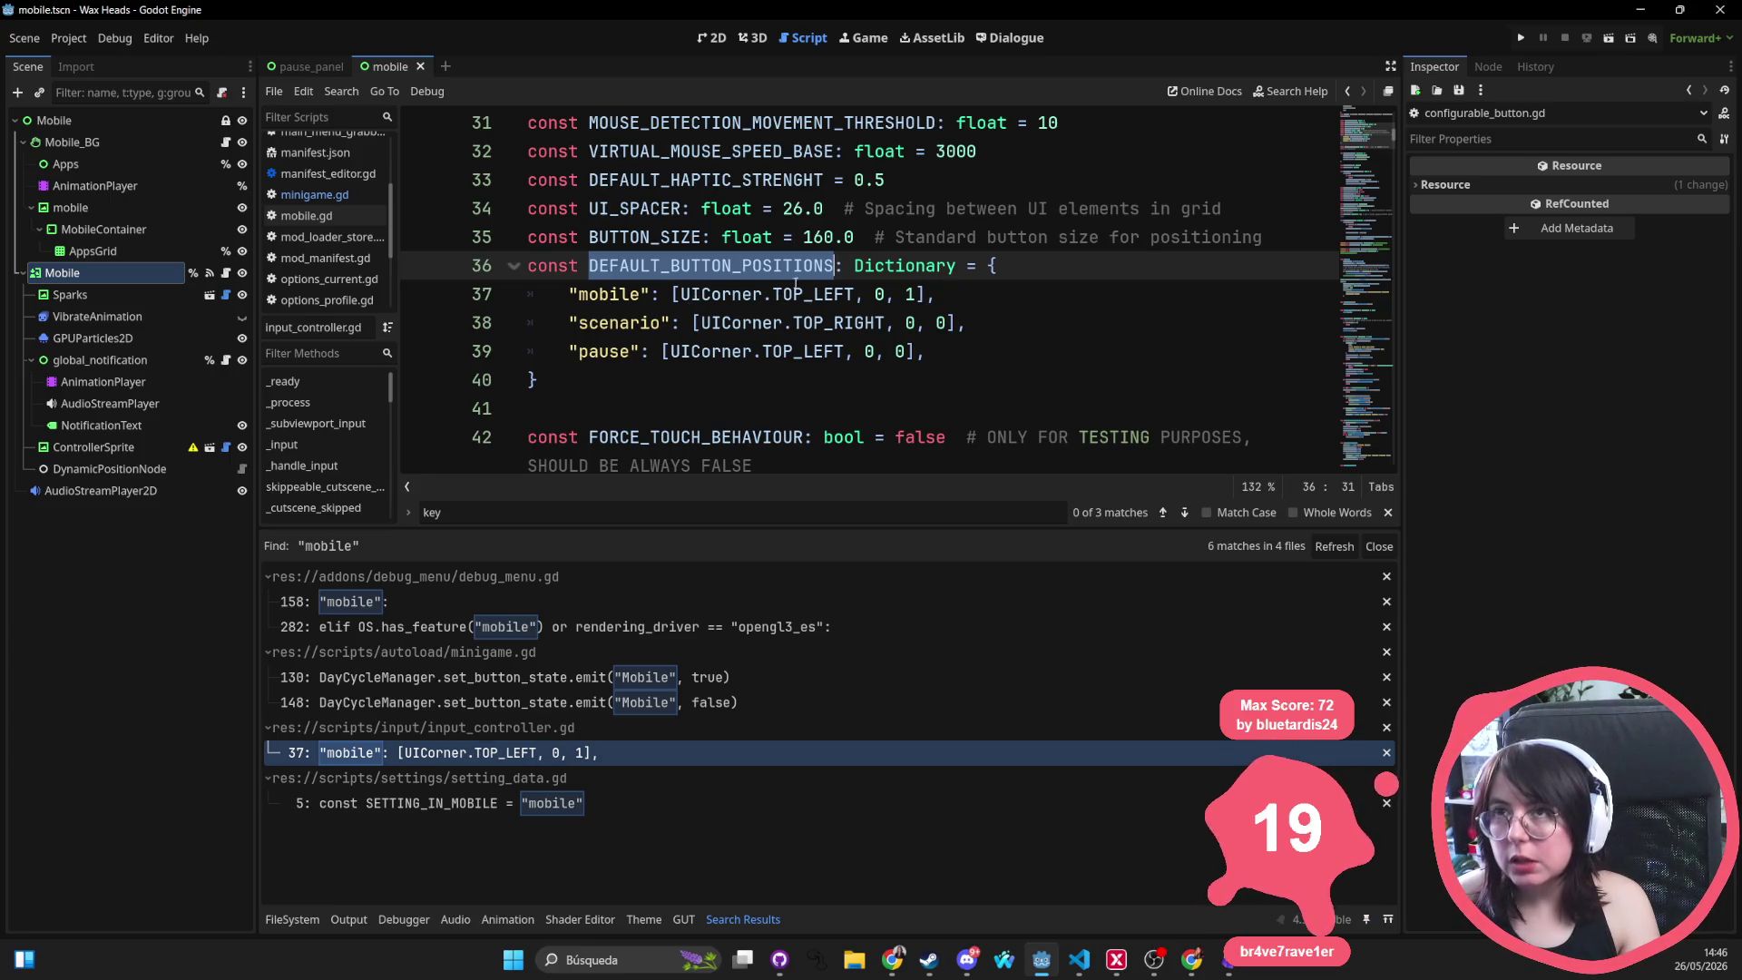
click(831, 289)
double_click(823, 288)
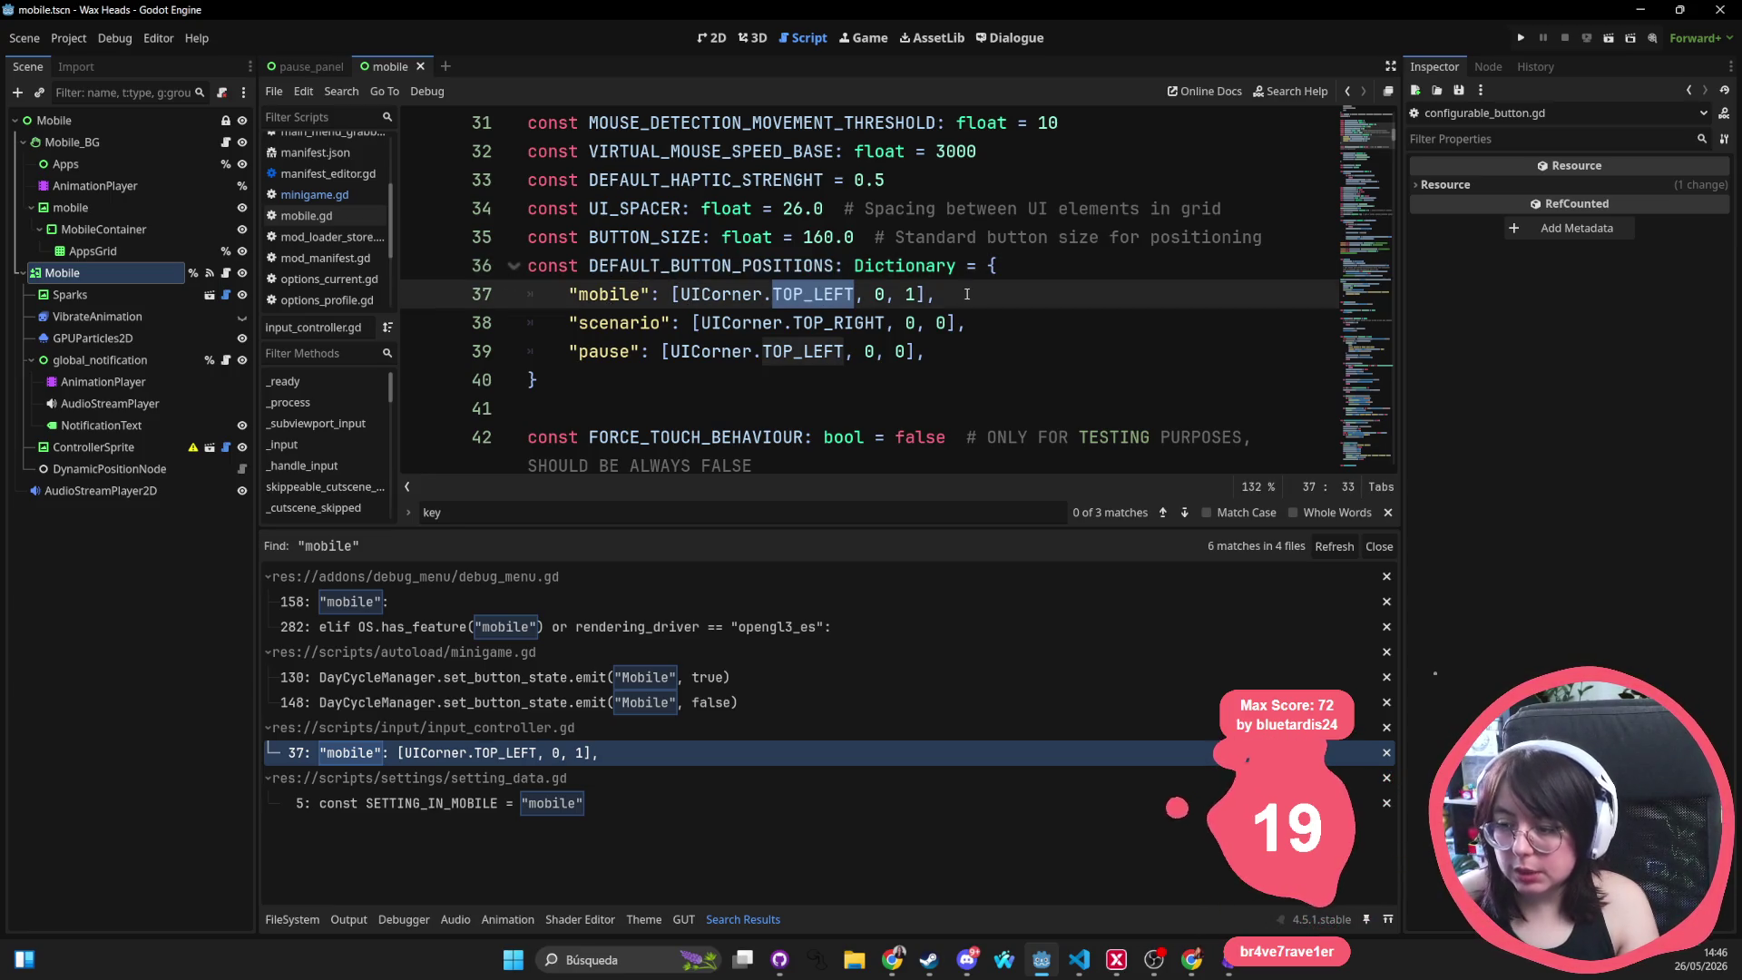
text(BO)
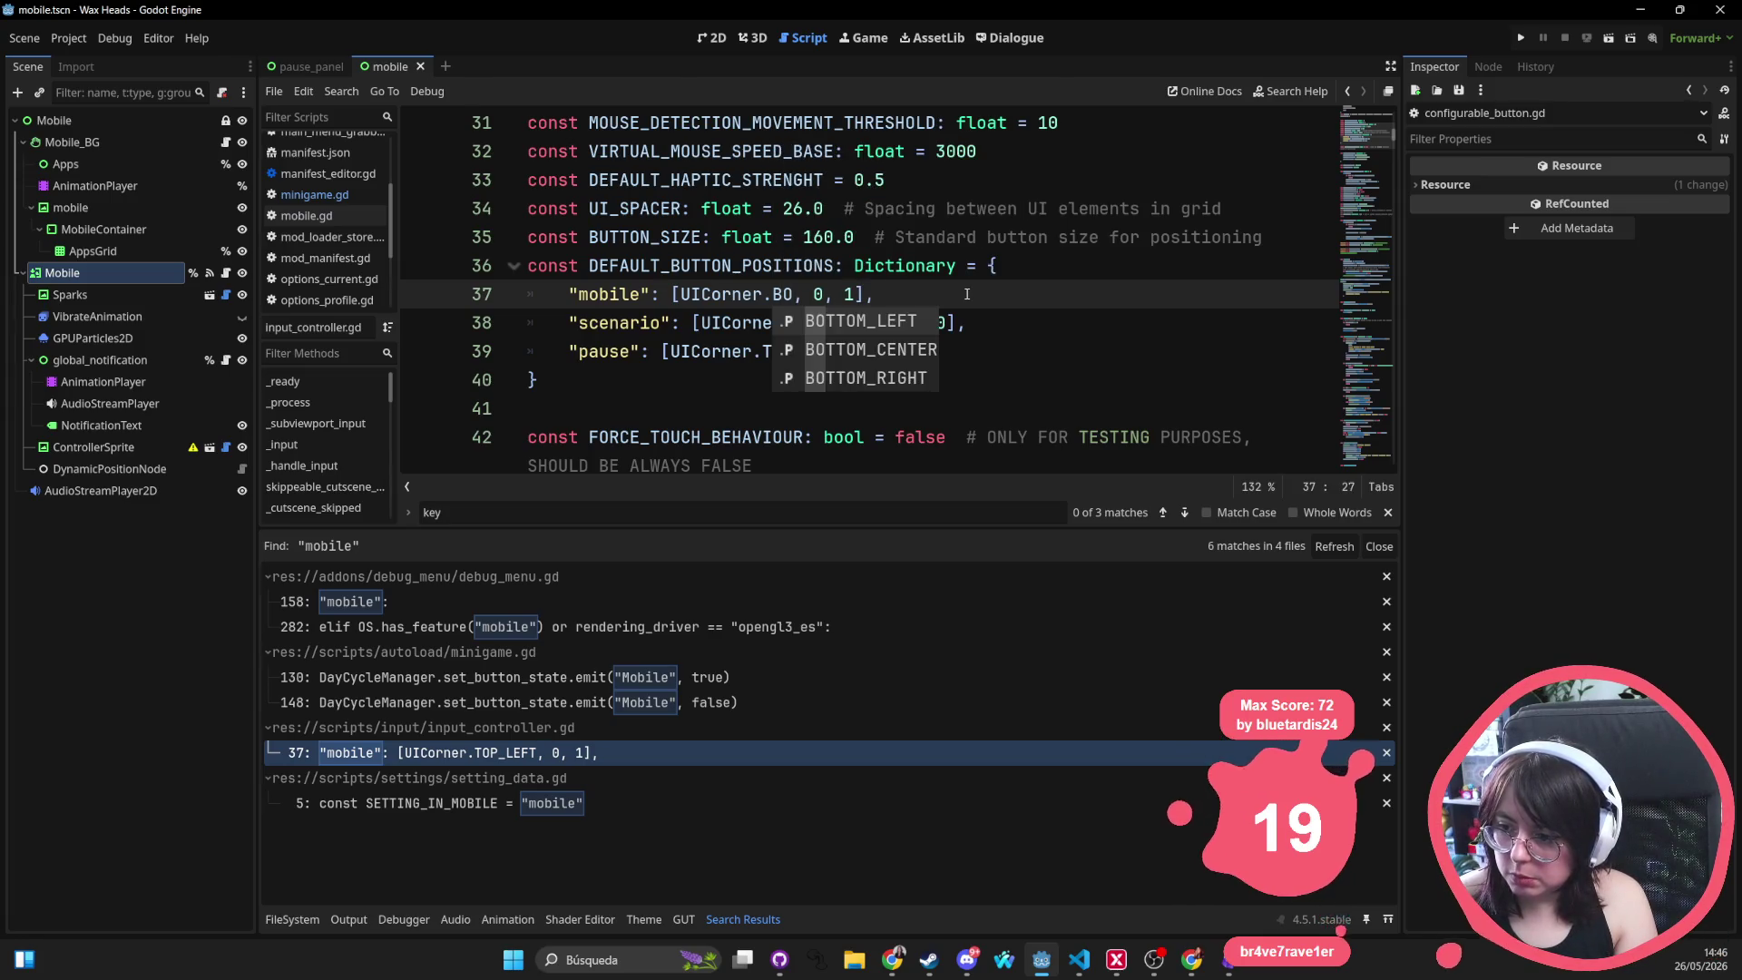
key(Down)
key(Down)
key(Return)
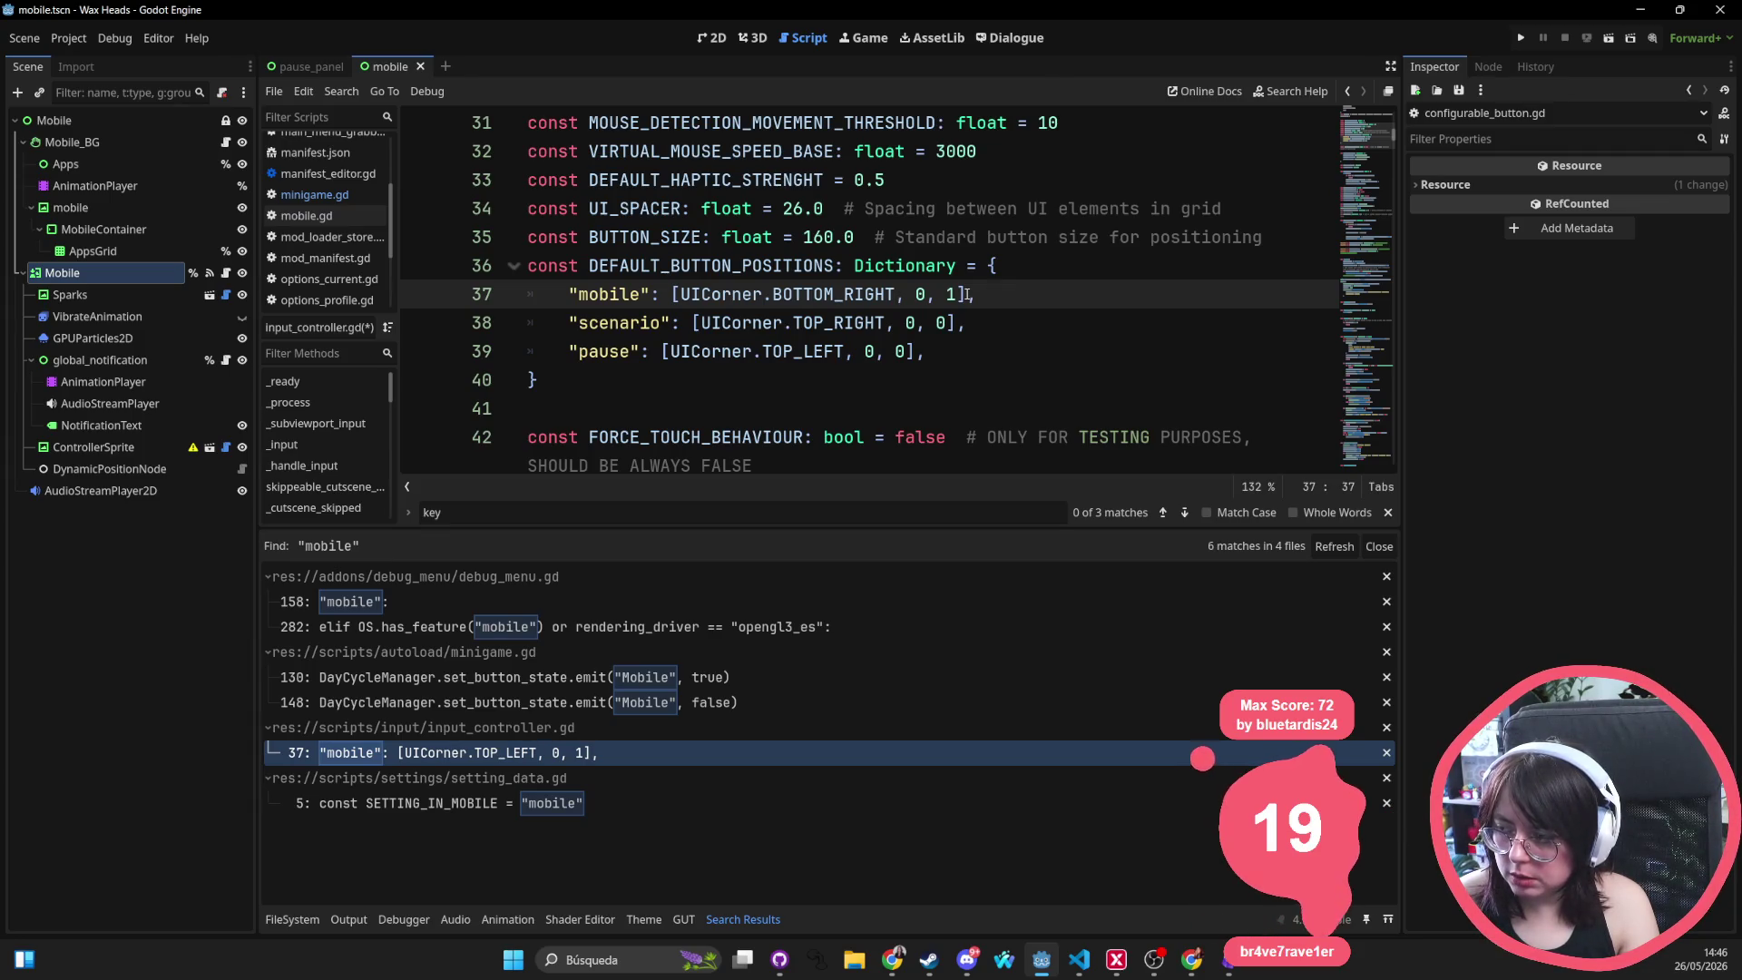
double_click(863, 325)
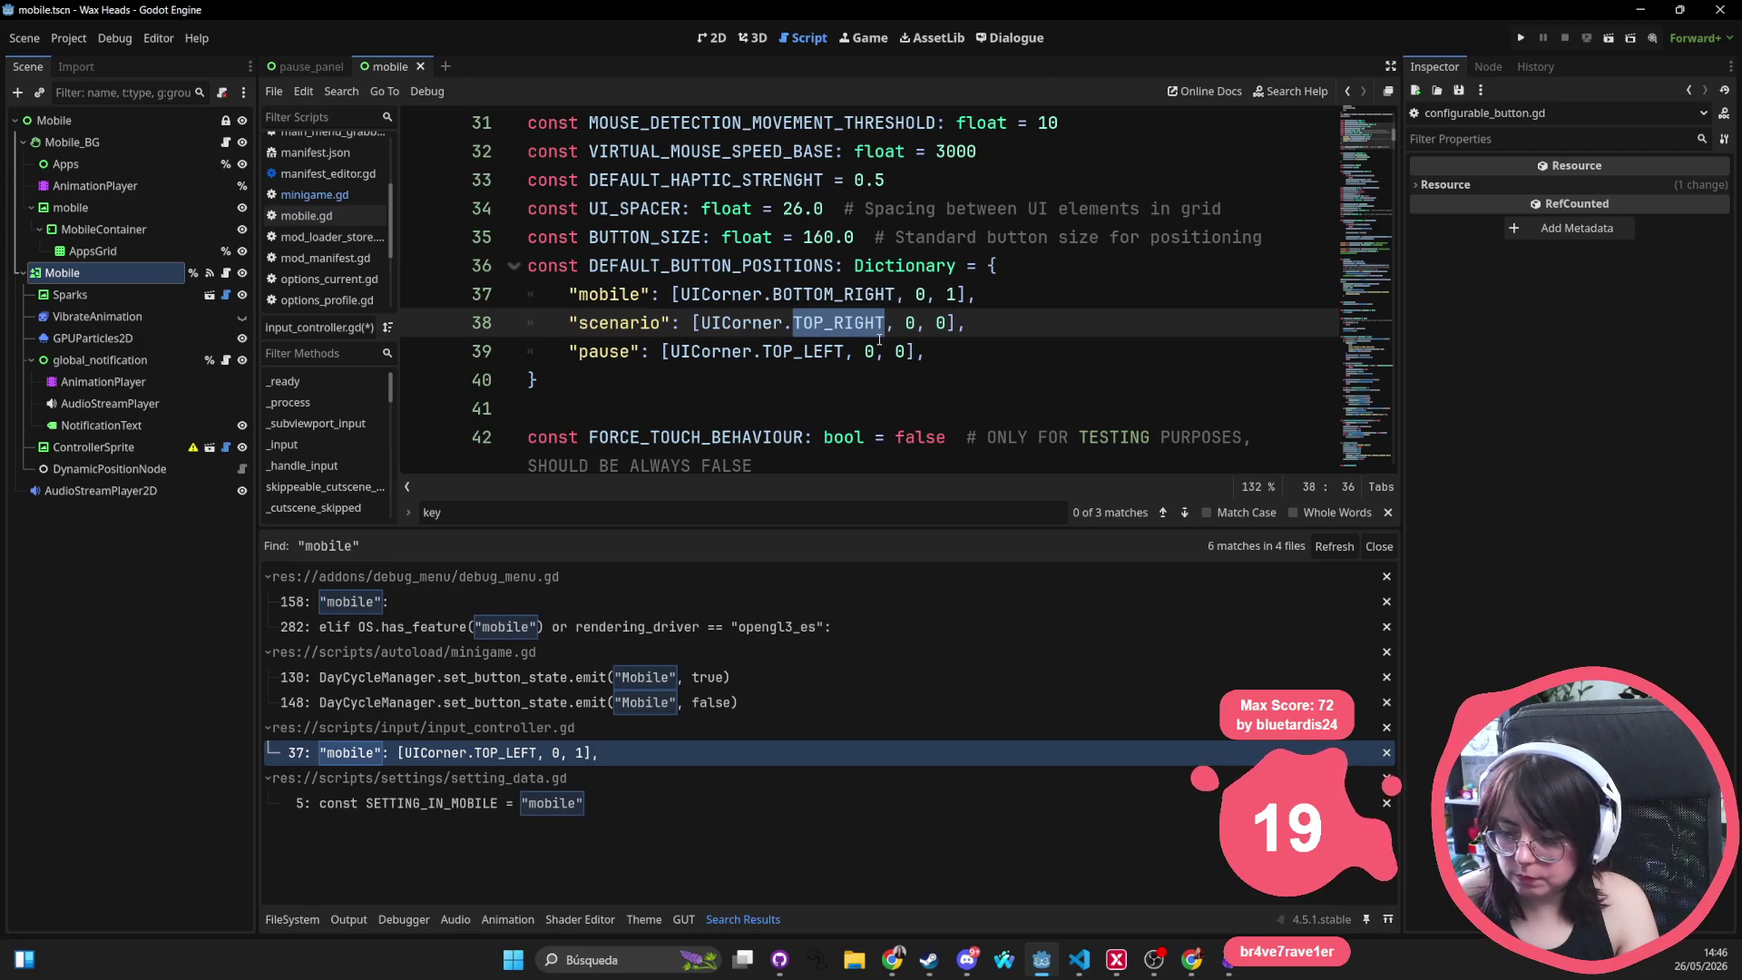
text(BOTTOM)
key(Down)
key(Down)
key(Return)
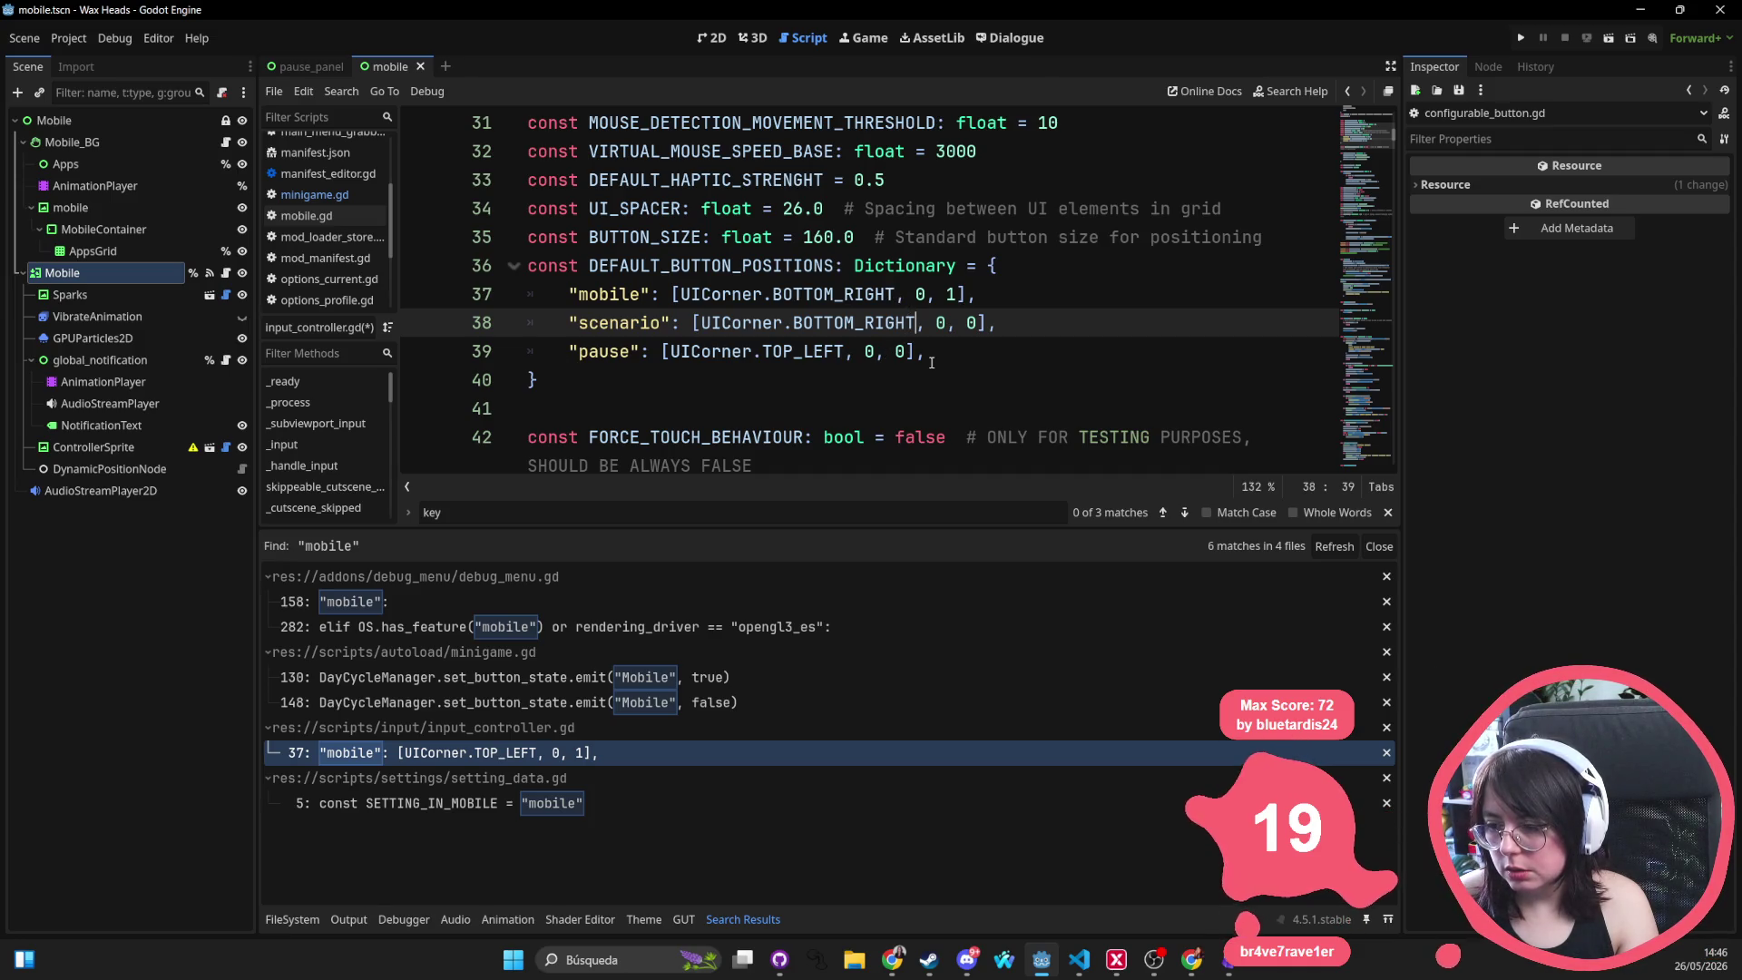
Set the mobile entry's last offset to 0, making it BOTTOM_RIGHT 0, 0
double_click(950, 294)
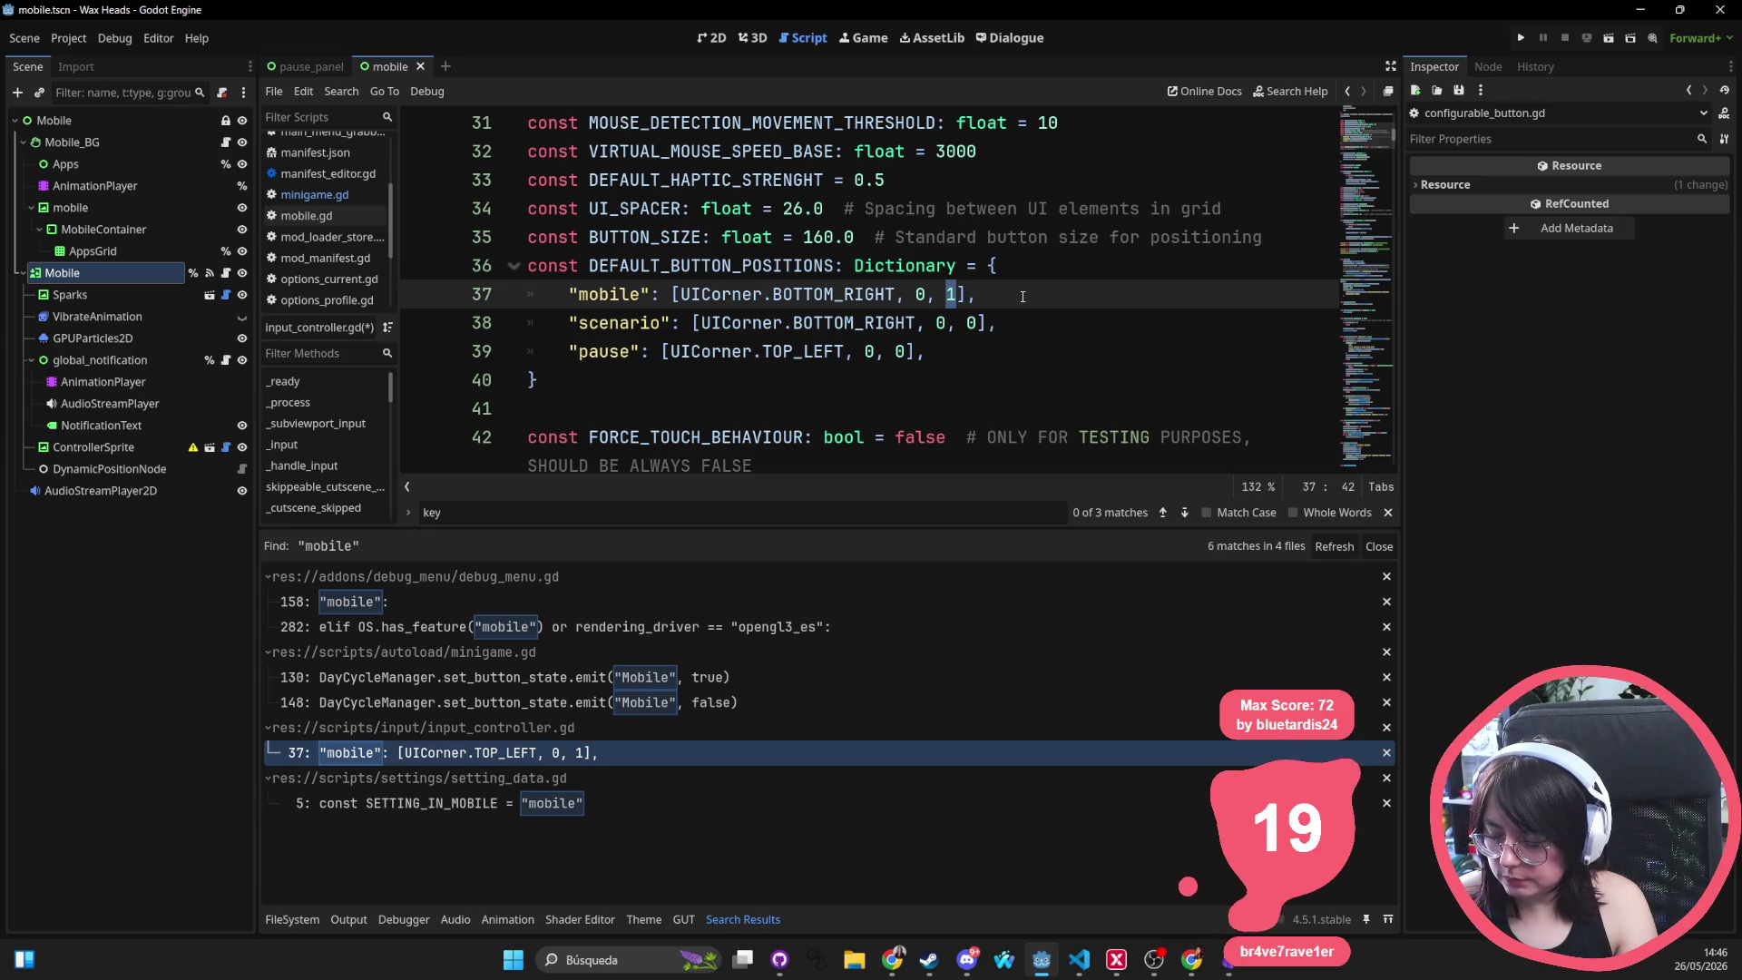
text(0)
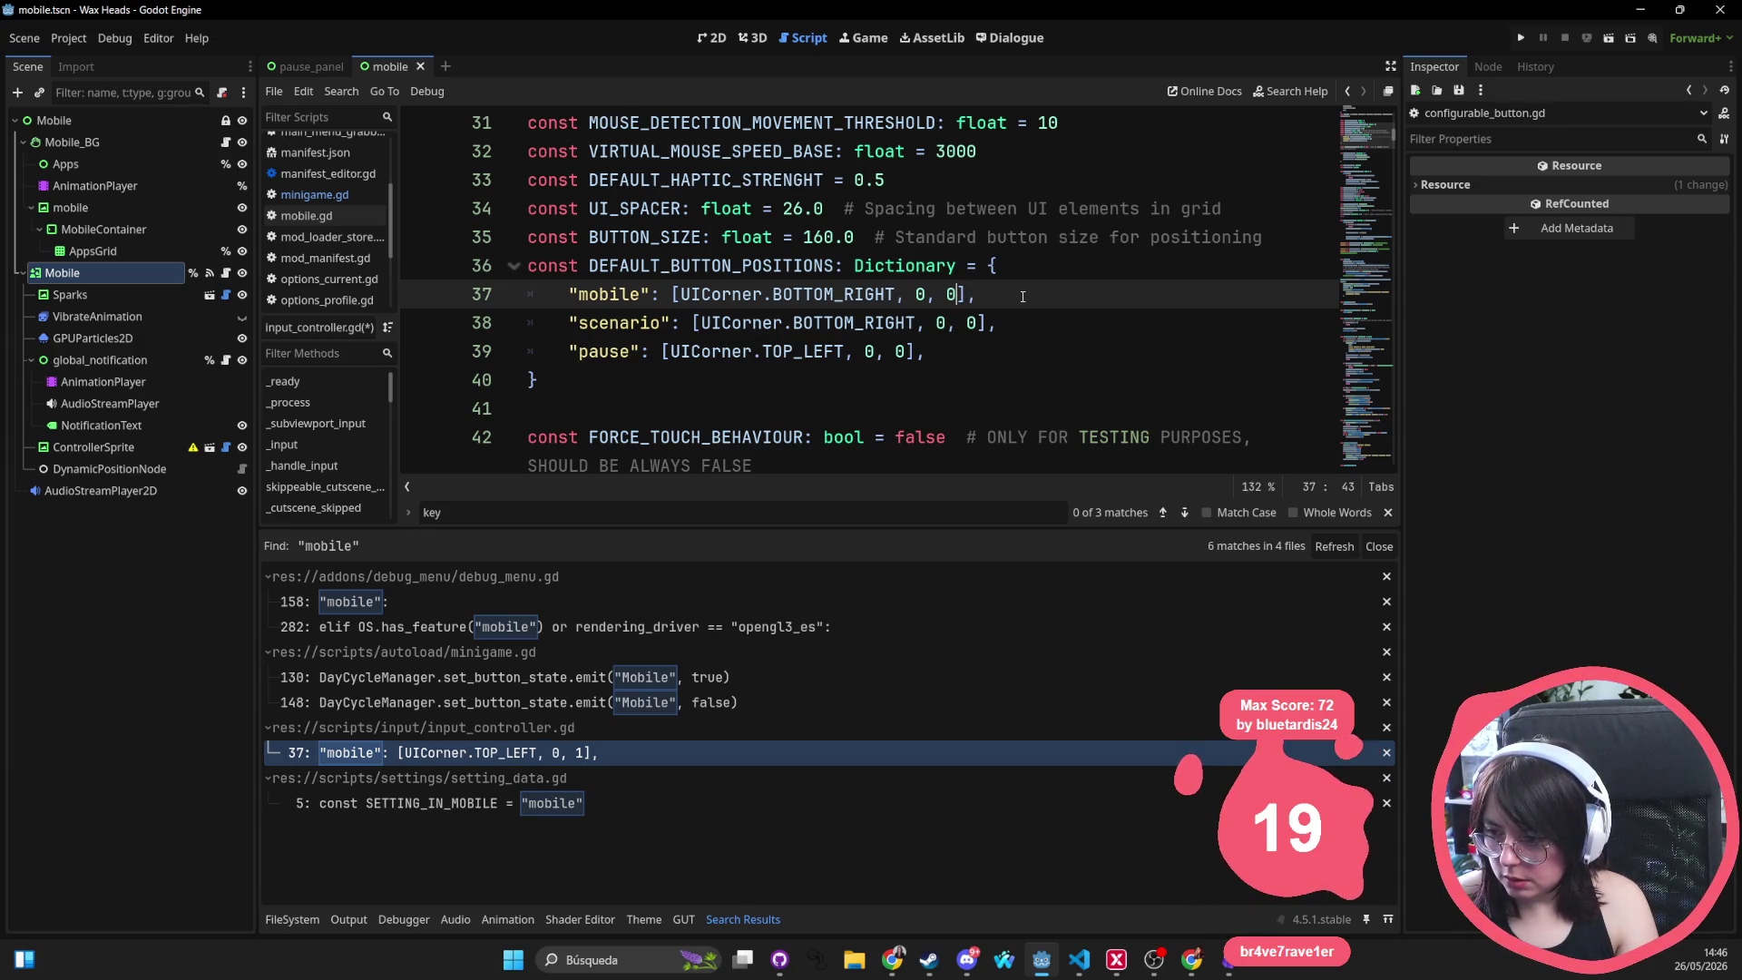
key(Down)
key(BackSpace)
text(1)
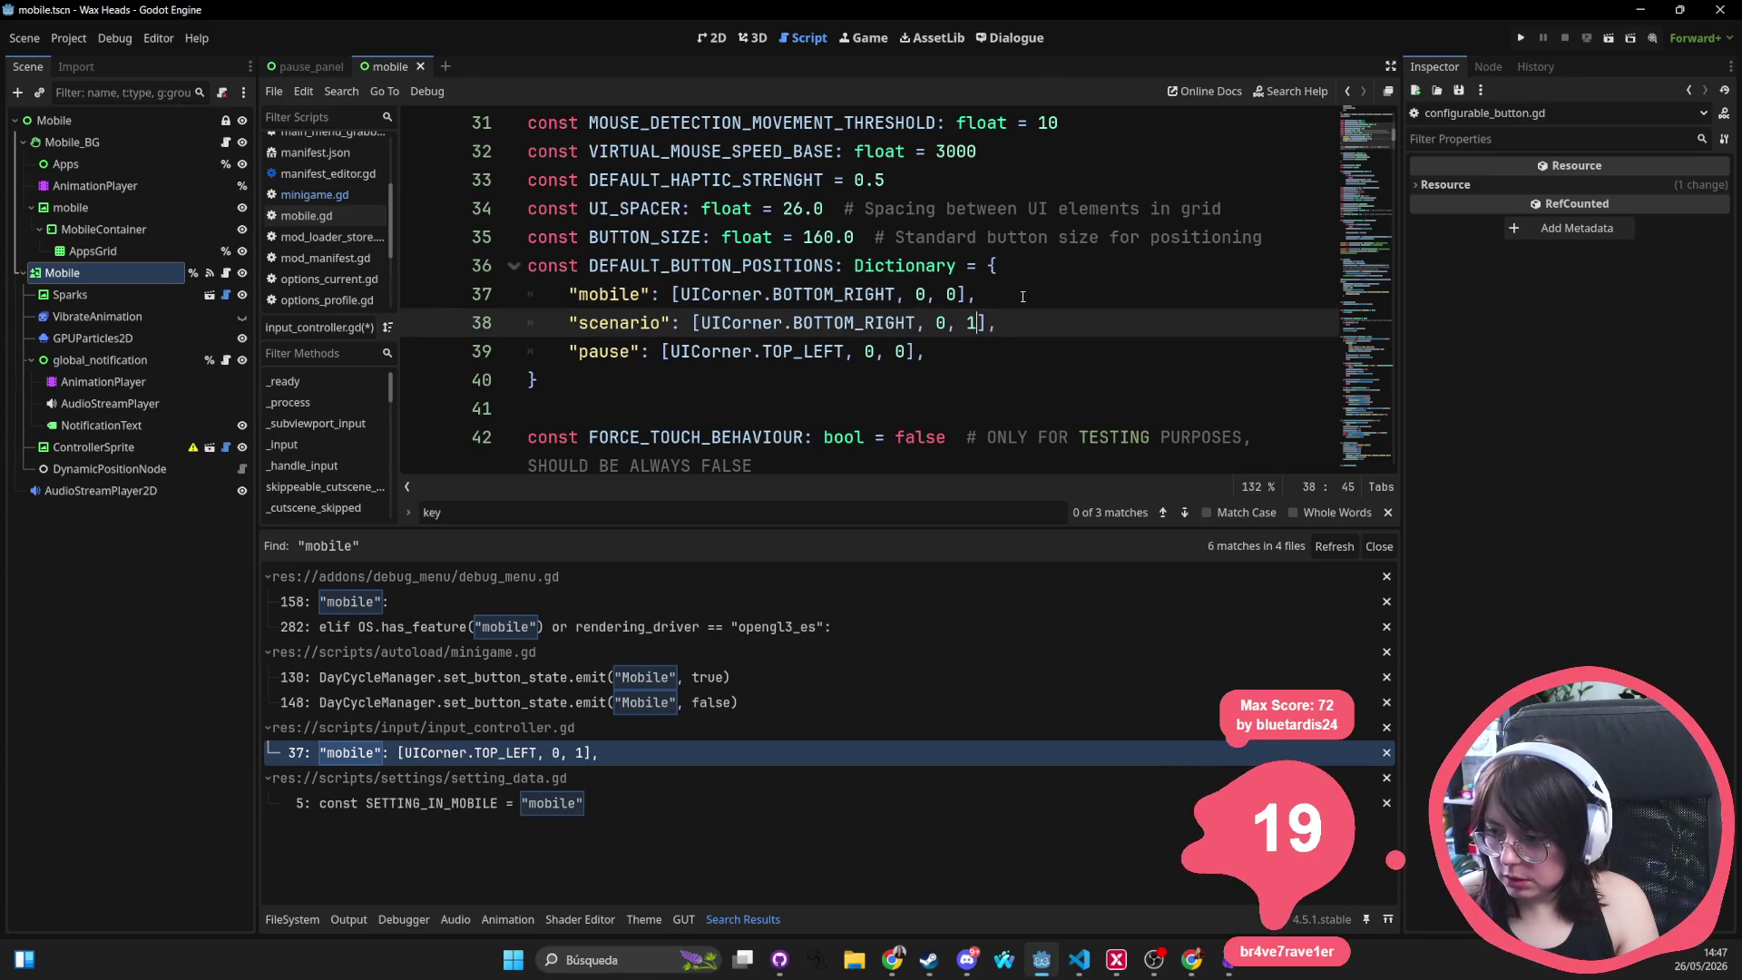
key(Up)
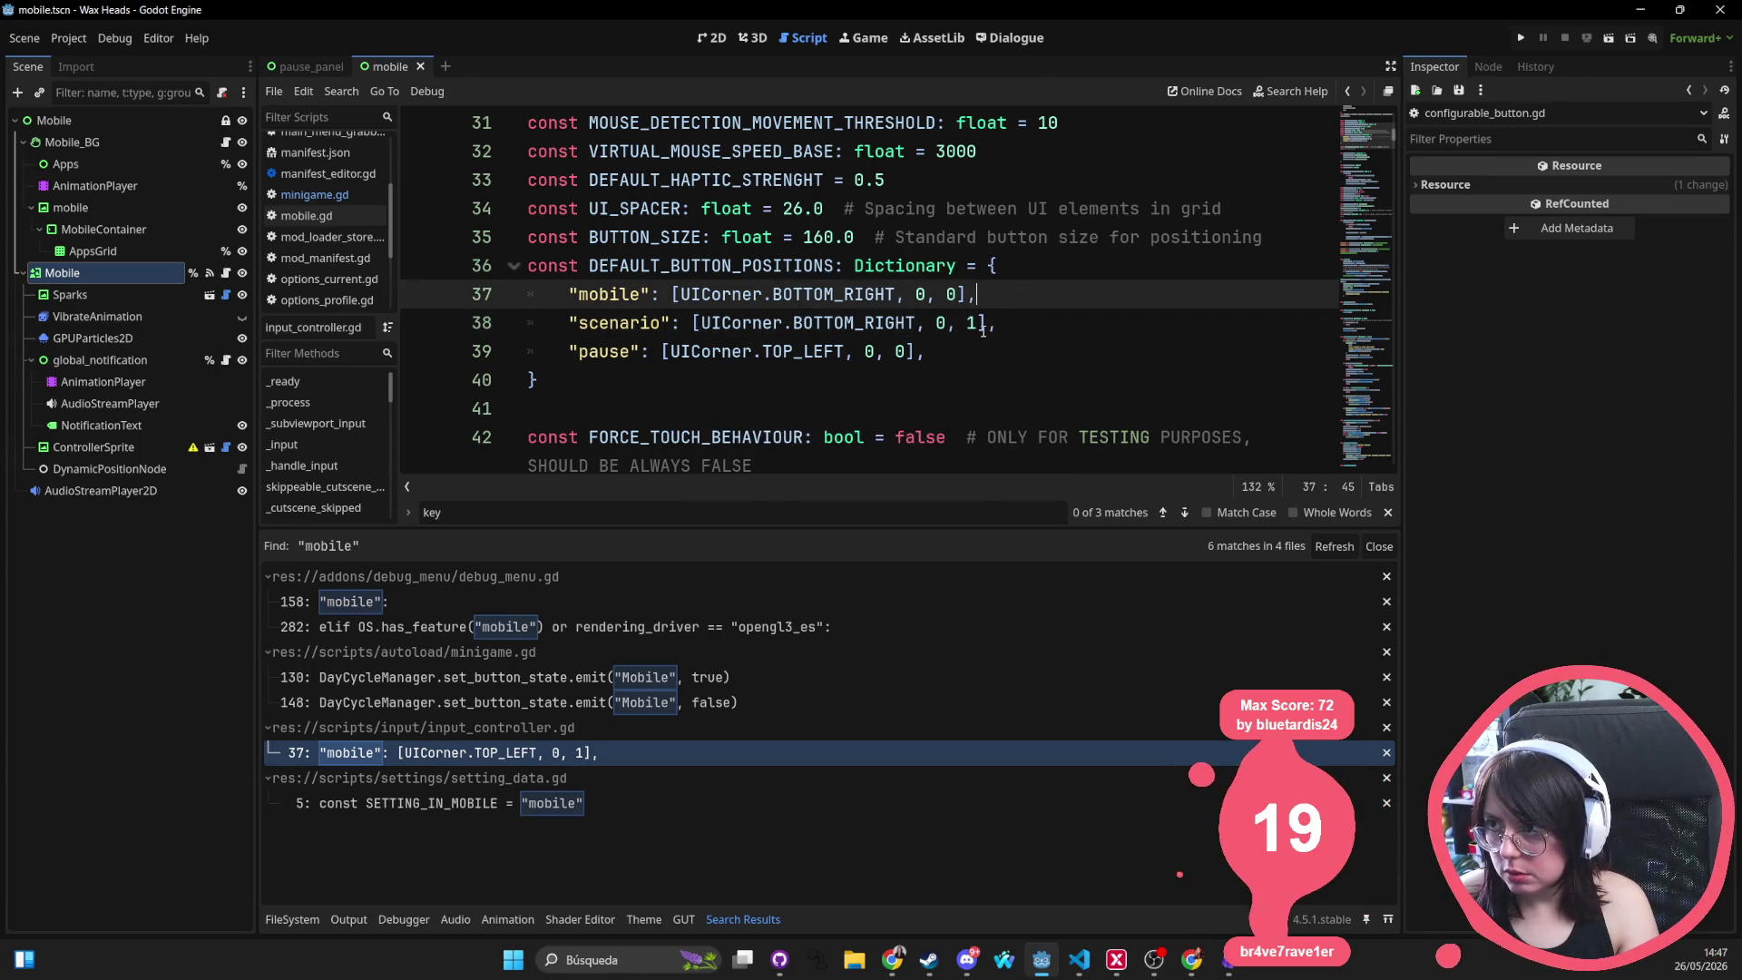
key(Down)
Settle the scenario entry on [UICorner.BOTTOM_RIGHT, 1, 0] and run the project
key(BackSpace)
text(0)
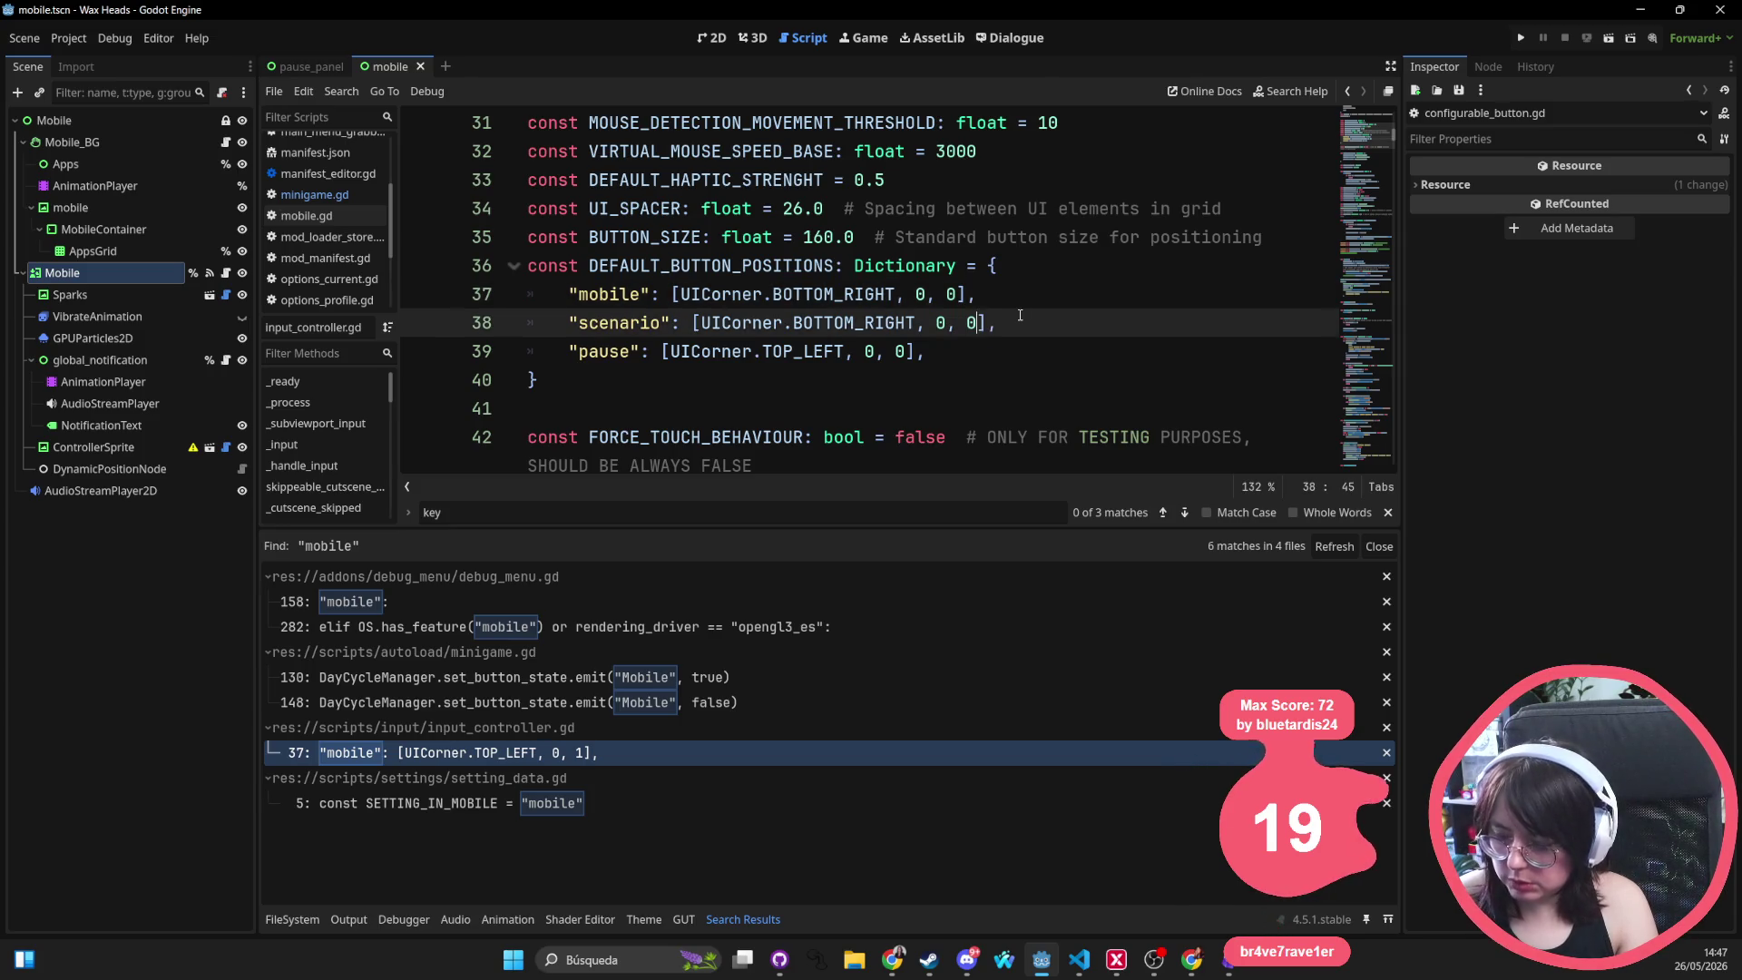
key(BackSpace)
text(1)
key(BackSpace)
text(0)
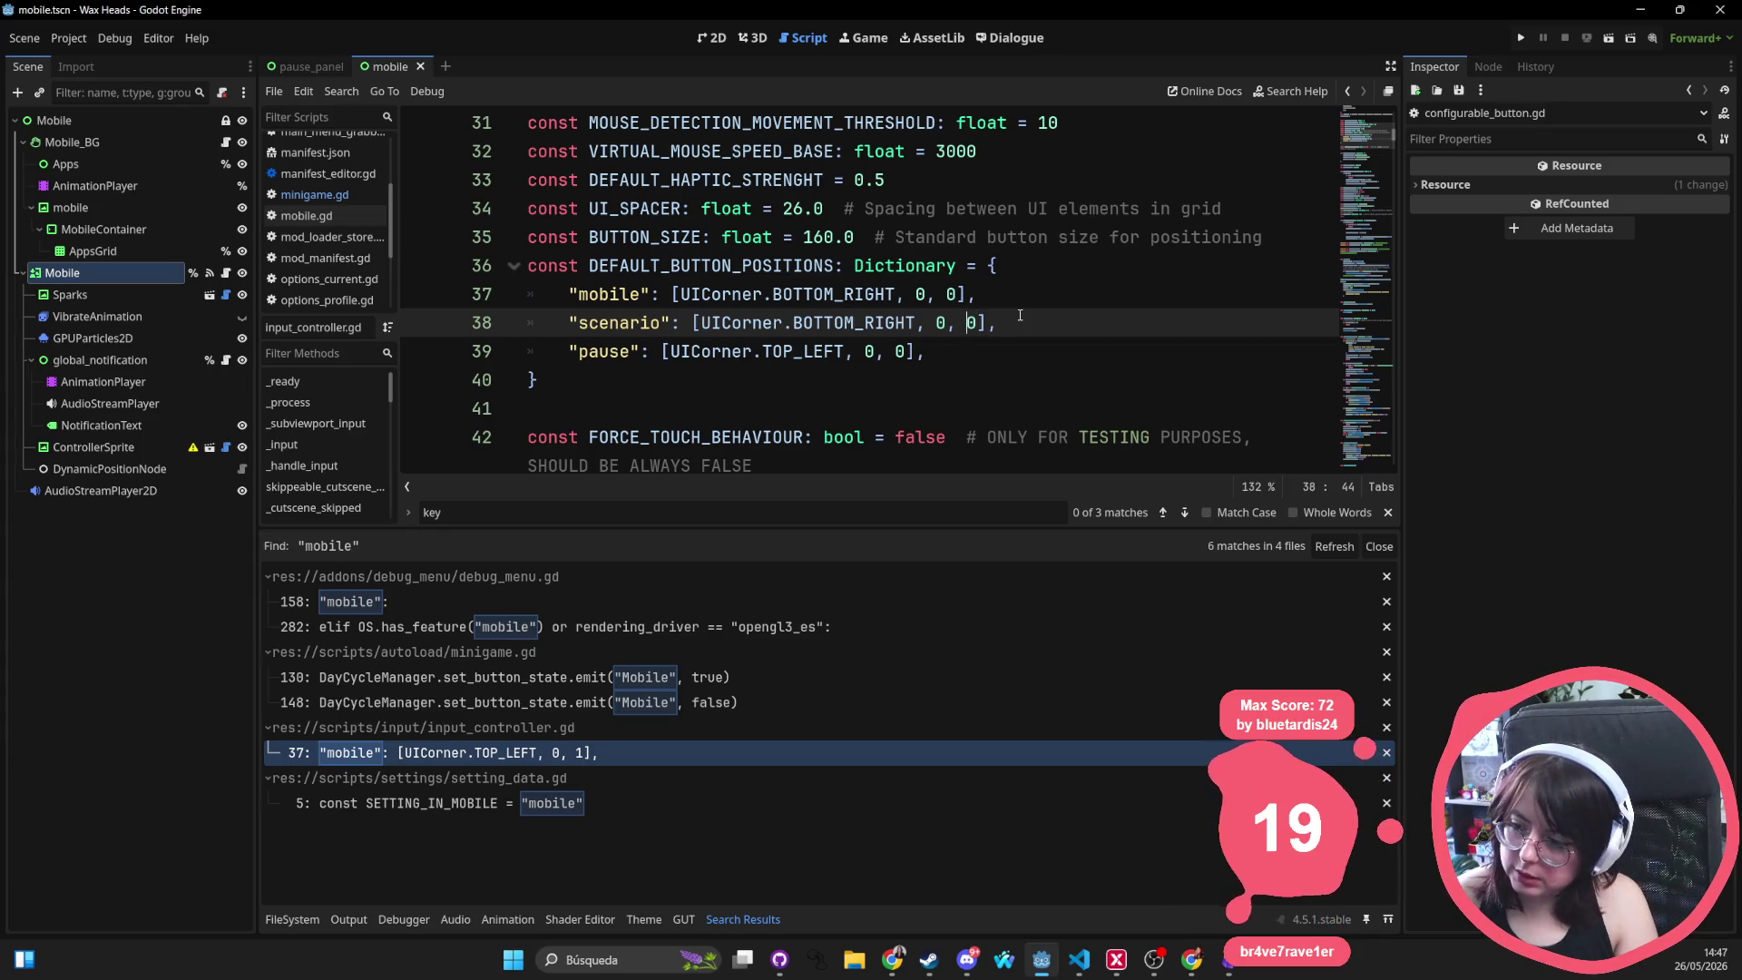
key(BackSpace)
text(1)
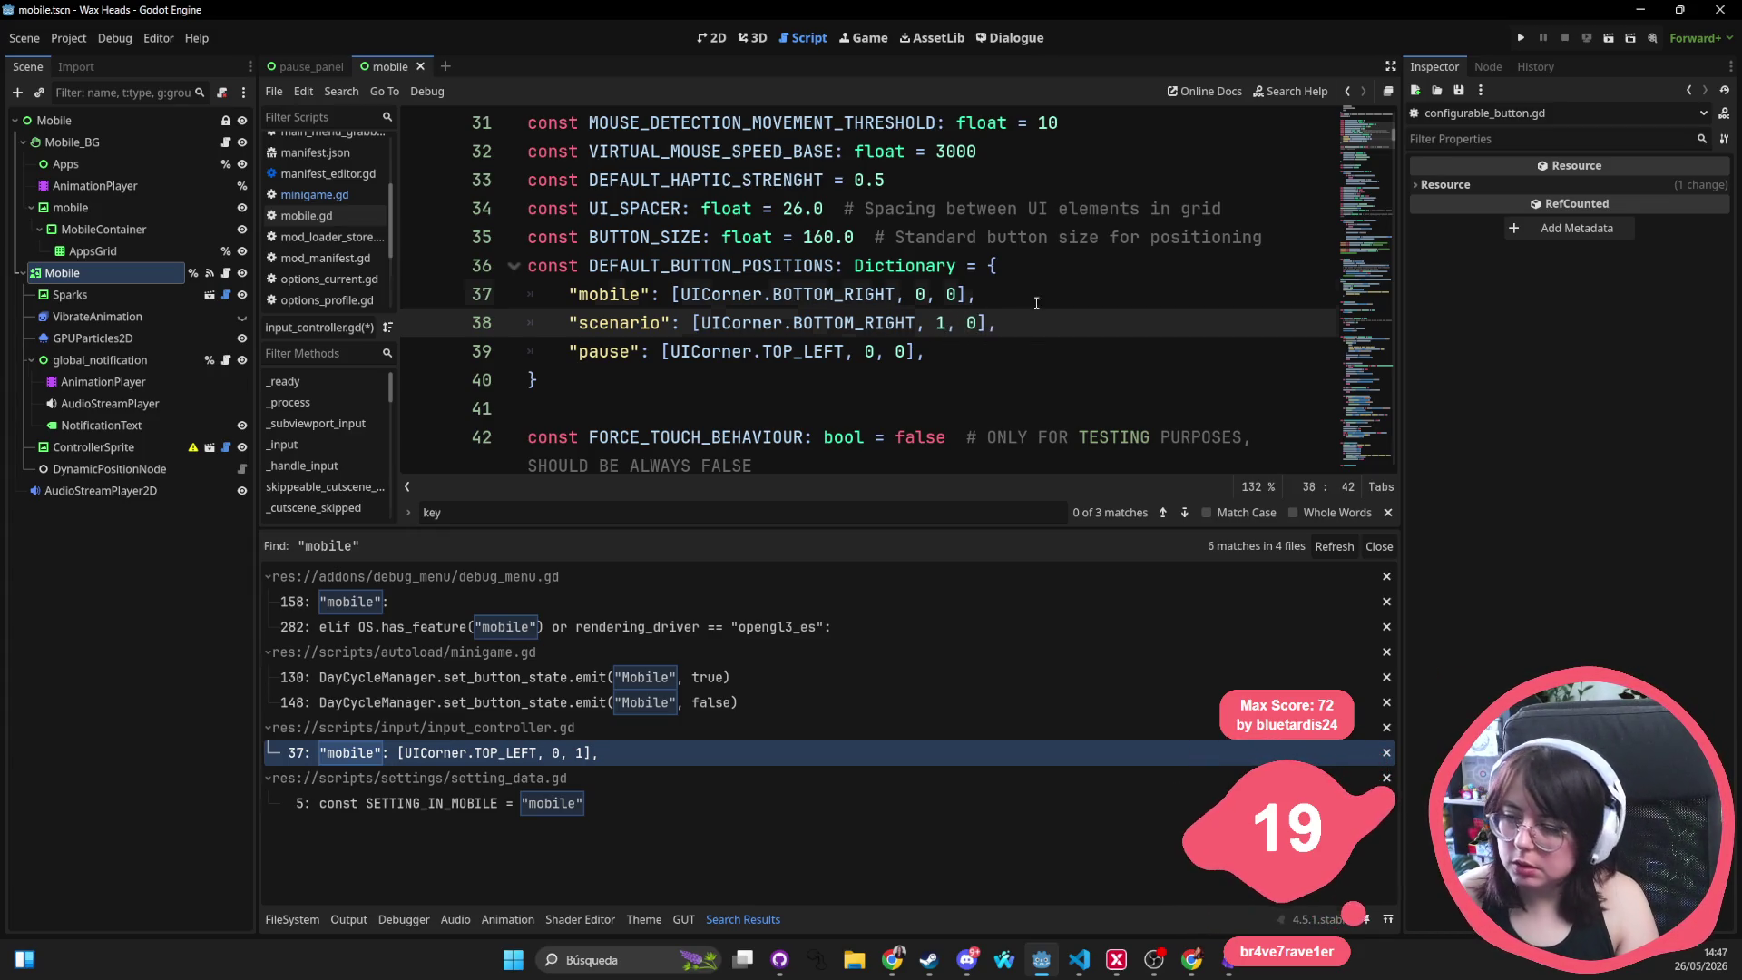
click(1036, 302)
click(1521, 38)
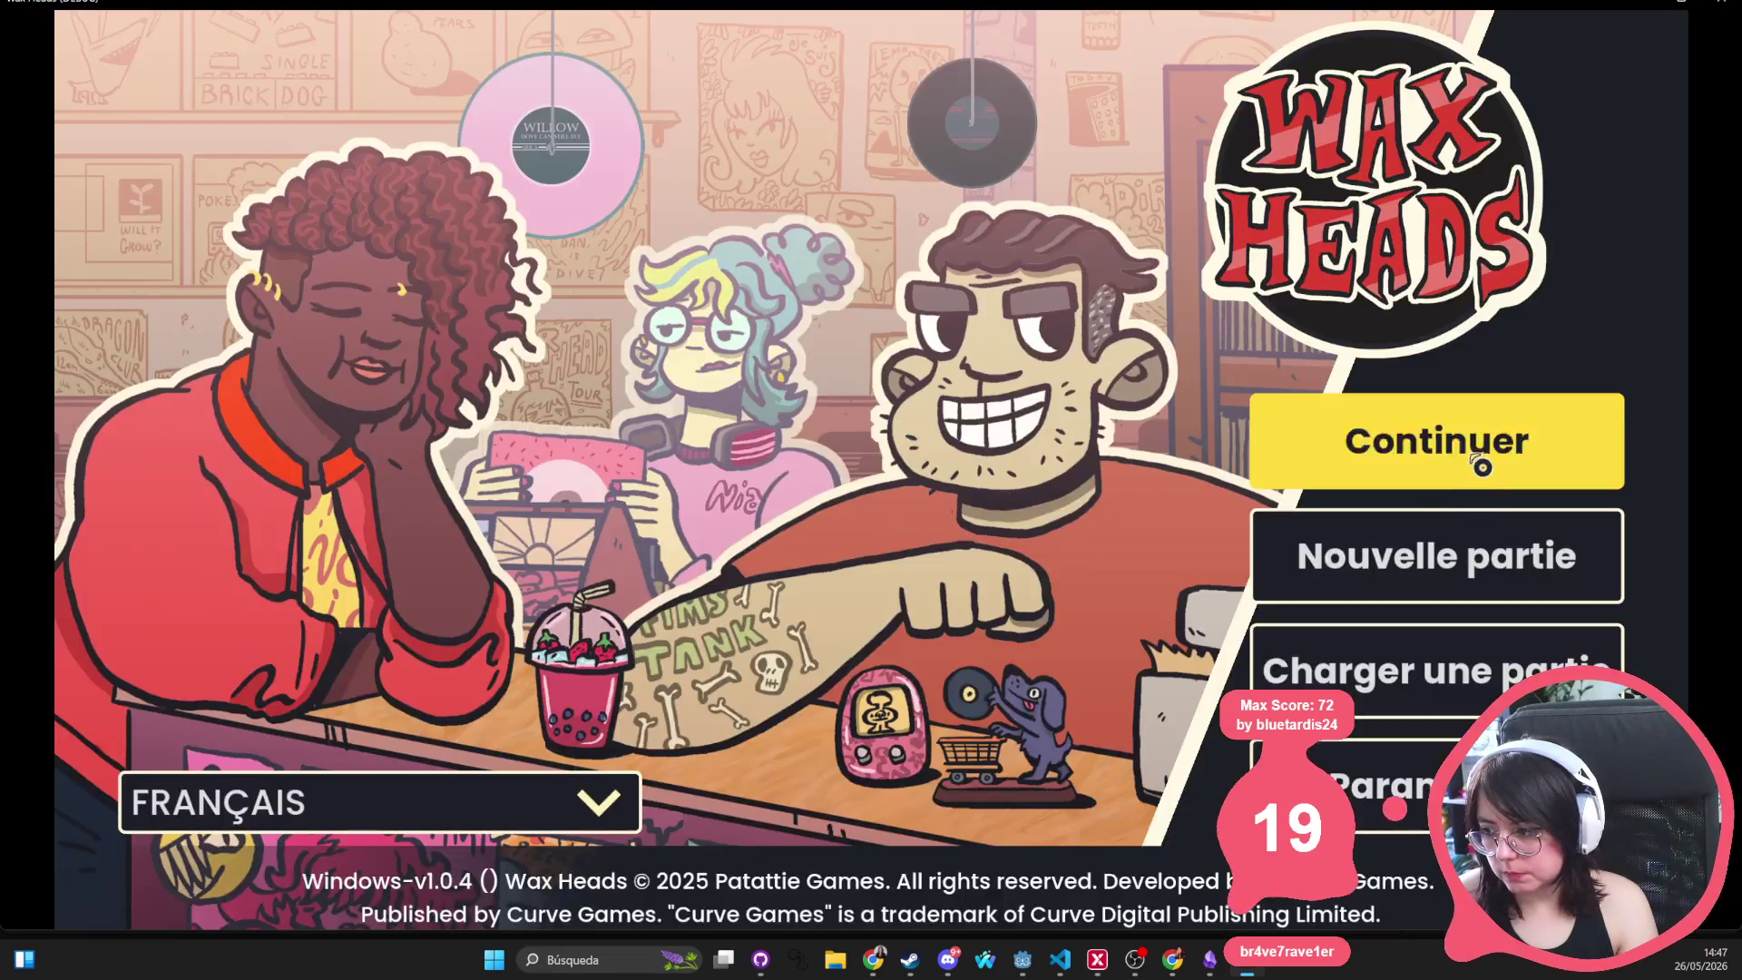
Continue the saved game to the Fan de Mimi greeting, then stop the run with F8
click(1479, 464)
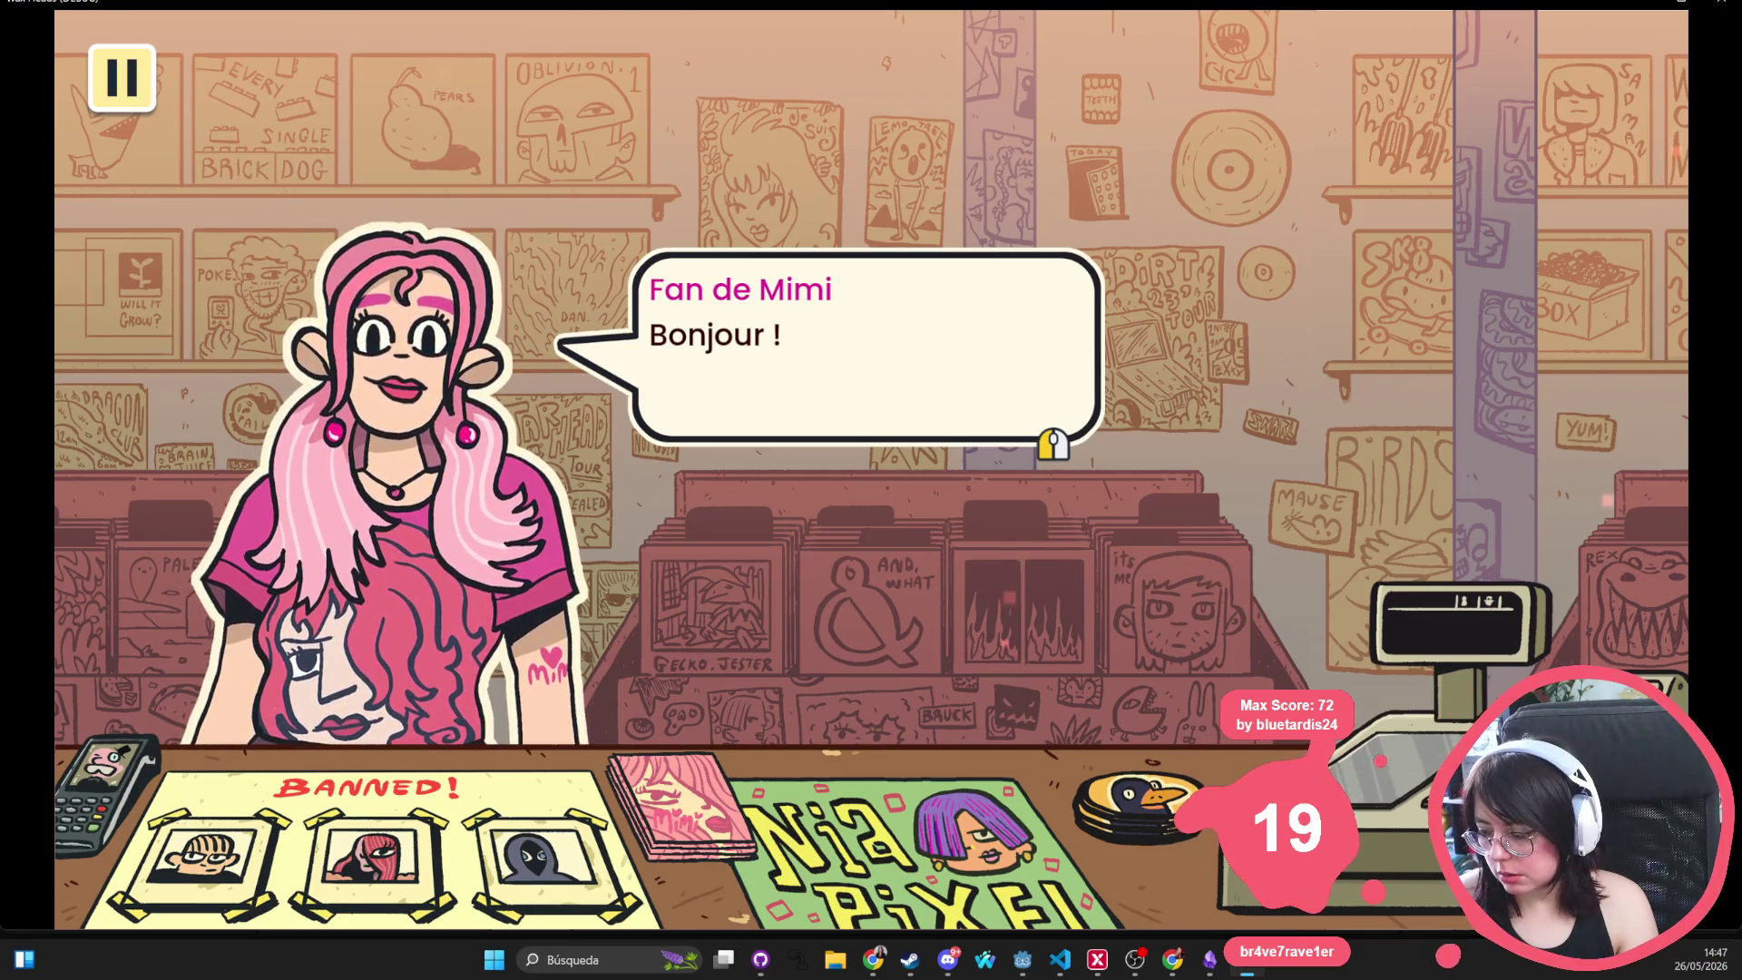
click(1172, 591)
key(F8)
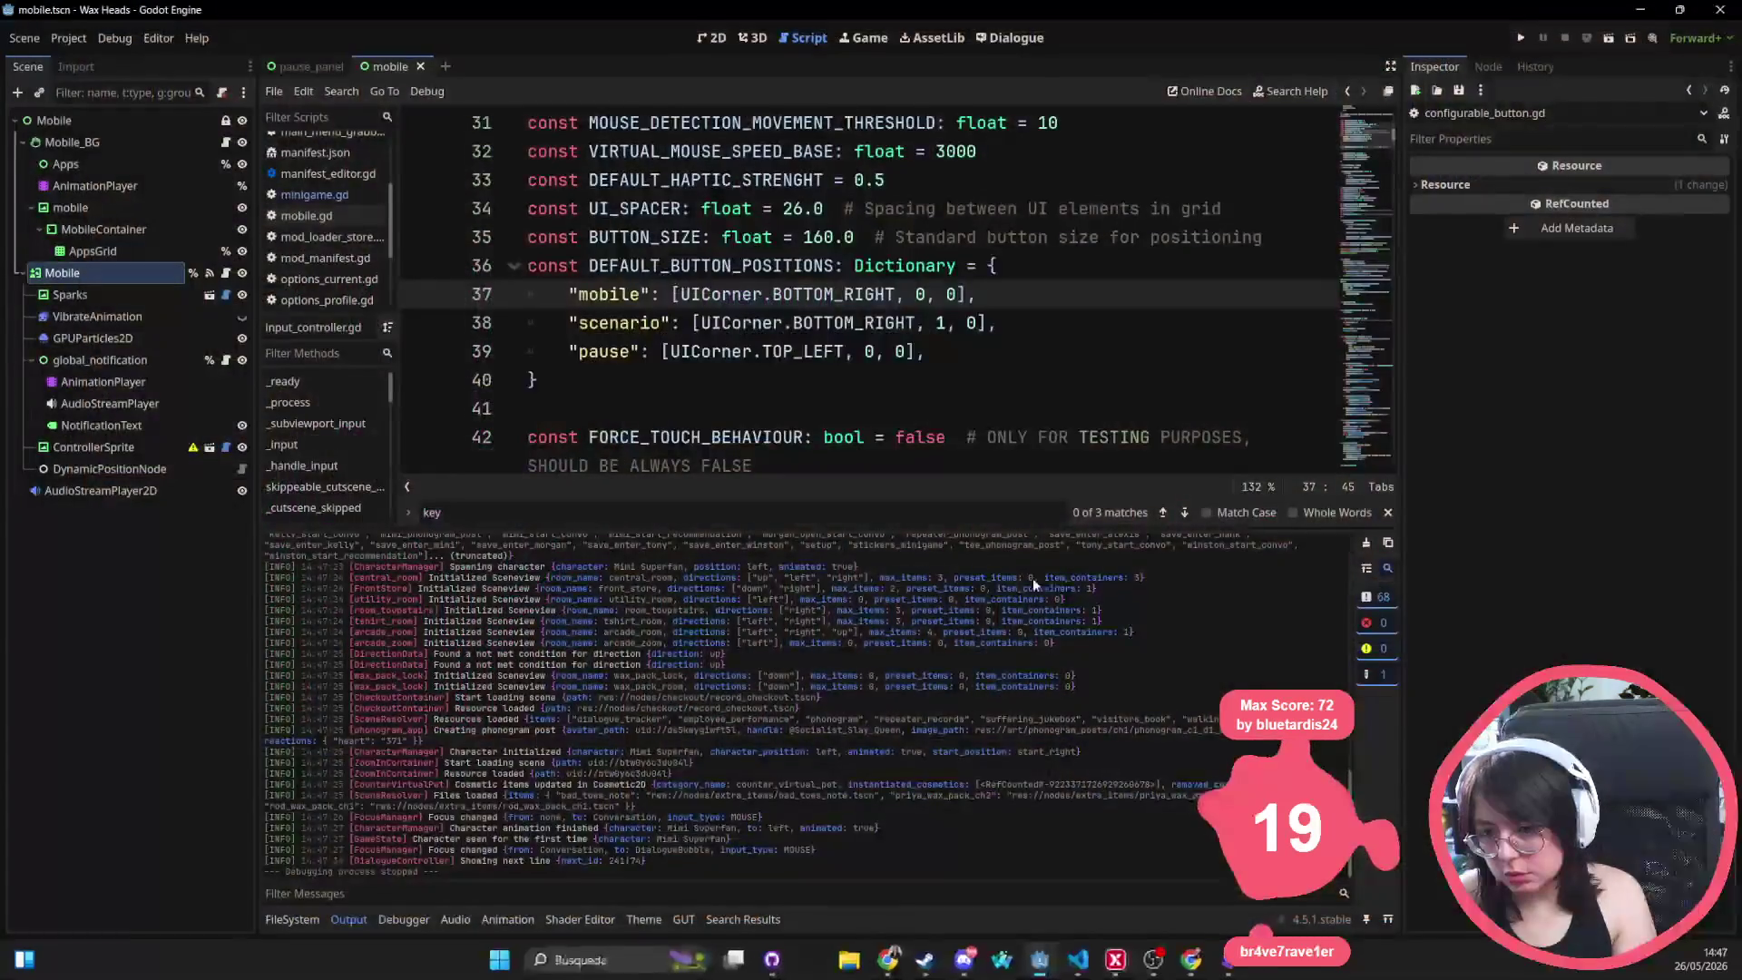
Open convo.tscn through the quick-open resource search
click(296, 71)
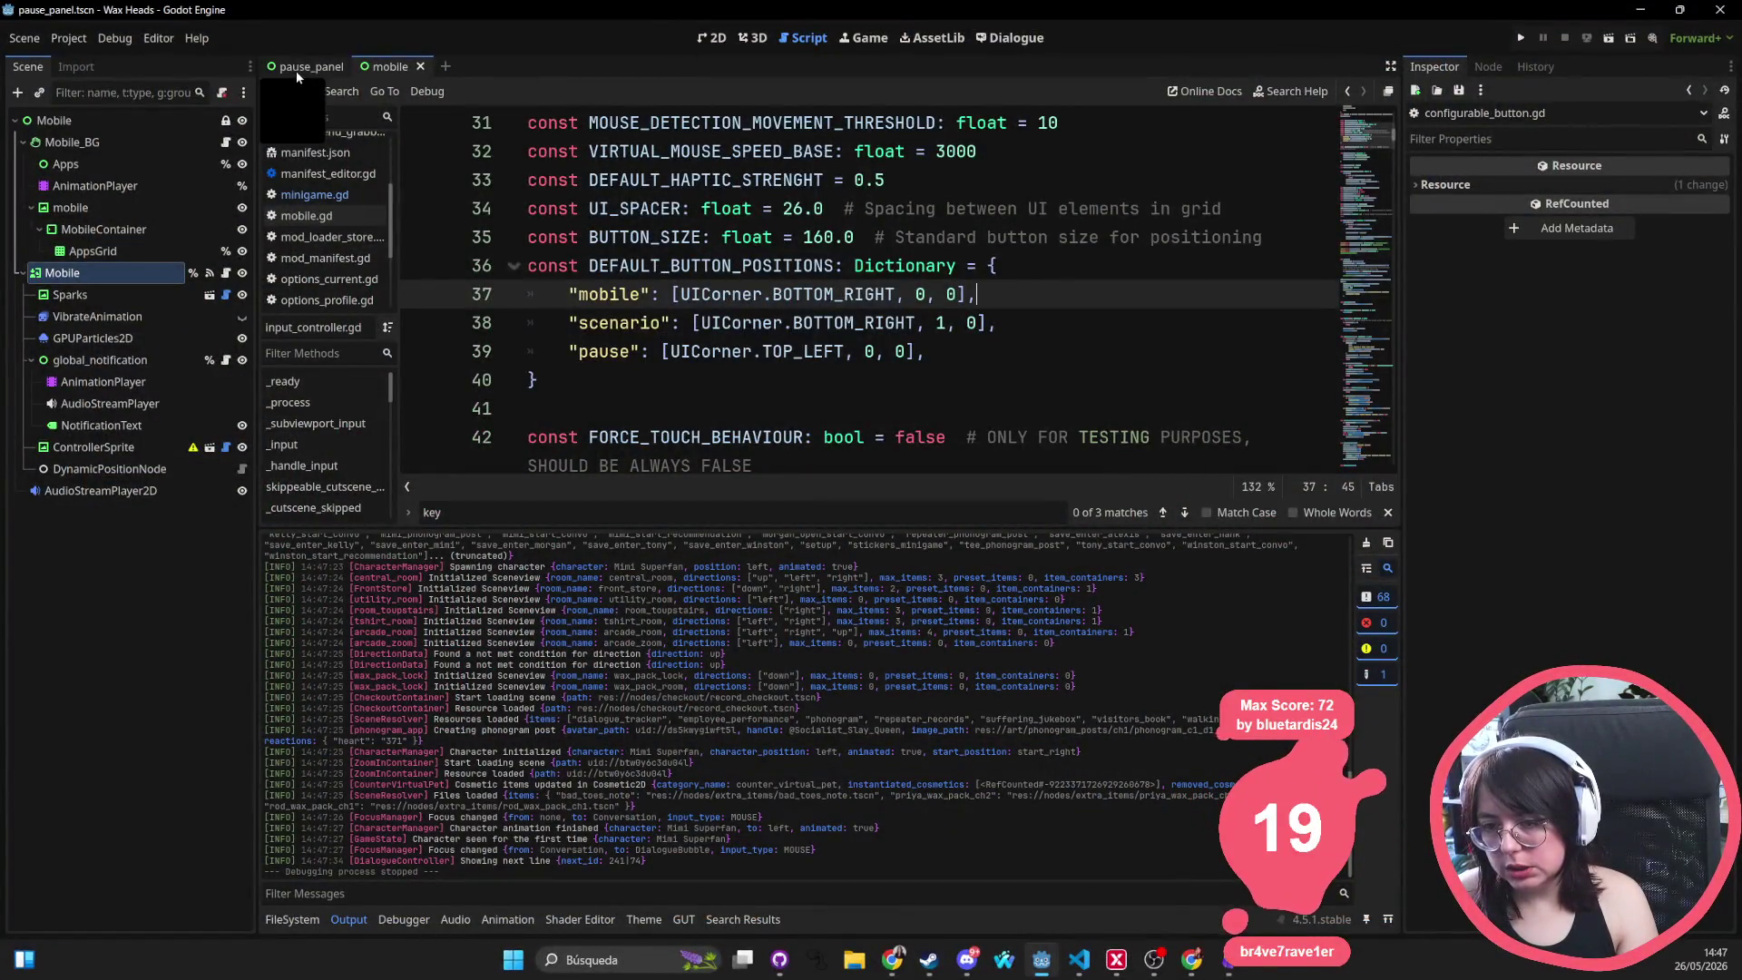
key(shift+alt+o)
text(auto)
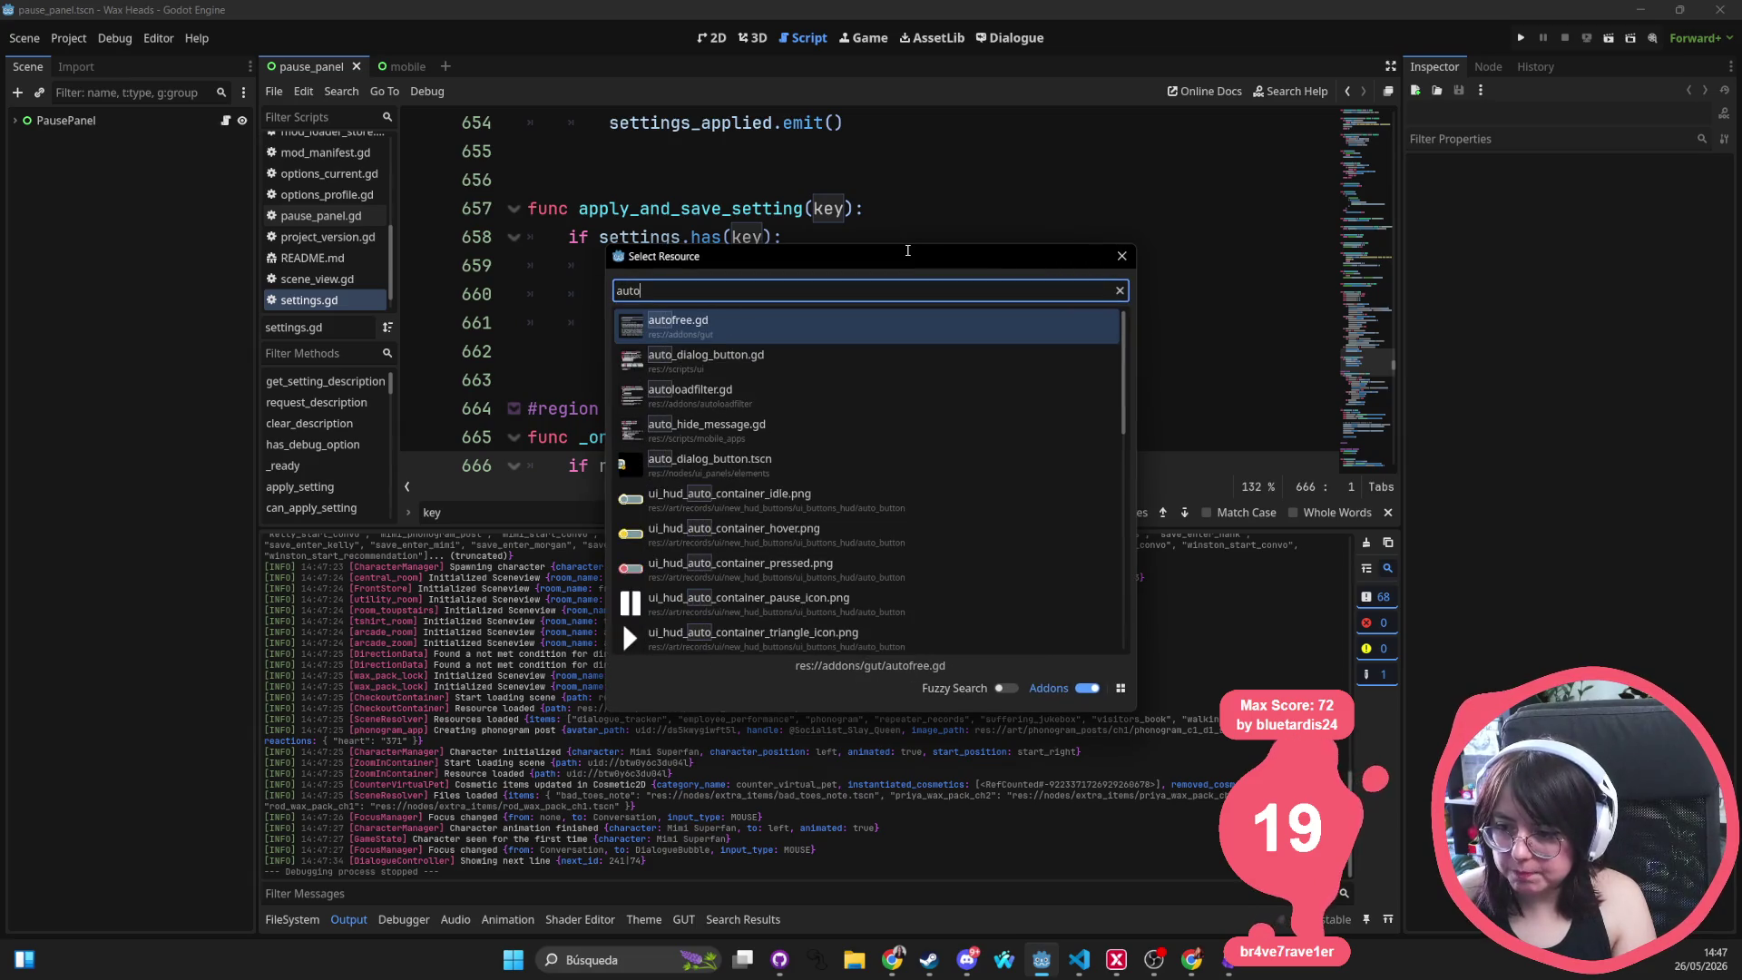
text(_c)
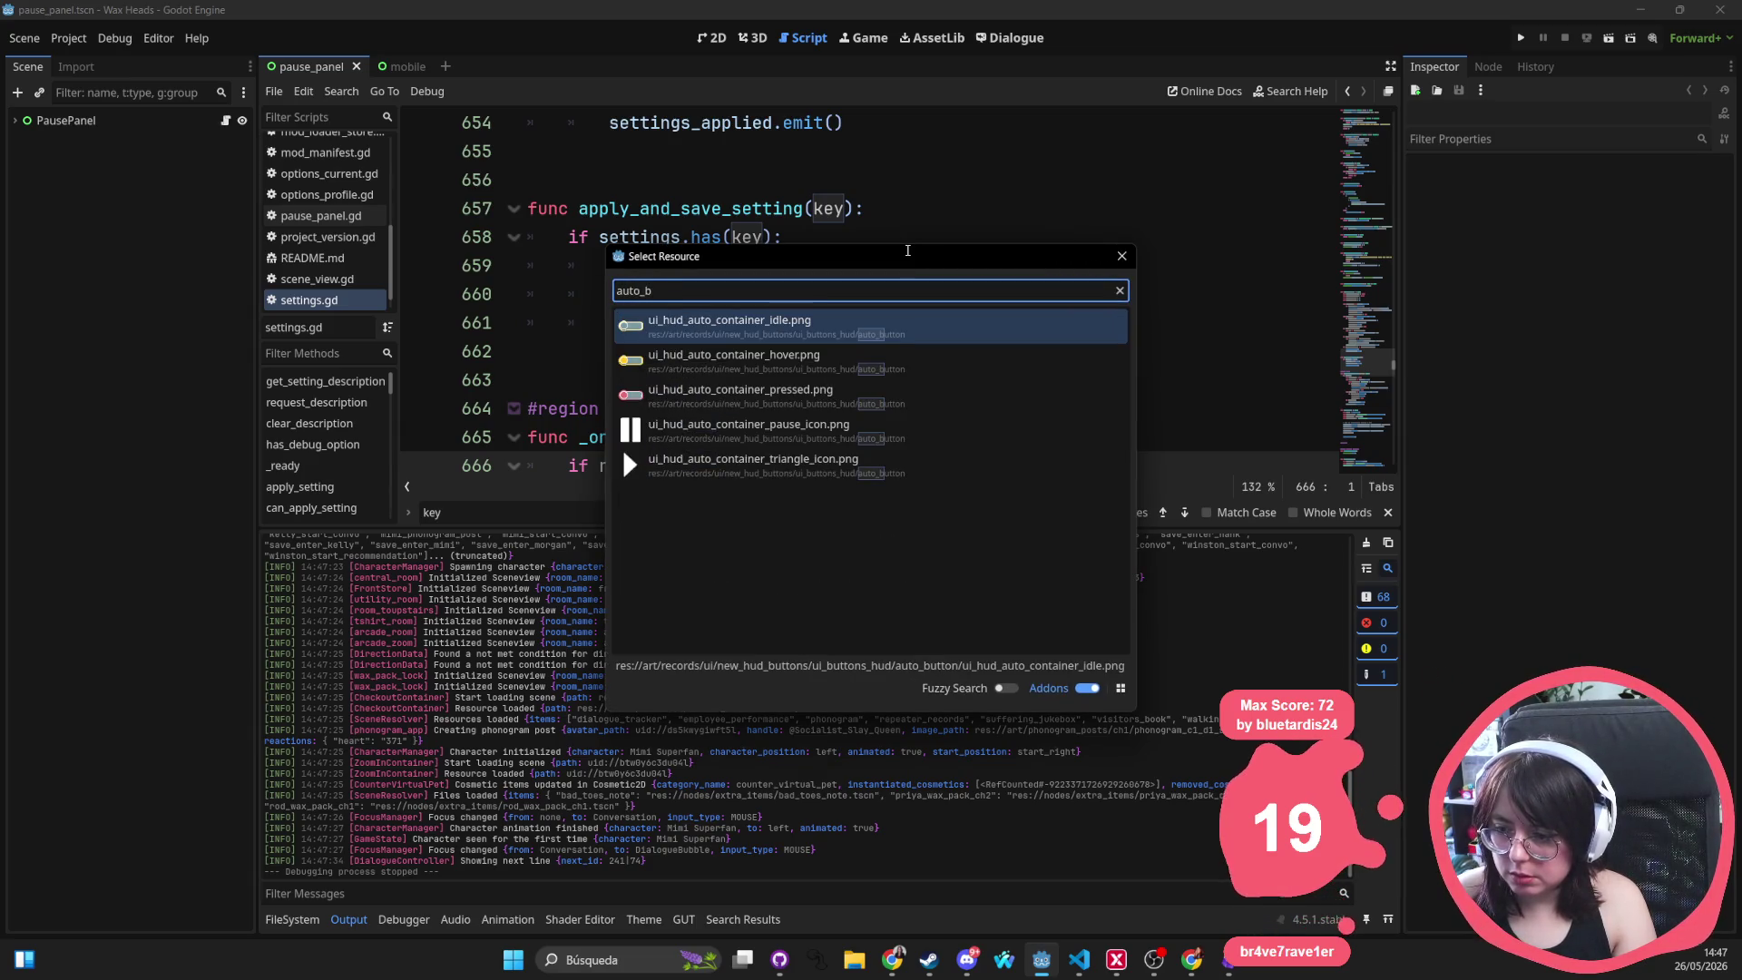
key(BackSpace)
key(BackSpace)
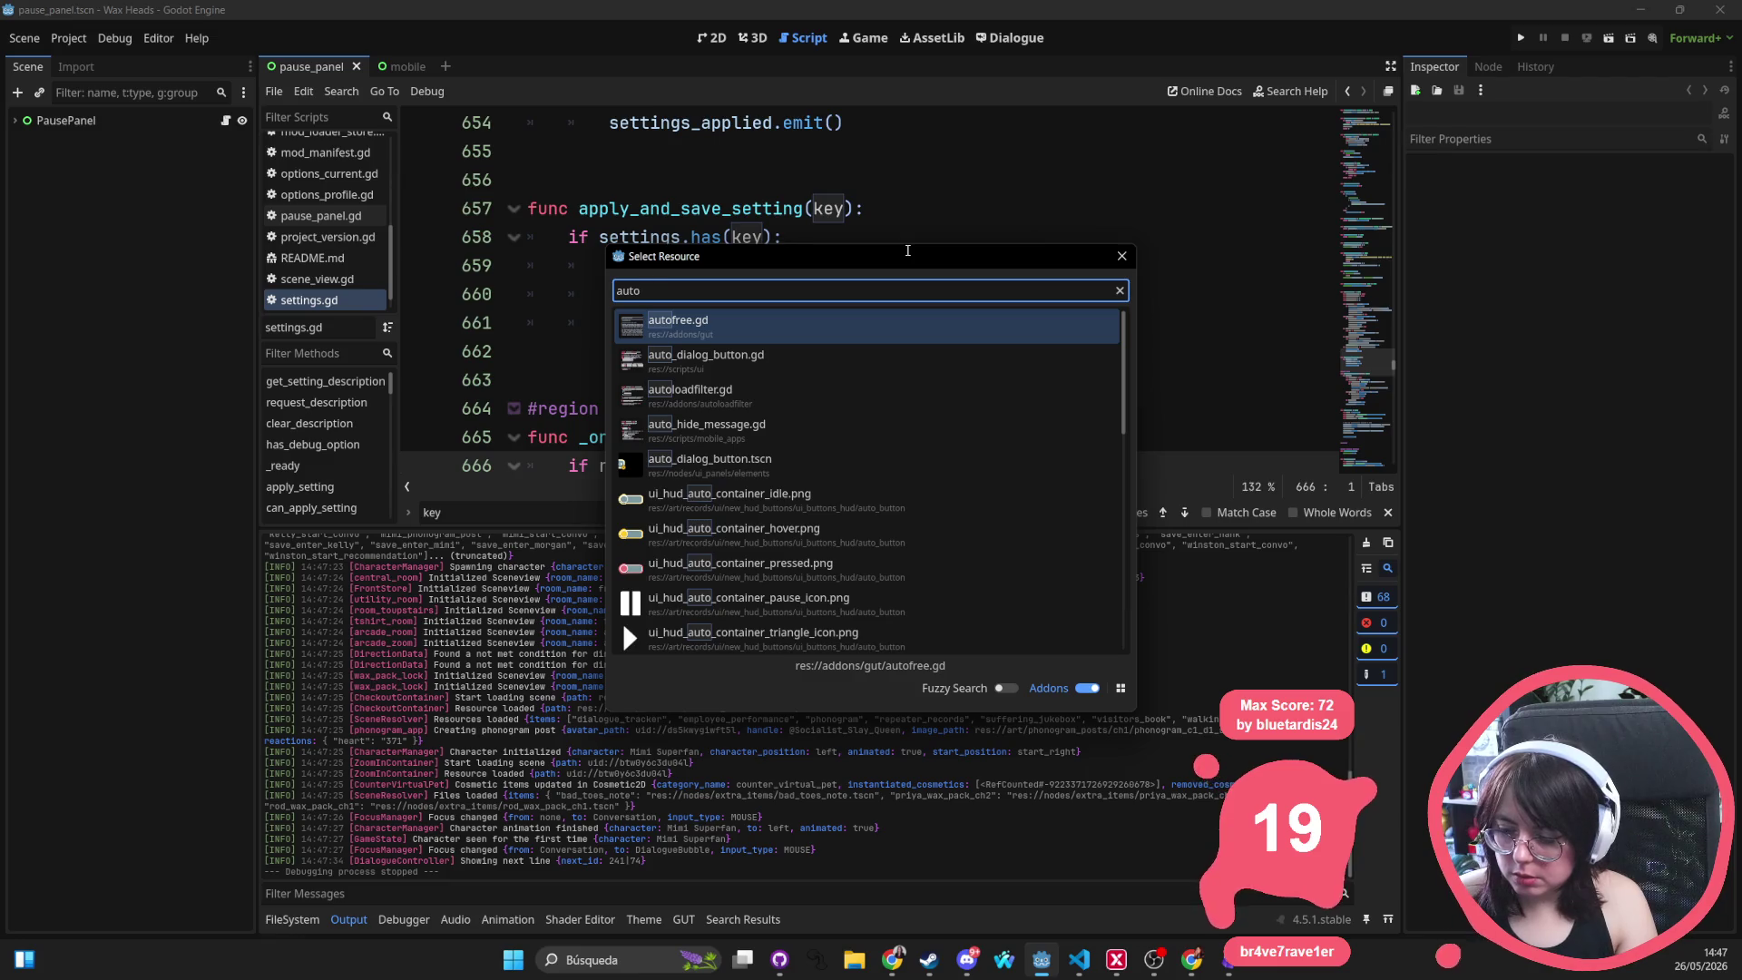
key(Escape)
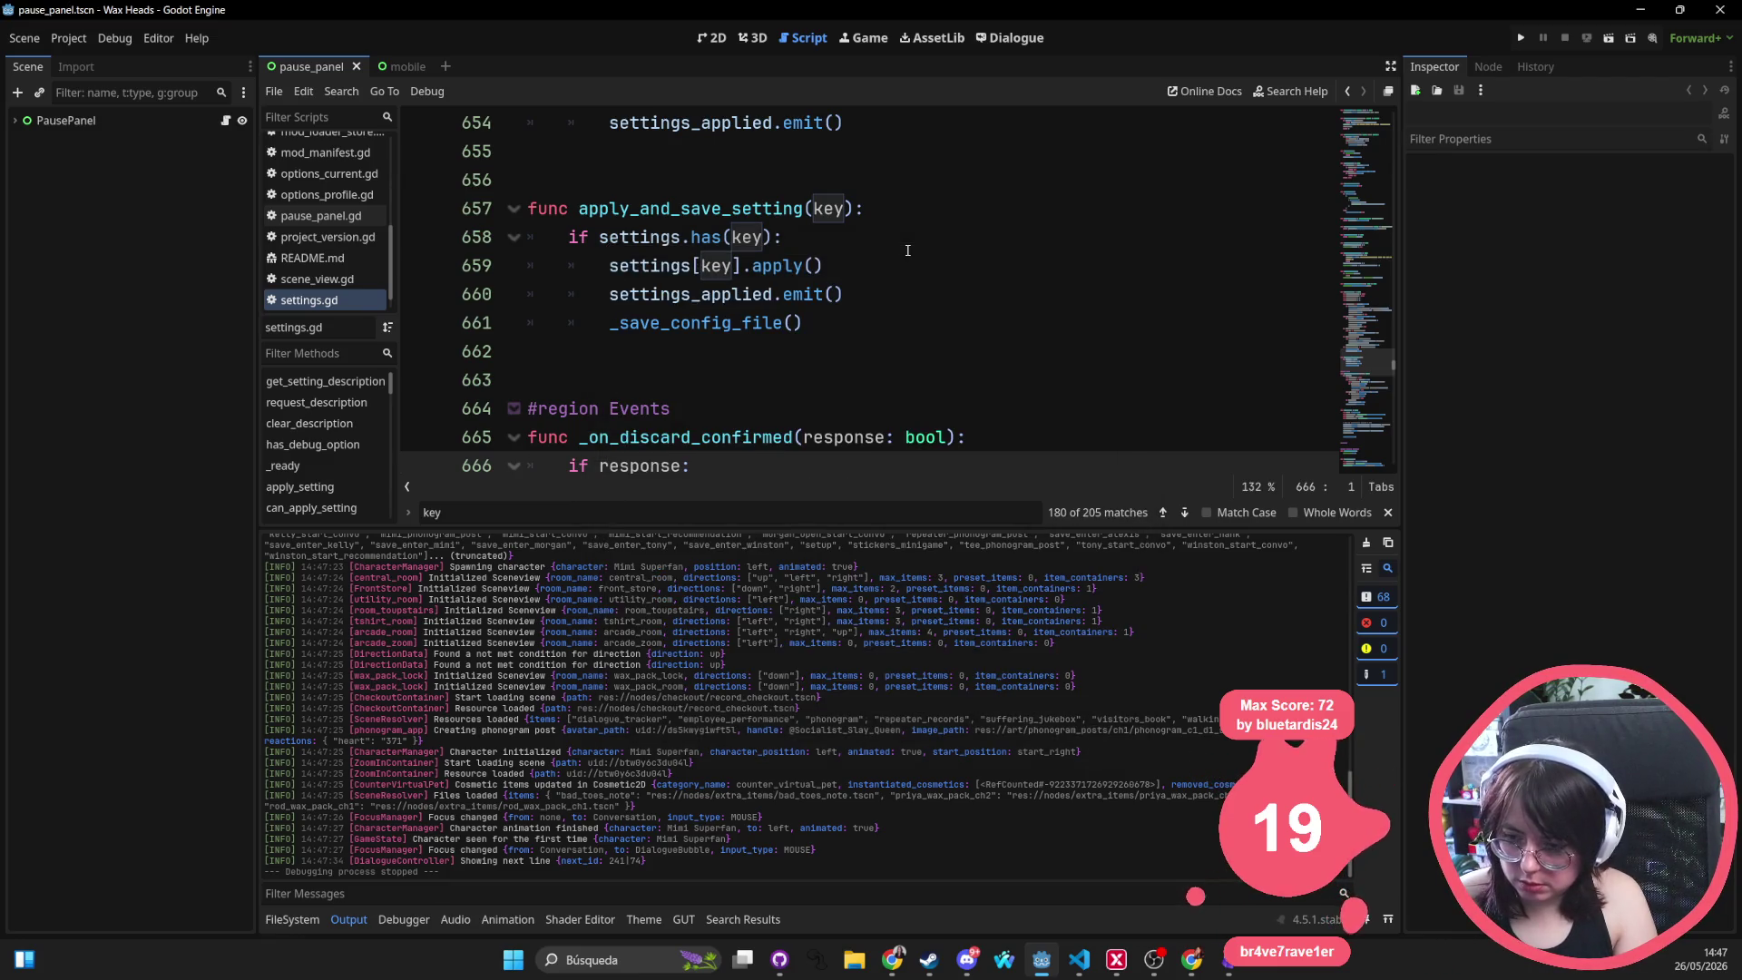
key(shift+alt+o)
text(convo)
key(Return)
Anchor AutoDialogButton to the top-right preset, then save and run with F5
click(712, 38)
scroll(858, 374, down, 1)
click(906, 442)
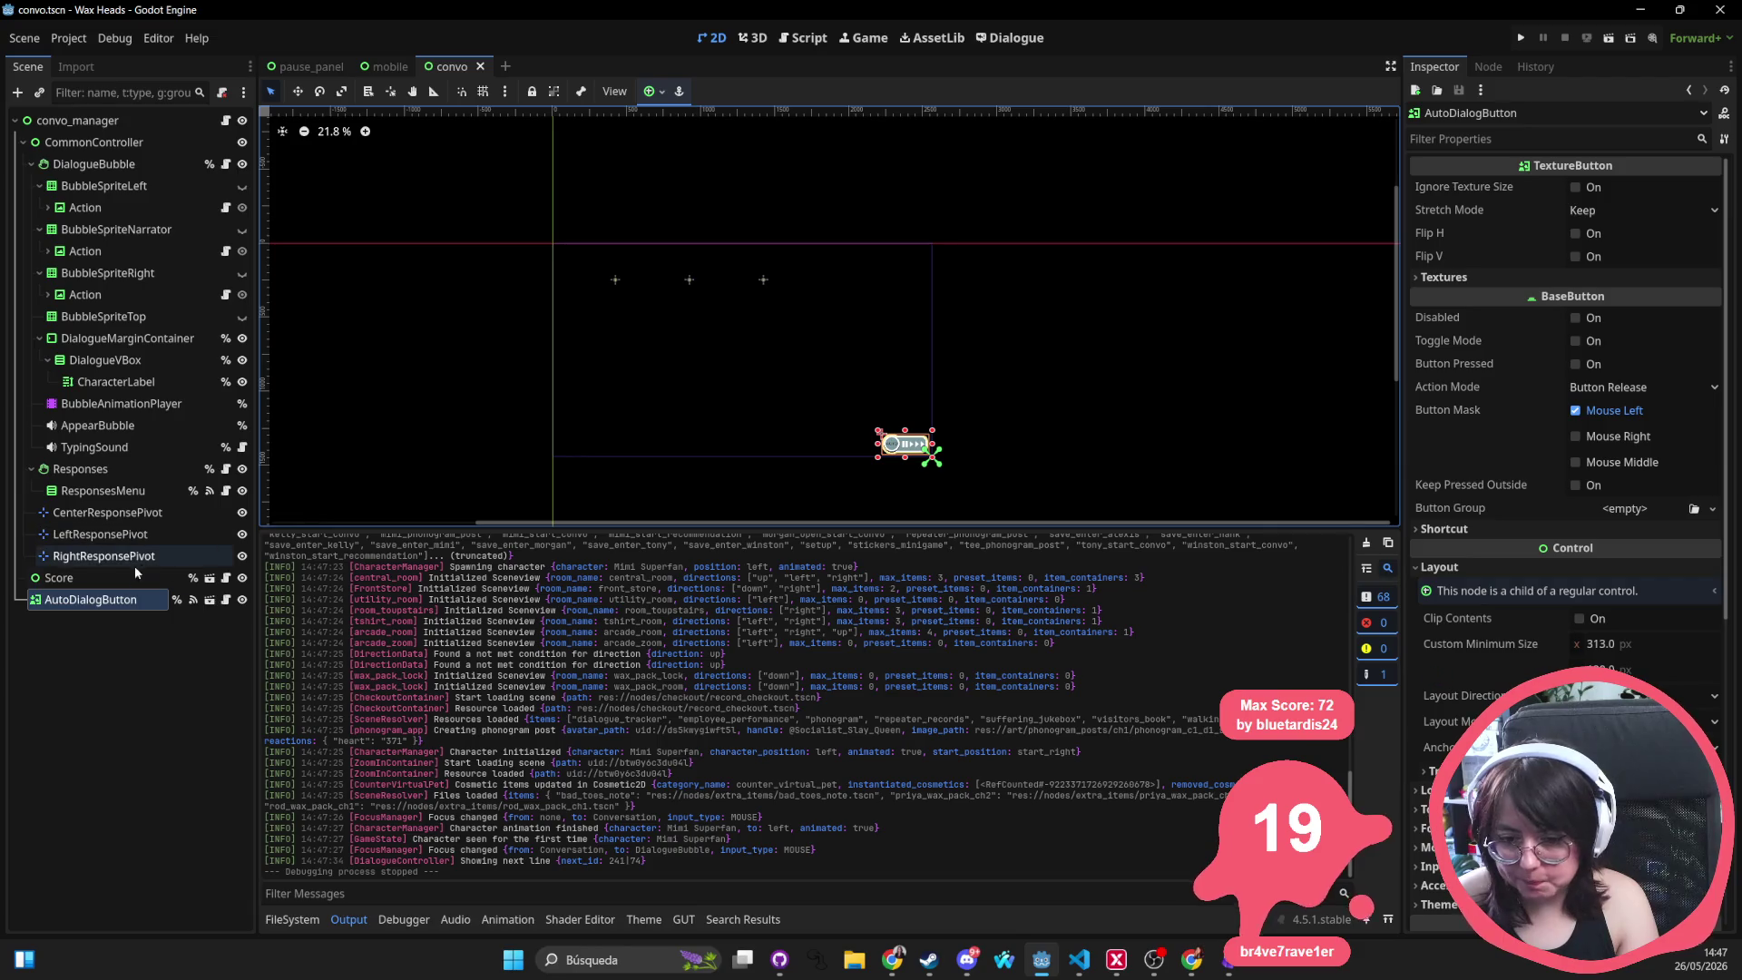
click(654, 91)
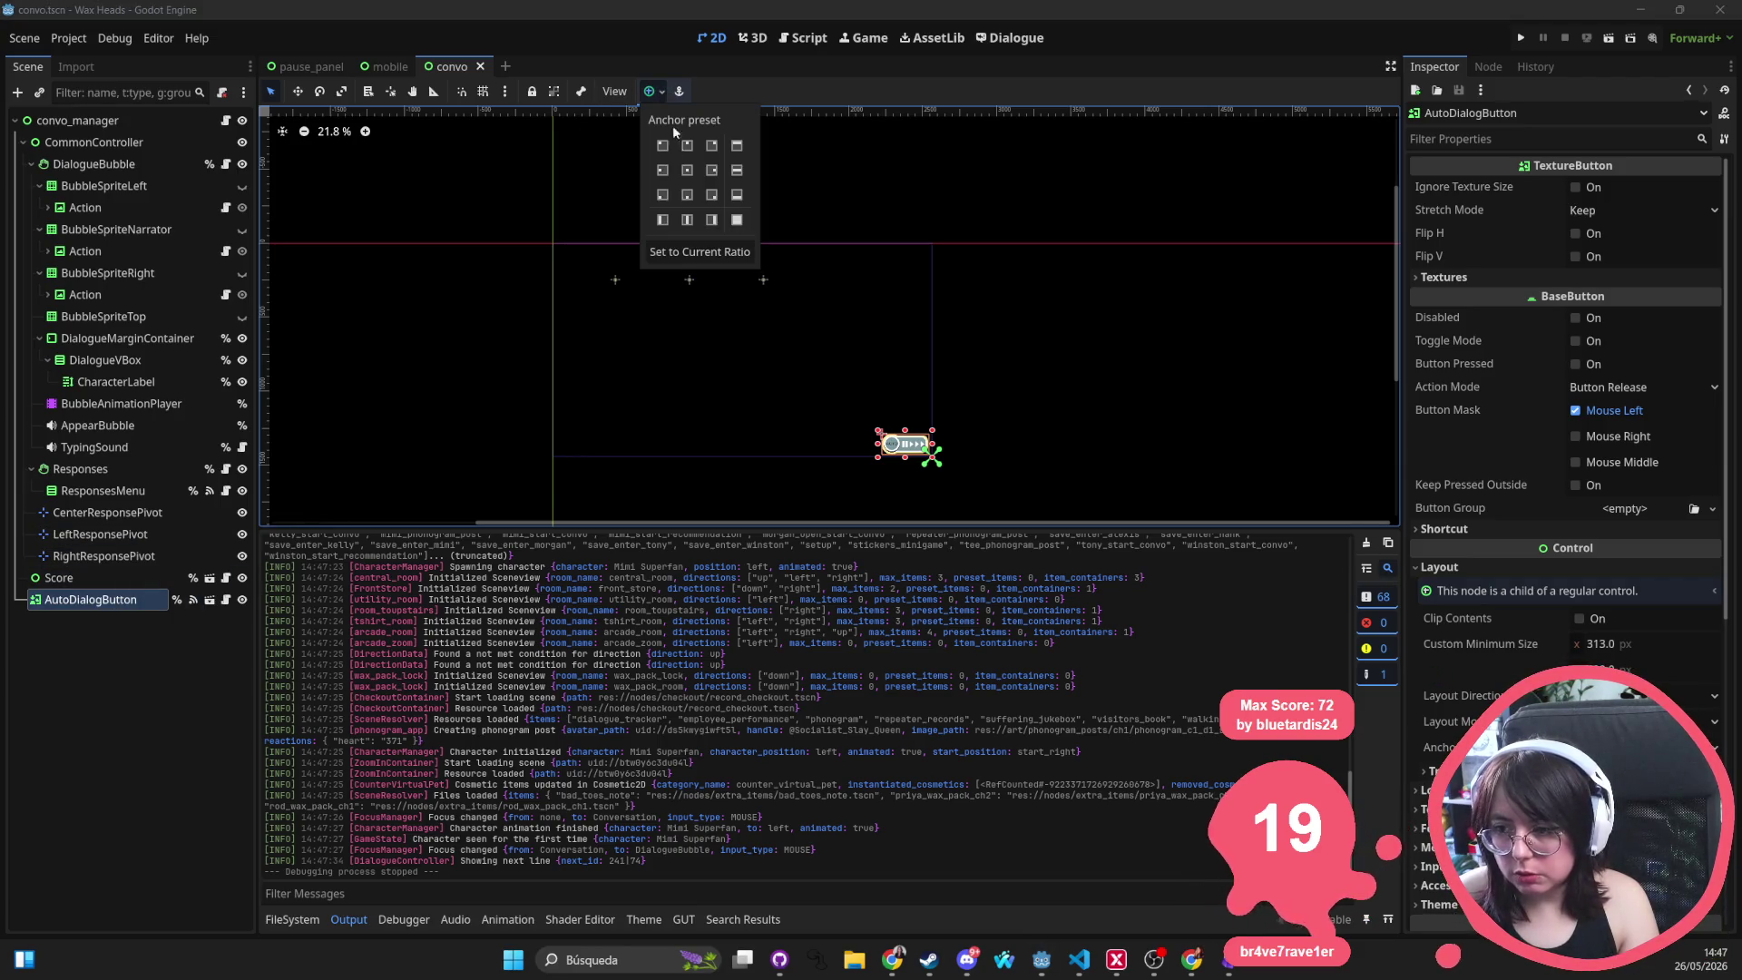
click(664, 194)
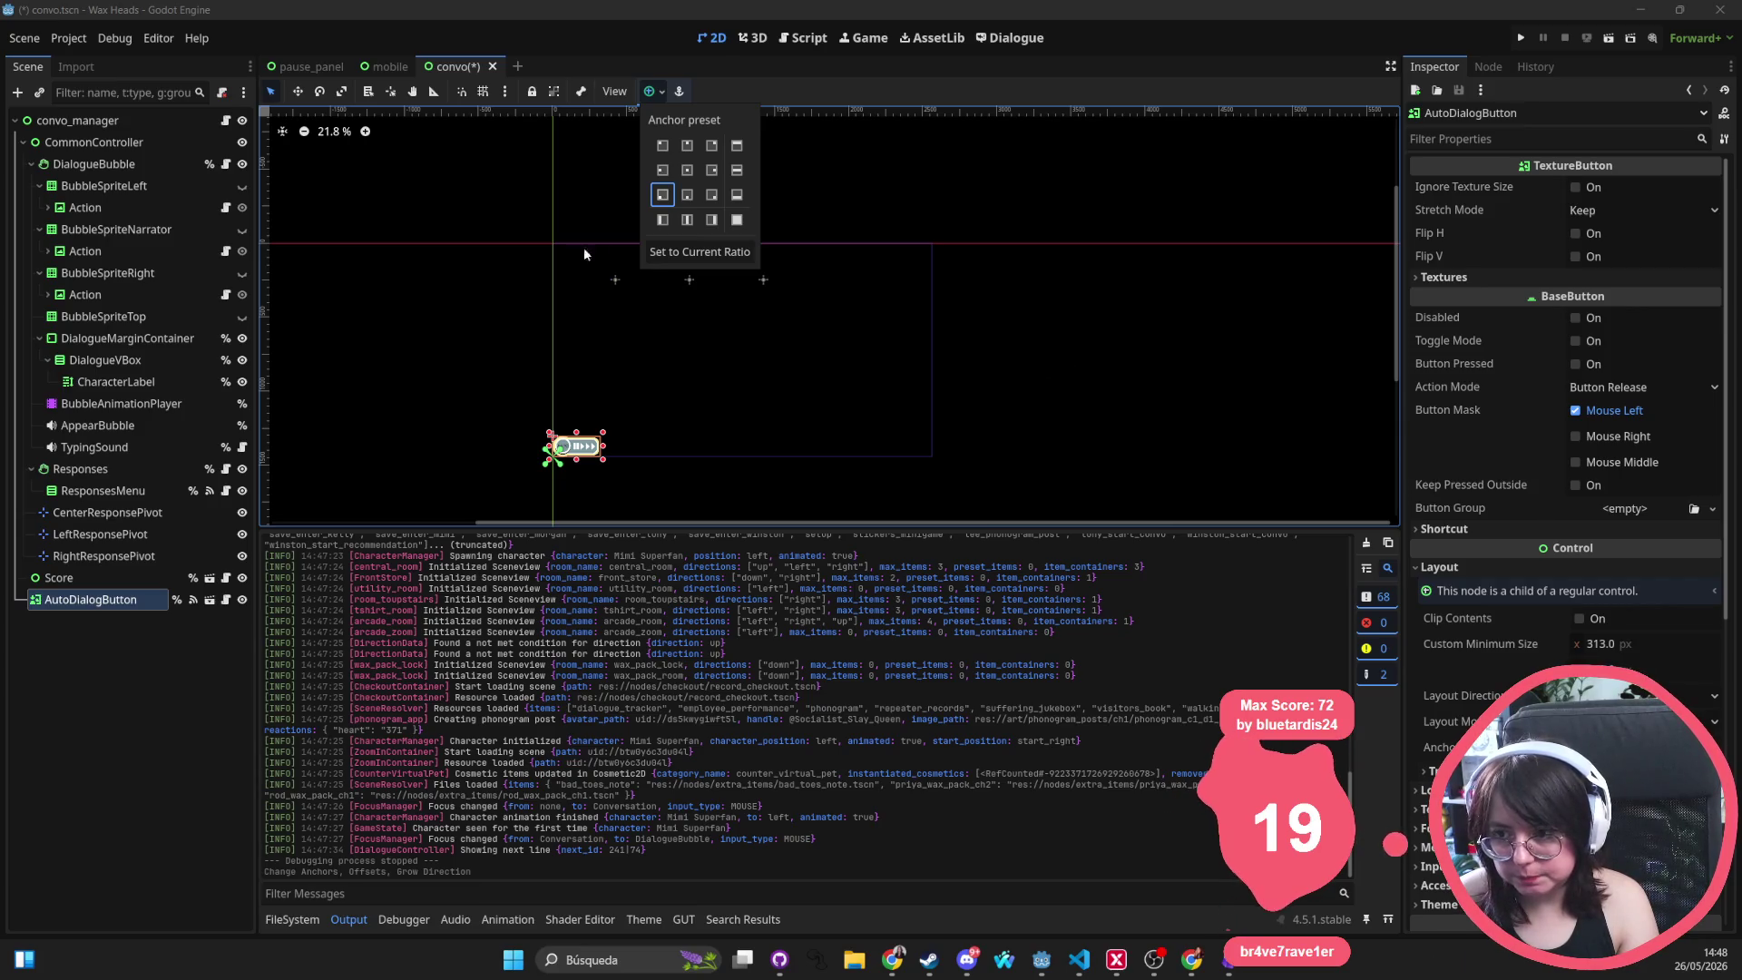
click(711, 147)
key(F5)
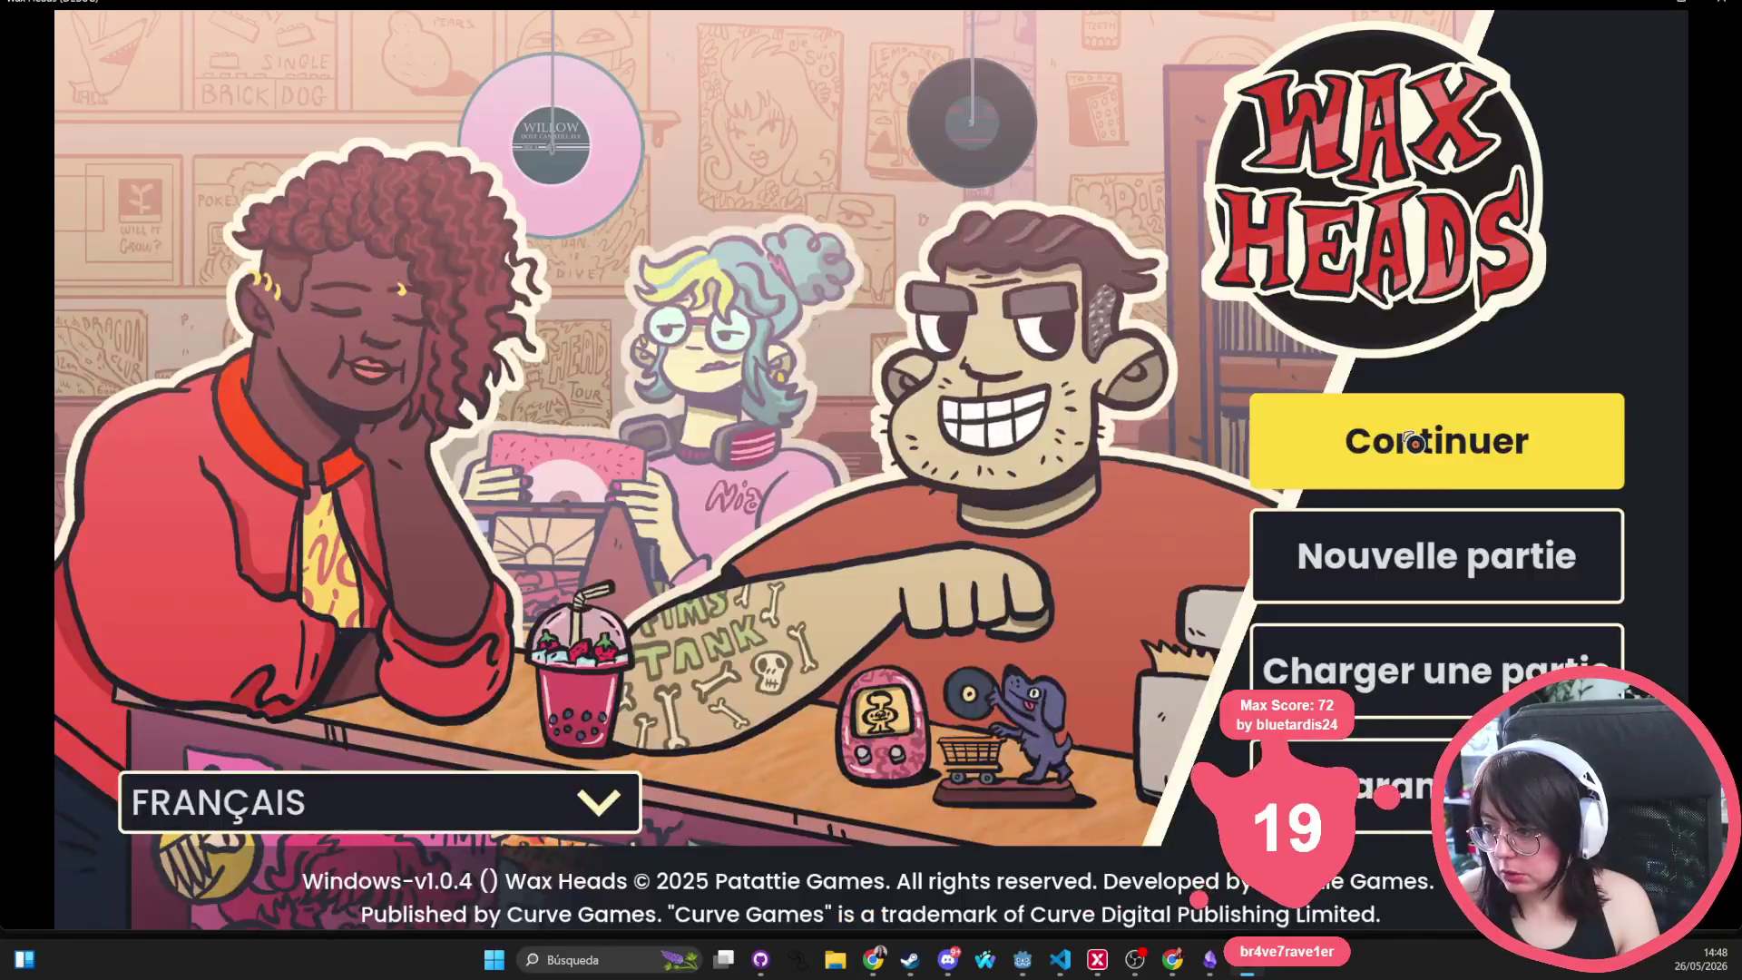
Continue the save, answer 'Évidemment !', and click through the dialogue and handbook to 'Chercher le disque'
click(1413, 442)
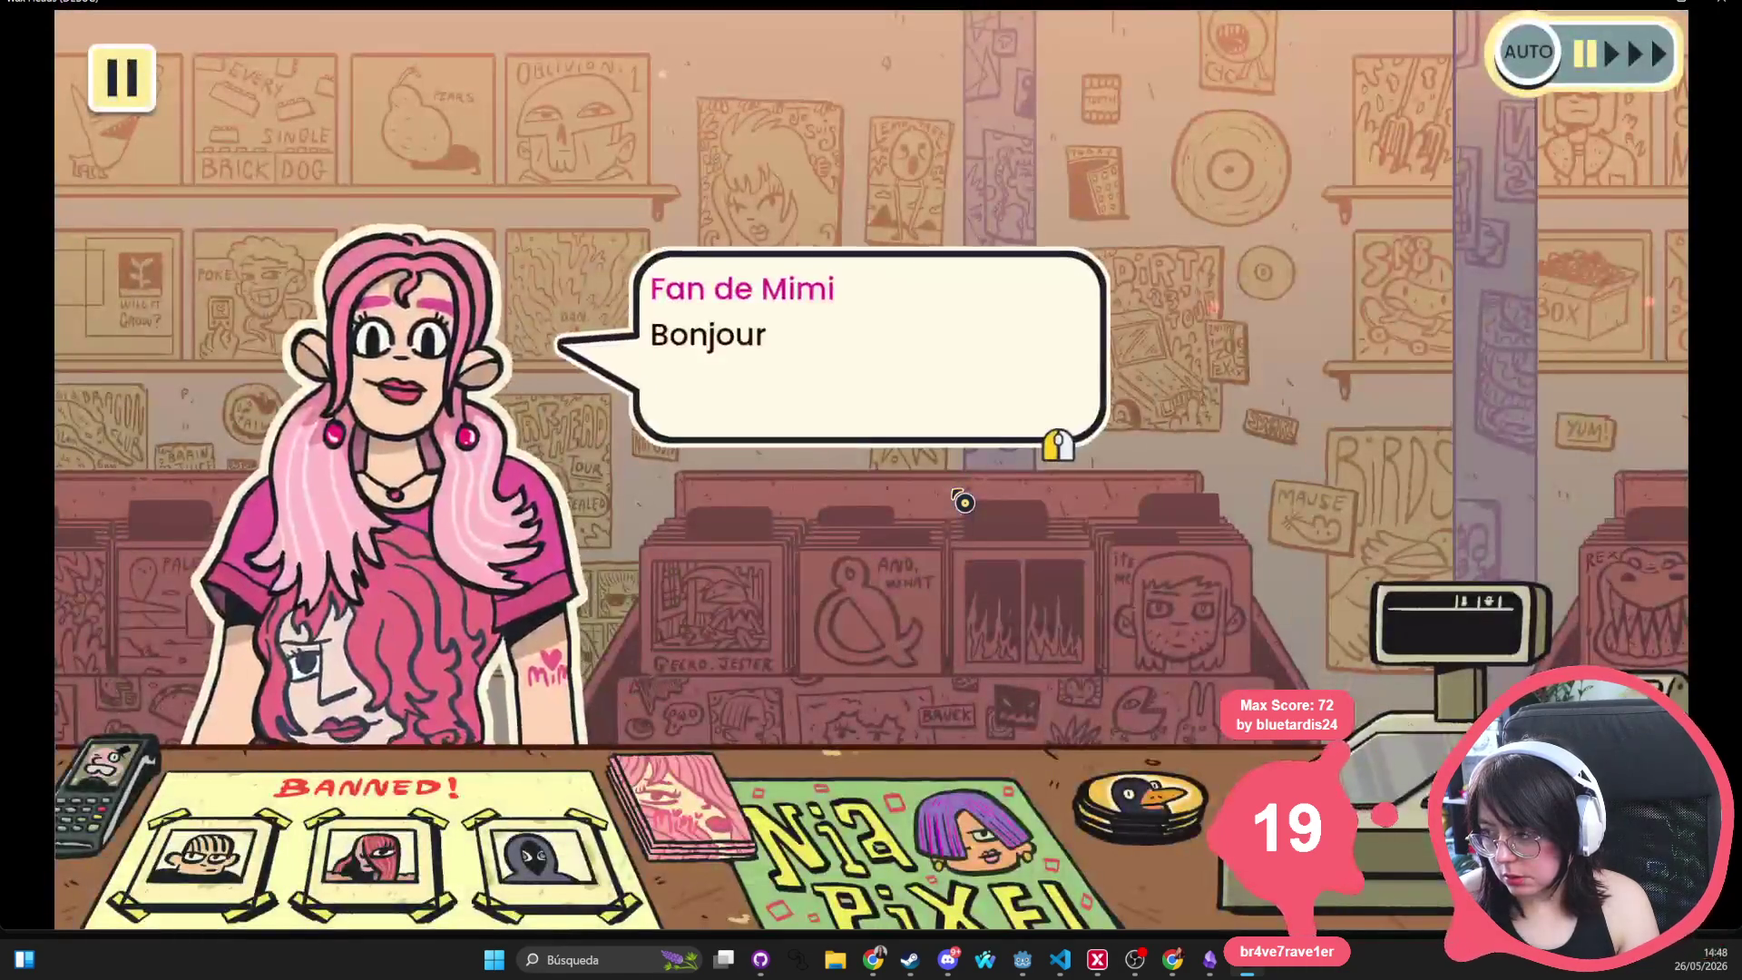
click(961, 494)
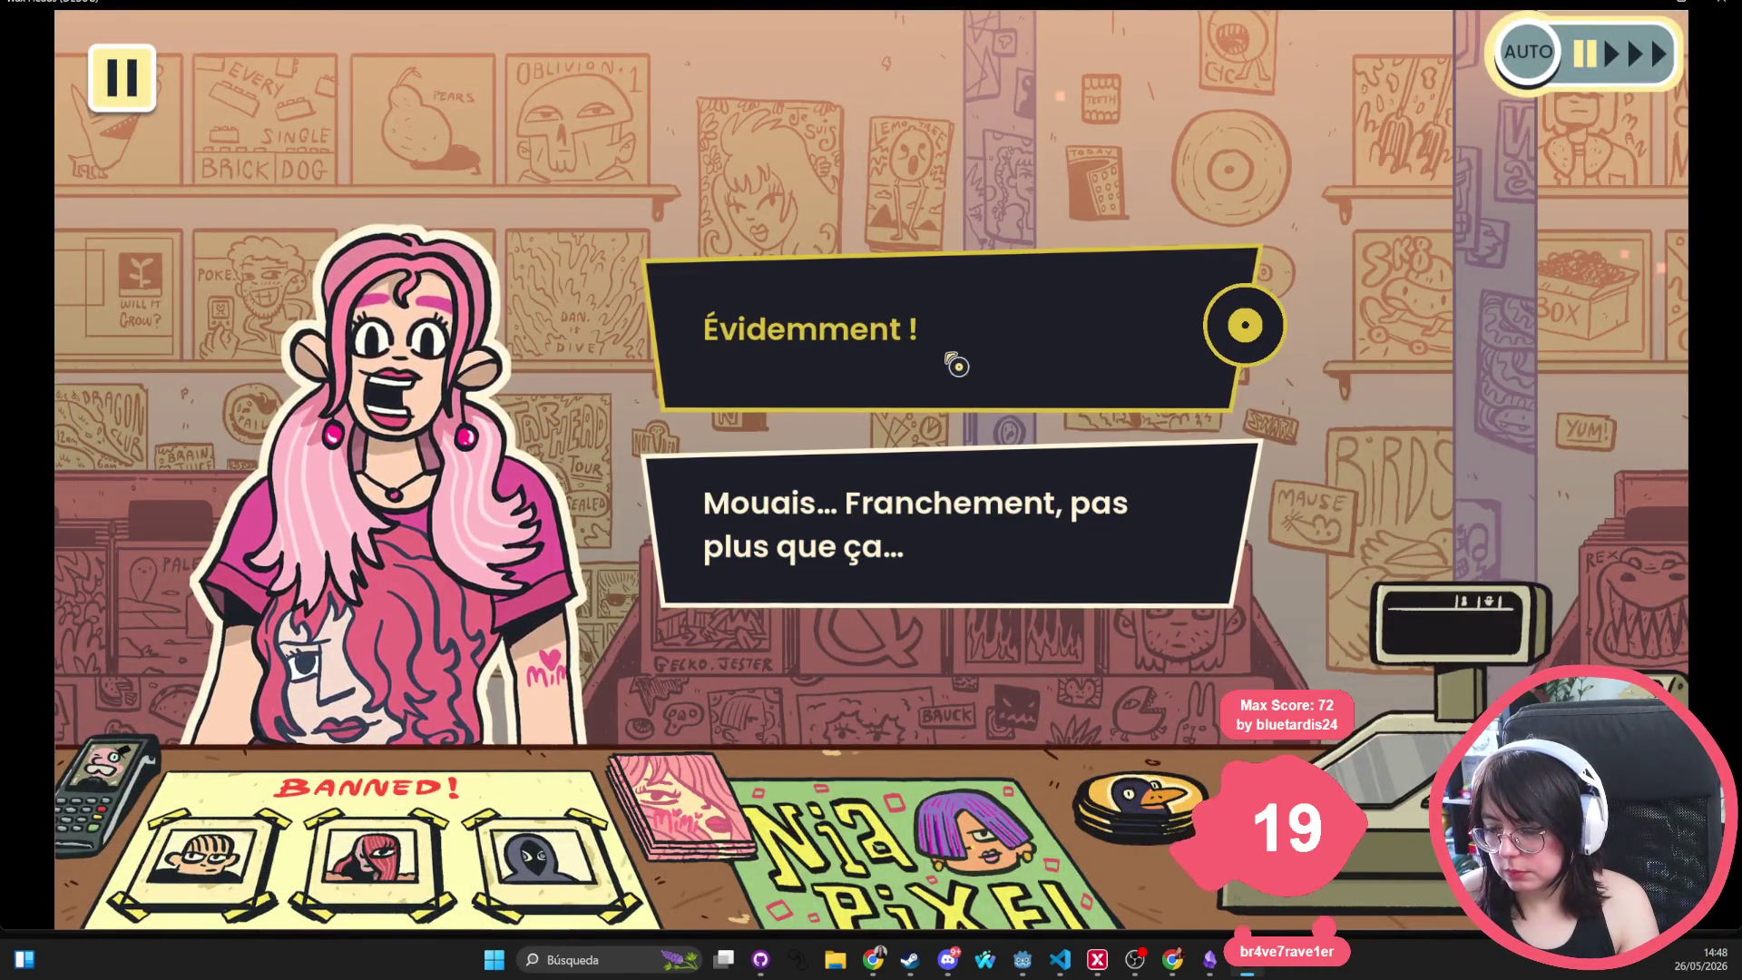
click(953, 378)
click(592, 414)
click(591, 413)
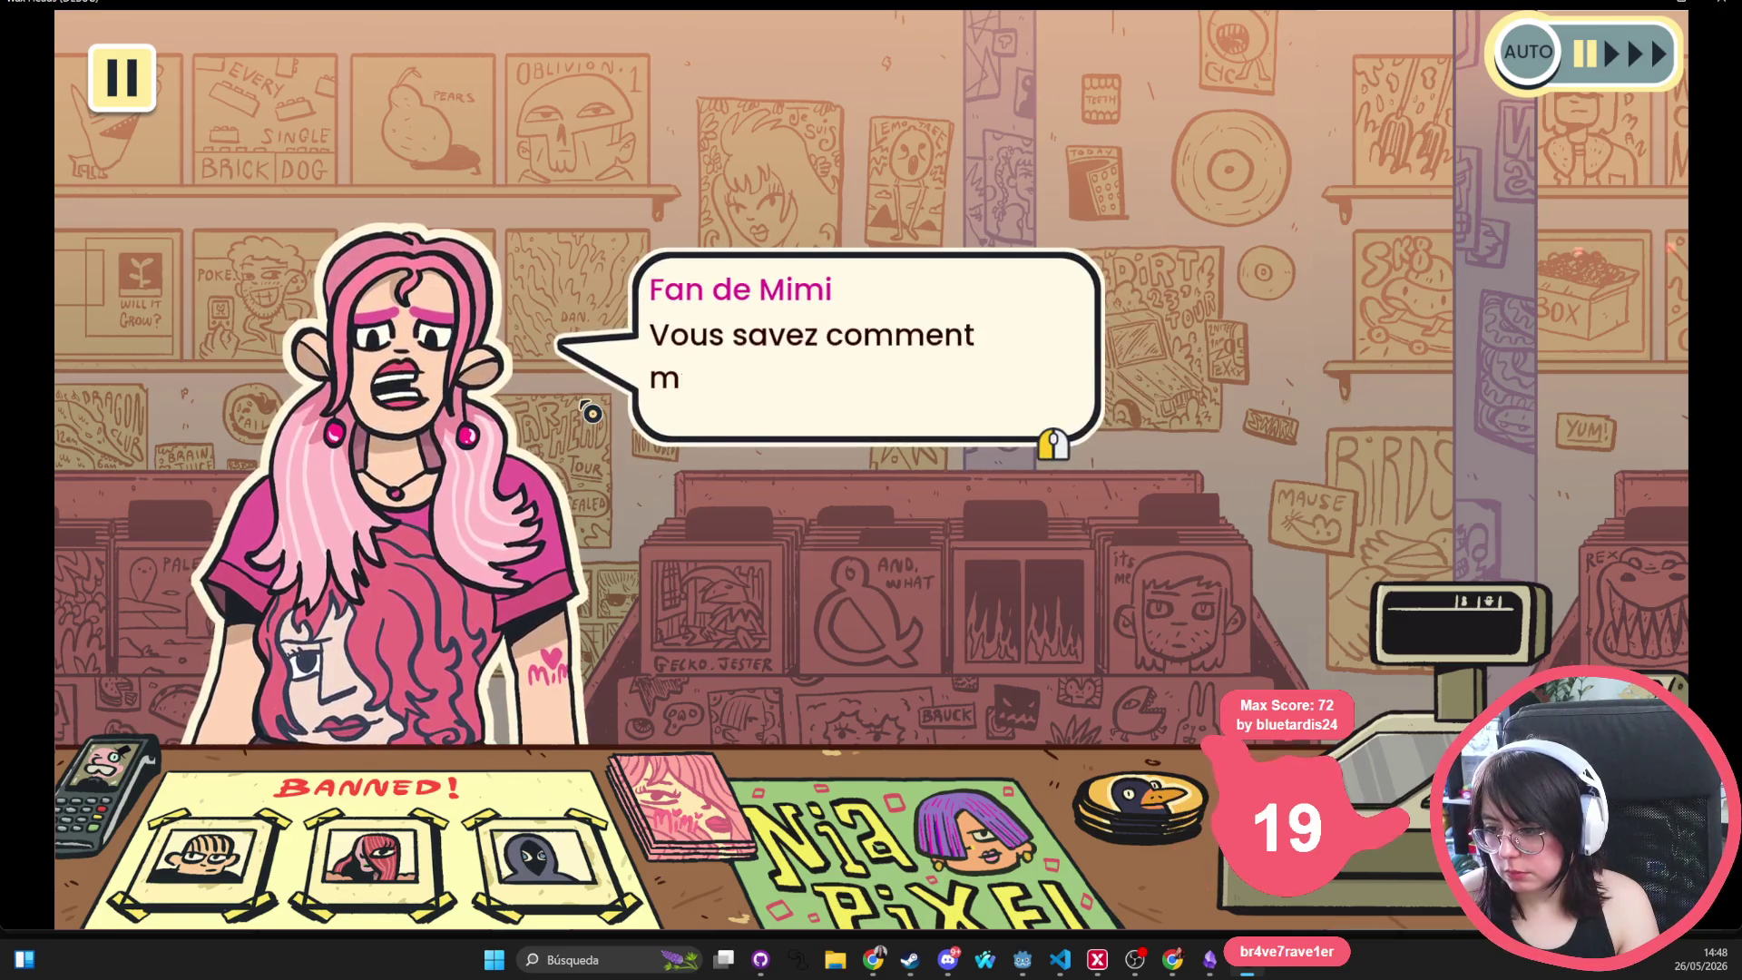
click(592, 414)
click(692, 497)
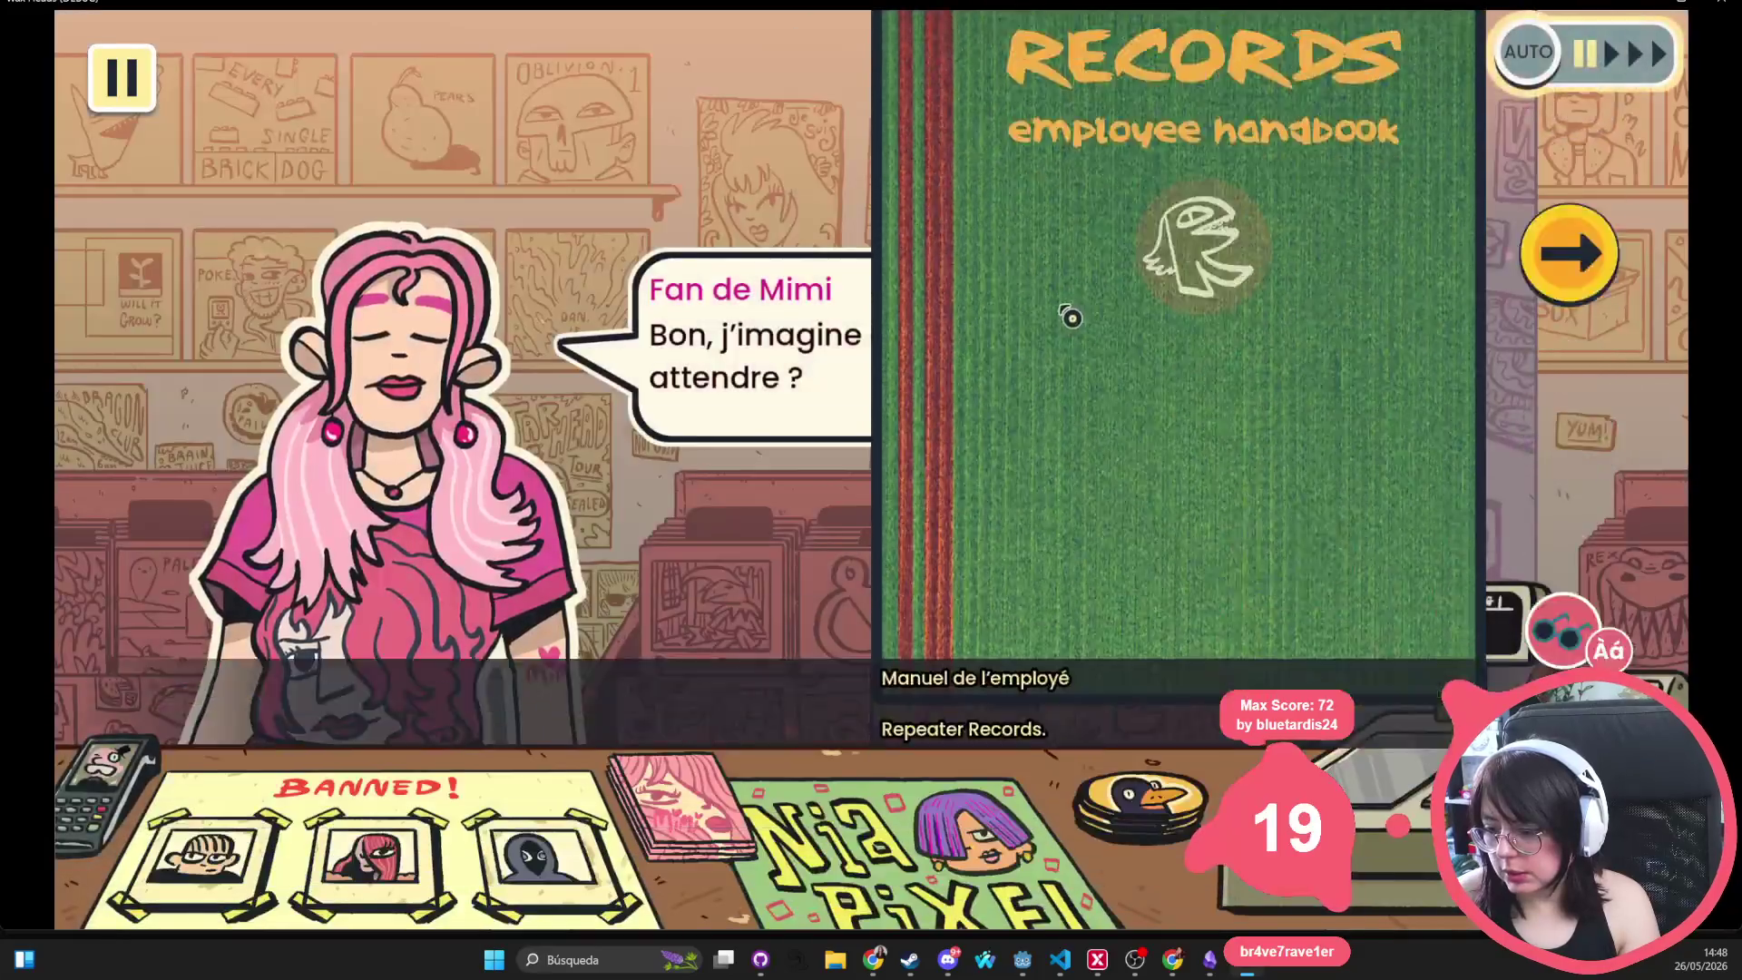
click(842, 396)
click(842, 396)
click(842, 396)
click(842, 397)
click(842, 397)
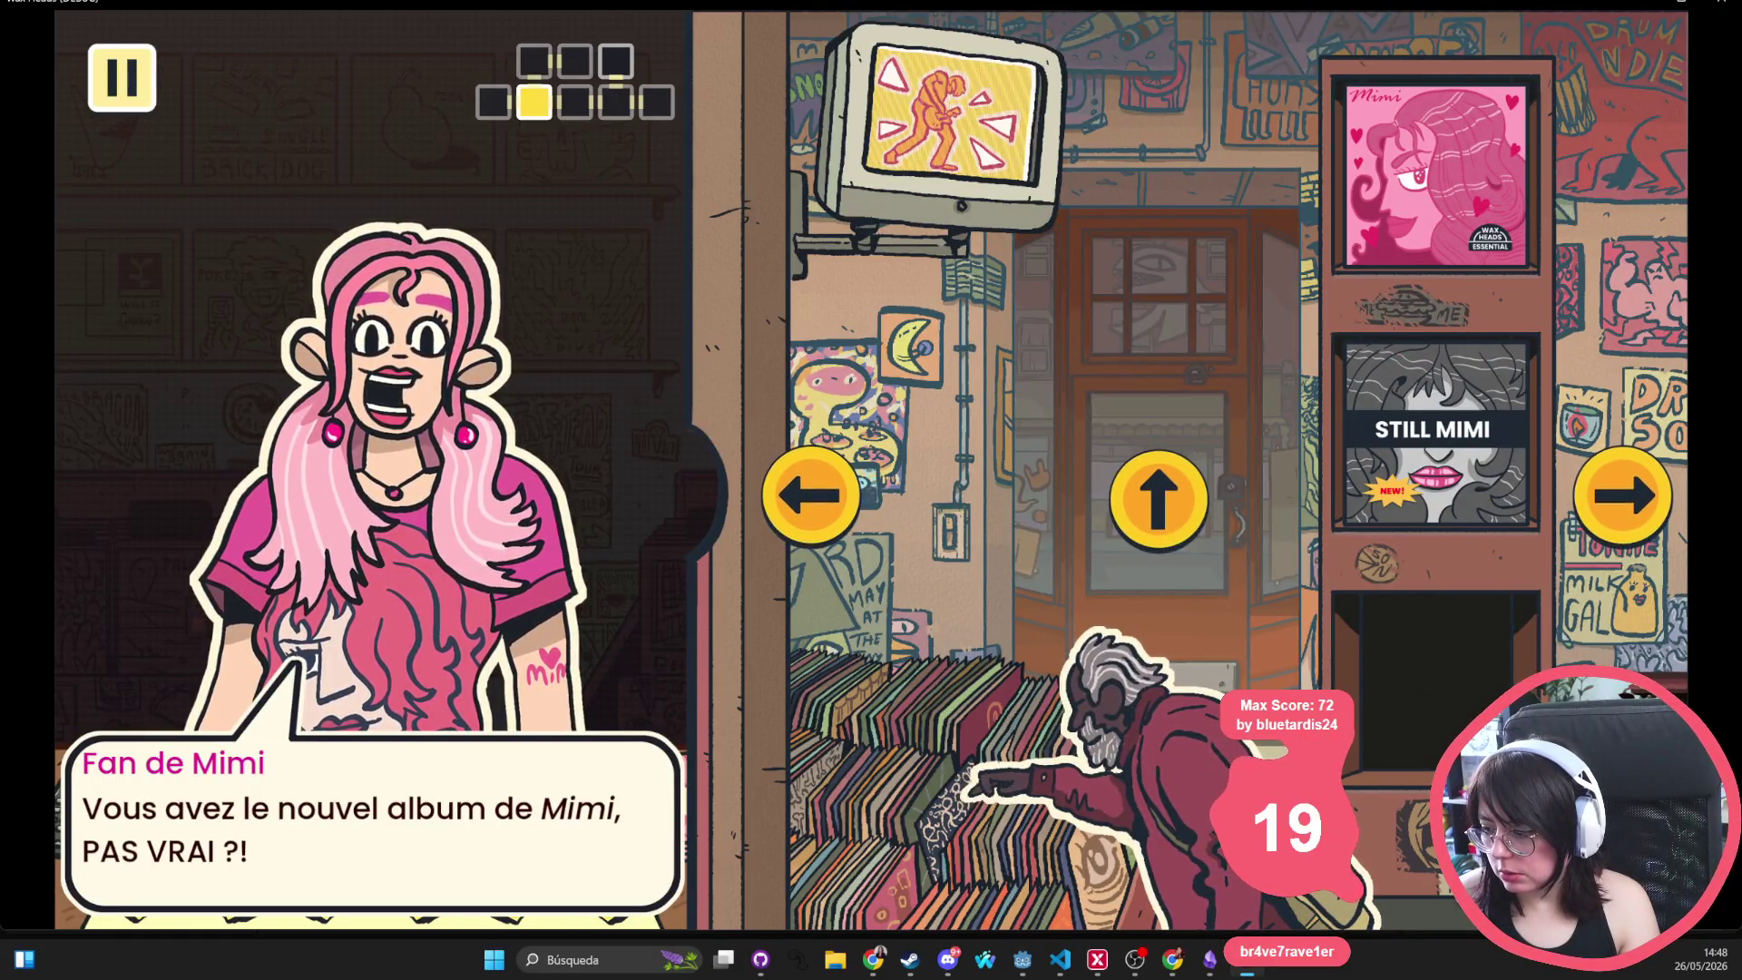
Toggle between the cash register and record shelves views with the Left/Right keys
key(Left)
key(Right)
key(Left)
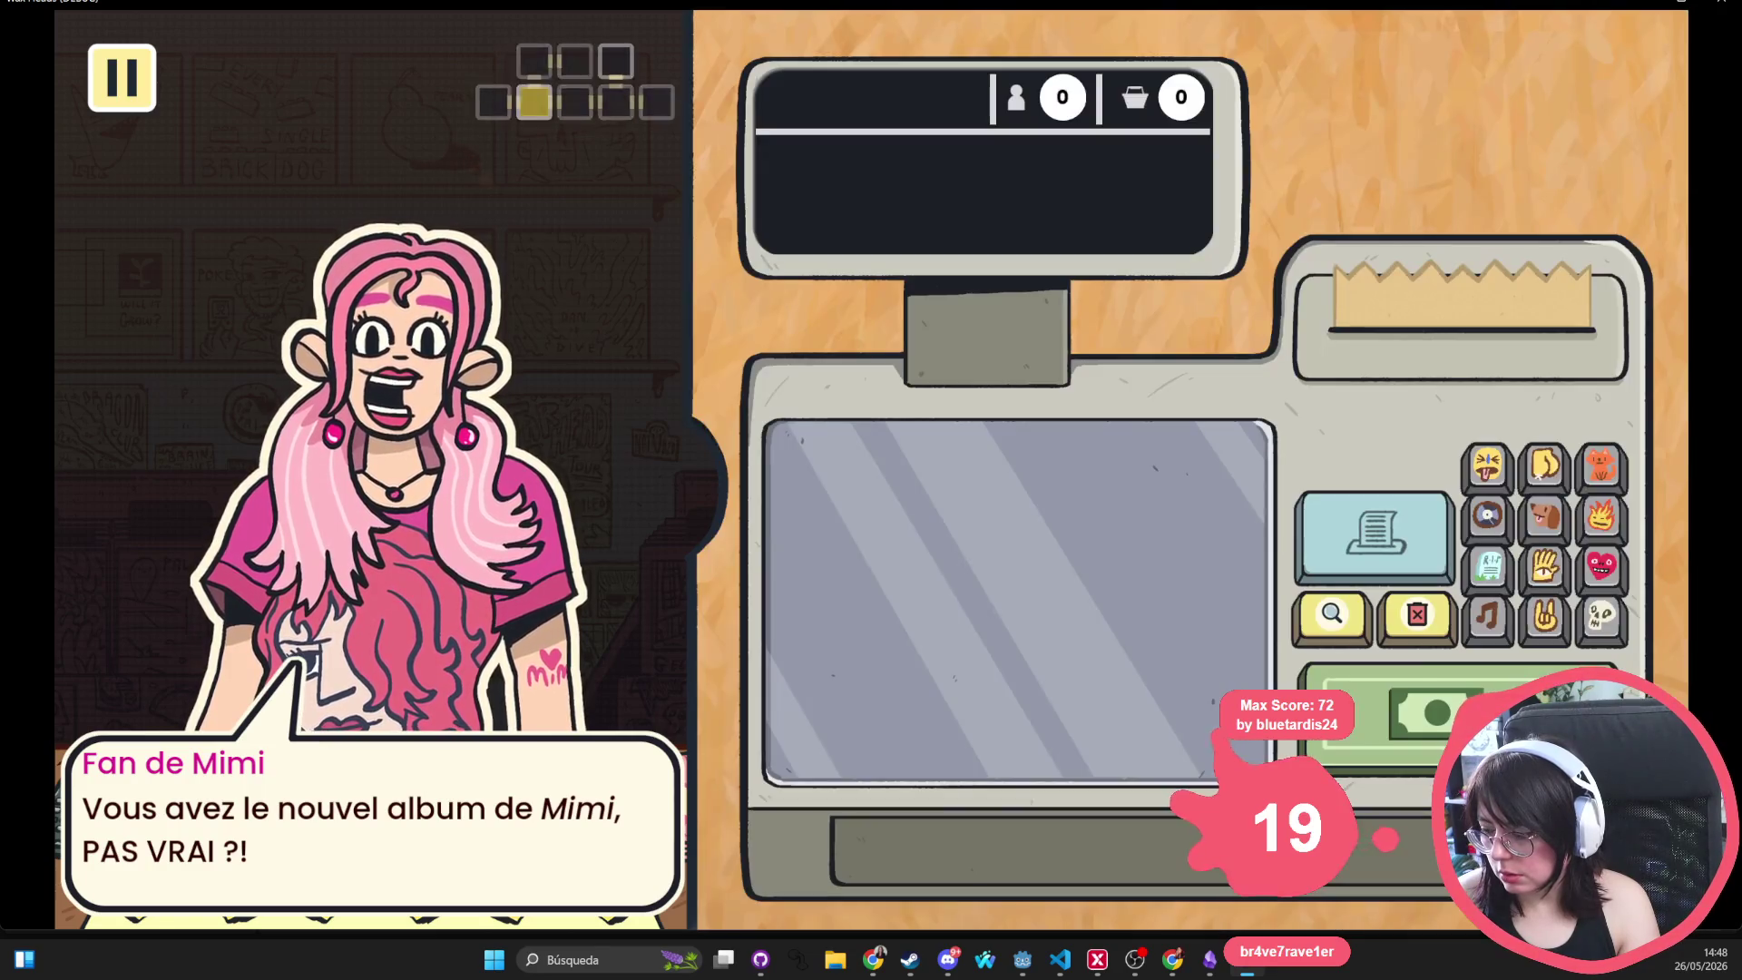
key(Right)
key(Left)
key(Right)
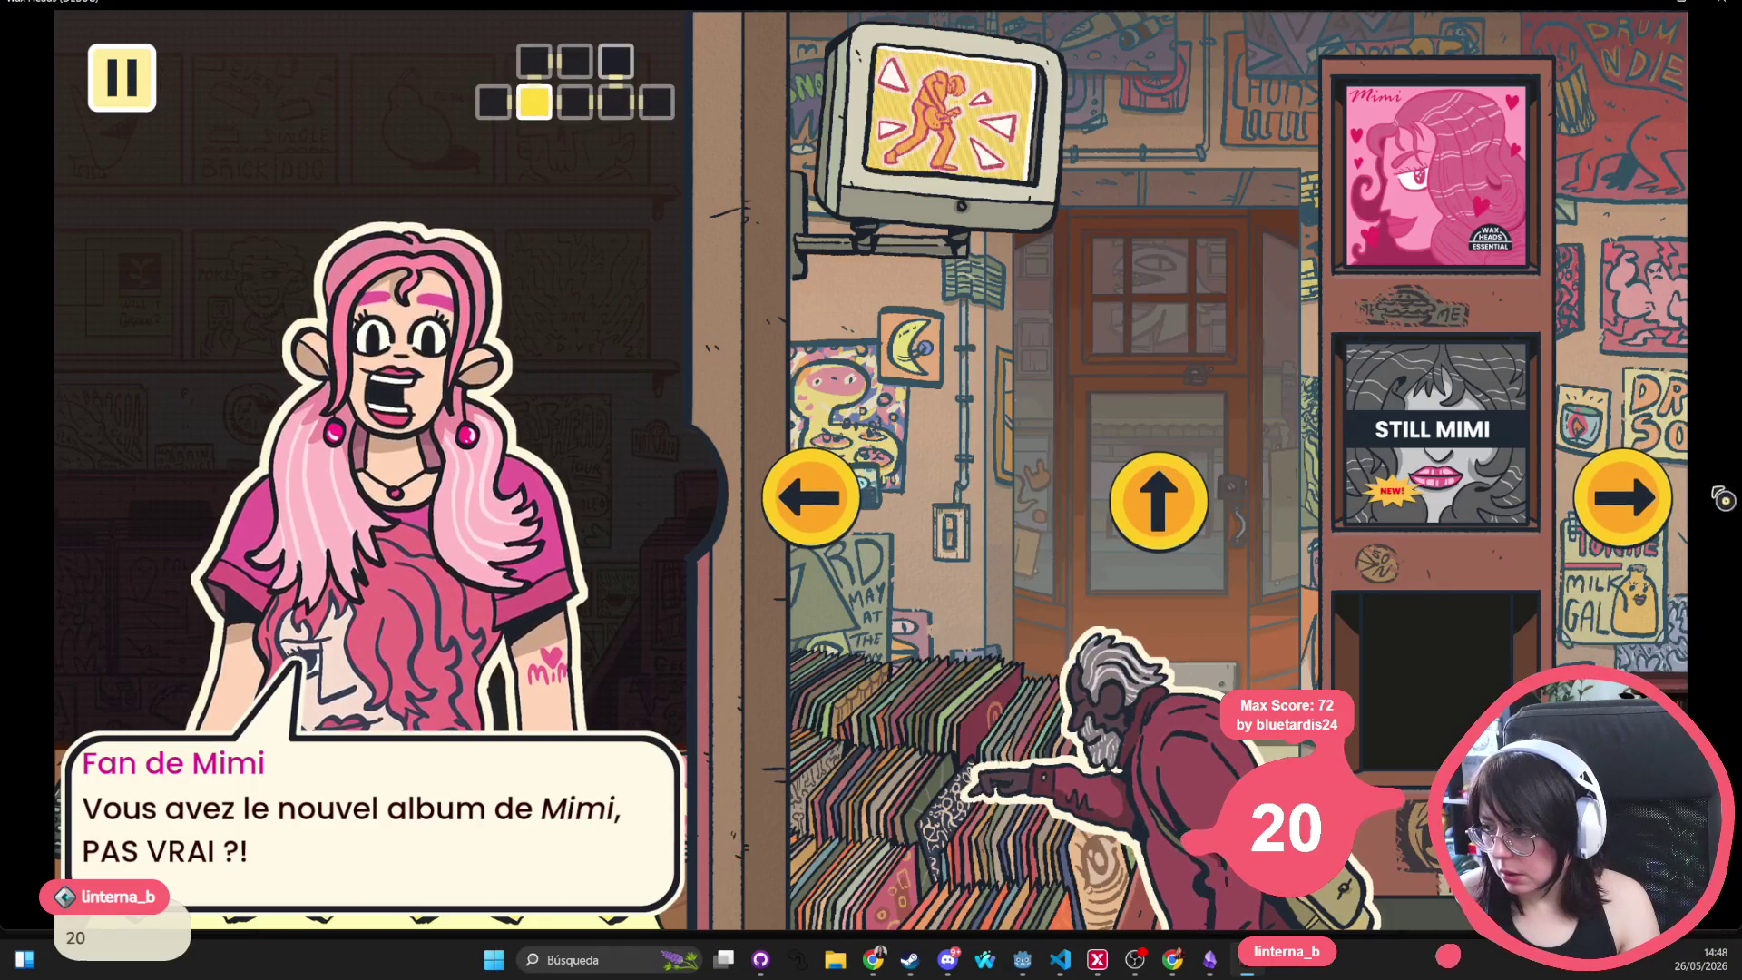
Walk right, back to the leftmost room, then right again to the arcade and storage room
click(1615, 443)
click(1615, 443)
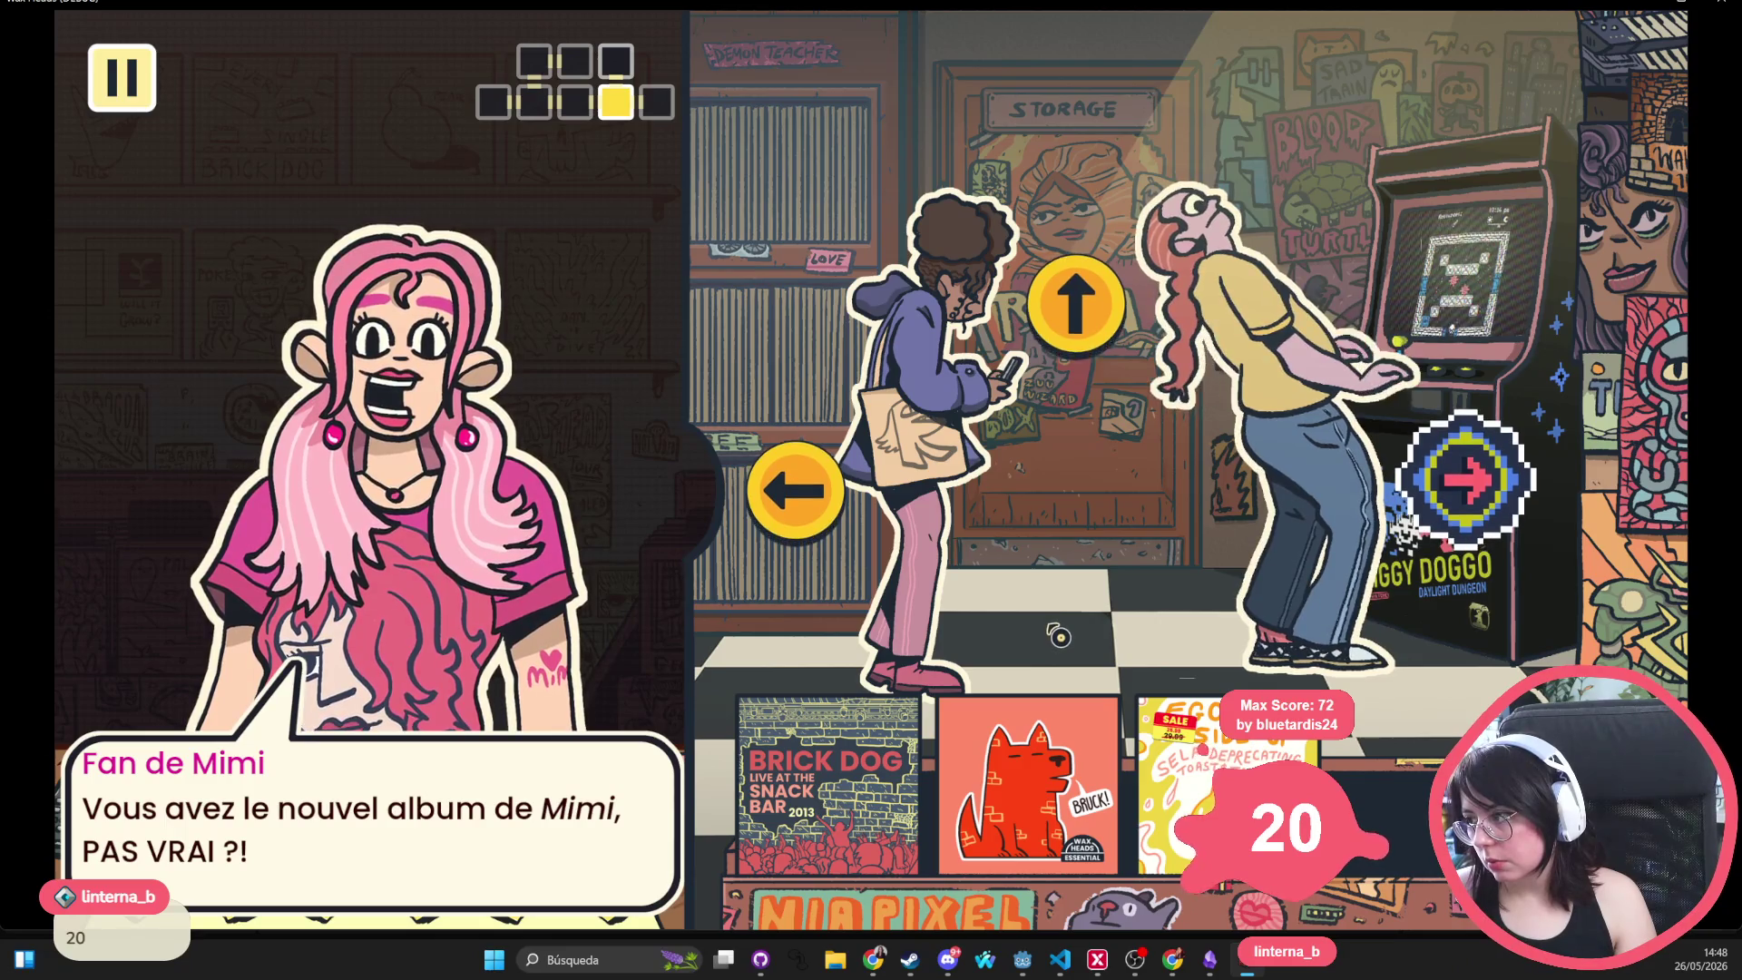
click(843, 499)
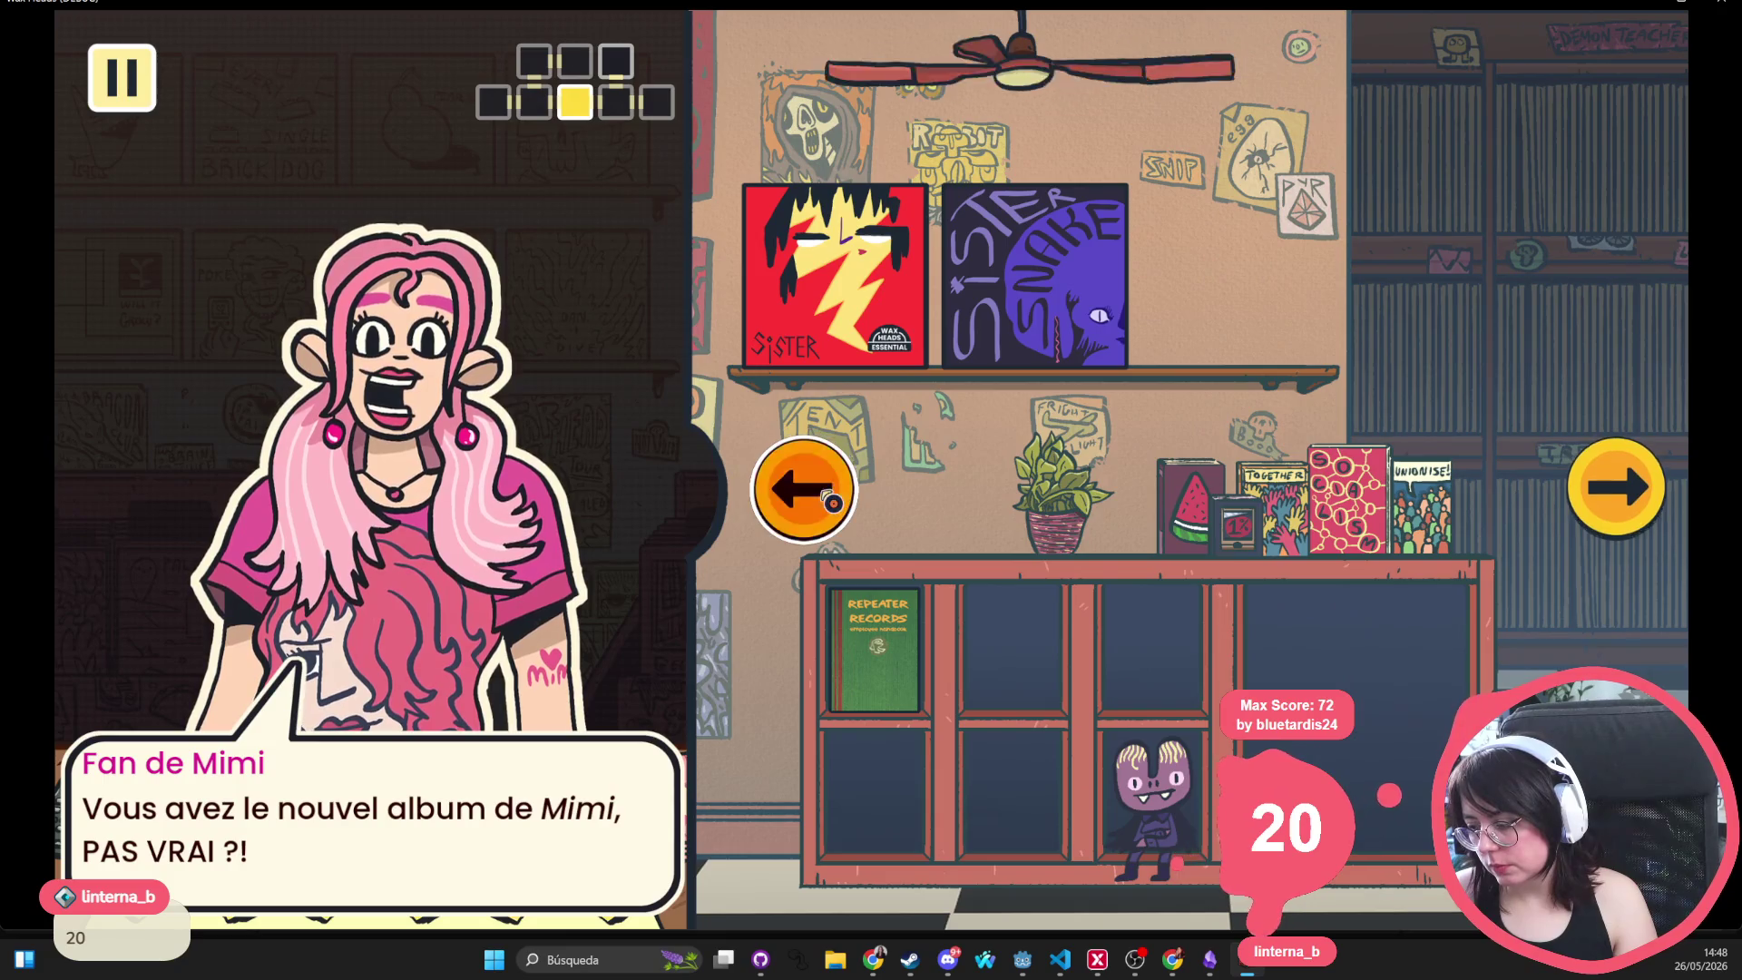
click(829, 502)
click(827, 502)
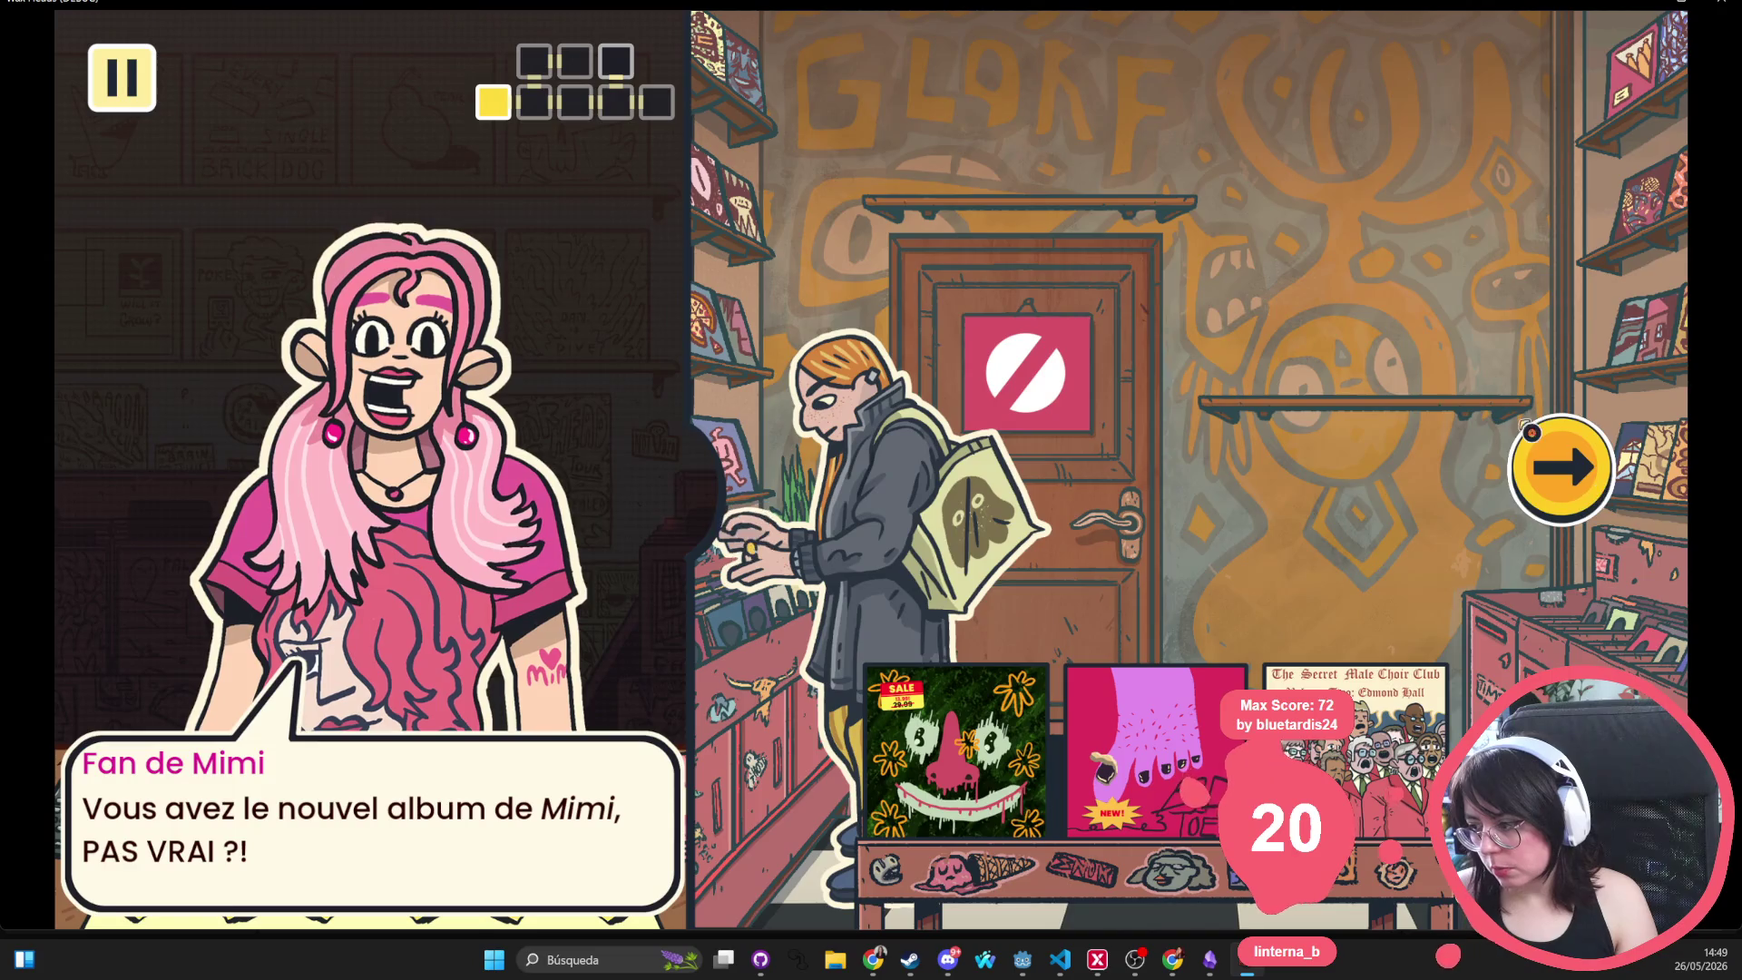
click(1563, 472)
click(1633, 490)
click(1638, 490)
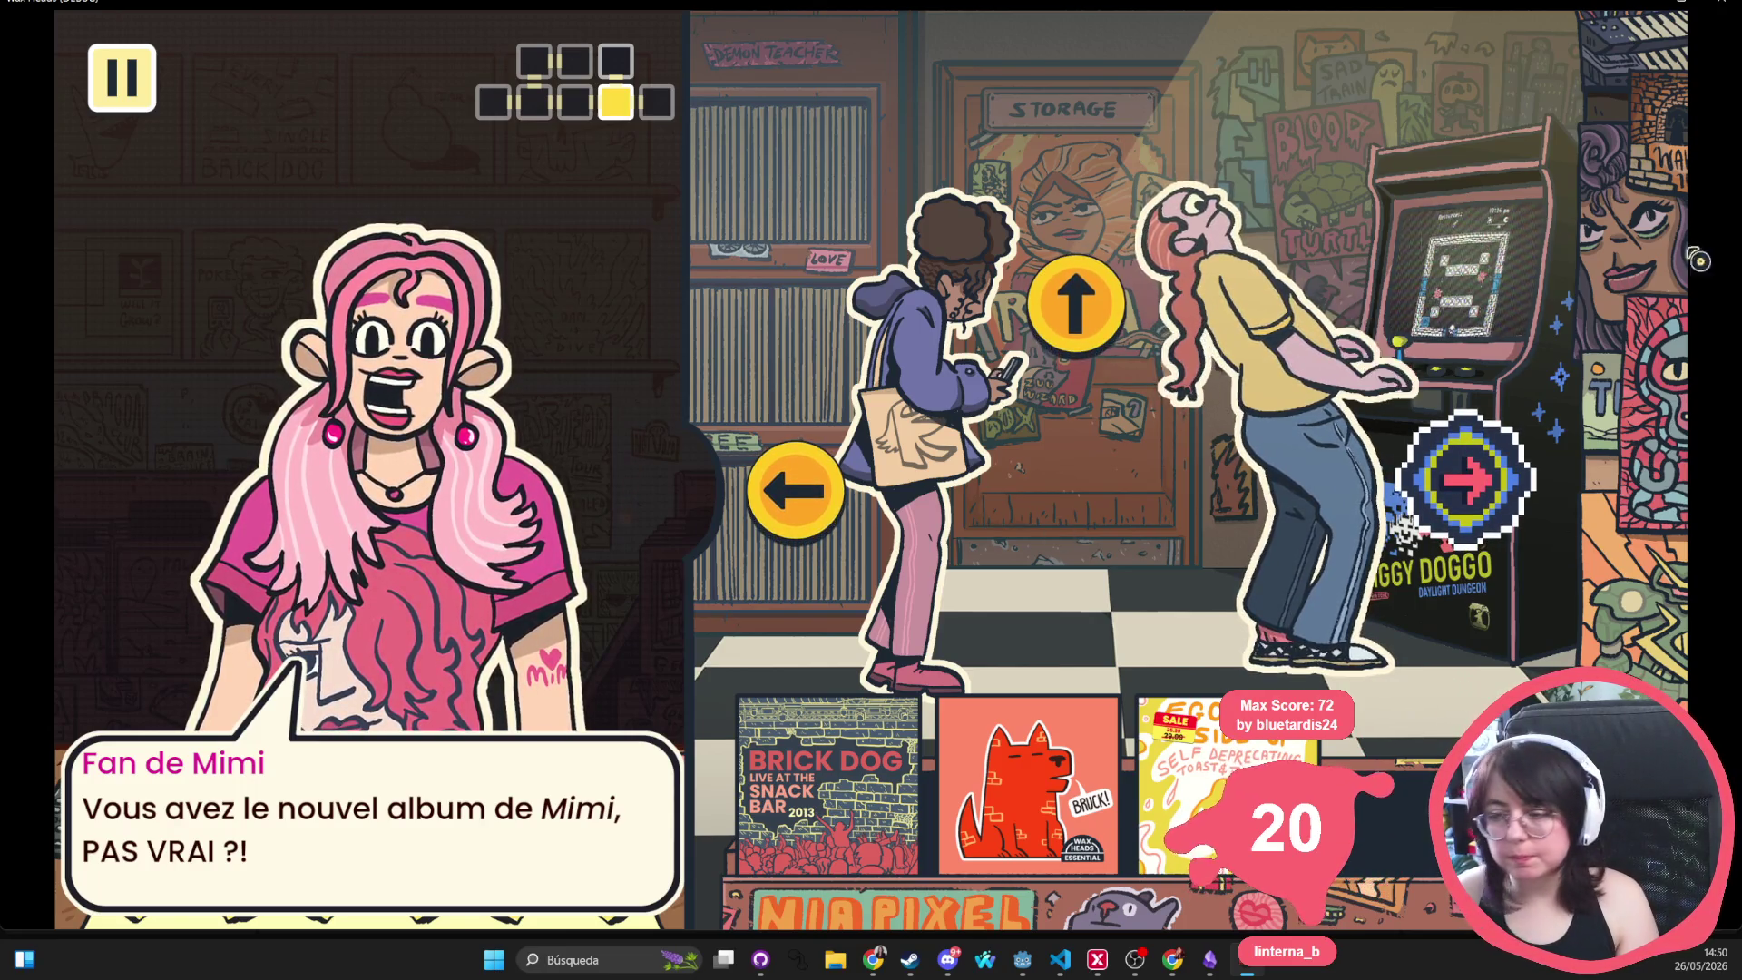
Close the game window with Alt+F4 and bring GitHub Desktop to the front
key(alt+F4)
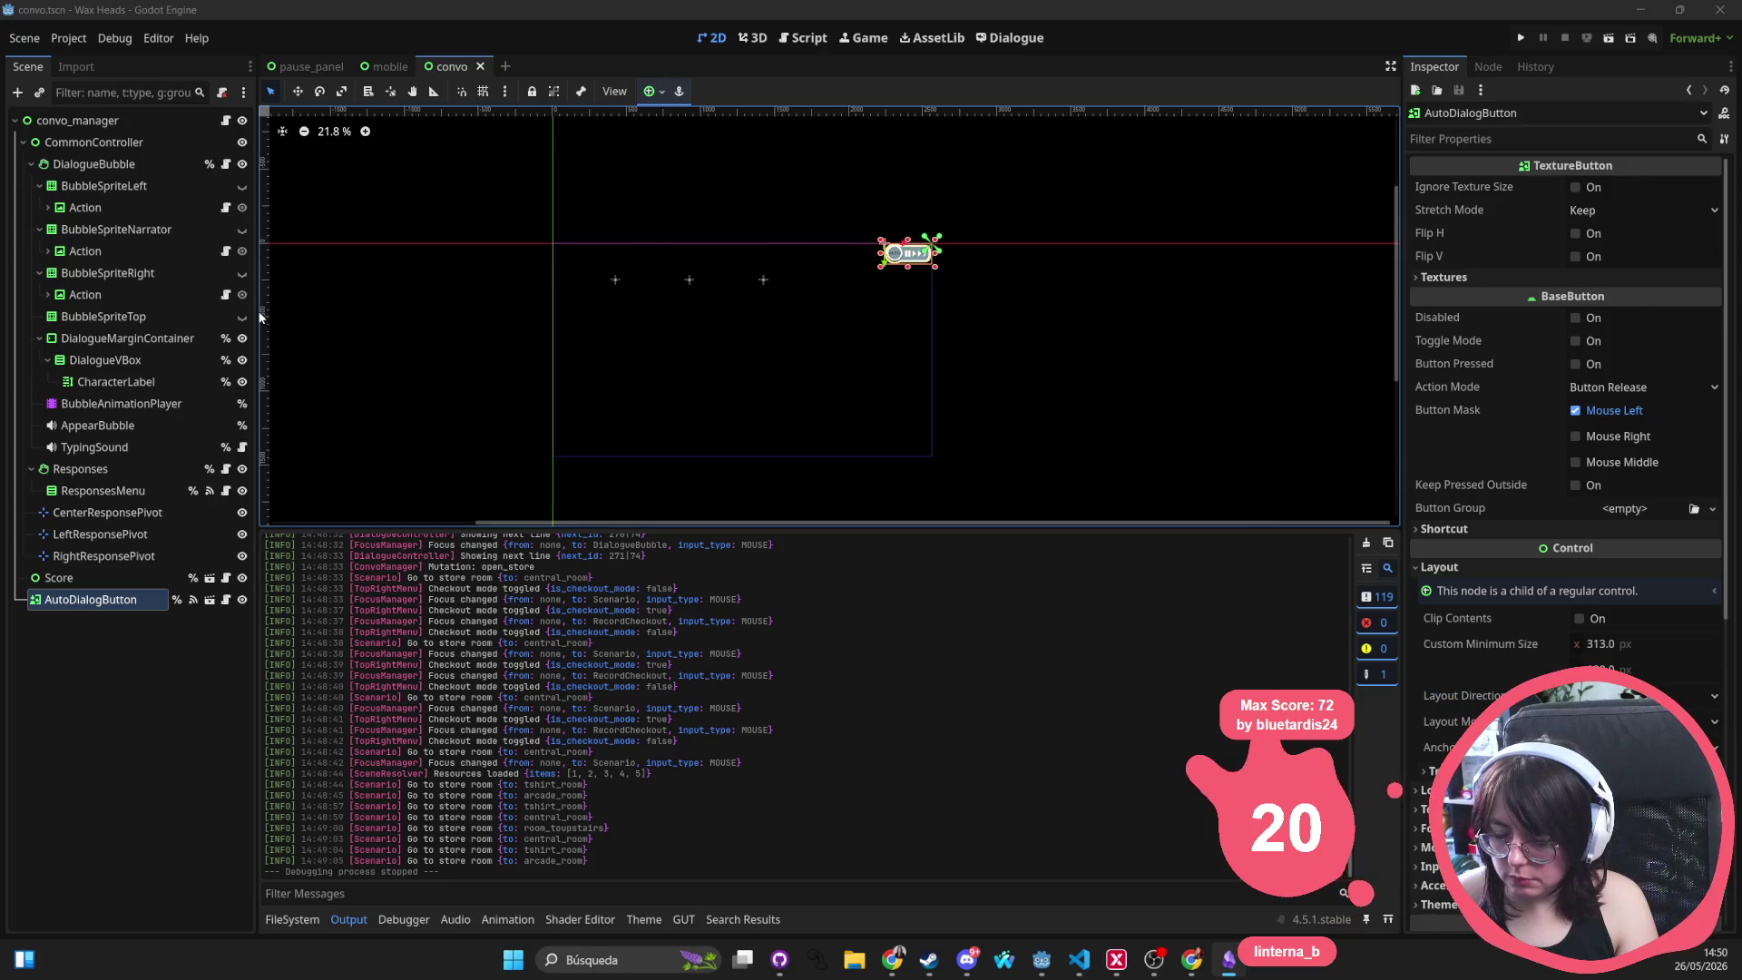
click(779, 959)
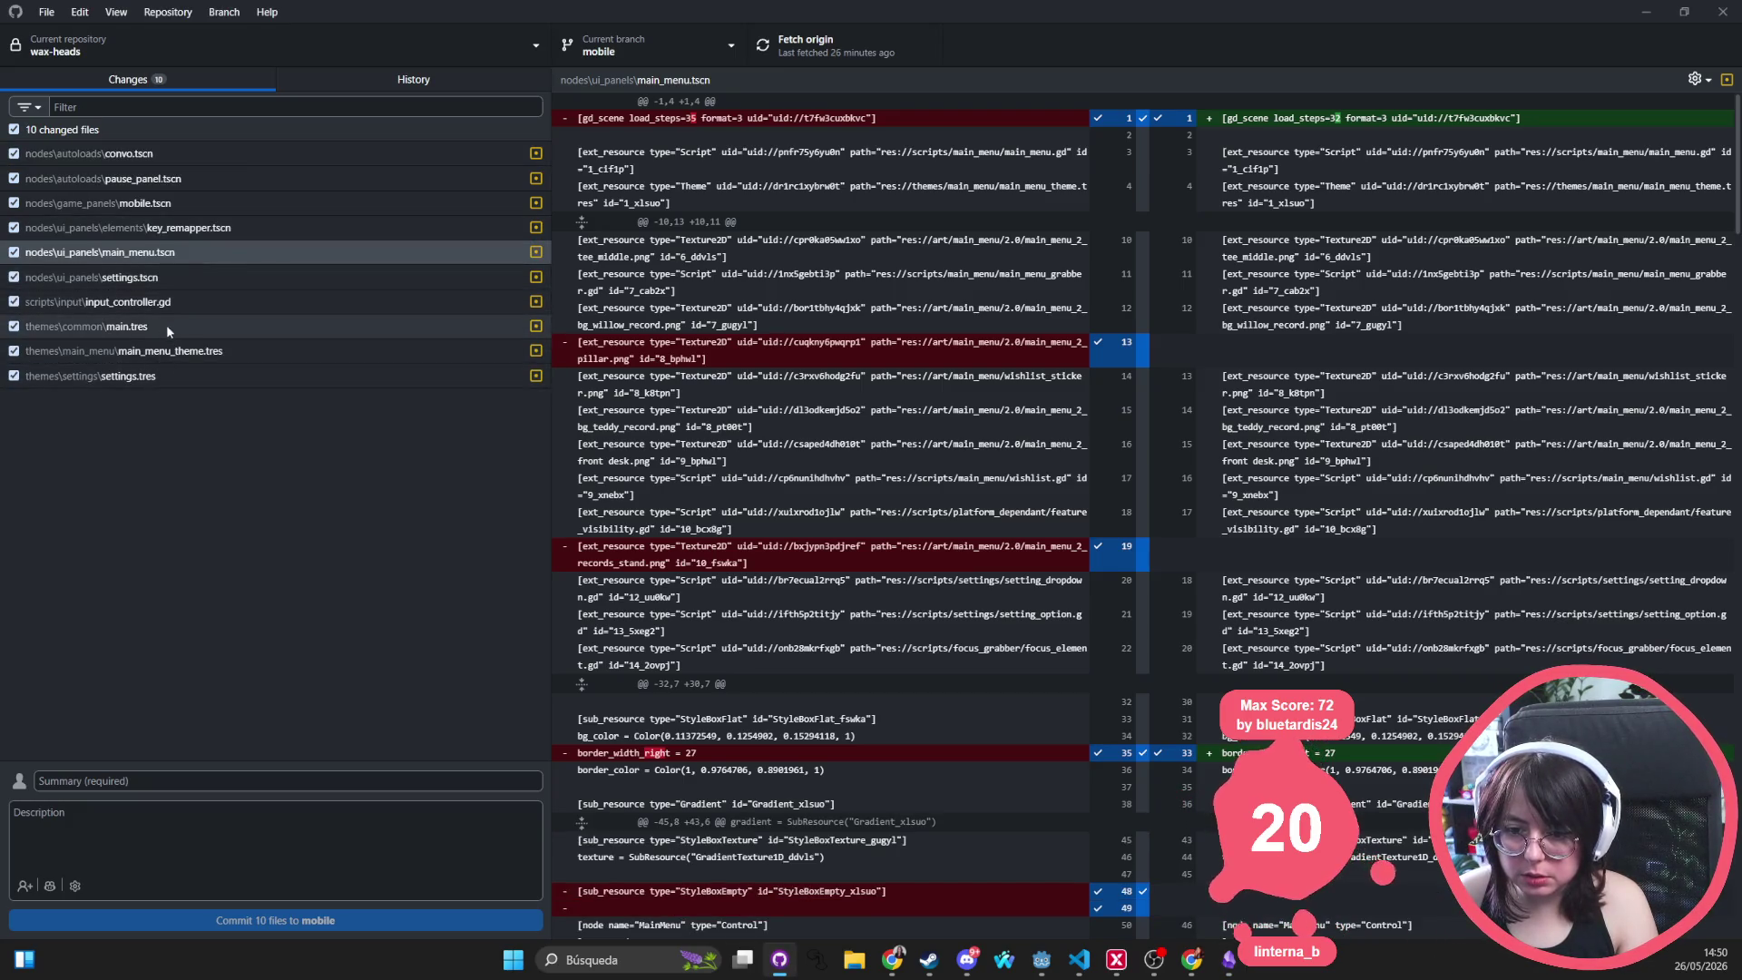
Discard the changes to mobile.tscn in the Changes list
click(173, 179)
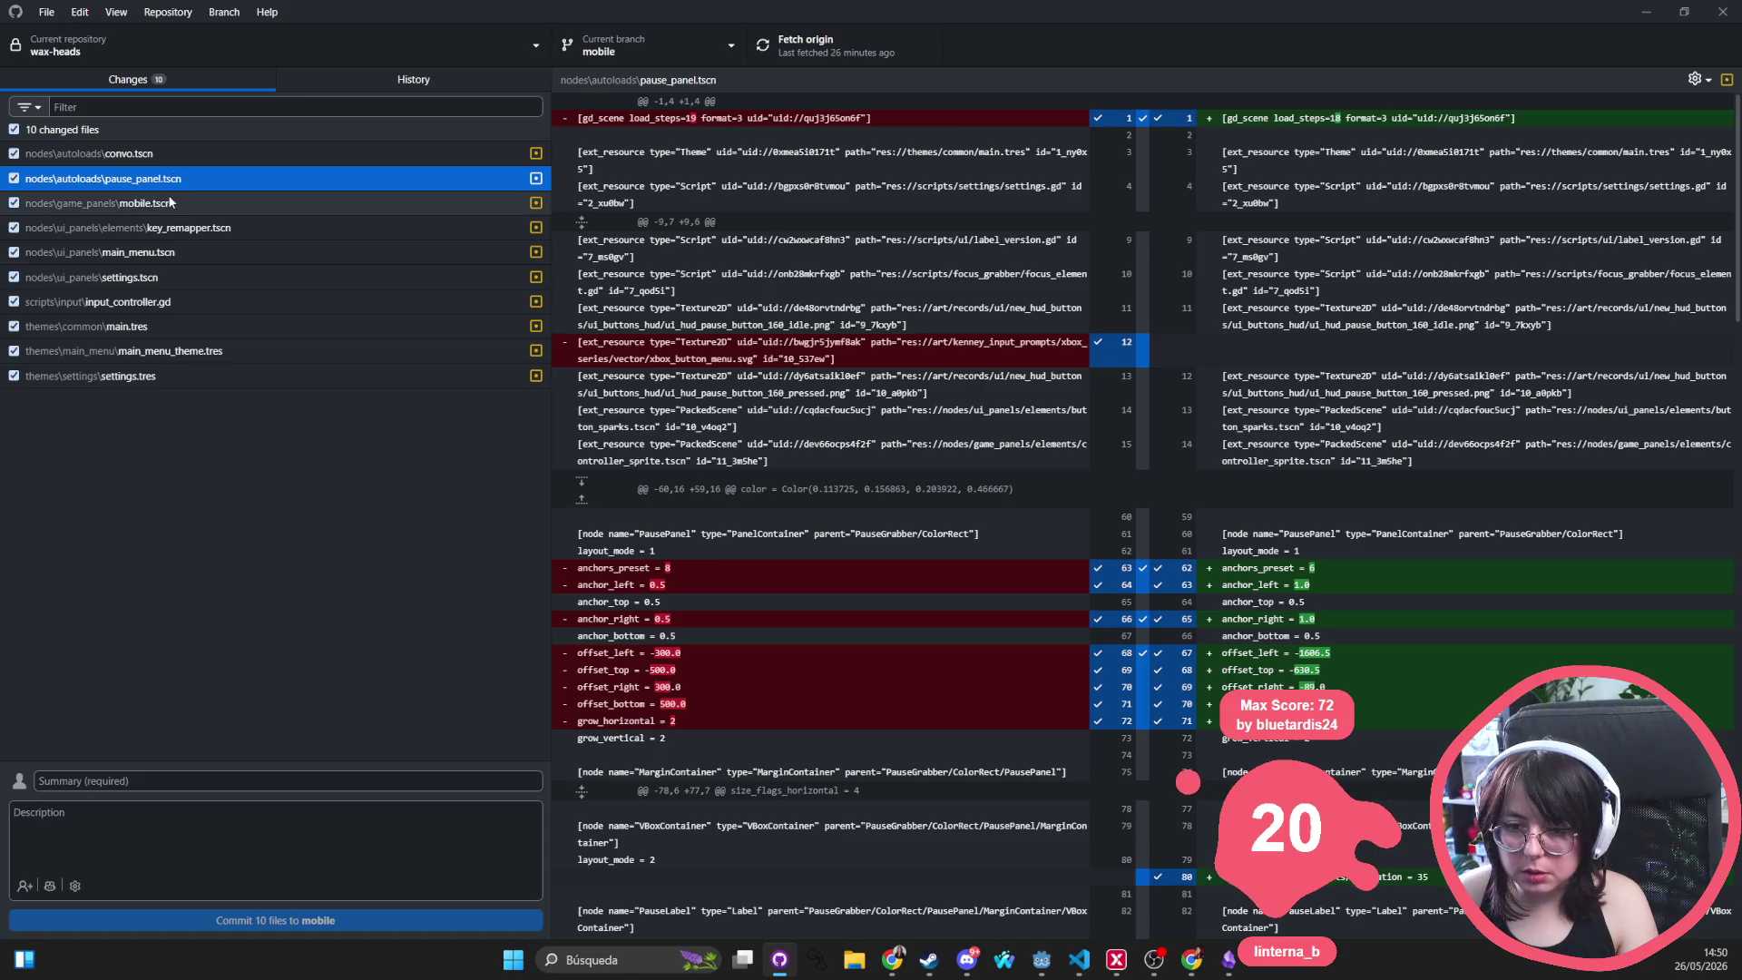
click(170, 202)
right_click(172, 202)
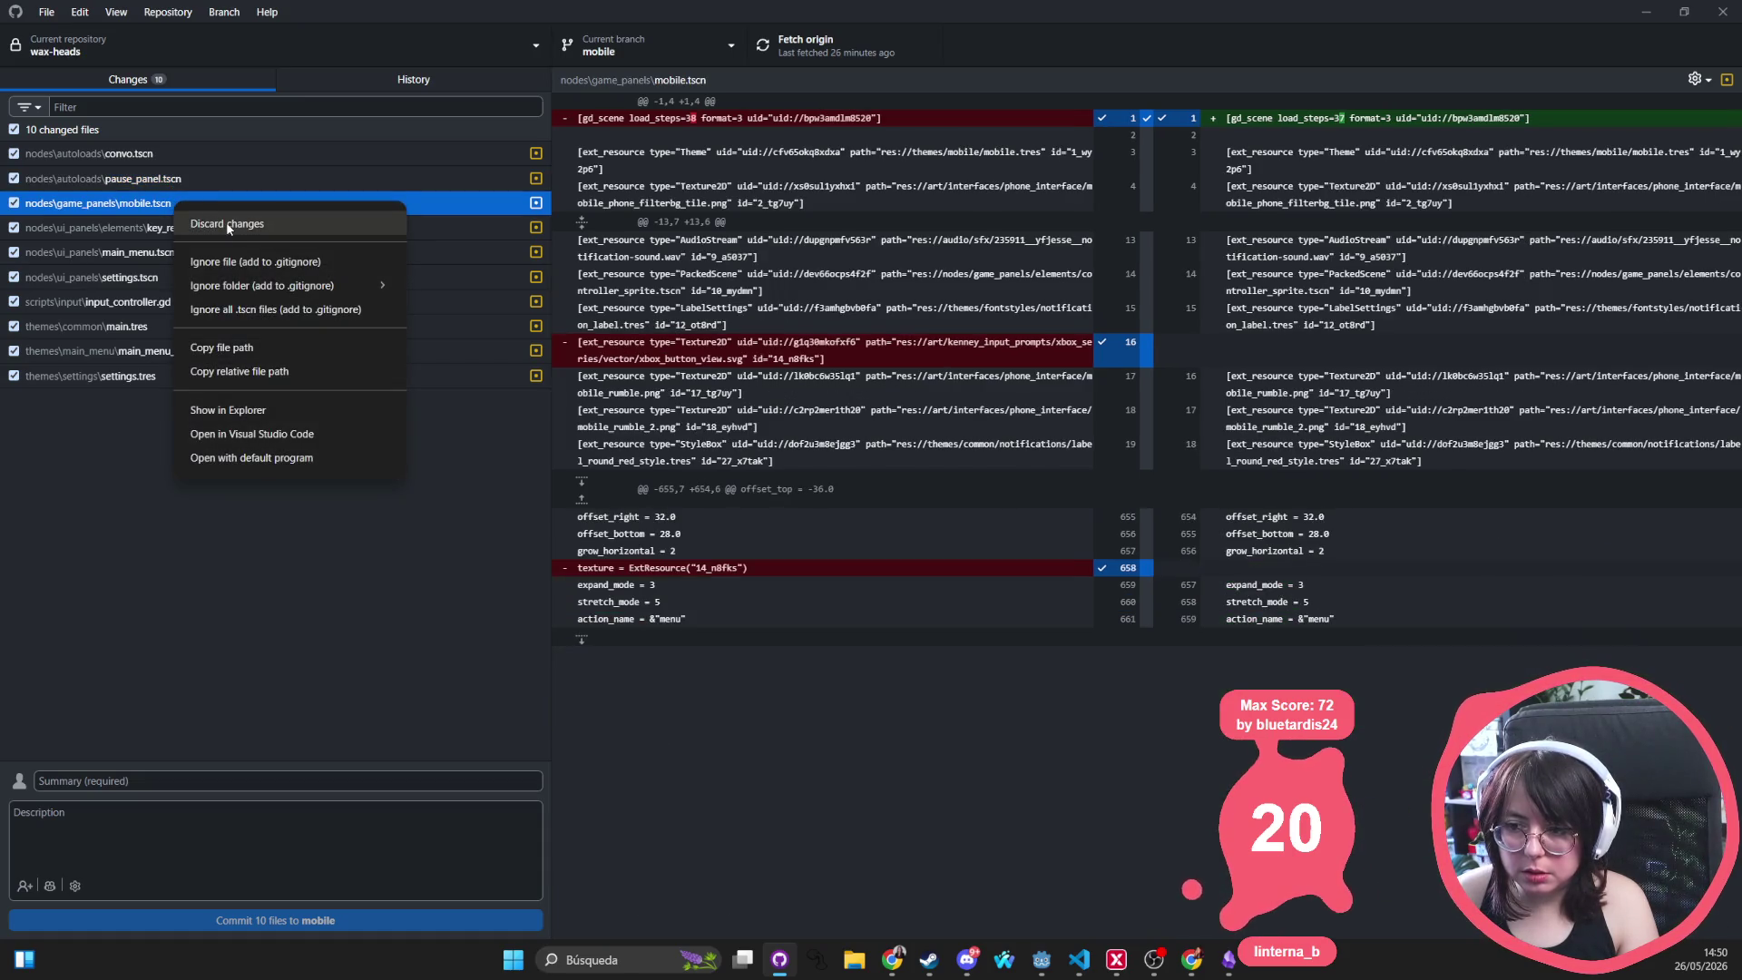
click(226, 221)
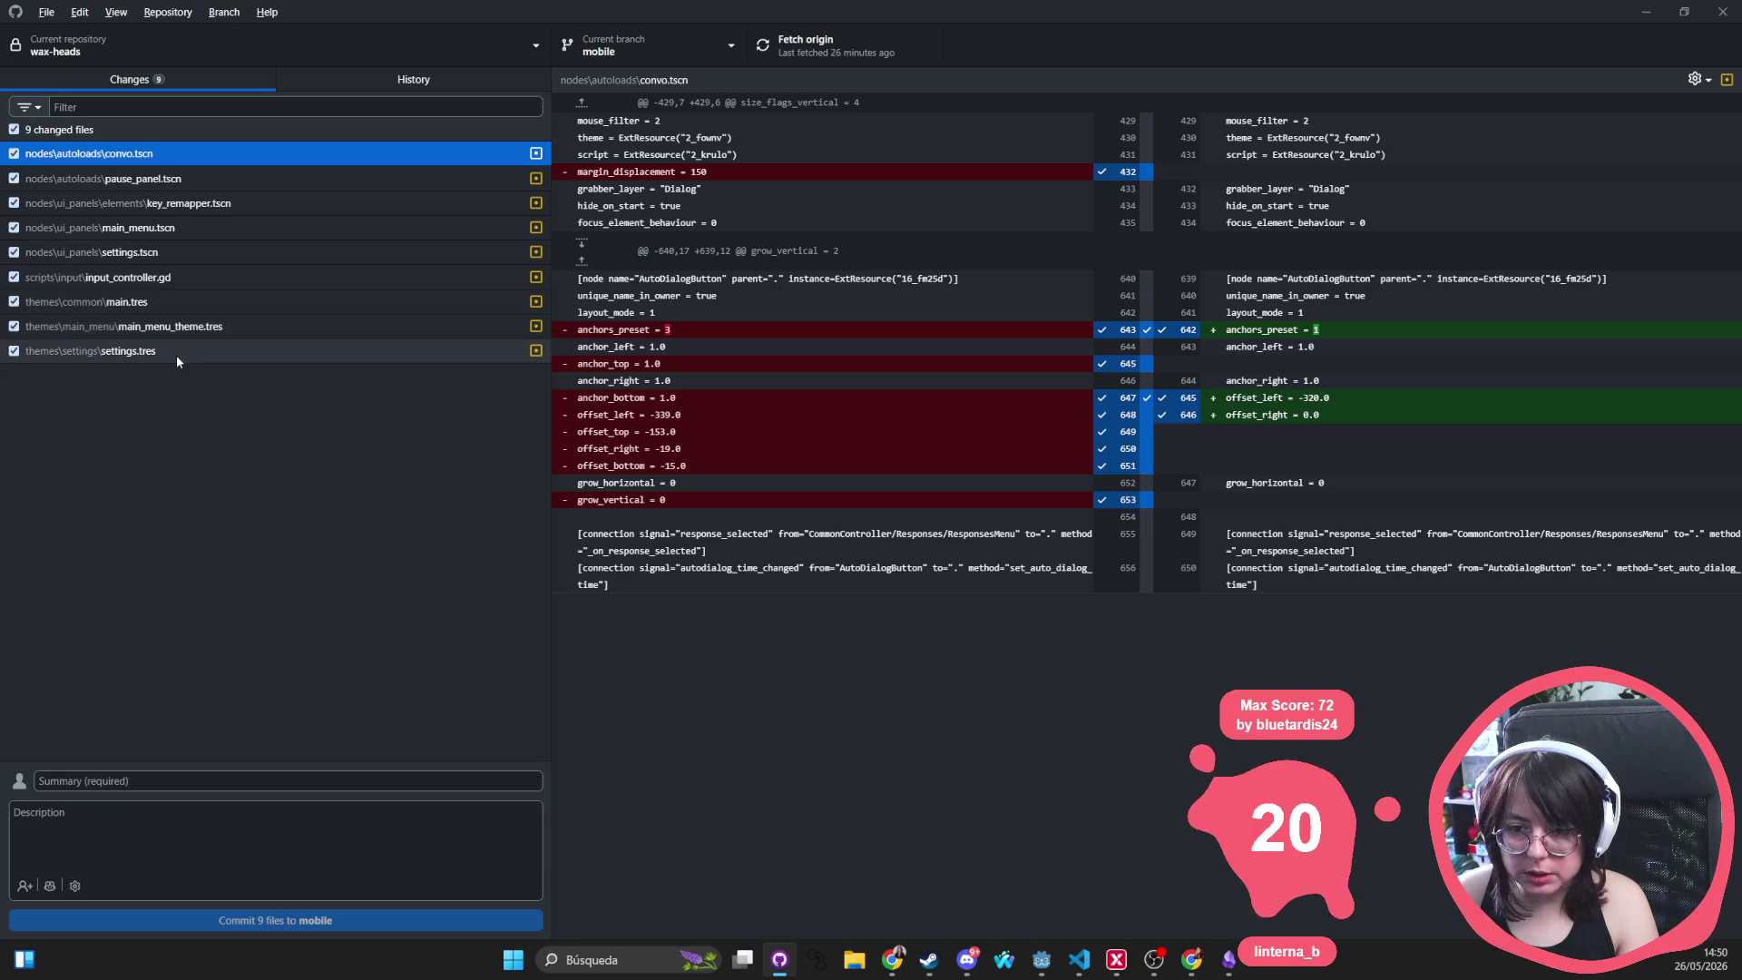
Discard the input_controller.gd changes and switch back to the Godot editor
click(173, 282)
right_click(172, 280)
click(1042, 432)
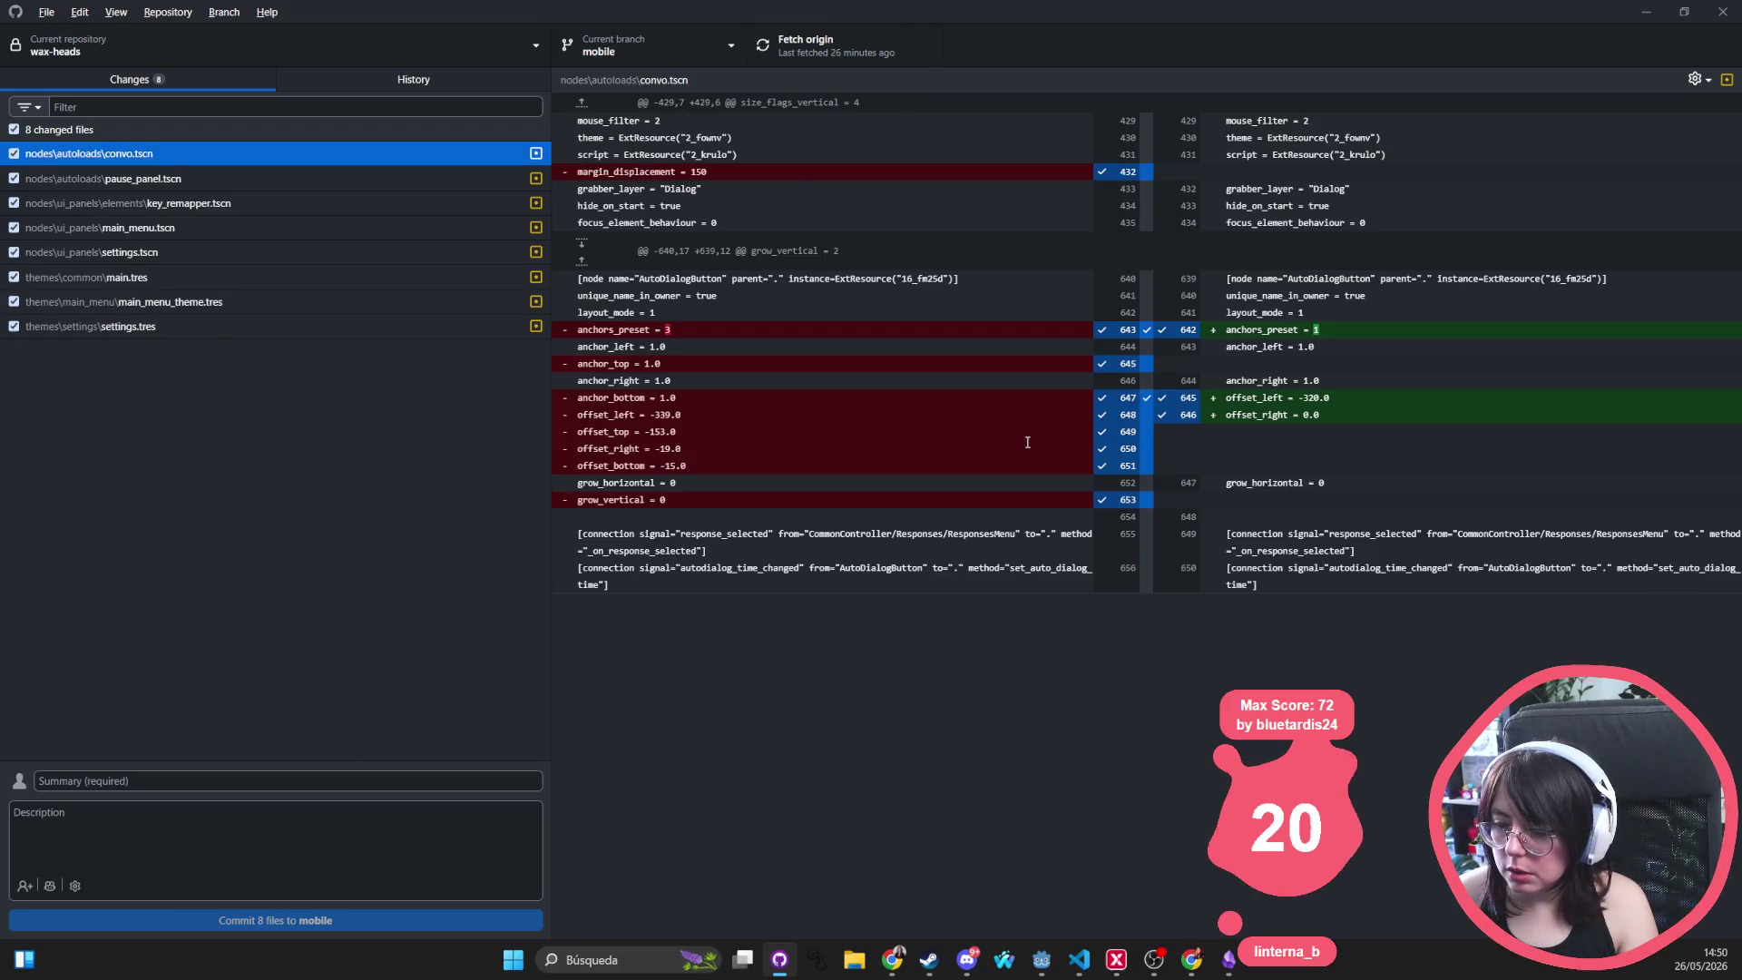
key(alt)
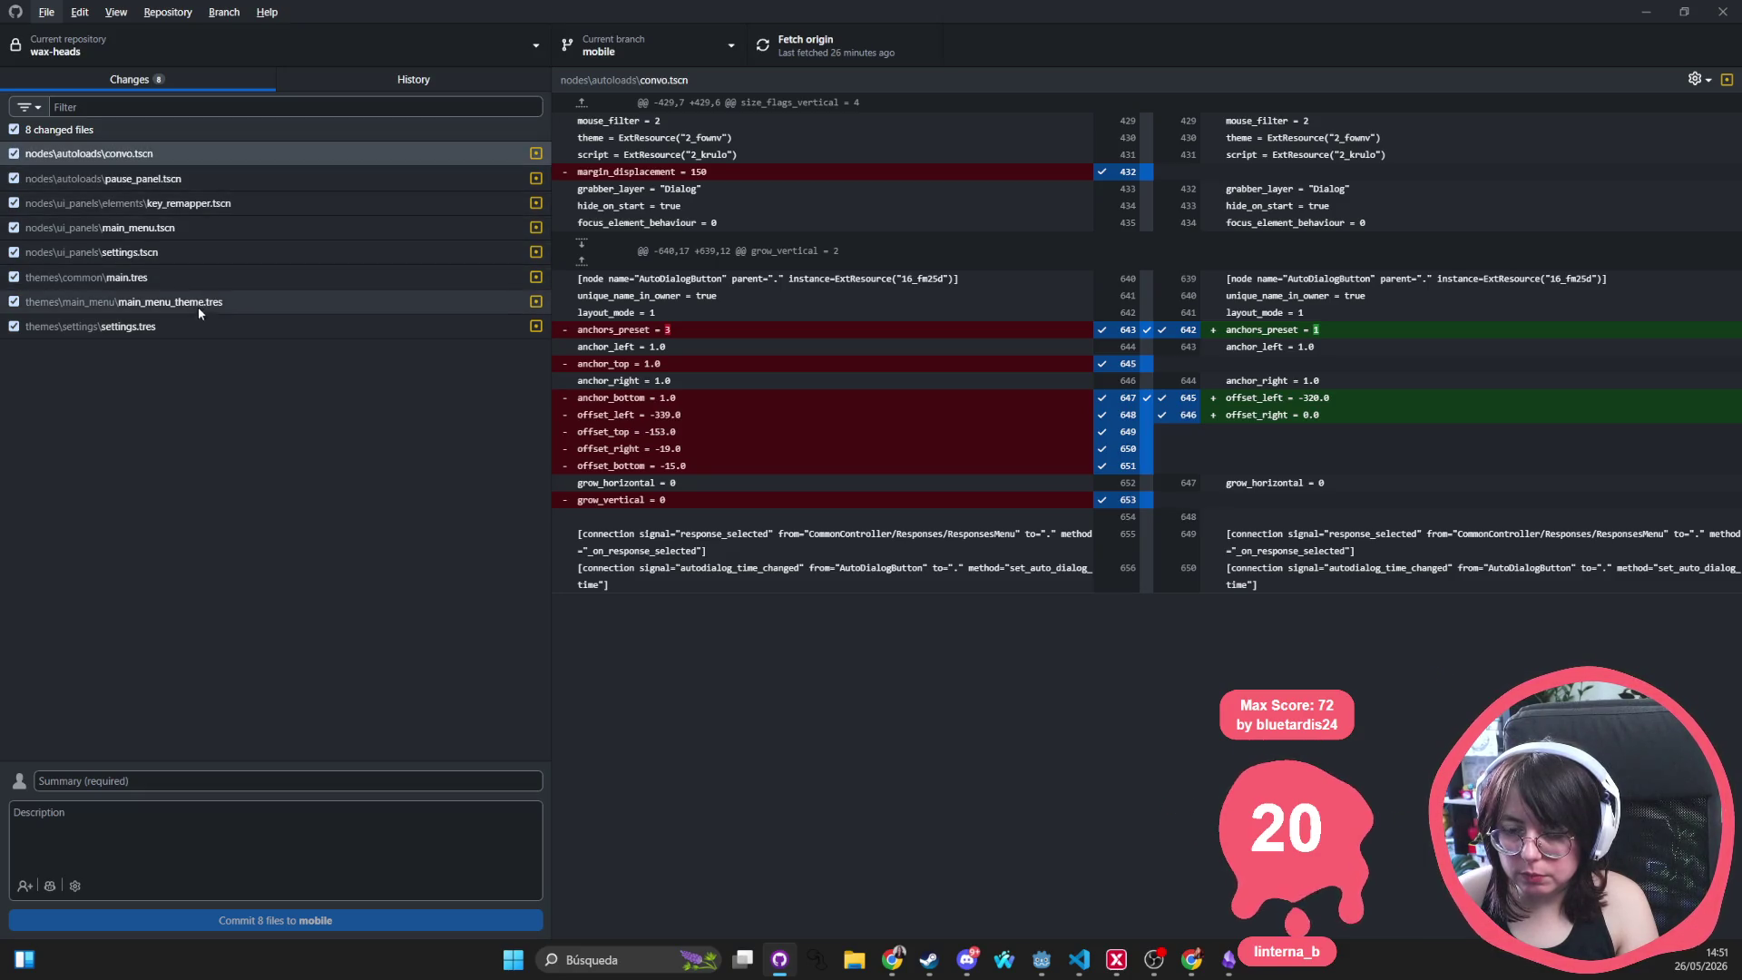
key(alt+Tab)
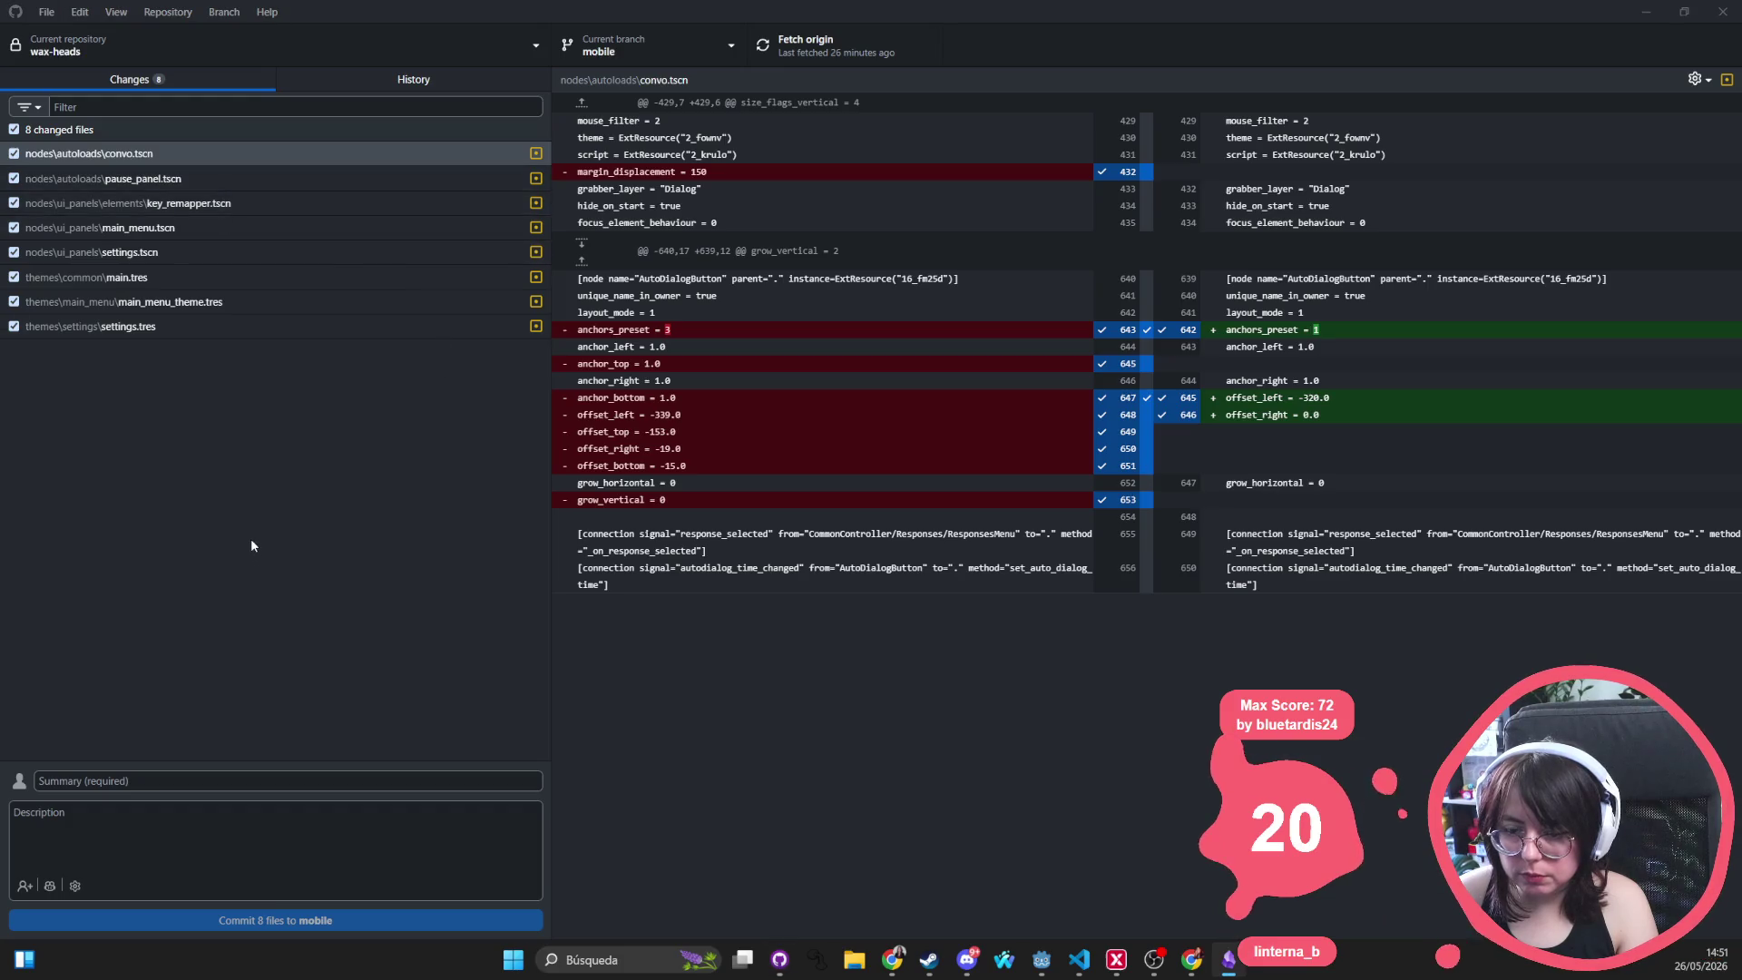
key(alt+Tab)
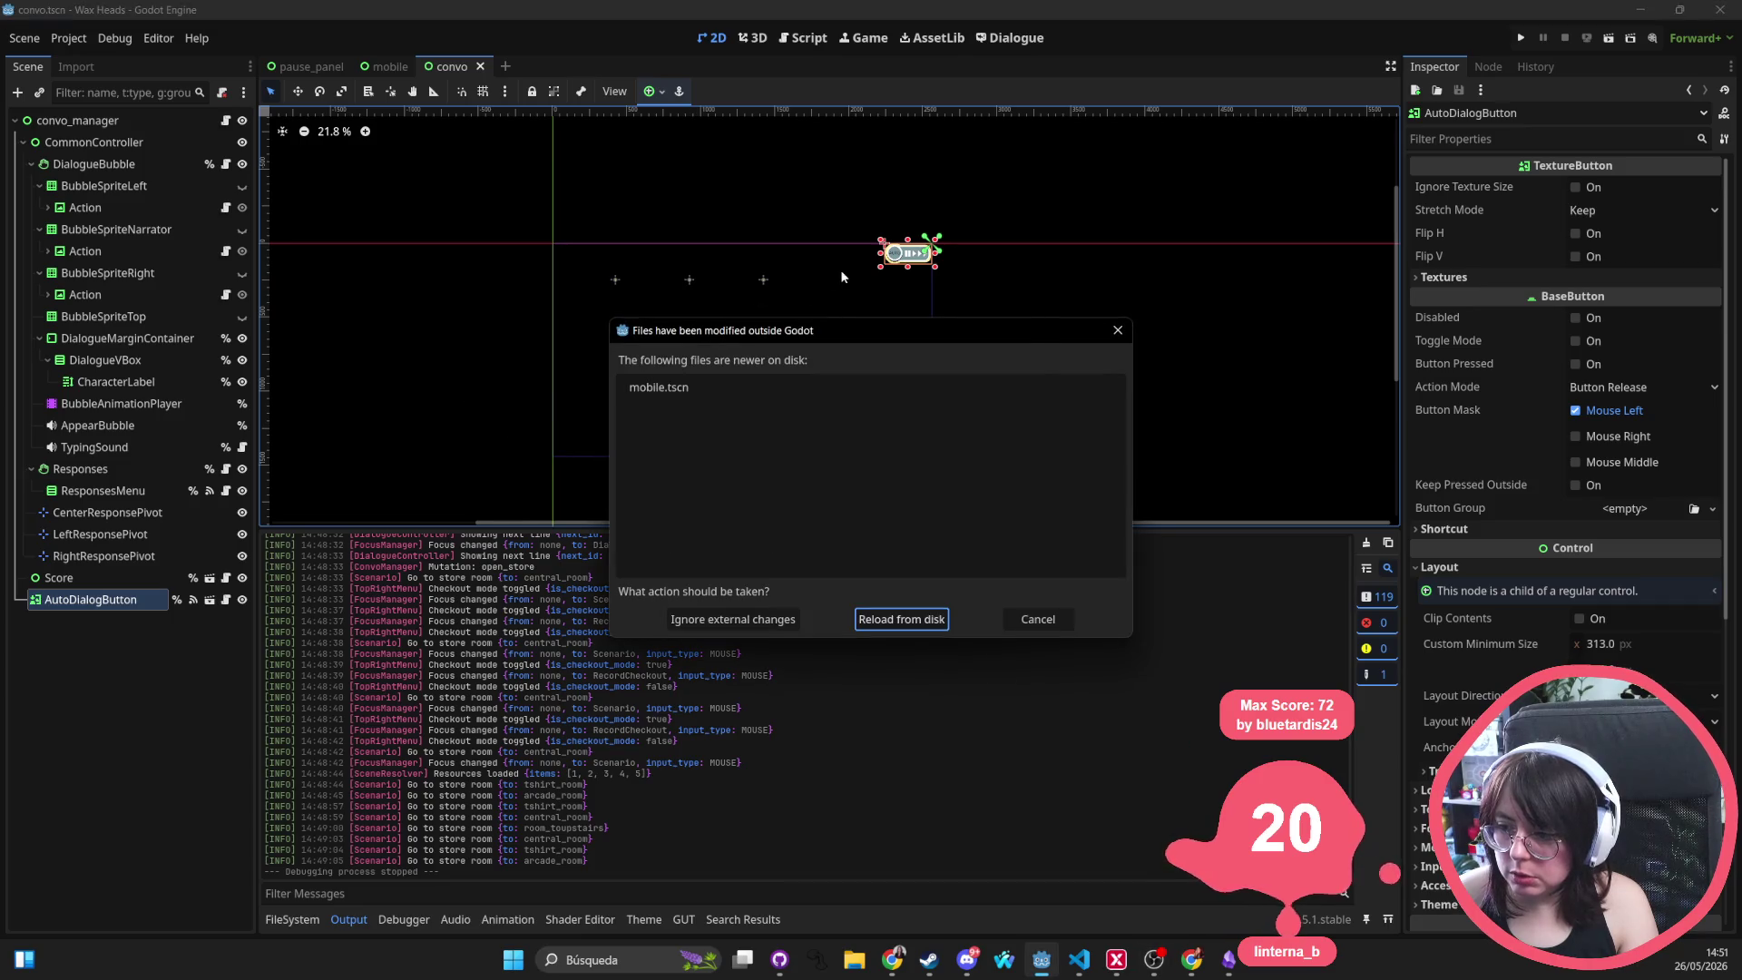
Reload mobile.tscn from disk, zoom out, and select AutoDialogButton in the convo scene
click(904, 624)
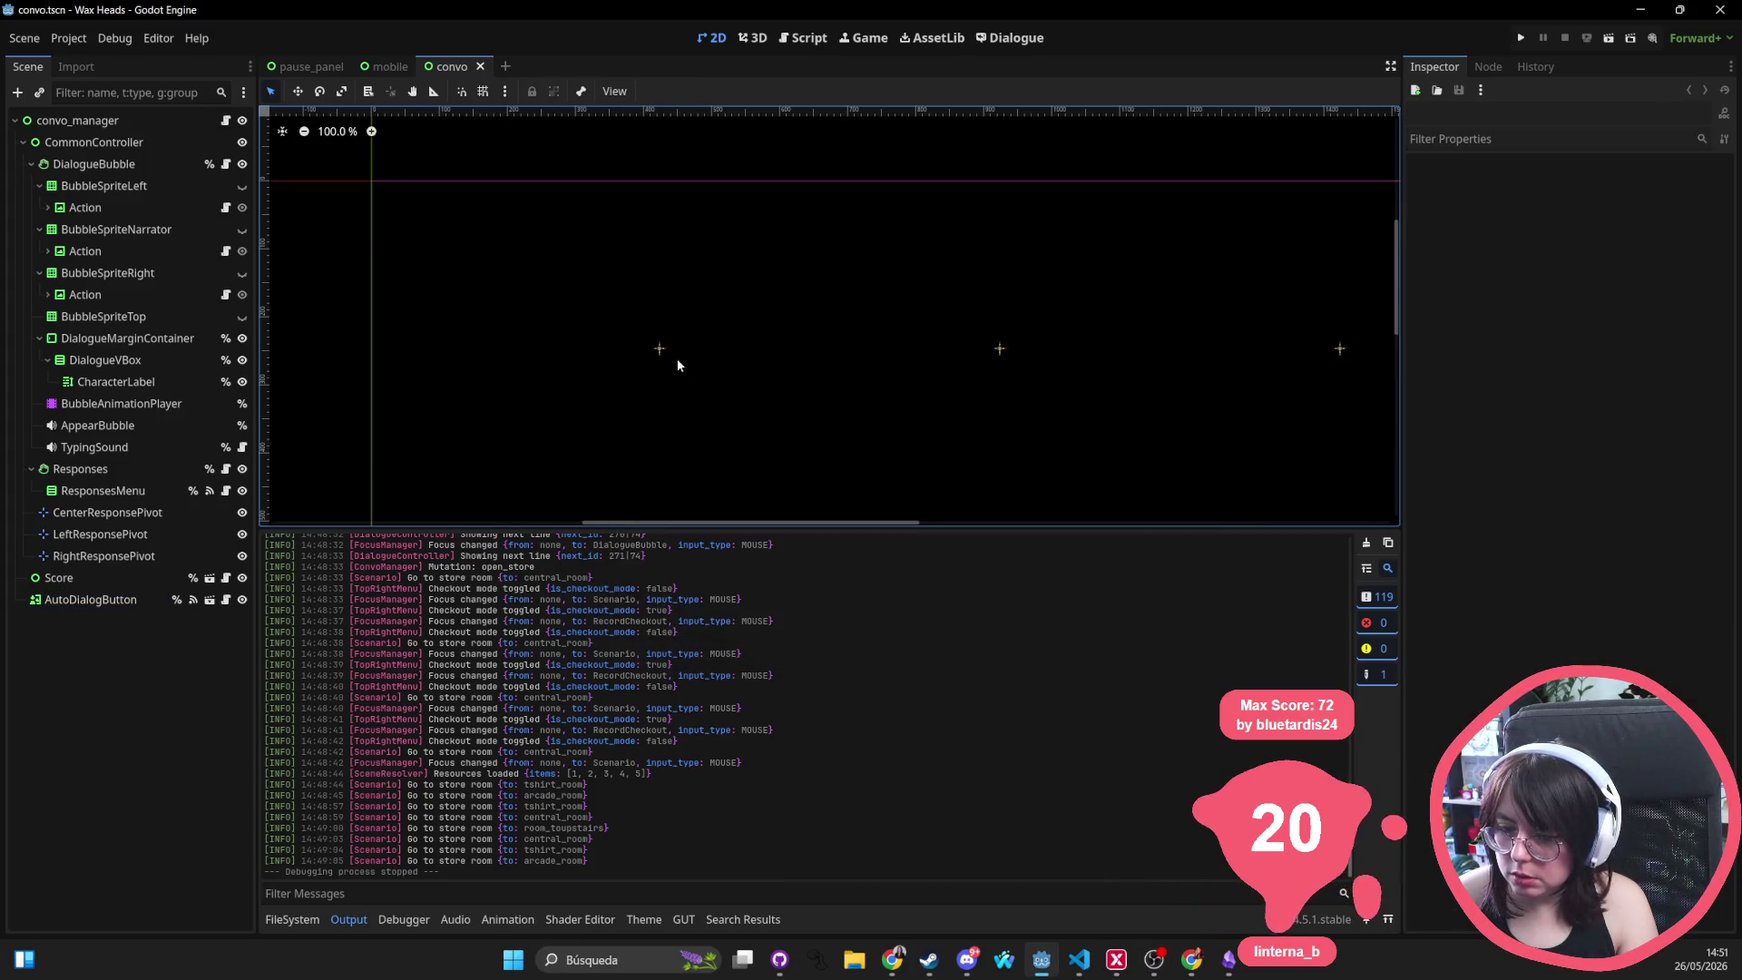
scroll(695, 354, down, 5)
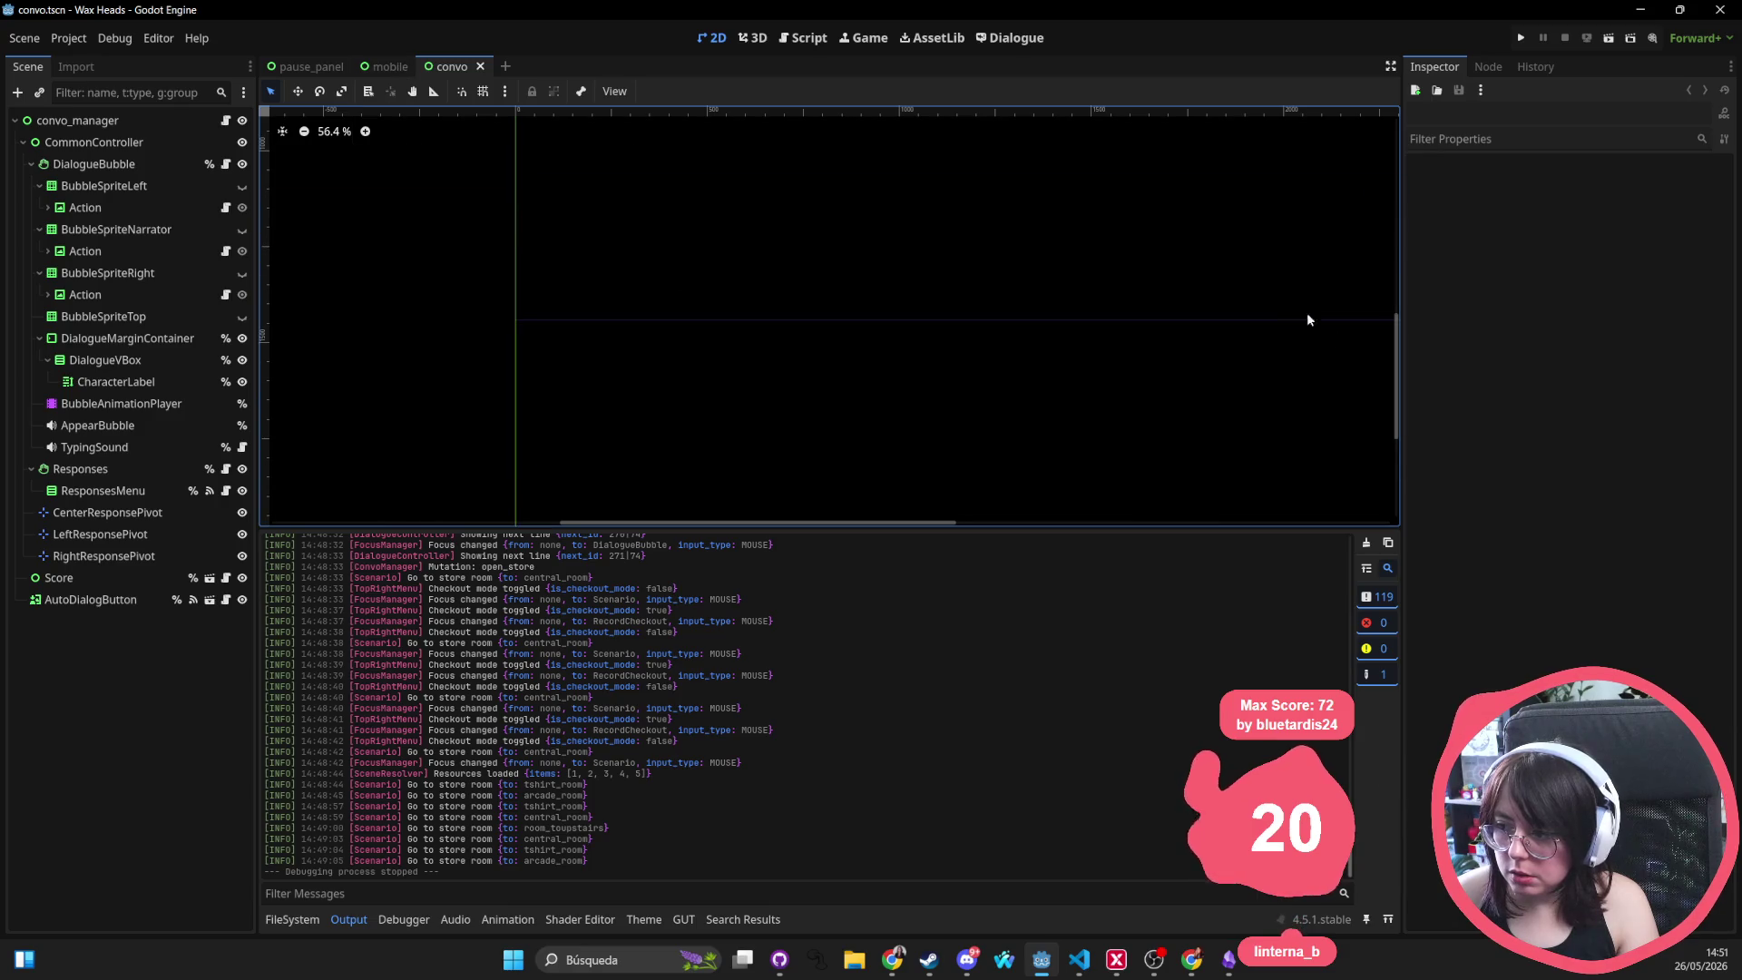
scroll(708, 443, down, 7)
click(890, 243)
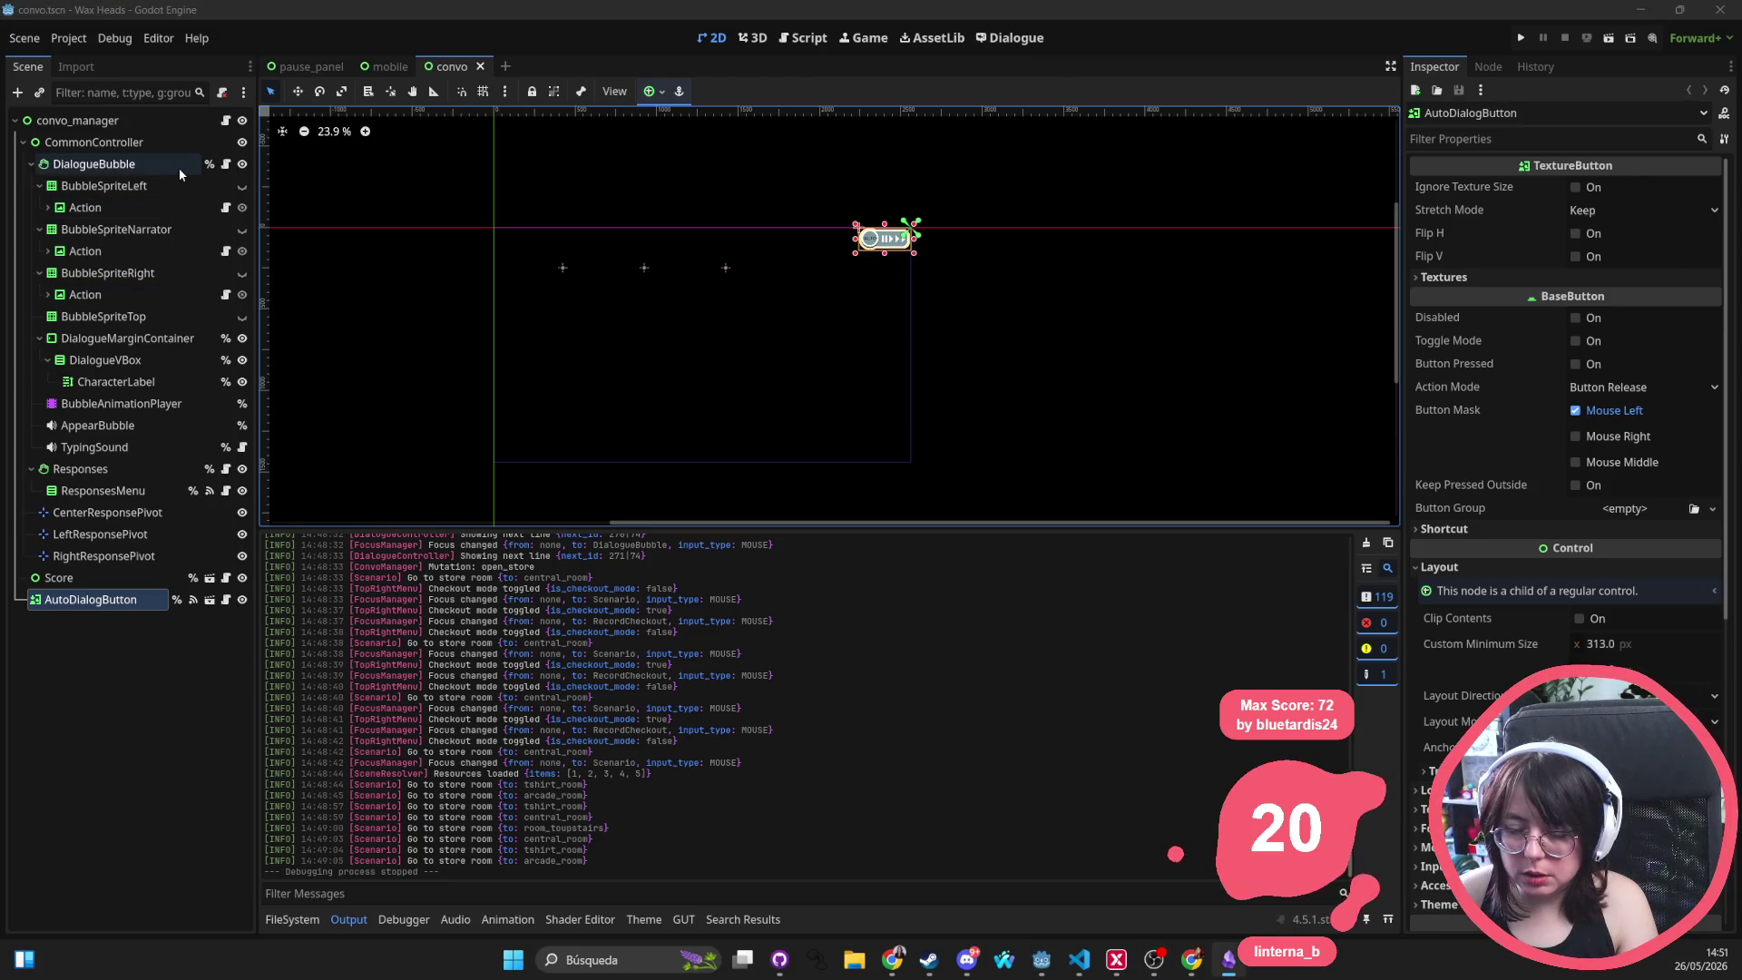
Discard the convo.tscn changes in GitHub Desktop, leaving 7 files, and minimize it
key(alt+Tab)
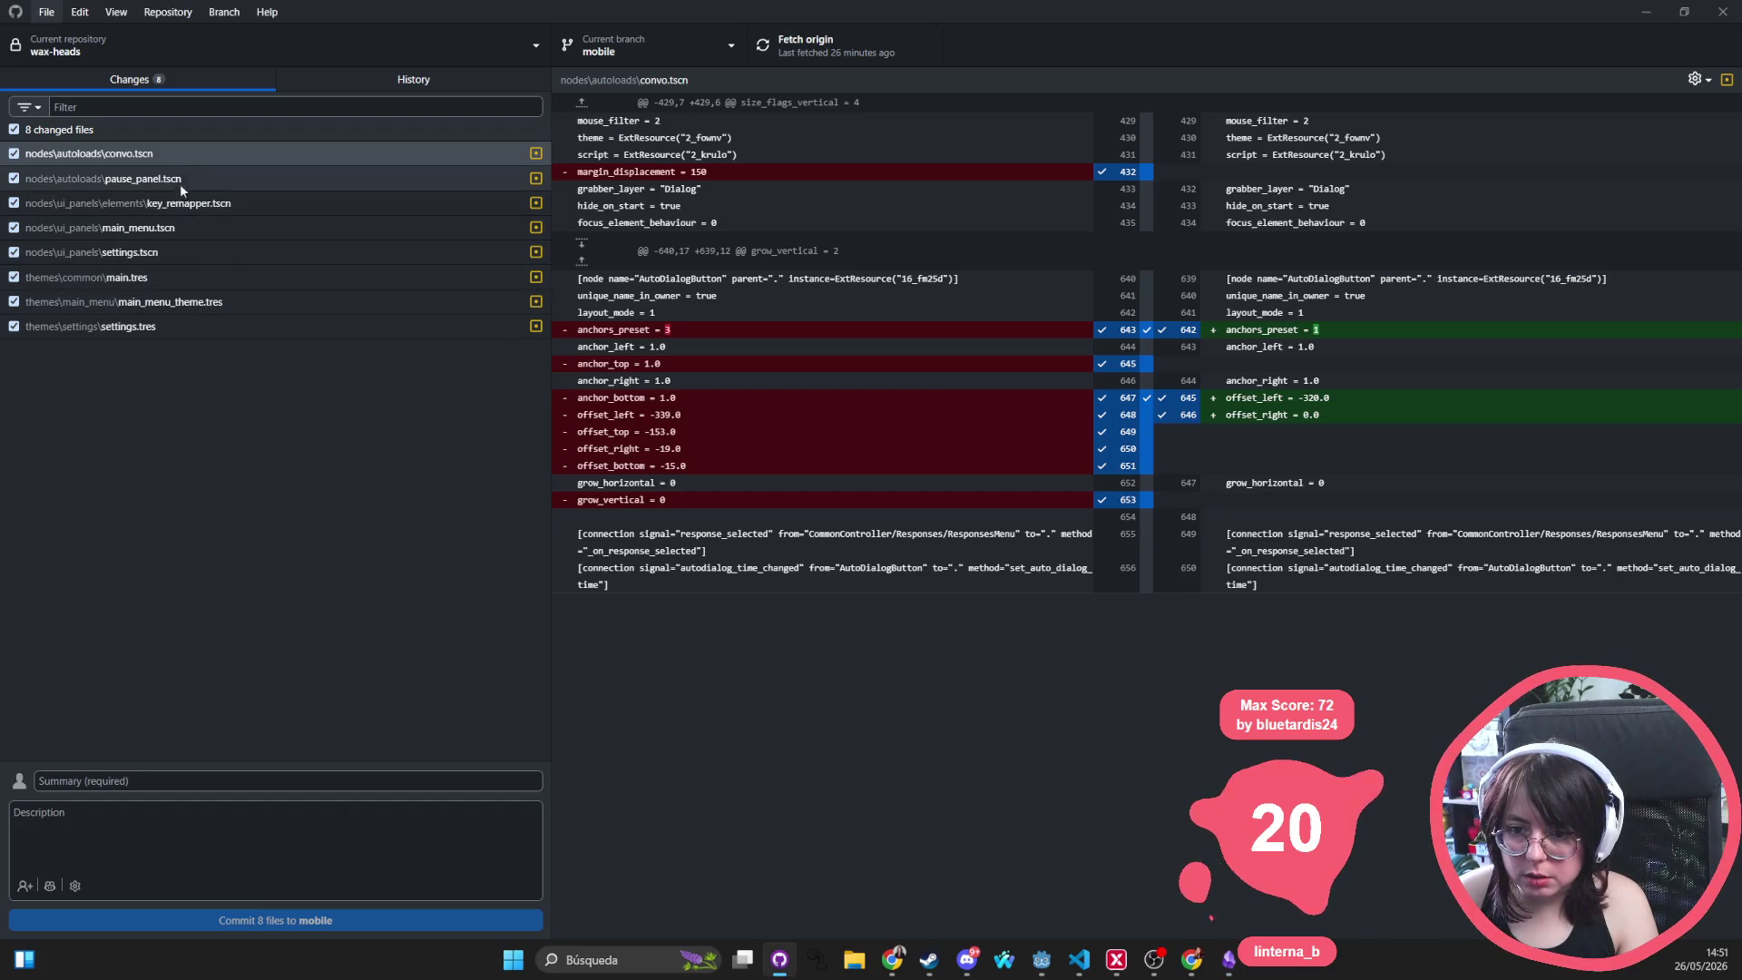
right_click(384, 150)
click(829, 411)
key(alt+Tab)
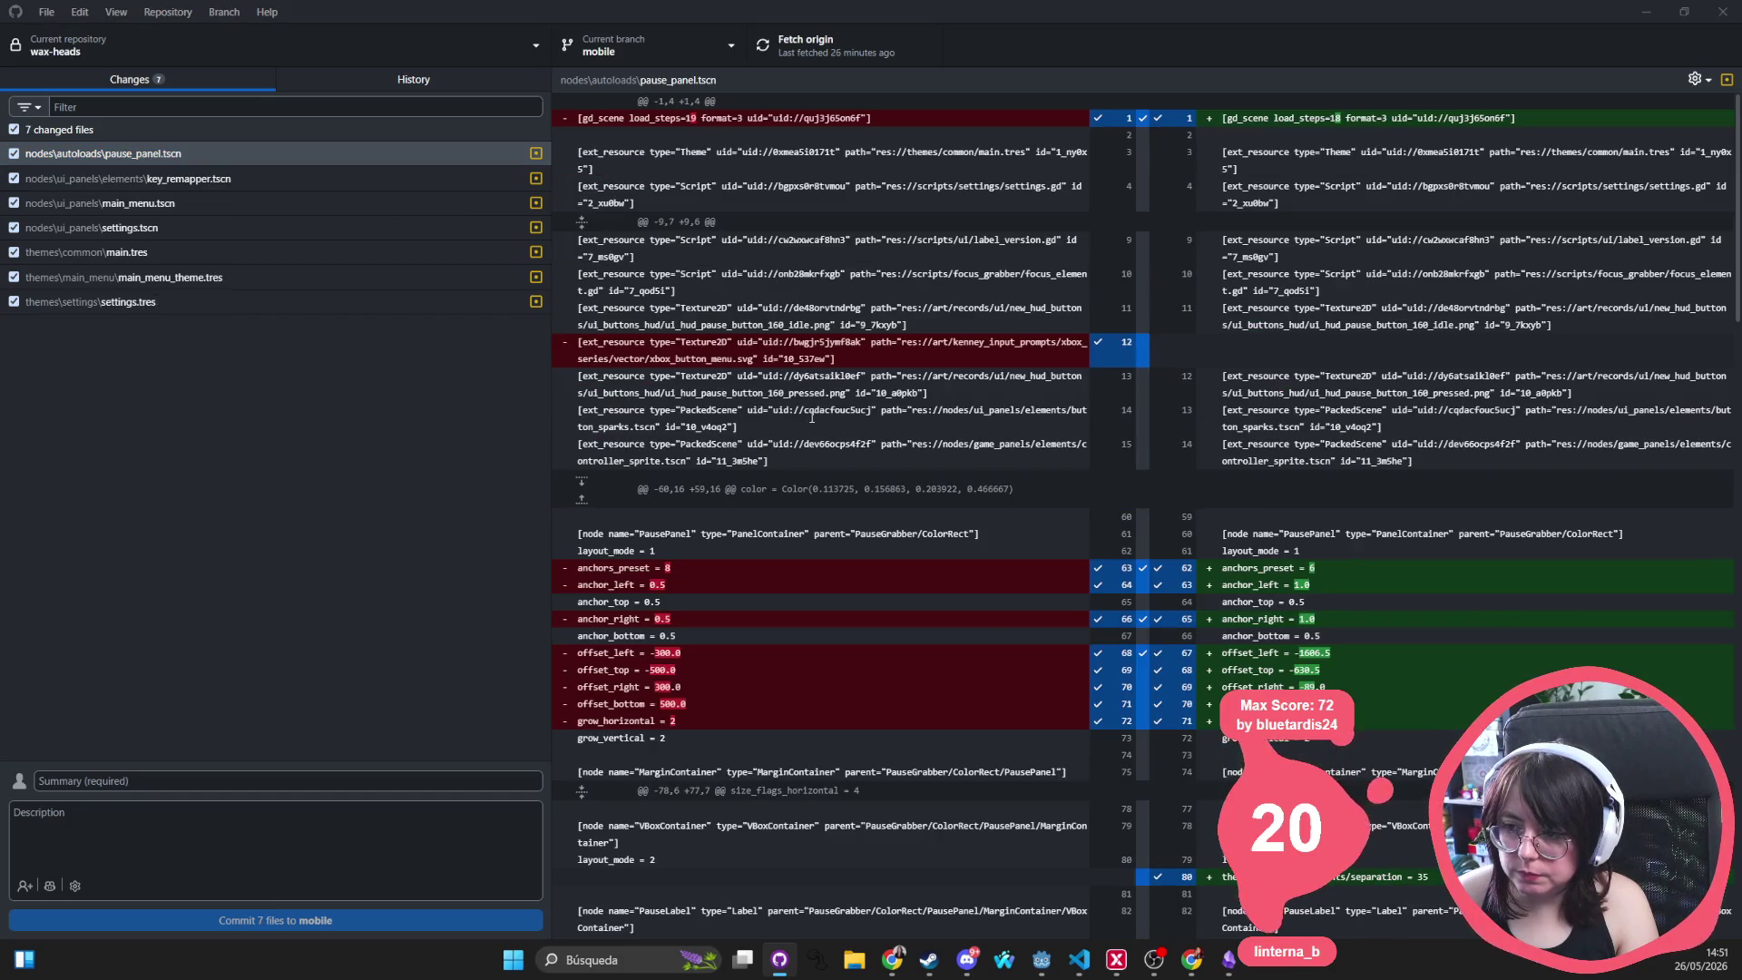
click(1645, 12)
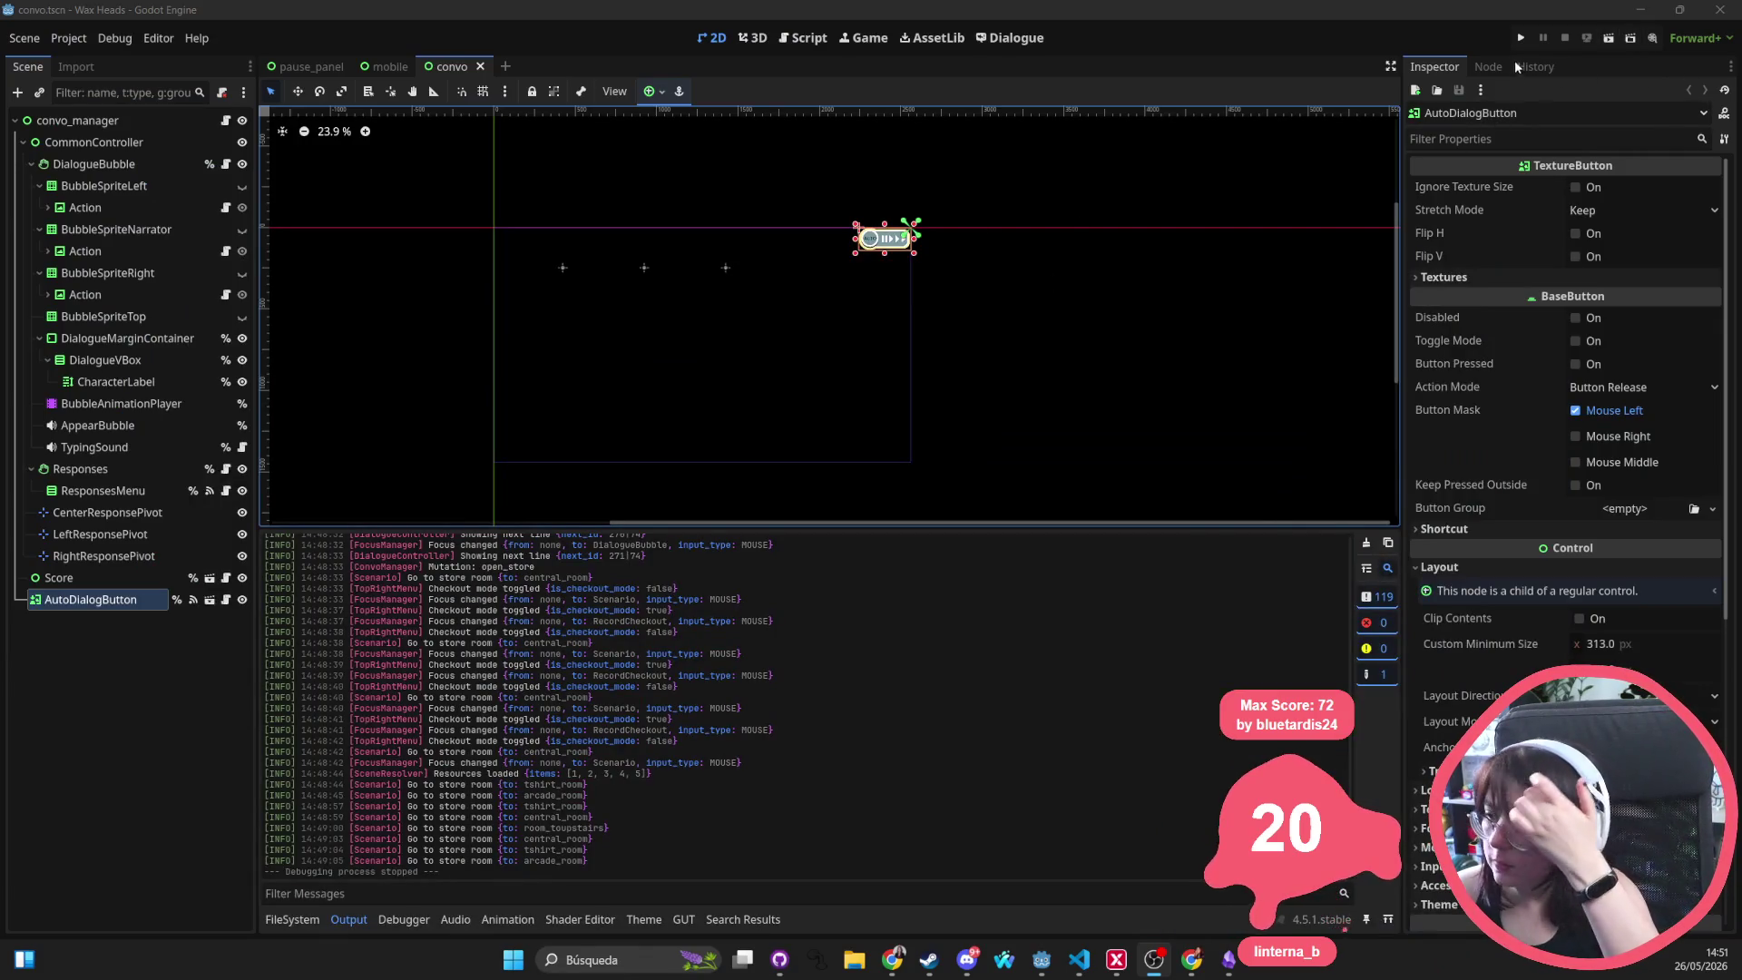
Reload convo.tscn from disk and run the project to its French main menu
click(1528, 36)
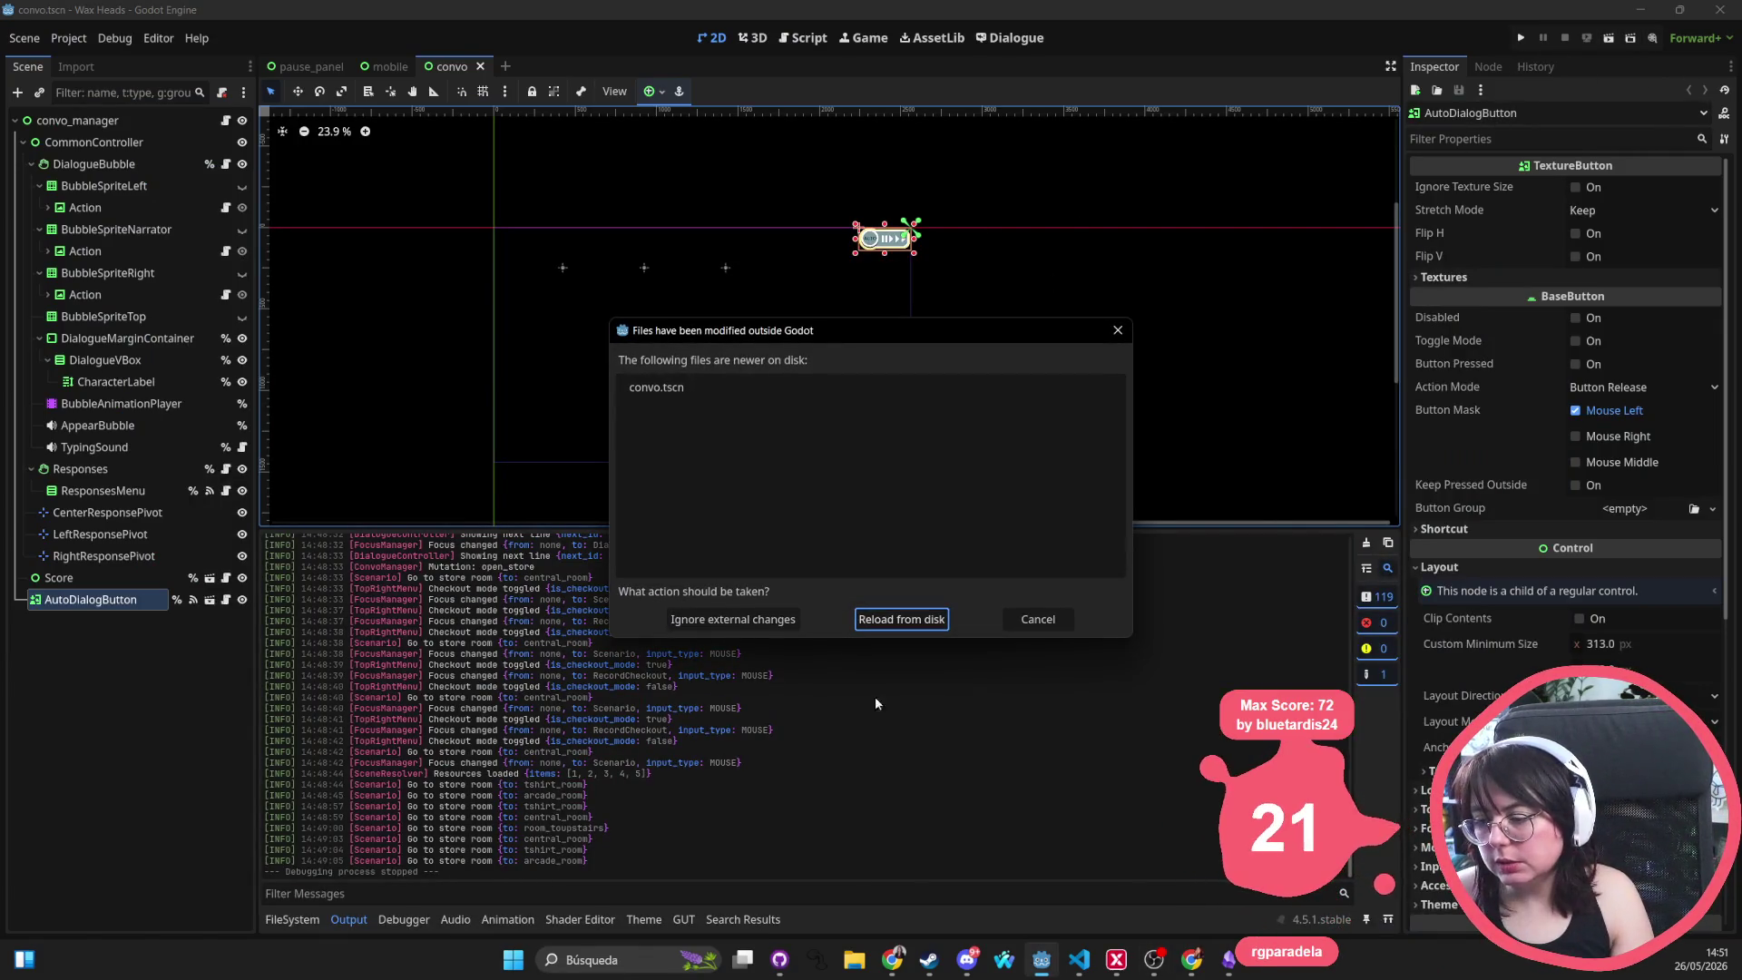
click(896, 617)
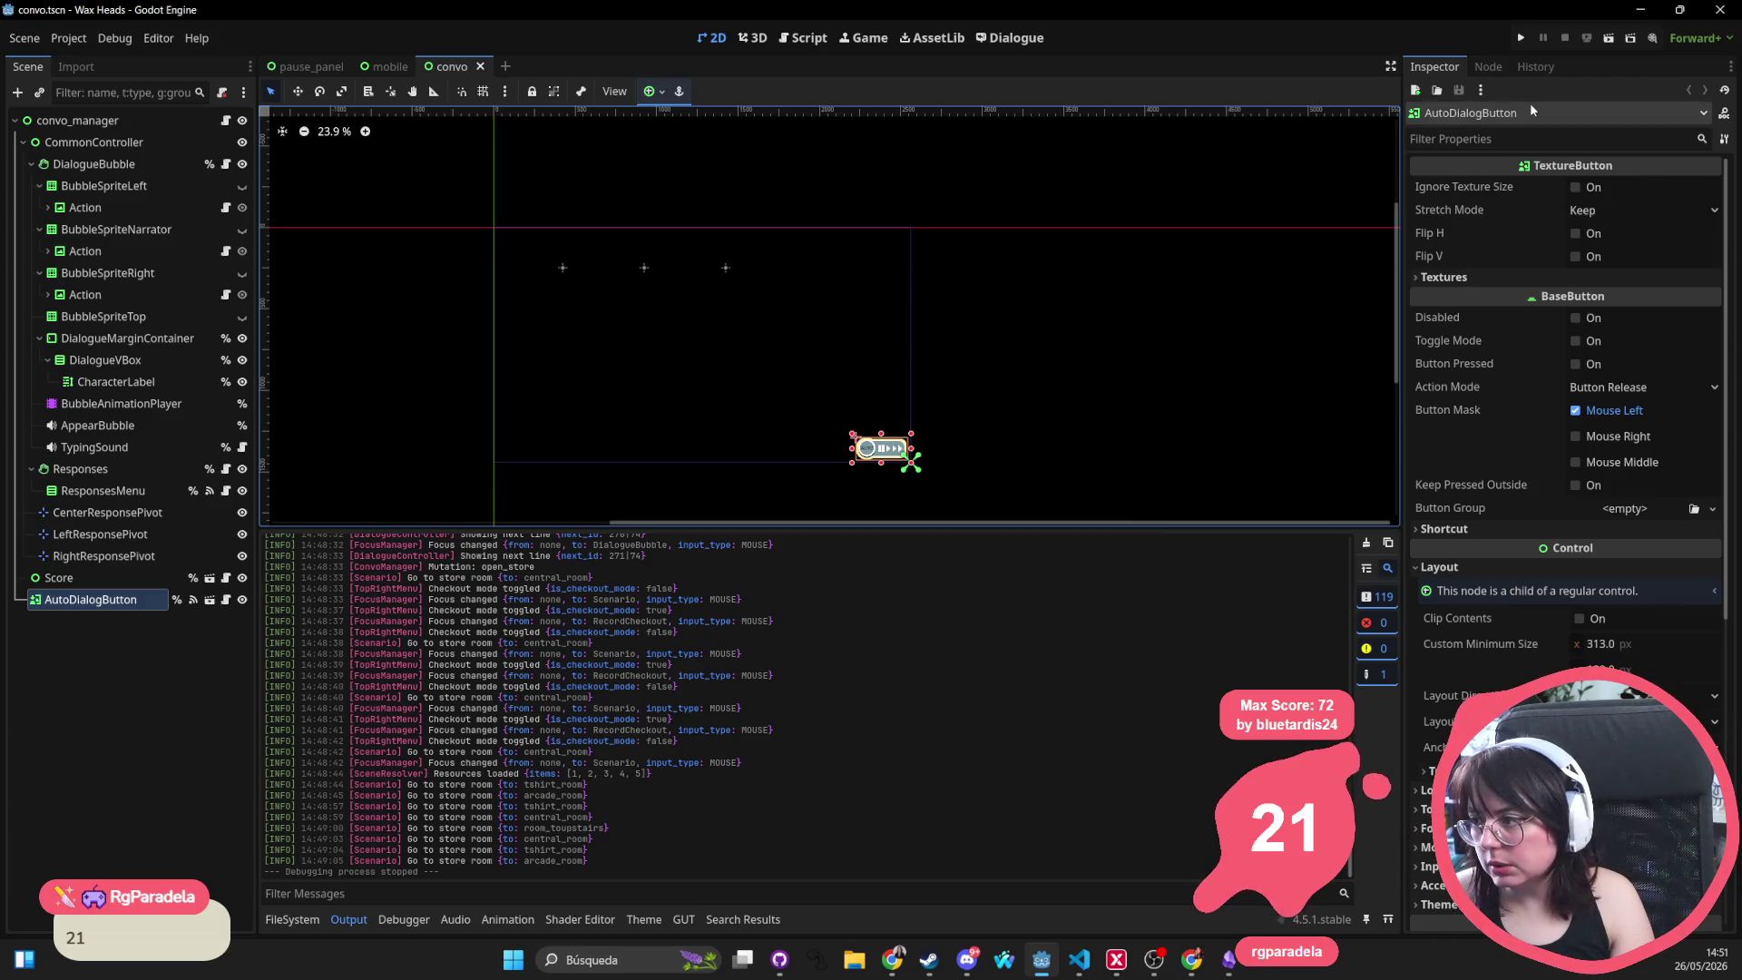
click(1523, 41)
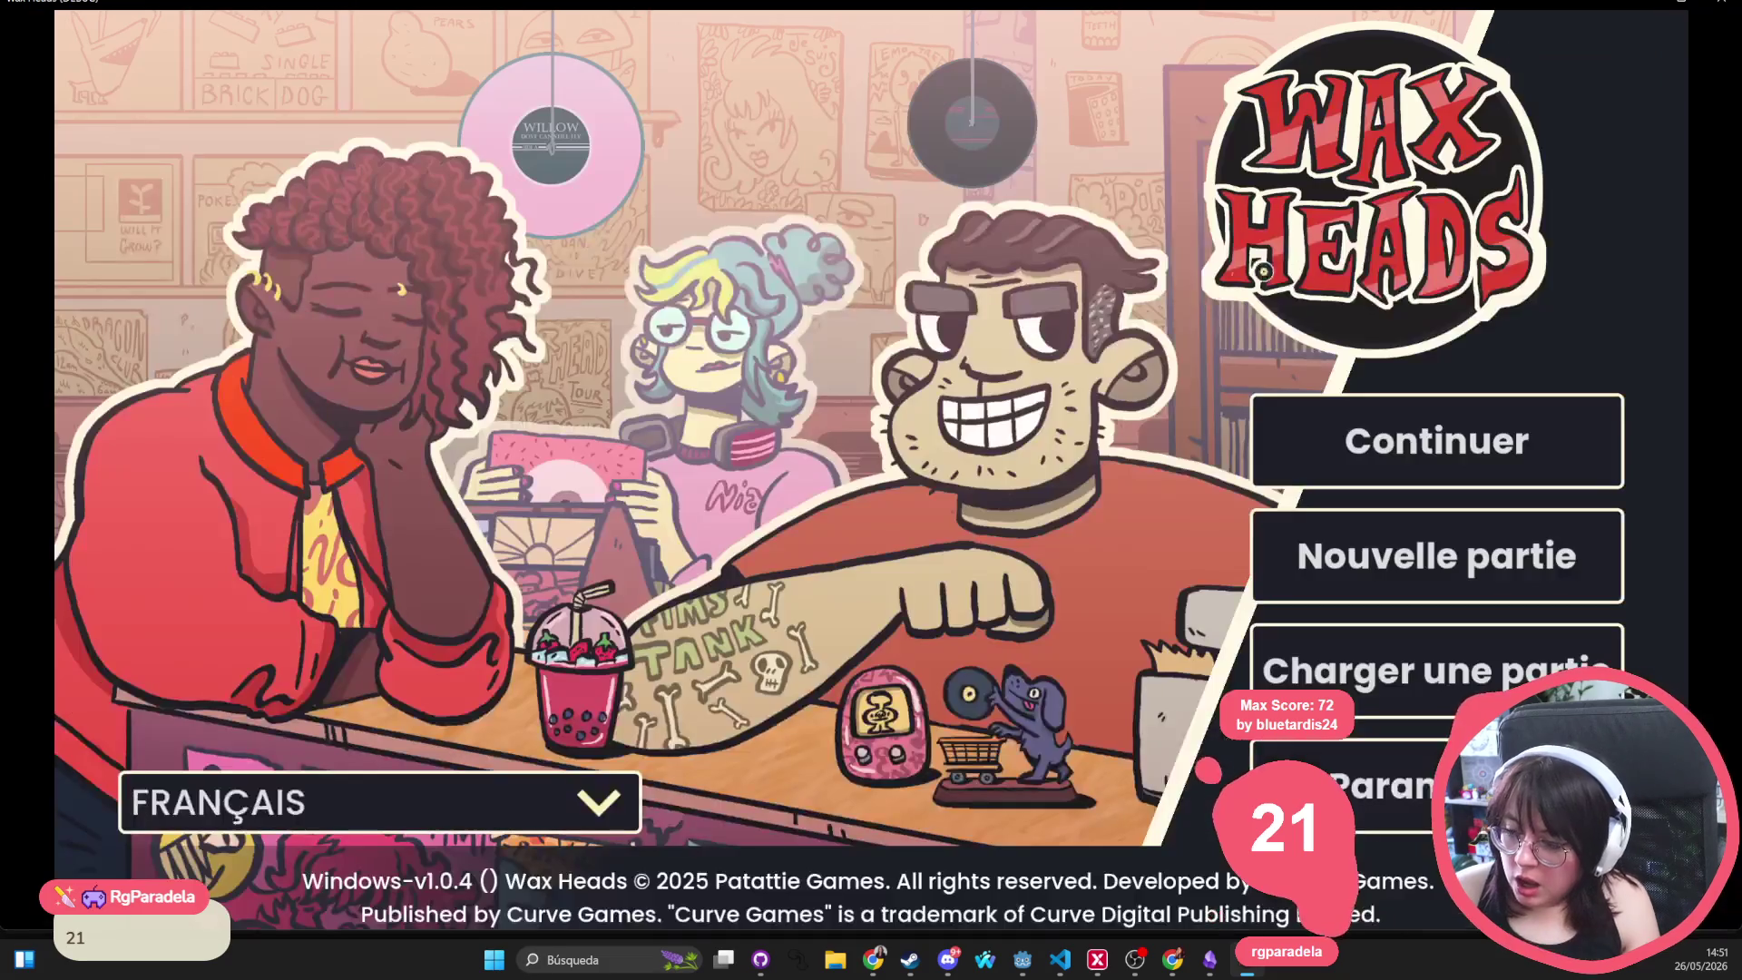
Continue the saved game and answer 'Évidemment !' to the Fan de Mimi
click(1417, 461)
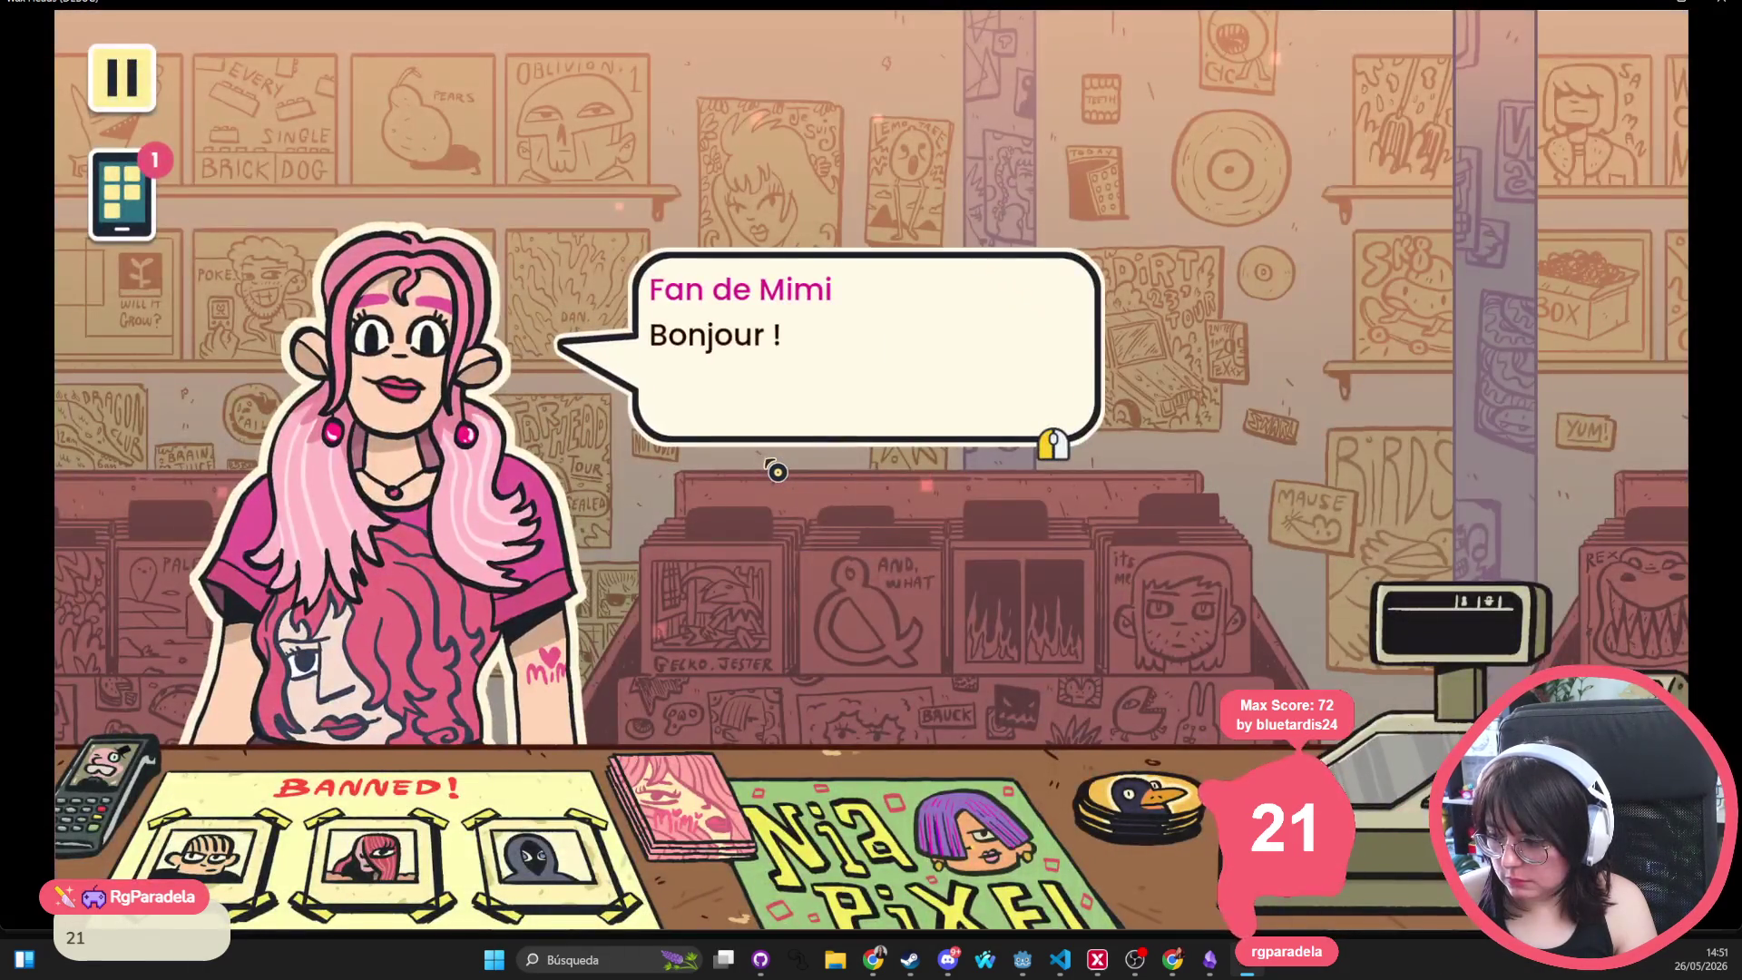
click(775, 471)
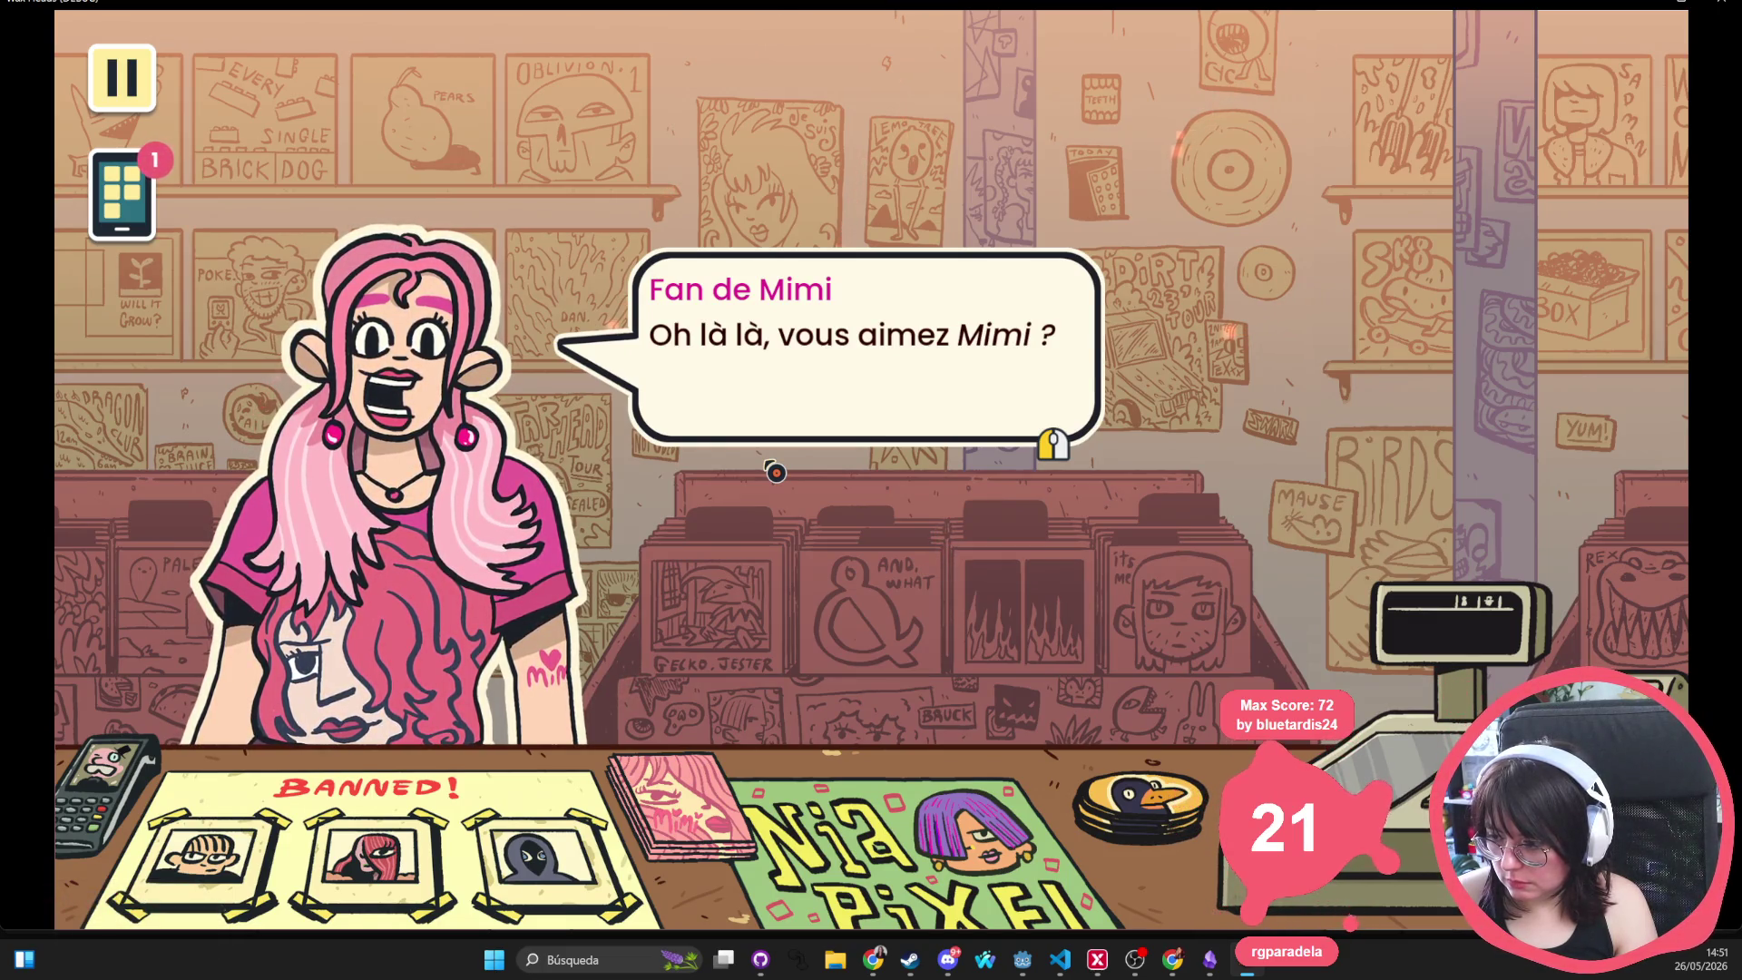
click(775, 471)
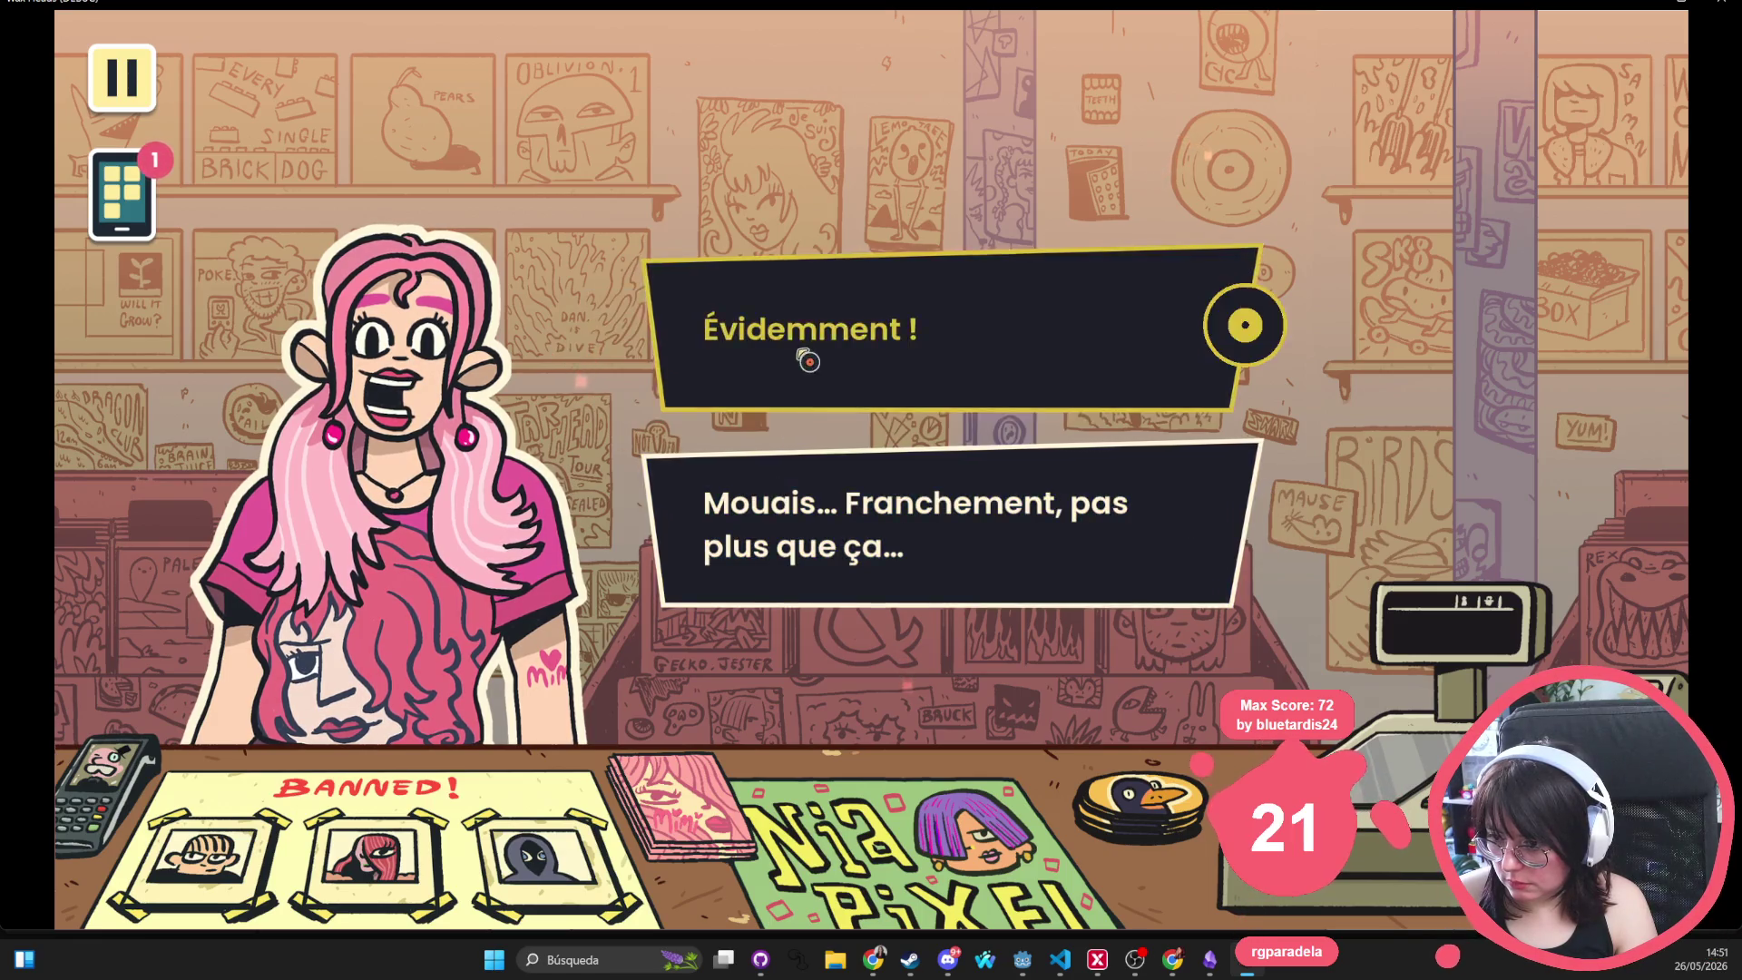
click(797, 358)
Advance the fan's dialogue, briefly opening and closing the employee handbook
key(space)
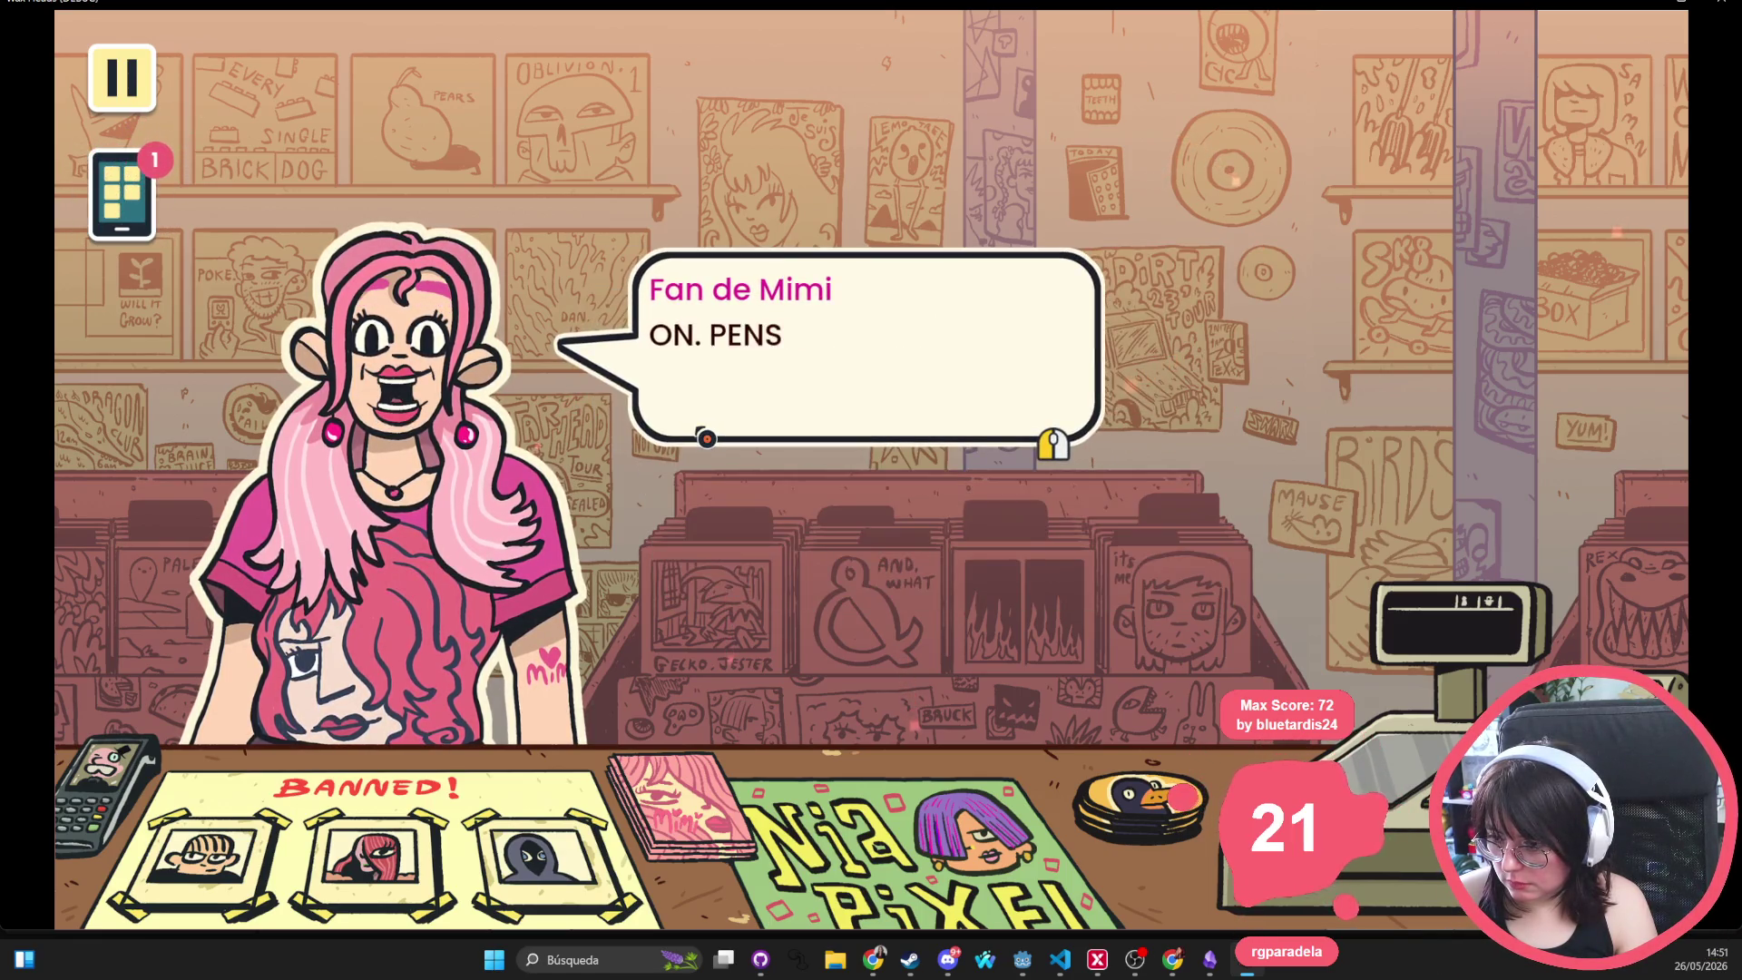
key(space)
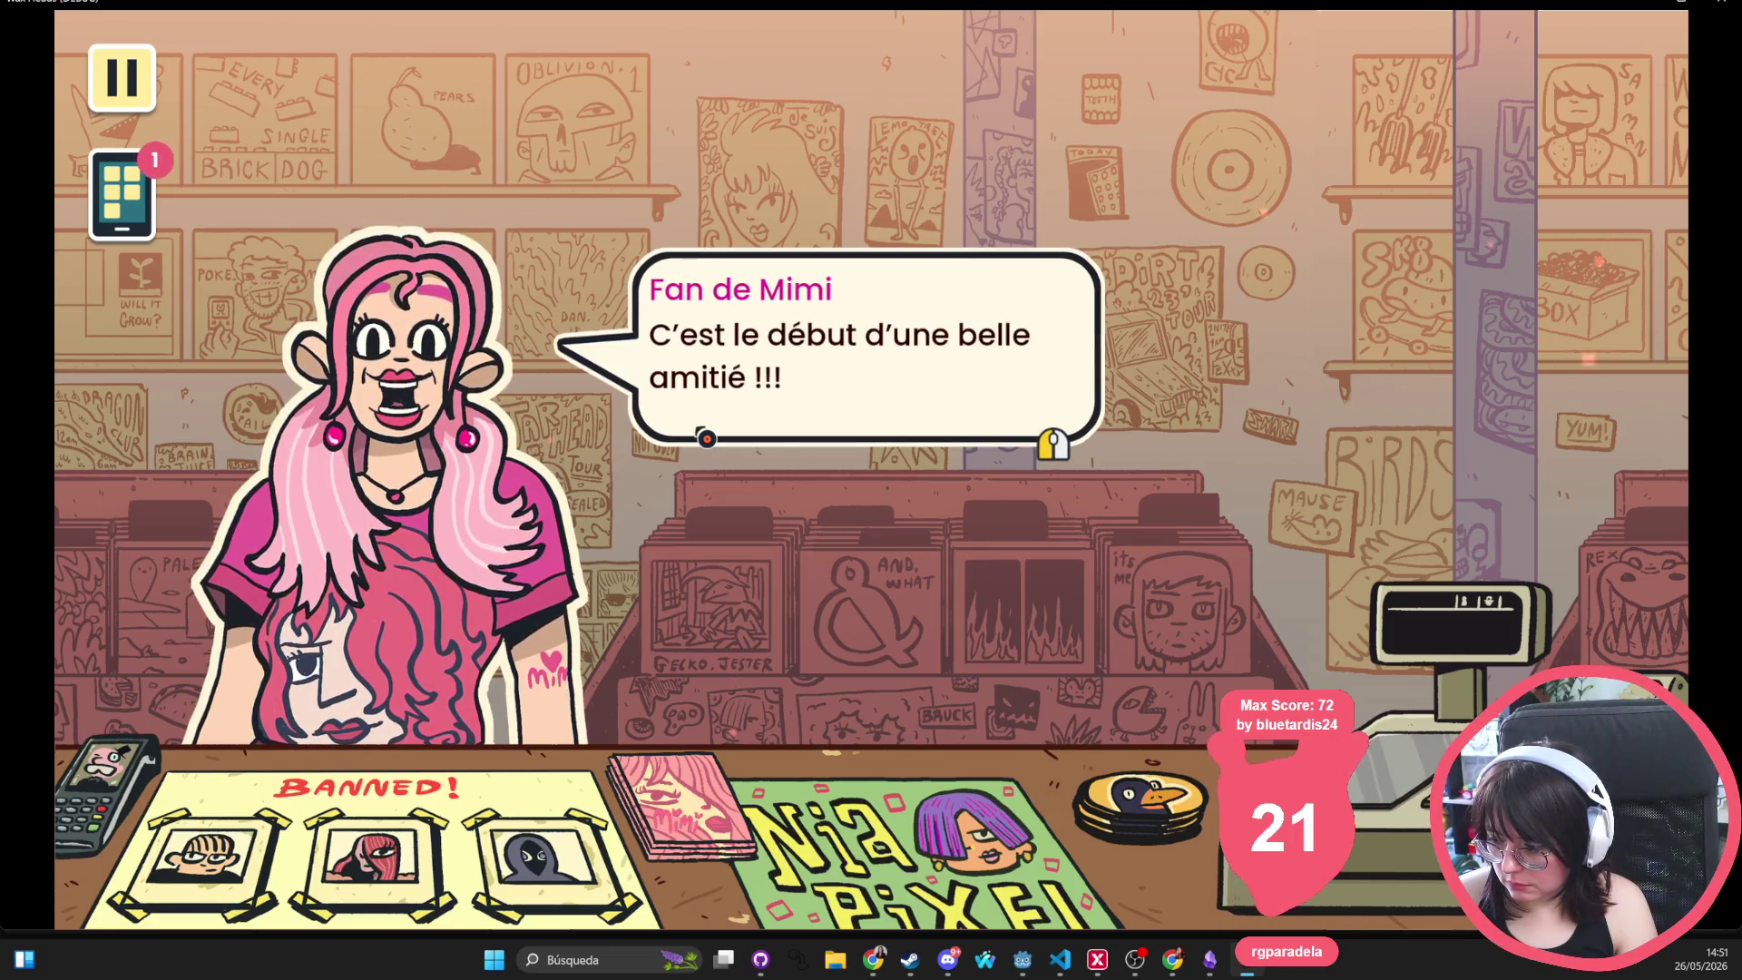
key(space)
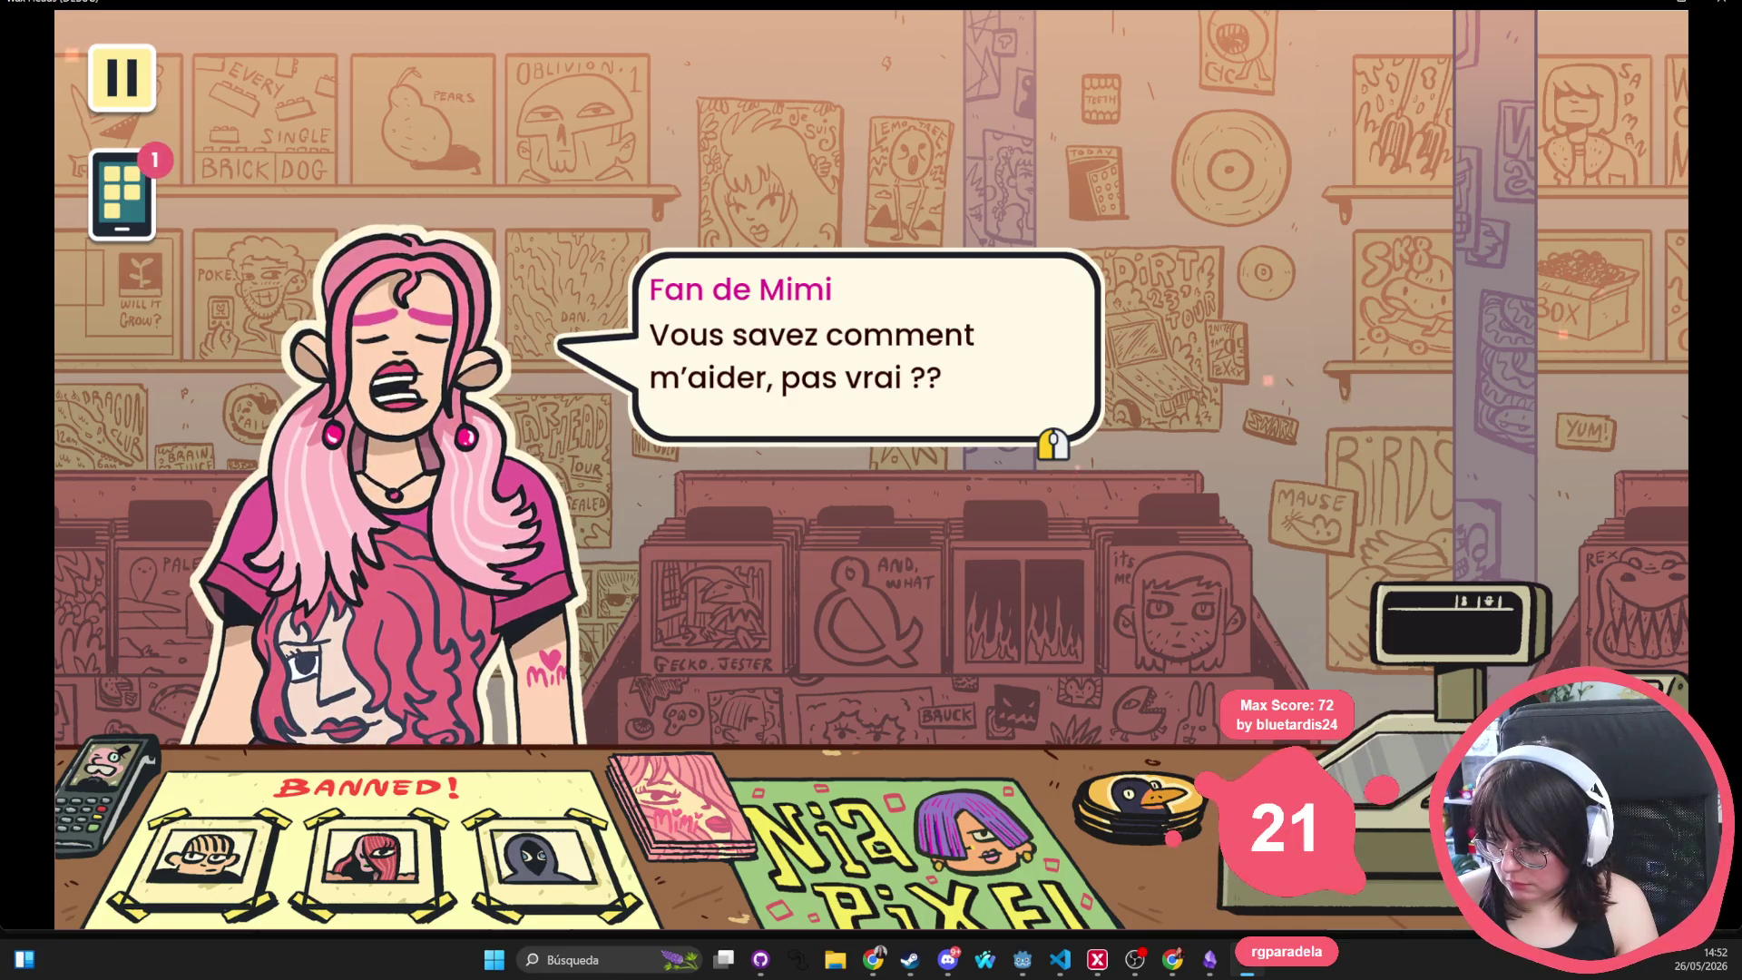
key(space)
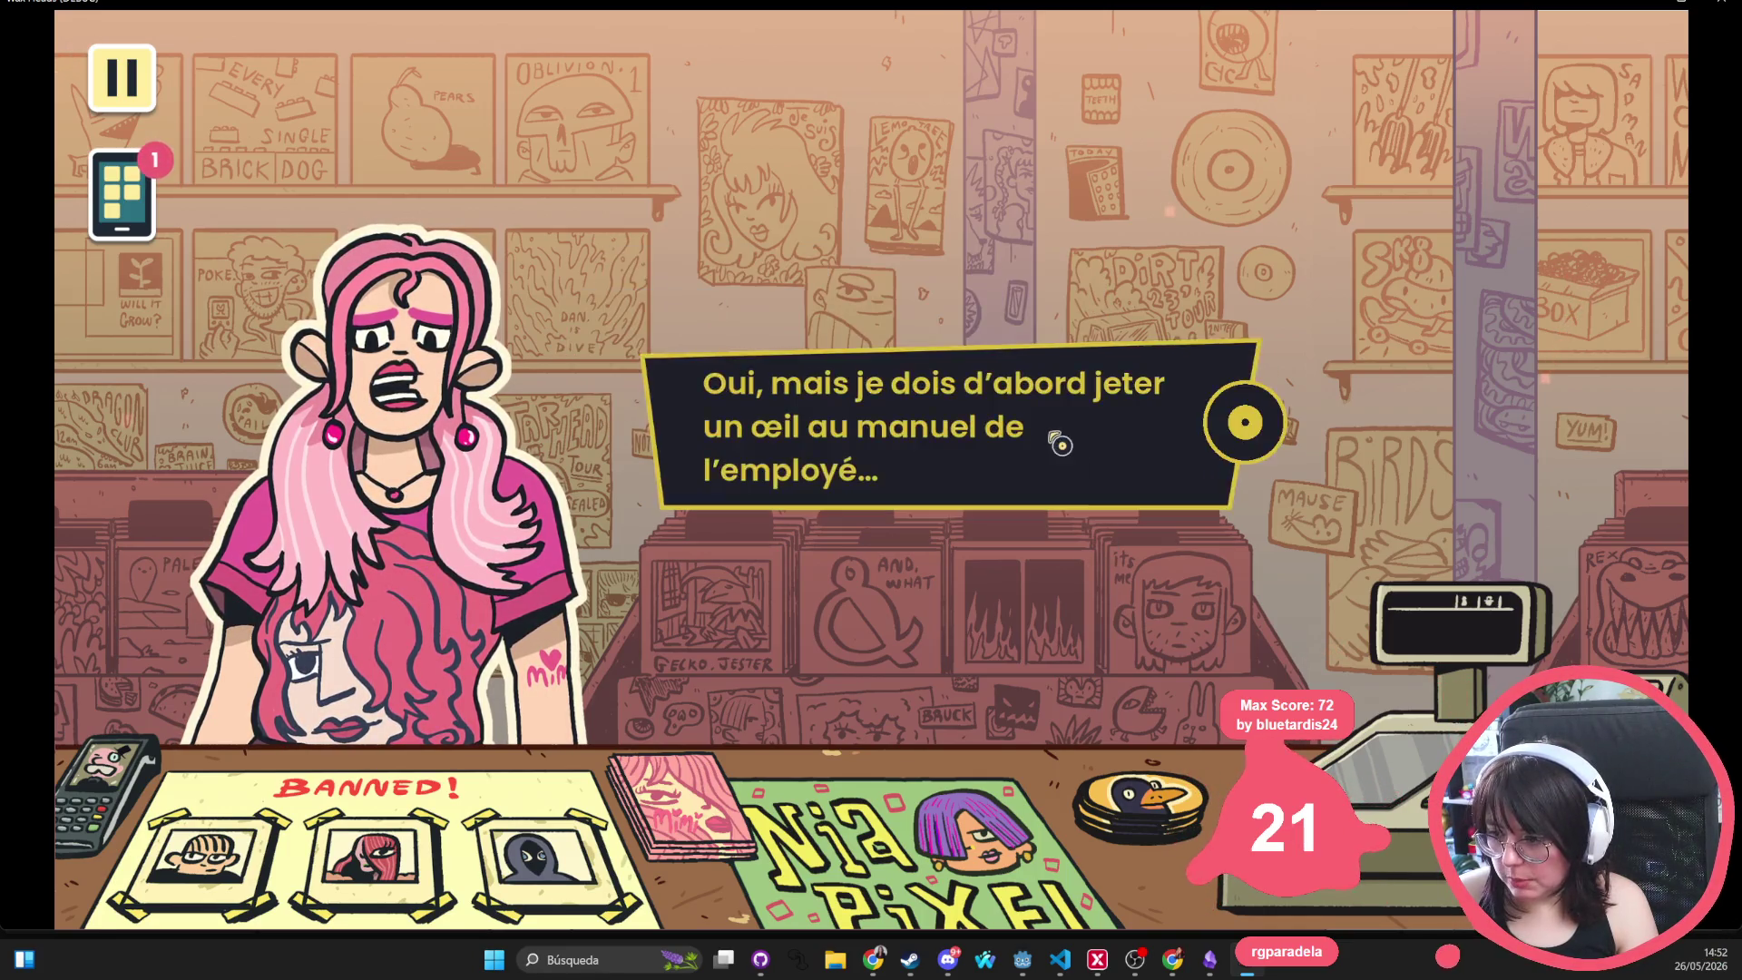
key(space)
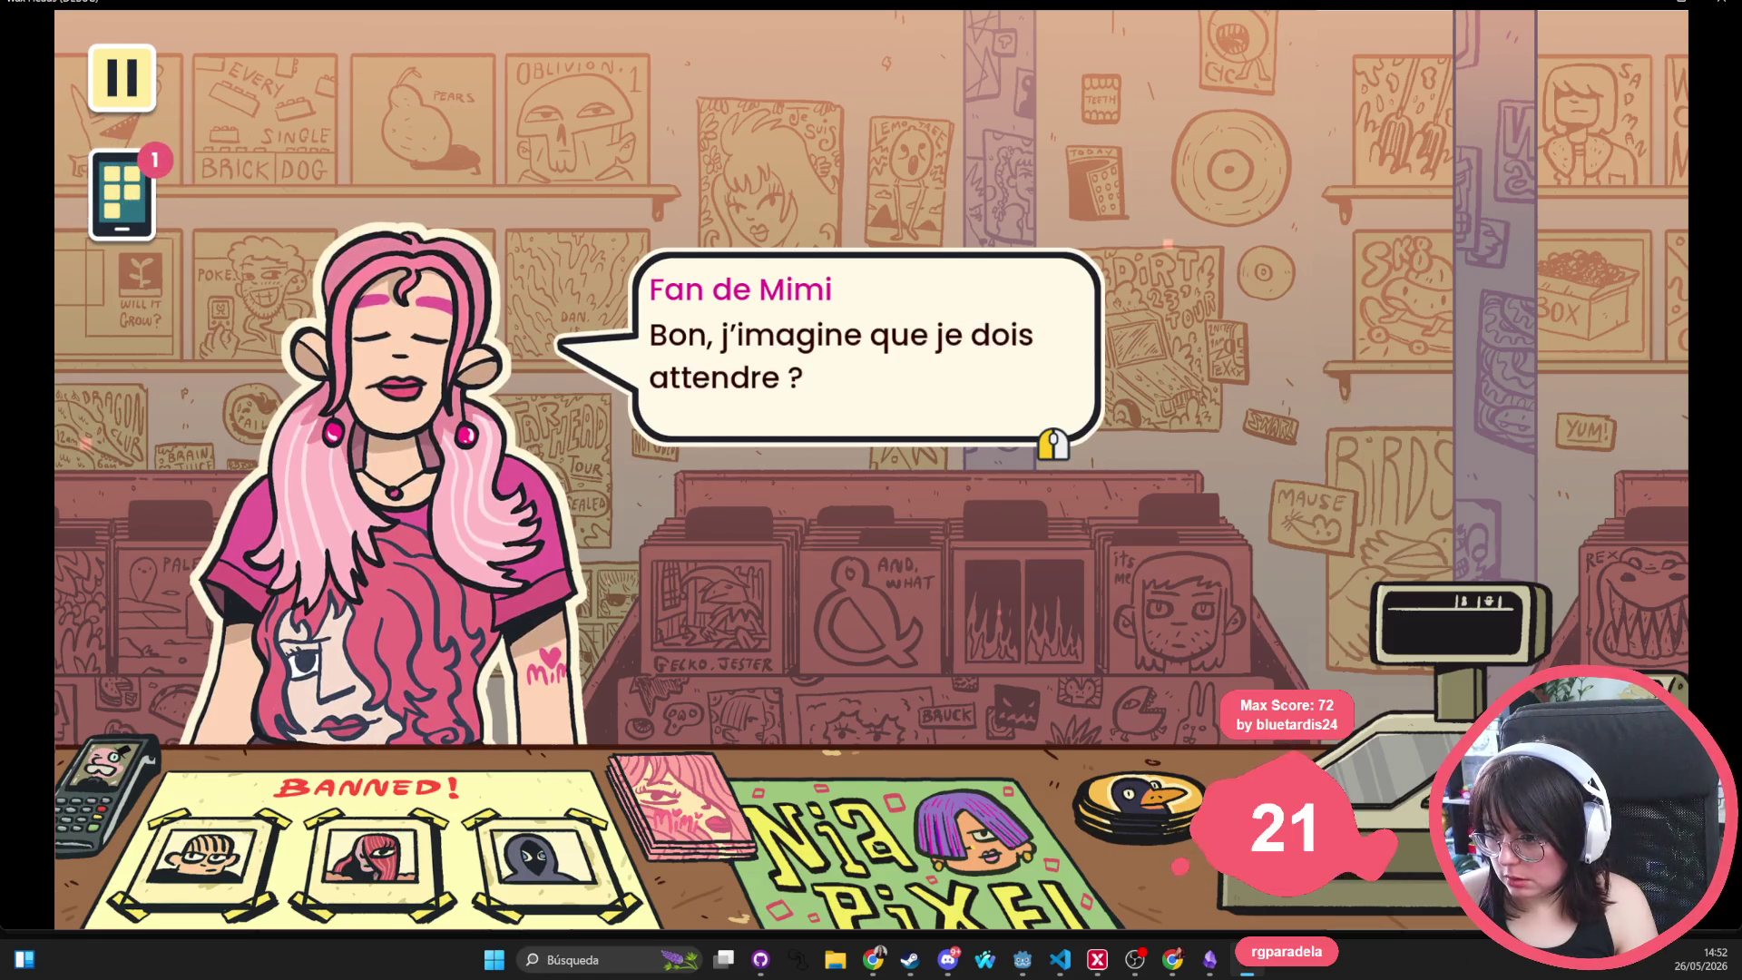
key(Tab)
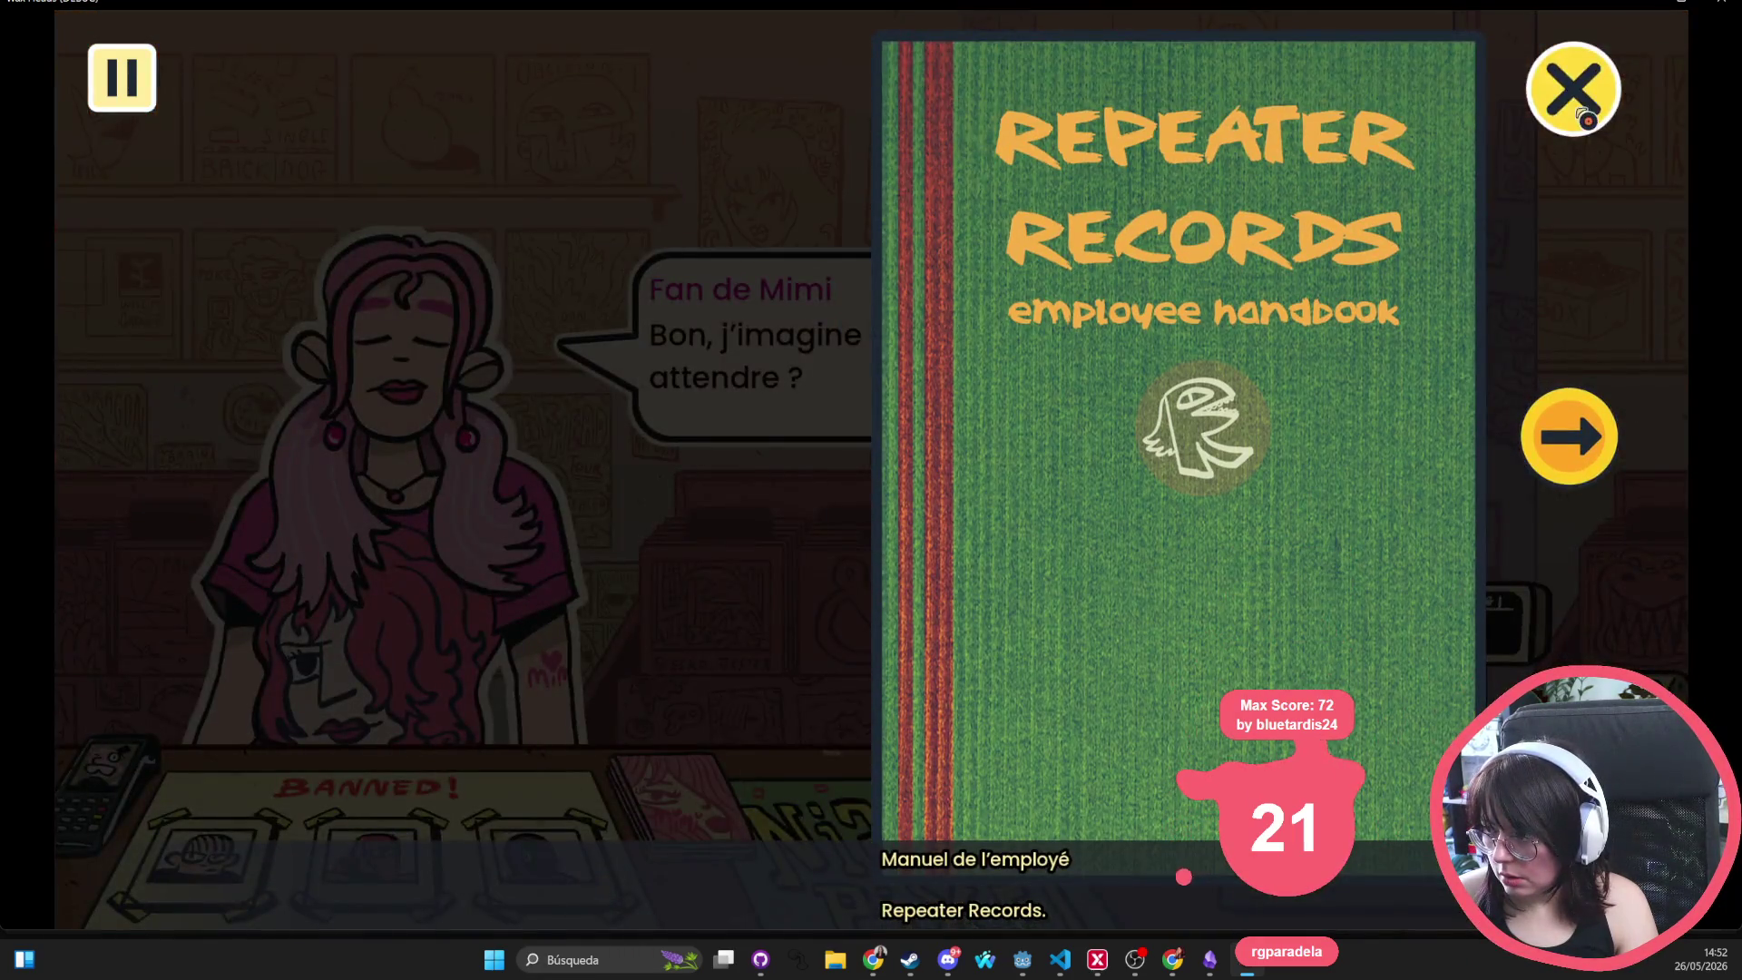
key(Tab)
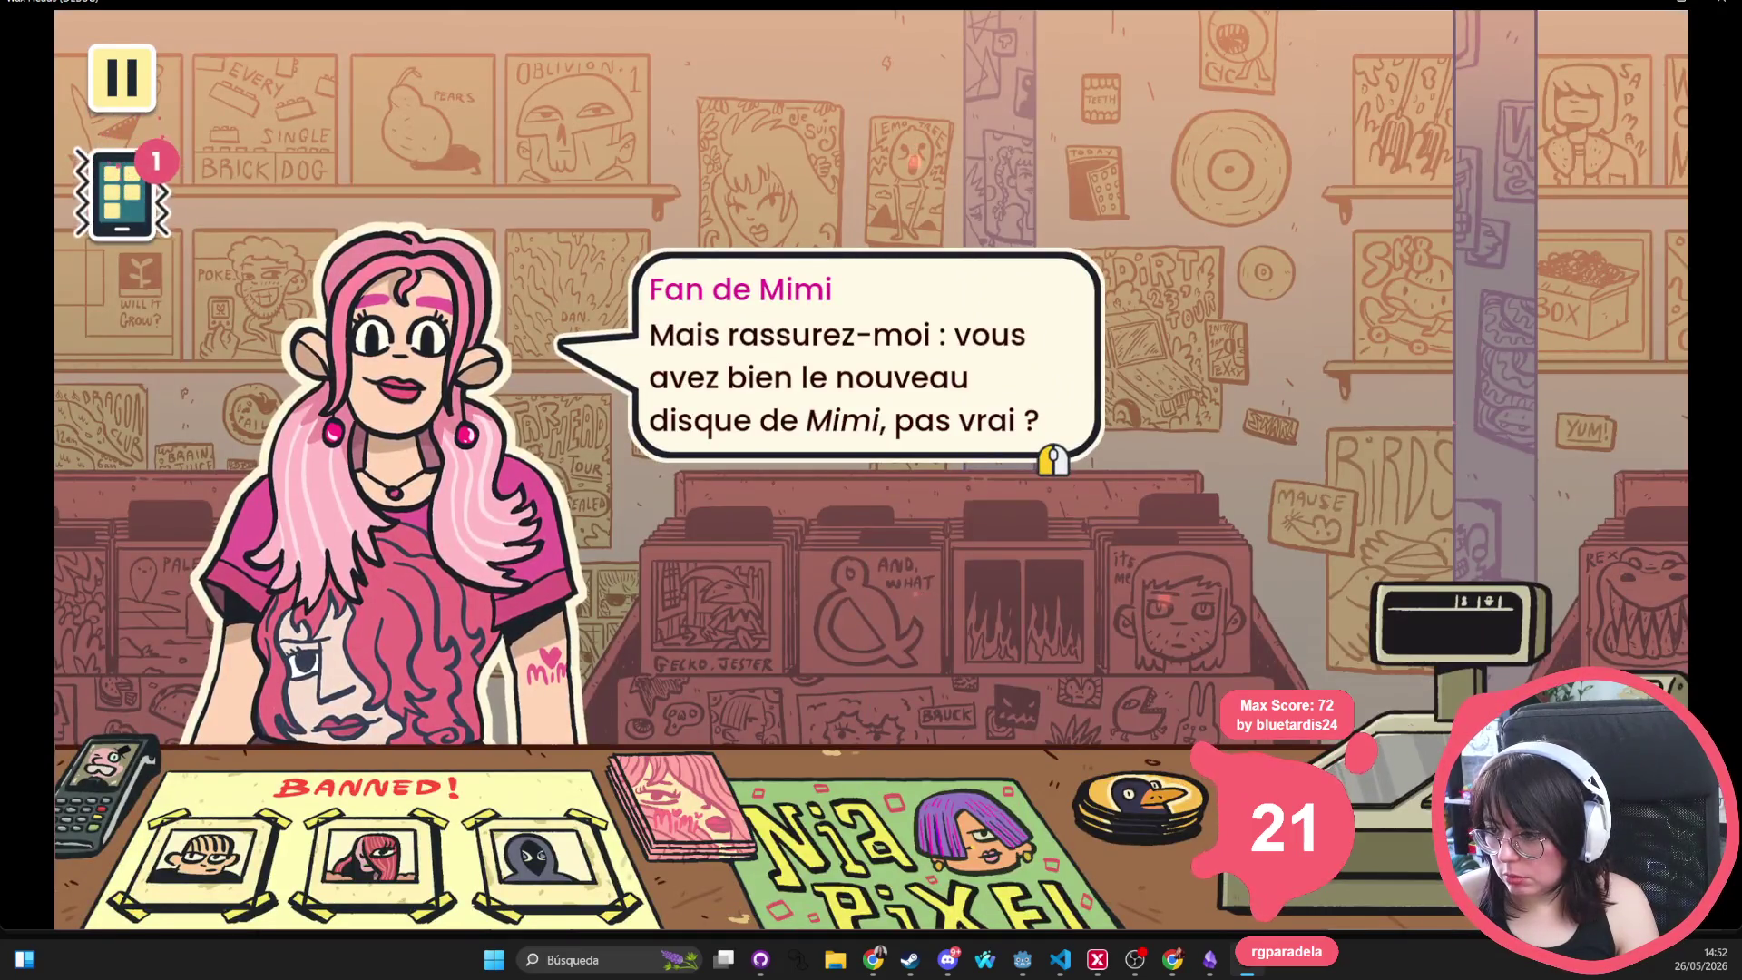
Advance to the next reply, pick it, enter the record-browsing scene, then stop the game with F8
key(space)
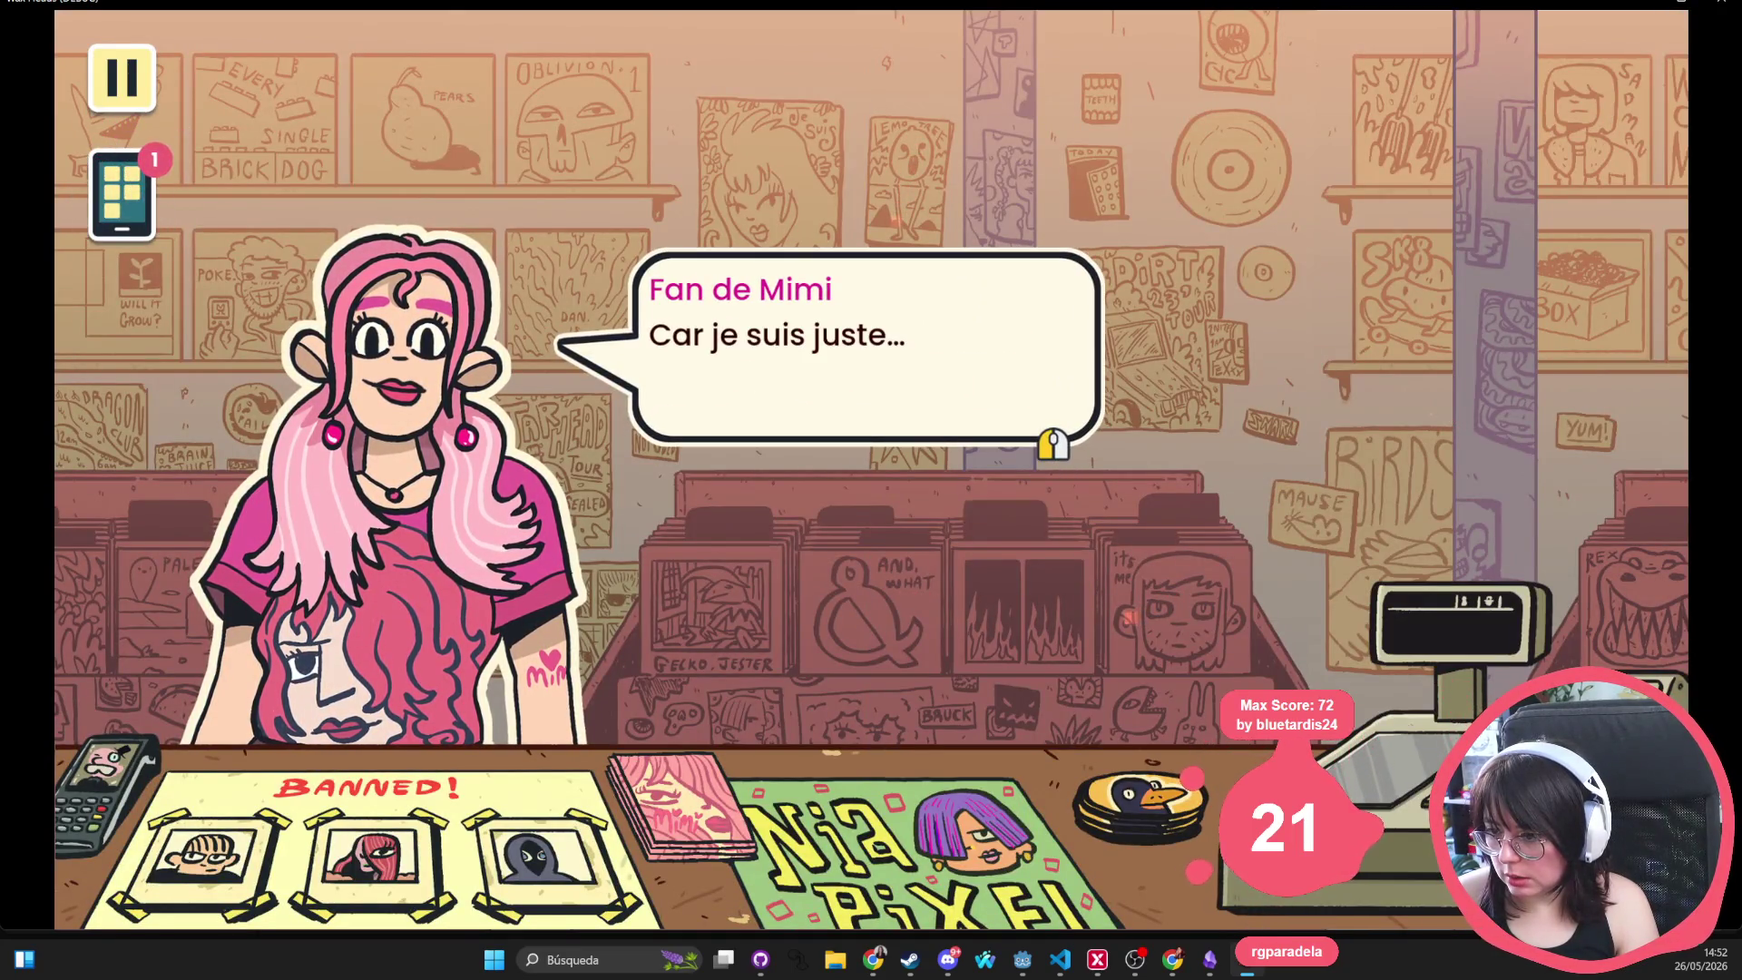
key(space)
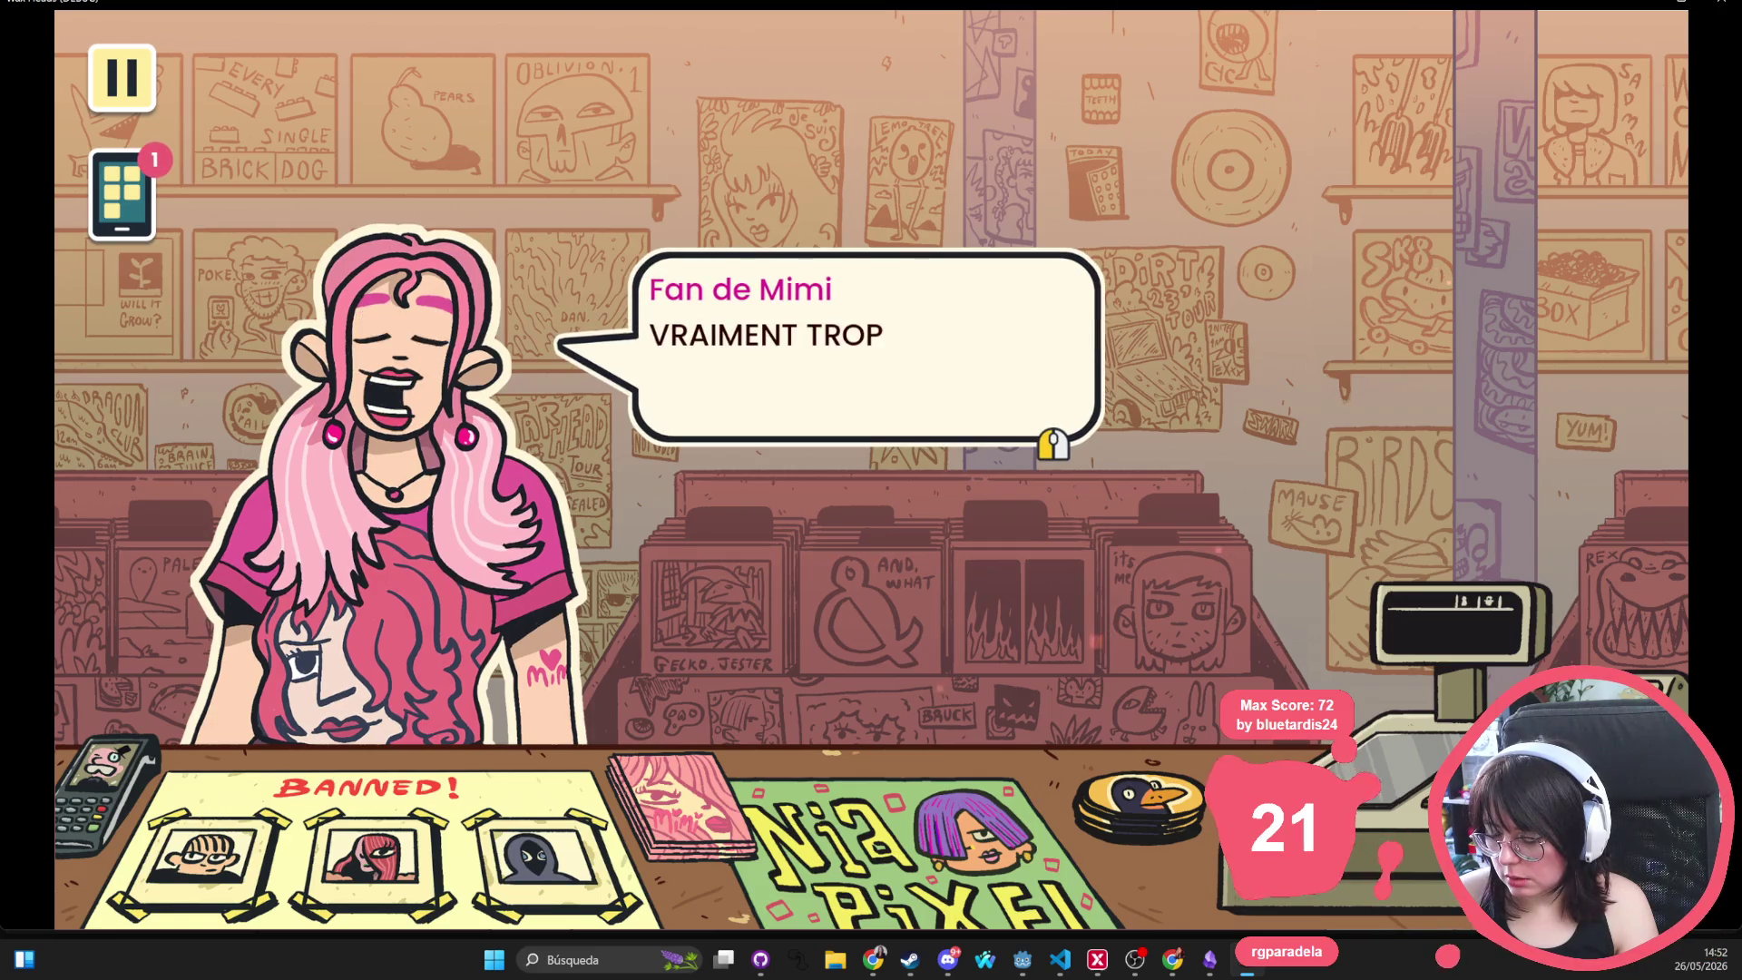
key(space)
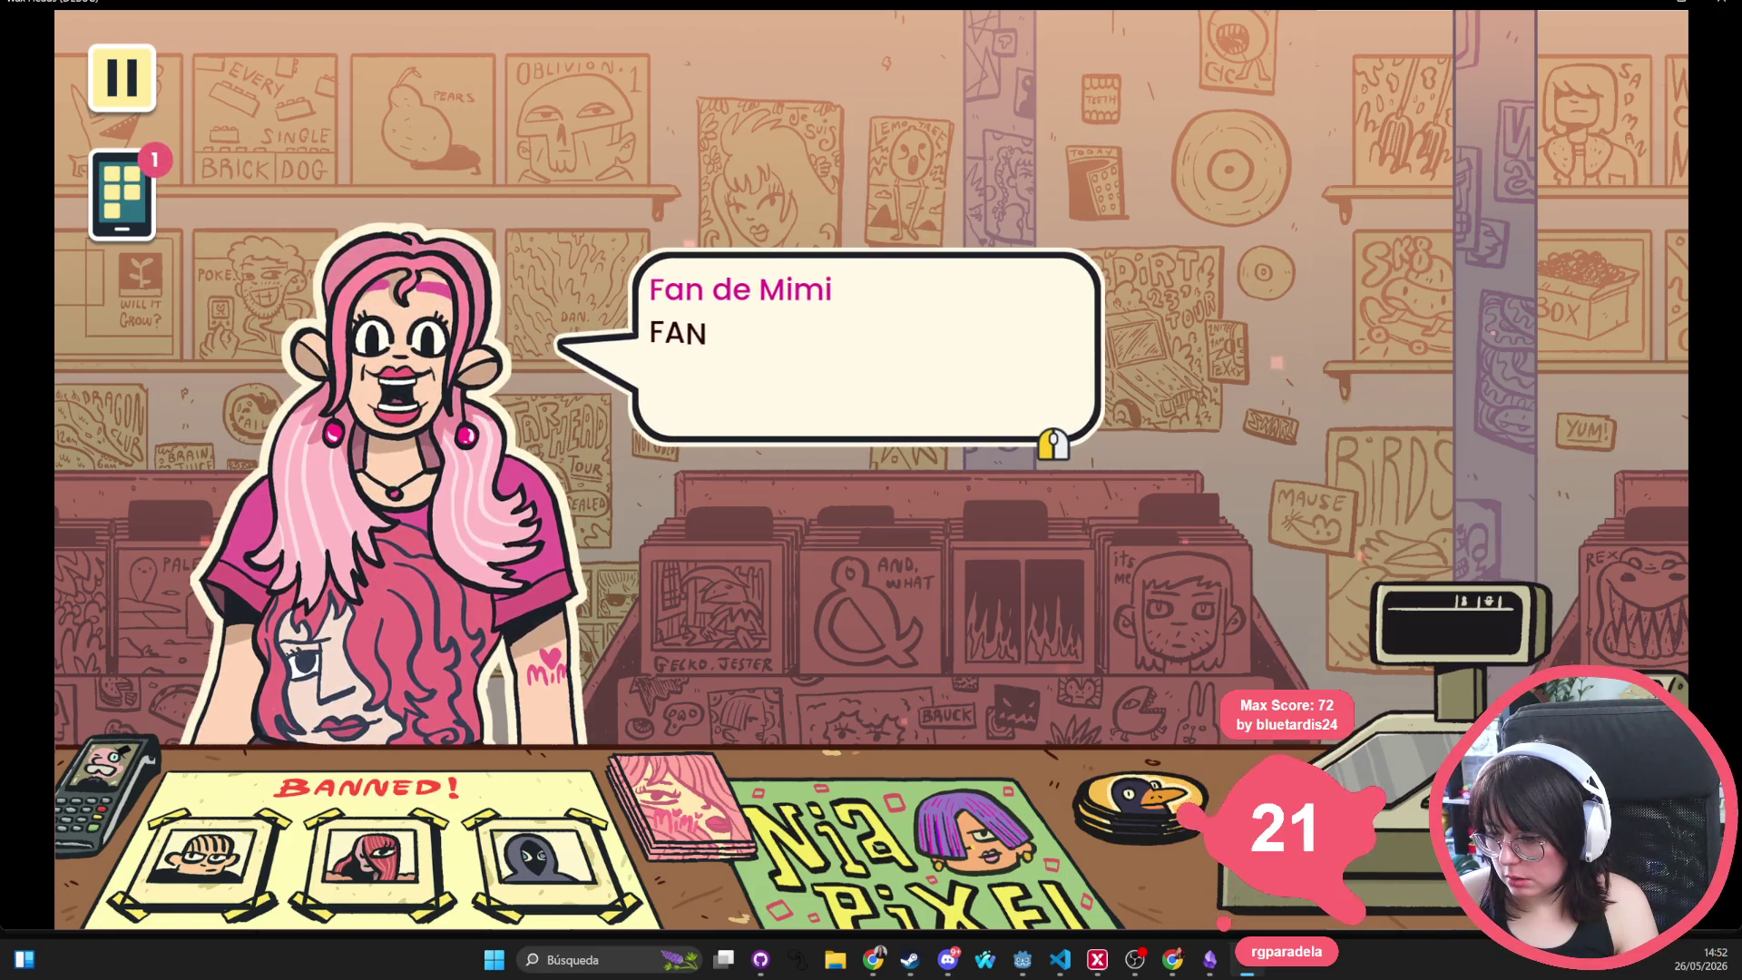
key(space)
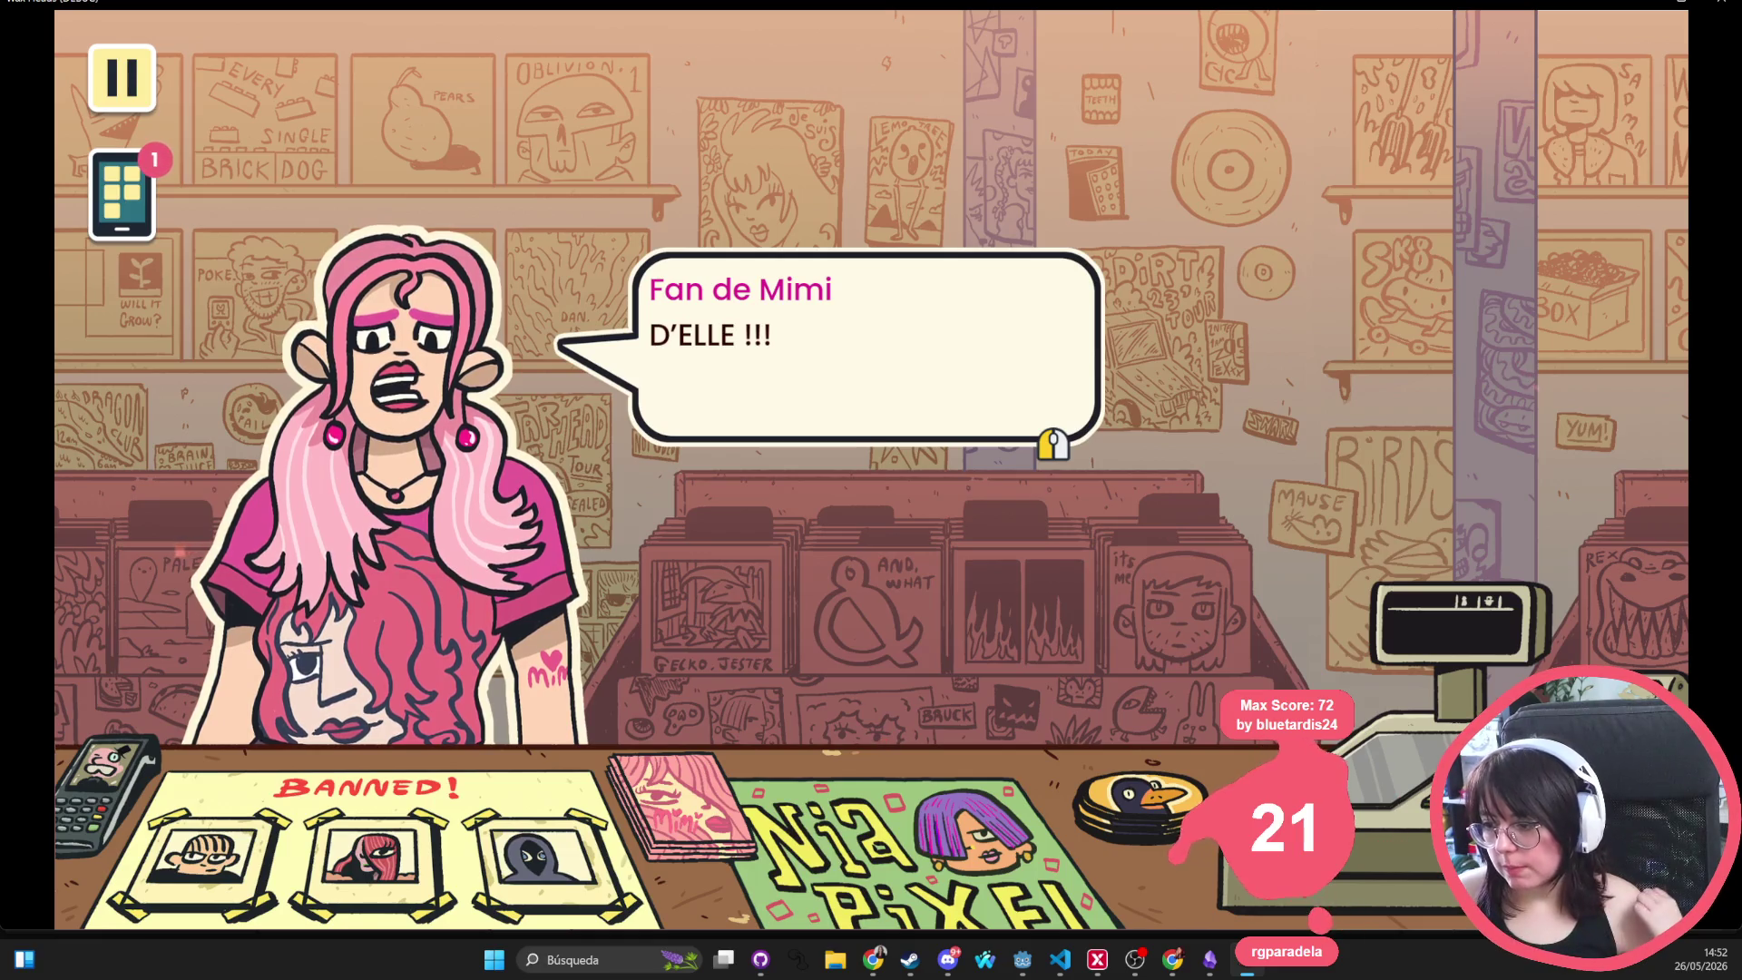
key(space)
click(1031, 339)
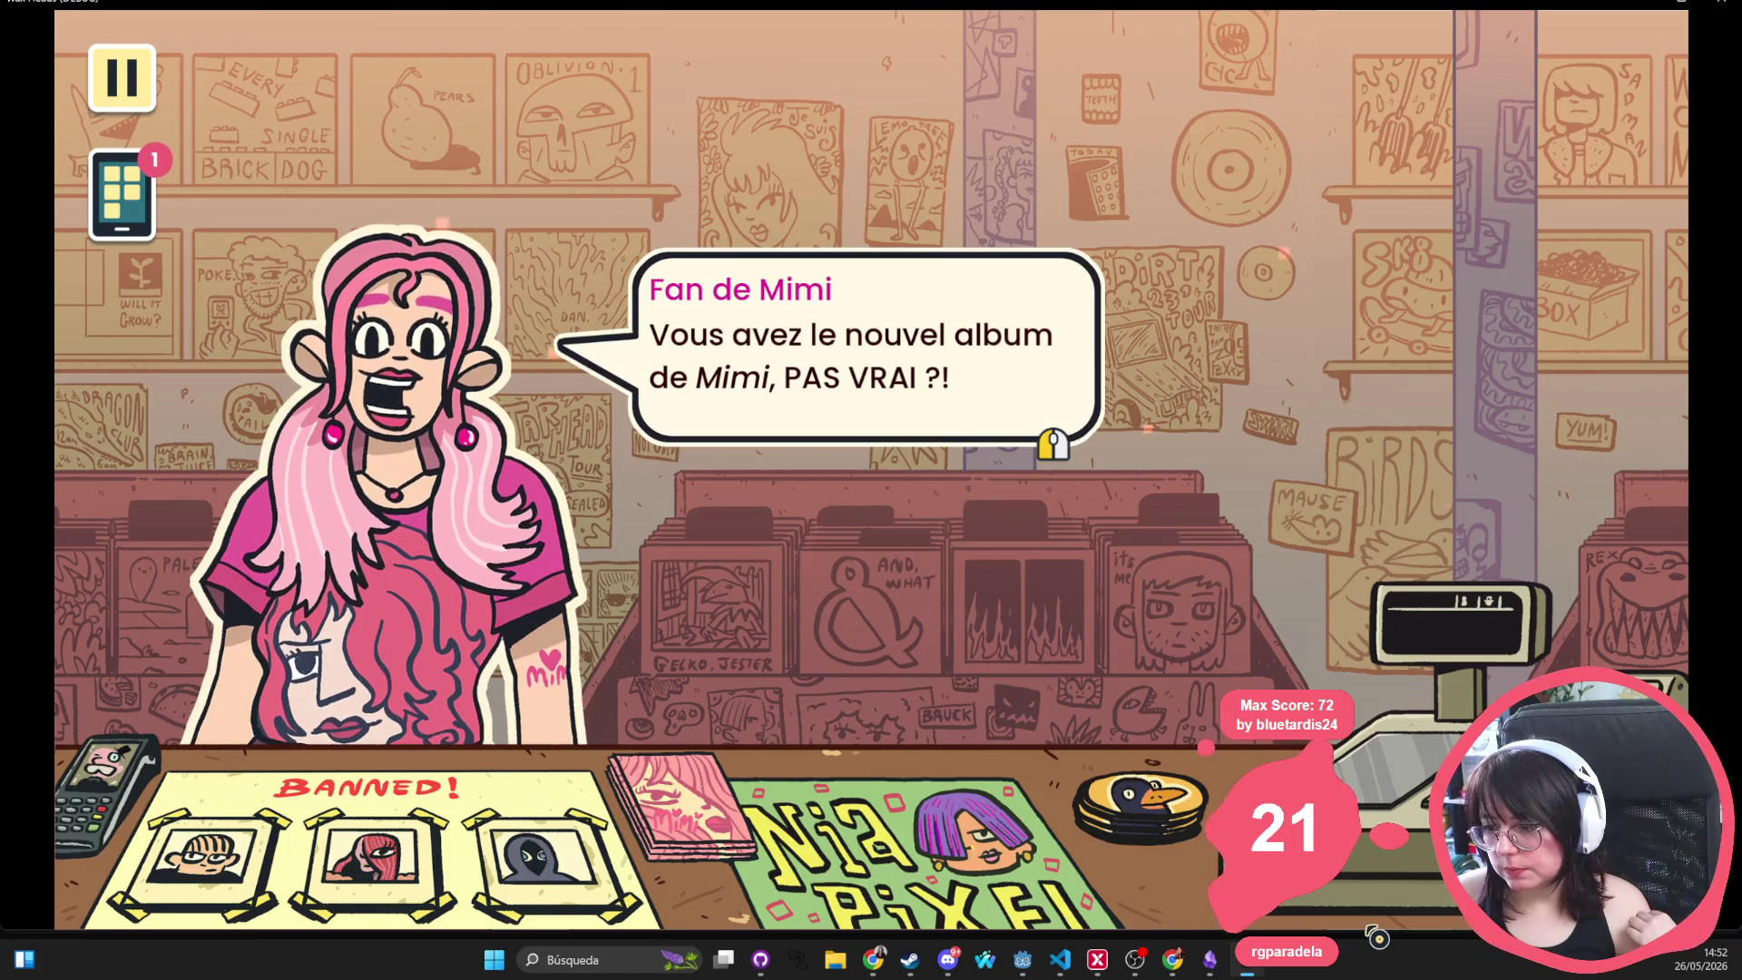
key(space)
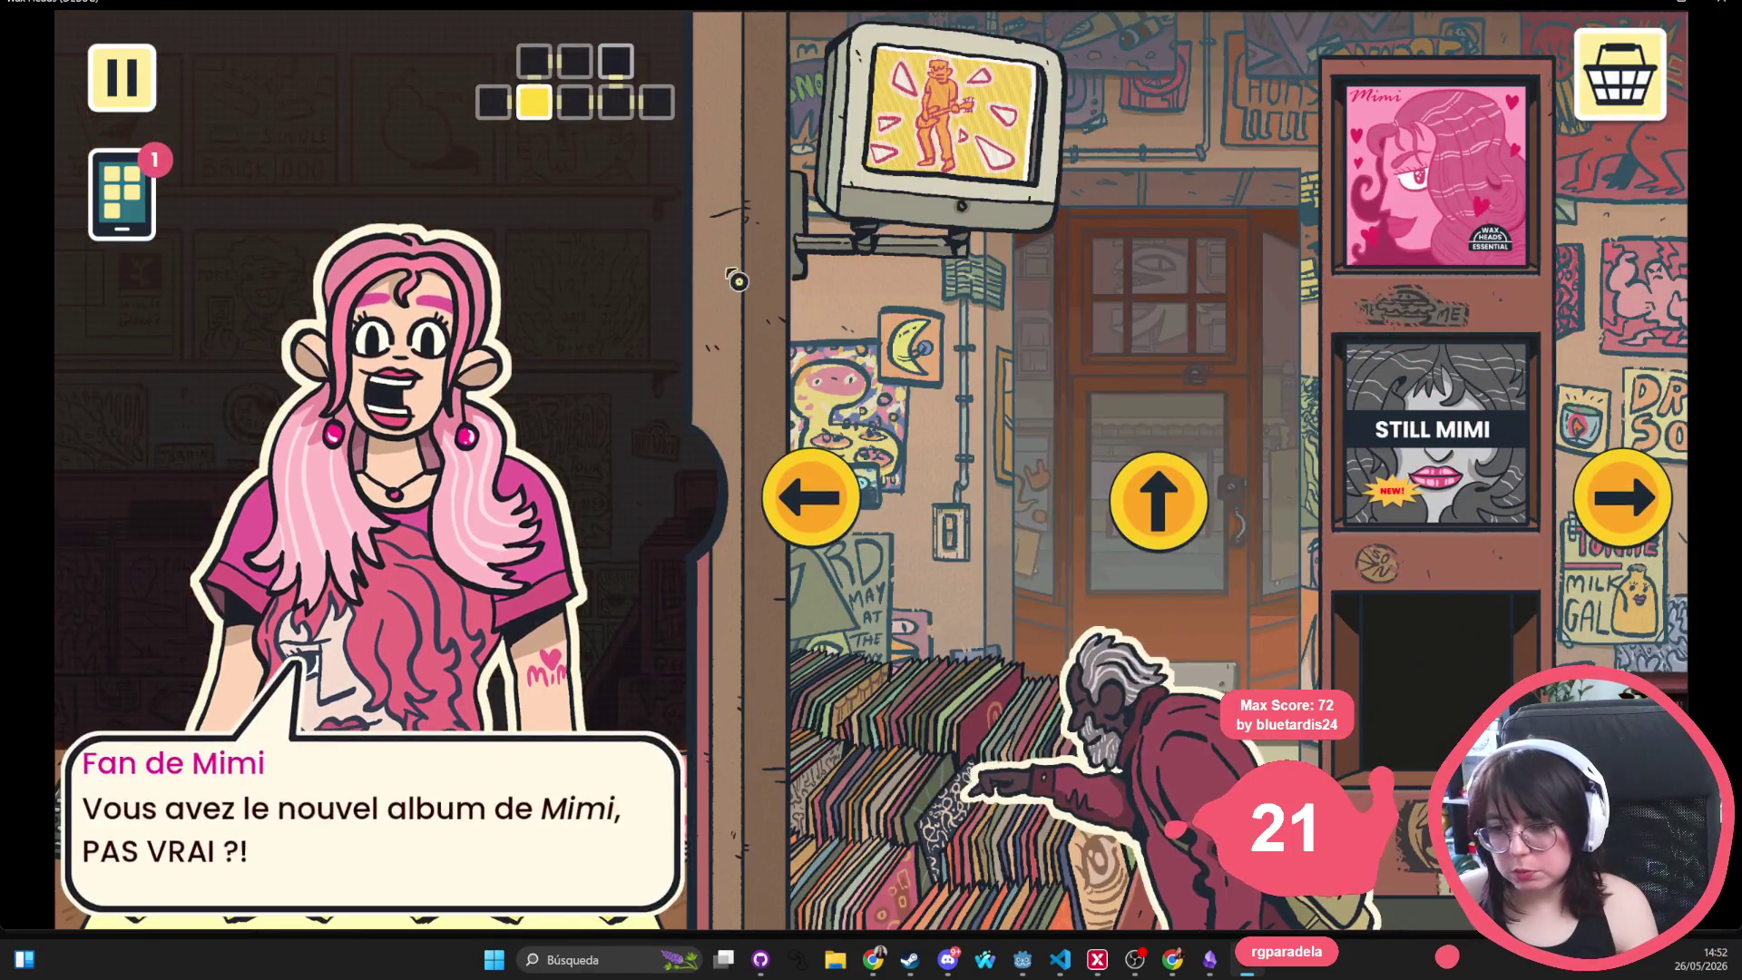
key(F8)
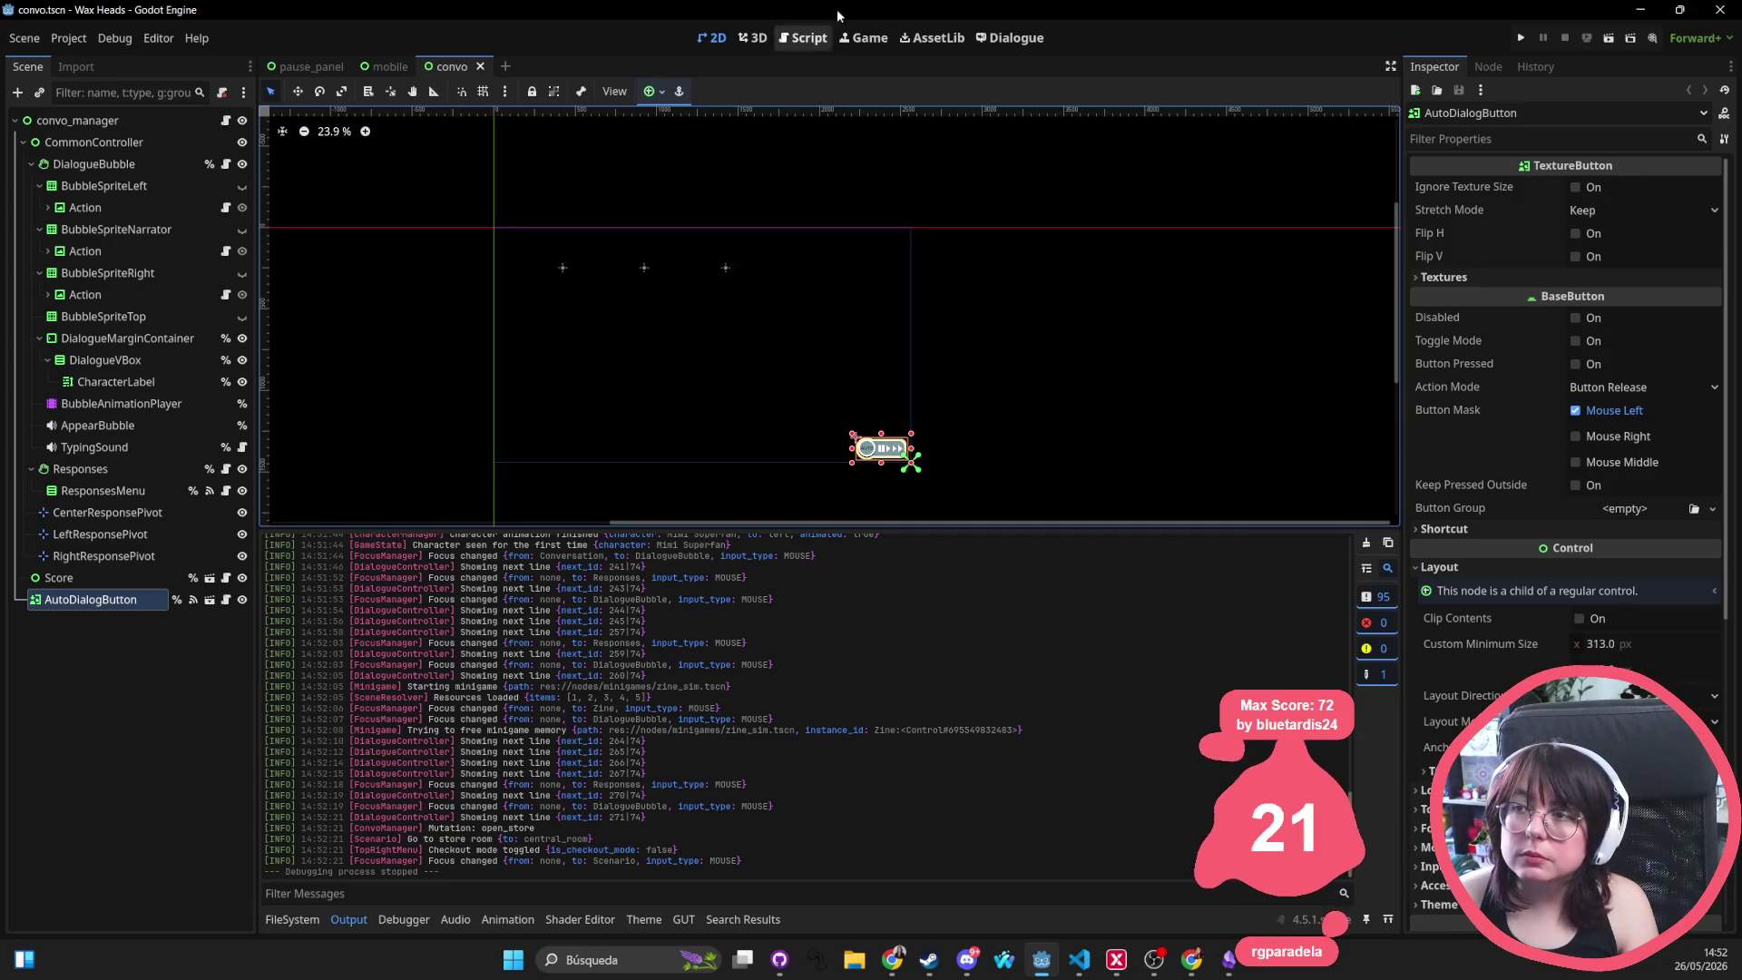
scroll(857, 429, up, 5)
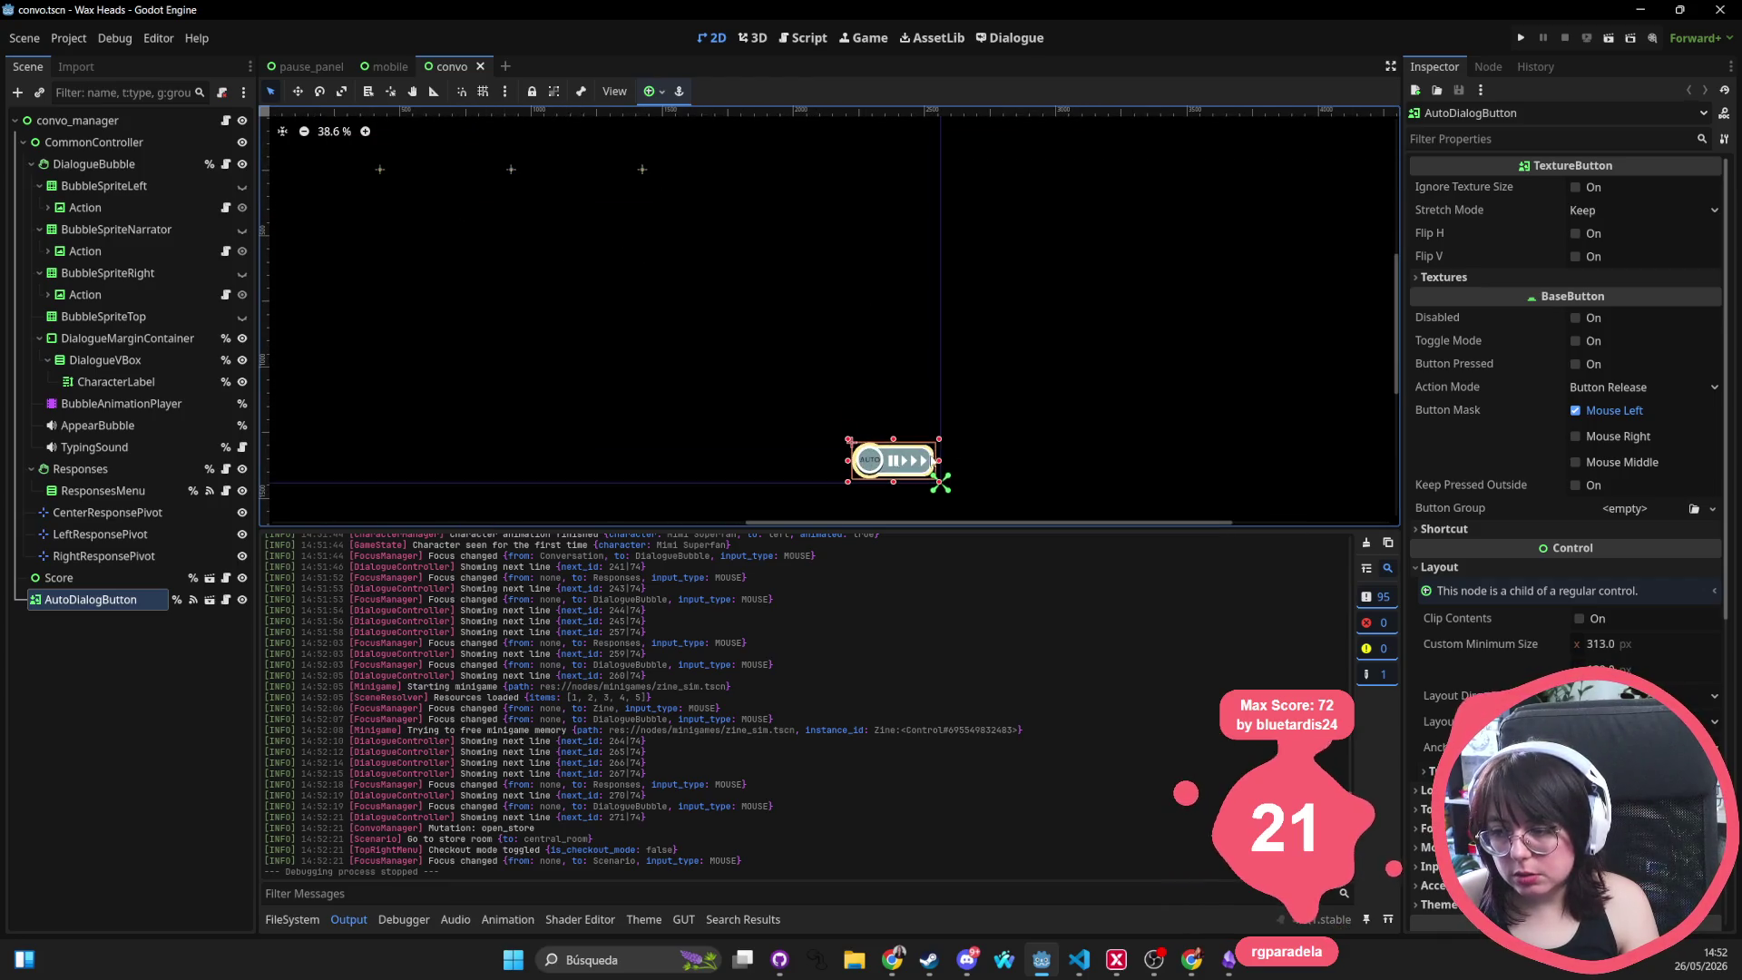
scroll(940, 479, down, 5)
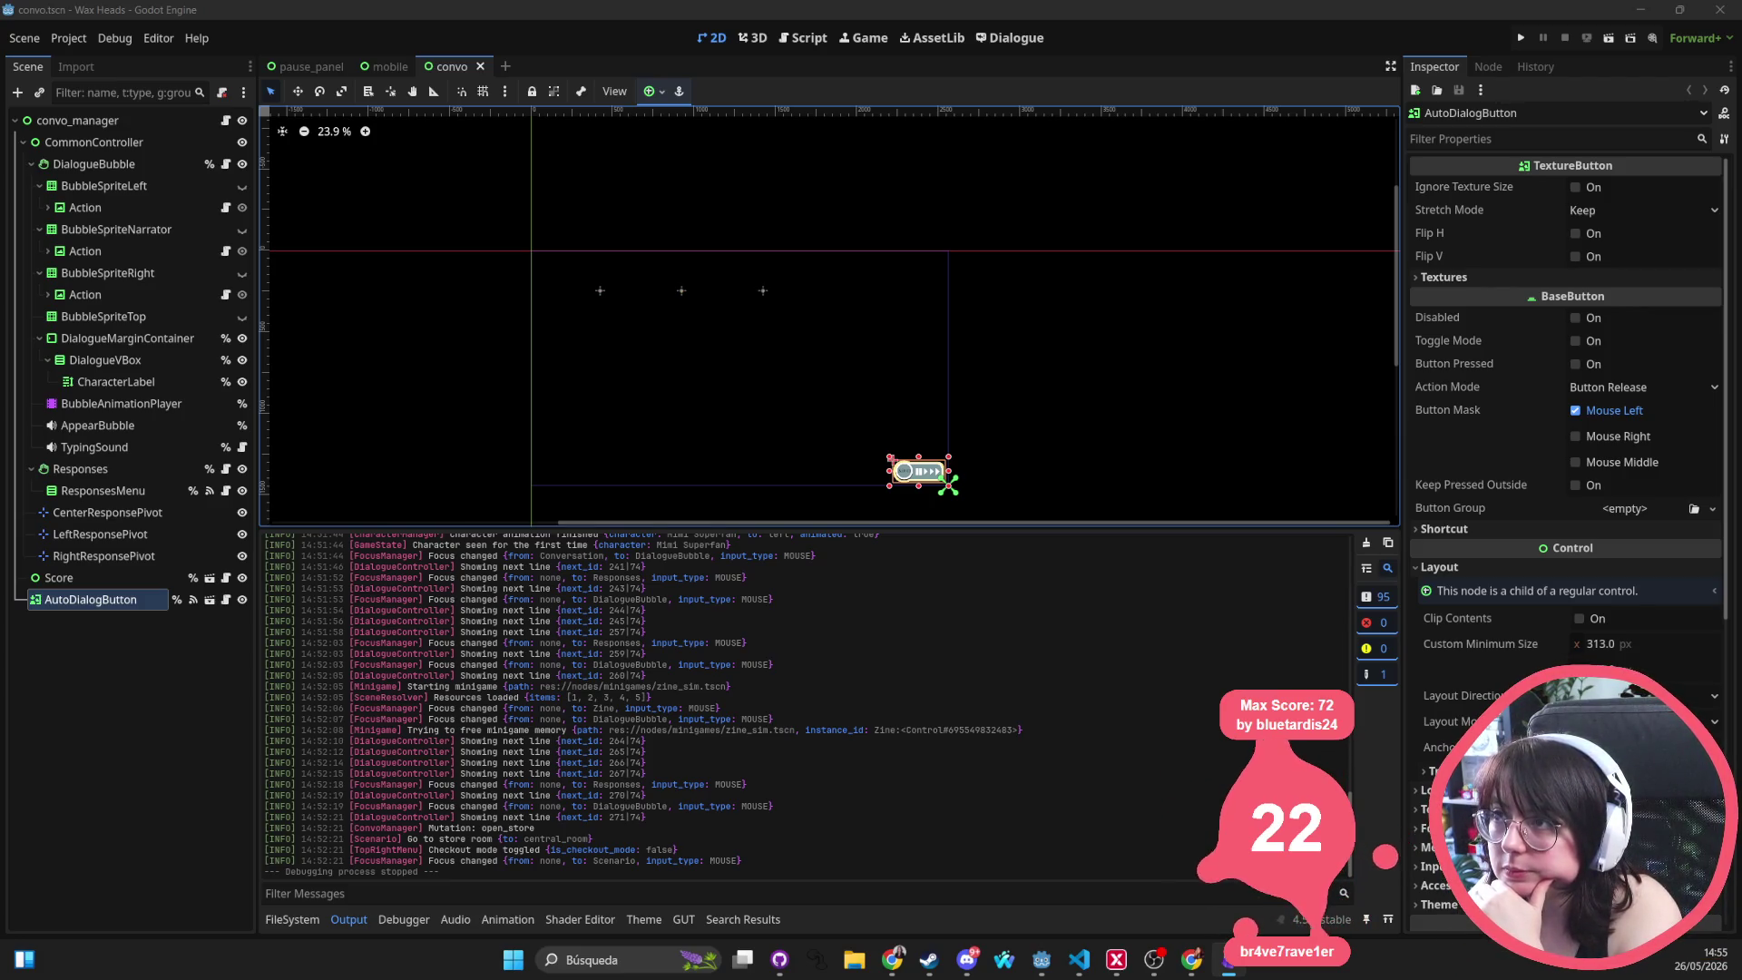
scroll(984, 299, down, 3)
scroll(984, 299, right, 3)
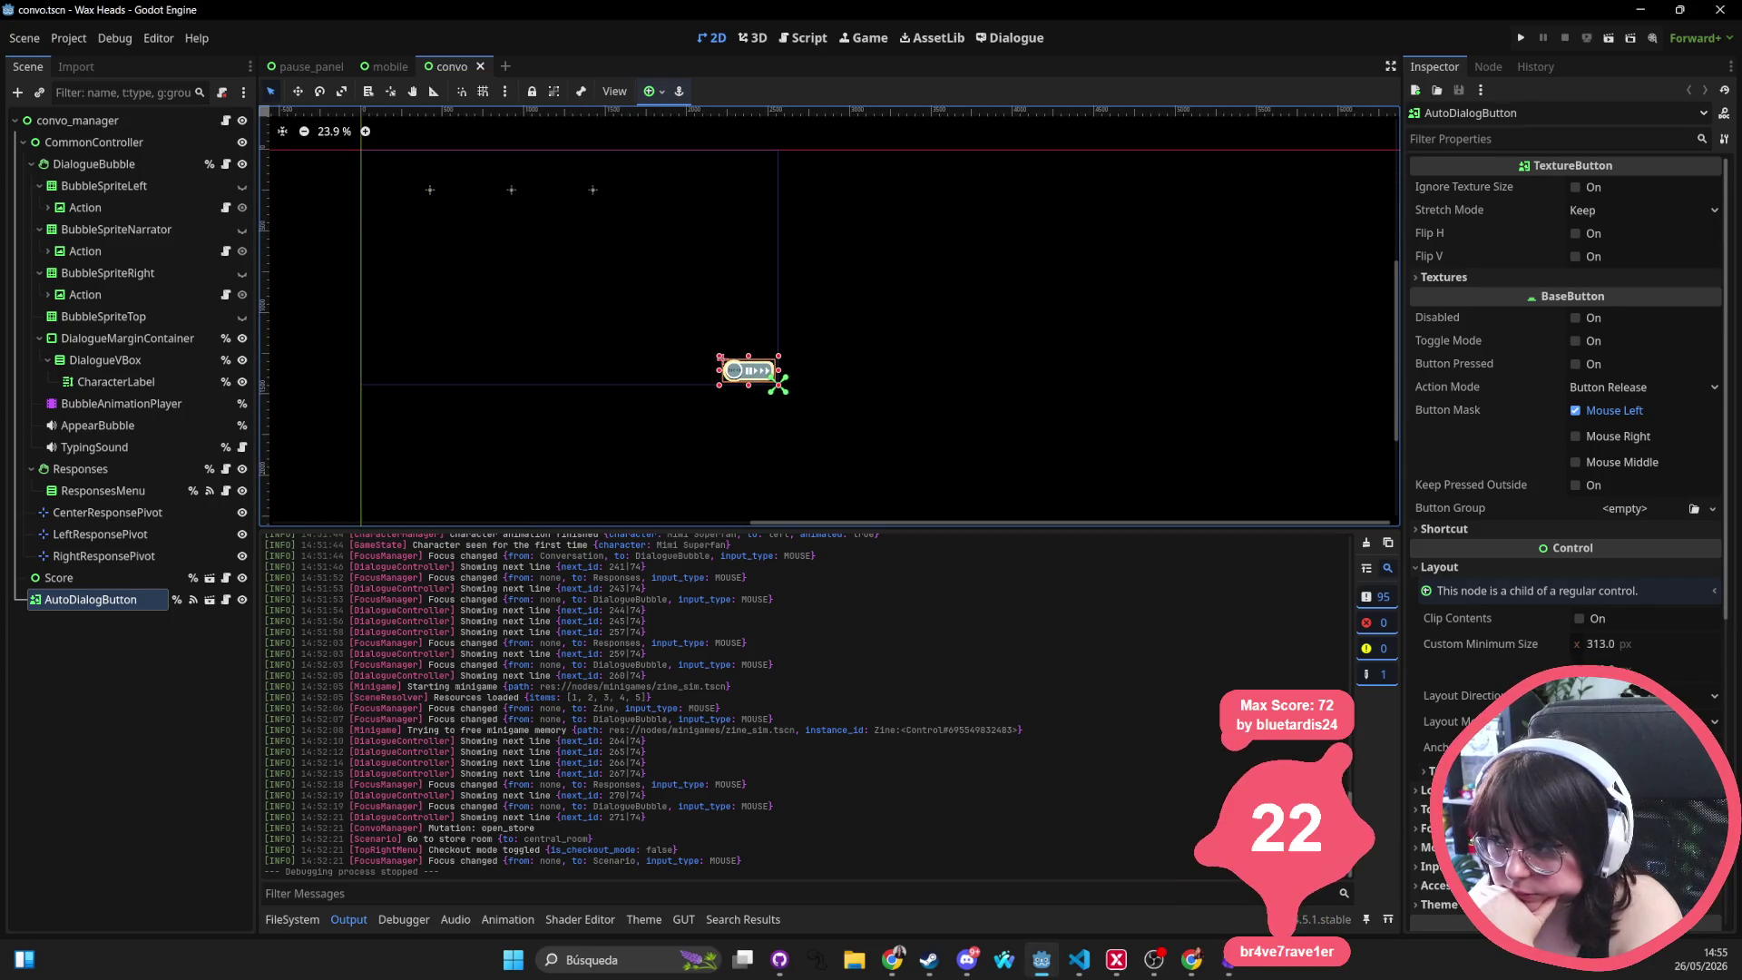
Run the game with F5, continue the save, and view the new Phonogram post on the phone
key(F5)
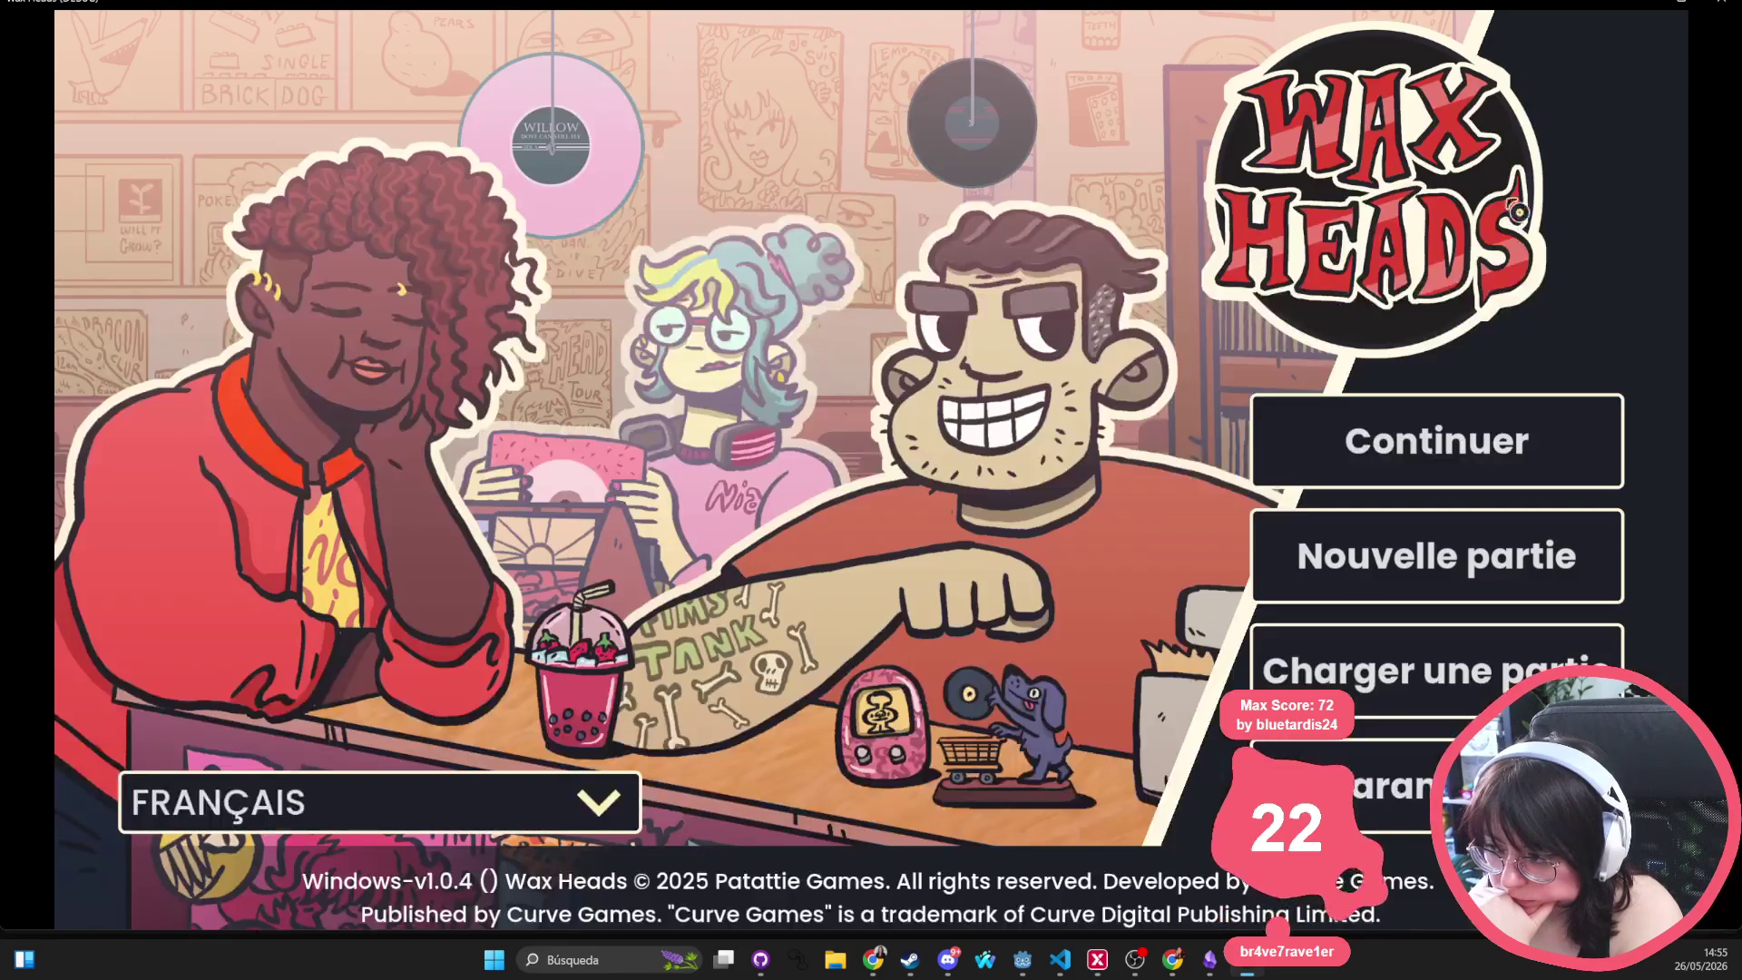
click(1499, 441)
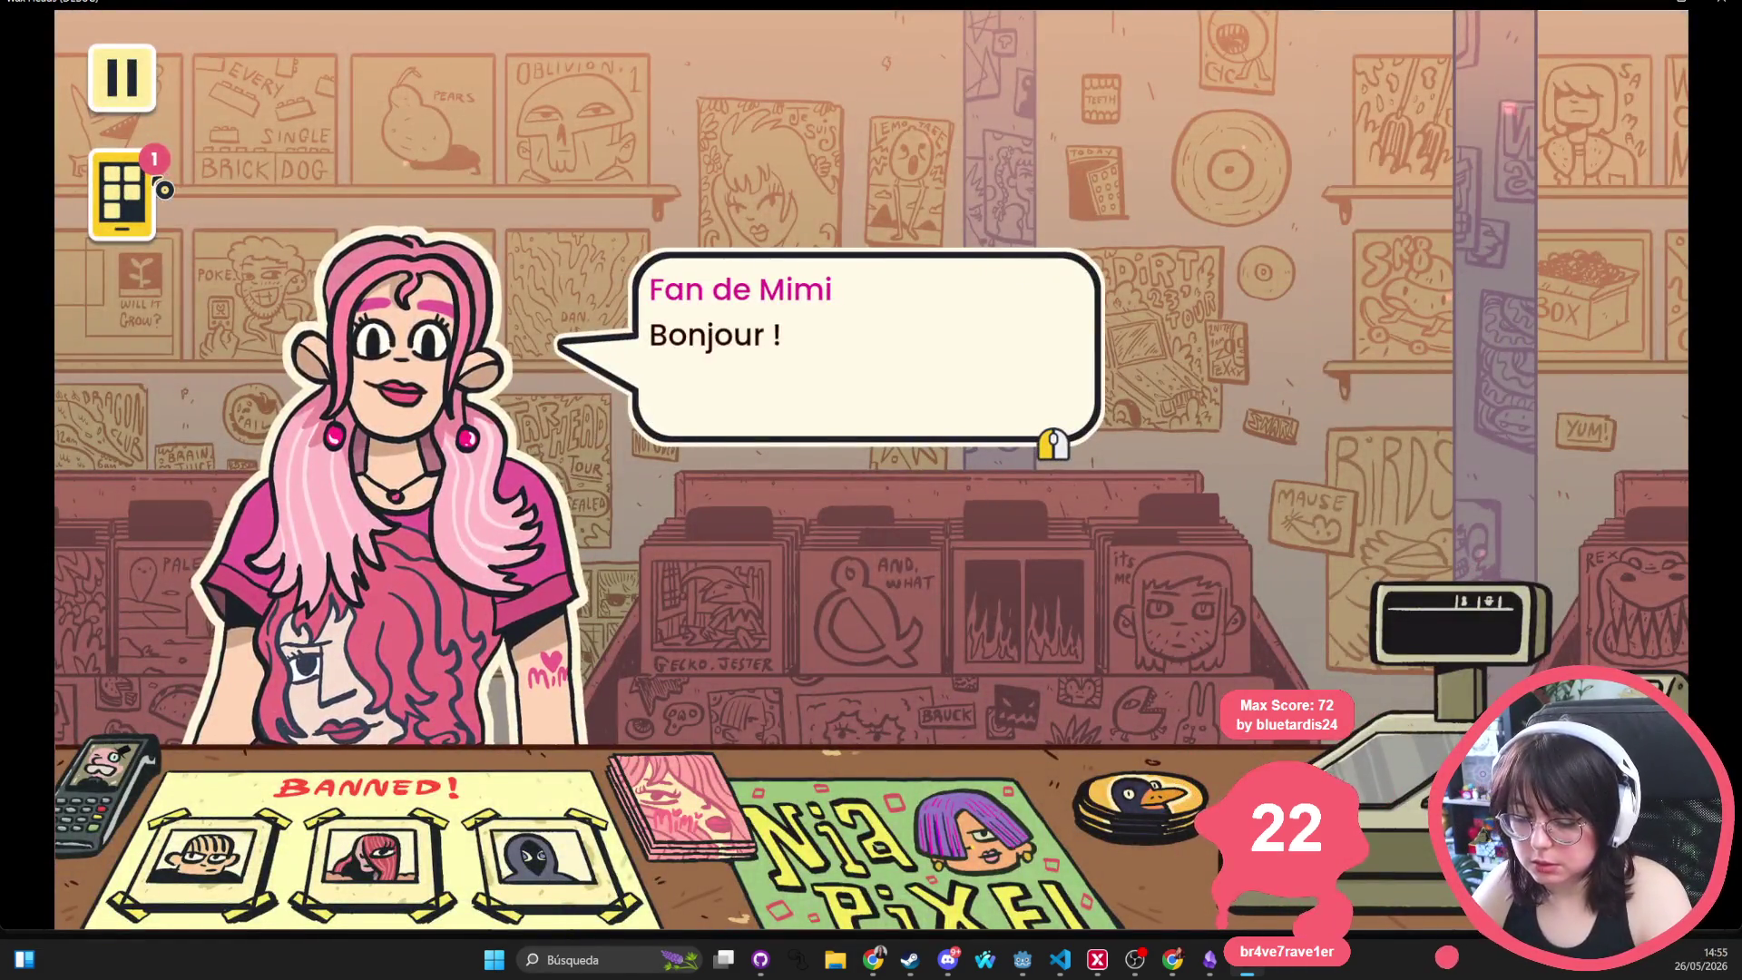
click(160, 190)
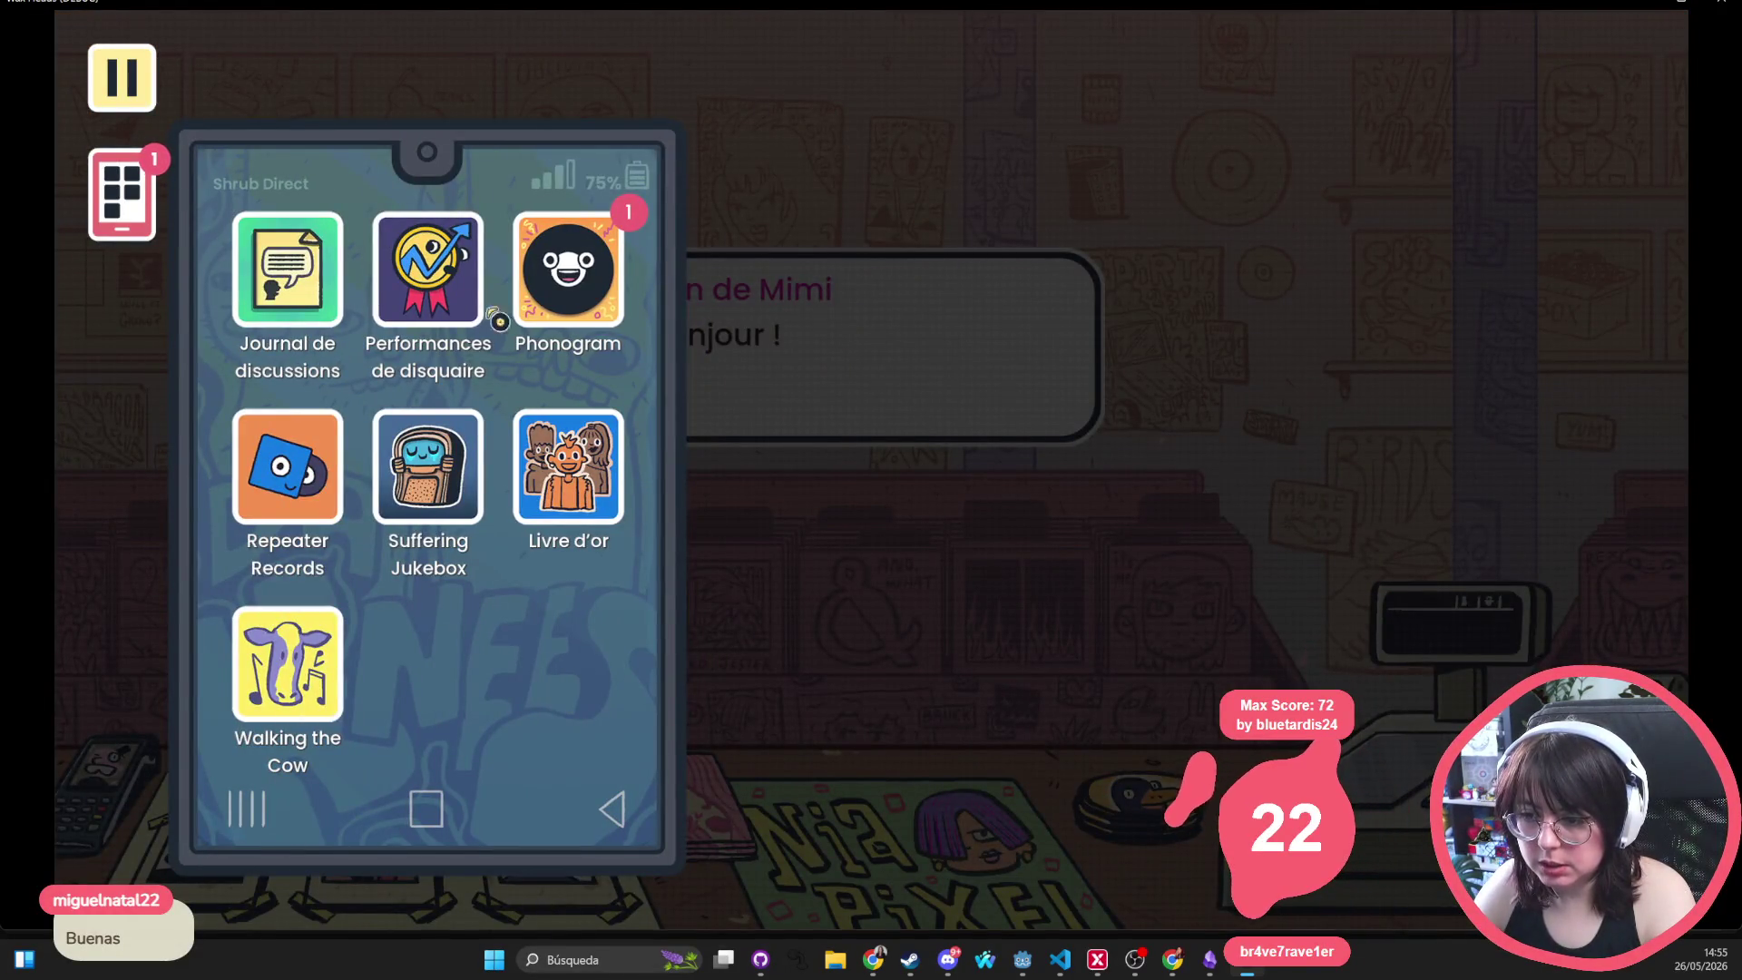
click(568, 269)
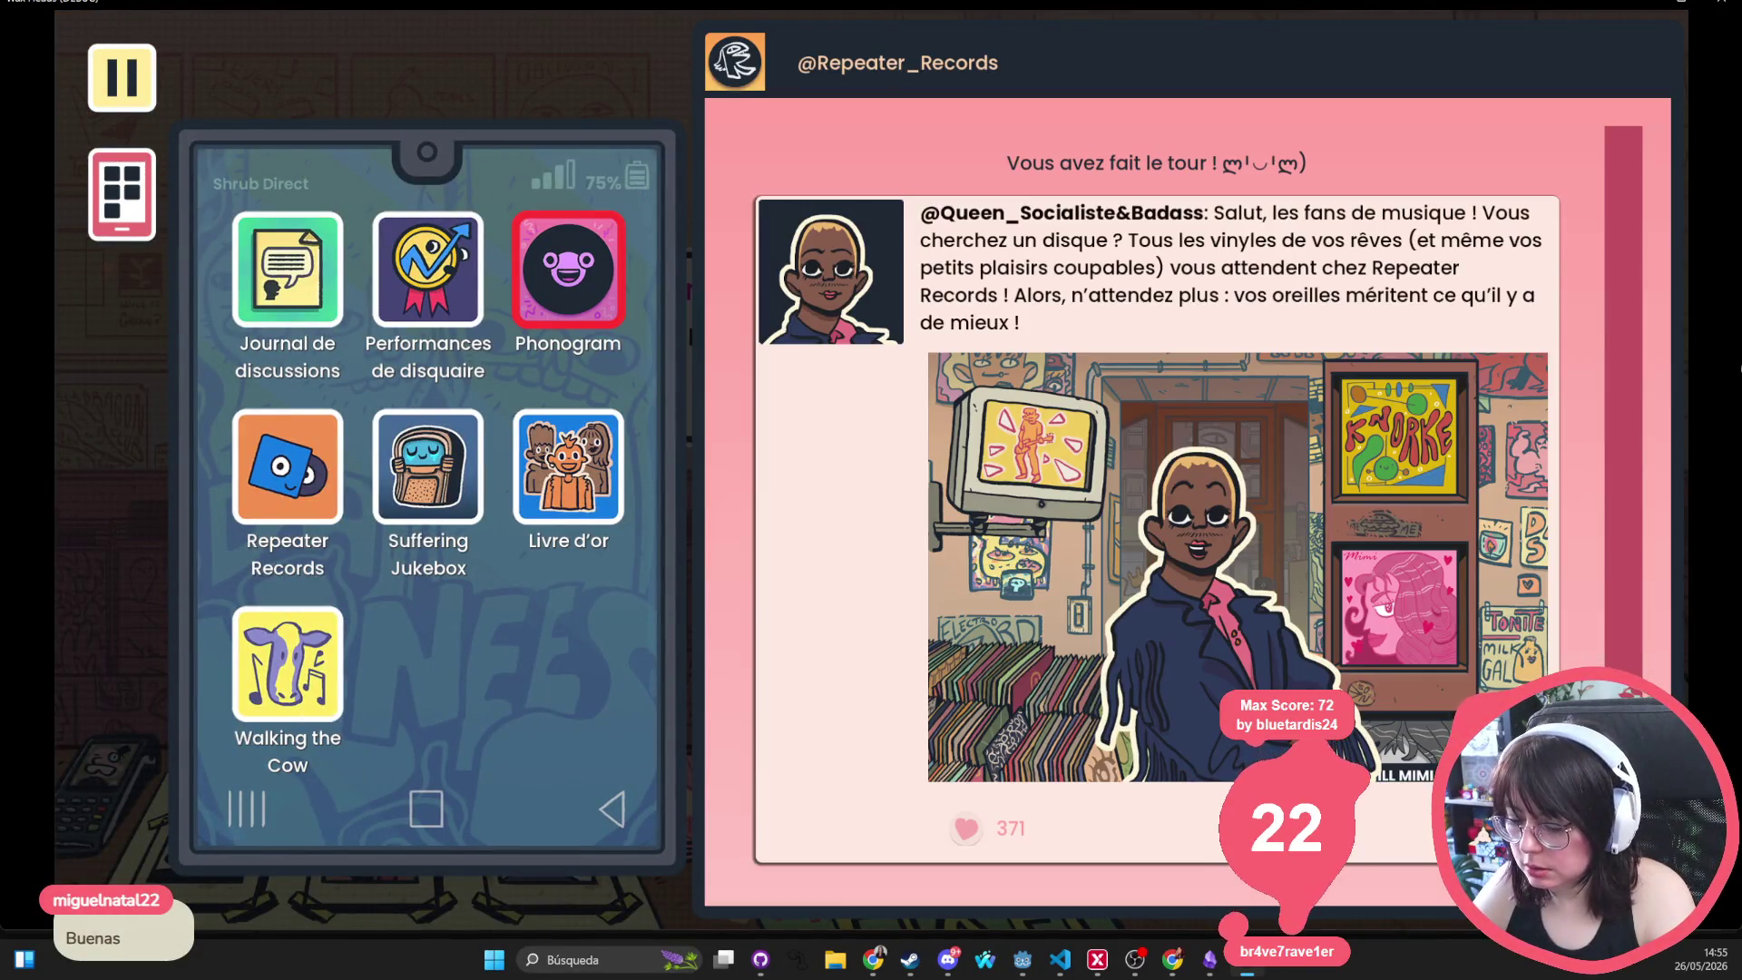
click(1138, 259)
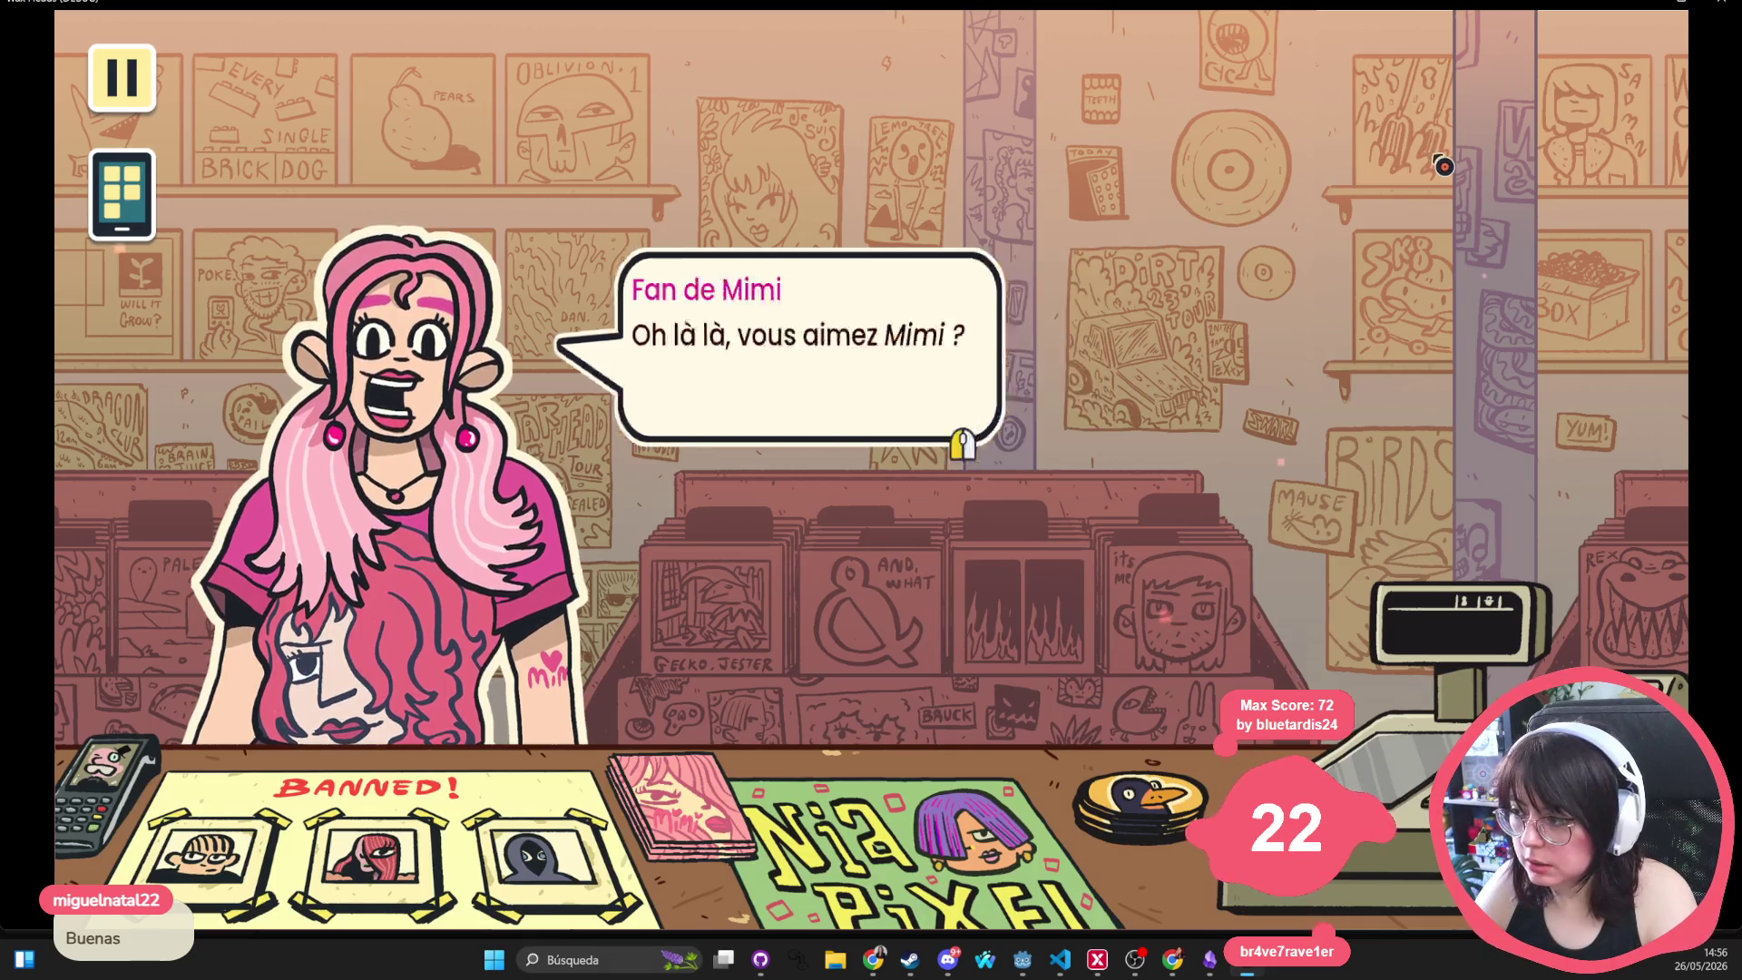
Answer 'Évidemment !' and the next reply, close the handbook, and reach the fan's 'VRAIMENT TROP' line
click(1089, 372)
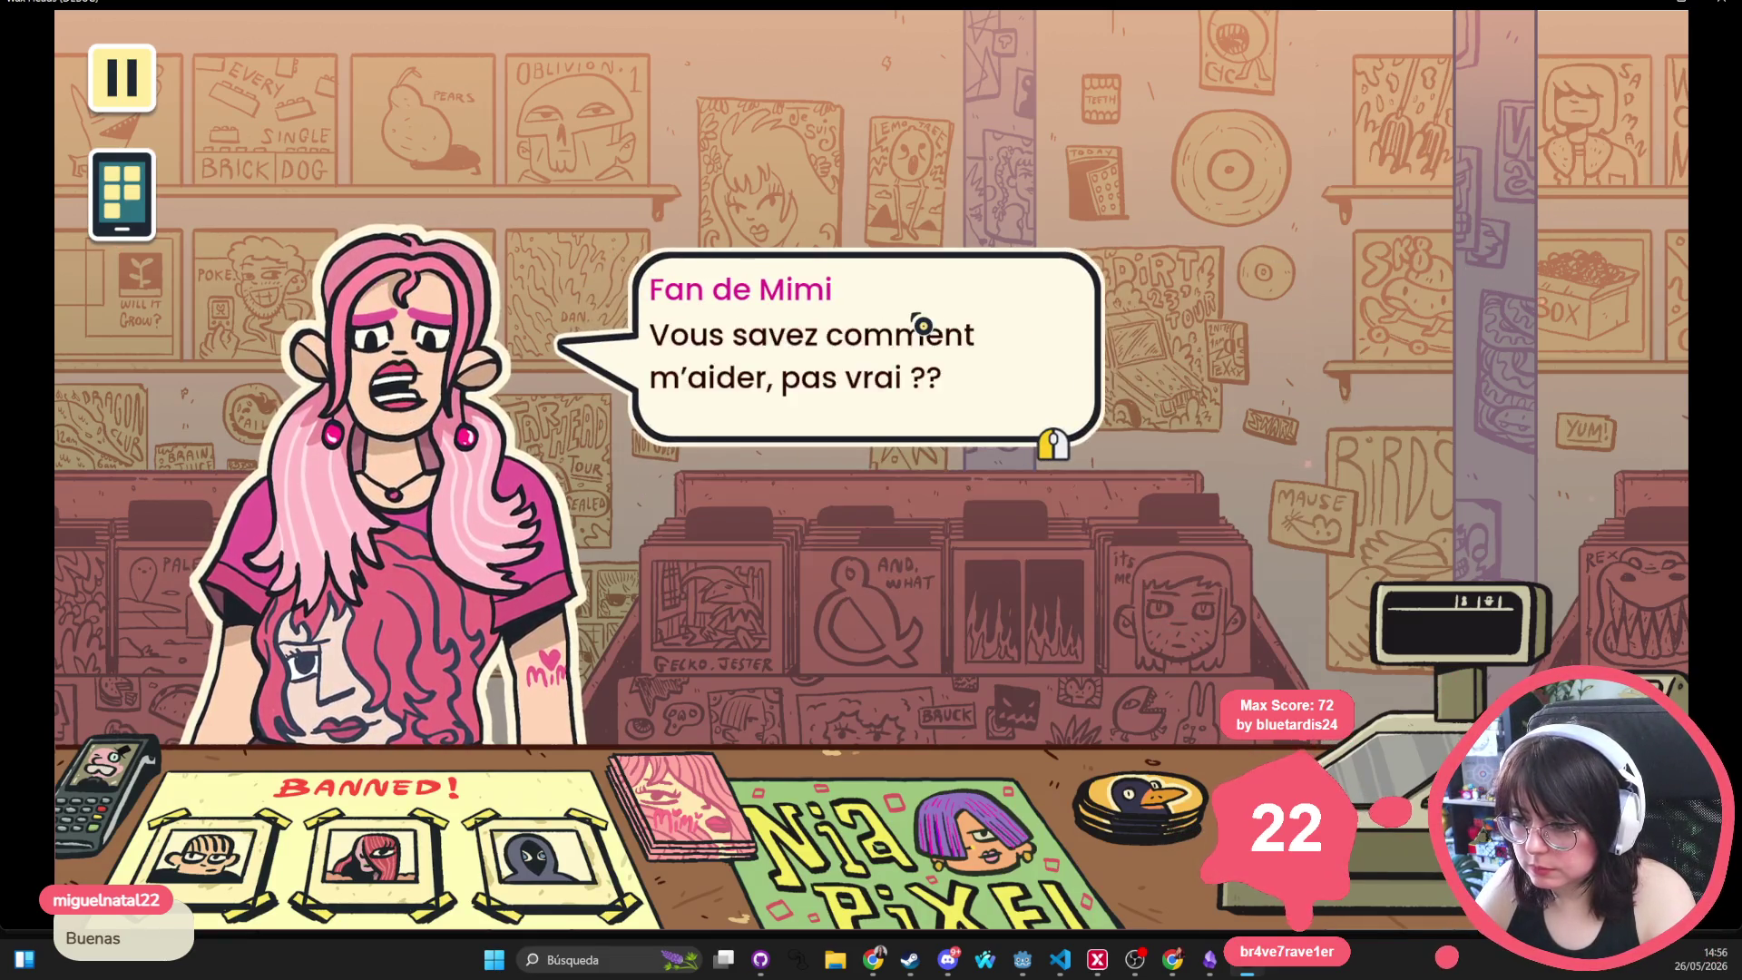
click(918, 354)
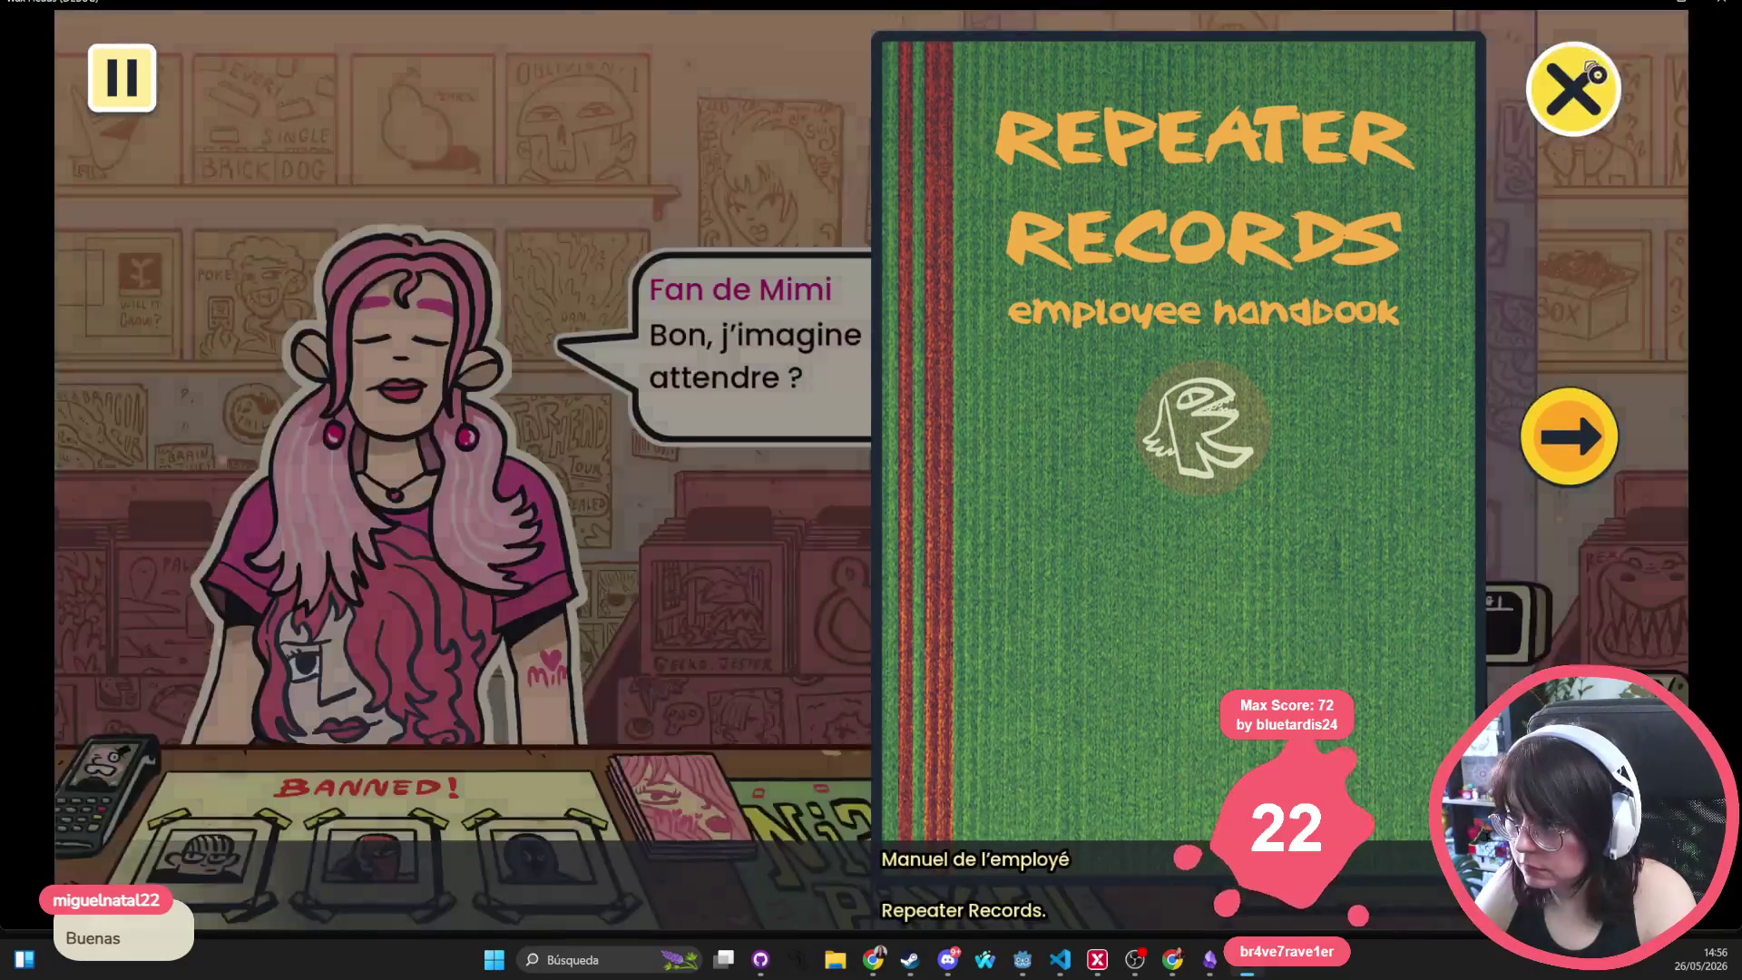
click(1574, 88)
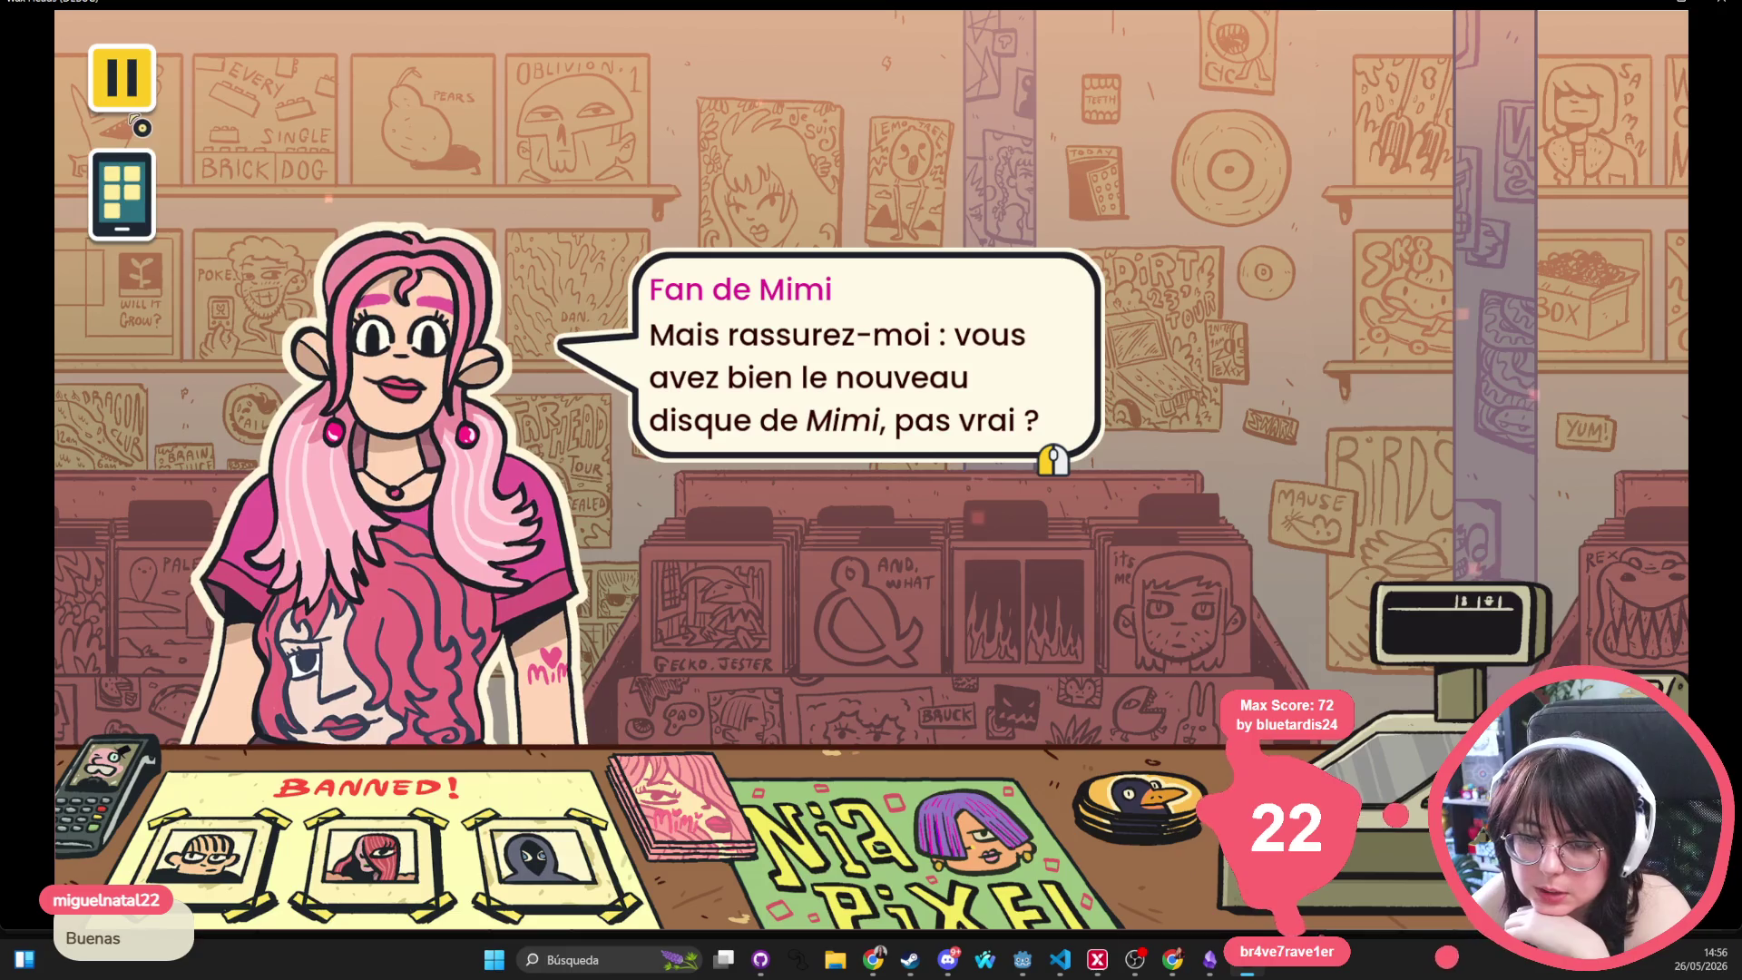
click(118, 196)
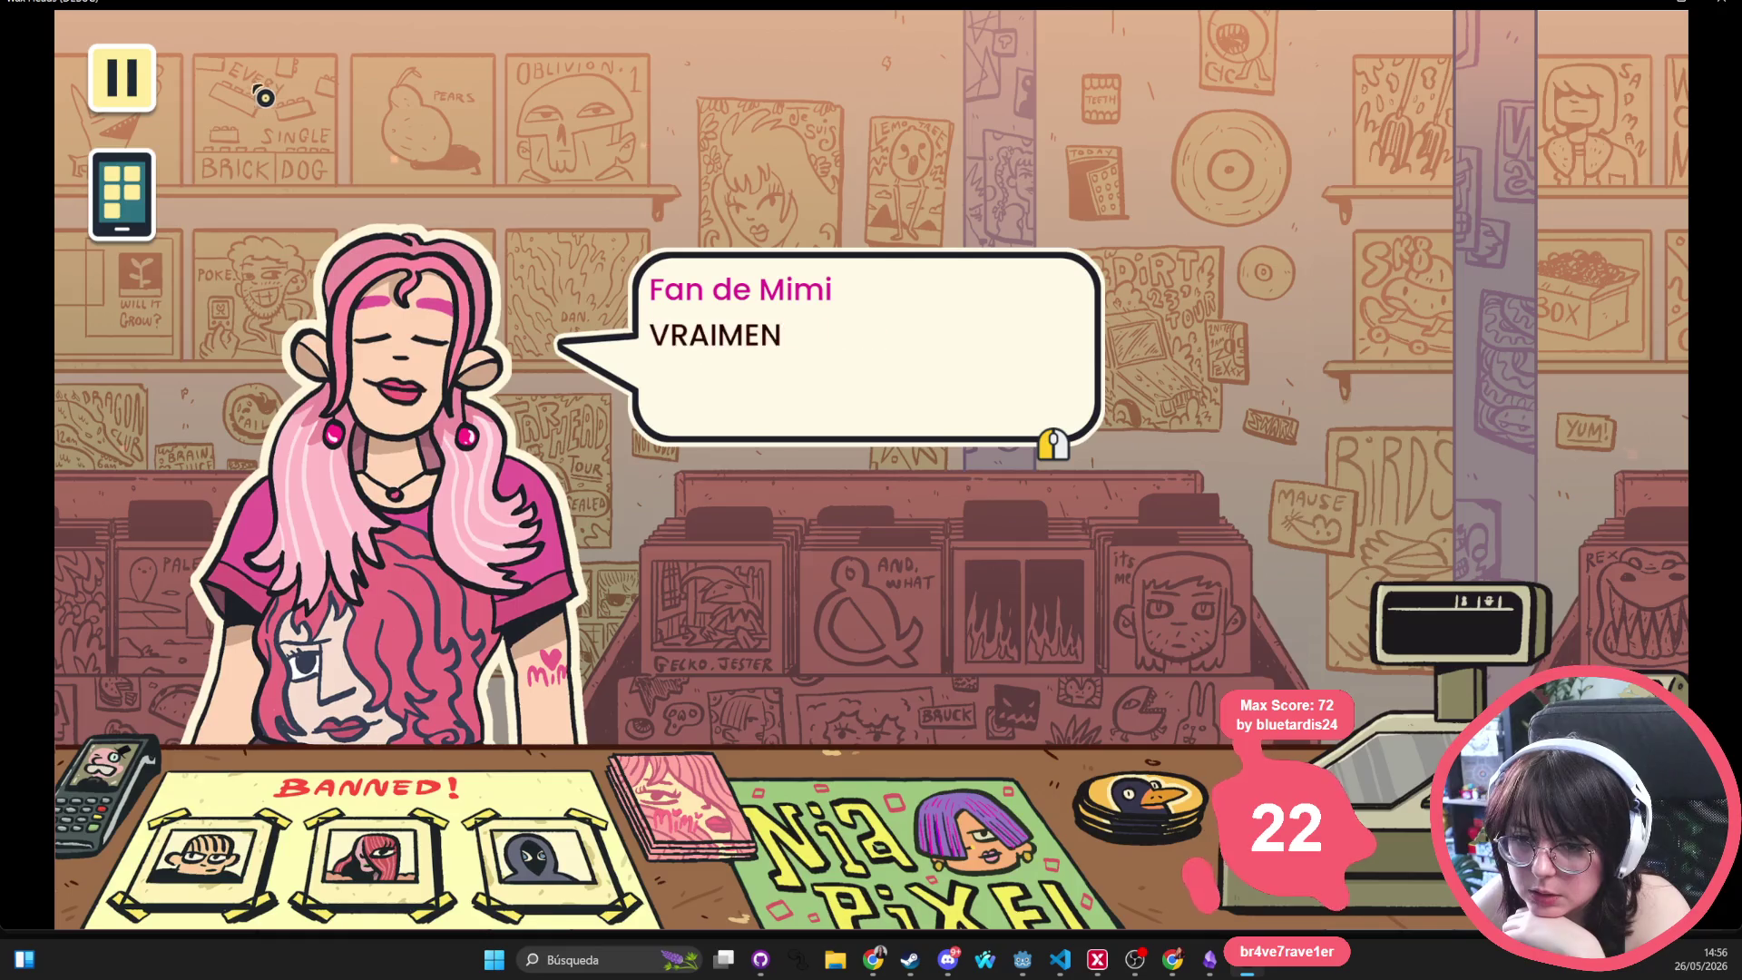
click(272, 91)
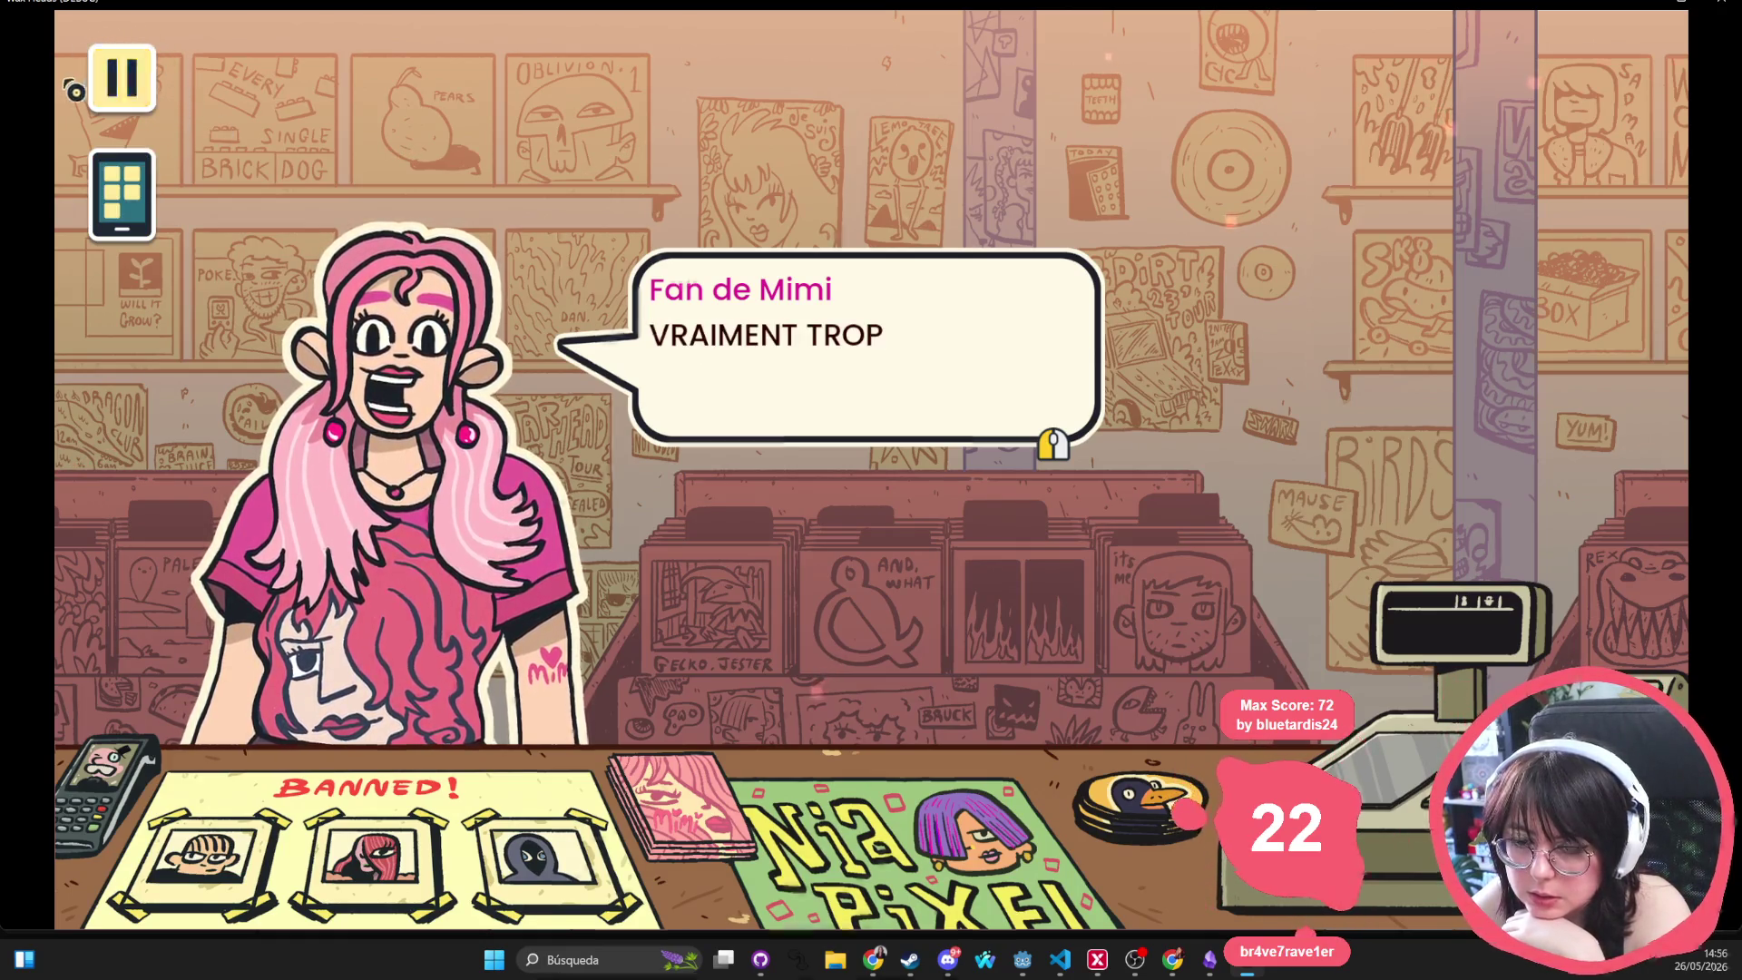
key(Tab)
Review the earlier chat with Morgan in Journal de discussions, then view the Performances de disquaire stats
click(327, 317)
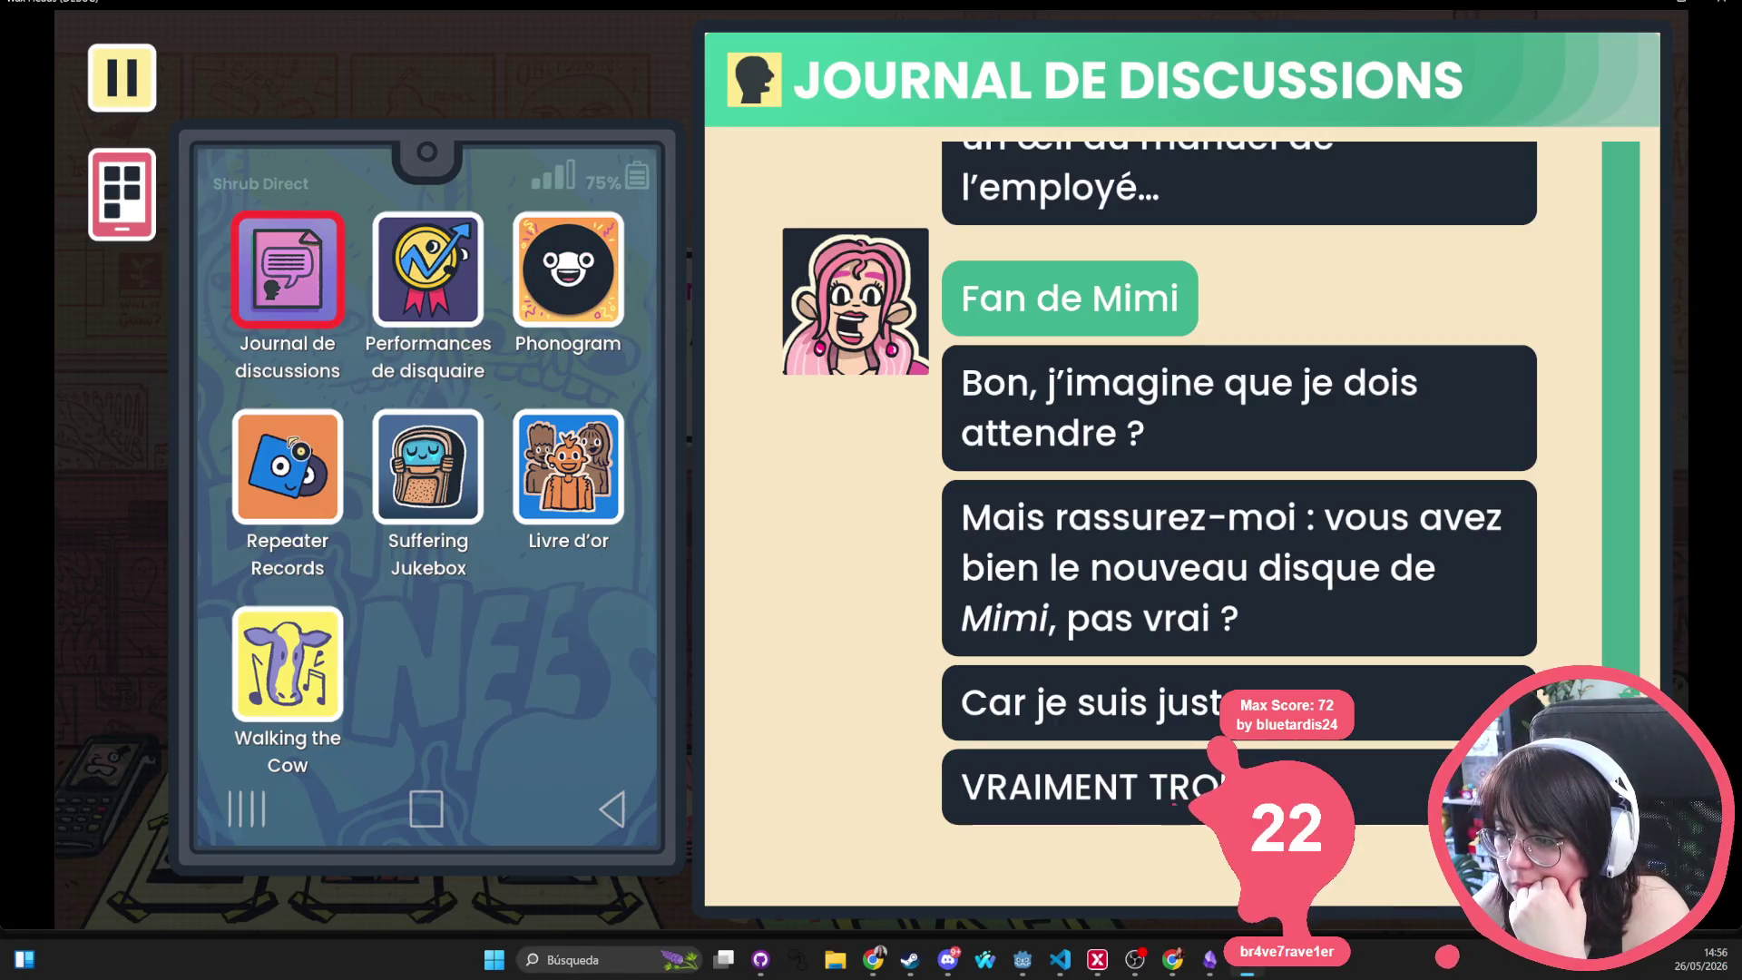
scroll(1237, 508, up, 10)
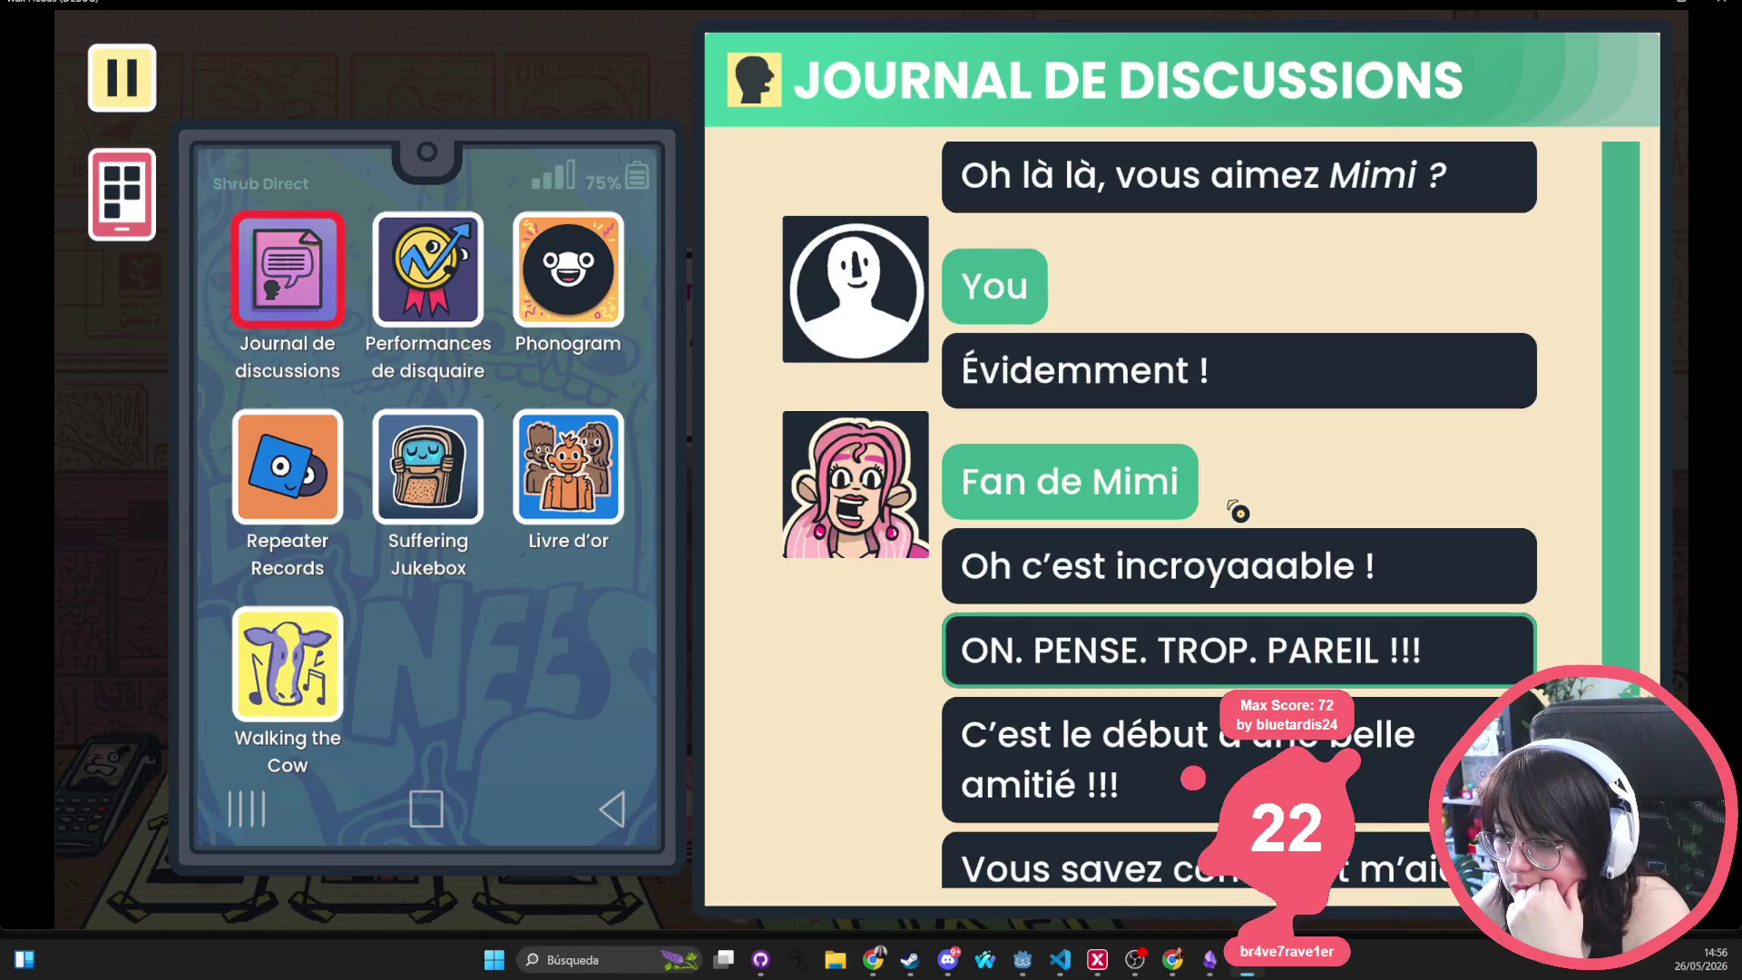
scroll(1239, 513, up, 15)
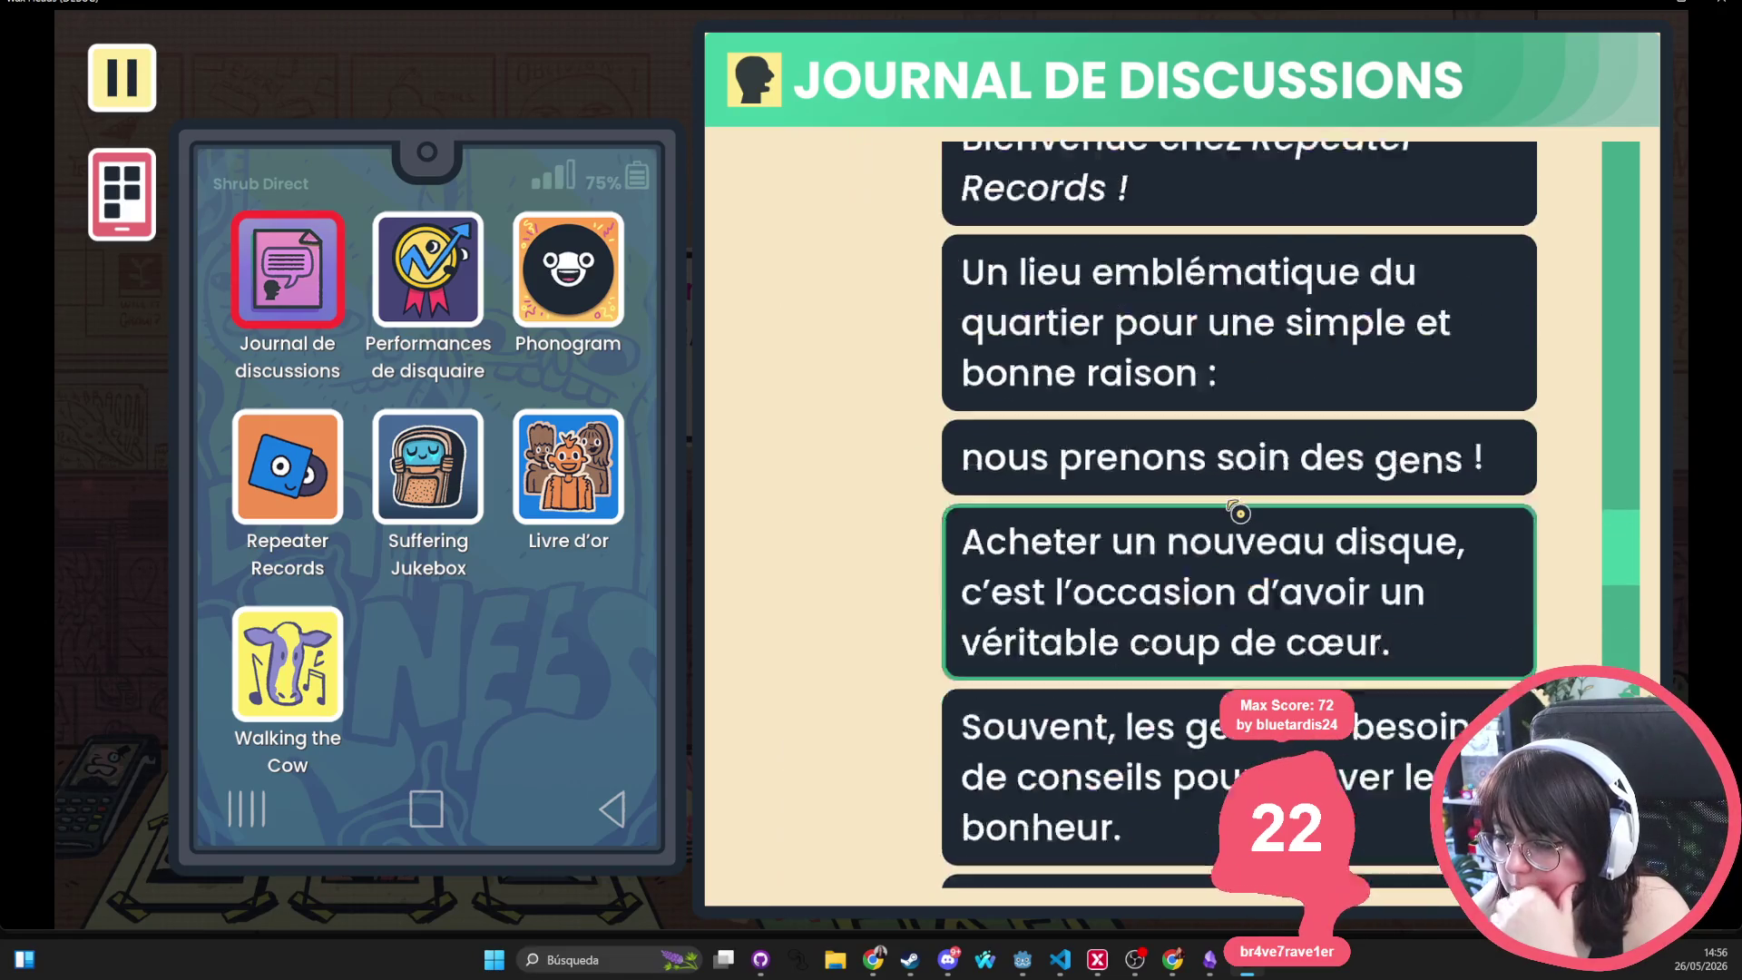
scroll(1240, 513, up, 15)
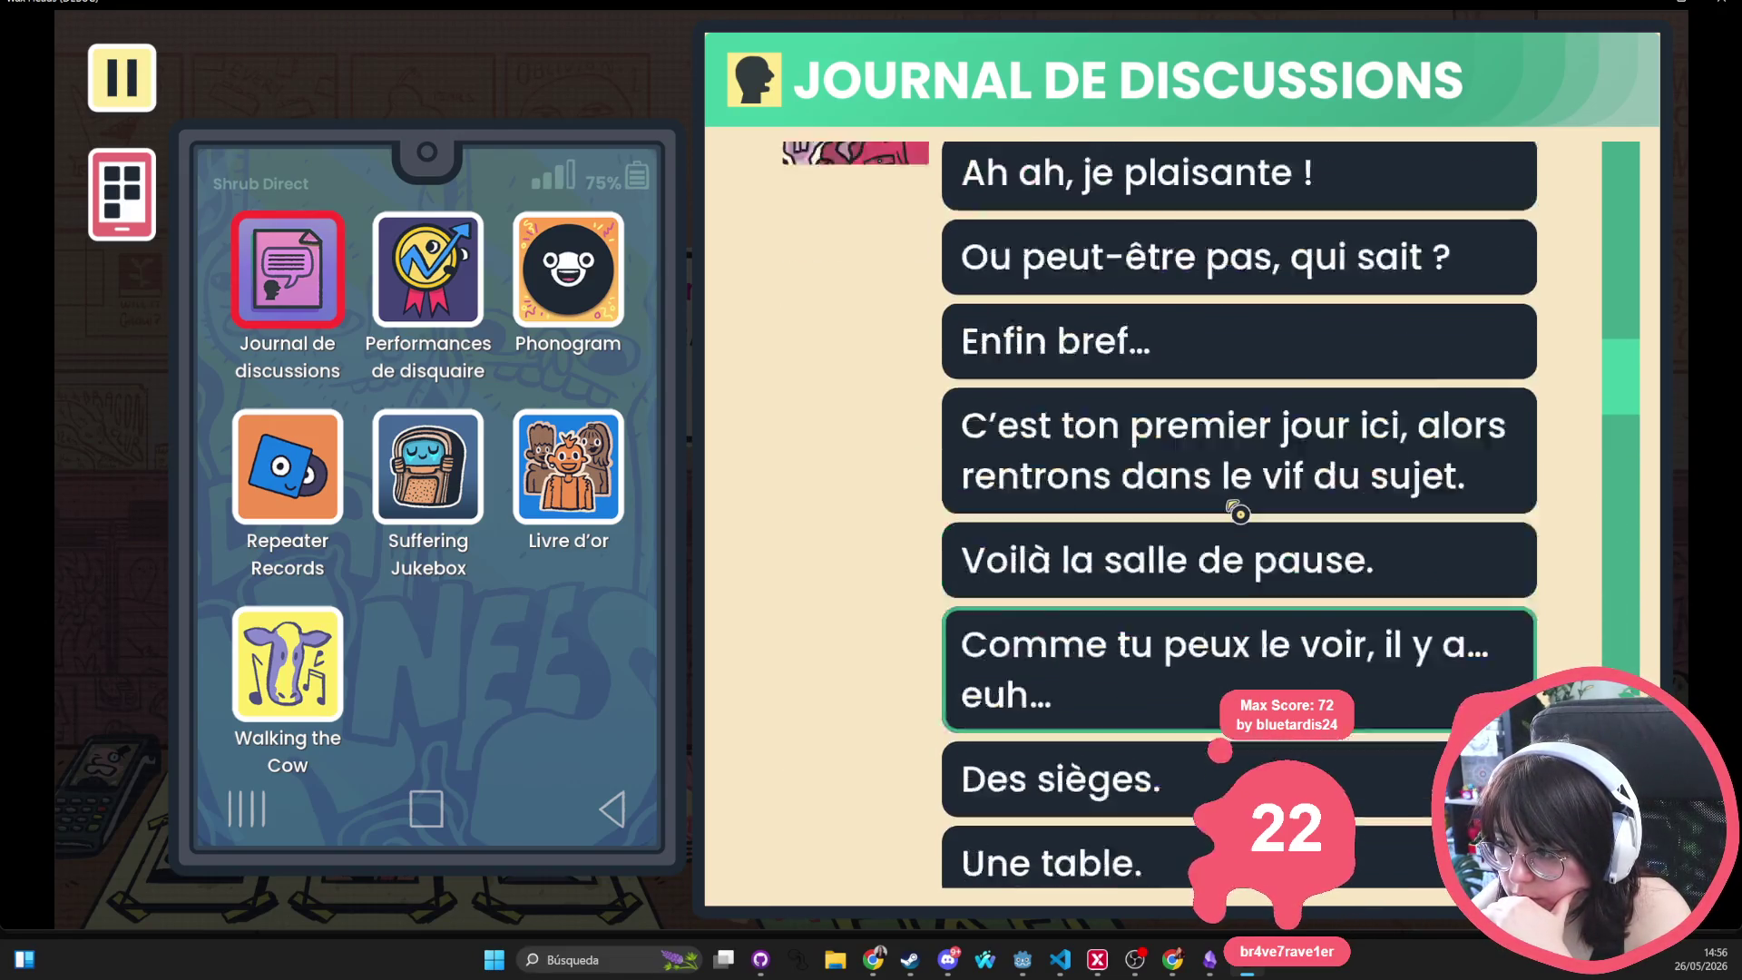
scroll(1237, 509, up, 15)
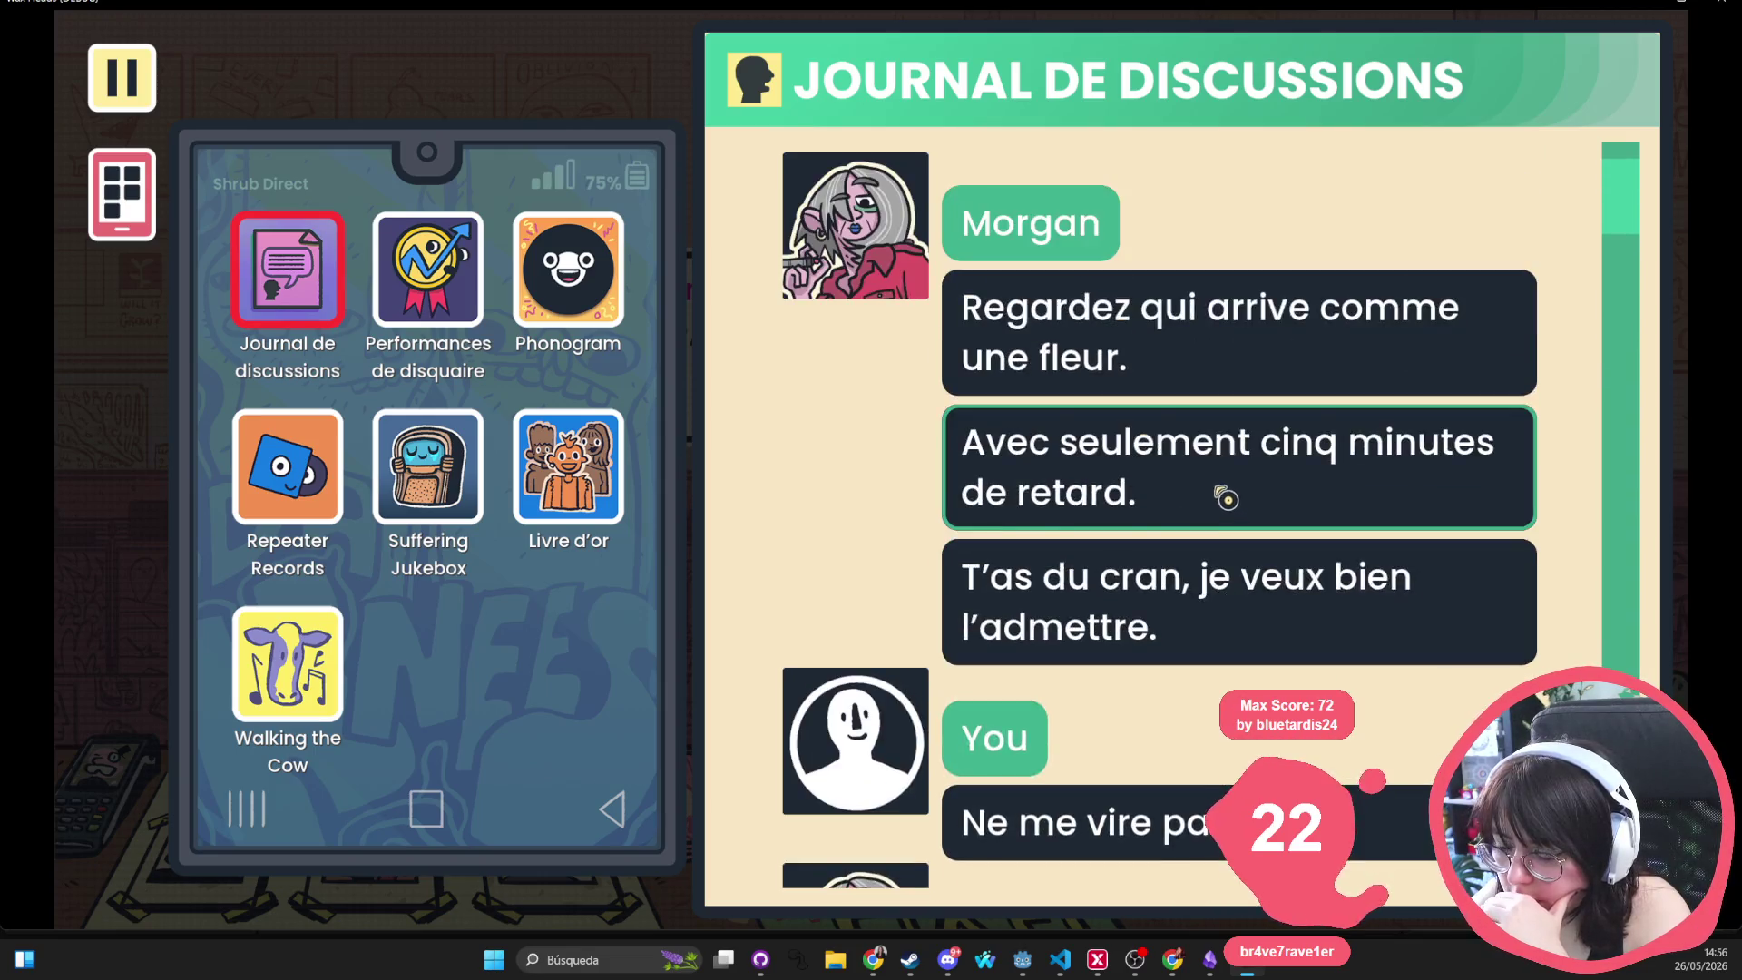
scroll(1048, 394, down, 5)
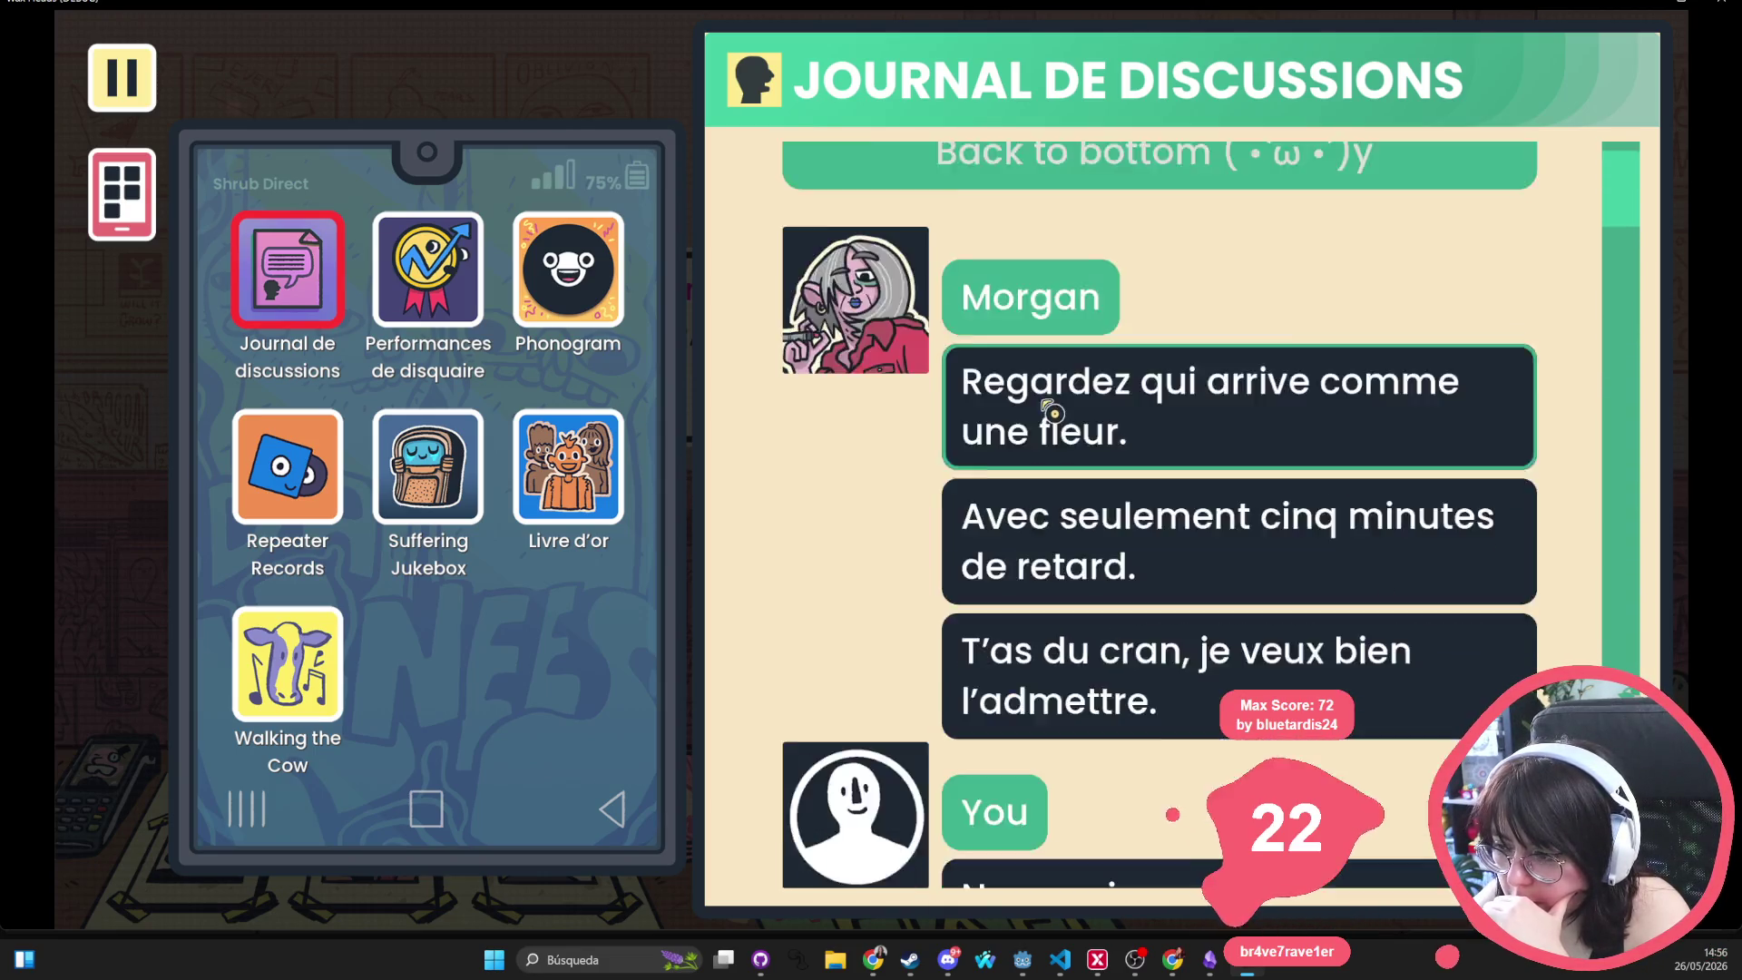
scroll(862, 396, down, 7)
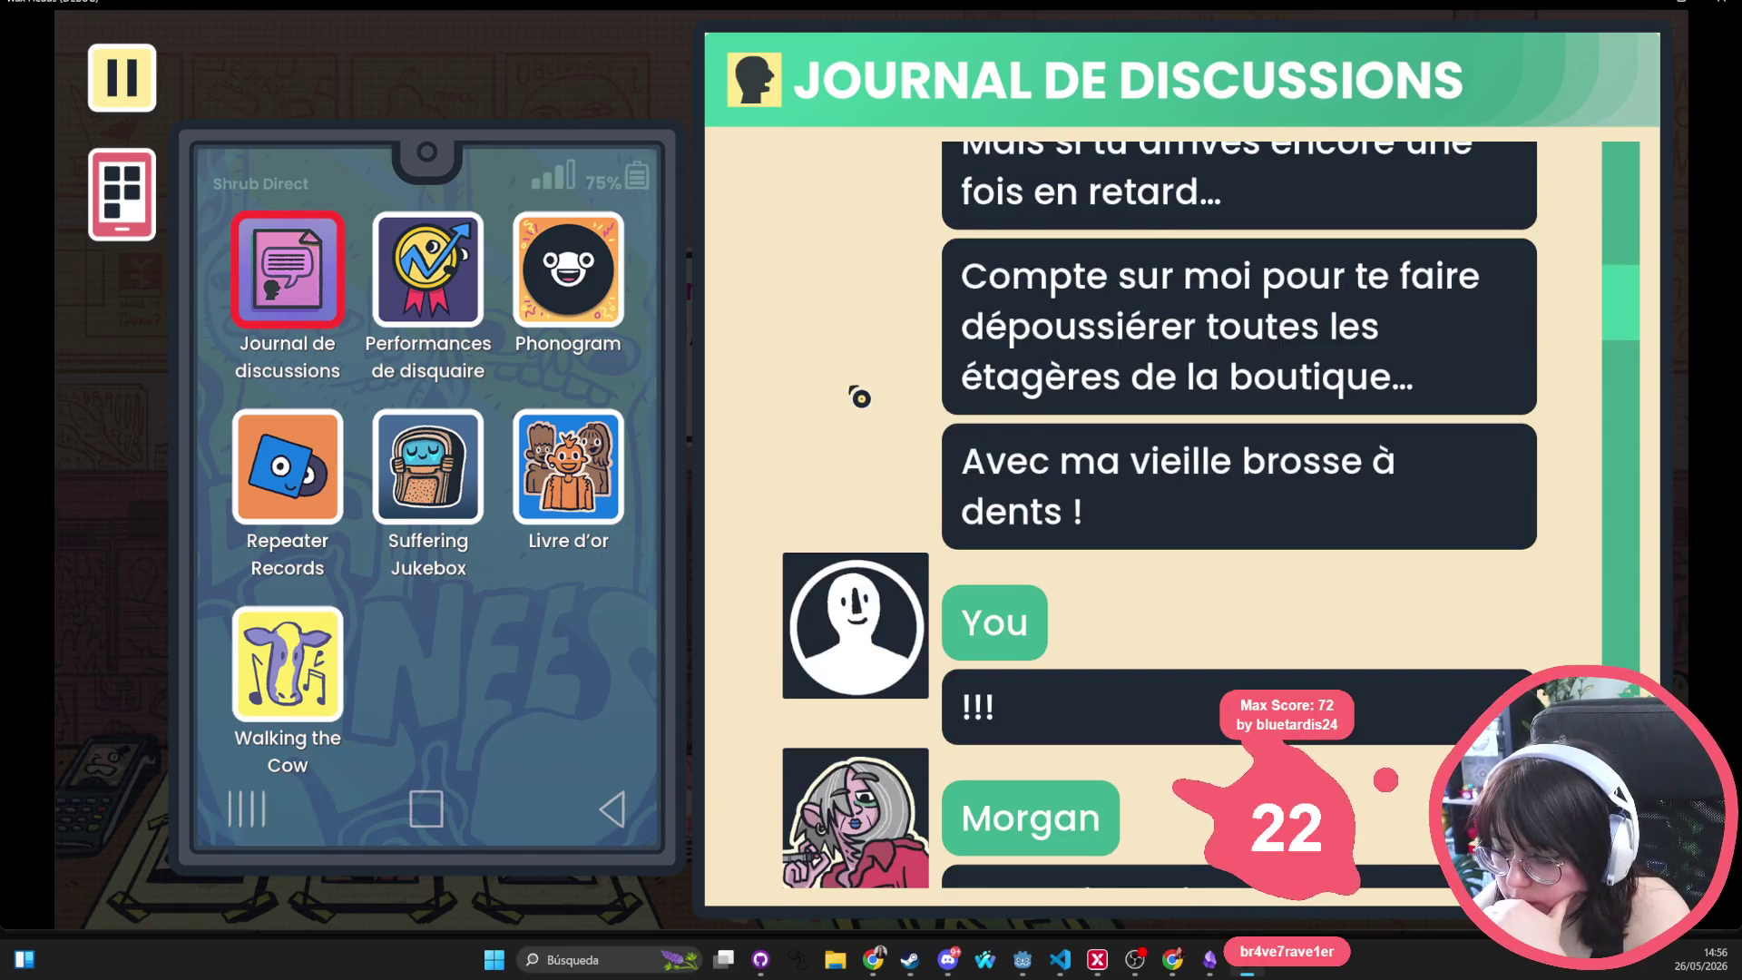
scroll(860, 397, down, 2)
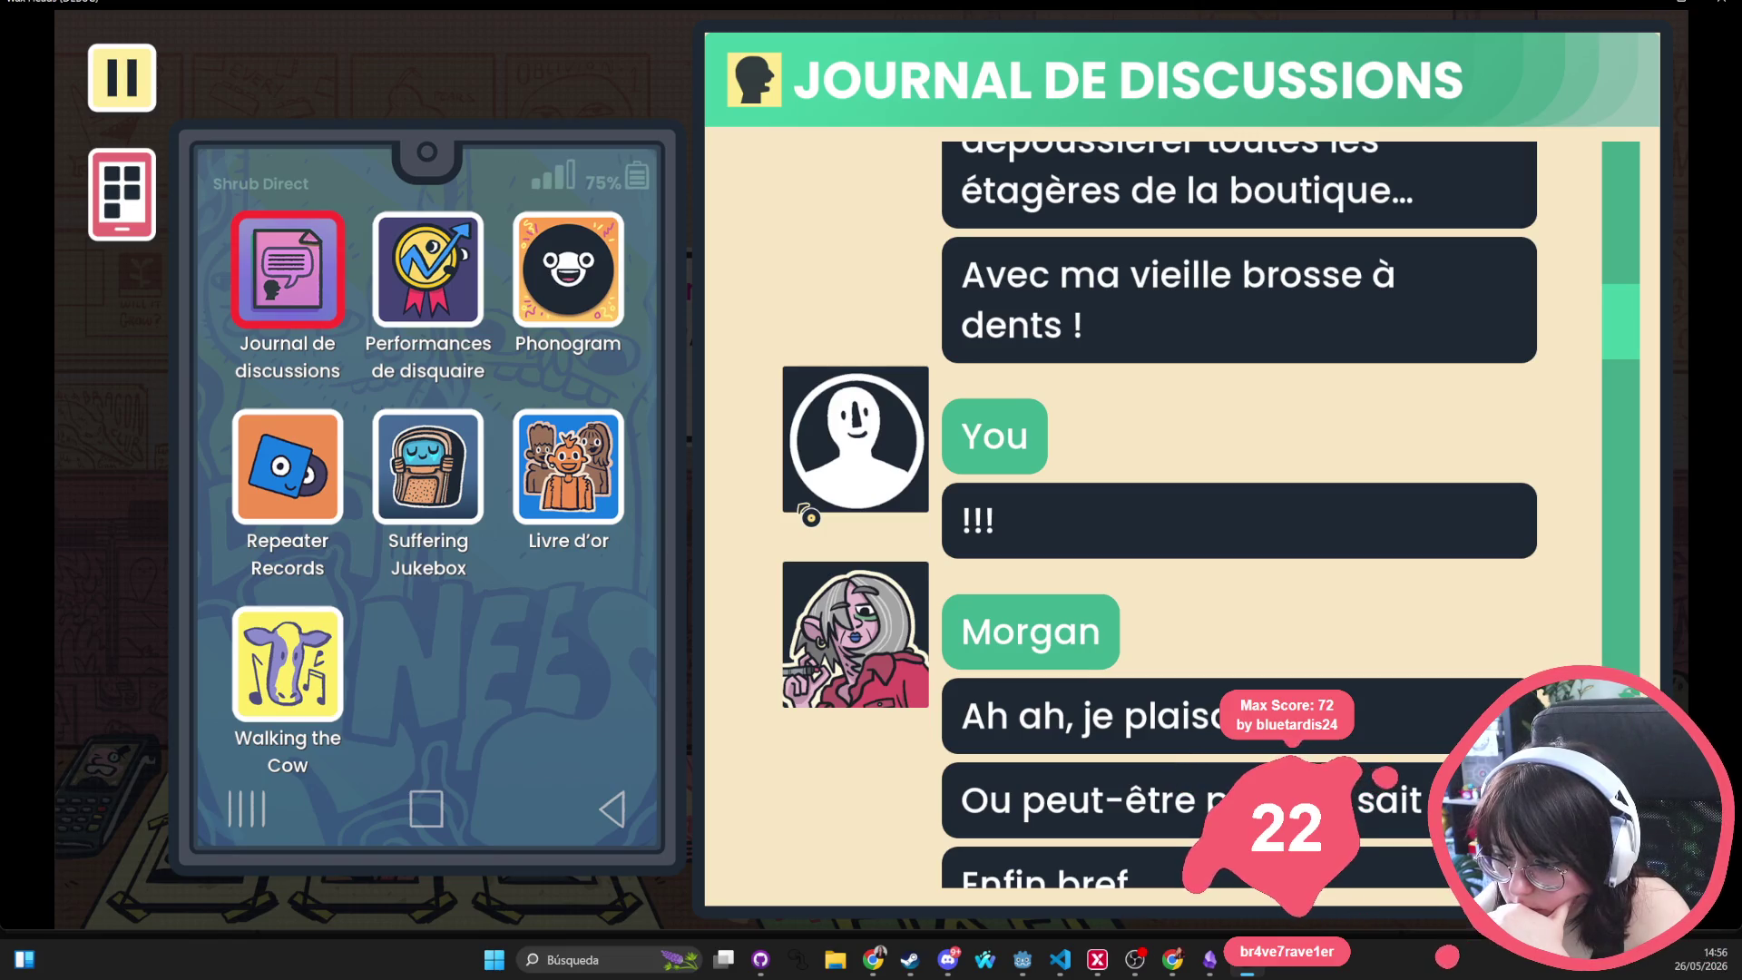
scroll(810, 517, down, 3)
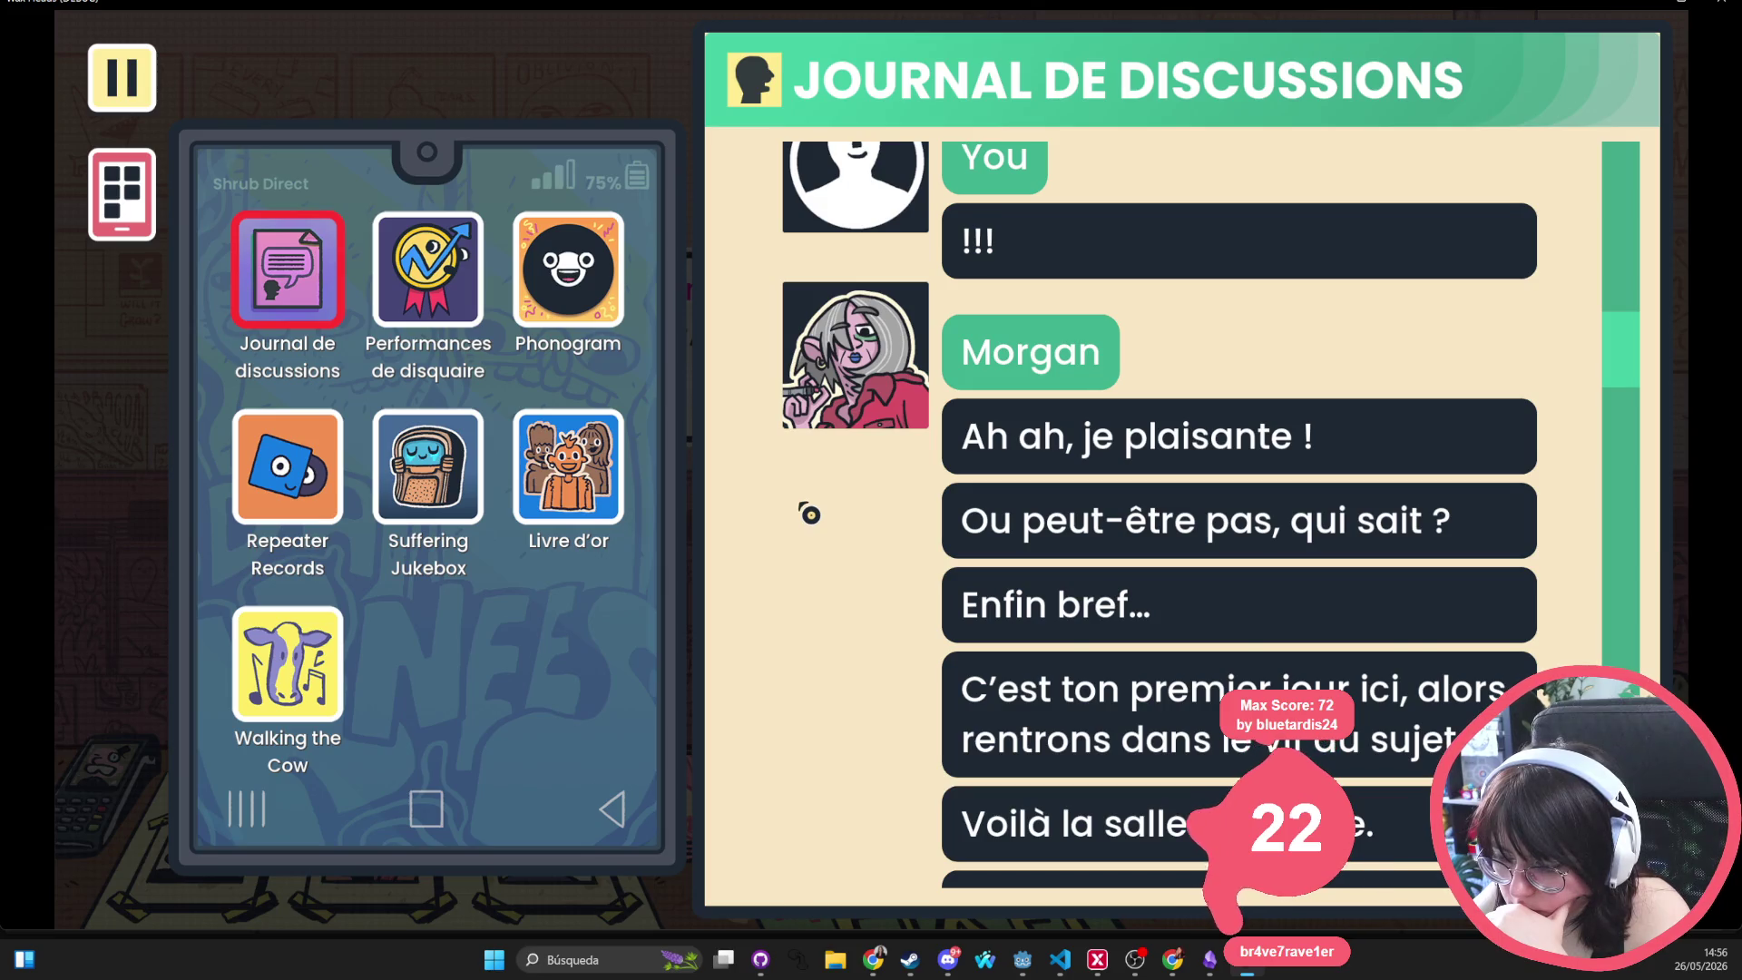
scroll(807, 519, down, 15)
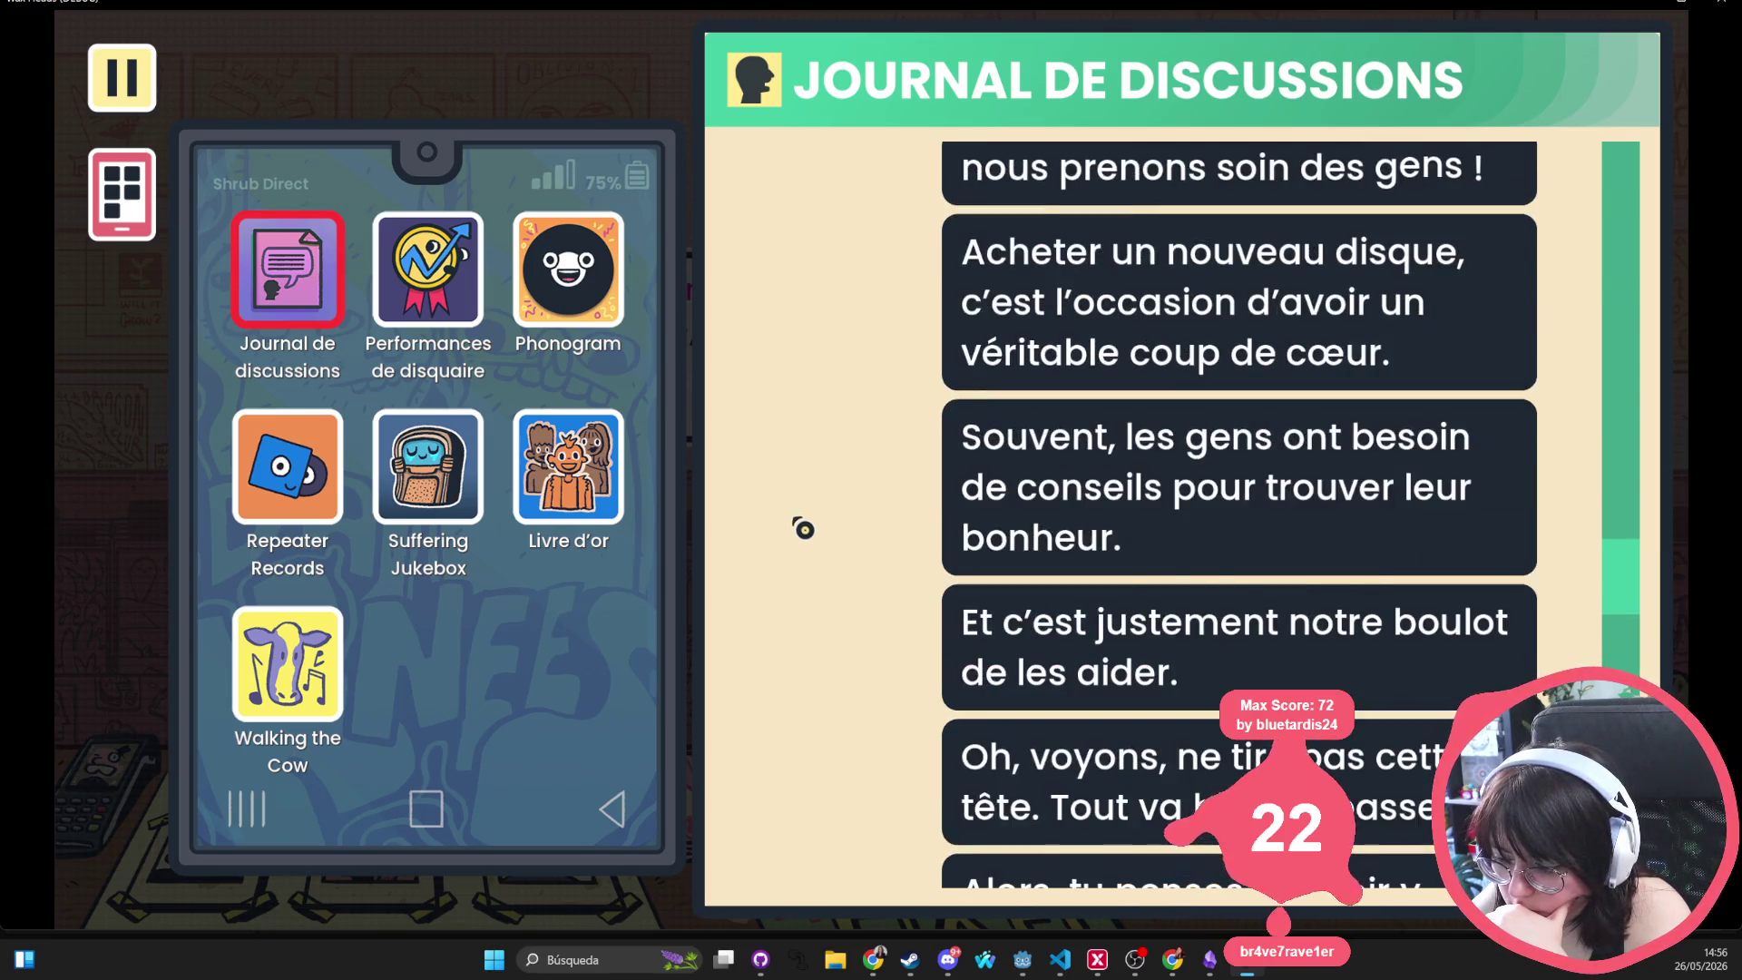
scroll(805, 528, down, 5)
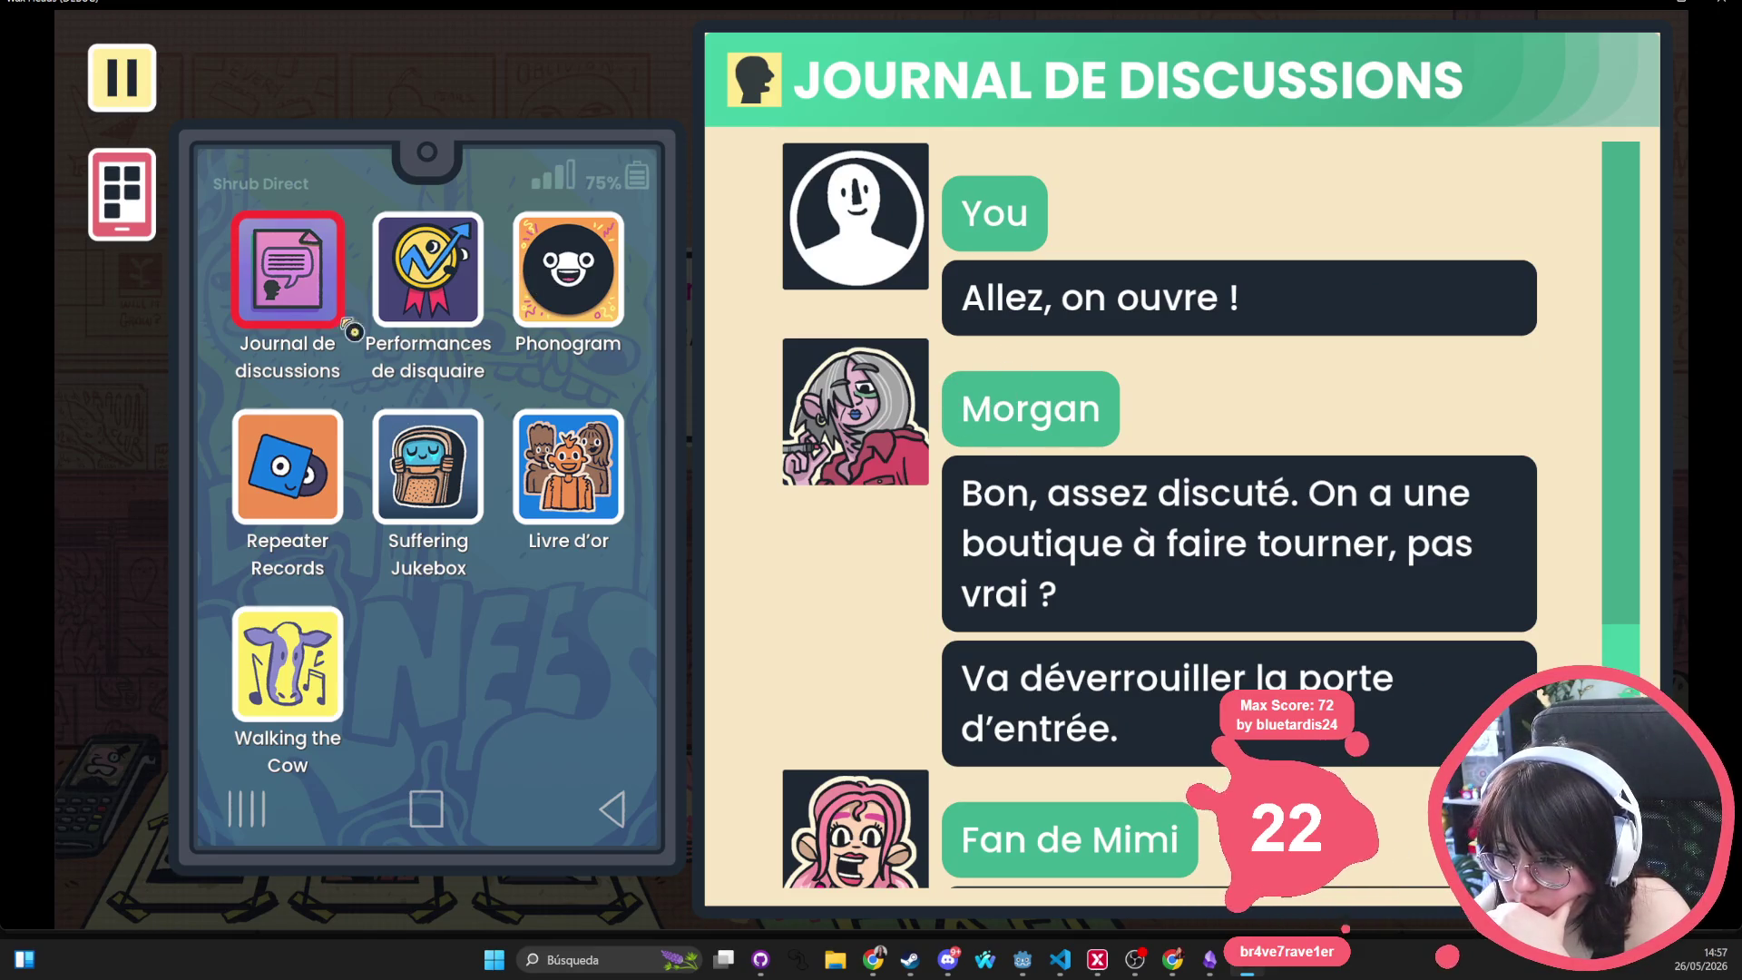
click(411, 289)
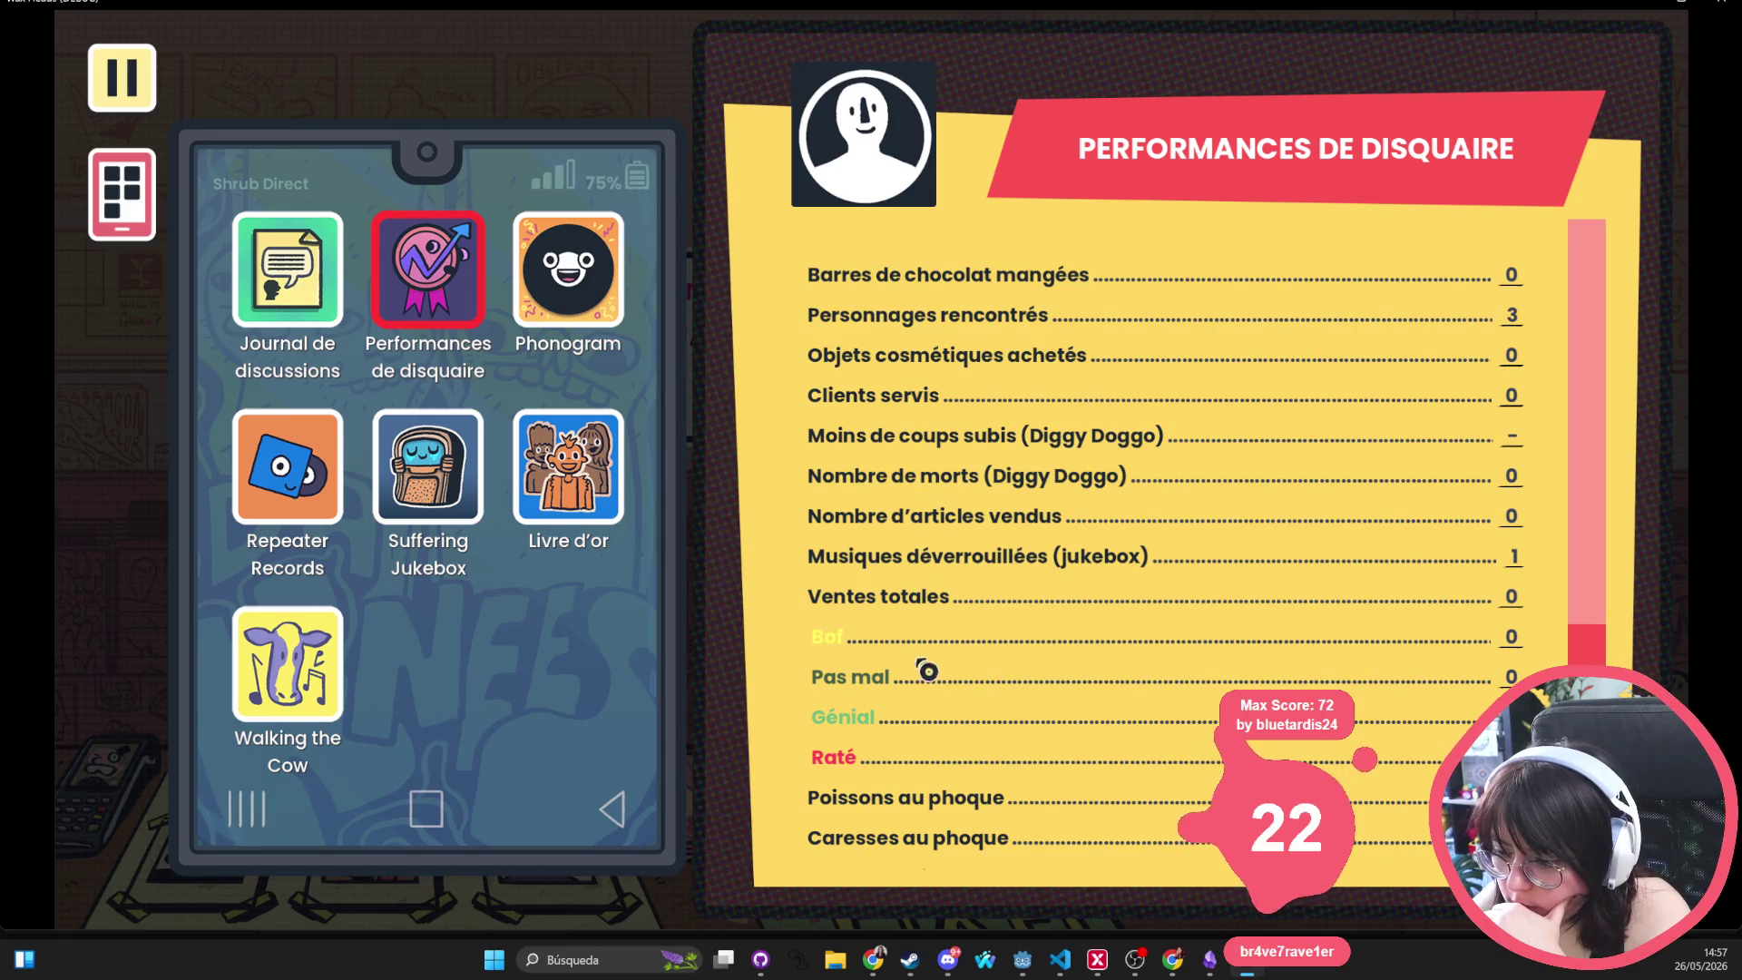
Browse Phonogram, Repeater Records, and the Suffering Jukebox's current track and lyrics
click(544, 272)
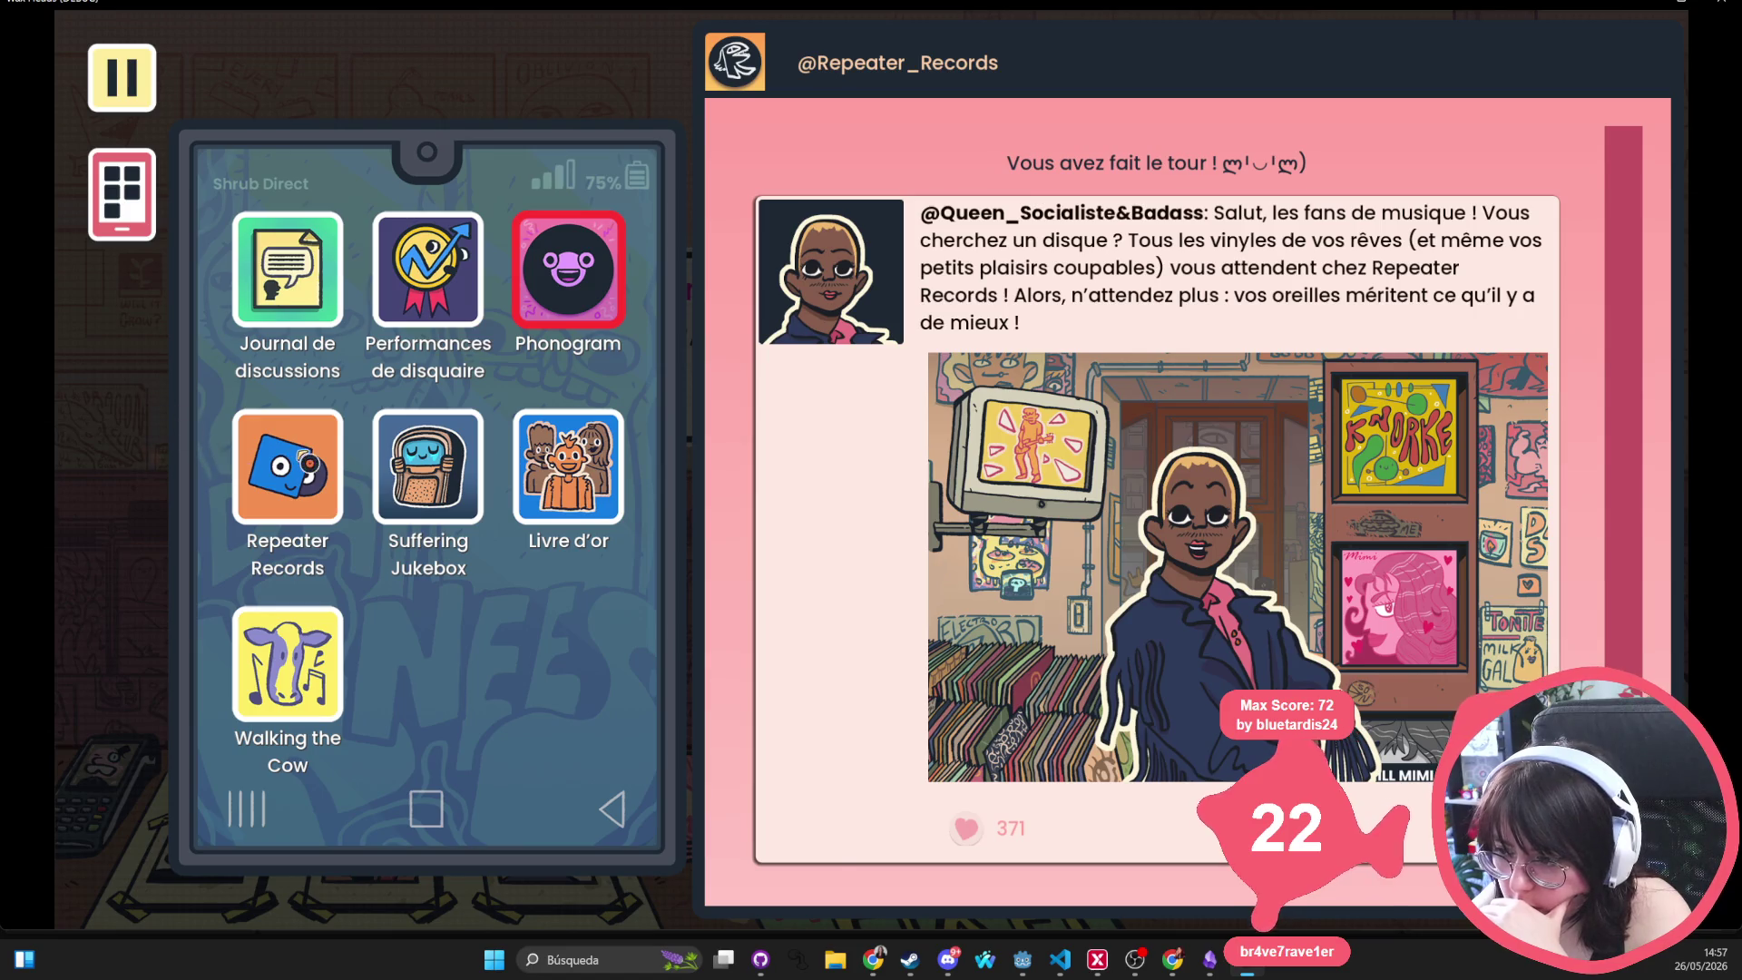
click(306, 460)
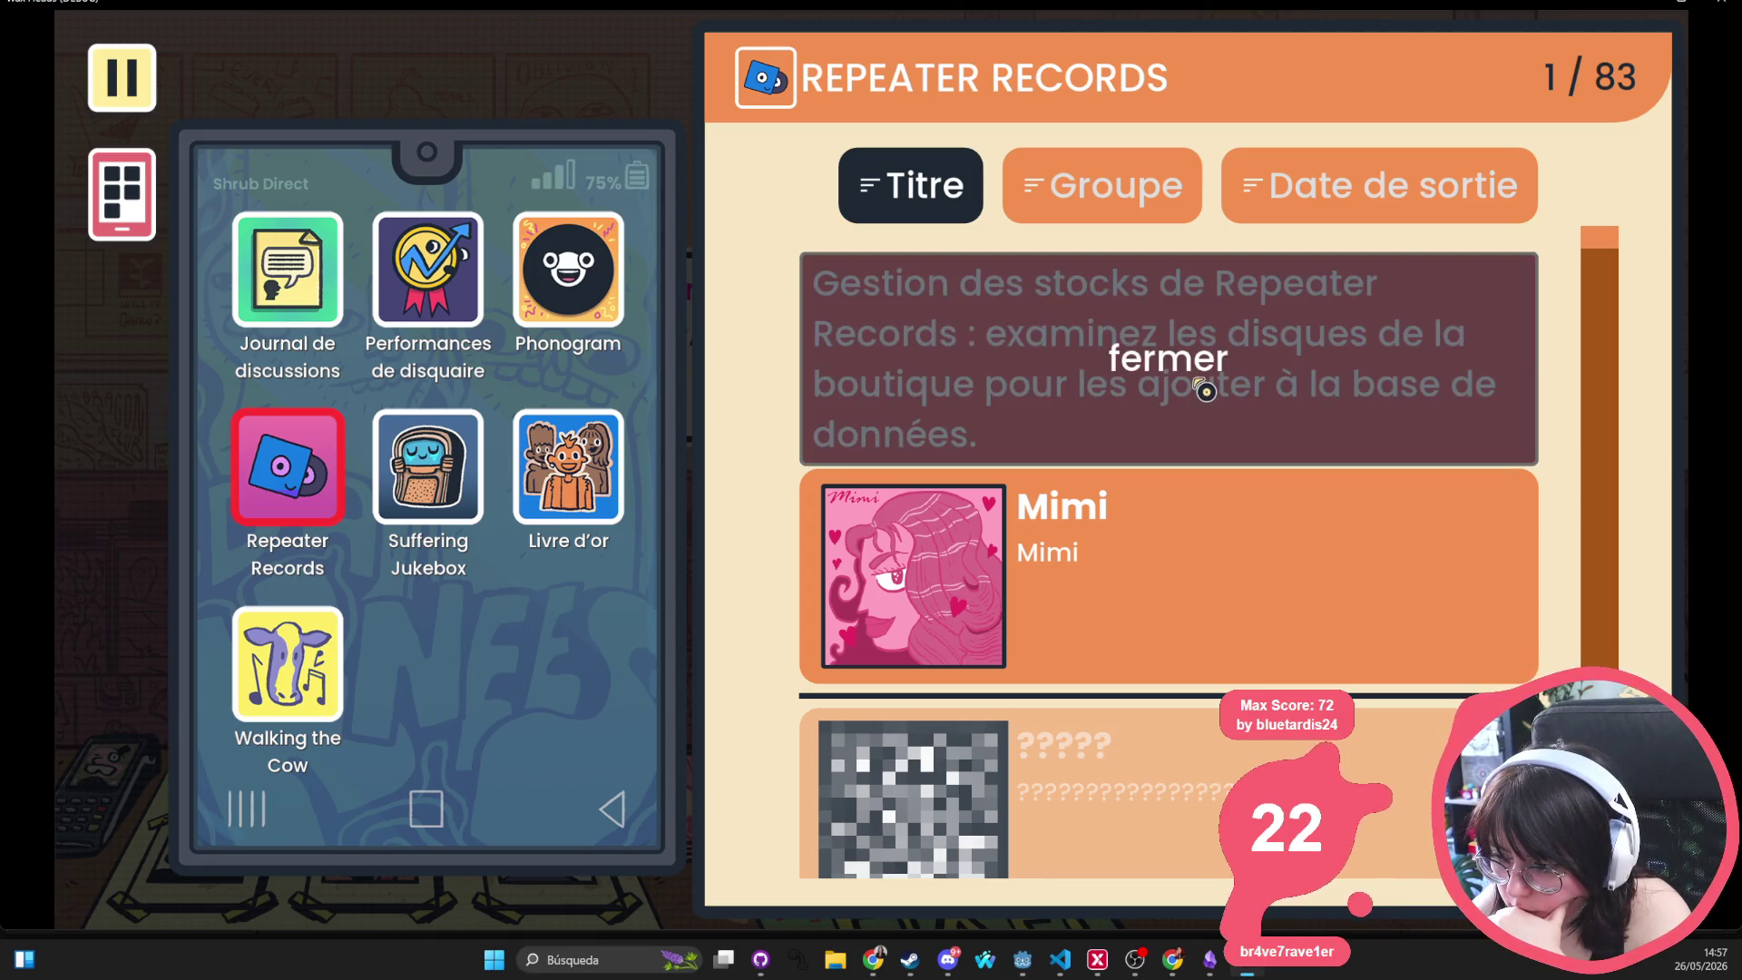
click(1205, 391)
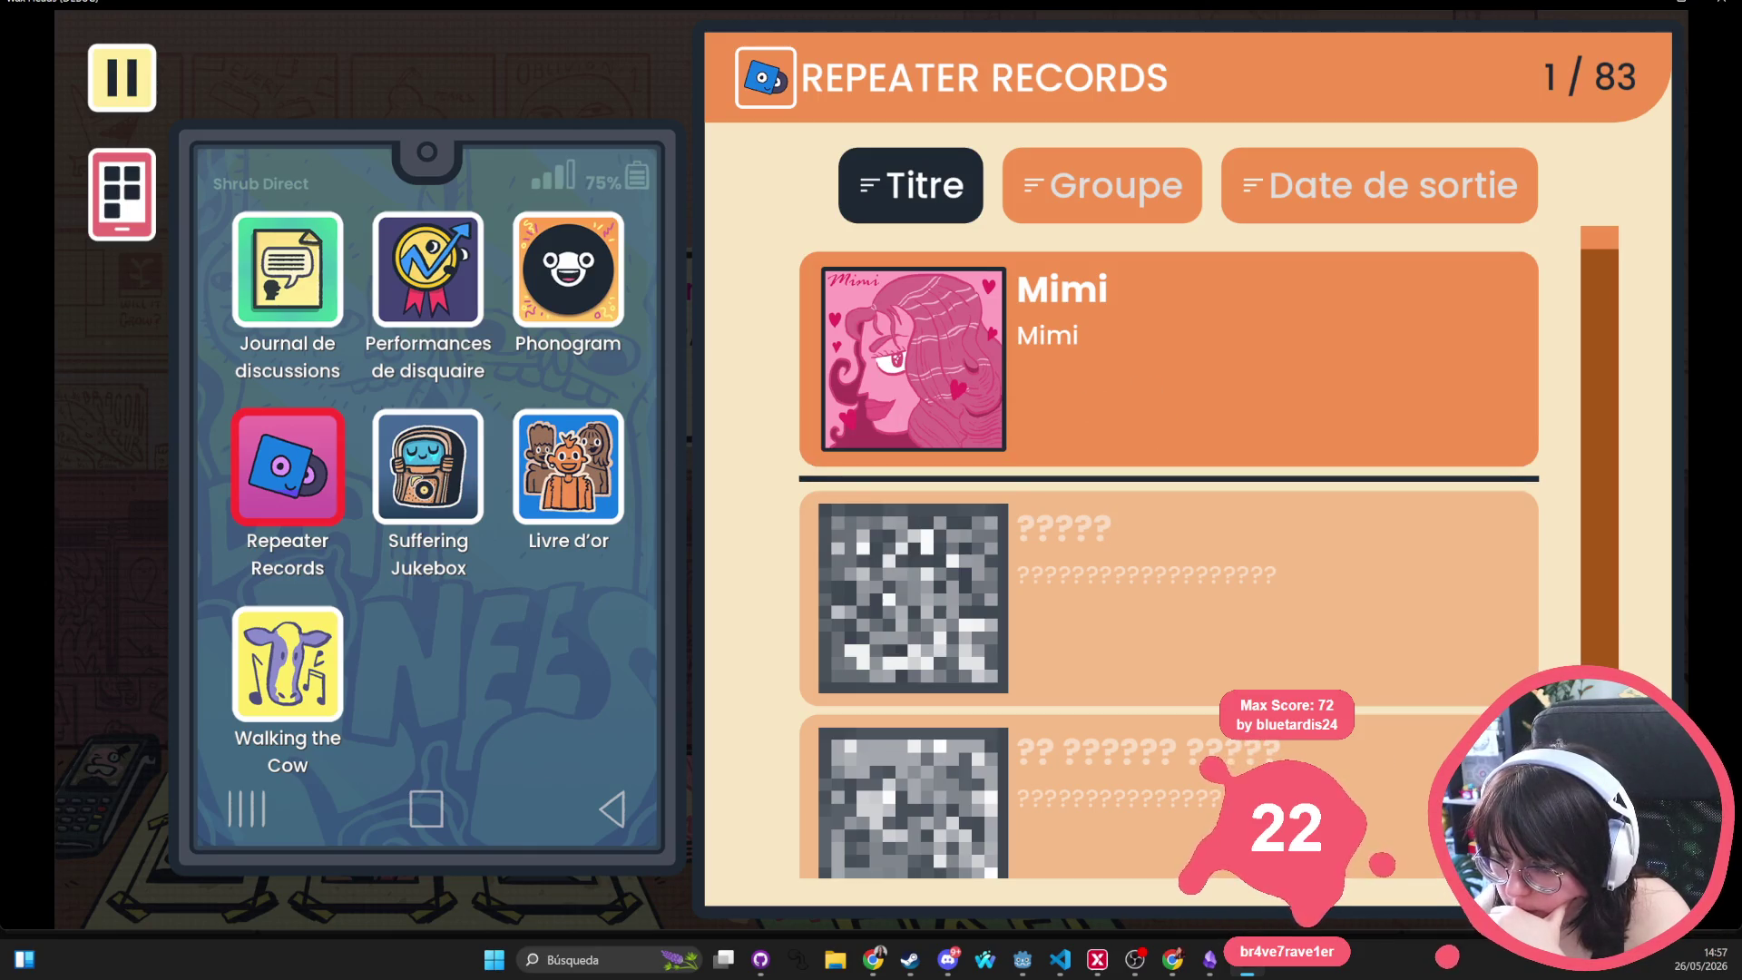
click(427, 465)
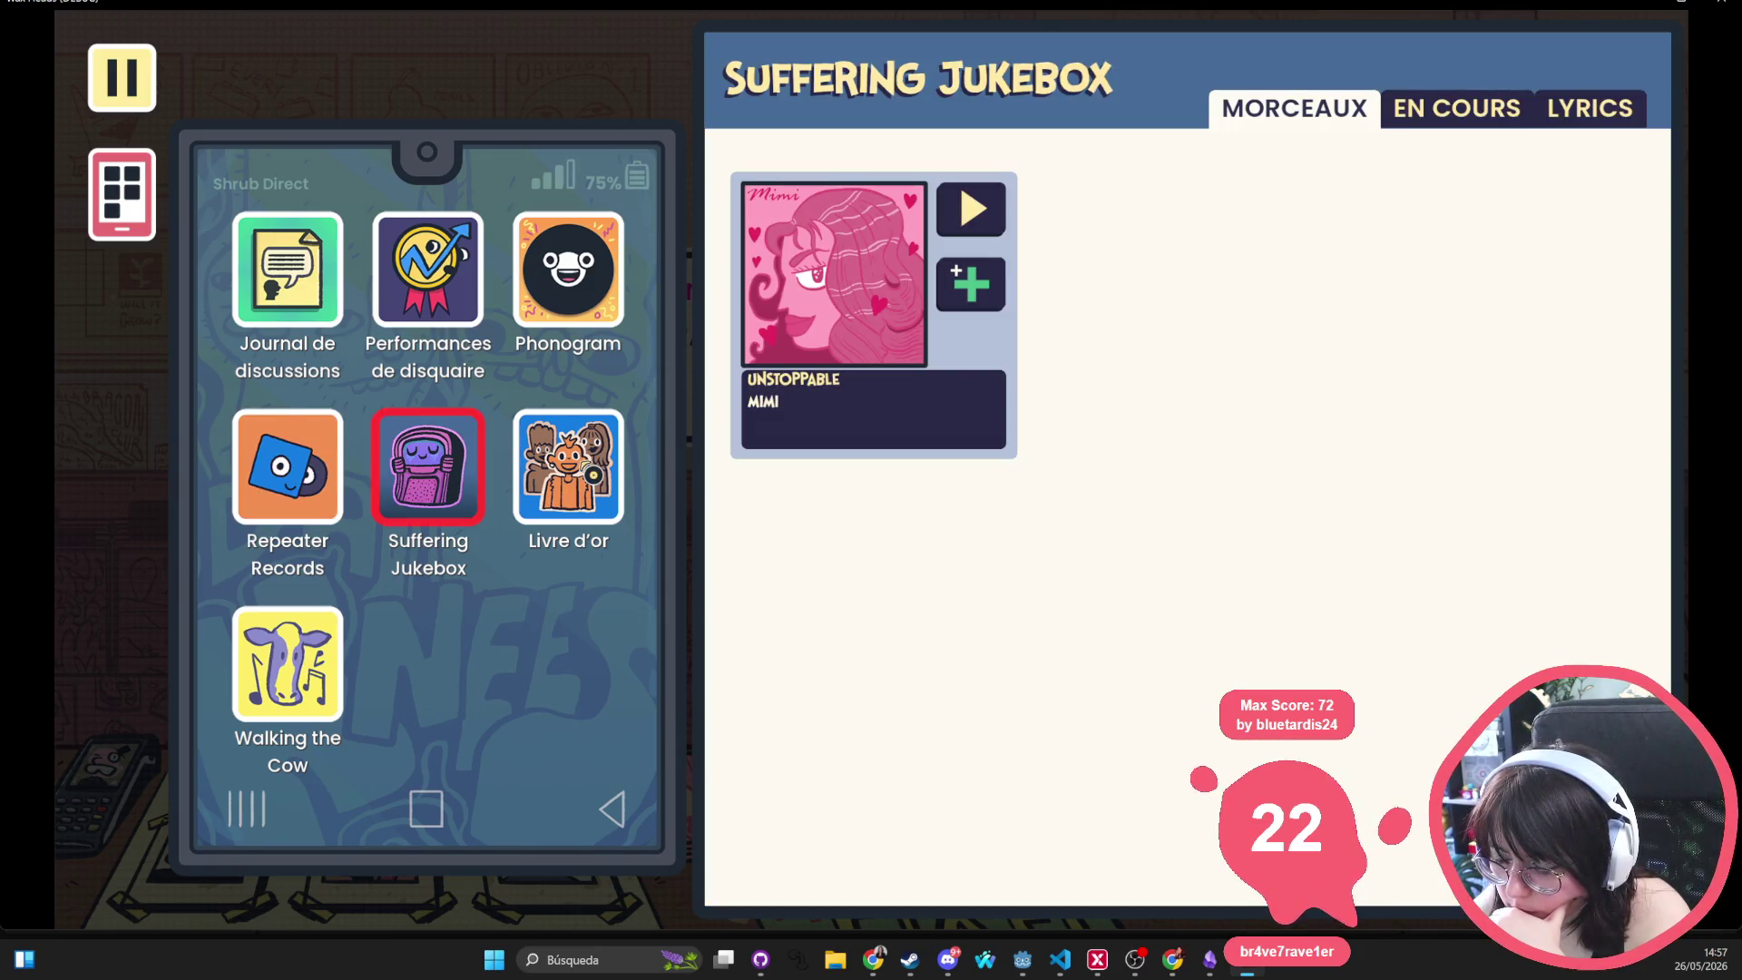
click(1465, 114)
click(1566, 116)
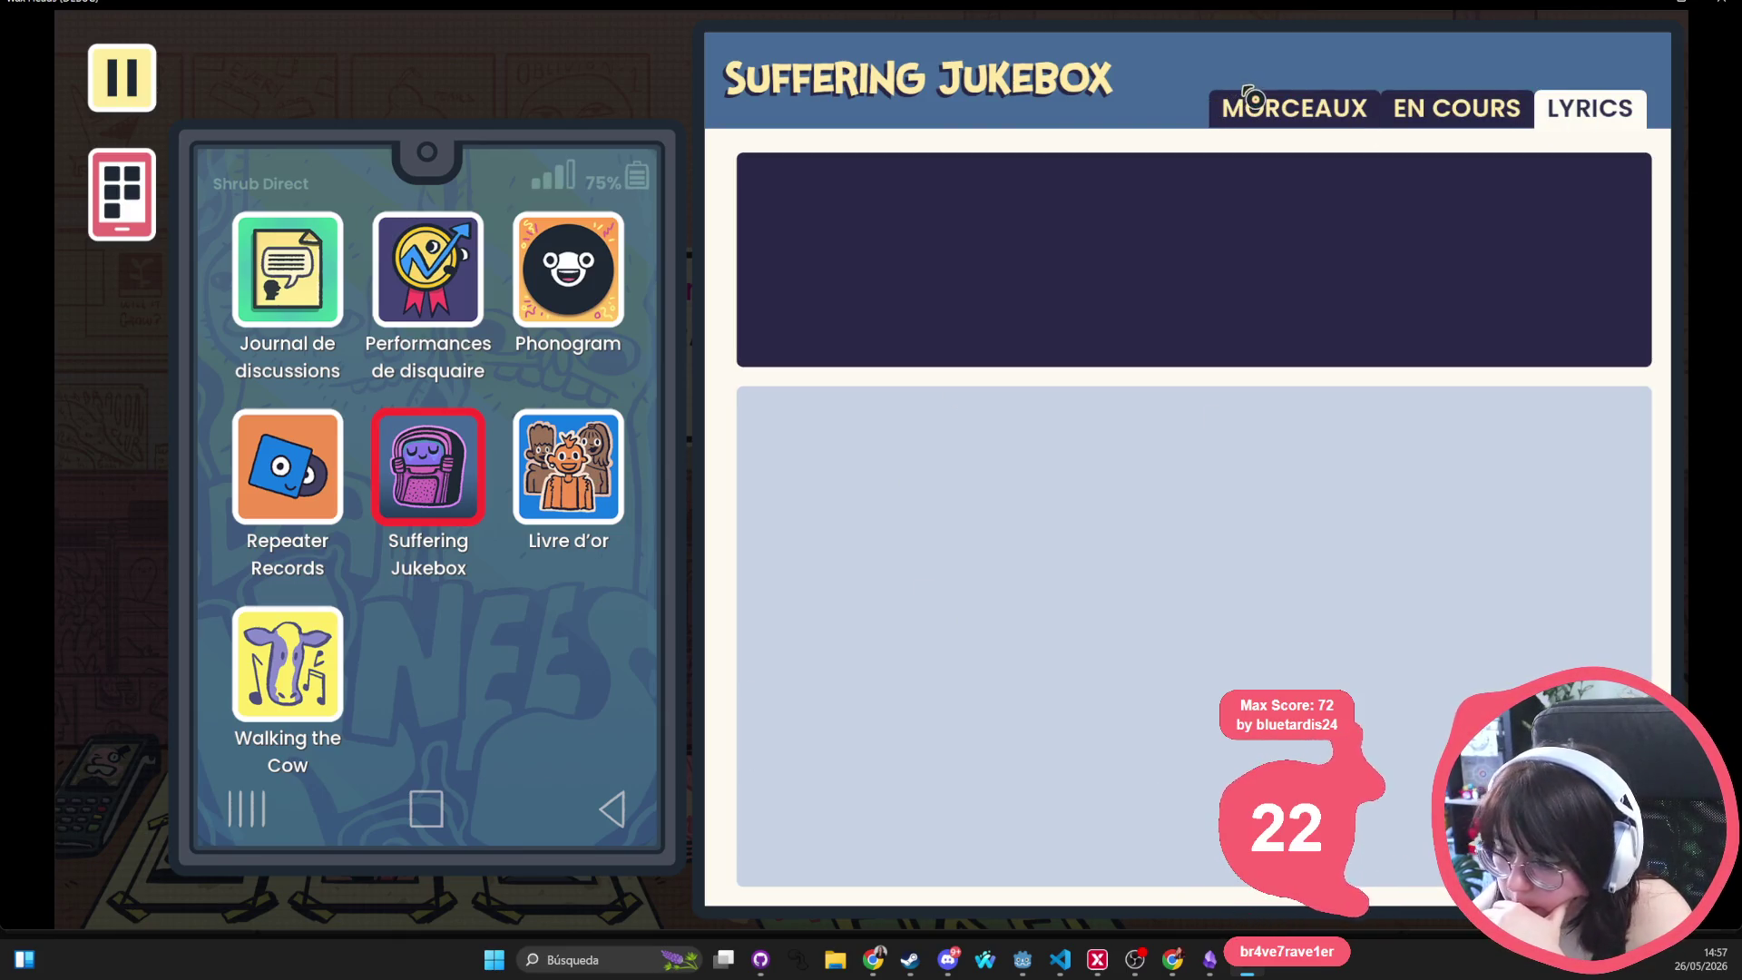
click(1261, 107)
Check Livre d'or, Walking the Cow and Journal de discussions, put the phone away, and reach the reply choices
click(588, 478)
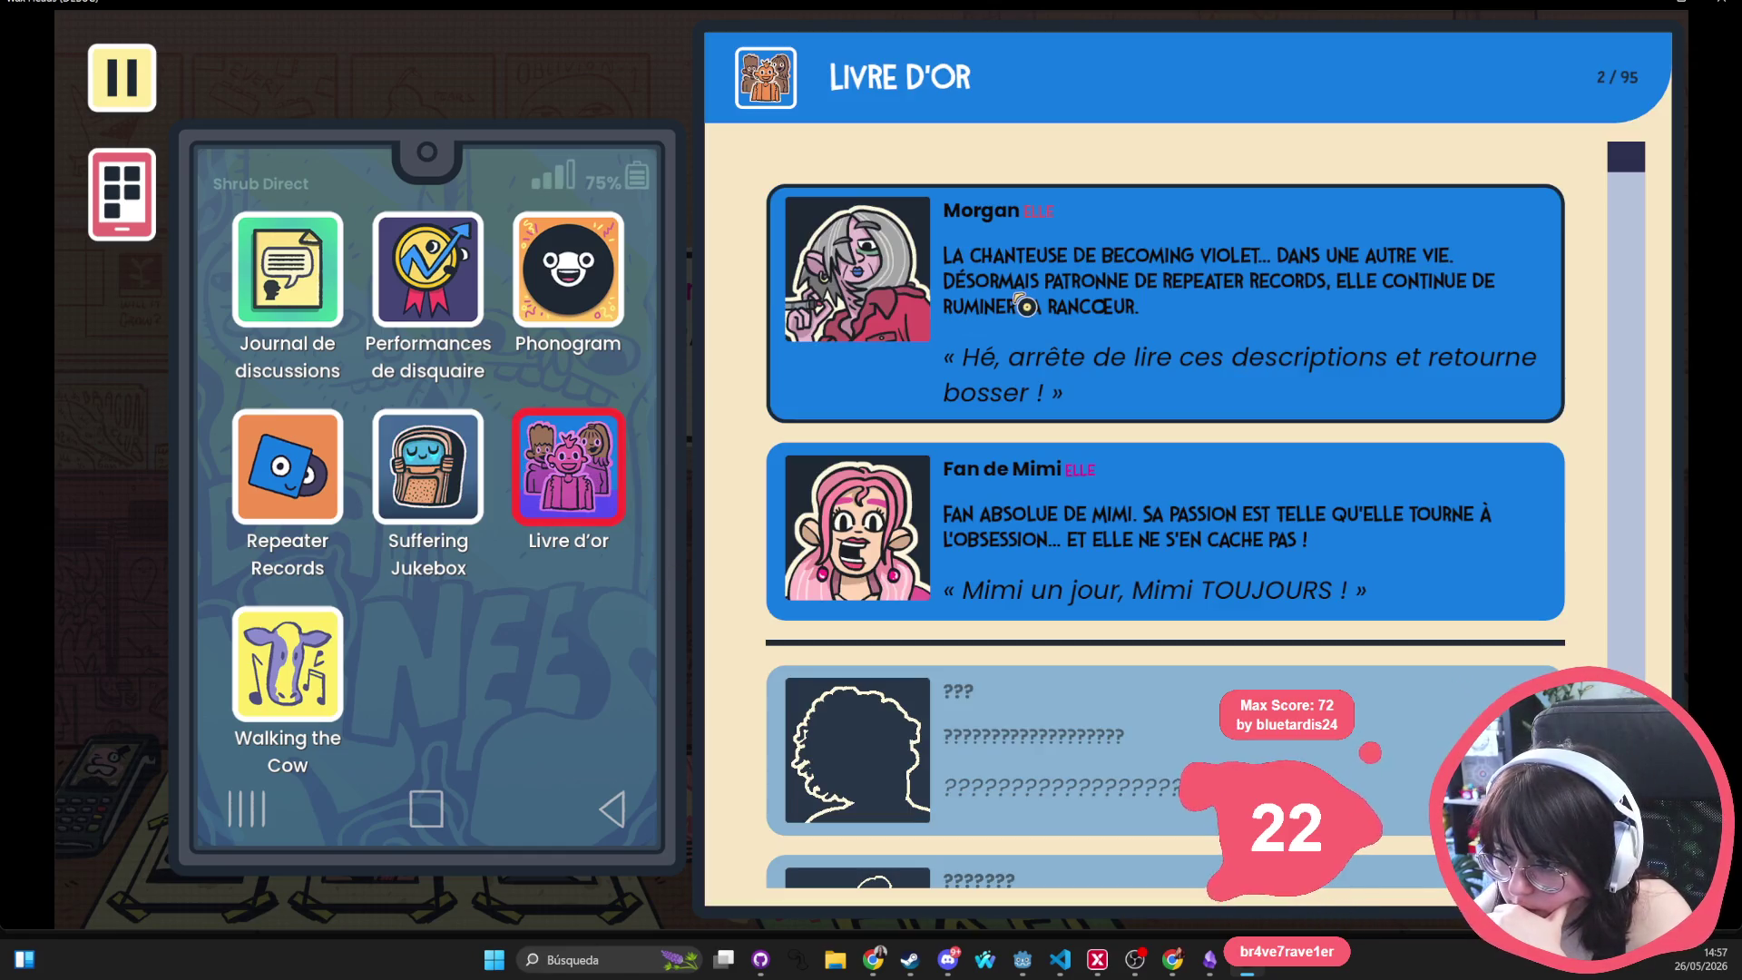
click(278, 634)
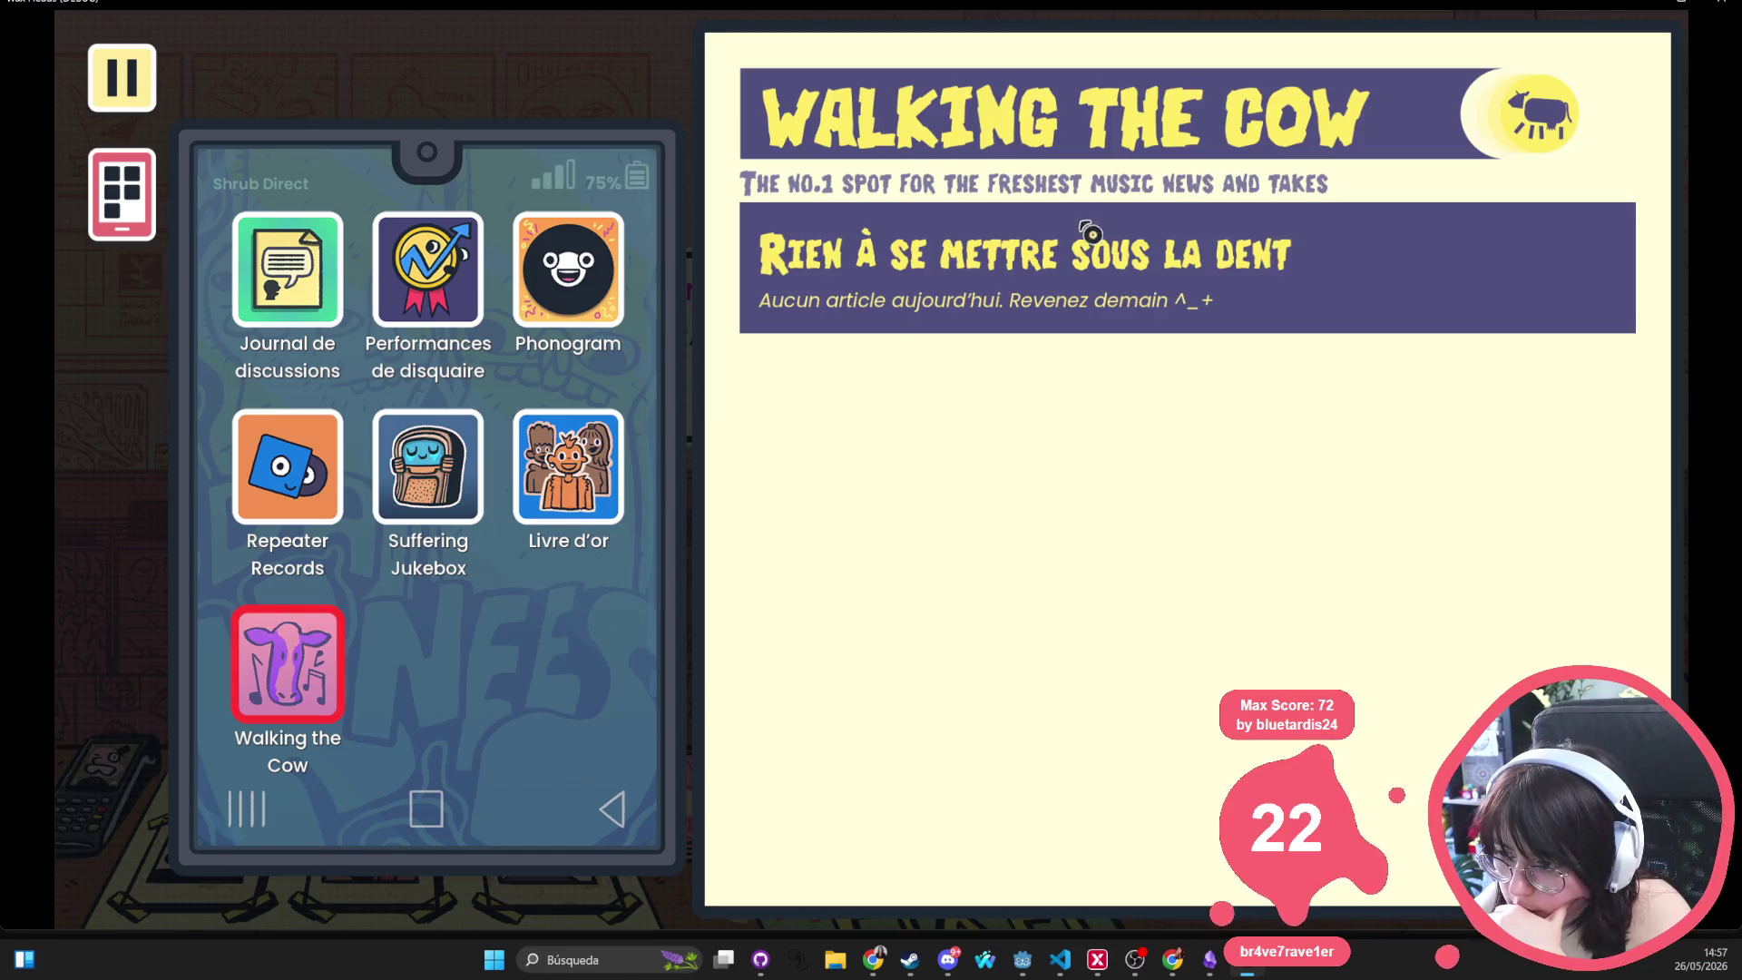
click(327, 297)
click(693, 243)
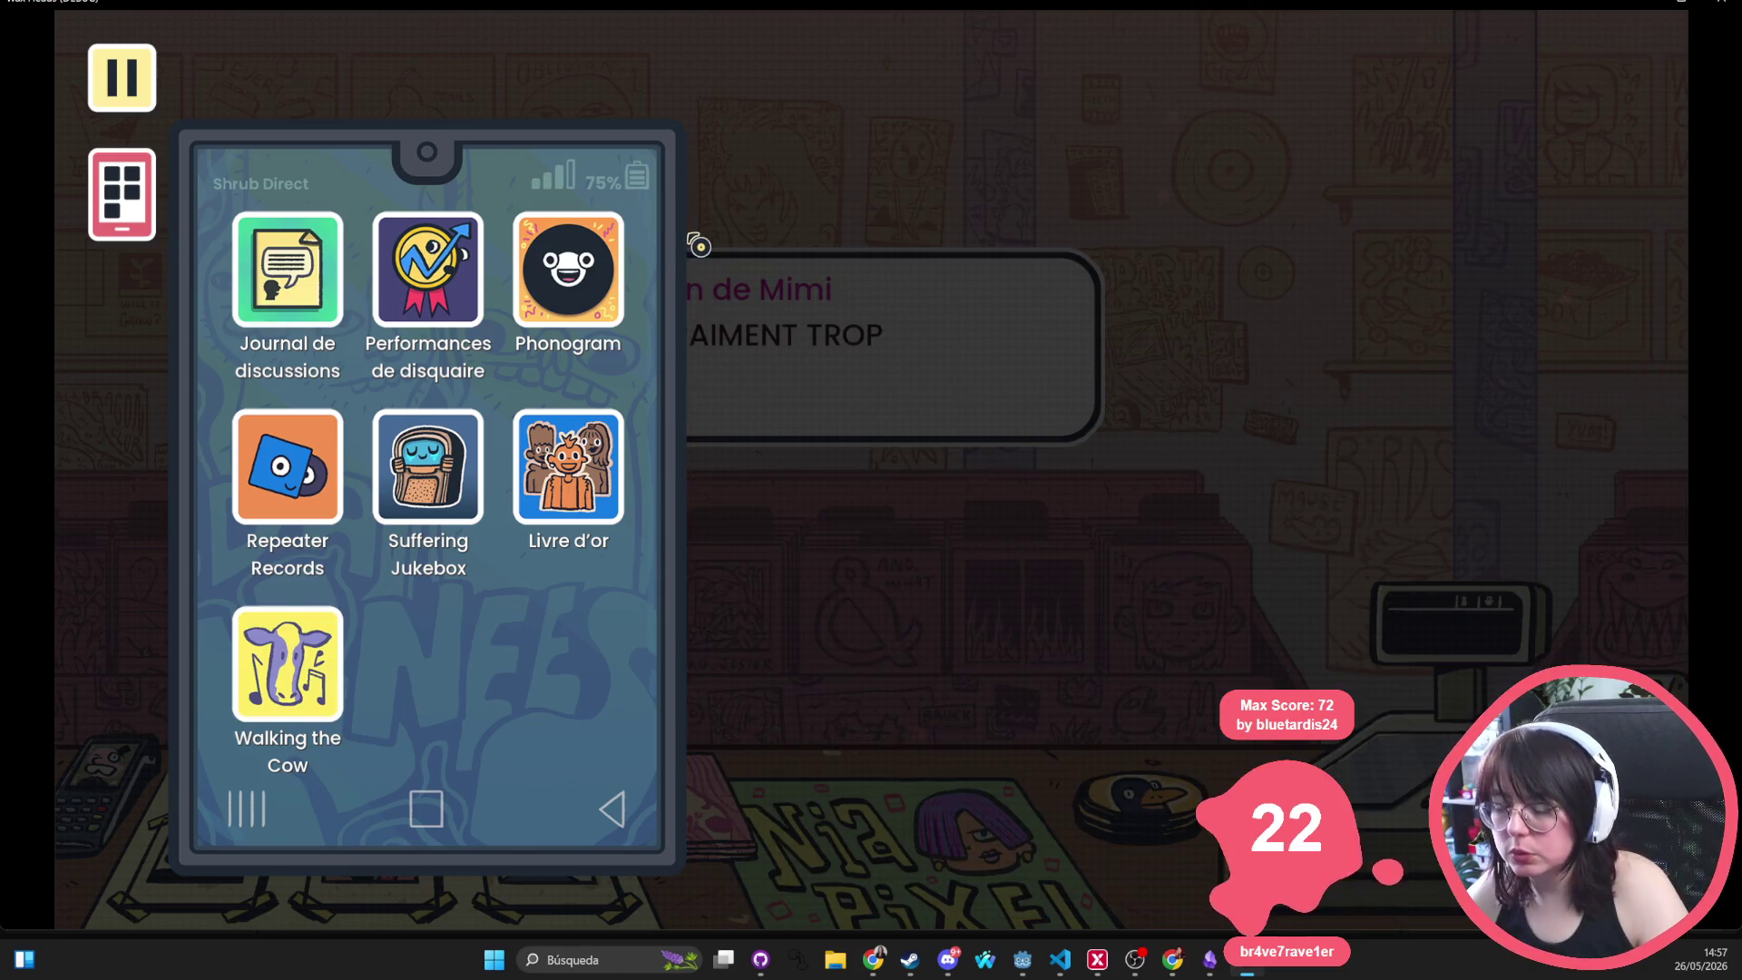
click(809, 303)
click(762, 284)
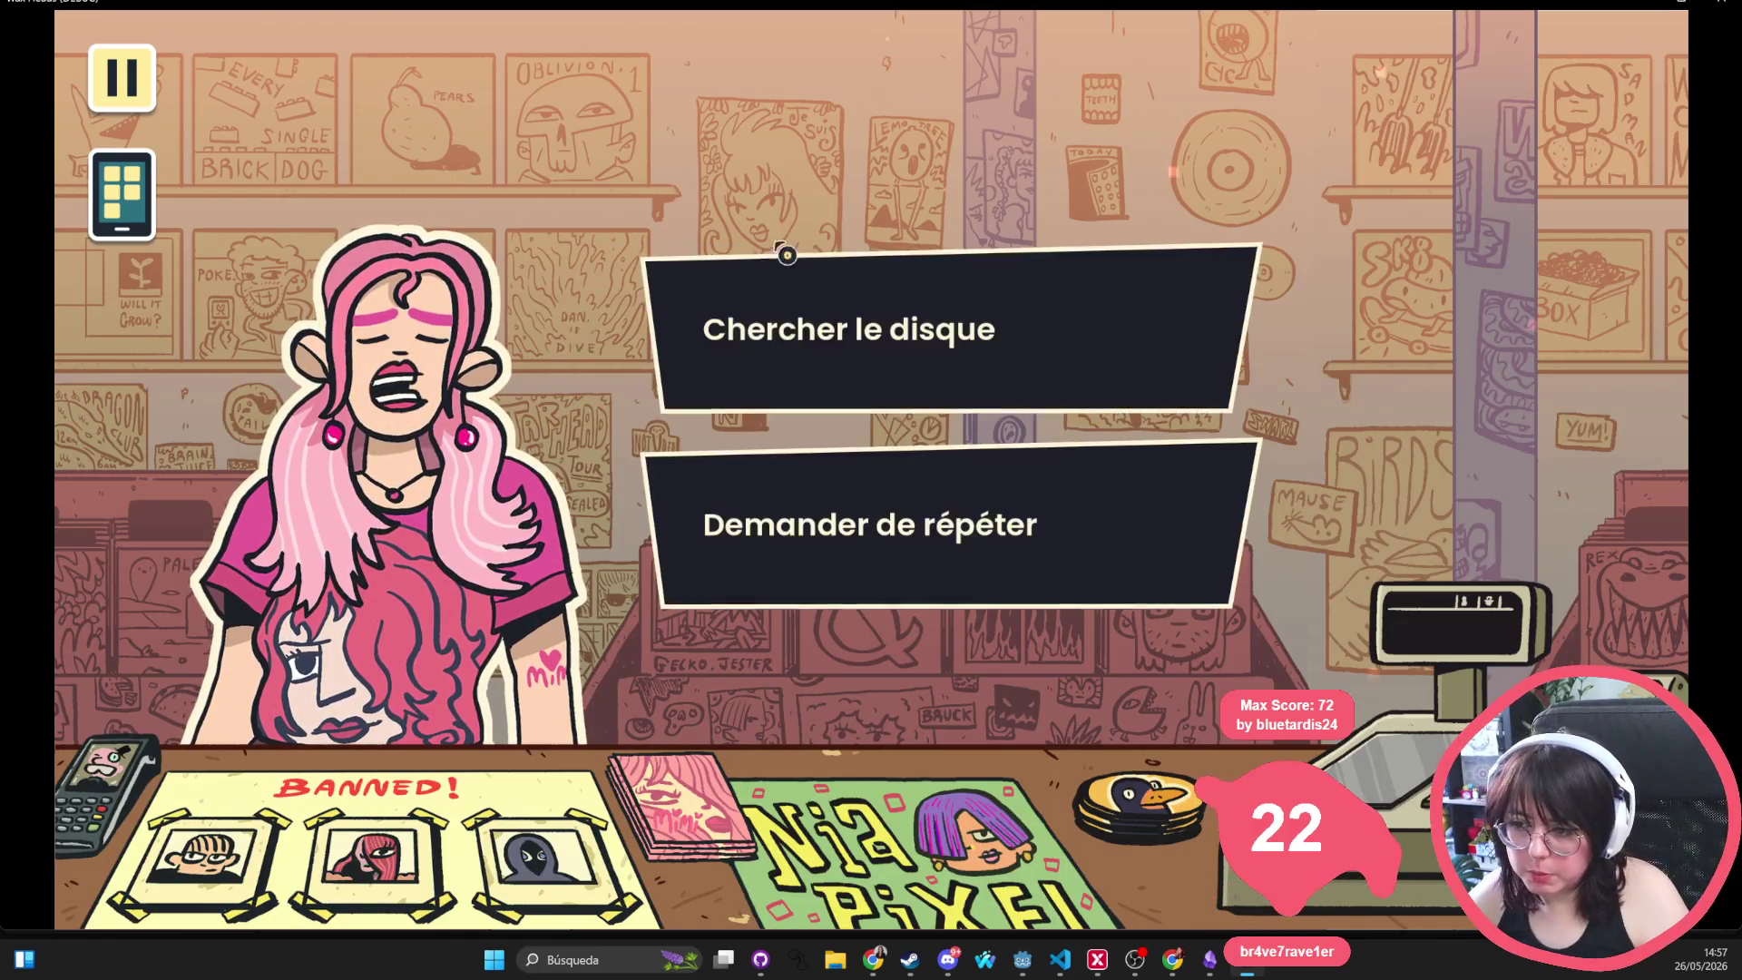
Close the game, open convo.tscn, and inspect the ResponsesMenu node's theme overrides
key(alt+F4)
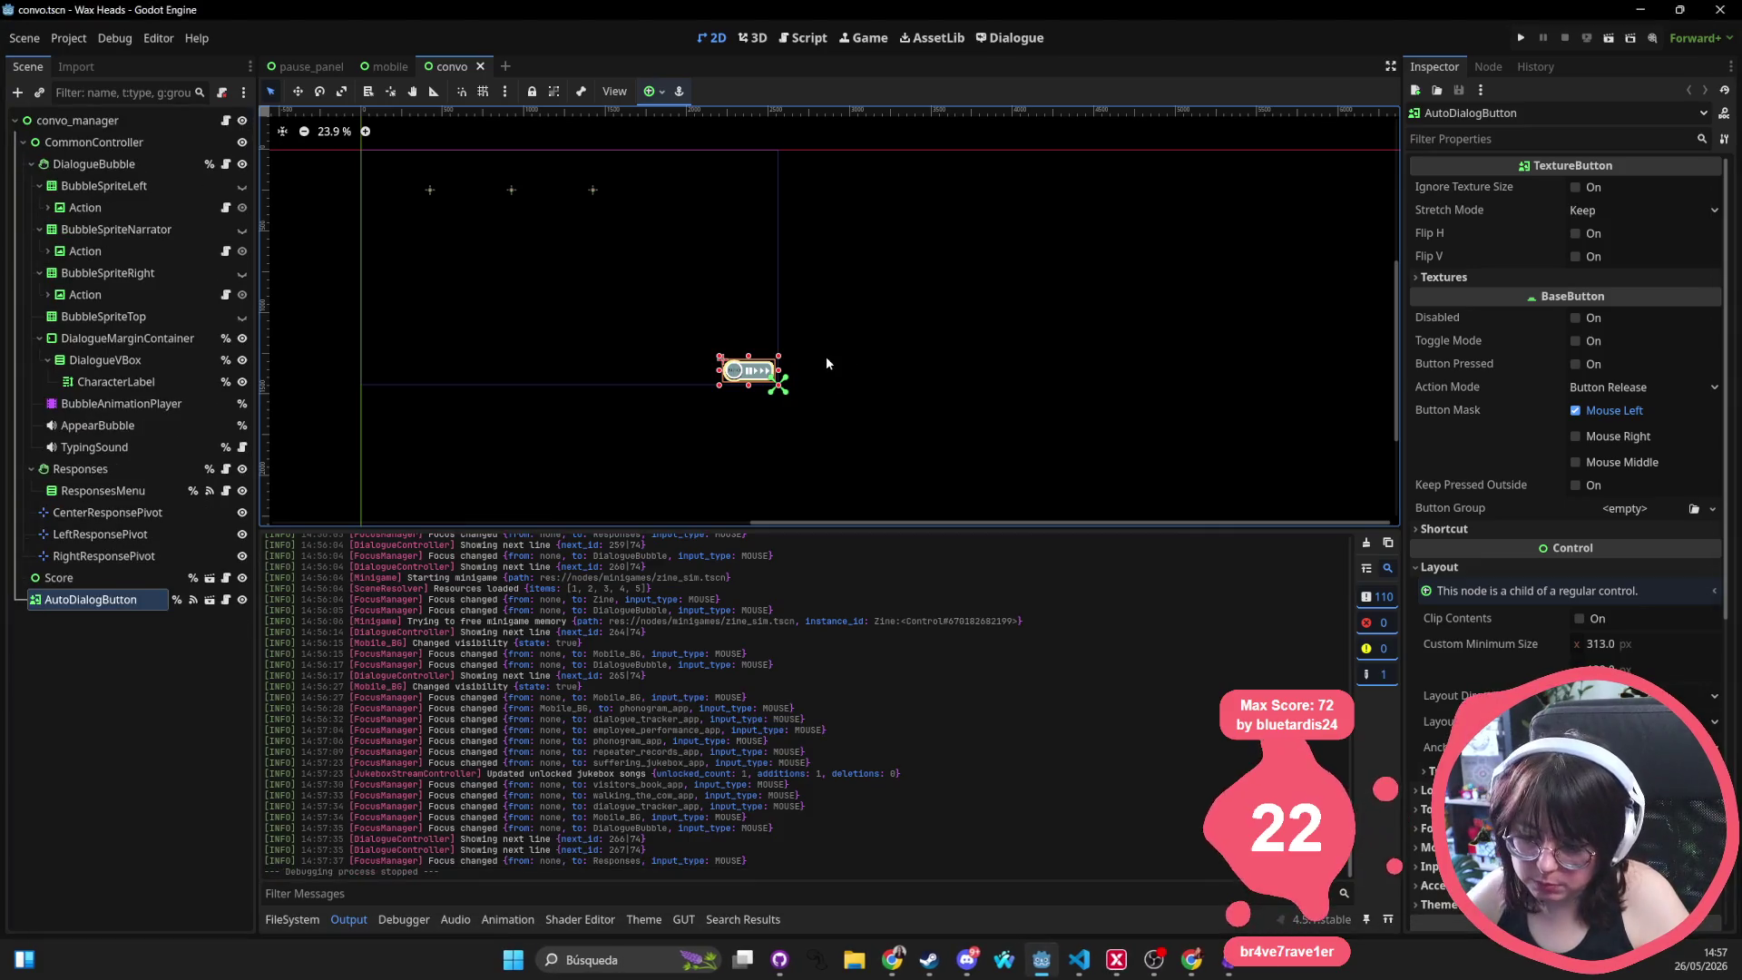
key(alt+shift+o)
text(convo)
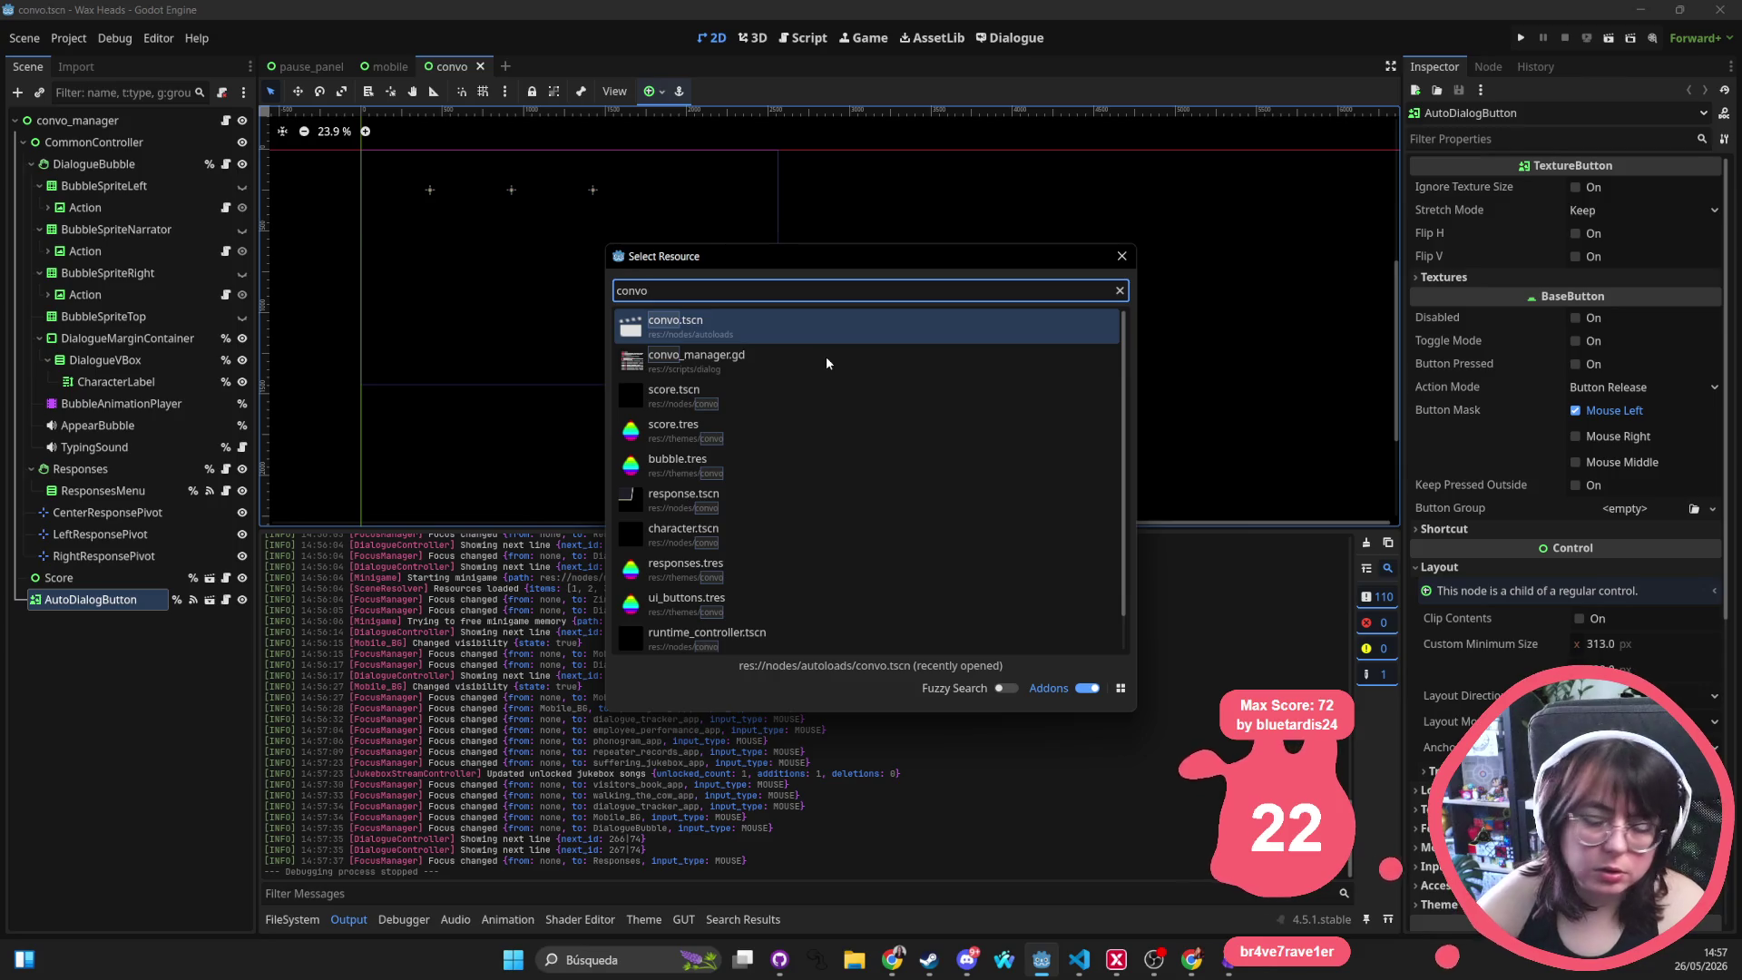
key(Return)
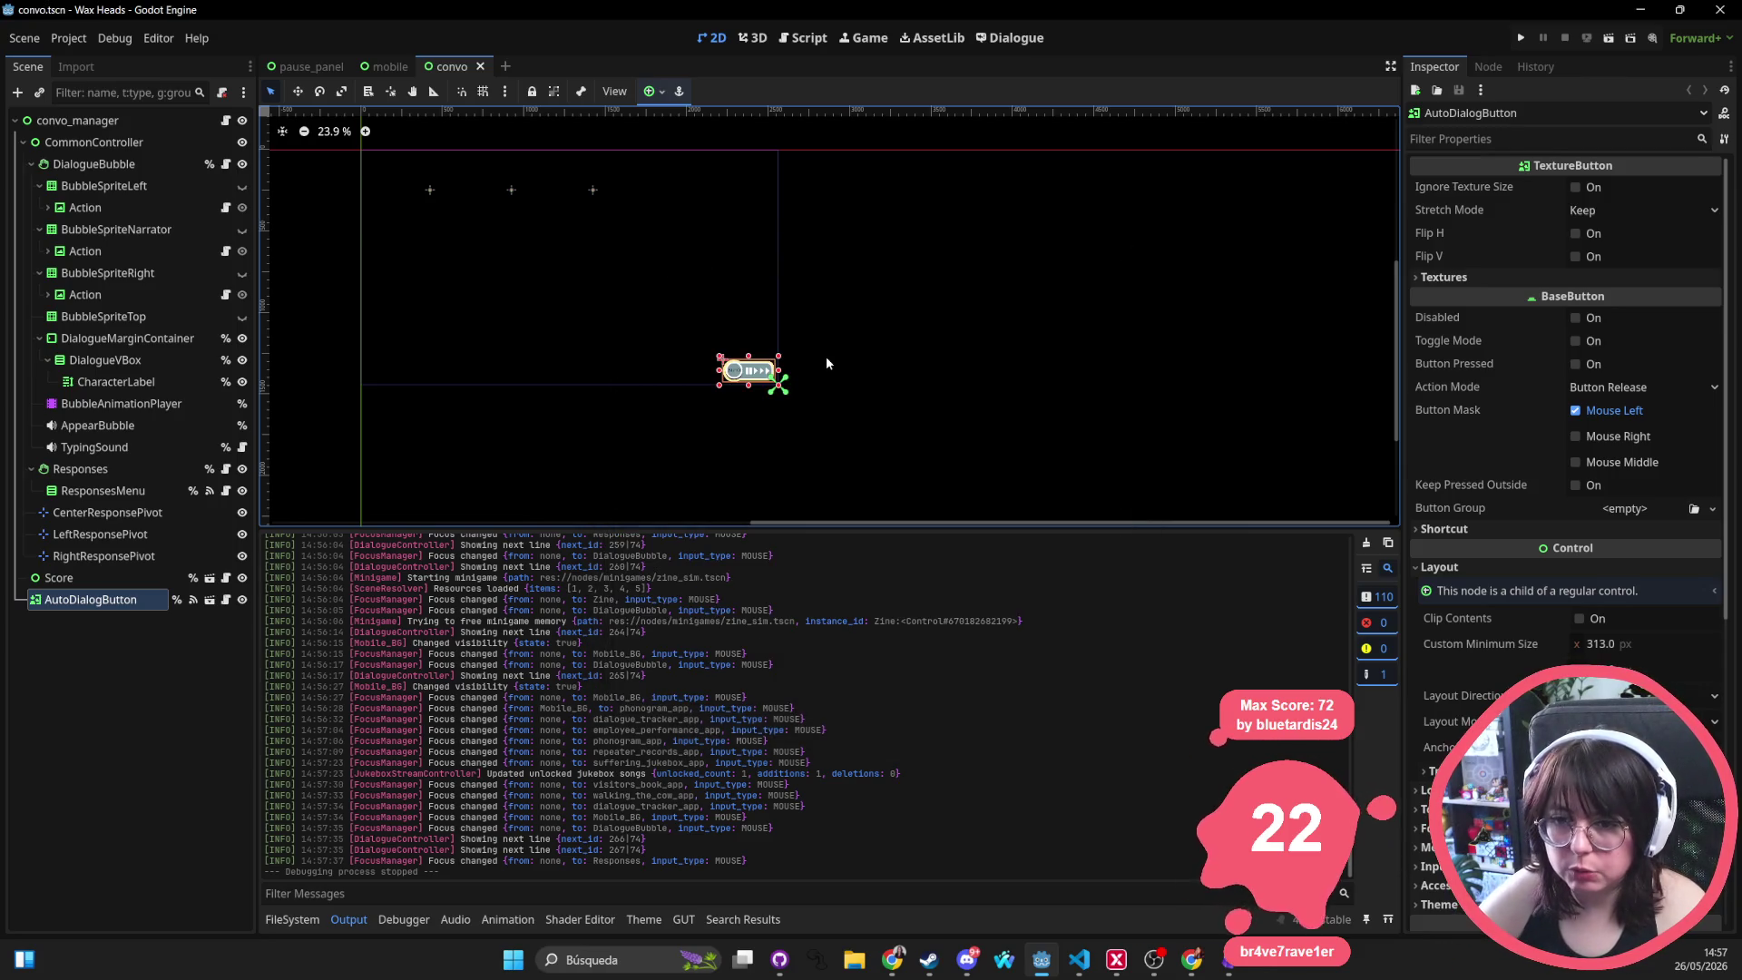
click(130, 489)
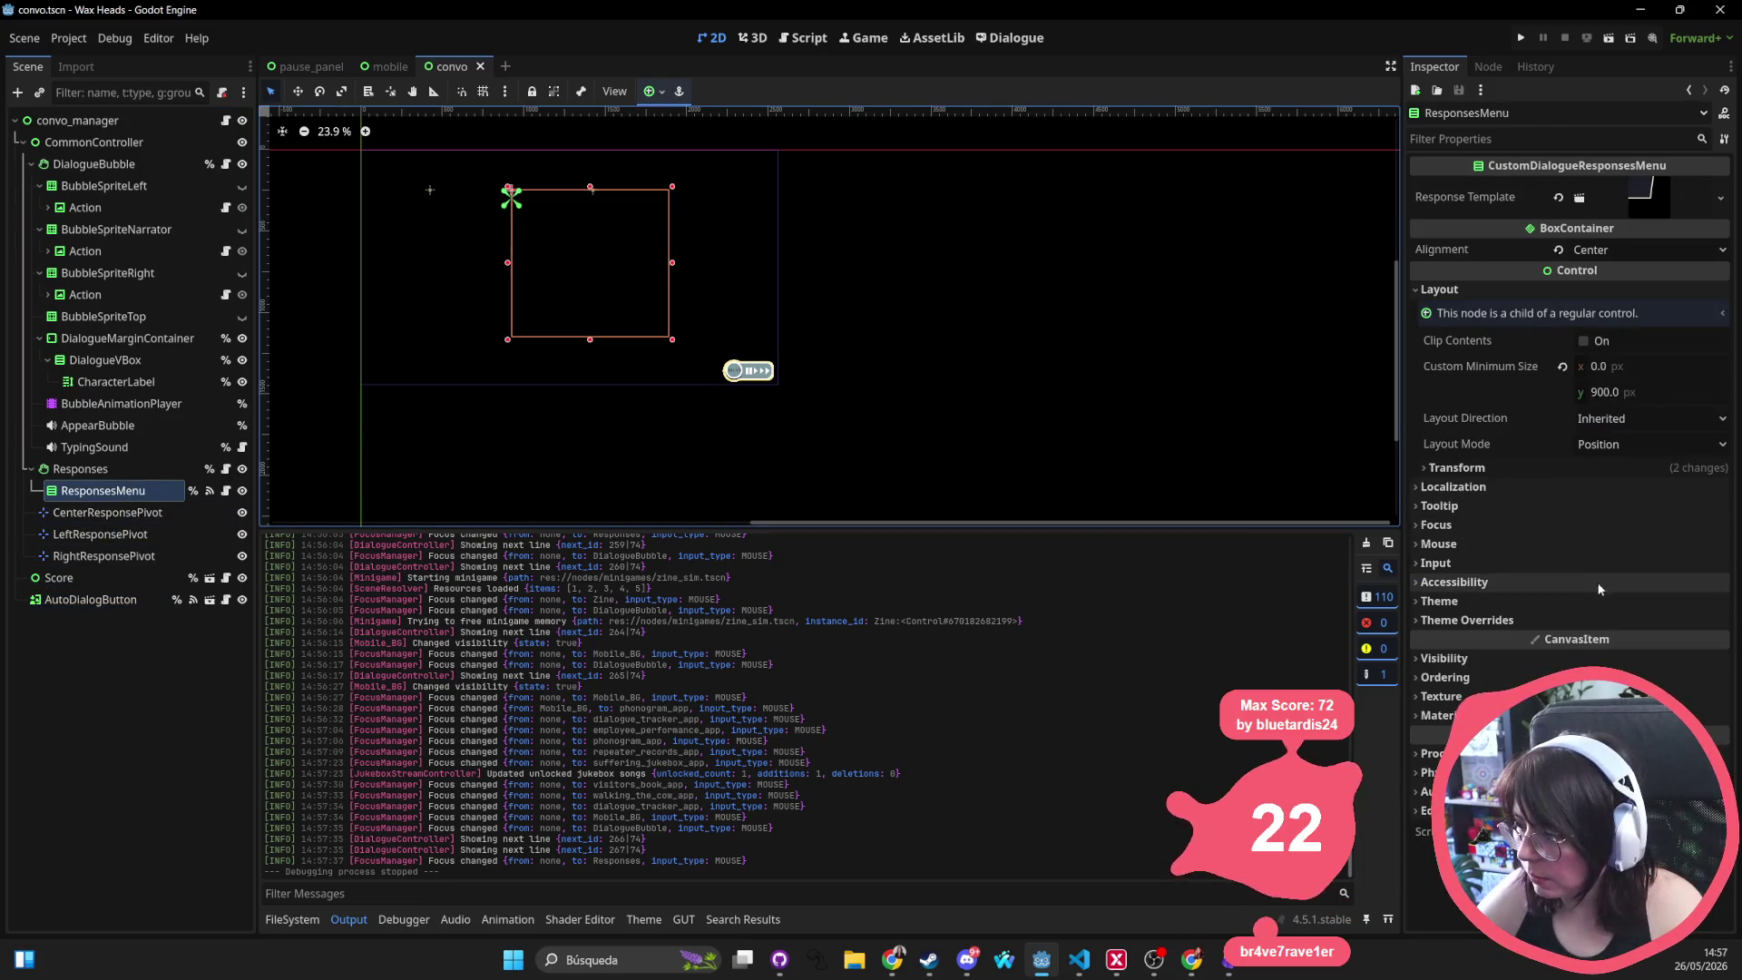
click(1499, 601)
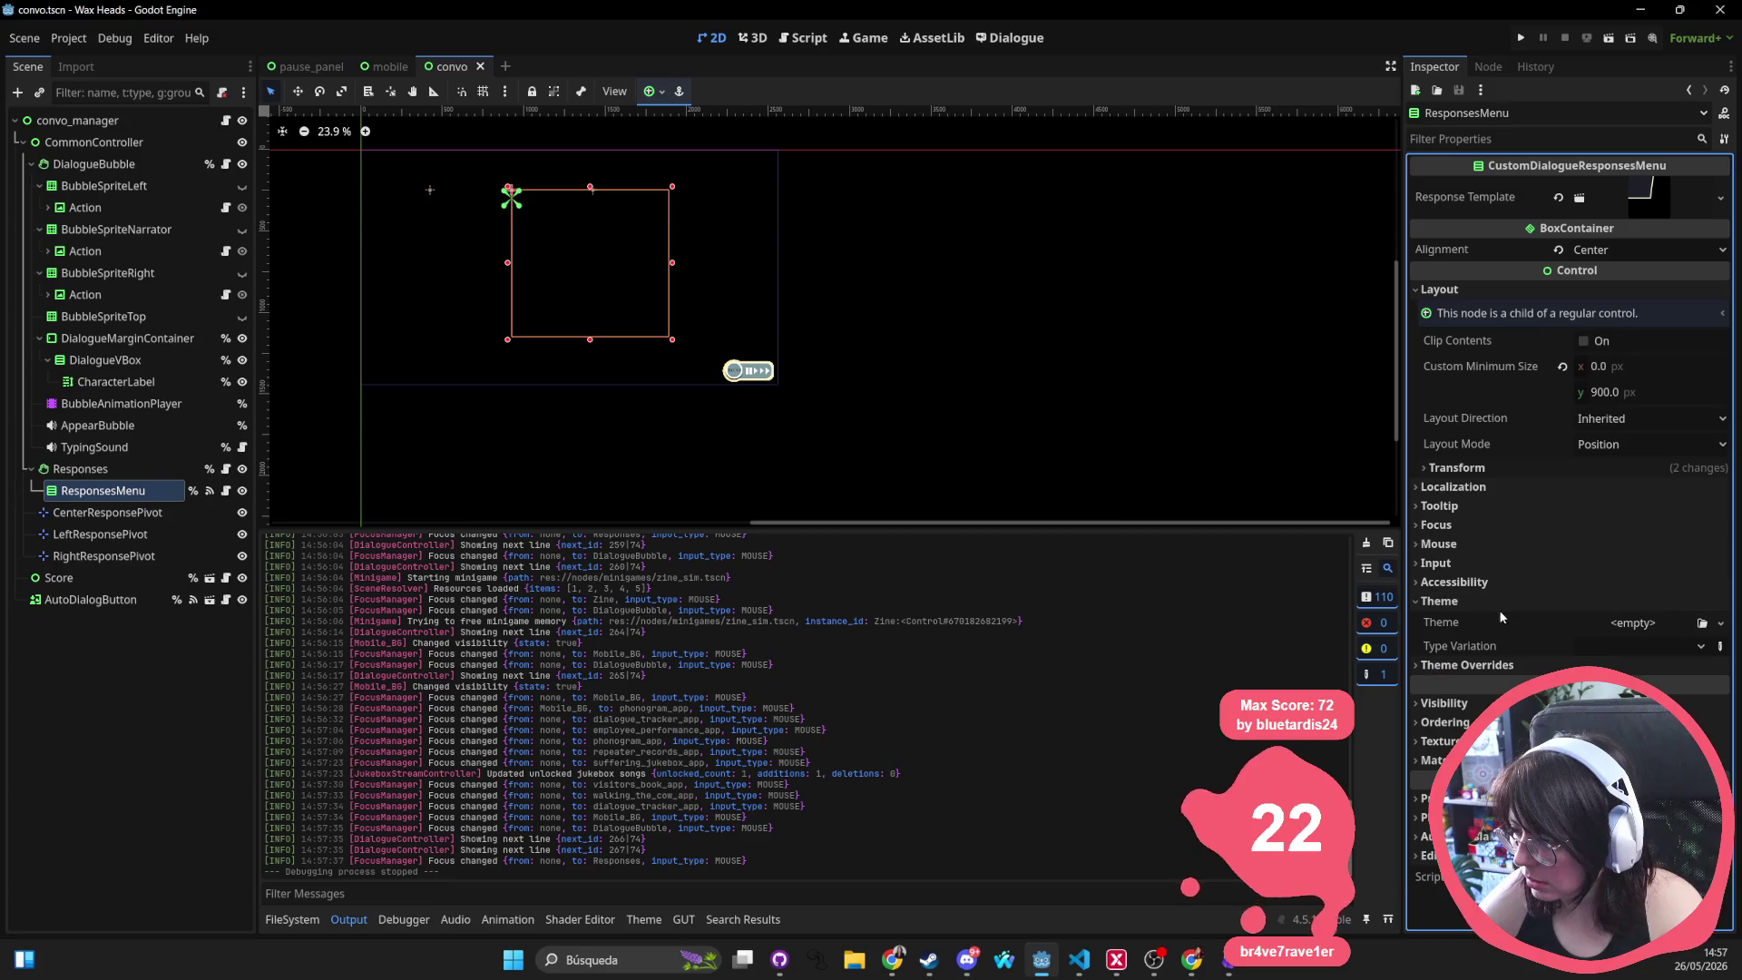
click(1463, 665)
Open the response.tscn scene through the project file search
scroll(898, 302, right, 1)
scroll(898, 302, right, 2)
key(shift+alt+o)
text(response)
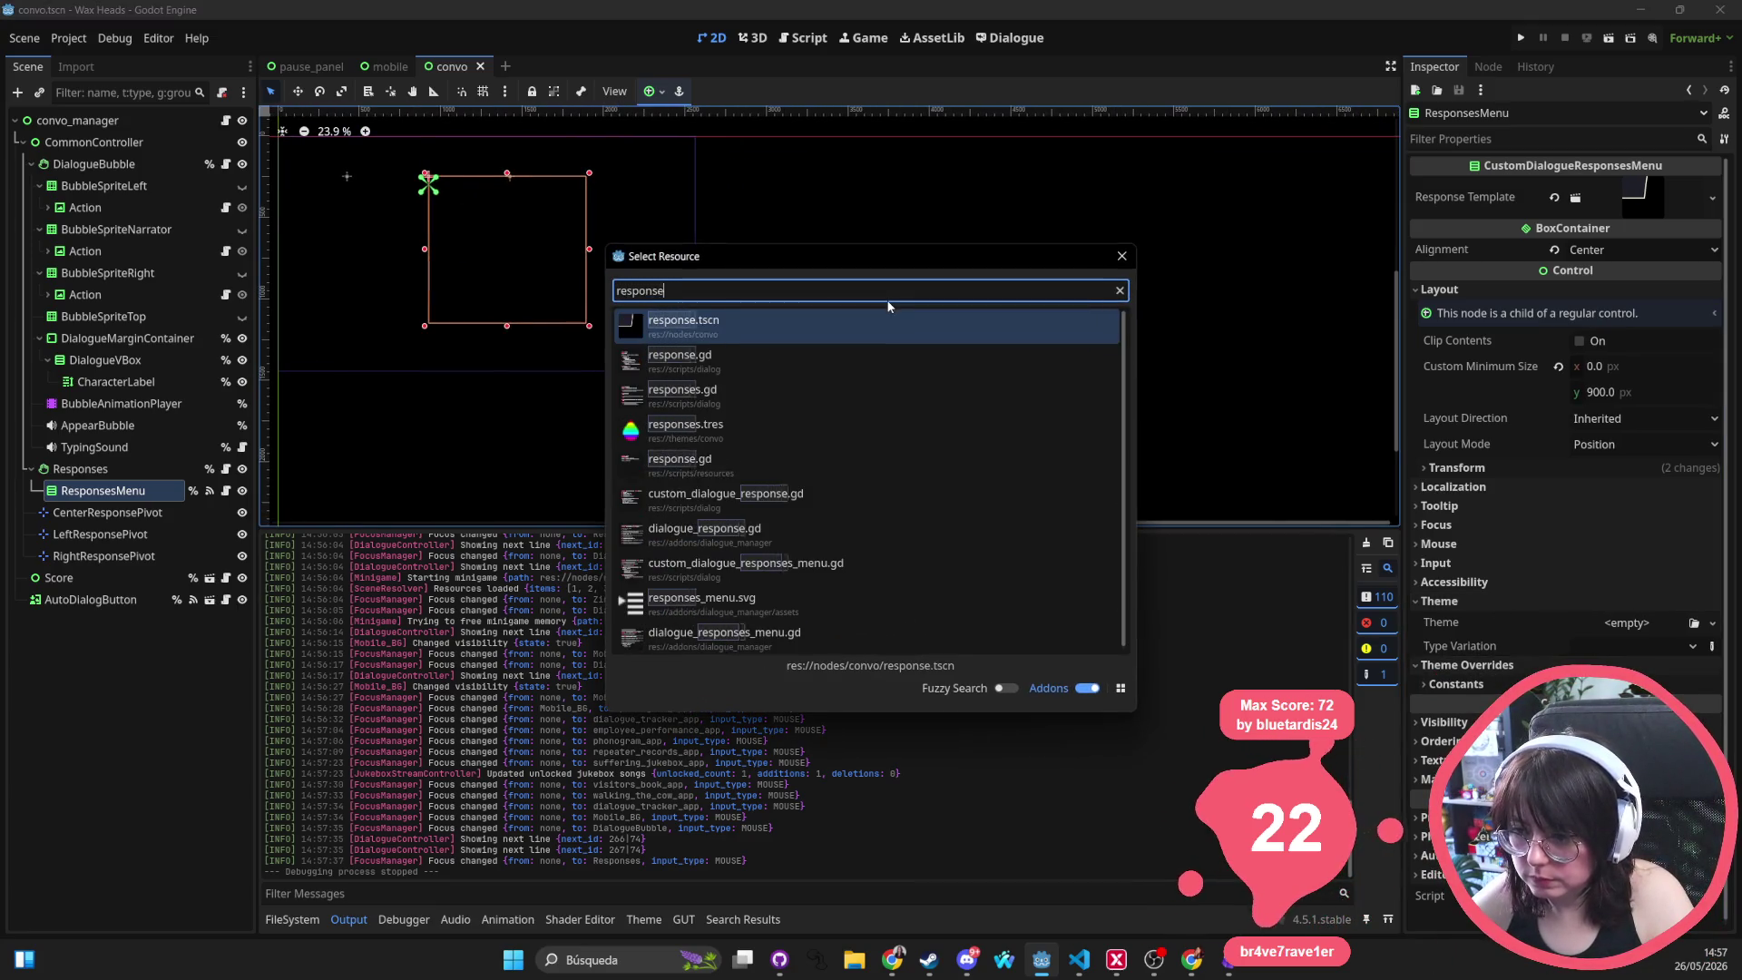
key(Return)
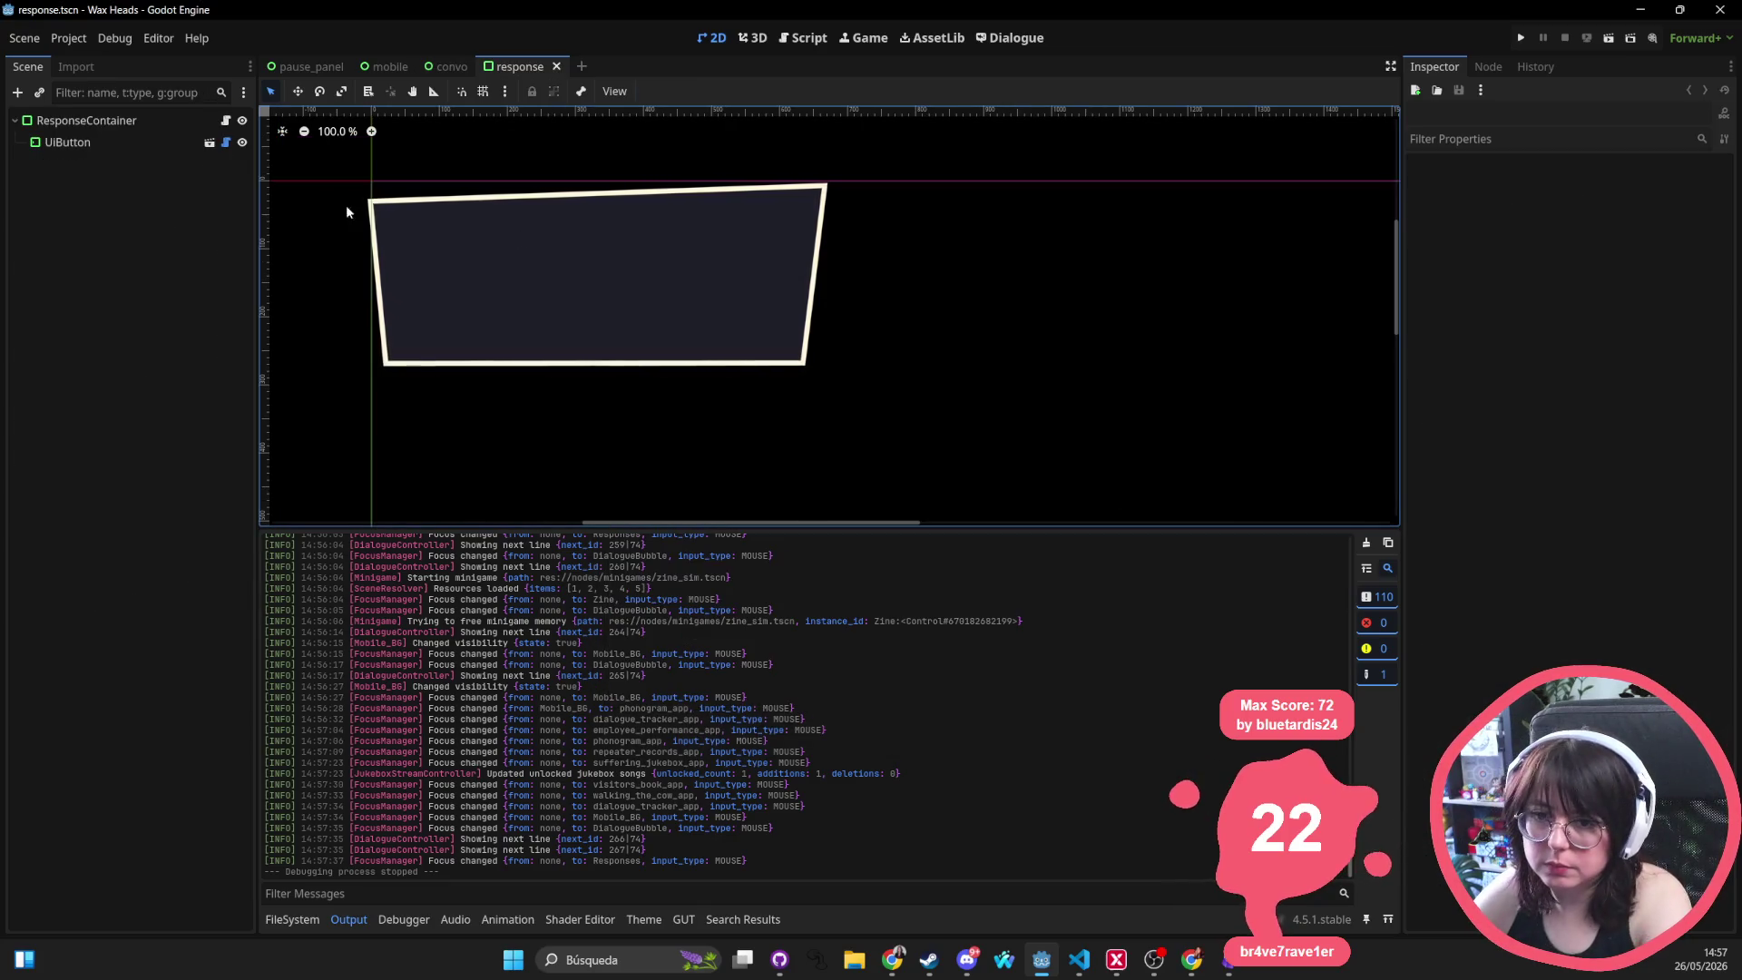
Check ResponseContainer's Panel style override (StyleBoxEmpty), then search project files for 'response'
click(106, 124)
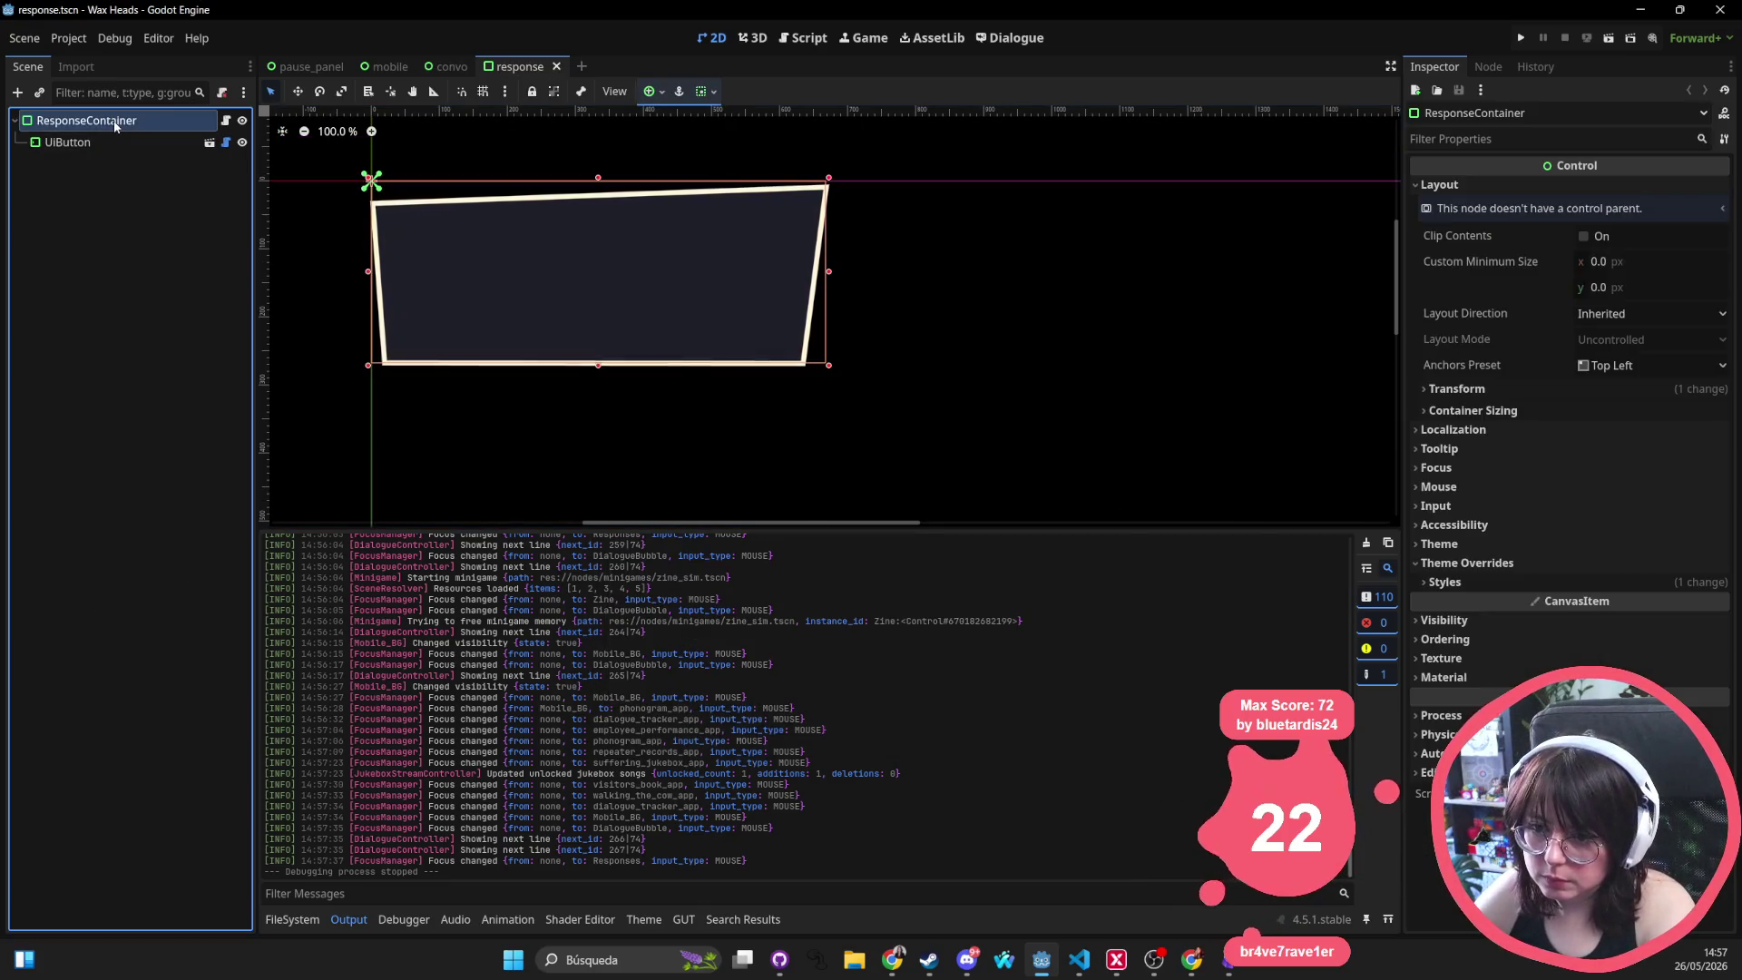
click(1526, 579)
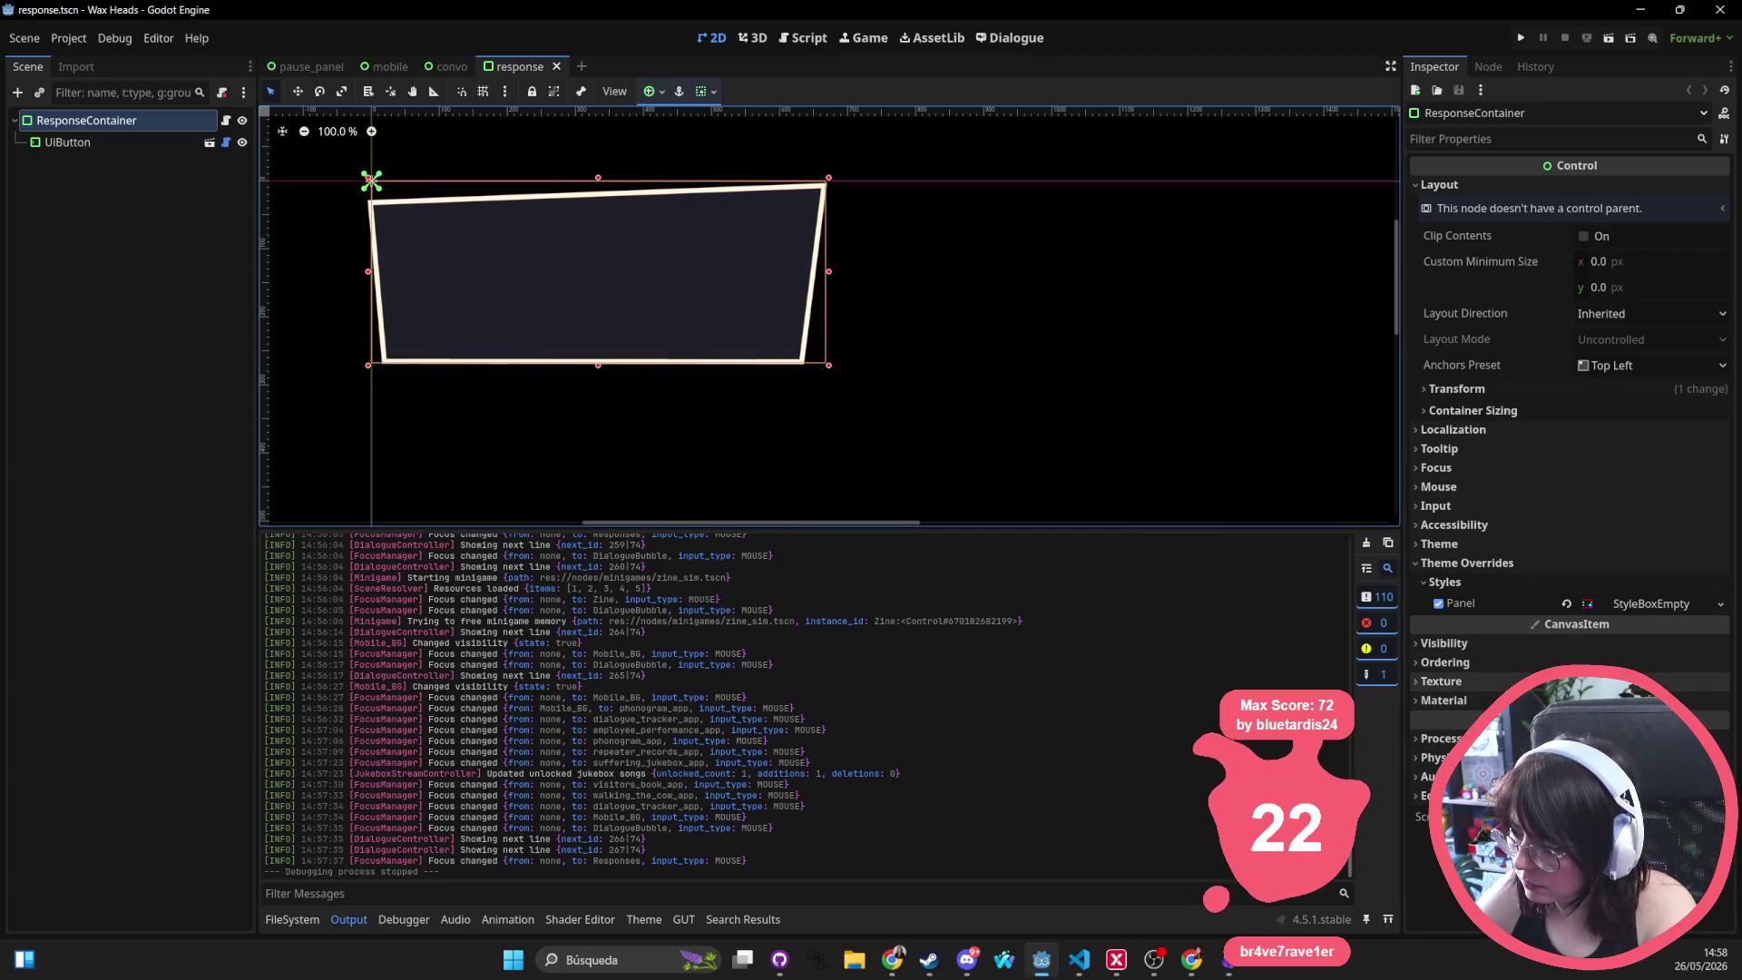
key(alt+shift+o)
text(response)
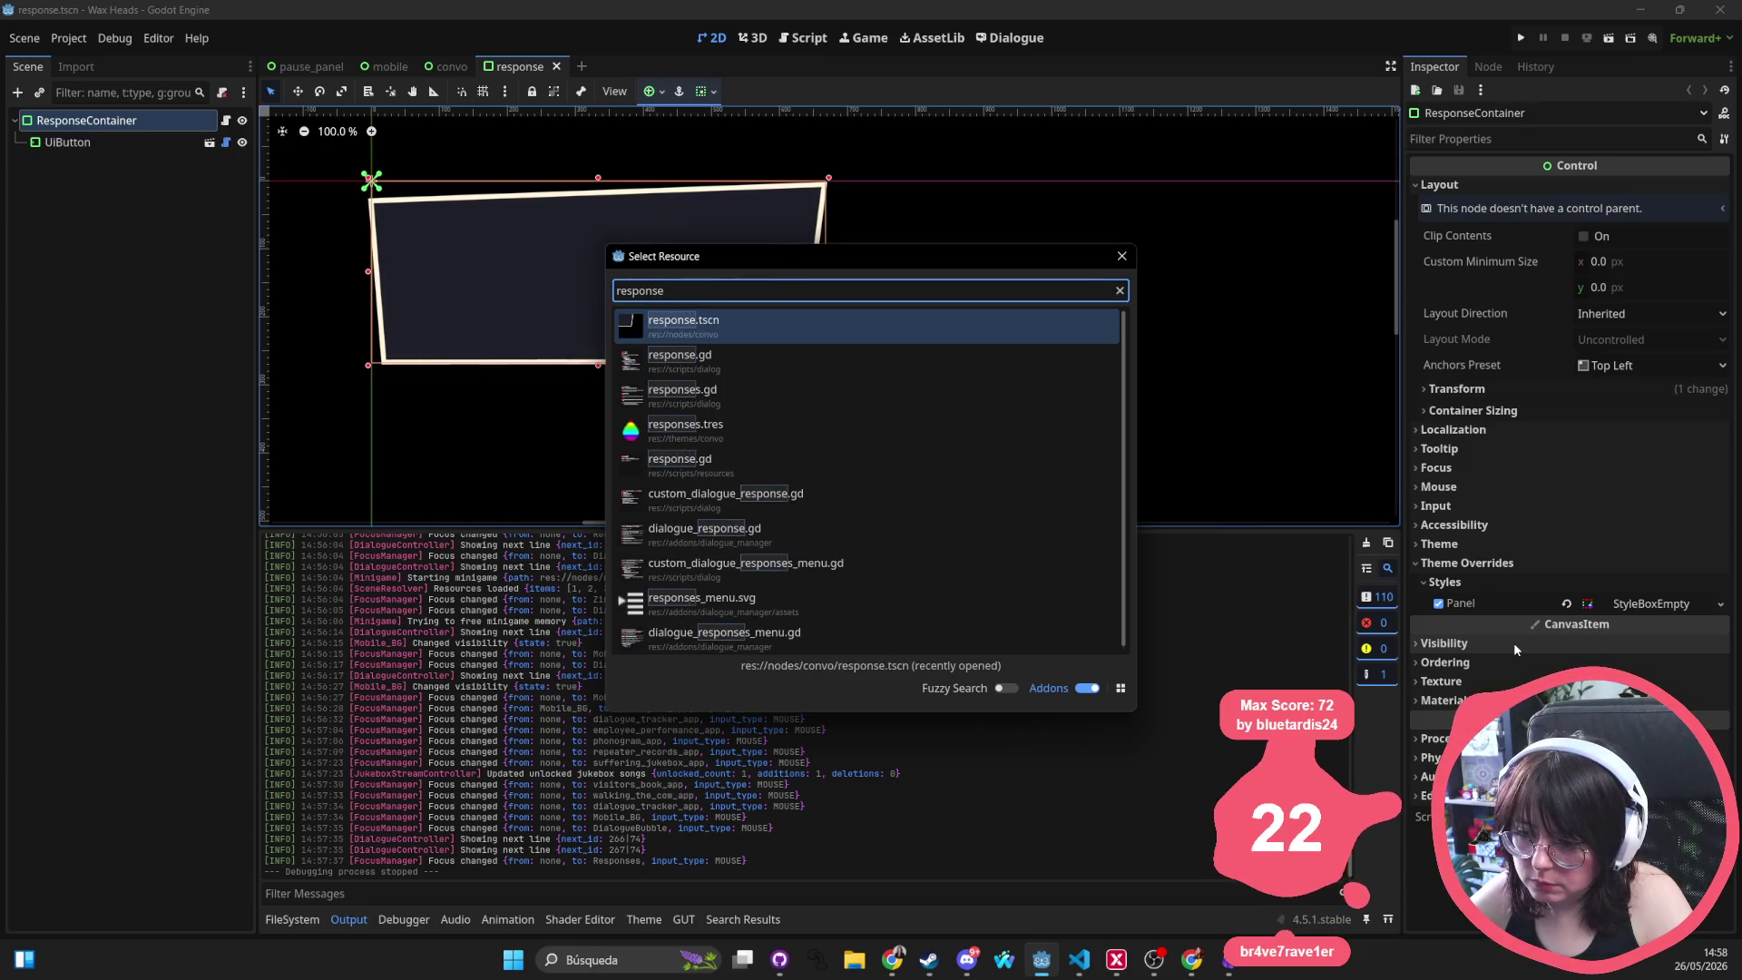
key(Down)
key(Down)
key(Down)
Open responses.tres and inspect VBoxContainer's separation of 40, font and base type settings
key(Return)
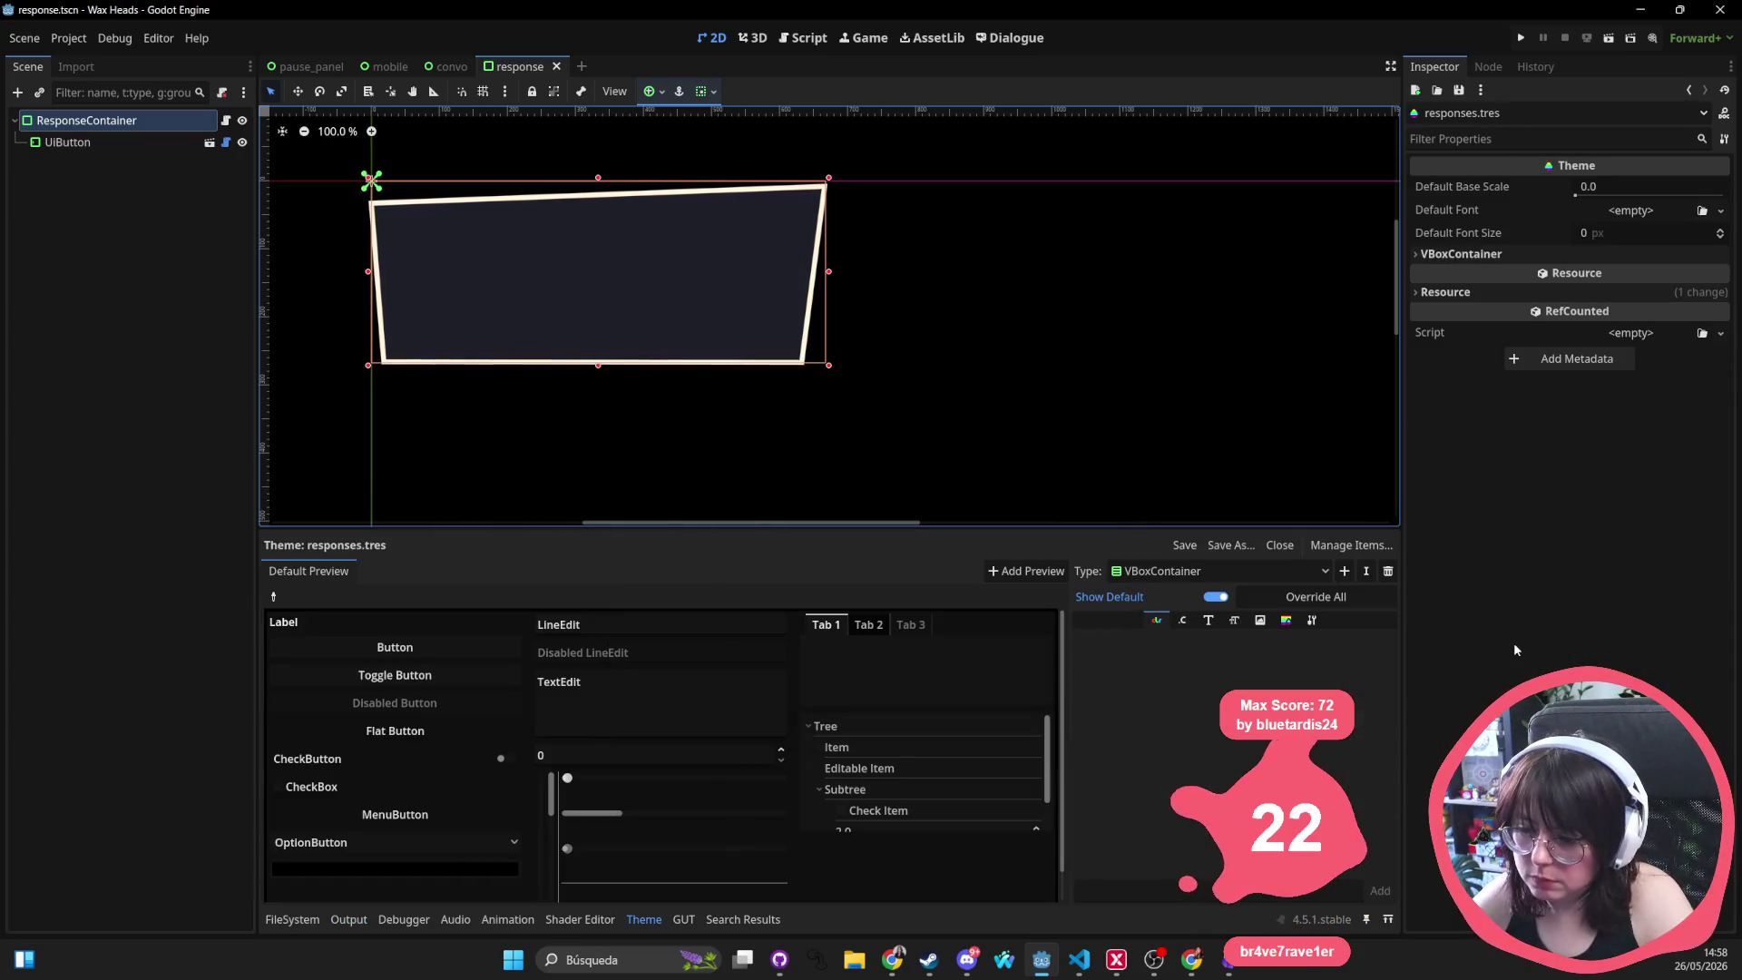
click(1204, 574)
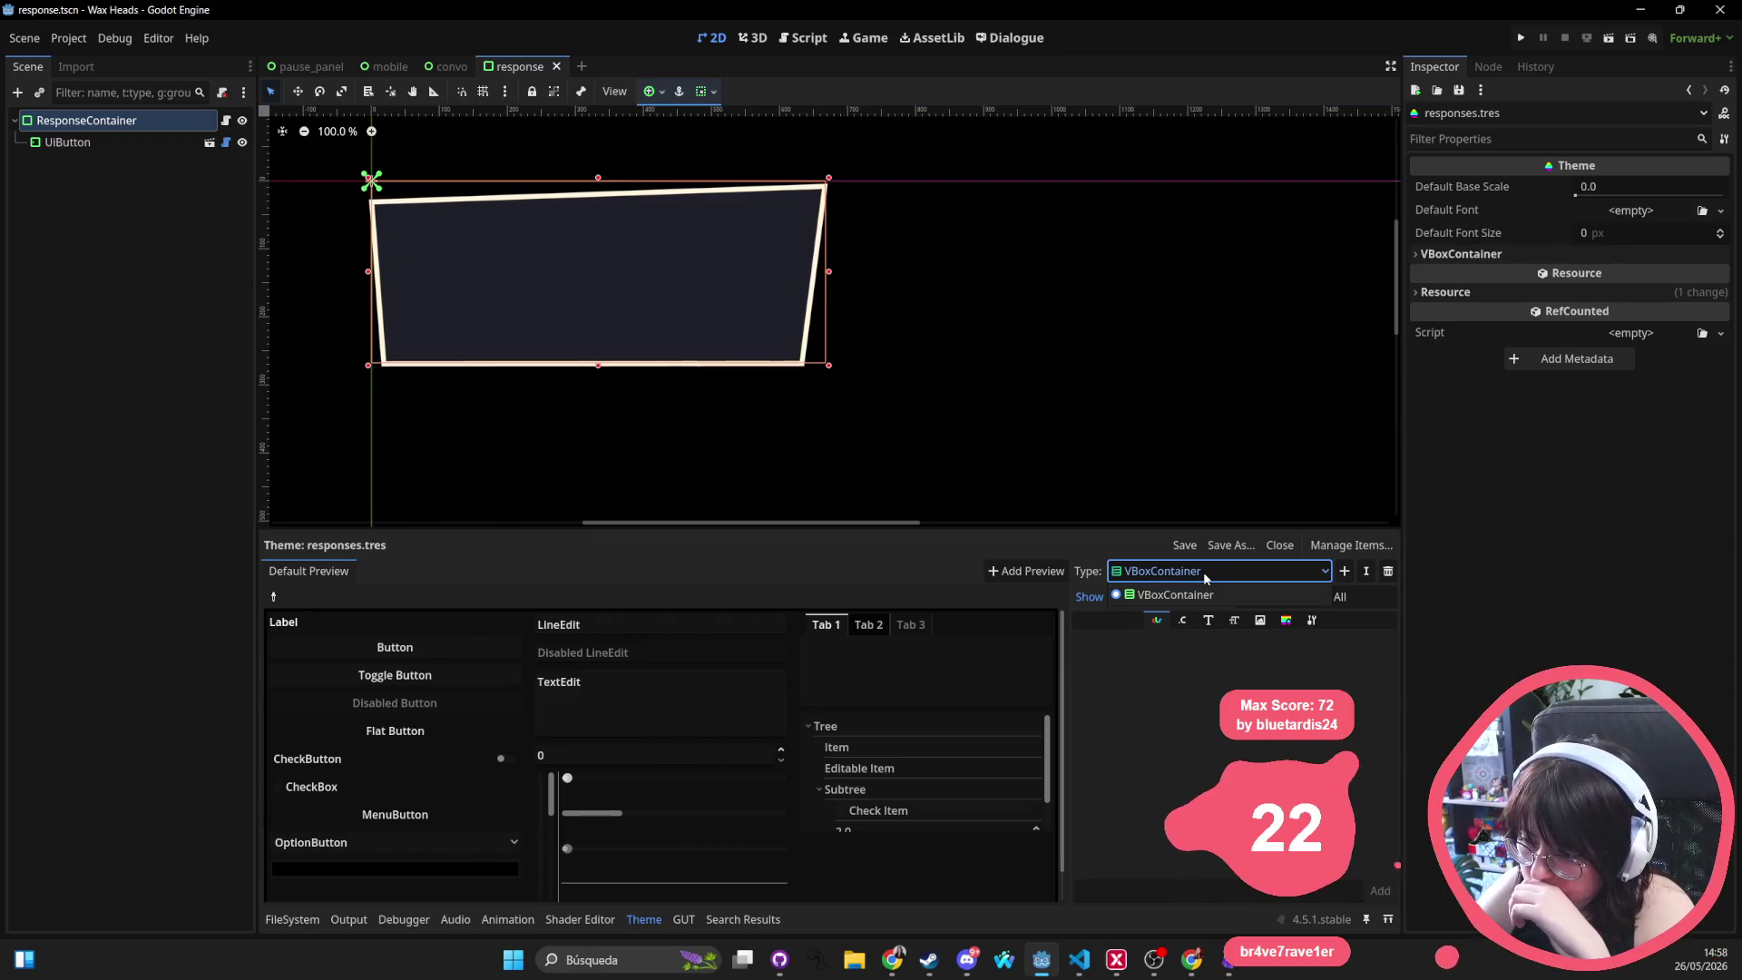
click(1179, 595)
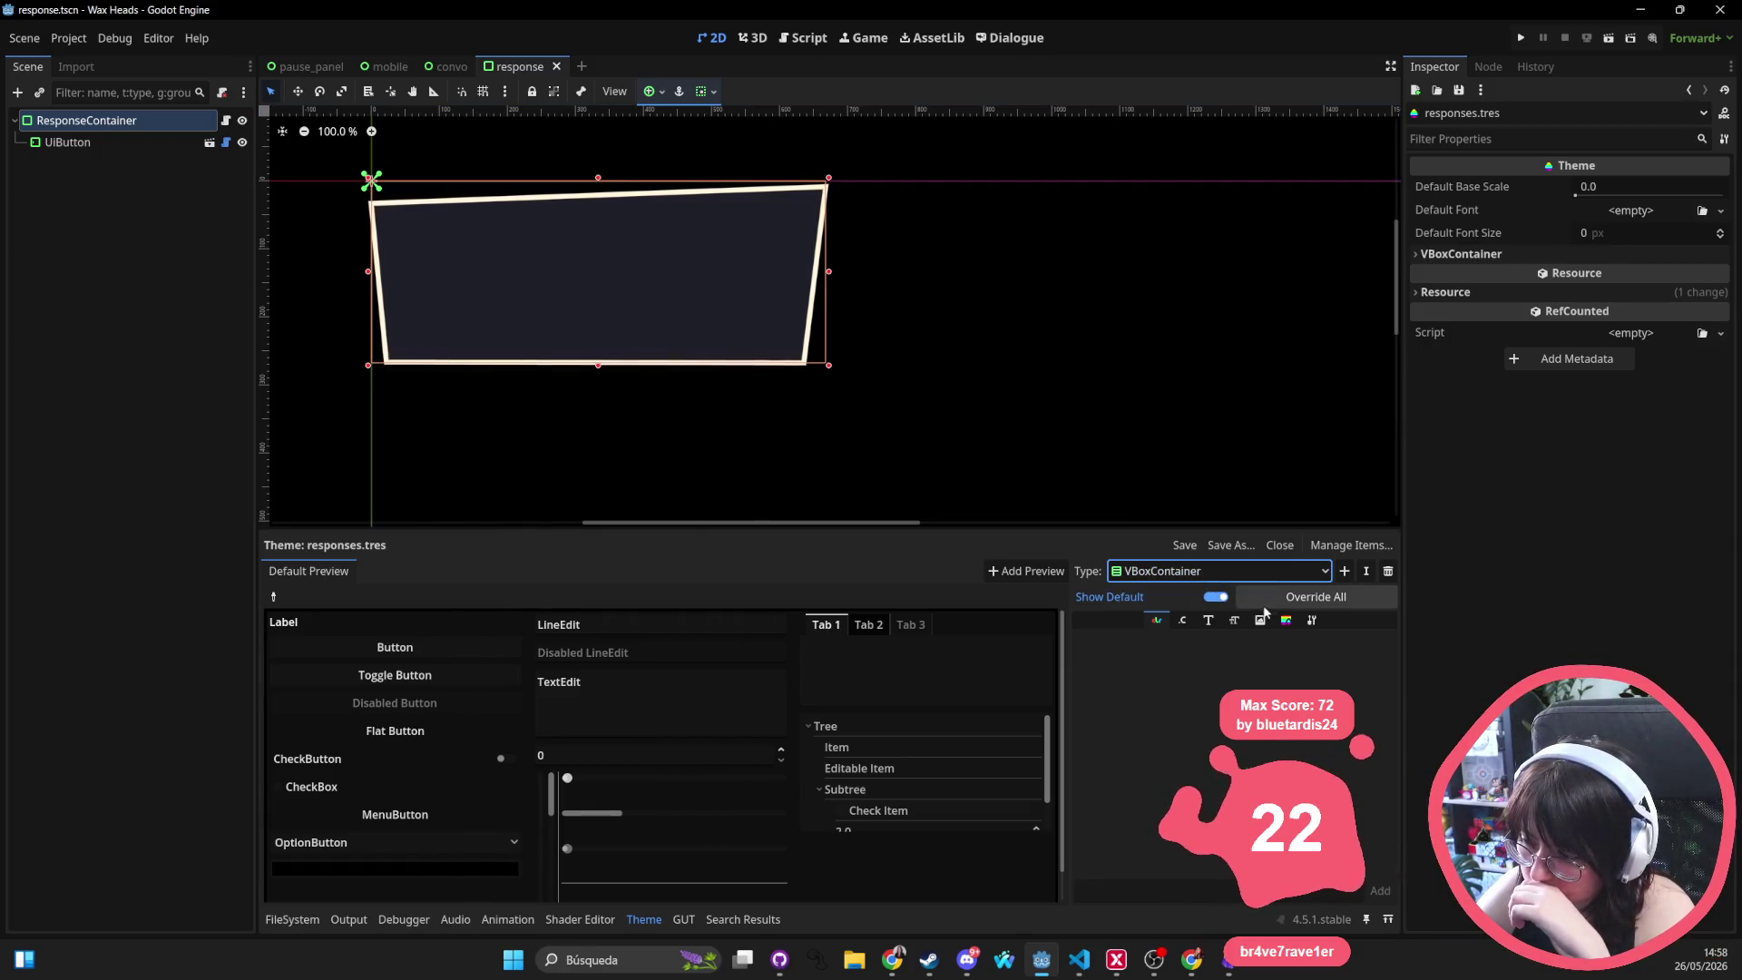
click(1208, 621)
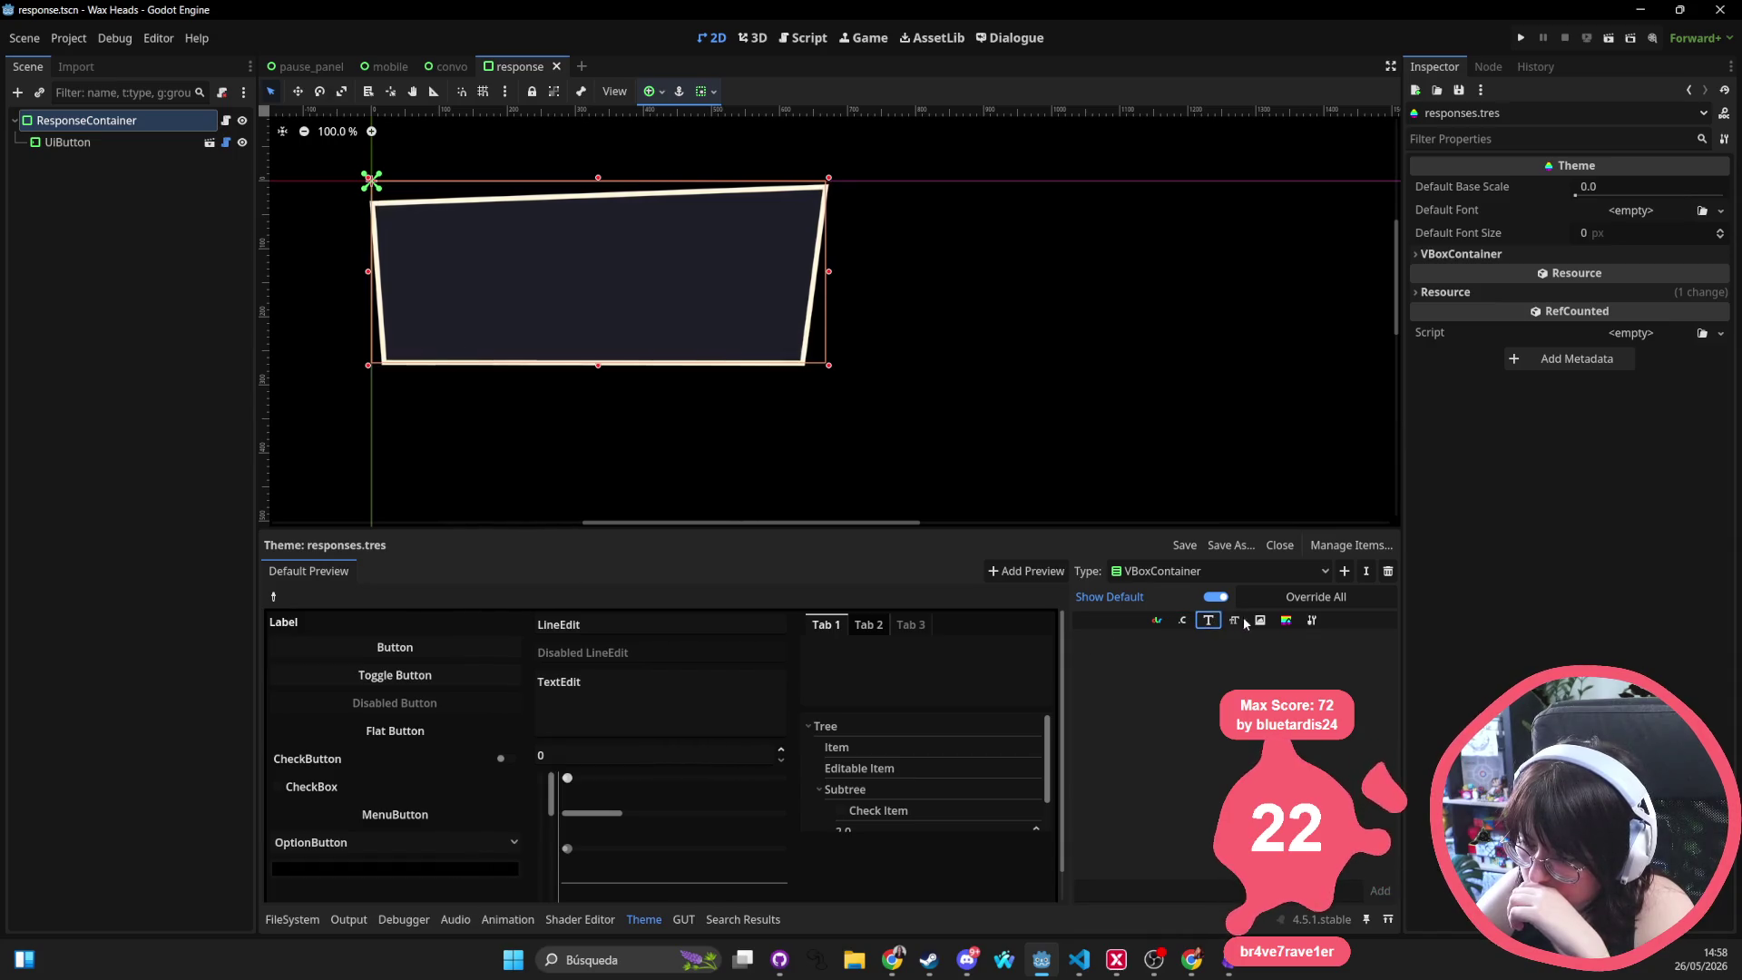
click(1312, 620)
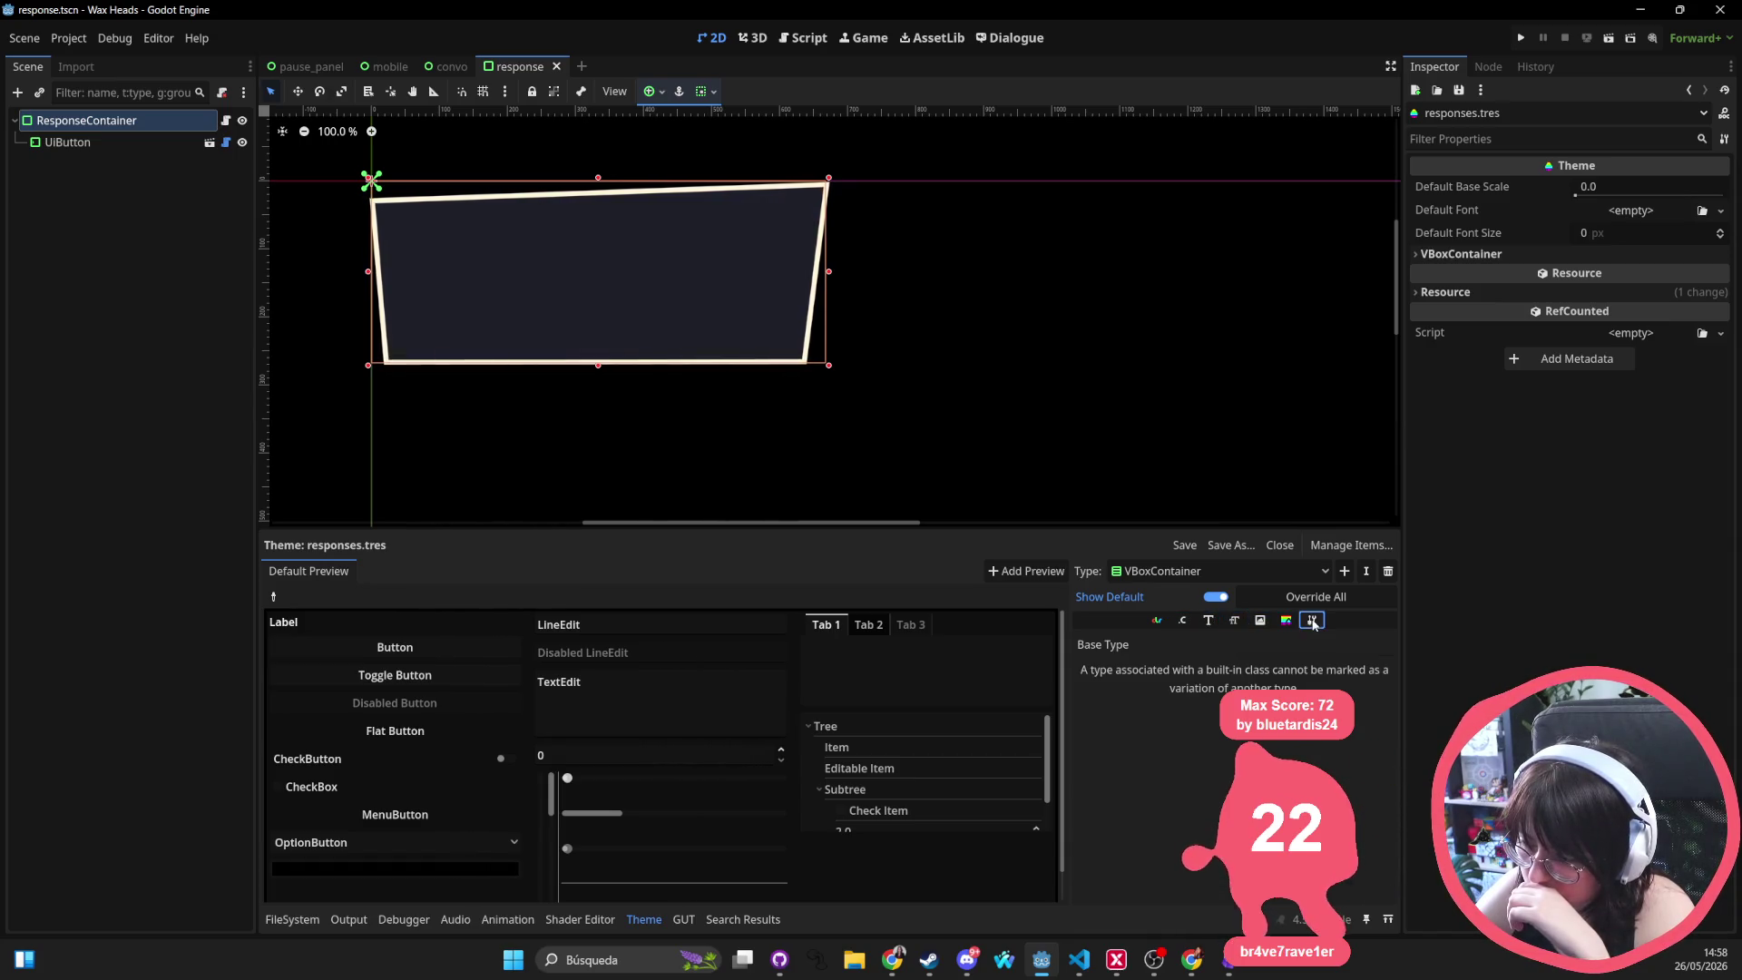
click(746, 323)
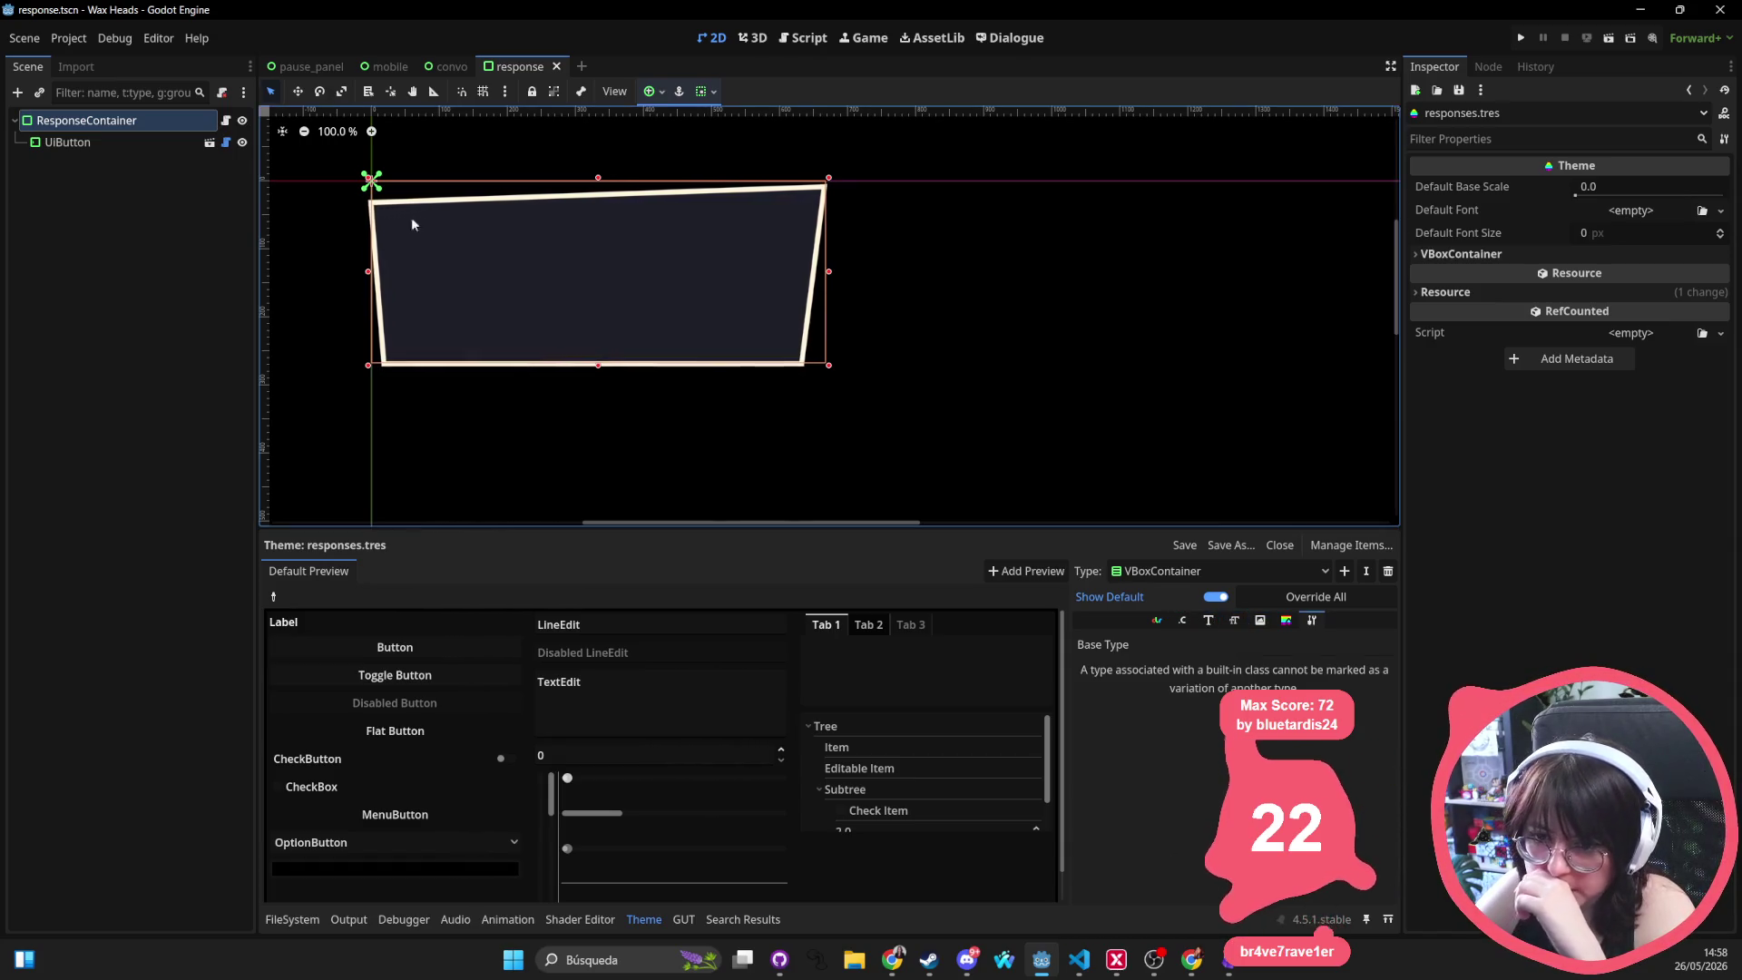
Select the UIButton node to view its properties, then dismiss a second 'response' file search
click(104, 140)
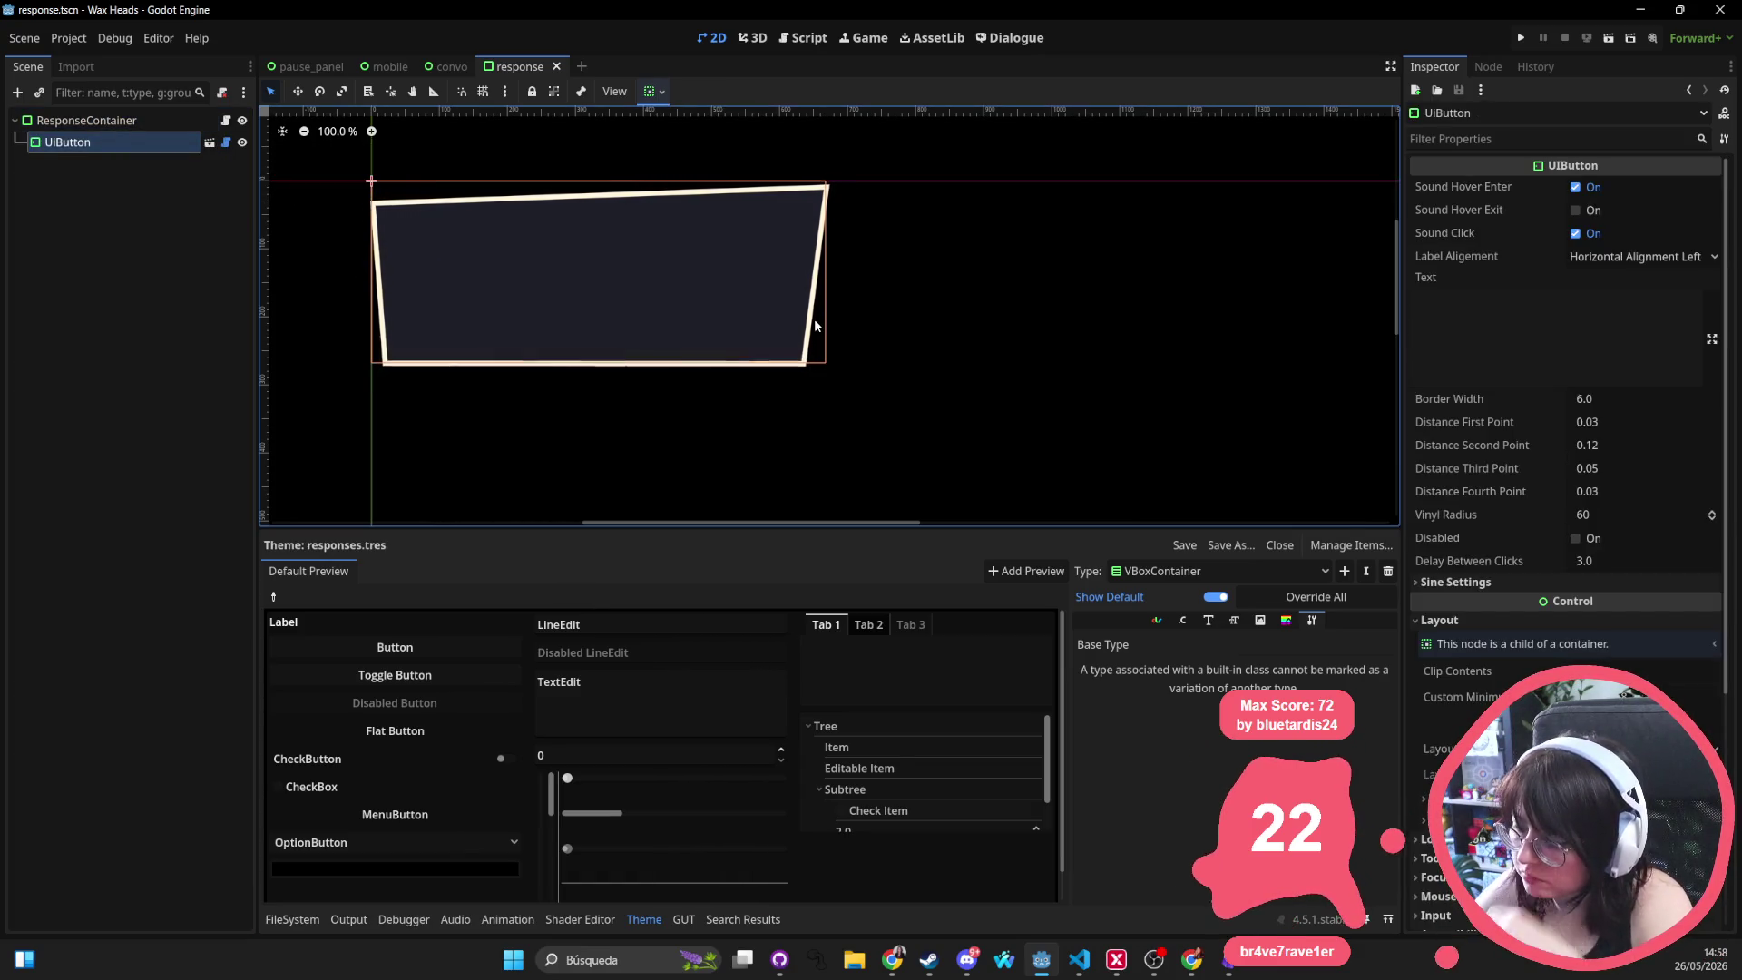
key(shift+alt+o)
text(resp)
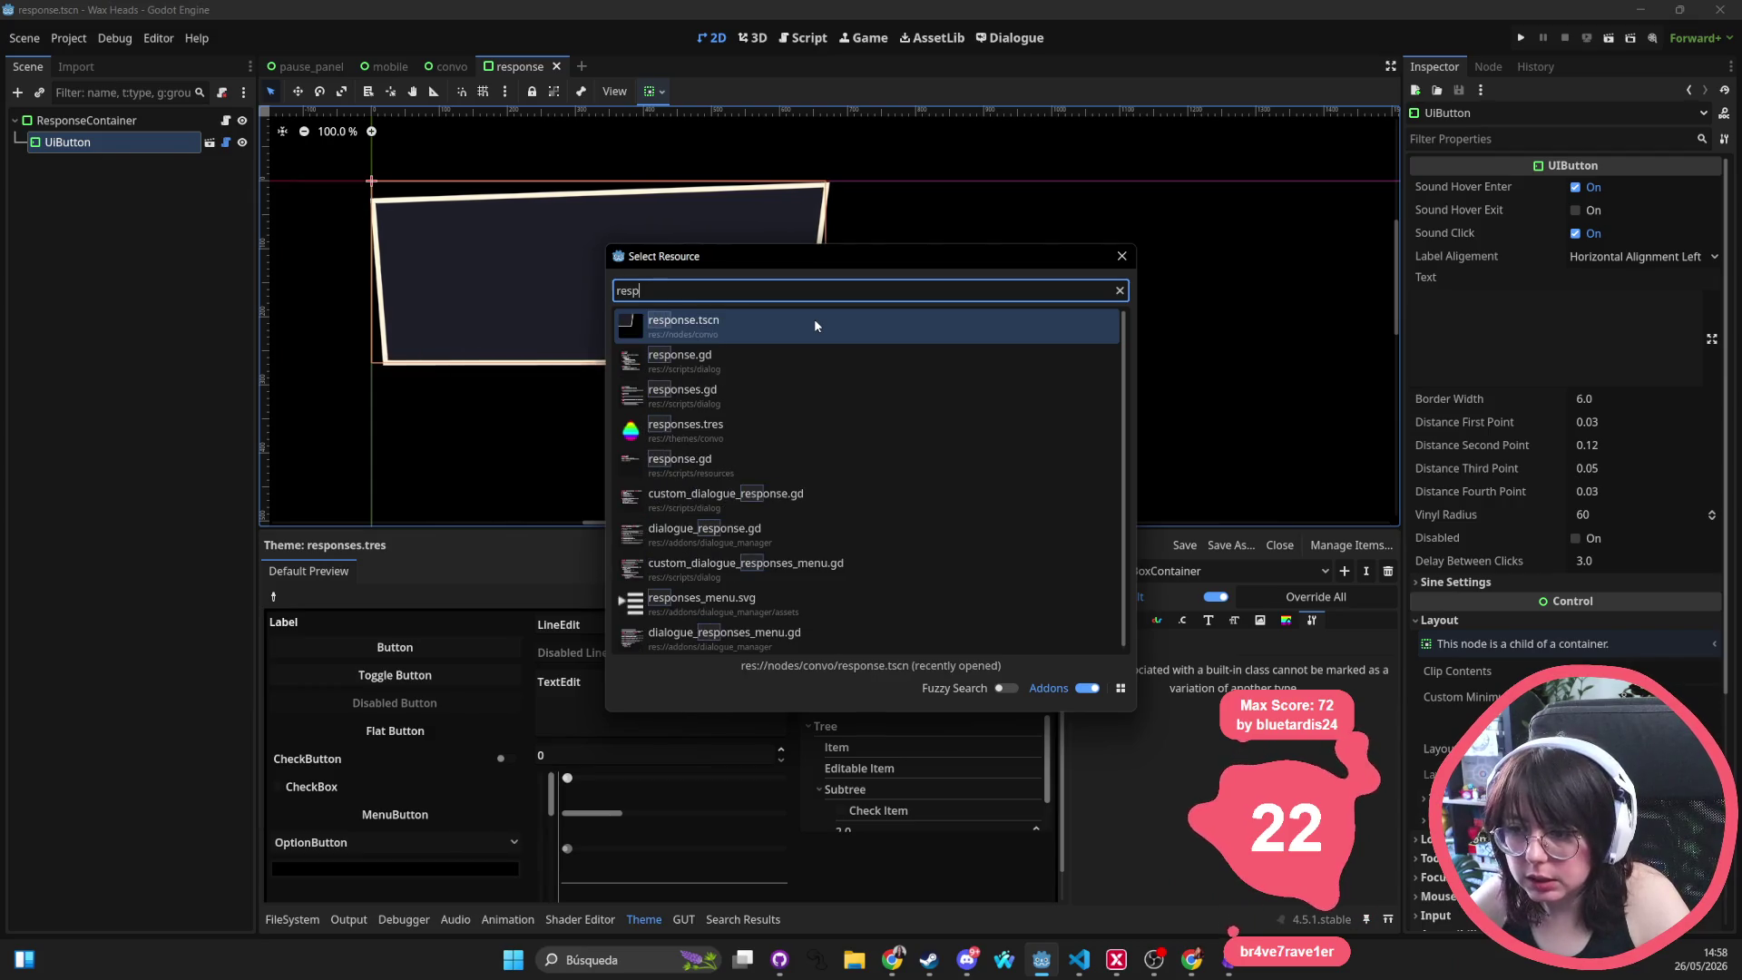
text(onse)
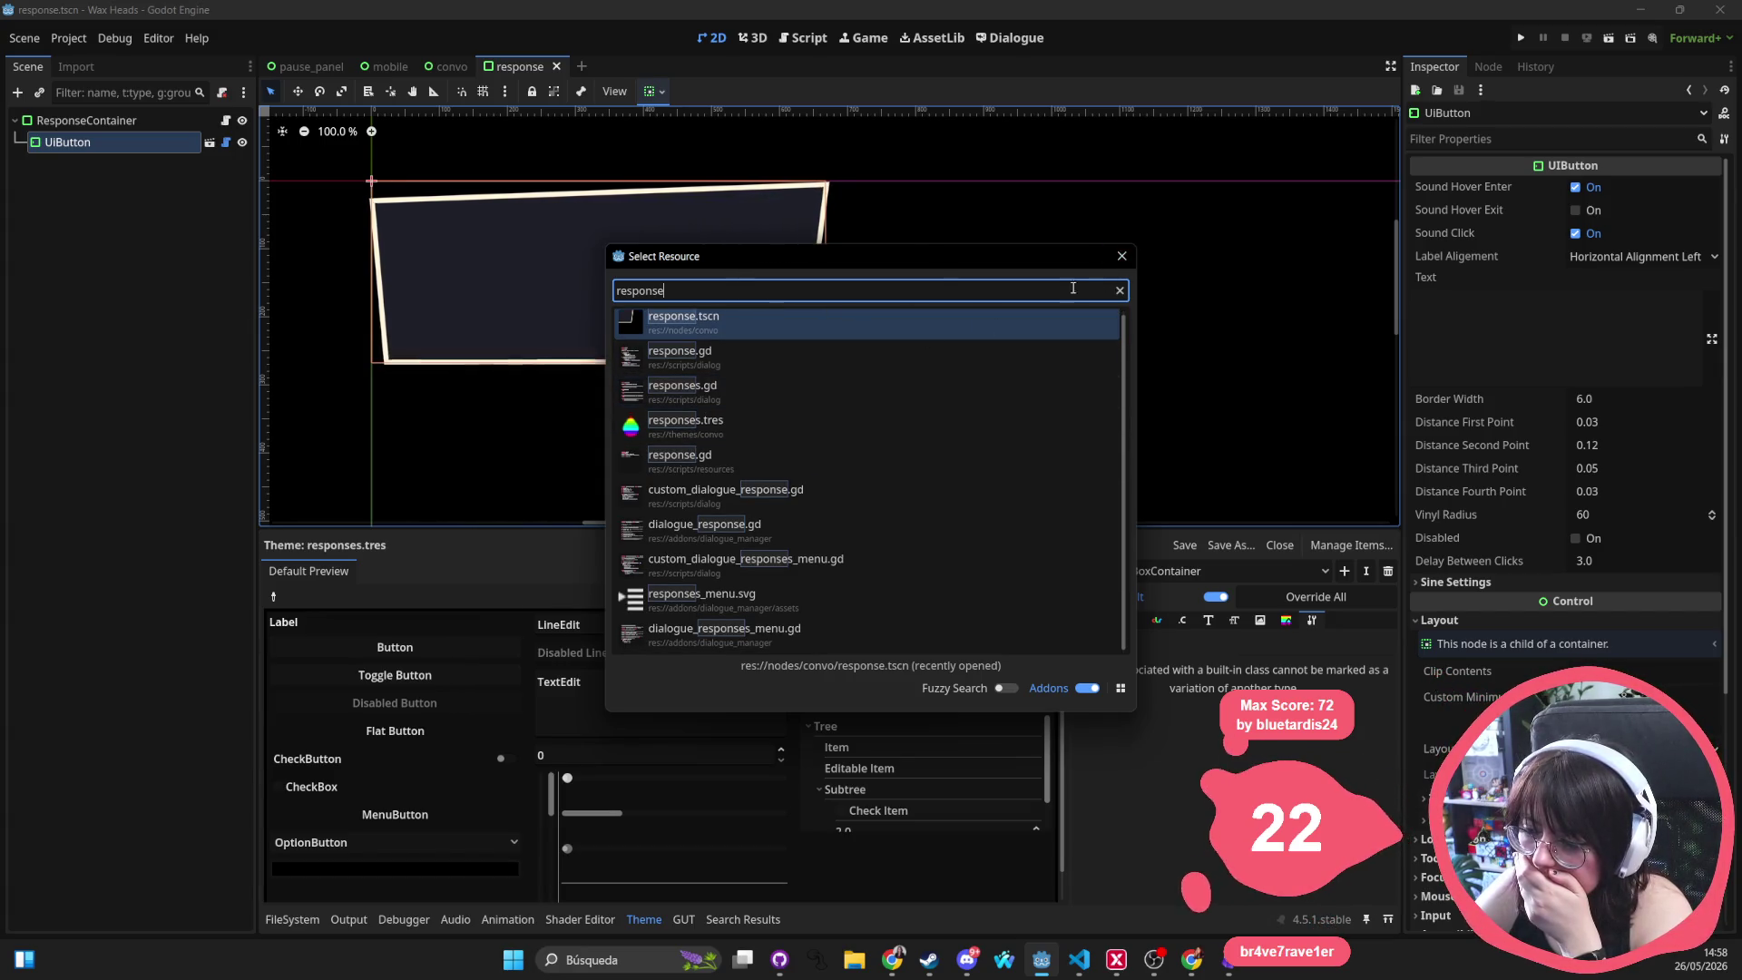
key(Escape)
Close the mobile and pause_panel scene tabs
click(374, 66)
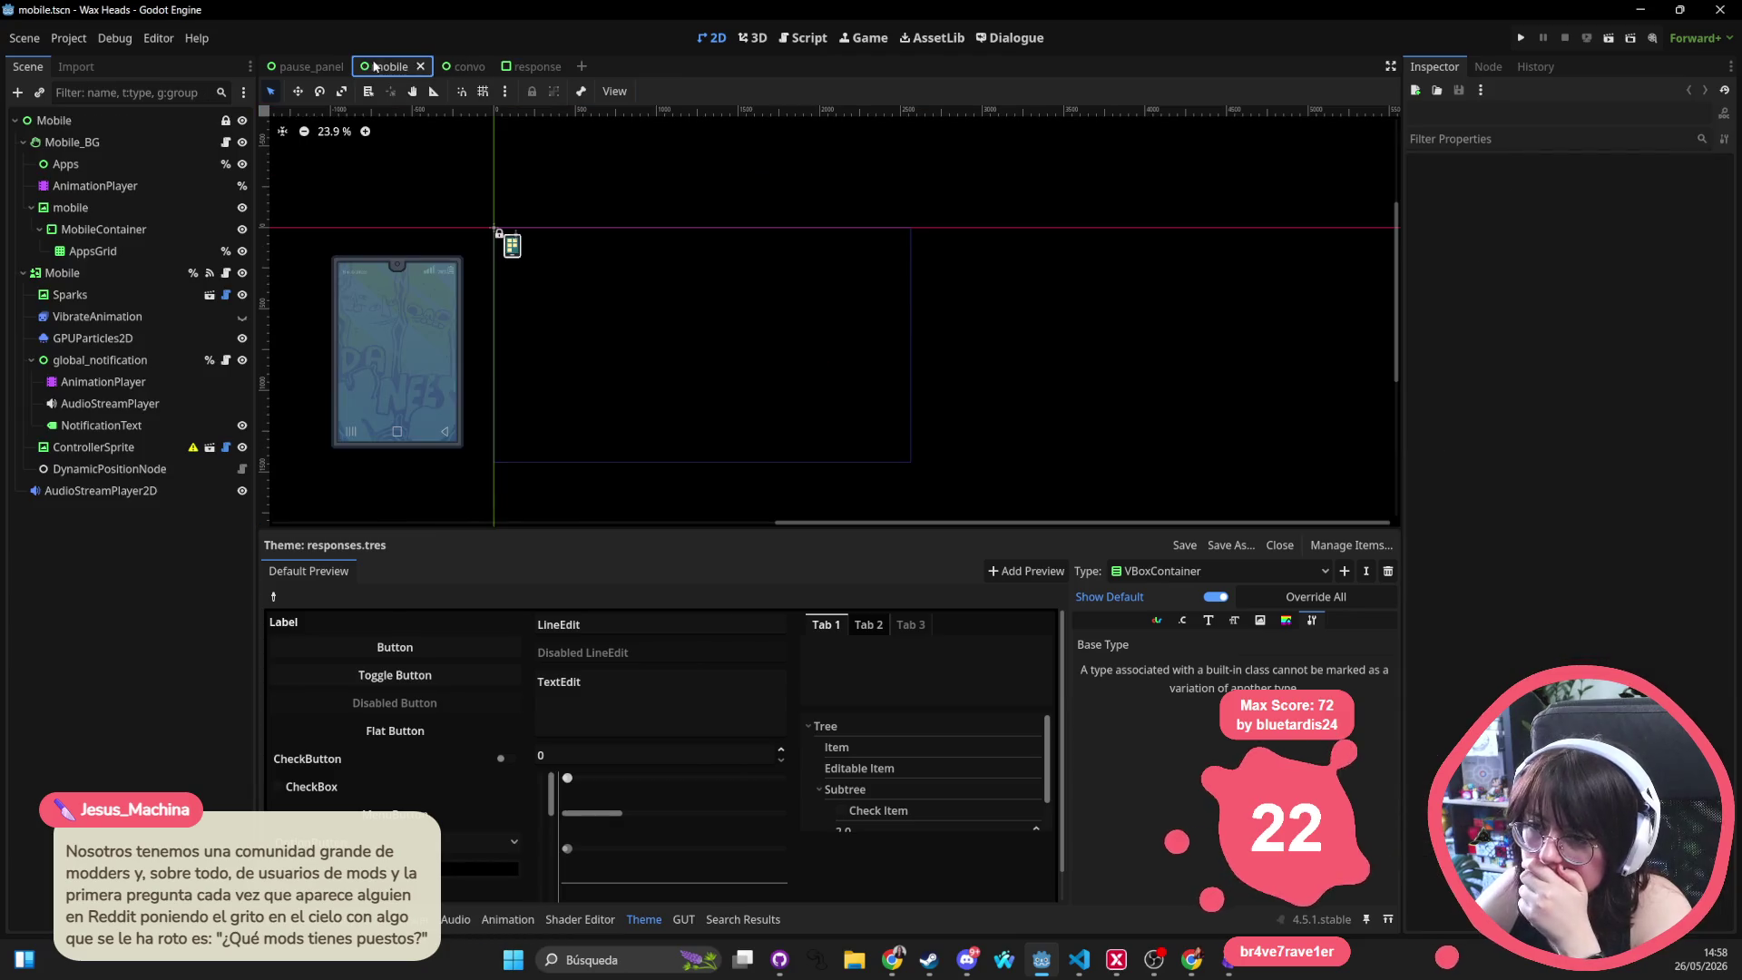
key(ctrl+shift+Tab)
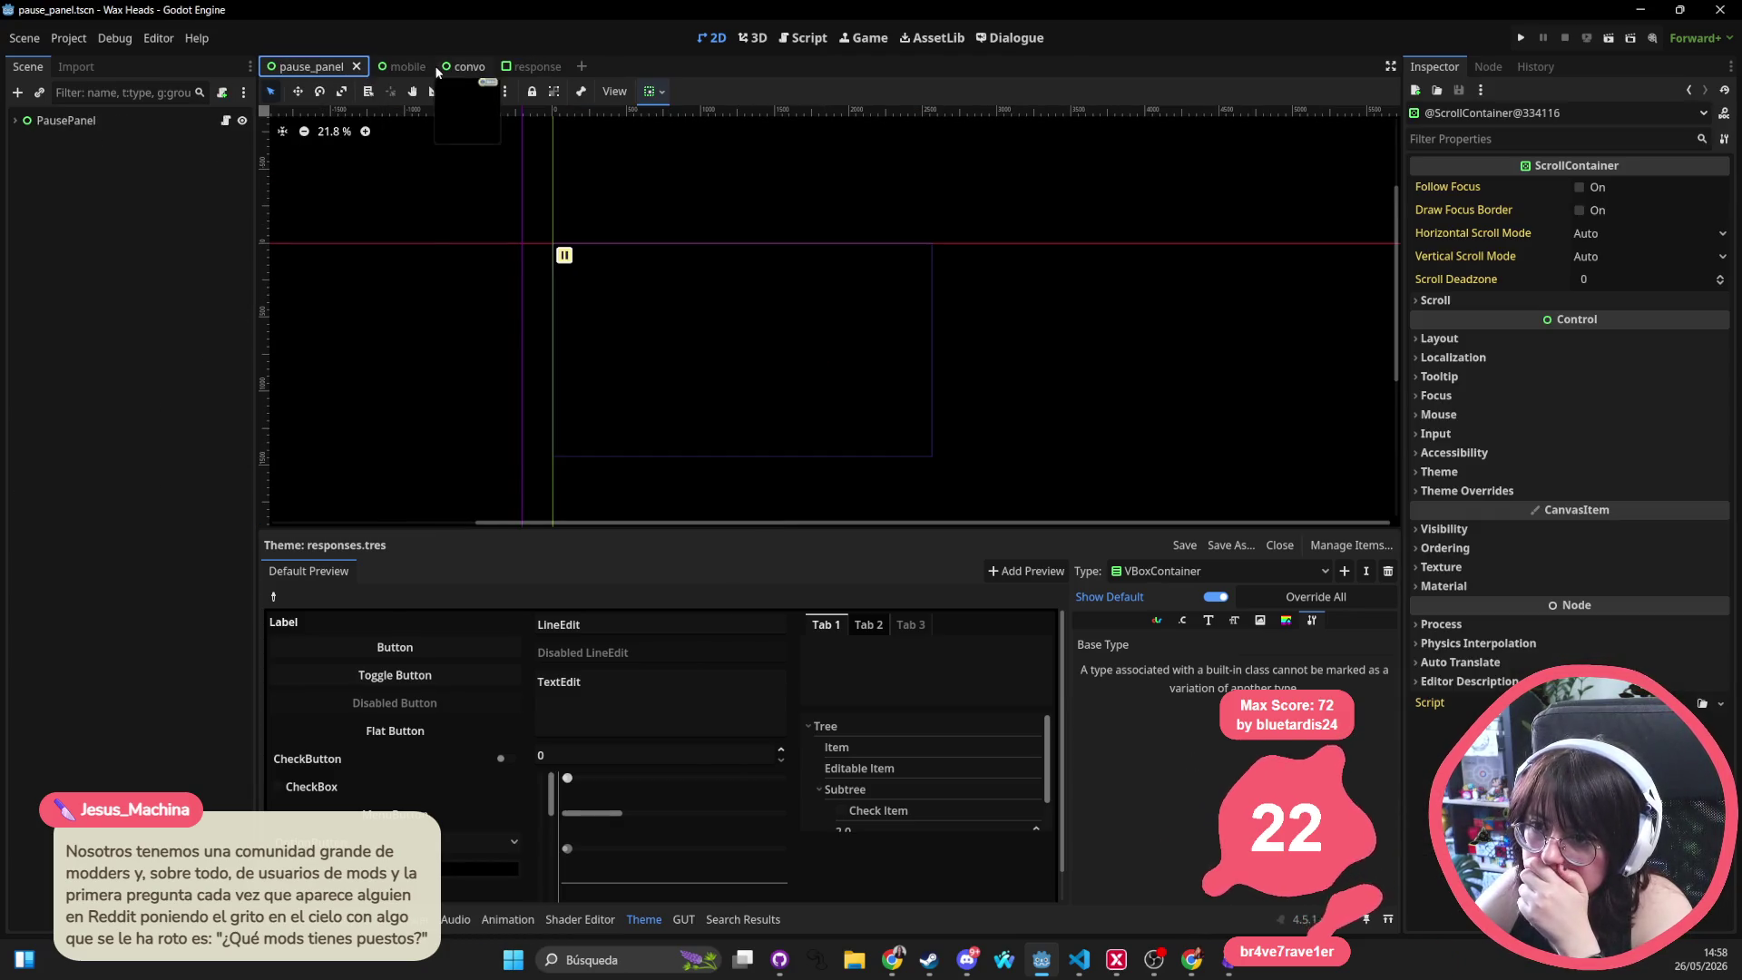
key(ctrl+w)
key(ctrl+w)
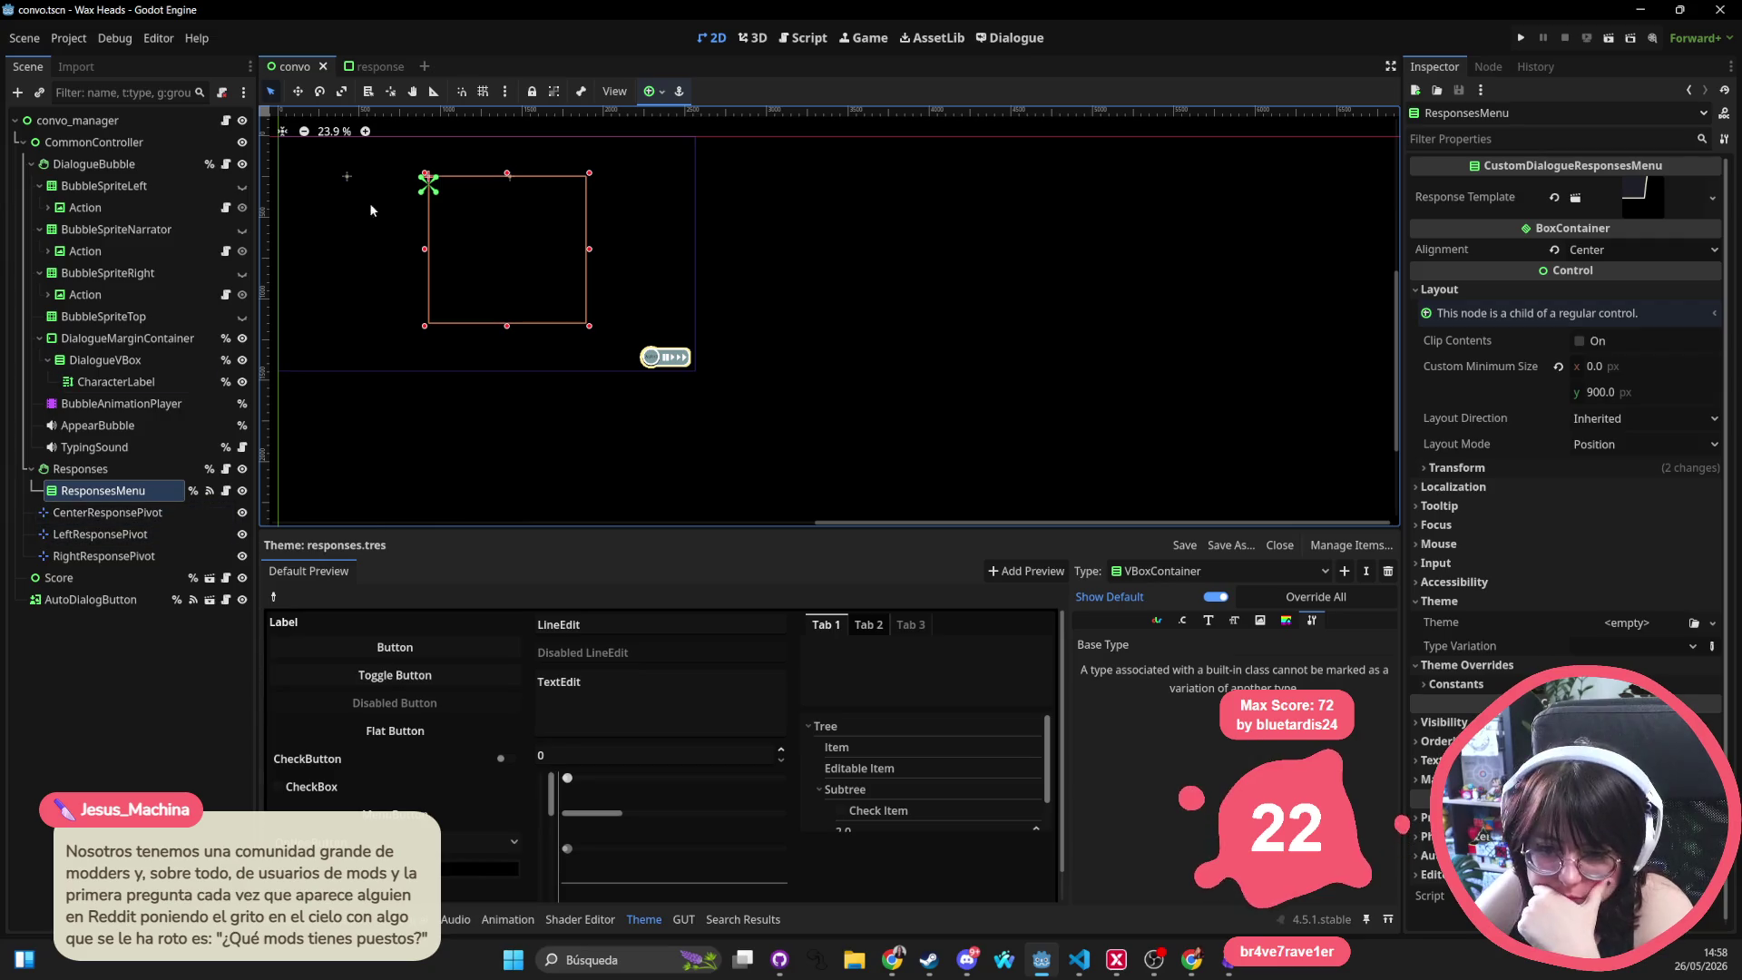
Filter the Responses node's Inspector by 'theme', then open convo_manager's main.tres theme
click(102, 490)
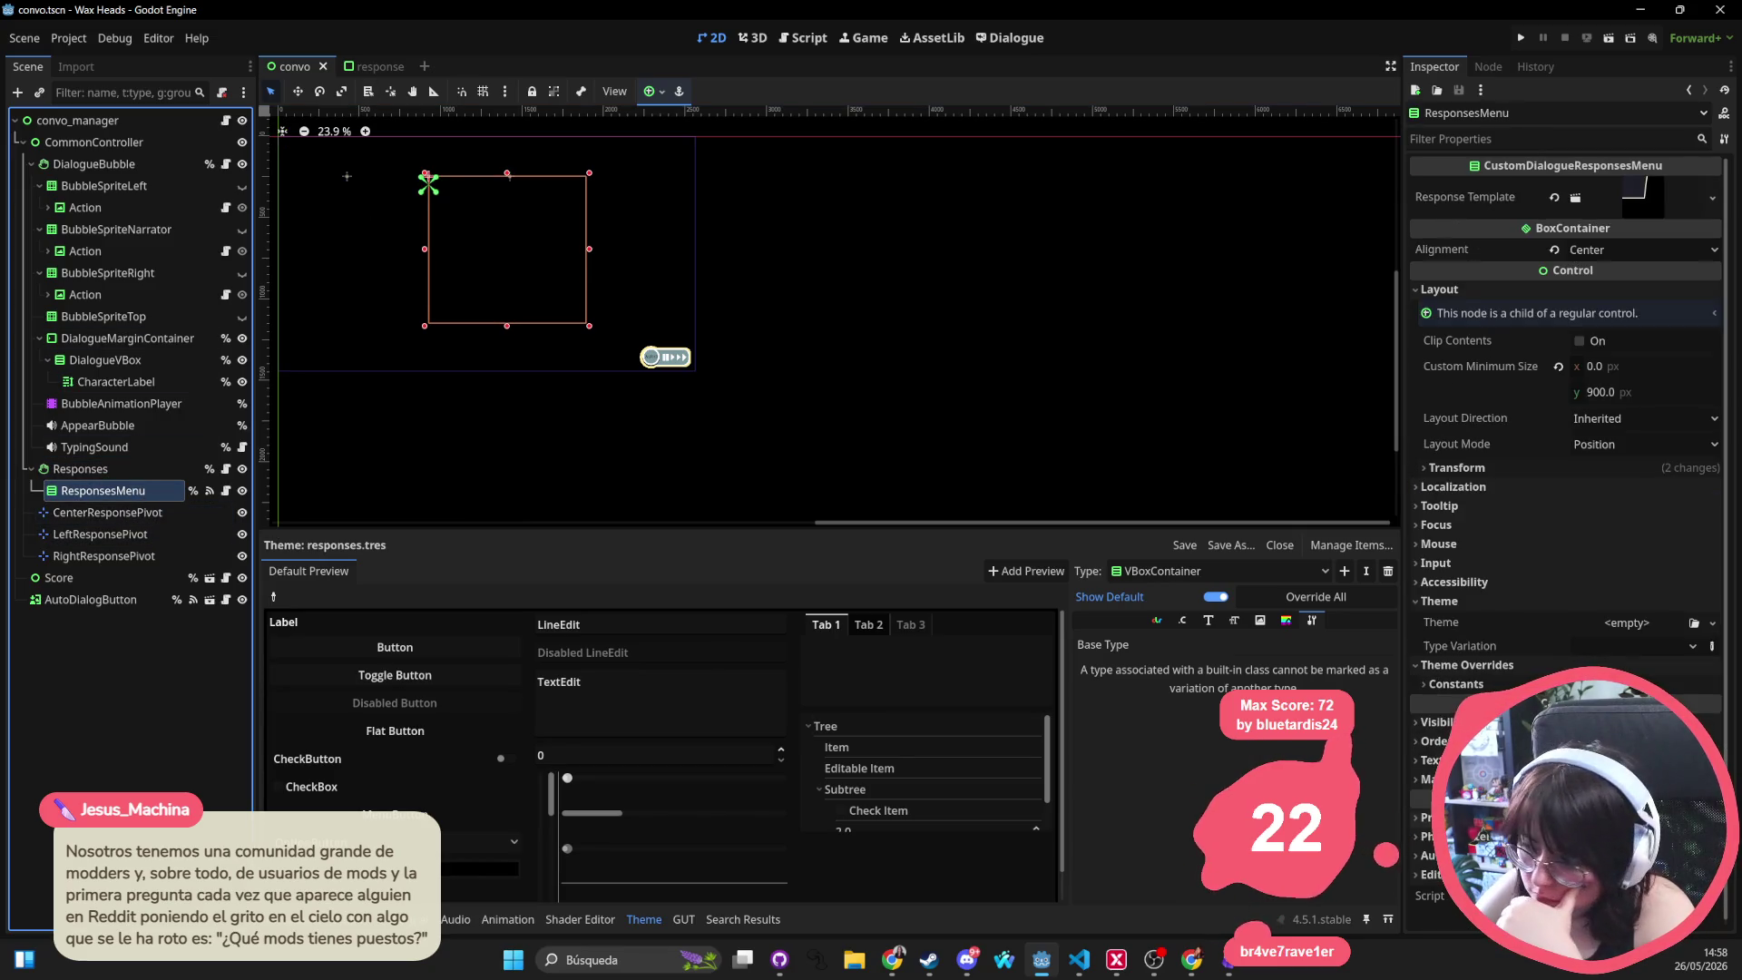
key(Up)
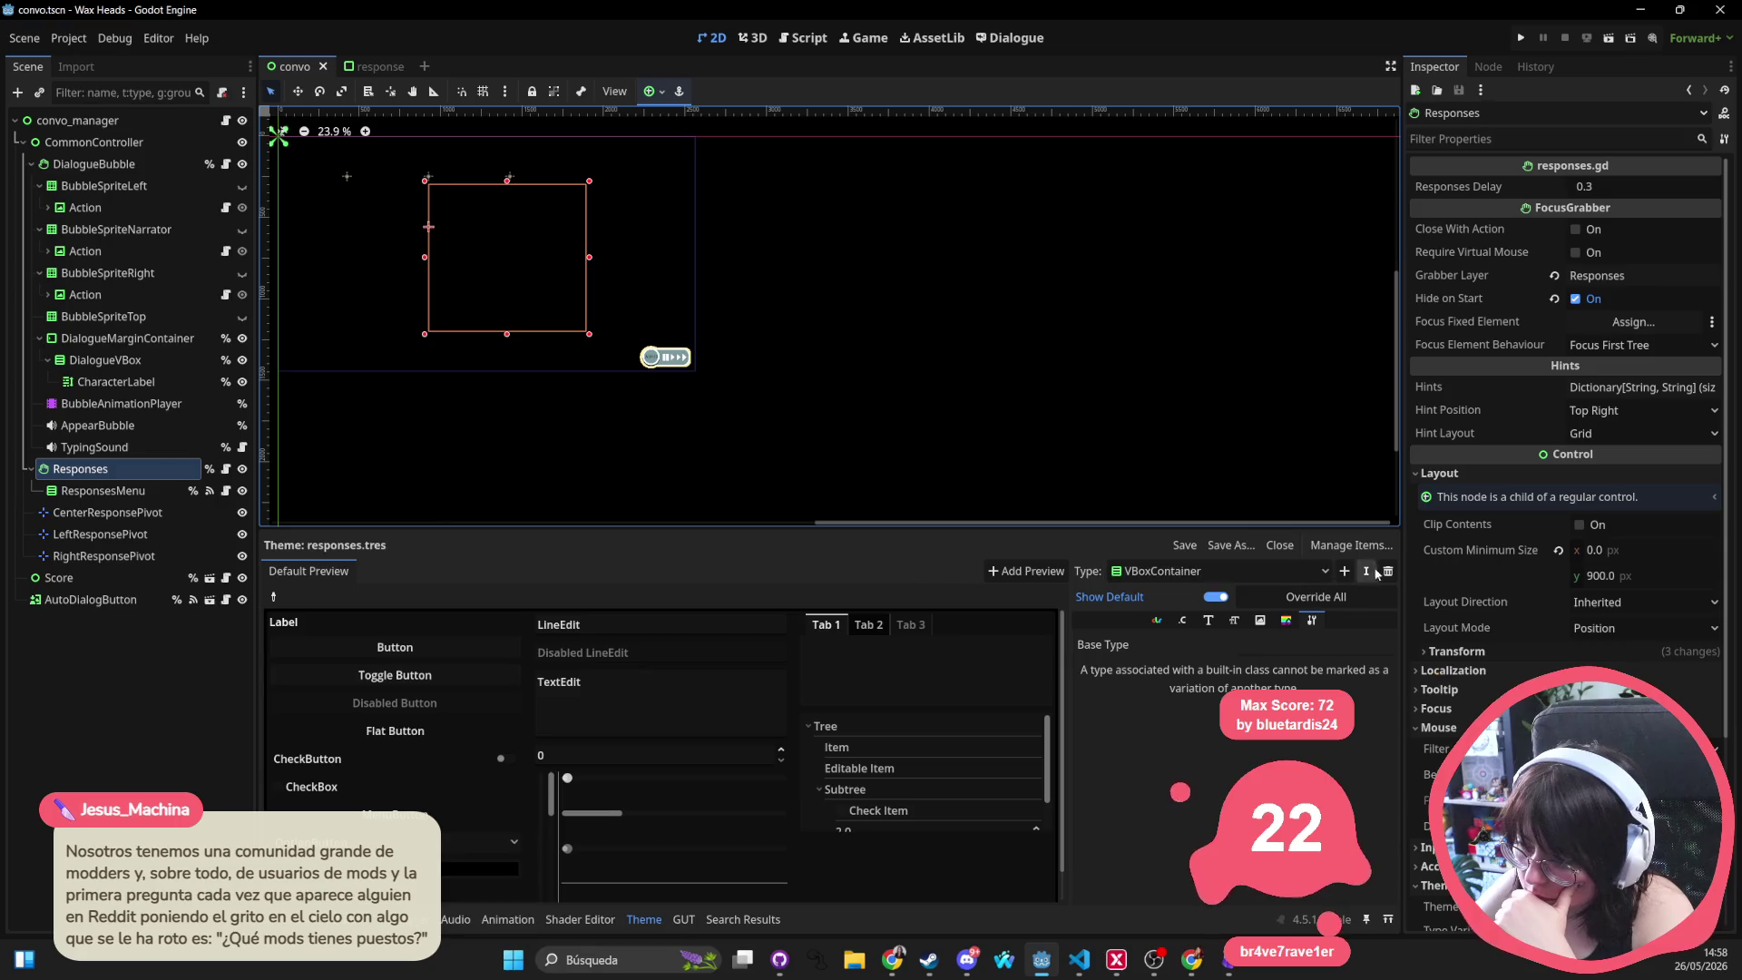
click(1561, 137)
text(theme)
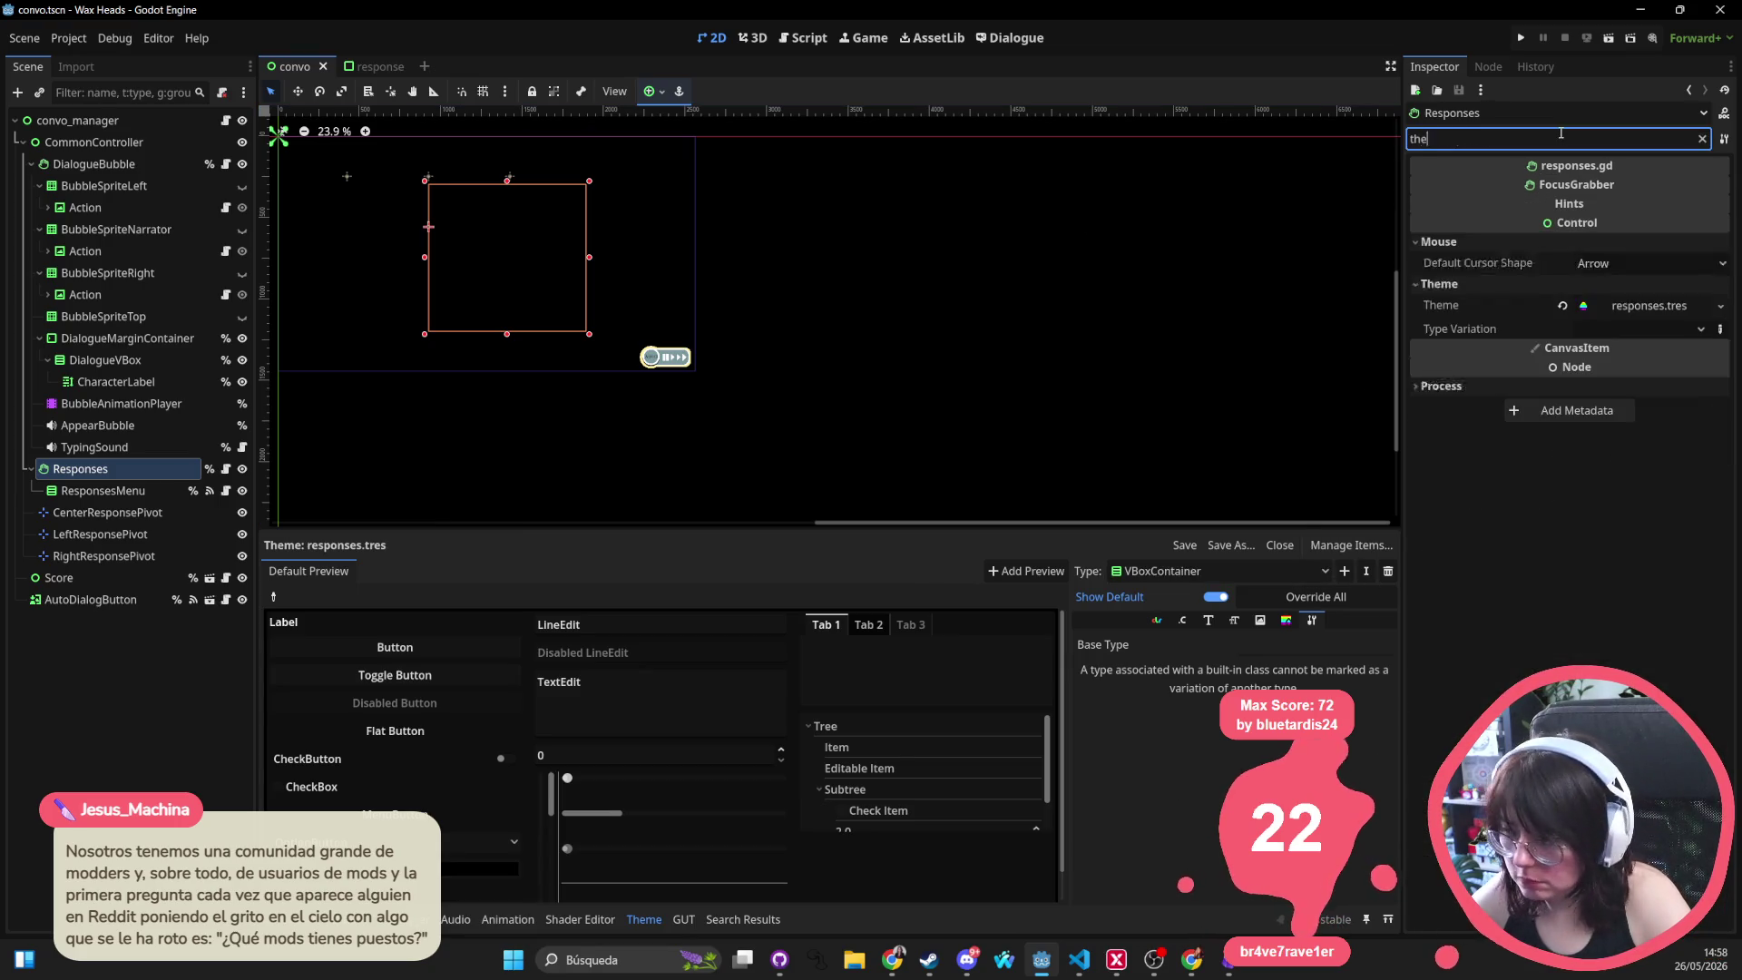
click(1644, 263)
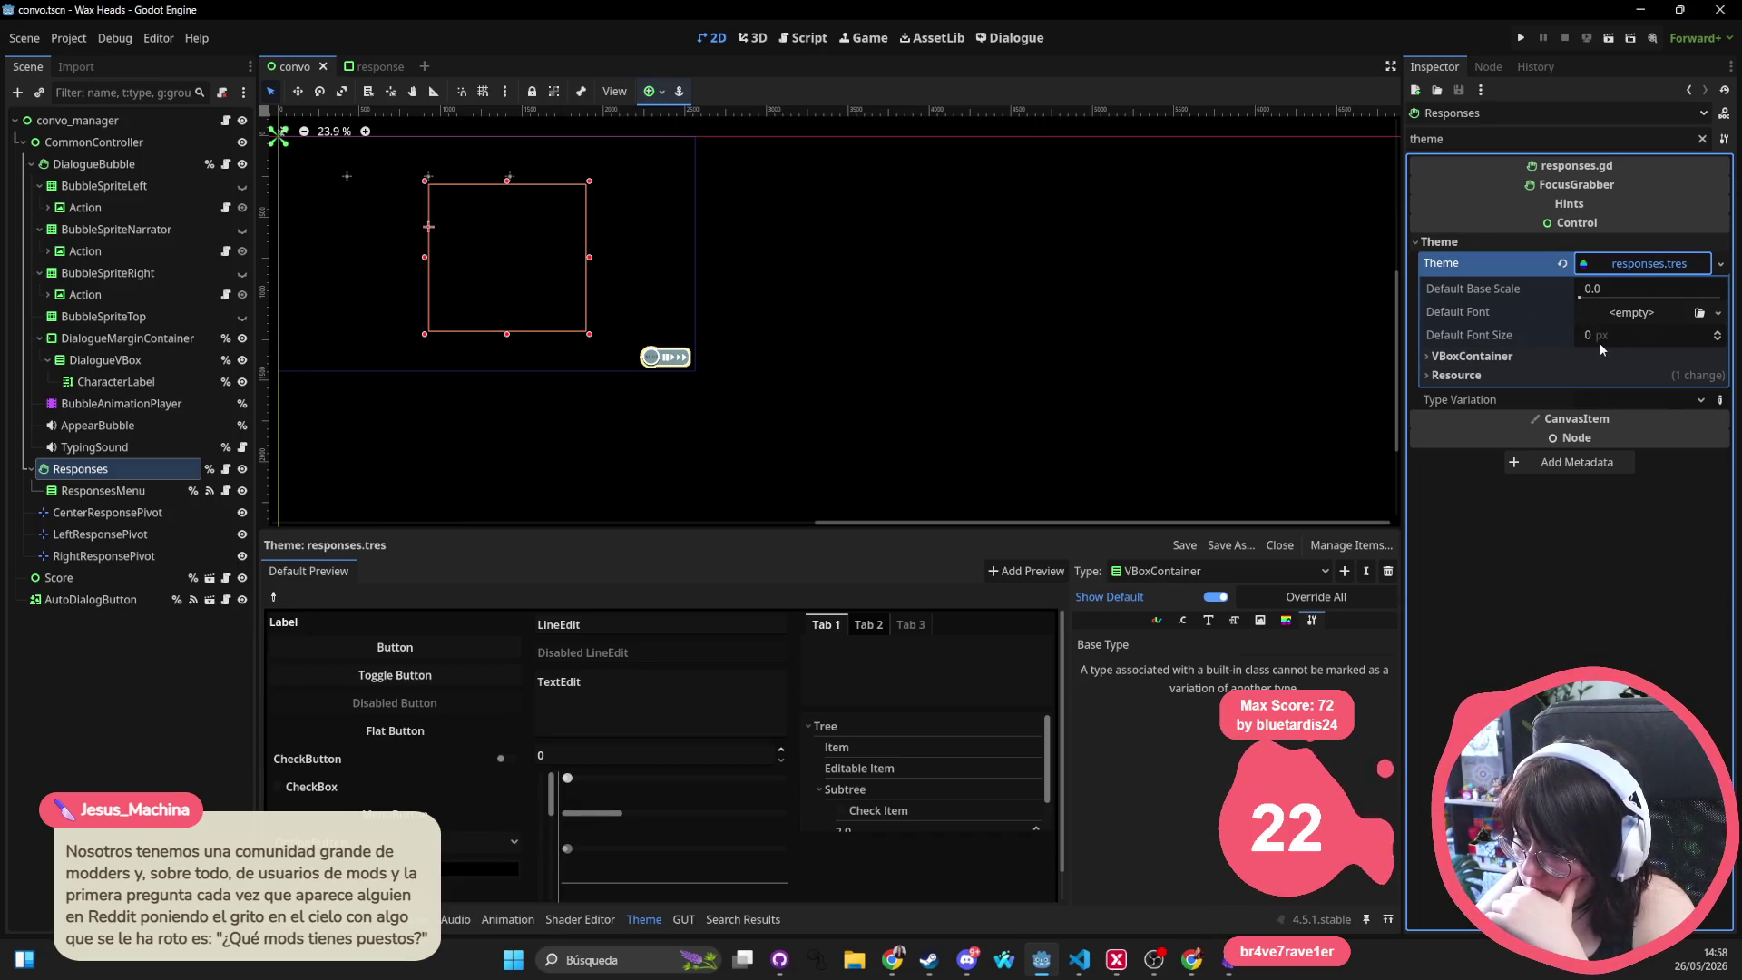
click(832, 257)
click(1647, 227)
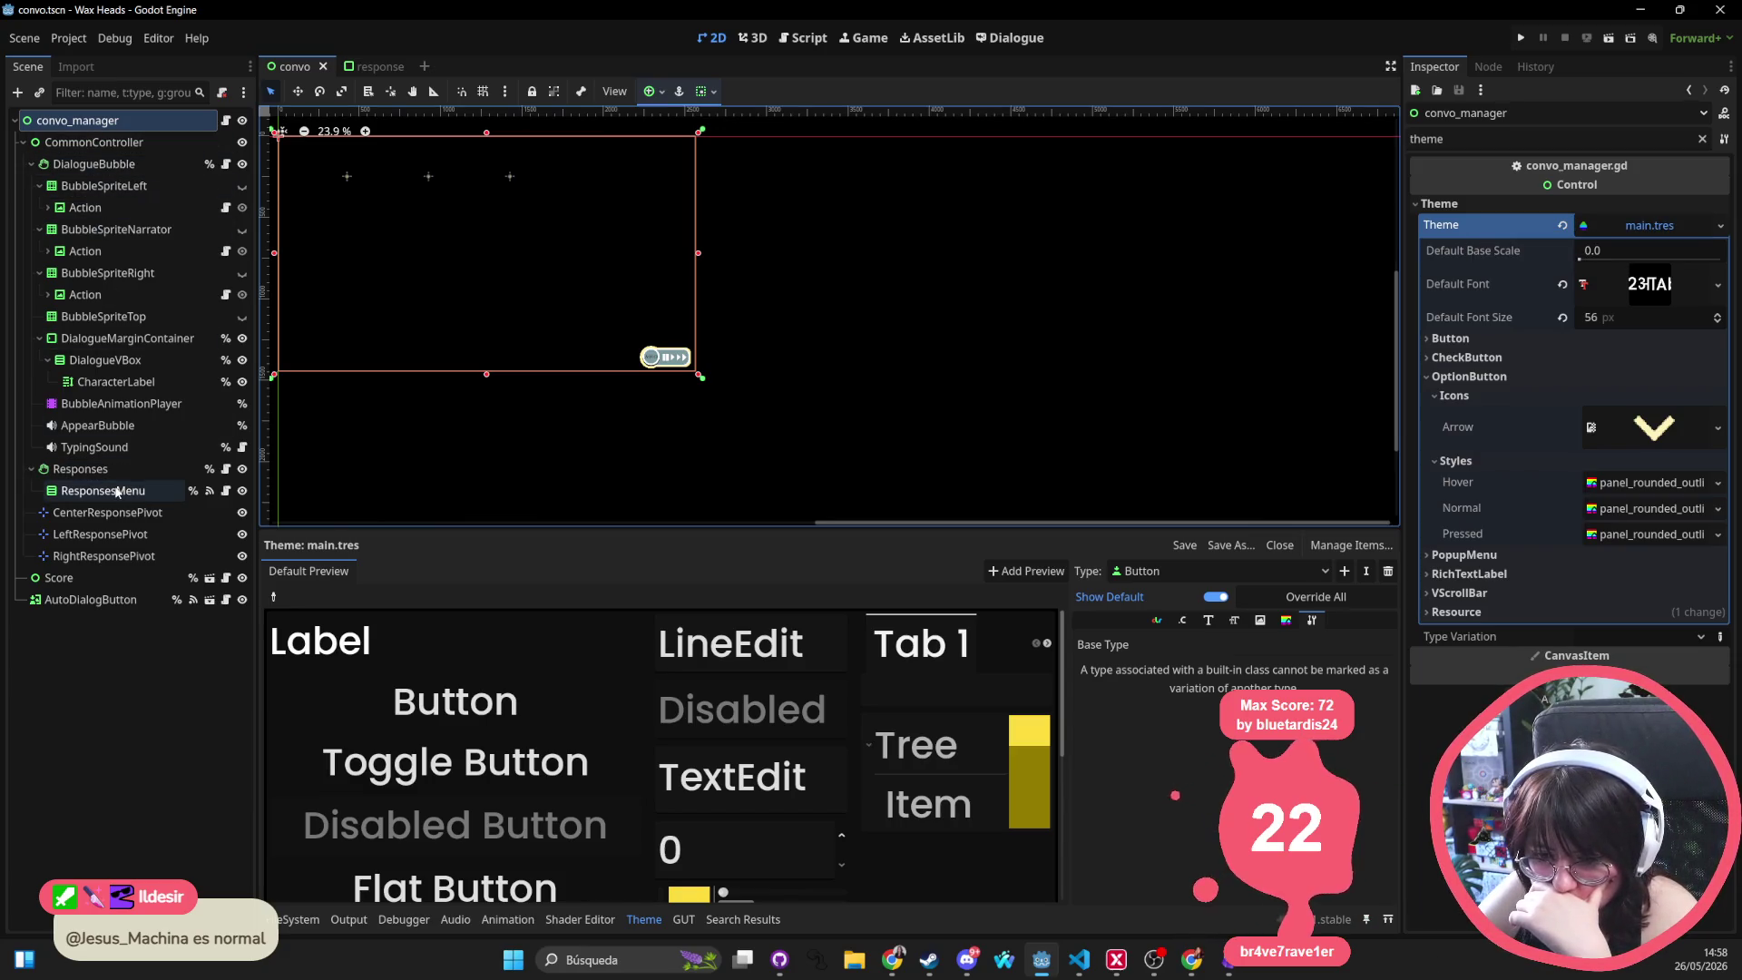
Launch the Wax Heads project from the Run Project button
click(1524, 40)
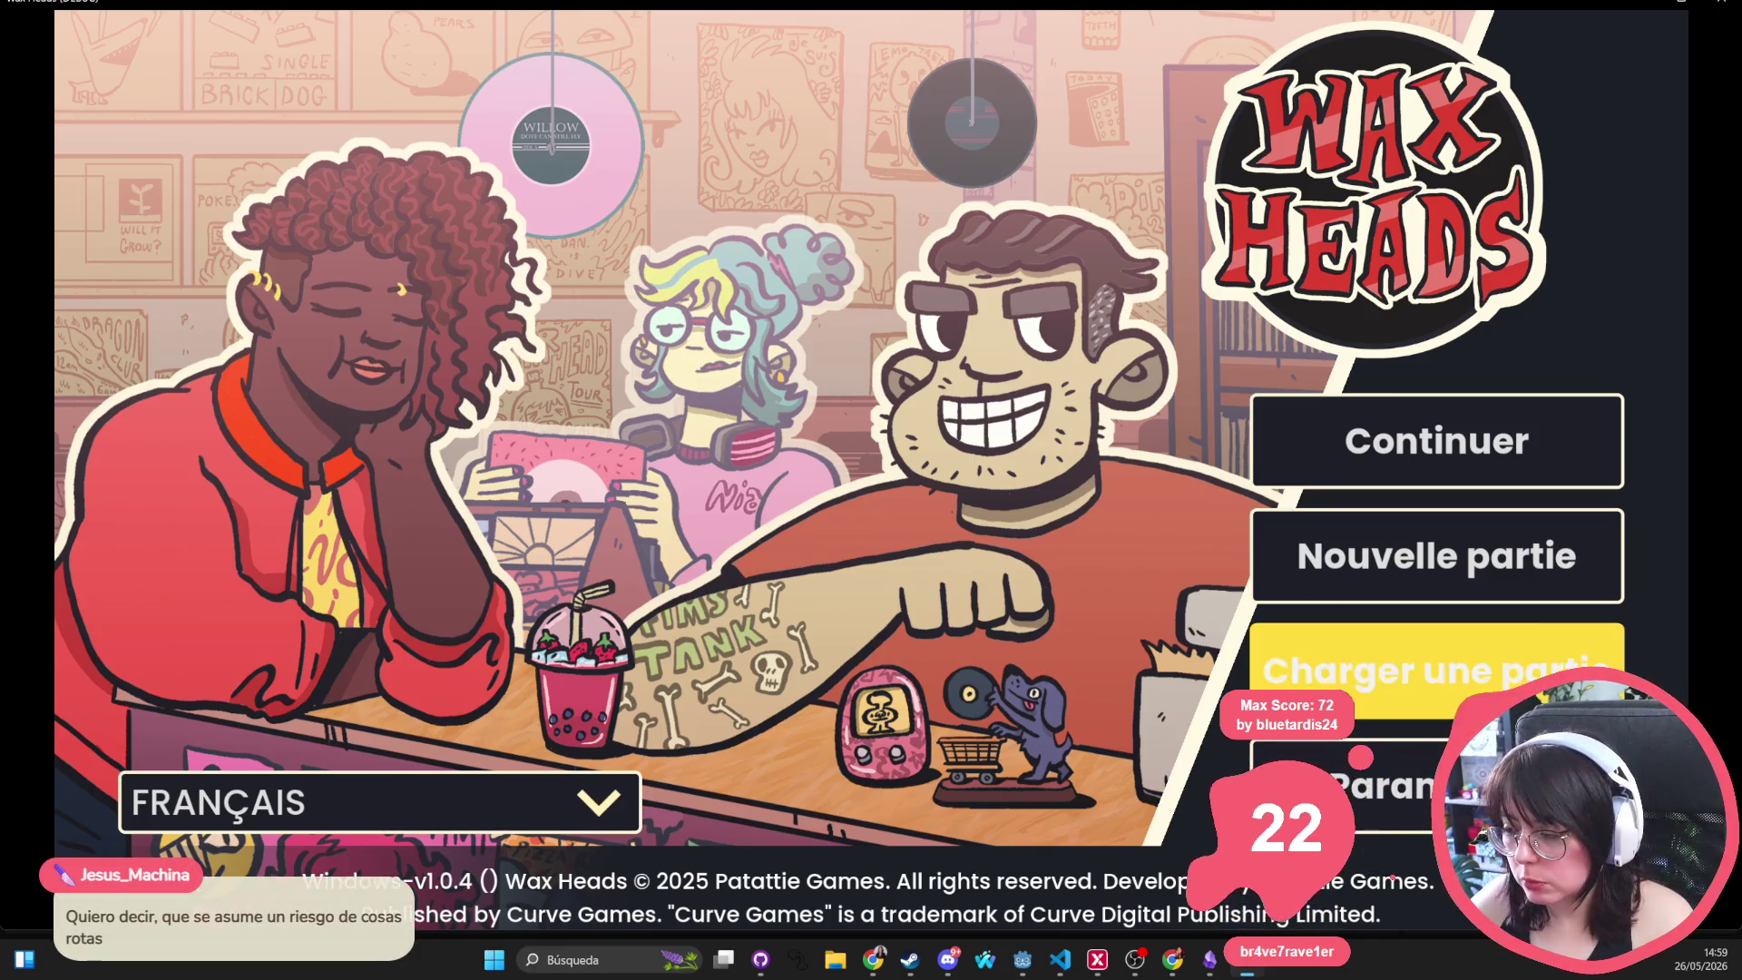
click(1465, 588)
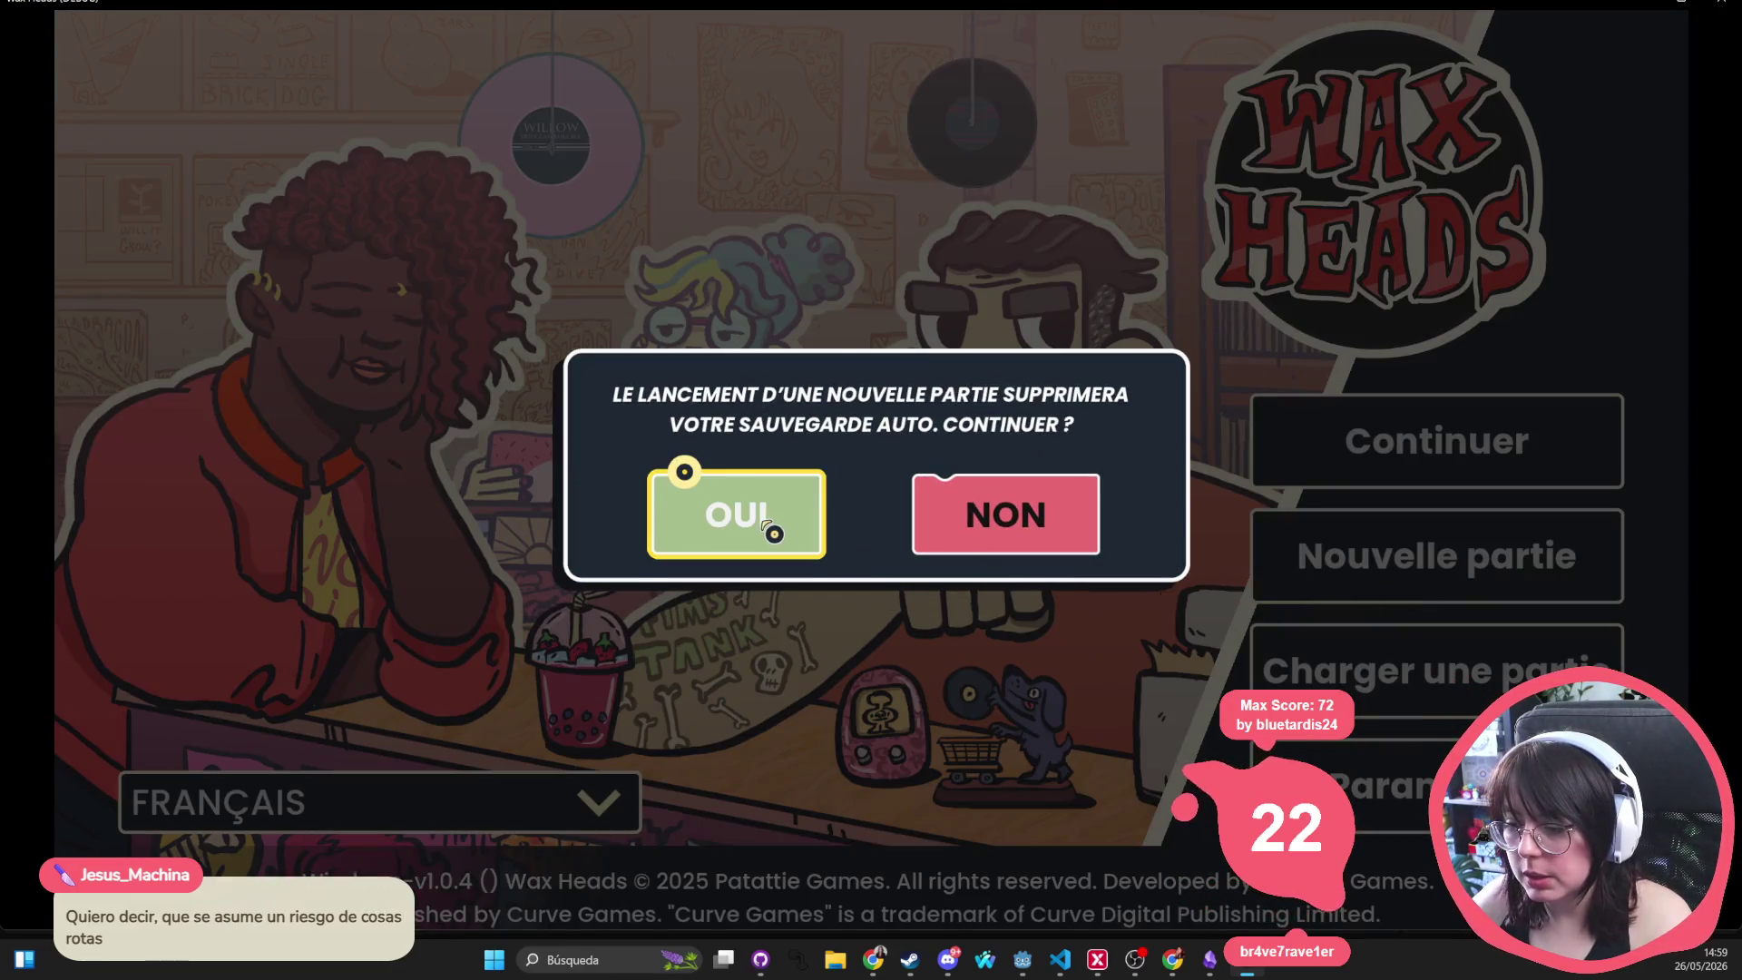
click(766, 519)
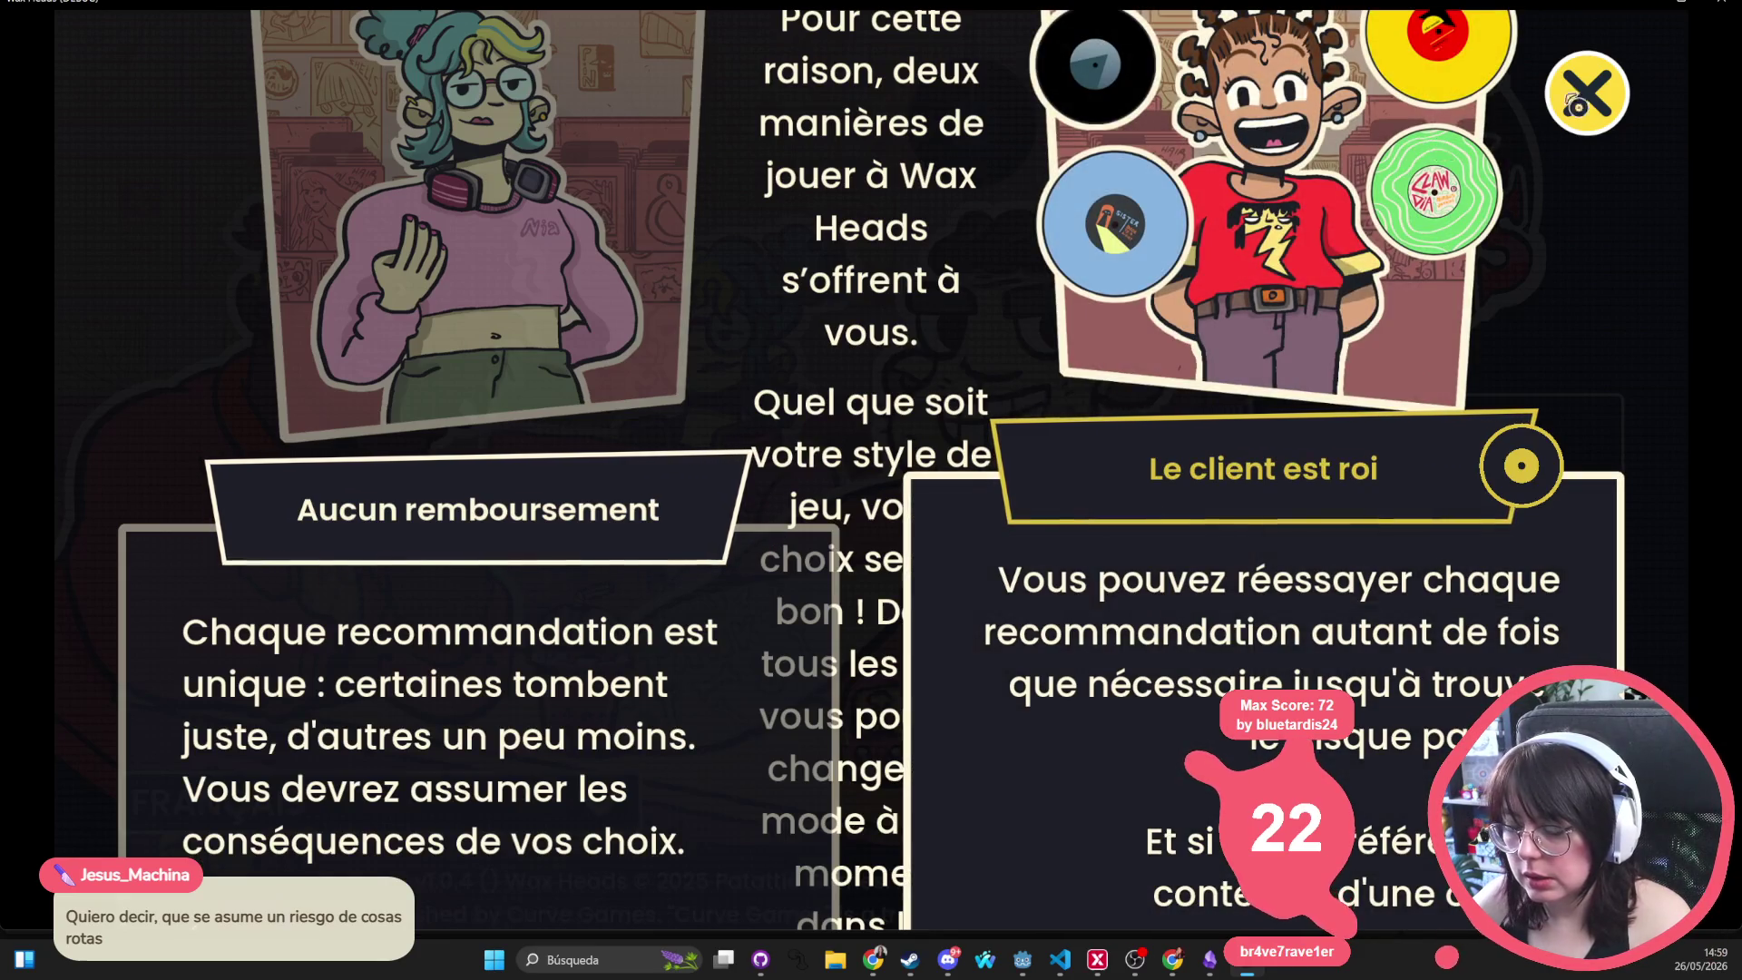
click(1590, 100)
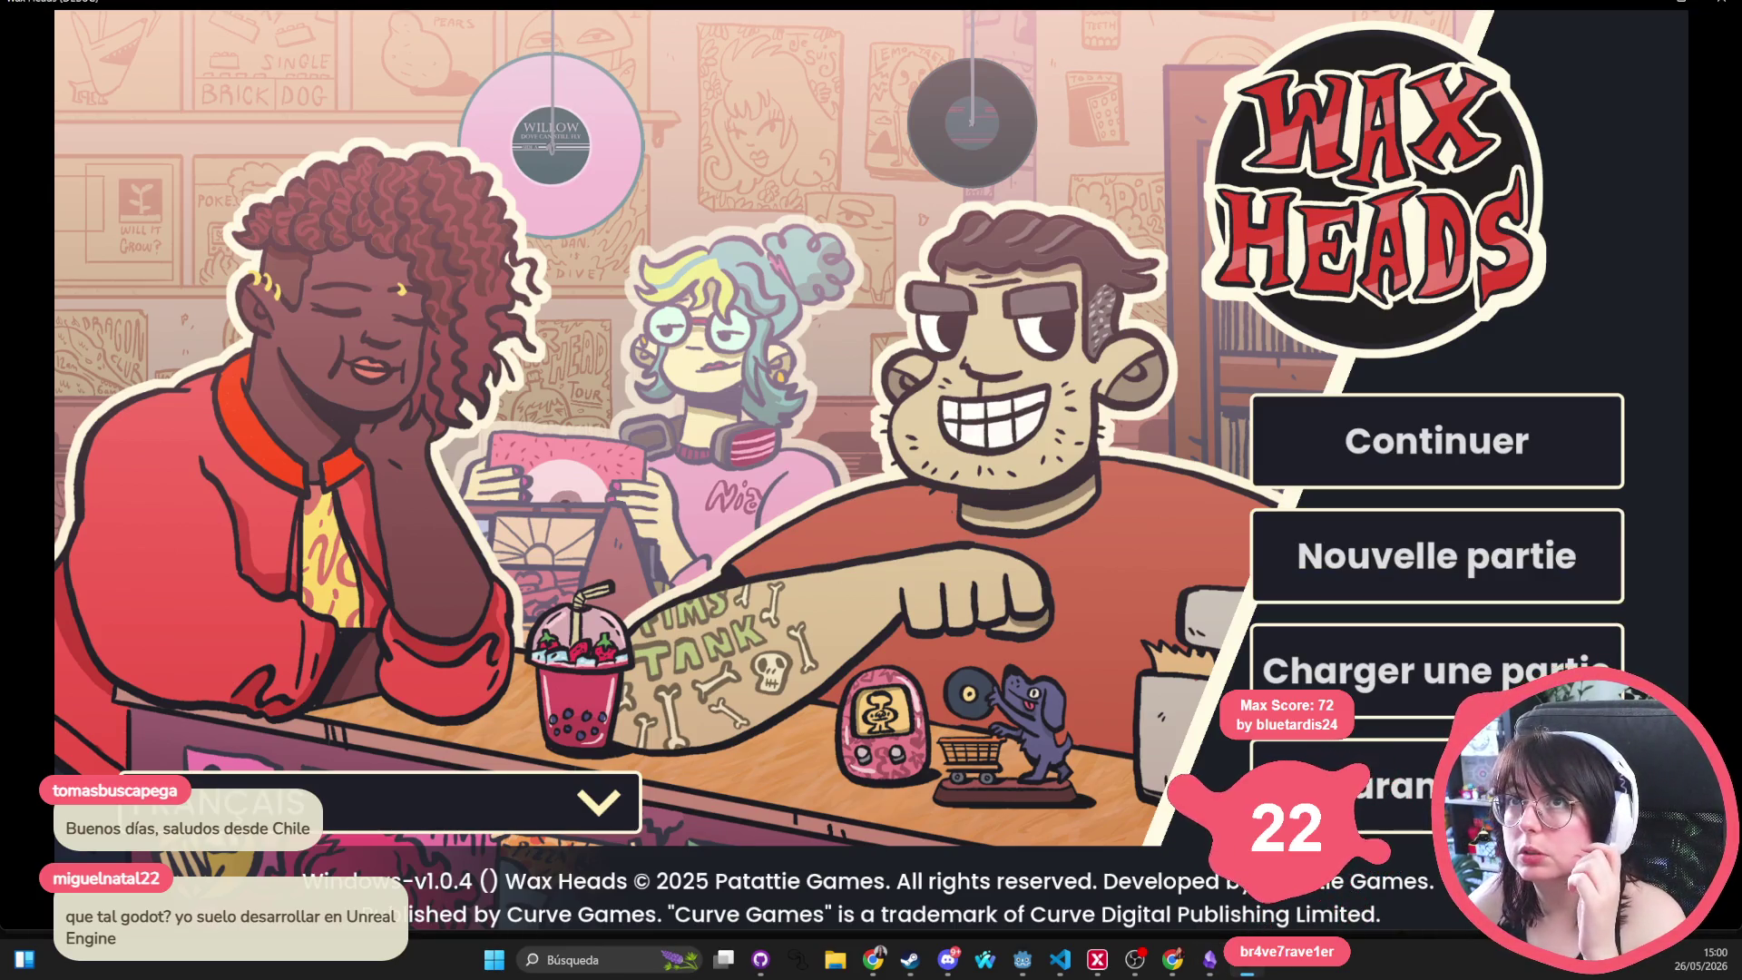
key(alt+Tab)
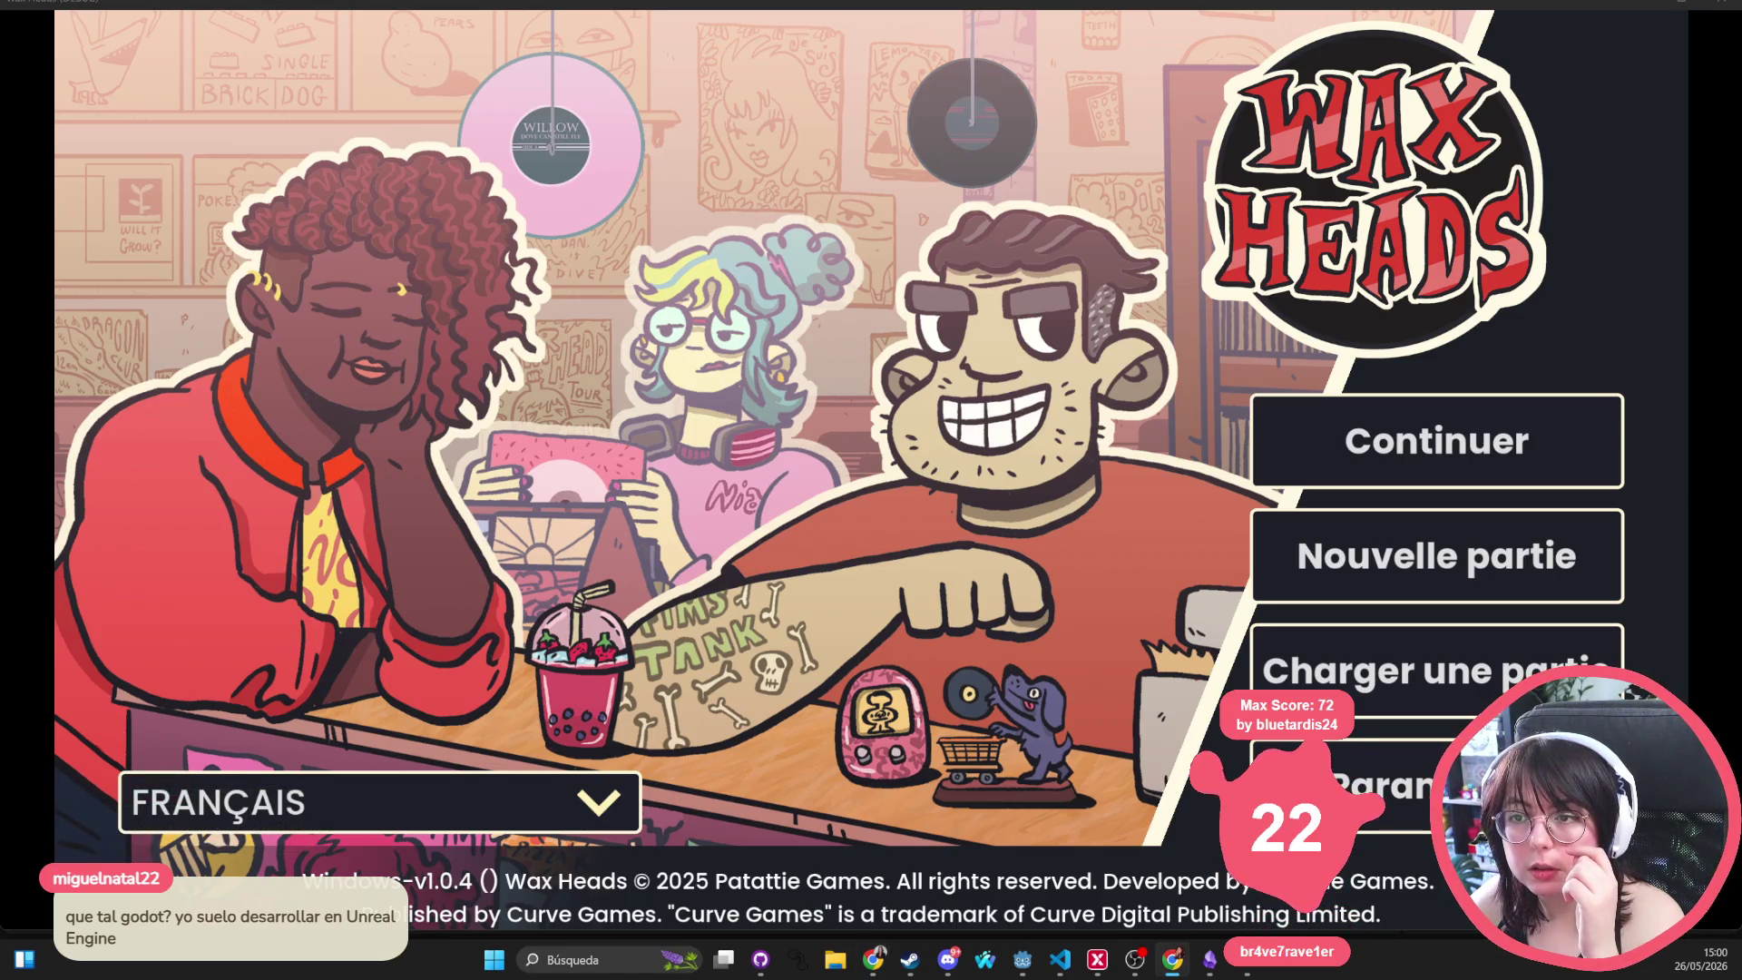
click(848, 417)
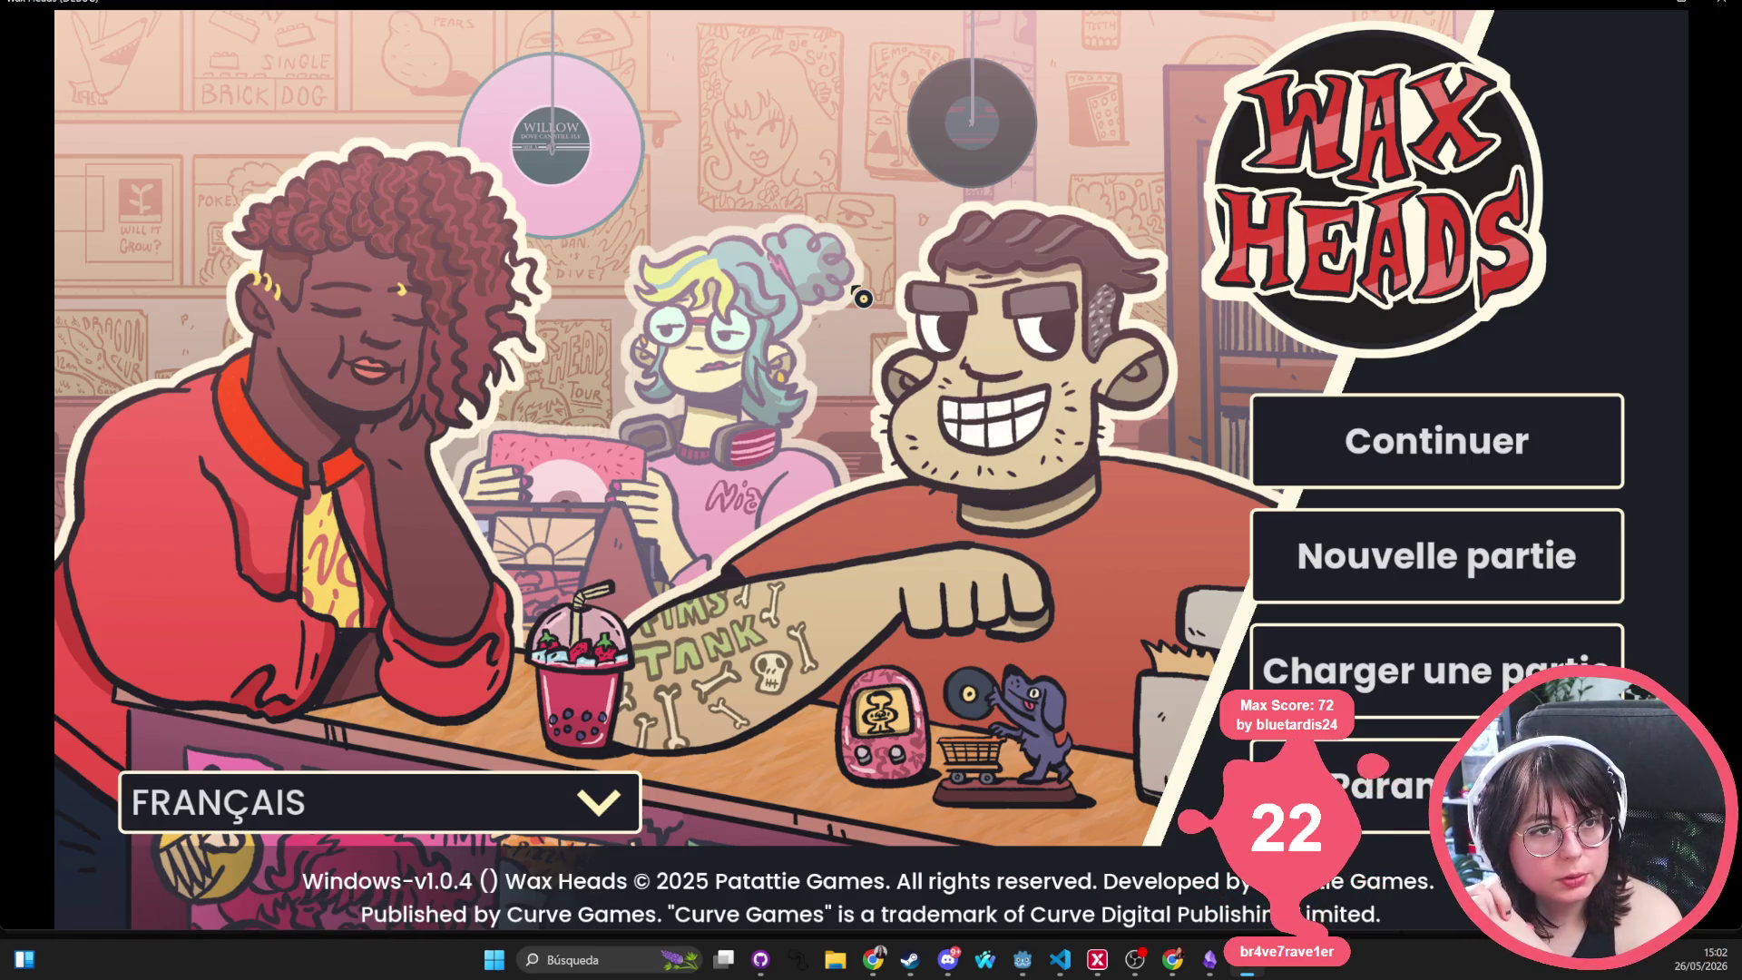
Switch to the browser, then come back and continue the saved game in Wax Heads
key(alt+Tab)
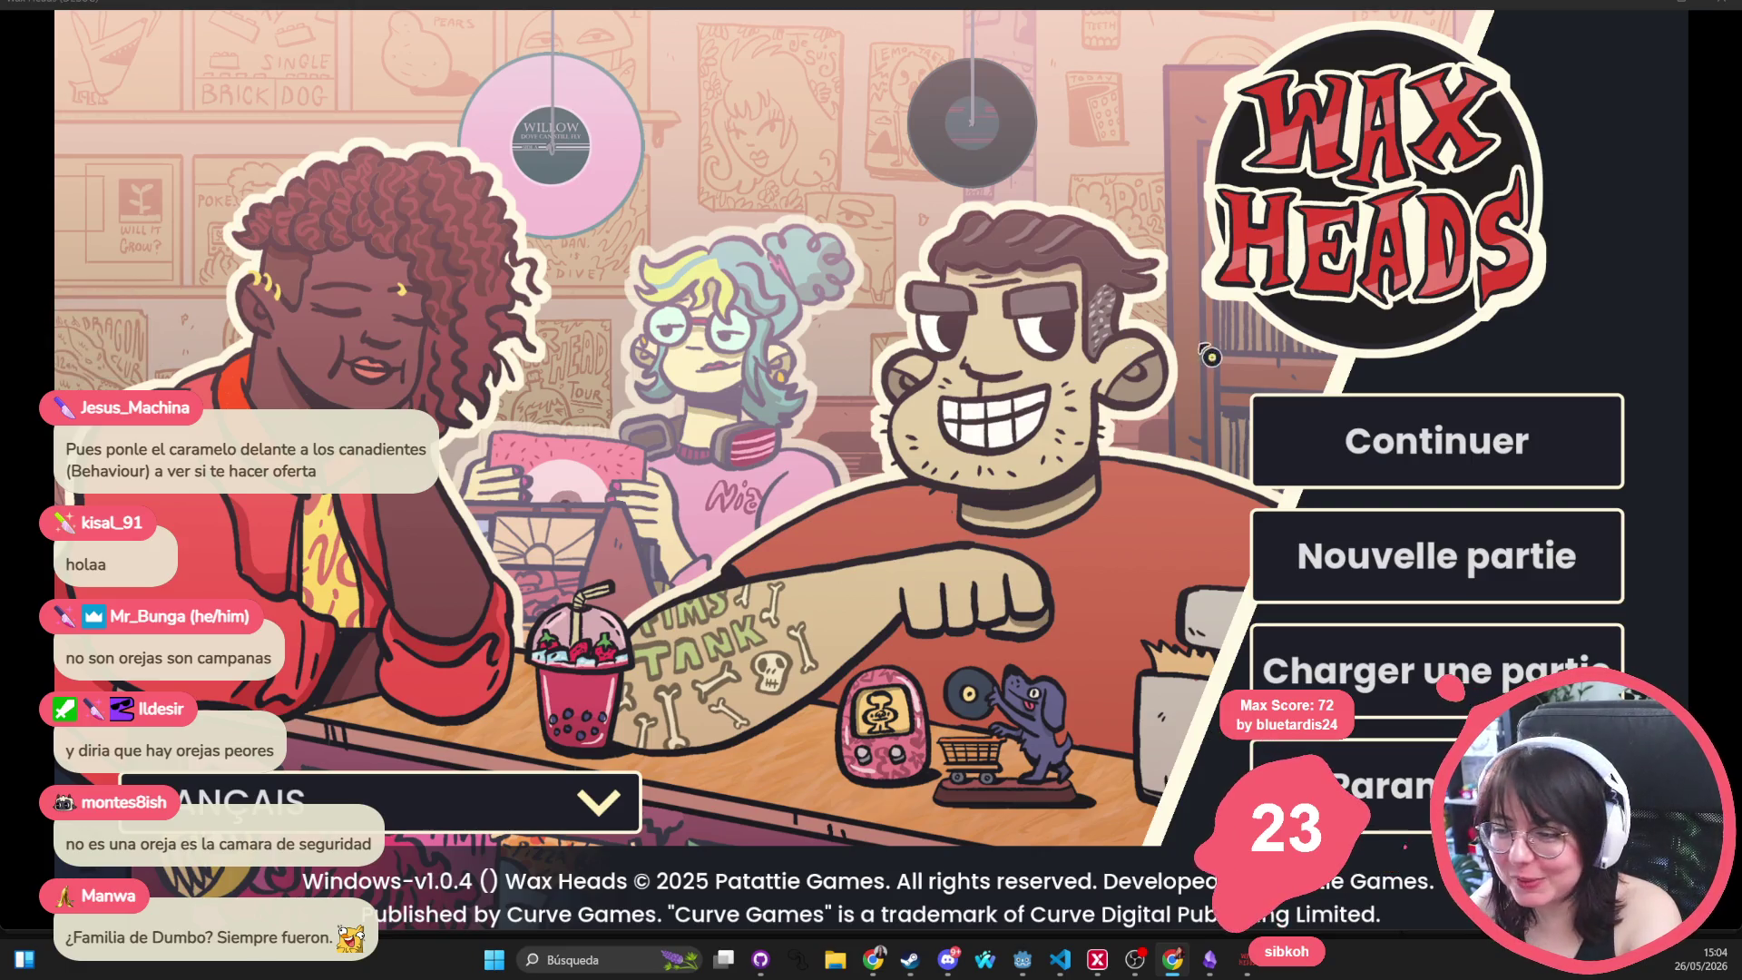
click(1449, 460)
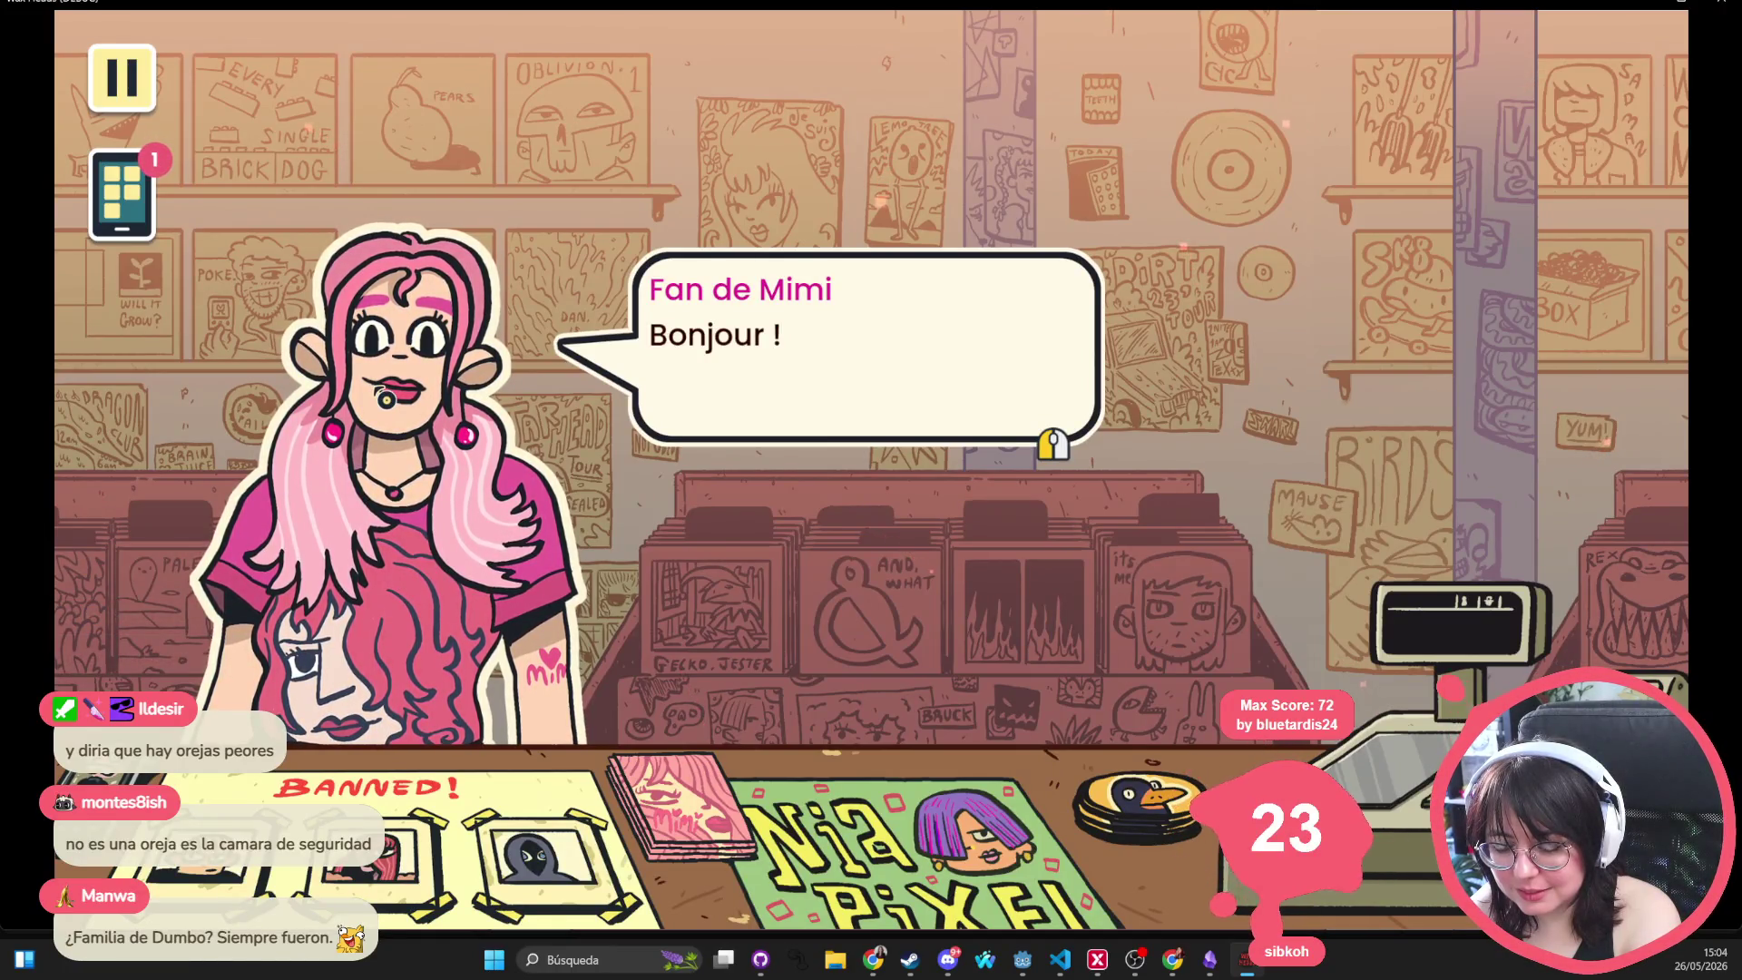
Advance the customer's dialogue and browse the phone's Phonogram and Livre d'or apps
click(683, 530)
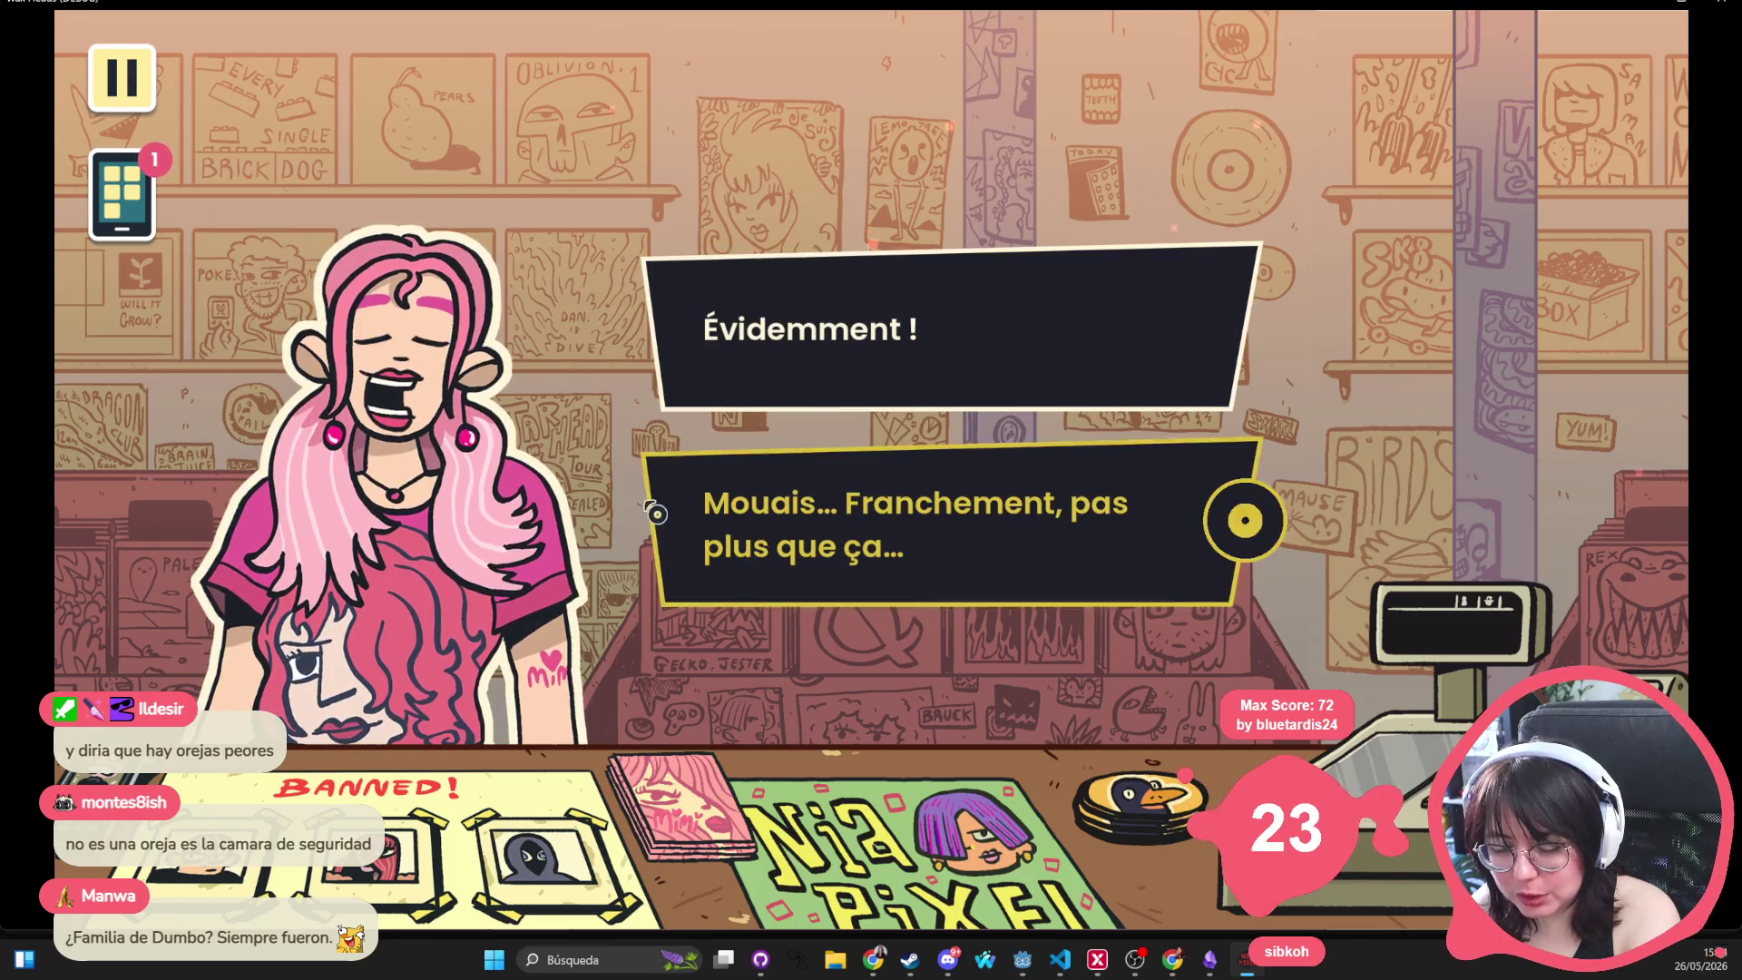
click(122, 196)
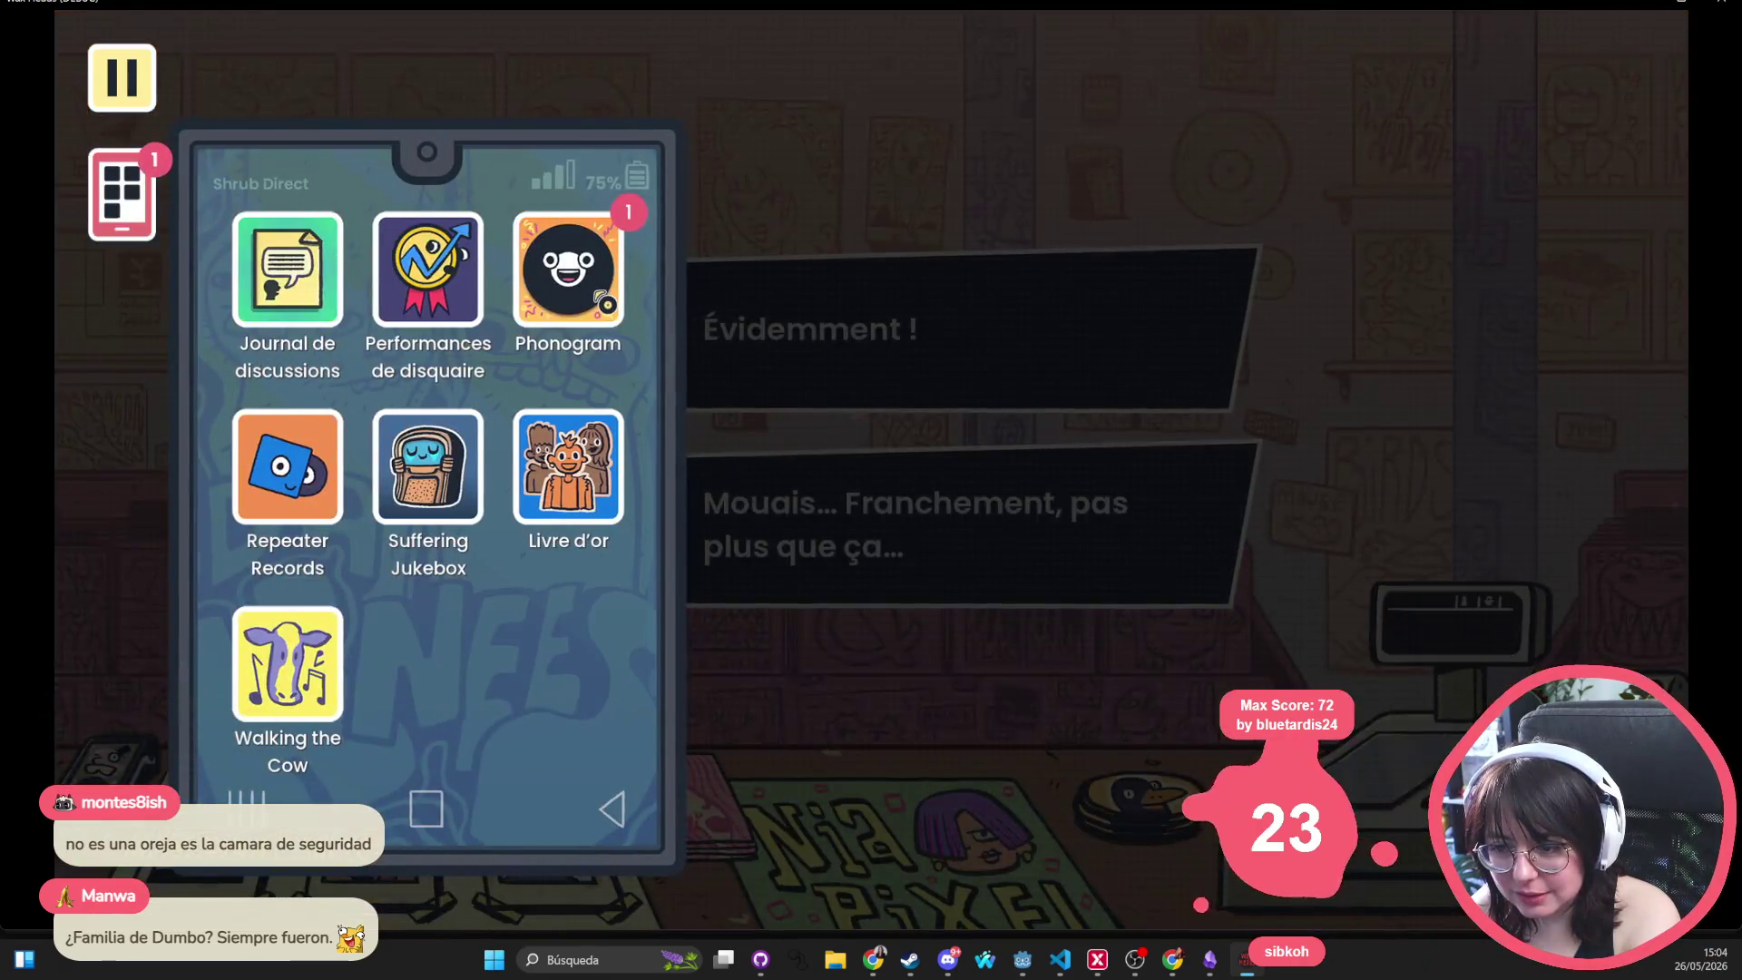
click(568, 270)
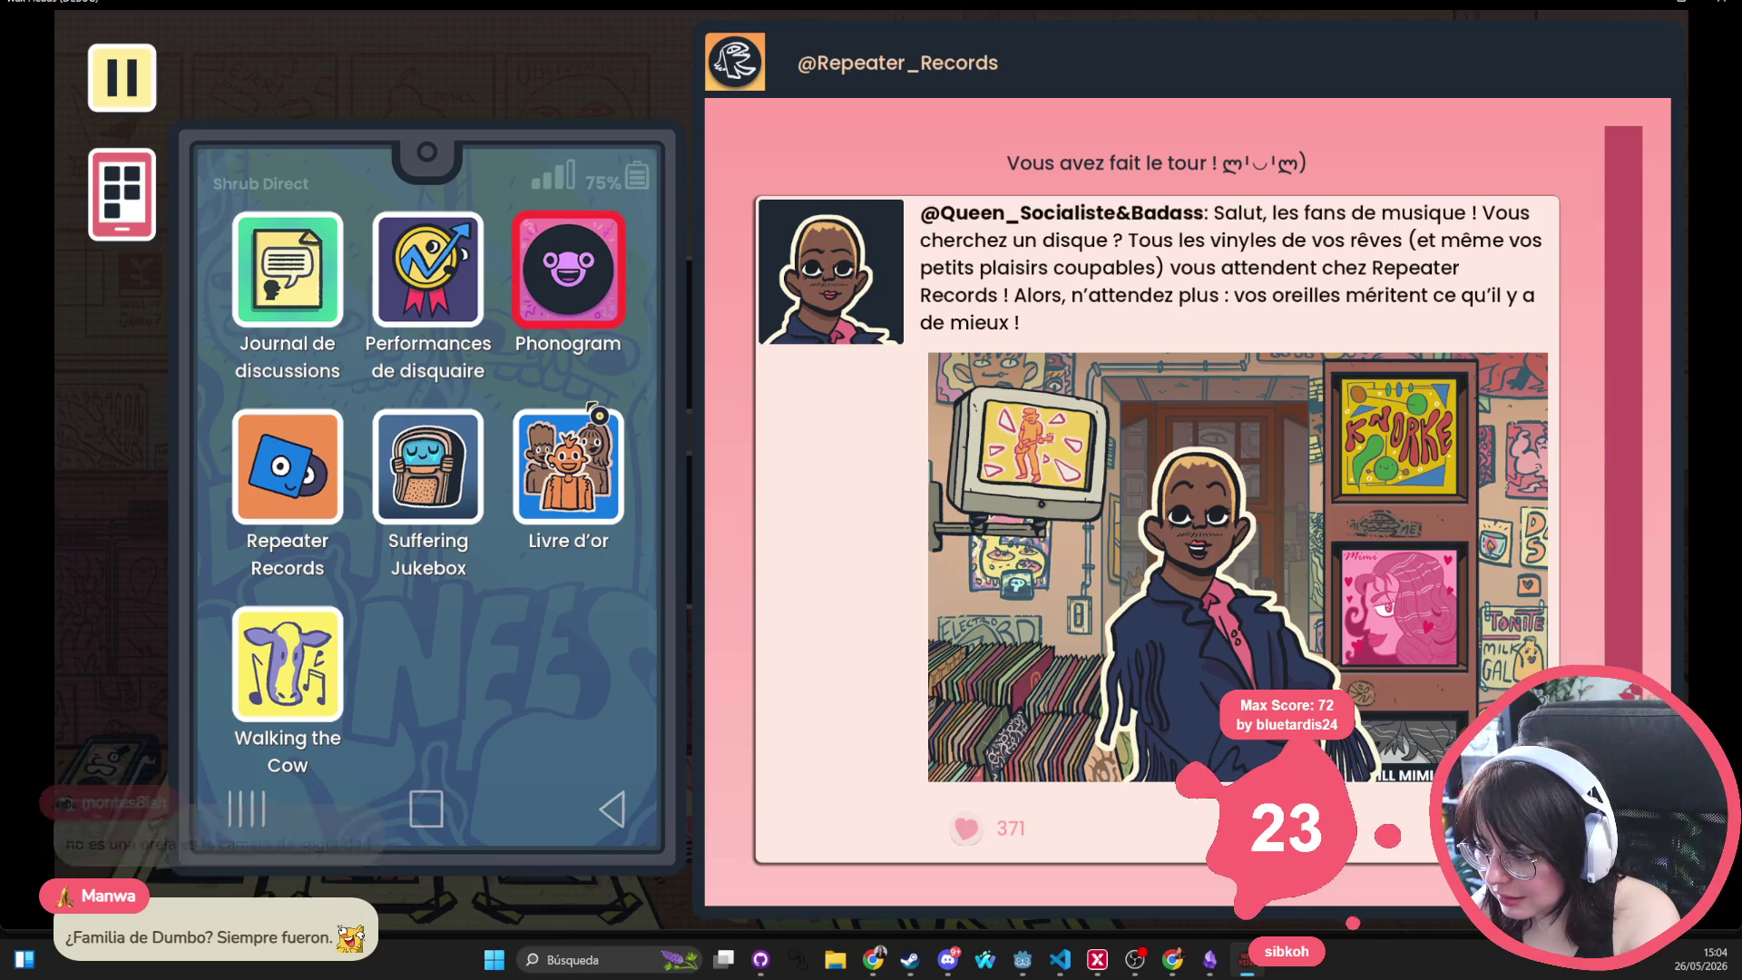
click(568, 466)
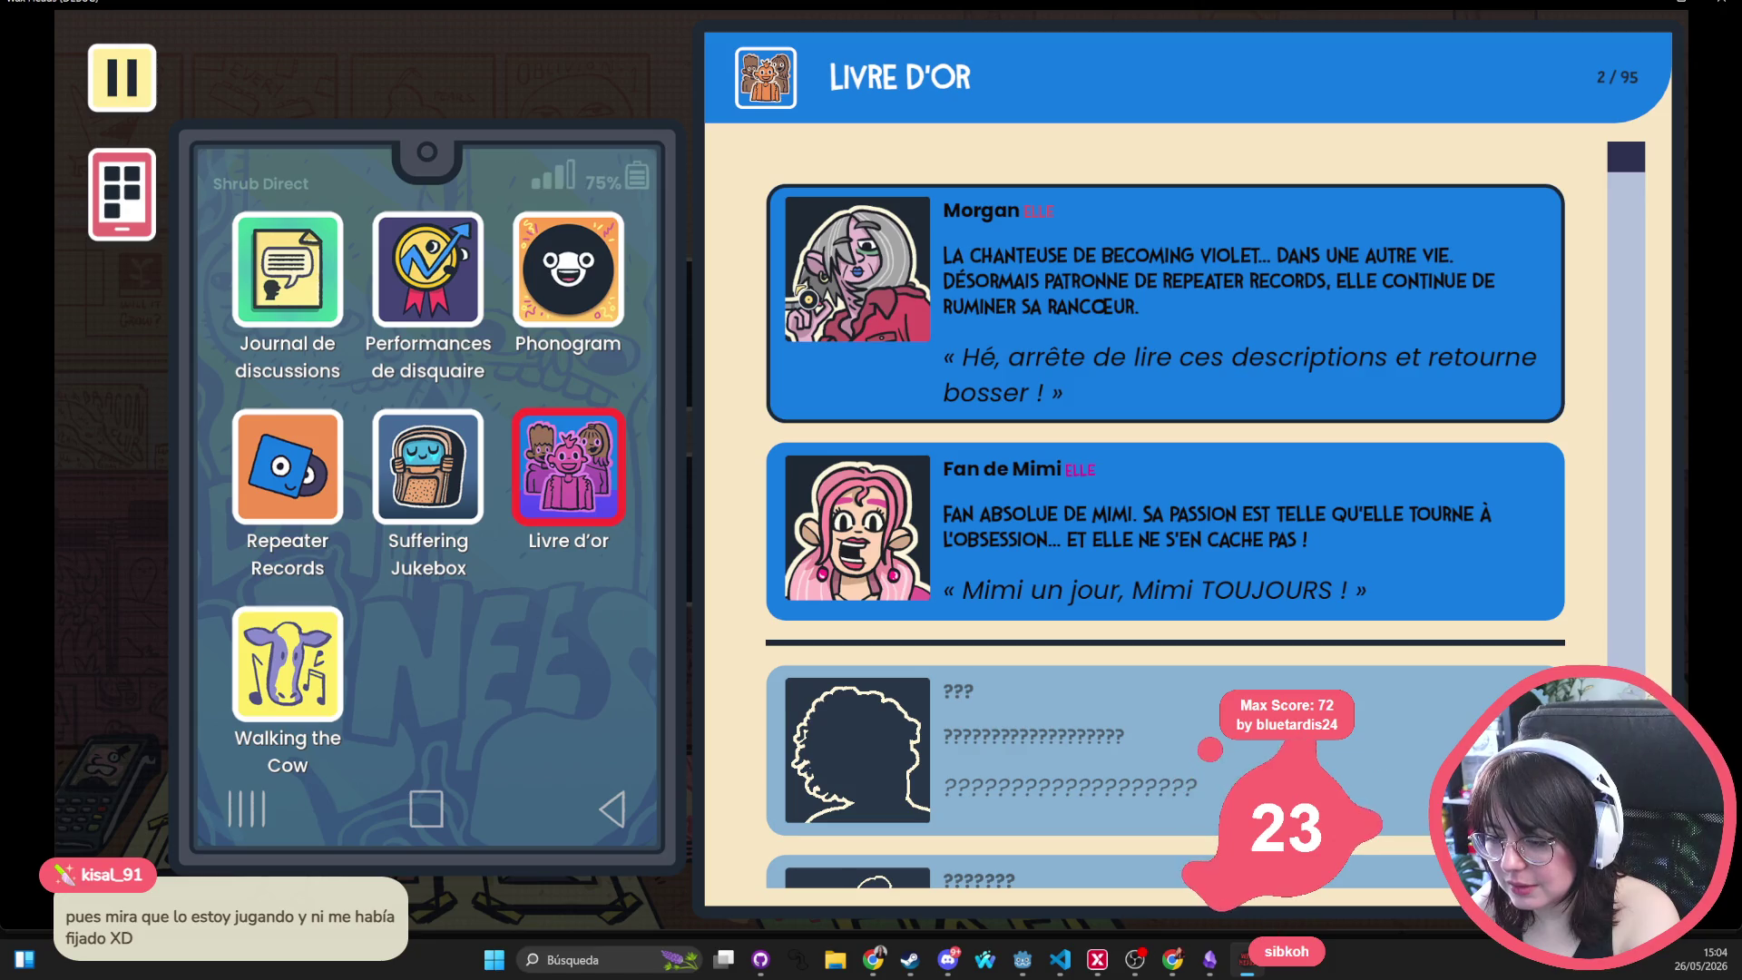
Check the Journal de discussions and Performances de disquaire pages, then close the phone and pause
click(283, 514)
click(302, 297)
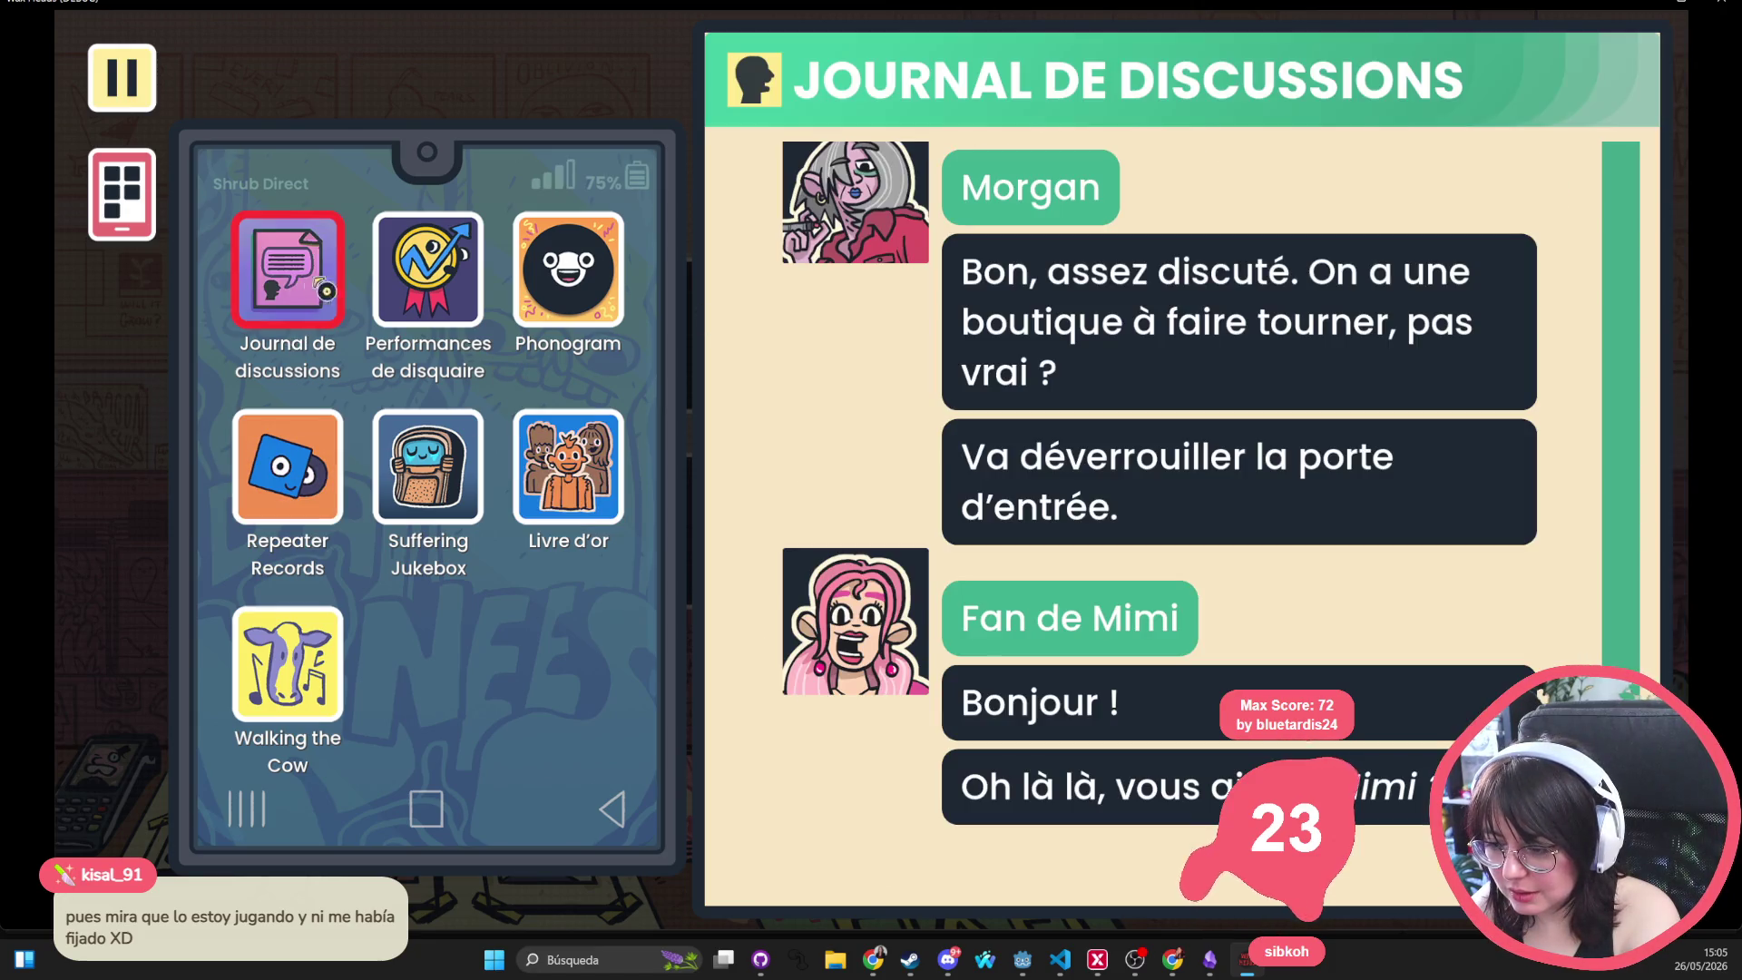
click(452, 287)
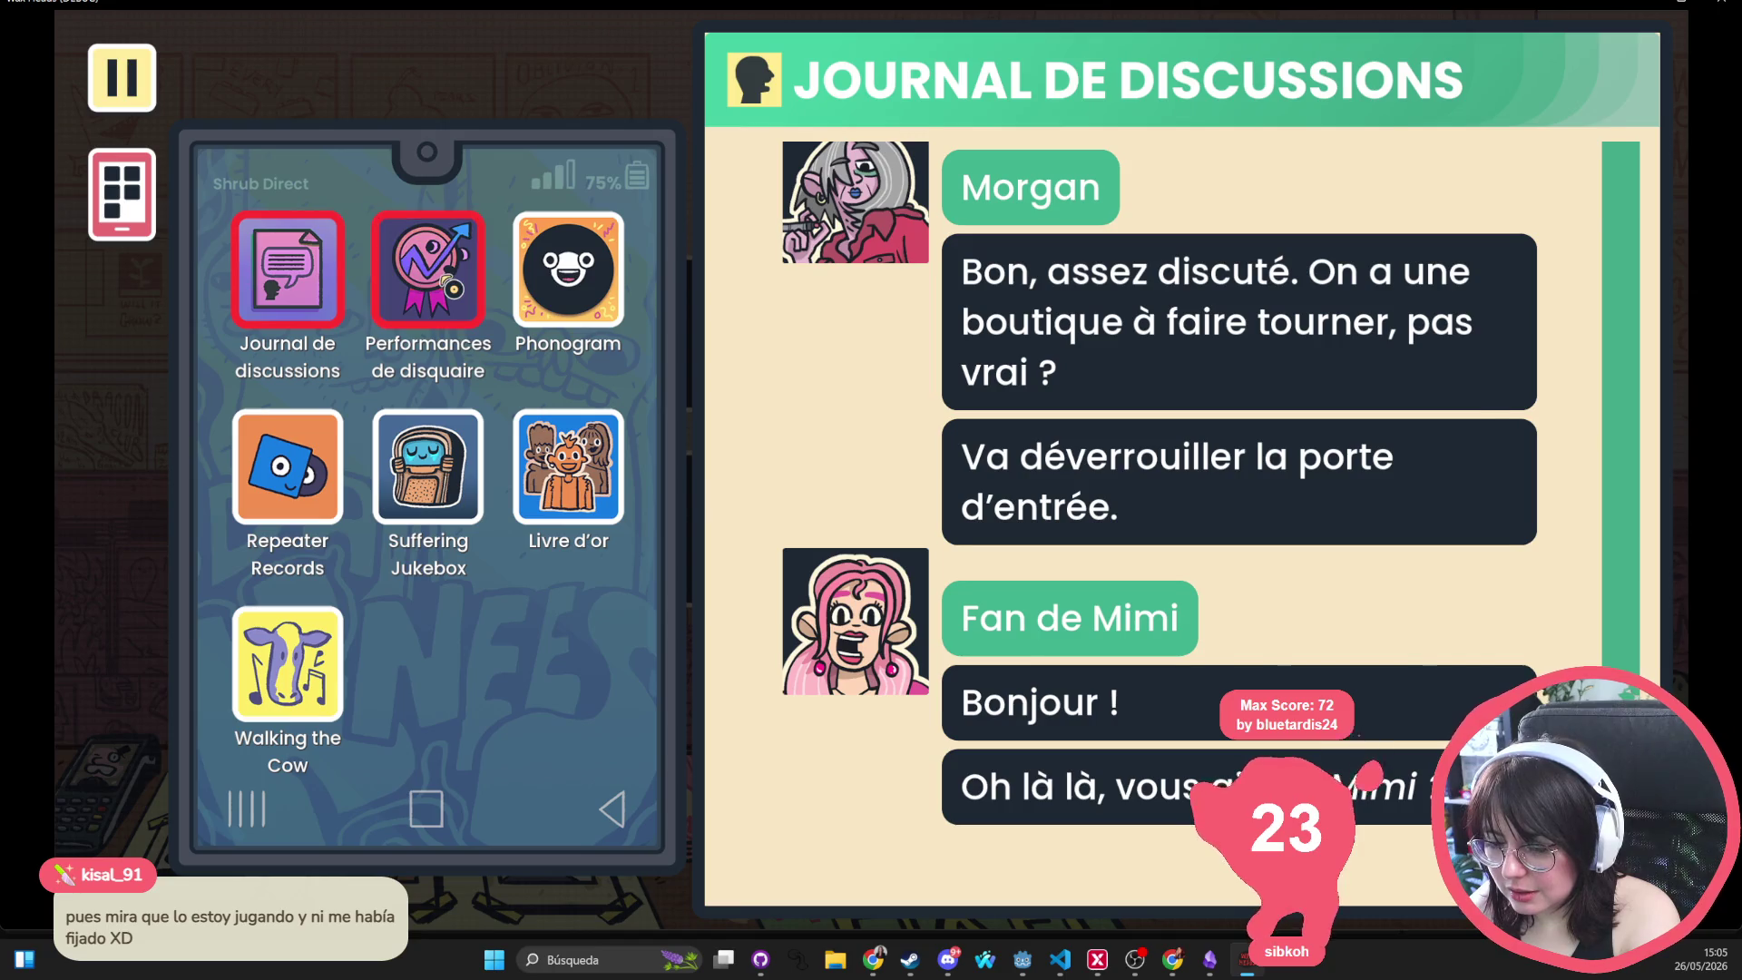
click(337, 297)
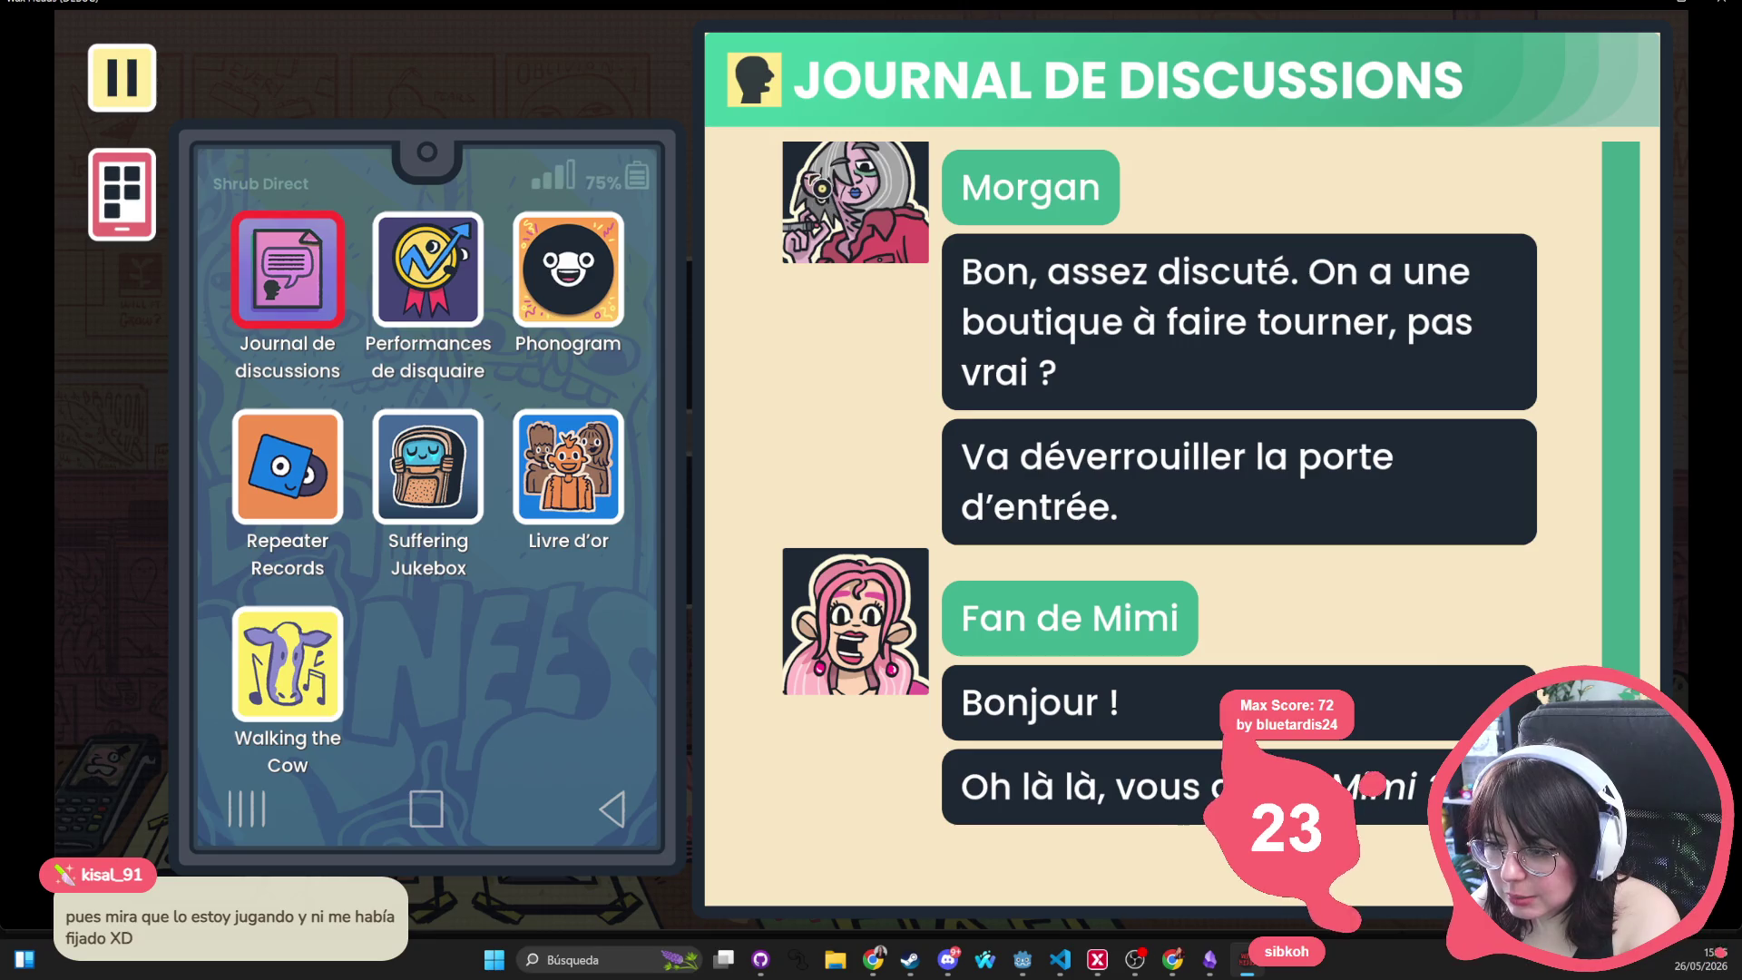
click(122, 195)
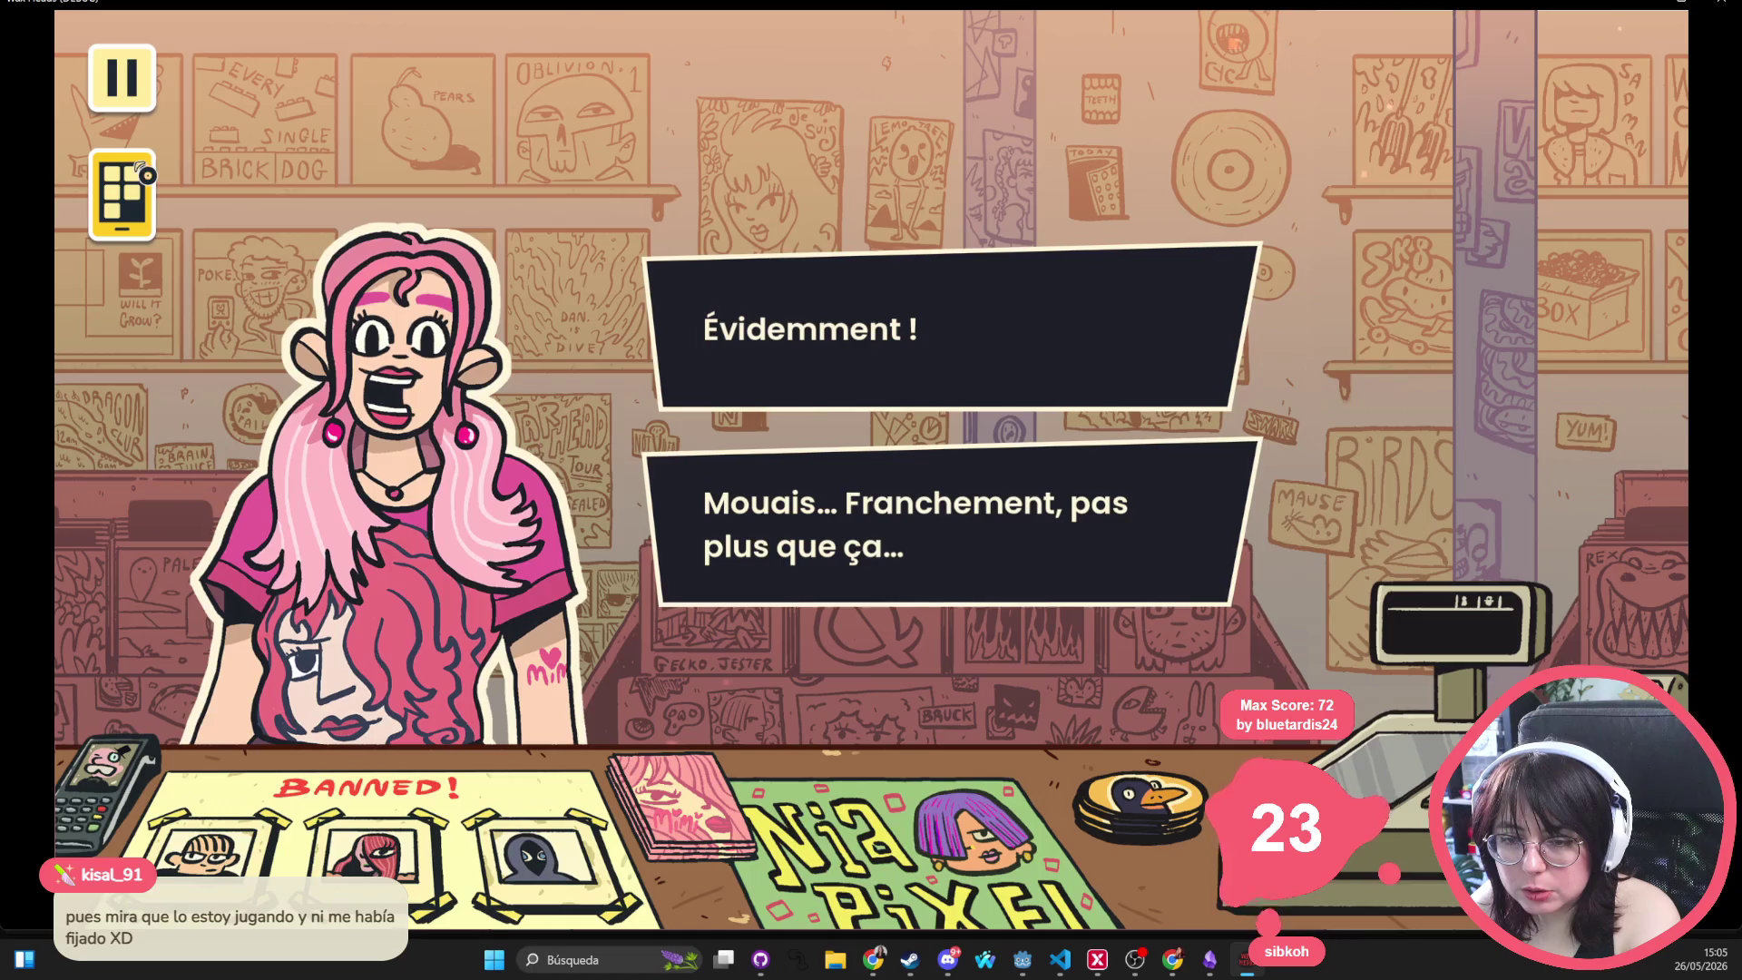
click(122, 77)
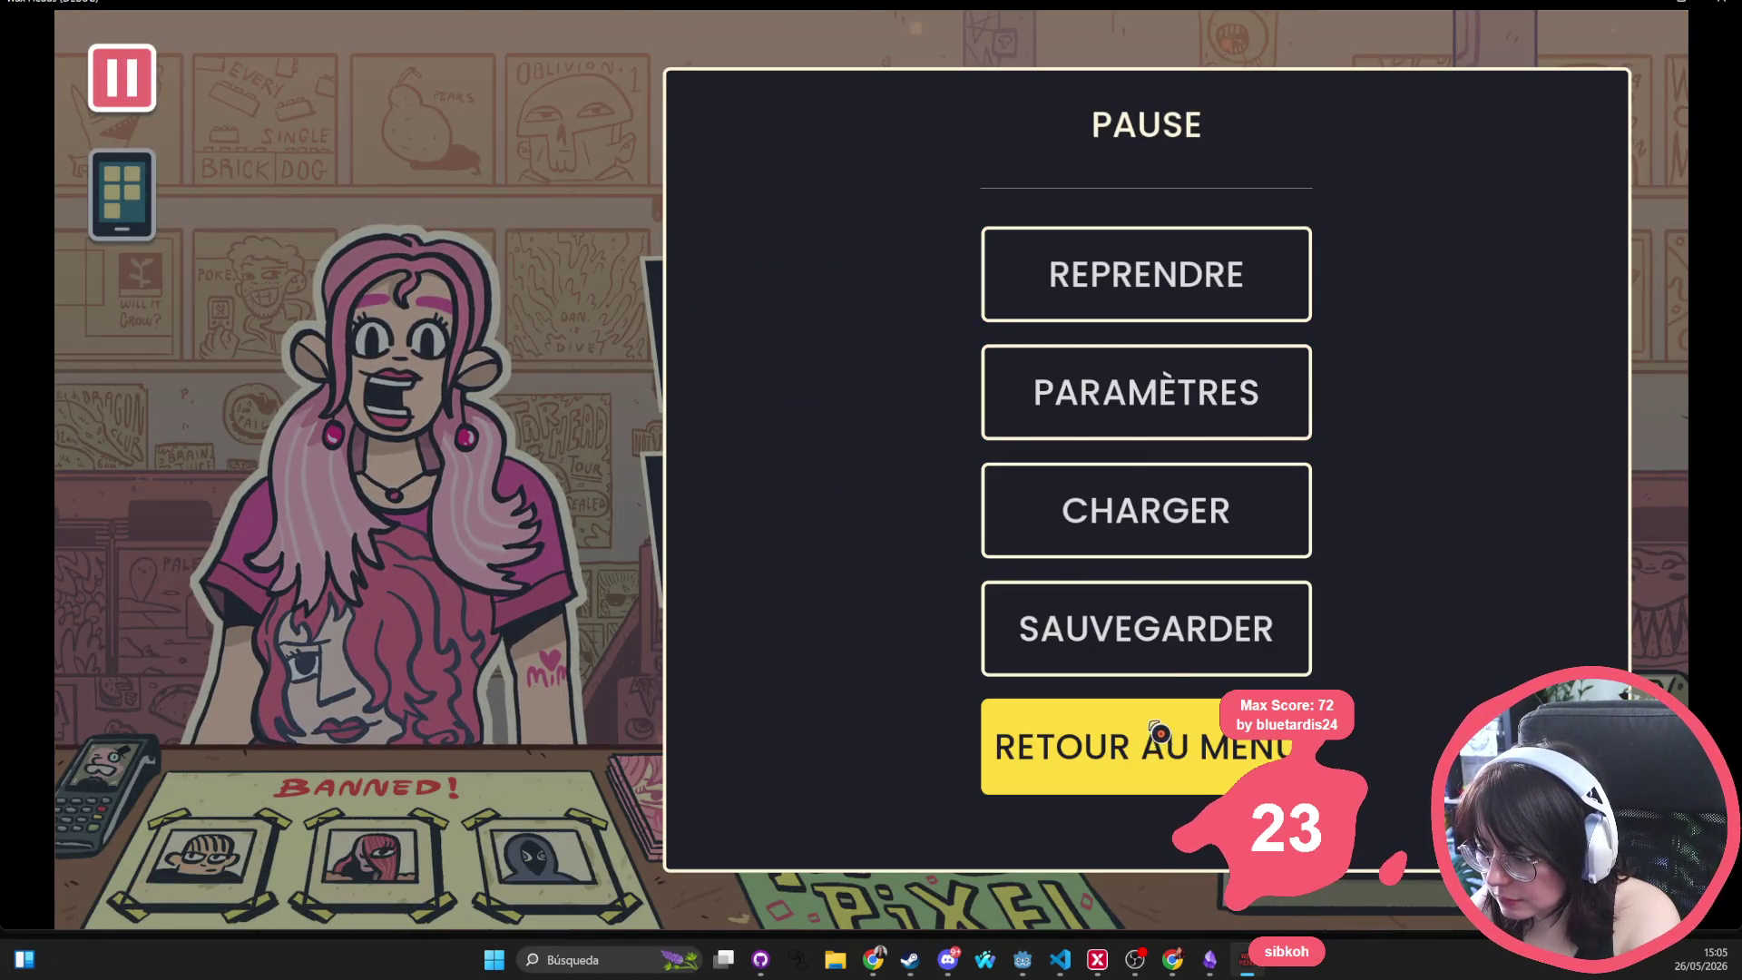
Quit to the main menu via Retour au menu, confirm with Oui, and continue the saved game
click(1171, 769)
click(750, 509)
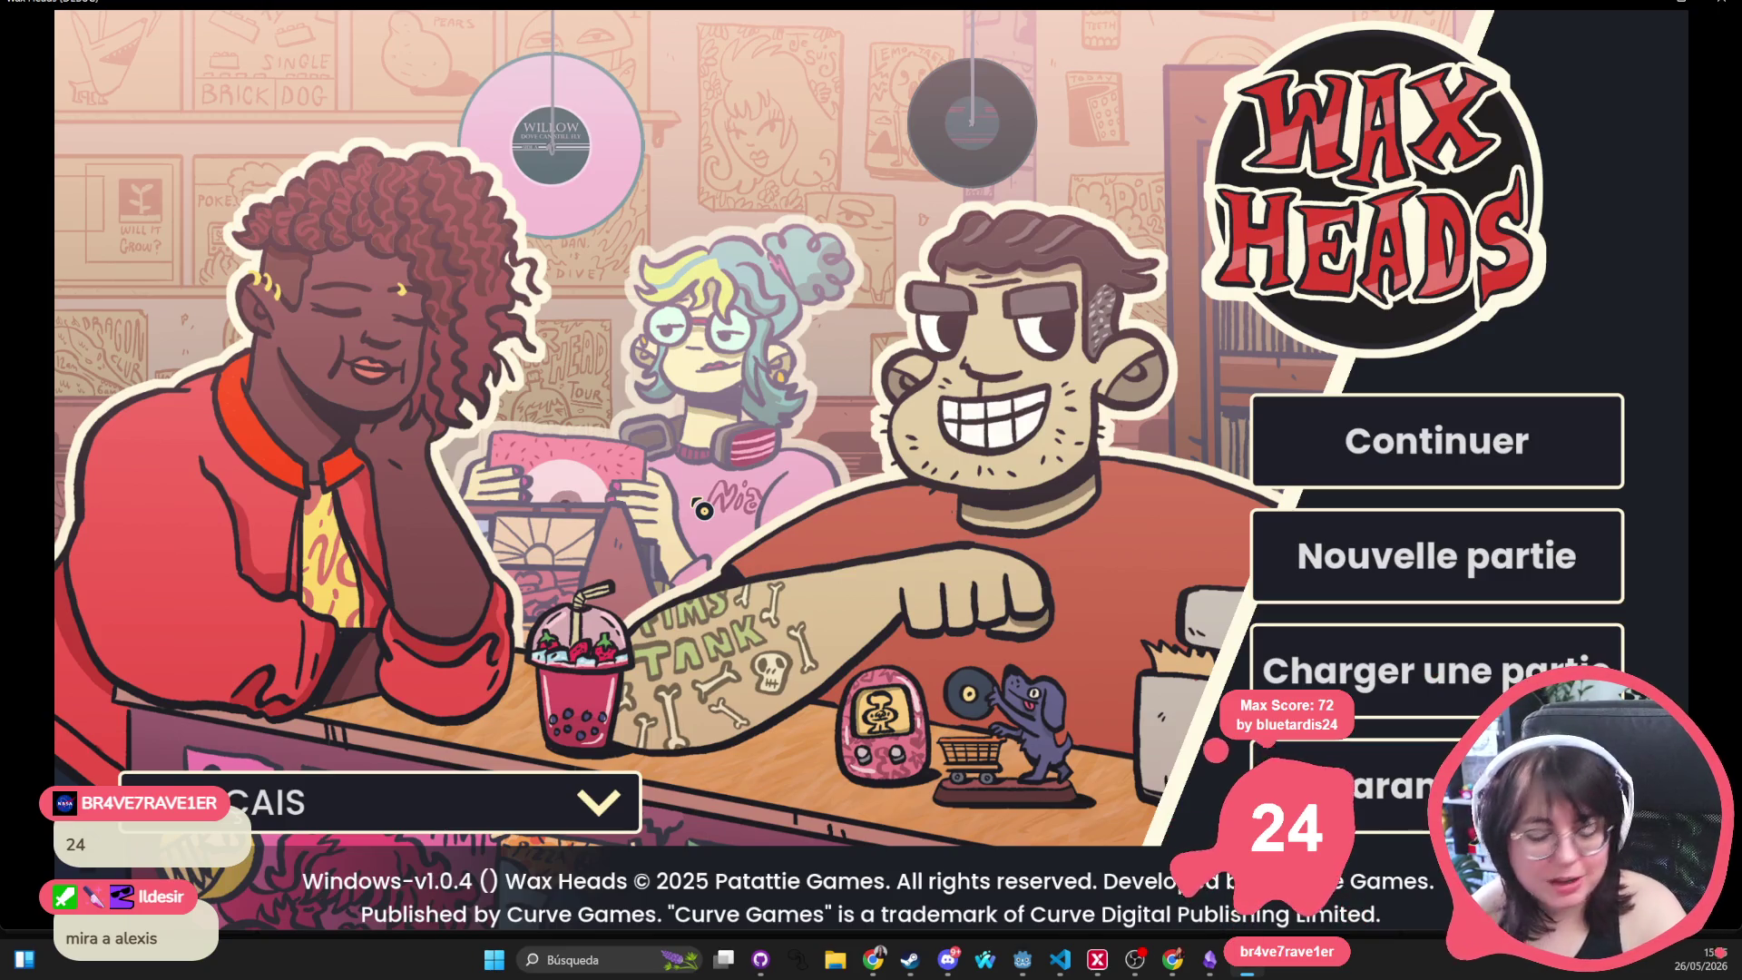
click(1522, 472)
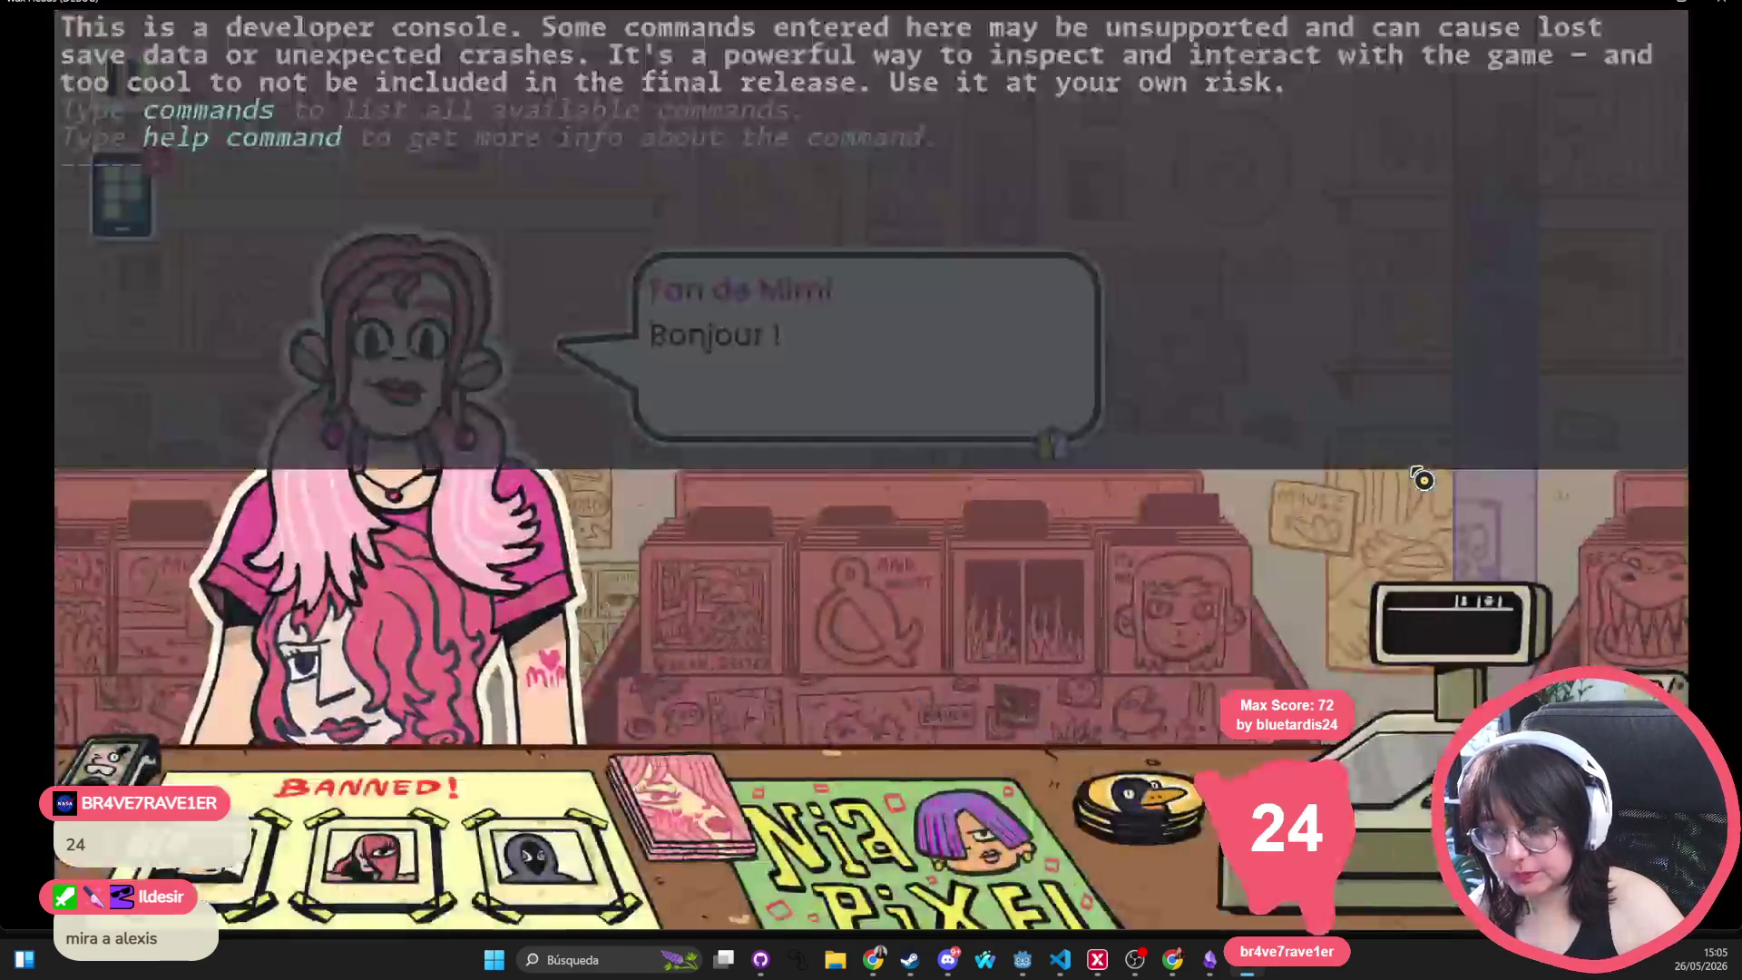
Run unlock_all_characters in the developer console, then close the console
text(unlock_all_characters)
key(Return)
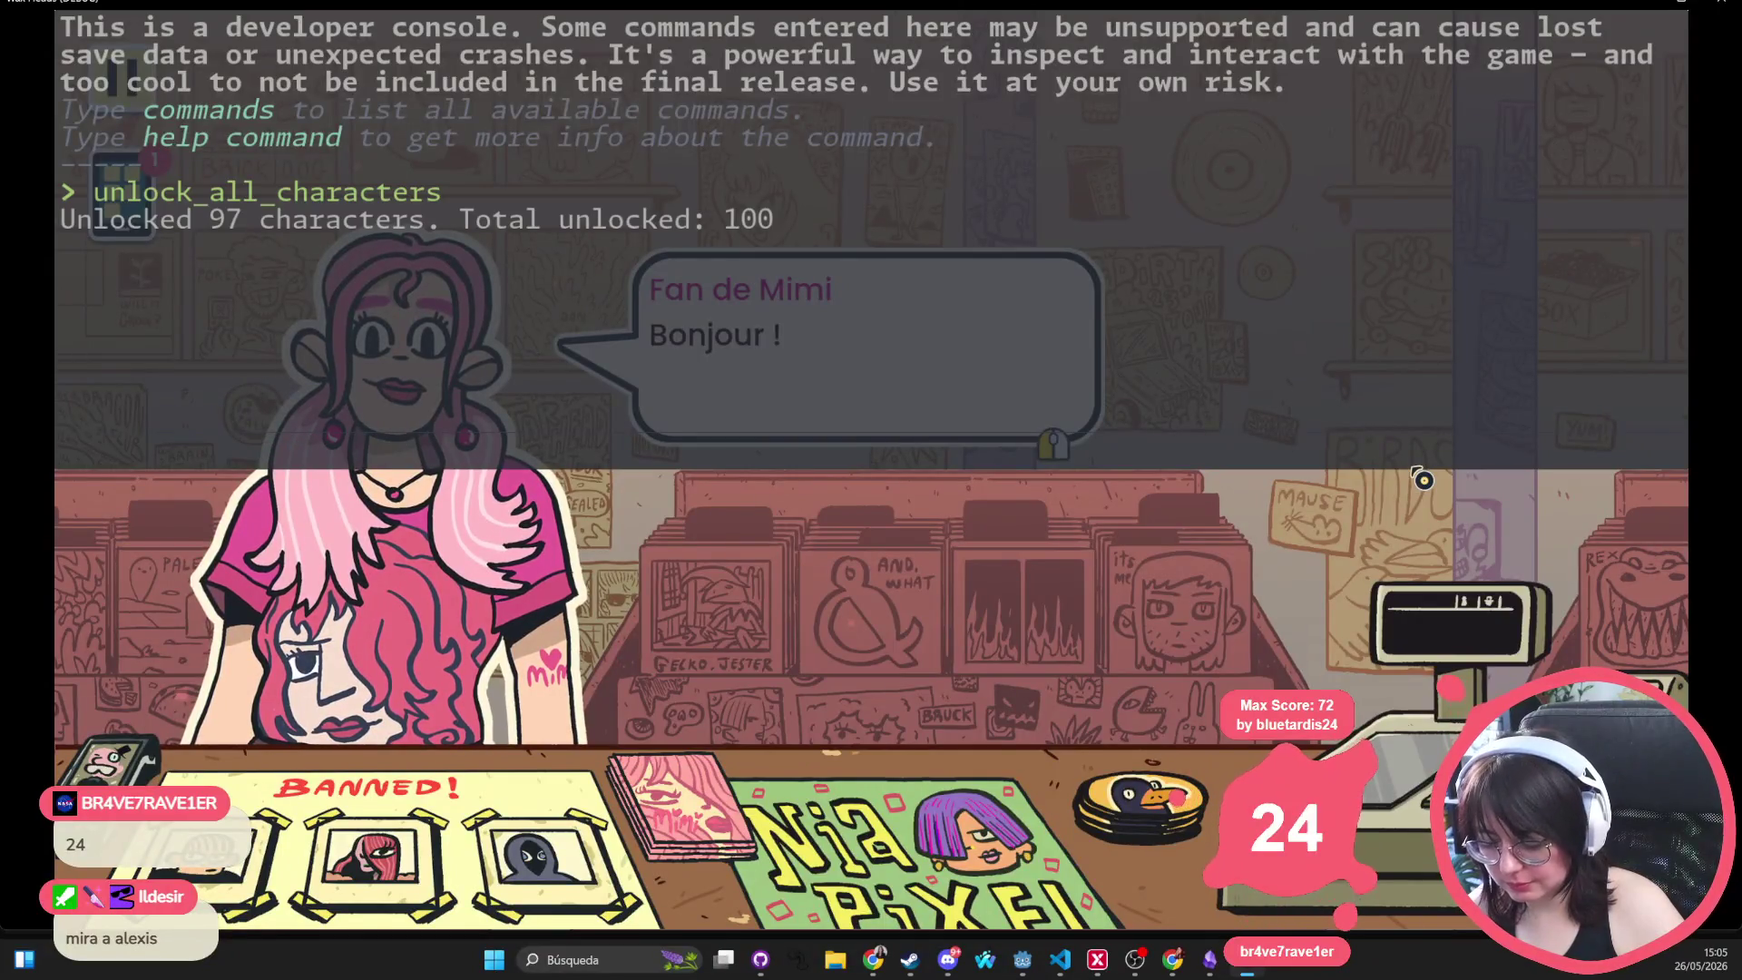
key(grave)
Open the phone's Livre d'or guestbook and scroll down its entries
click(121, 194)
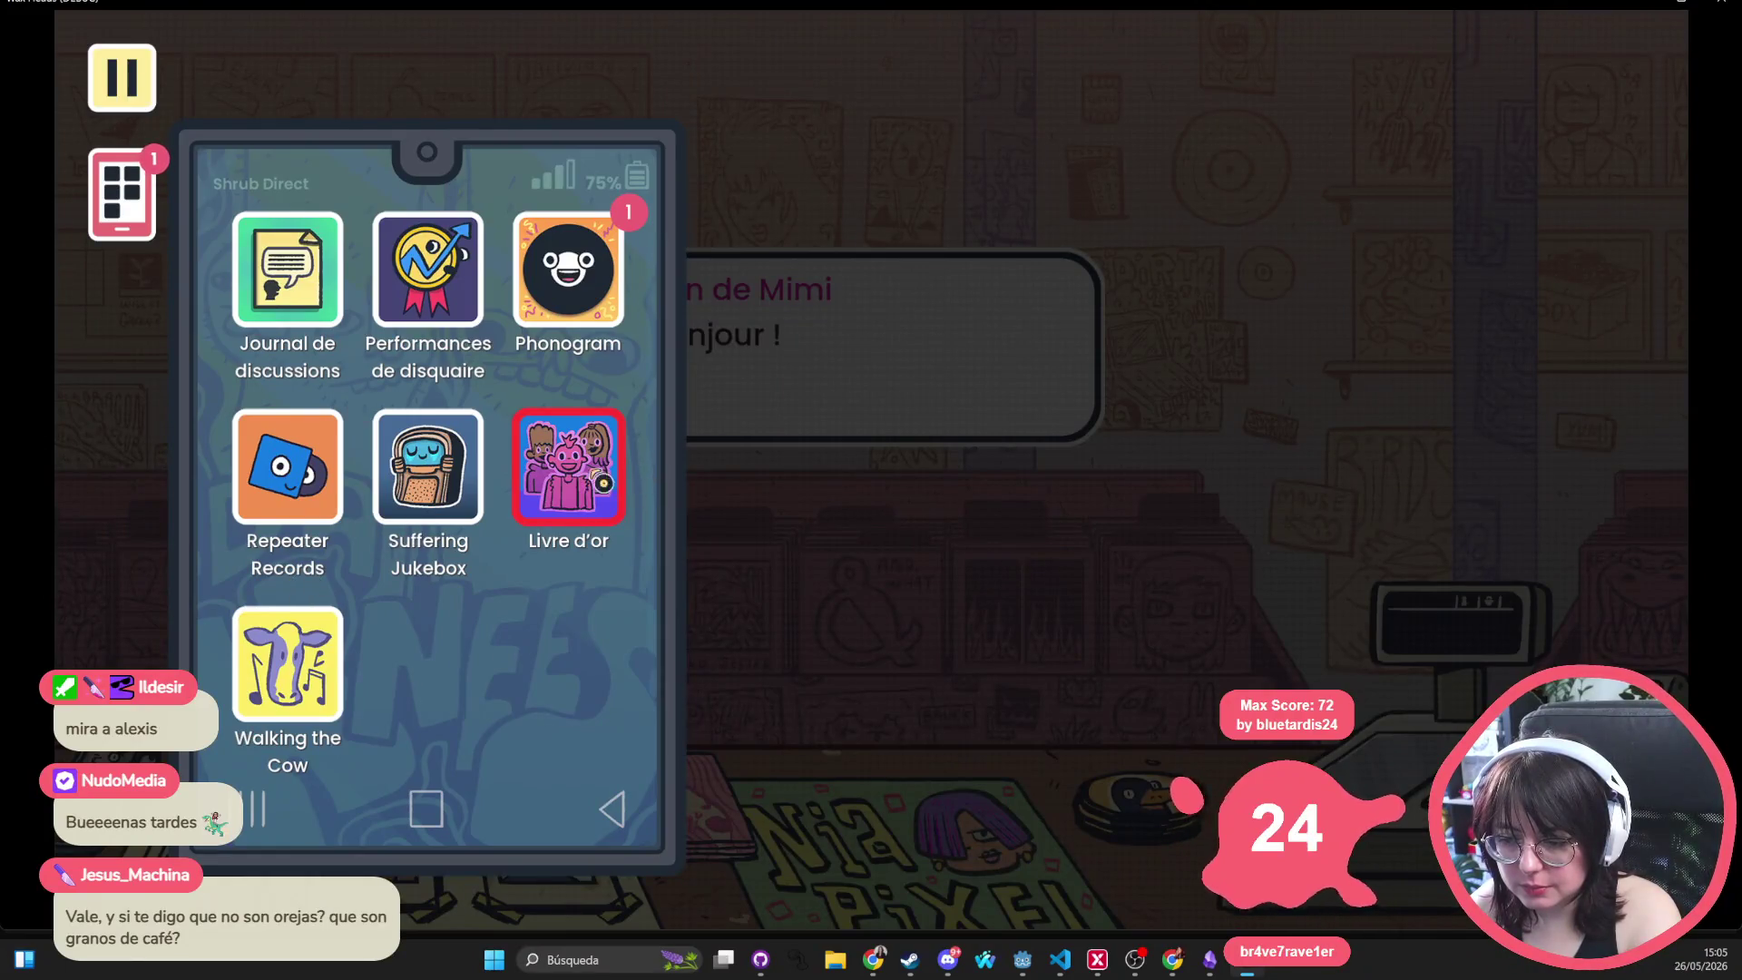
click(608, 479)
scroll(832, 353, down, 2)
scroll(832, 353, down, 4)
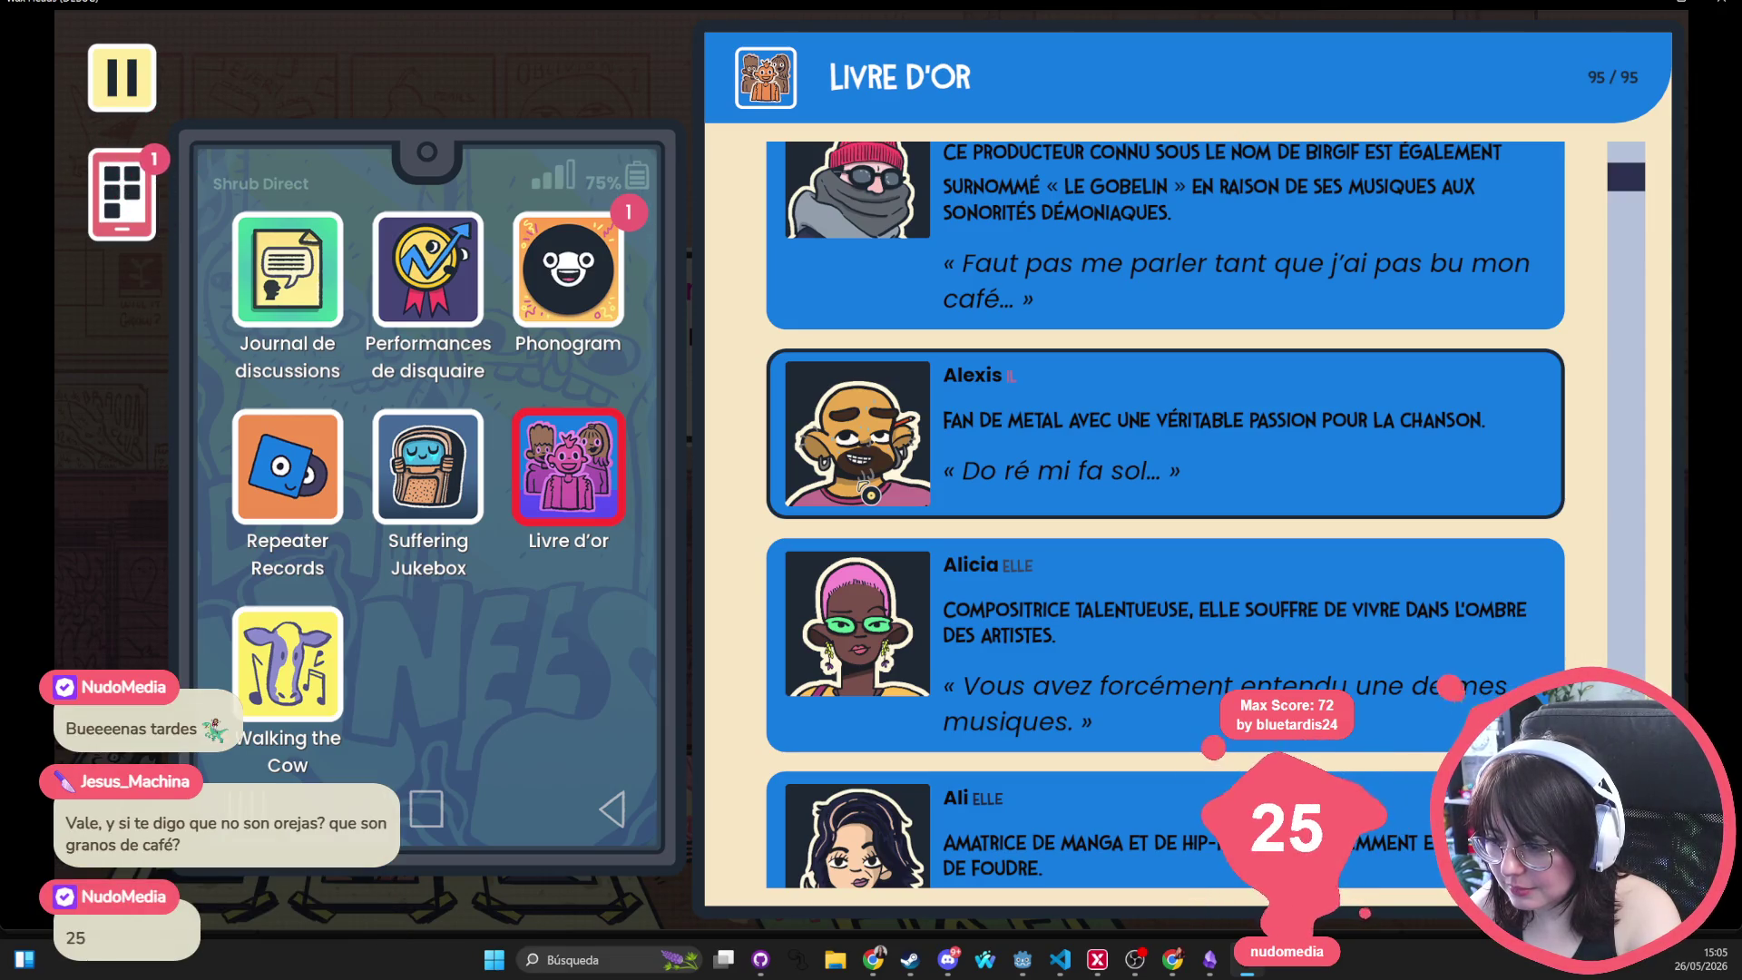
Scroll through all 95 Livre d'or guestbook entries
scroll(869, 493, down, 9)
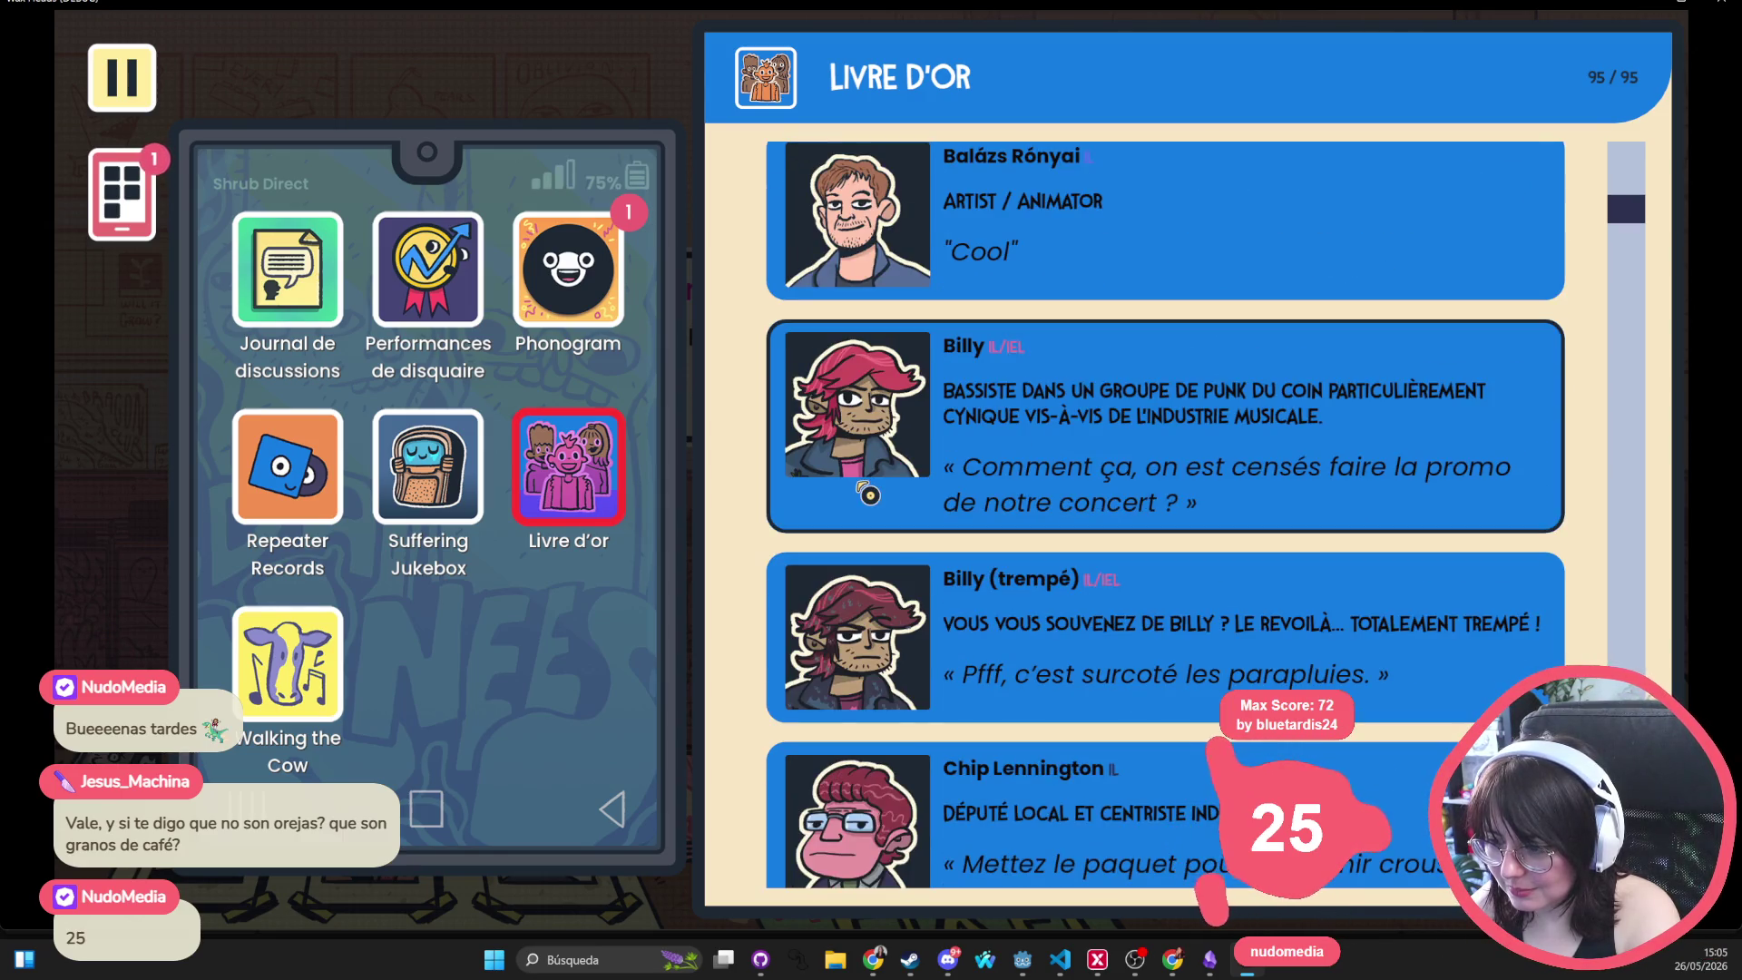
scroll(869, 493, down, 3)
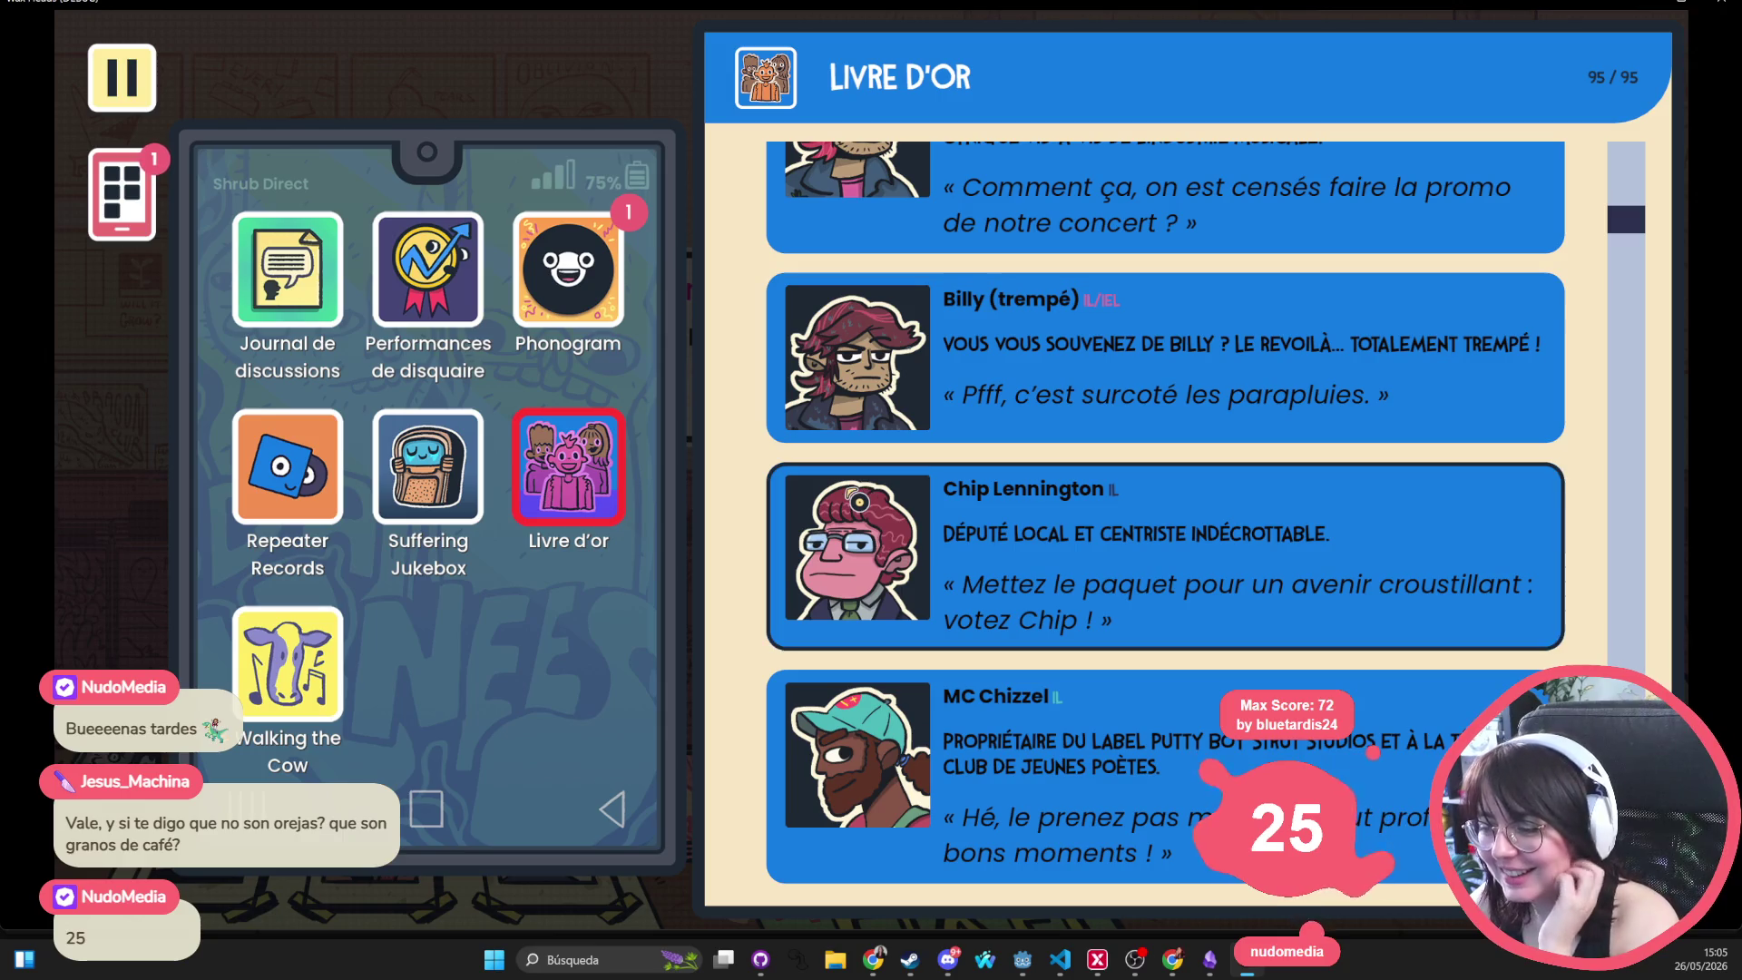
scroll(858, 502, down, 6)
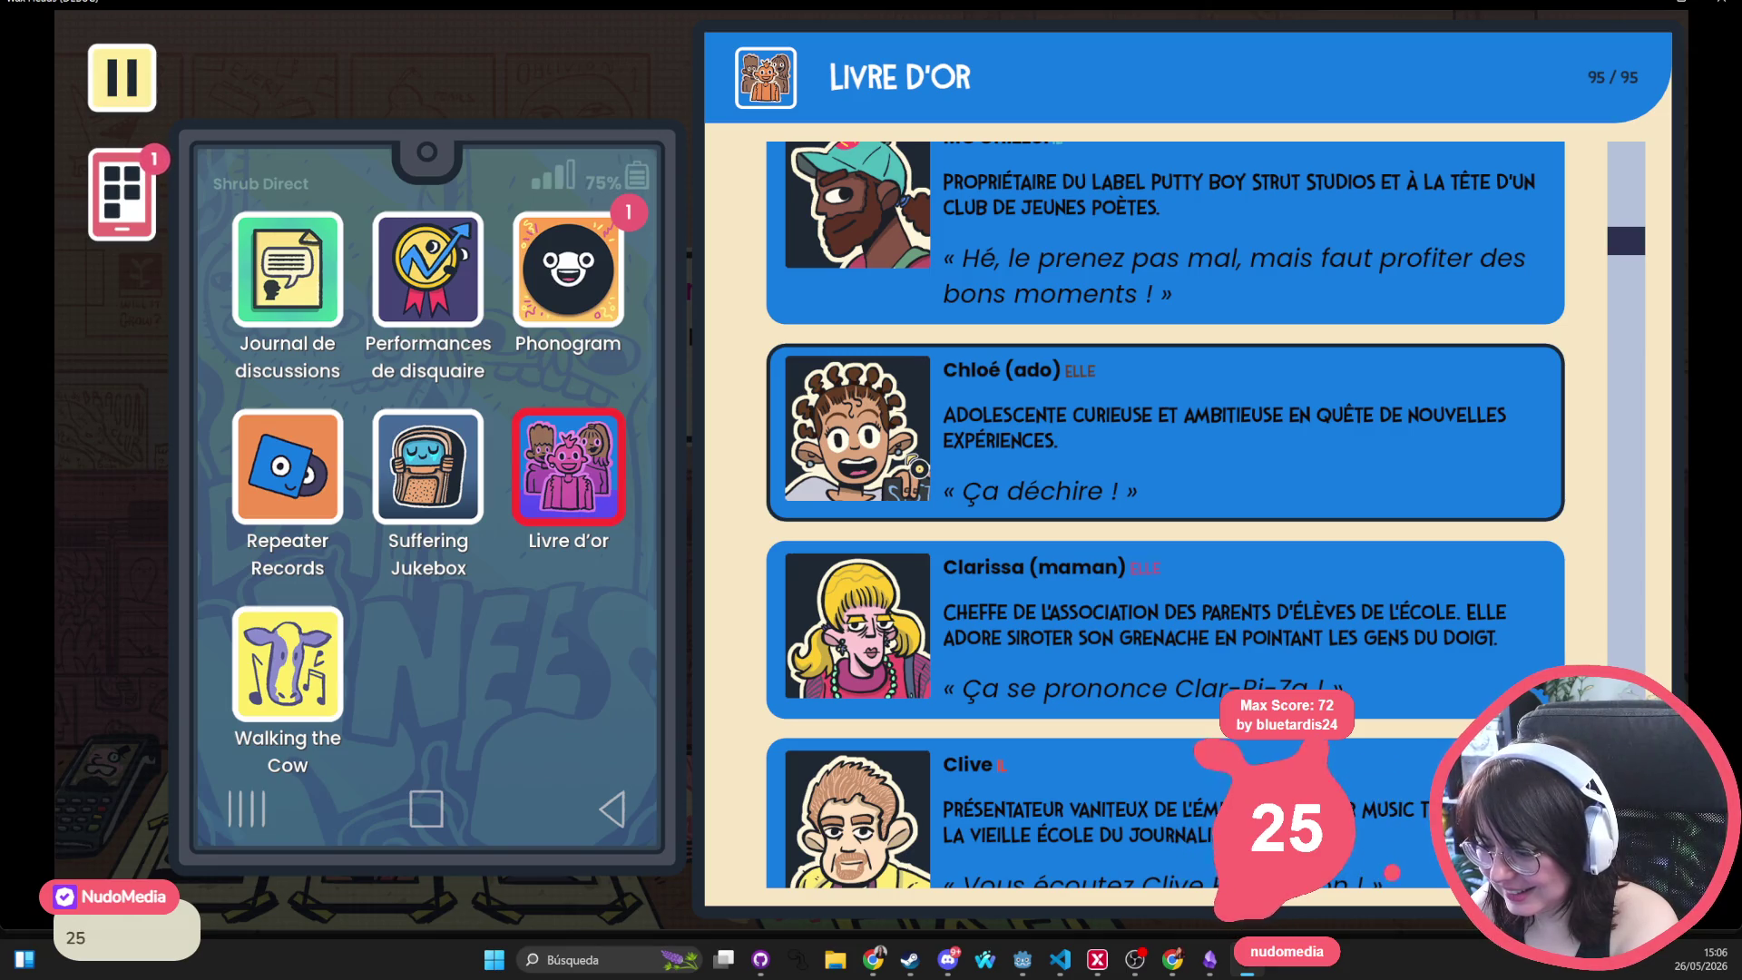
scroll(911, 472, down, 3)
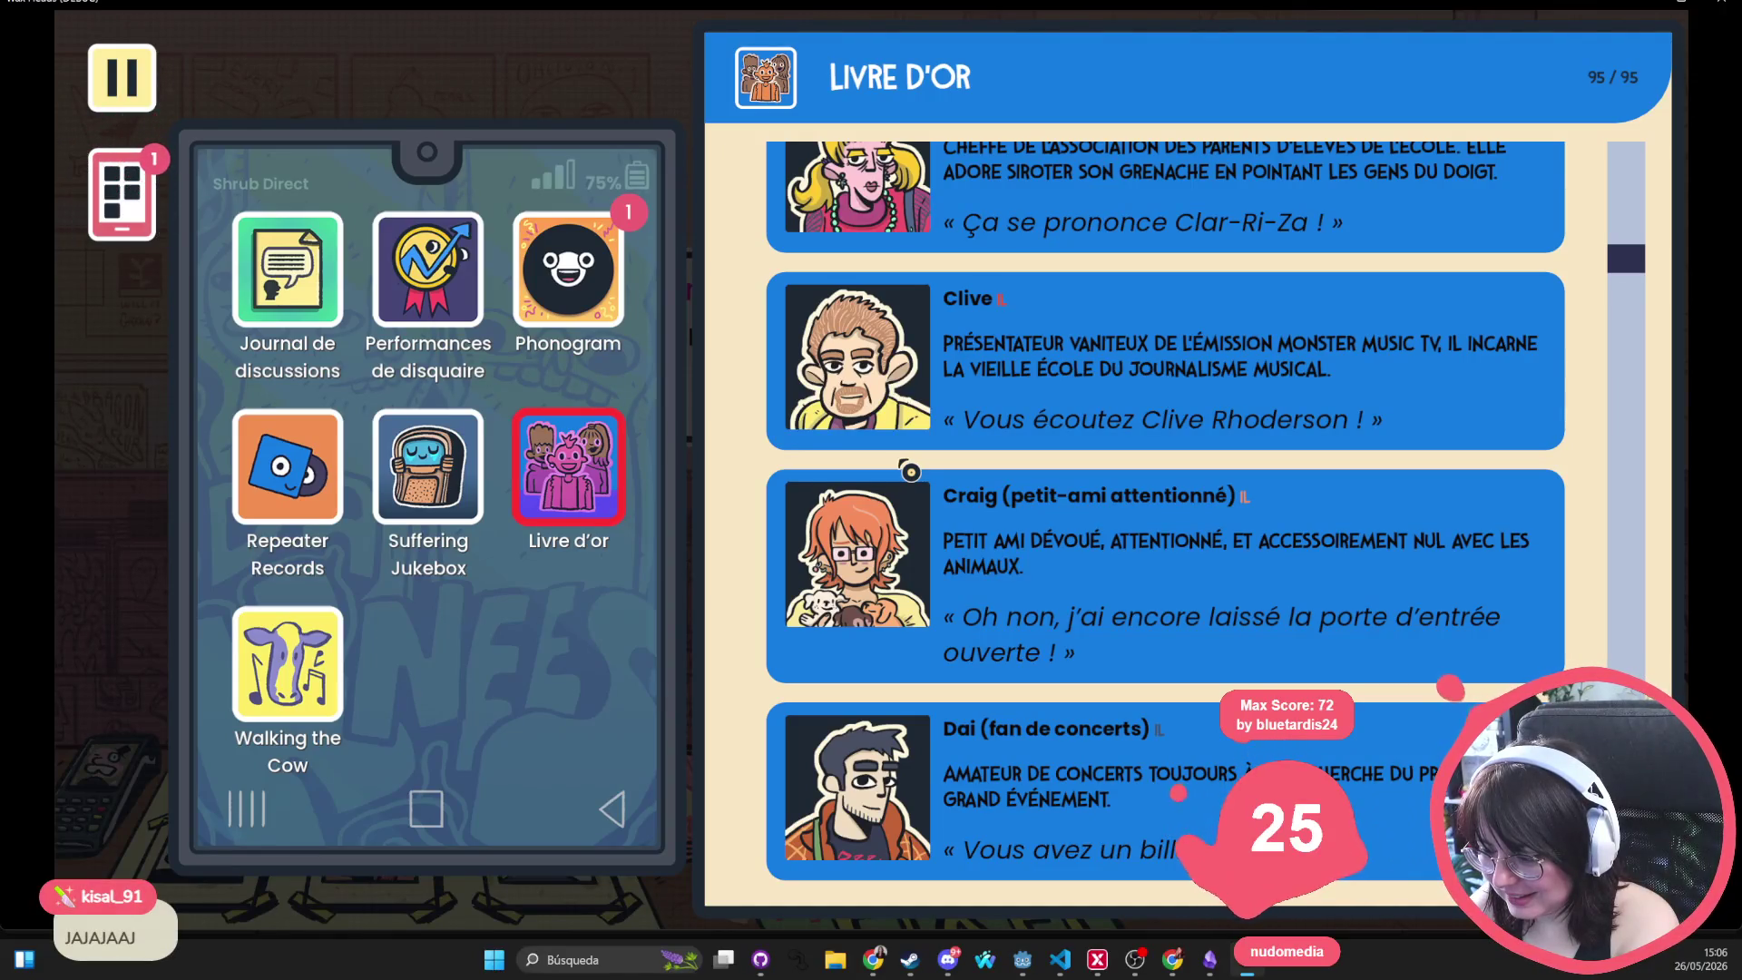
scroll(907, 472, down, 4)
scroll(1166, 516, down, 7)
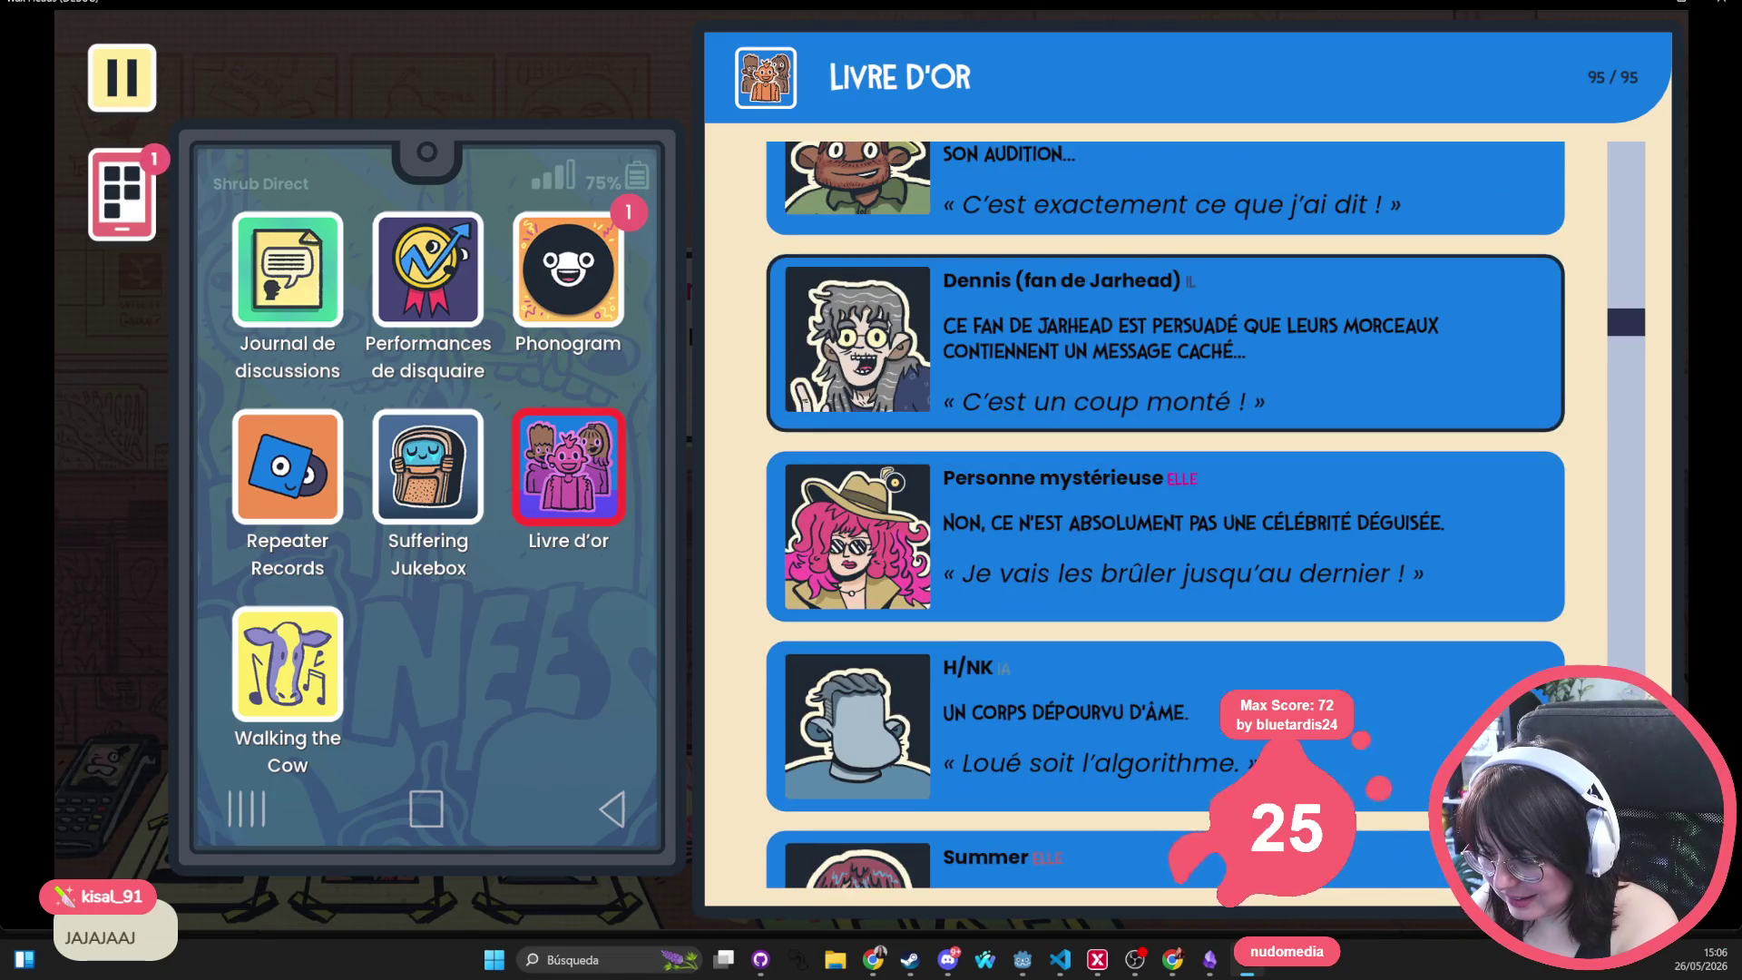
scroll(1166, 516, down, 3)
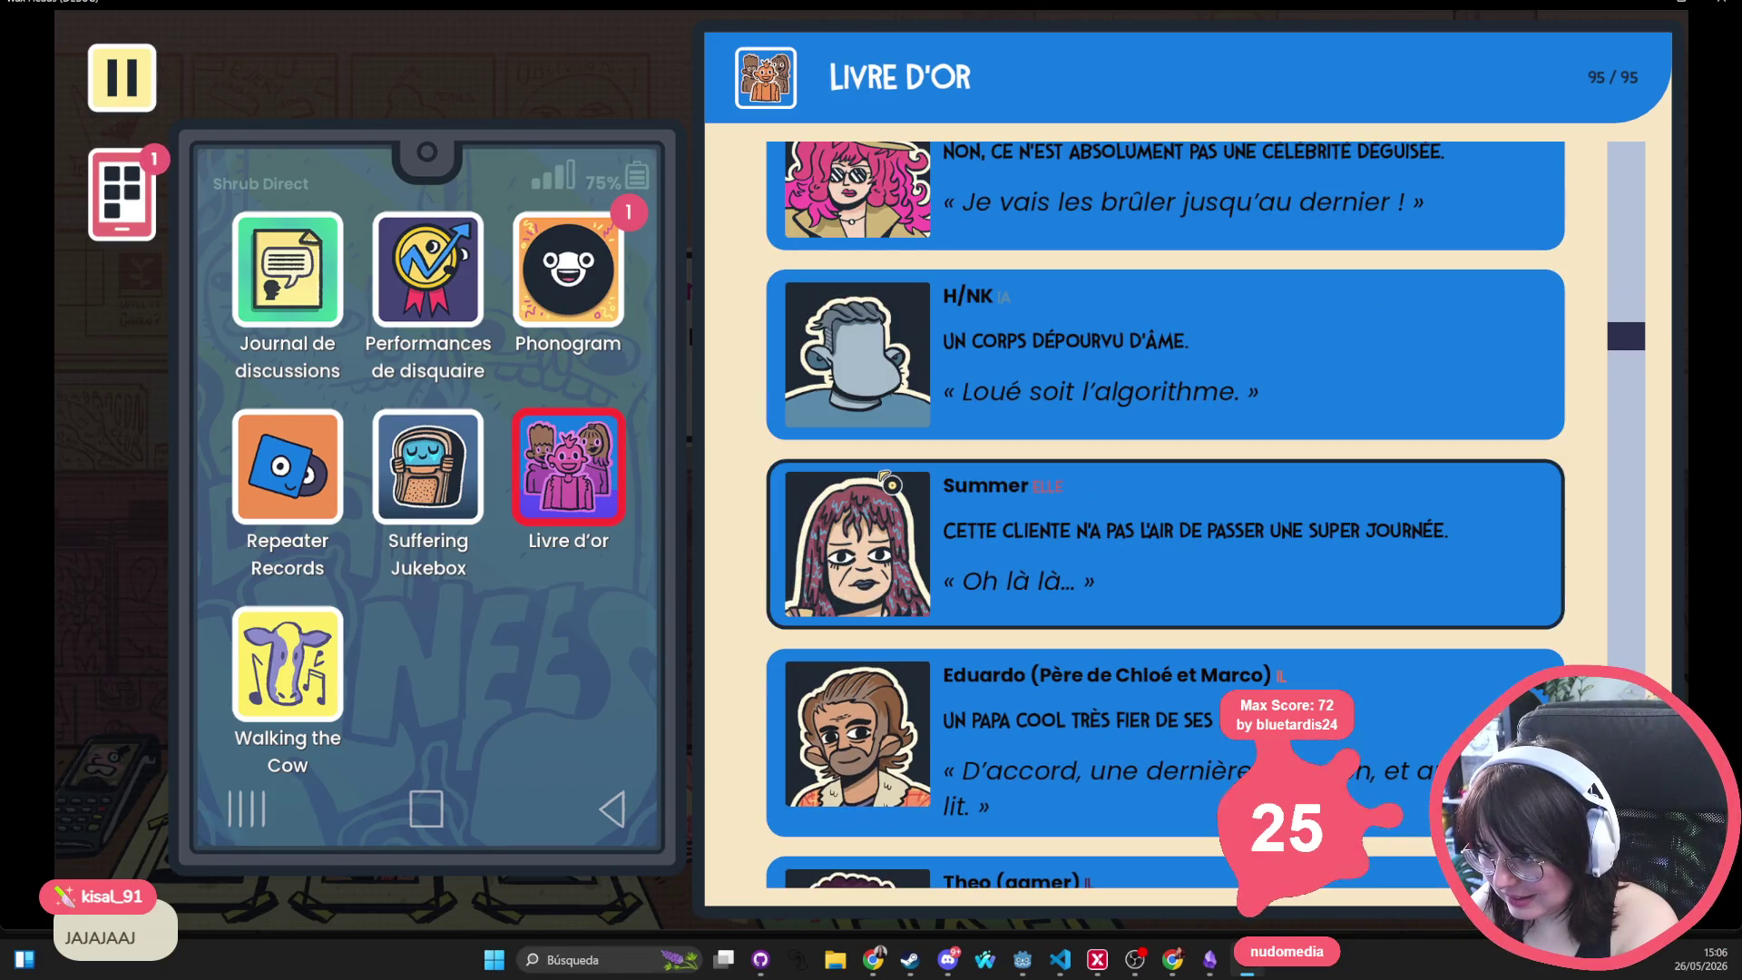
scroll(892, 484, down, 2)
scroll(892, 485, down, 4)
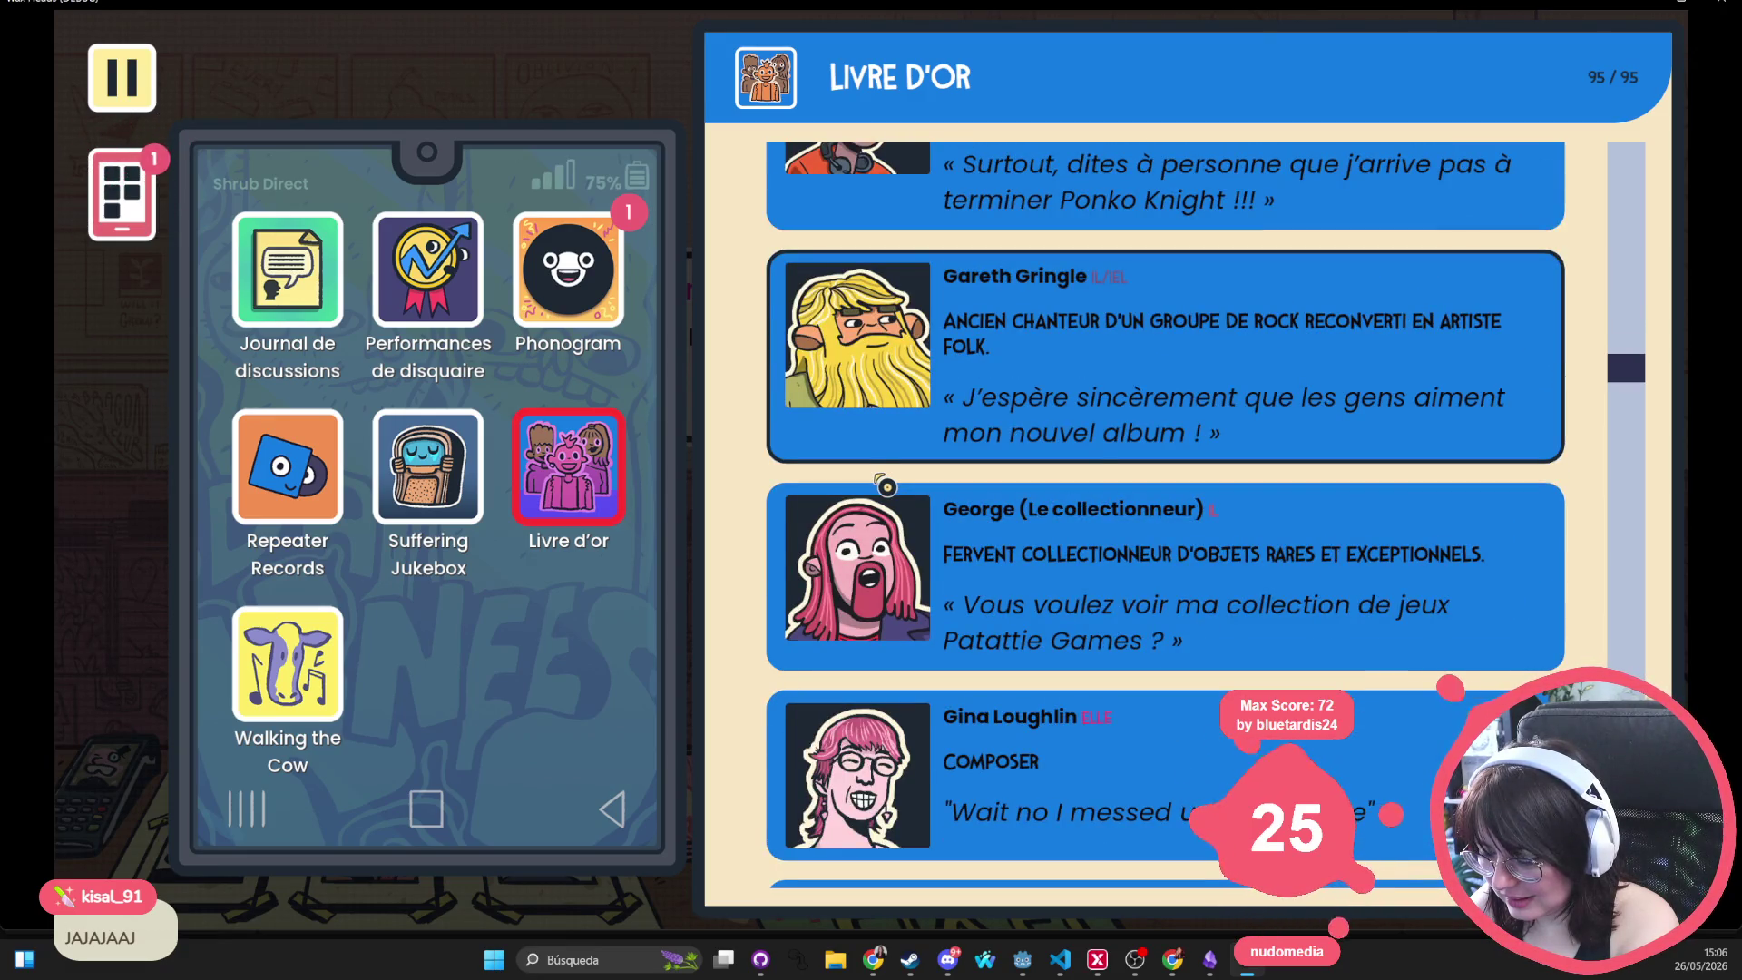
scroll(868, 571, down, 5)
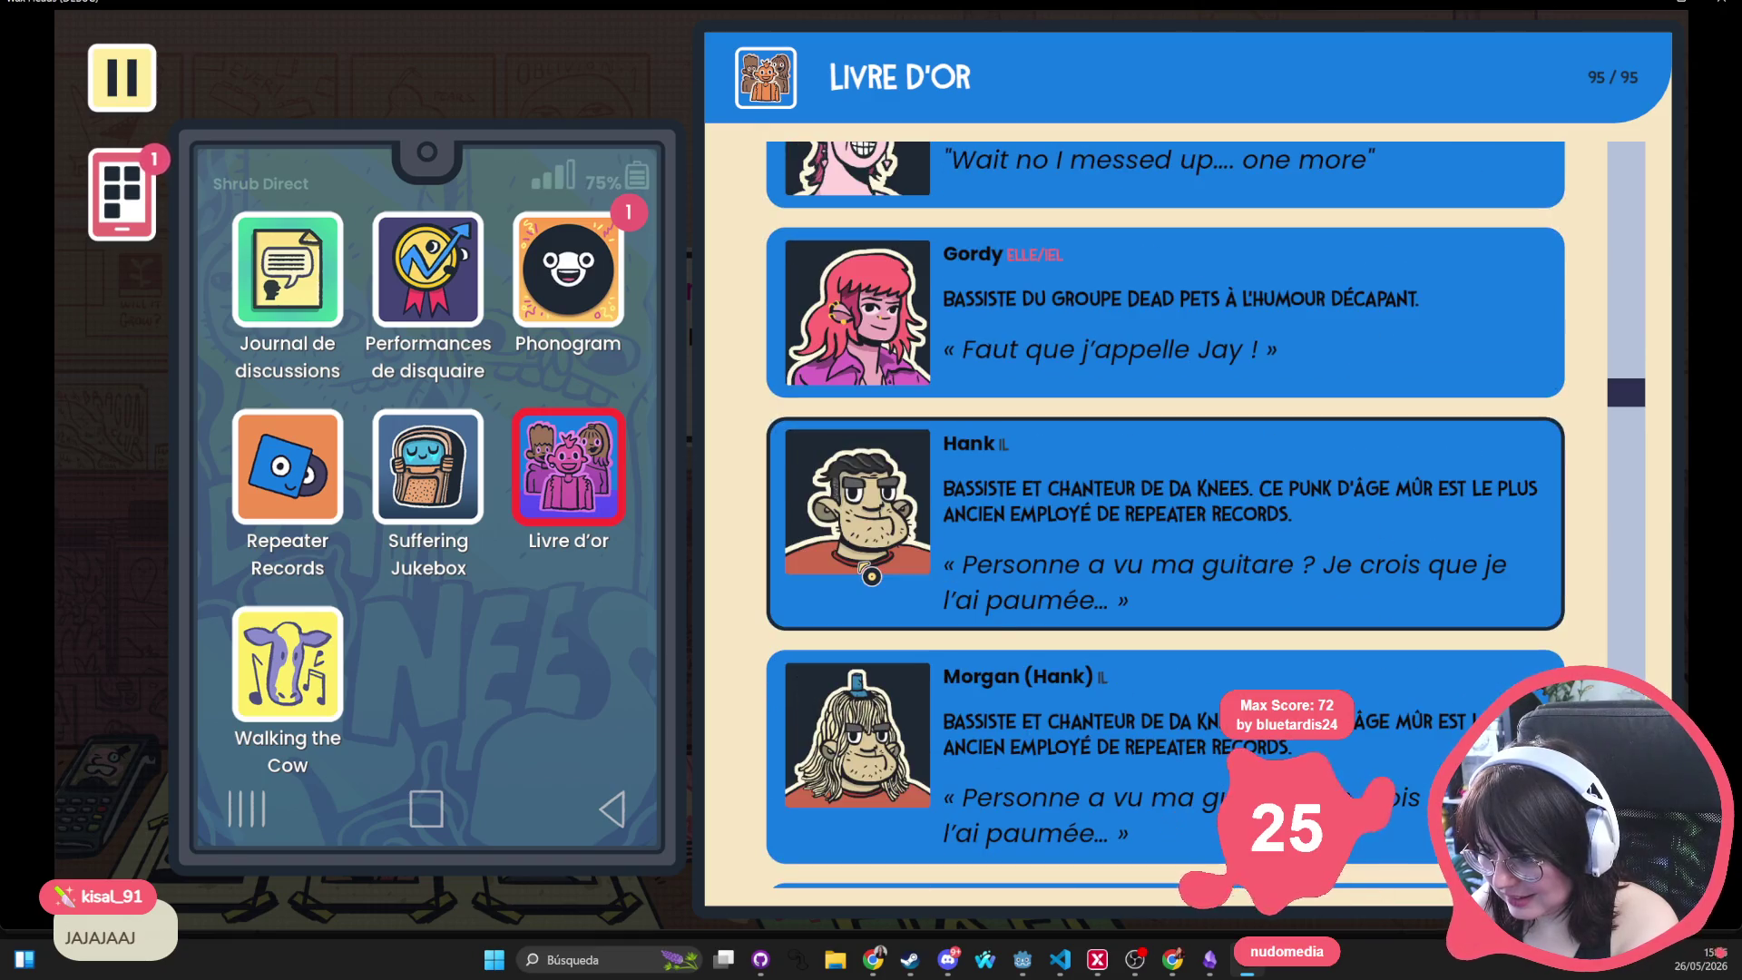
scroll(871, 575, down, 4)
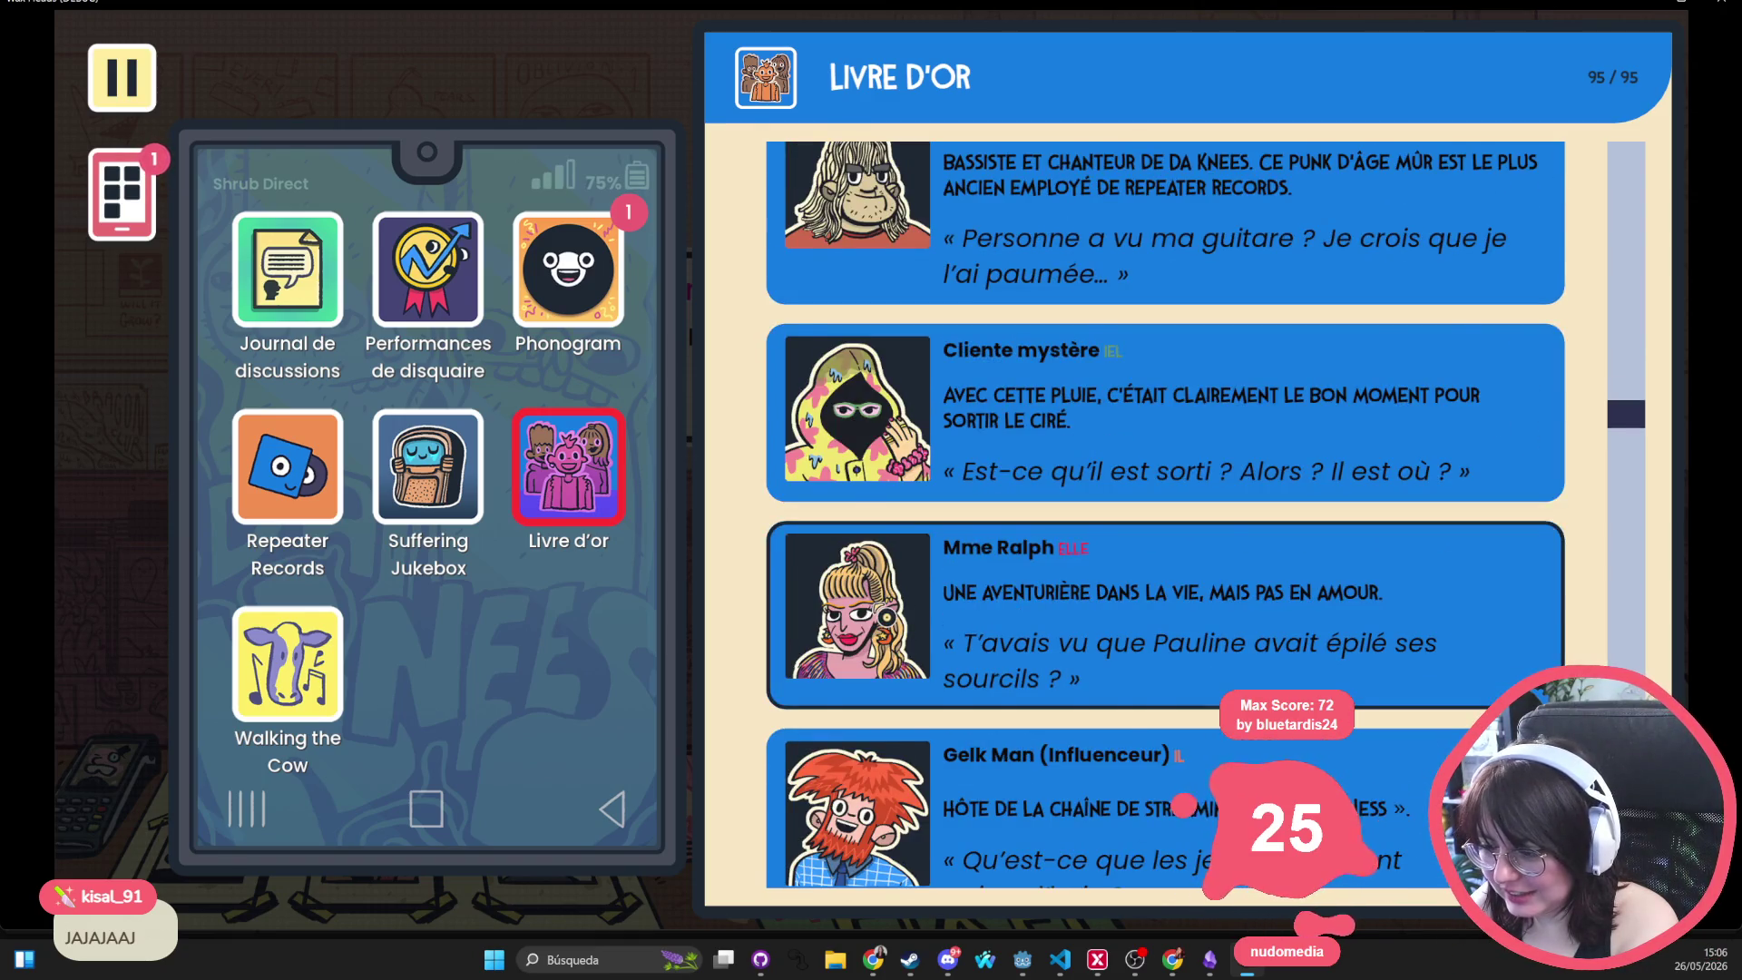
scroll(886, 617, down, 1)
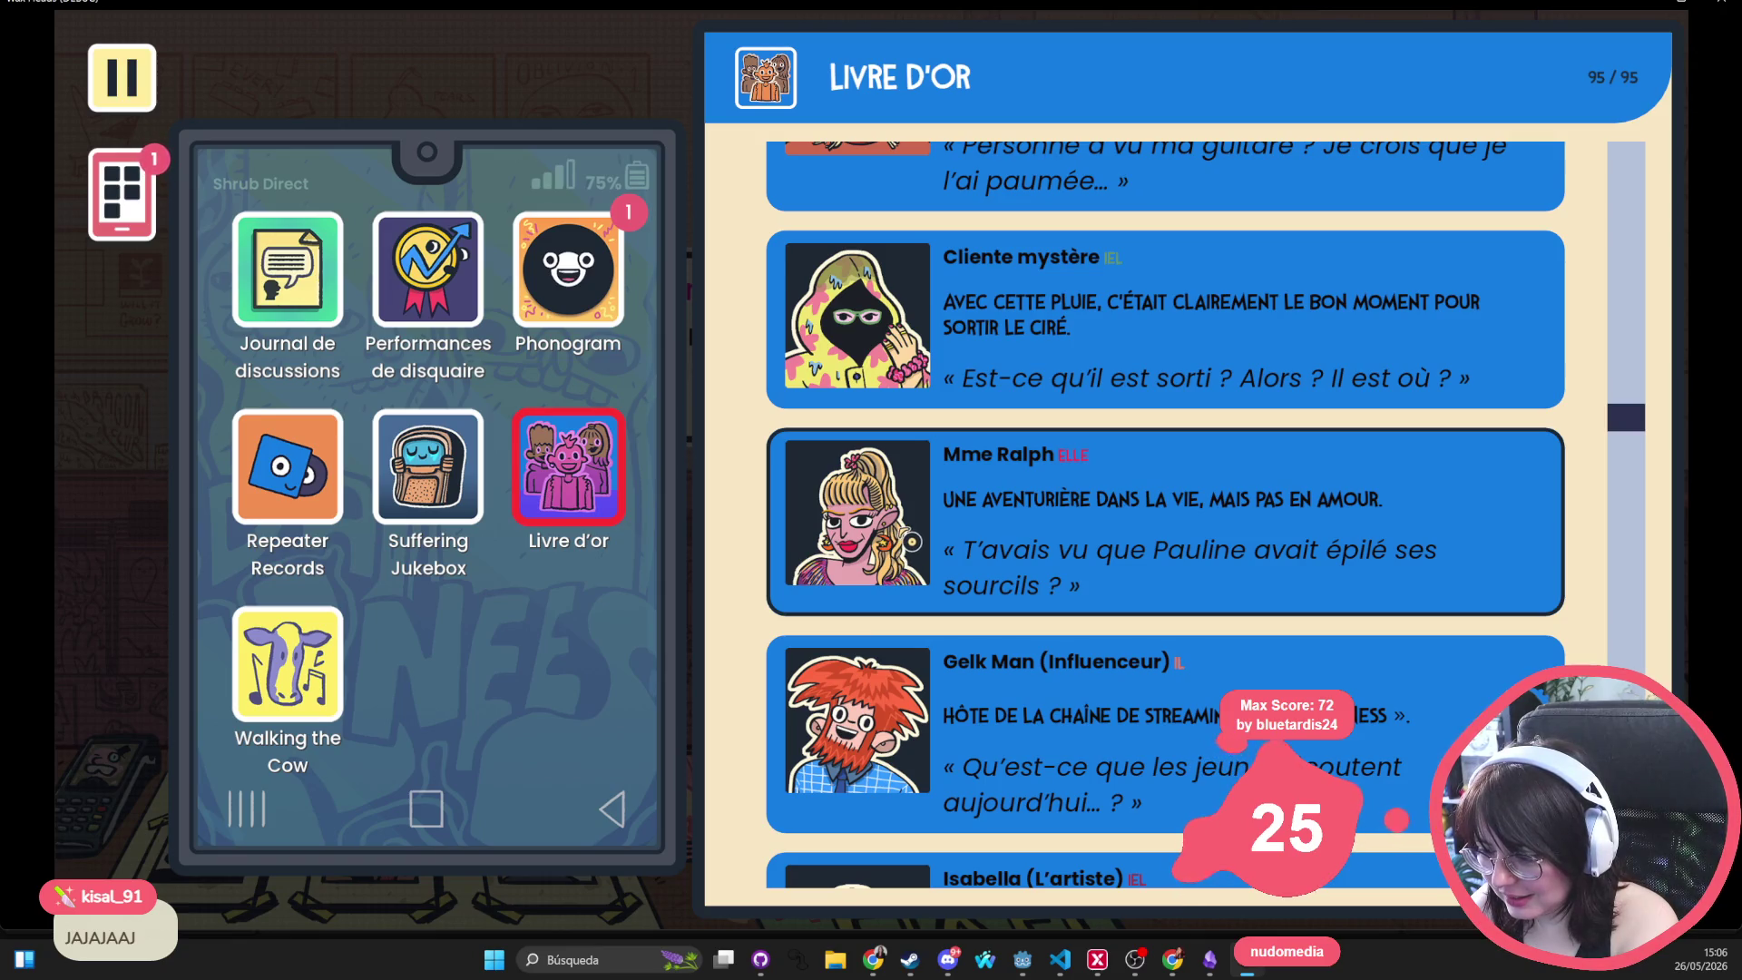
scroll(912, 542, down, 5)
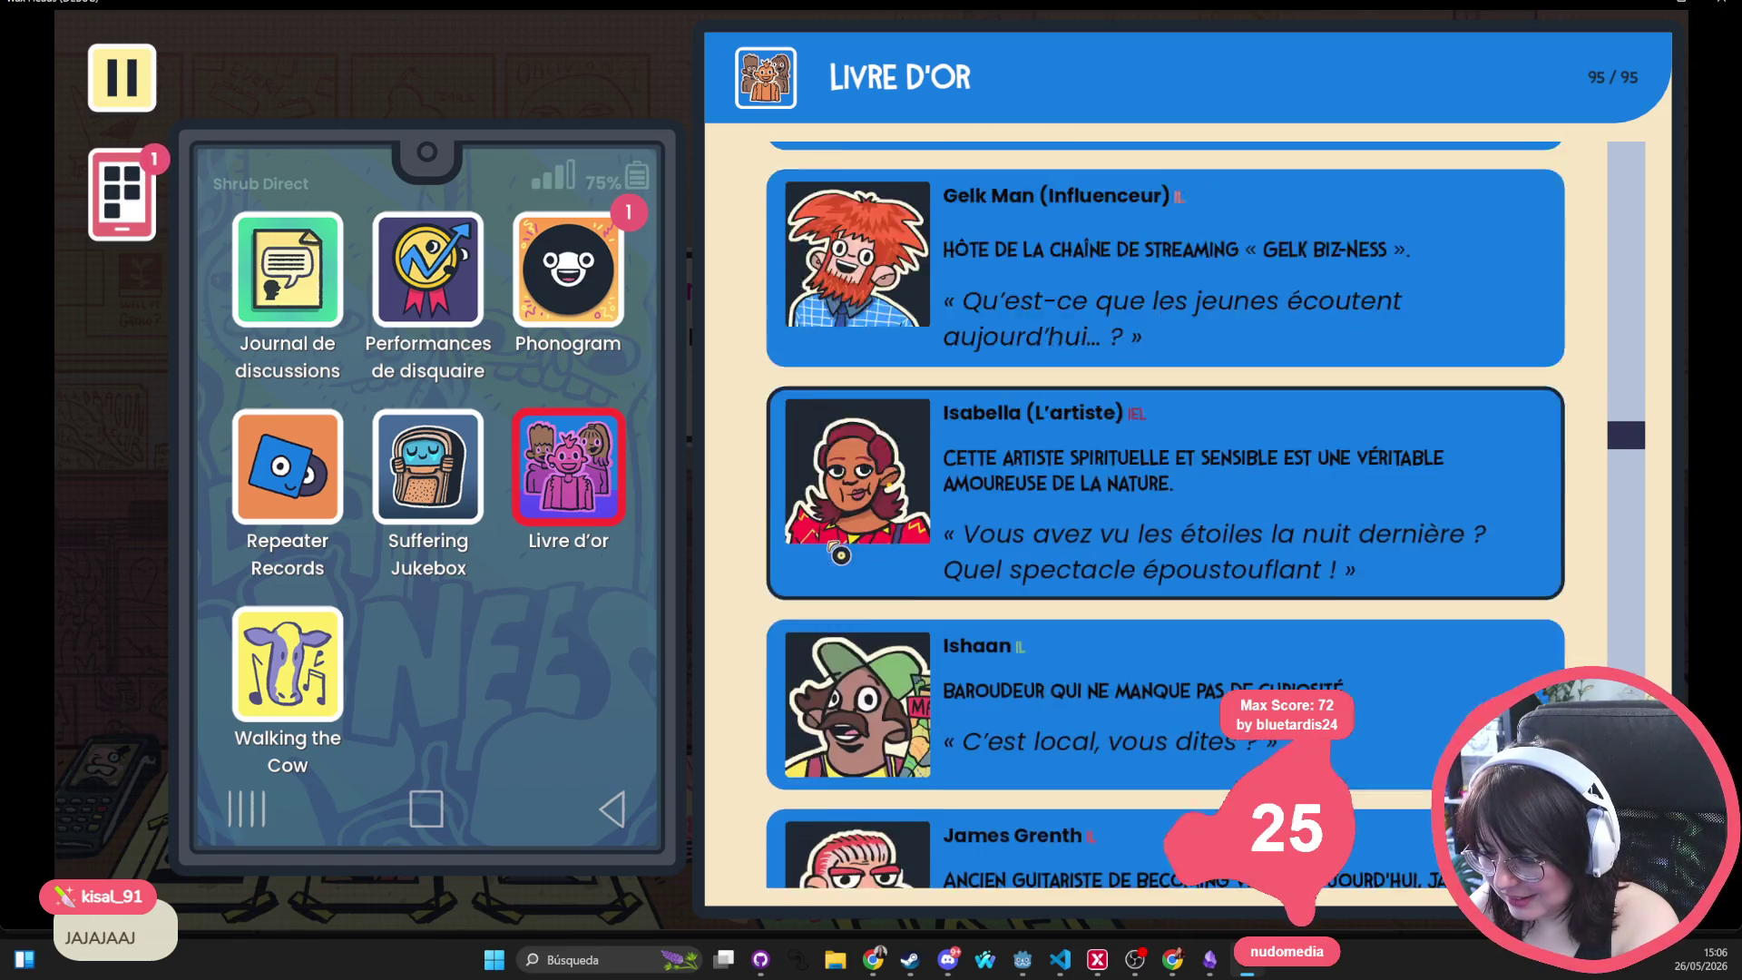
scroll(853, 530, down, 5)
scroll(871, 506, down, 3)
scroll(911, 471, down, 1)
scroll(916, 473, down, 10)
scroll(916, 481, down, 5)
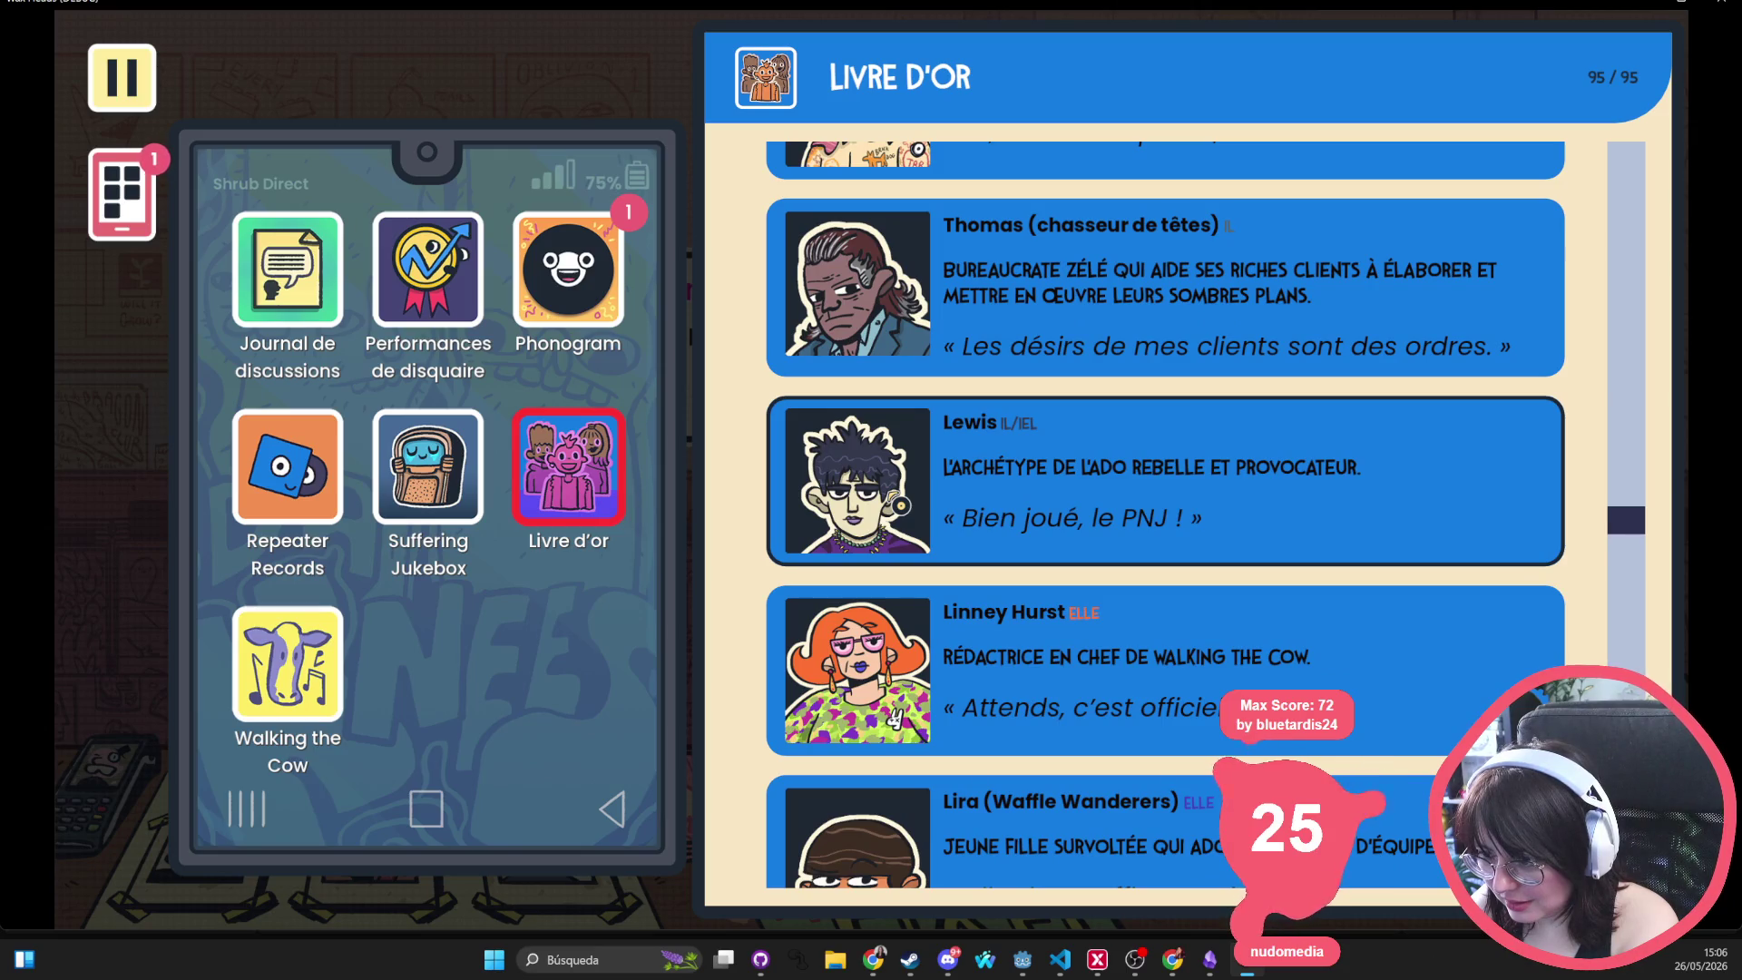
scroll(901, 505, down, 6)
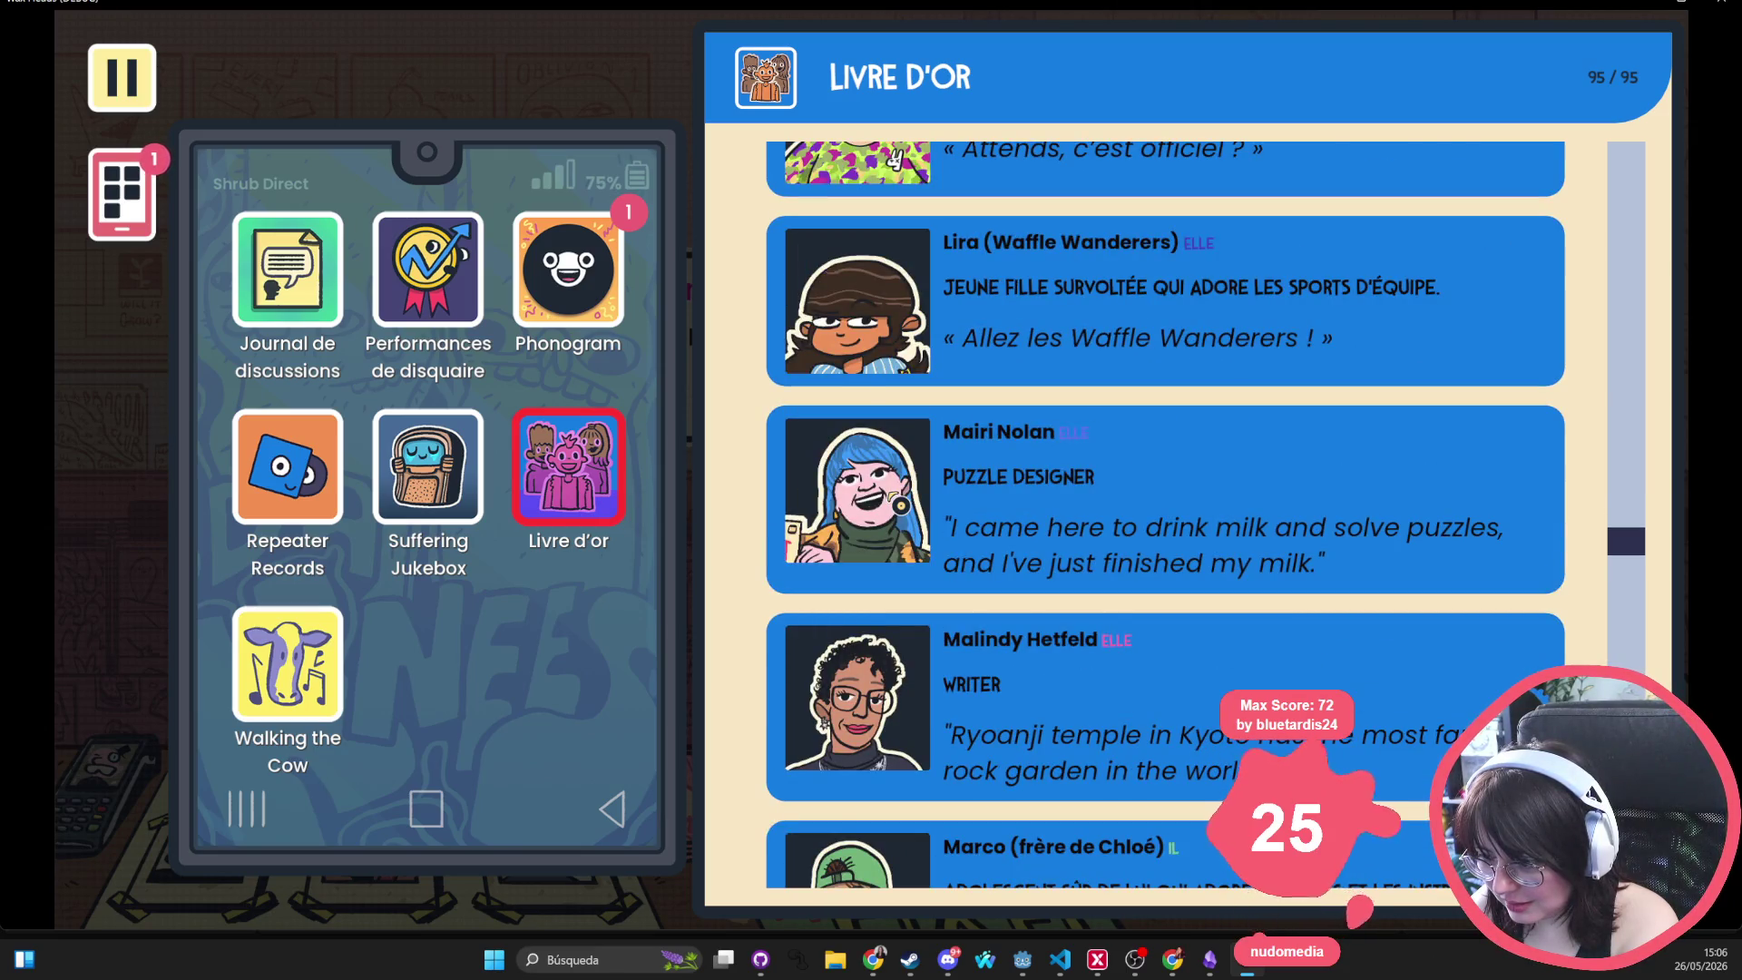
scroll(1166, 513, down, 4)
scroll(1166, 514, down, 4)
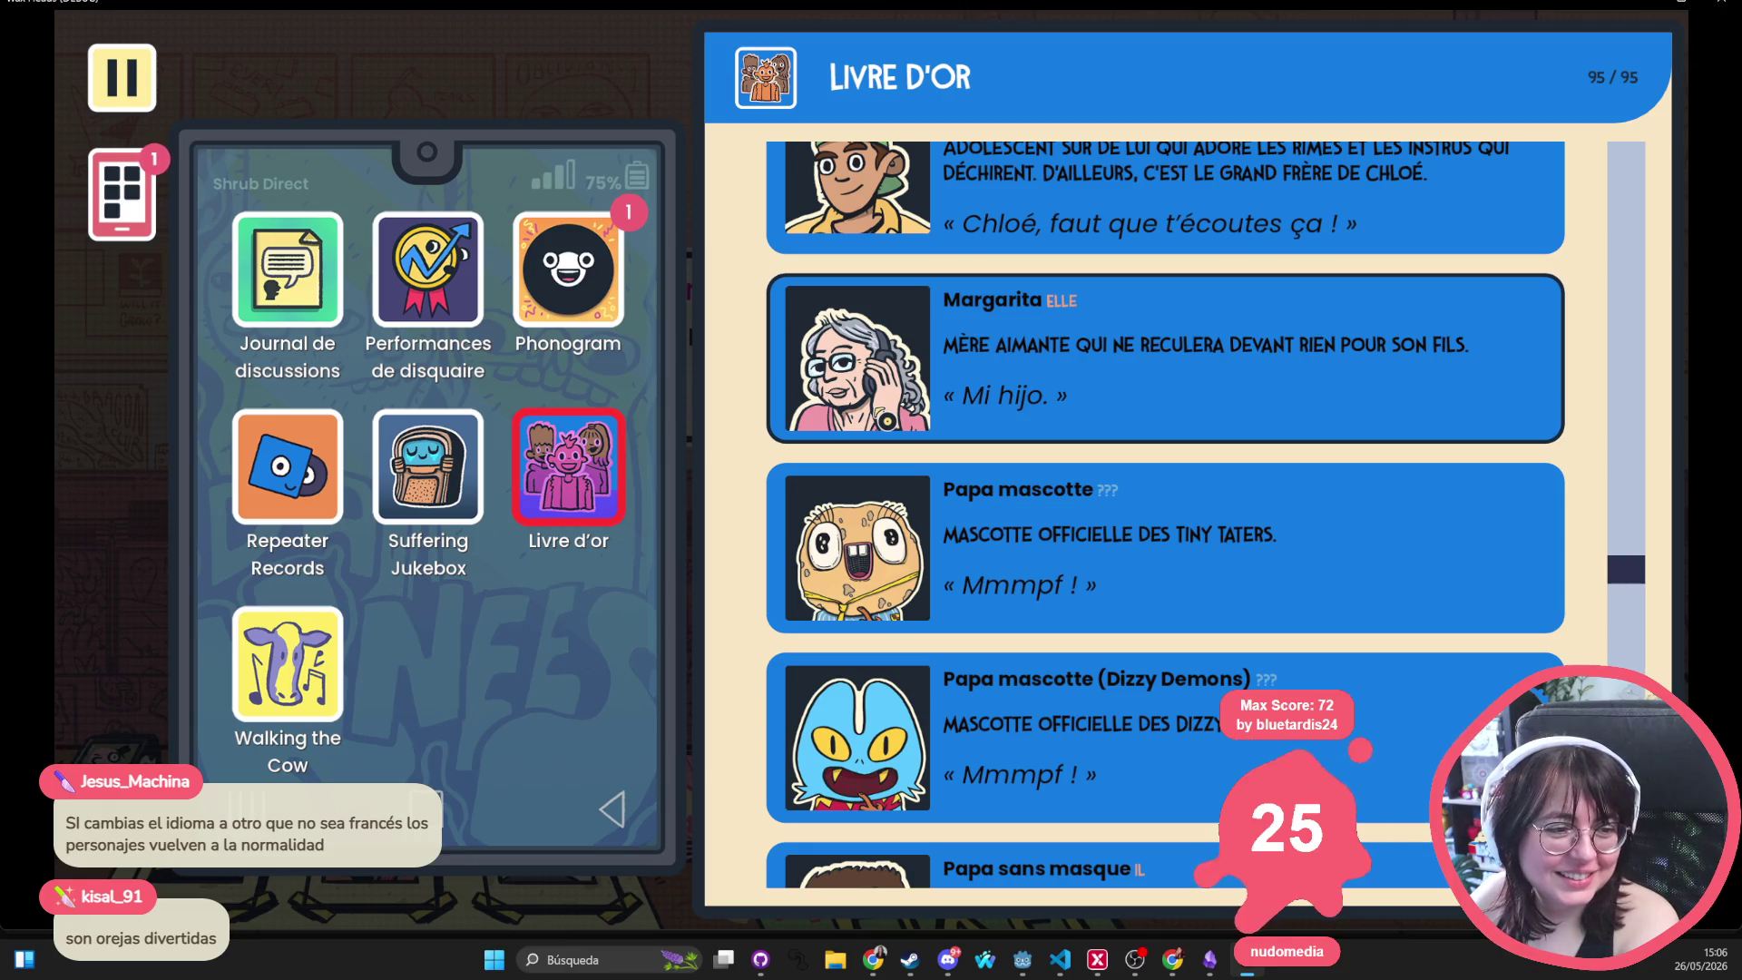
scroll(907, 453, down, 5)
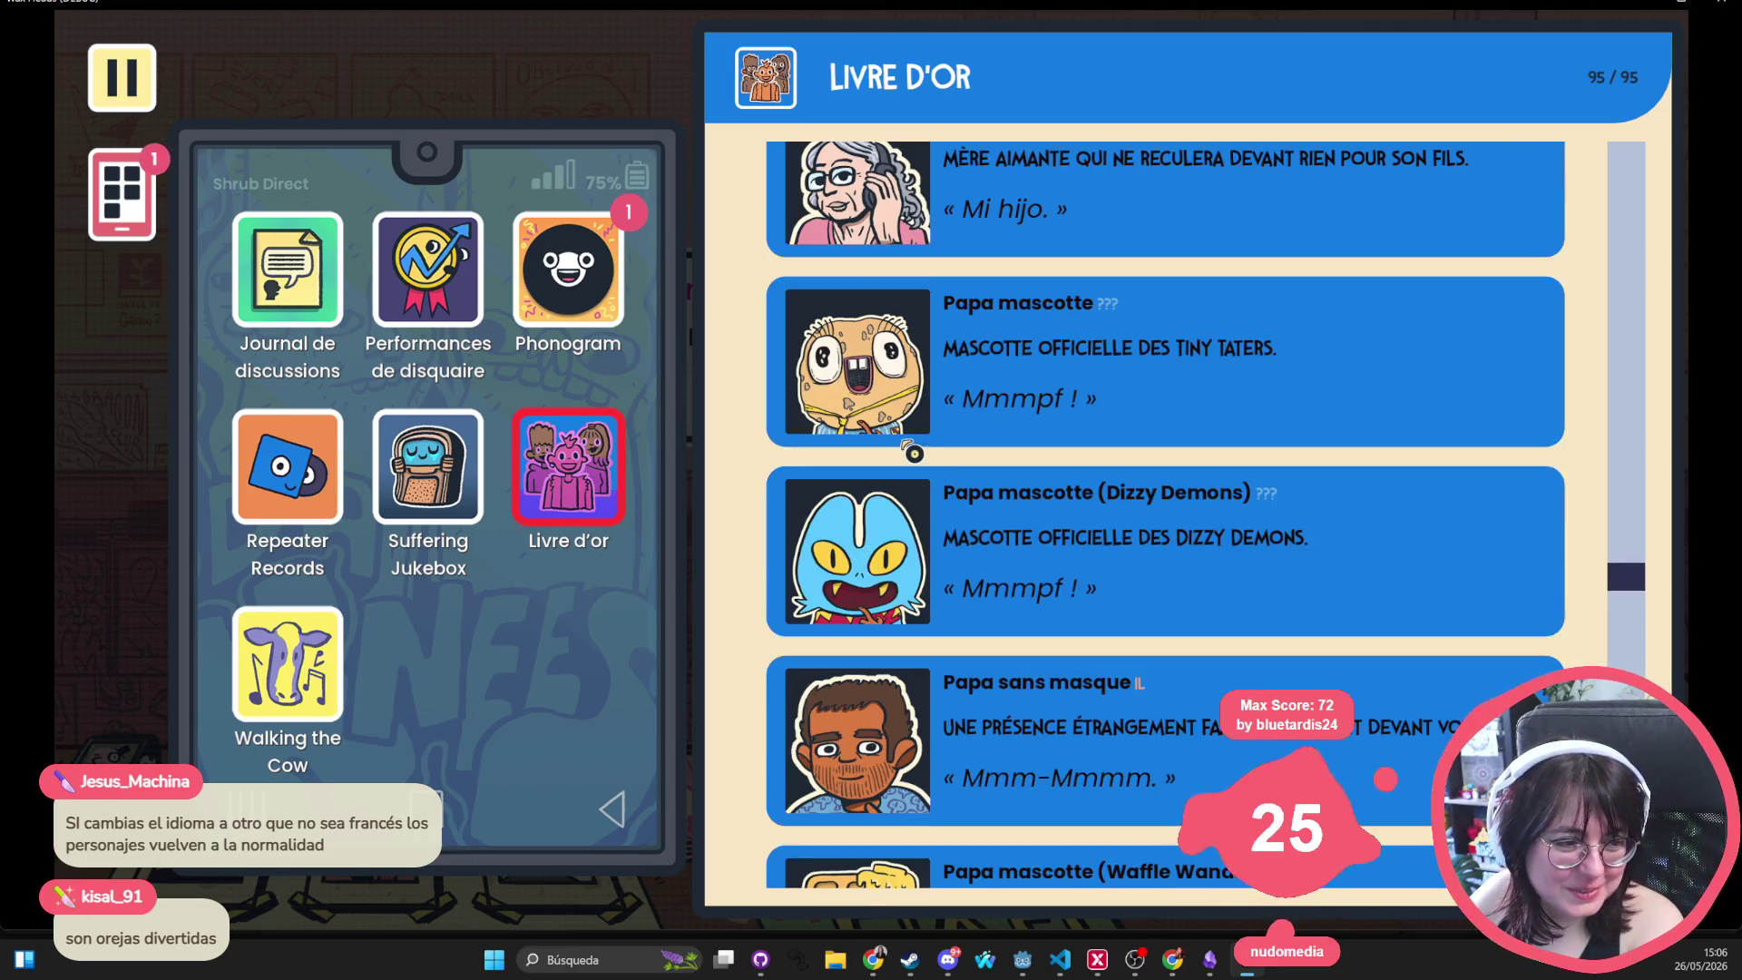
scroll(913, 452, down, 1)
key(Down)
key(Down)
key(Down)
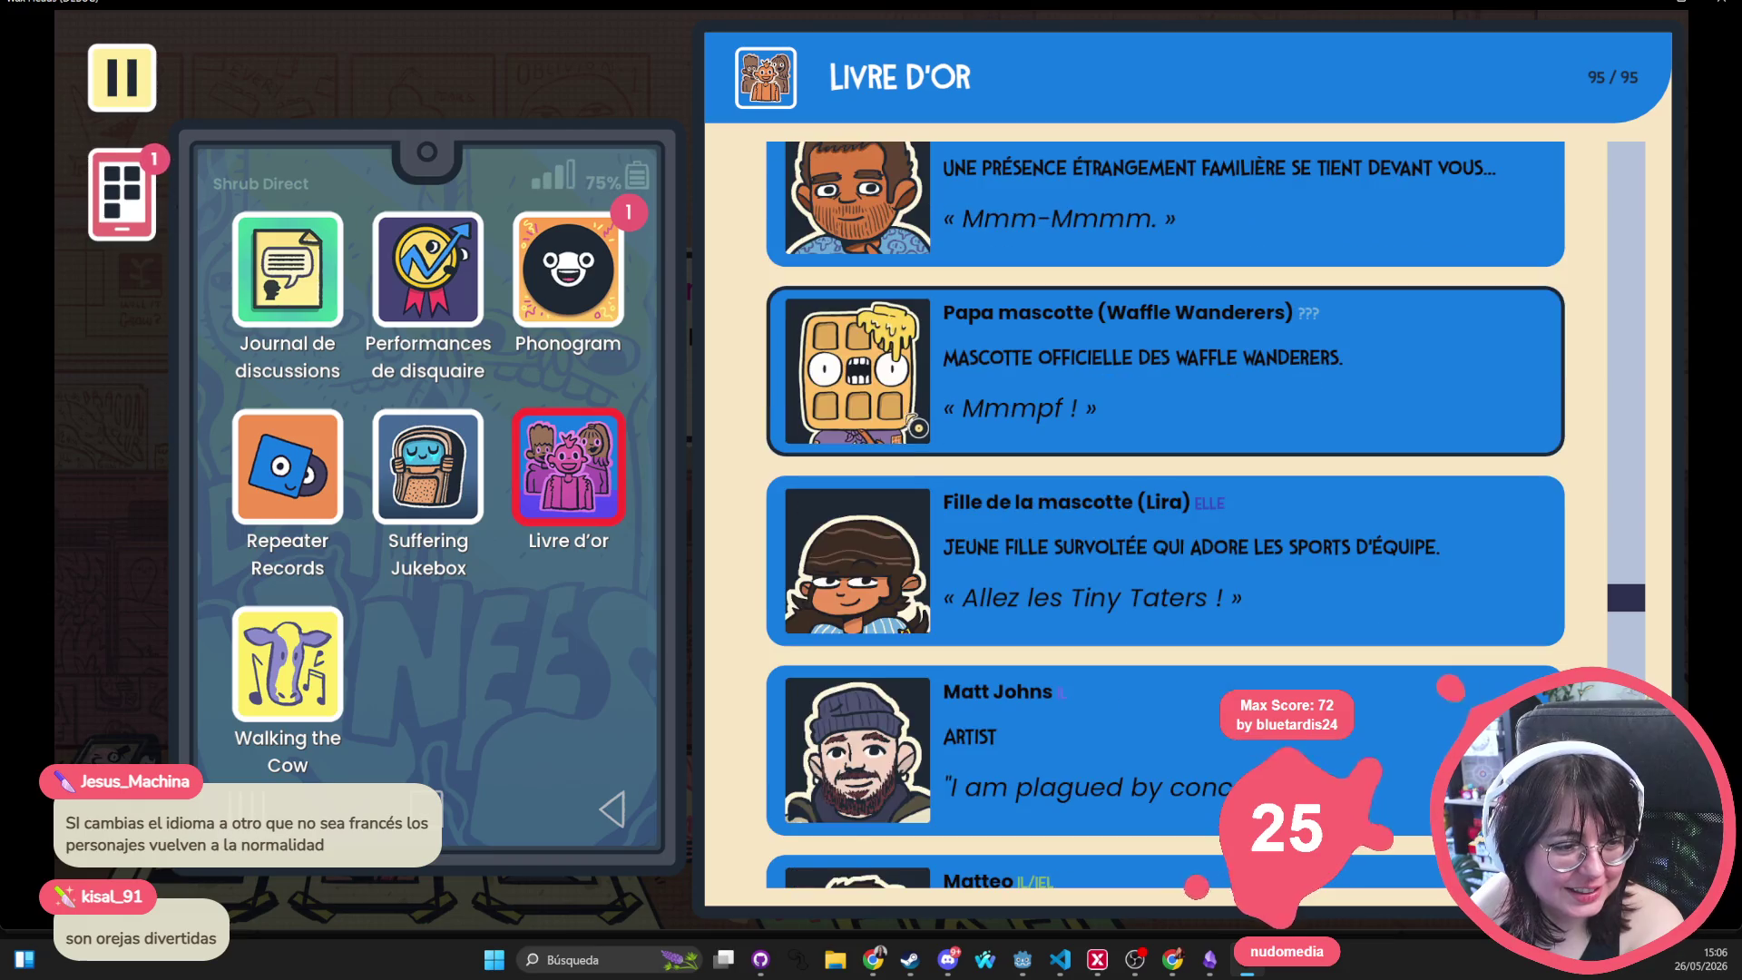
key(Down)
key(Down)
key(Down)
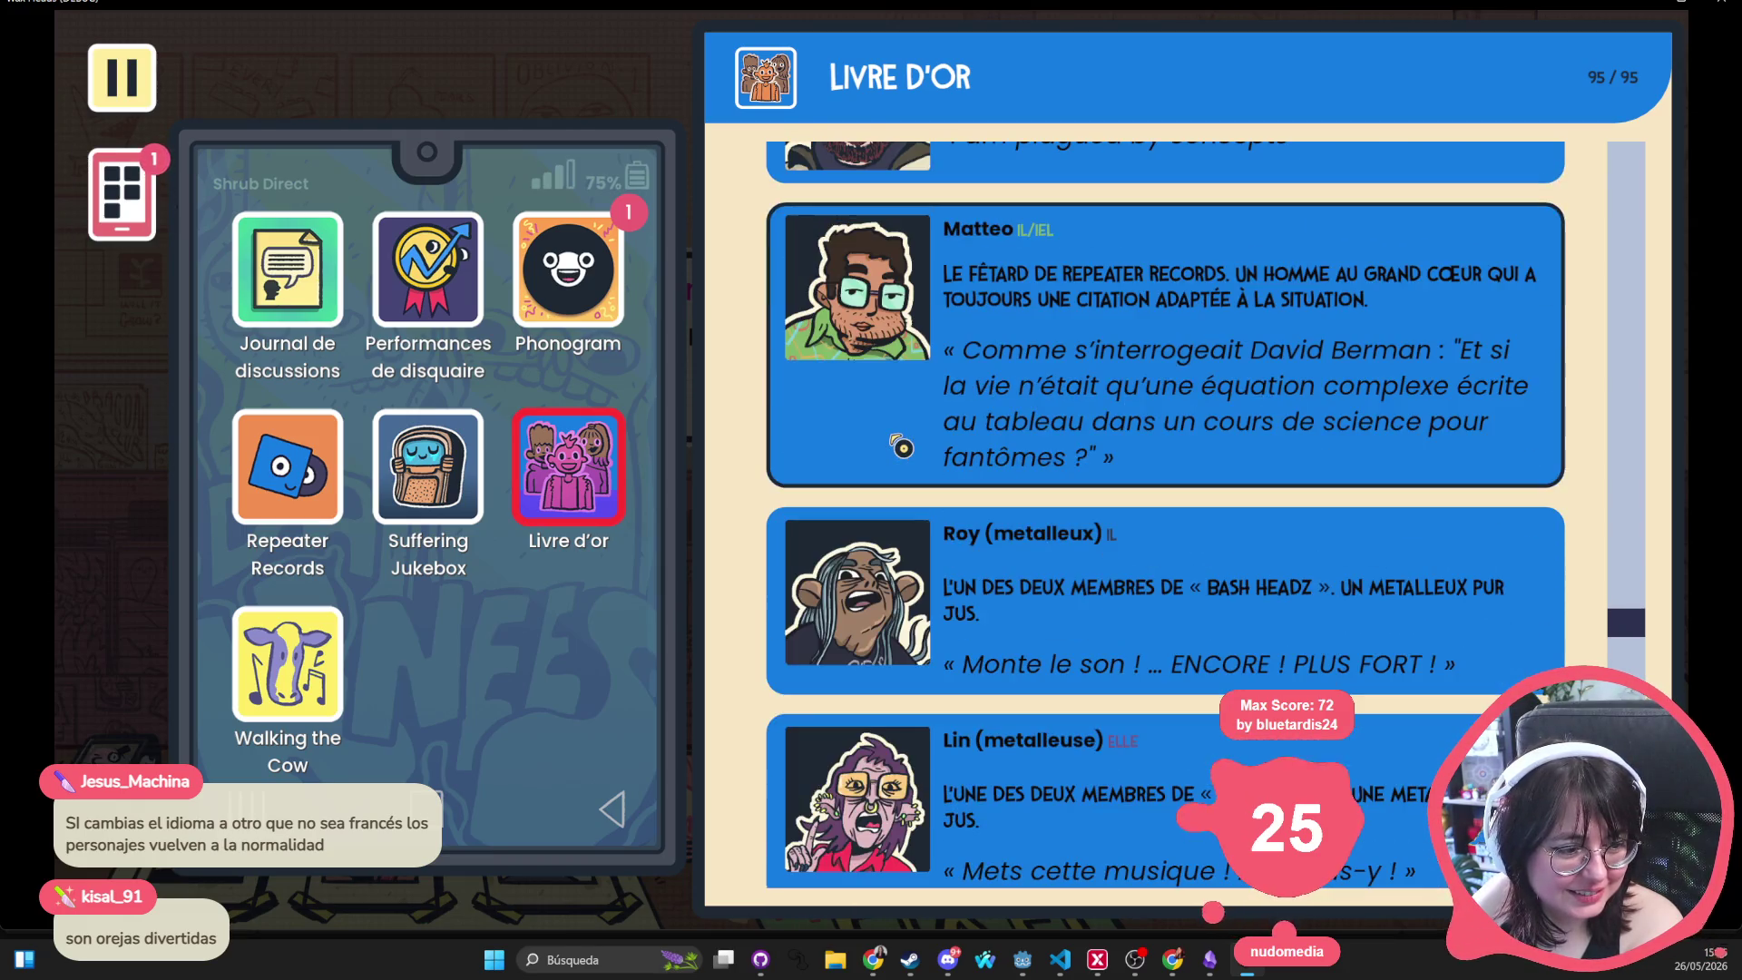
key(Down)
key(Down)
key(Down)
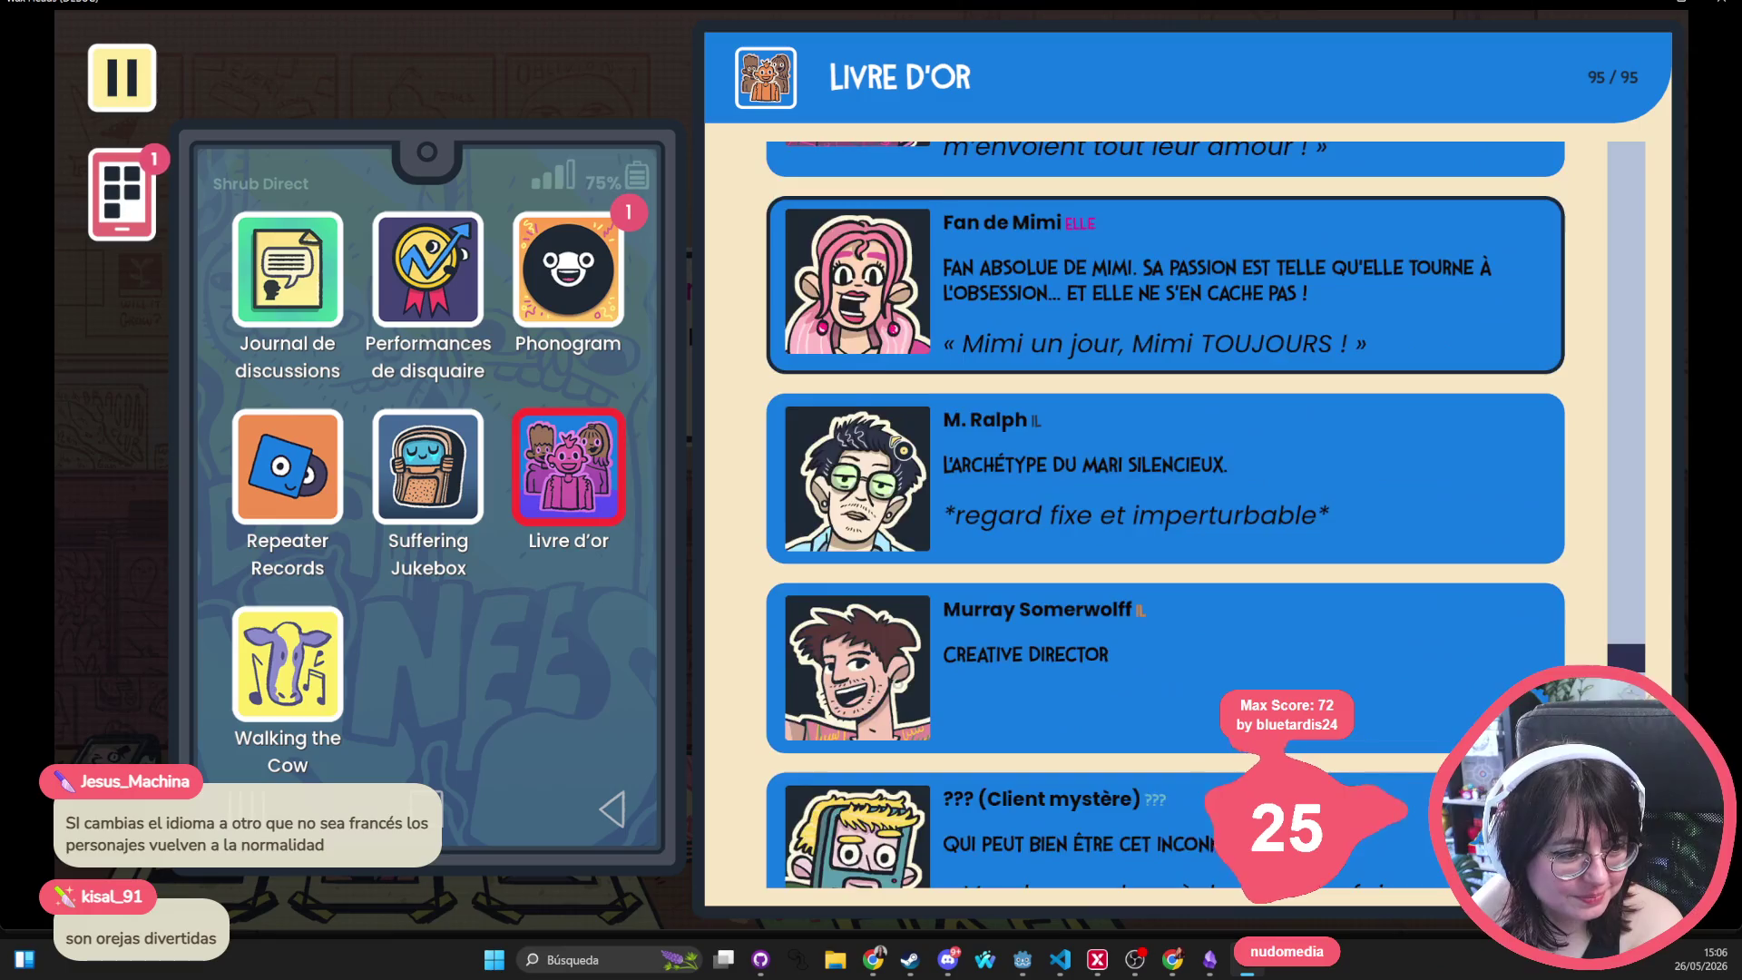
key(Down)
key(Down)
key(Down)
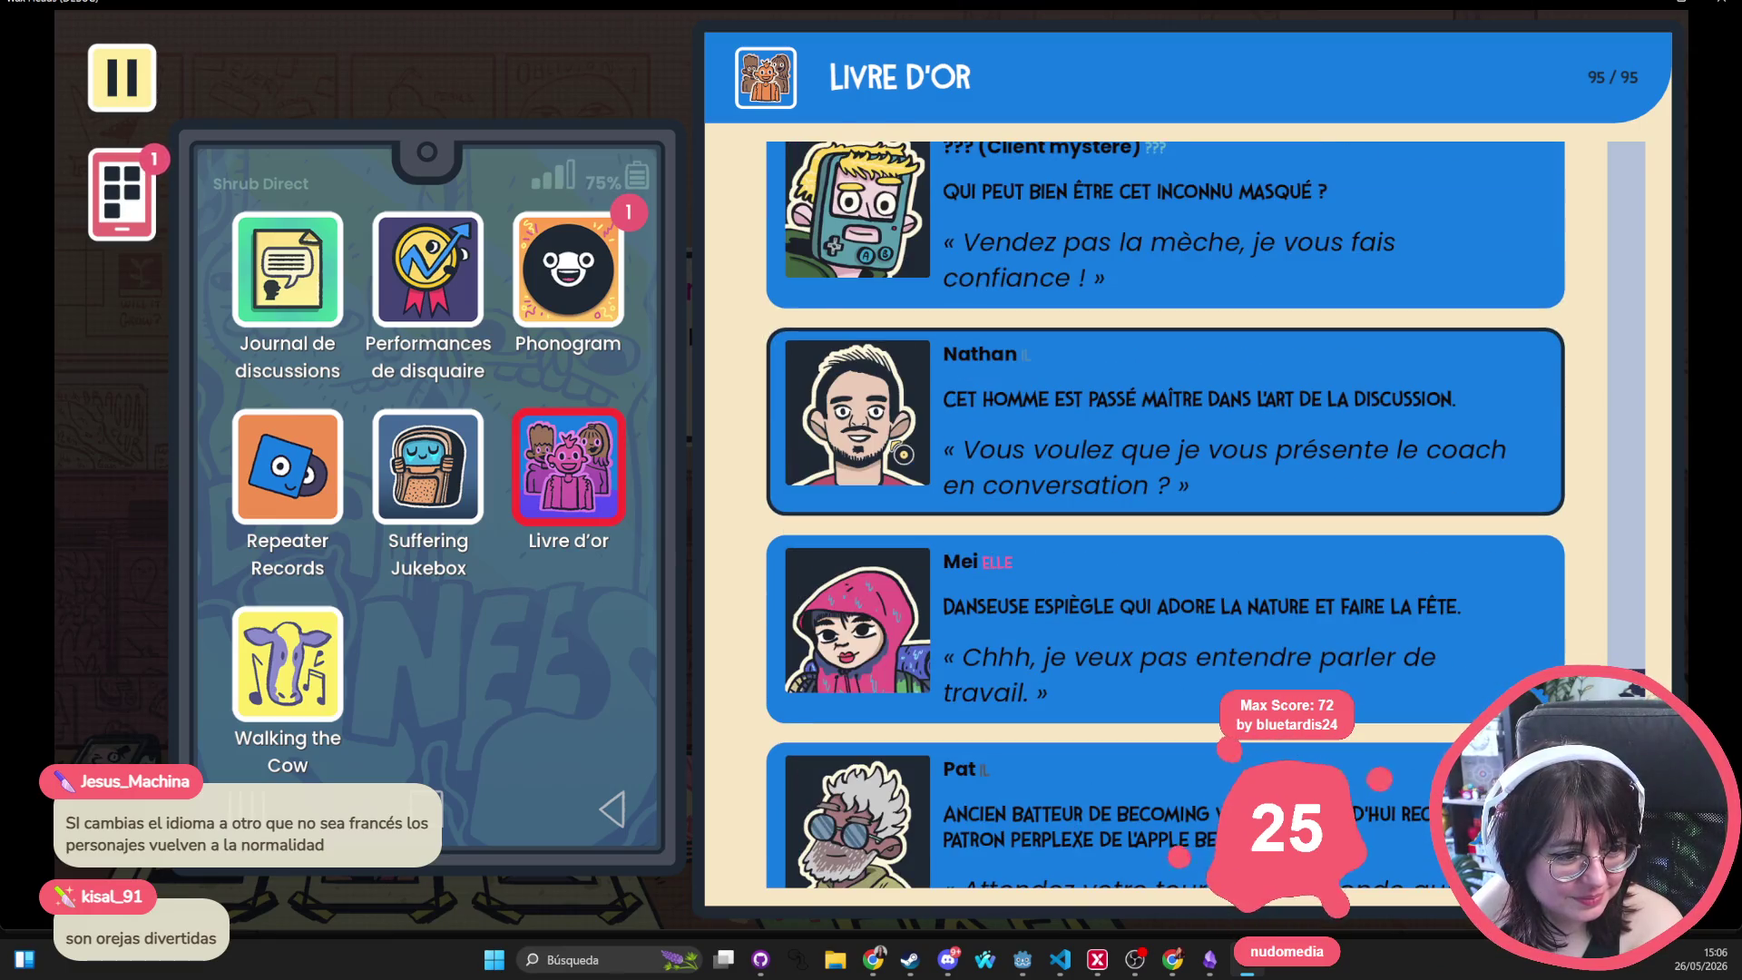
key(Down)
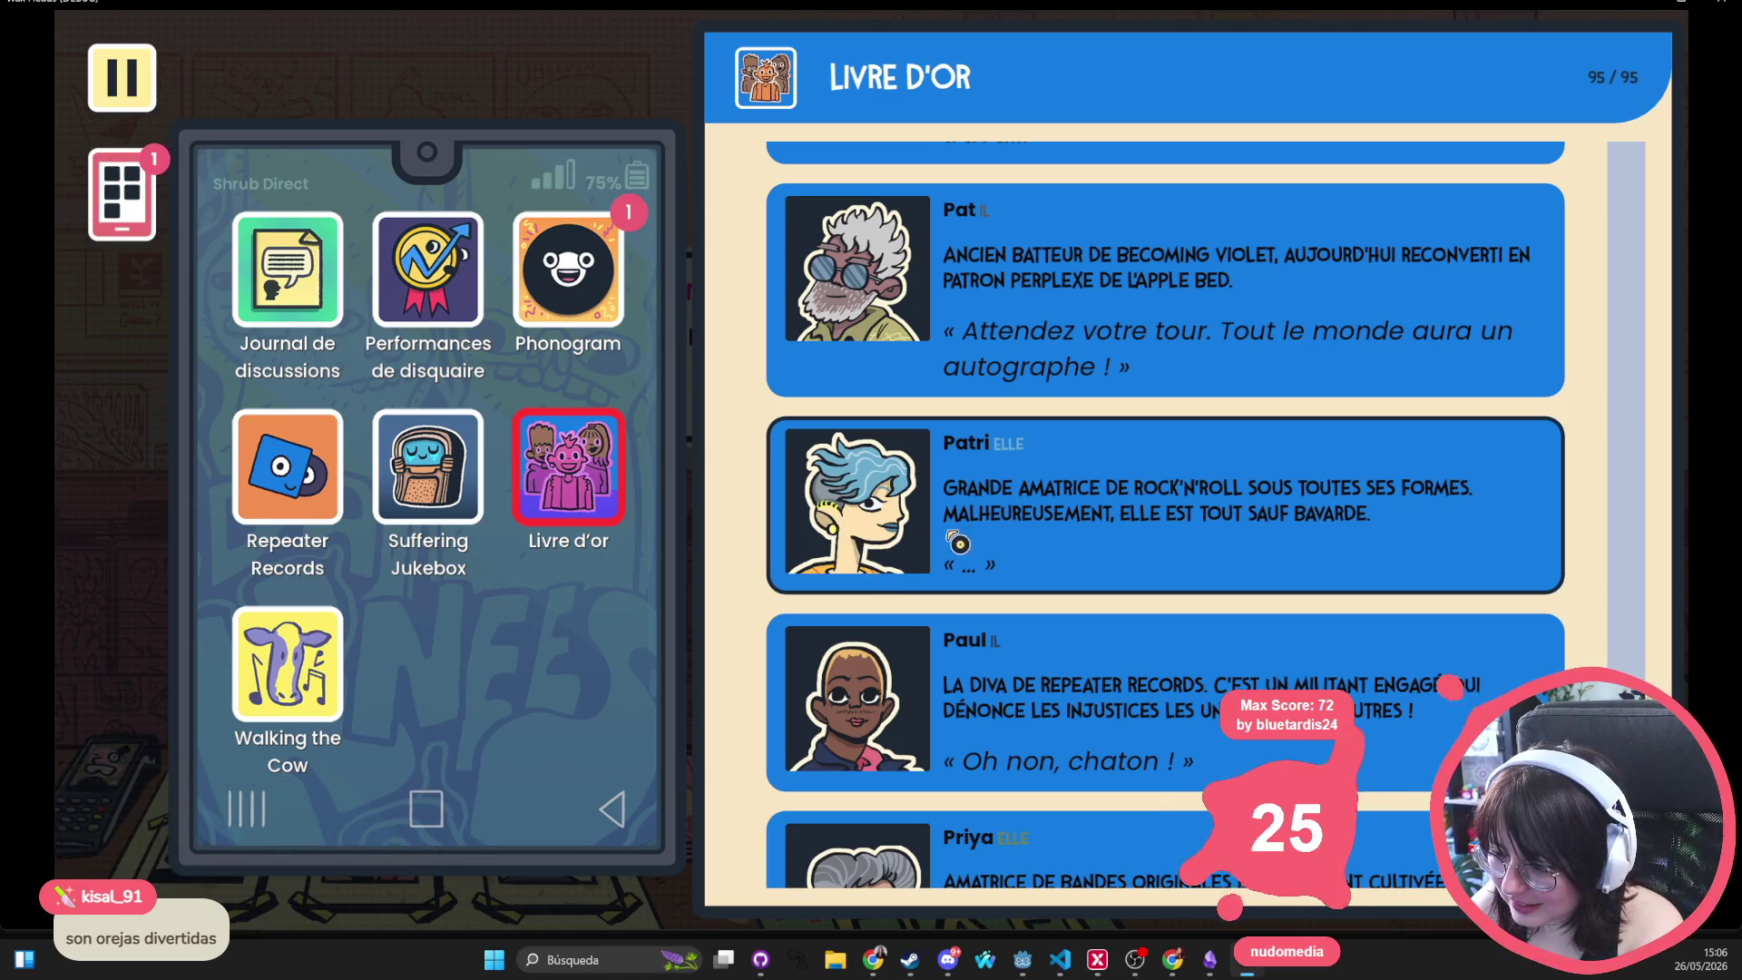
scroll(959, 547, down, 4)
scroll(959, 547, down, 4)
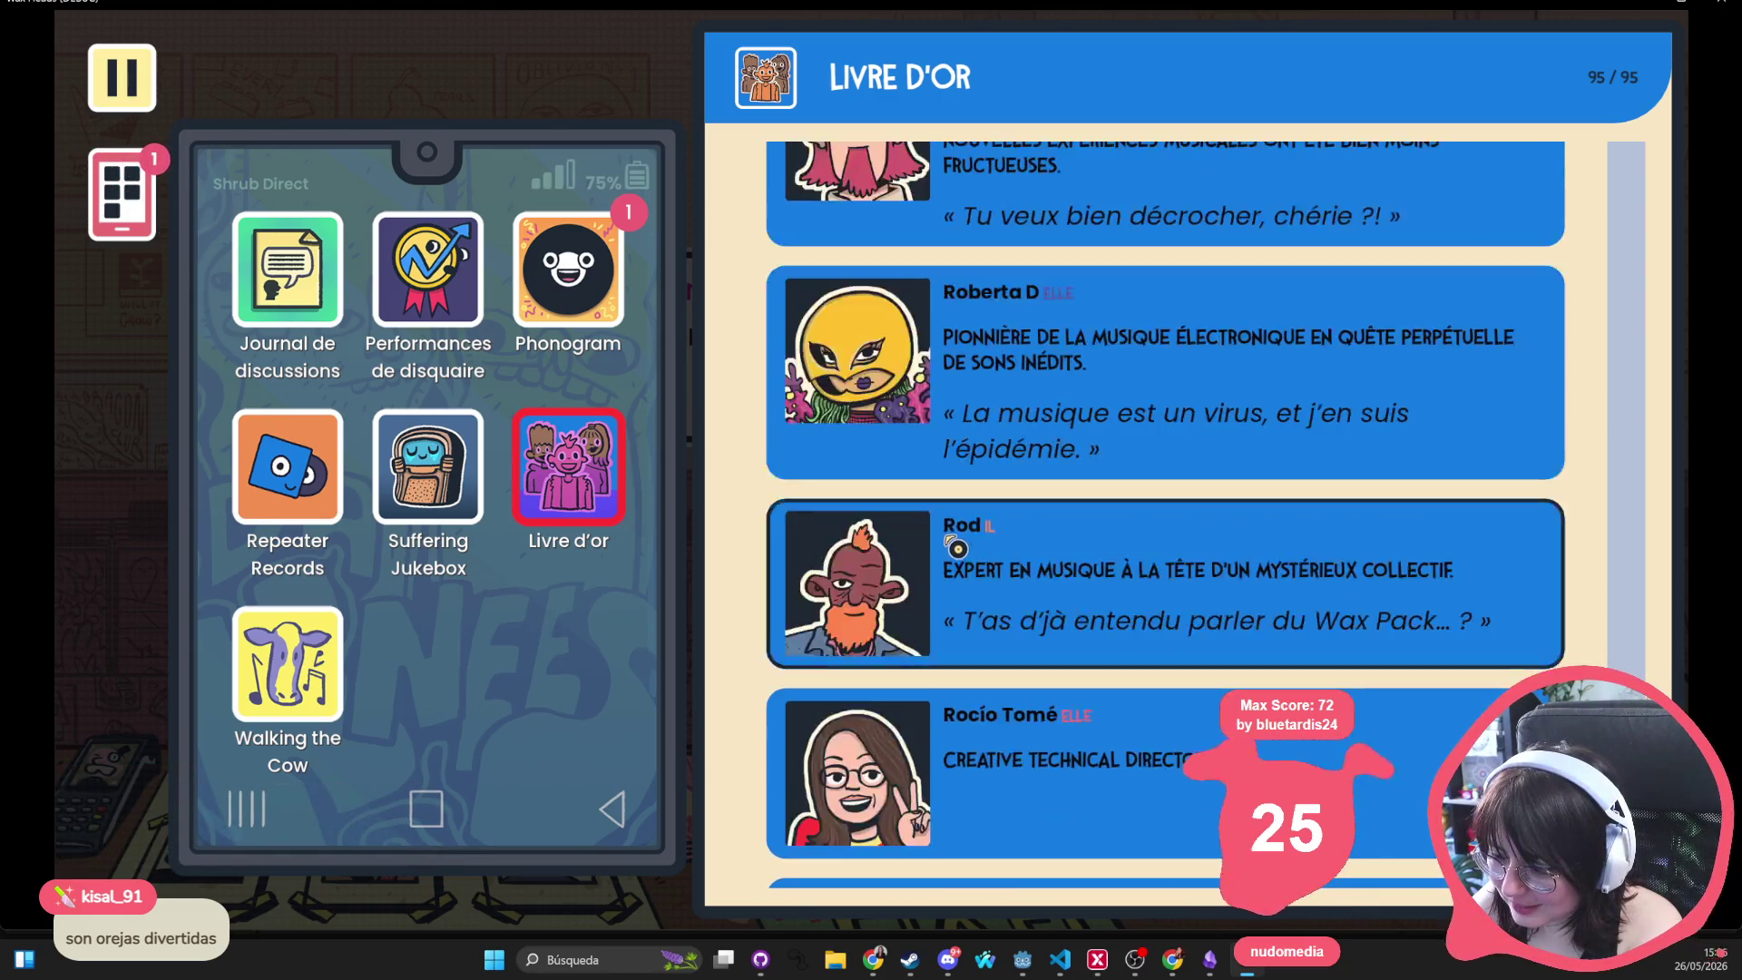
scroll(842, 615, down, 2)
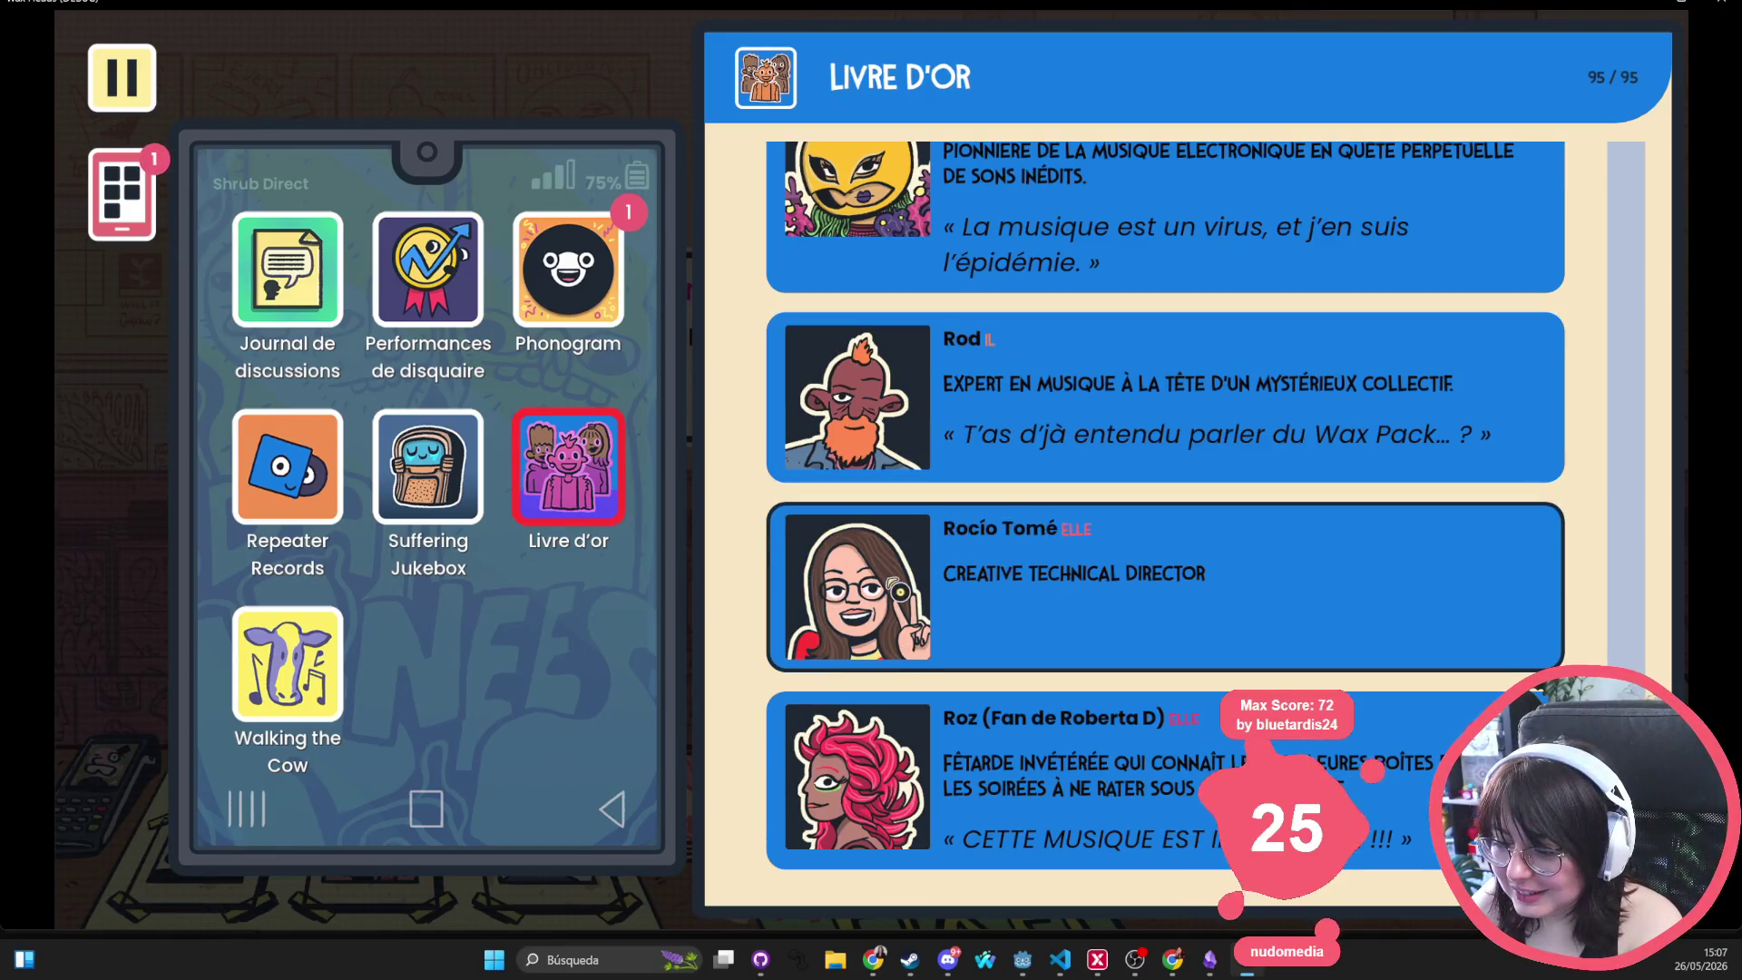
scroll(910, 627, down, 5)
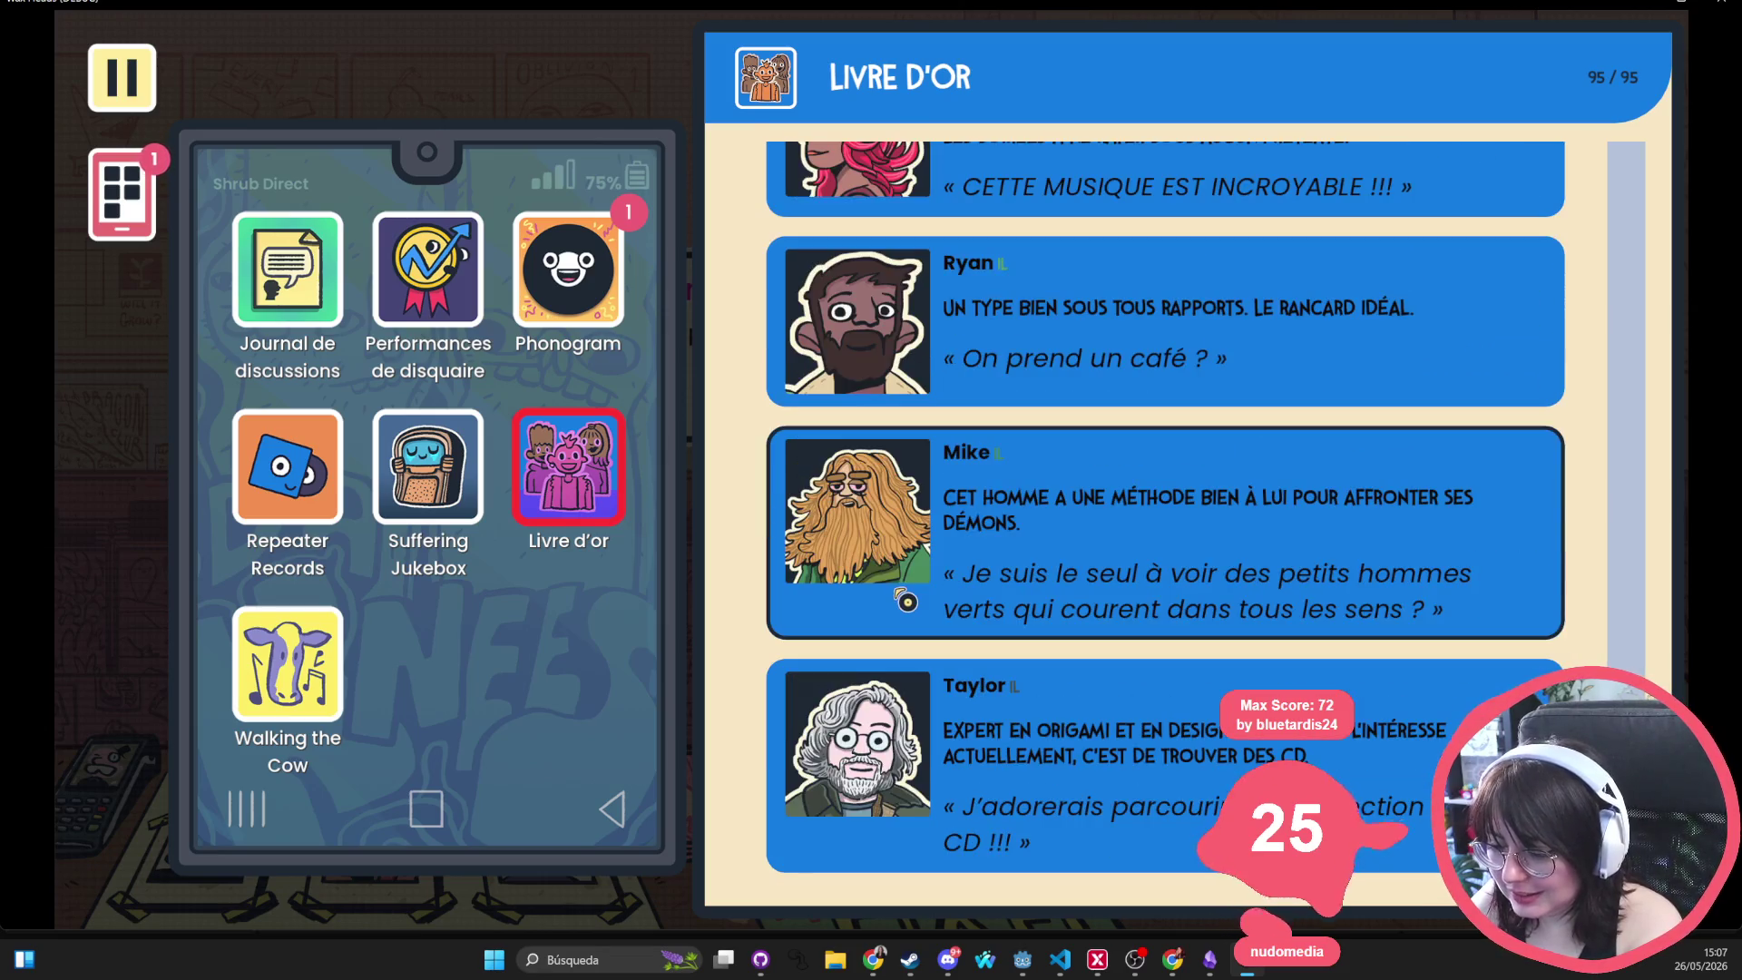
scroll(904, 601, up, 6)
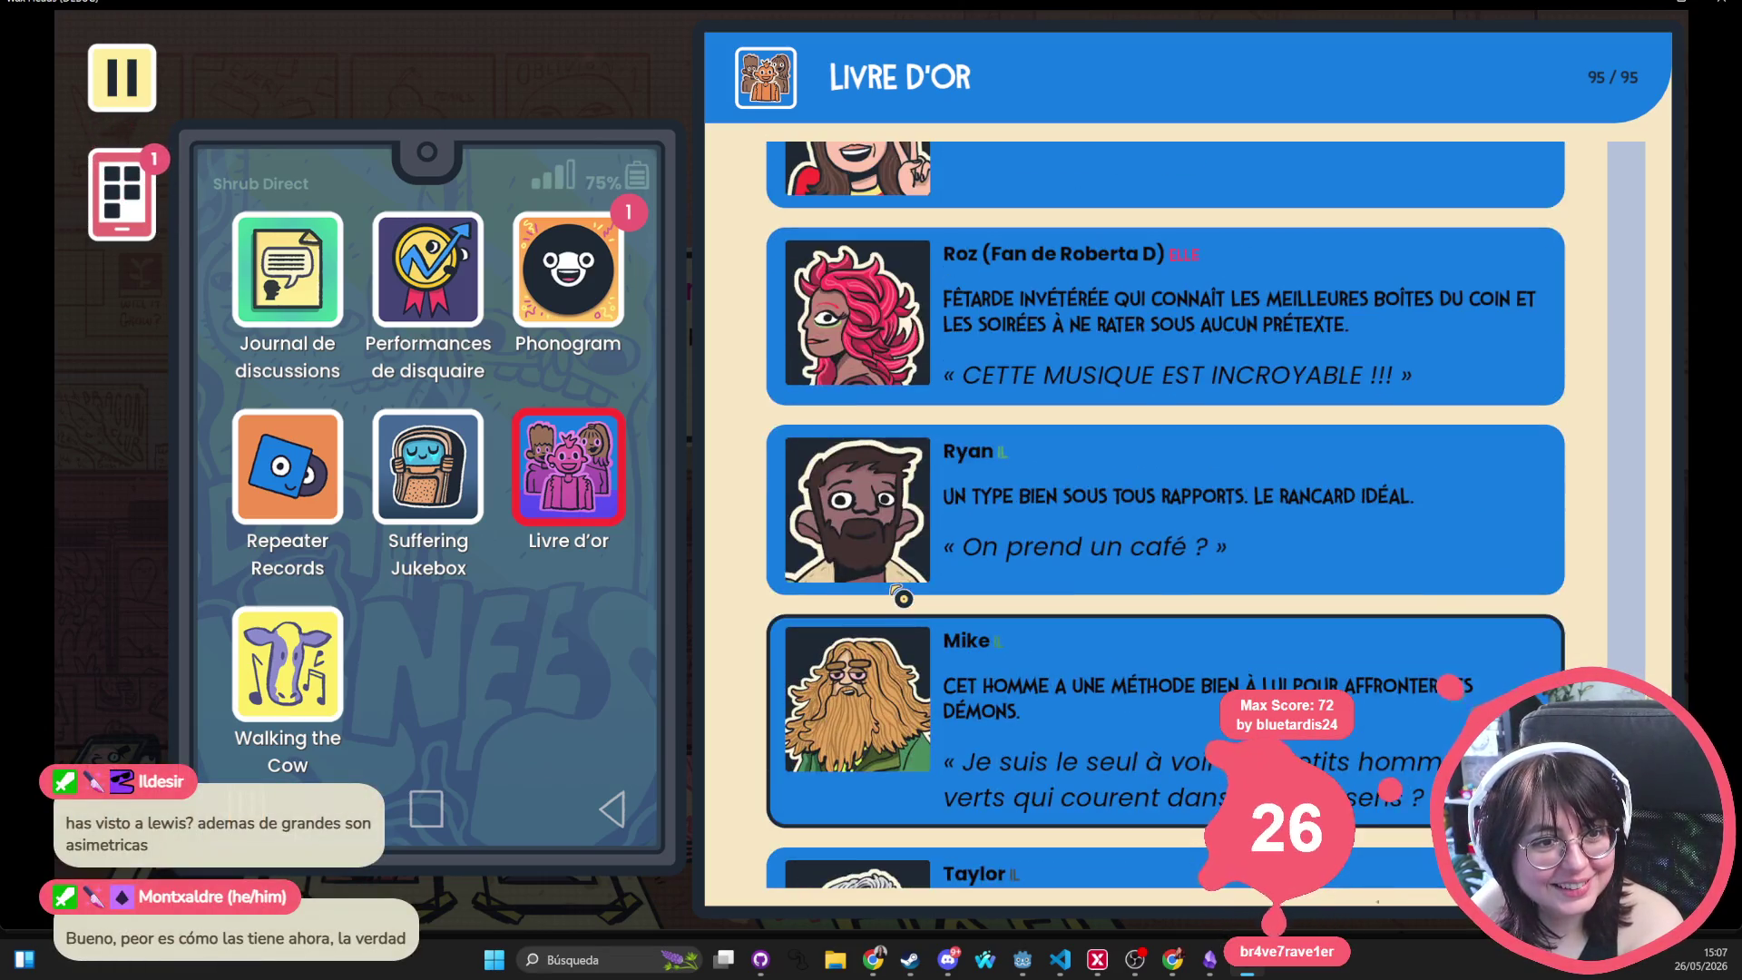
scroll(902, 587, up, 10)
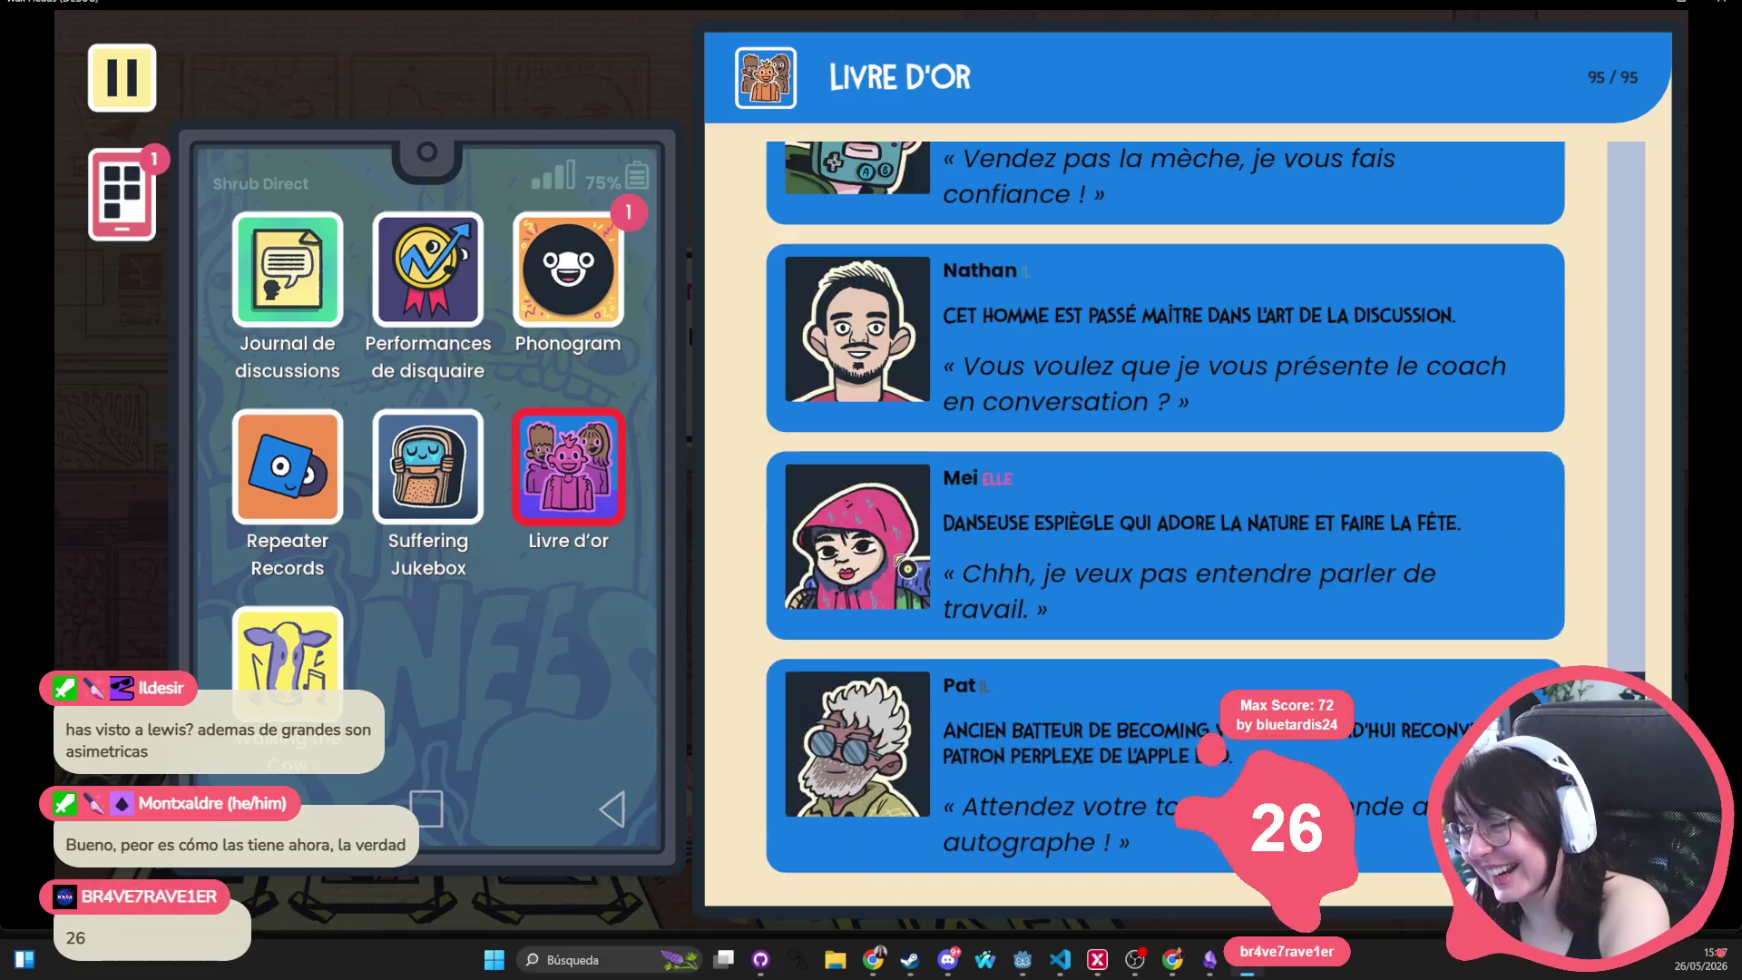
scroll(913, 575, up, 10)
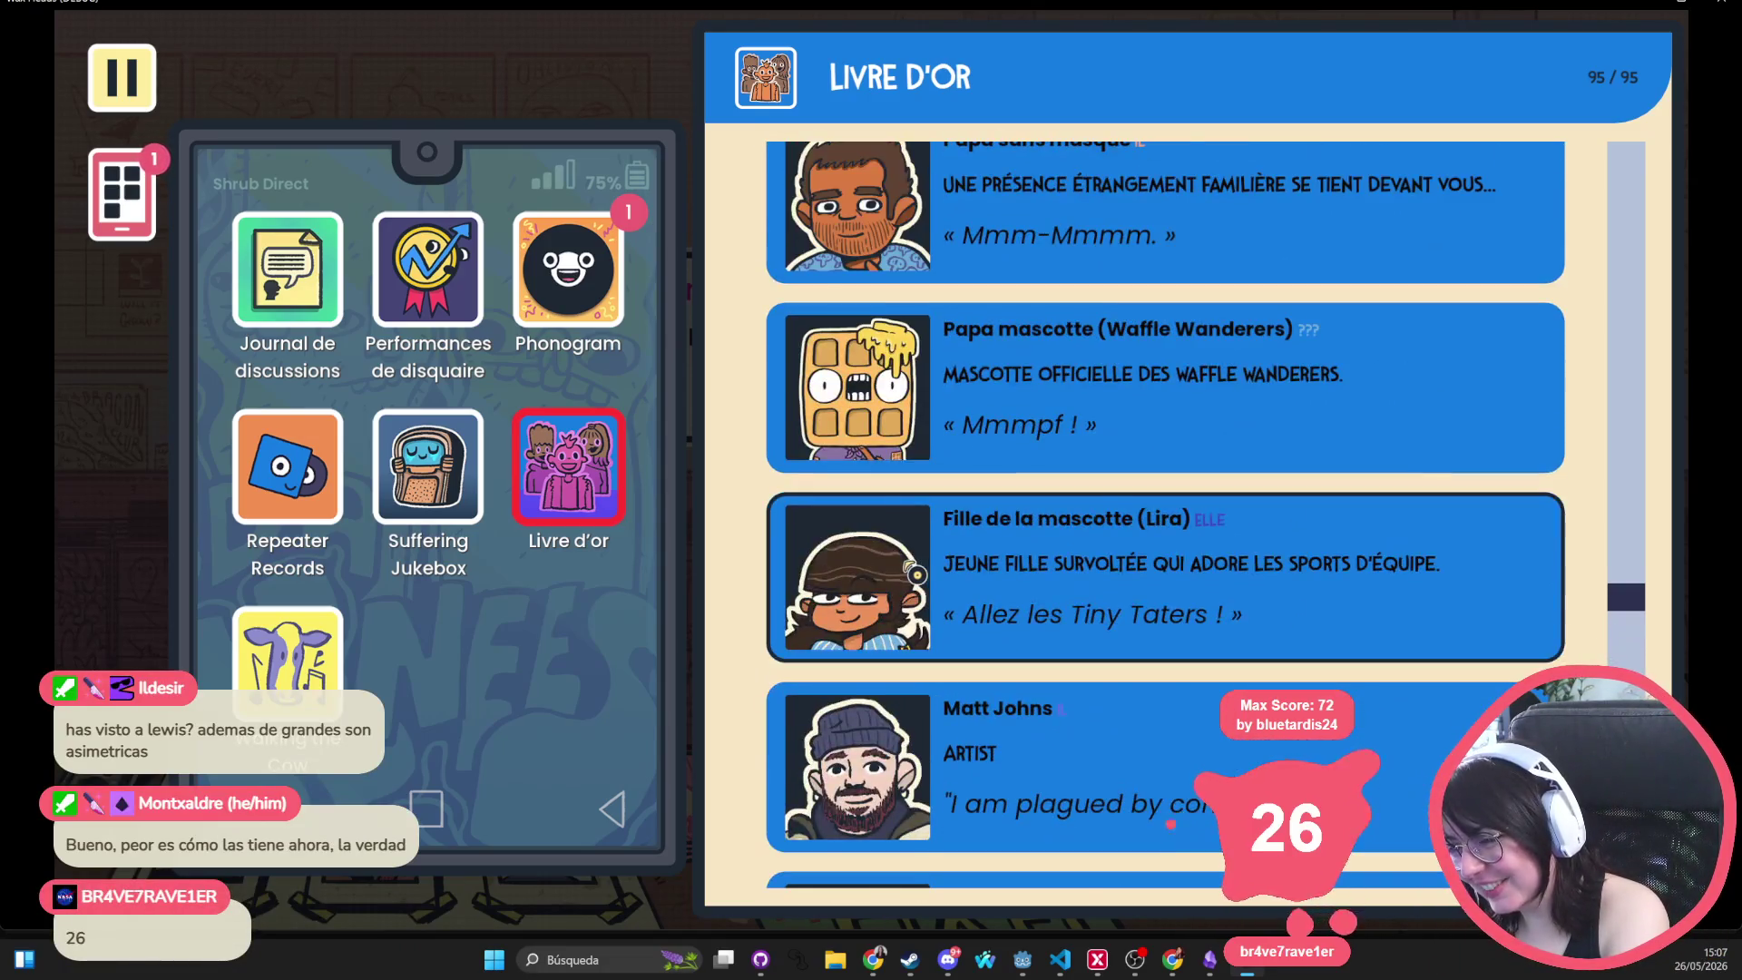
scroll(914, 484, up, 10)
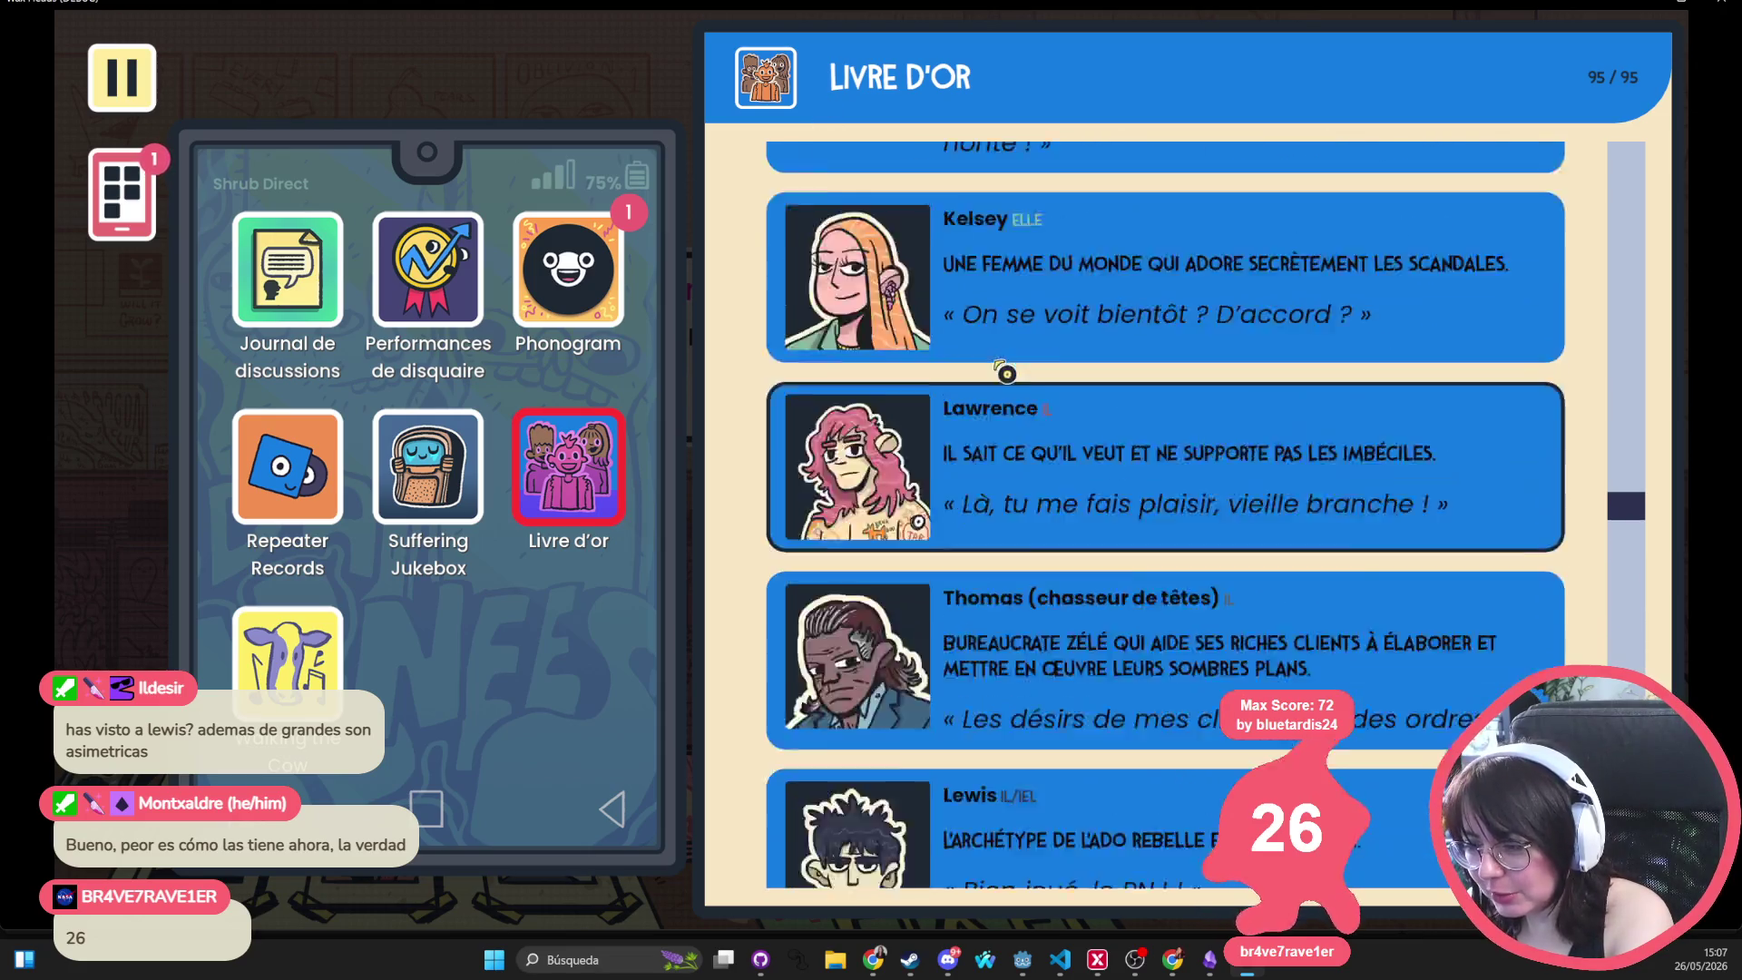
scroll(1009, 404, up, 10)
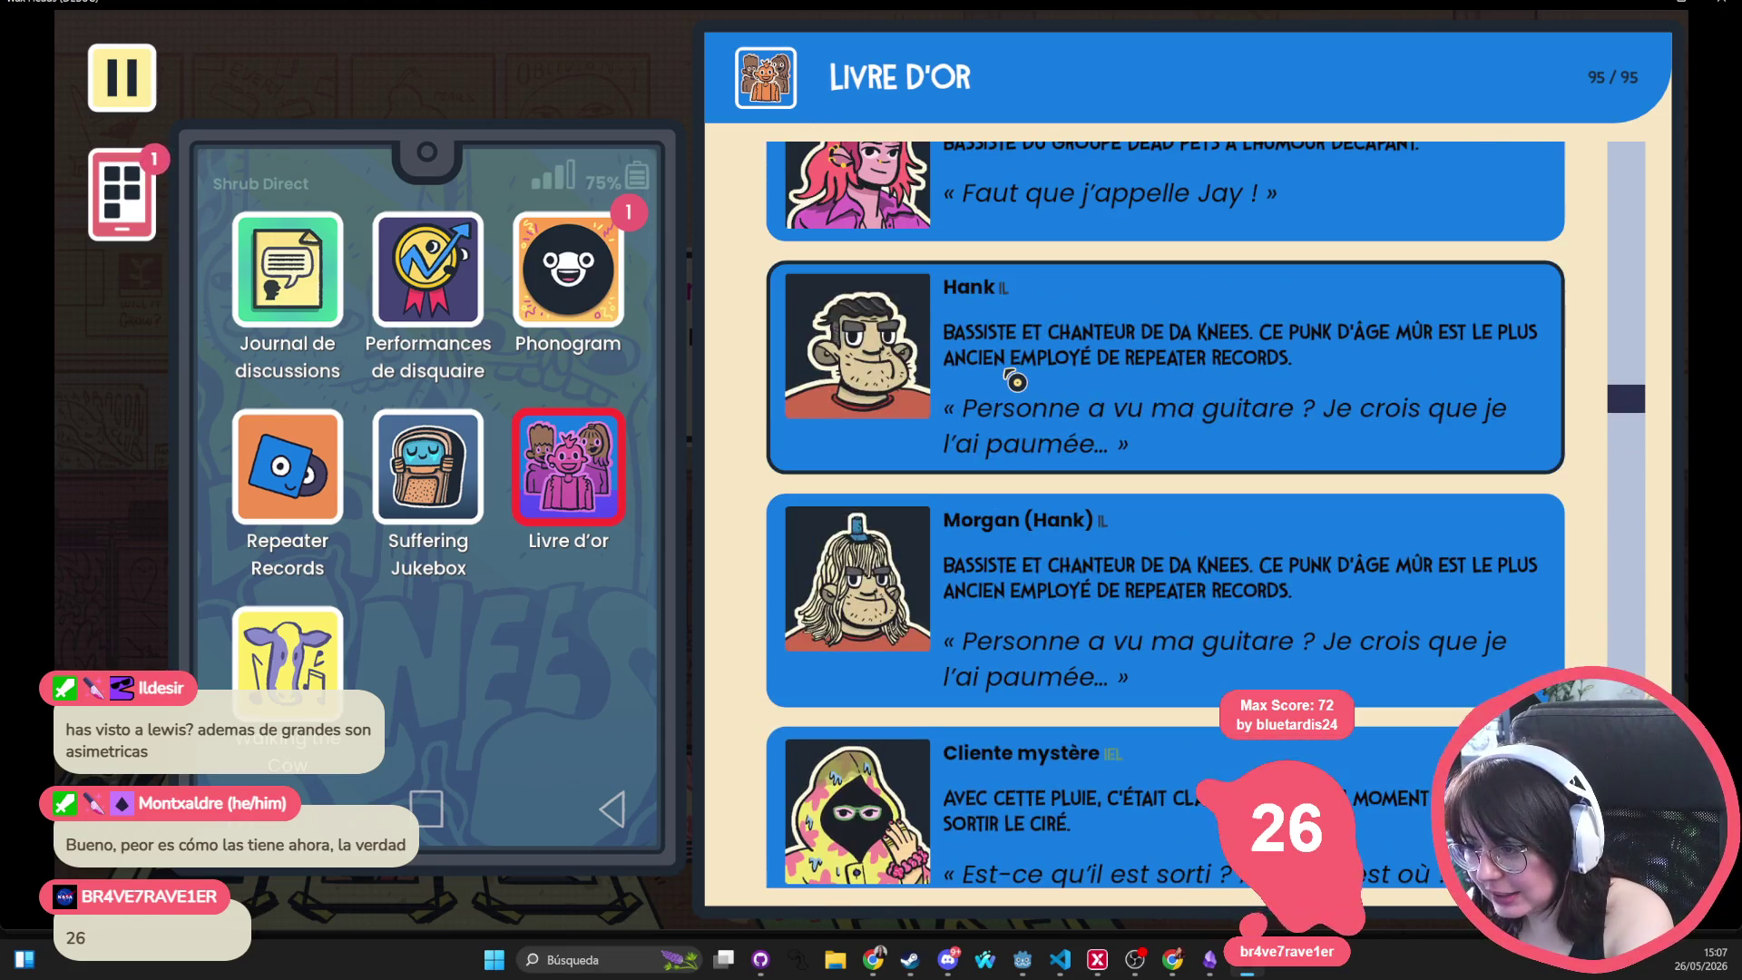
scroll(1012, 381, down, 15)
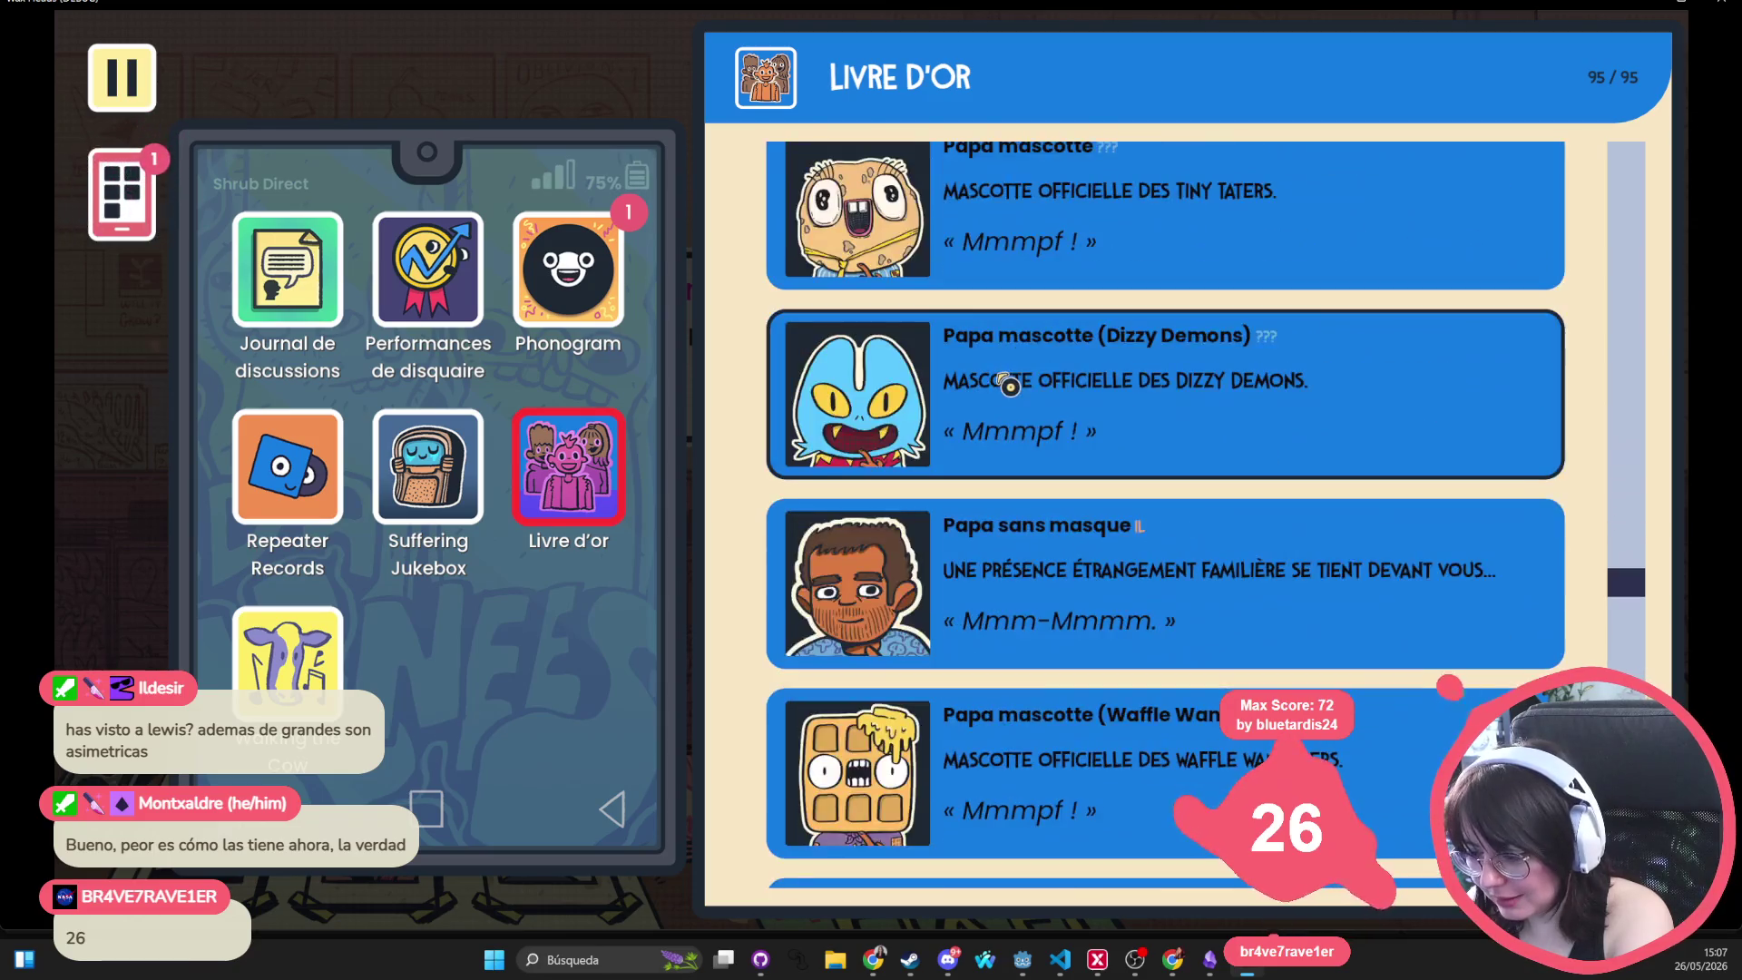
scroll(1005, 384, down, 10)
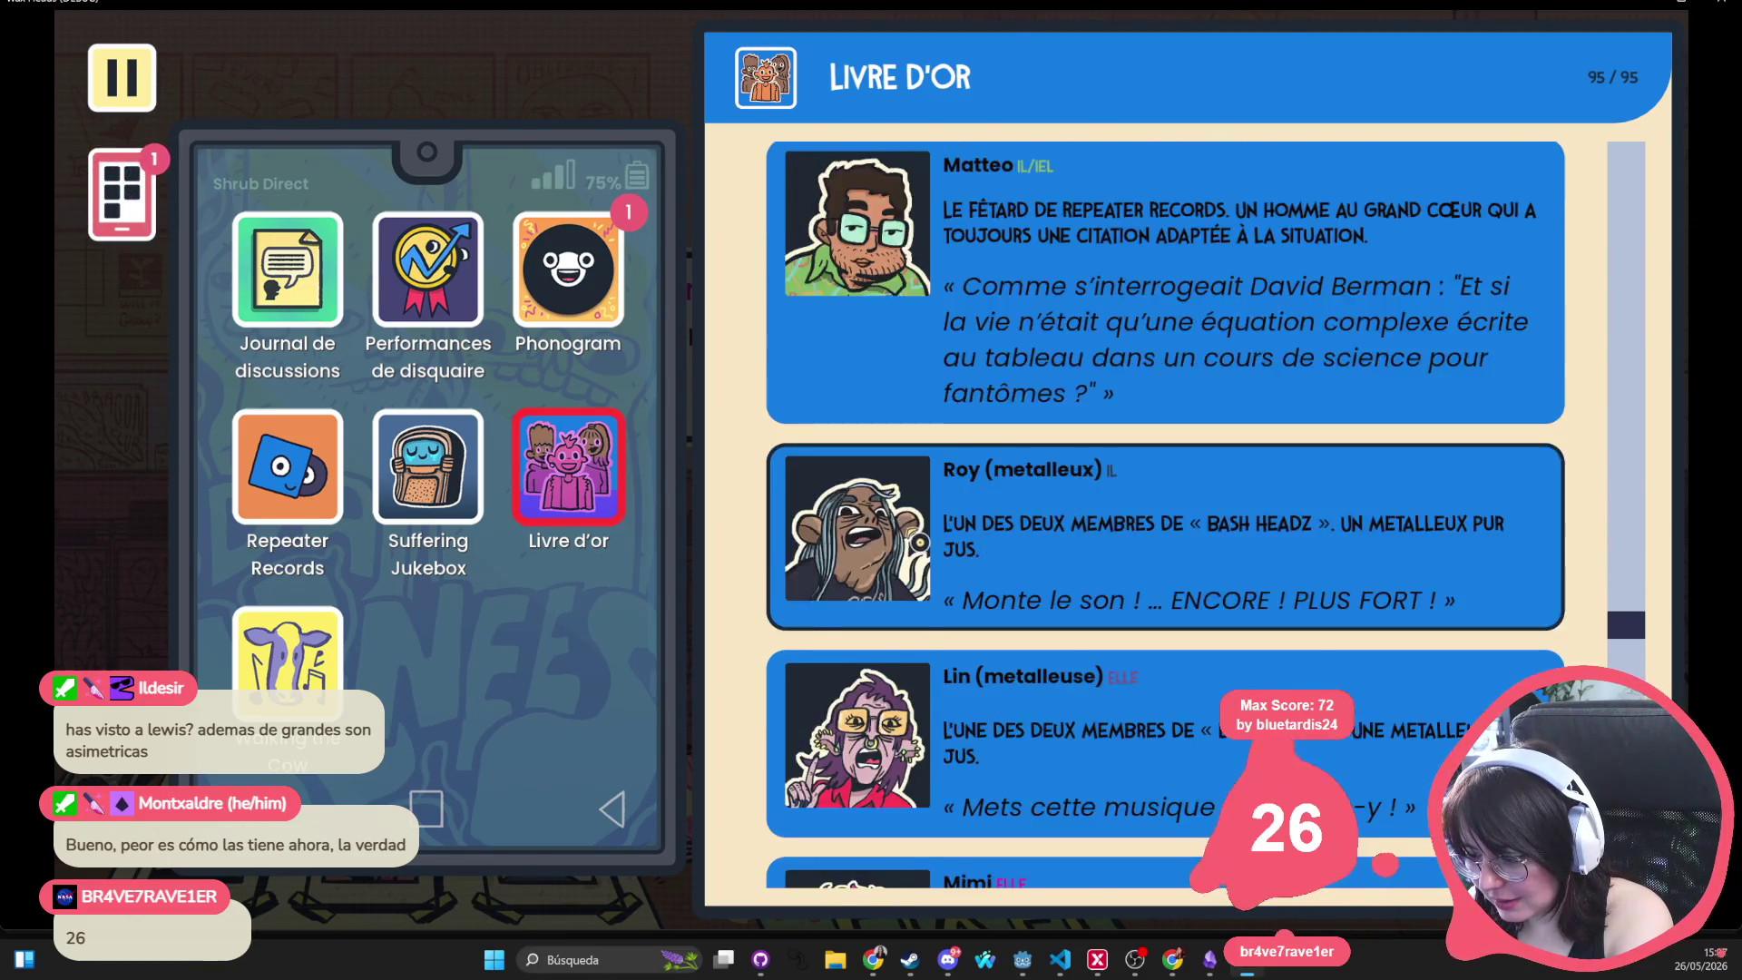
scroll(913, 529, up, 15)
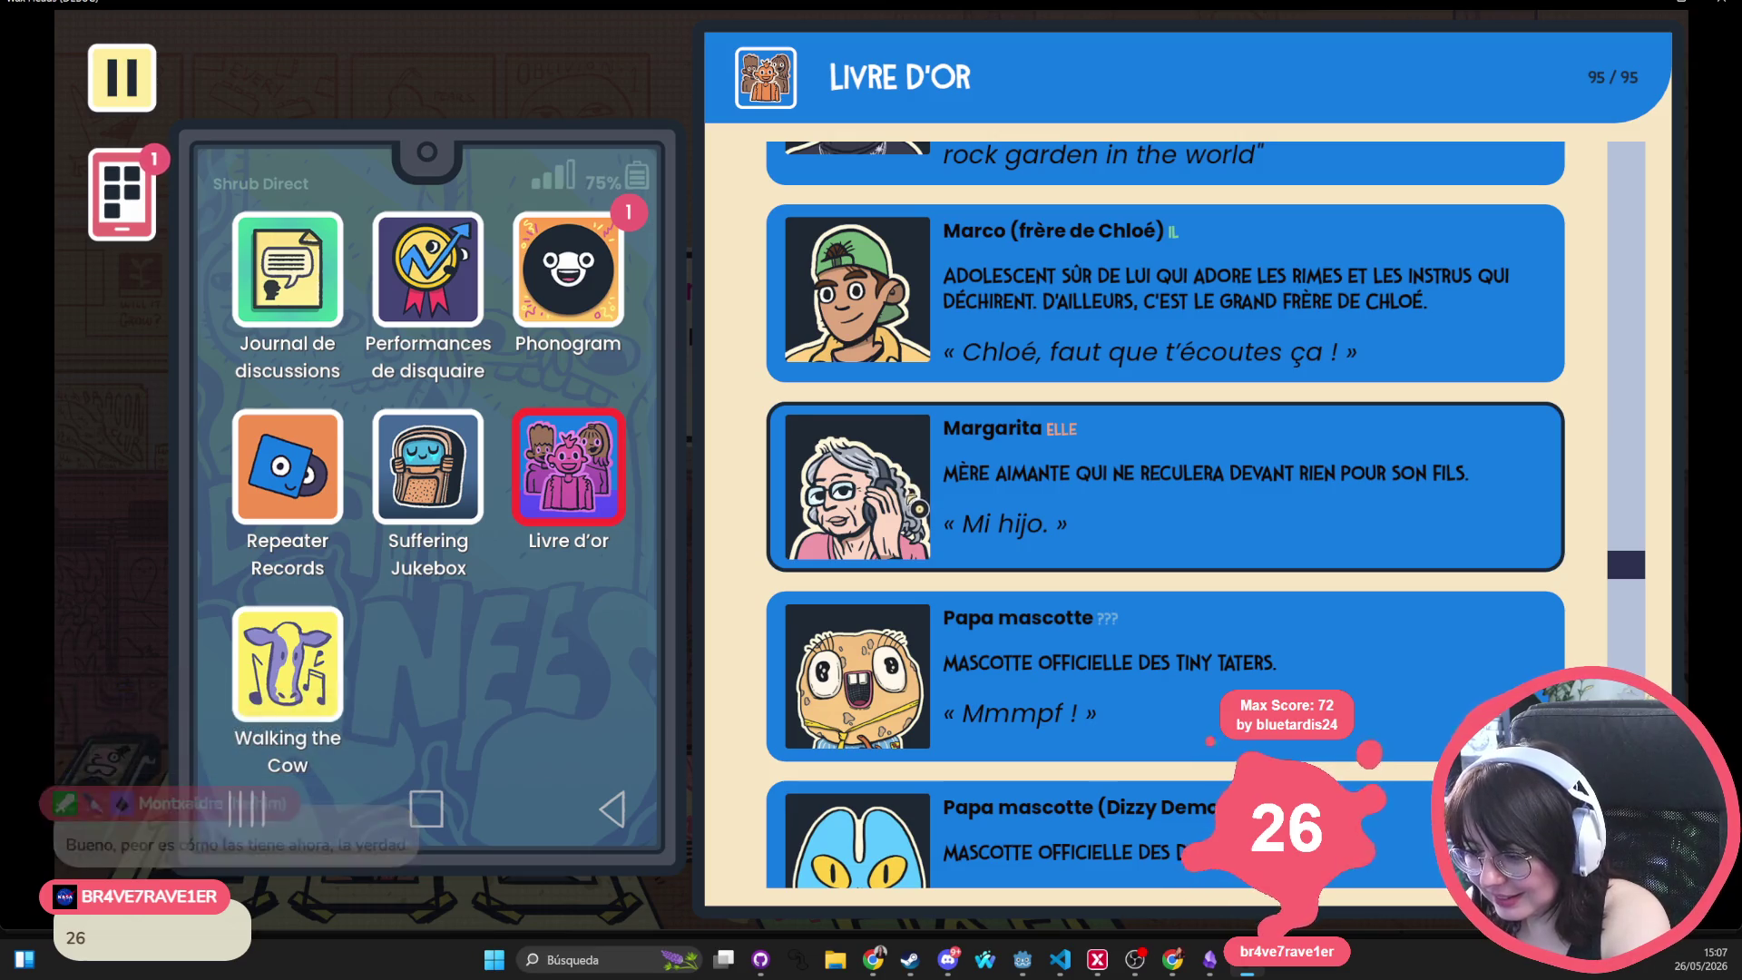
Open the new Phonogram post, like the Repeater Records post, and close it
click(692, 254)
click(602, 302)
click(967, 827)
click(617, 282)
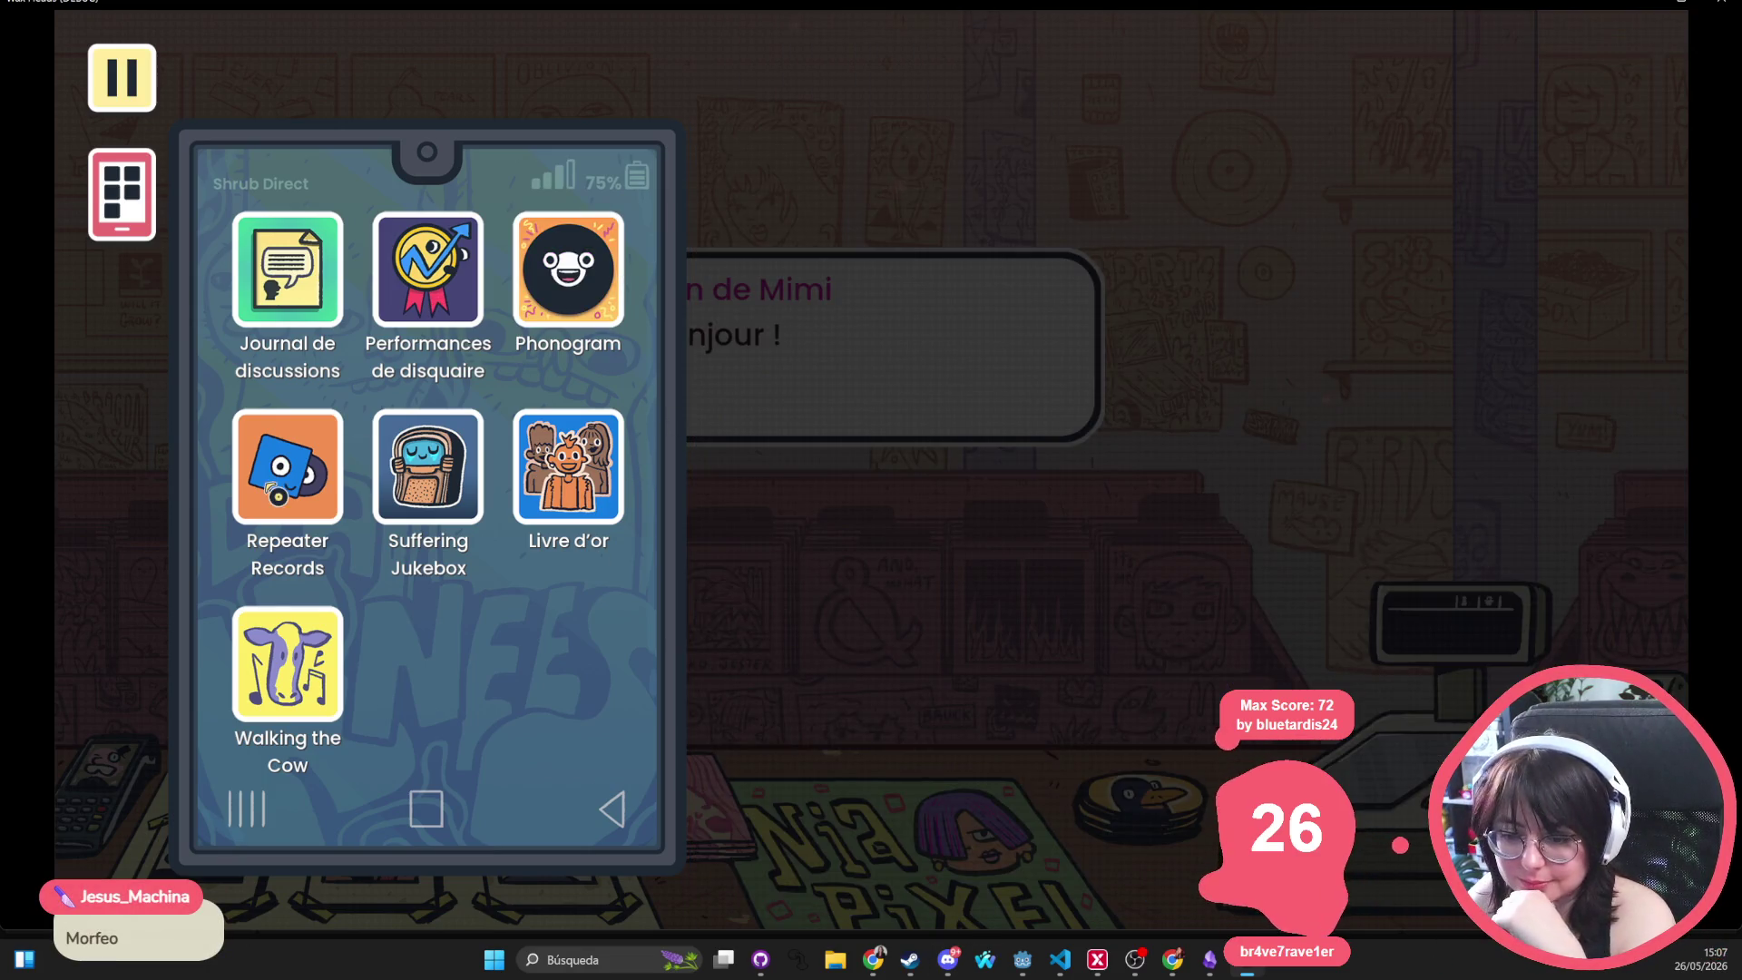
Put the phone away and bring up the pause menu
click(122, 194)
click(151, 96)
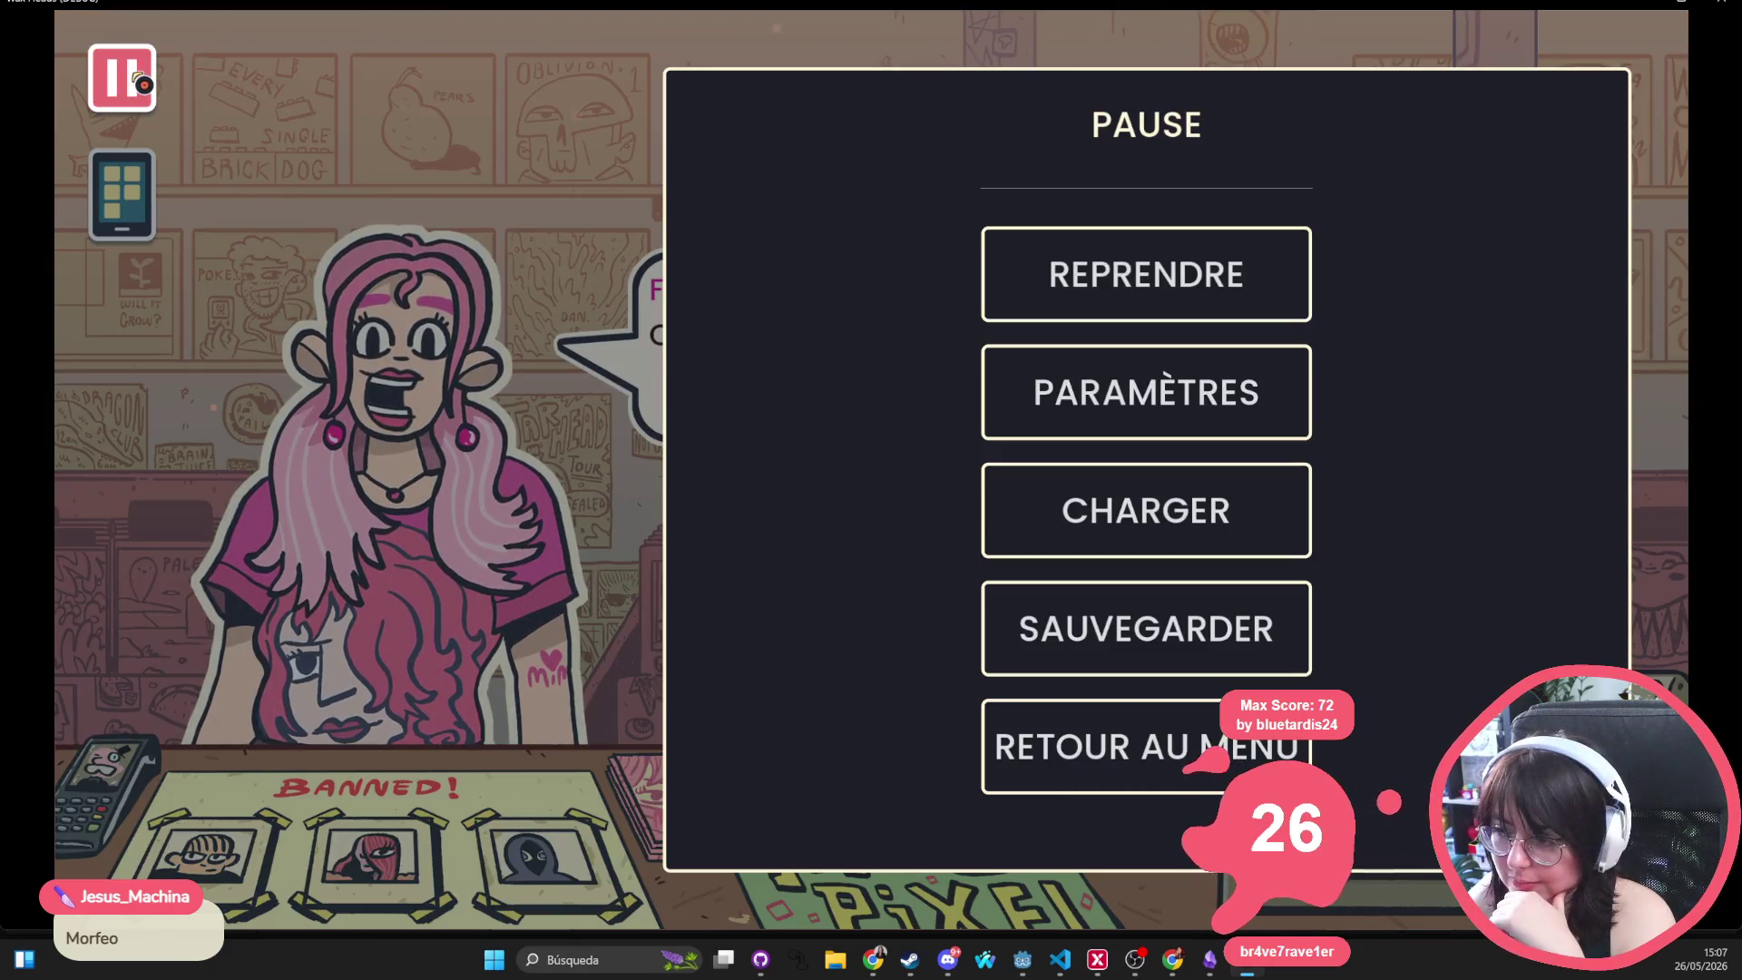
key(Escape)
click(145, 90)
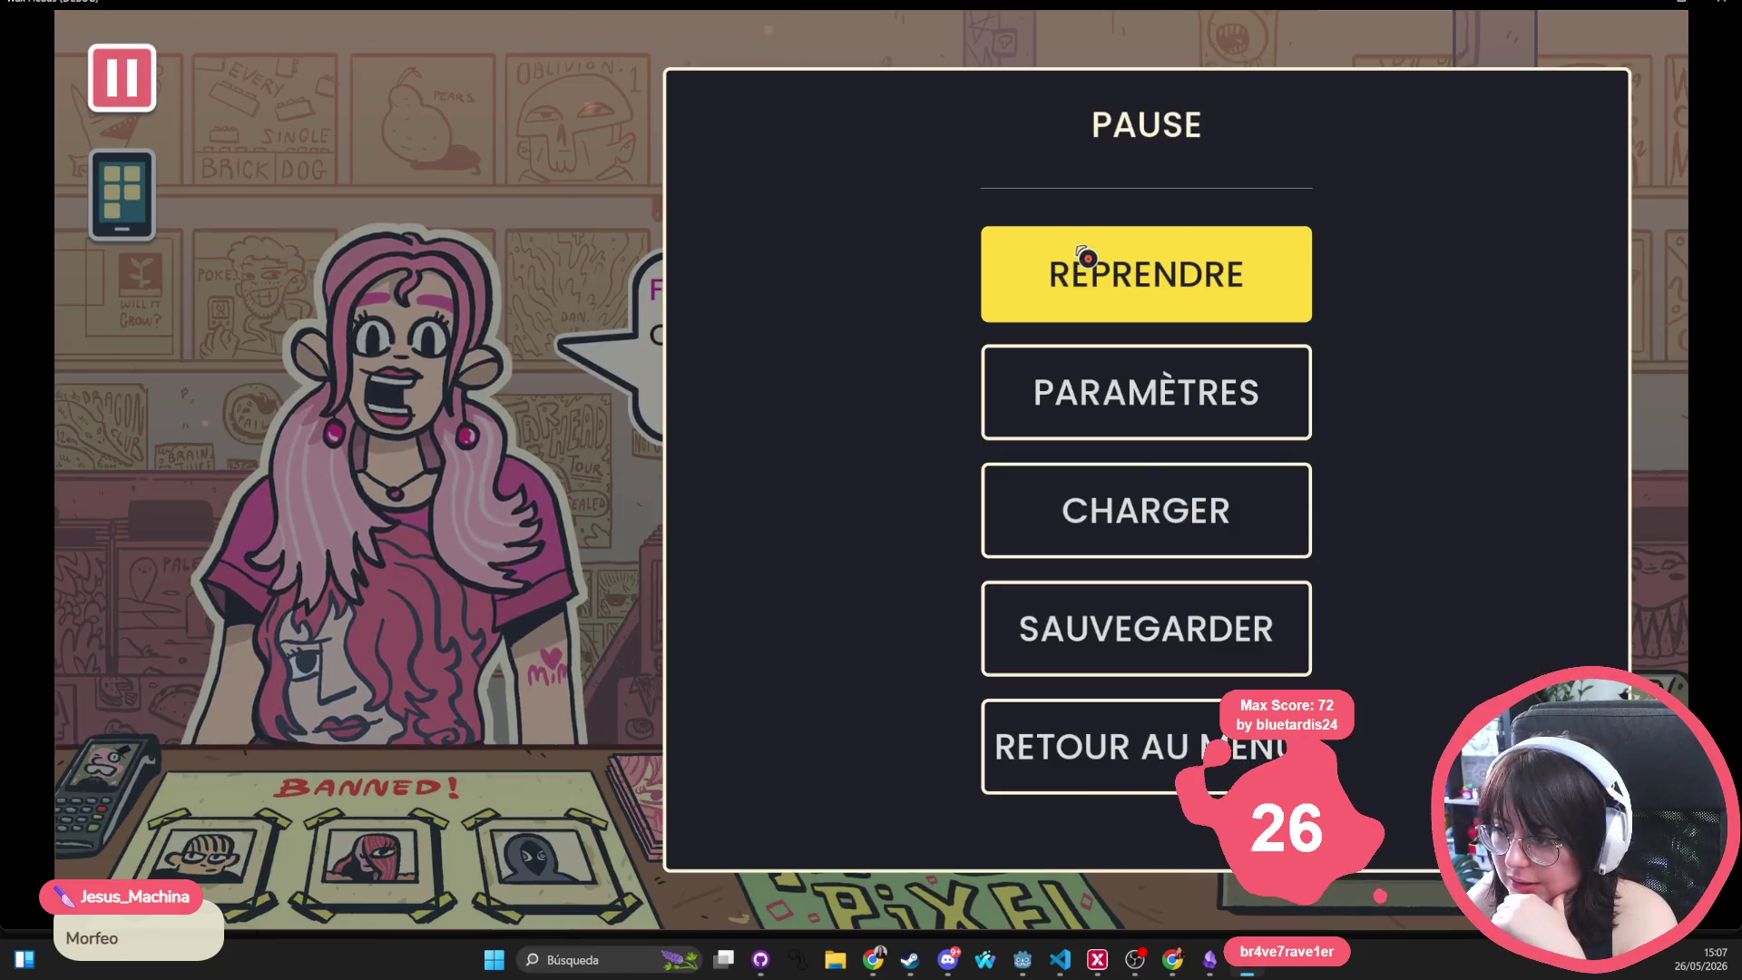
Open Paramètres and look through the settings tabs, ending on Accessibilité
click(1116, 405)
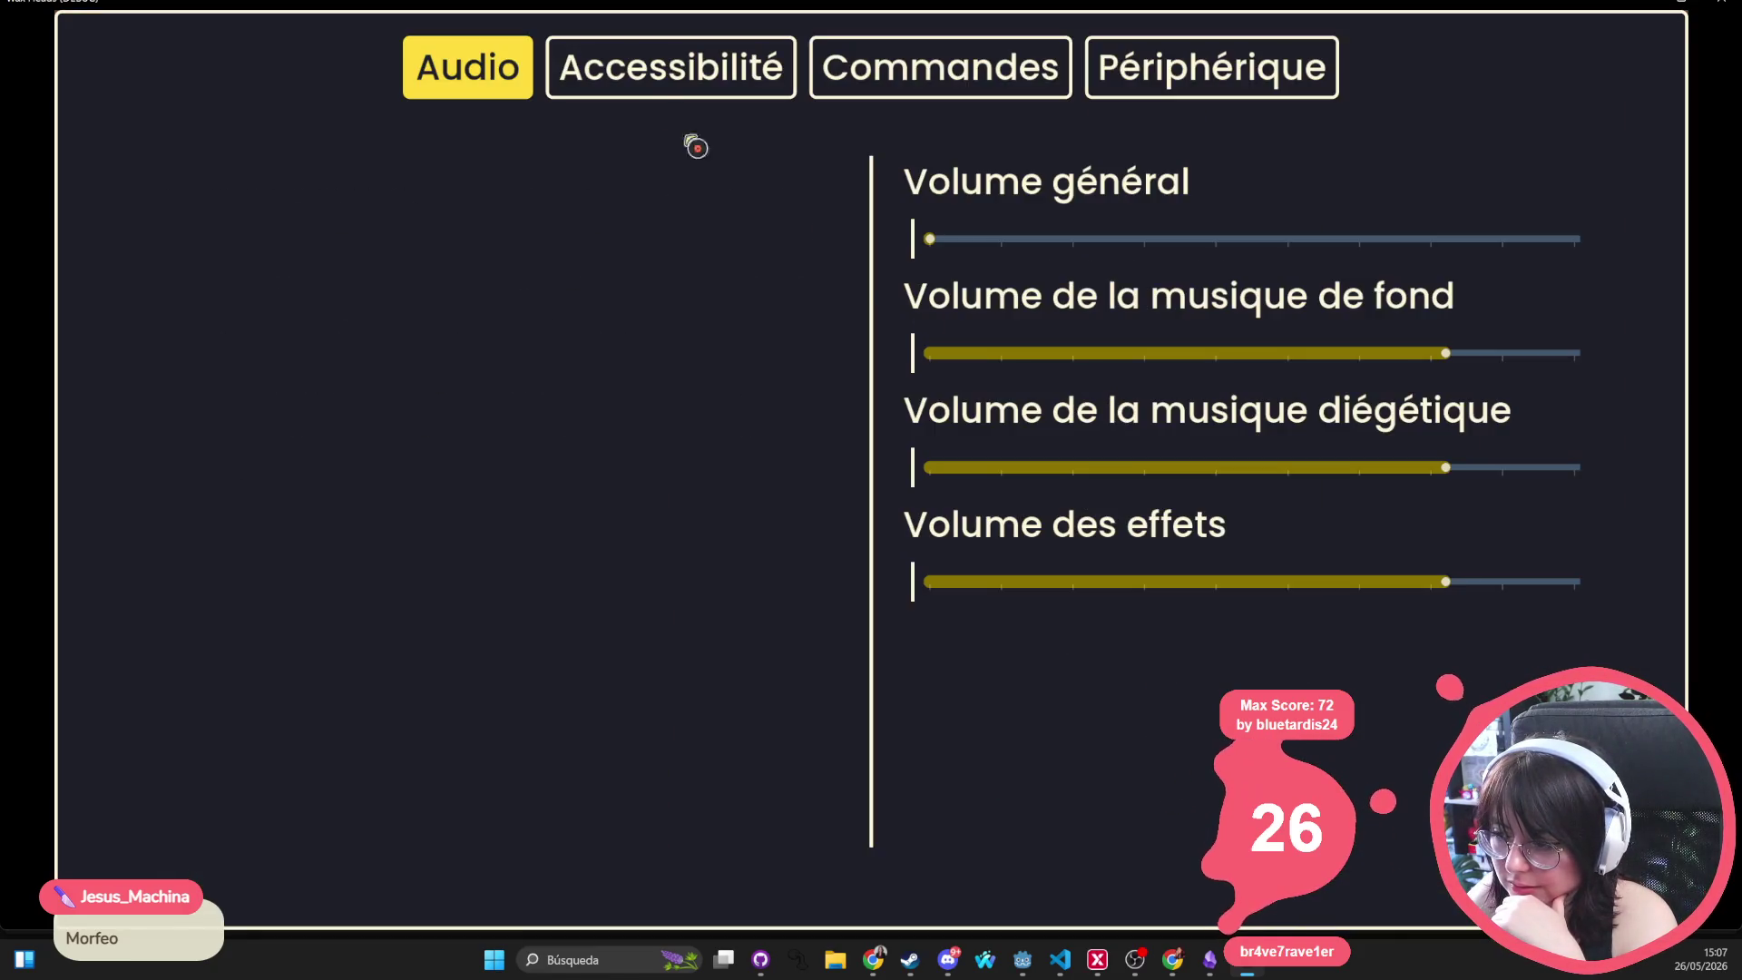
click(621, 87)
click(954, 83)
click(1155, 77)
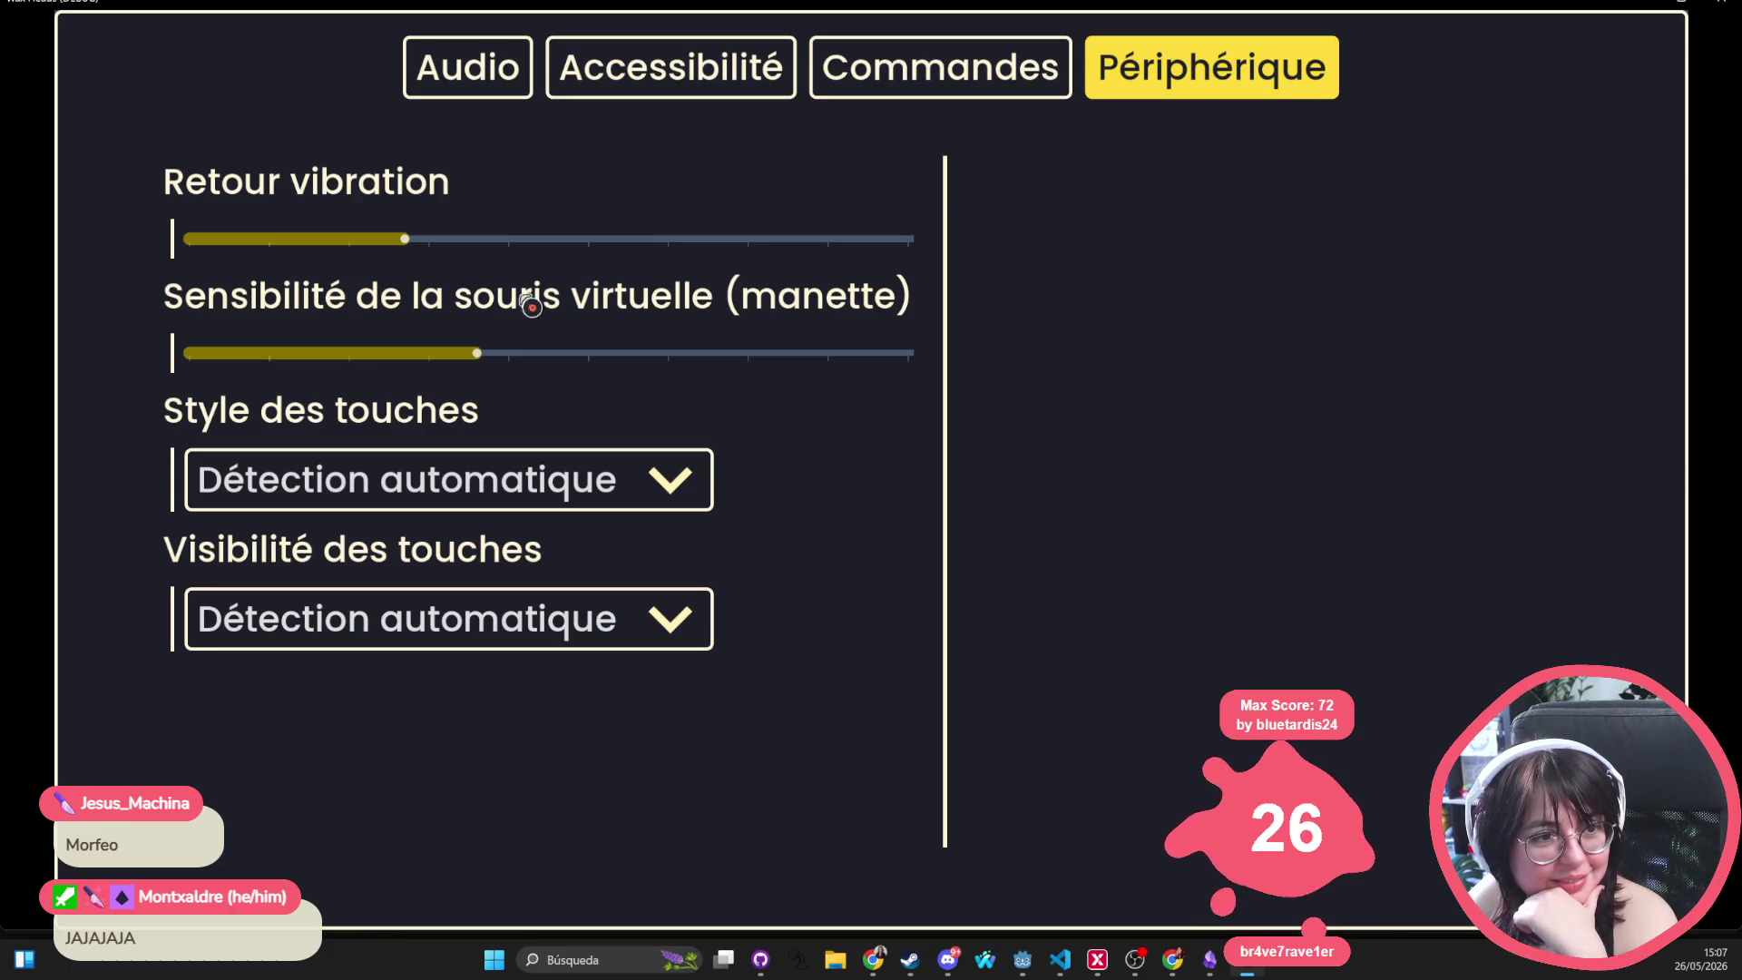
click(932, 71)
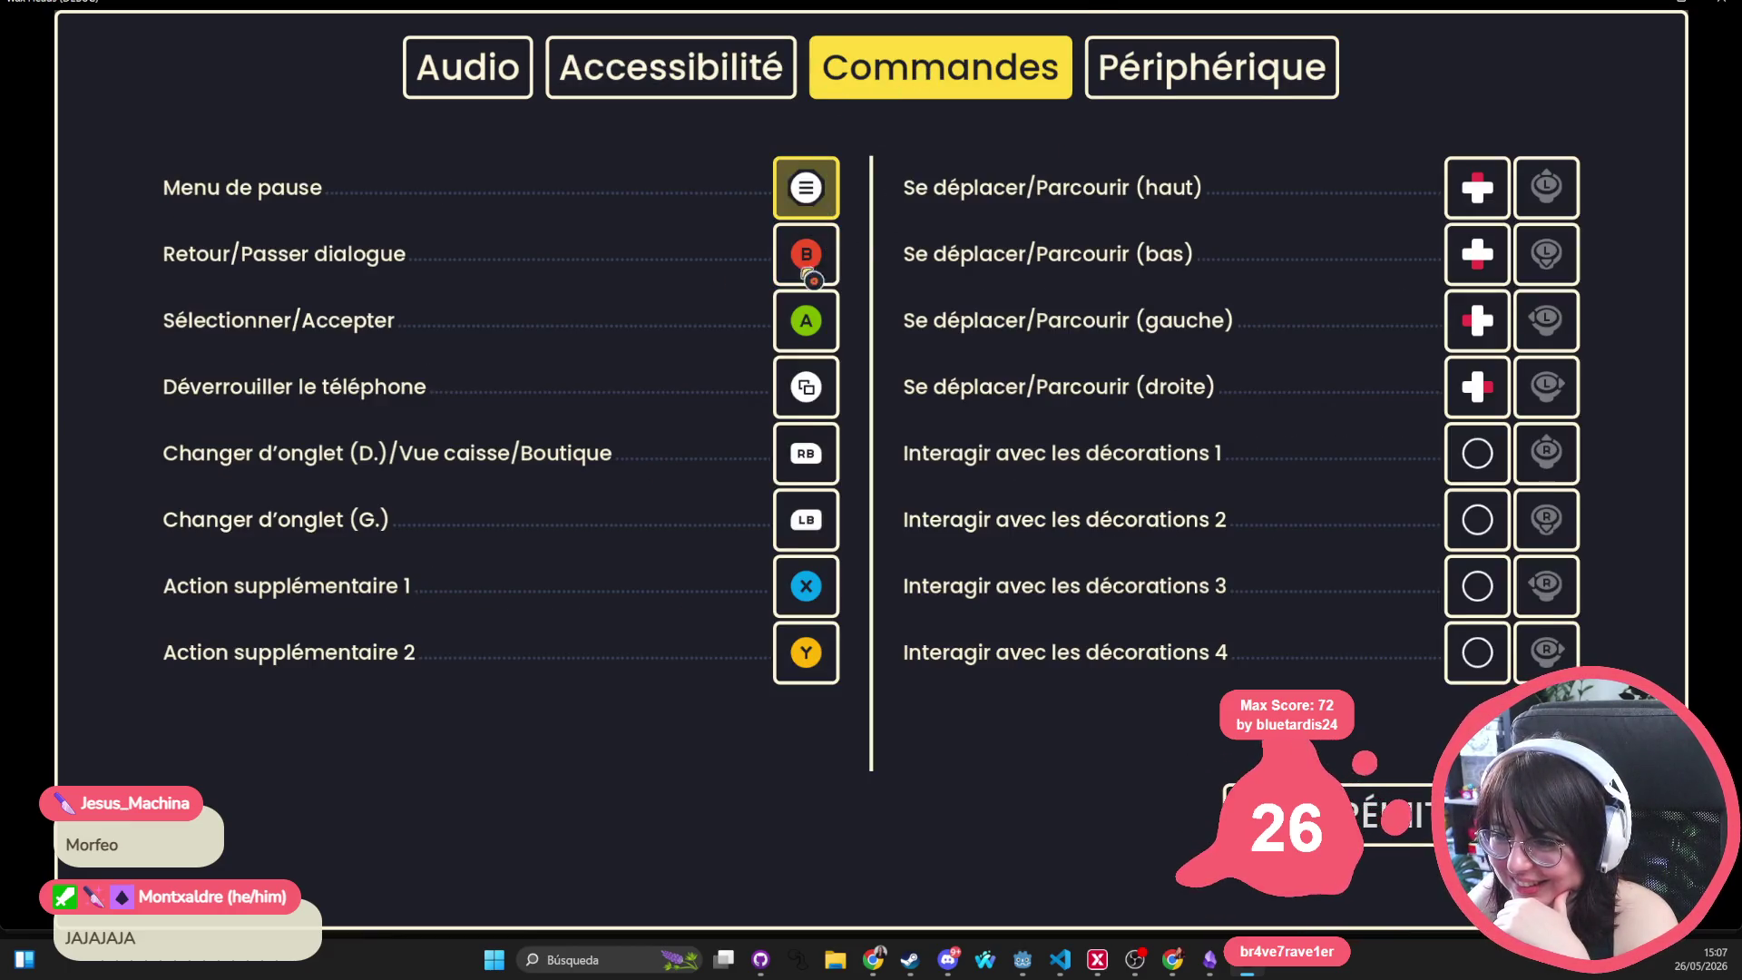
click(753, 79)
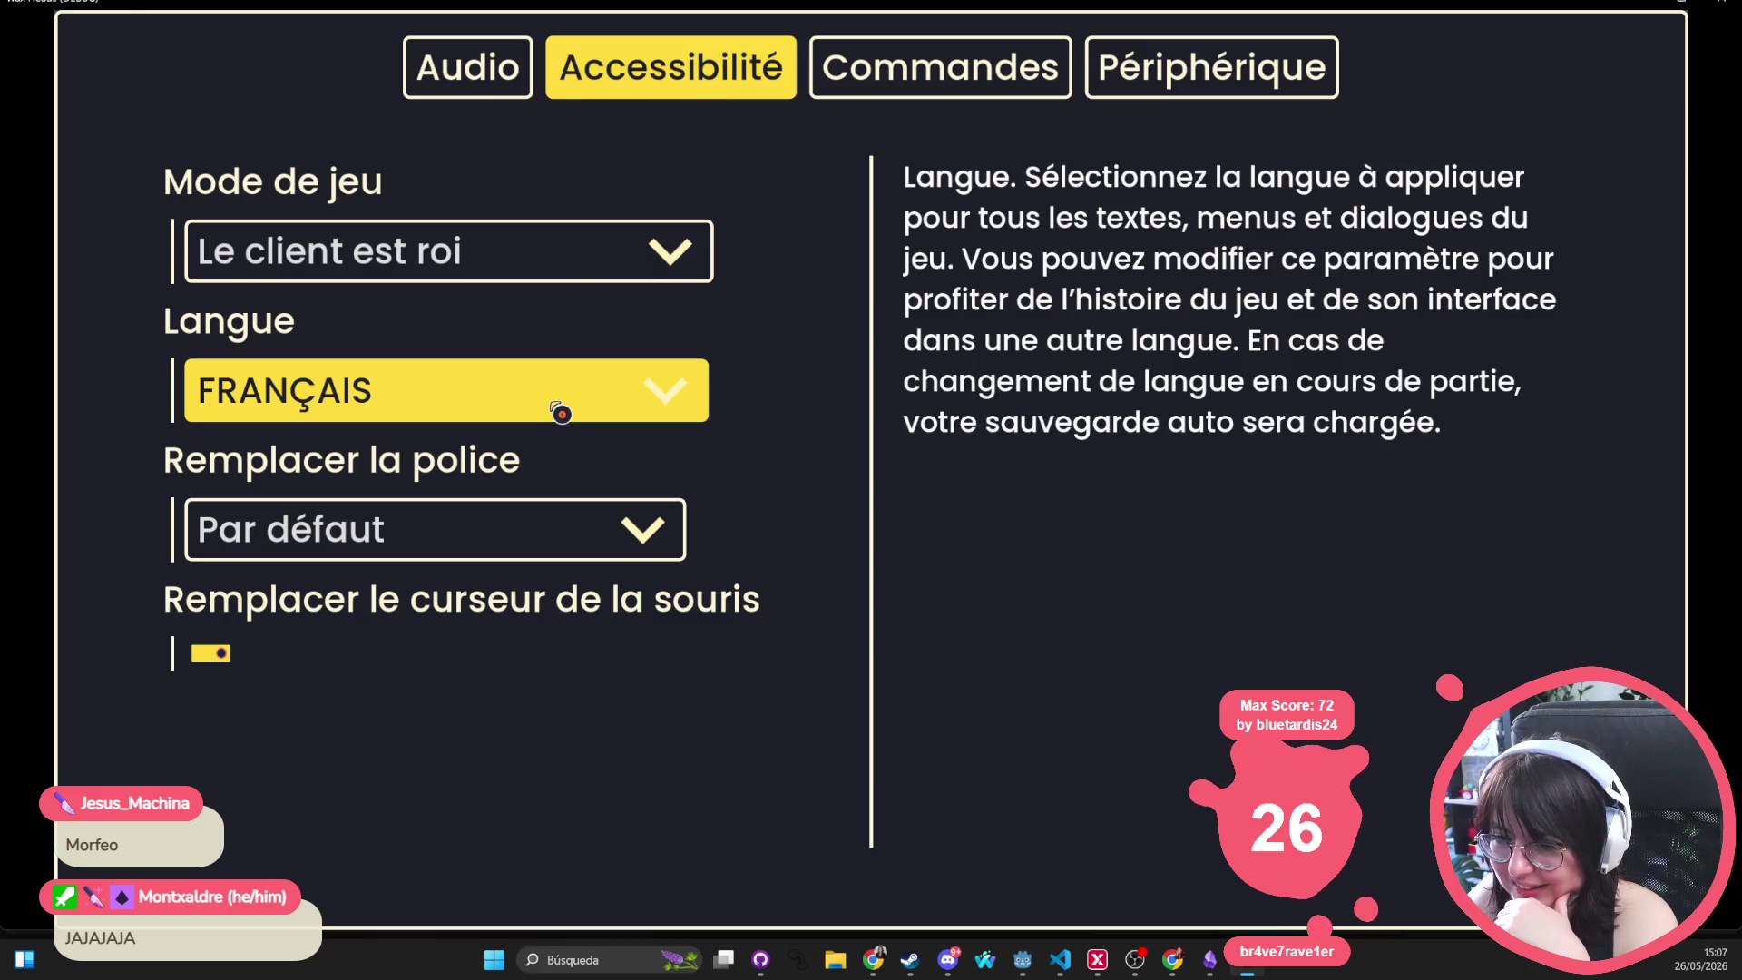
Inspect the game mode and language dropdowns, keeping Le client est roi and Français
click(582, 260)
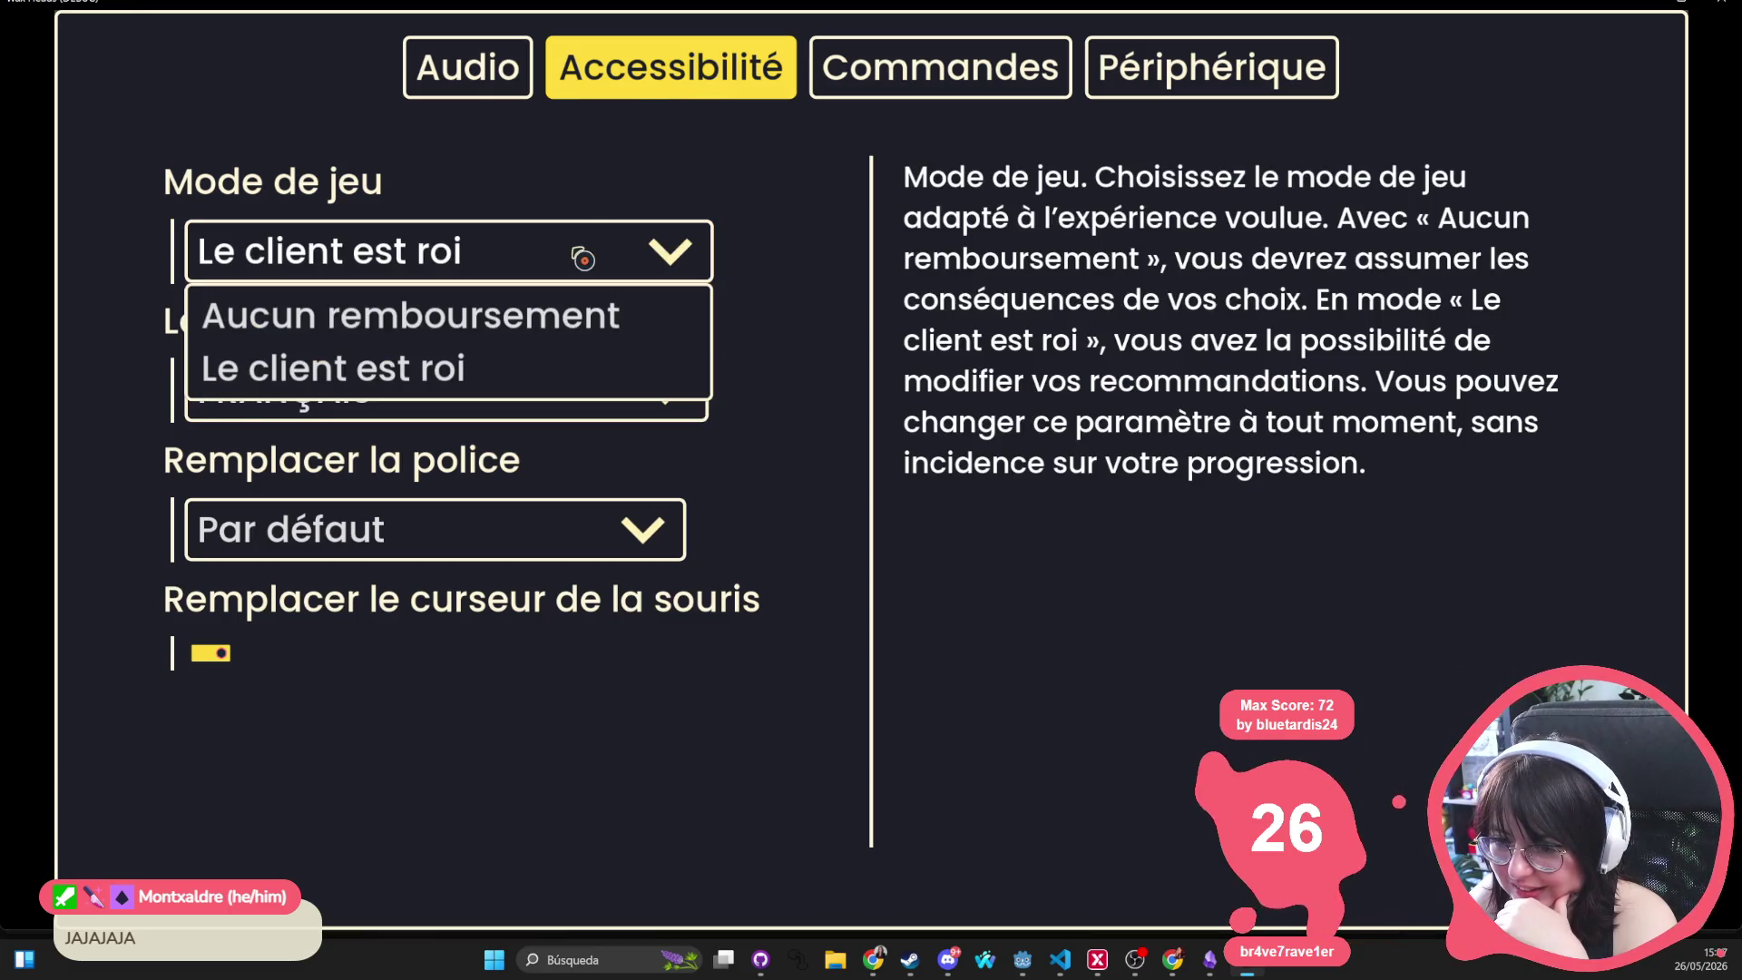
click(582, 259)
click(513, 390)
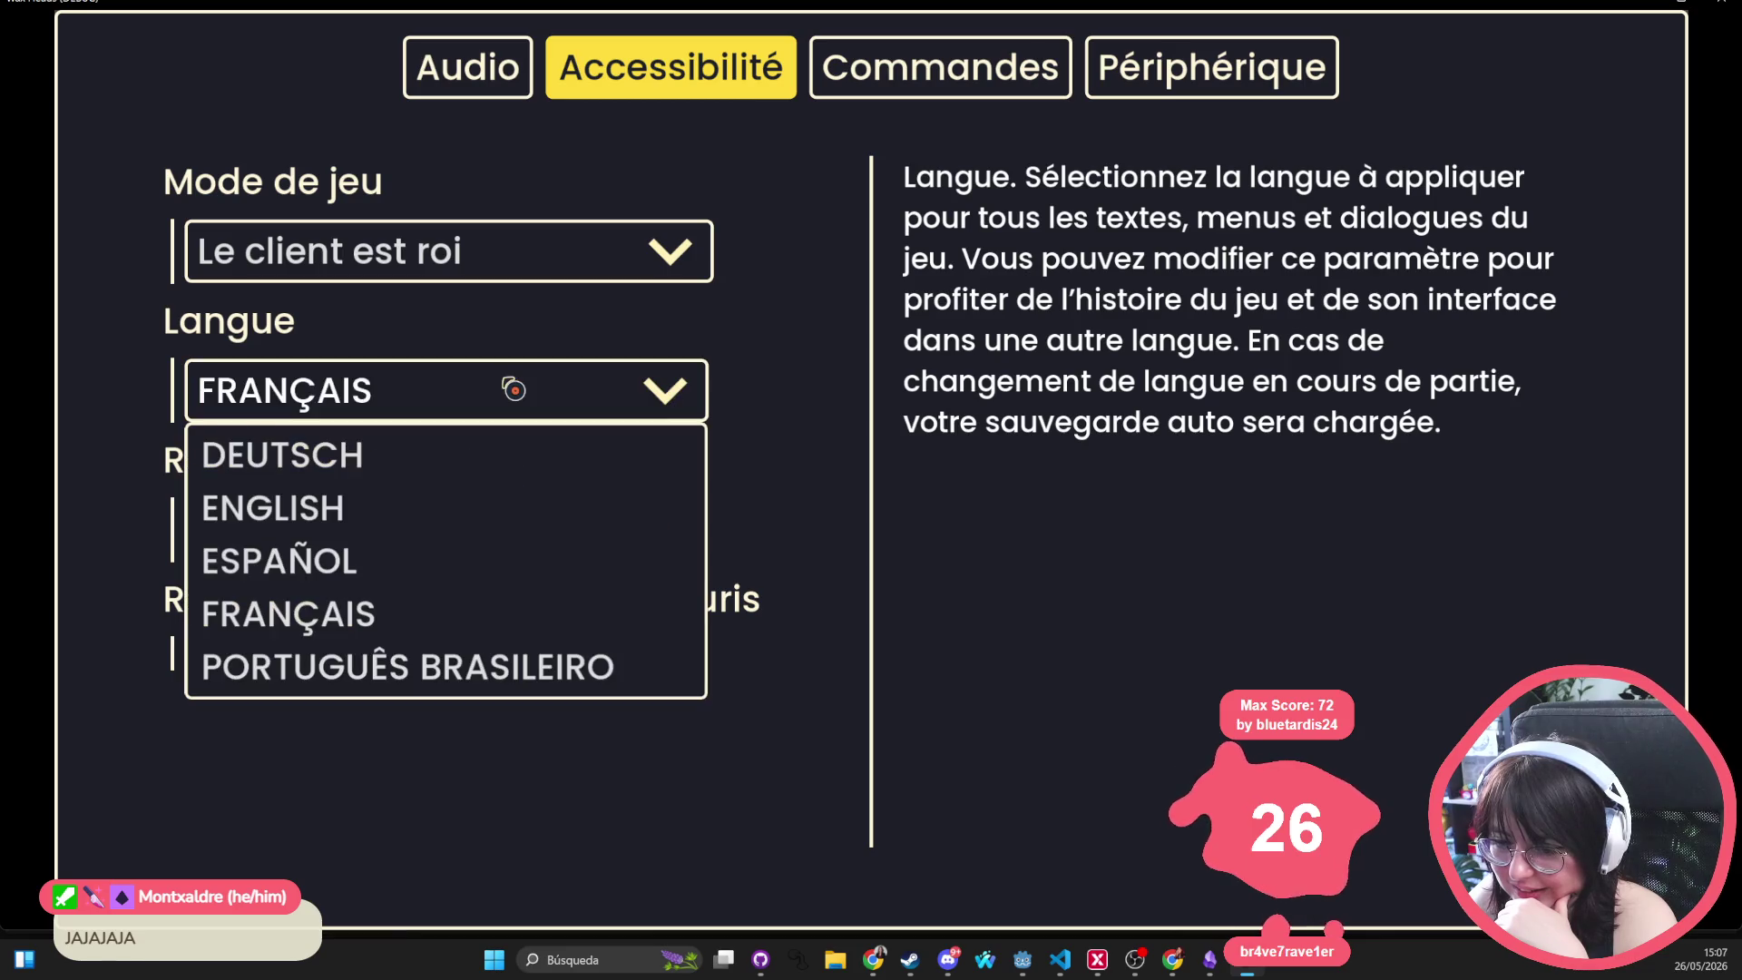
click(513, 390)
Try the Atkinson Hyperlegible, Par défaut and Dislexyc 2.0 replacement fonts in turn
click(512, 537)
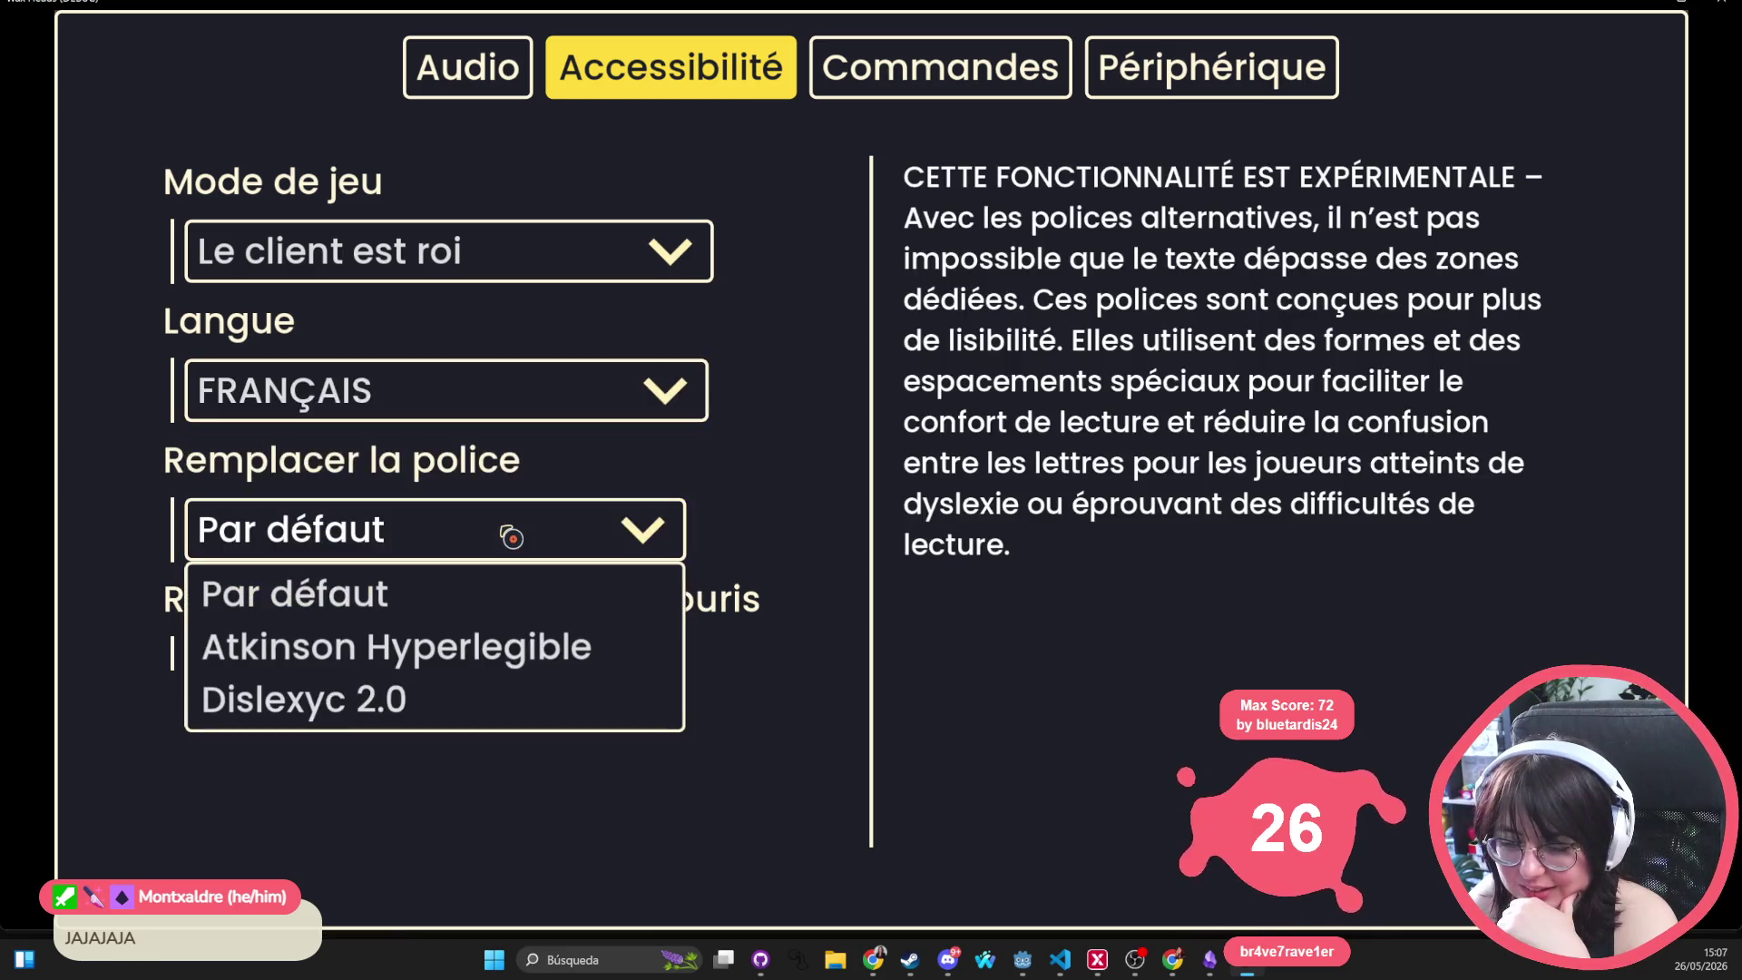
click(496, 660)
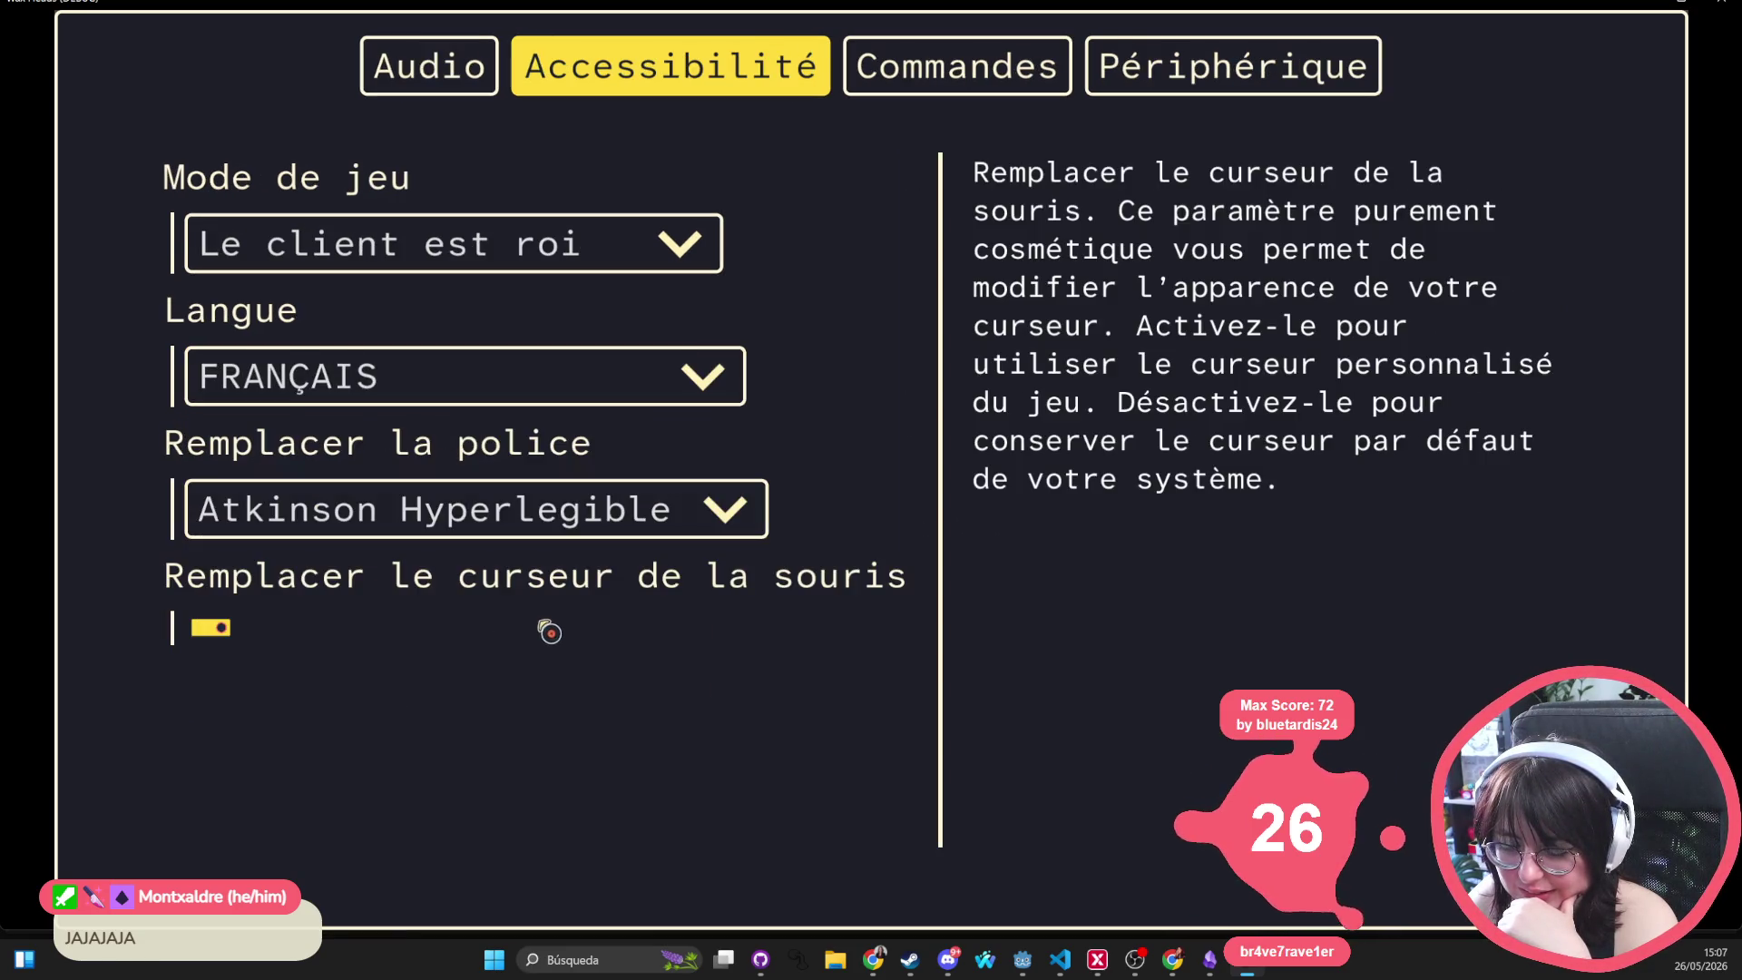
click(561, 507)
click(529, 515)
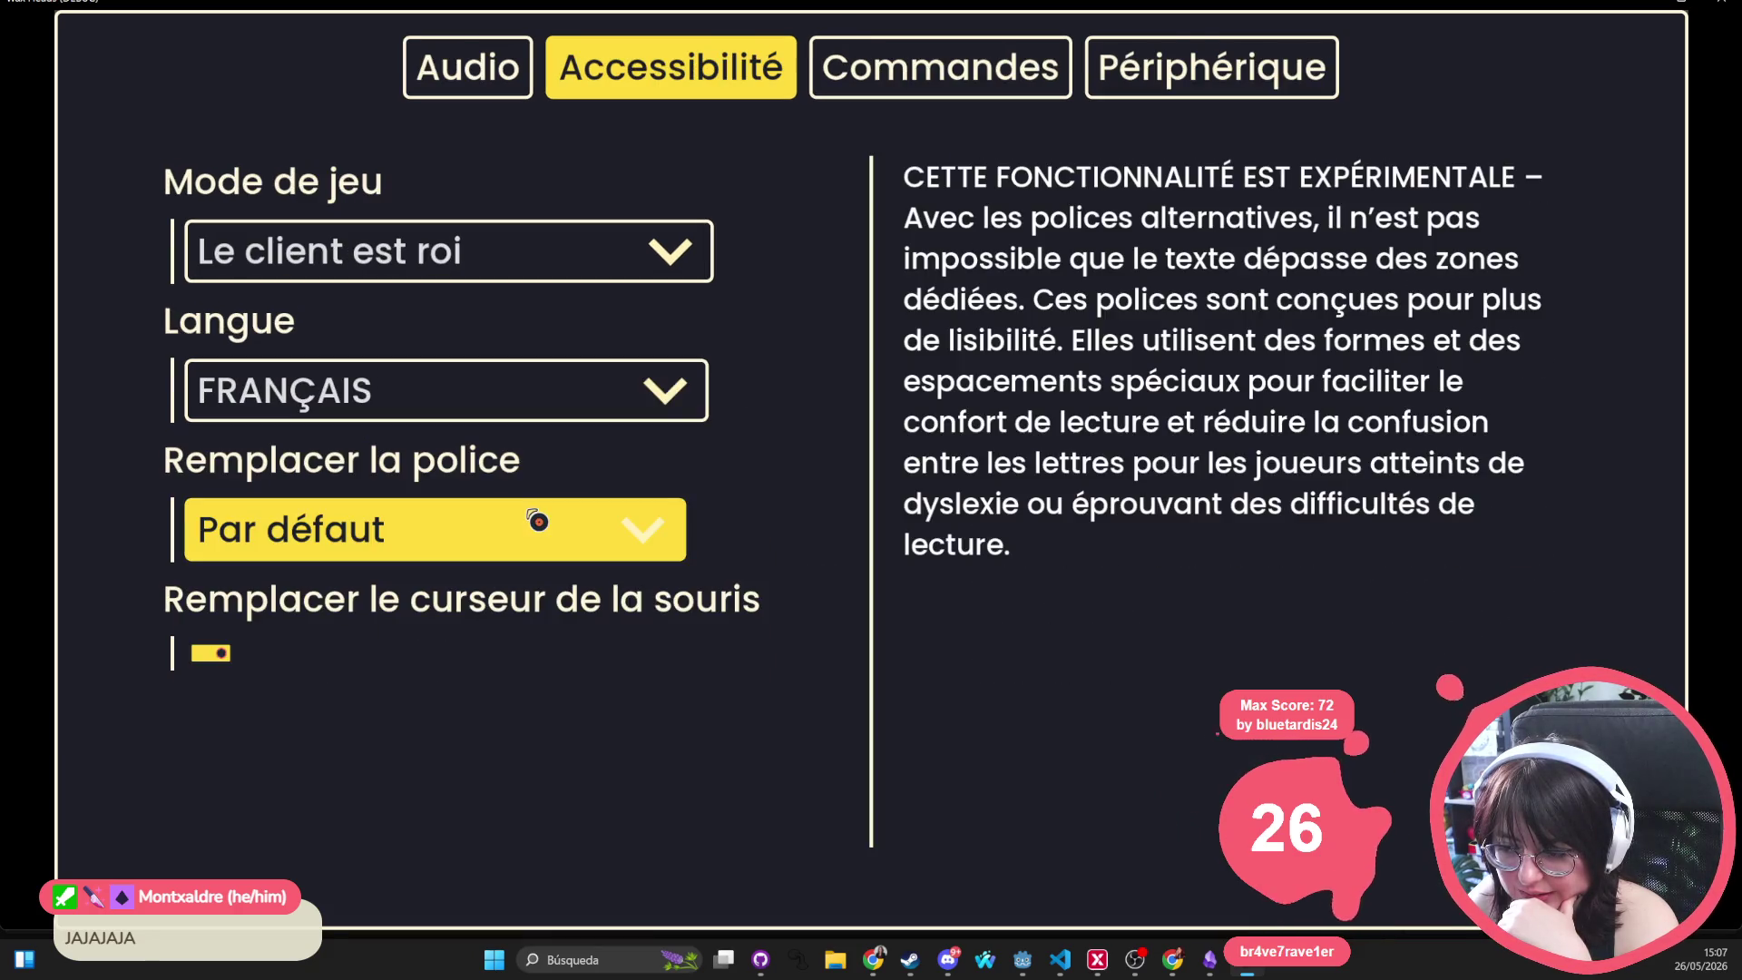
click(529, 525)
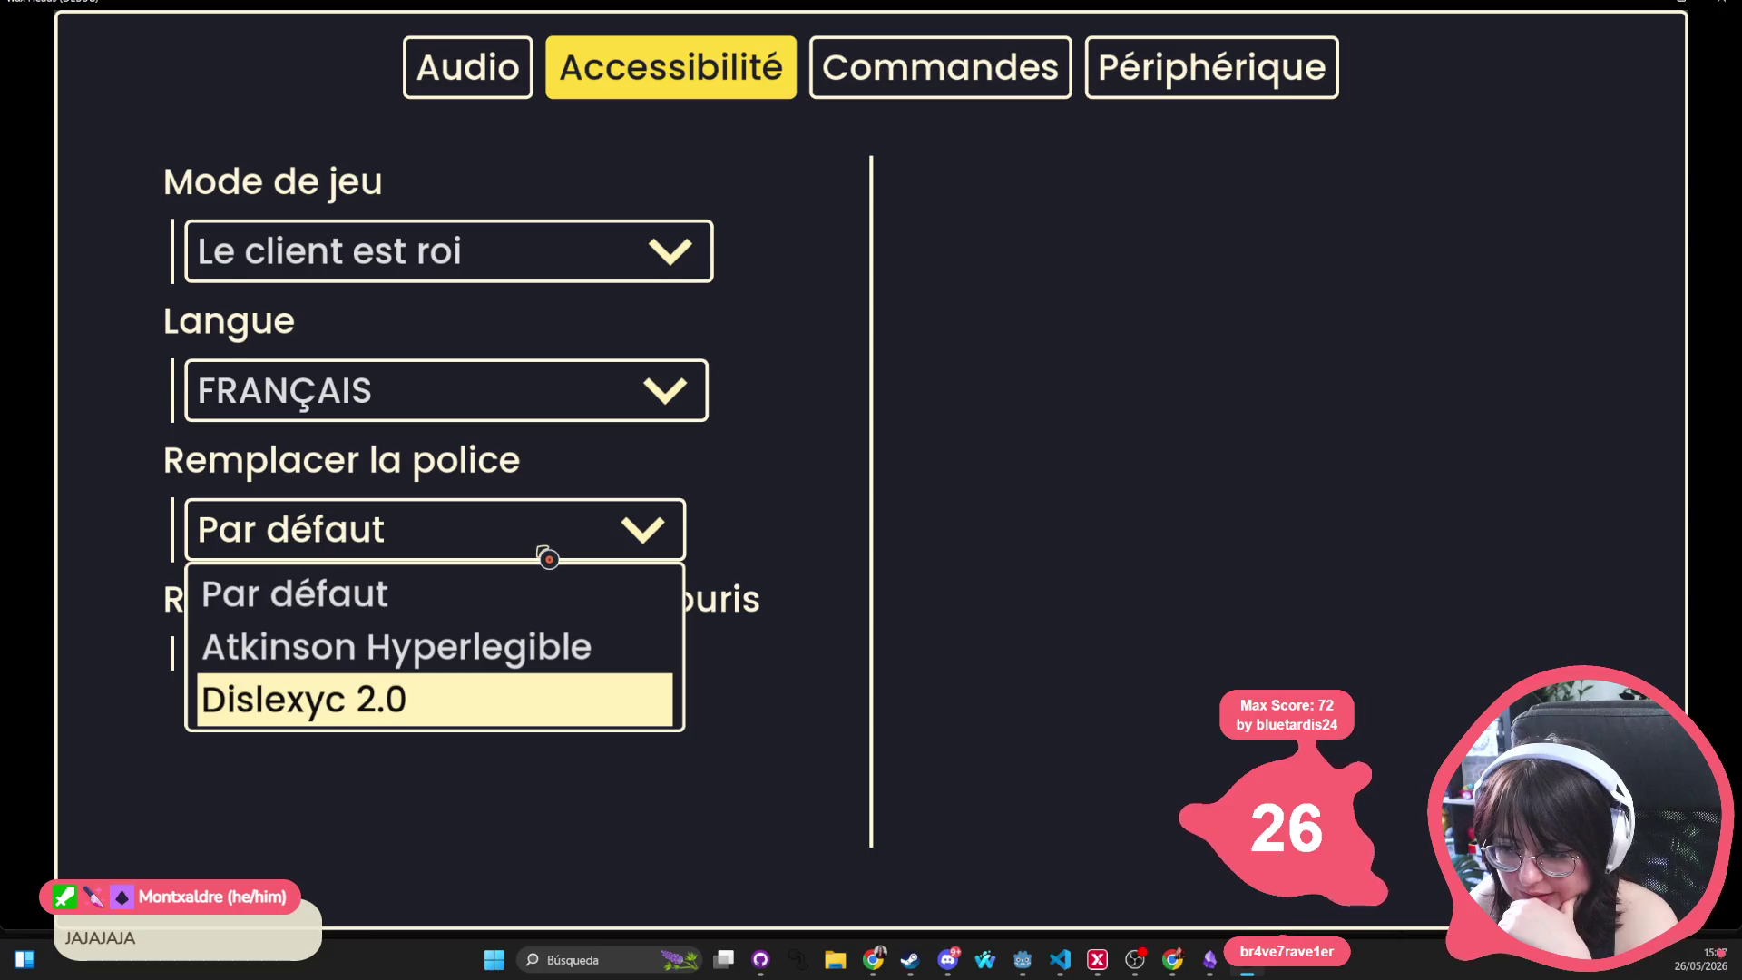
click(547, 553)
Cycle fonts again, settle on Atkinson Hyperlegible, and view the Périphérique settings
click(555, 522)
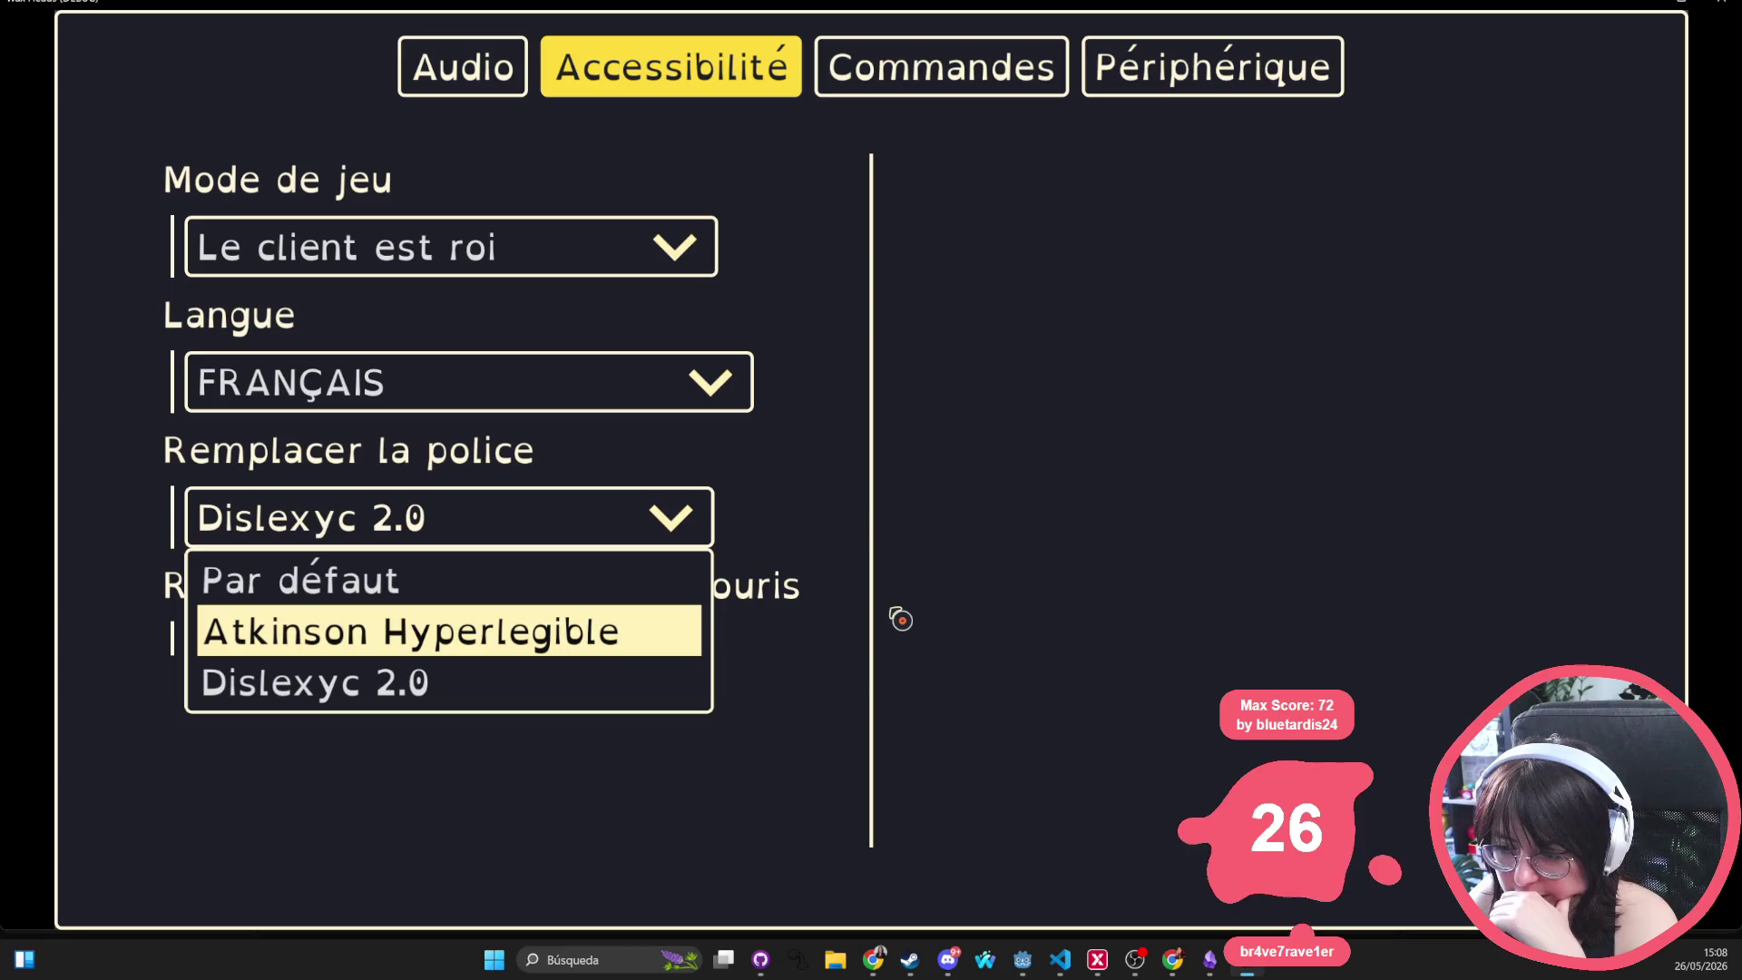
key(Return)
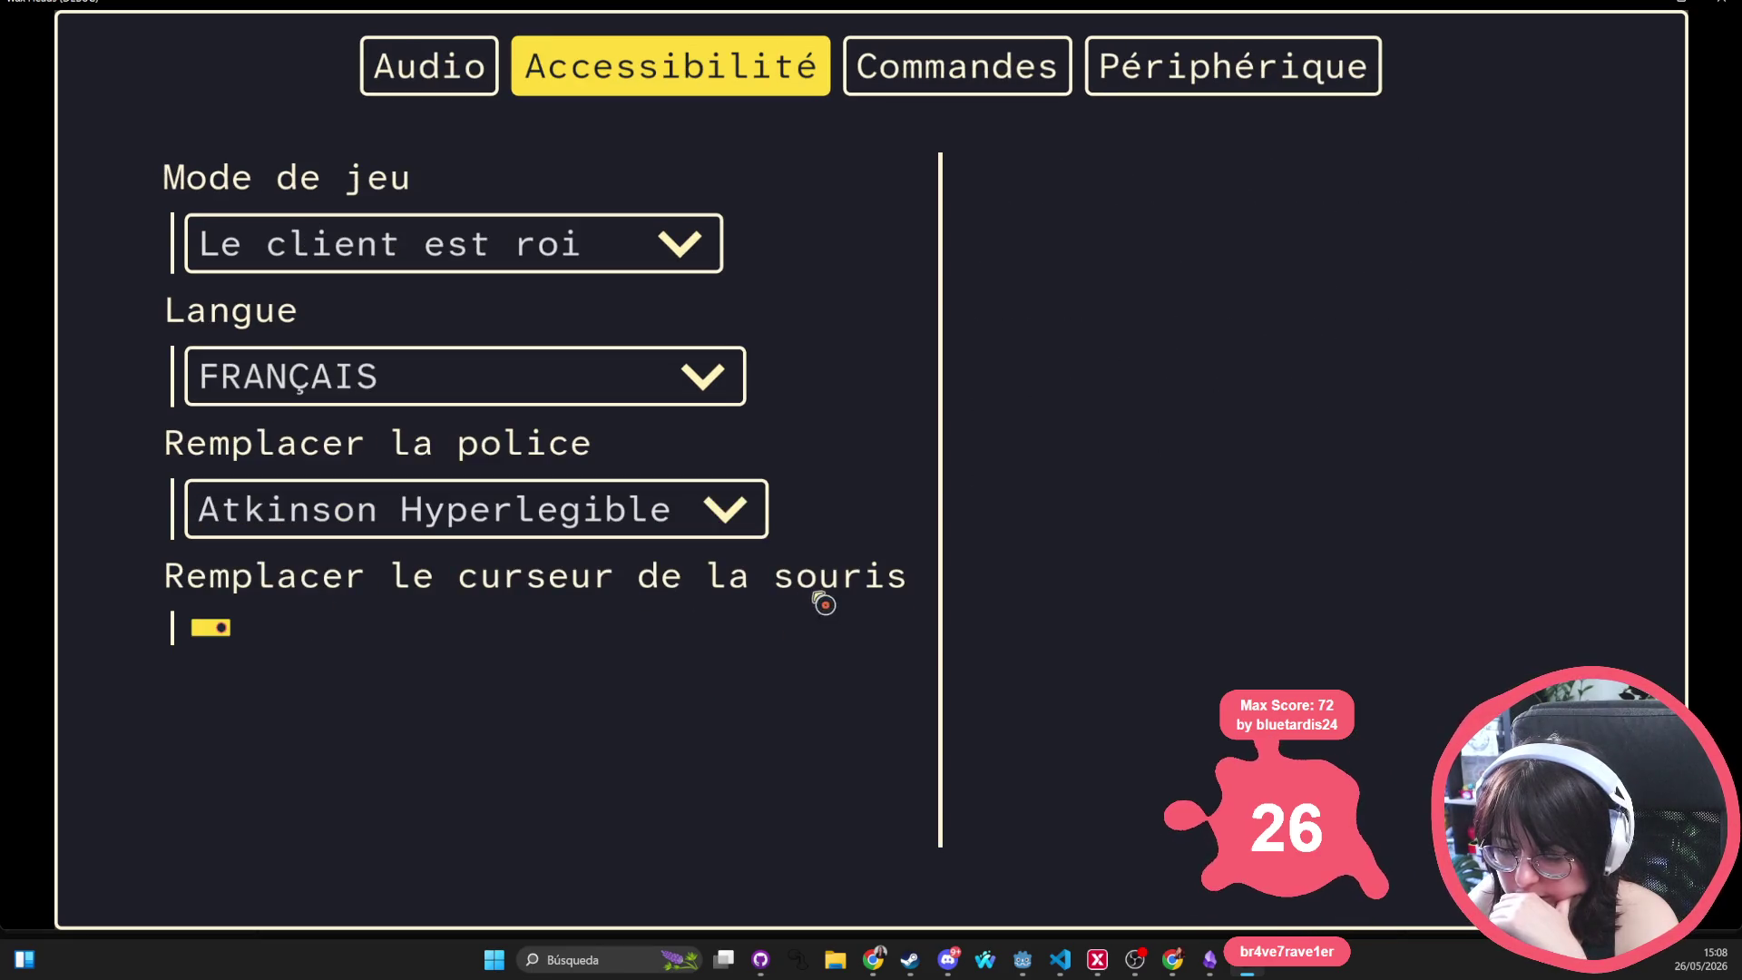
click(661, 509)
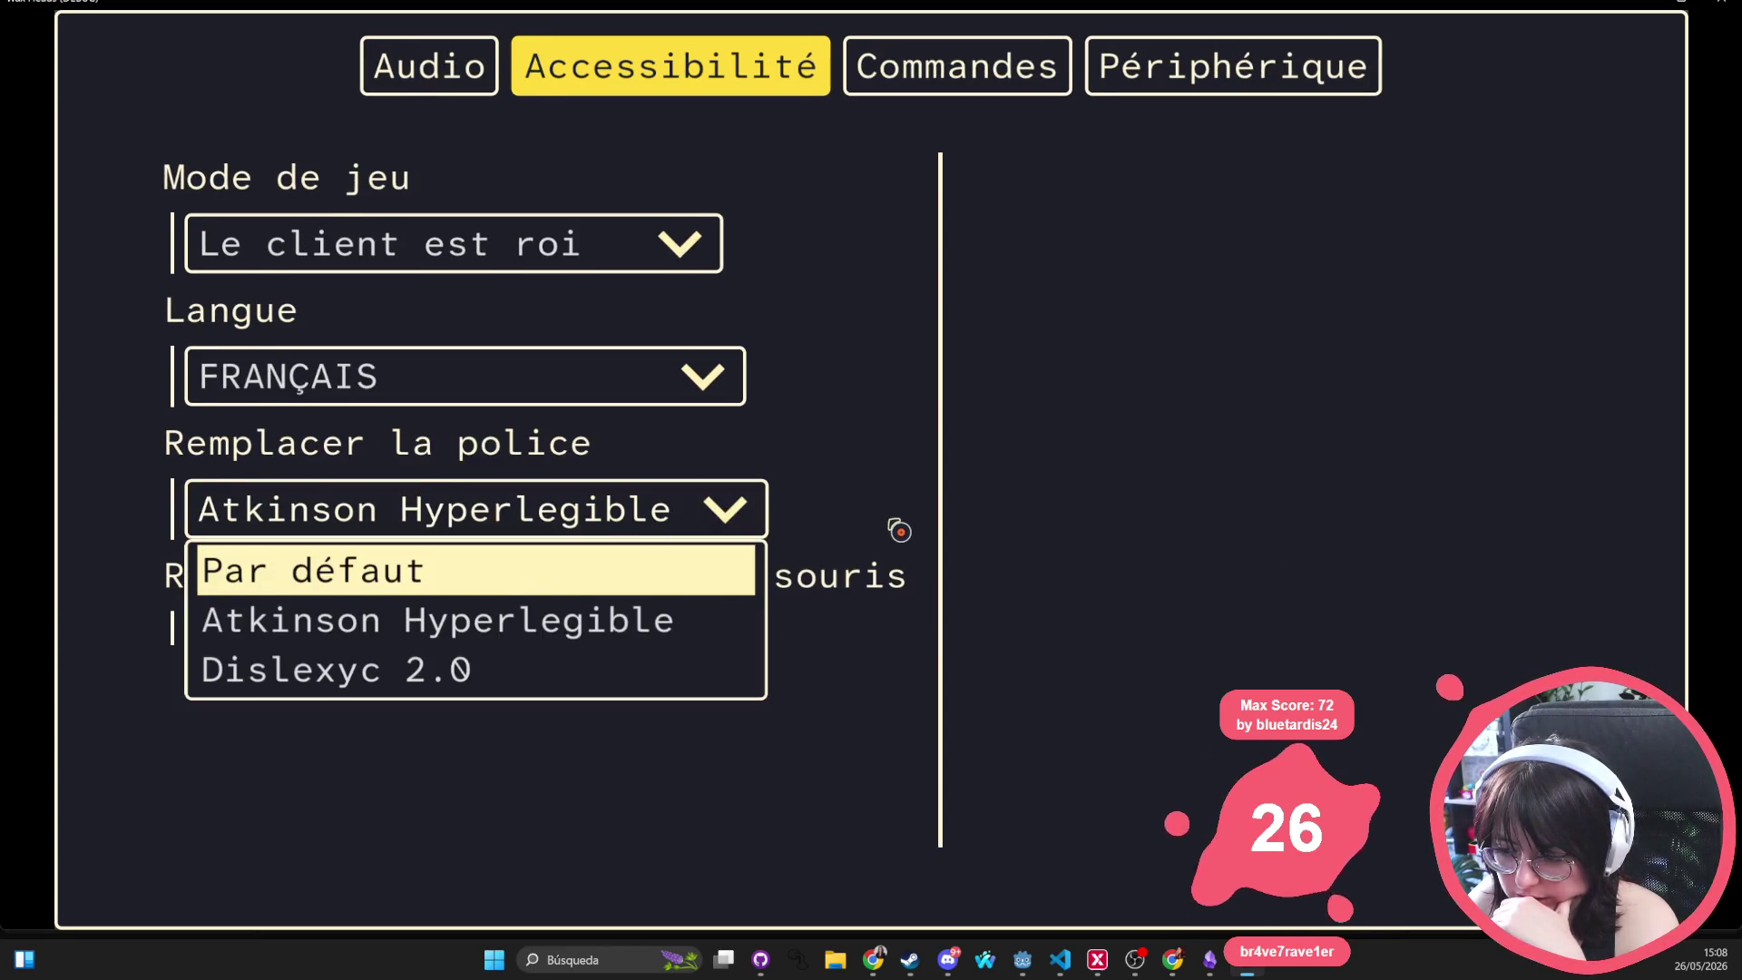
key(Return)
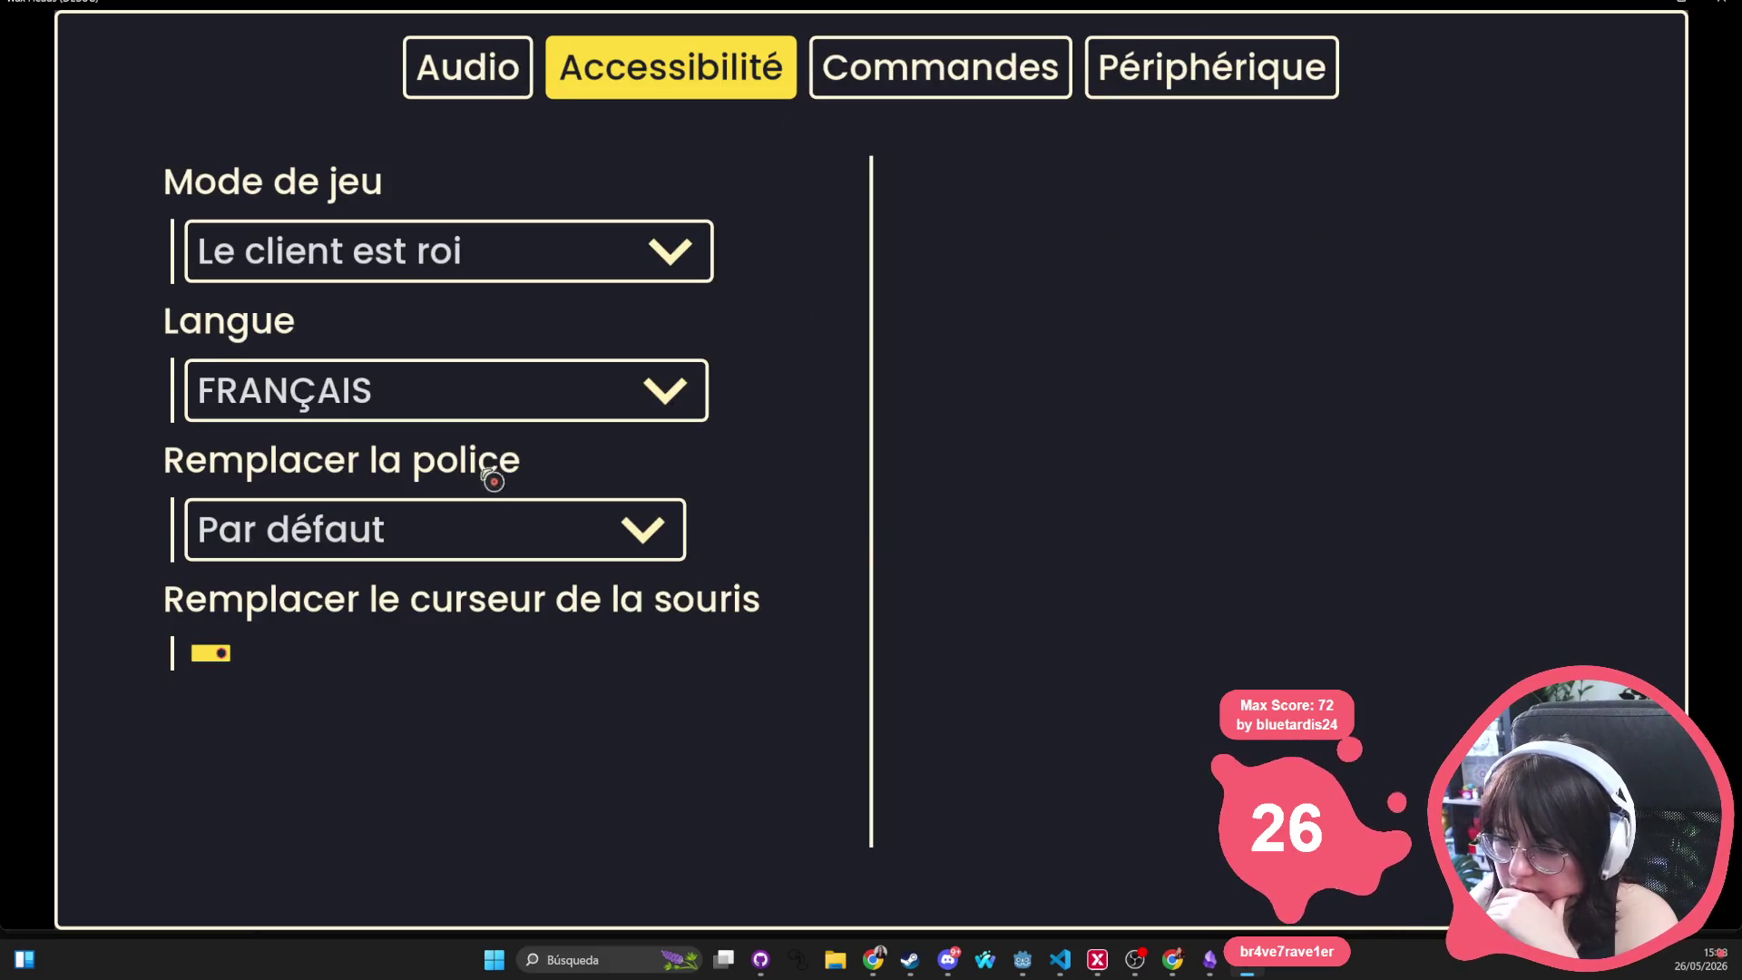
click(474, 529)
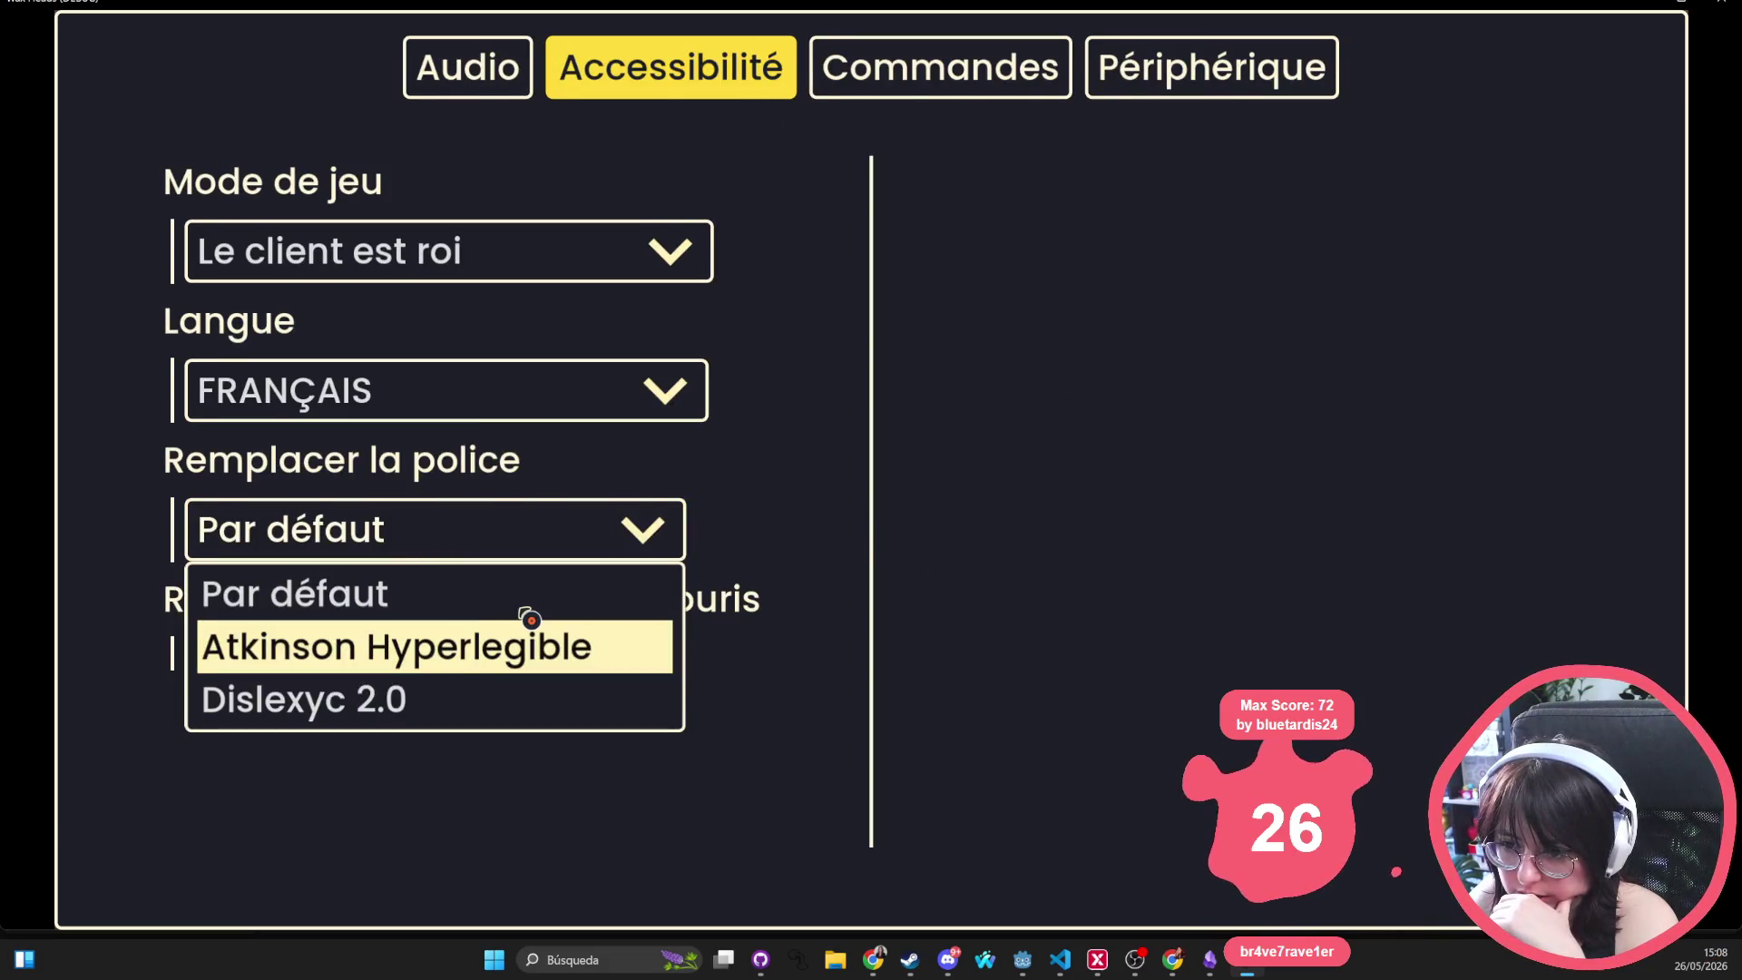
click(531, 619)
click(957, 65)
click(1234, 65)
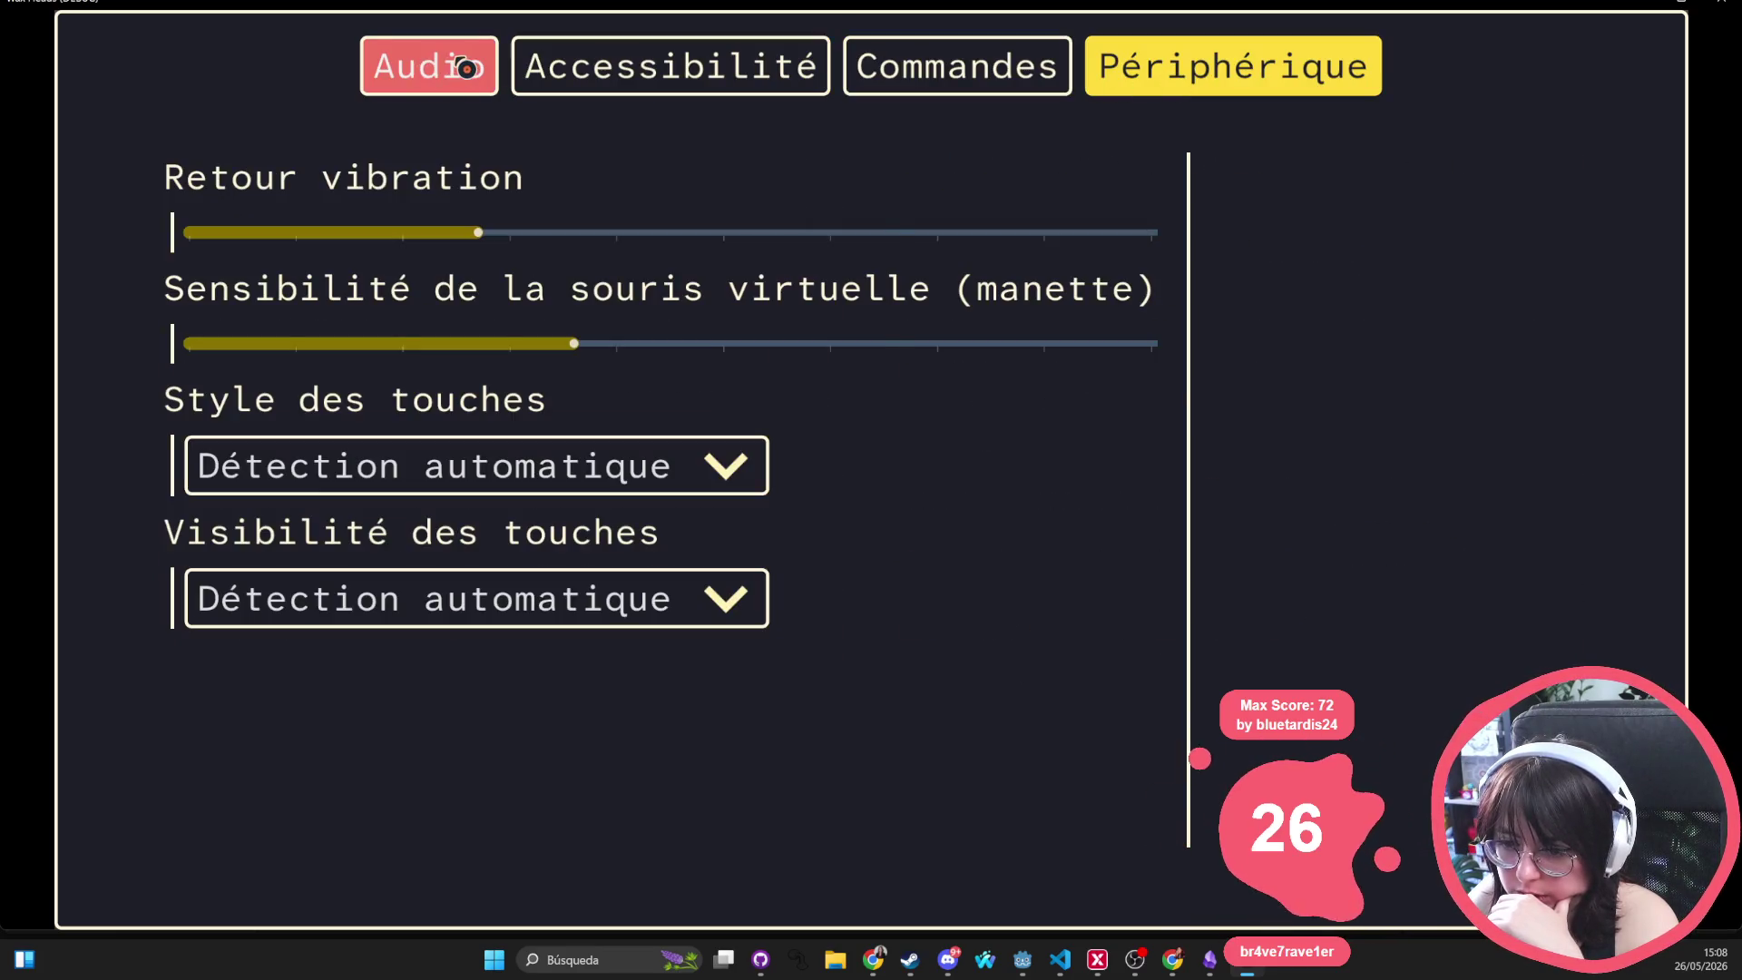
Switch to the Audio tab, then leave settings and discard the unsaved changes with OUI
click(466, 68)
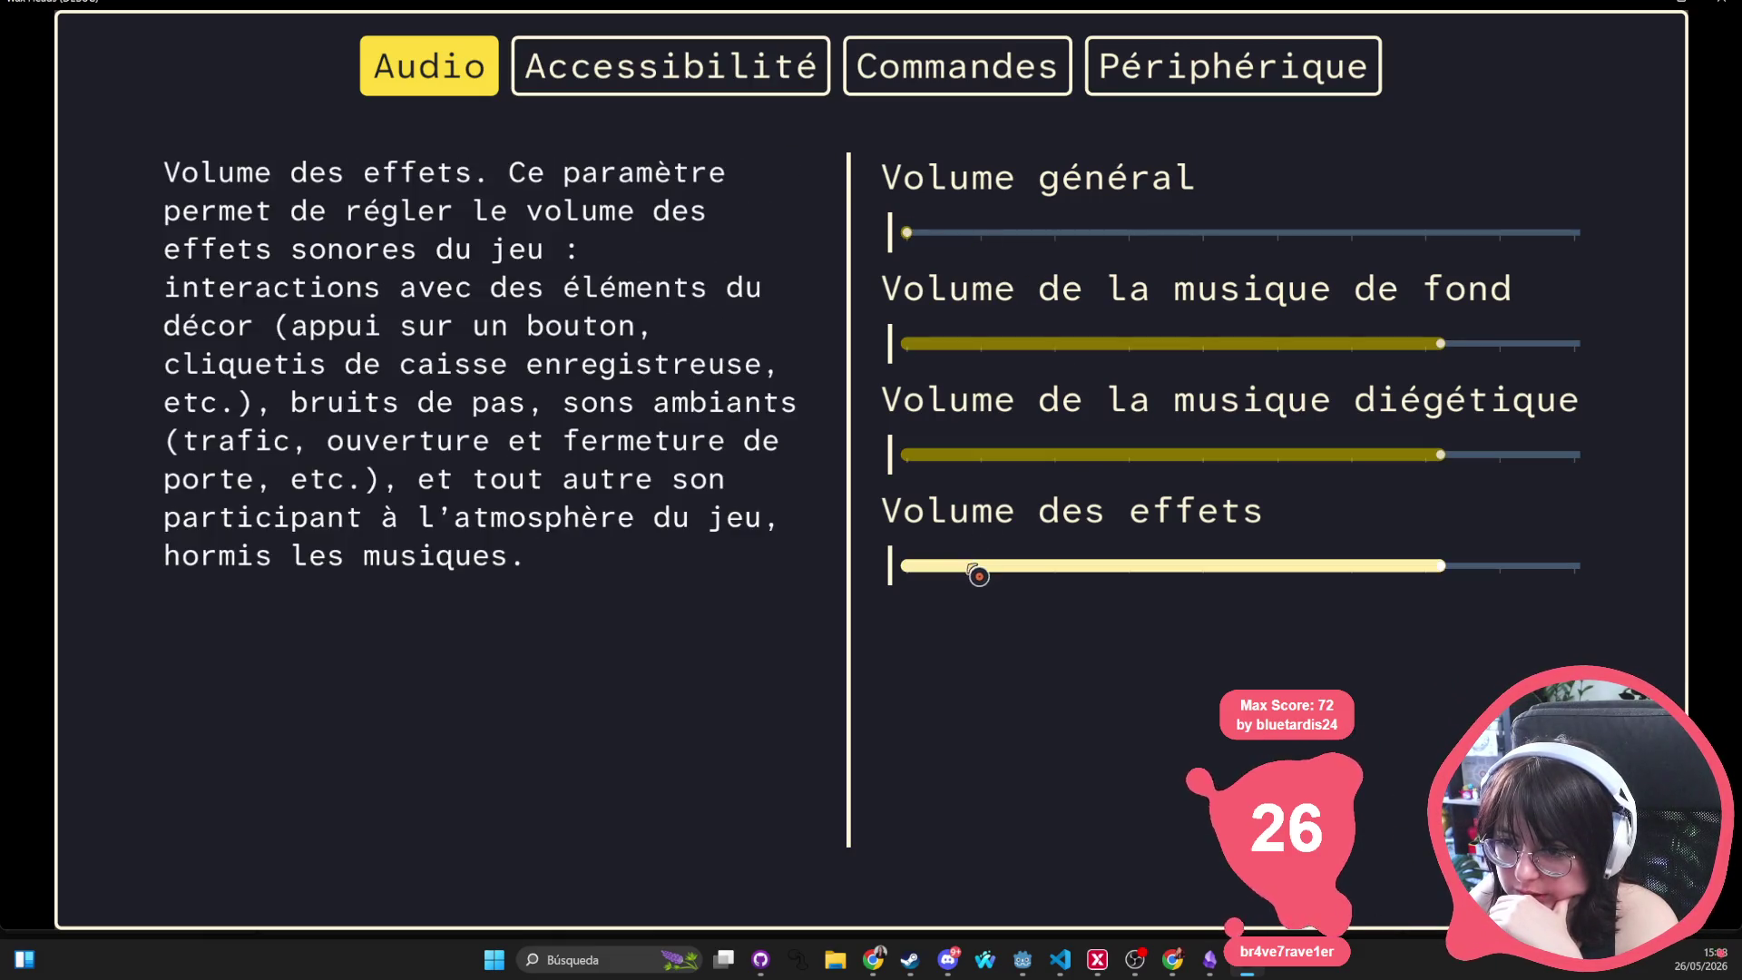
key(Escape)
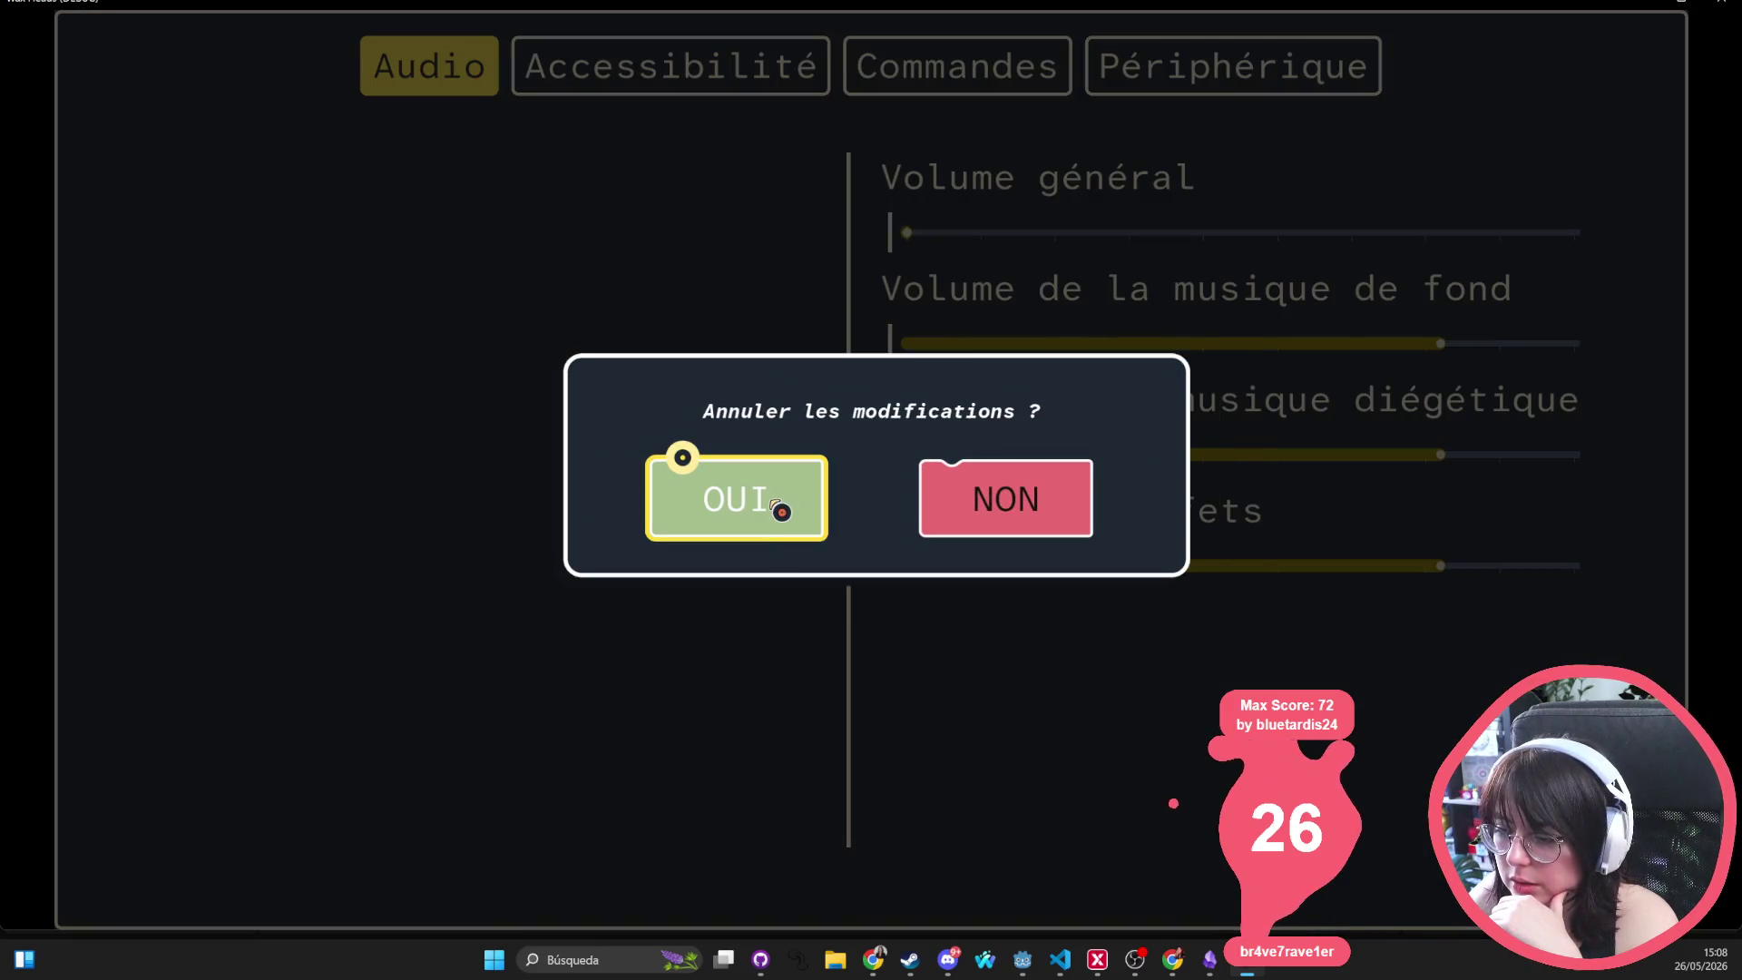
click(781, 509)
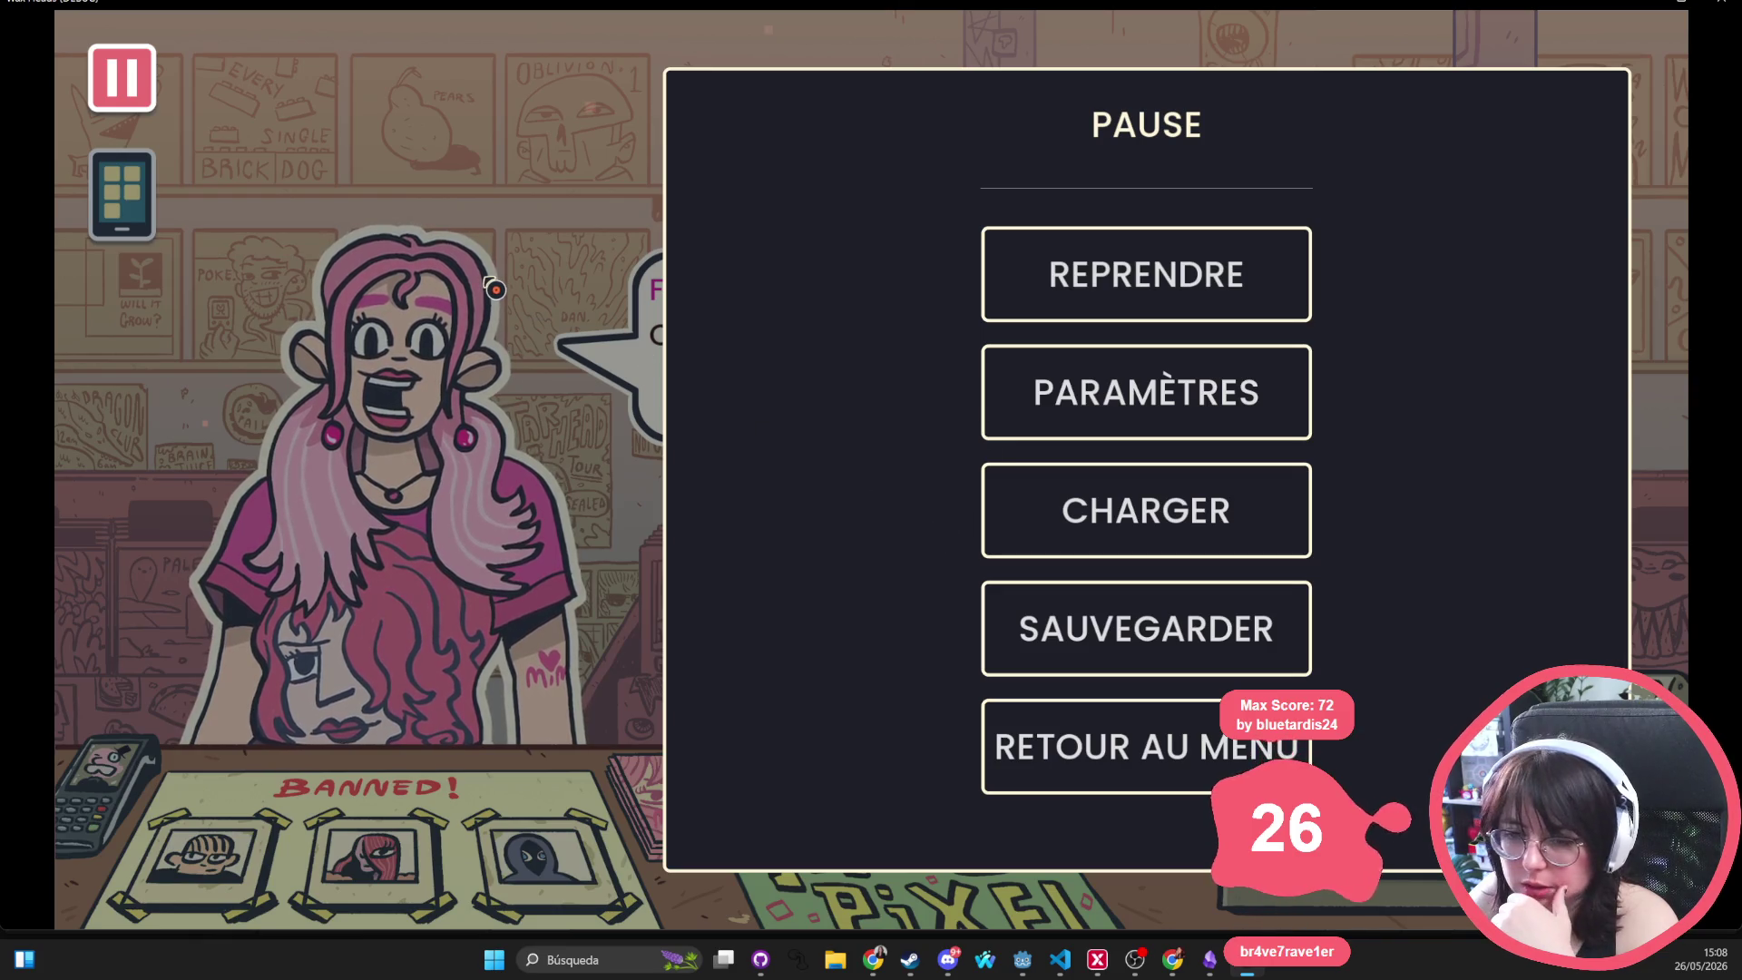
Resume the game, toggle the pause menu a few times, then stop the project with F8
key(Escape)
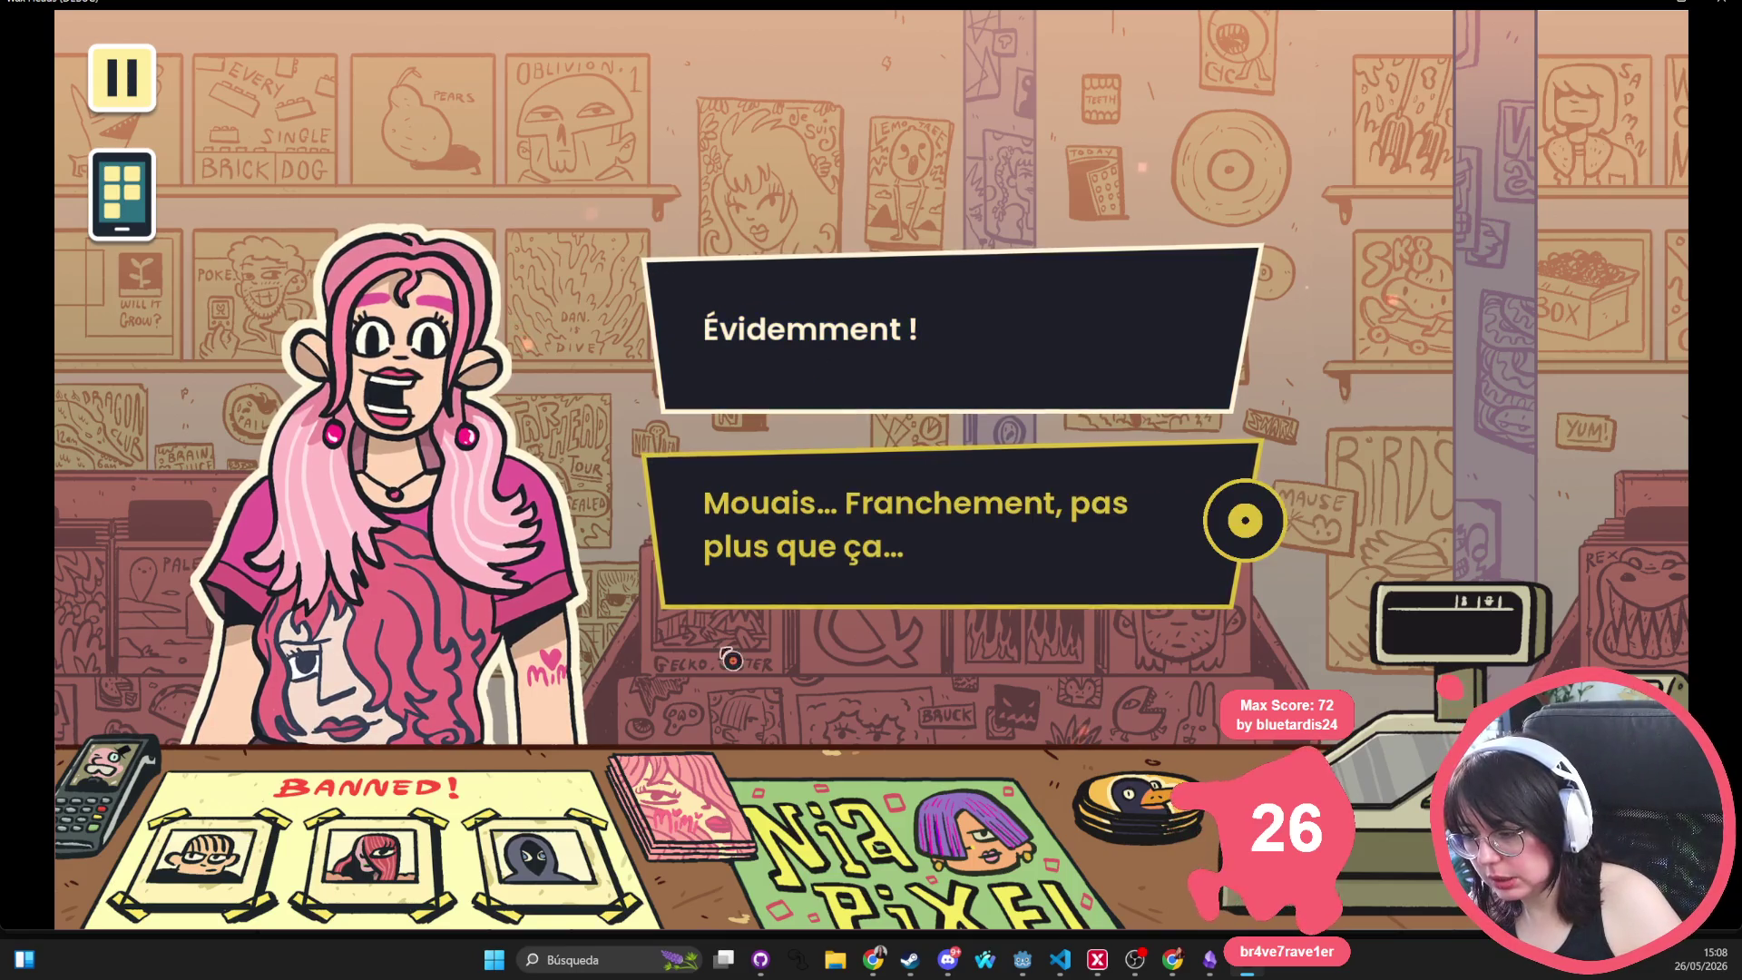
click(118, 79)
click(116, 82)
click(116, 82)
click(116, 82)
click(116, 83)
click(116, 83)
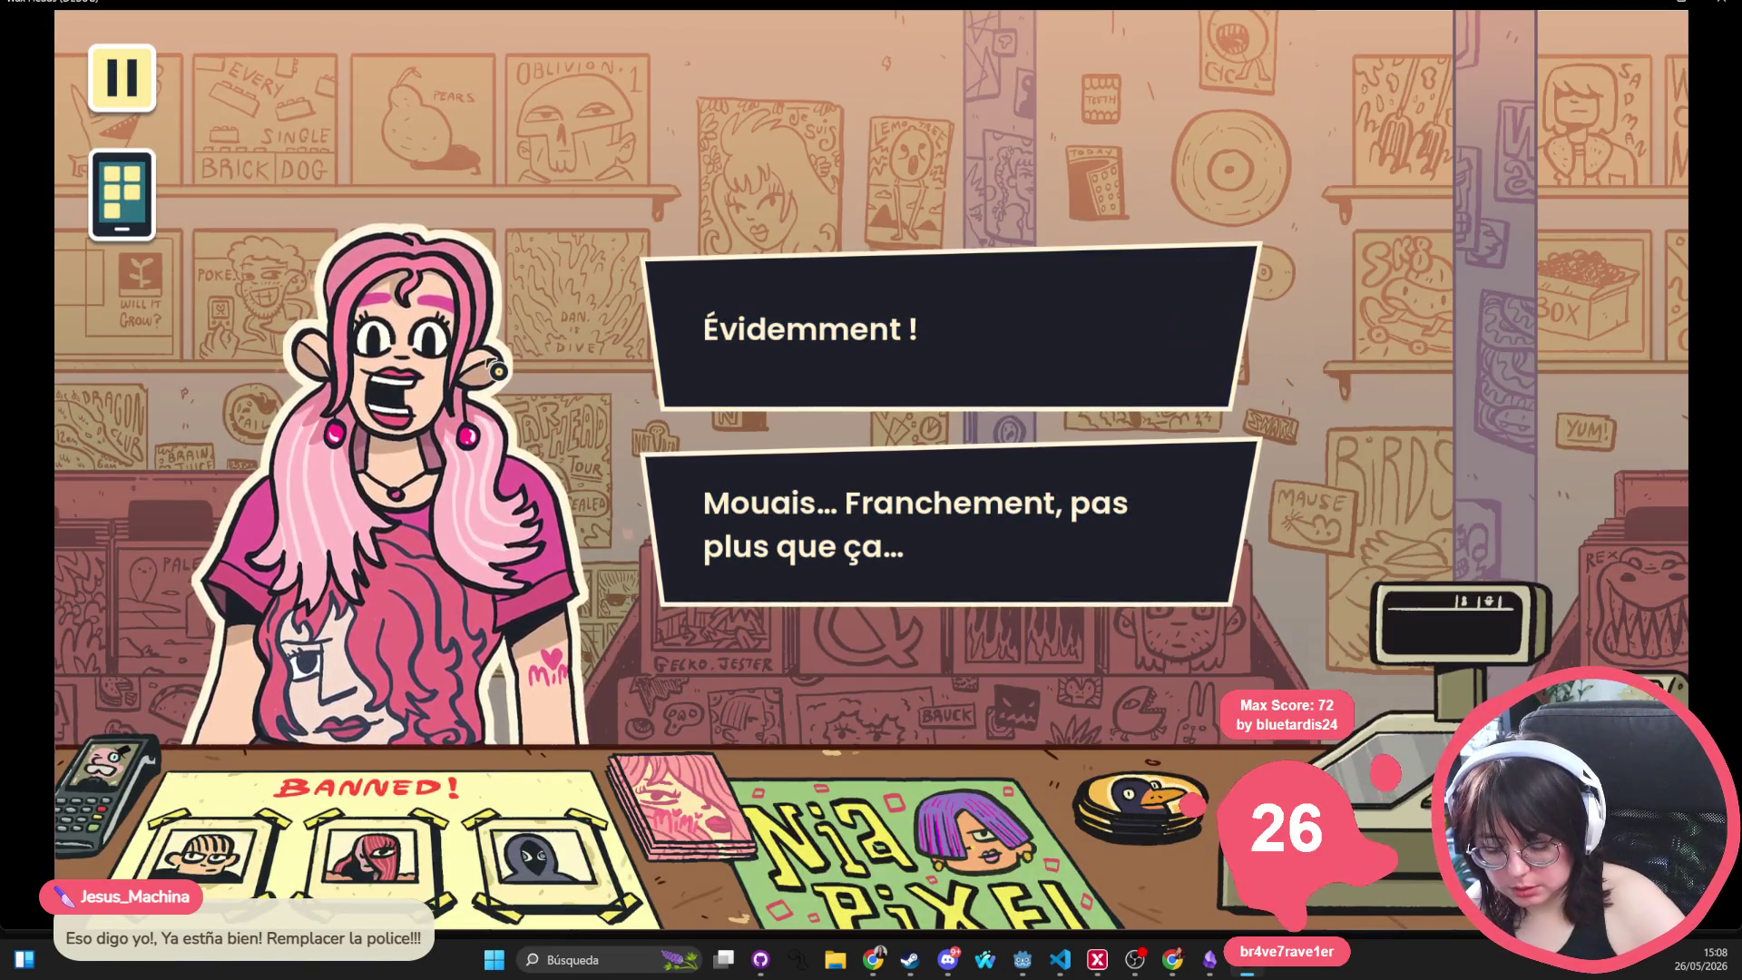
key(F8)
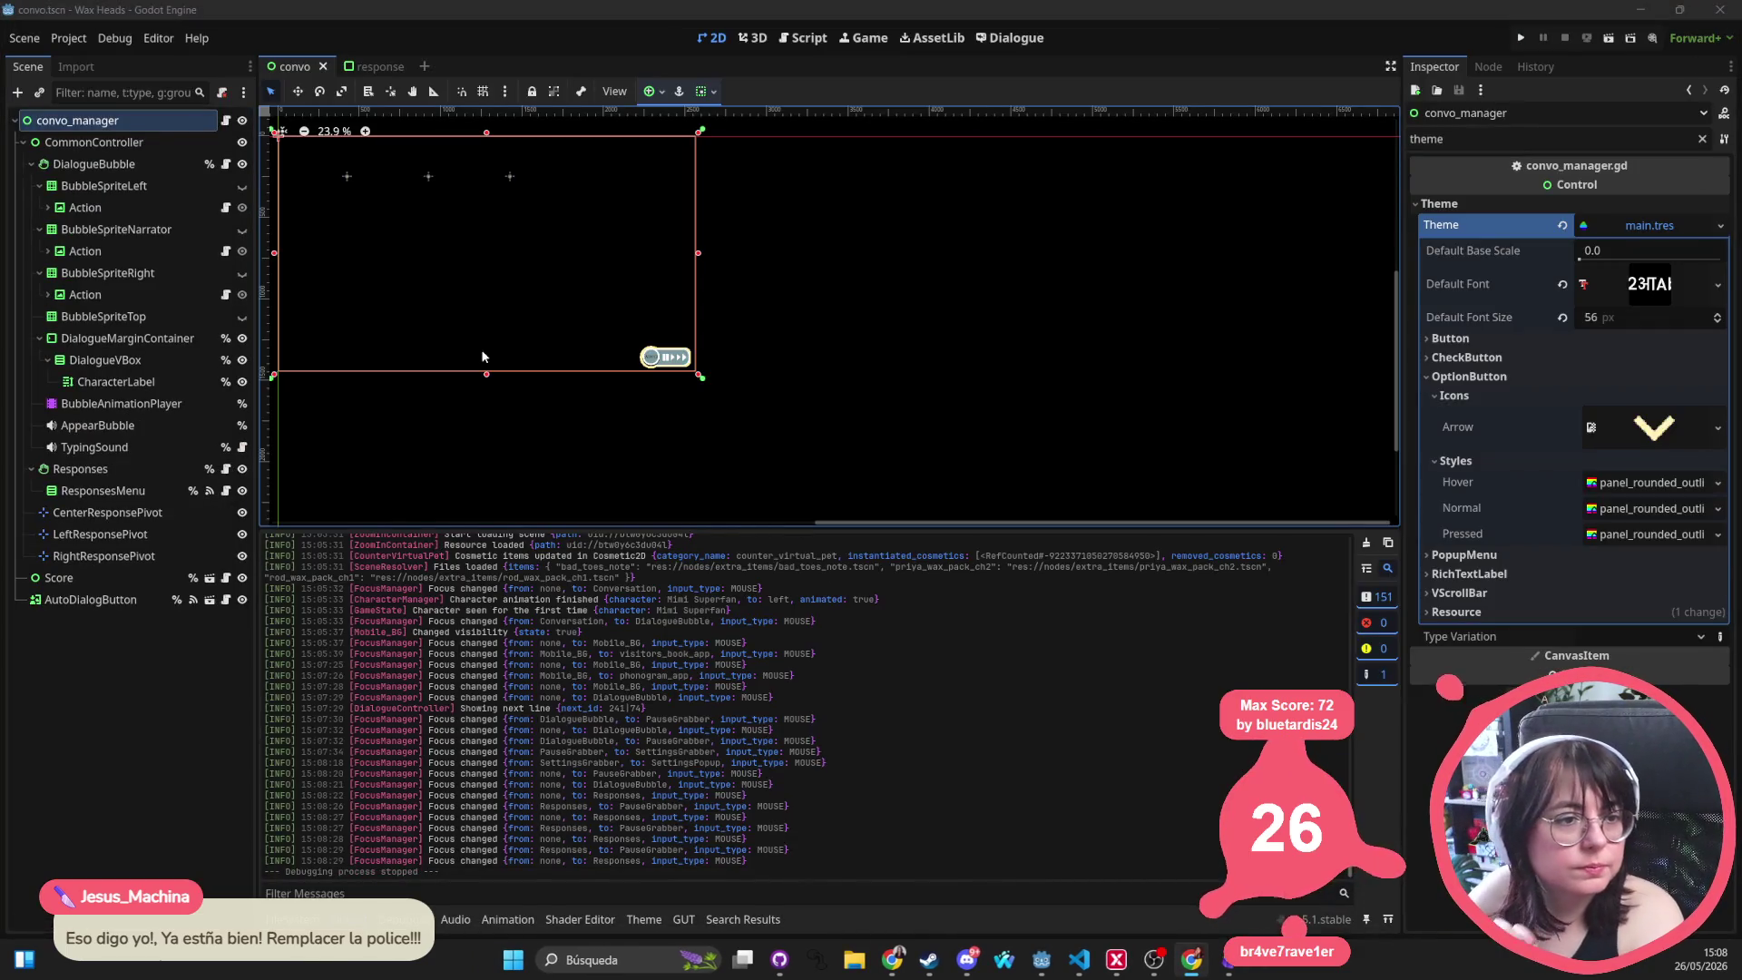
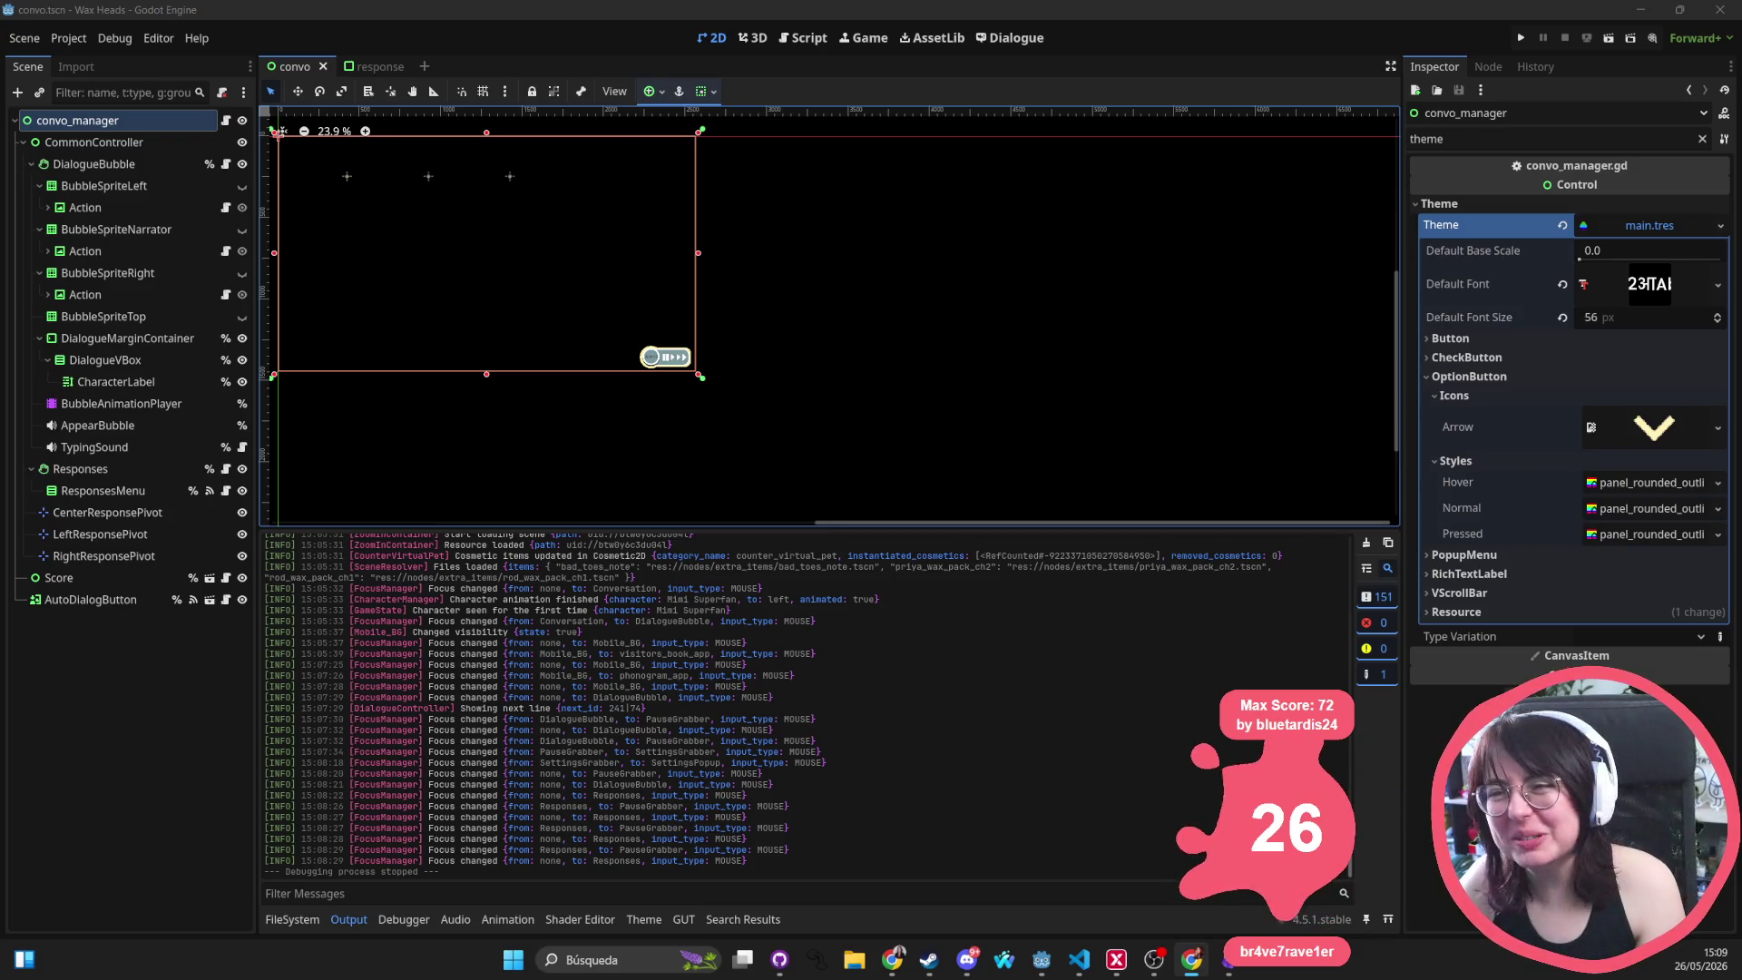
Look over the 7 Days to Die page in the browser, then return to Godot
key(alt+Tab)
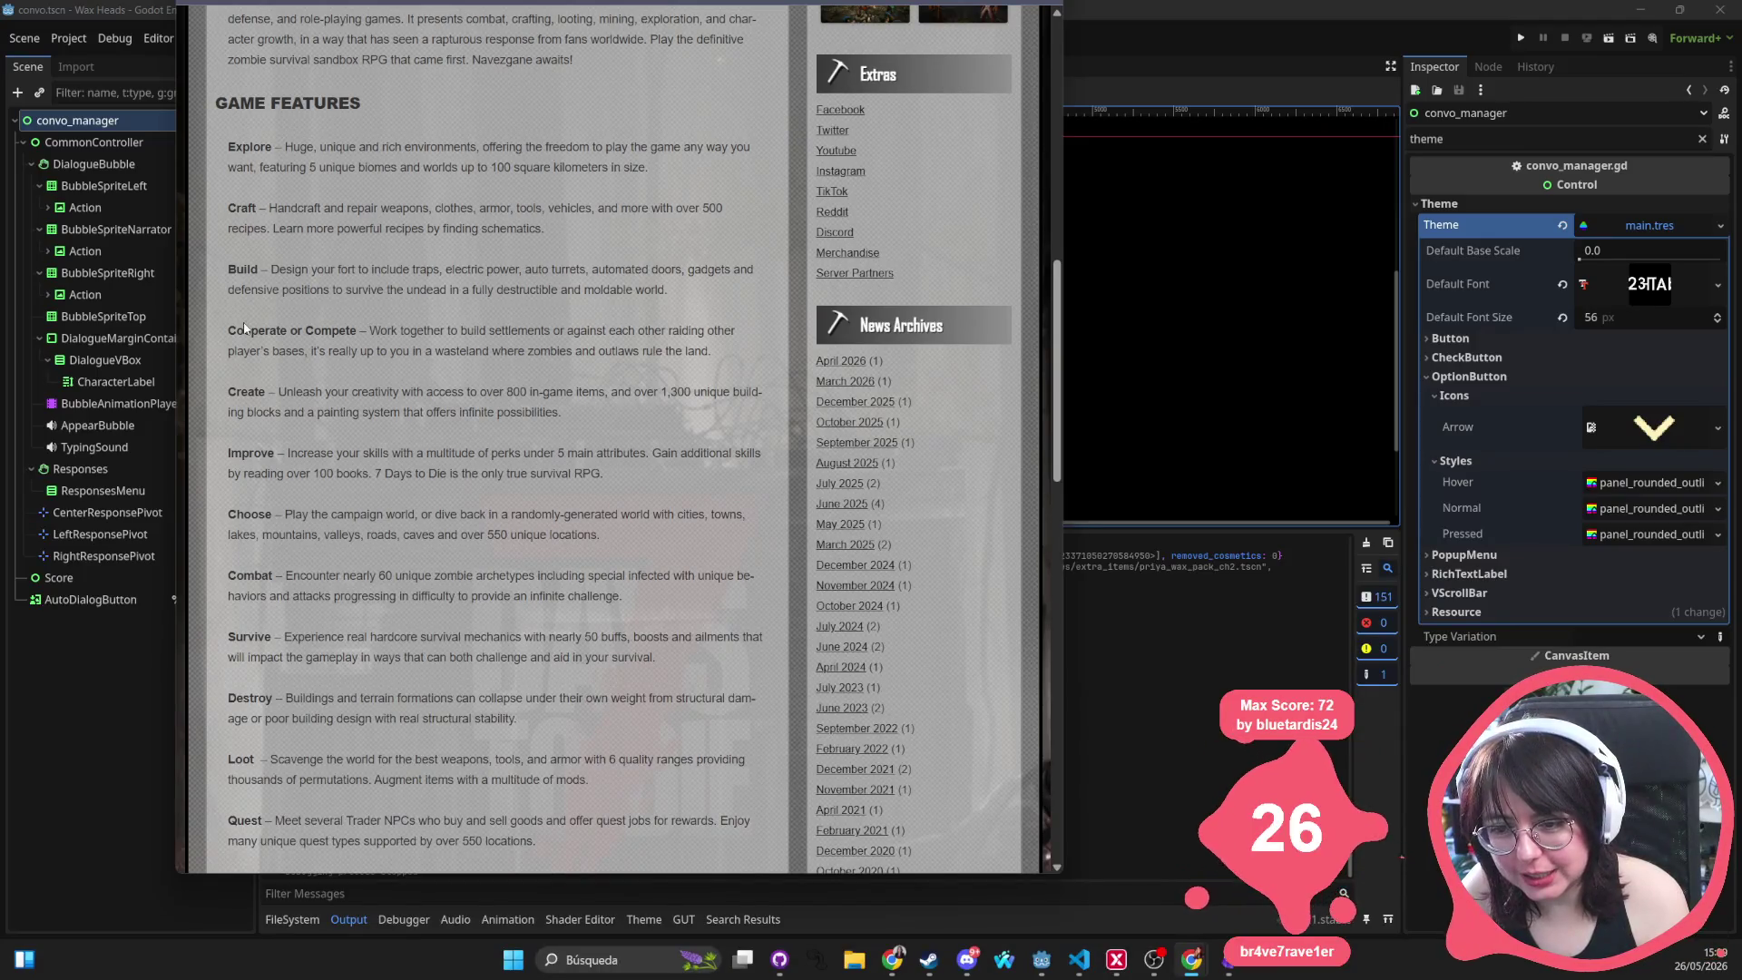
scroll(276, 403, down, 3)
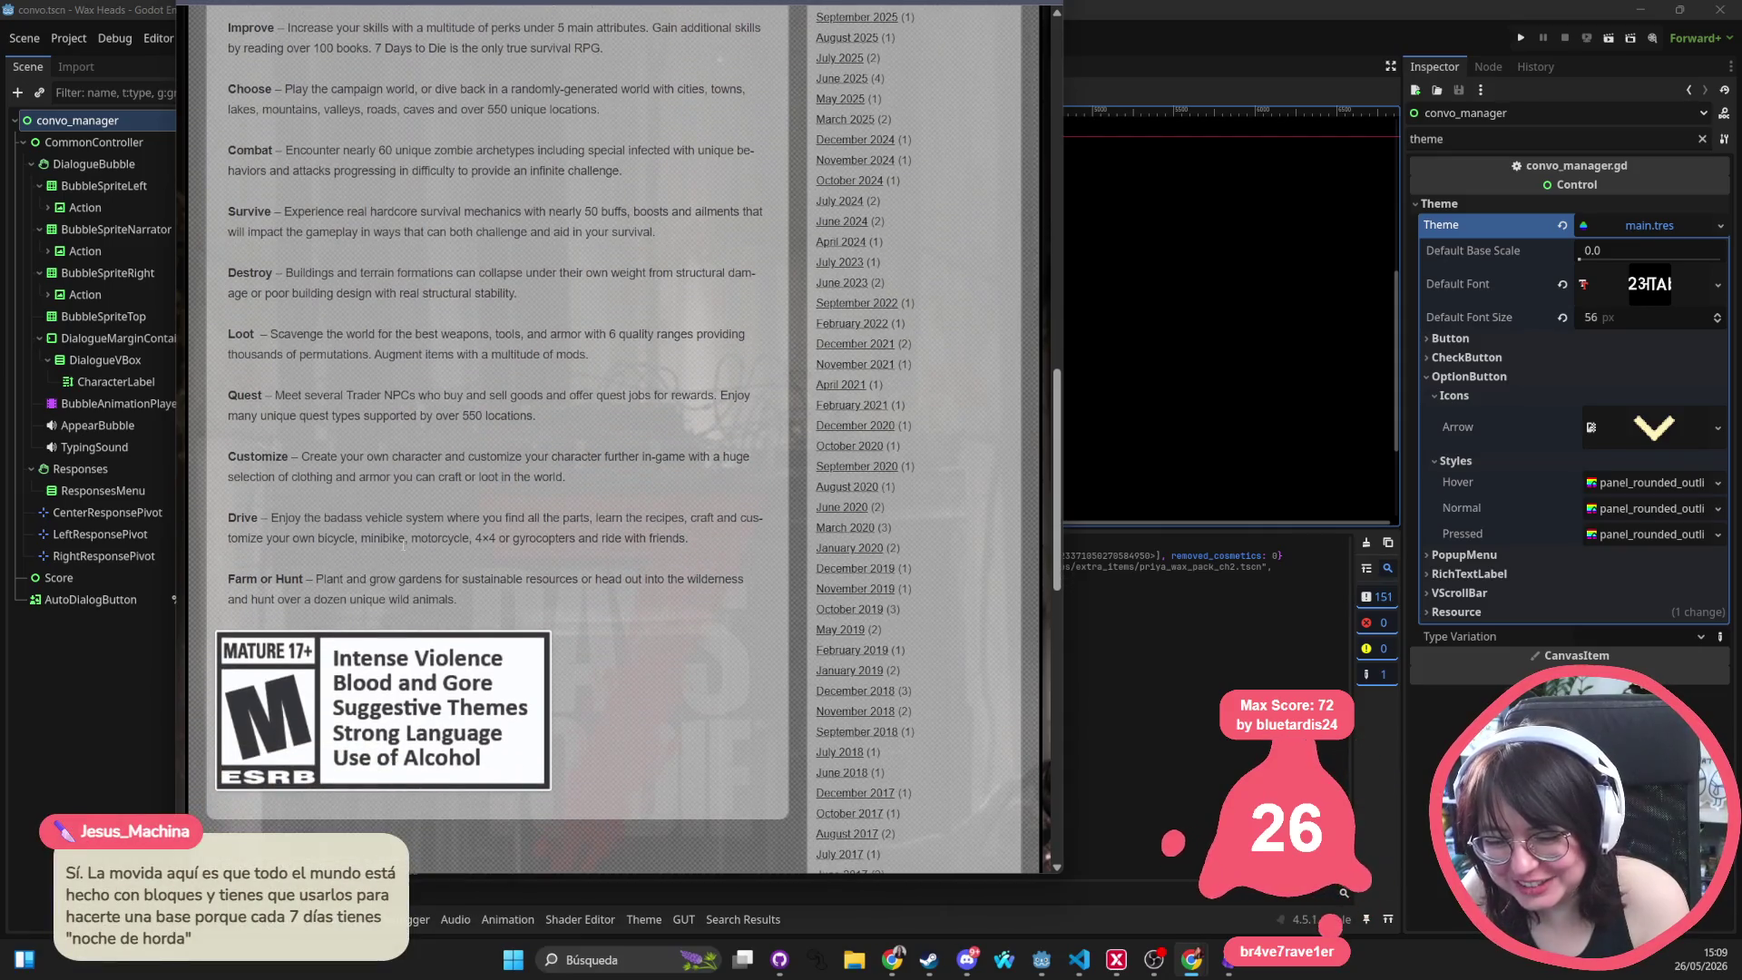
scroll(402, 547, up, 1)
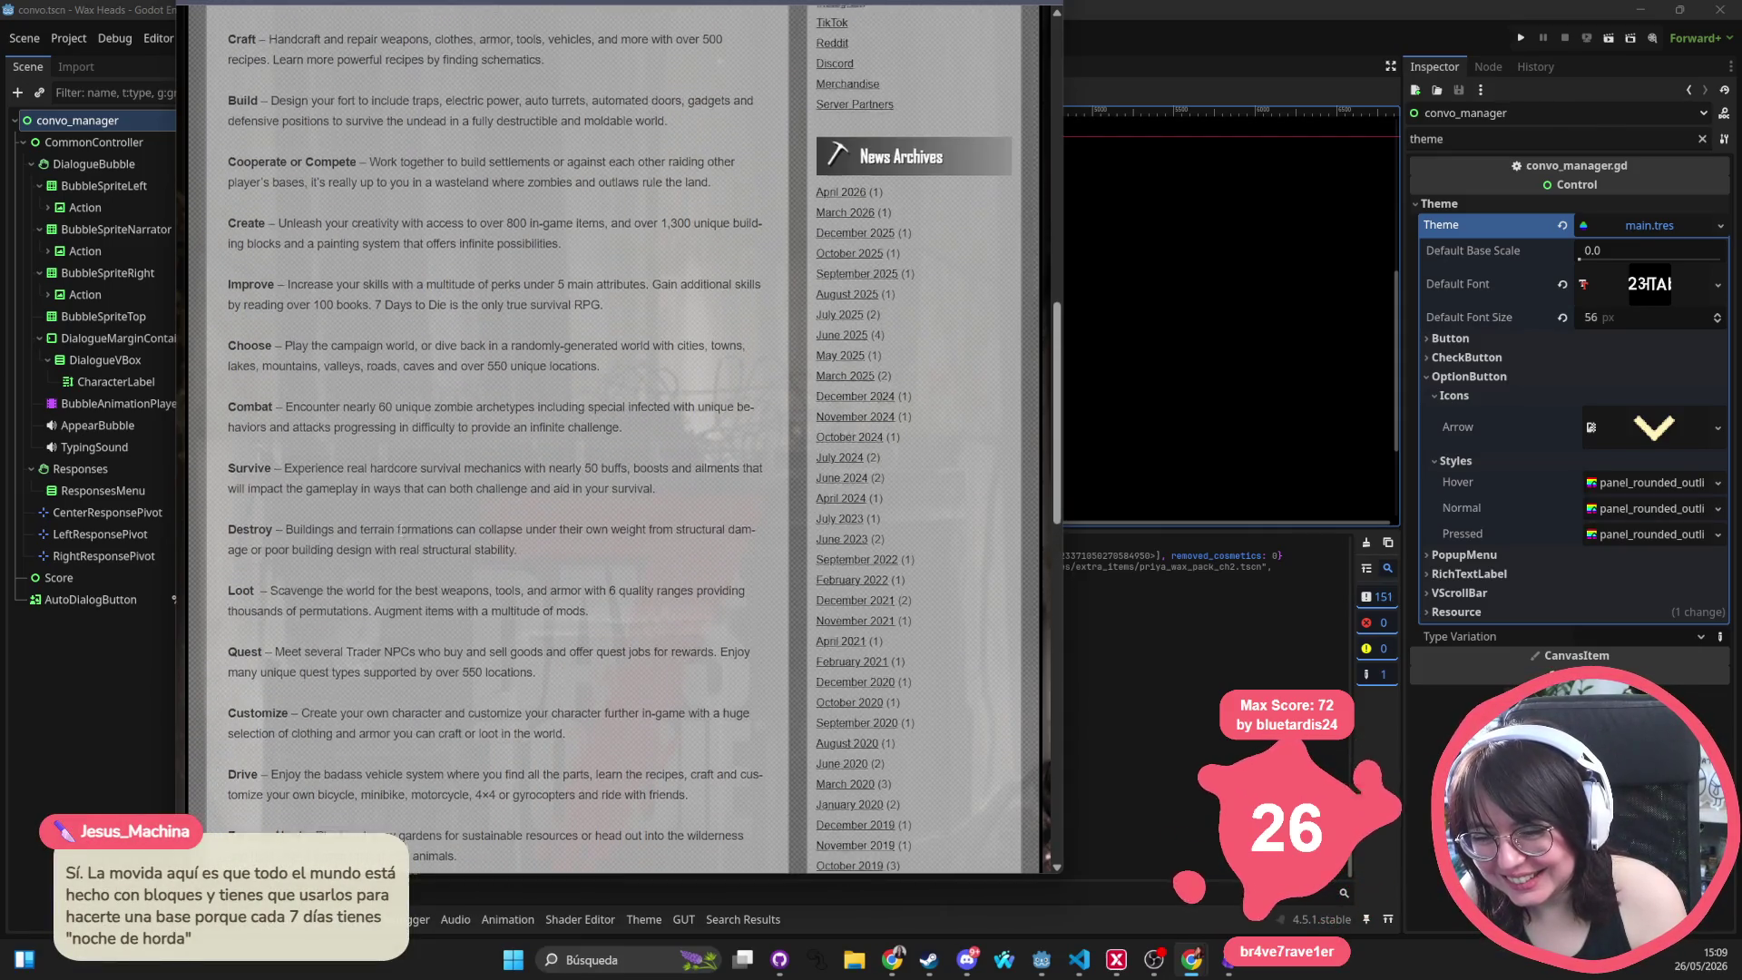
scroll(405, 541, up, 2)
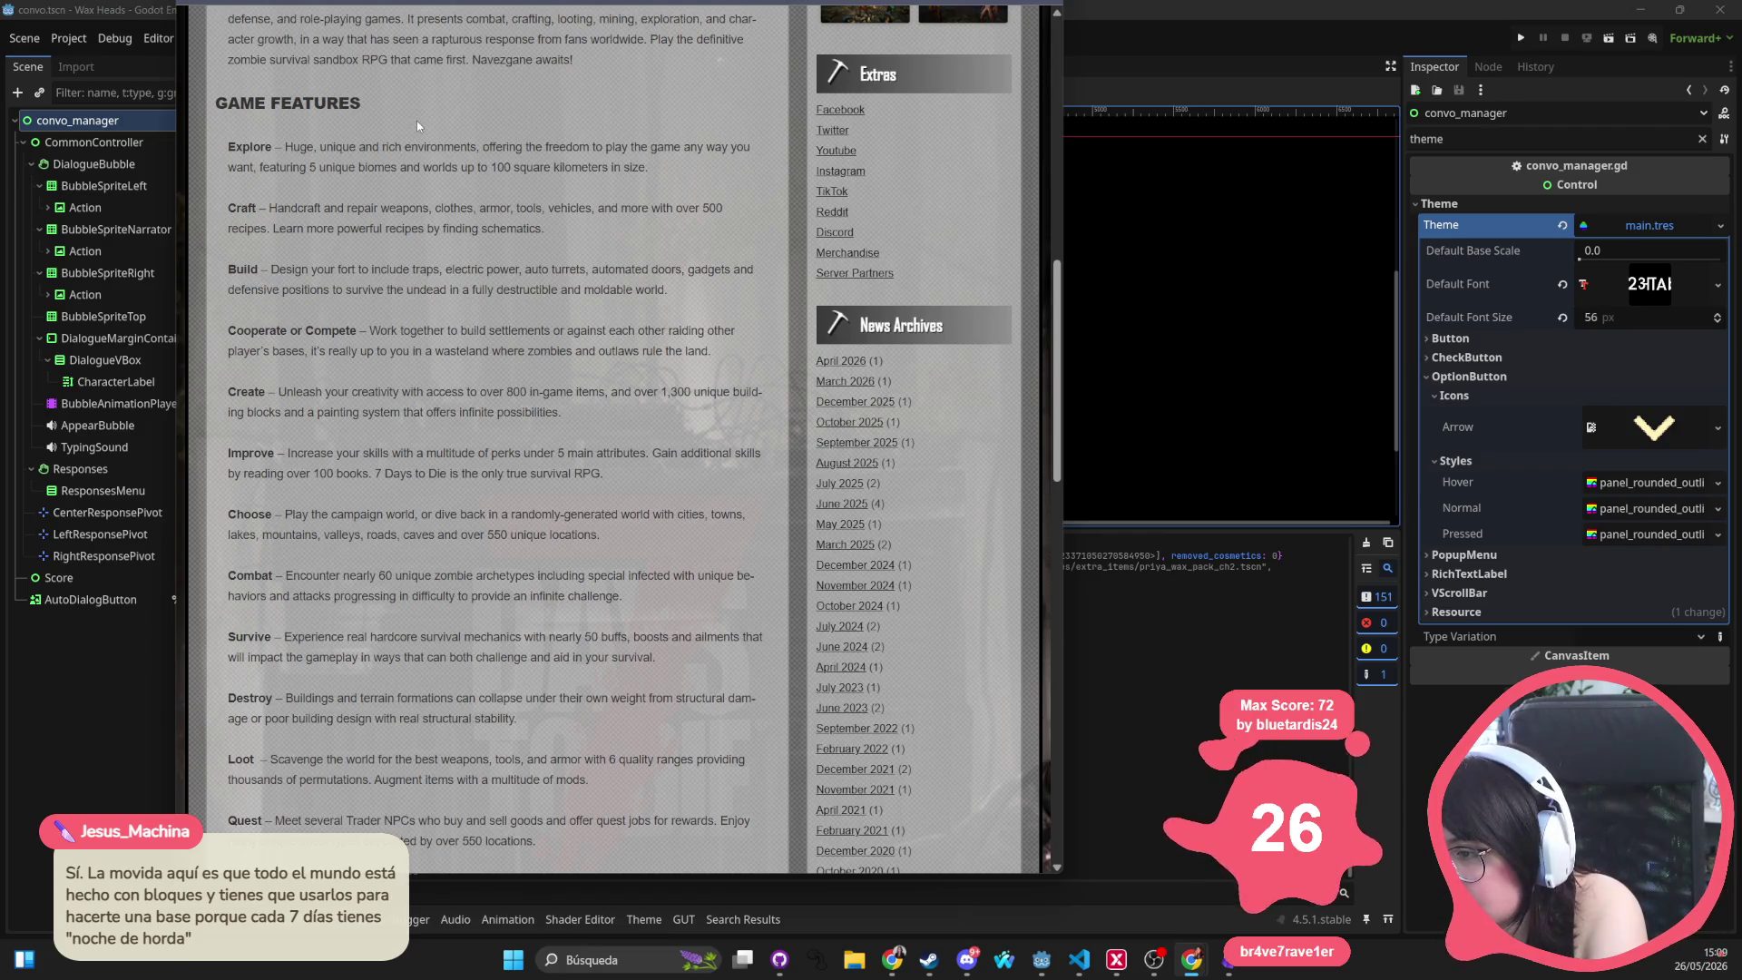
scroll(426, 122, up, 5)
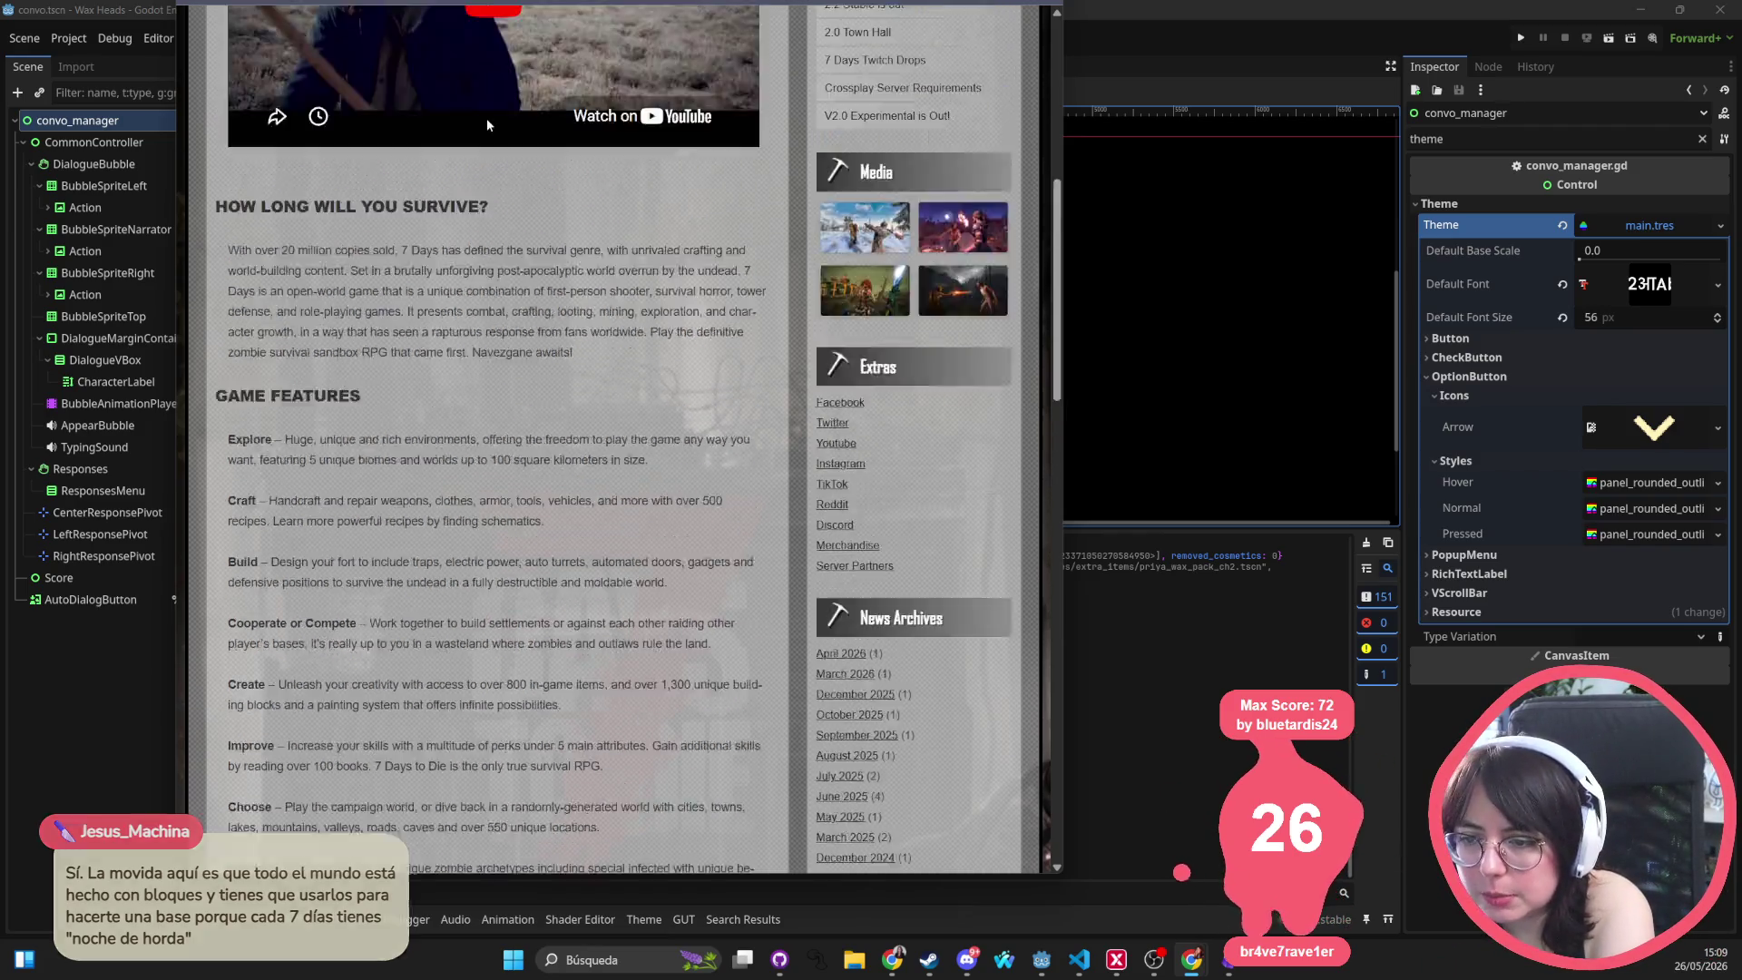
scroll(541, 635, up, 4)
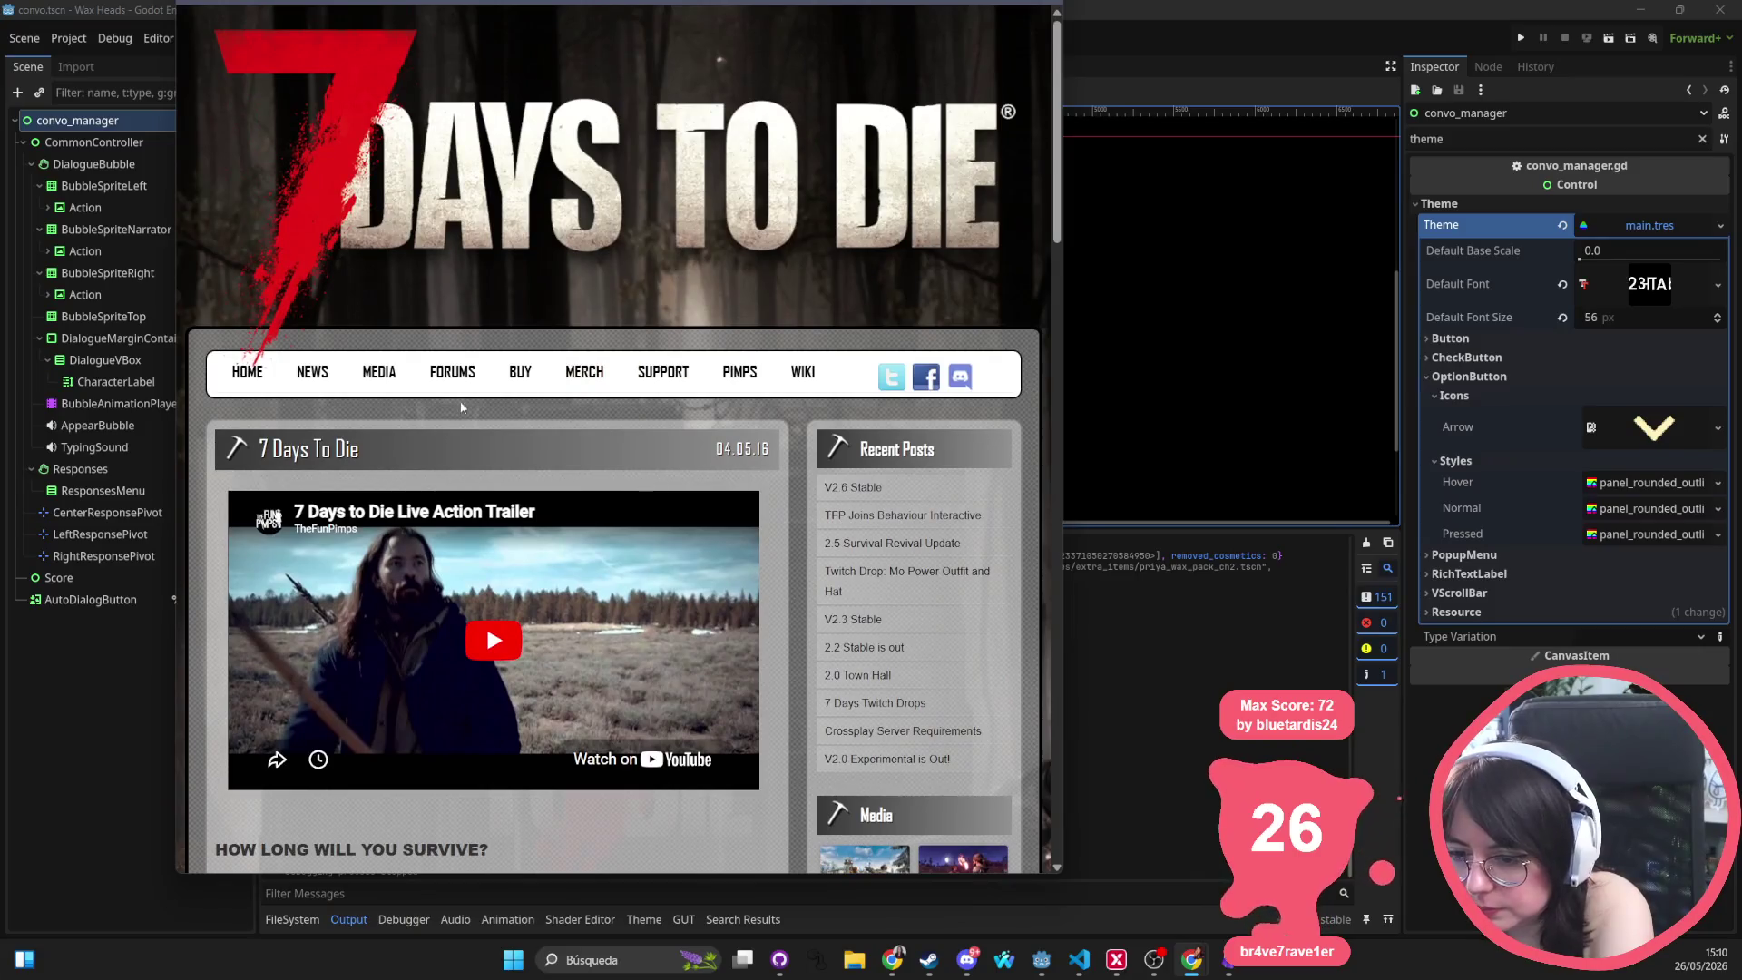
scroll(469, 243, down, 2)
scroll(469, 243, down, 10)
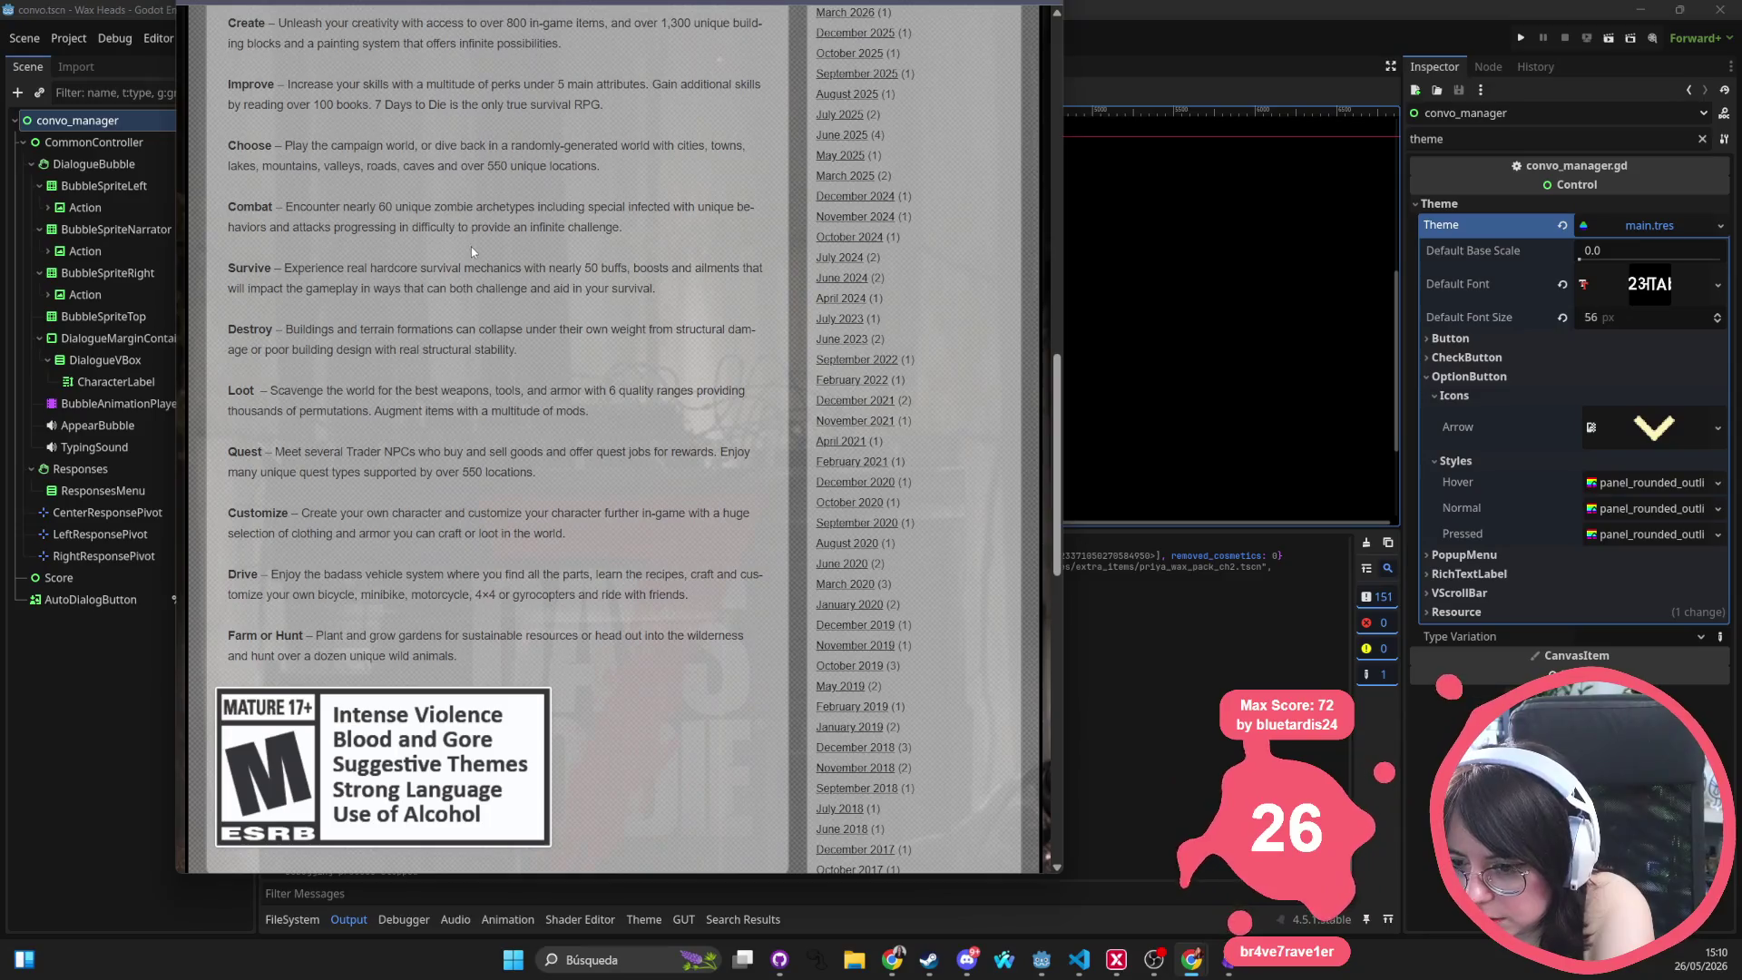
scroll(473, 247, up, 5)
scroll(327, 433, up, 2)
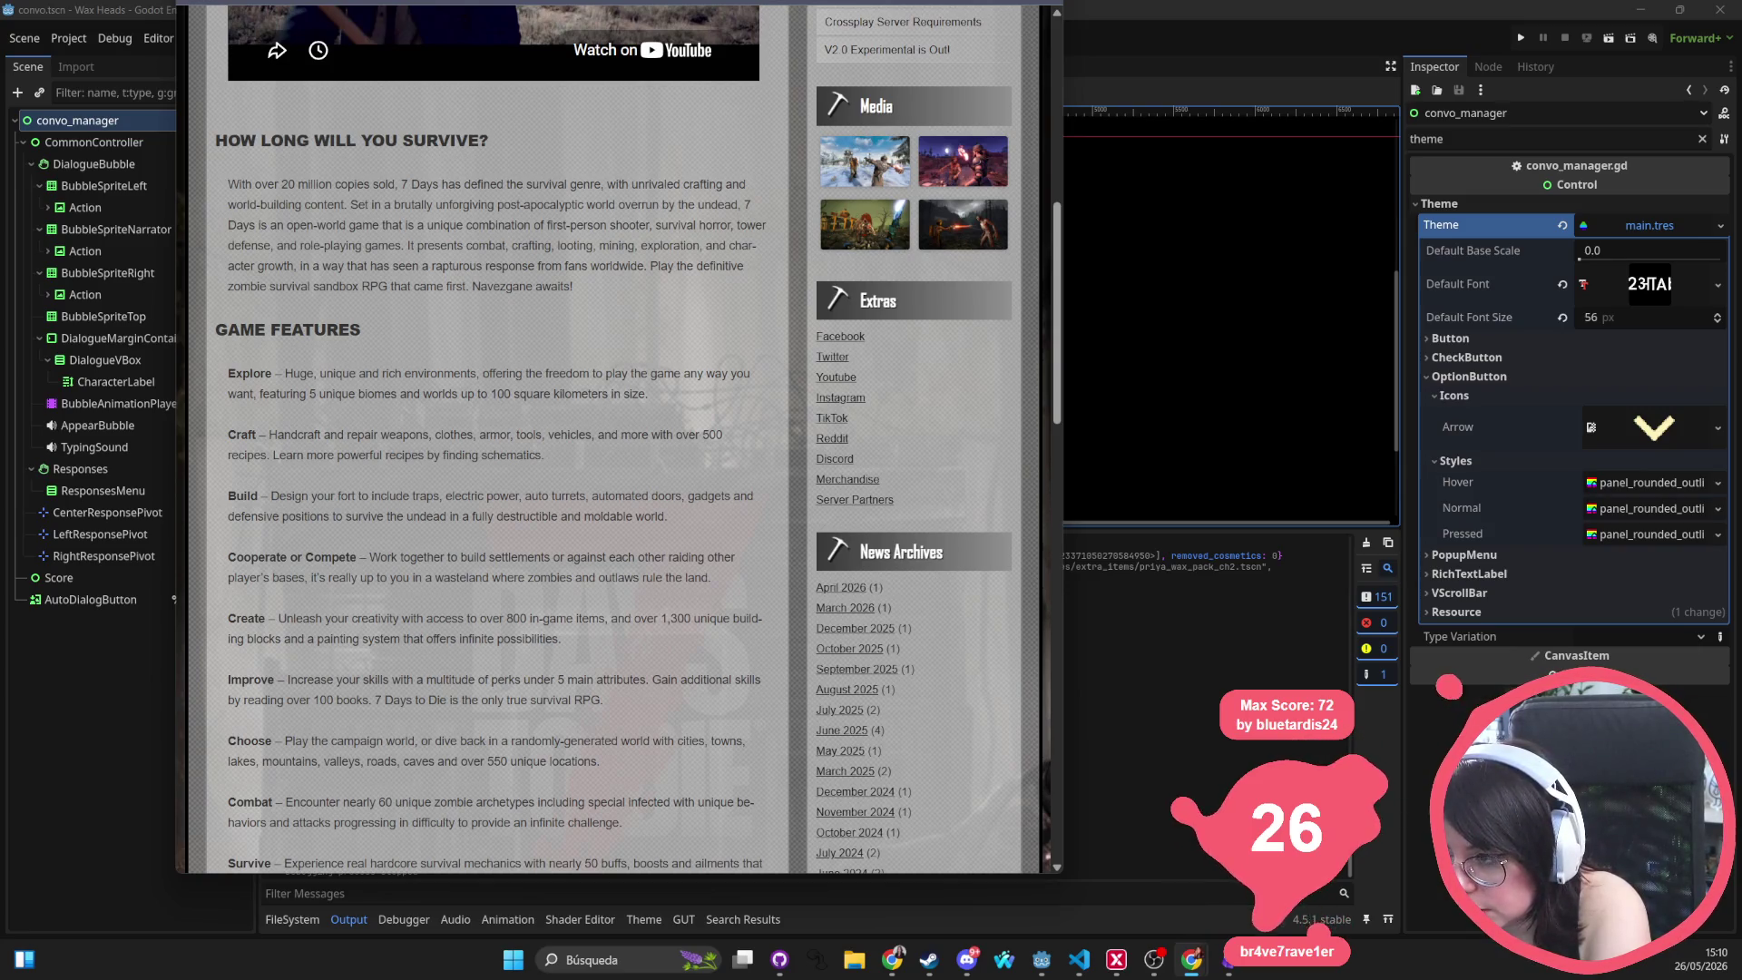
key(alt+Tab)
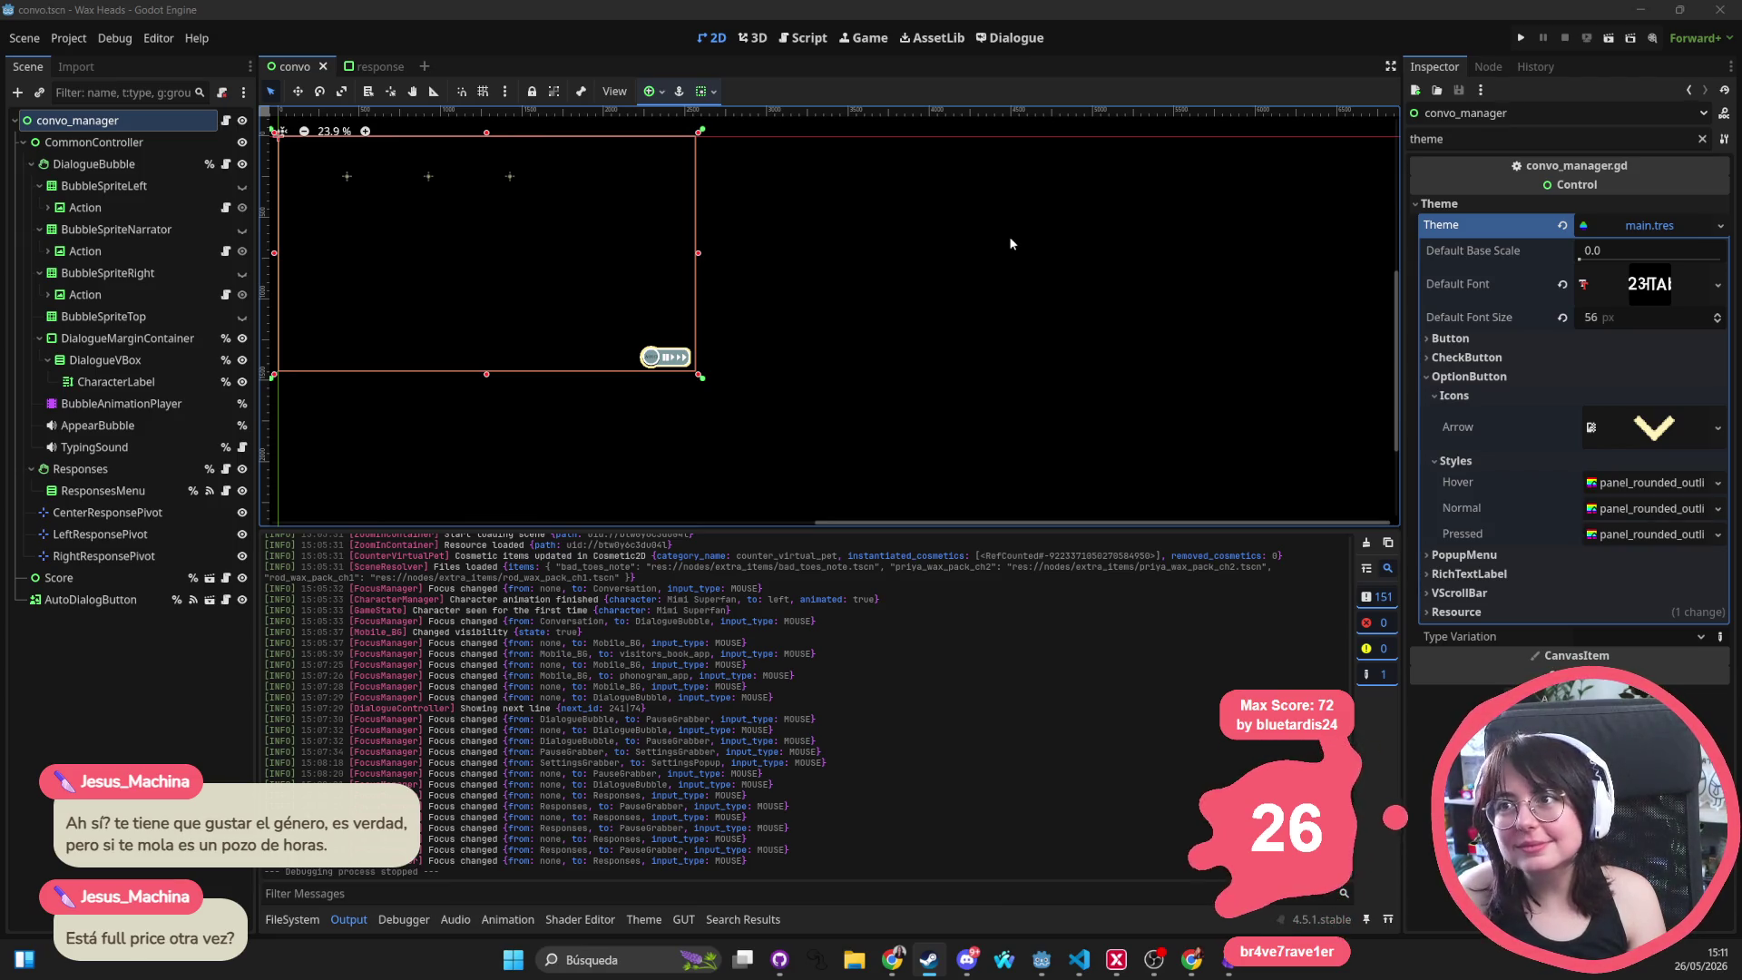
Select LeftResponsePivot, CommonController and RightResponsePivot to bring up score.tres, then clear the selection
scroll(722, 465, left, 3)
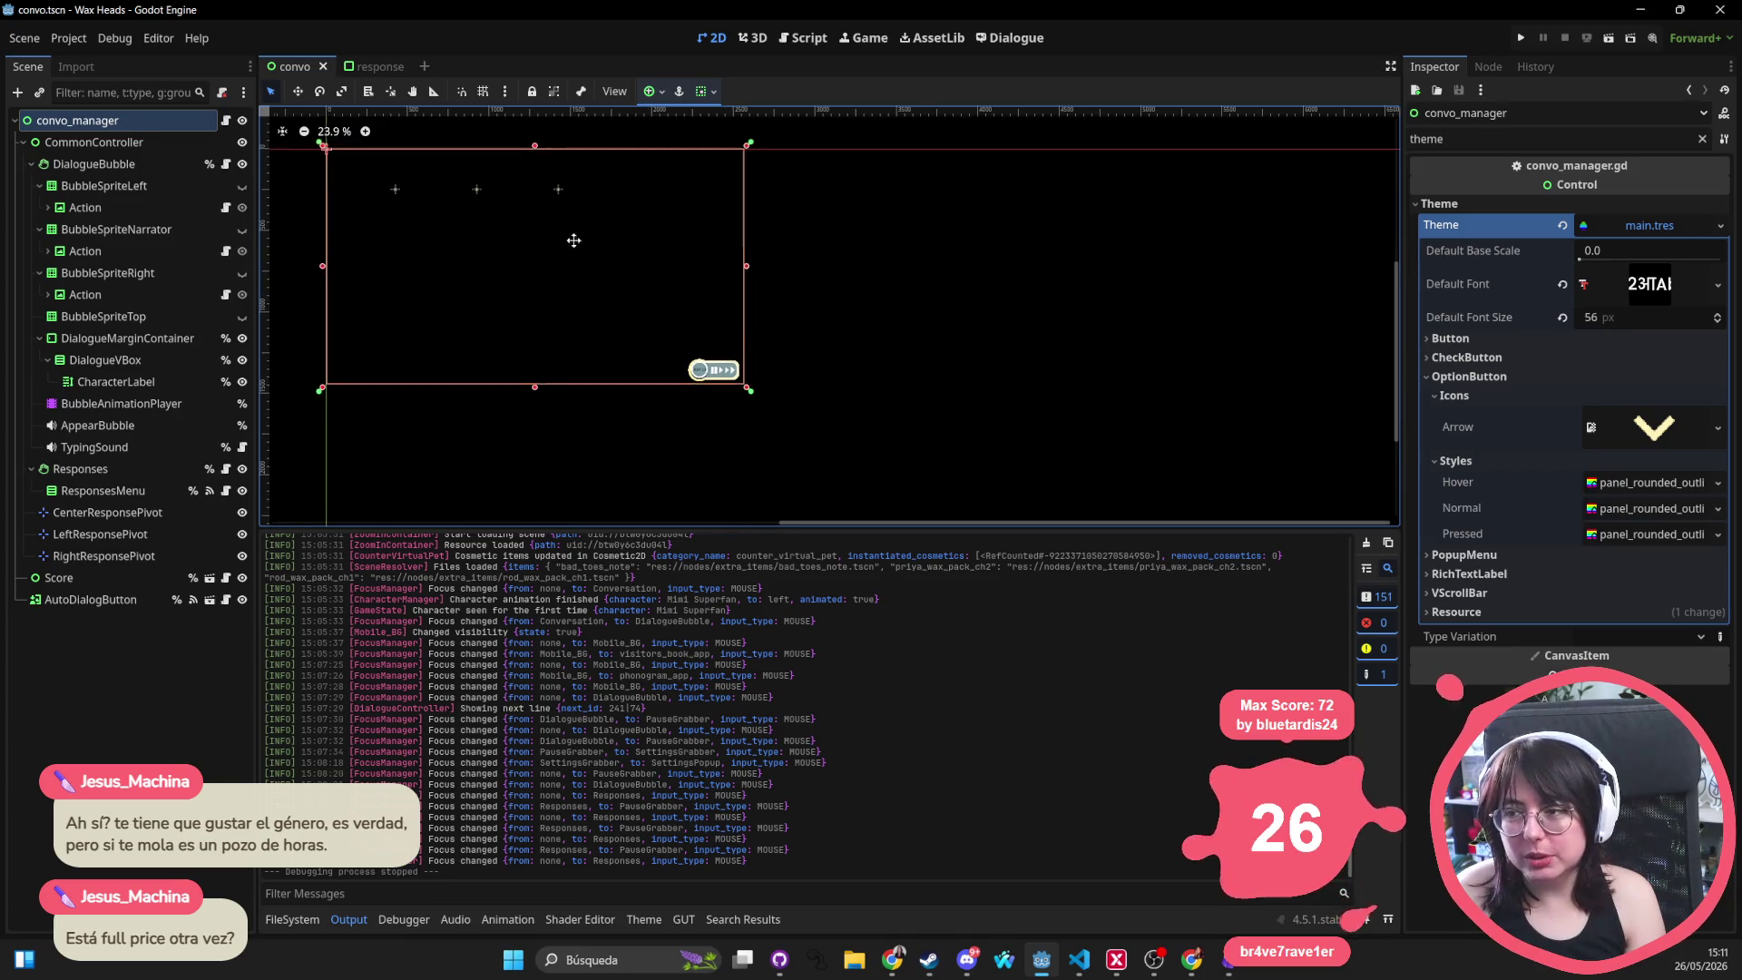
scroll(635, 318, left, 2)
click(570, 269)
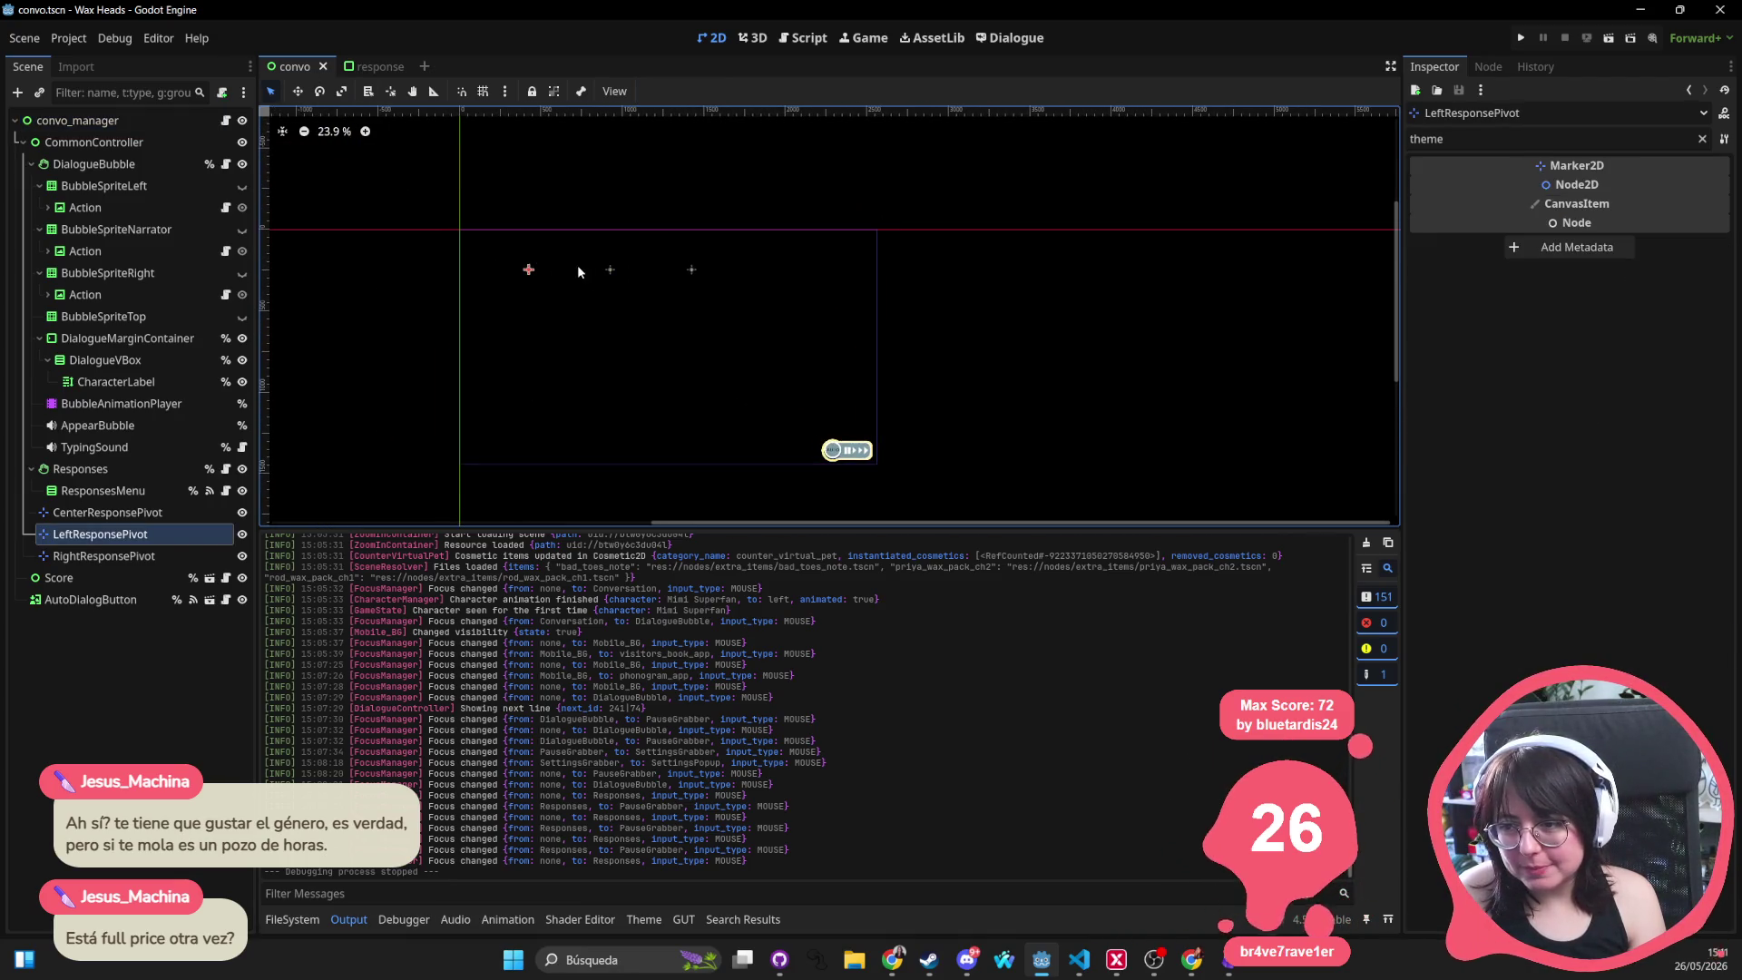
click(606, 277)
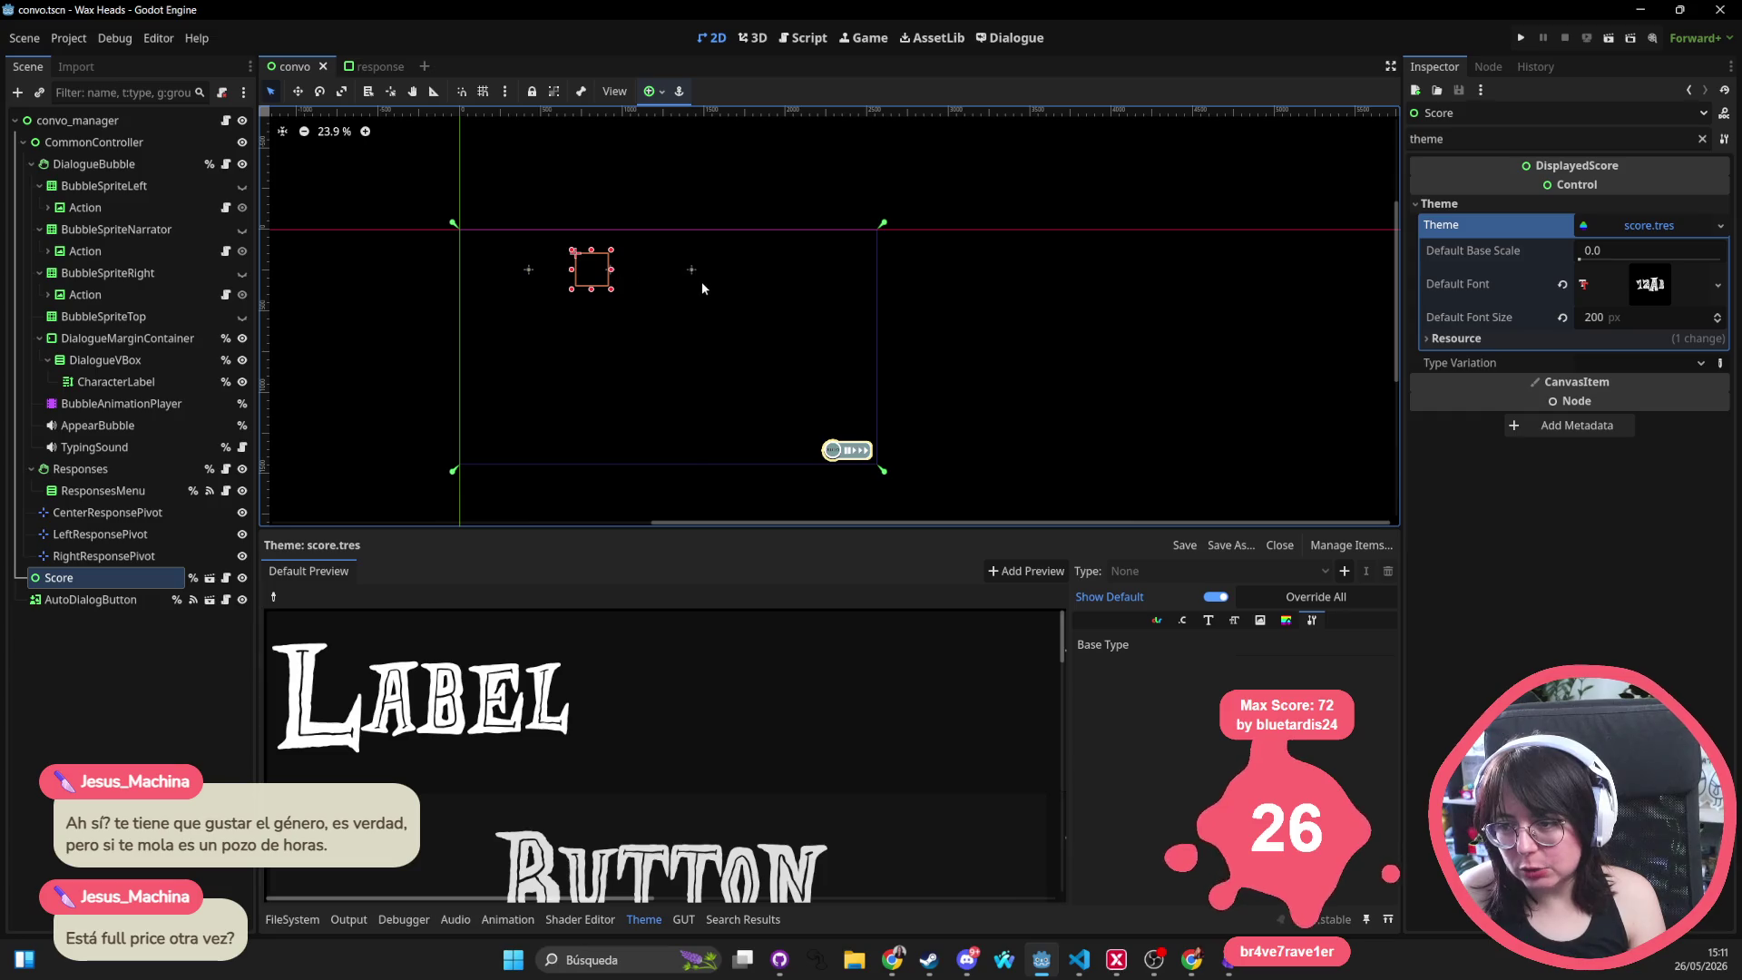
click(691, 270)
click(992, 362)
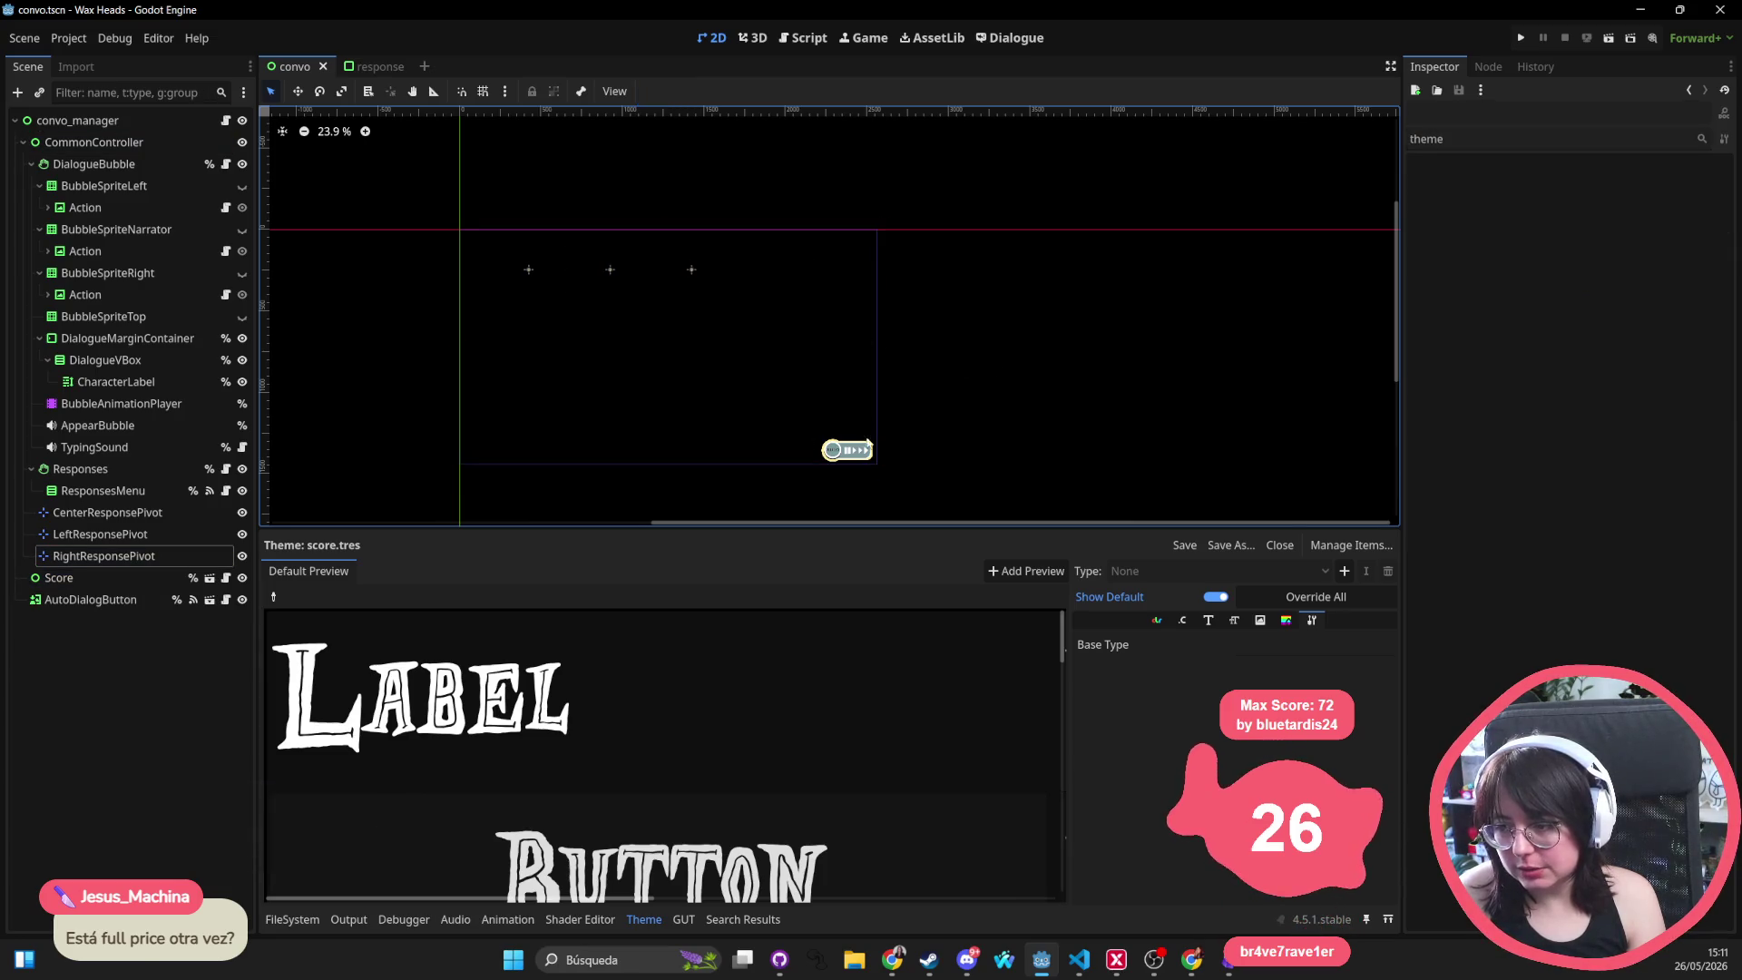
scroll(484, 305, left, 2)
scroll(484, 305, up, 1)
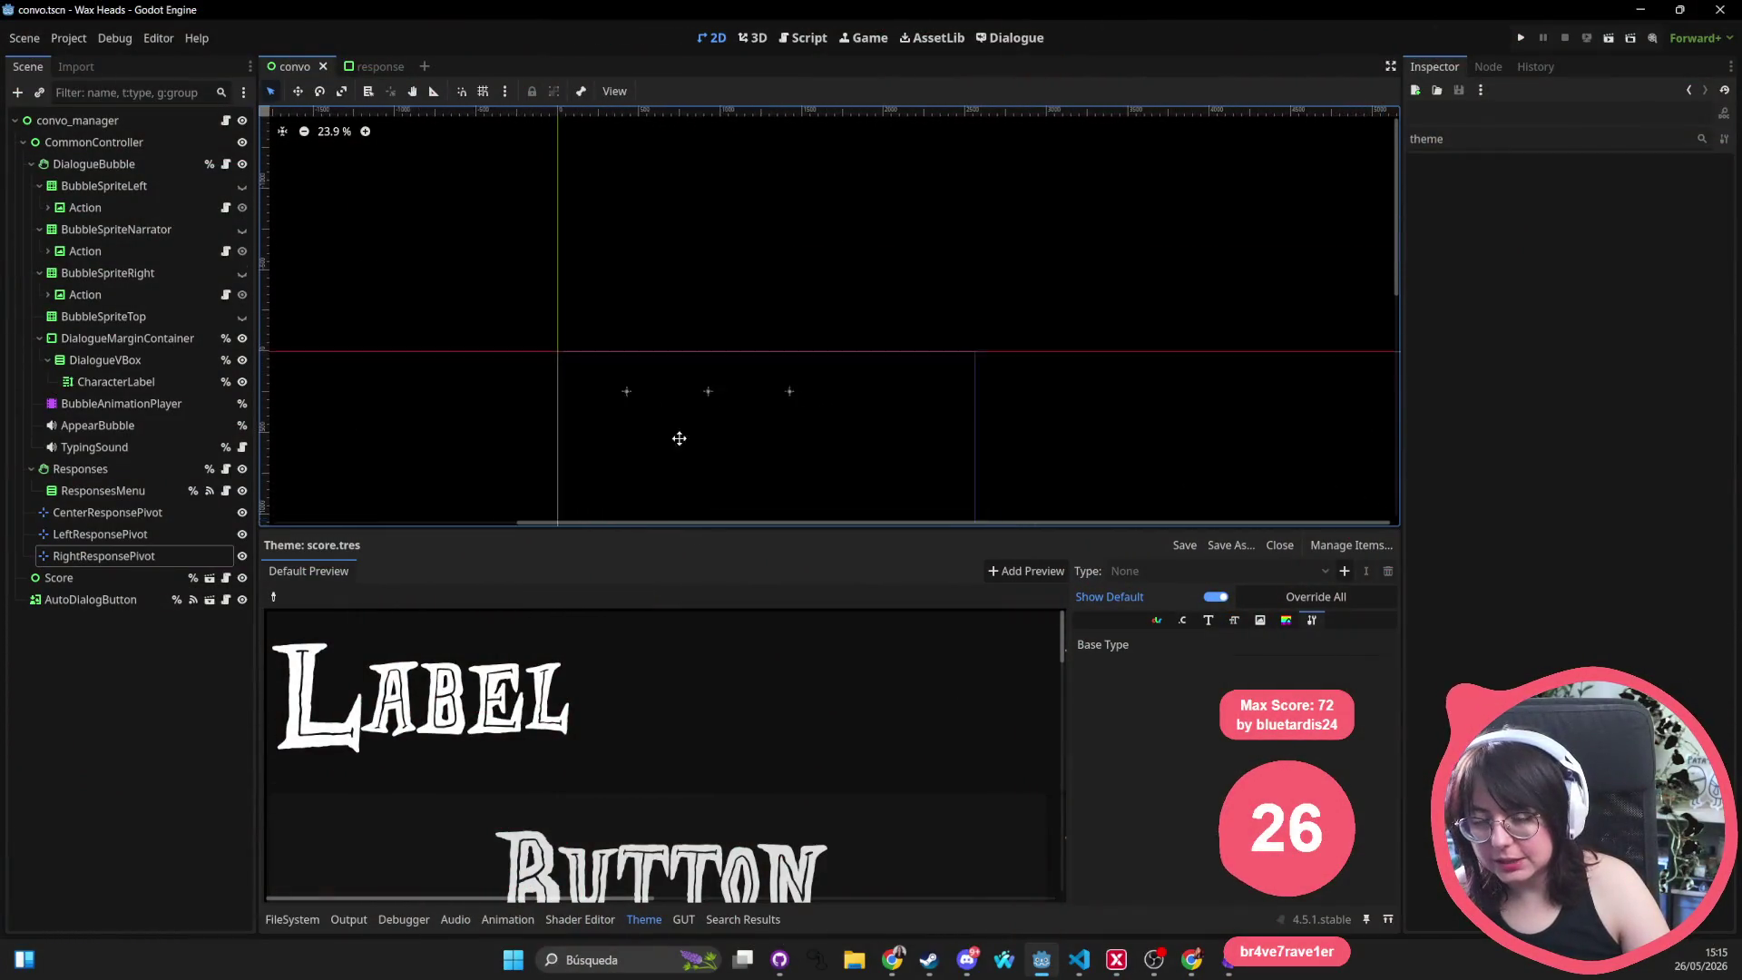
Recentre the dialogue layout, select CommonController, and try a quick search for 'convo' without opening anything
scroll(574, 272, down, 3)
drag(574, 262, 653, 272)
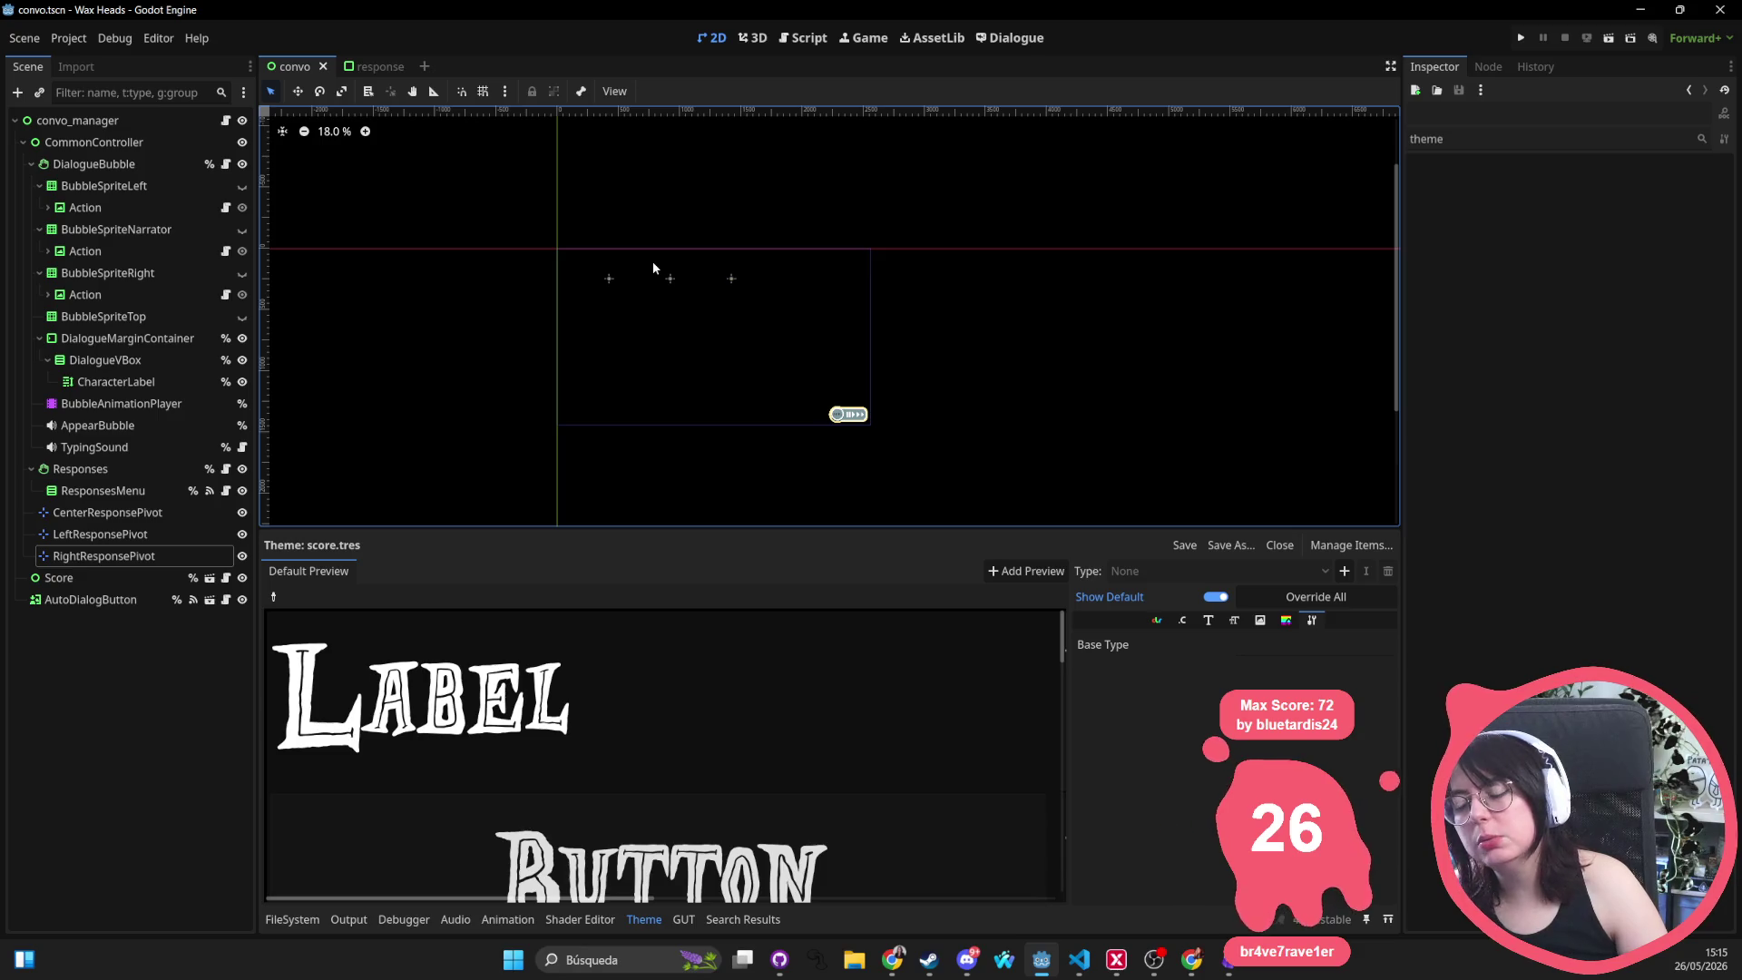
click(653, 268)
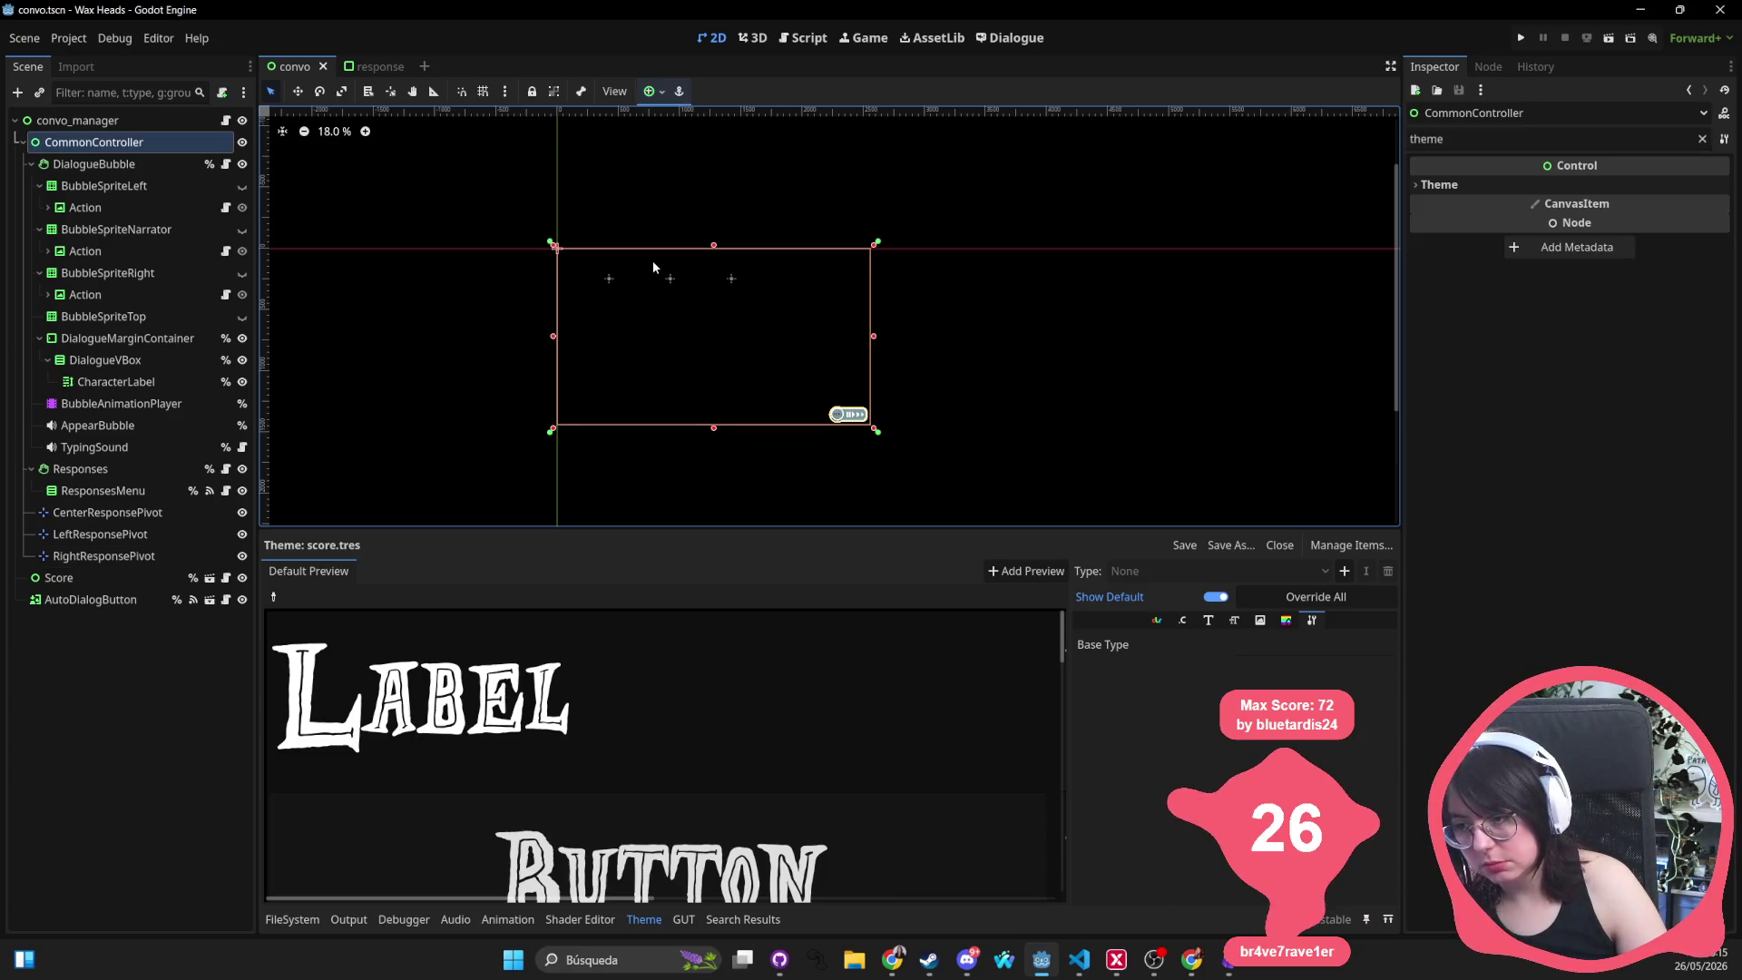
scroll(653, 268, left, 2)
click(1172, 234)
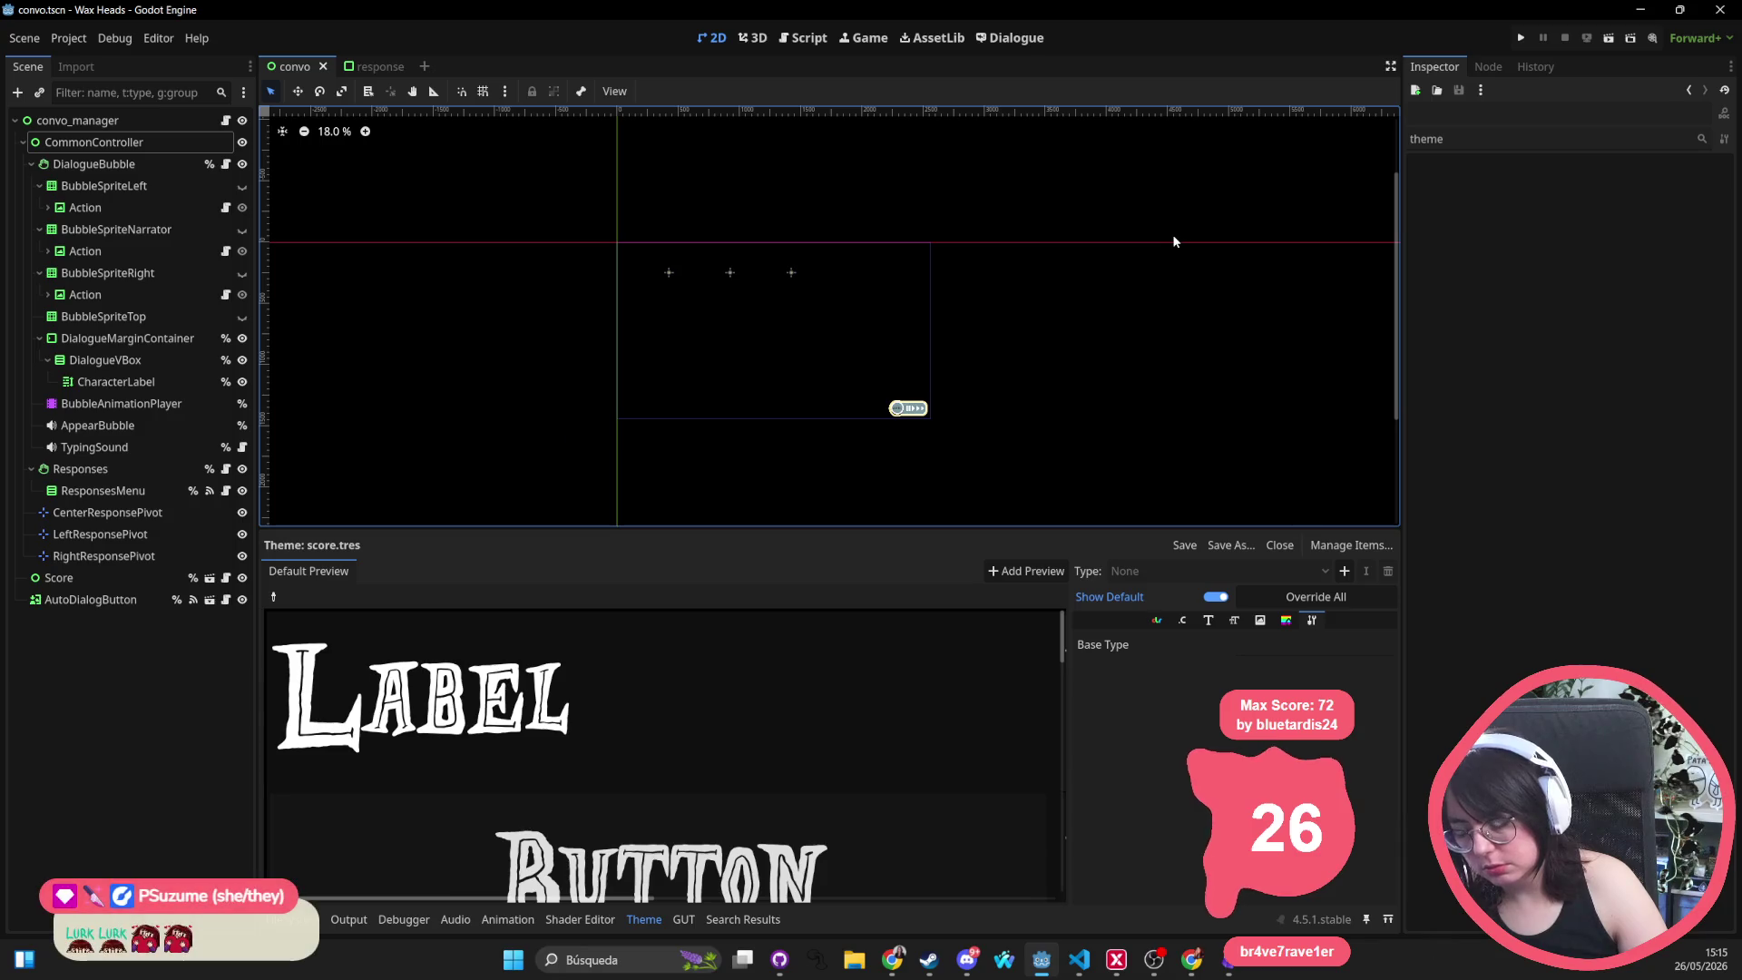
key(ctrl+shift+o)
text(convo)
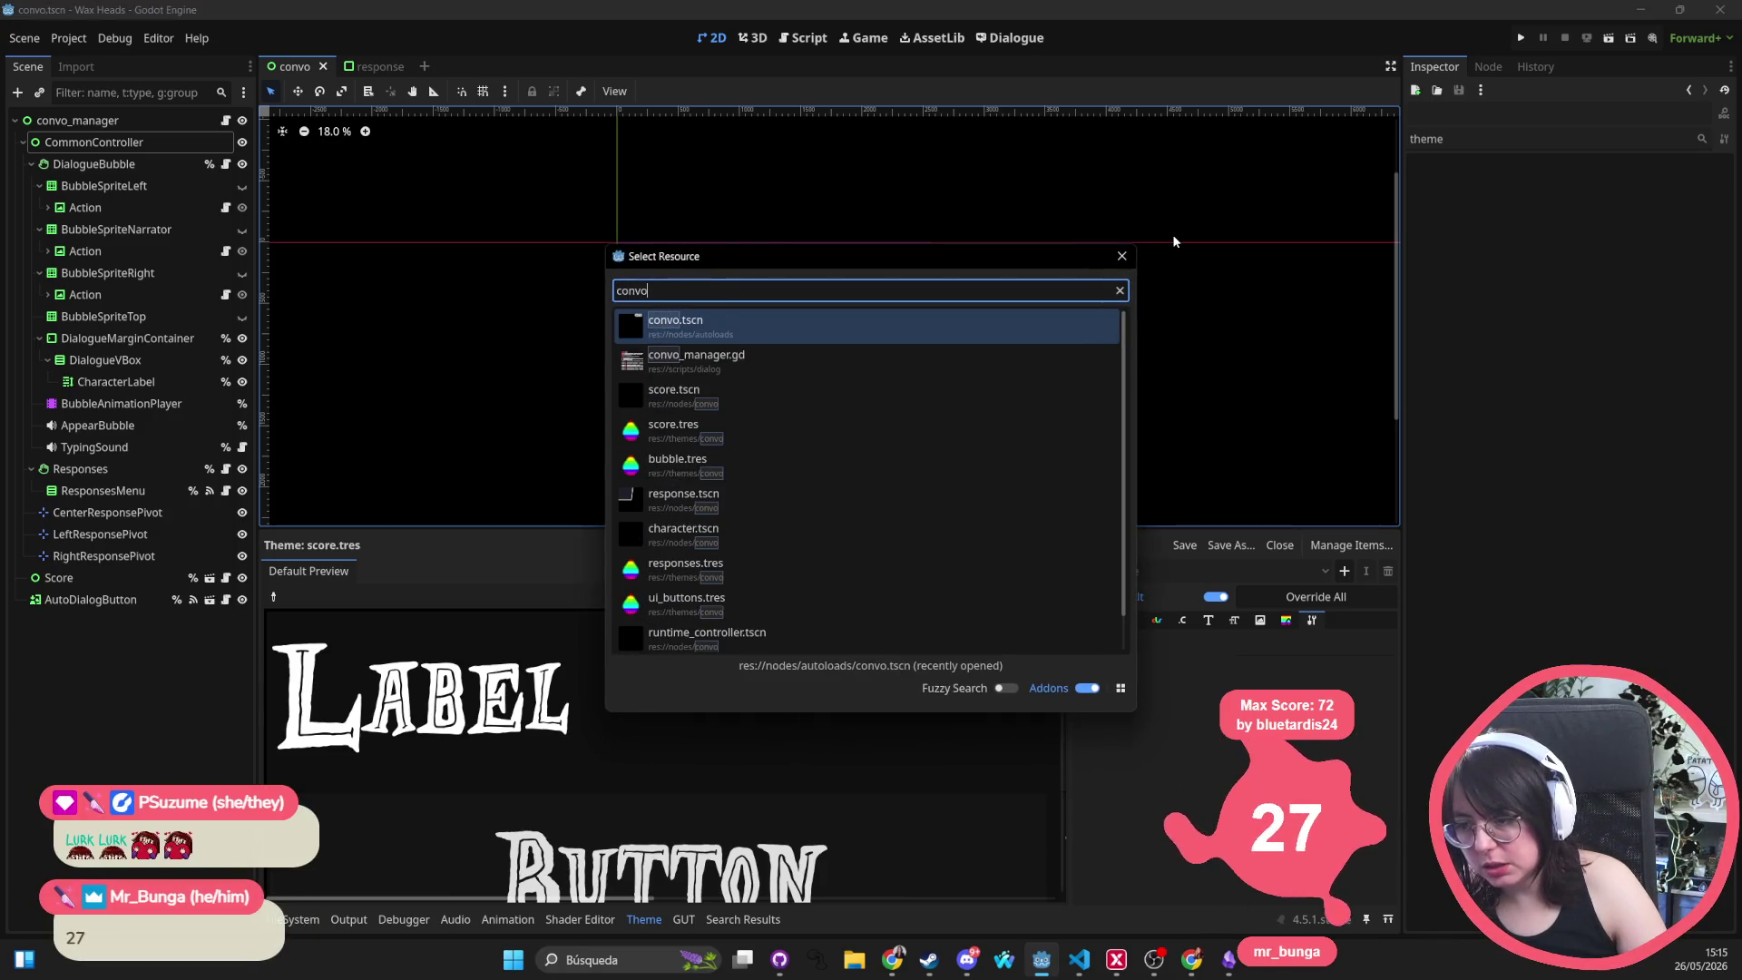
key(Return)
Check ResponsesMenu's constant overrides, confirming Separation is 40
scroll(832, 323, right, 2)
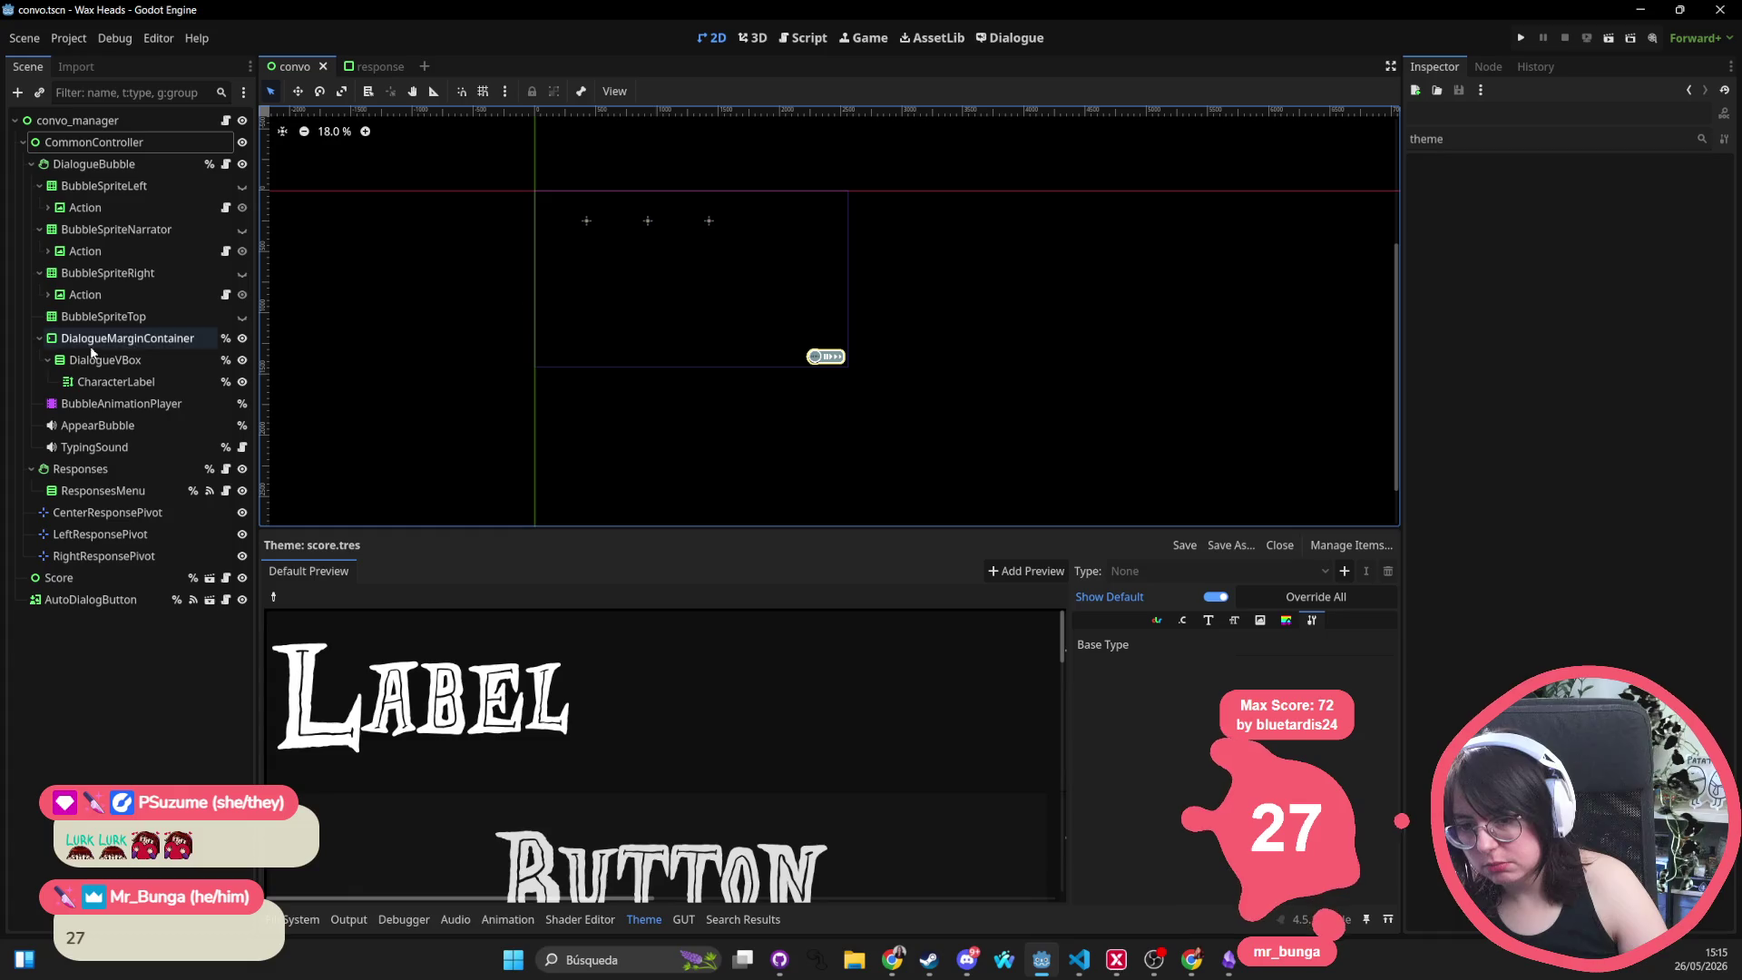
click(123, 489)
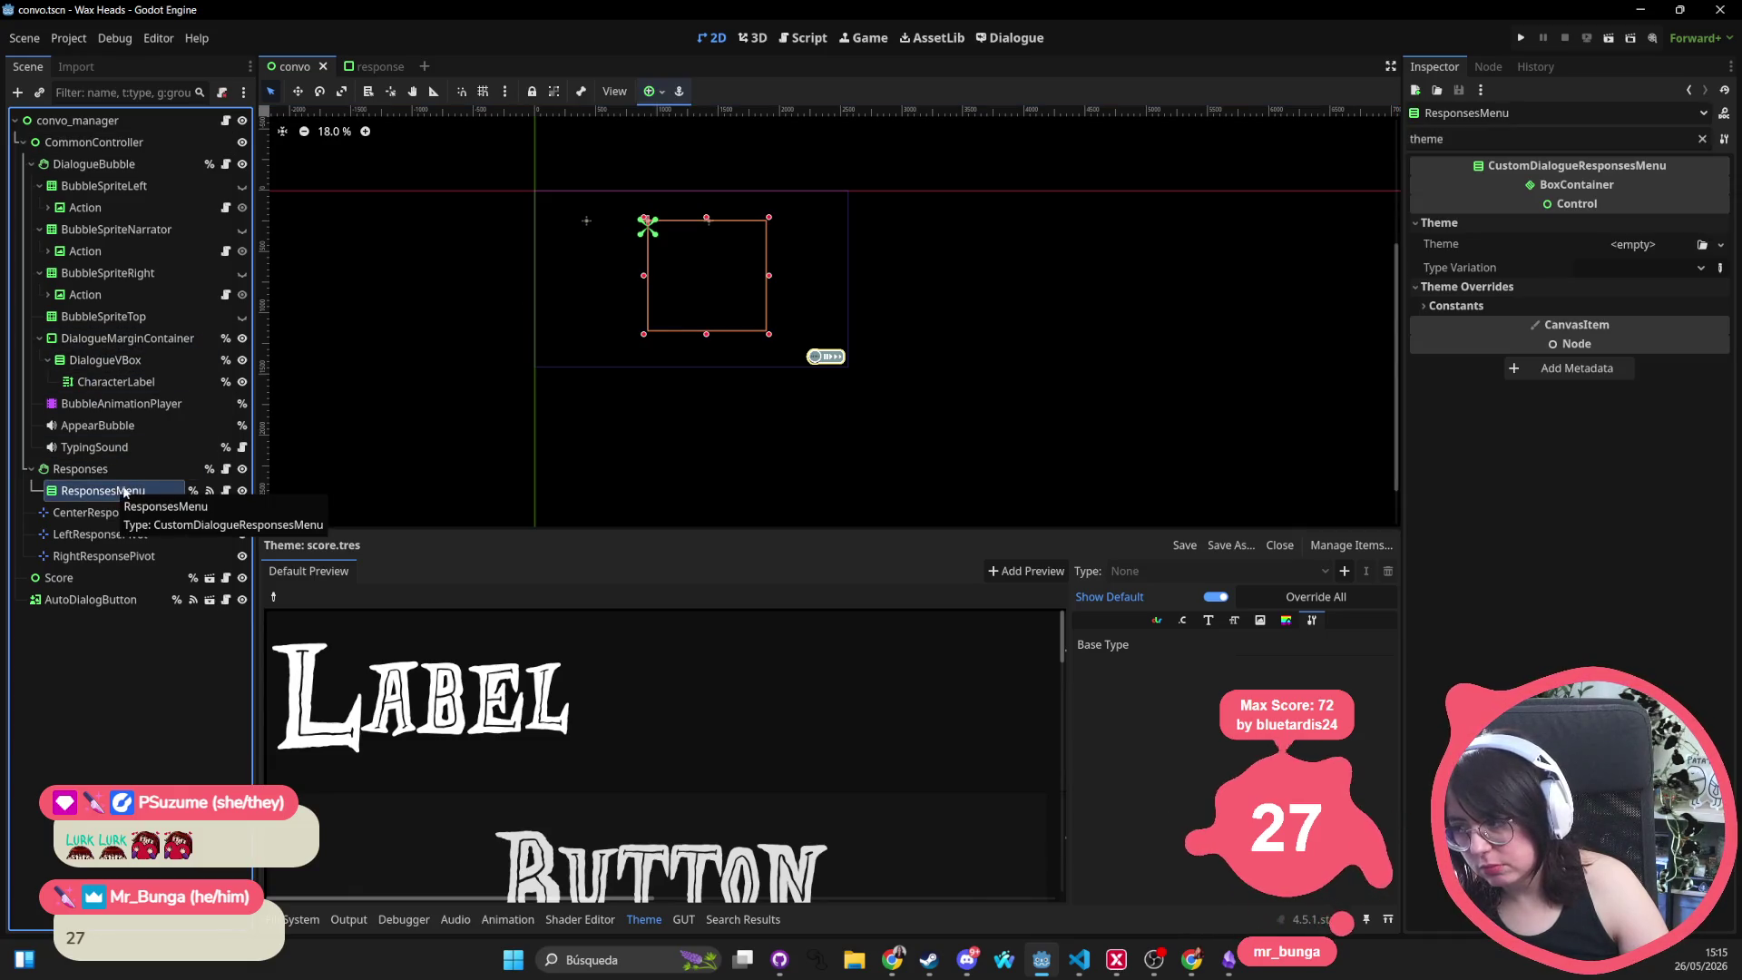
click(1547, 306)
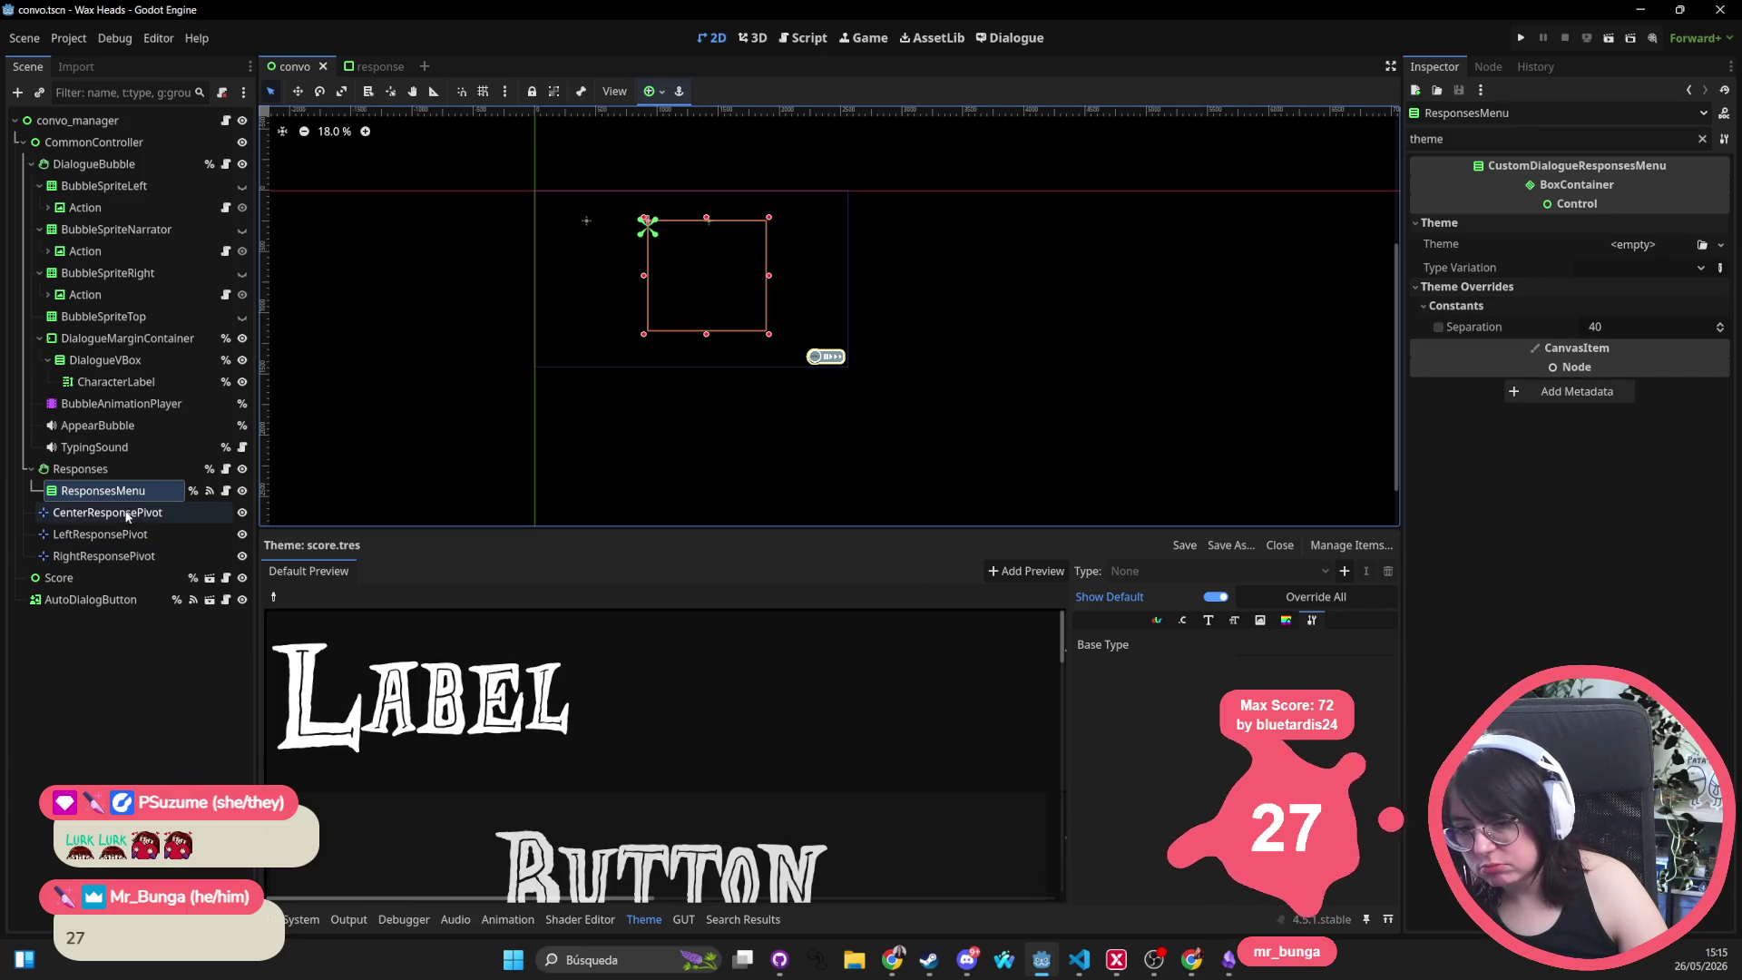
Open the ui_button.tscn scene via quick search for 'ui button.tscn'
key(alt+shift+o)
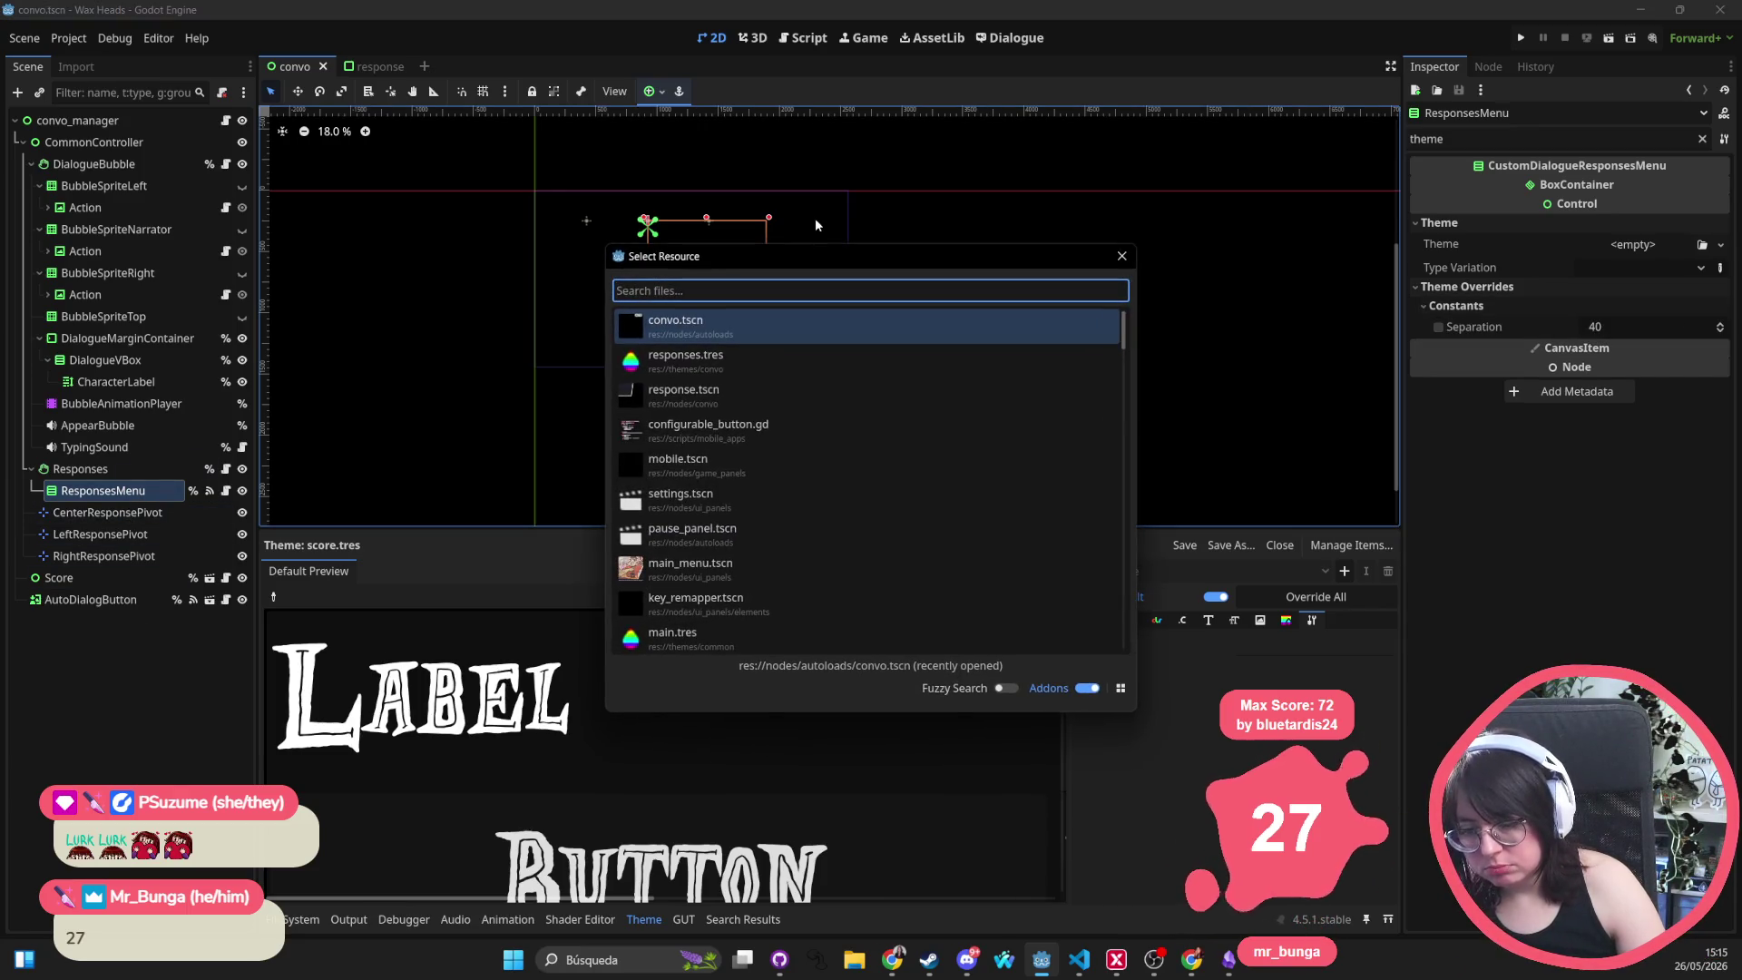
text(ui but)
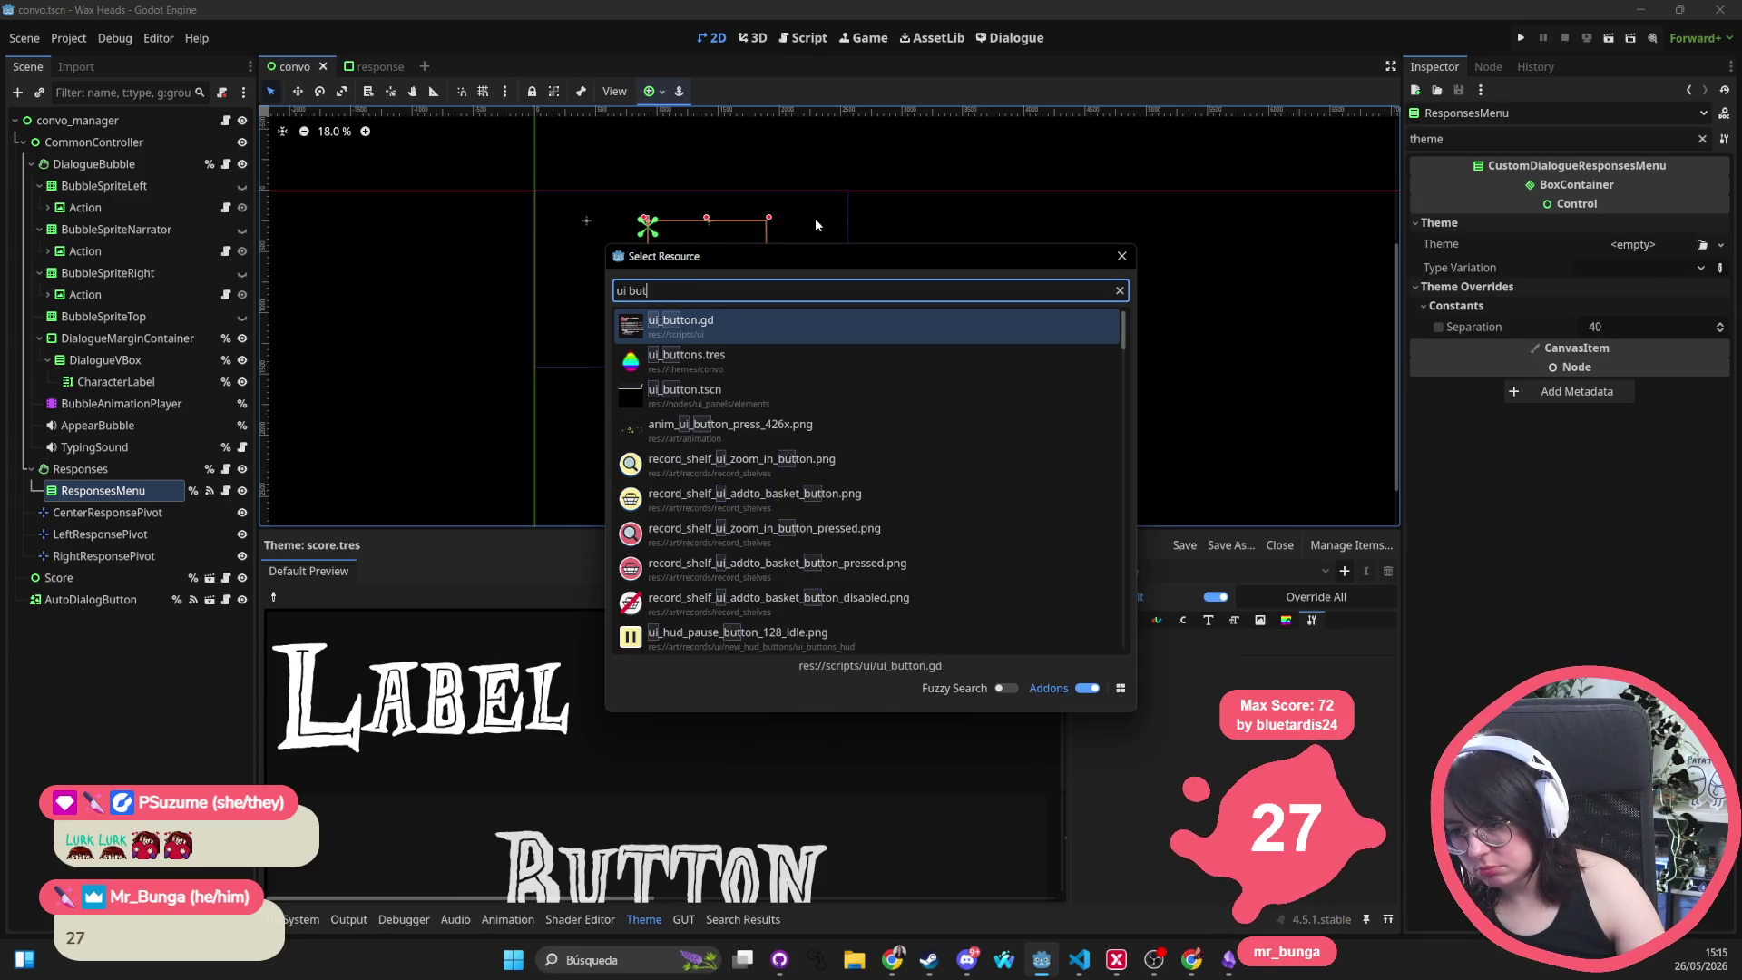
text(ton.tscn)
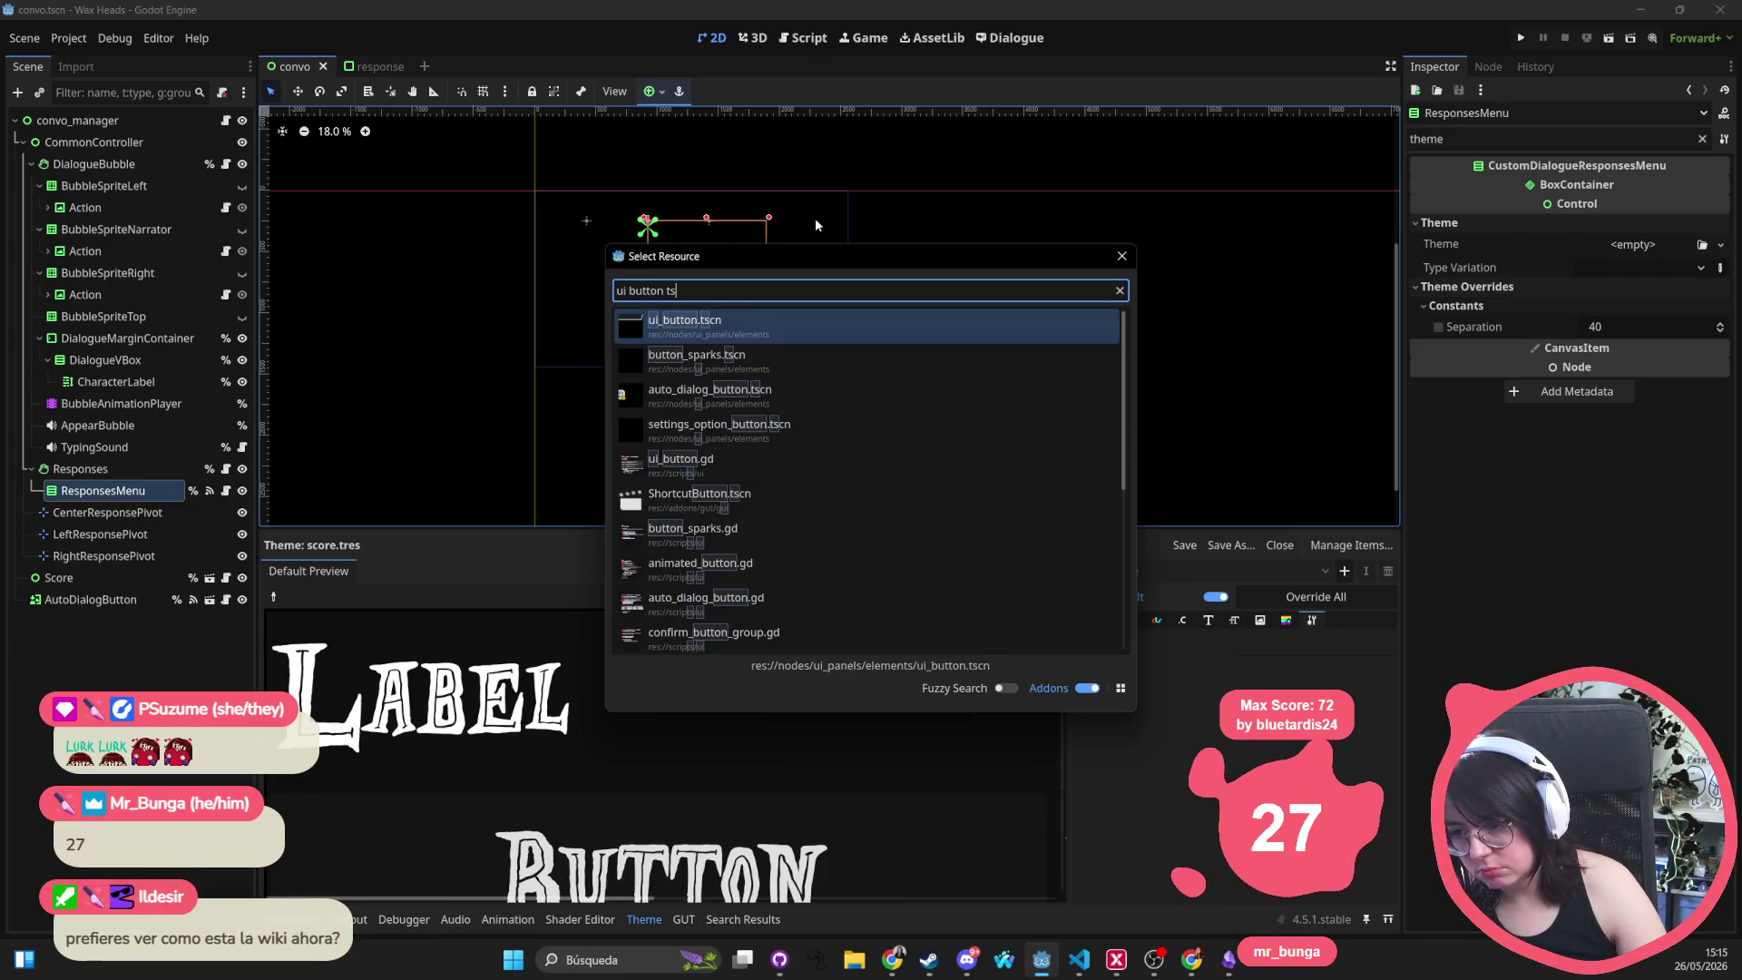
key(Return)
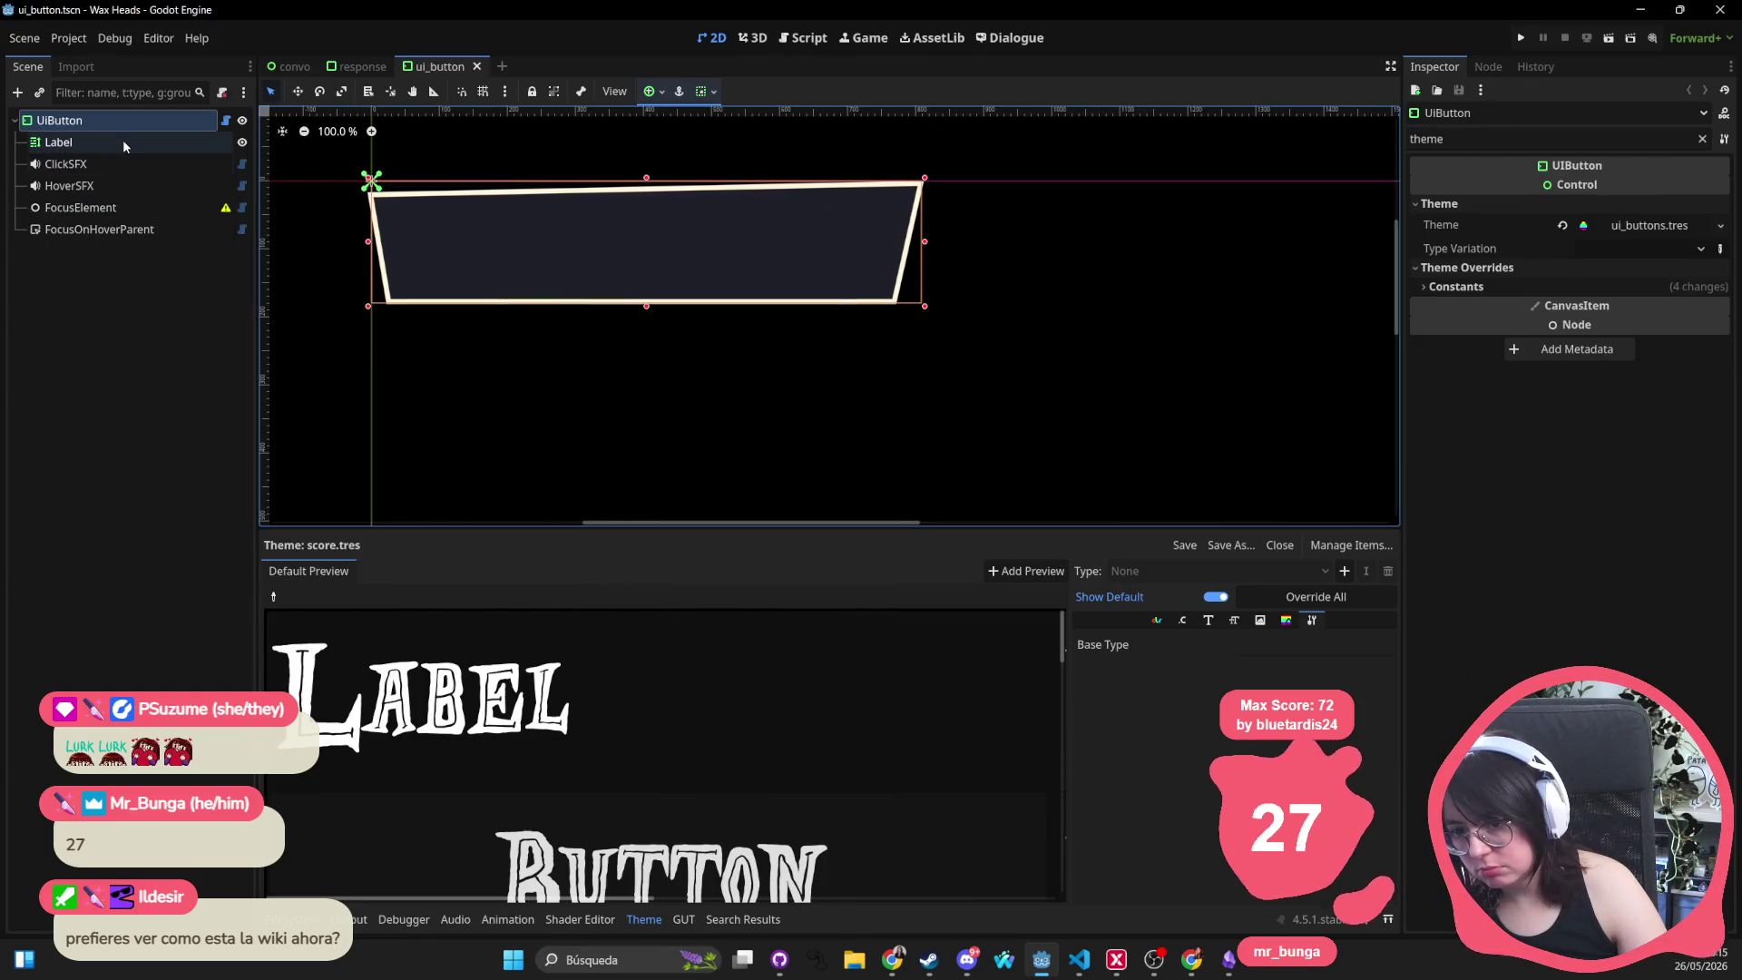
Check the Label node, then open UiButton's ui_buttons.tres theme in the theme editor
click(123, 140)
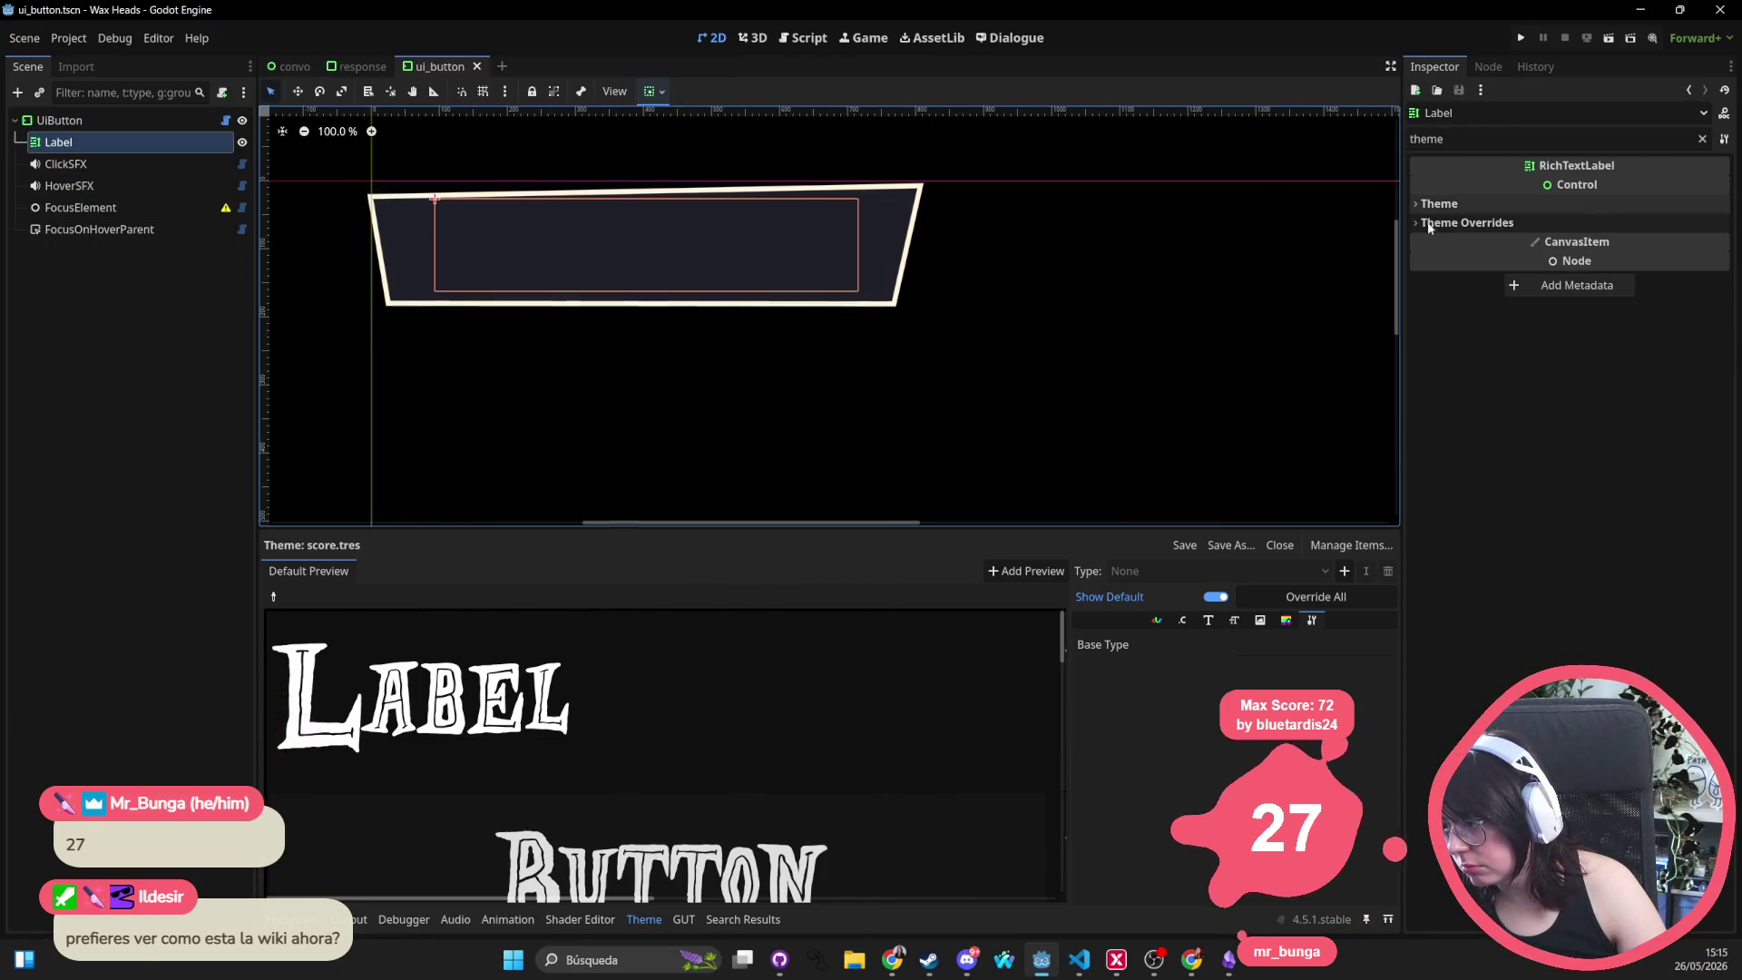
click(60, 119)
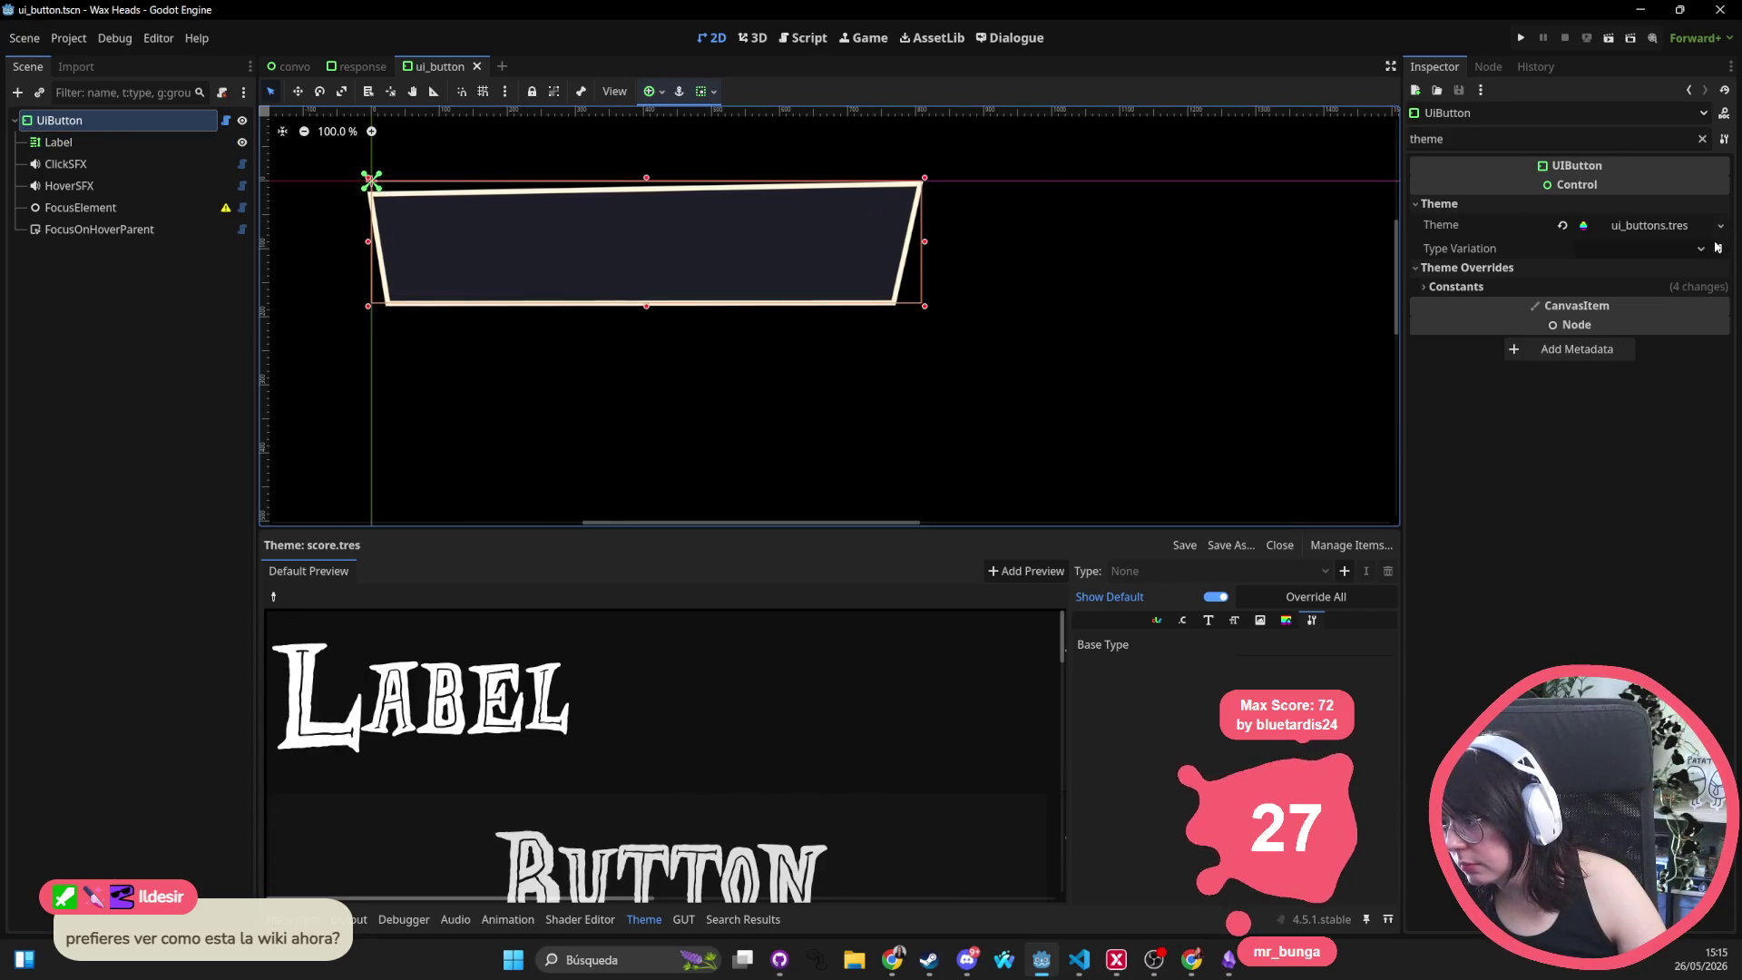
click(1680, 230)
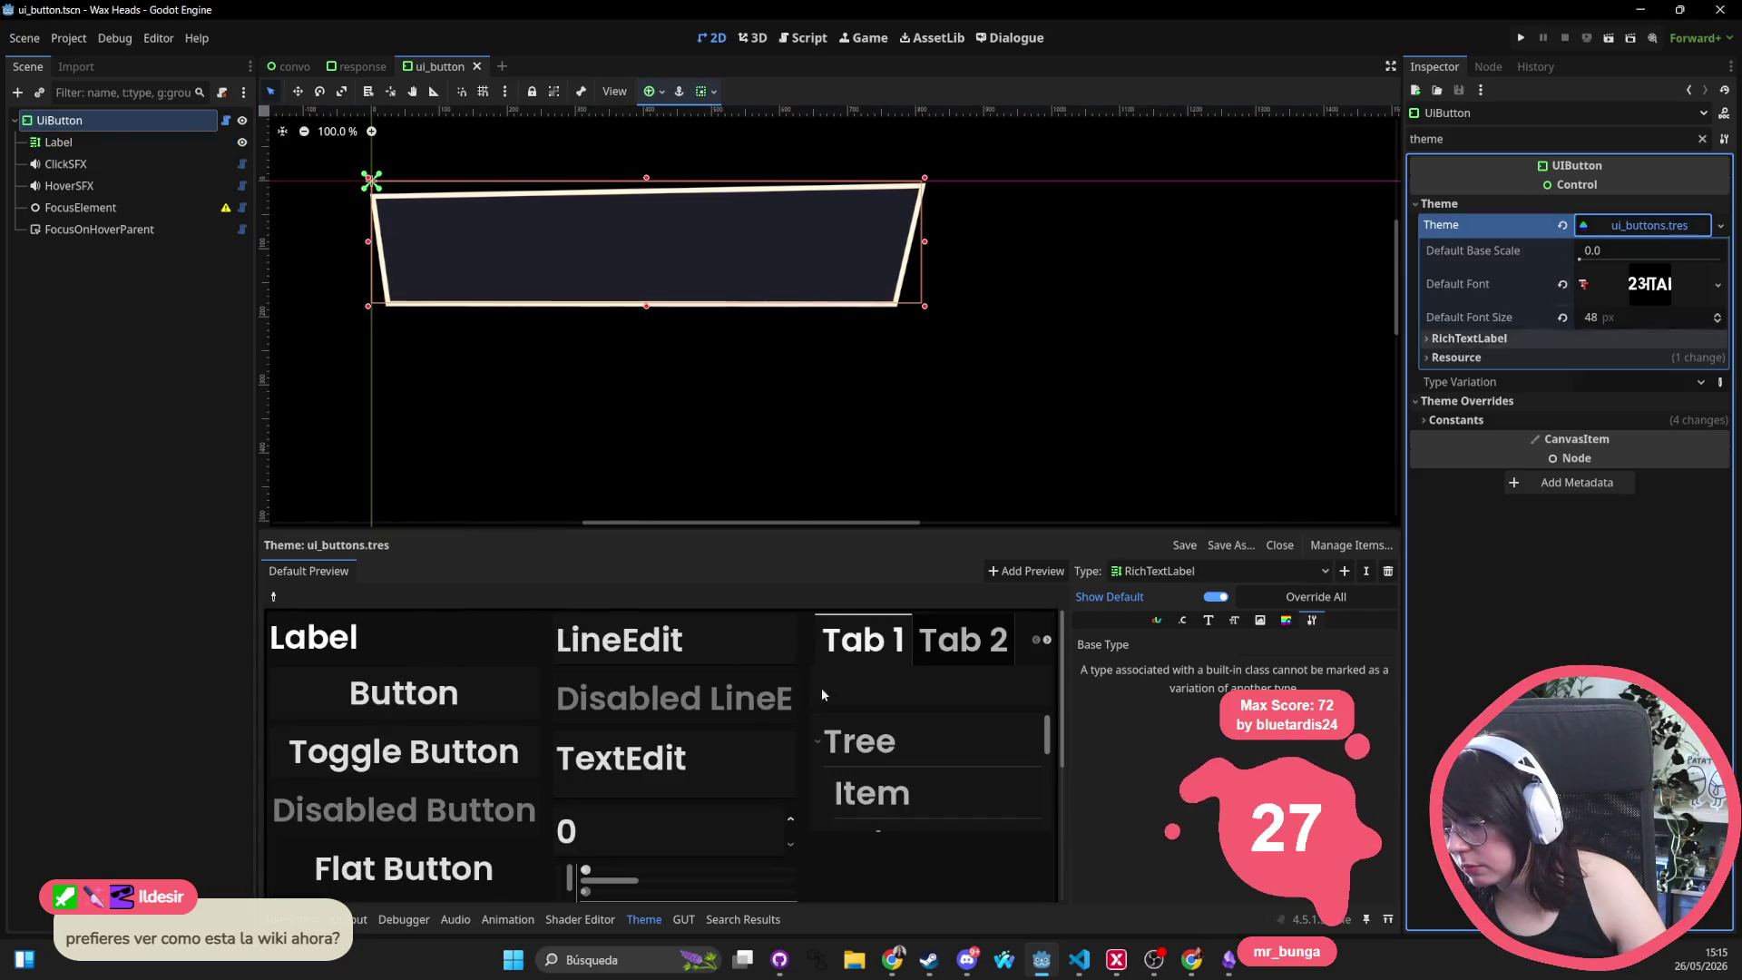
Browse the theme's Font, Constants and Font Size entries and start editing the 48 px default font size
click(1209, 622)
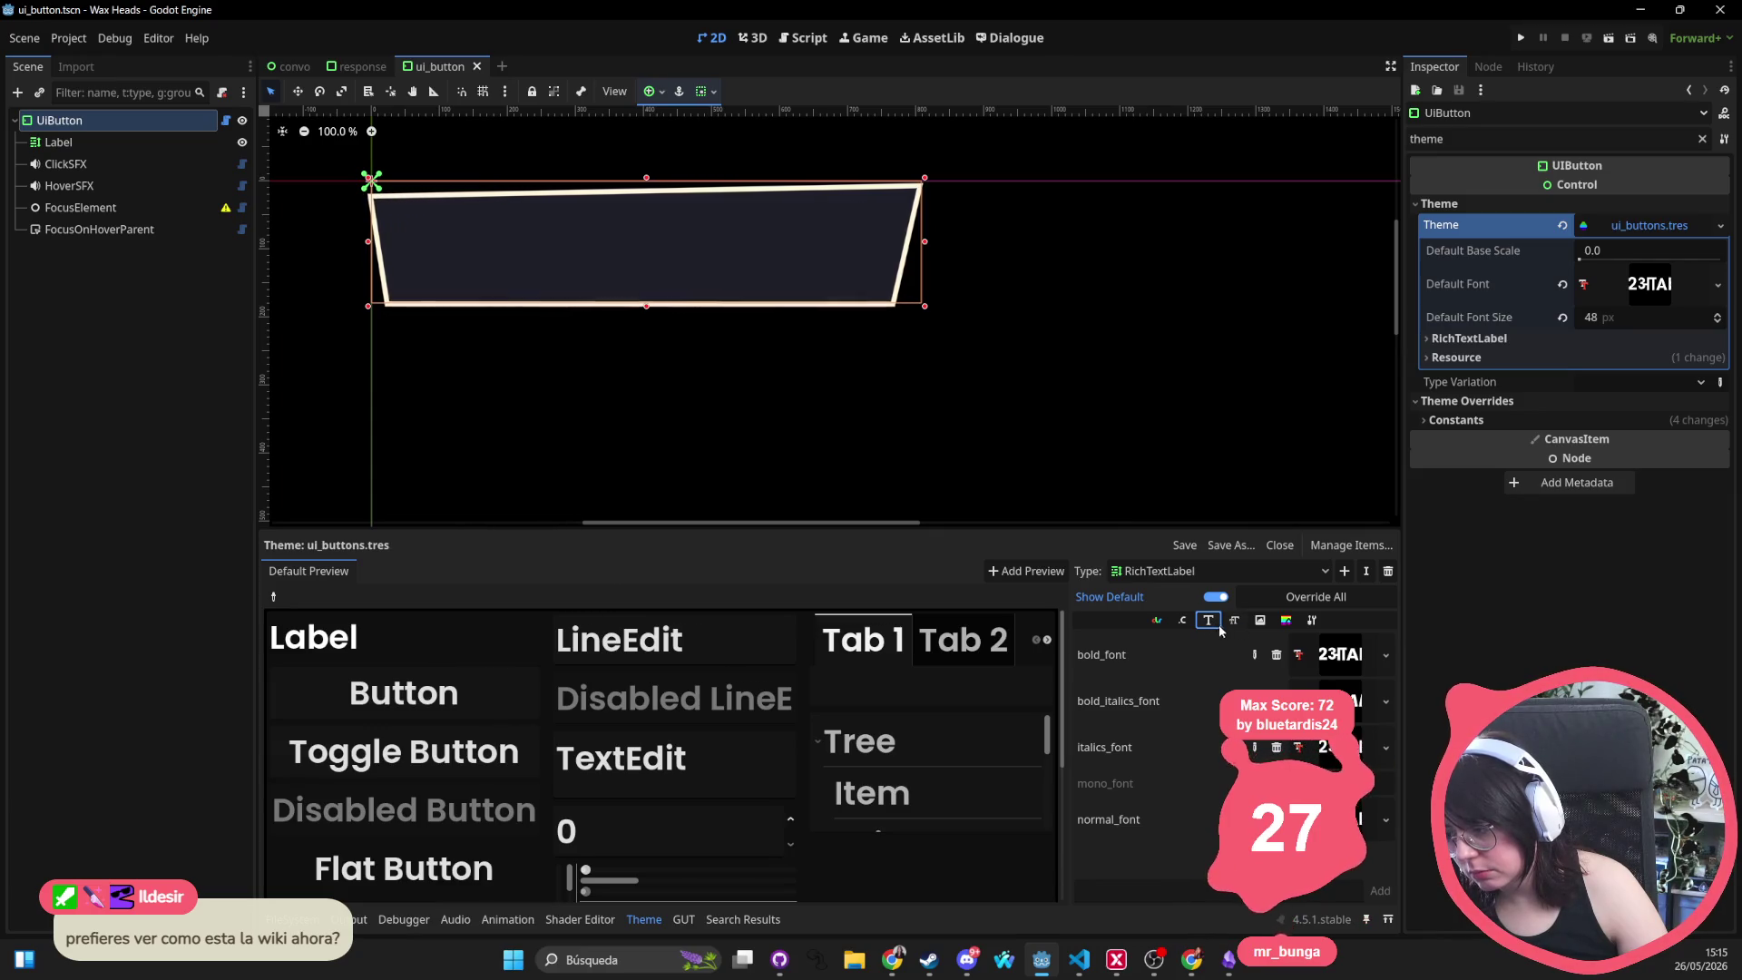
click(1183, 620)
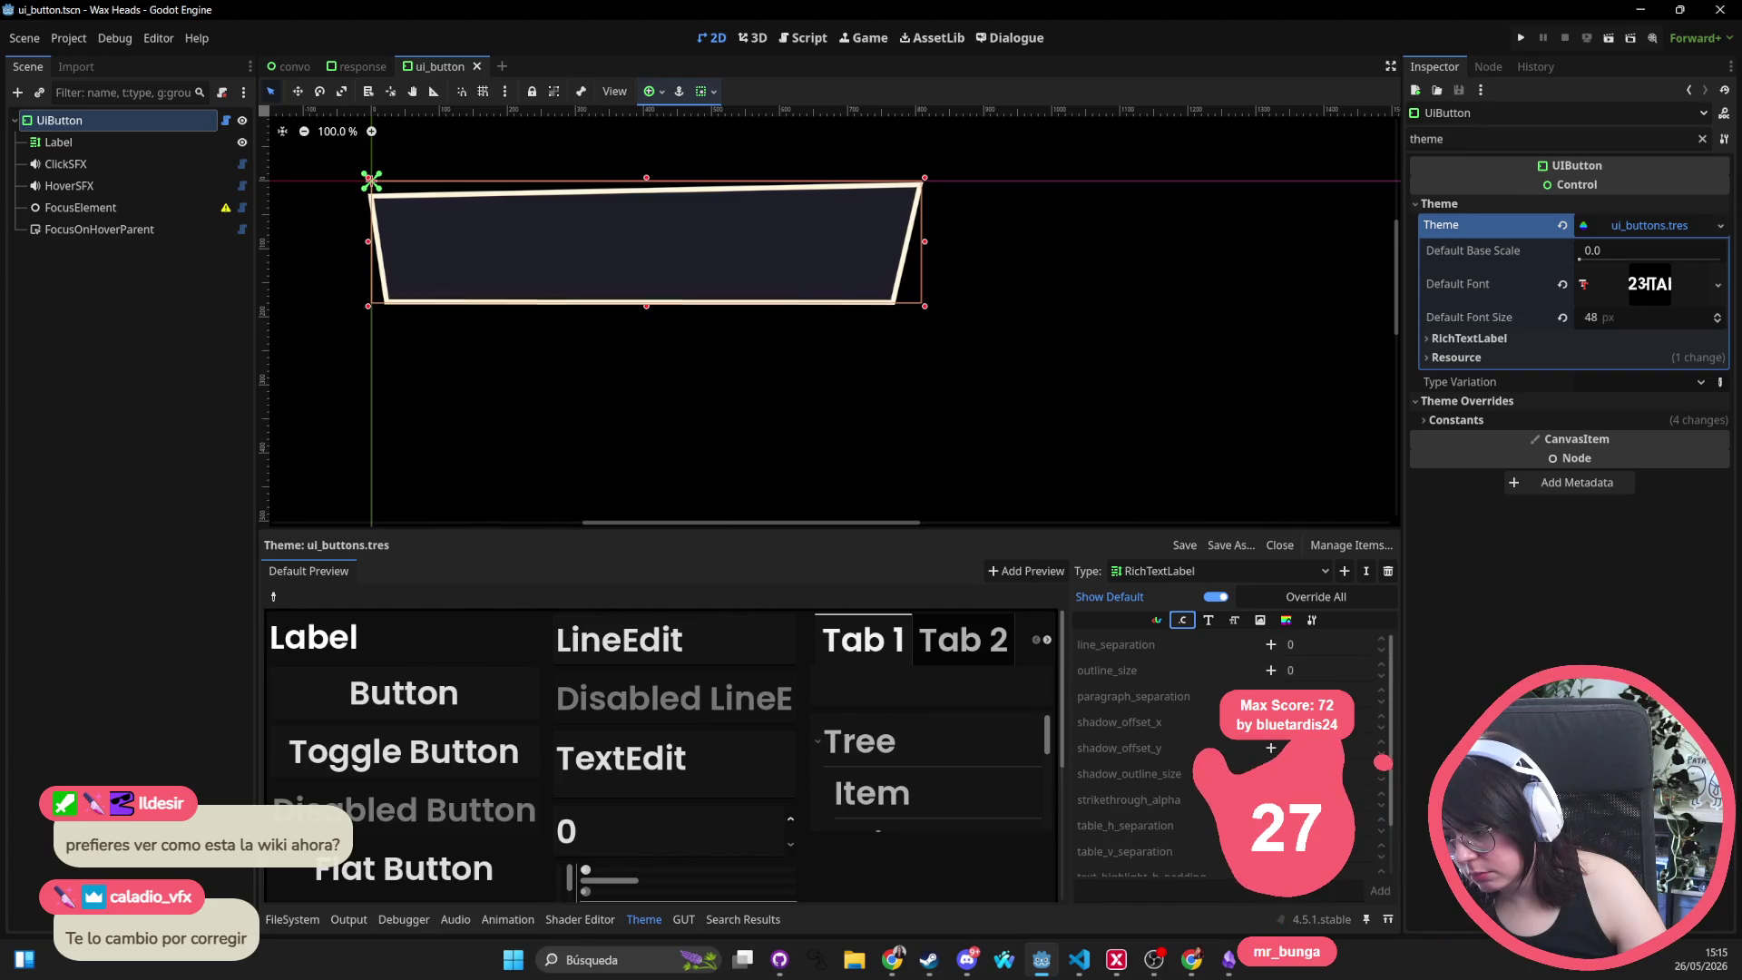
click(1234, 620)
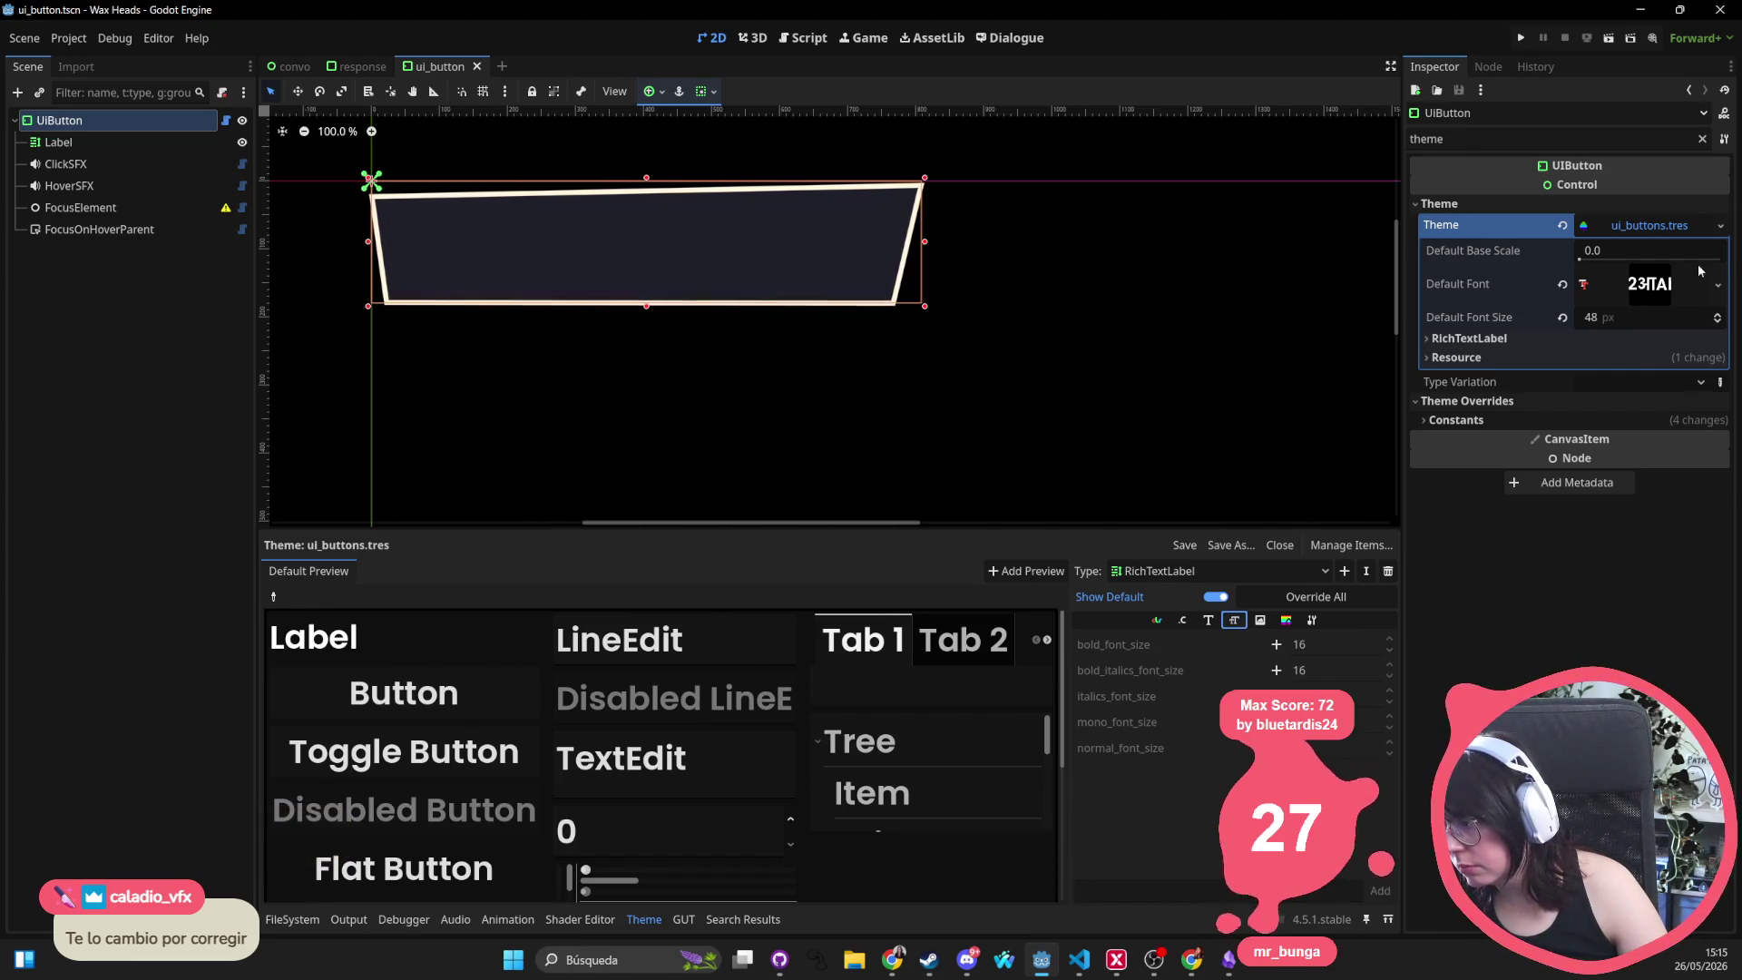
click(1631, 316)
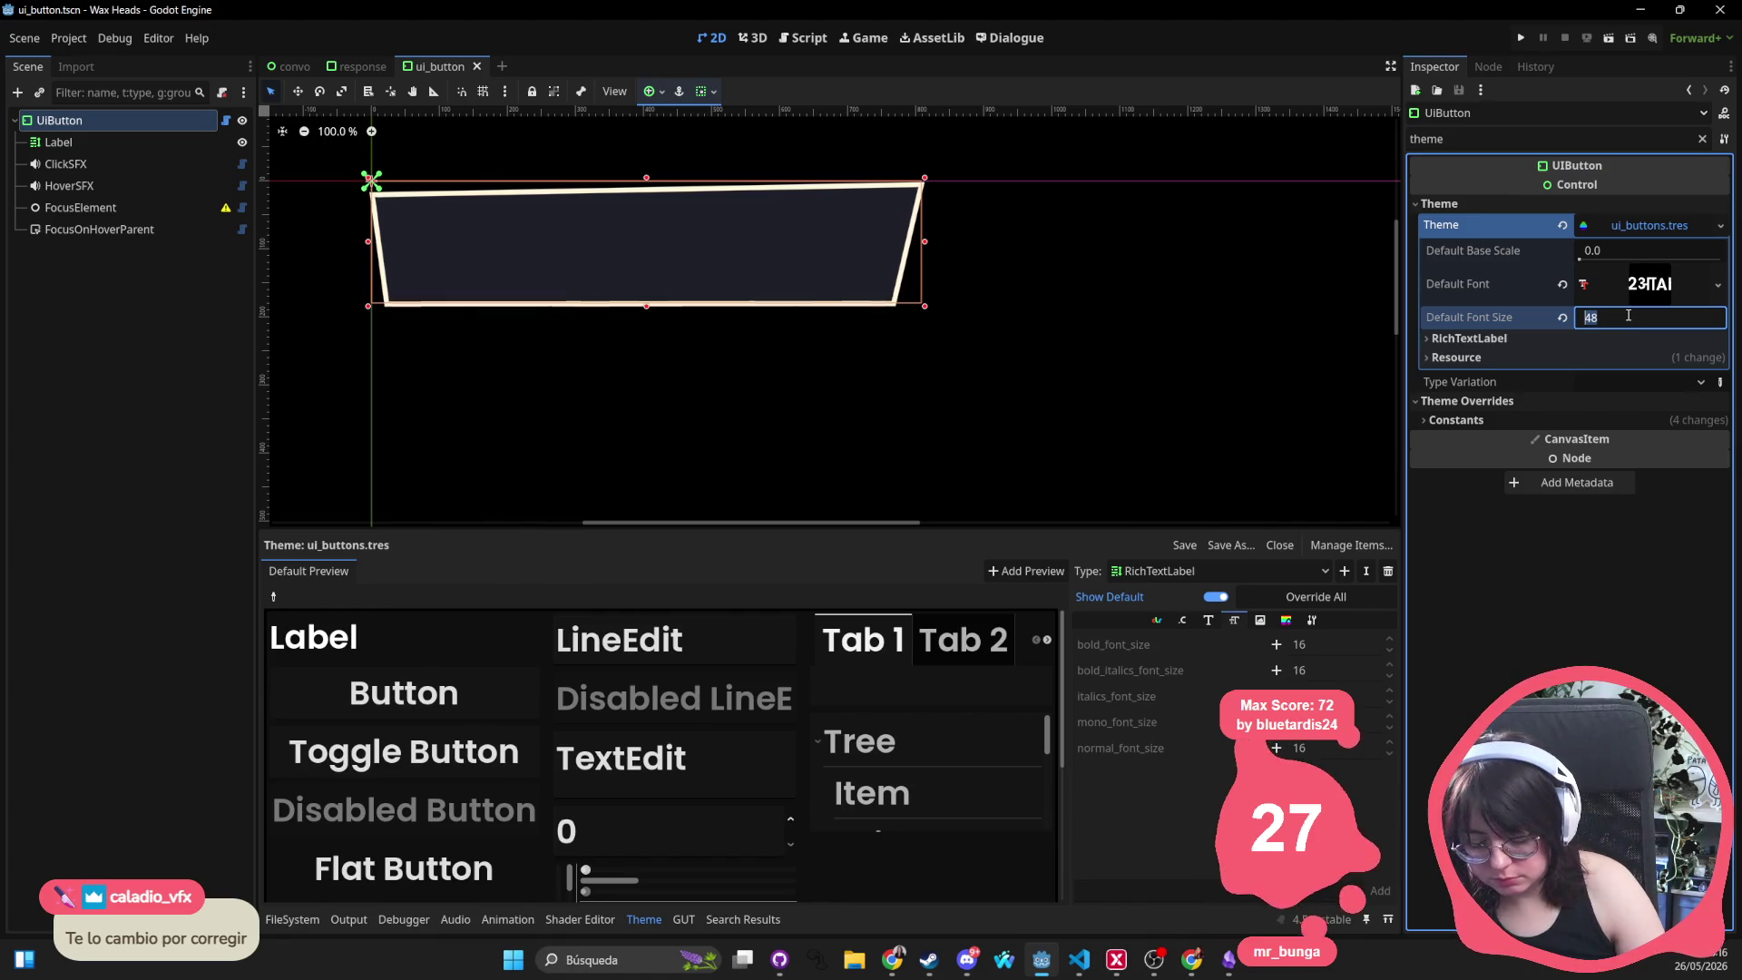
Change the ui_buttons.tres default font size from 48 to 56 px
text(56)
key(Return)
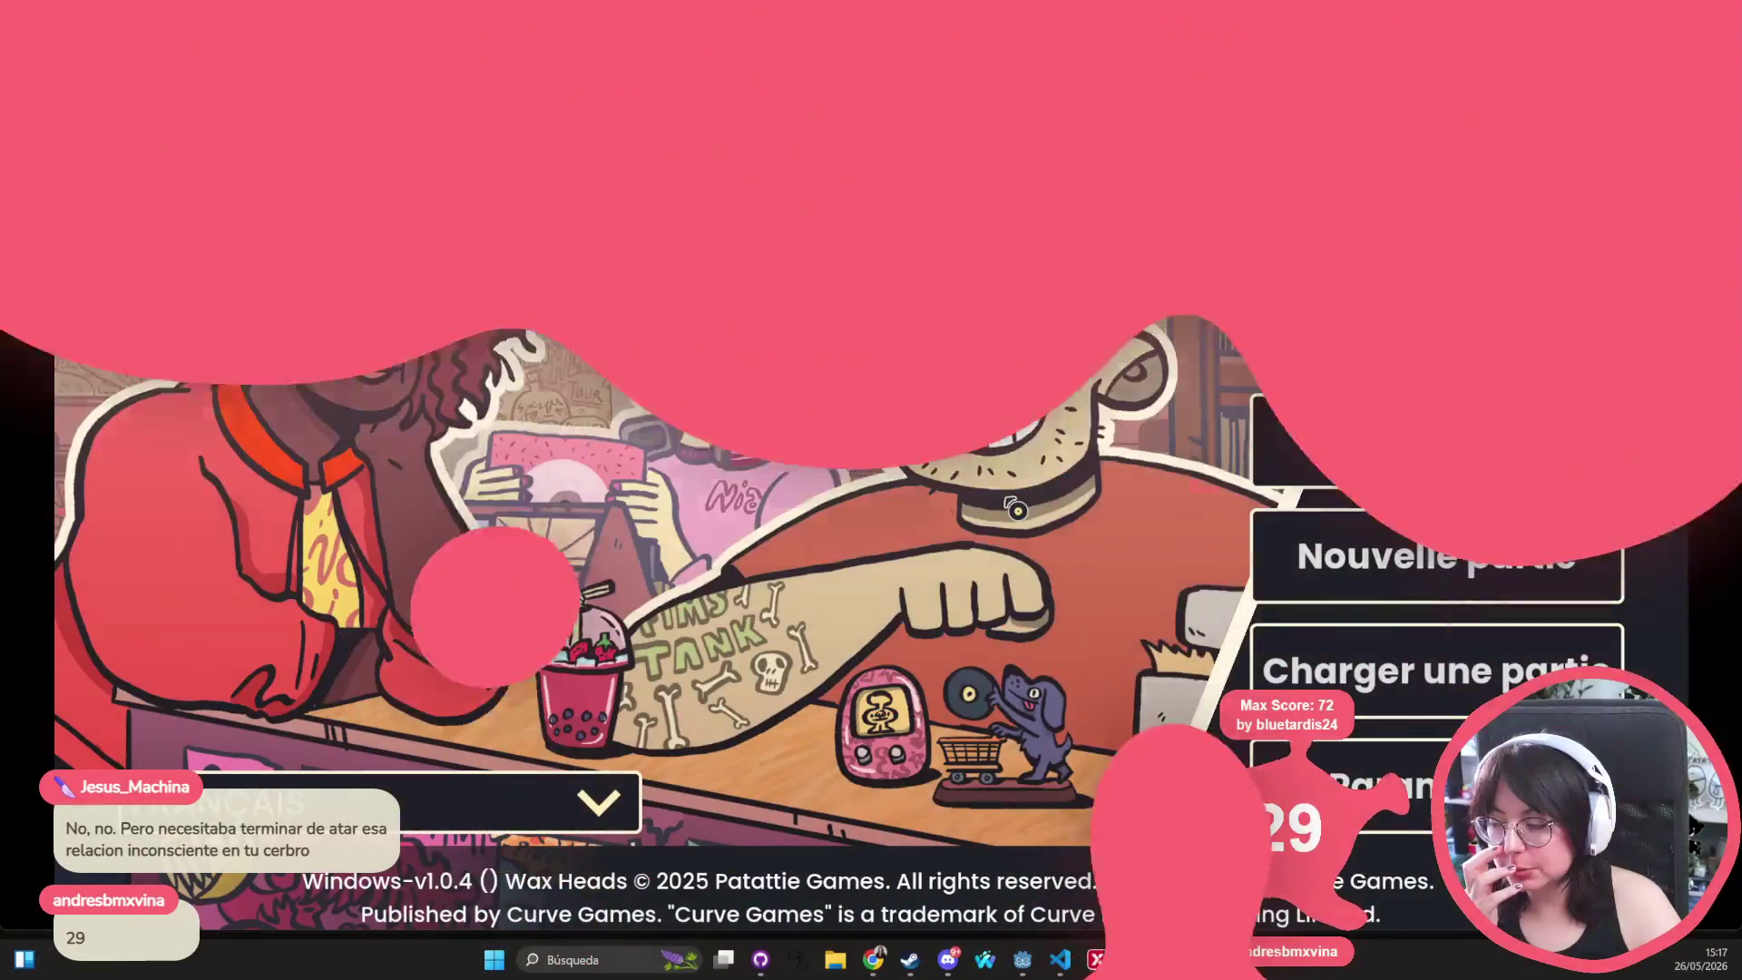
Continue the saved game, answer the Mimi fan with 'Évidemment !', then stop the game
click(1431, 438)
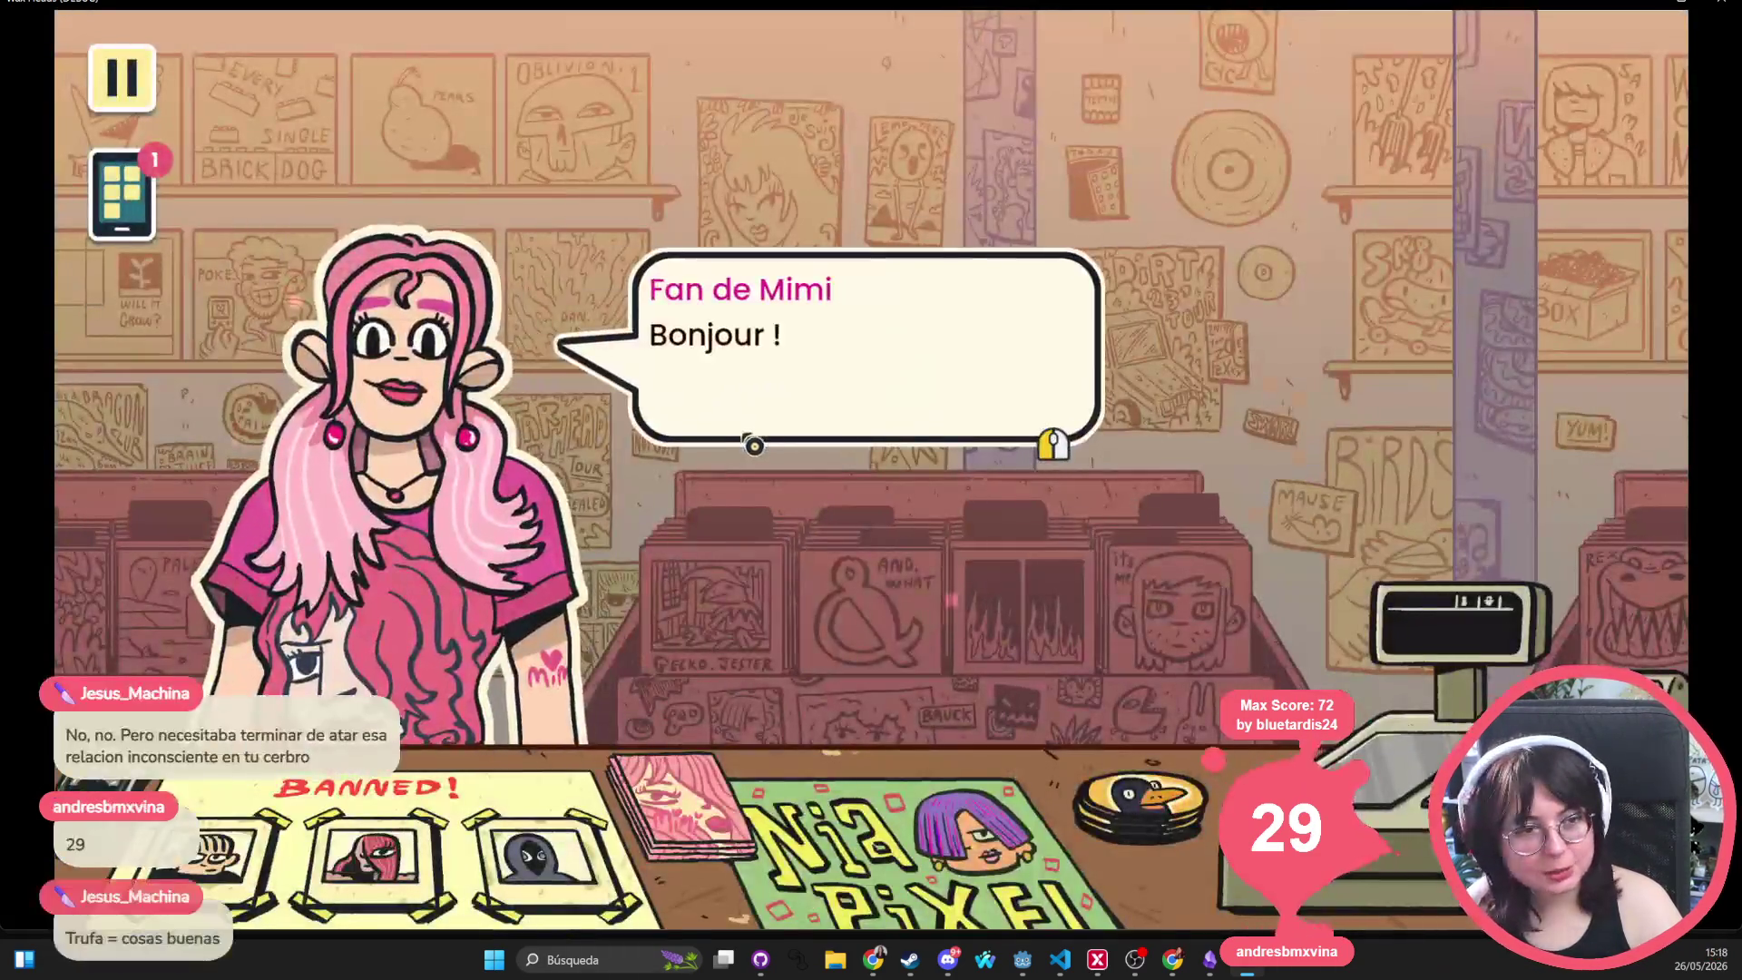
click(659, 474)
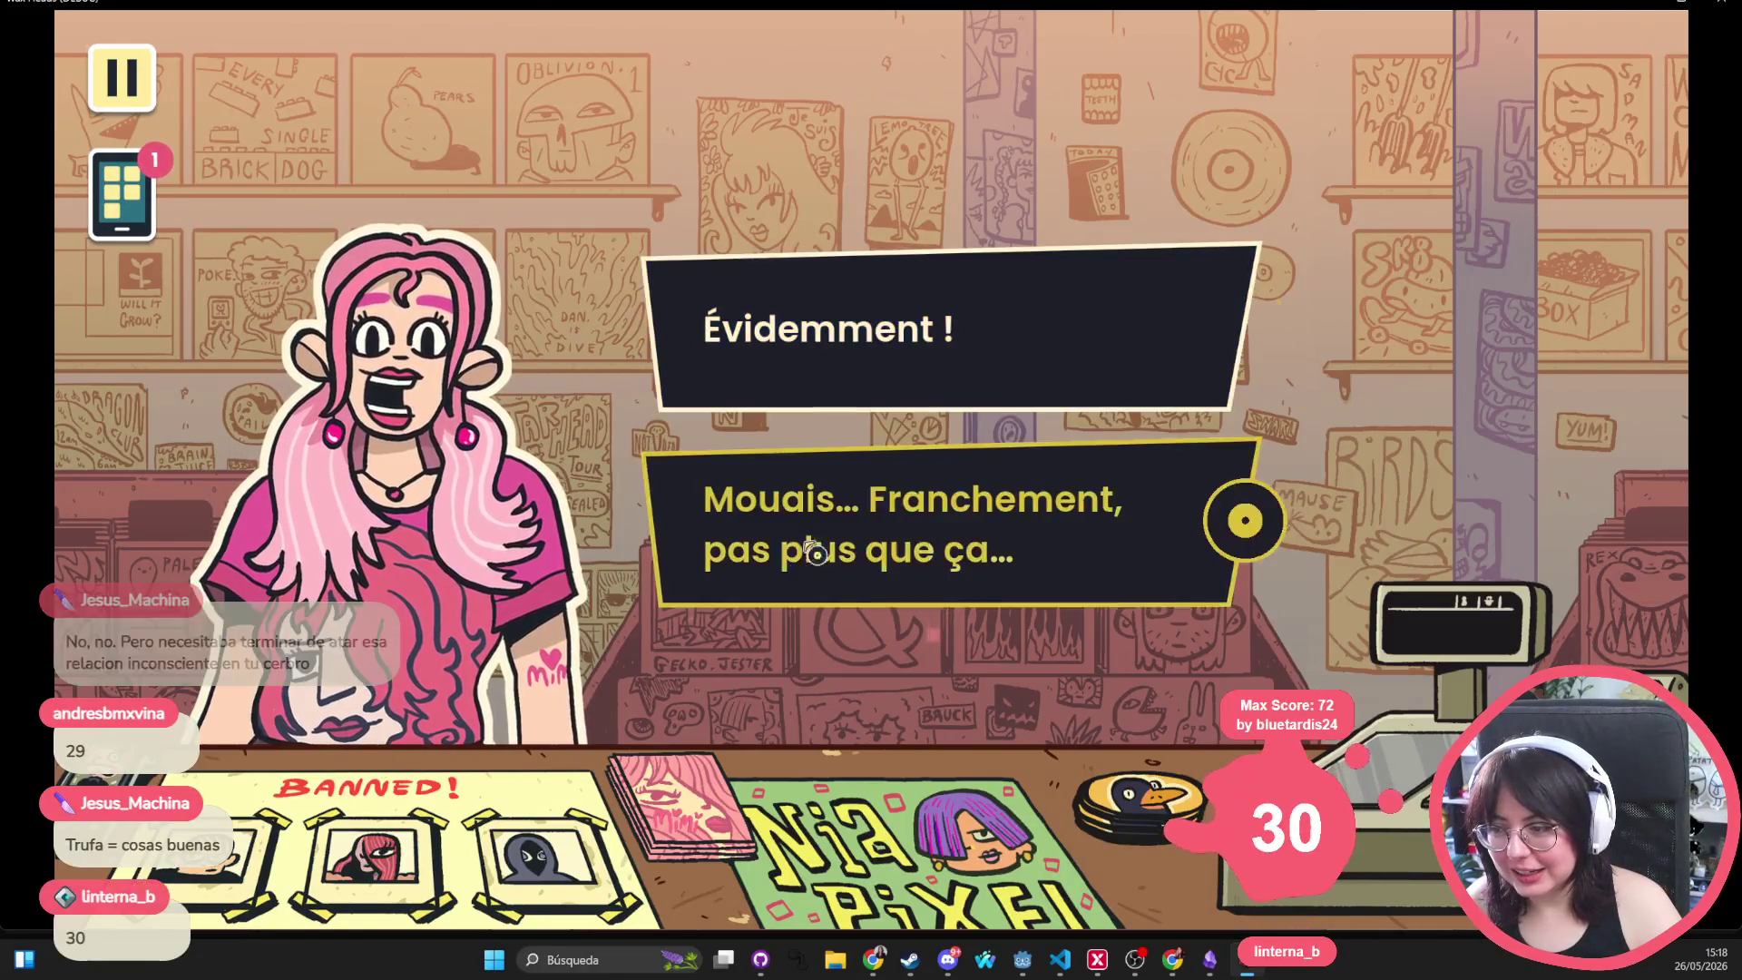
click(832, 356)
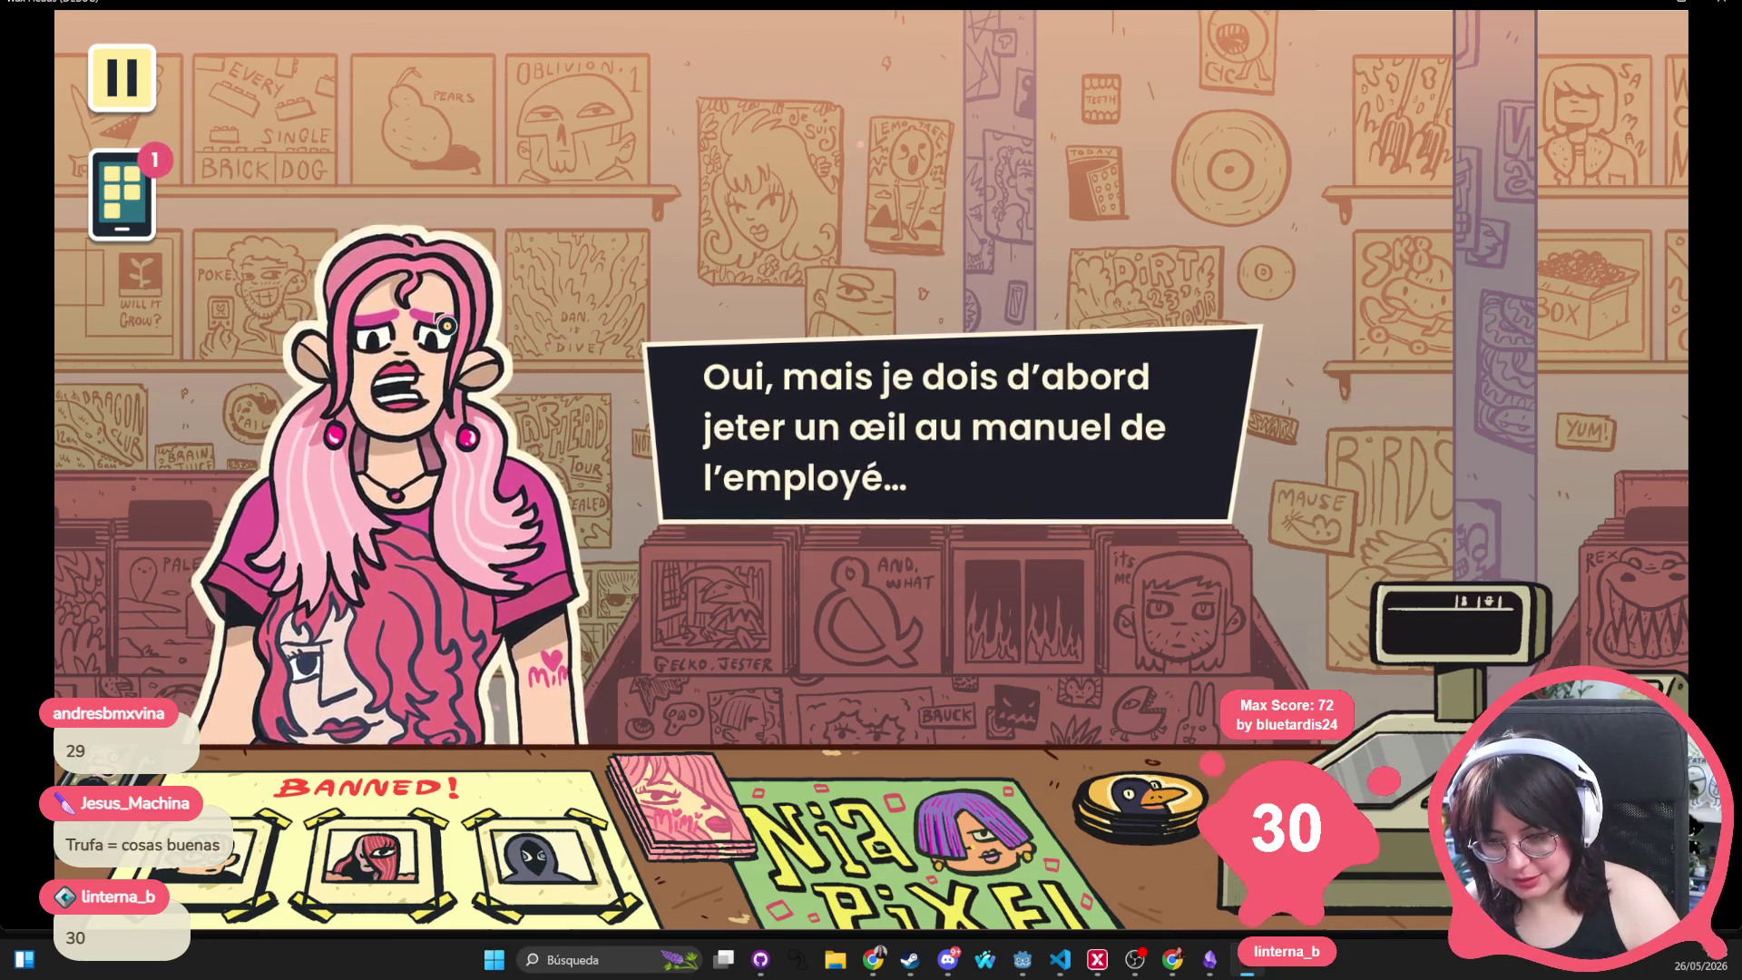
key(F8)
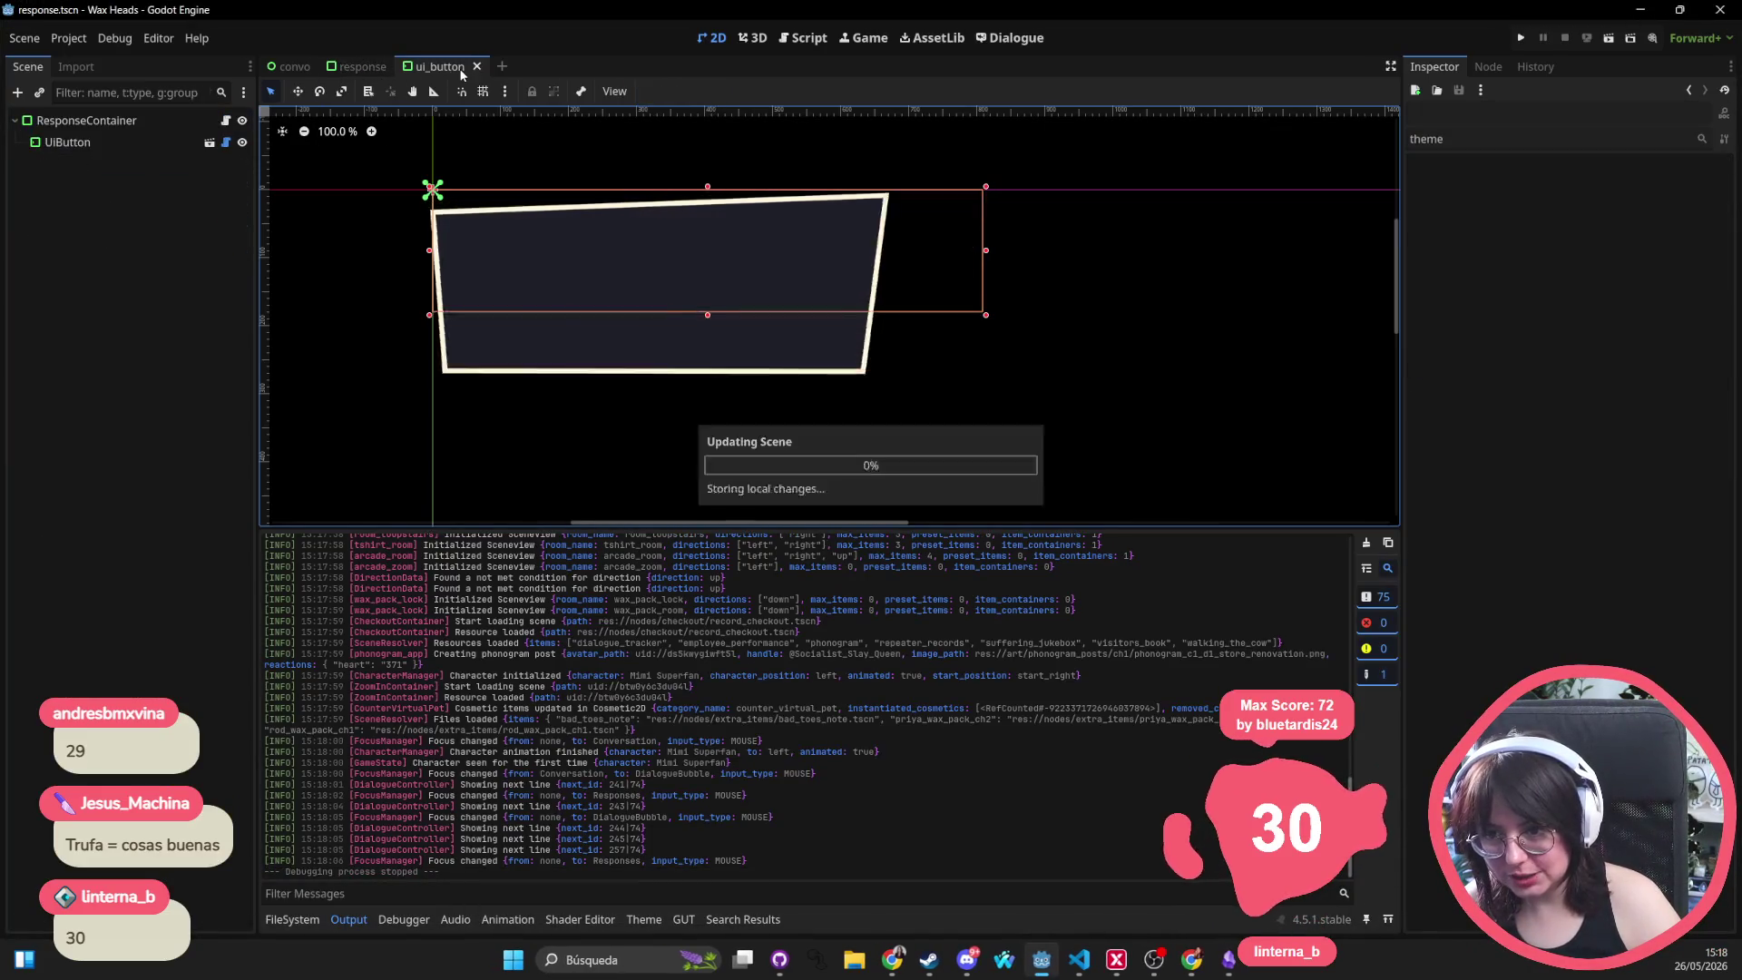
Close the response and ui_button scene tabs and select convo_manager
middle_click(349, 73)
middle_click(349, 73)
click(136, 120)
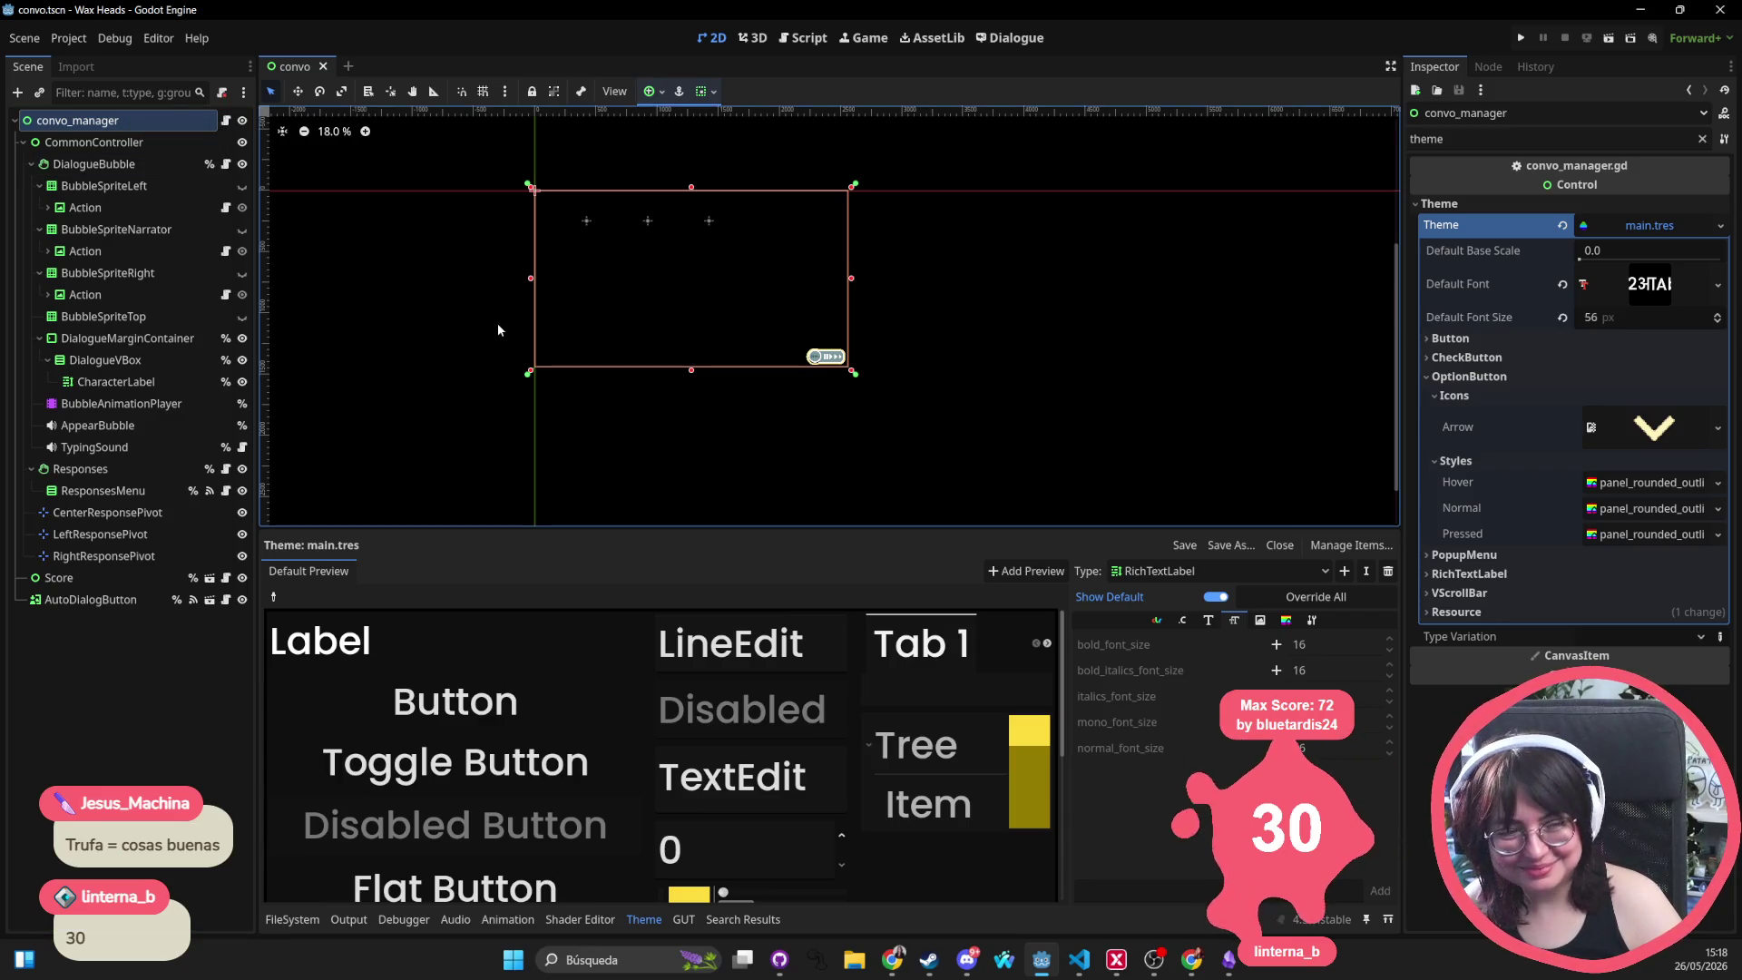
Select the DialogueBubble node and open its bubble.tres theme for editing
scroll(501, 328, up, 5)
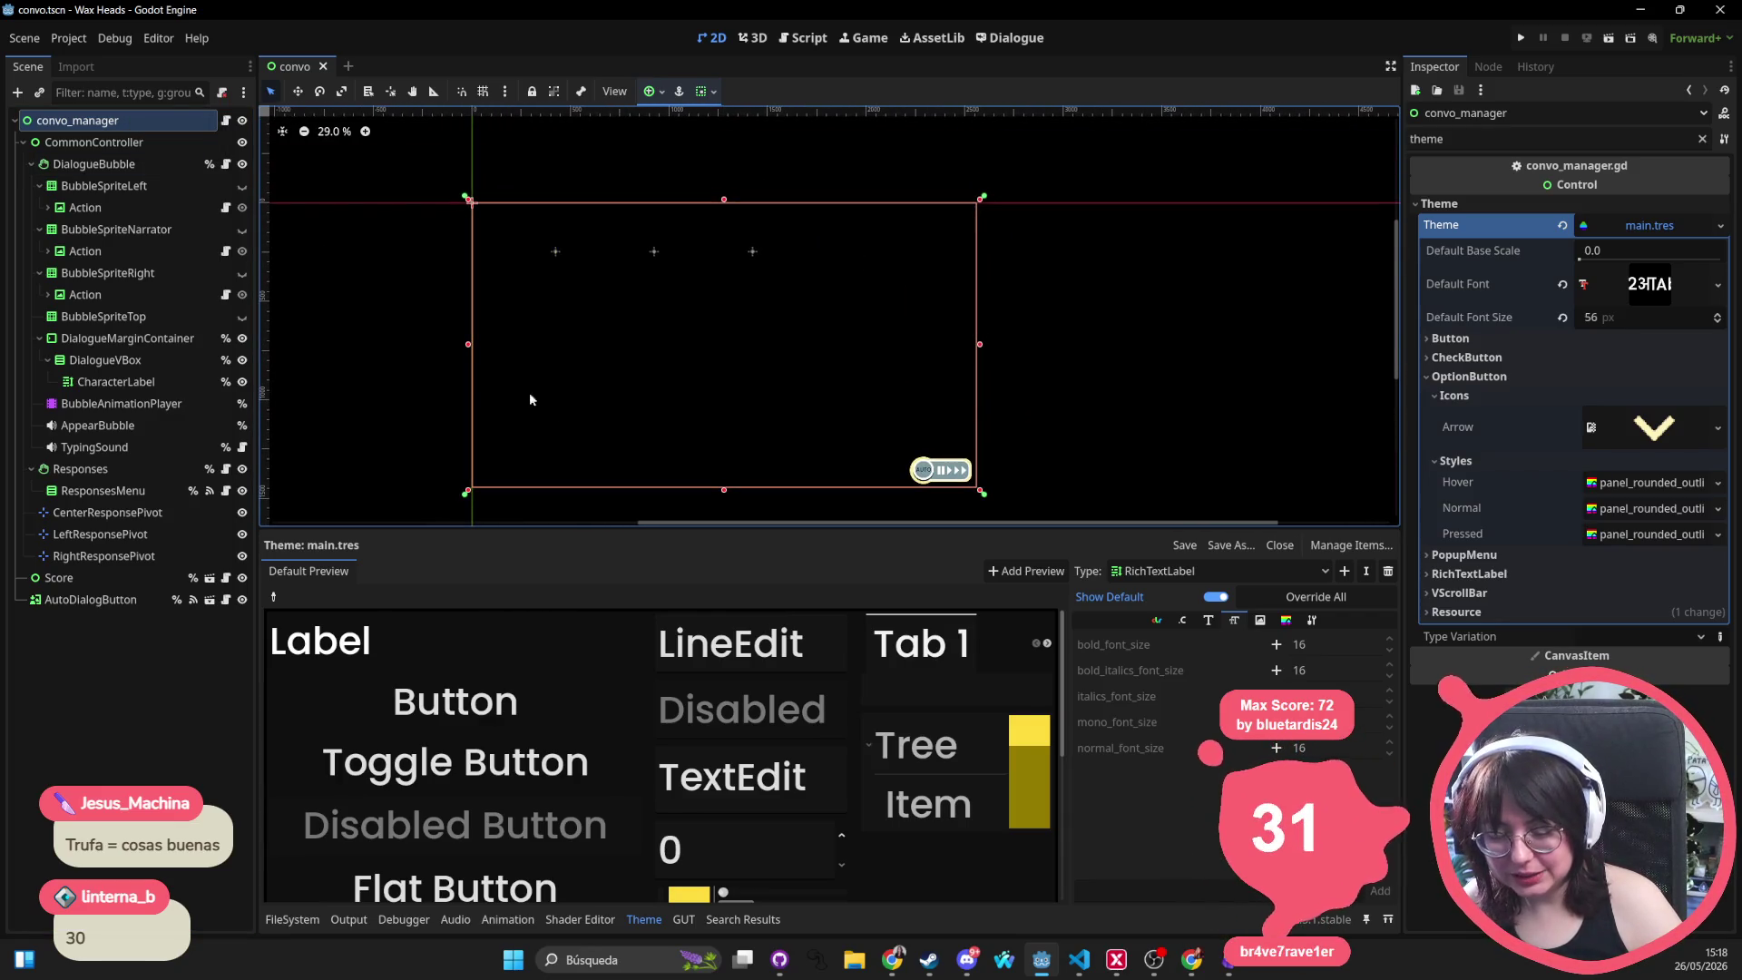
click(69, 163)
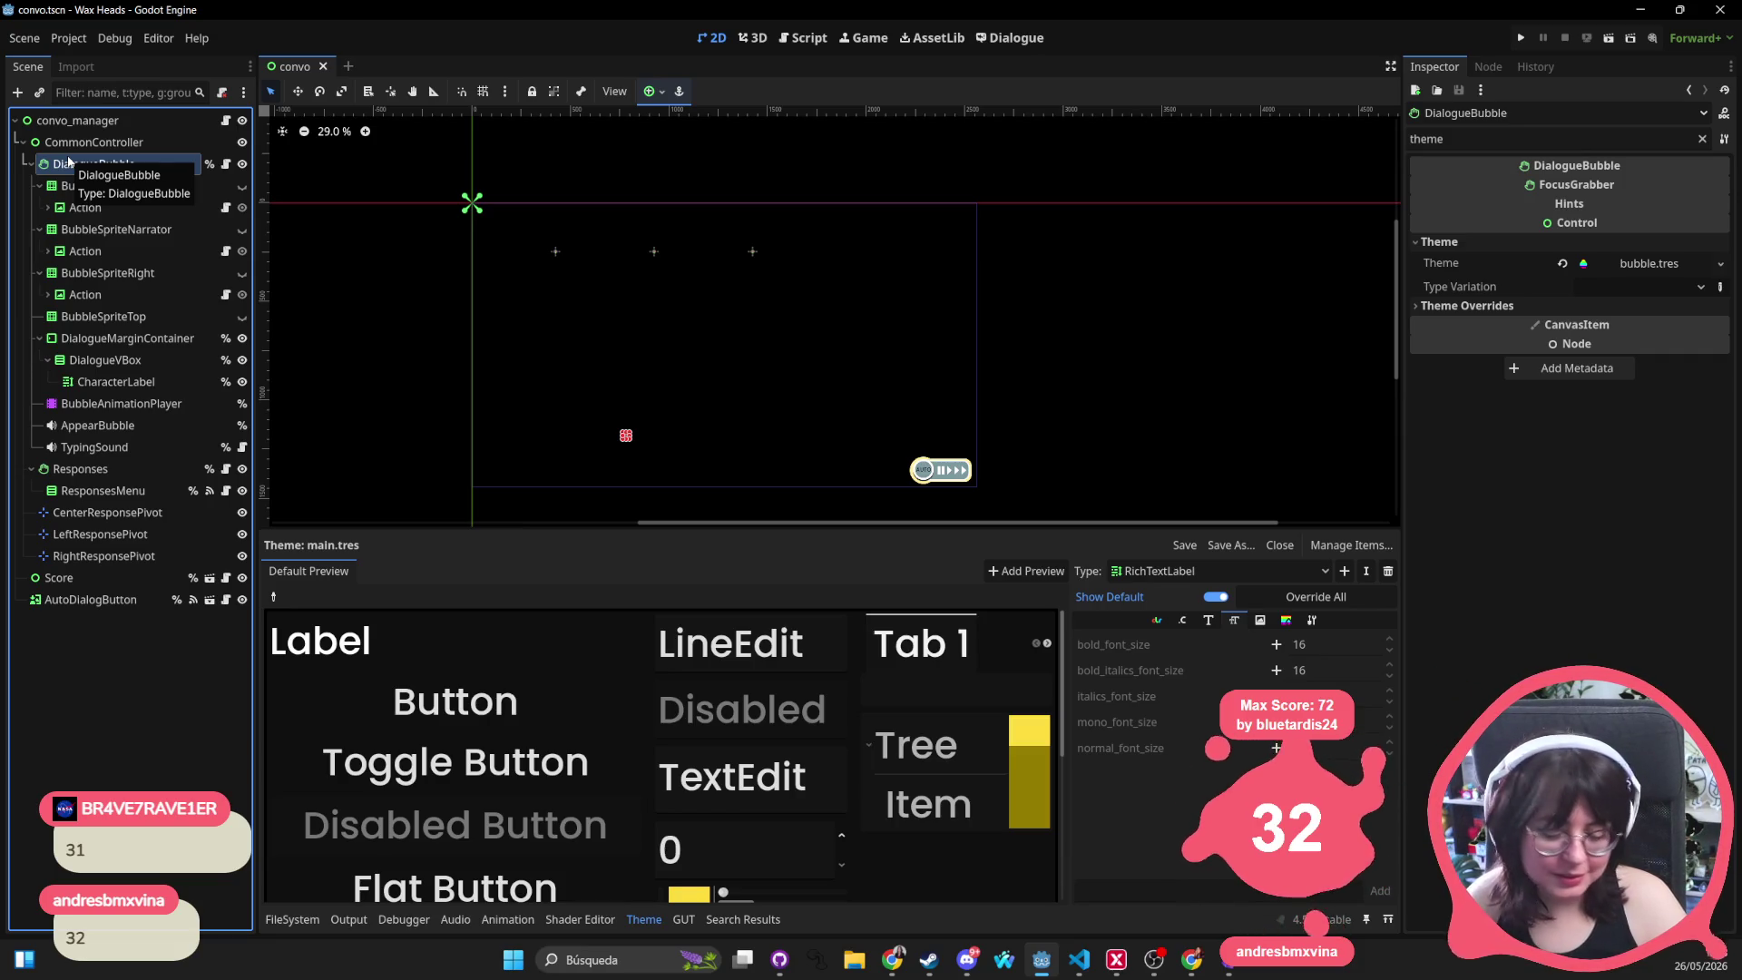
scroll(622, 301, down, 2)
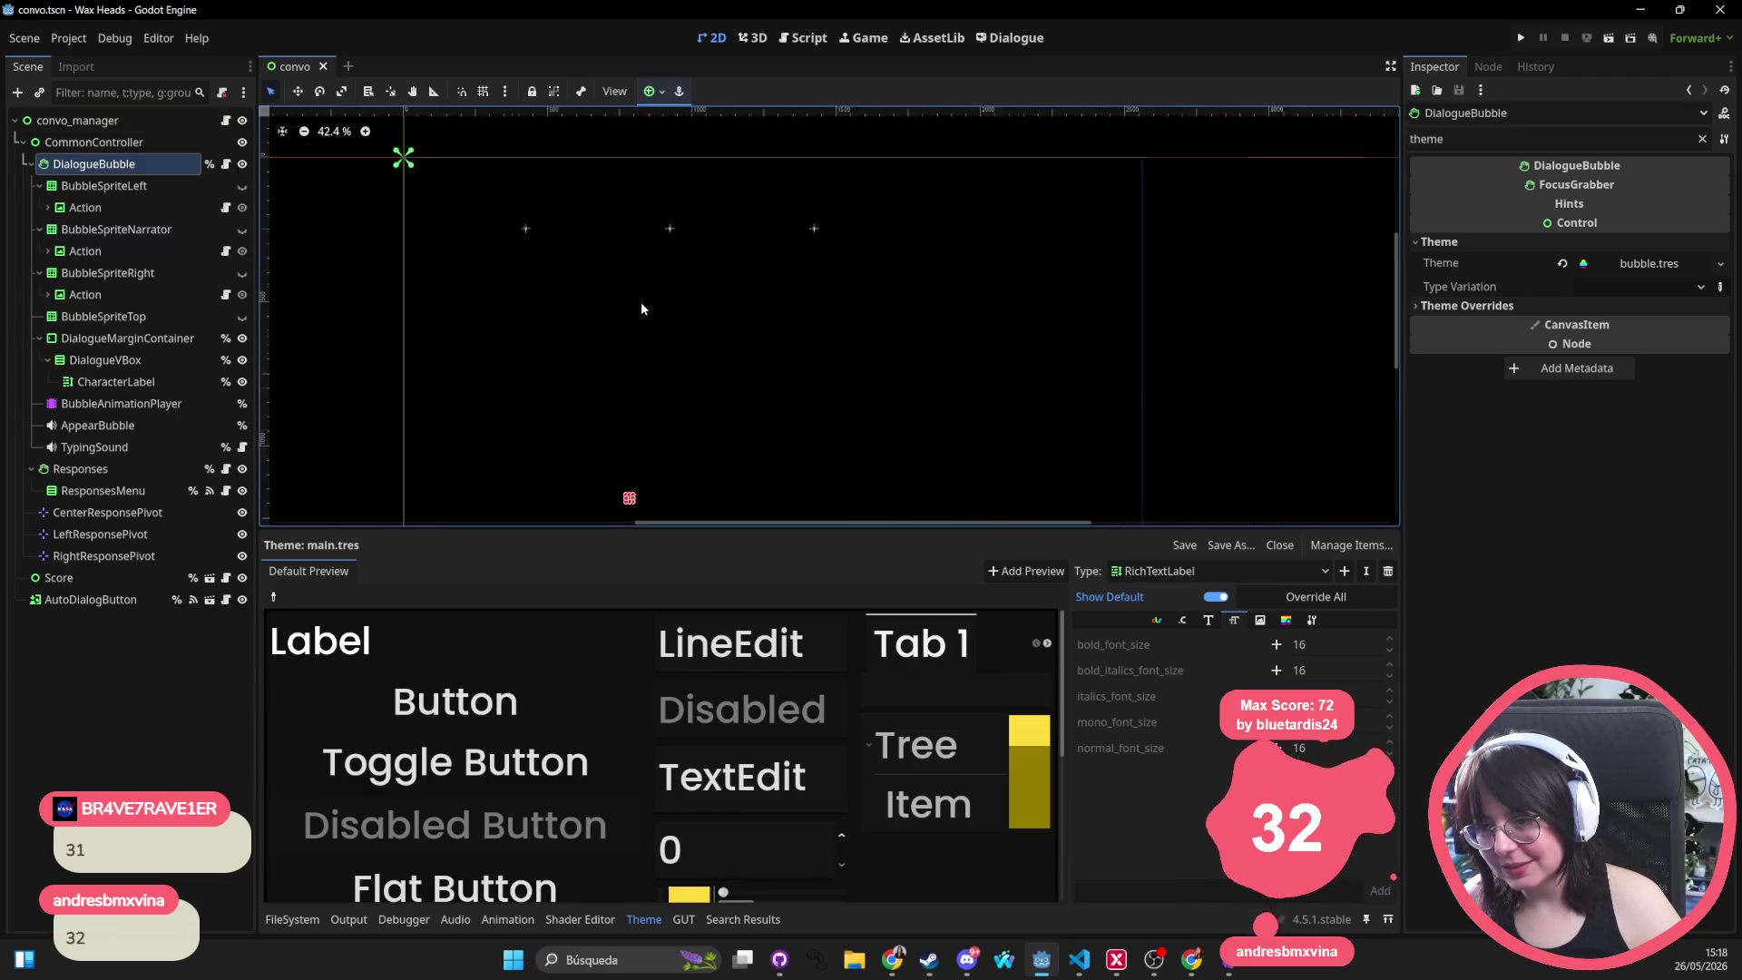
scroll(687, 283, up, 3)
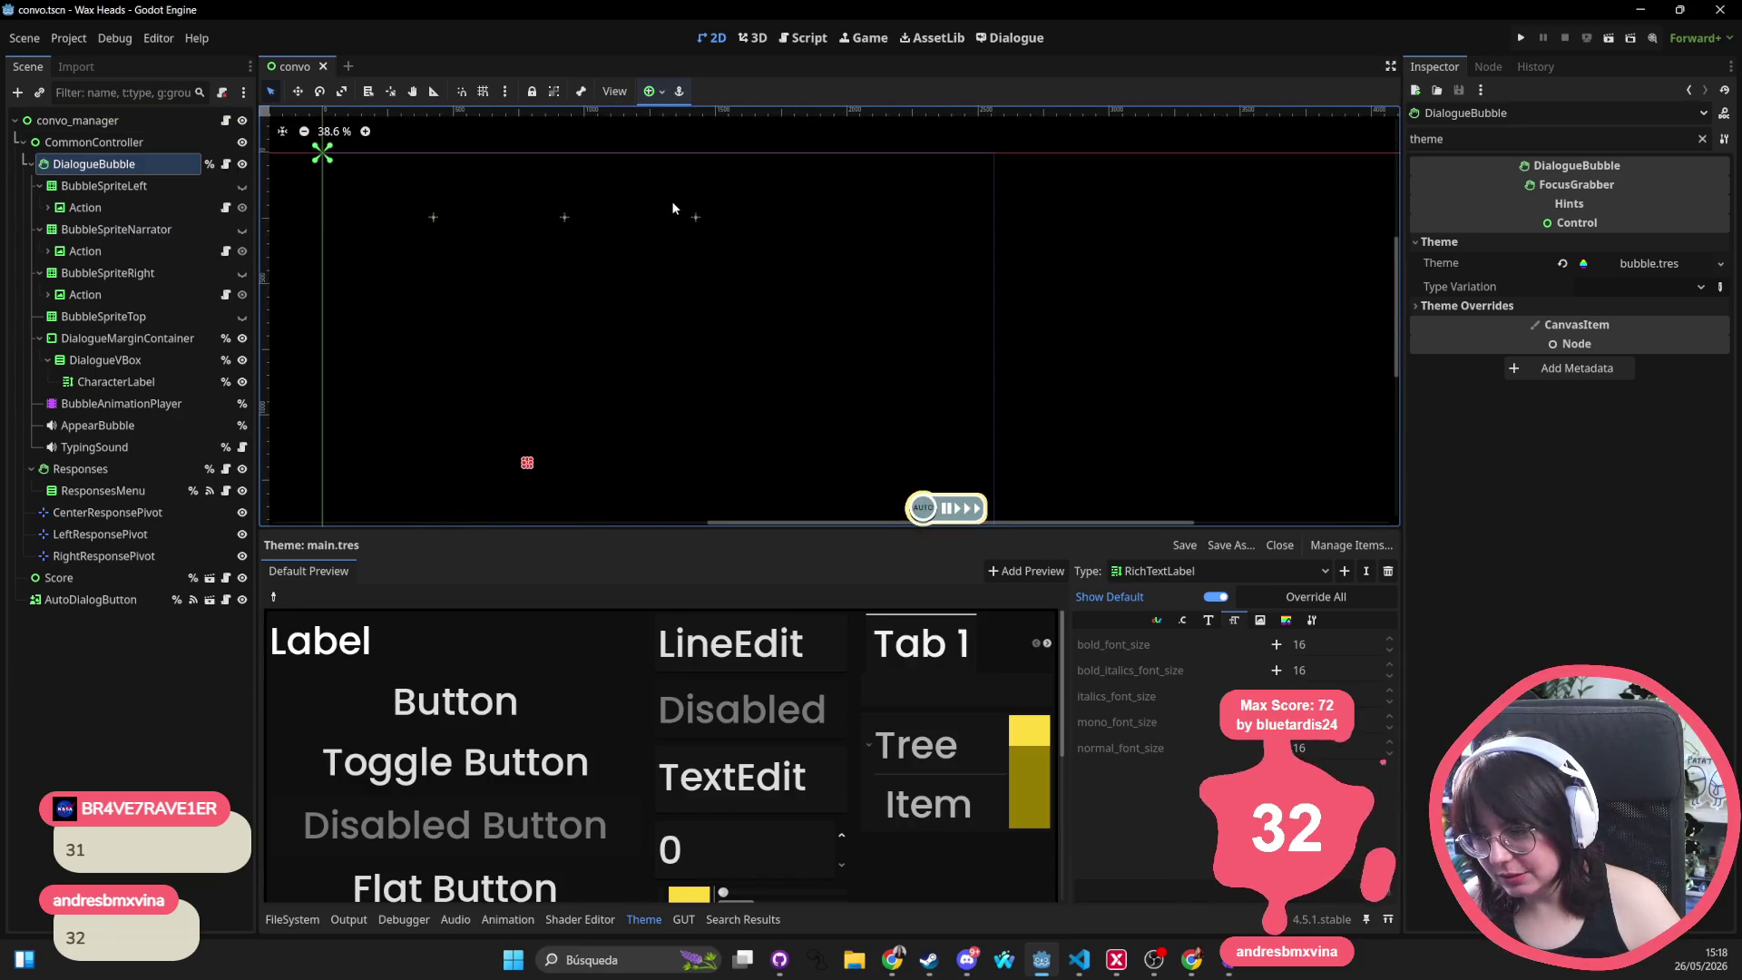
scroll(689, 208, down, 1)
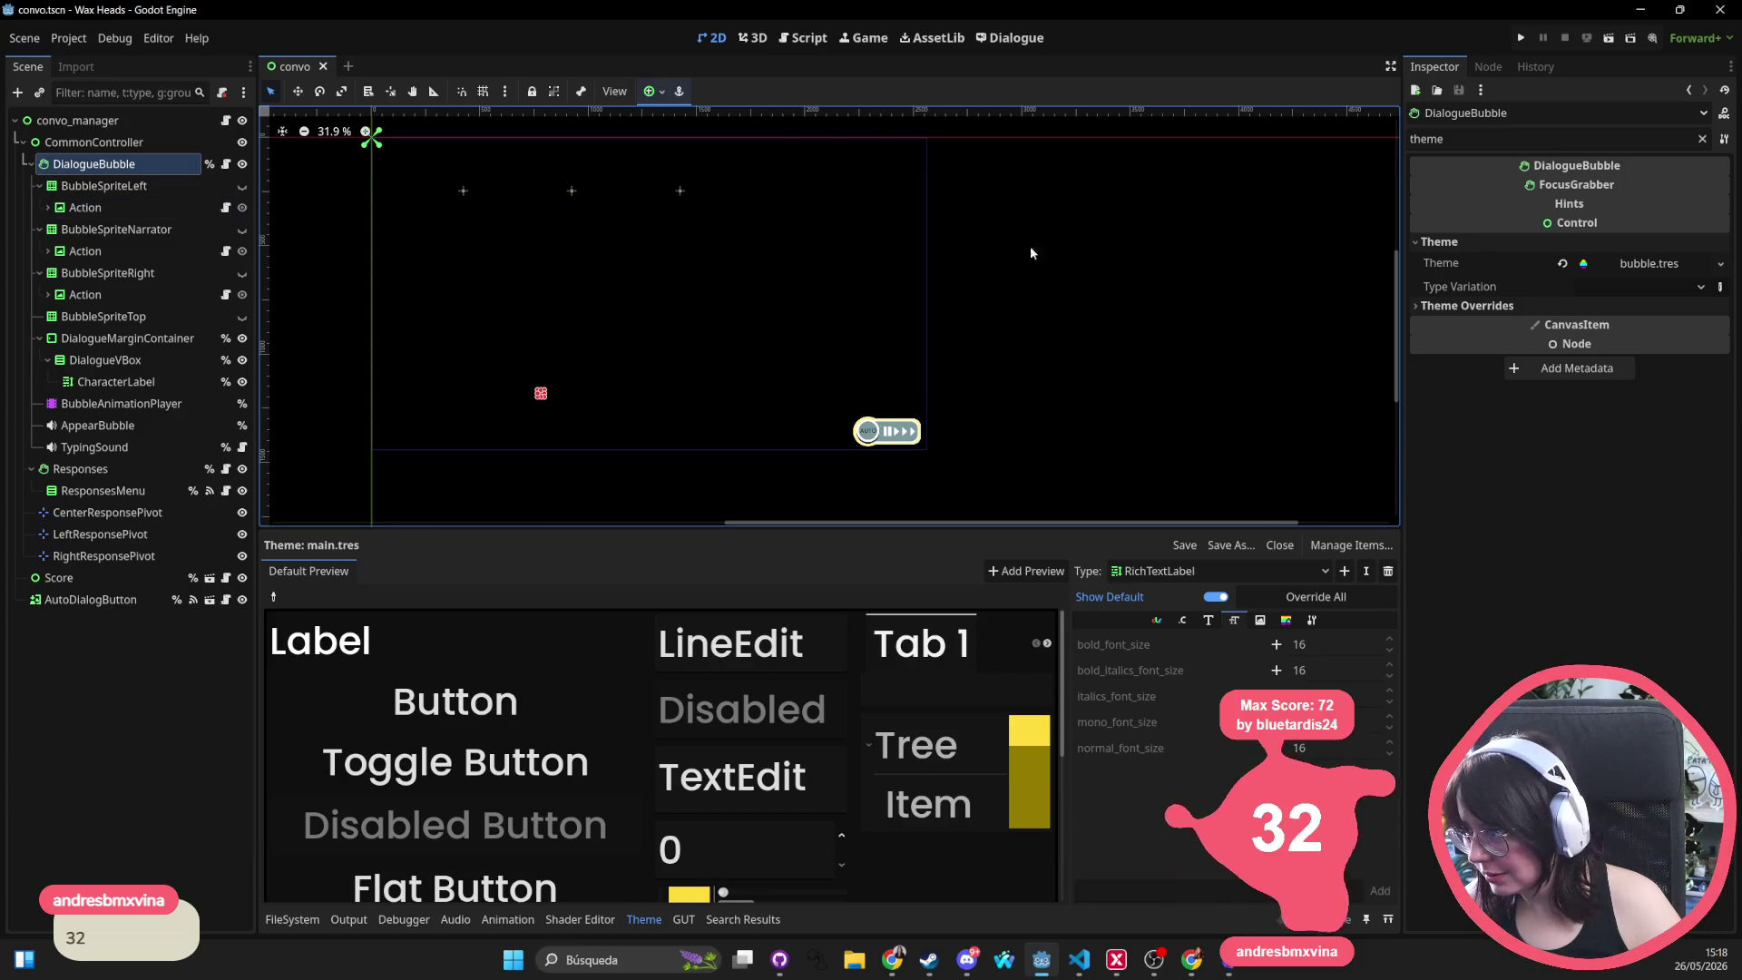
click(1642, 263)
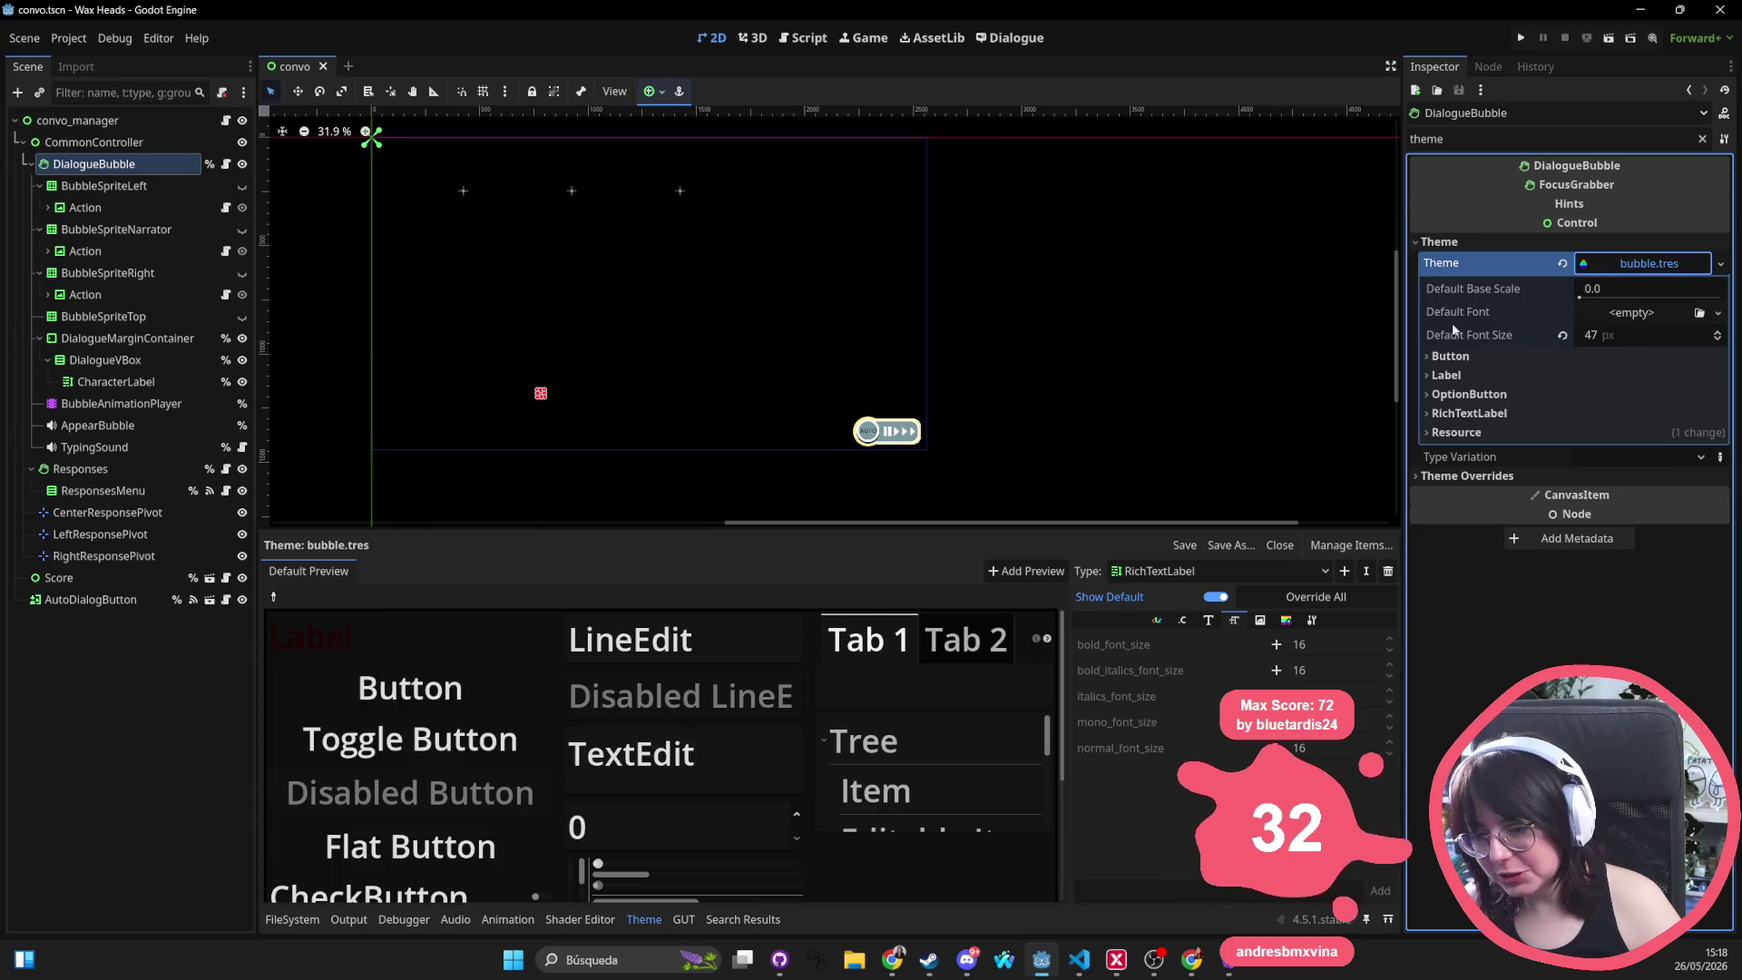
Raise the bubble.tres default font size from 47 to 56 px and save the scene
click(1208, 621)
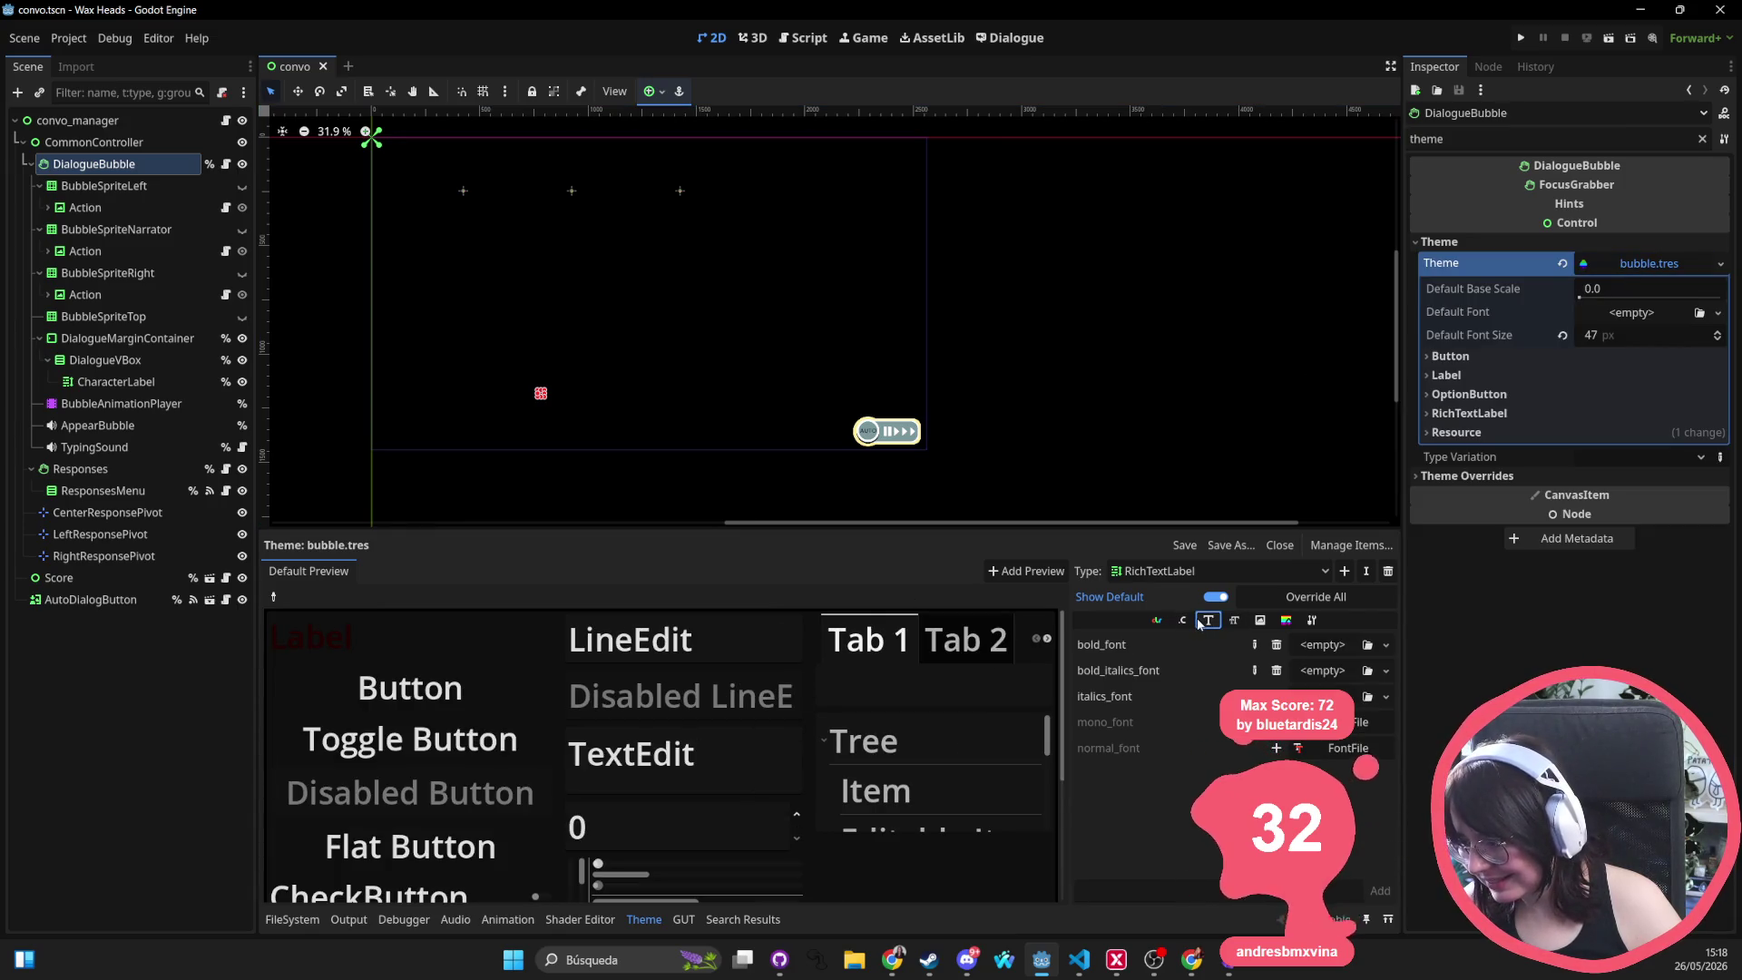
click(1234, 620)
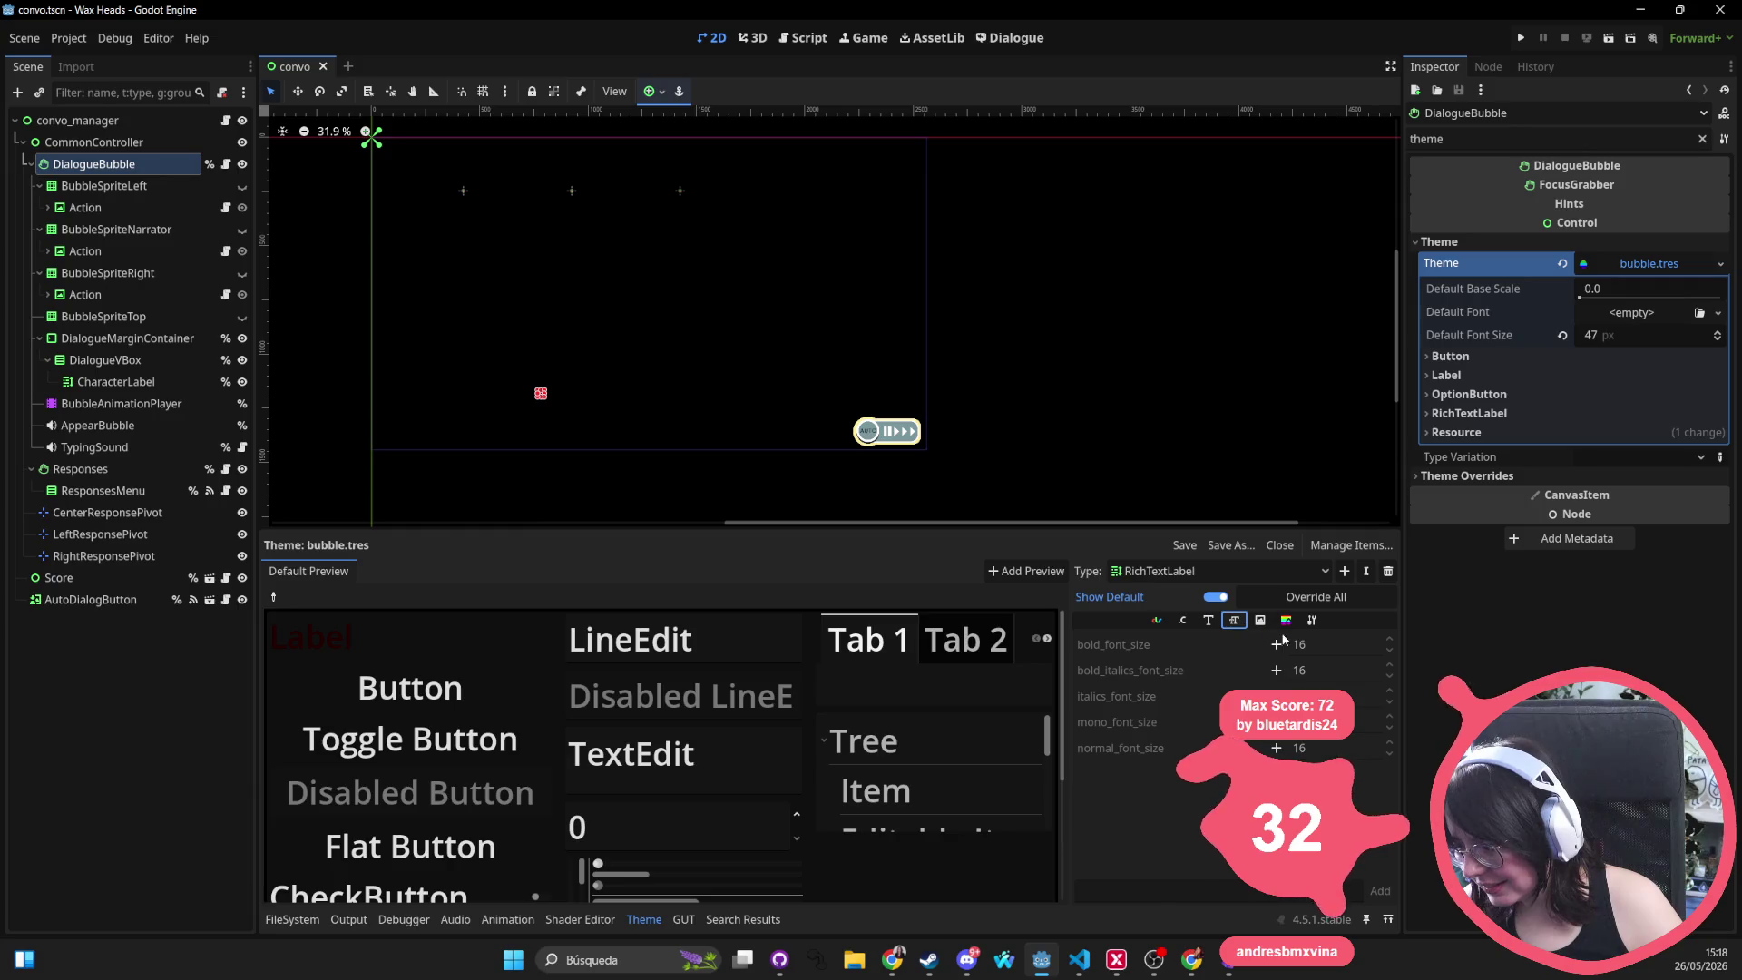
click(1605, 333)
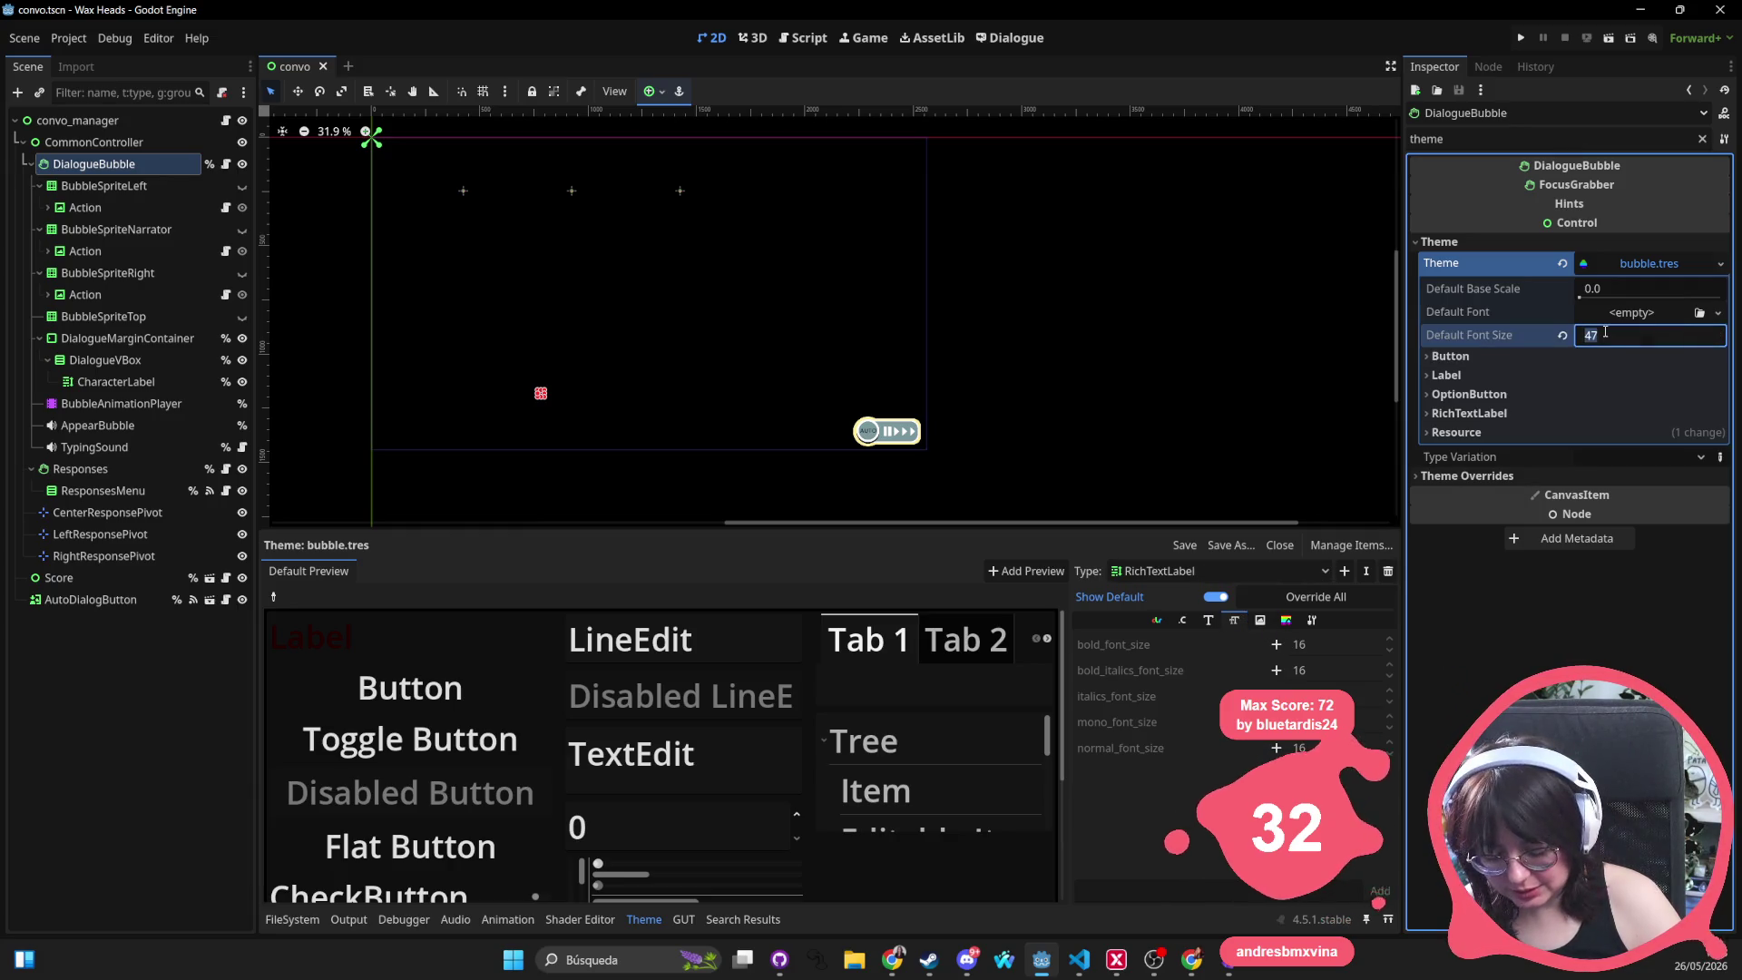
text(56)
key(Return)
key(ctrl+s)
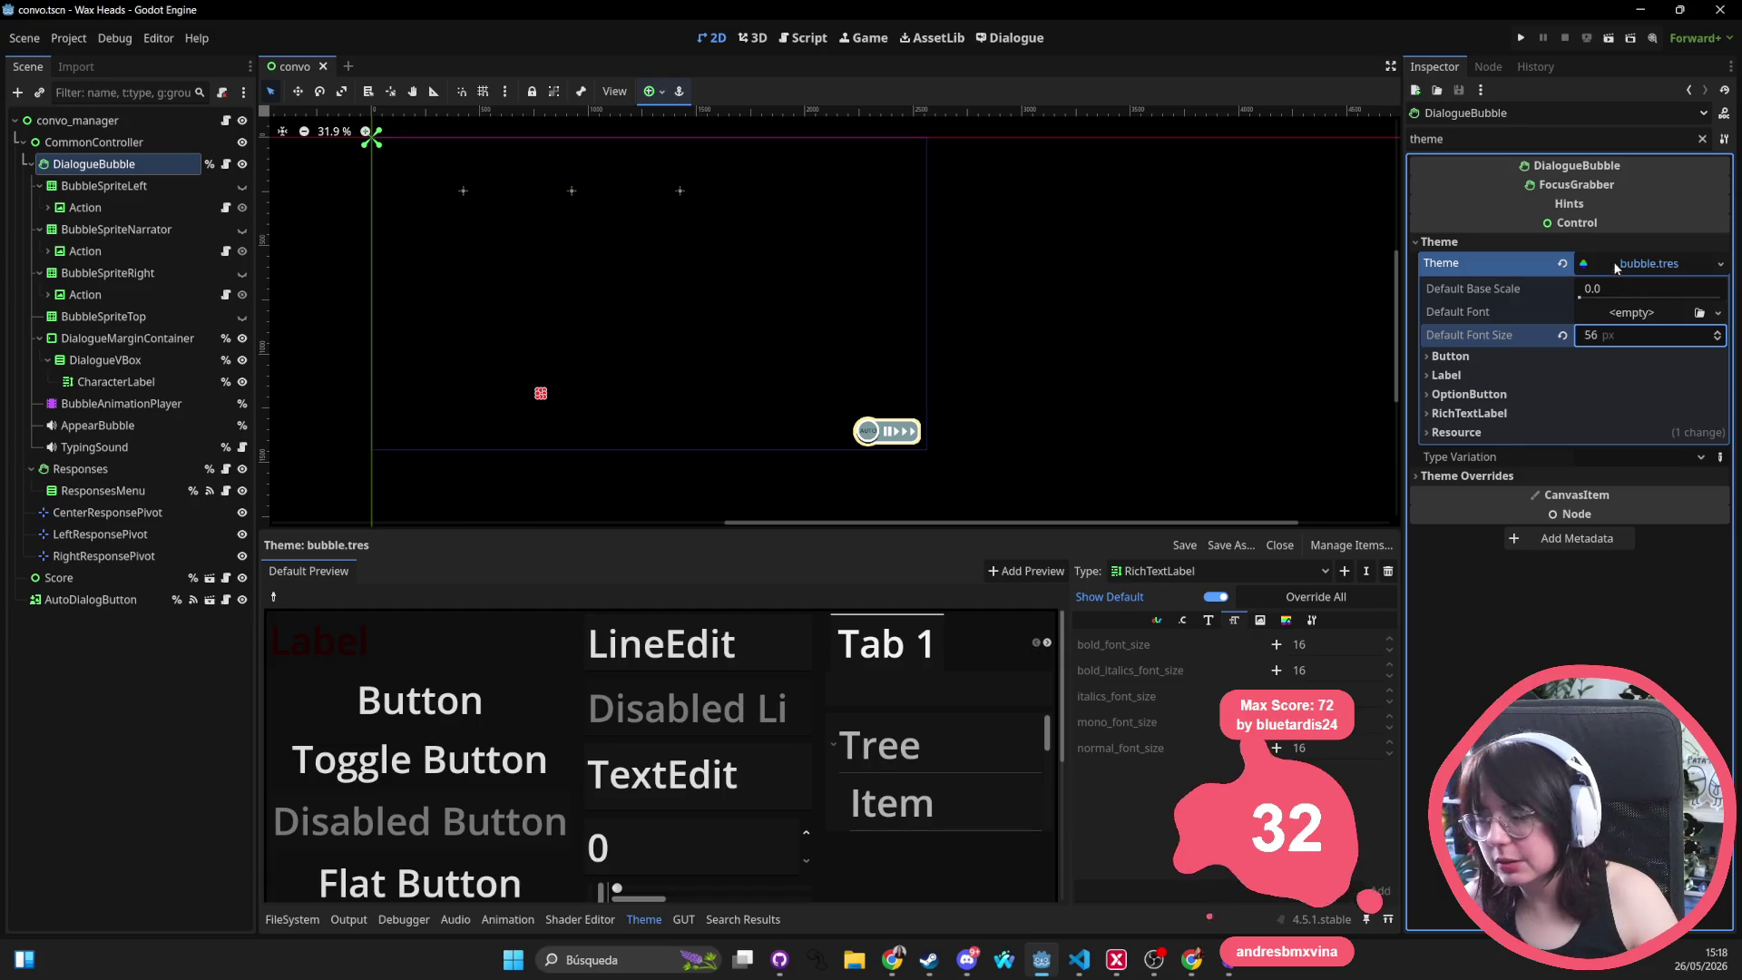
mouse_move(1621, 225)
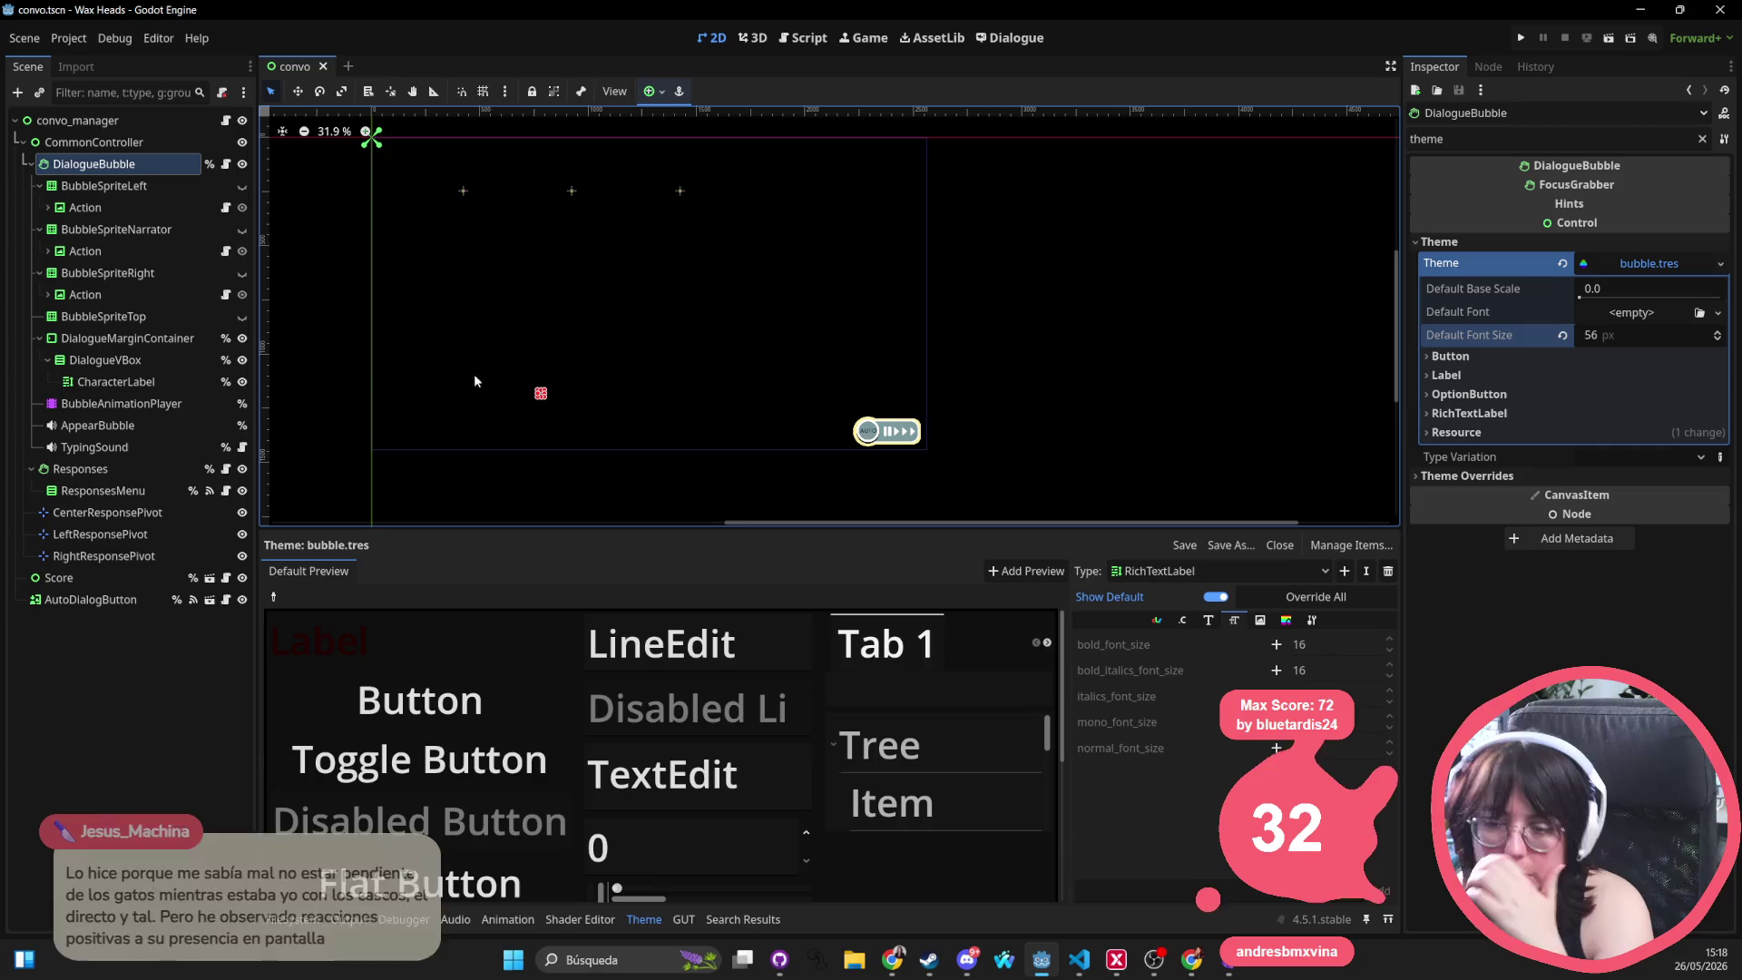
Run the game, continue the saved game, and answer the Mimi fan with 'Évidemment !'
click(1521, 38)
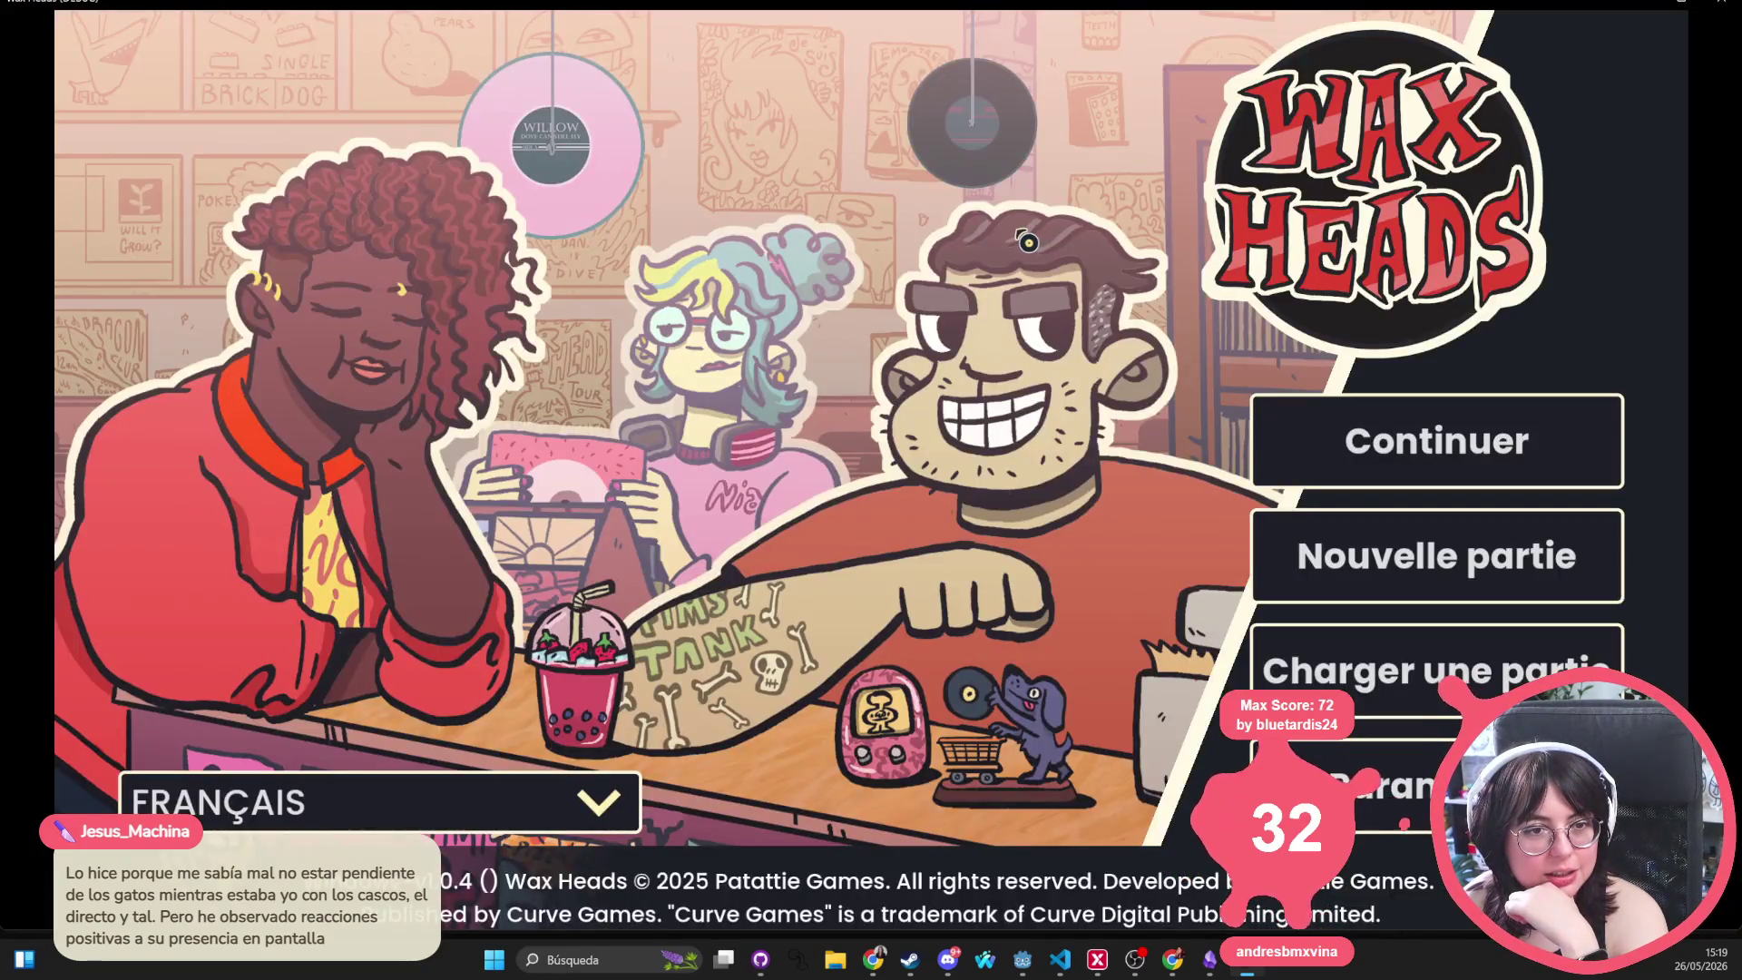
click(1488, 454)
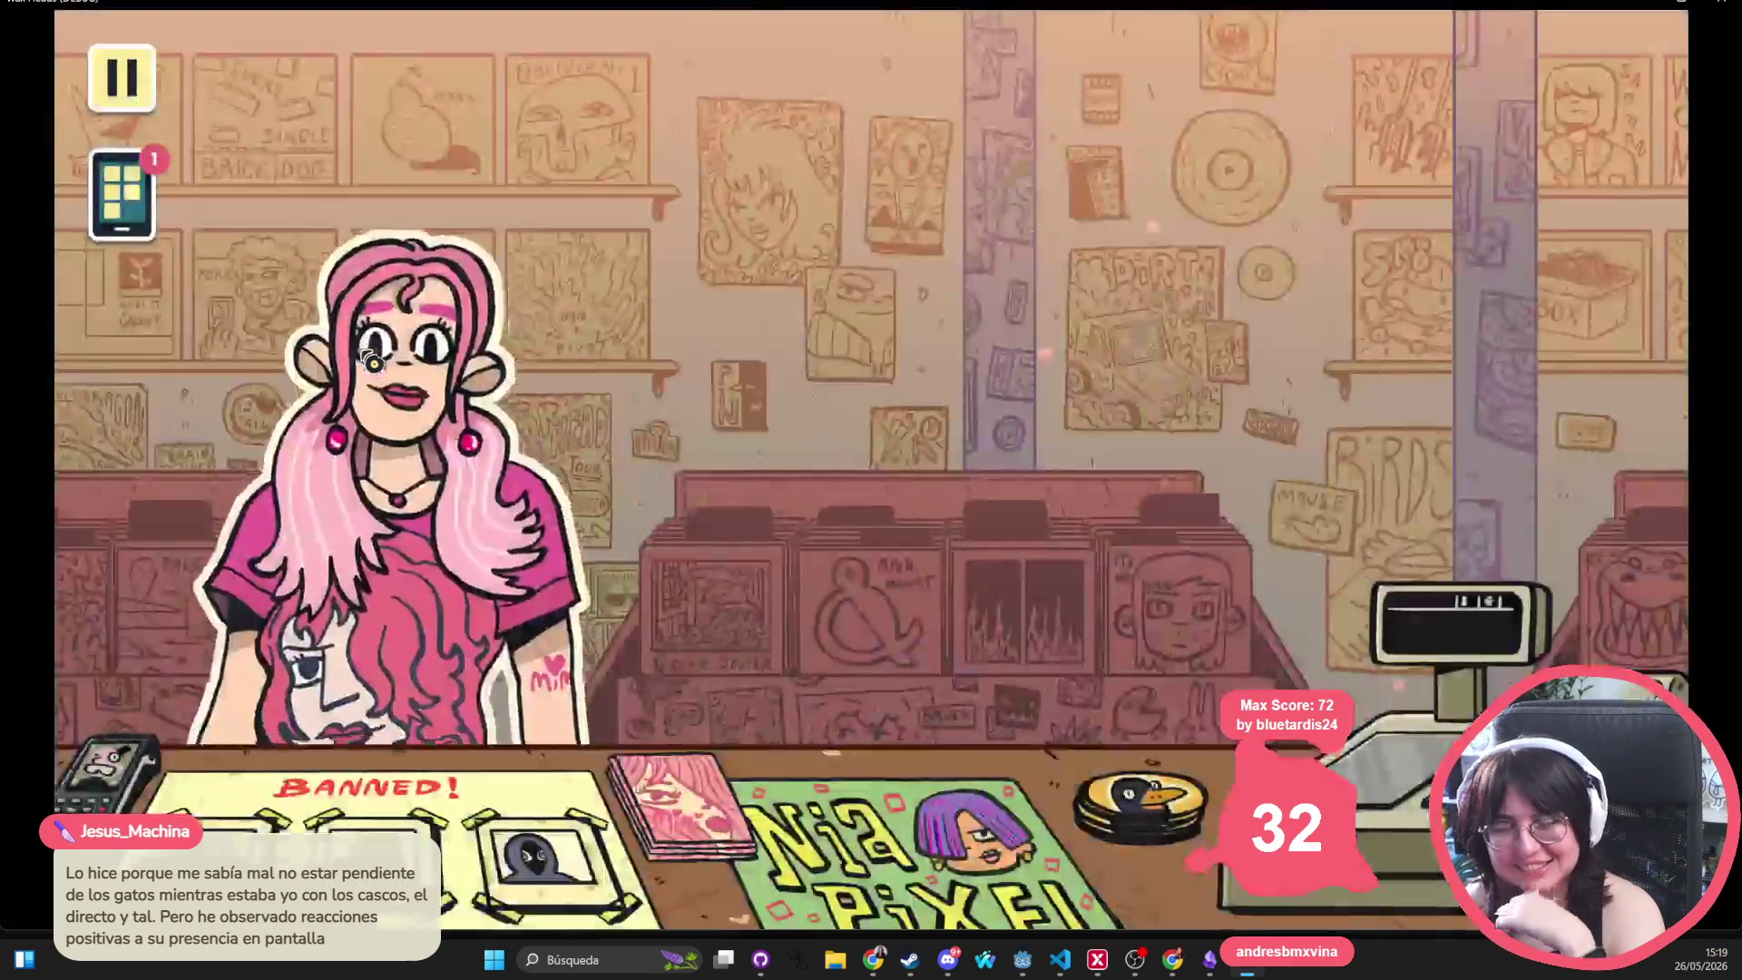
click(131, 177)
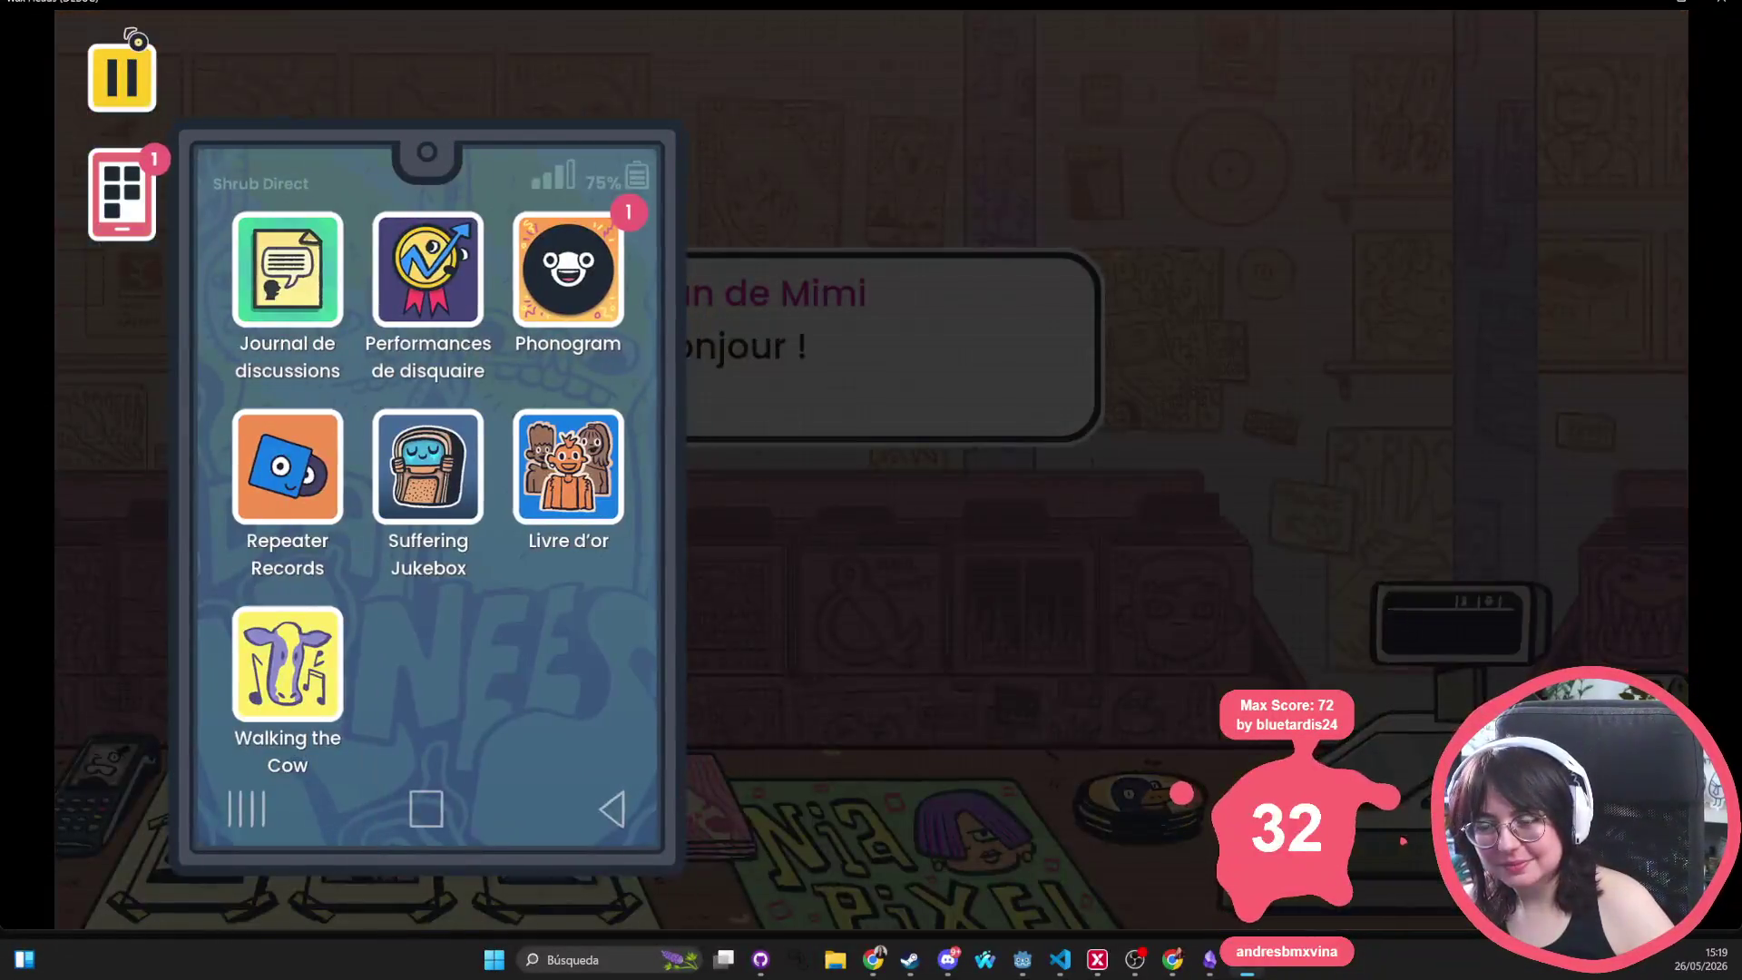
click(131, 82)
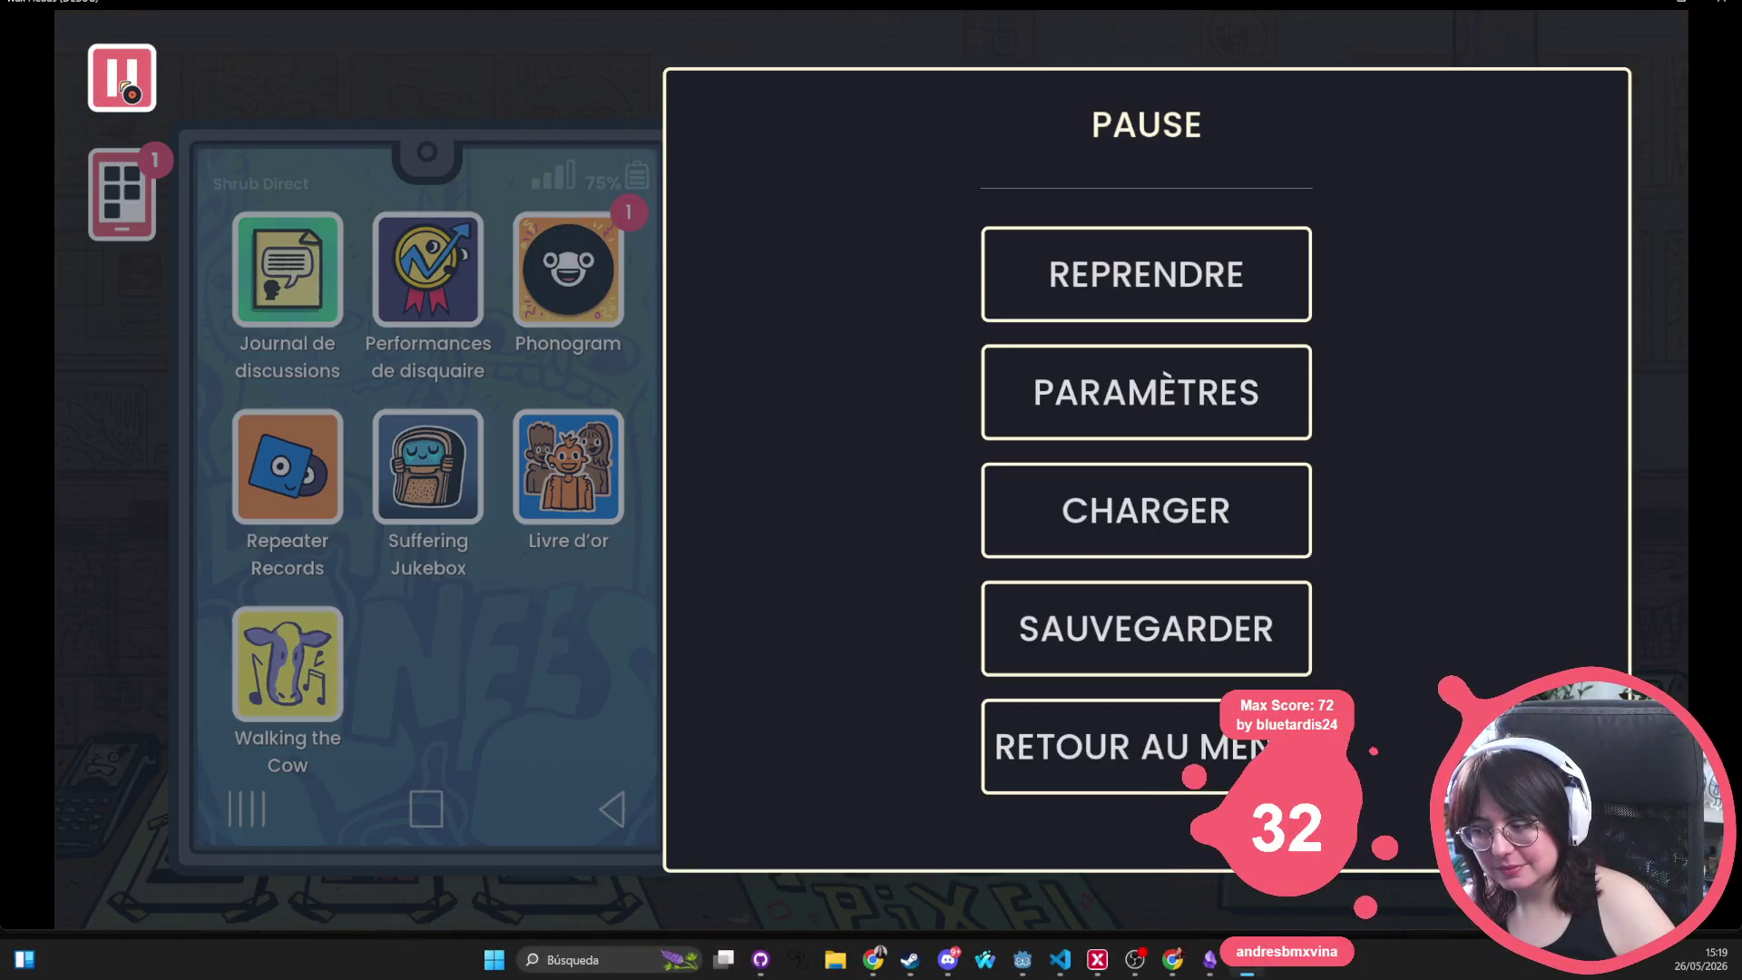
click(127, 89)
click(637, 432)
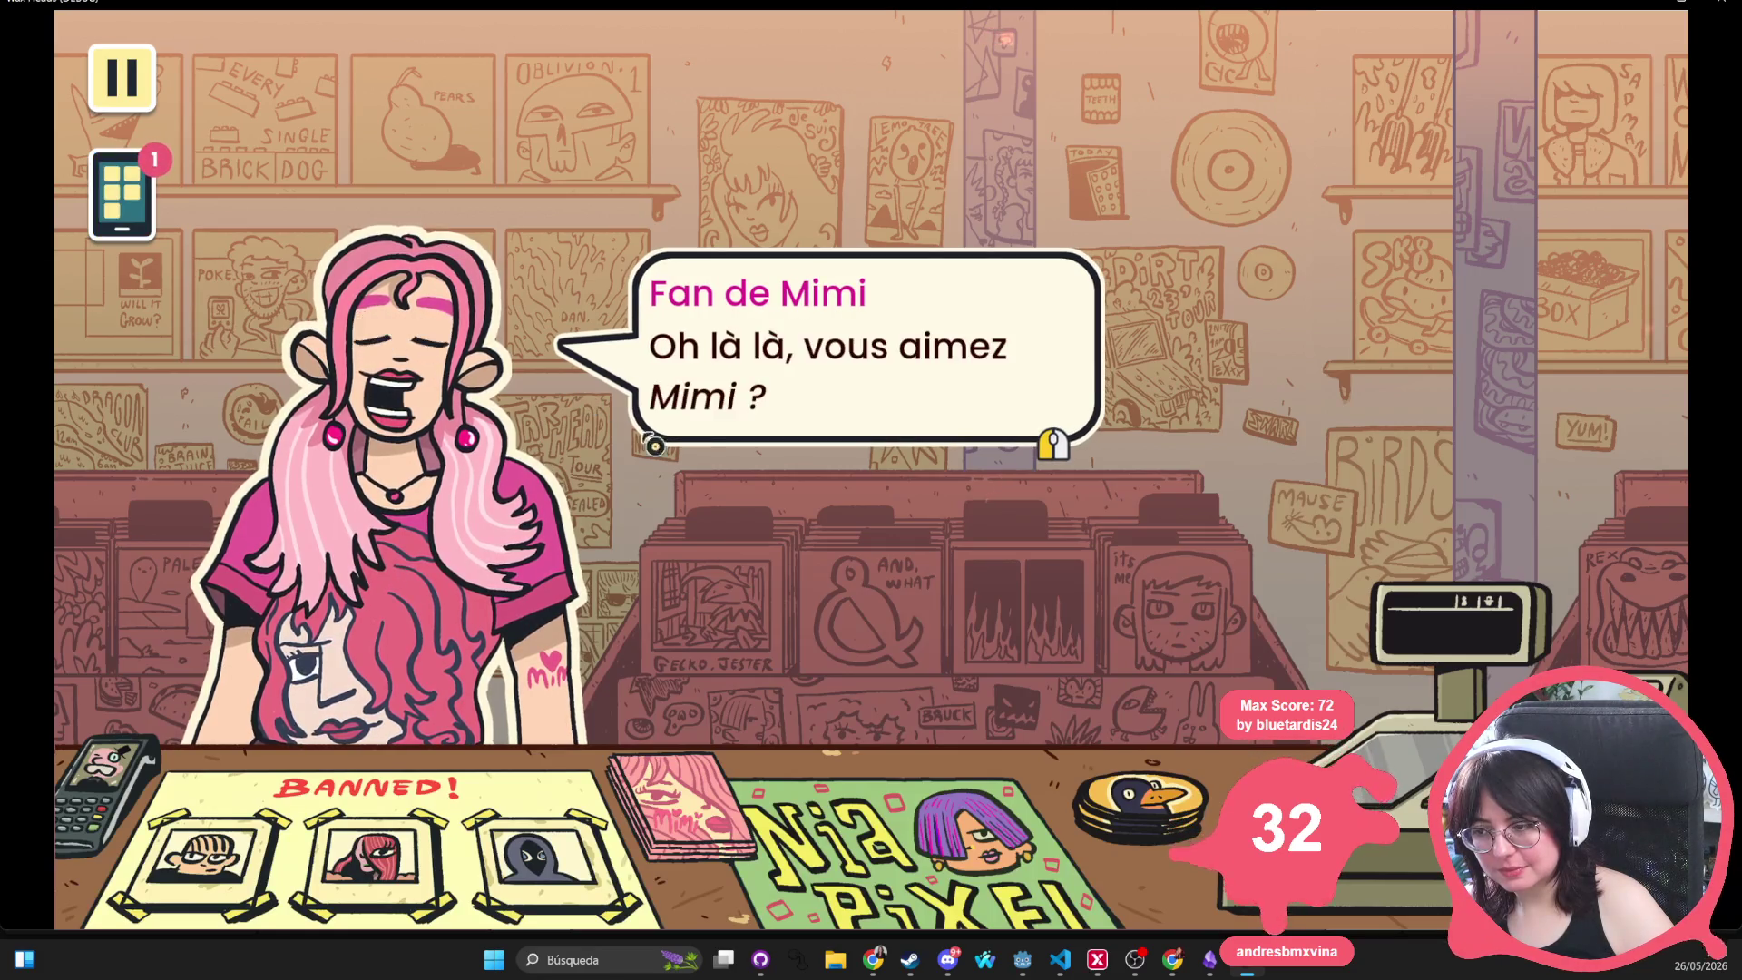
click(766, 331)
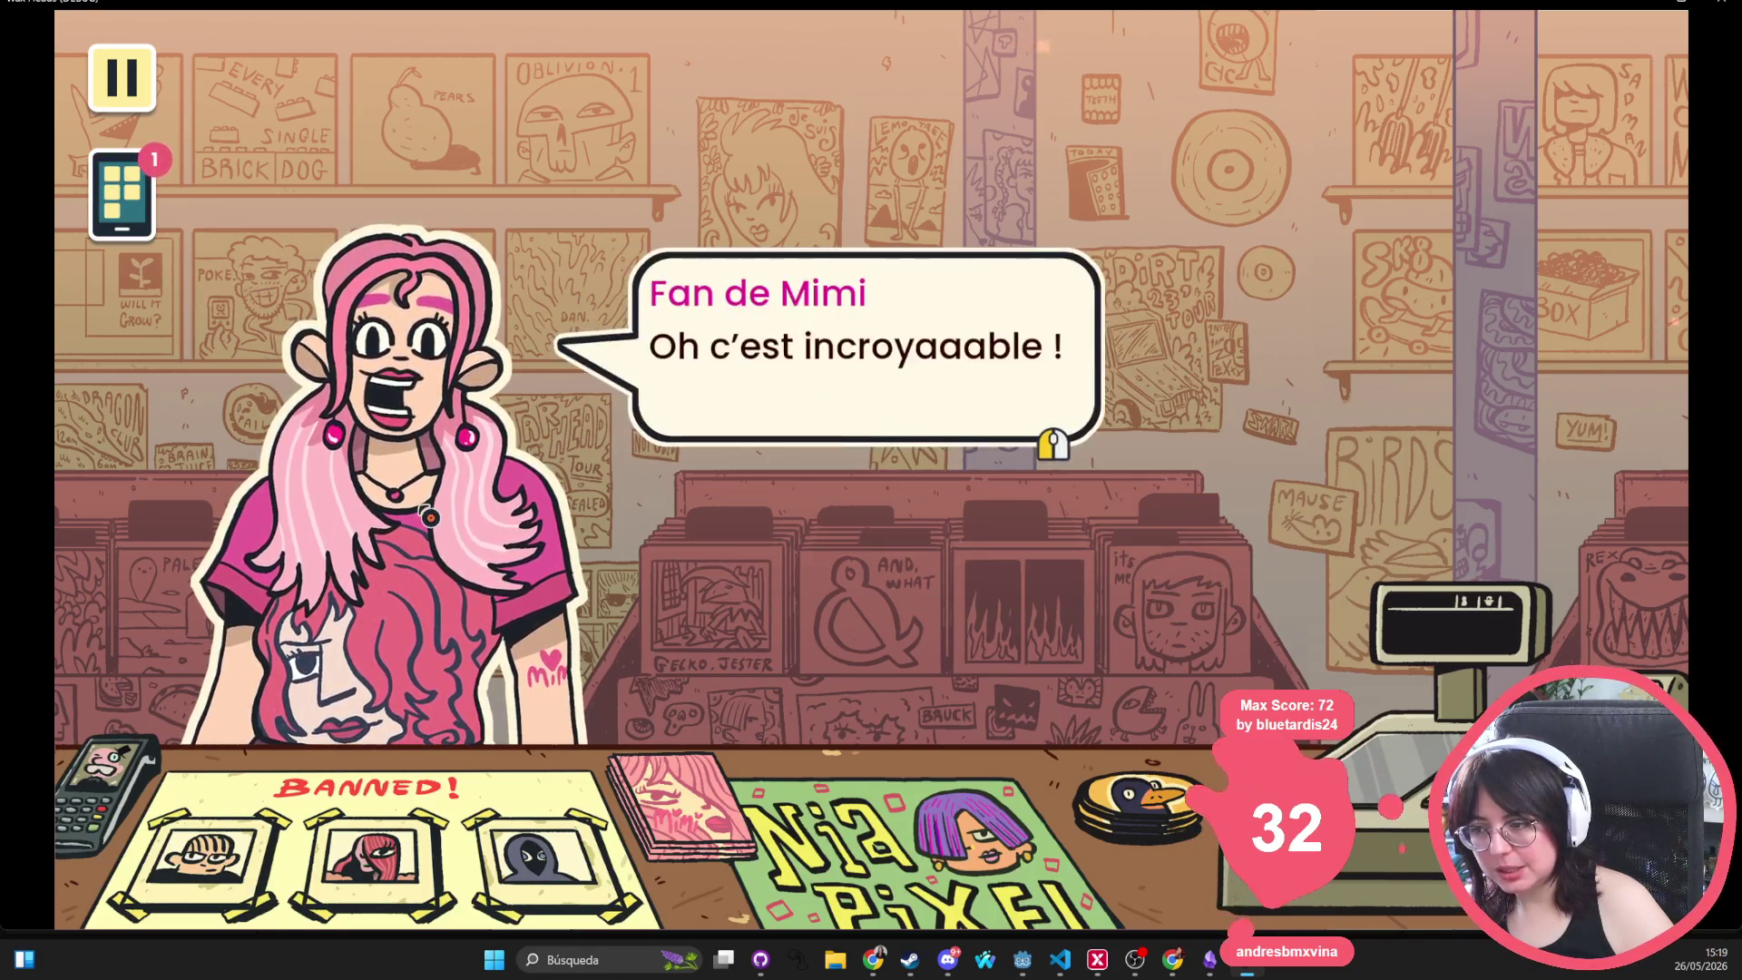
Advance through the handbook and remaining dialogue to the shop-browsing view, then stop the game
click(439, 502)
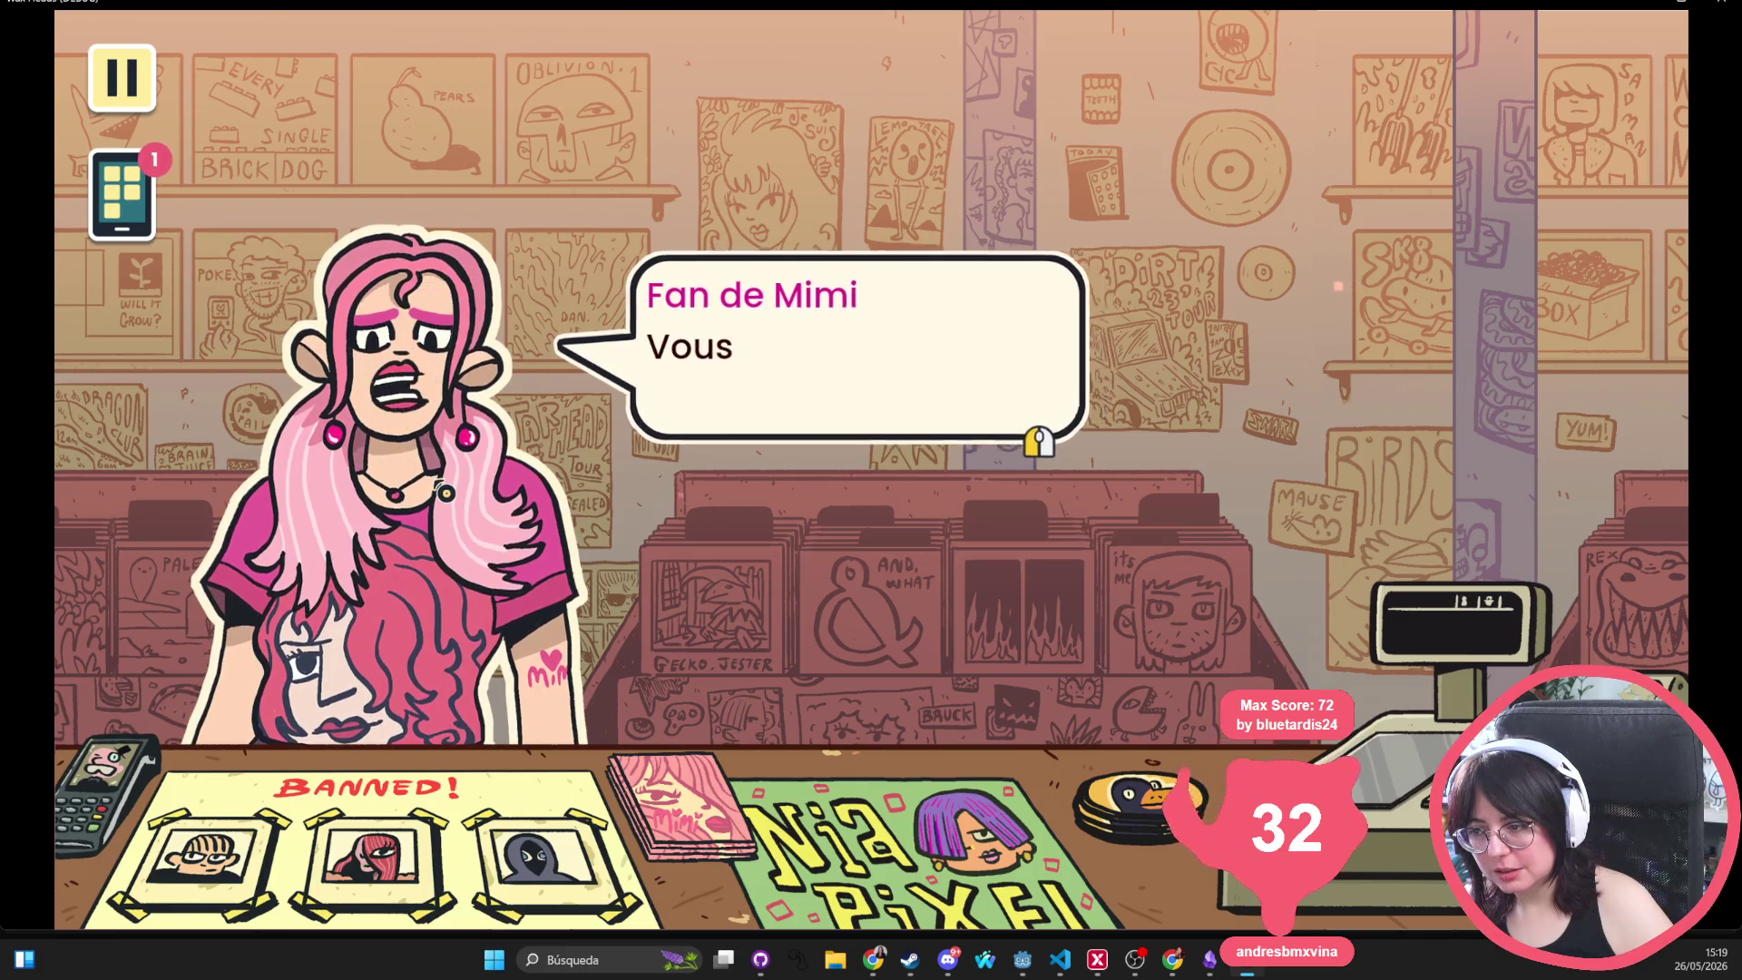
click(446, 499)
click(451, 512)
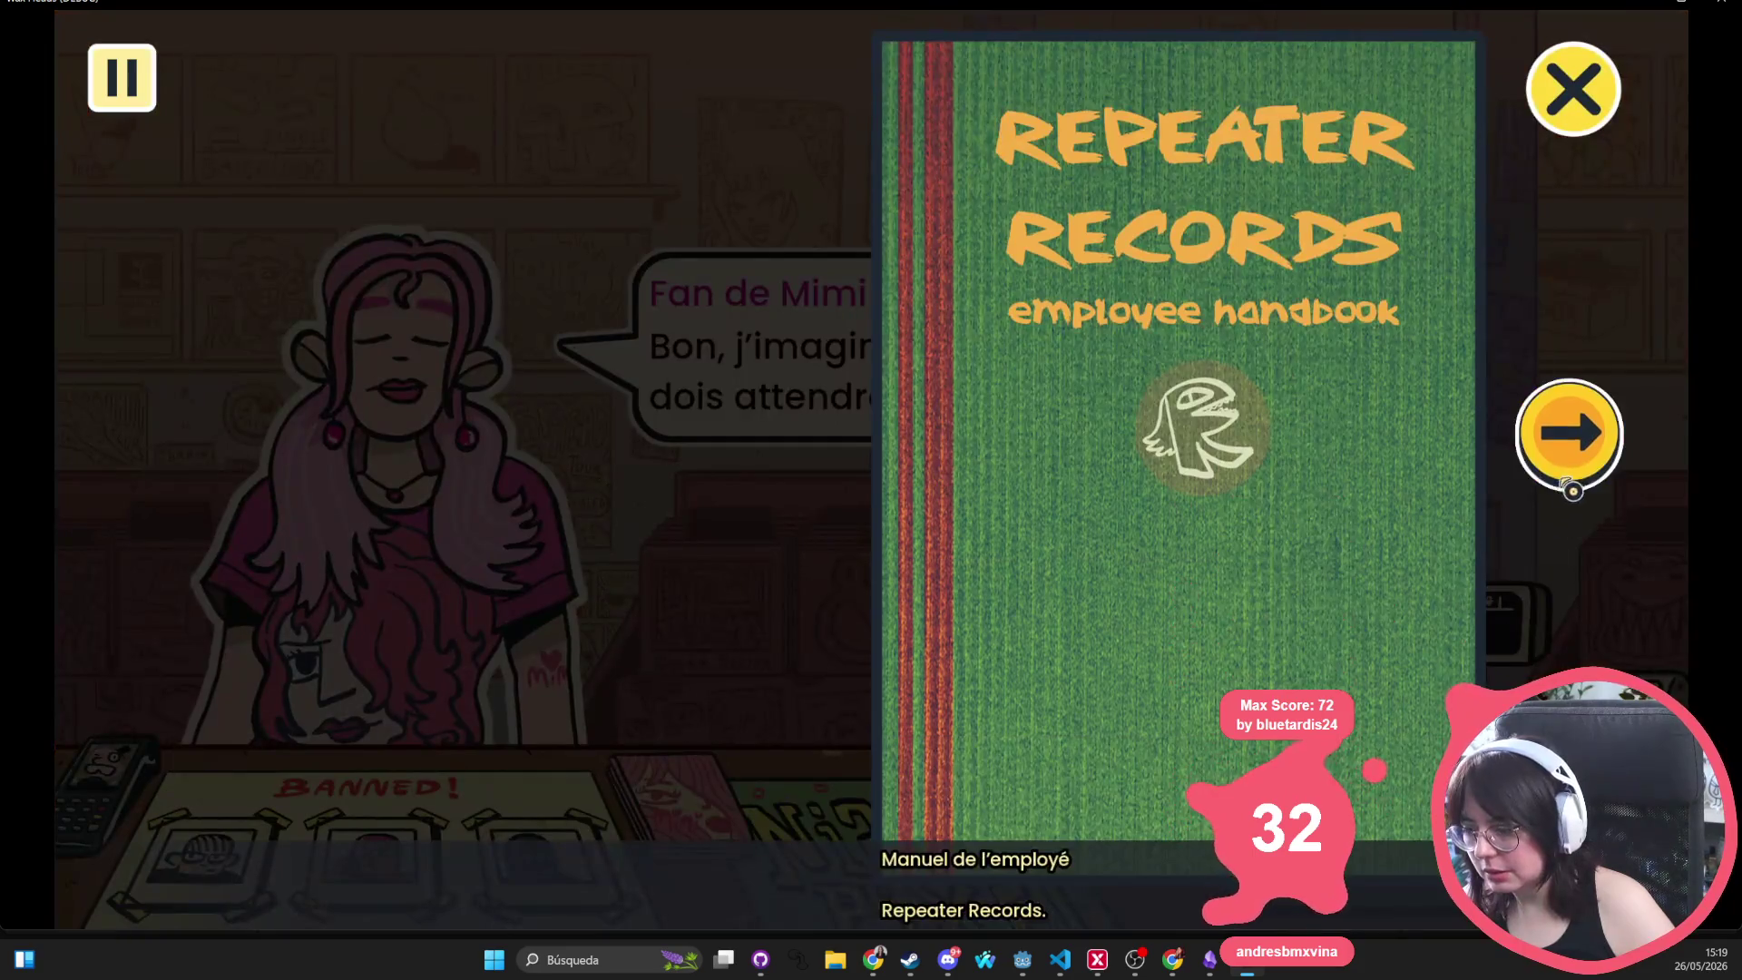
click(1569, 433)
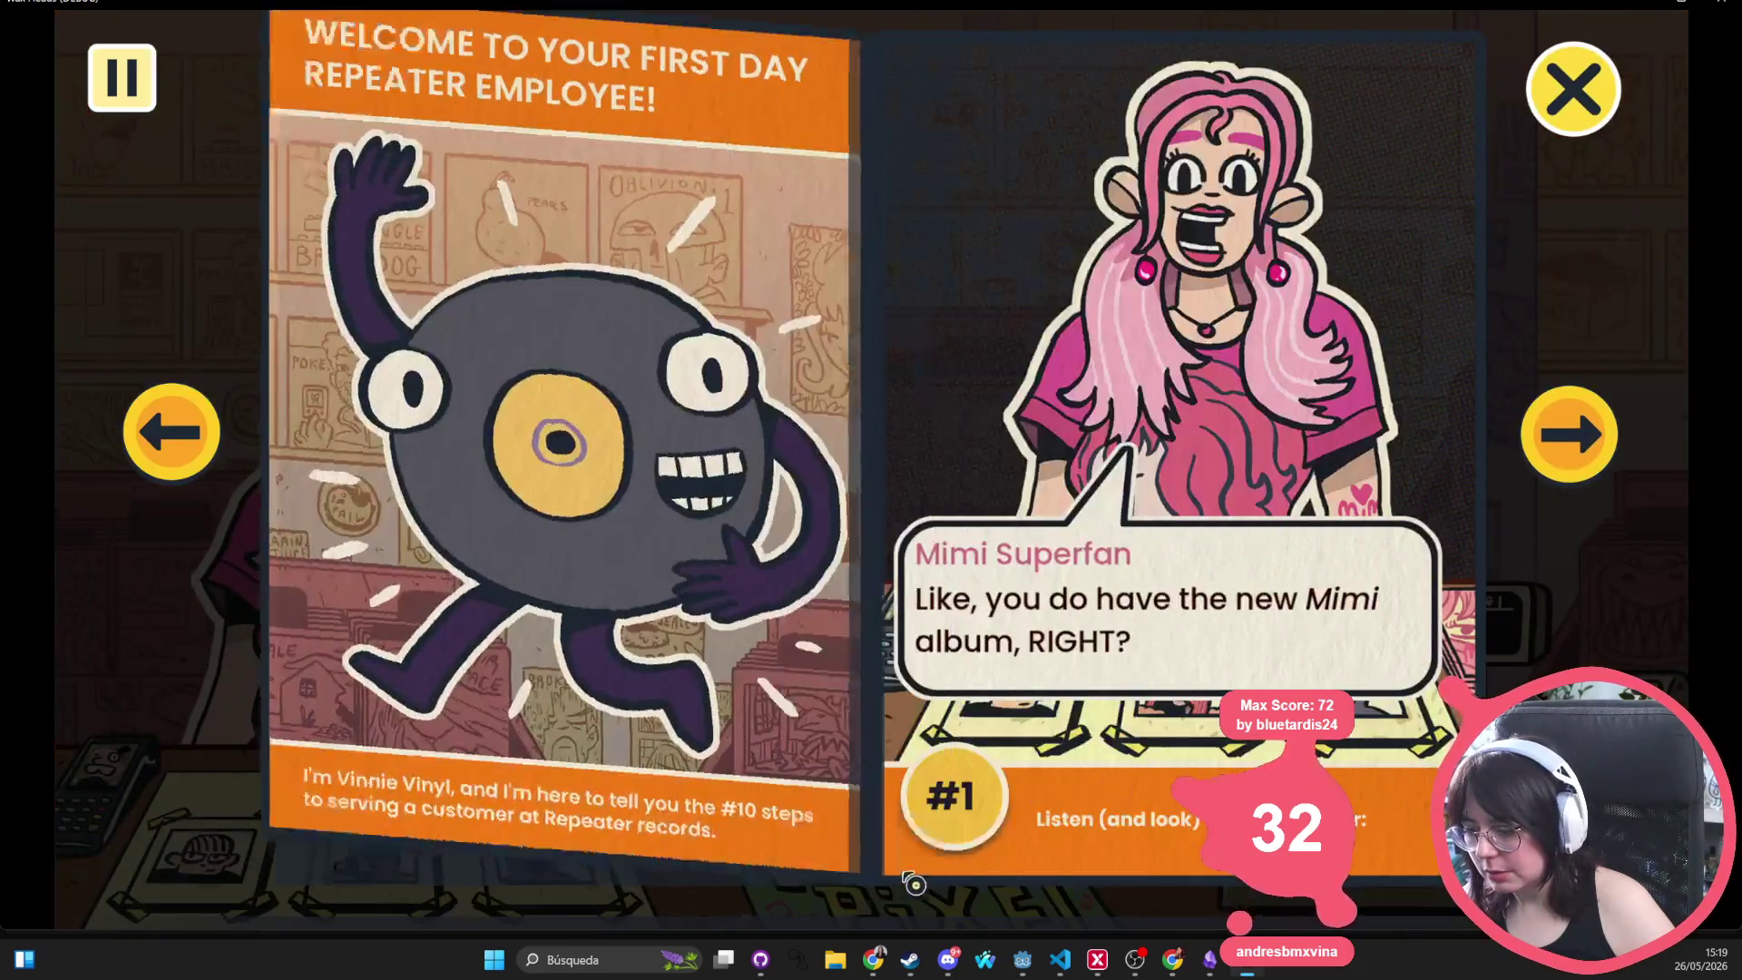
click(1572, 89)
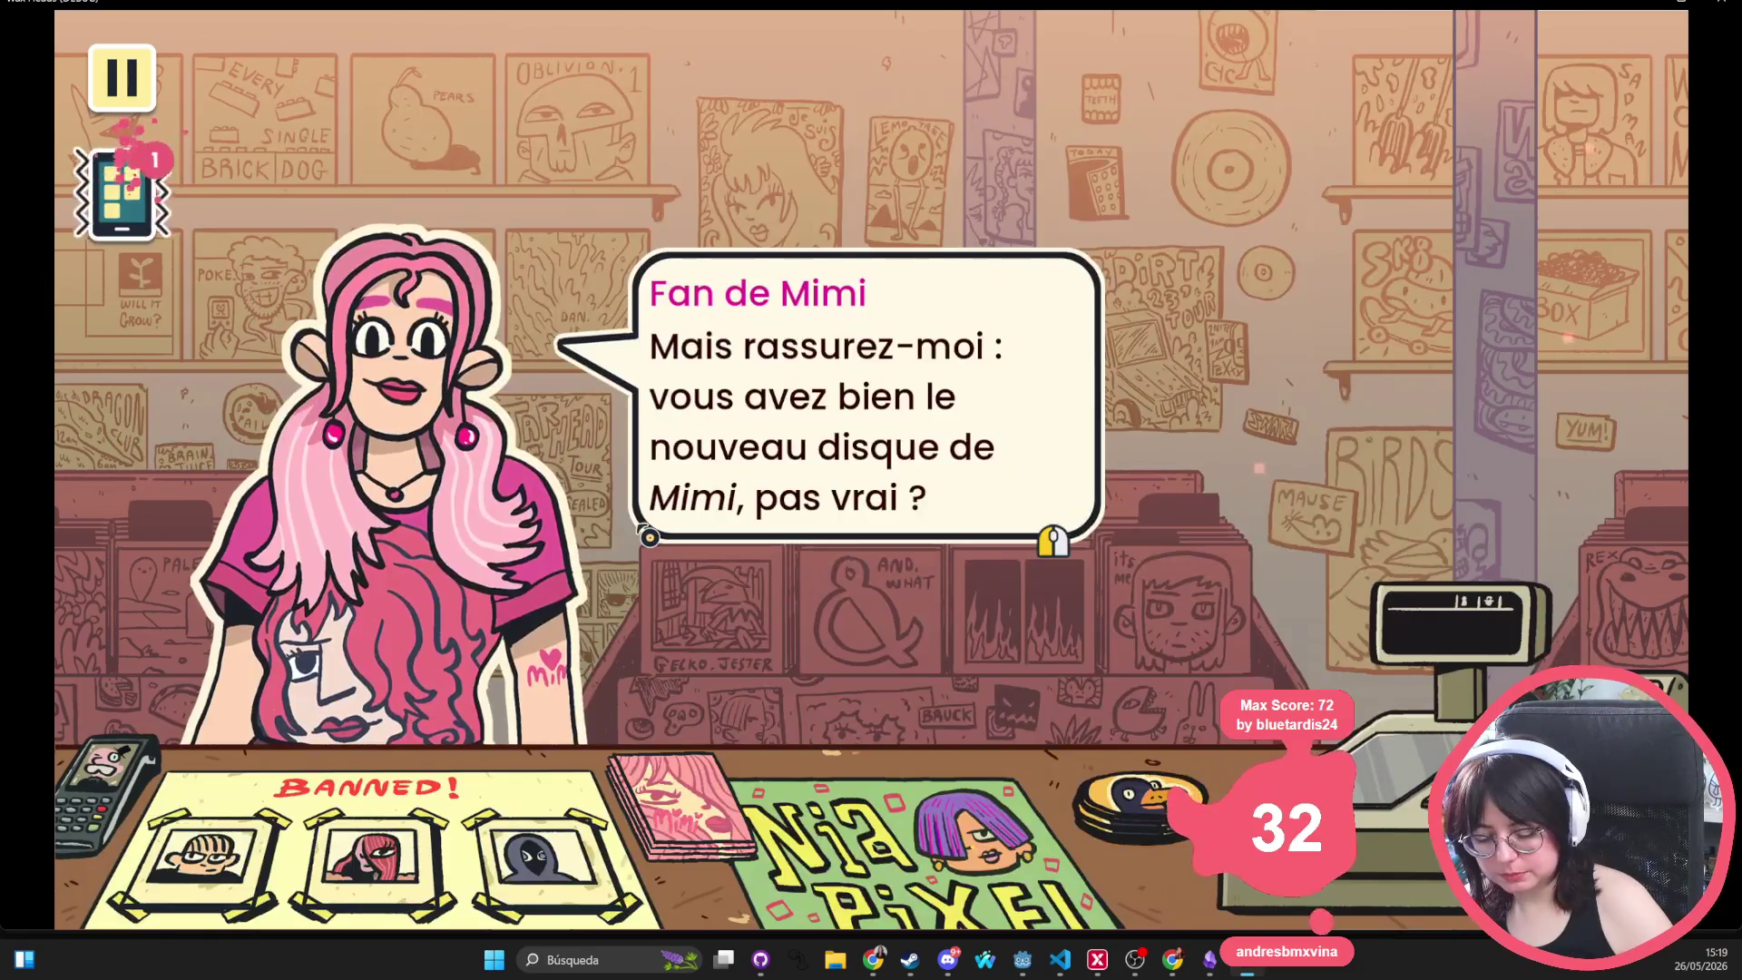
click(635, 533)
click(643, 537)
click(644, 538)
click(642, 539)
click(642, 540)
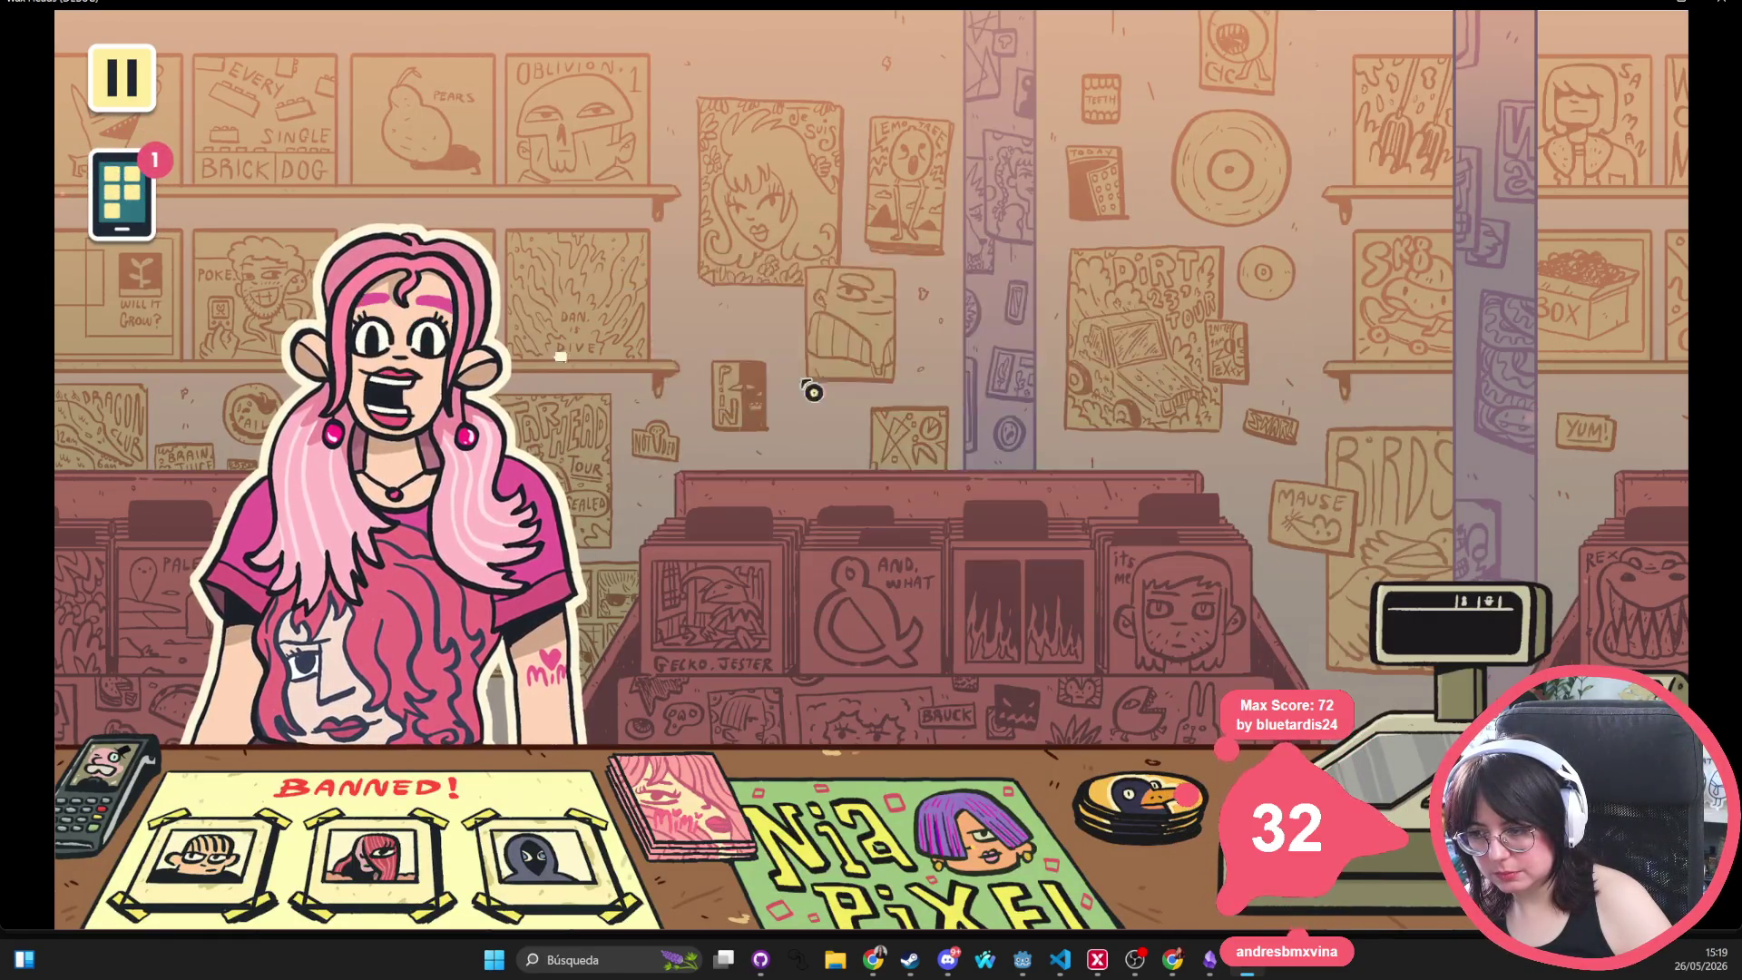
click(485, 603)
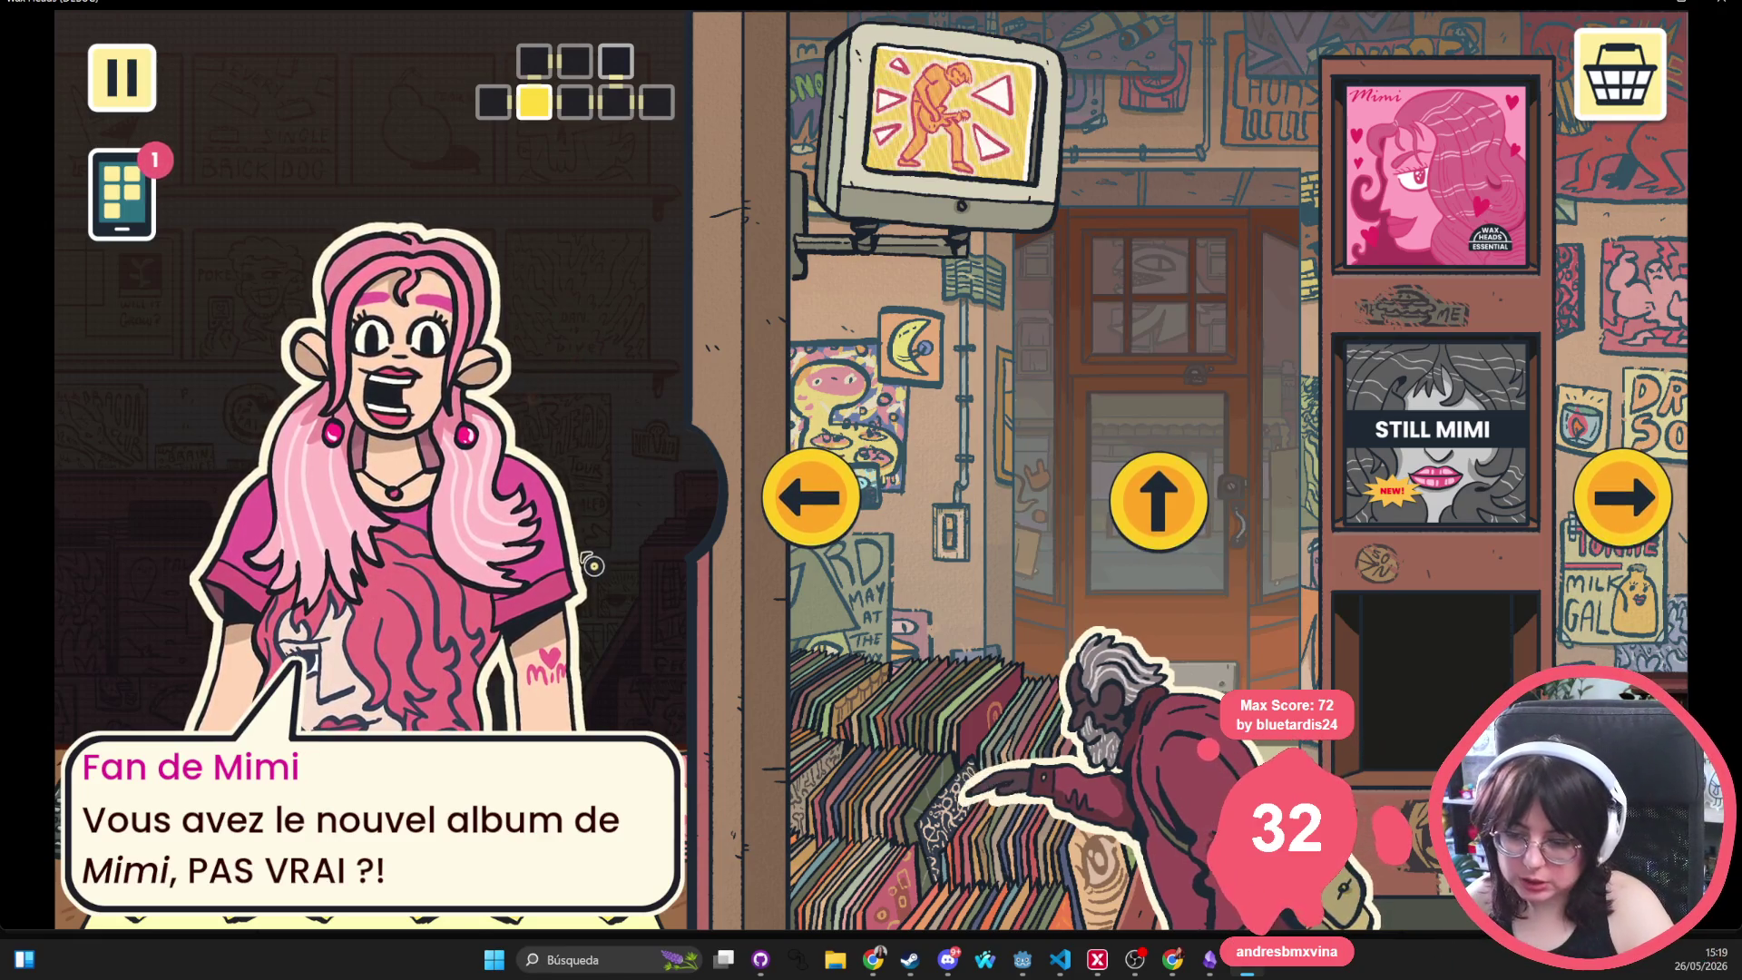
key(F8)
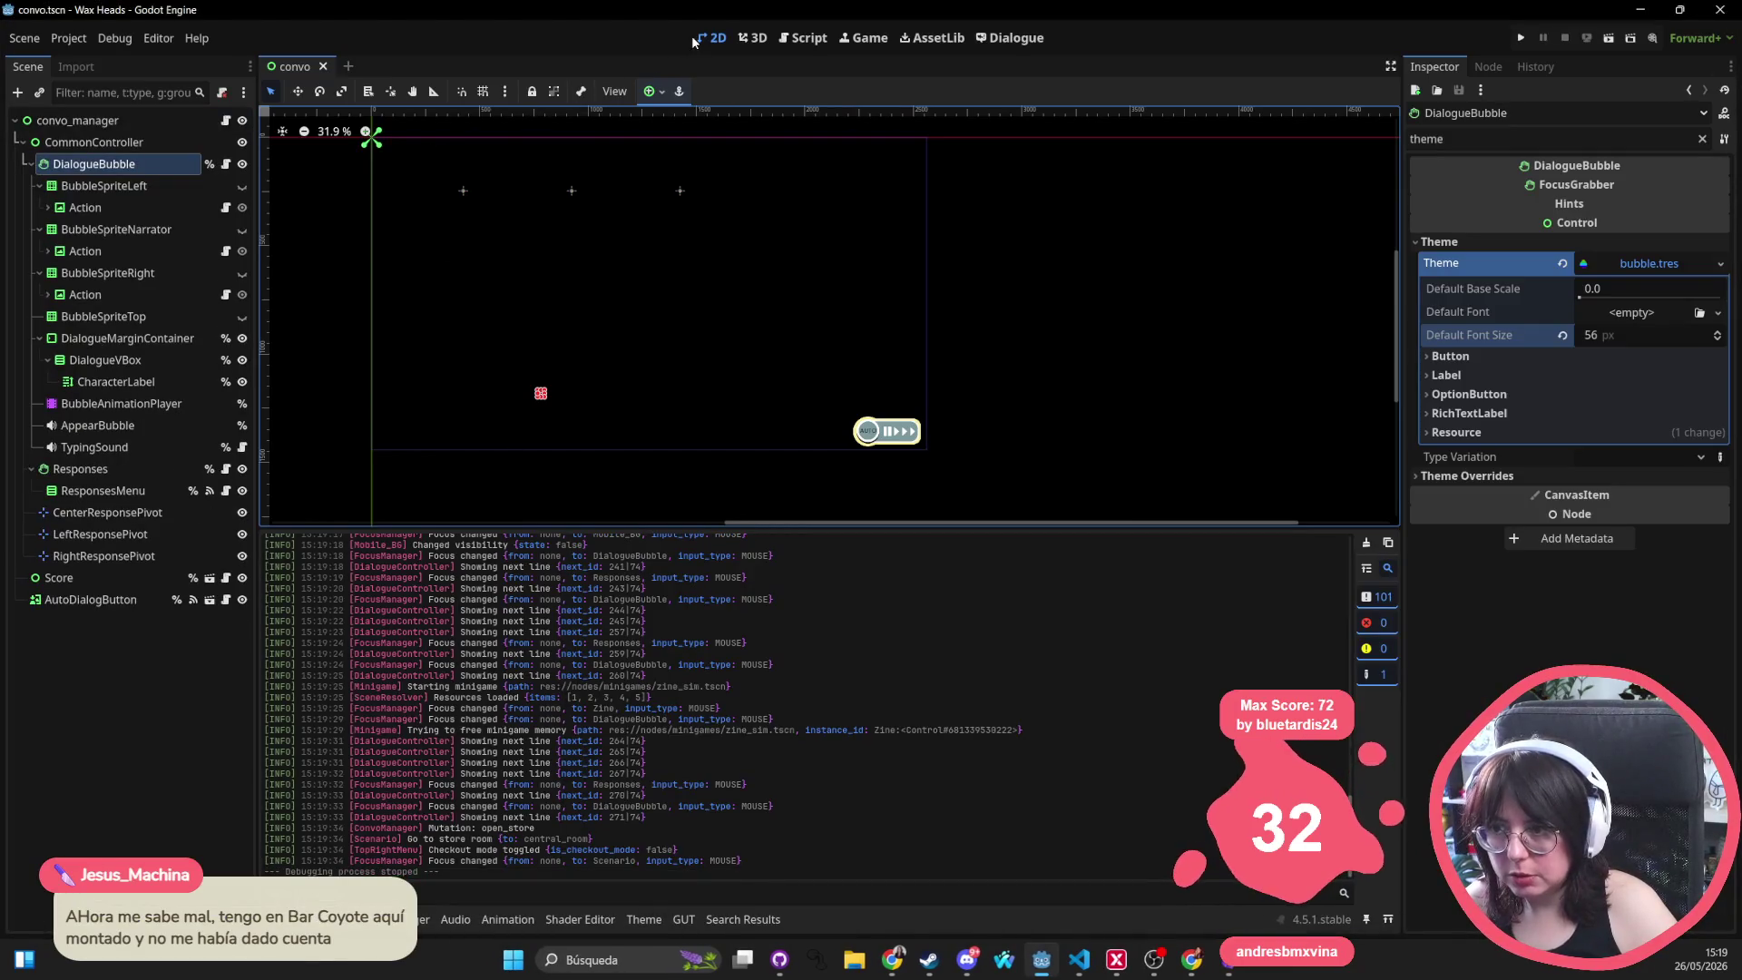
Open the front_store.tscn scene via quick search for 'front'
drag(509, 311, 700, 292)
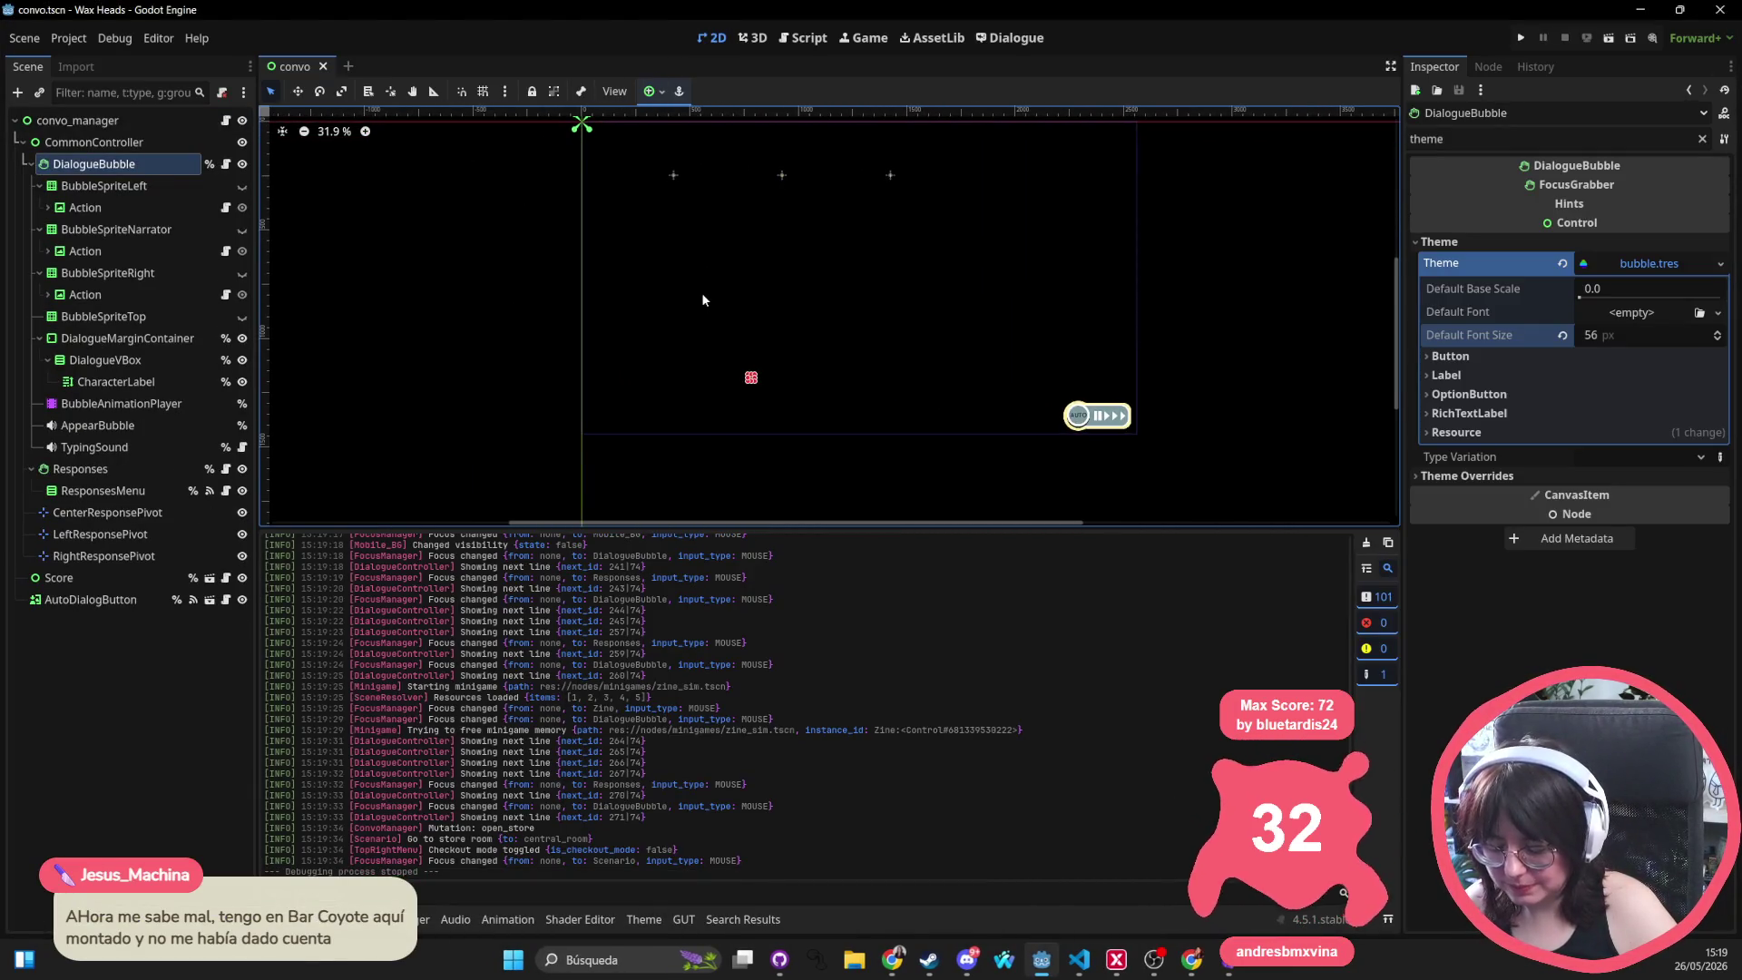
key(shift+alt+o)
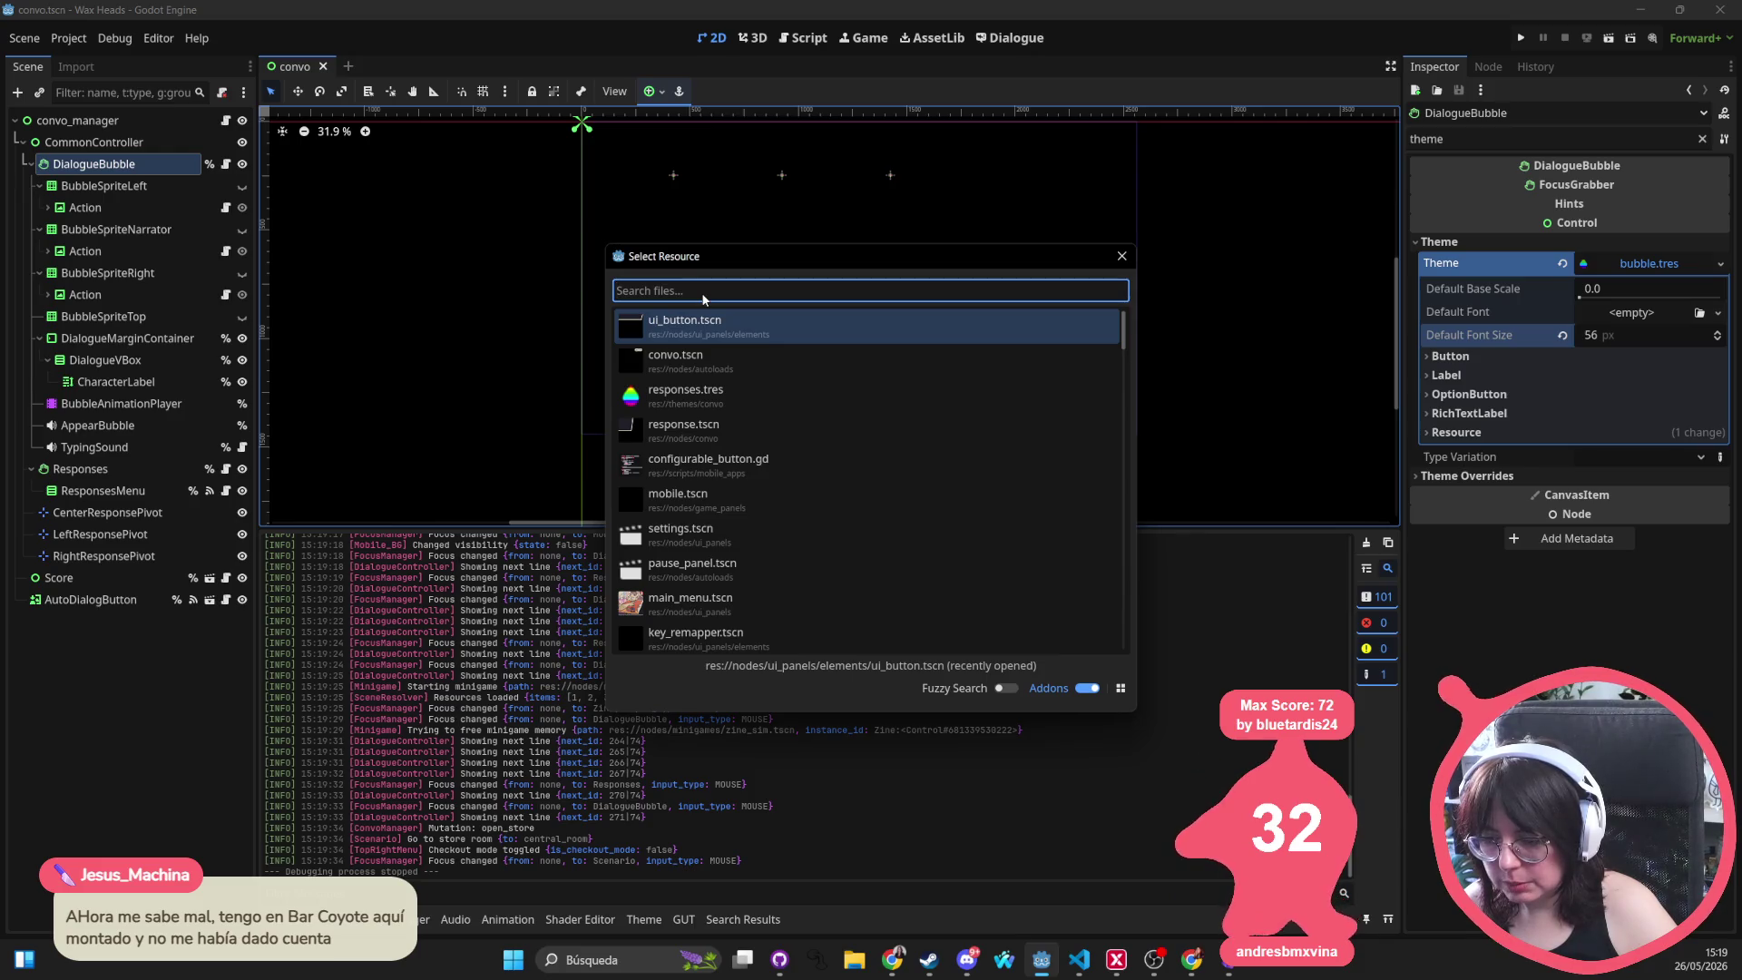
key(Escape)
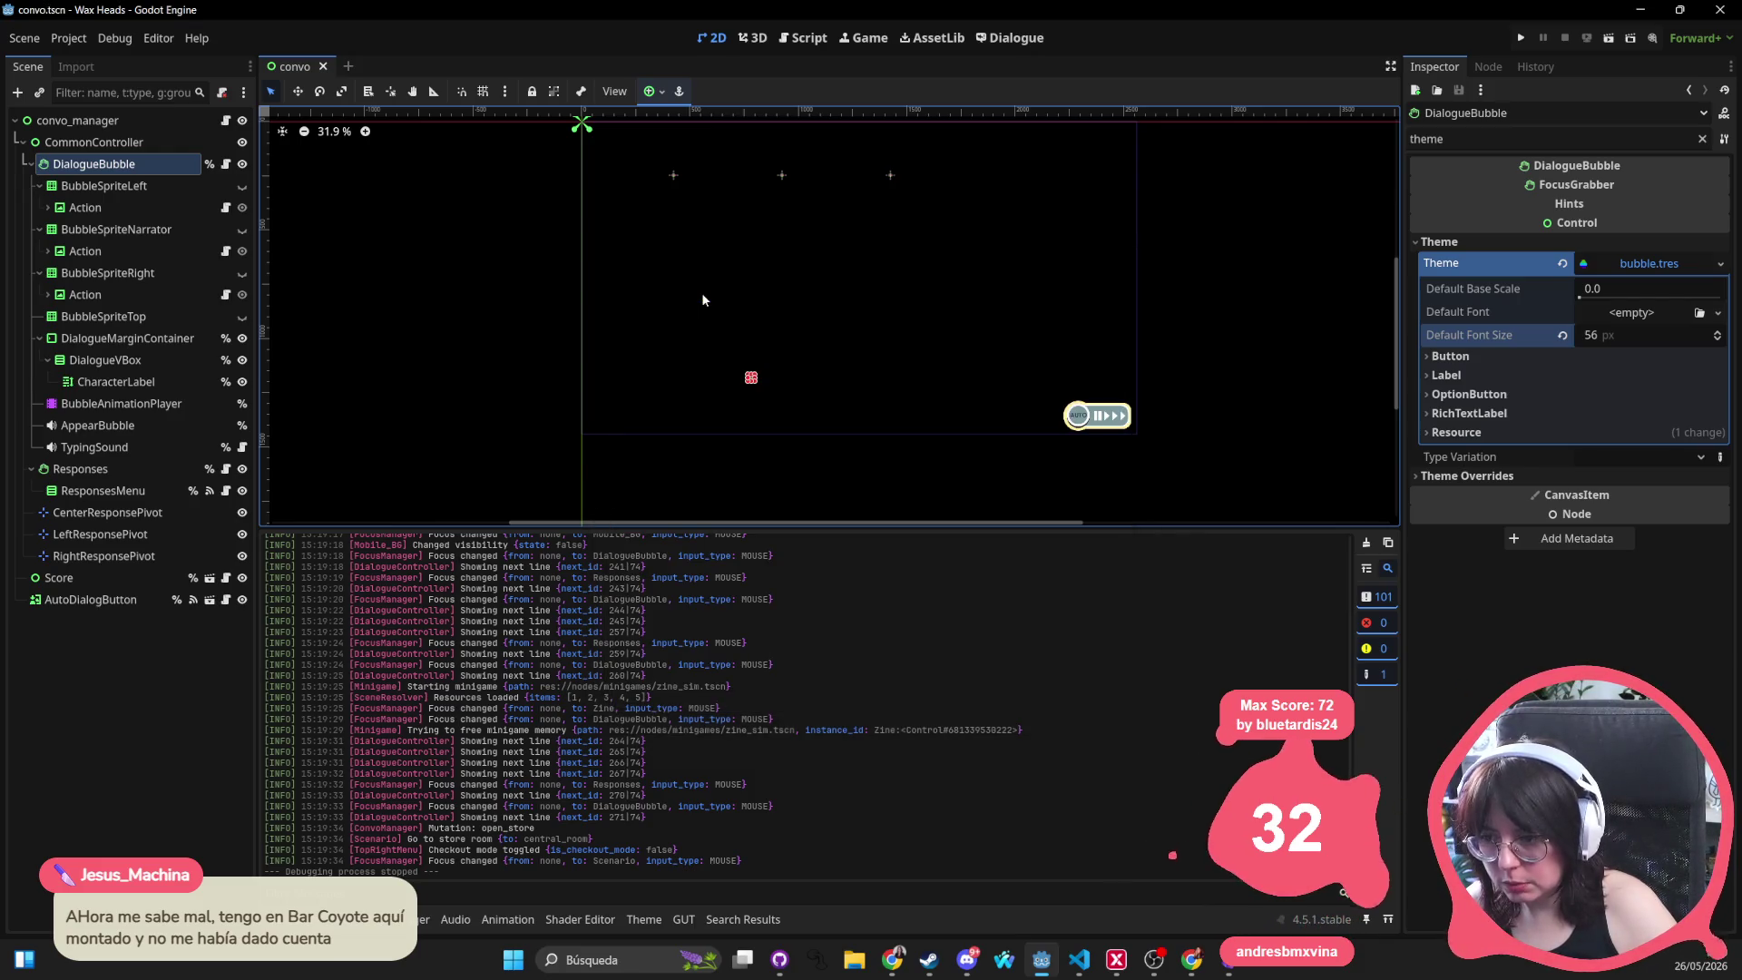
scroll(813, 311, right, 3)
scroll(731, 296, up, 2)
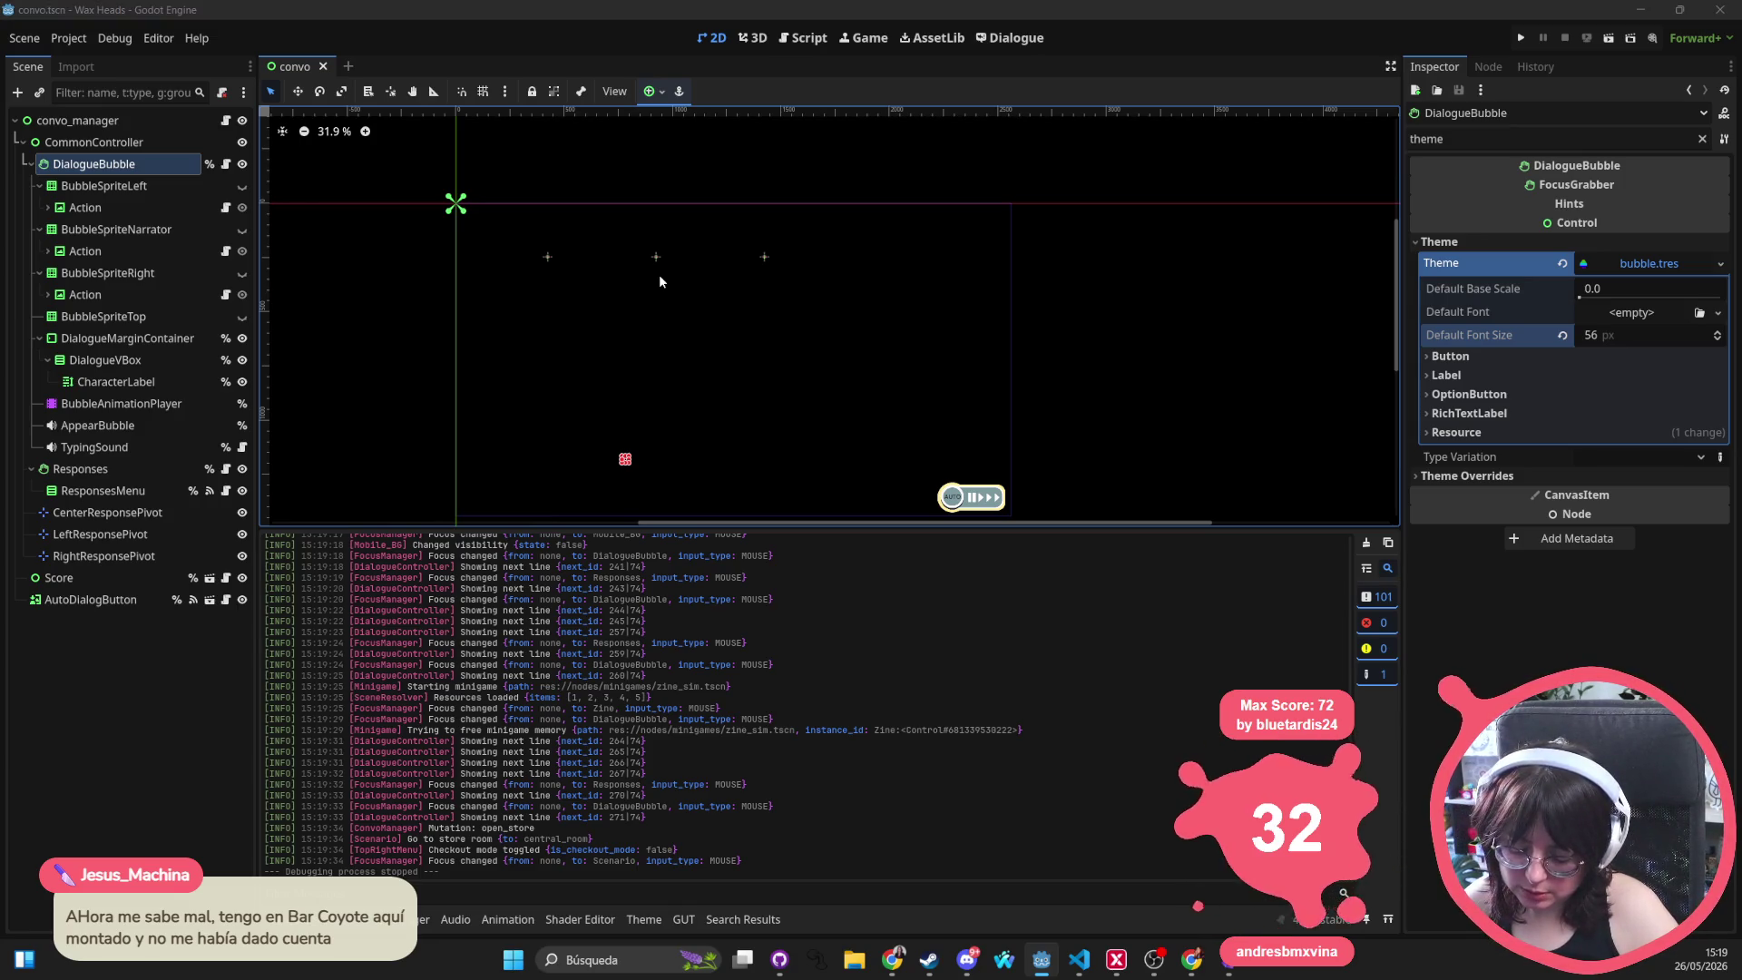
key(alt+shift+o)
text(front)
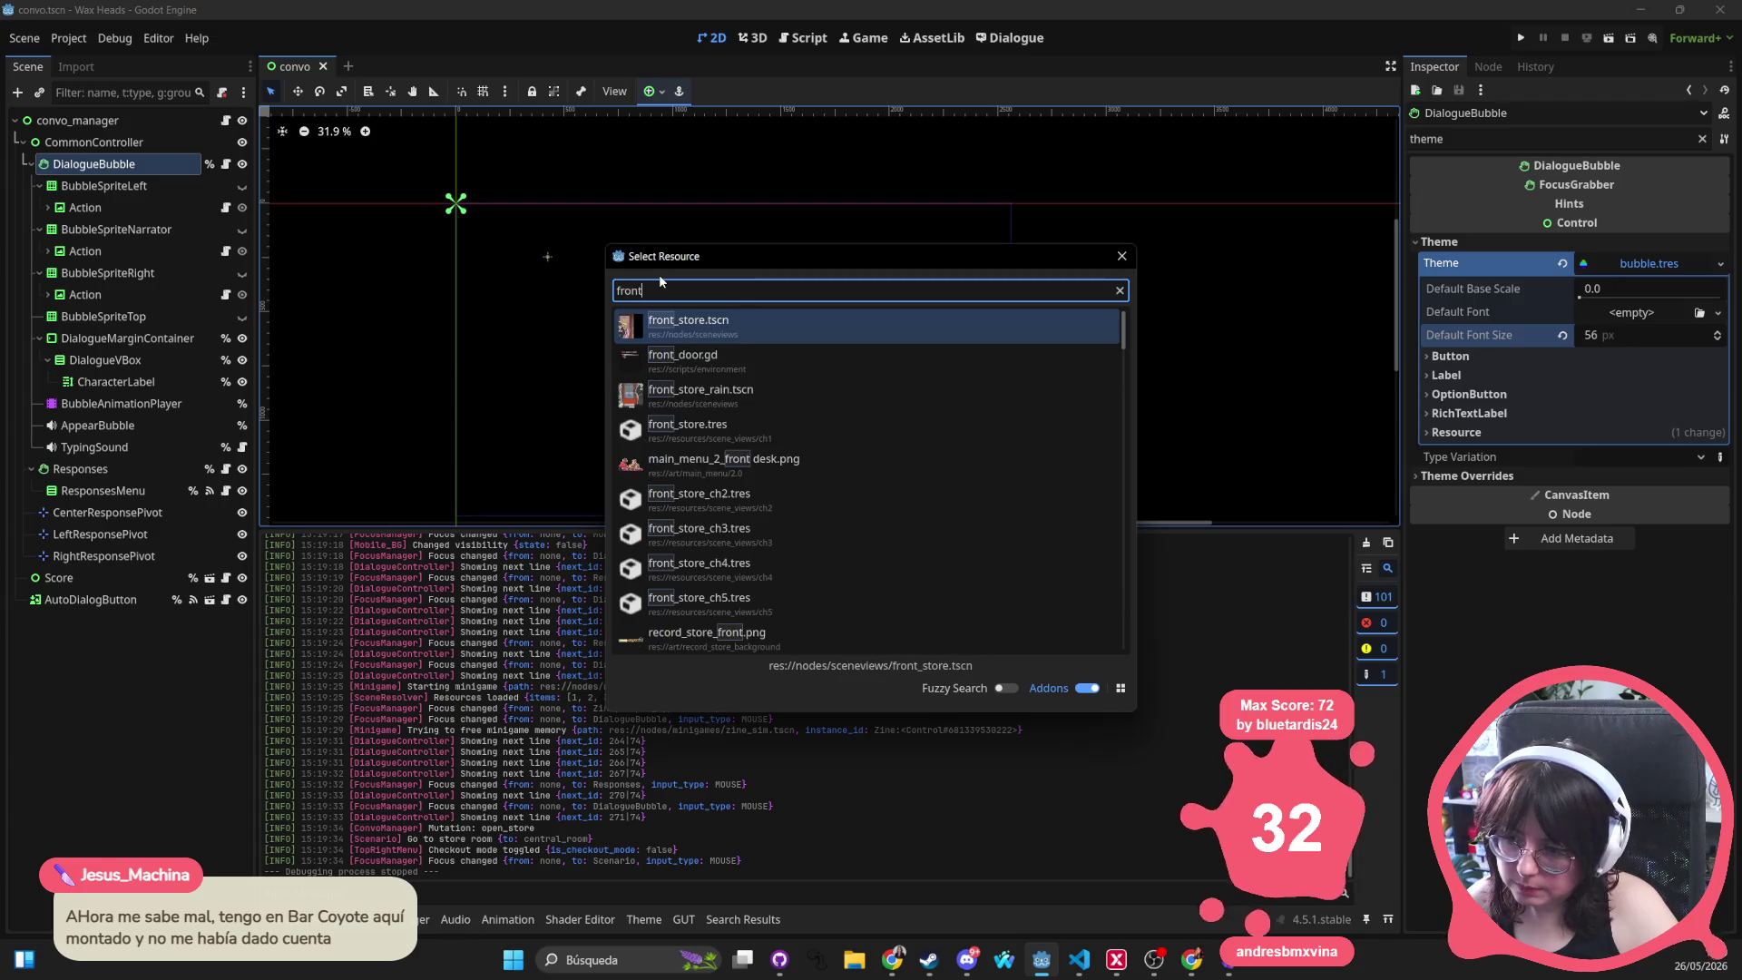
key(Return)
Open record_store_foreground.tscn and pan the canvas to frame the shop counter artwork
key(alt+shift+o)
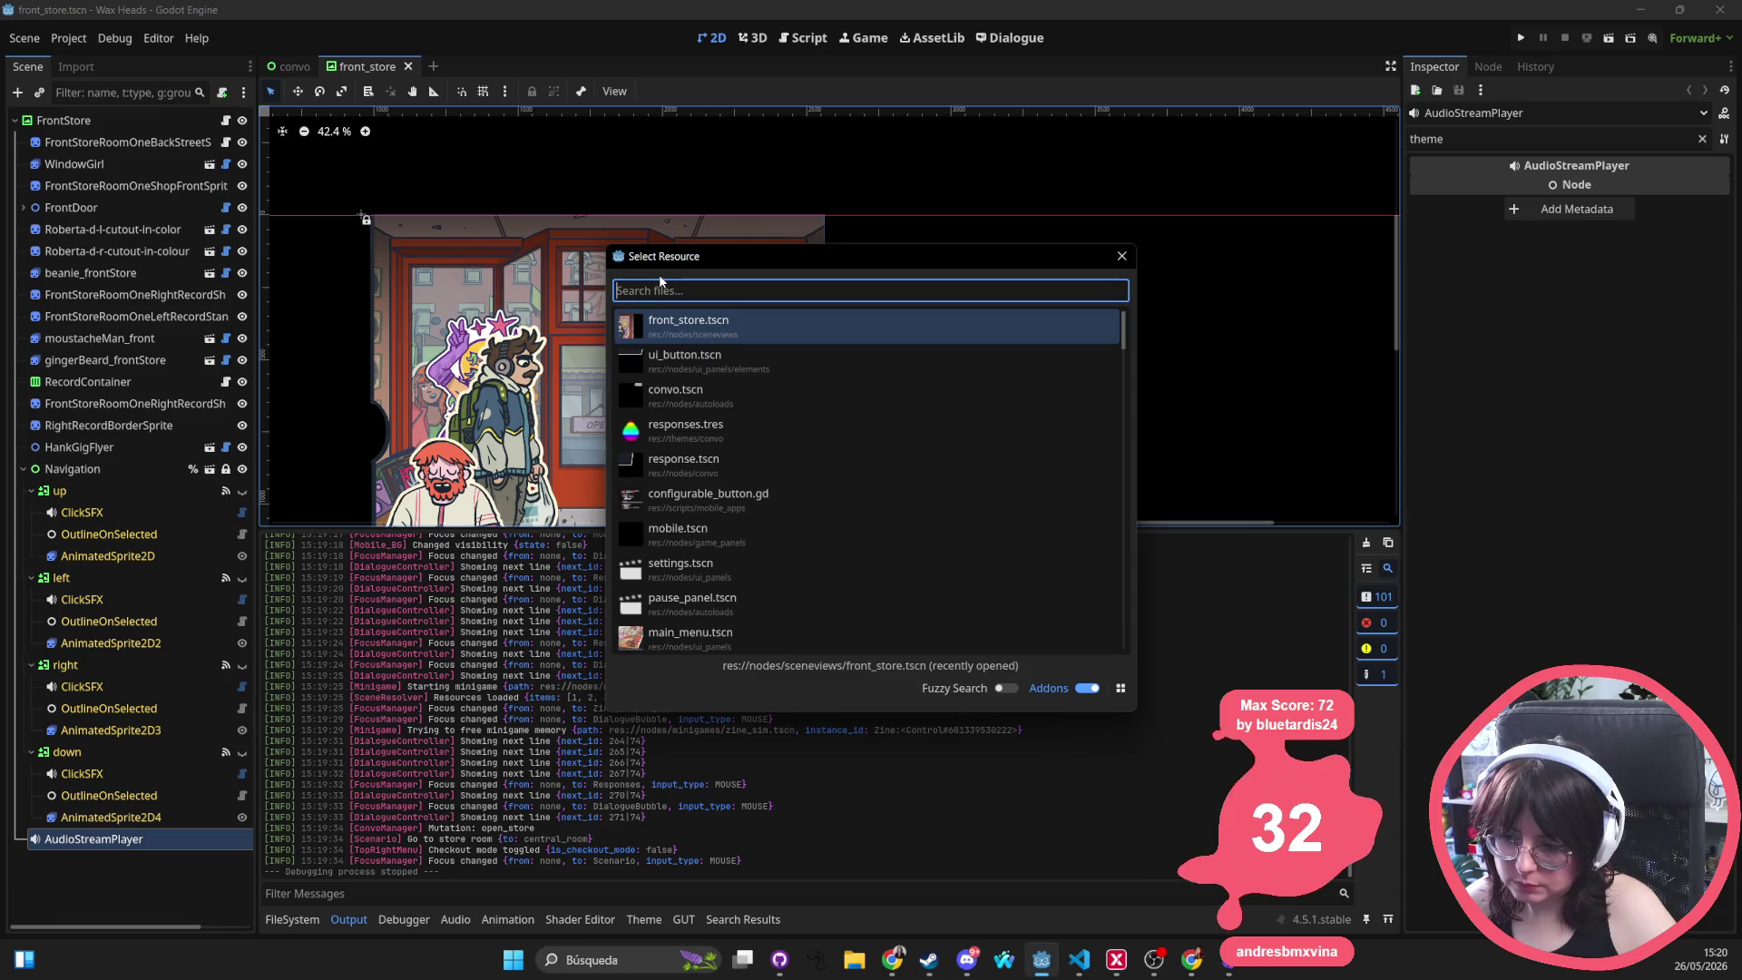
text(store front)
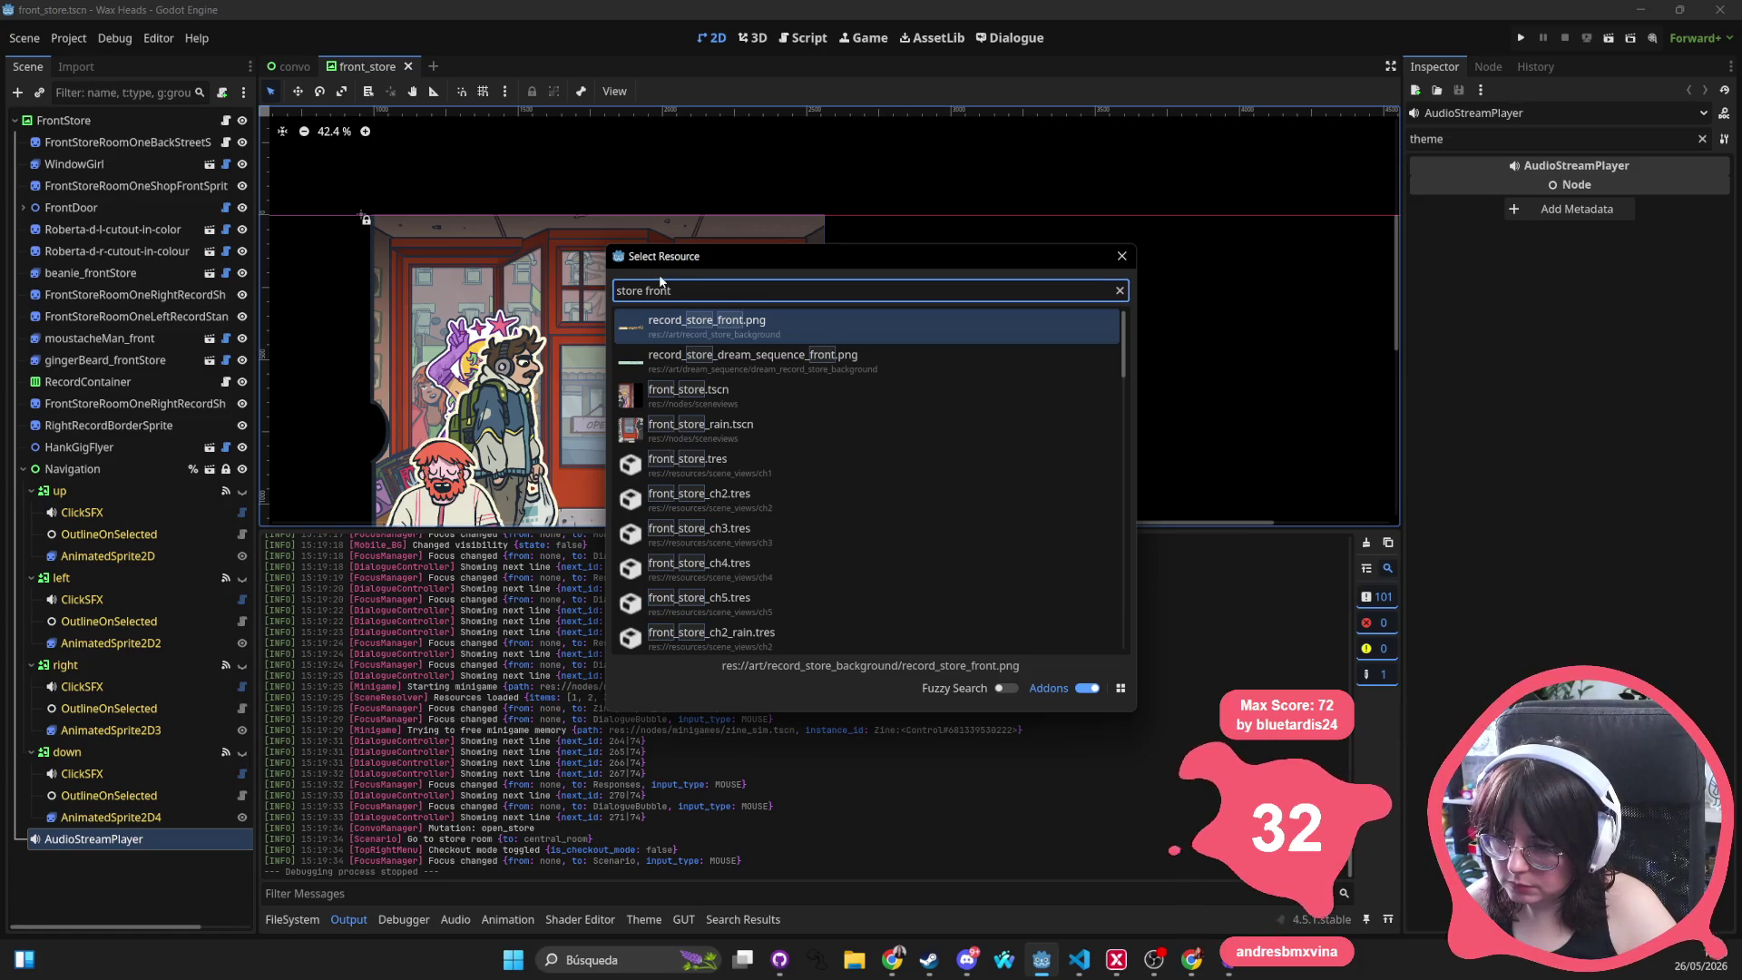
key(BackSpace)
key(BackSpace)
key(BackSpace)
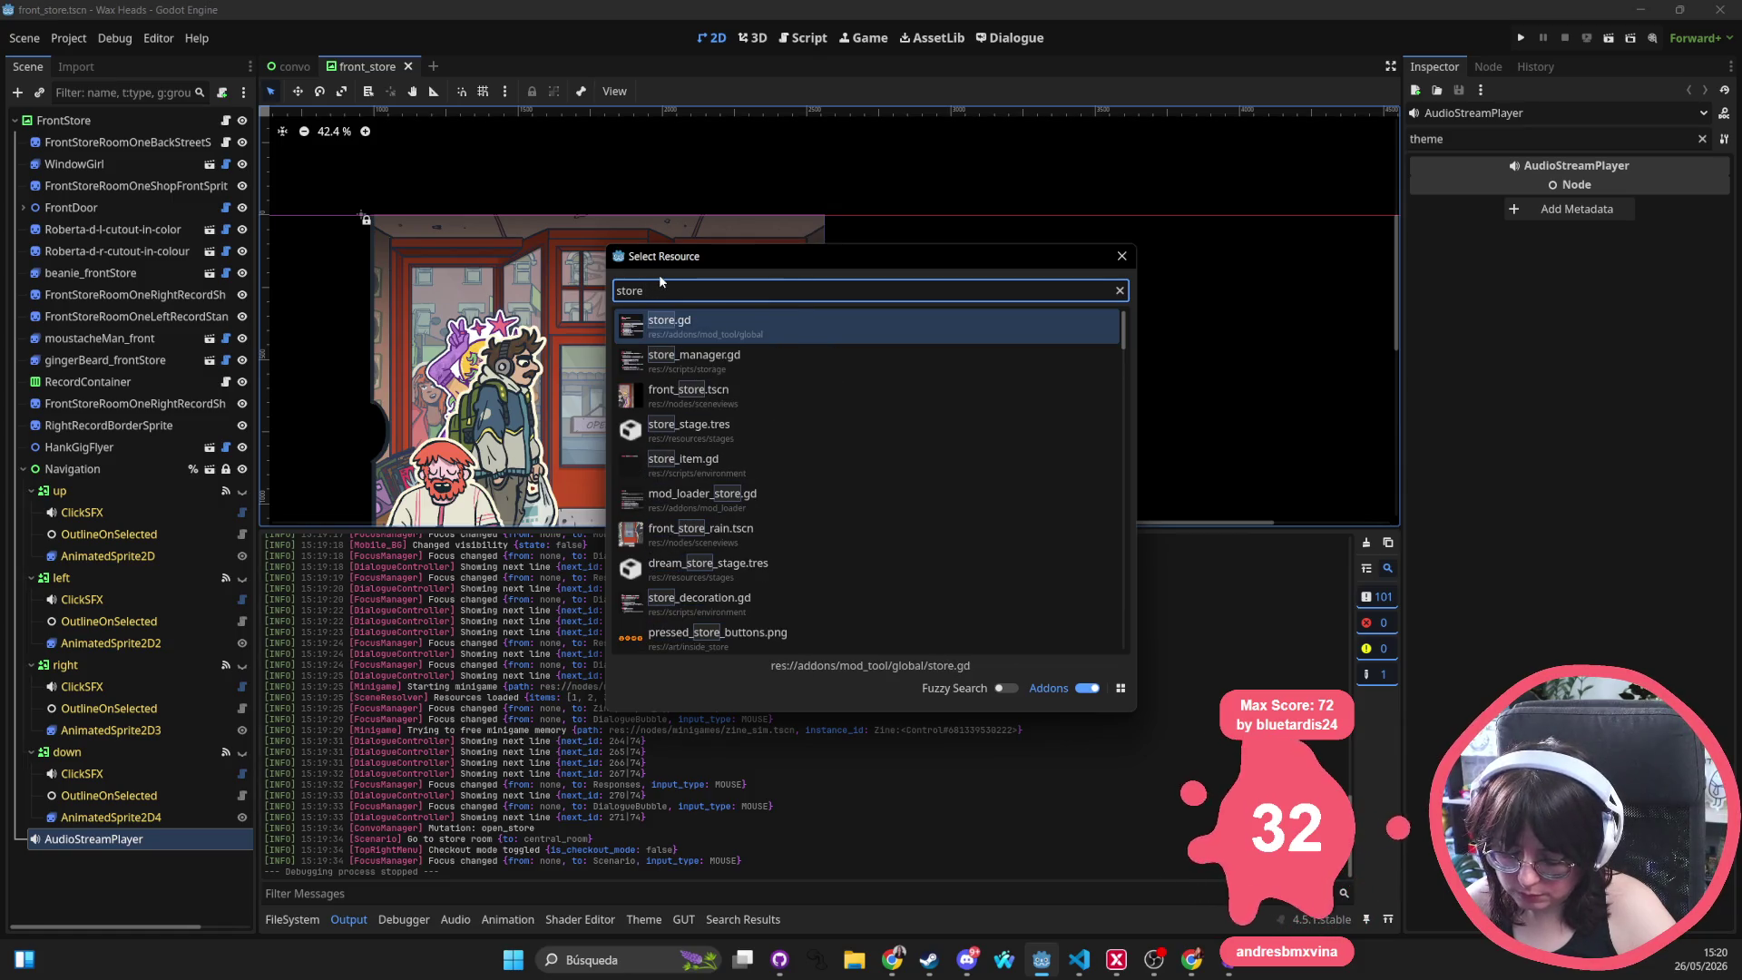
text(foregro)
key(Return)
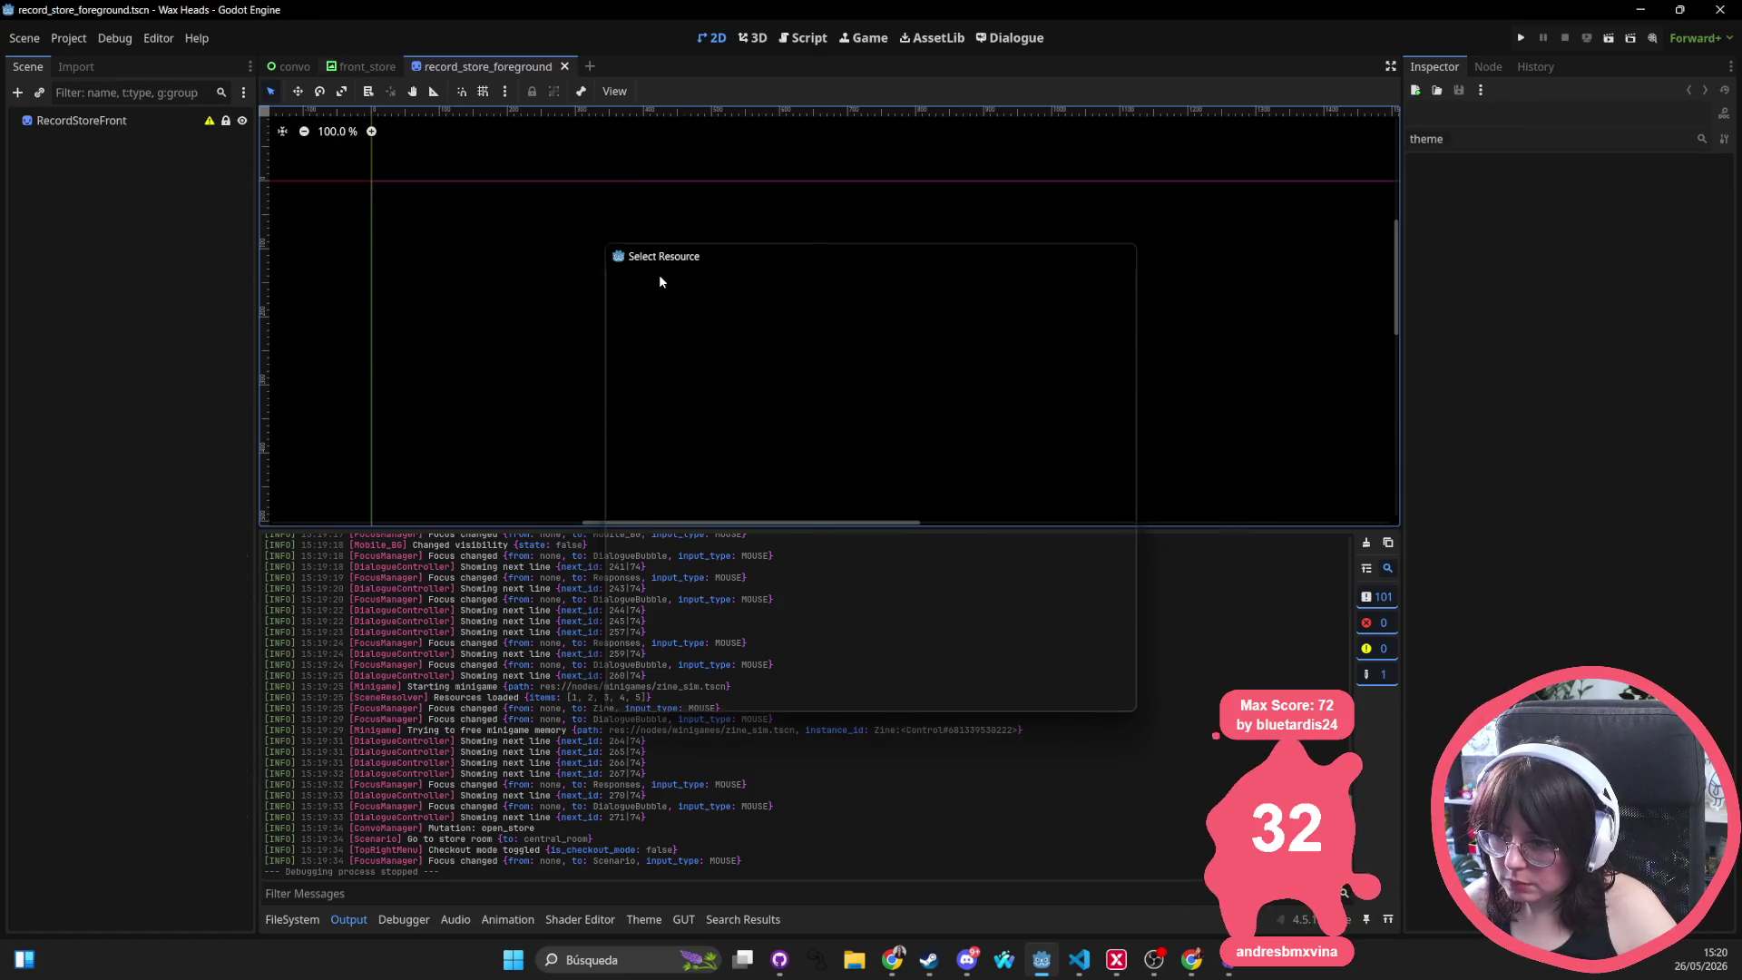
scroll(882, 328, down, 2)
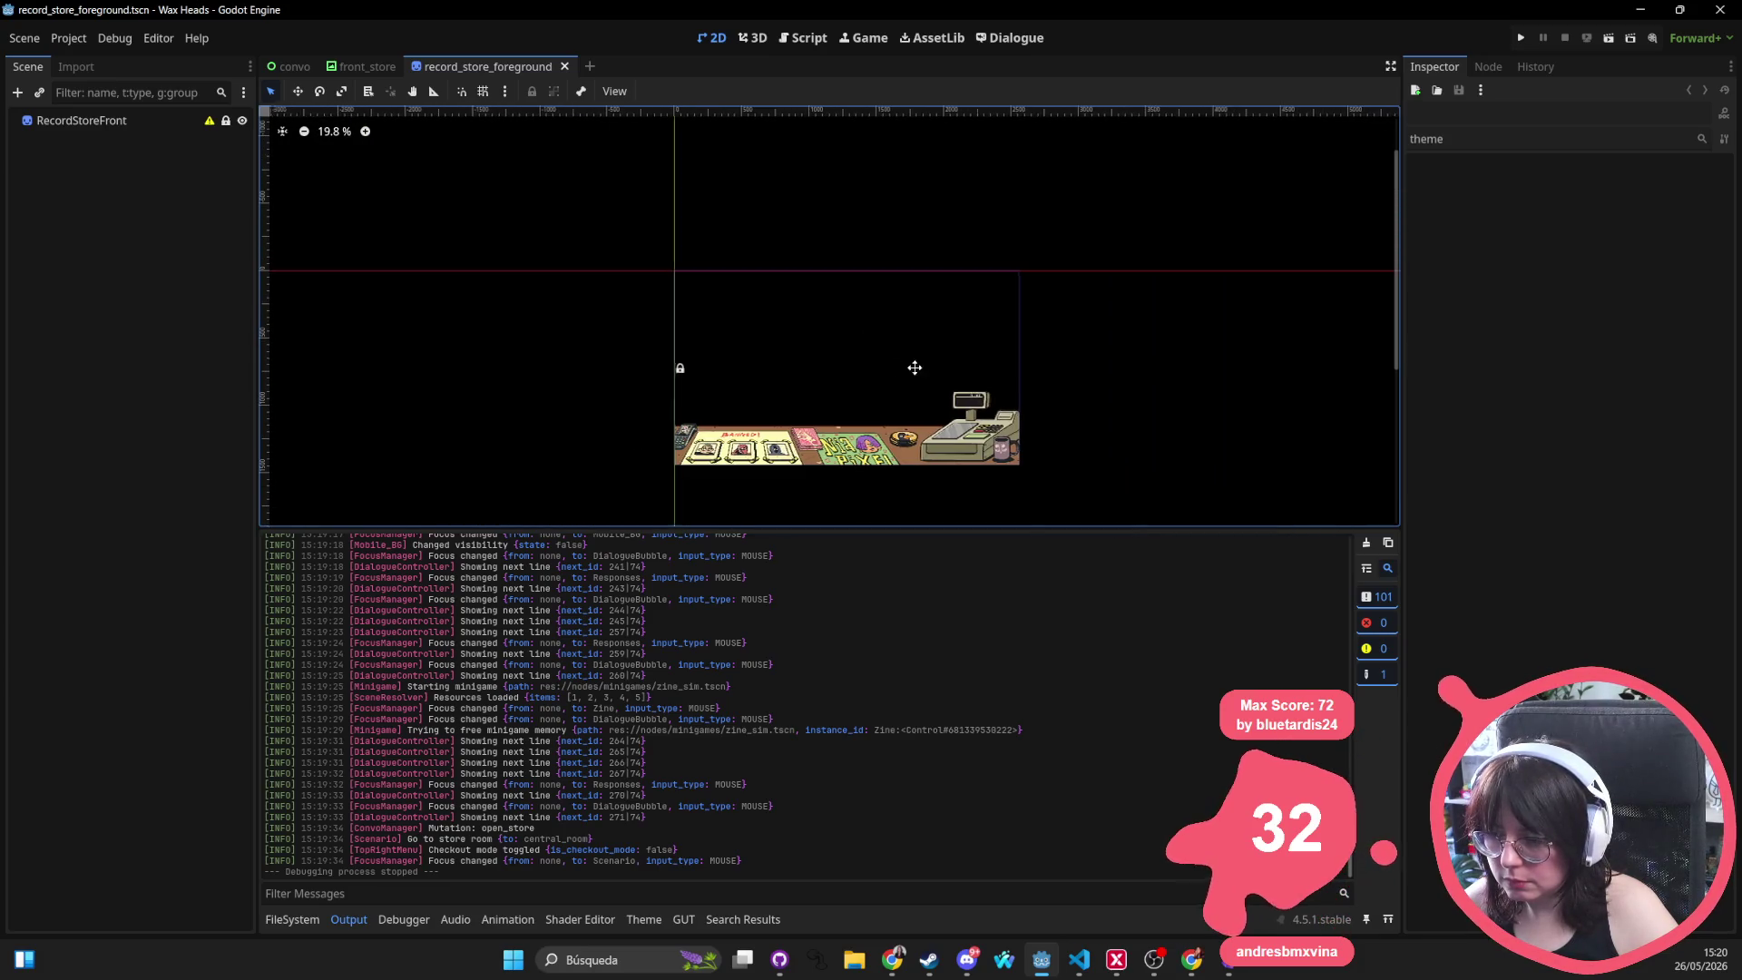
scroll(917, 373, up, 3)
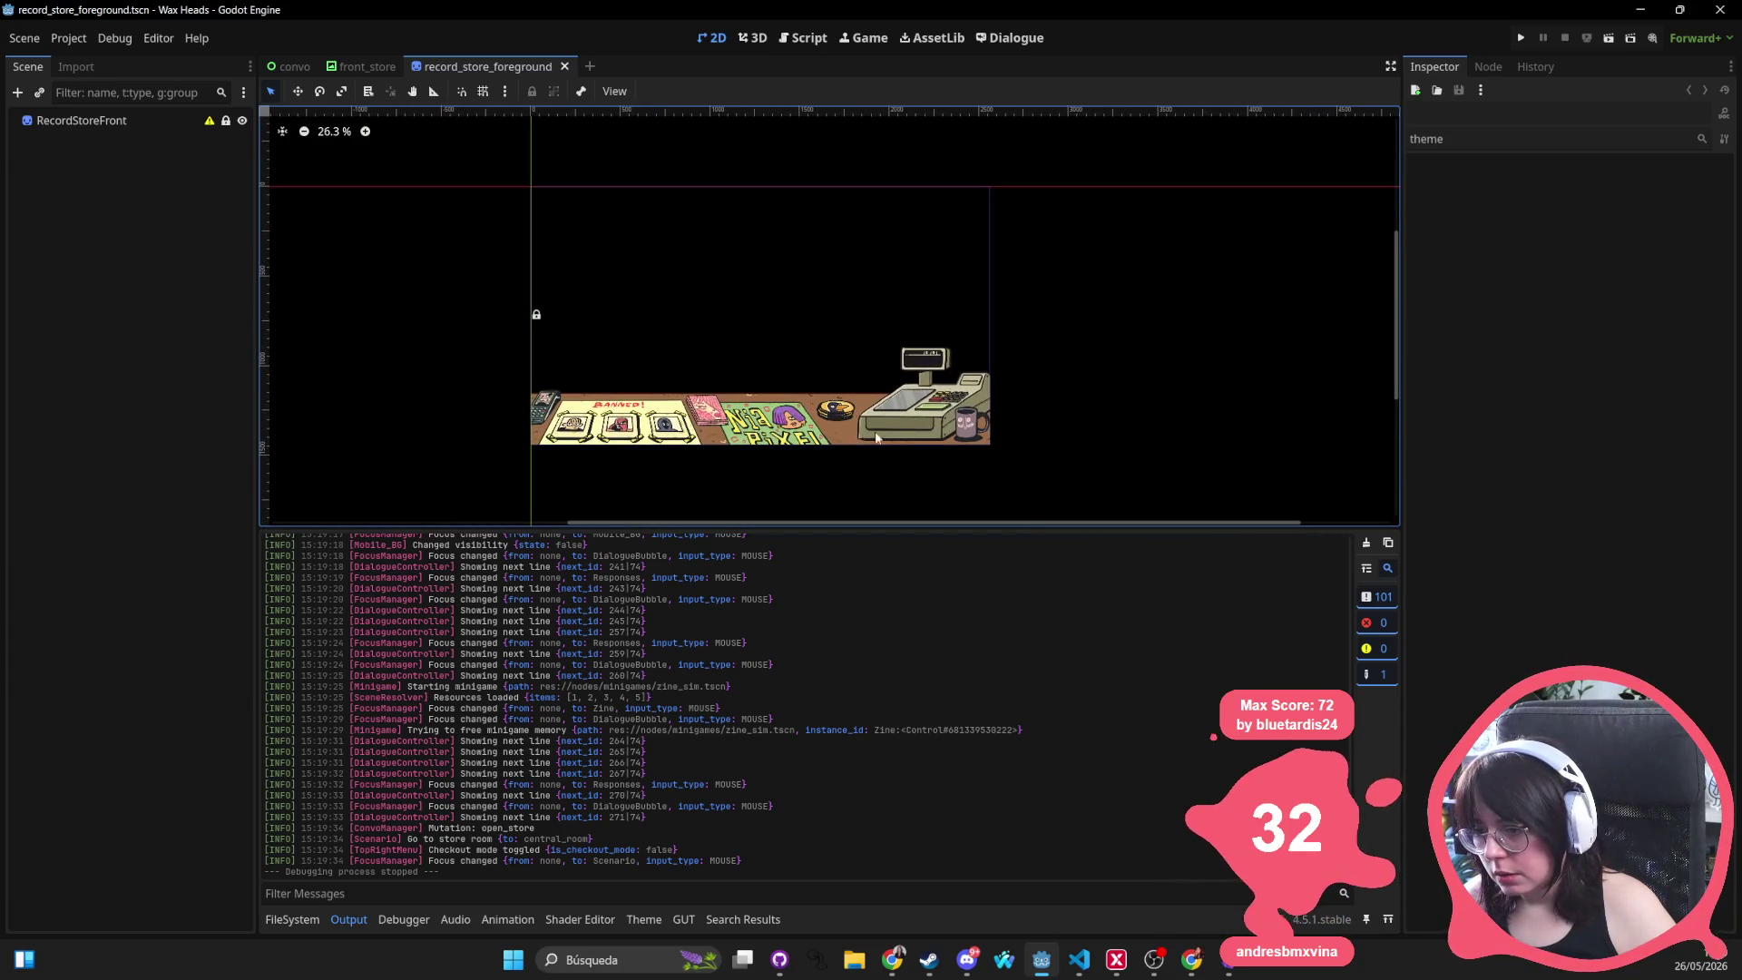
drag(1062, 362, 1004, 342)
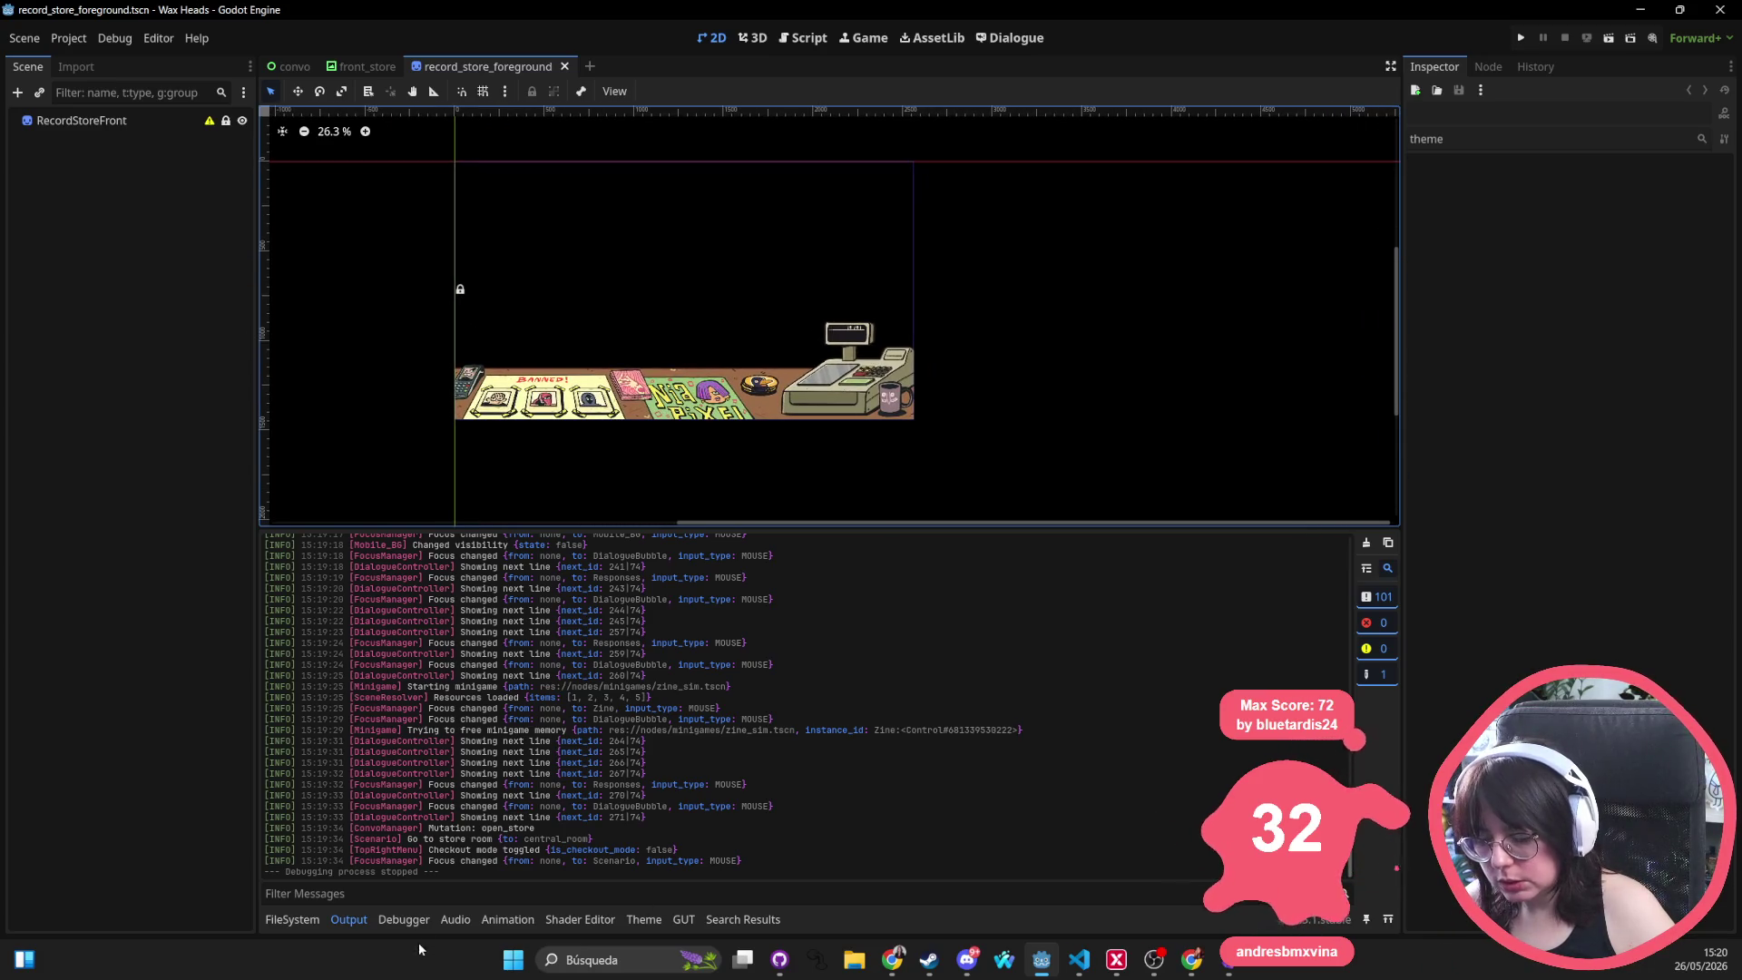
Launch Snipping Tool from the Windows search
click(513, 962)
text(snipping tool)
key(Return)
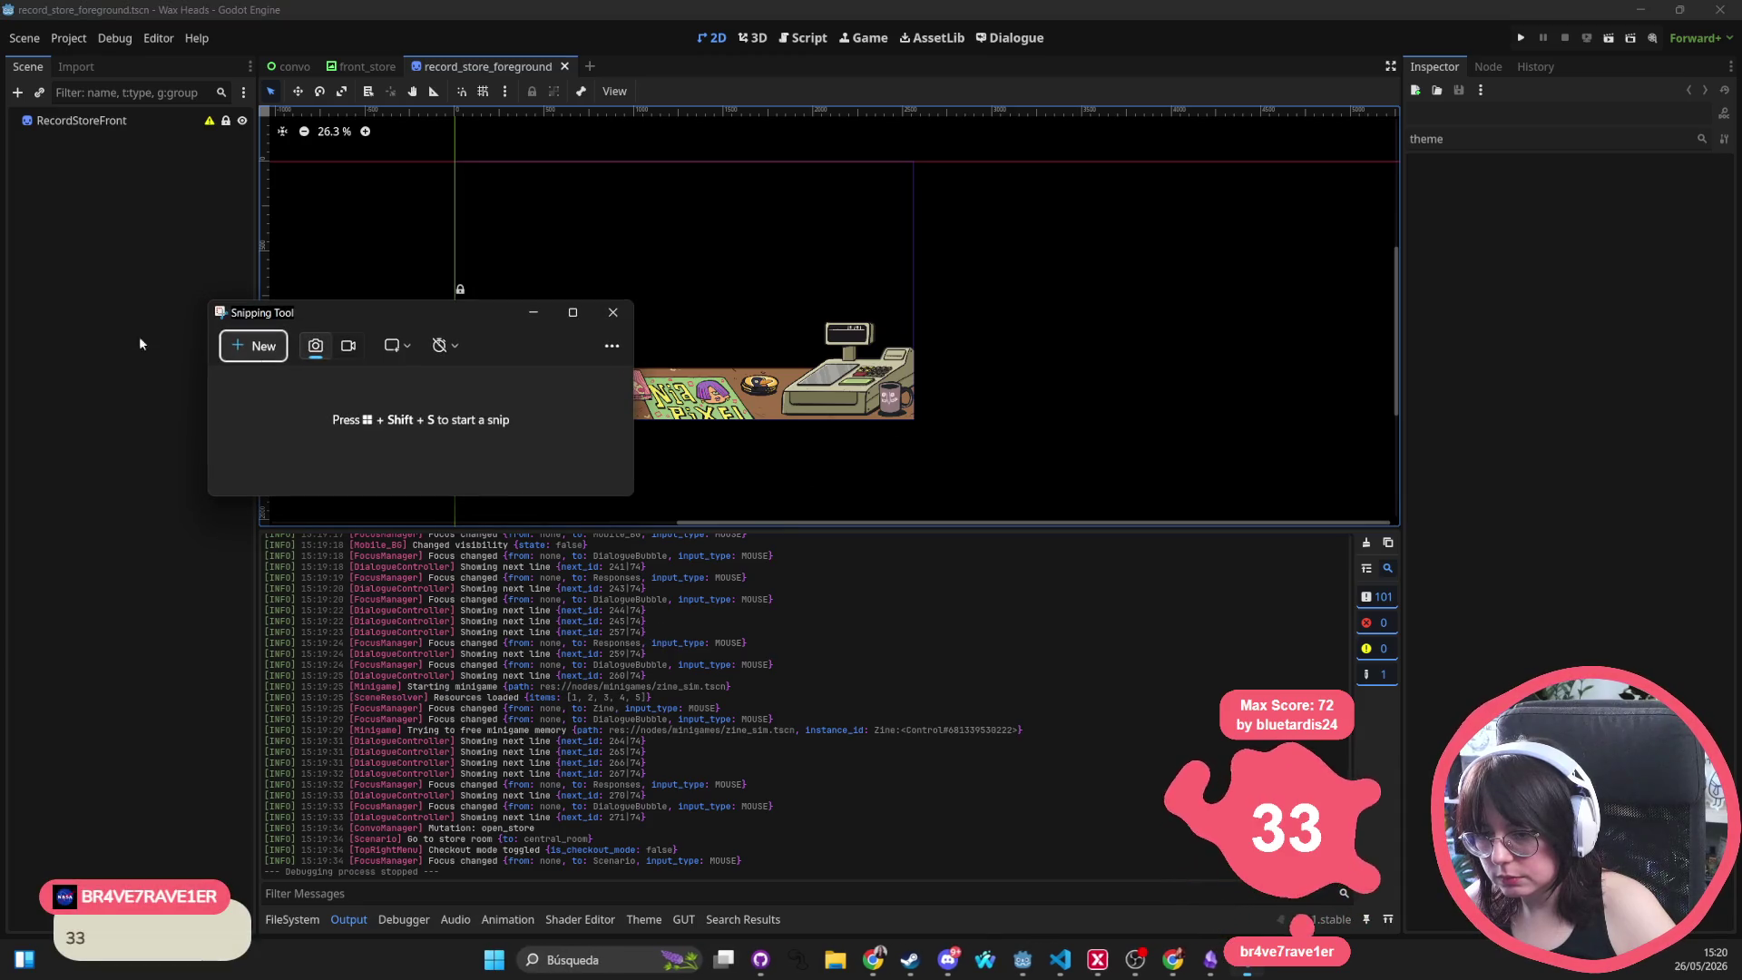
Snip a rectangle around the shop counter and till artwork, then bring Godot back to front
click(264, 345)
drag(964, 299, 366, 463)
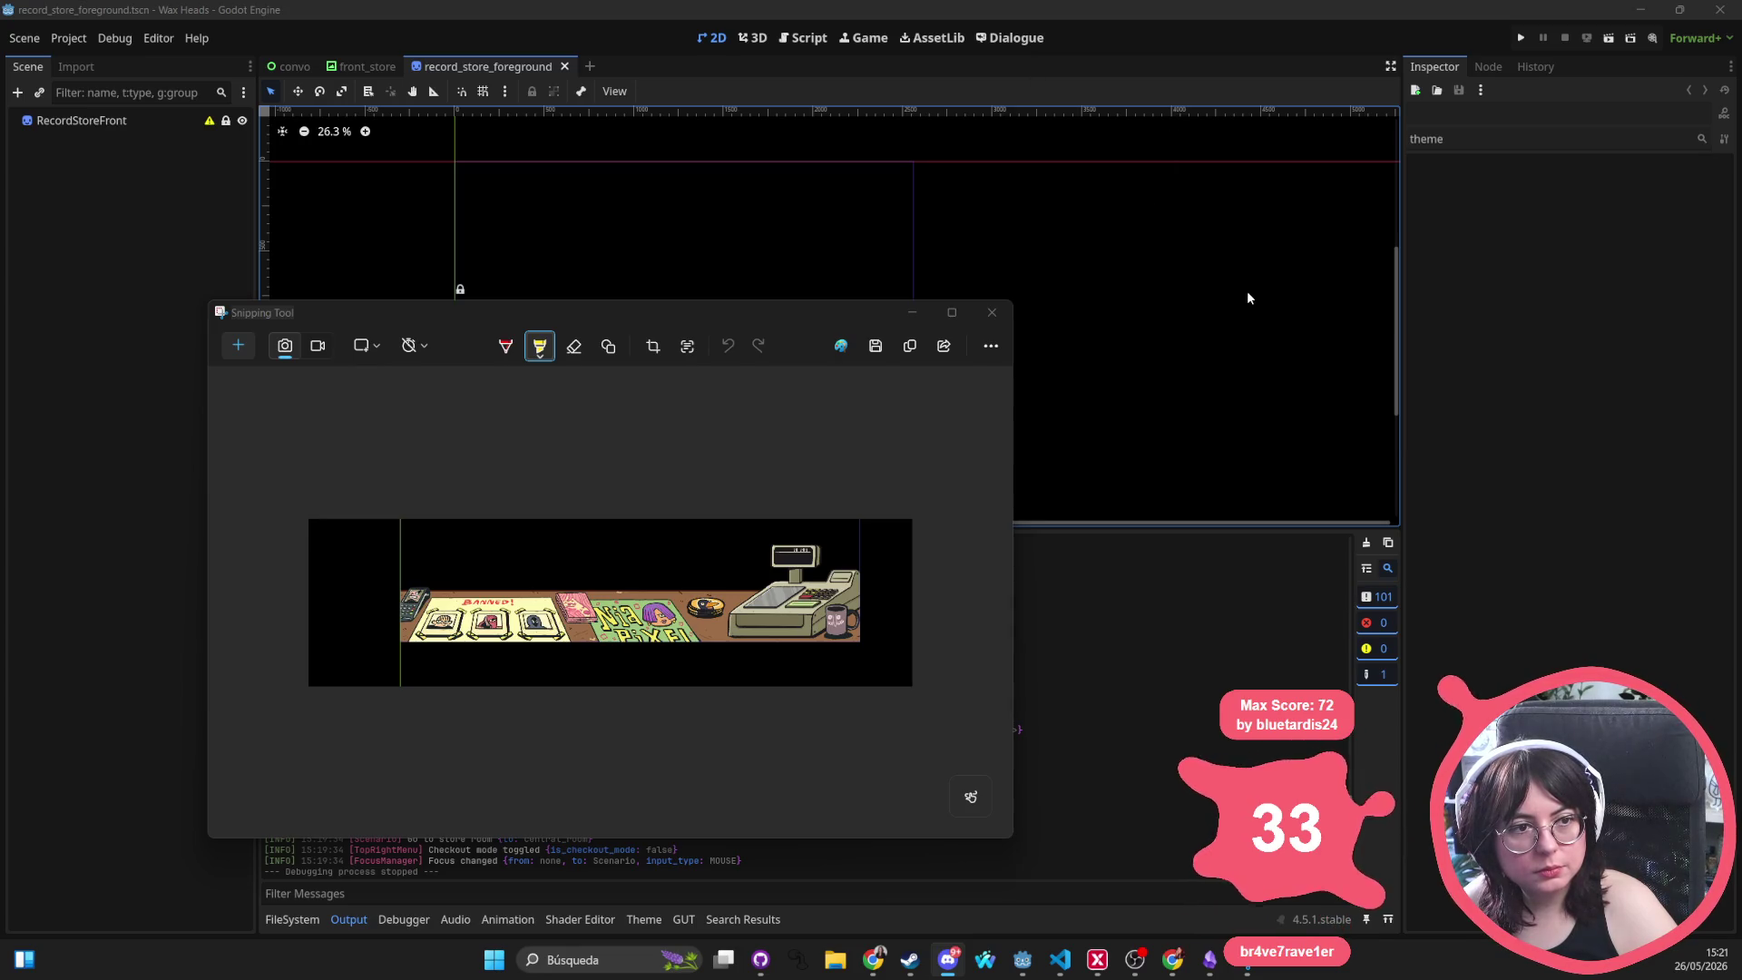
click(1260, 329)
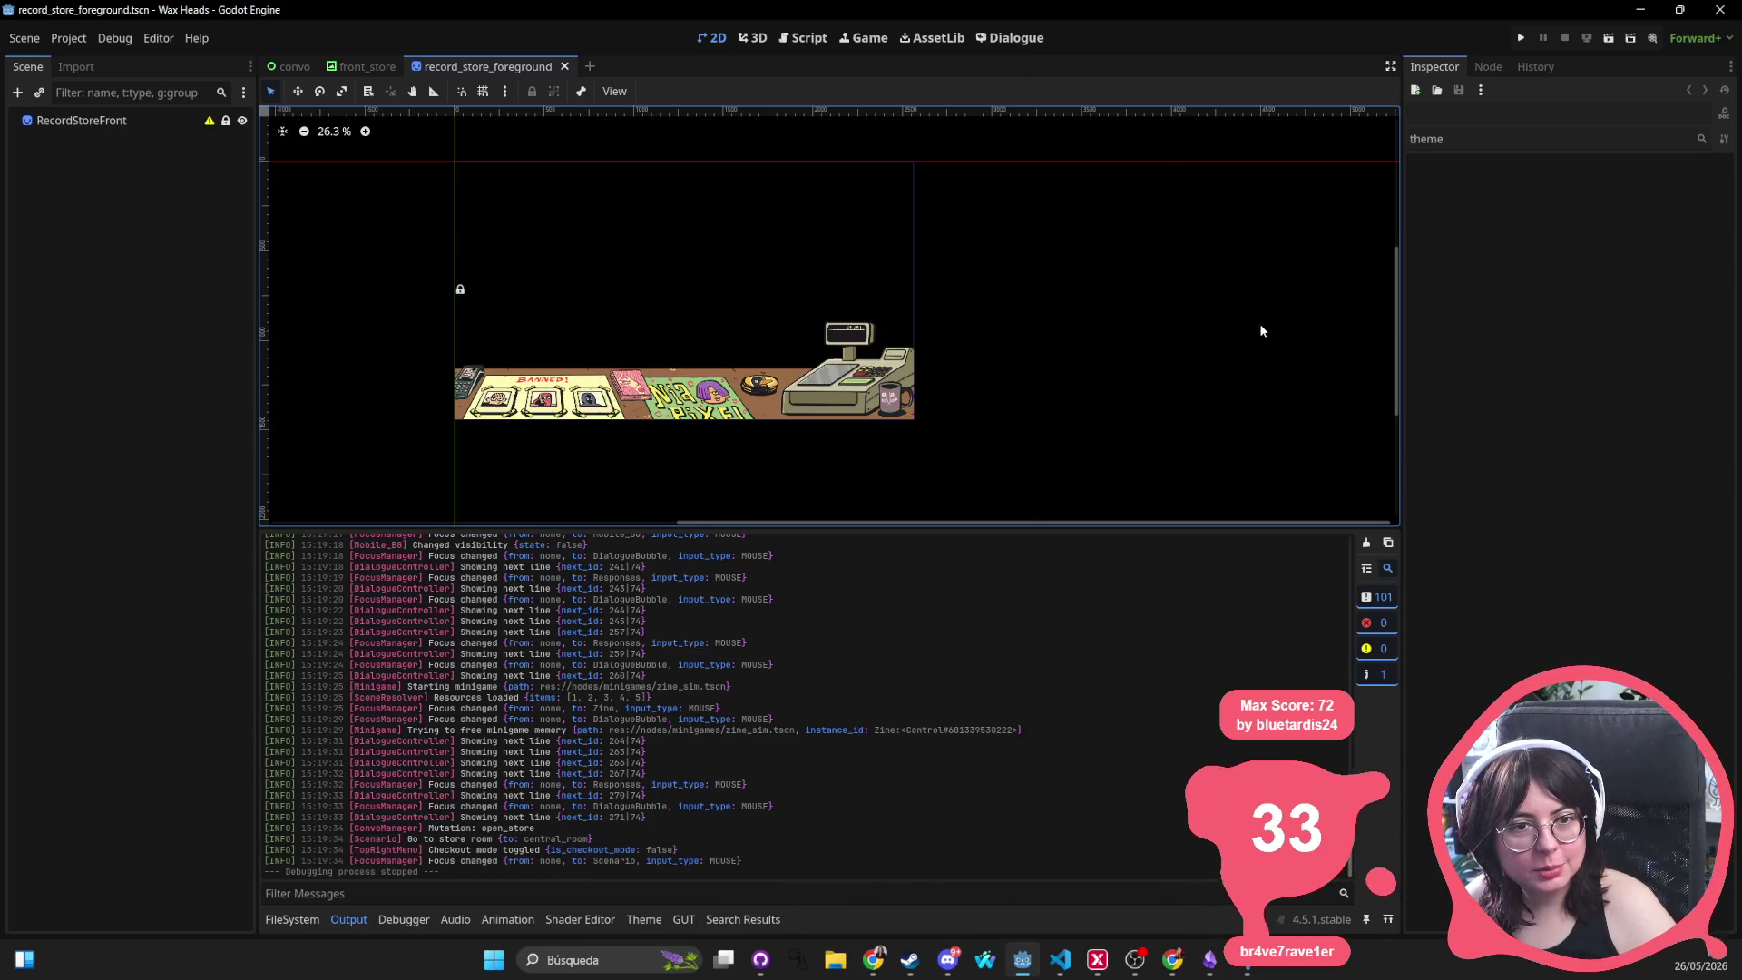
scroll(786, 253, left, 2)
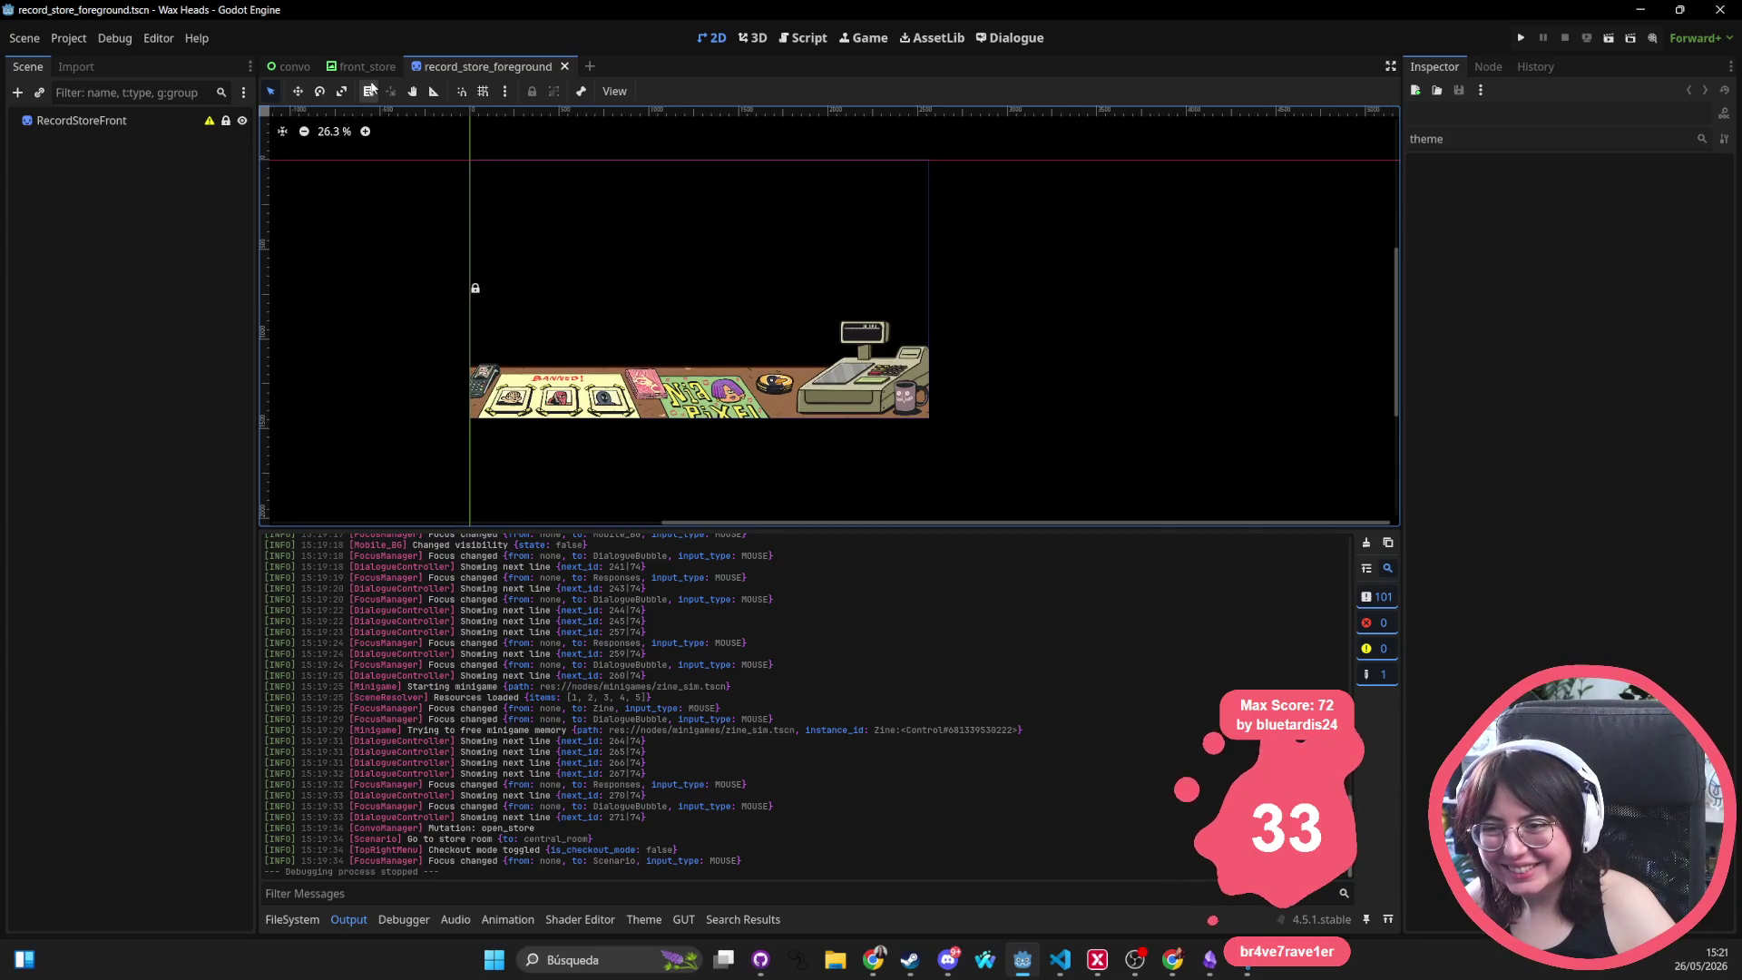
Close the front_store scene and quick-open the character_dialogue file
click(367, 66)
key(ctrl+w)
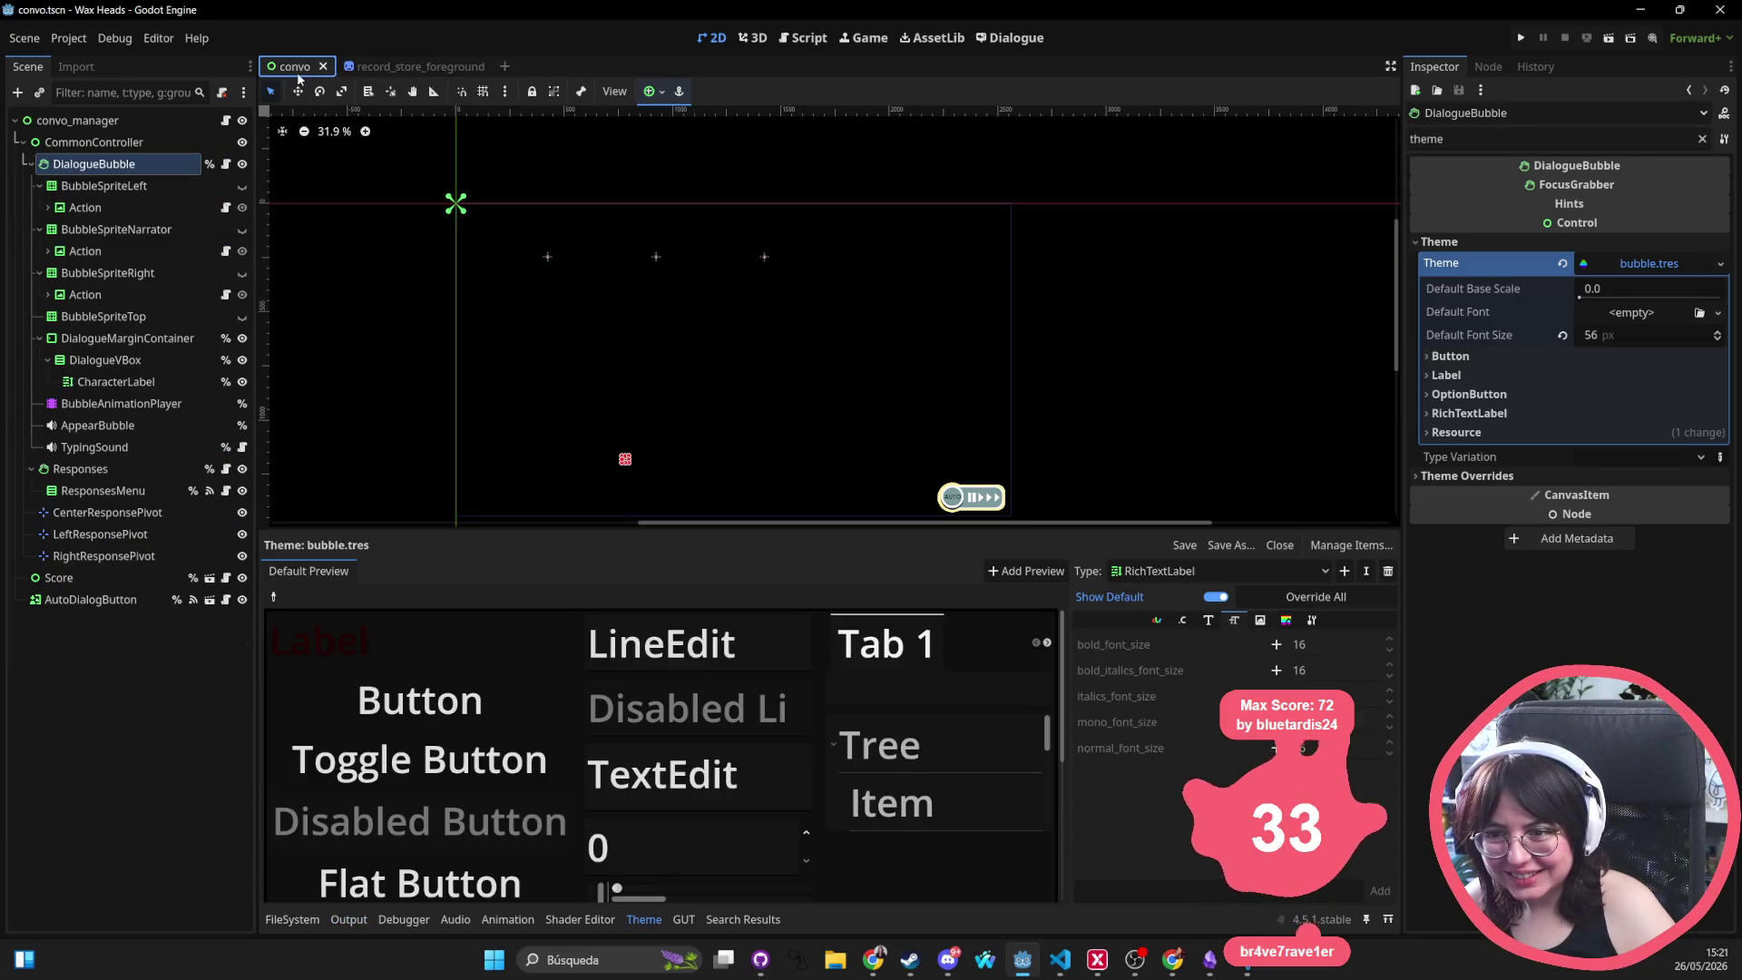
scroll(530, 266, down, 2)
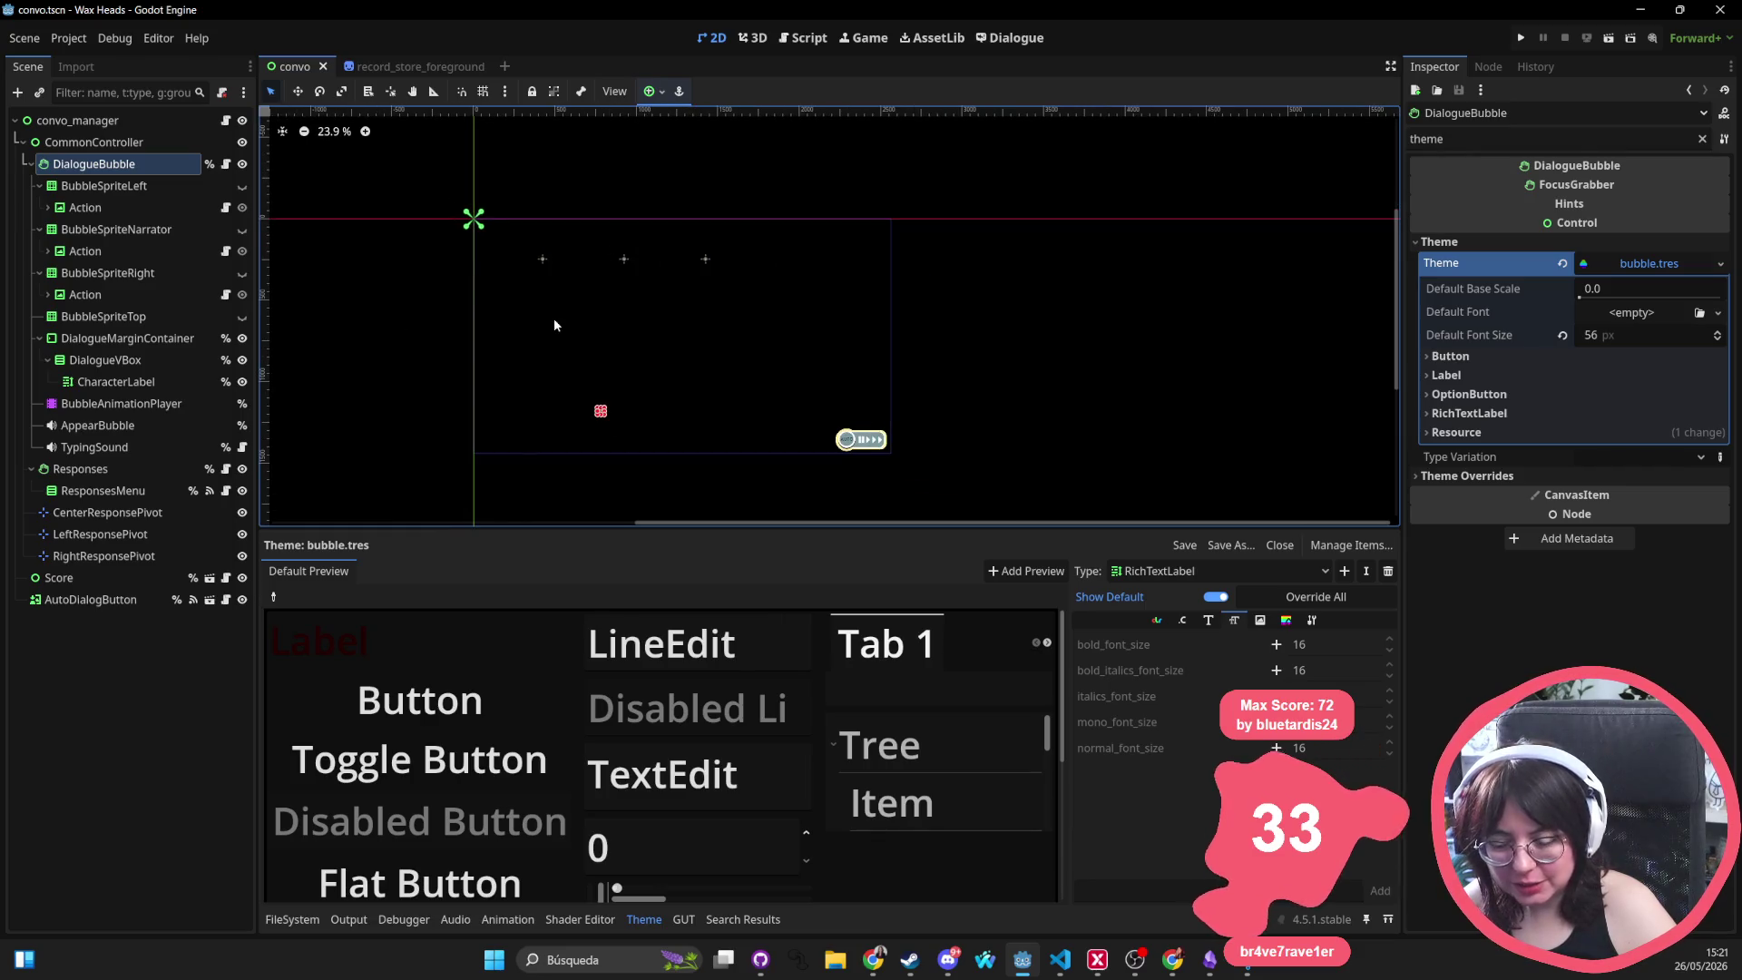
key(alt+shift+o)
text(character)
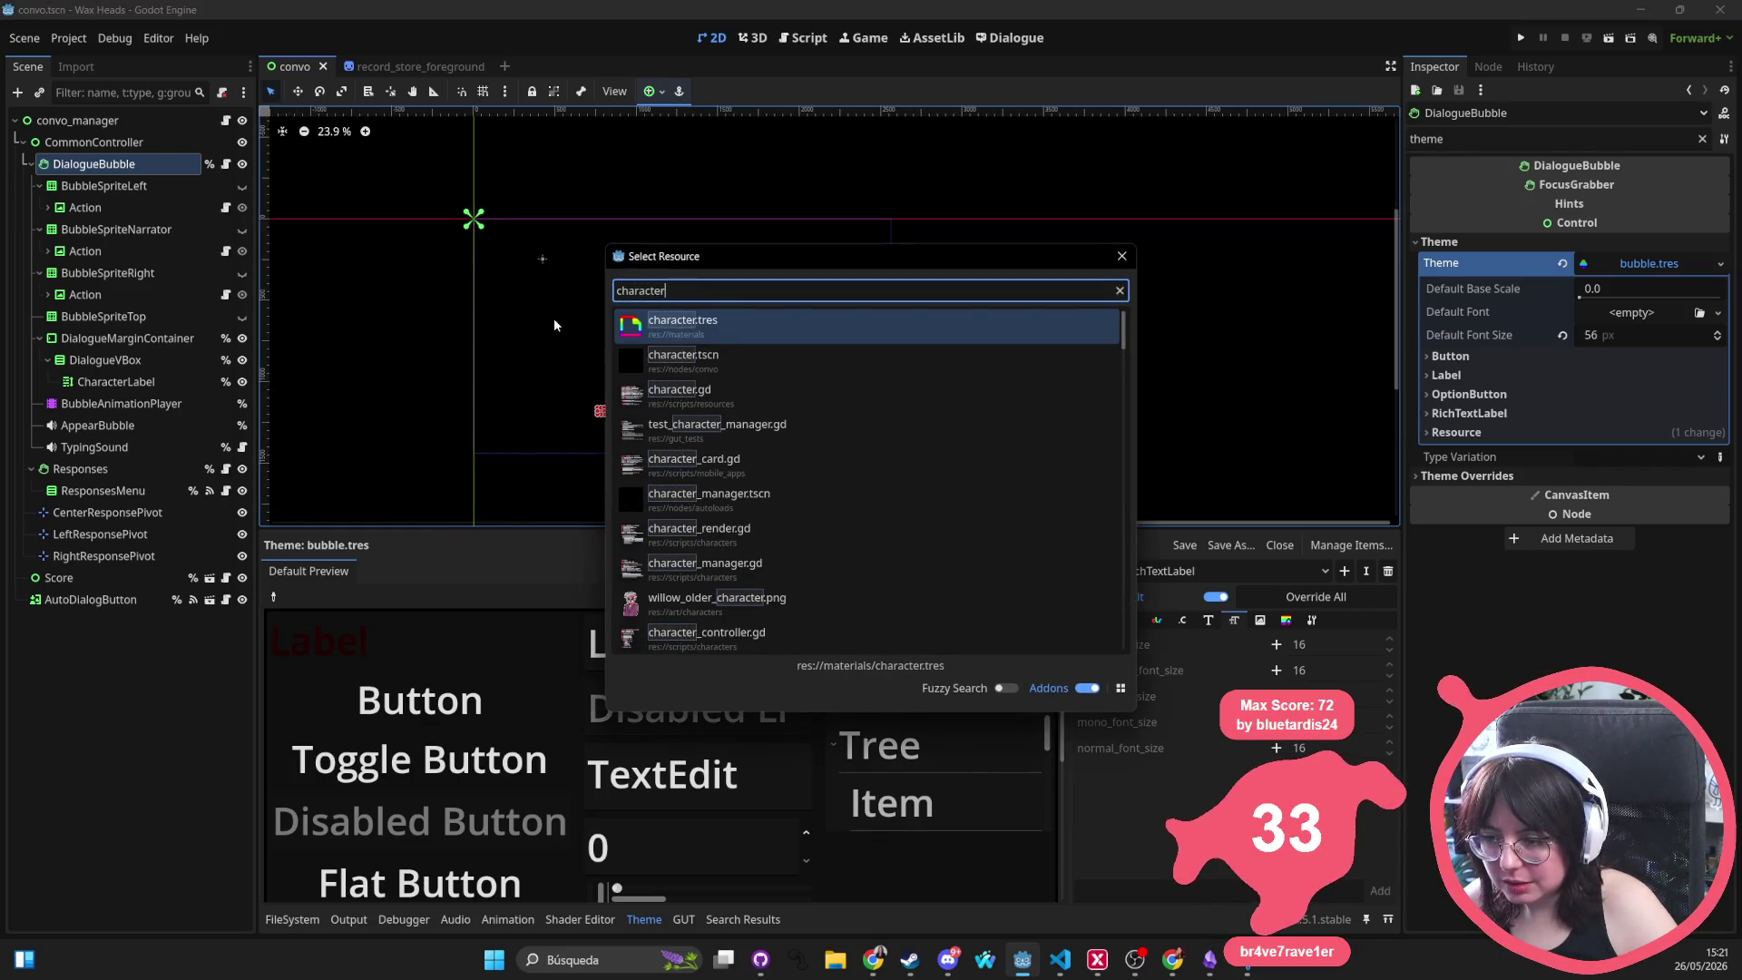
text(_)
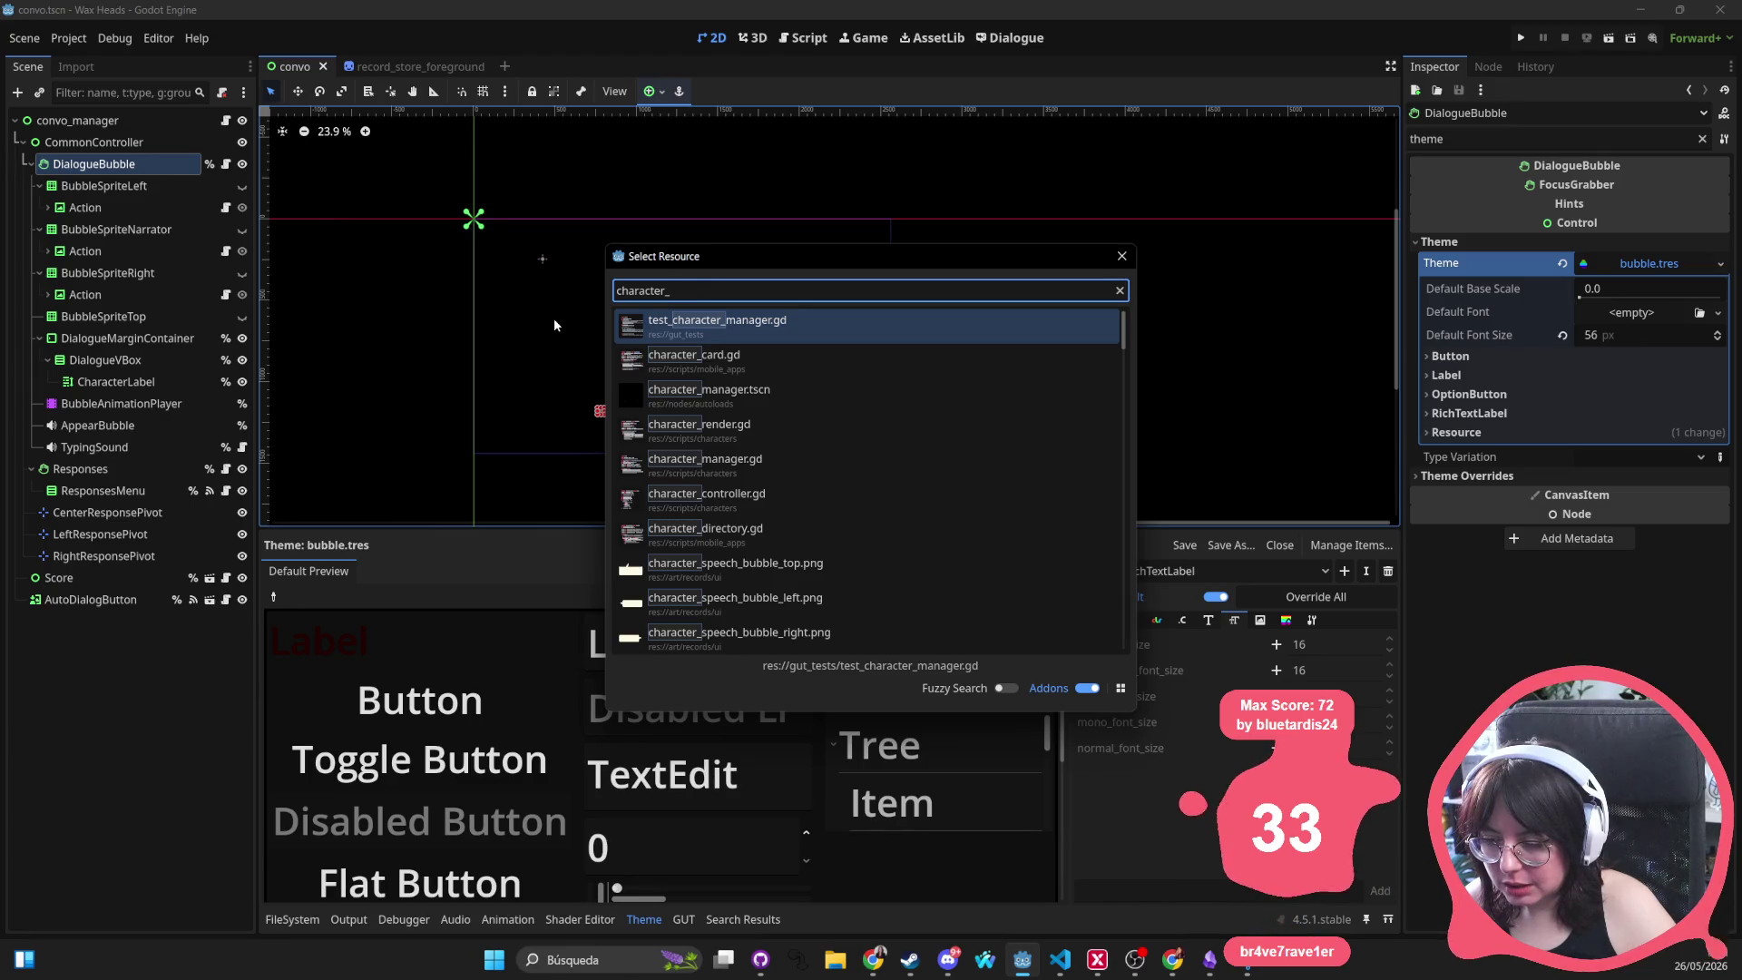
text(dialogue)
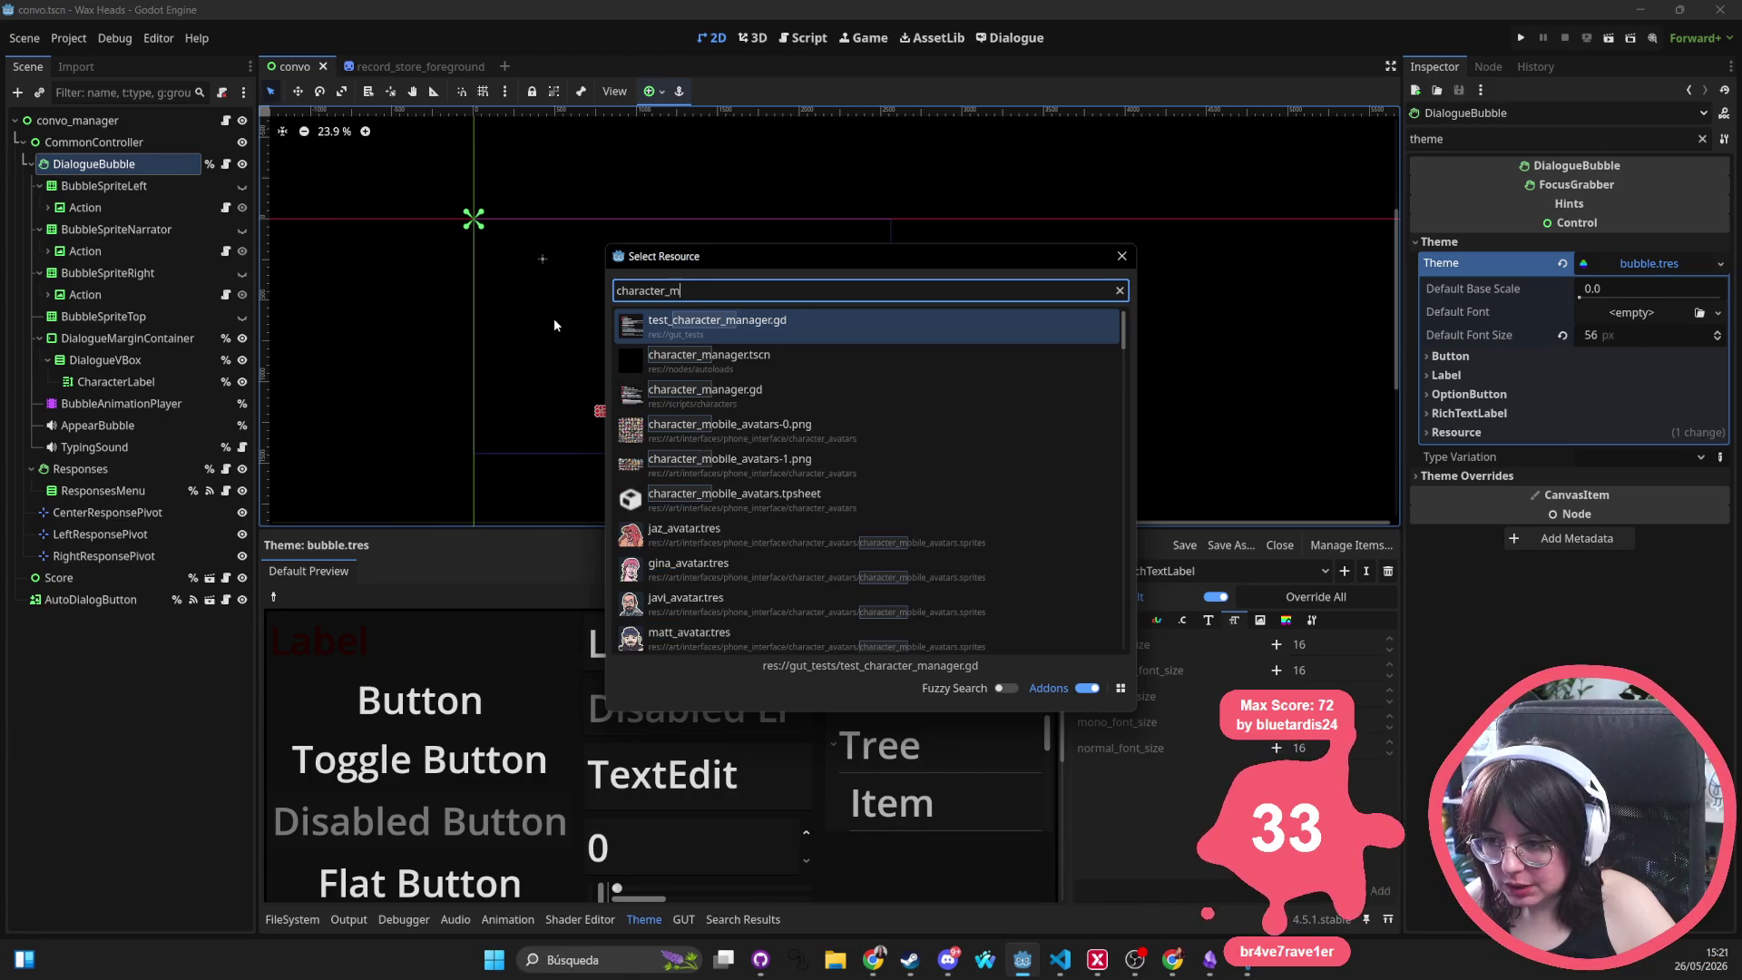
key(Return)
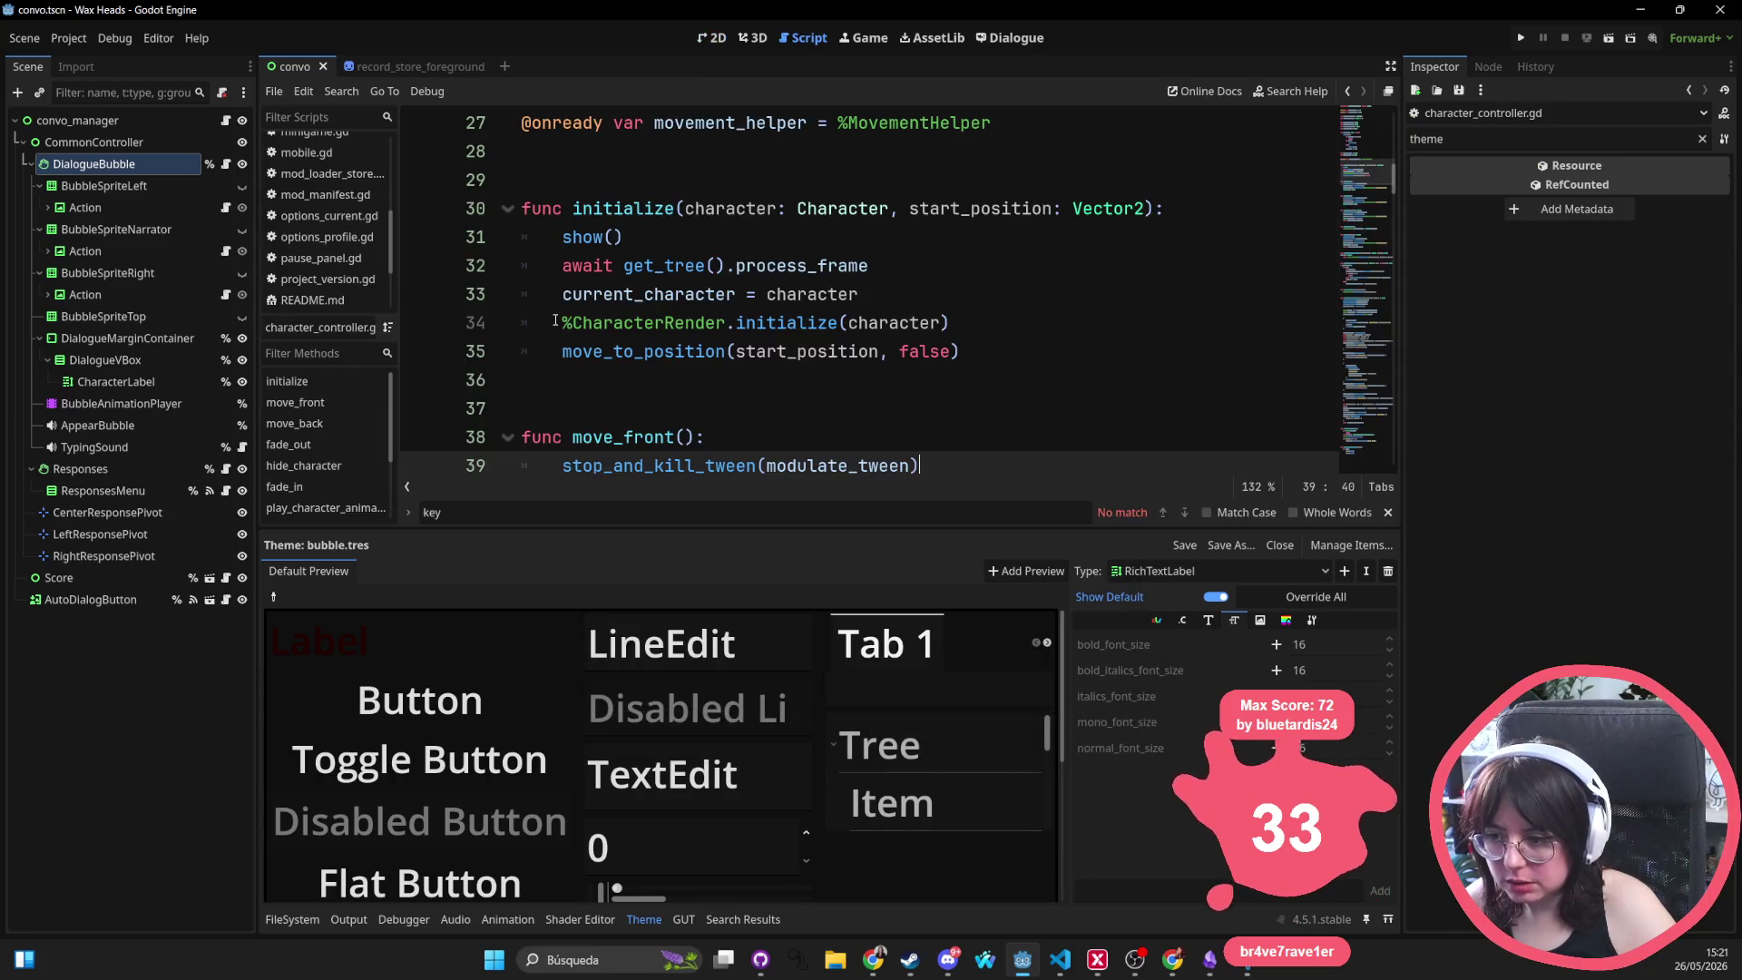
Open character_manager.tscn in the 2D view and box-select all ten position markers
click(711, 38)
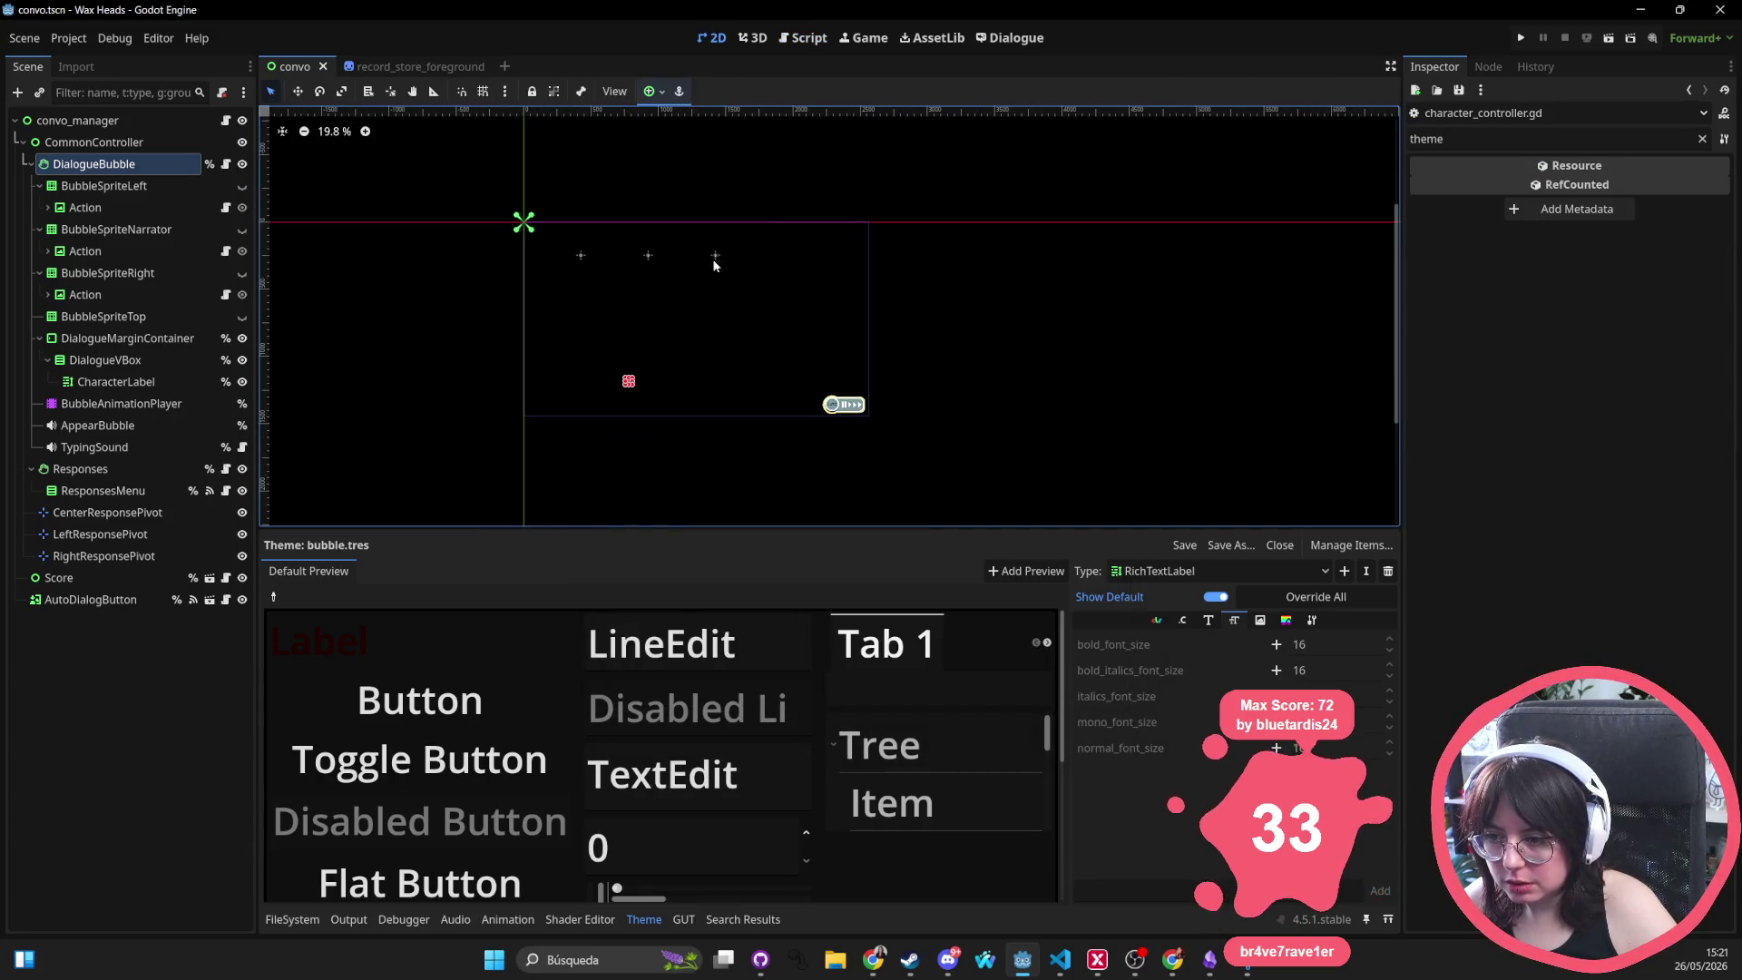
key(shift+alt+o)
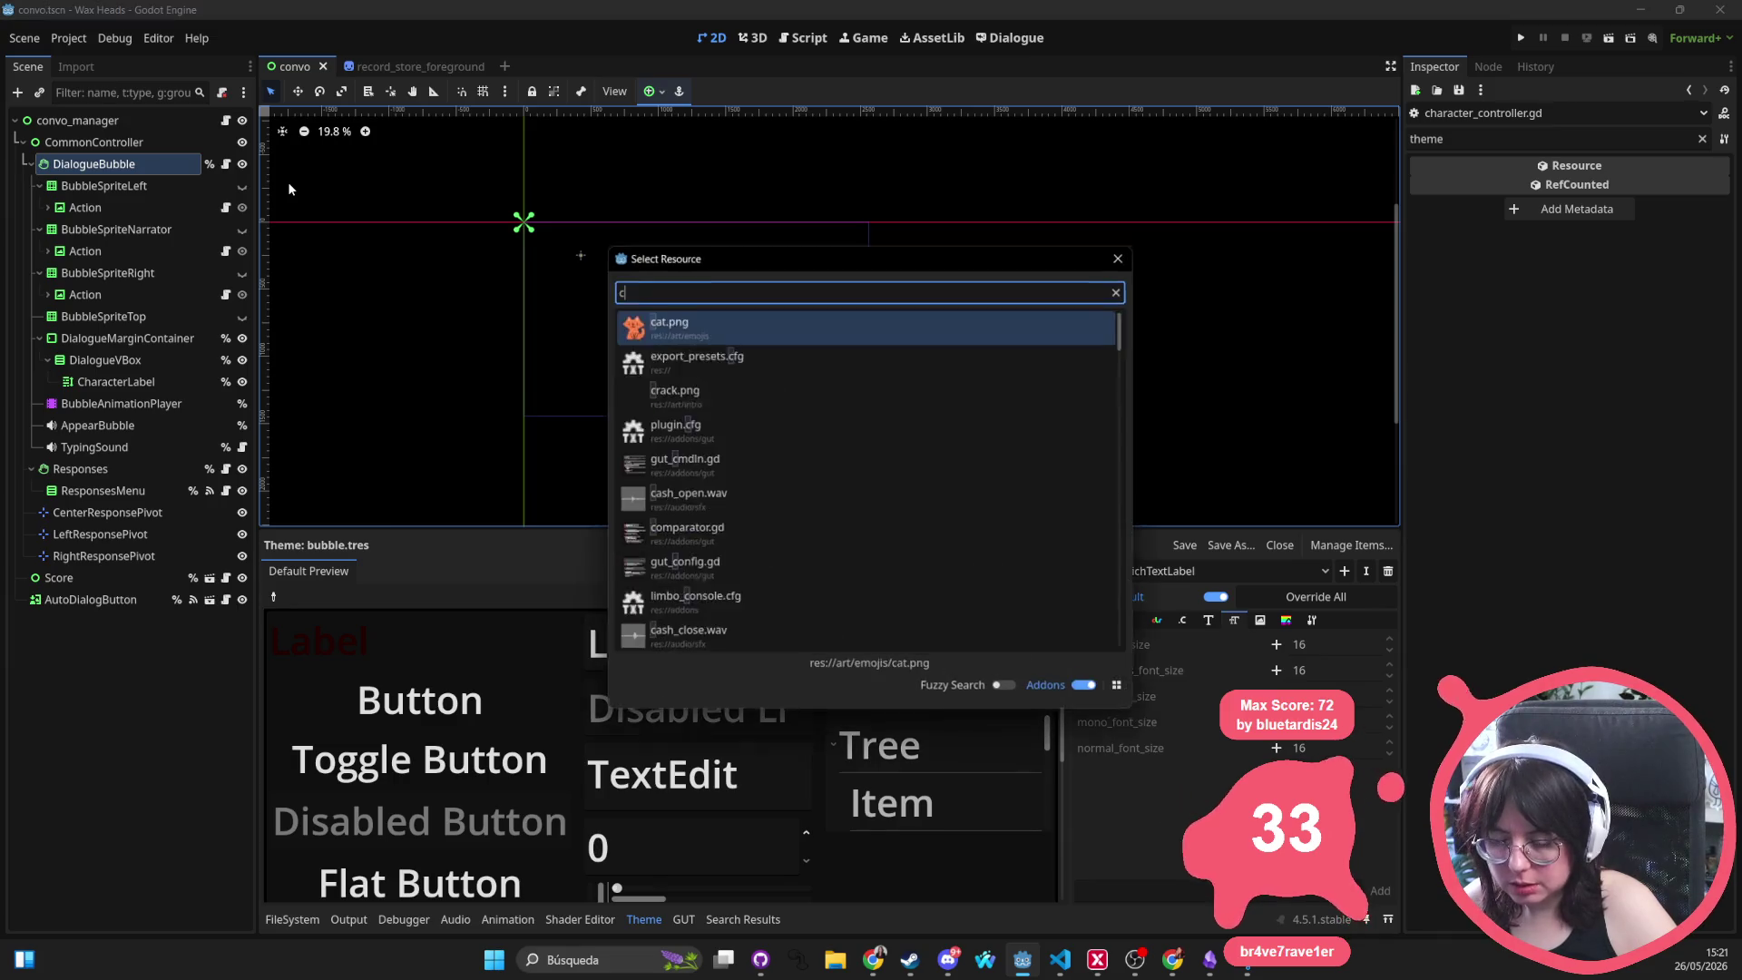
text(character tscn)
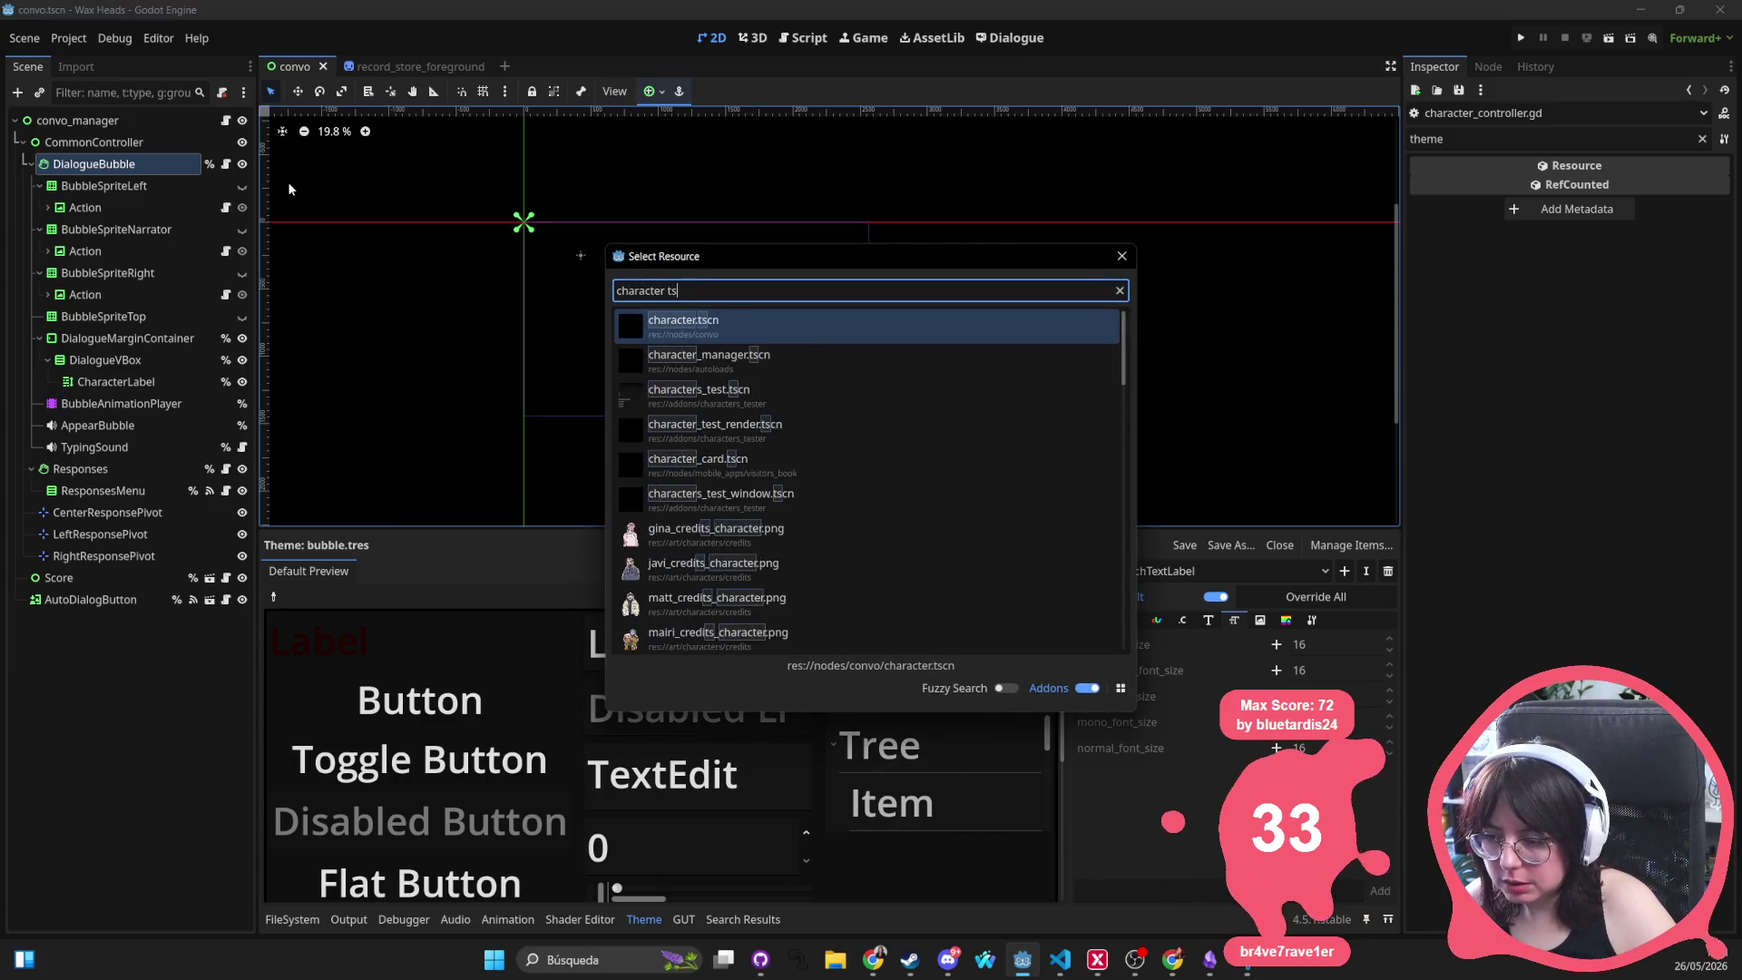
key(Down)
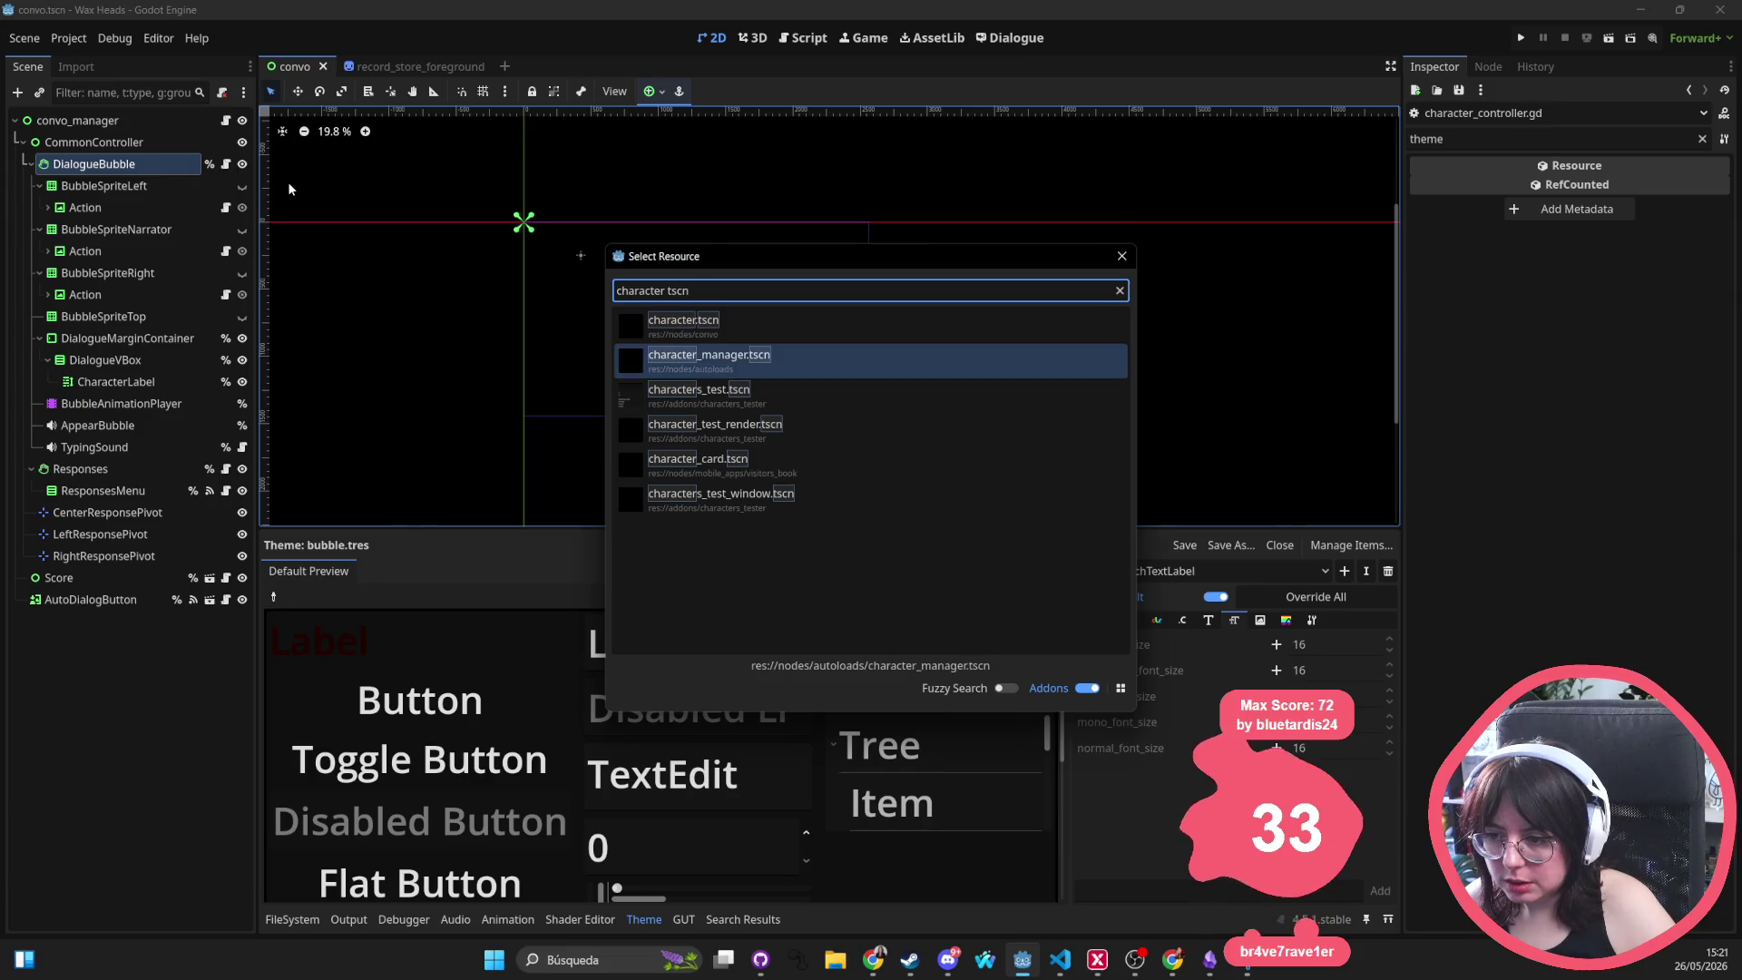
key(Return)
scroll(673, 316, down, 1)
mouse_move(1145, 340)
mouse_down()
mouse_move(681, 351)
mouse_move(297, 400)
mouse_up()
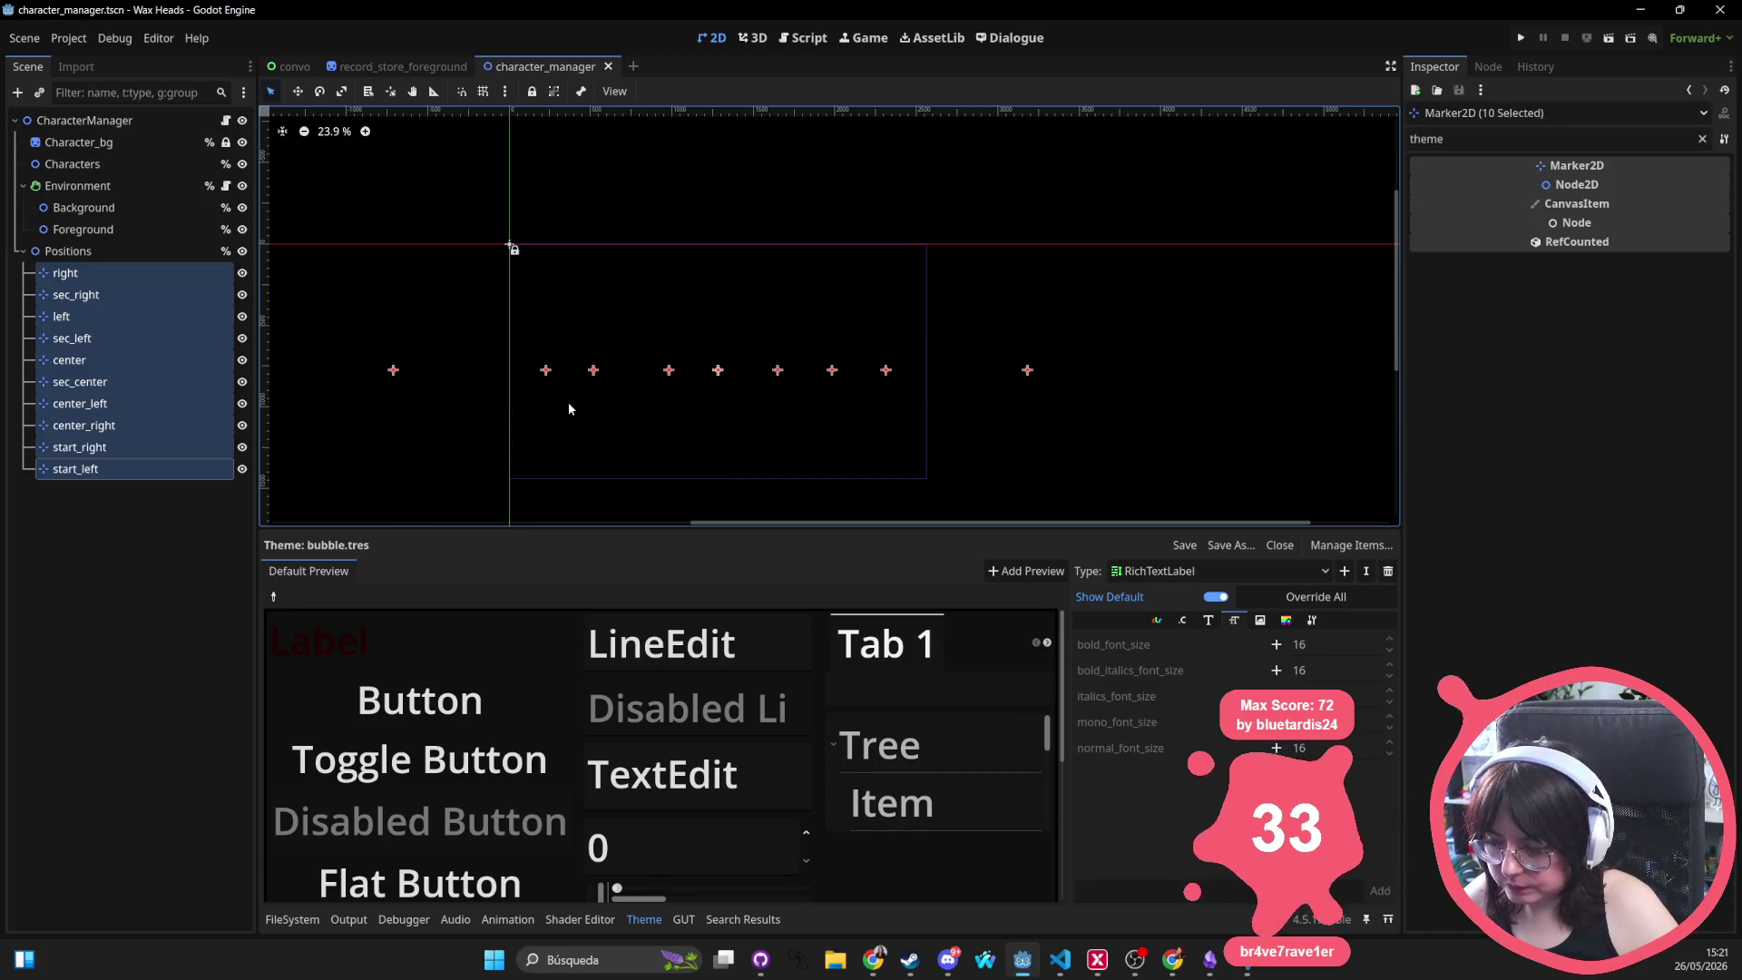
Nudge the selected markers up and down, then reselect all ten position markers
key(Up)
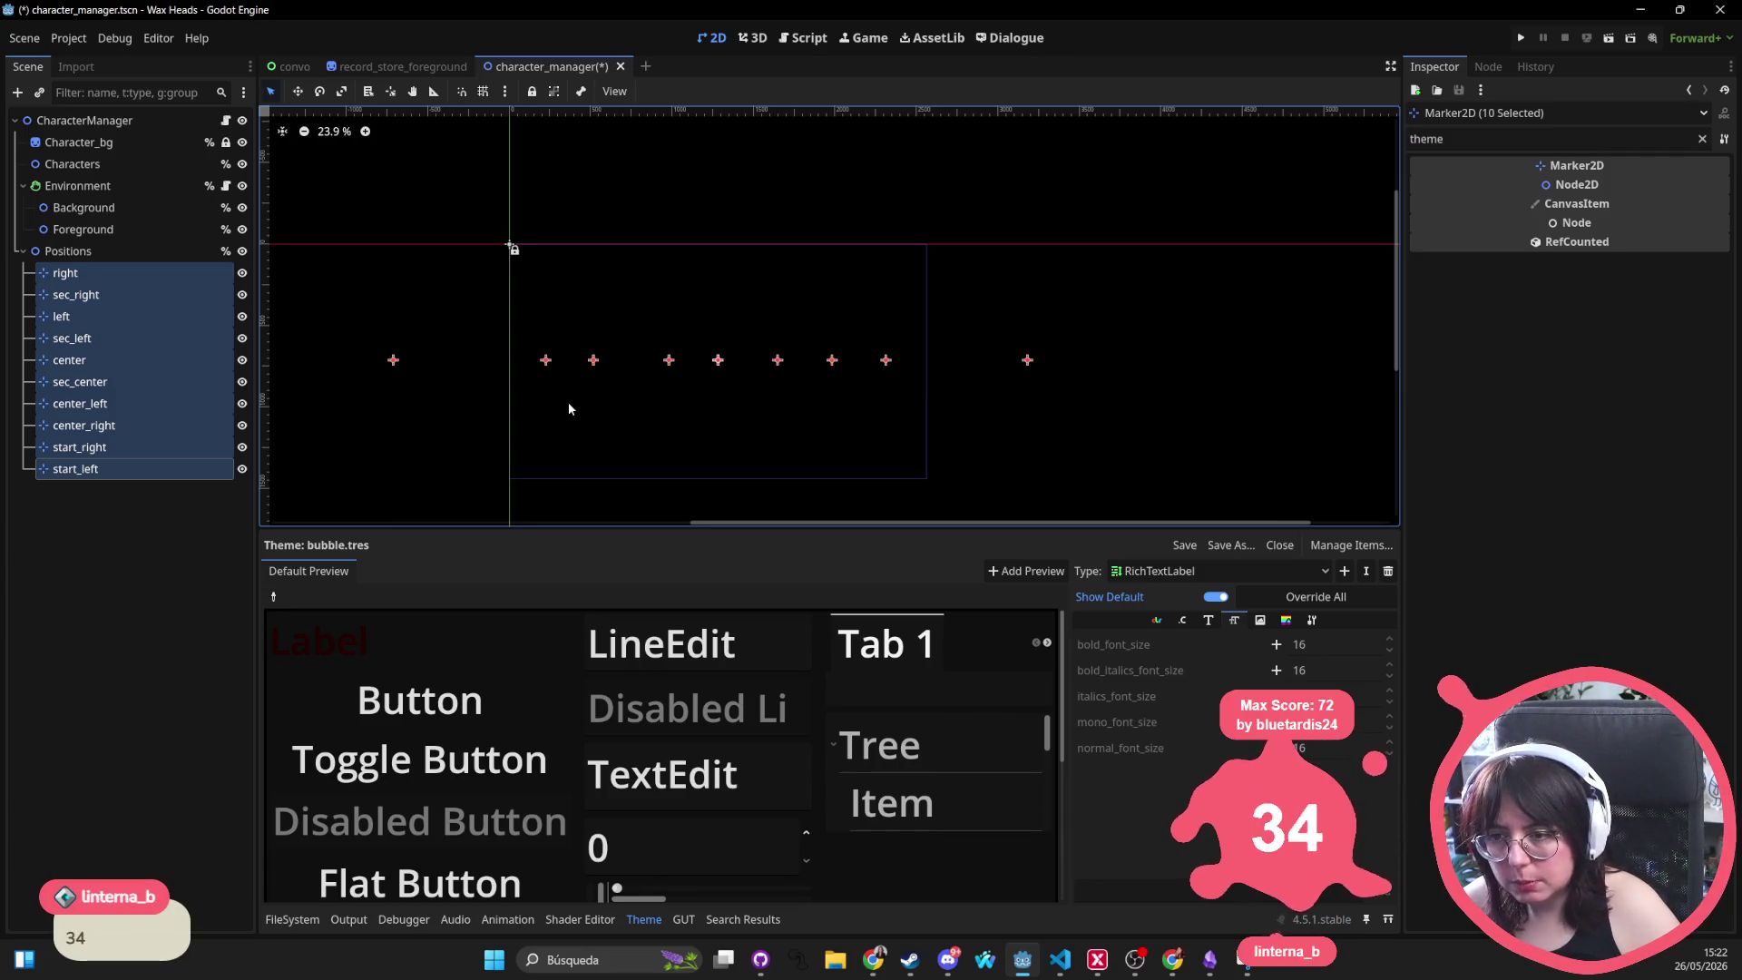
key(Down)
key(Down)
key(Down)
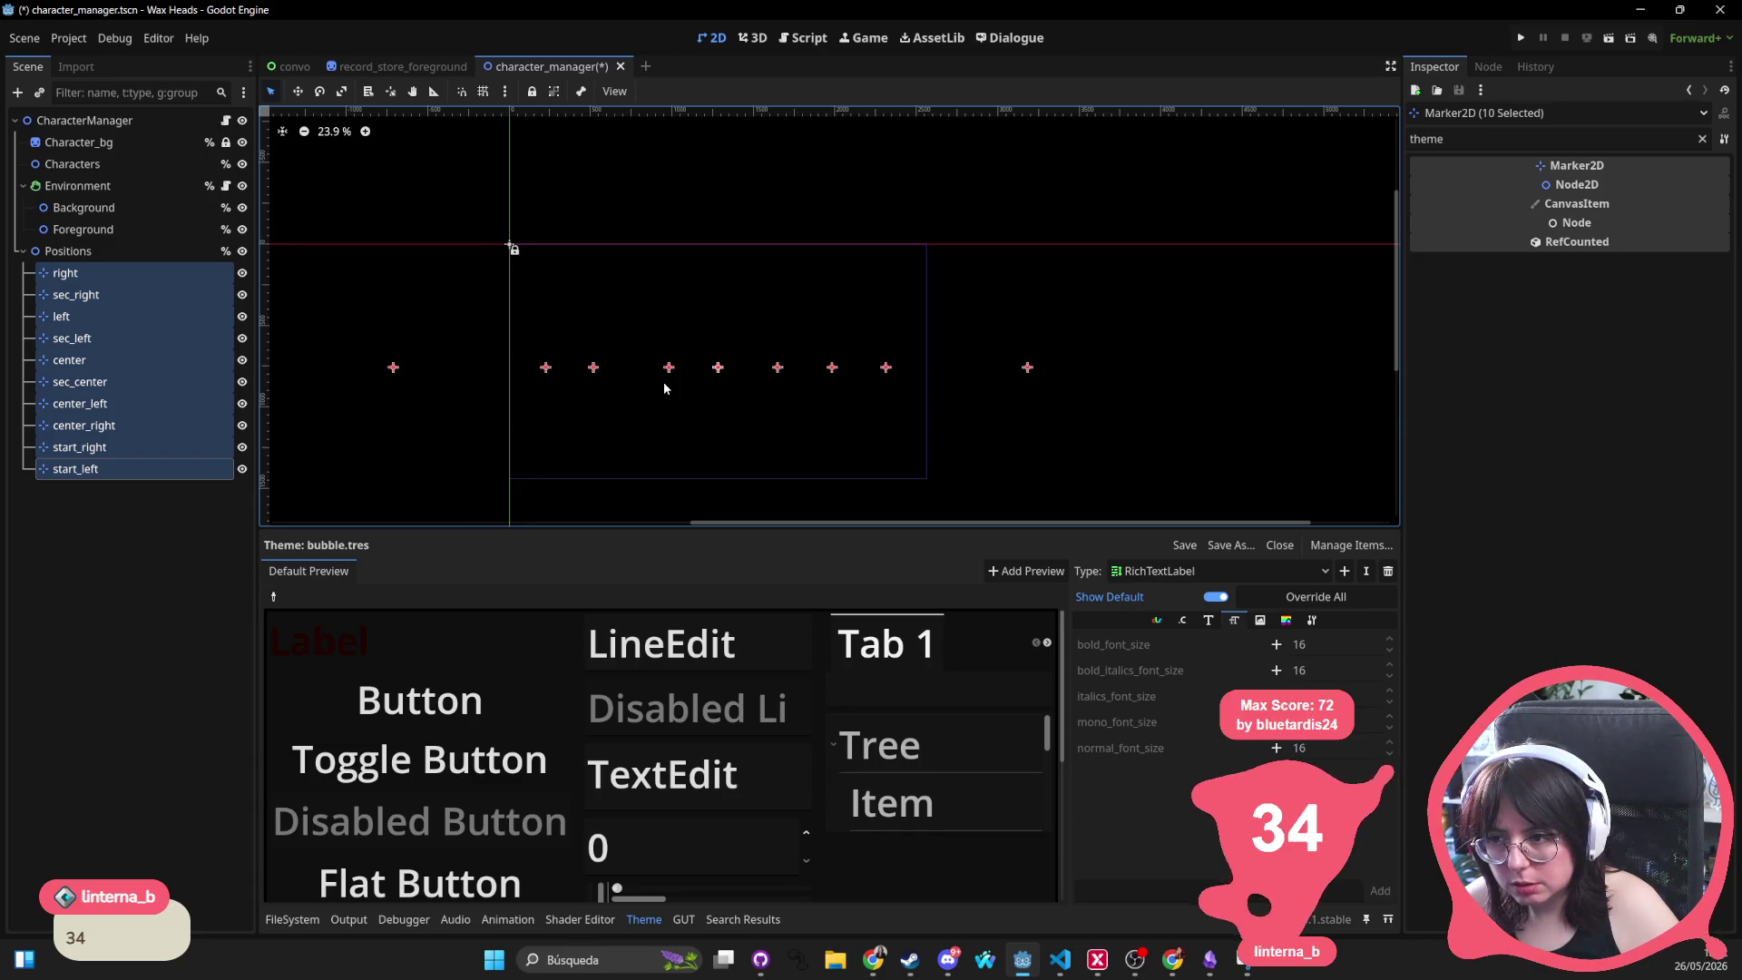
key(ctrl+s)
click(65, 273)
shift+click(75, 468)
Raise the ten markers 100 px by editing Position y under the 'posi' Inspector filter
key(ctrl+f)
text(posi)
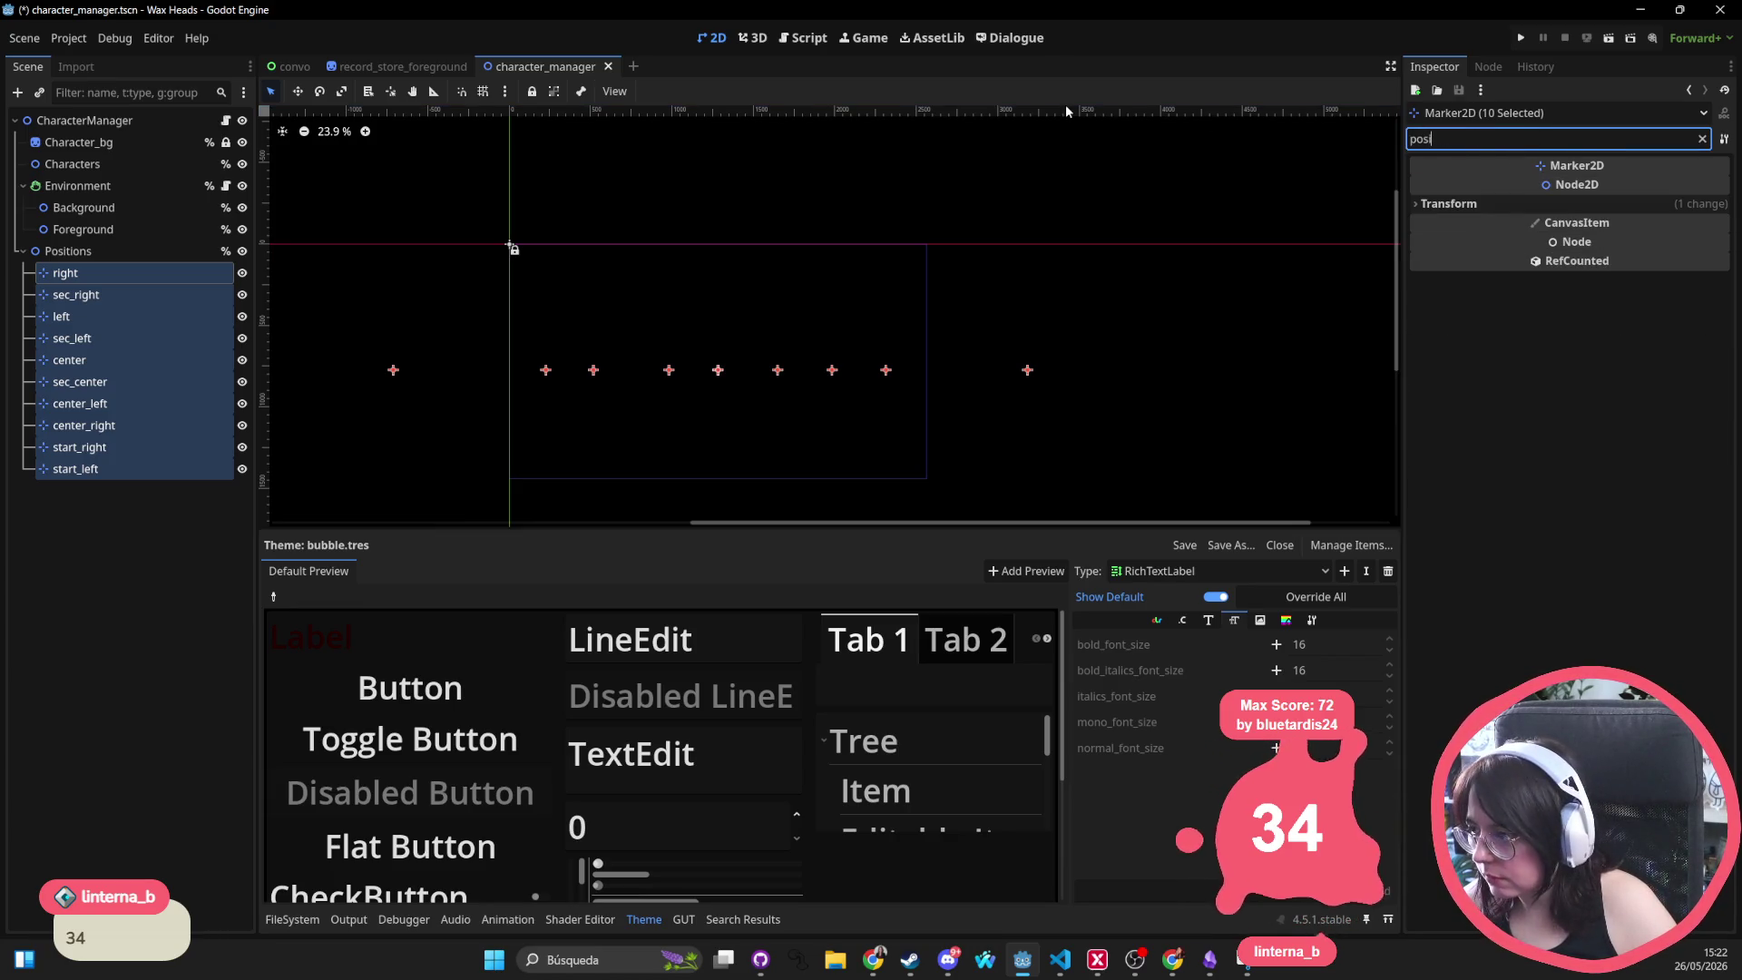
click(1449, 204)
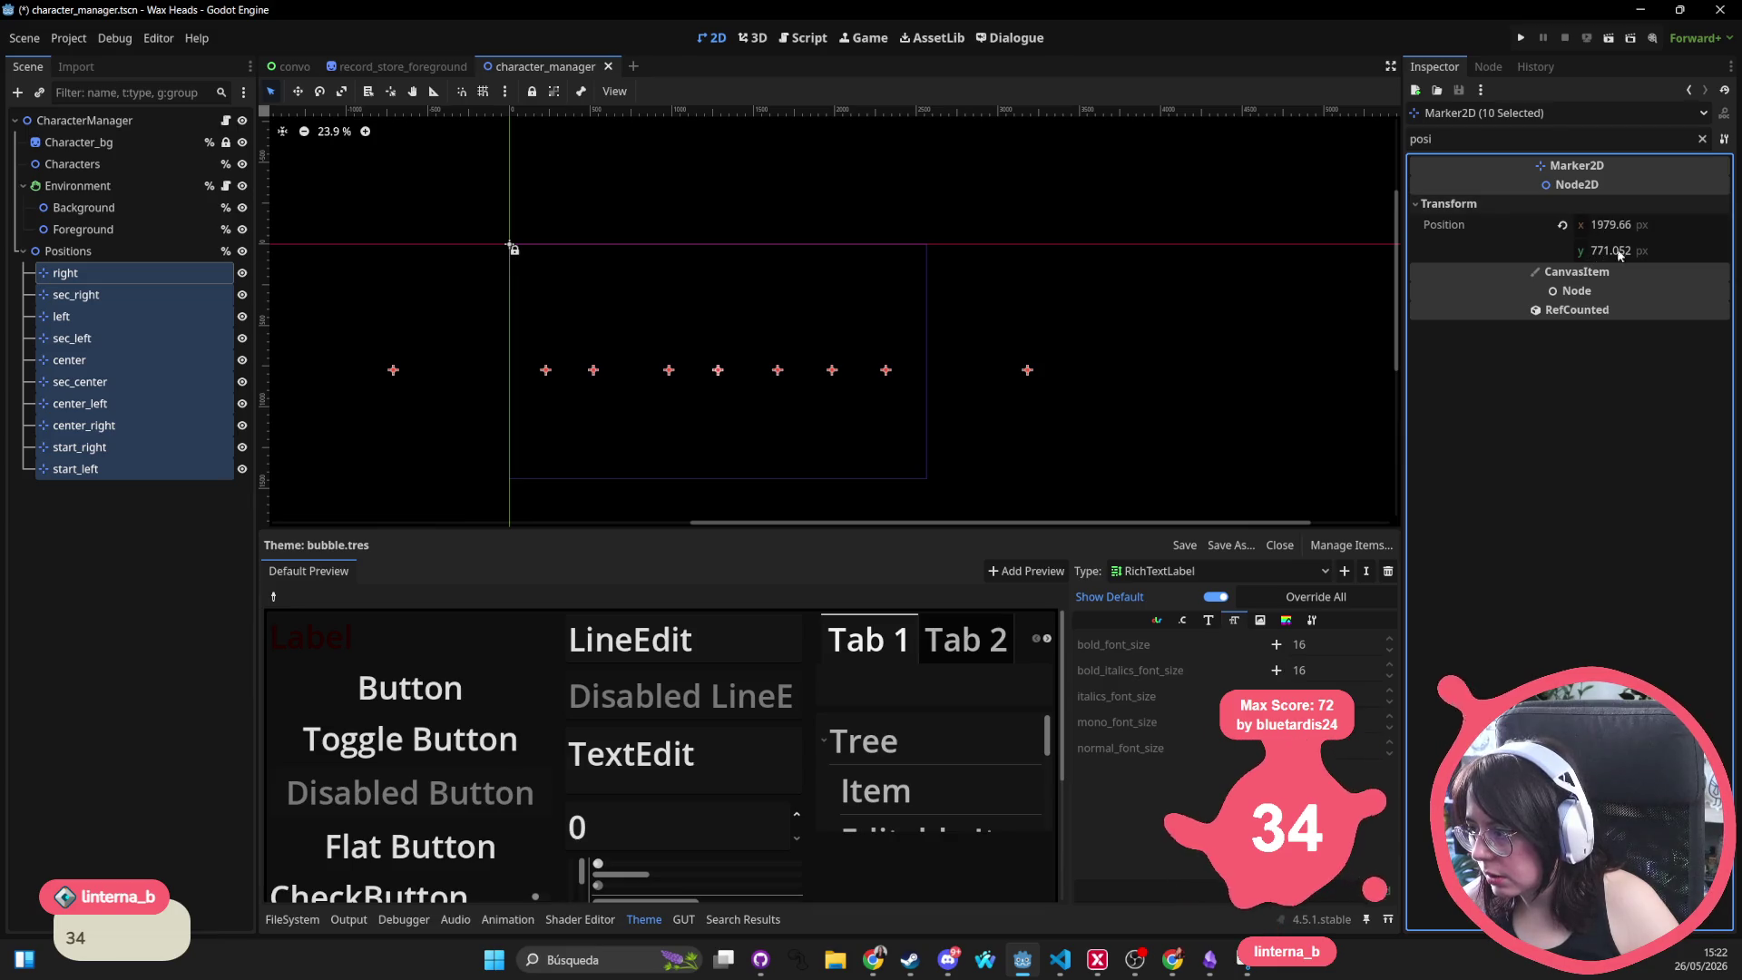
click(1668, 250)
click(1676, 249)
text(1)
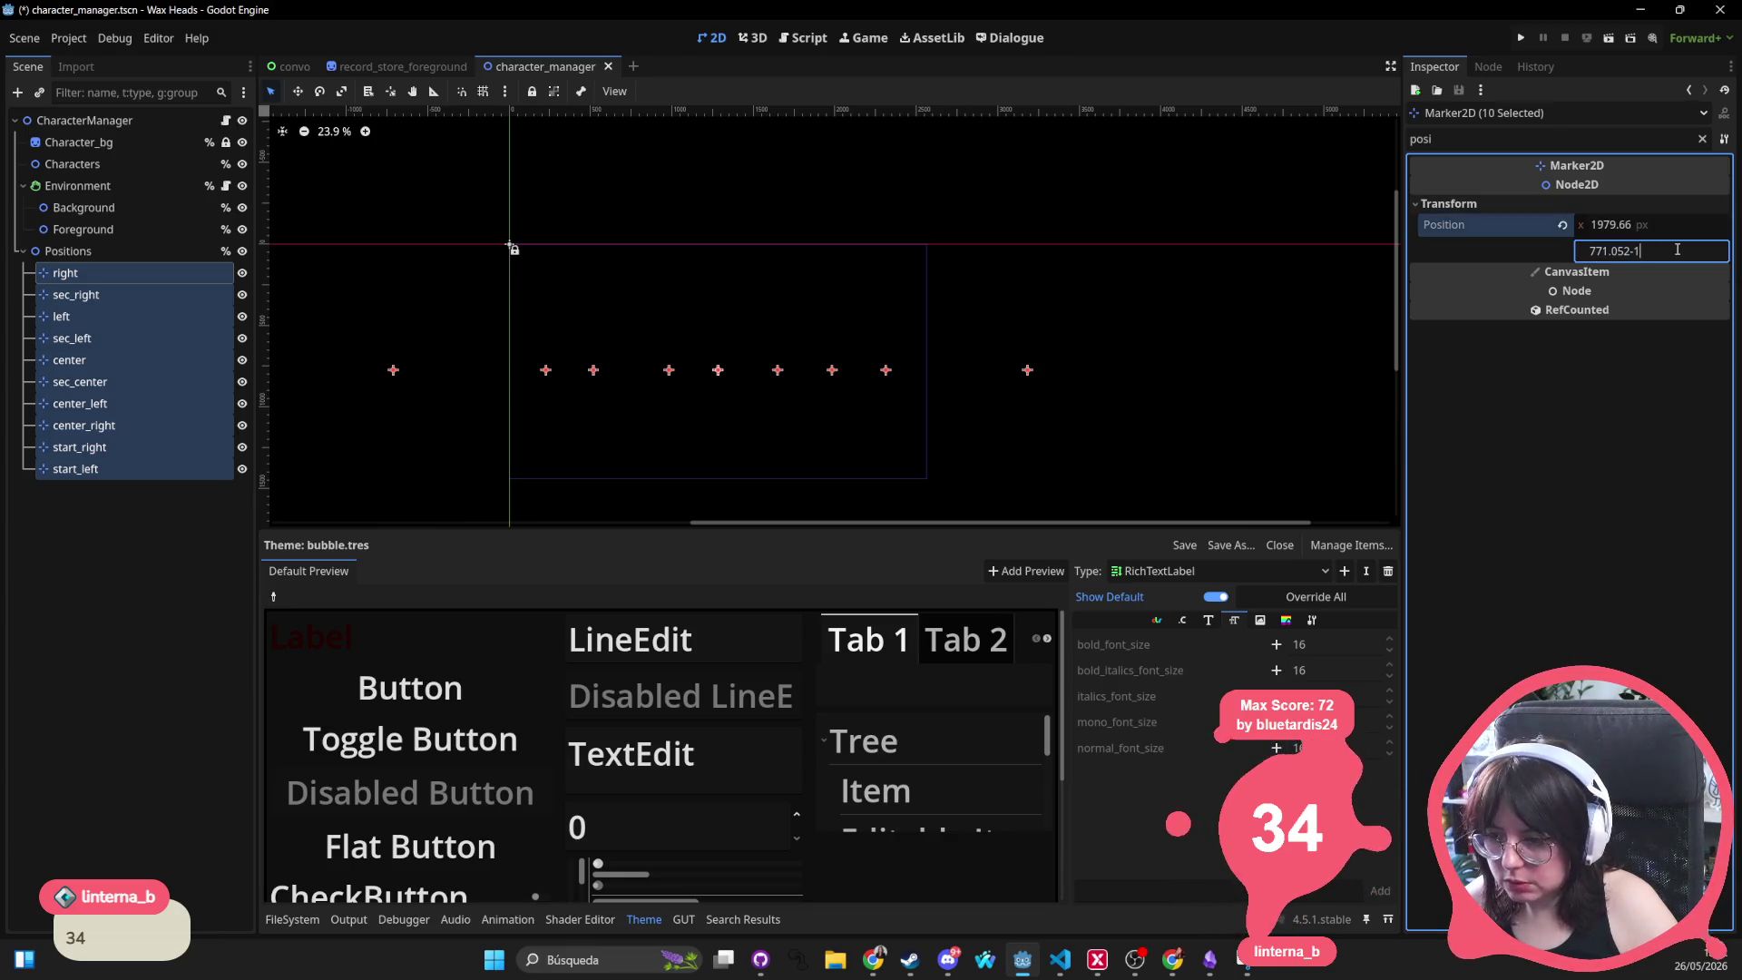
text(00)
key(Return)
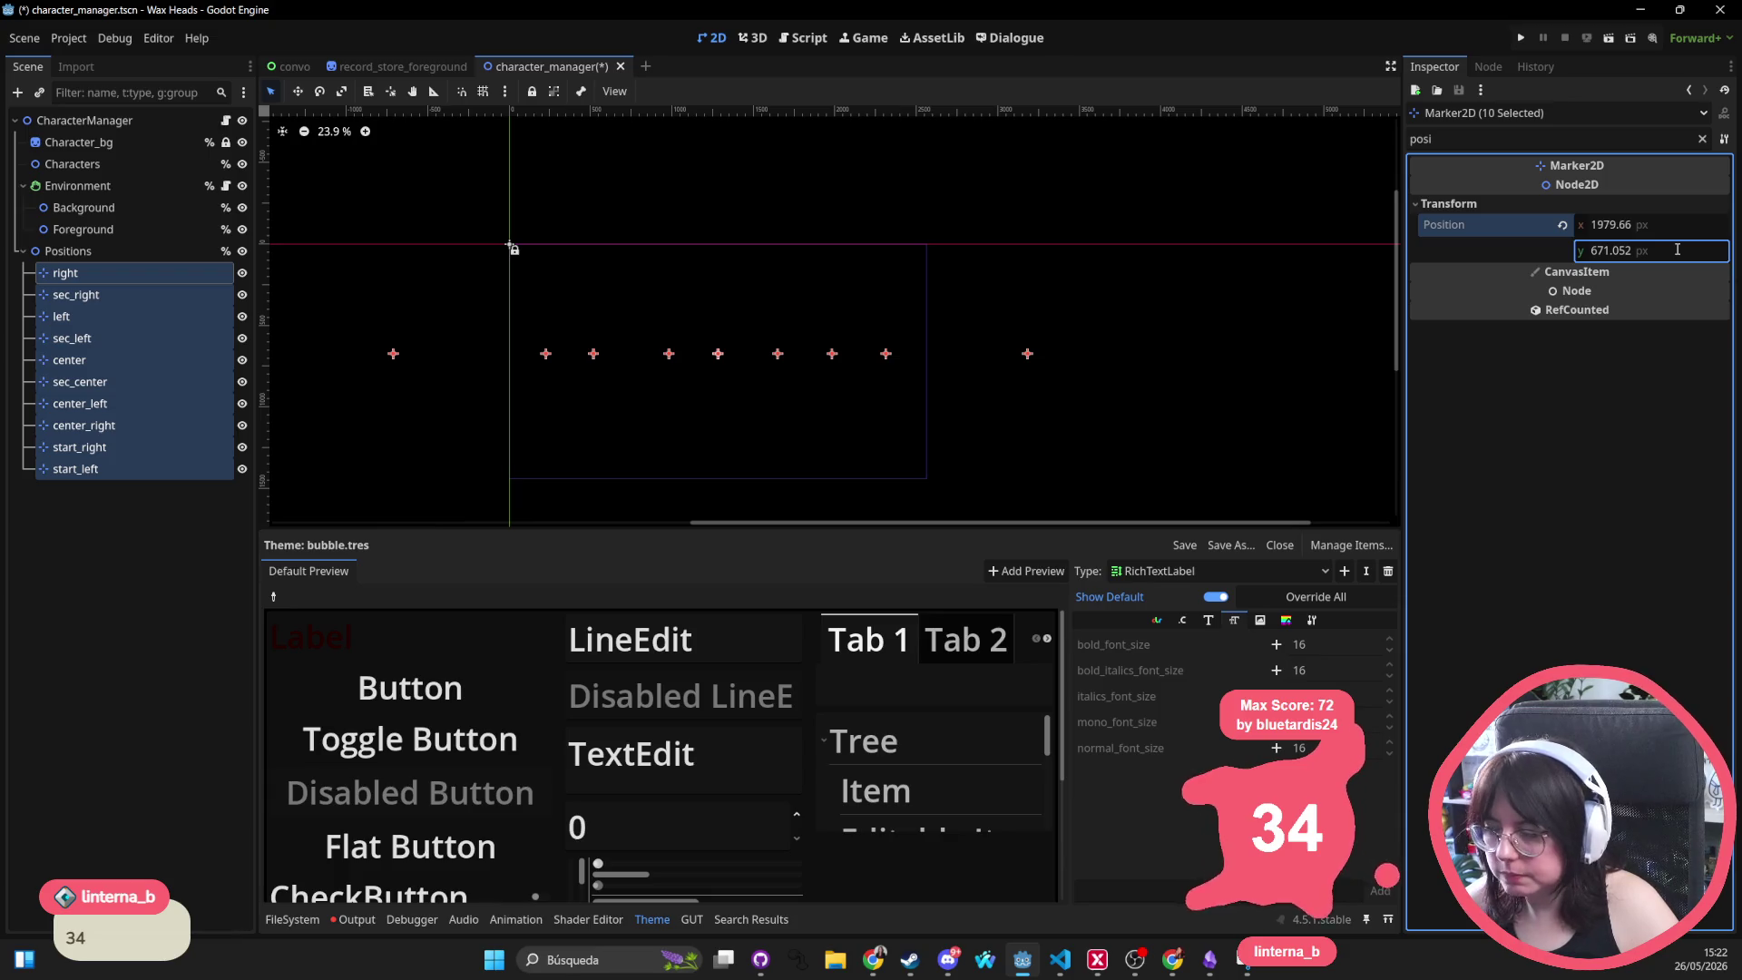
Deselect the markers, save character_manager.tscn, and run the game with F5
key(Escape)
key(ctrl+s)
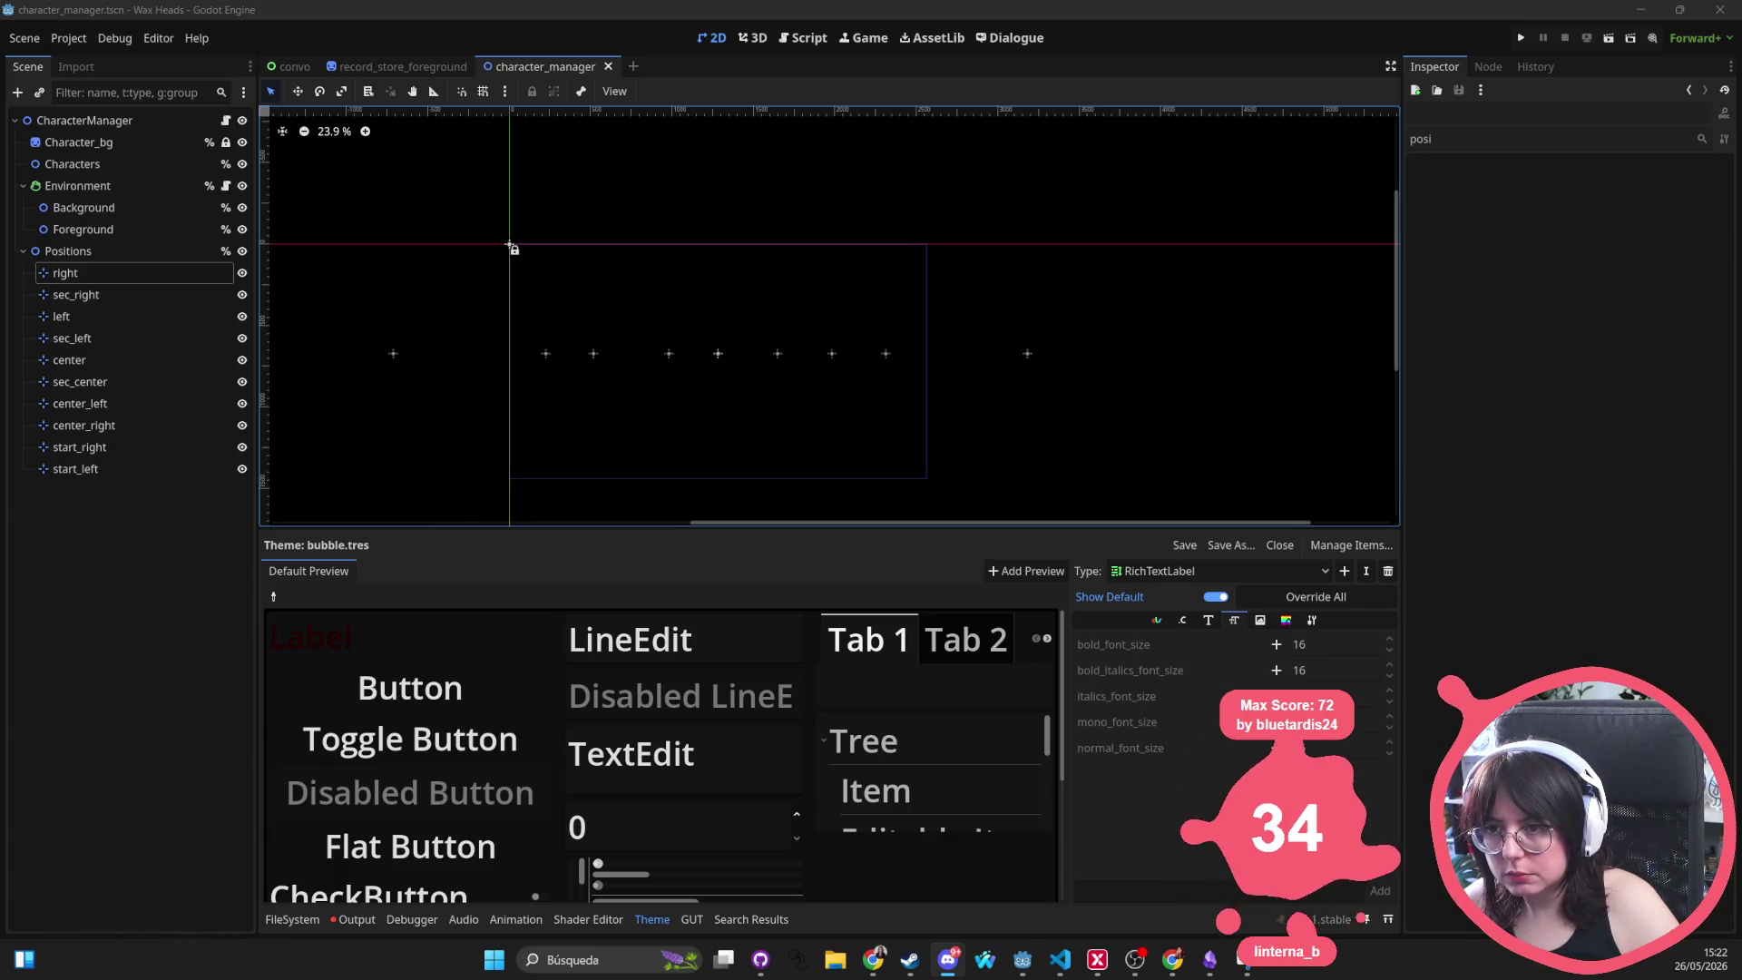
key(F5)
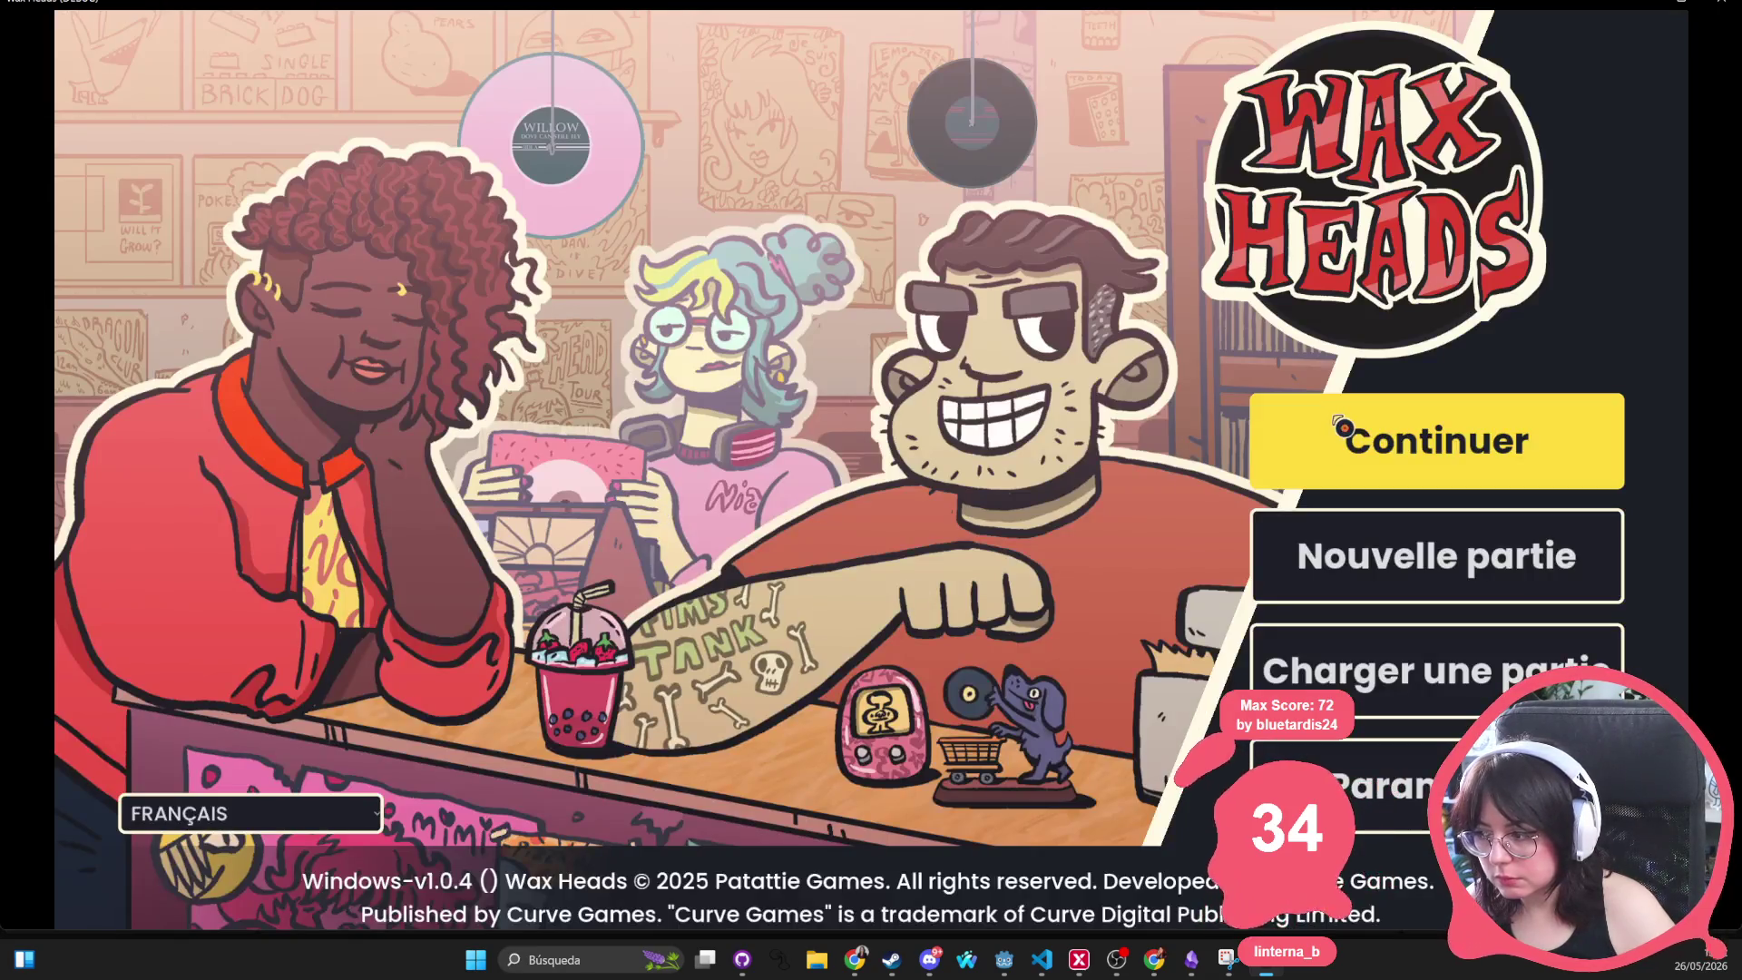
Continue the saved game and answer 'Évidemment !' to the fan's question
click(1280, 447)
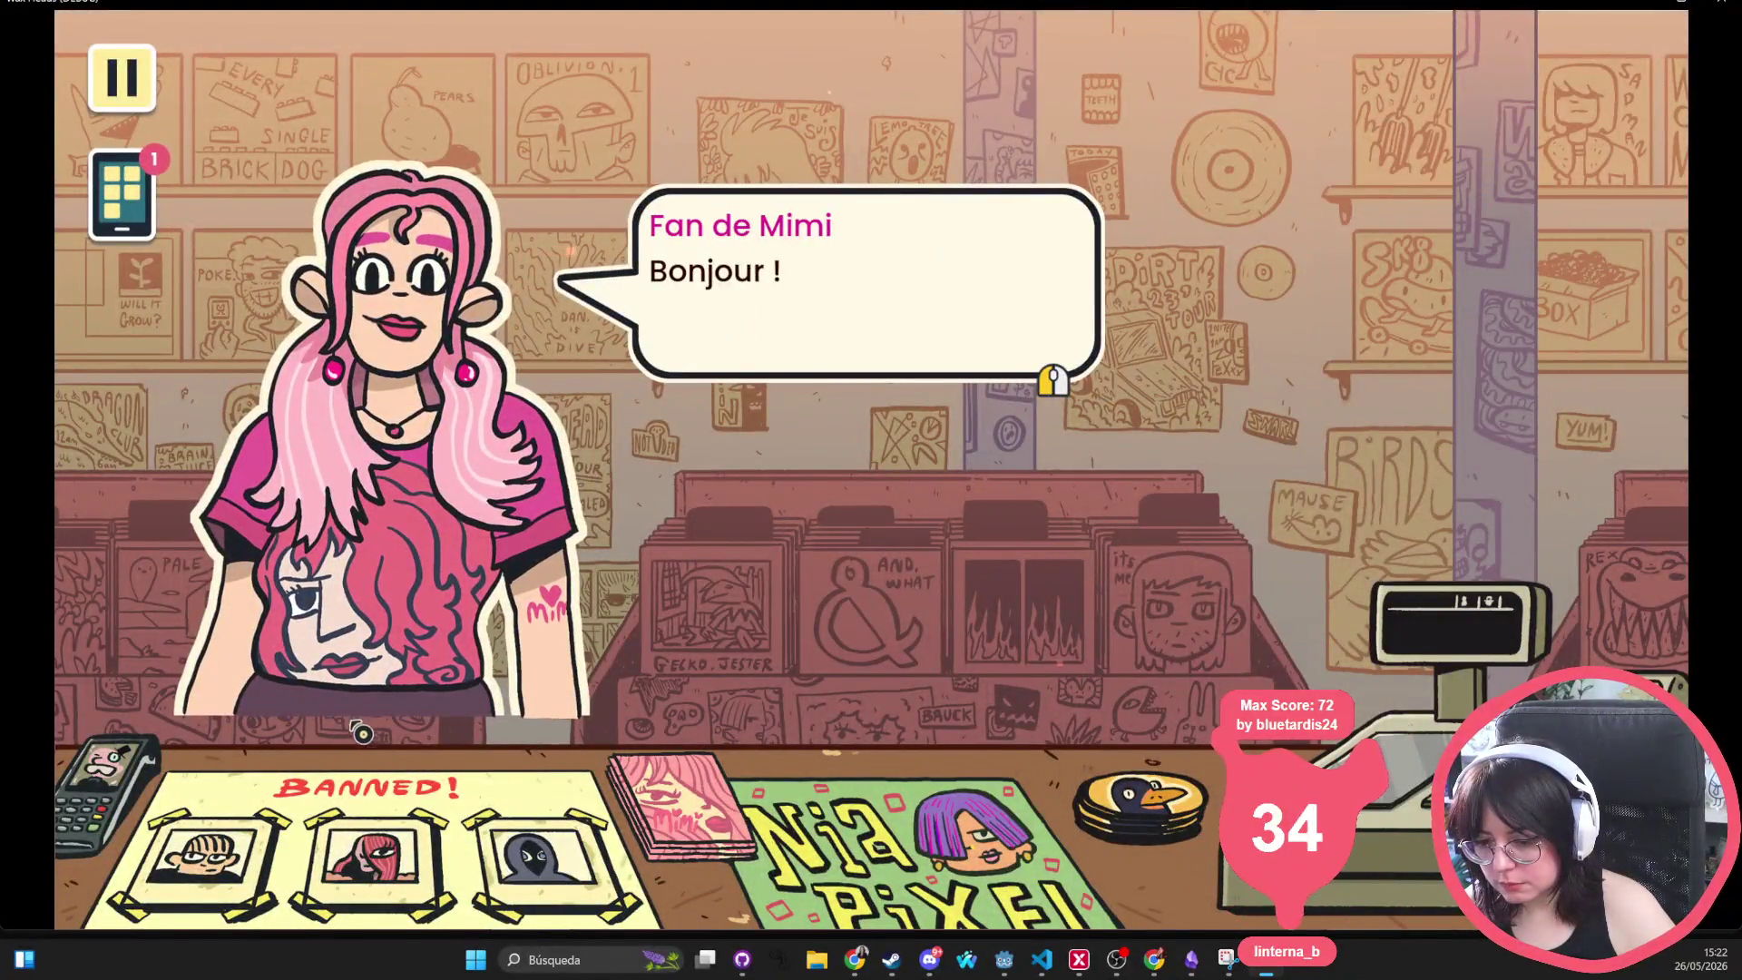
click(667, 645)
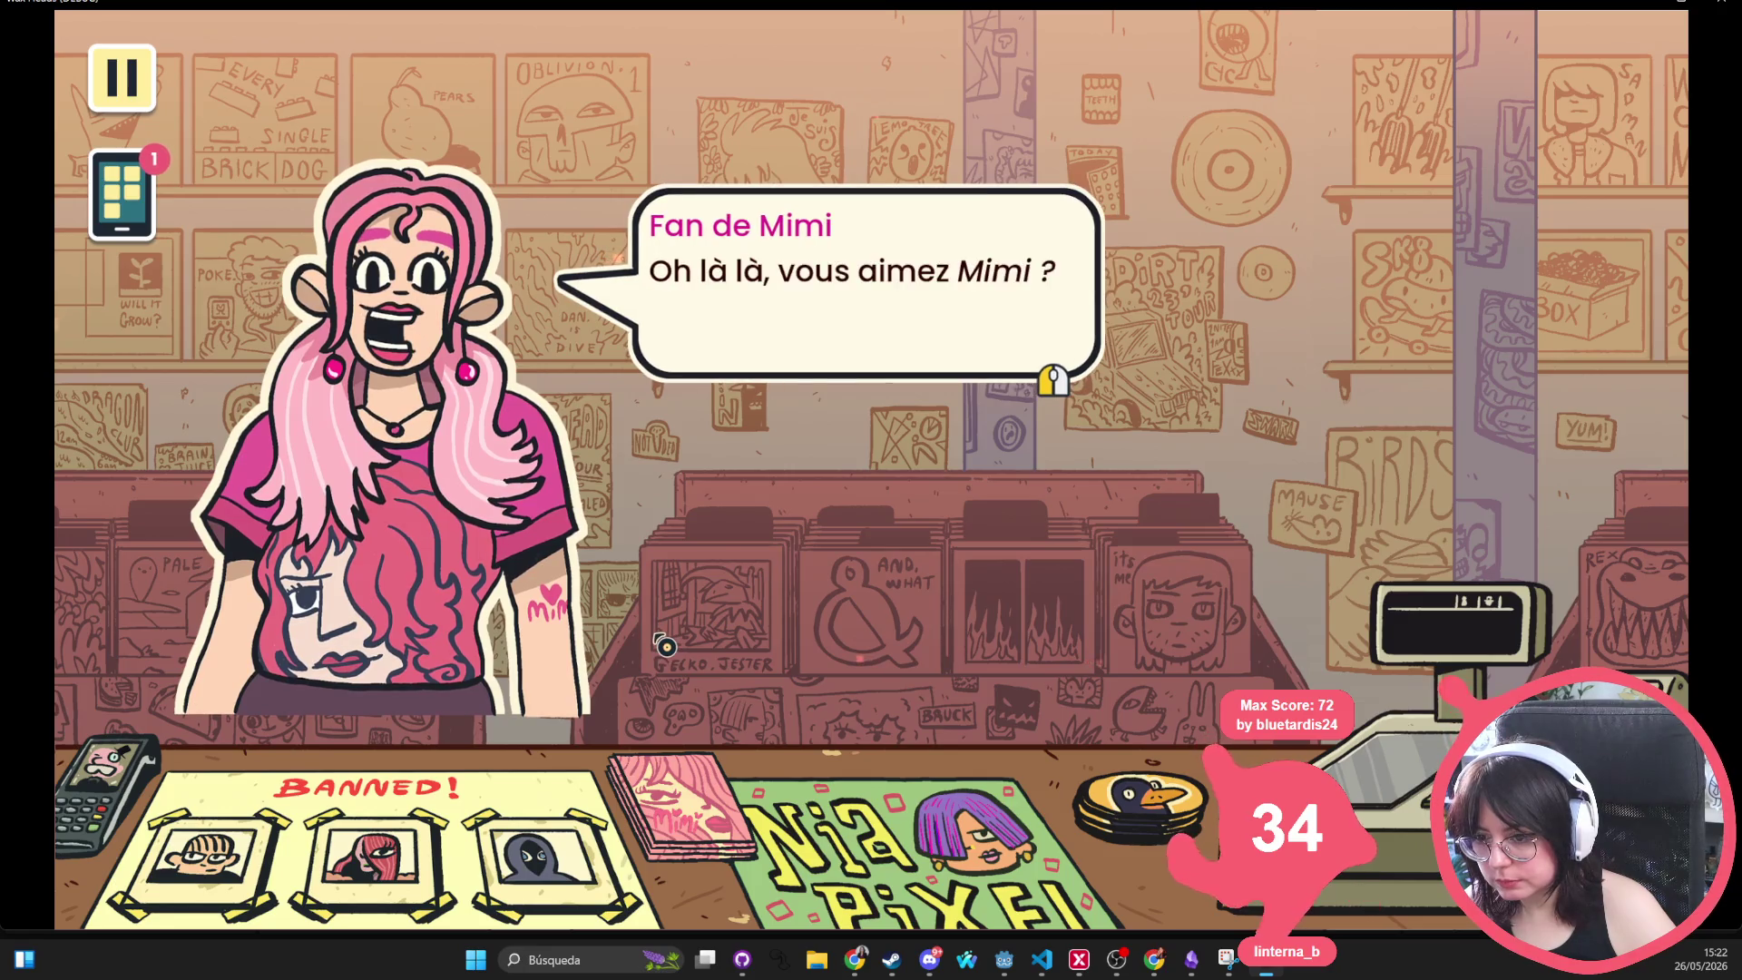
click(1244, 319)
click(637, 618)
click(634, 611)
click(789, 392)
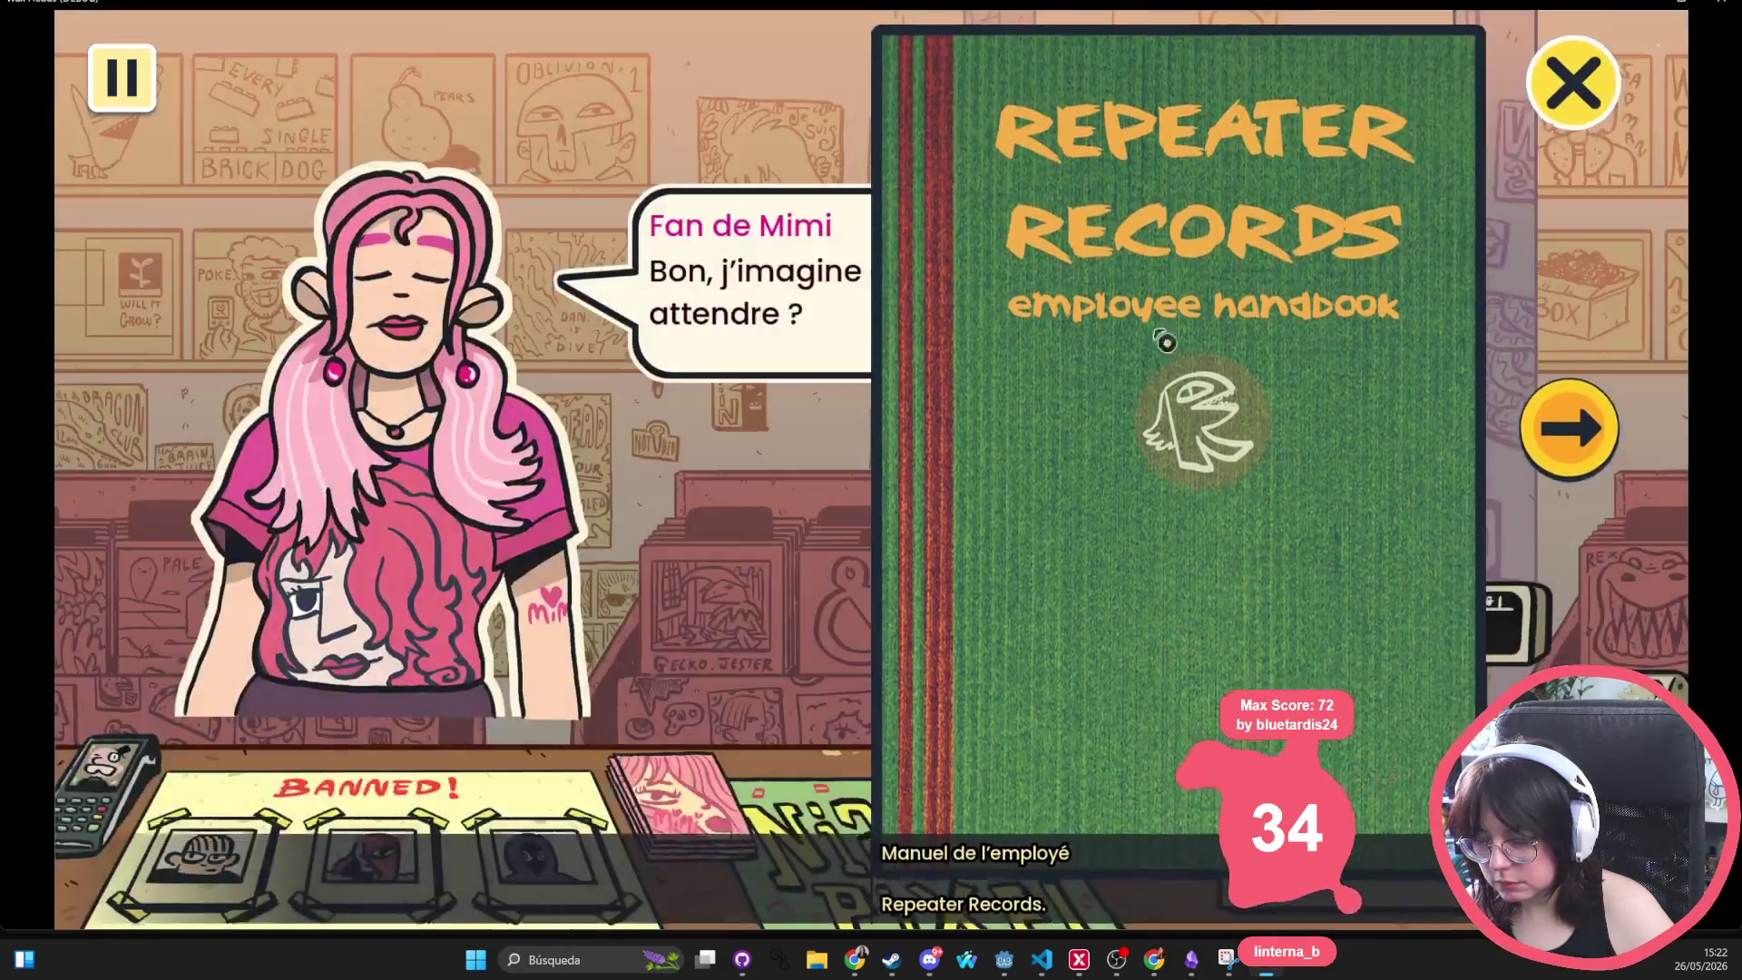
Close the handbook, reply 'Chercher le disque' after the D'ELLE !!! line, then stop the game
click(1043, 389)
click(1042, 377)
click(1042, 377)
click(1048, 381)
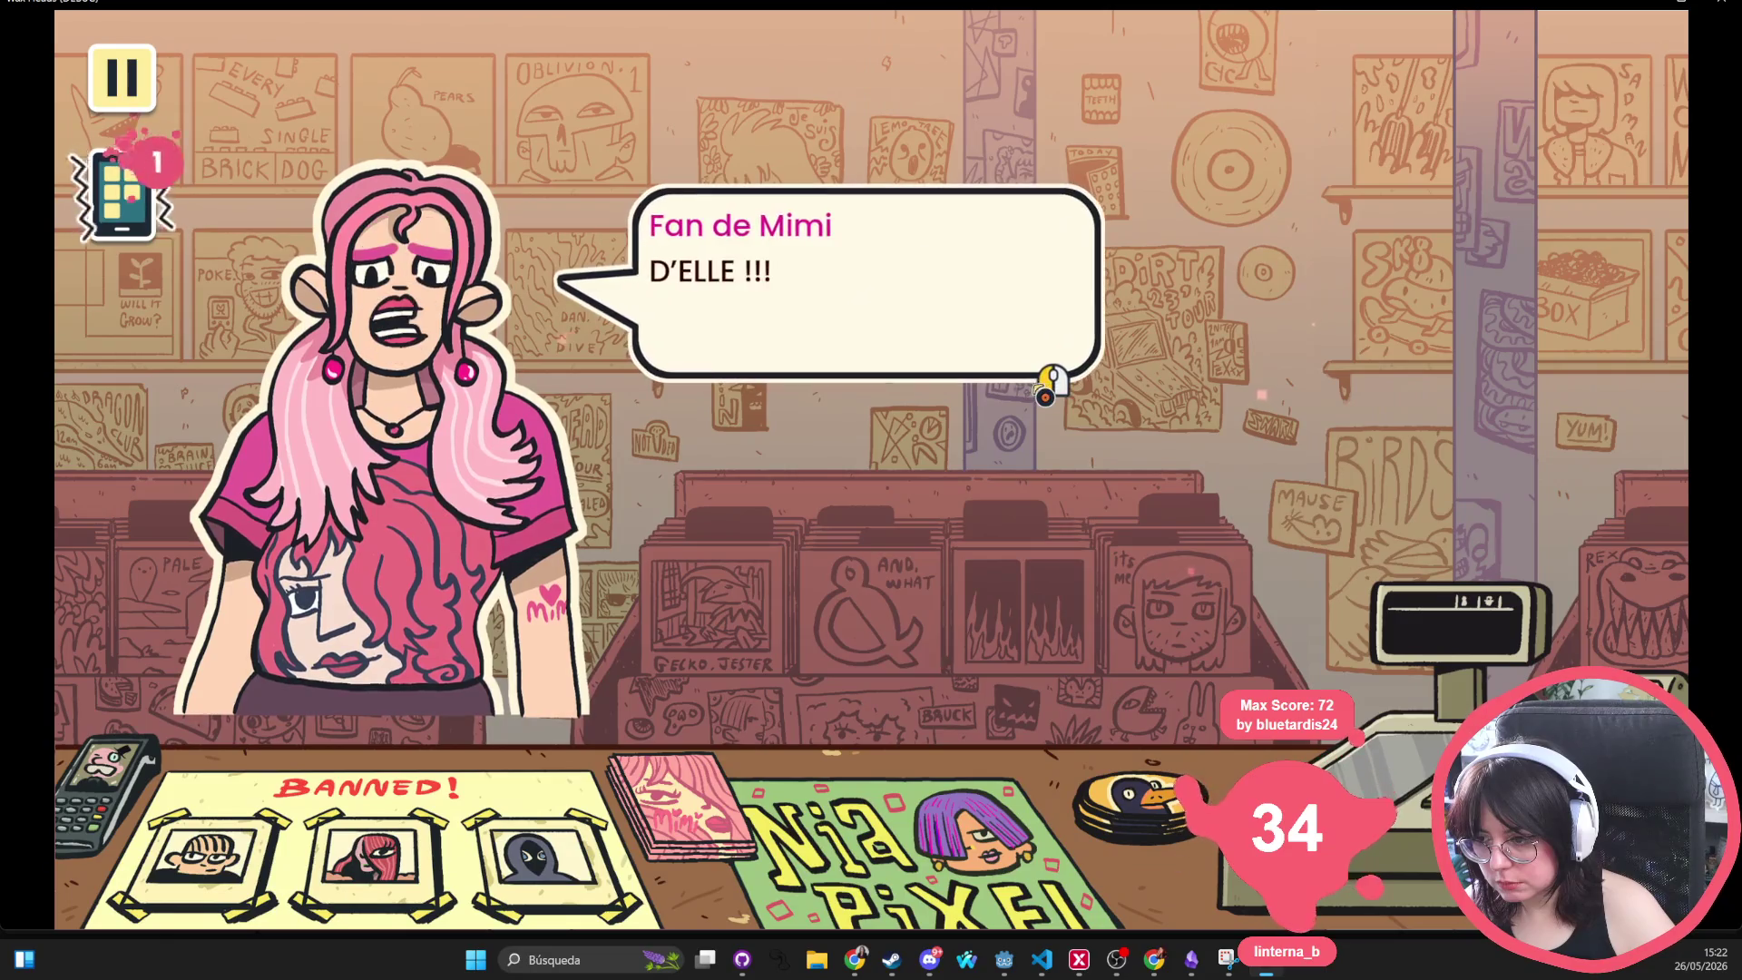
click(1044, 390)
click(925, 342)
click(928, 348)
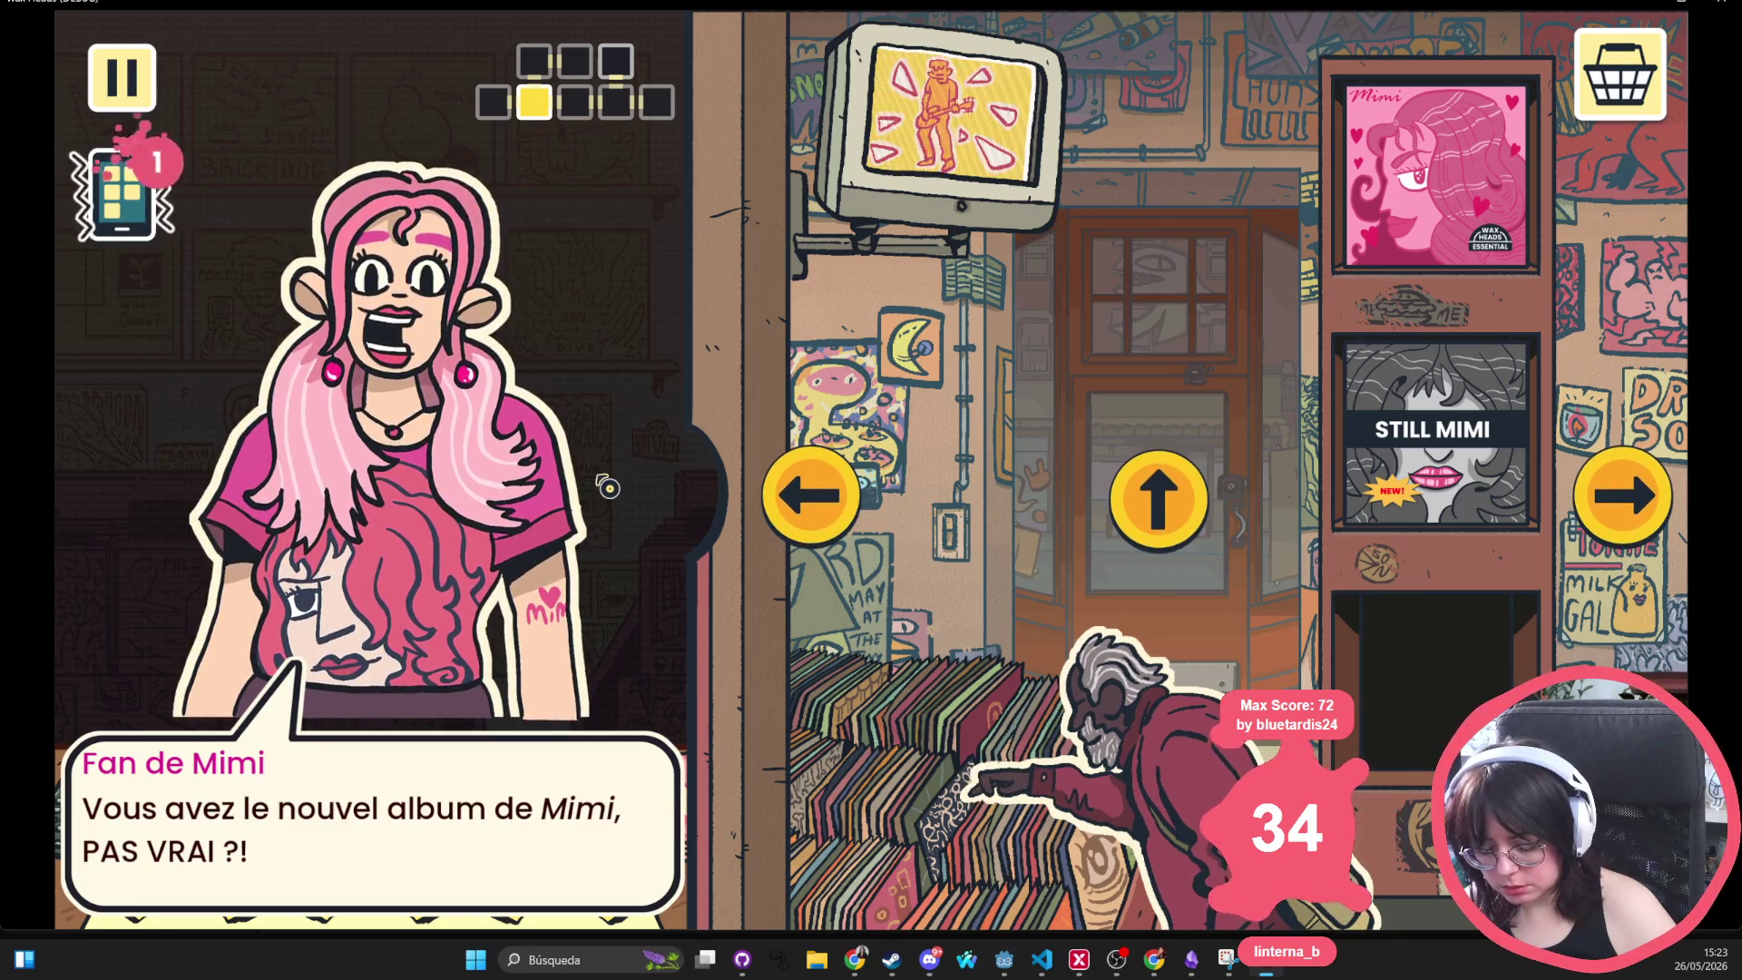
key(F8)
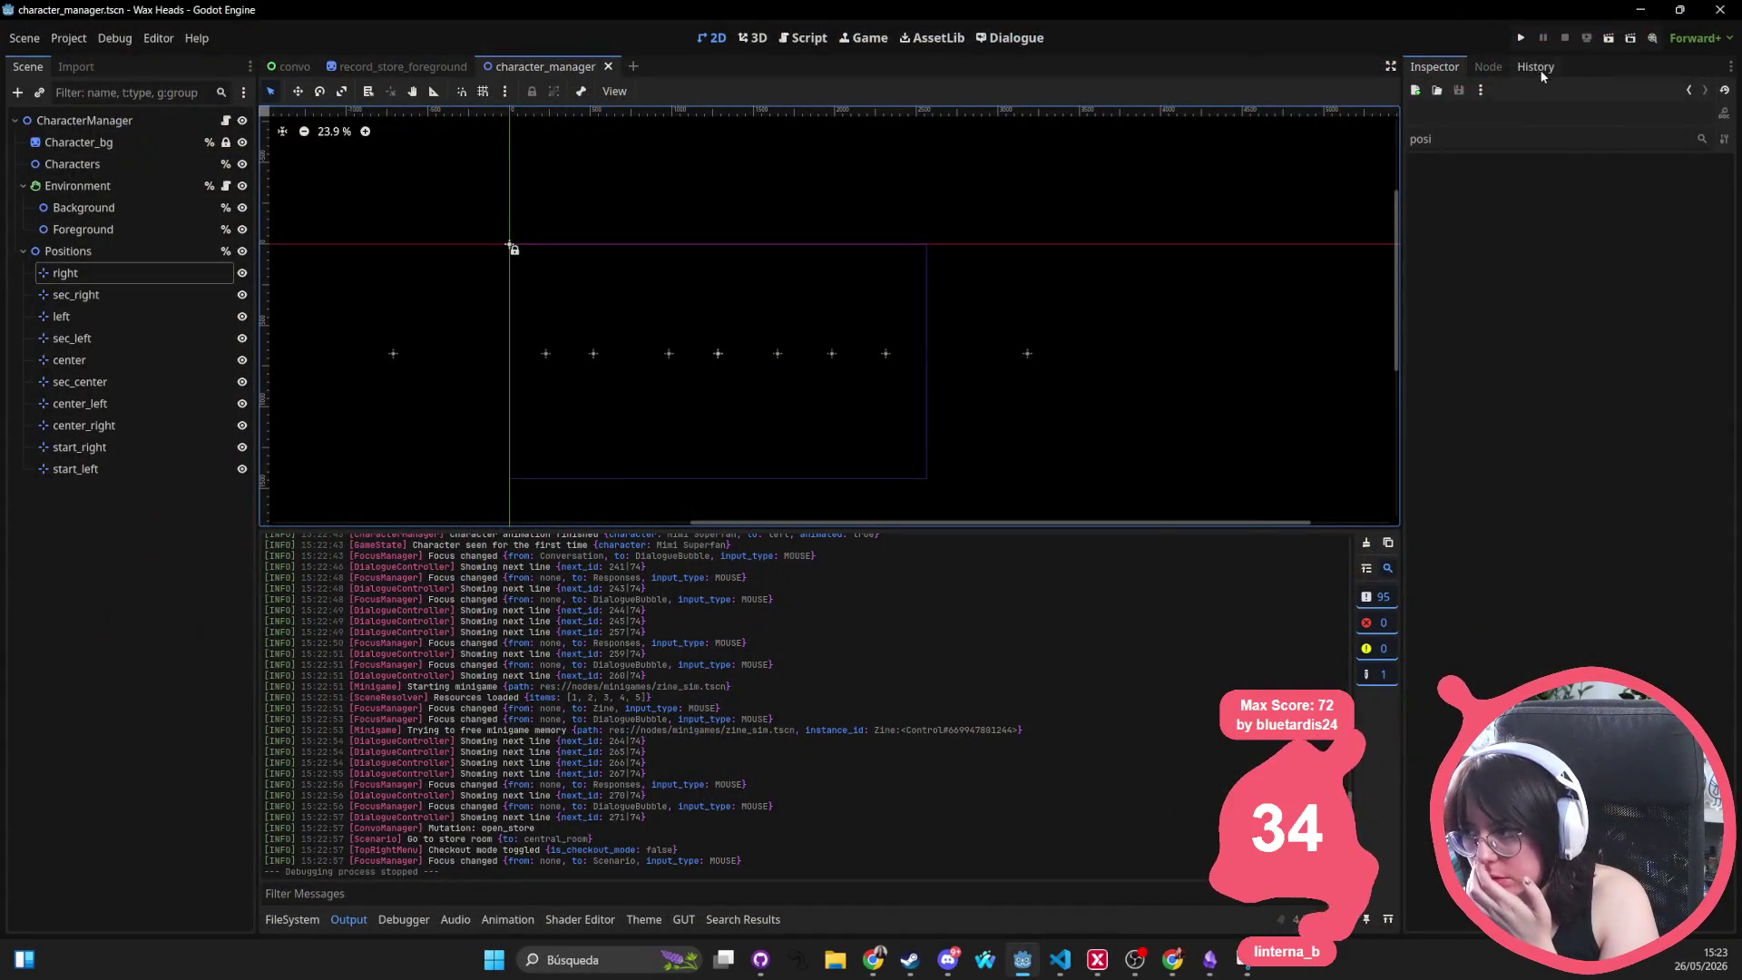
Launch Wax Heads again with the Run Project button
click(1521, 37)
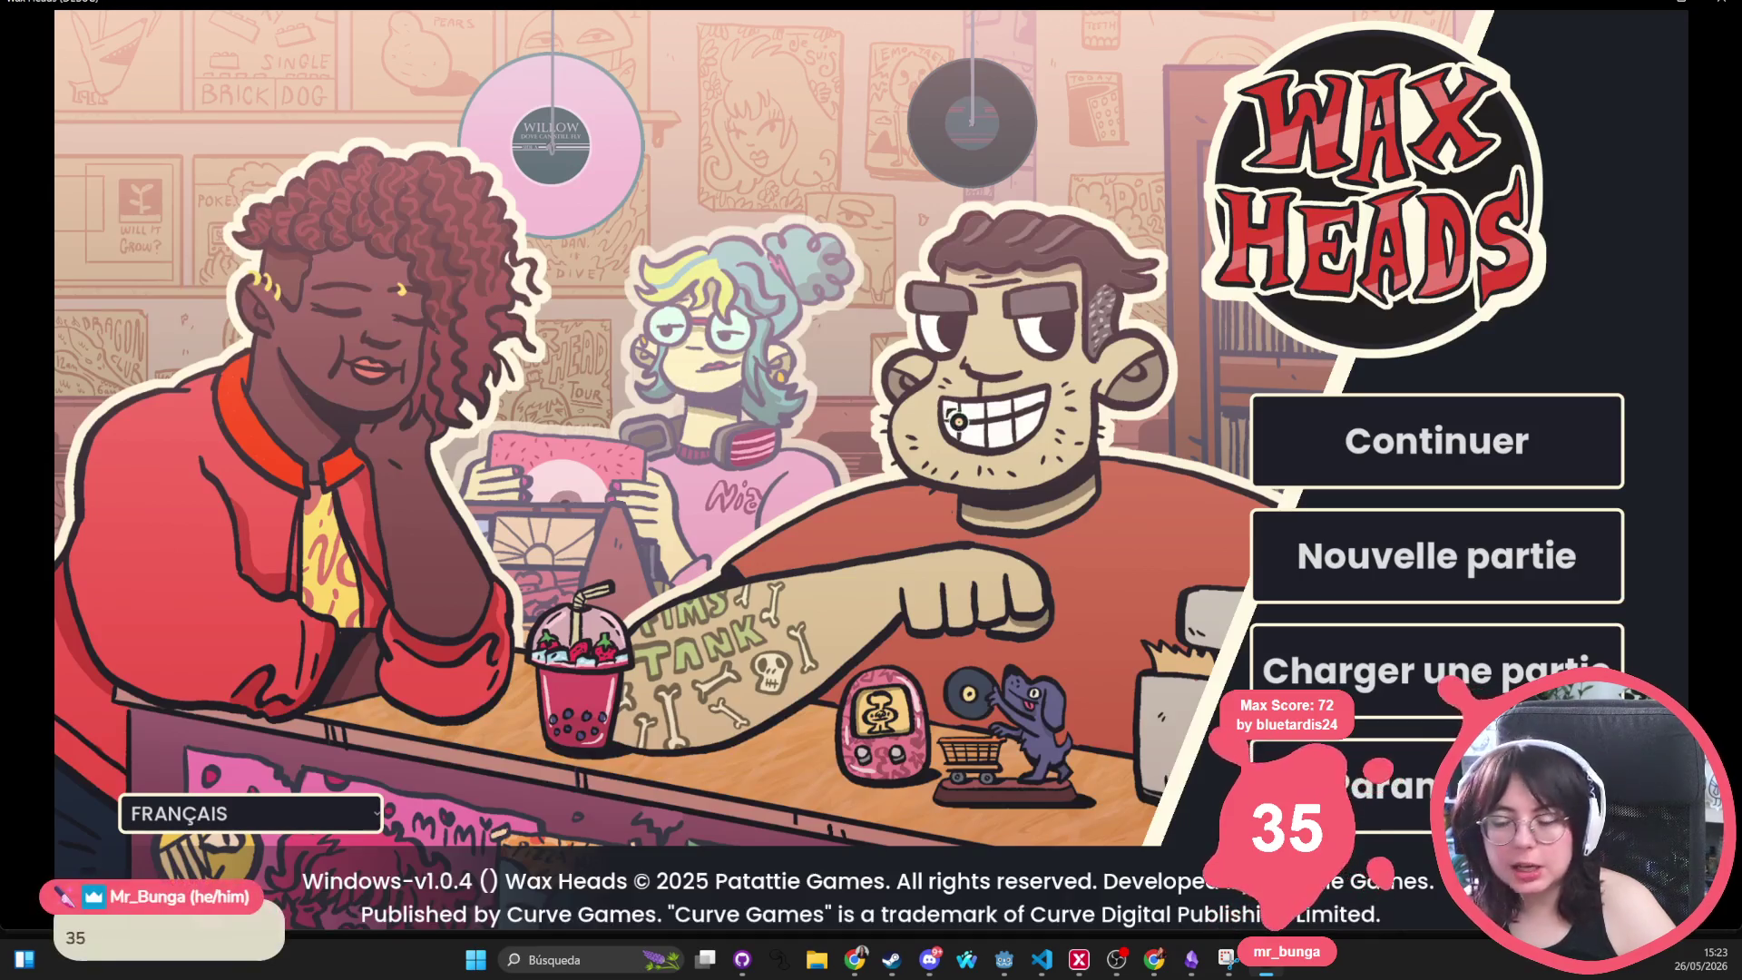
Continue the saved game, advance the fan's opening line, then stop the game with F8
click(1415, 473)
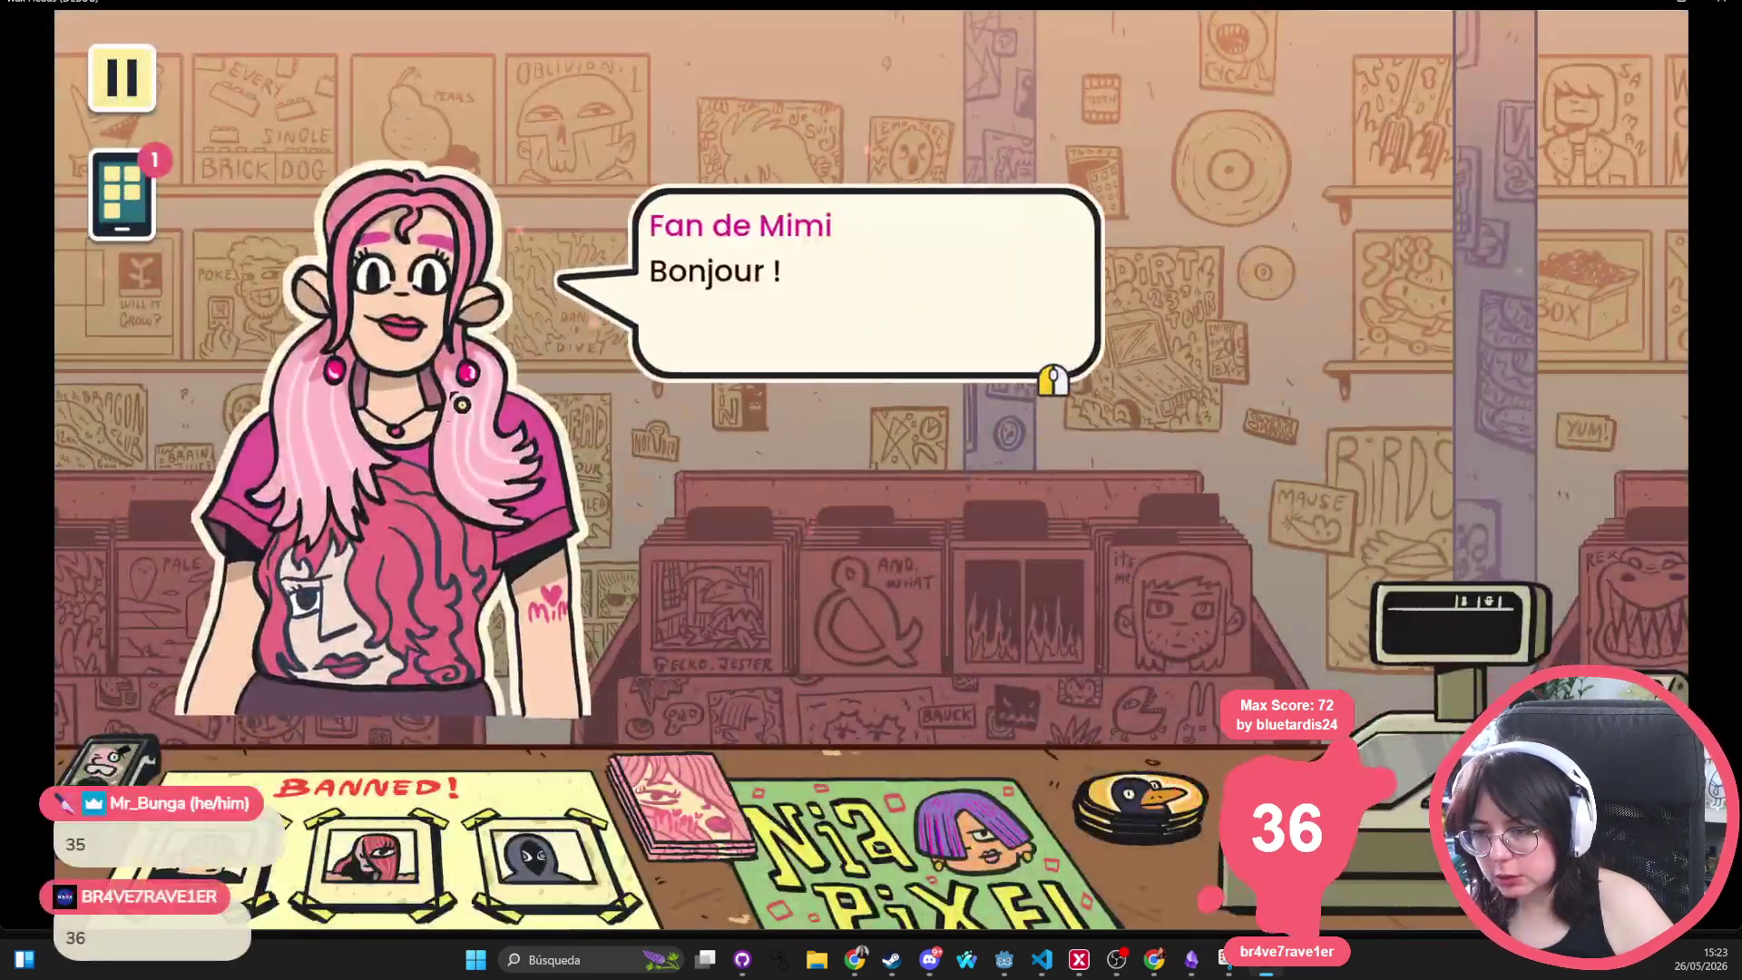
click(816, 325)
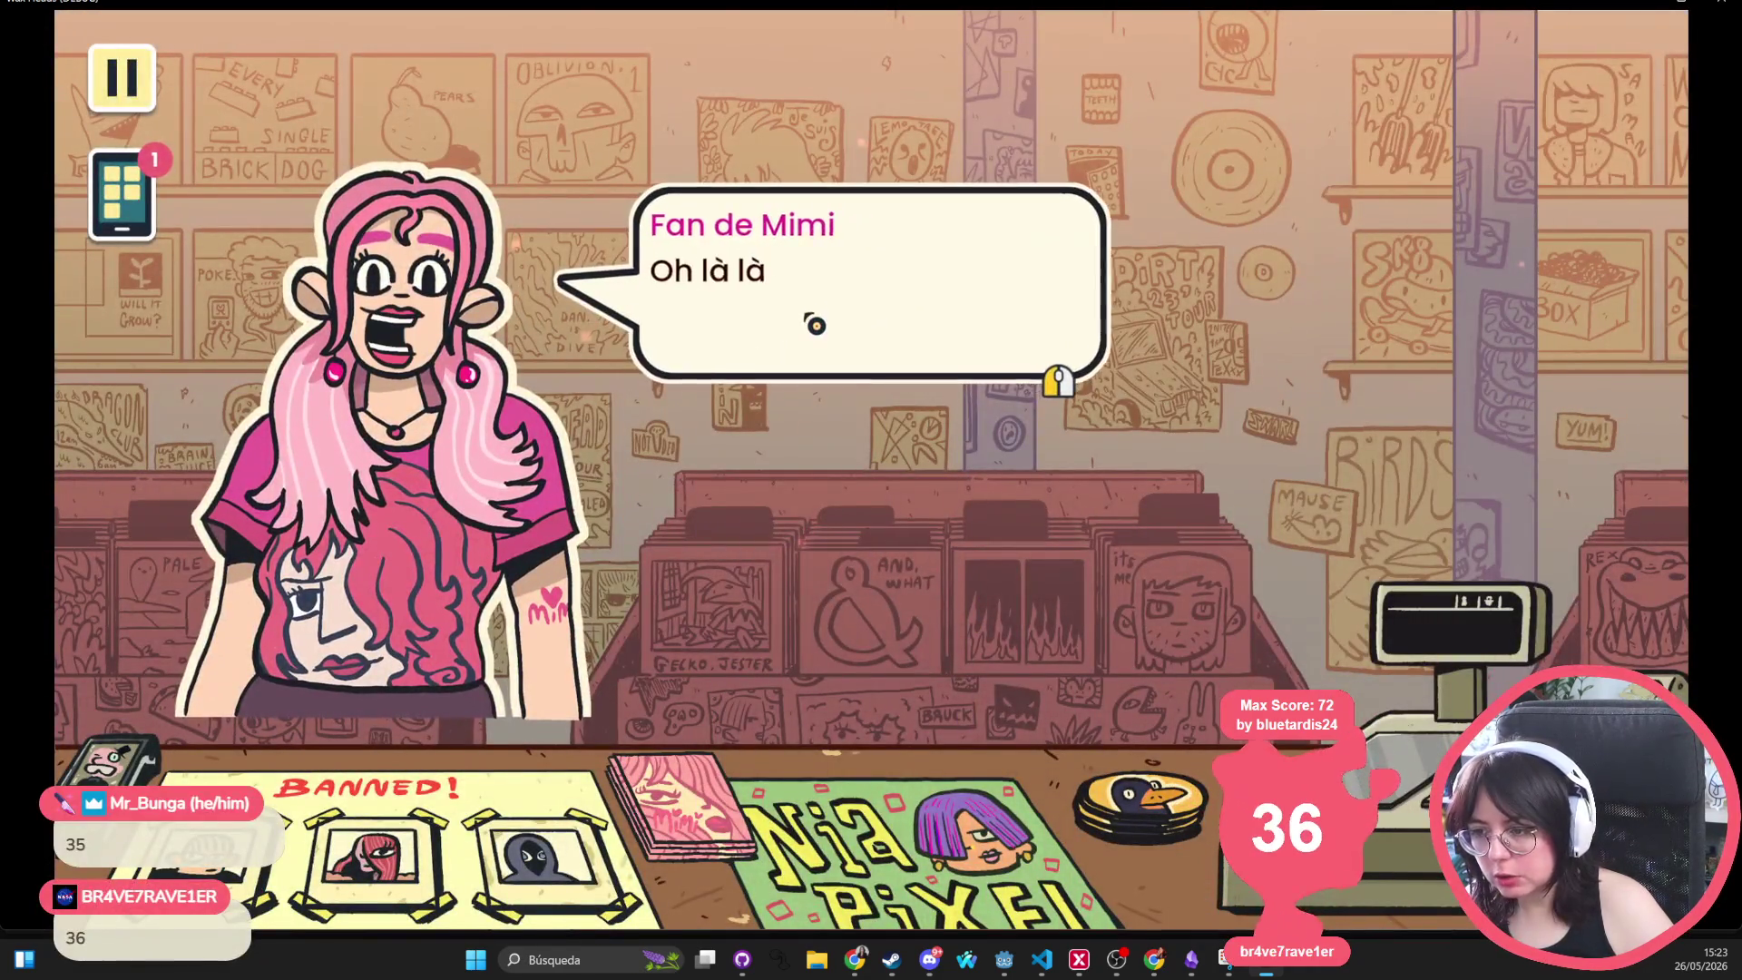
key(F8)
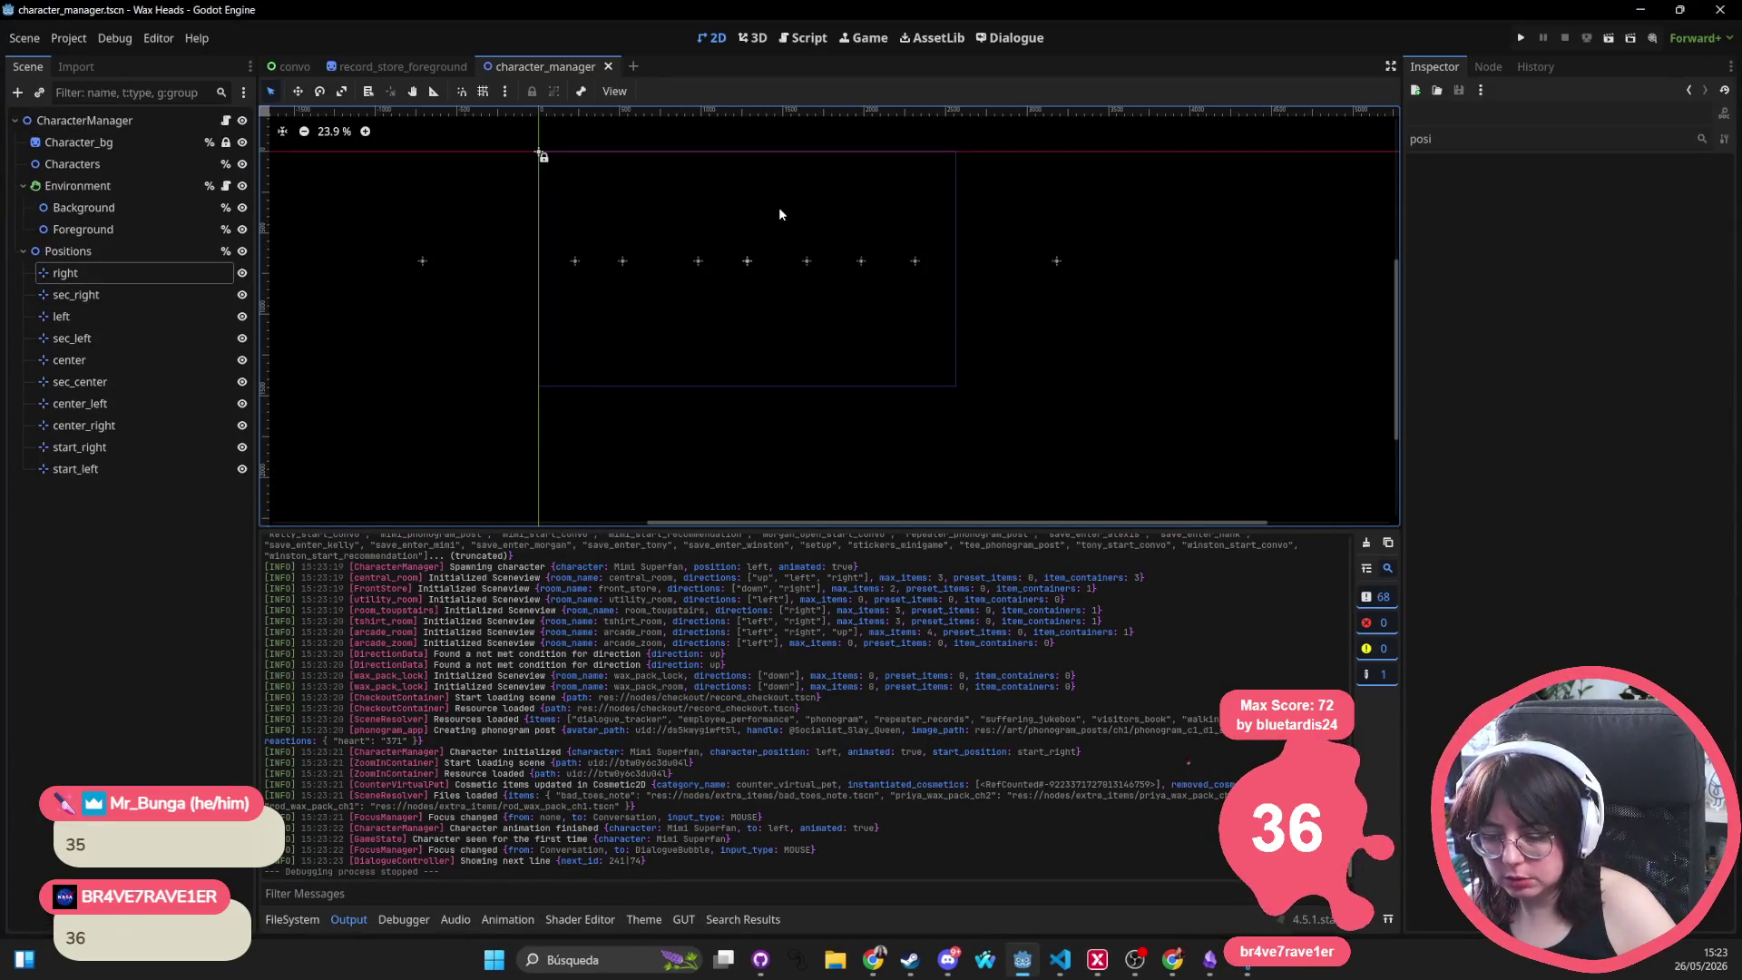
Open the ui_button scene and clear the Inspector's property filter
key(shift+alt+o)
text(ui_bu)
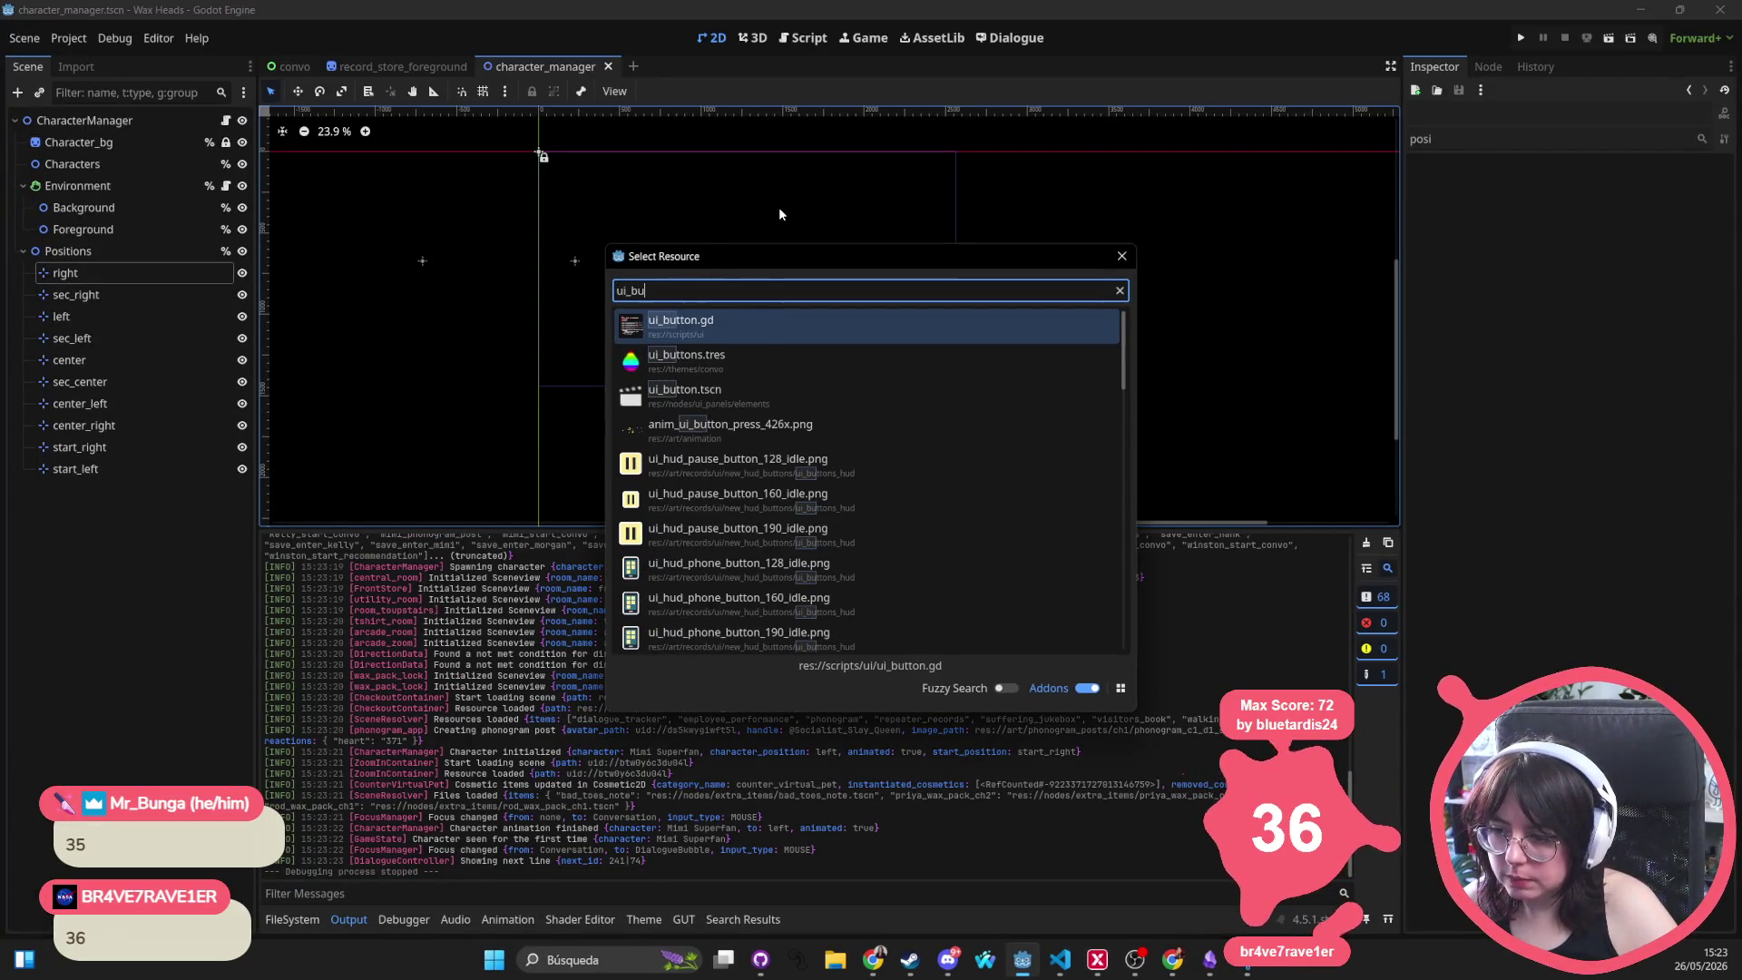
text(t)
key(Up)
key(Down)
key(Down)
key(Down)
key(Return)
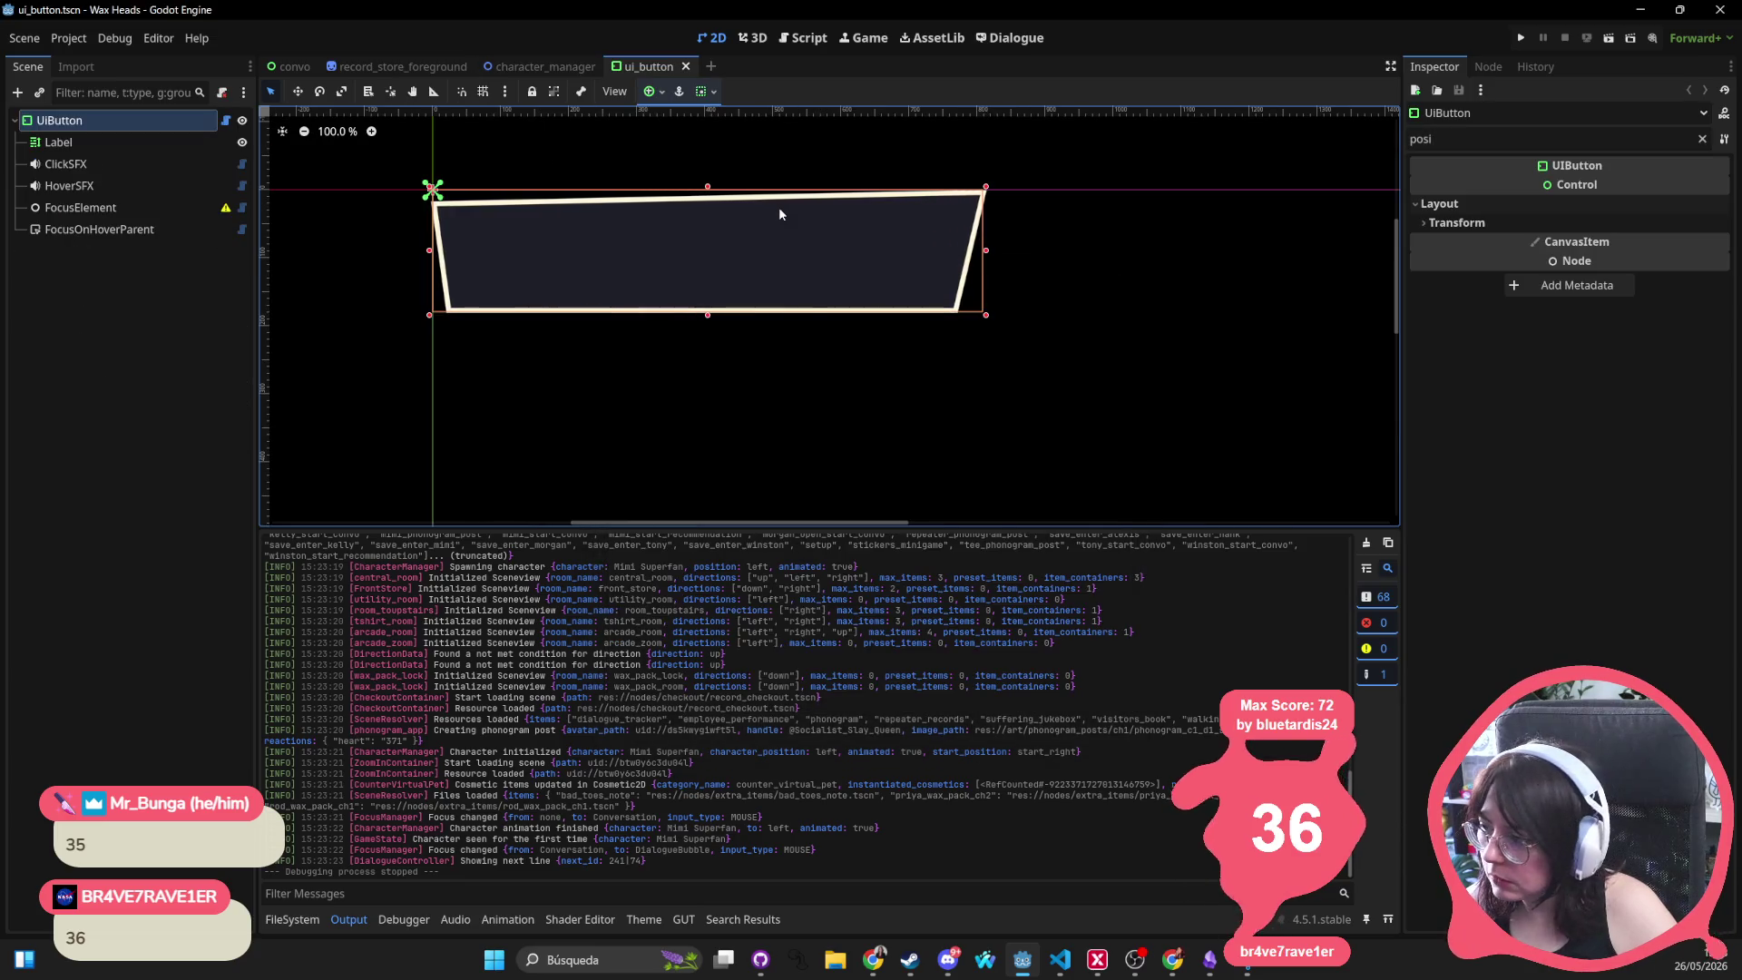
click(1564, 222)
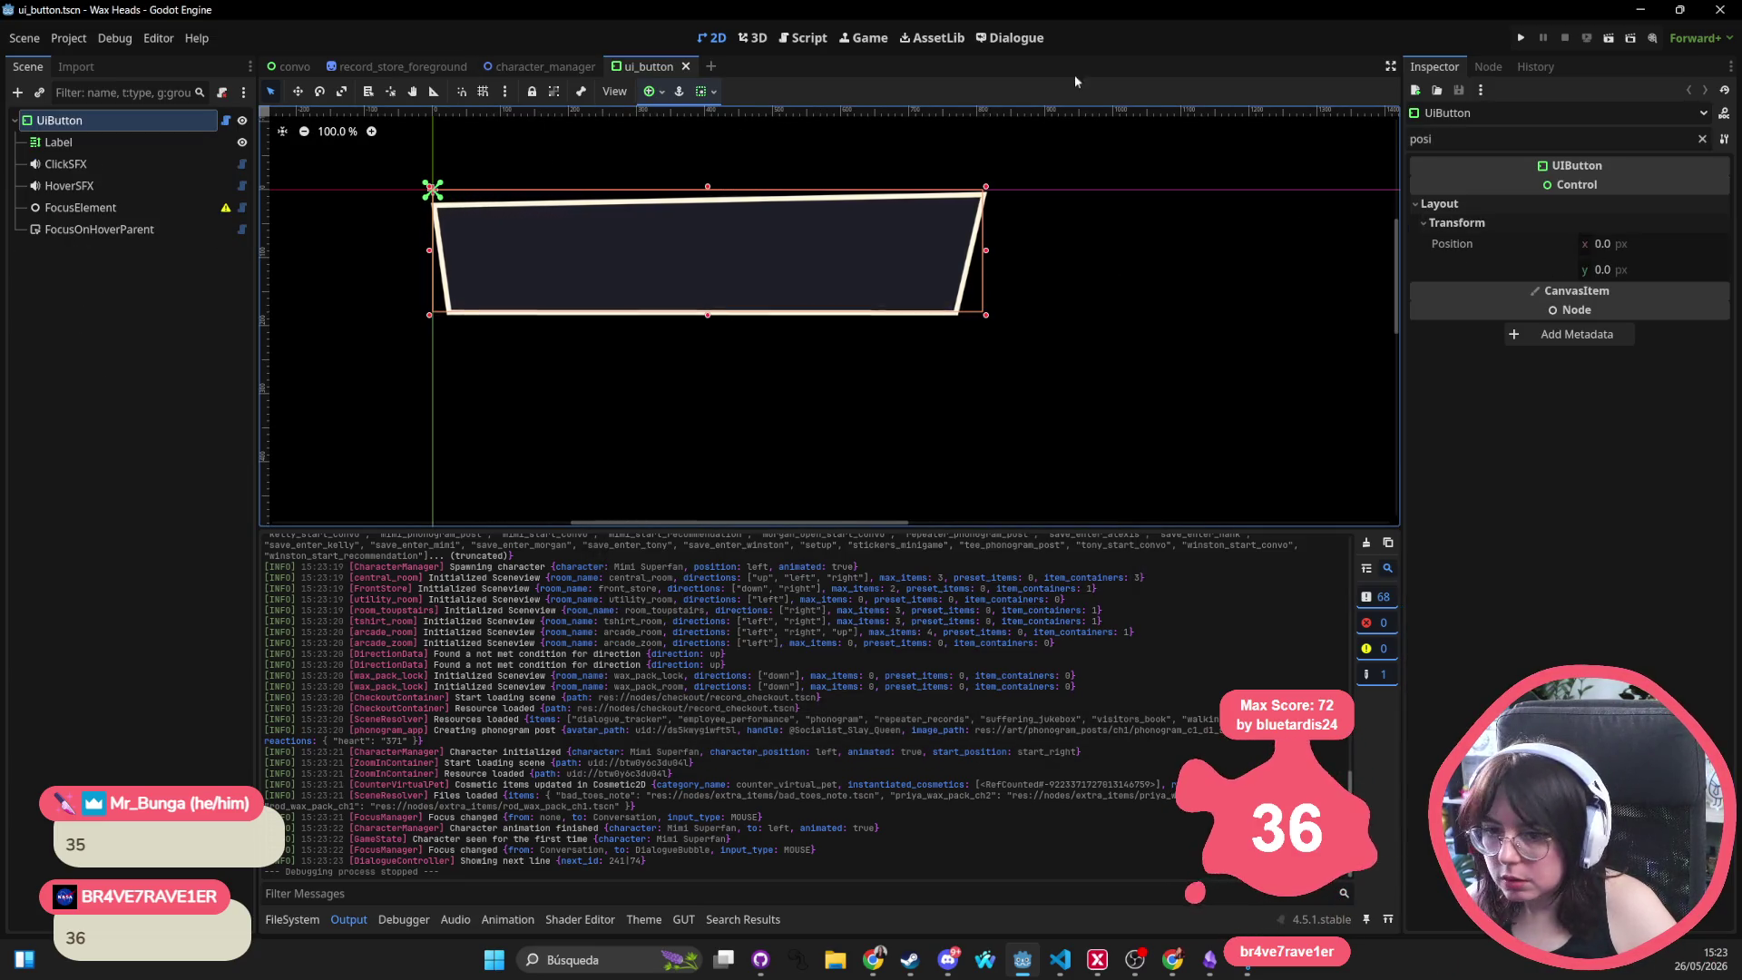
key(BackSpace)
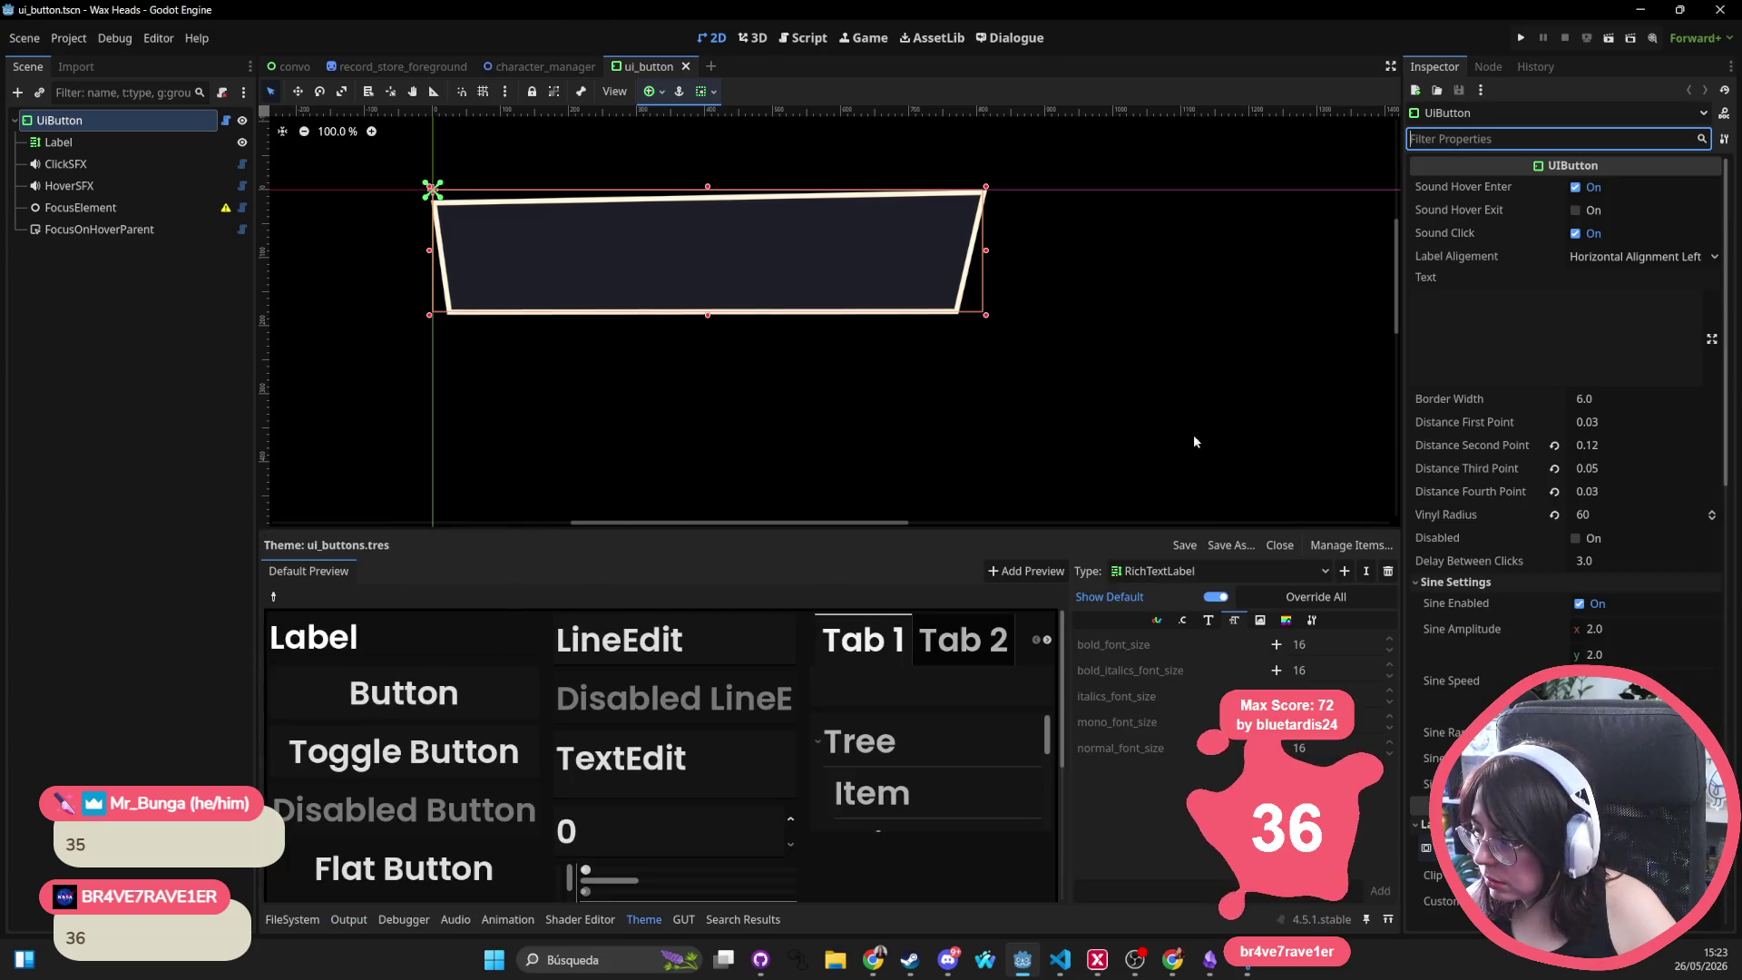
Raise the UIButton theme's Default Font Size and save the scene
click(58, 141)
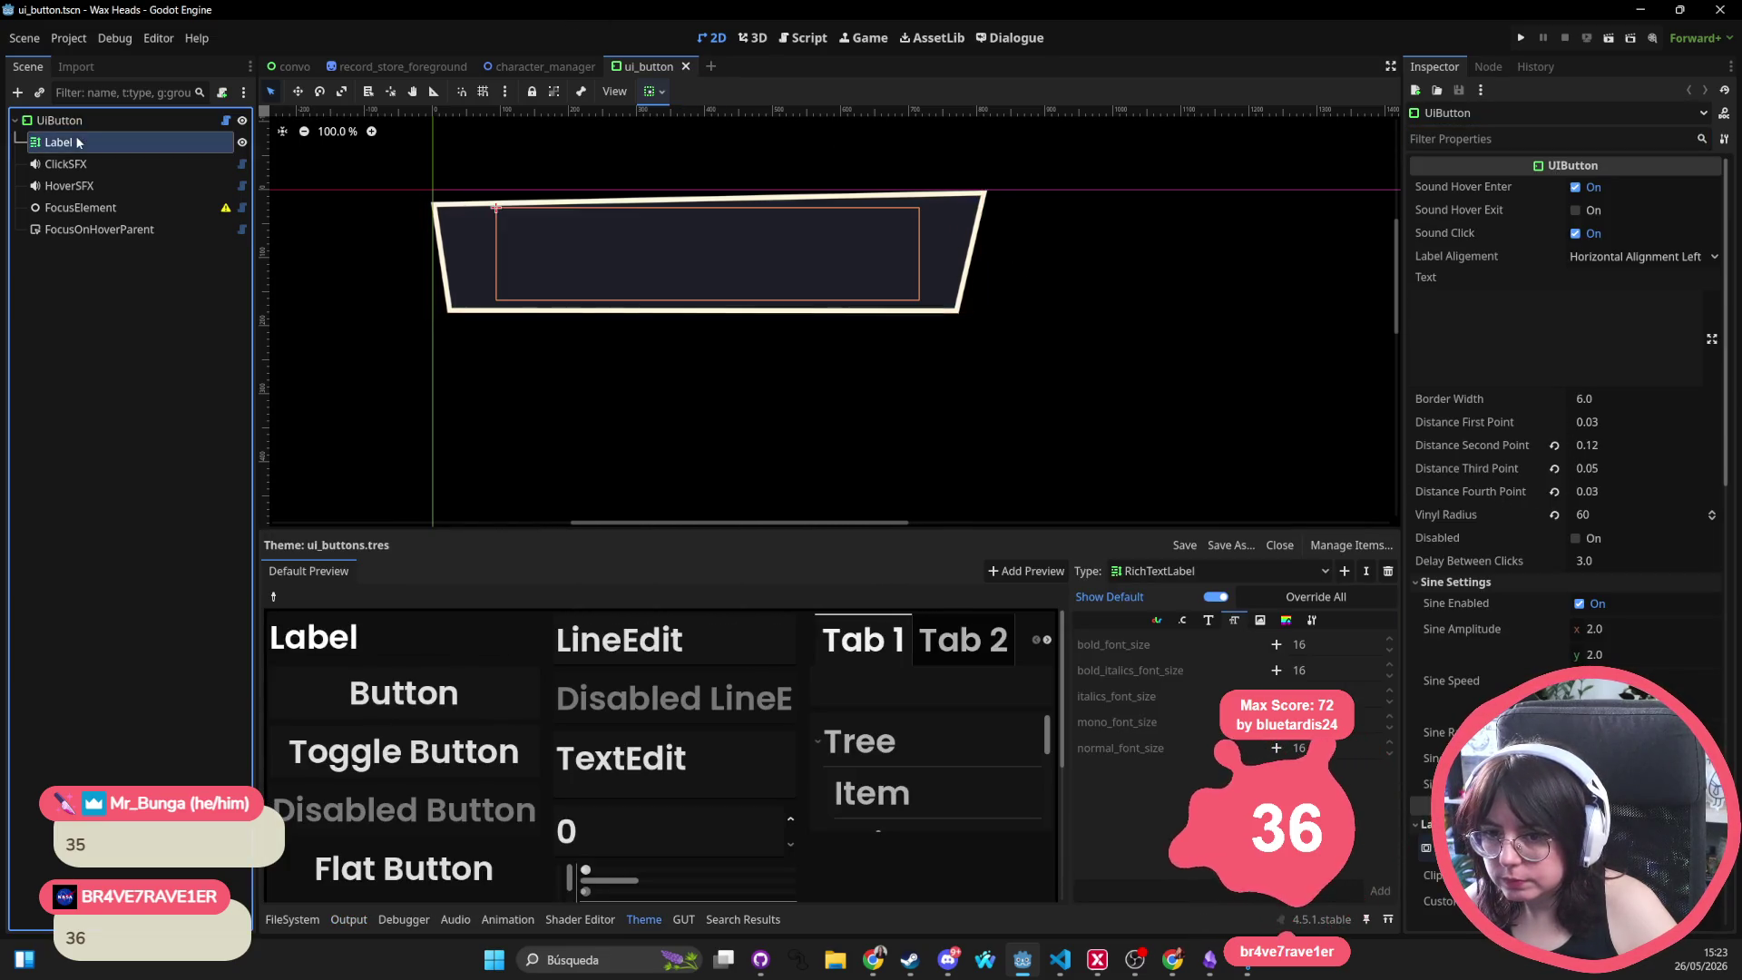
scroll(1474, 417, down, 5)
scroll(1473, 413, down, 10)
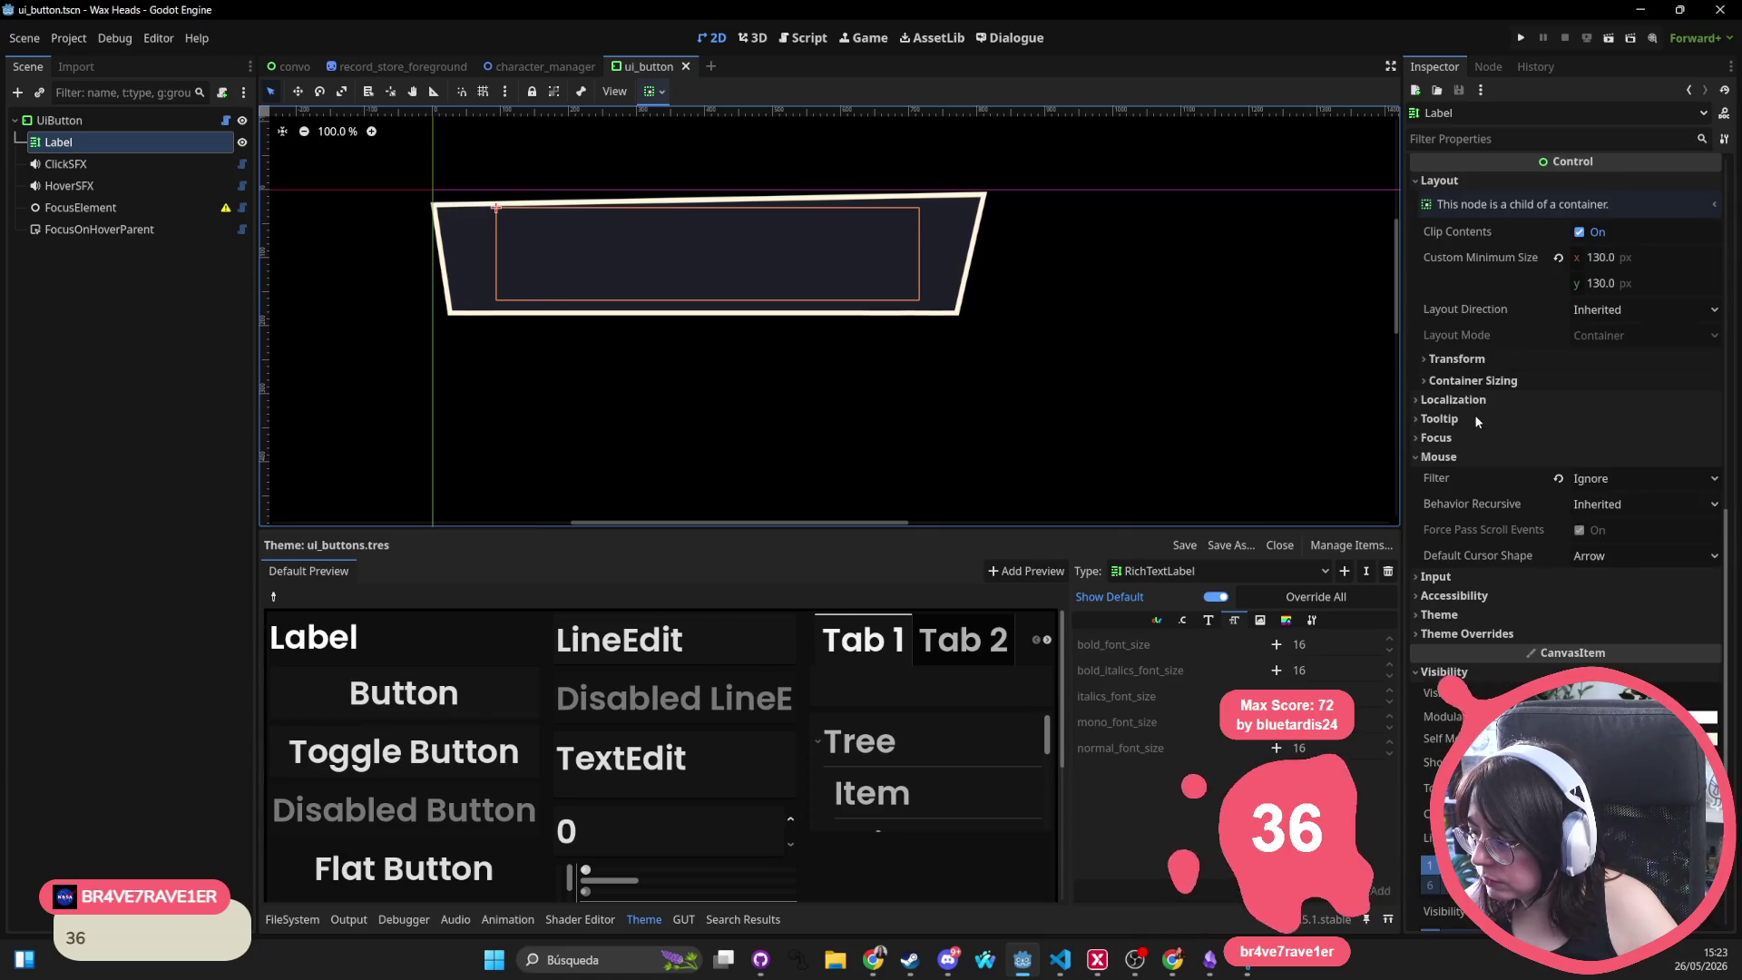
click(59, 120)
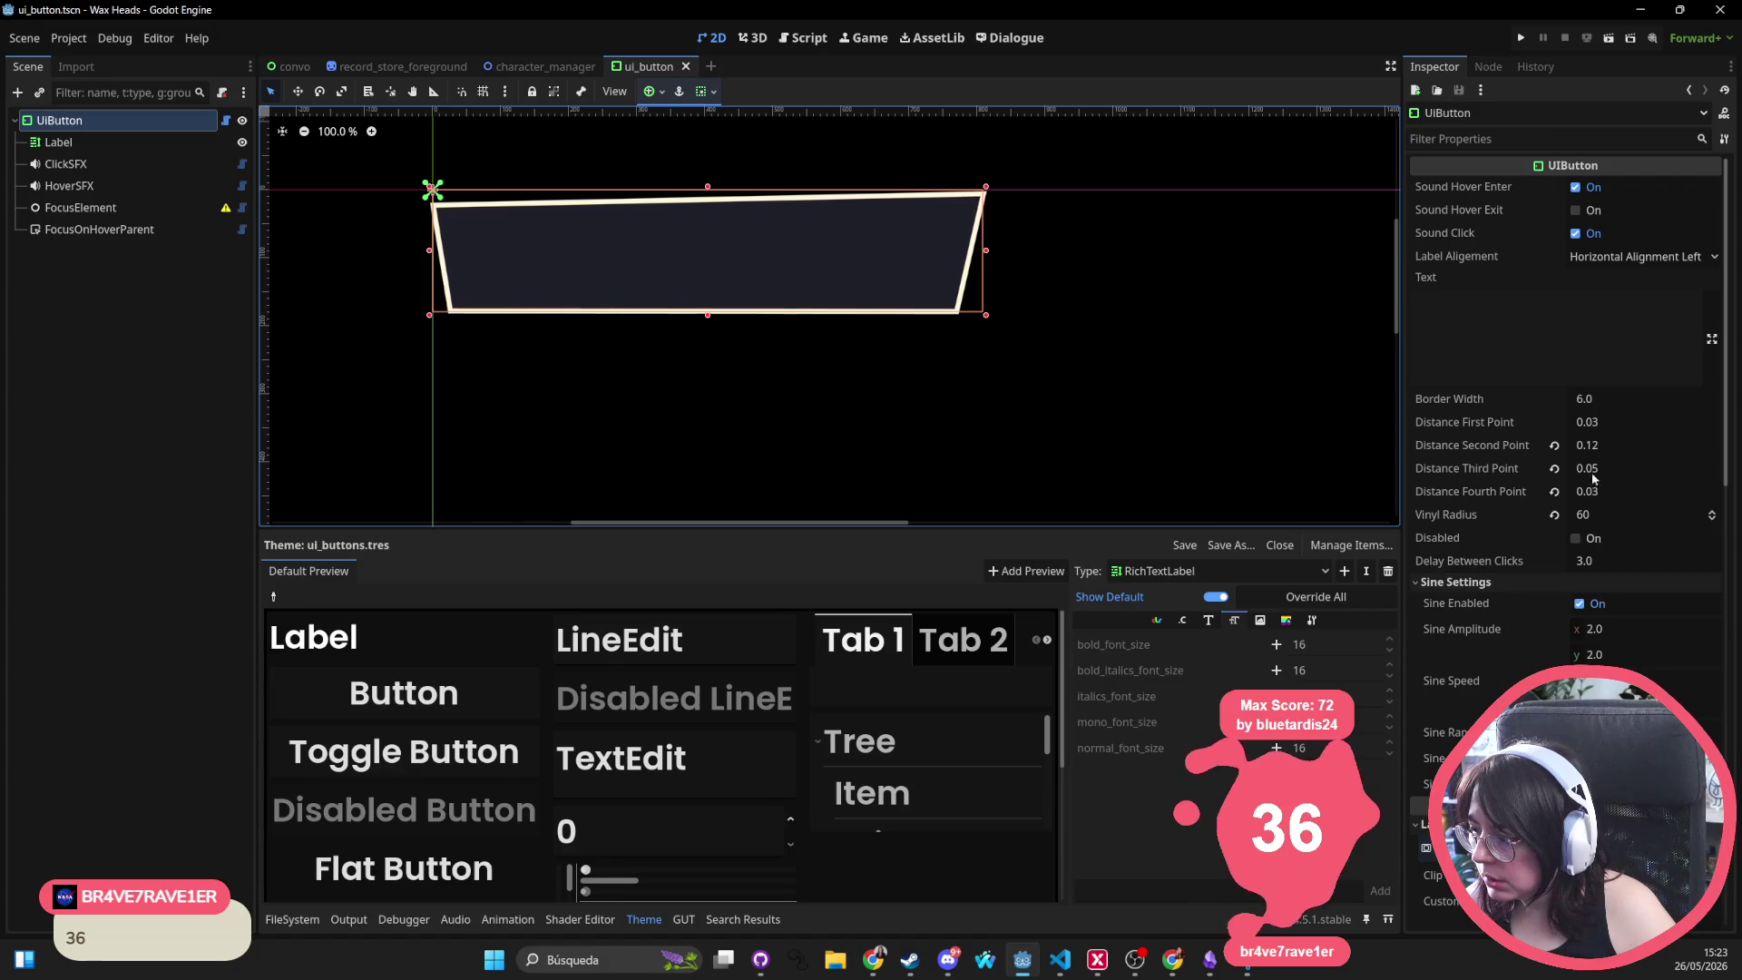
scroll(1597, 490, down, 8)
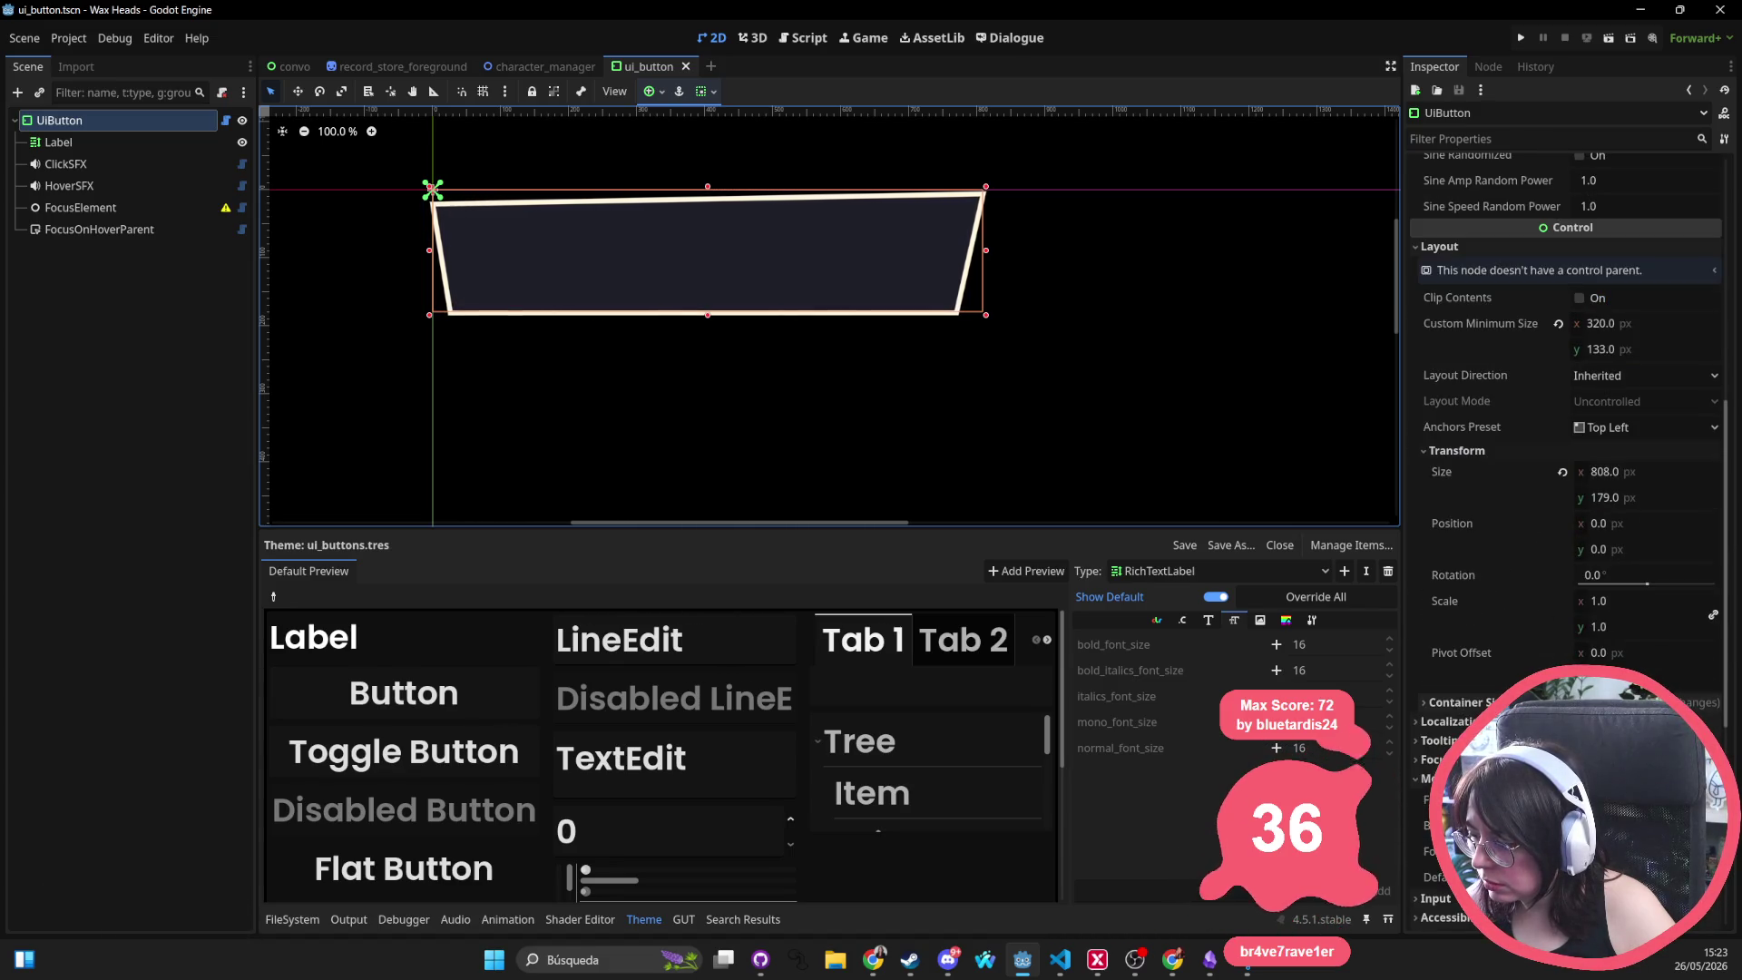
scroll(1597, 545, down, 4)
click(1677, 672)
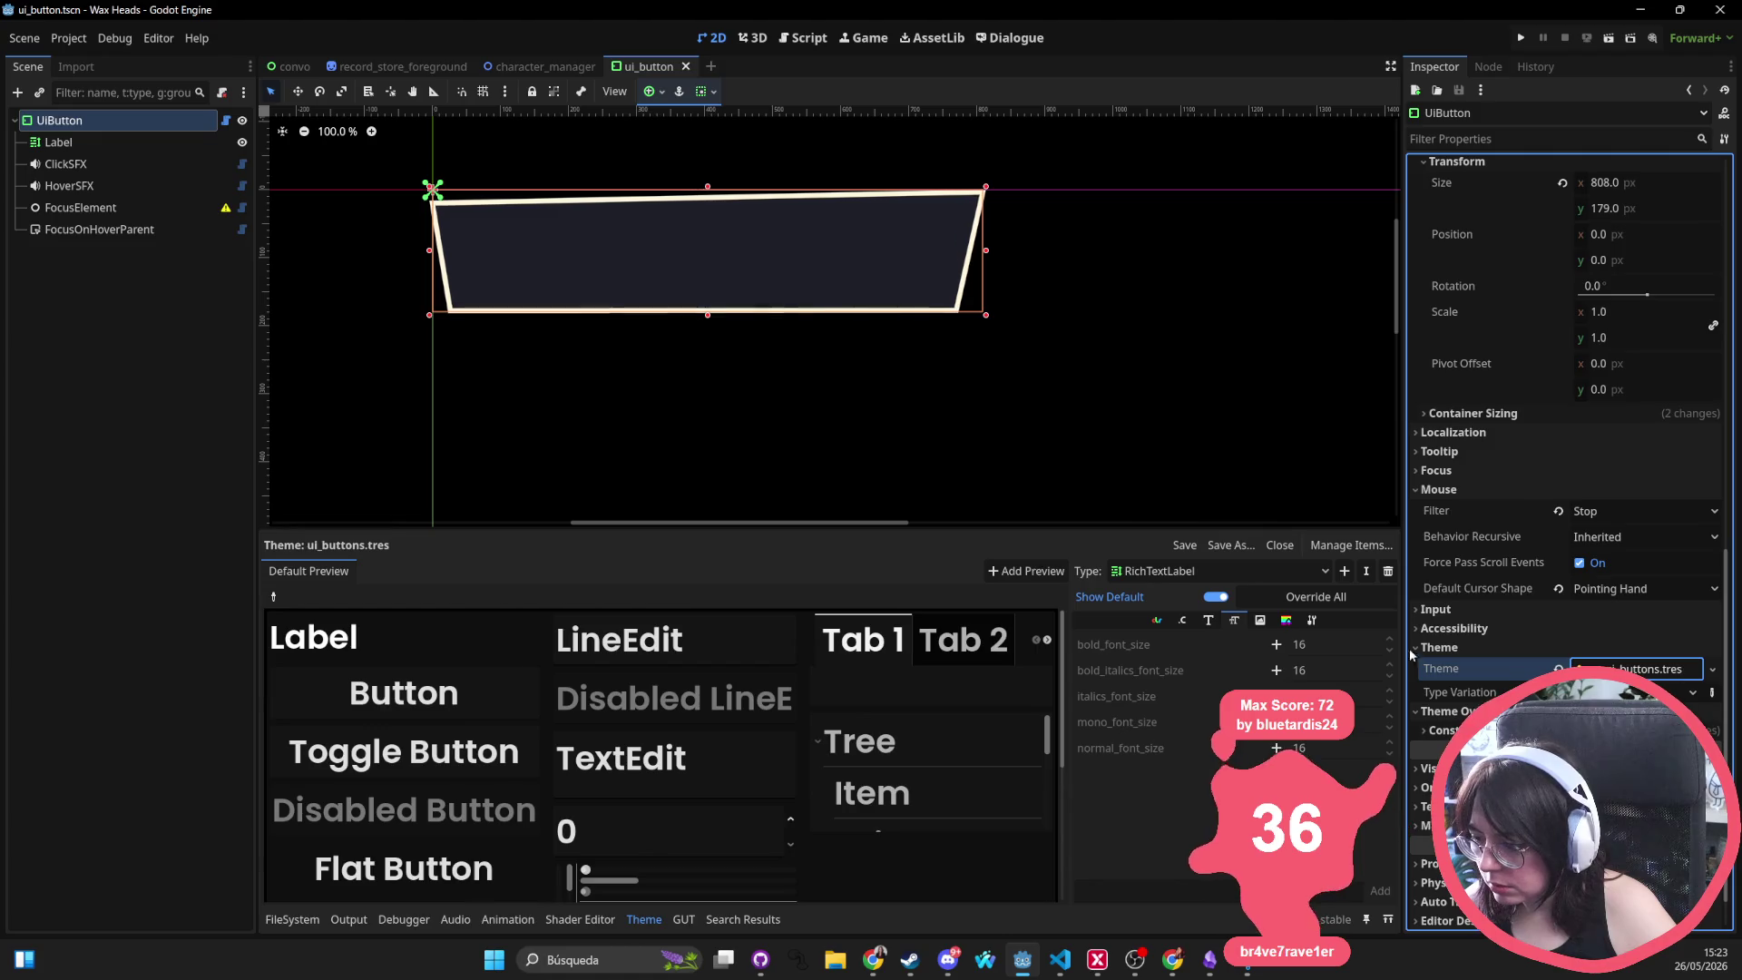
click(1676, 672)
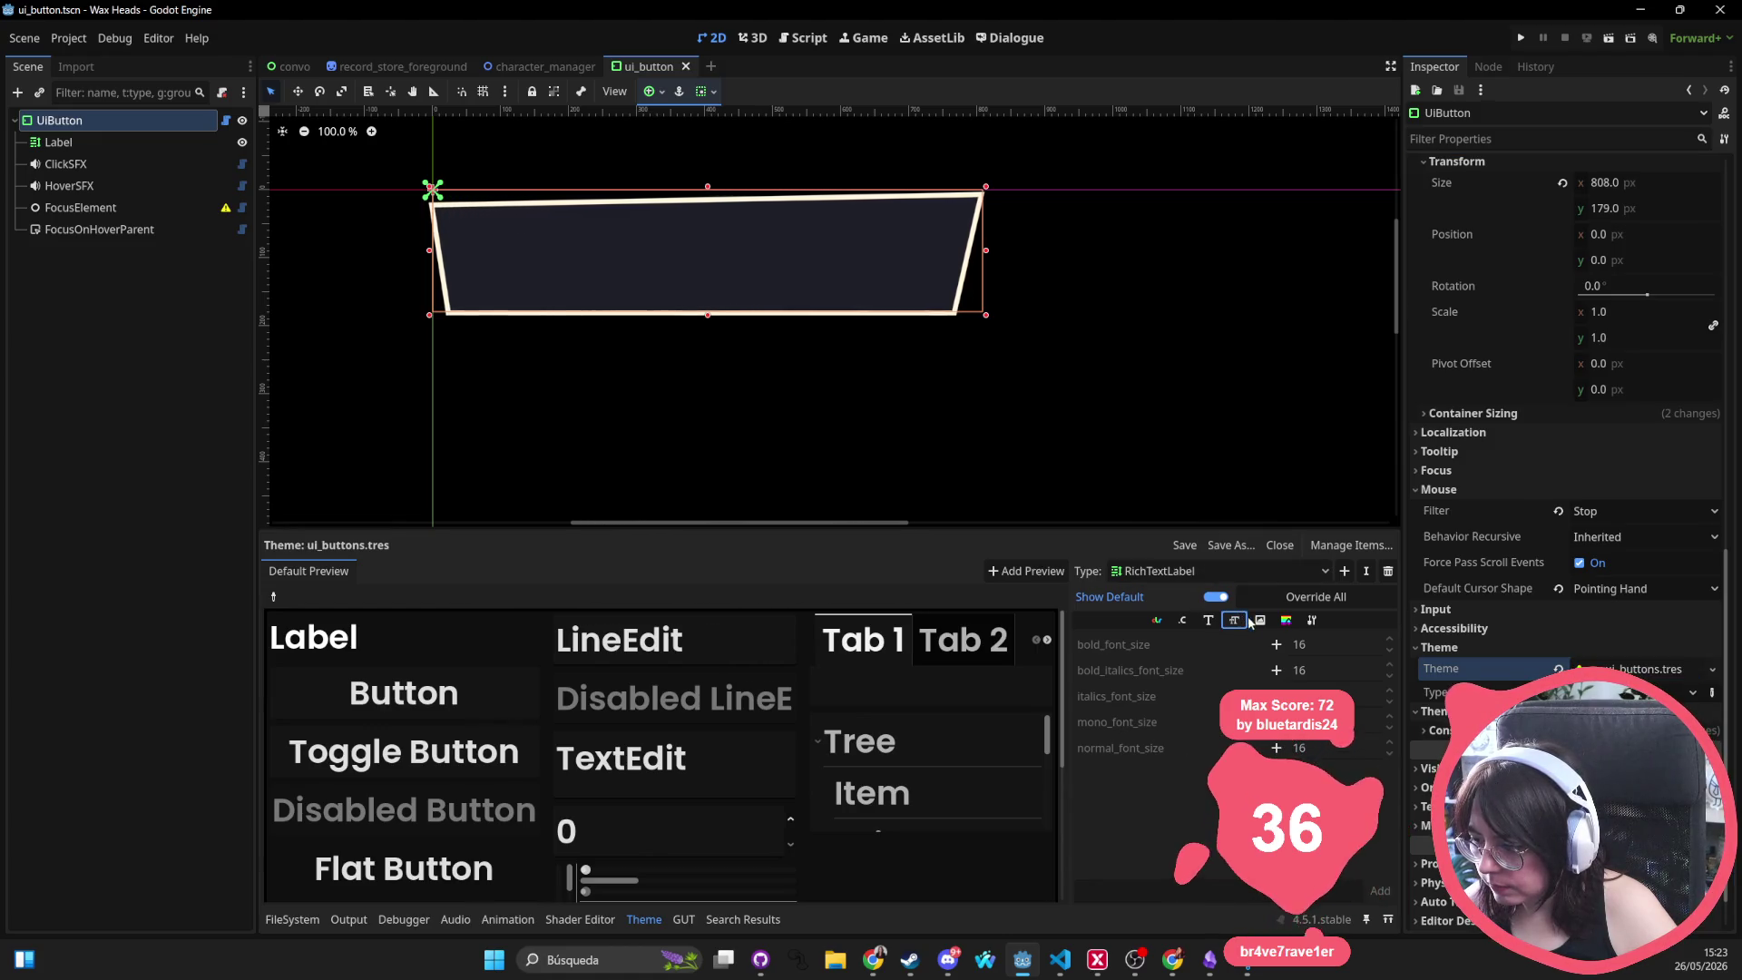
click(1666, 671)
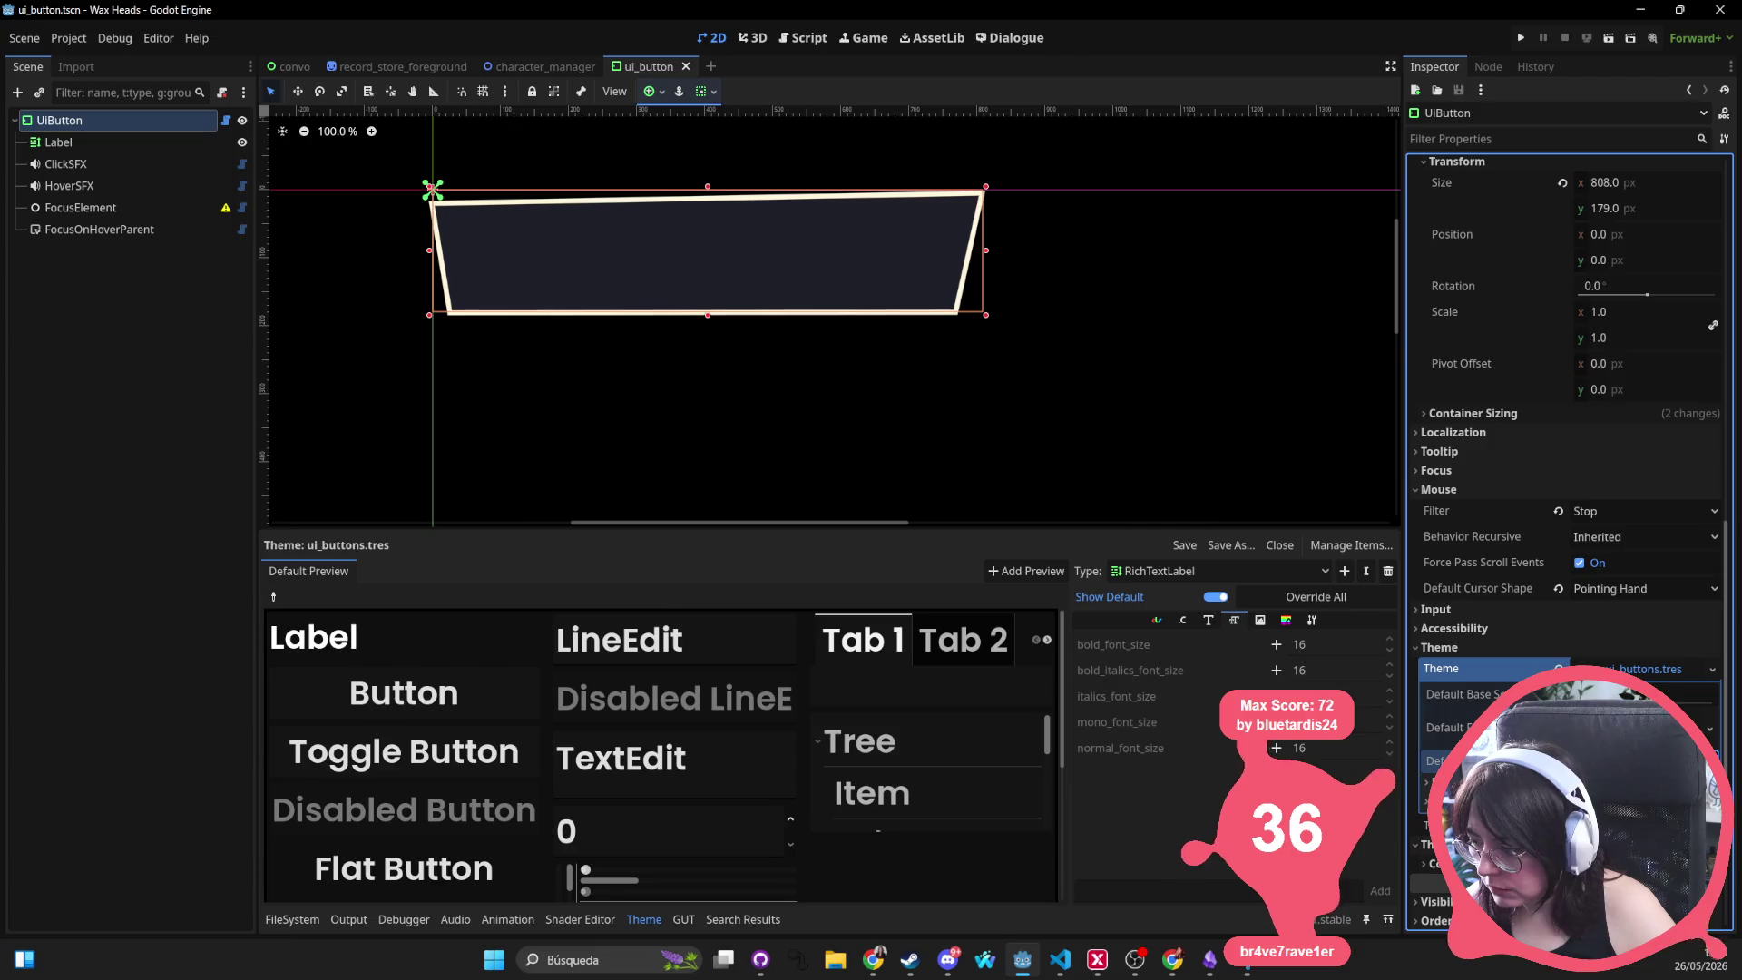
key(Return)
key(ctrl+s)
Quick-open convo.tscn
key(shift+alt+o)
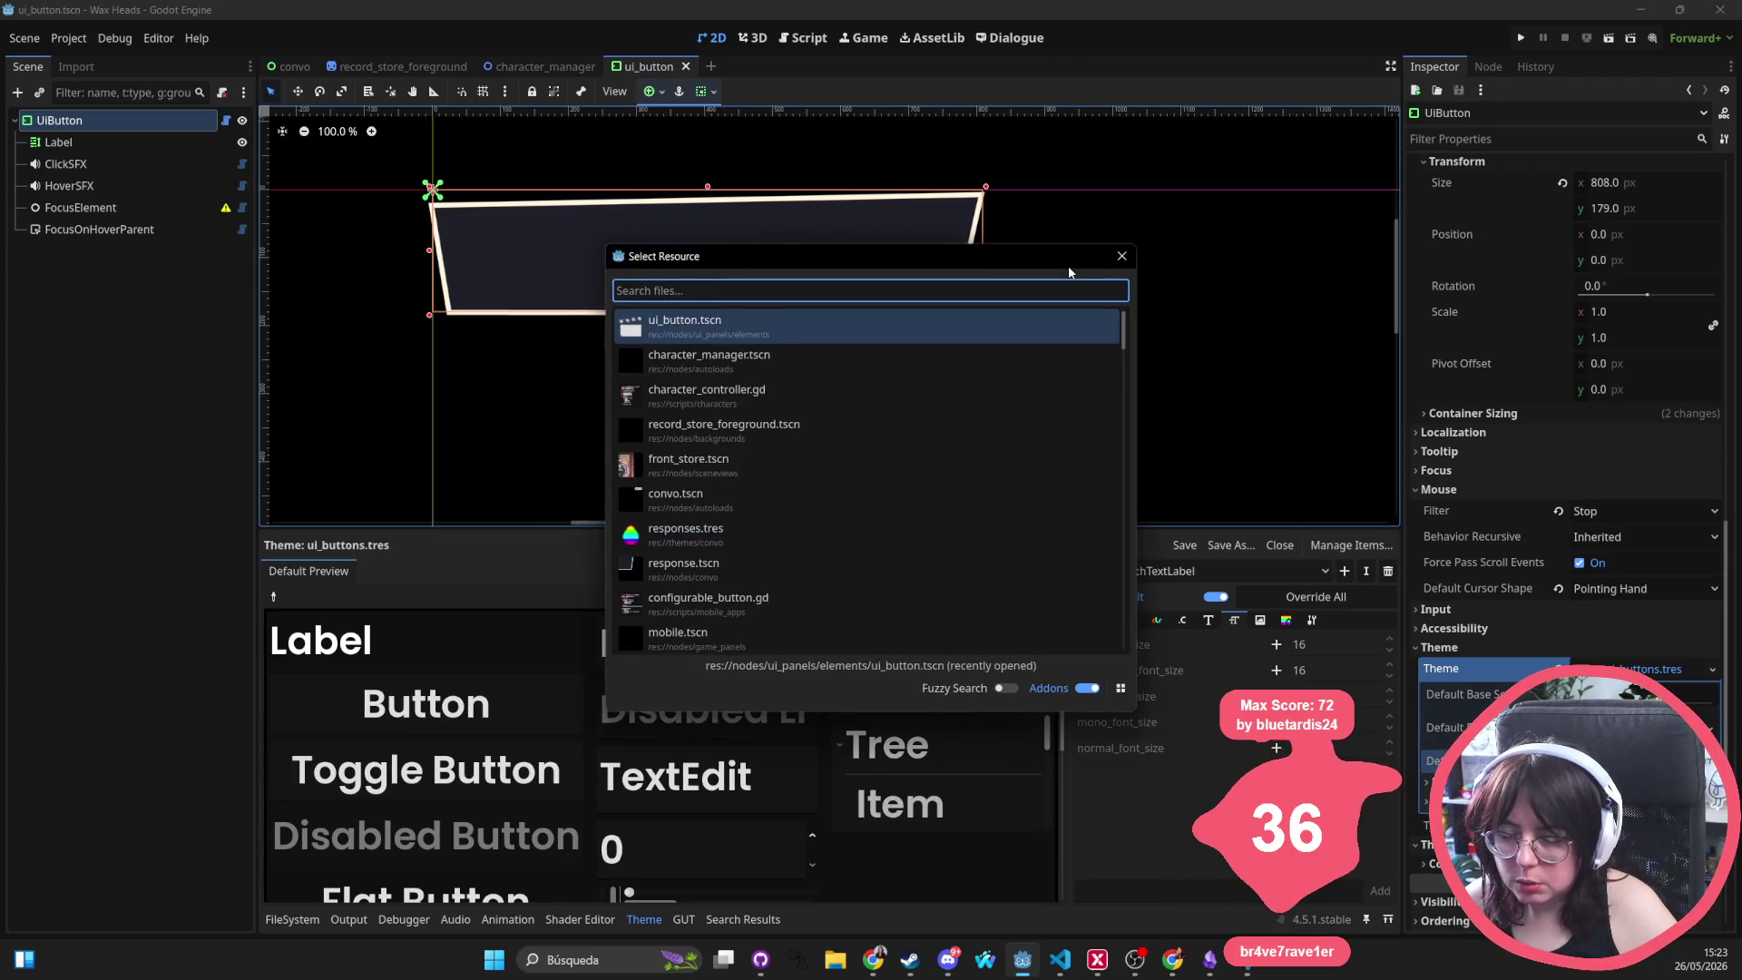
text(convo)
key(Return)
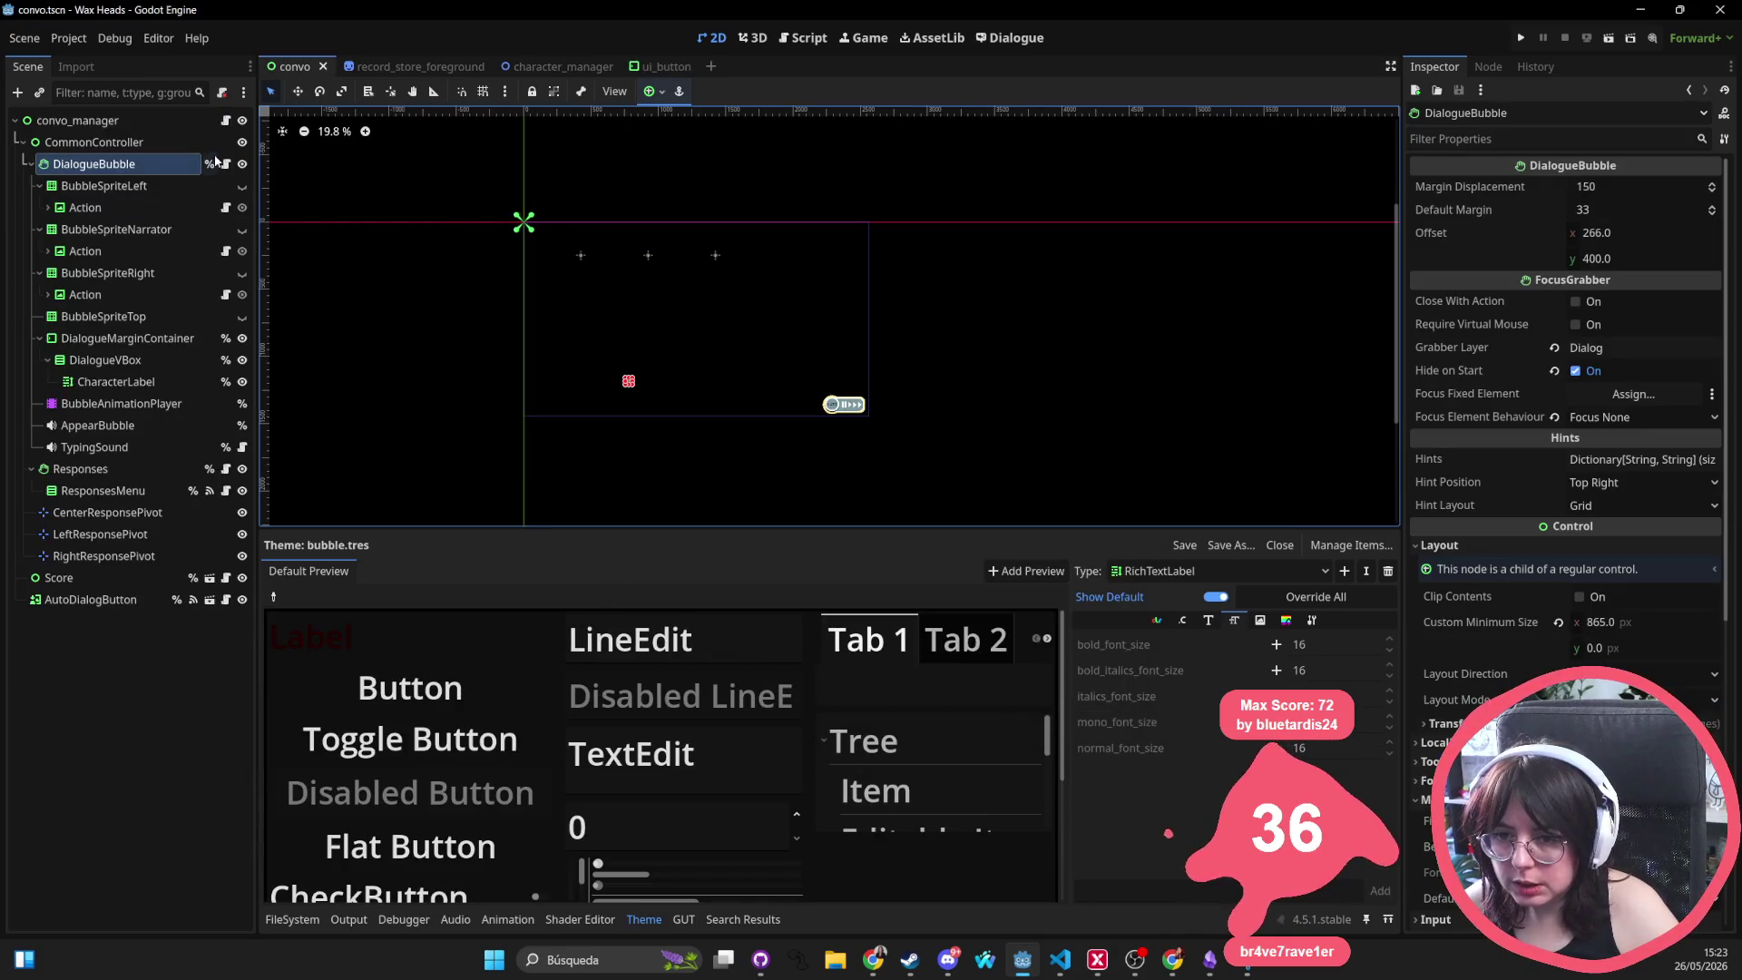
On convo_manager, override the theme's normal_font_size with 16
click(181, 119)
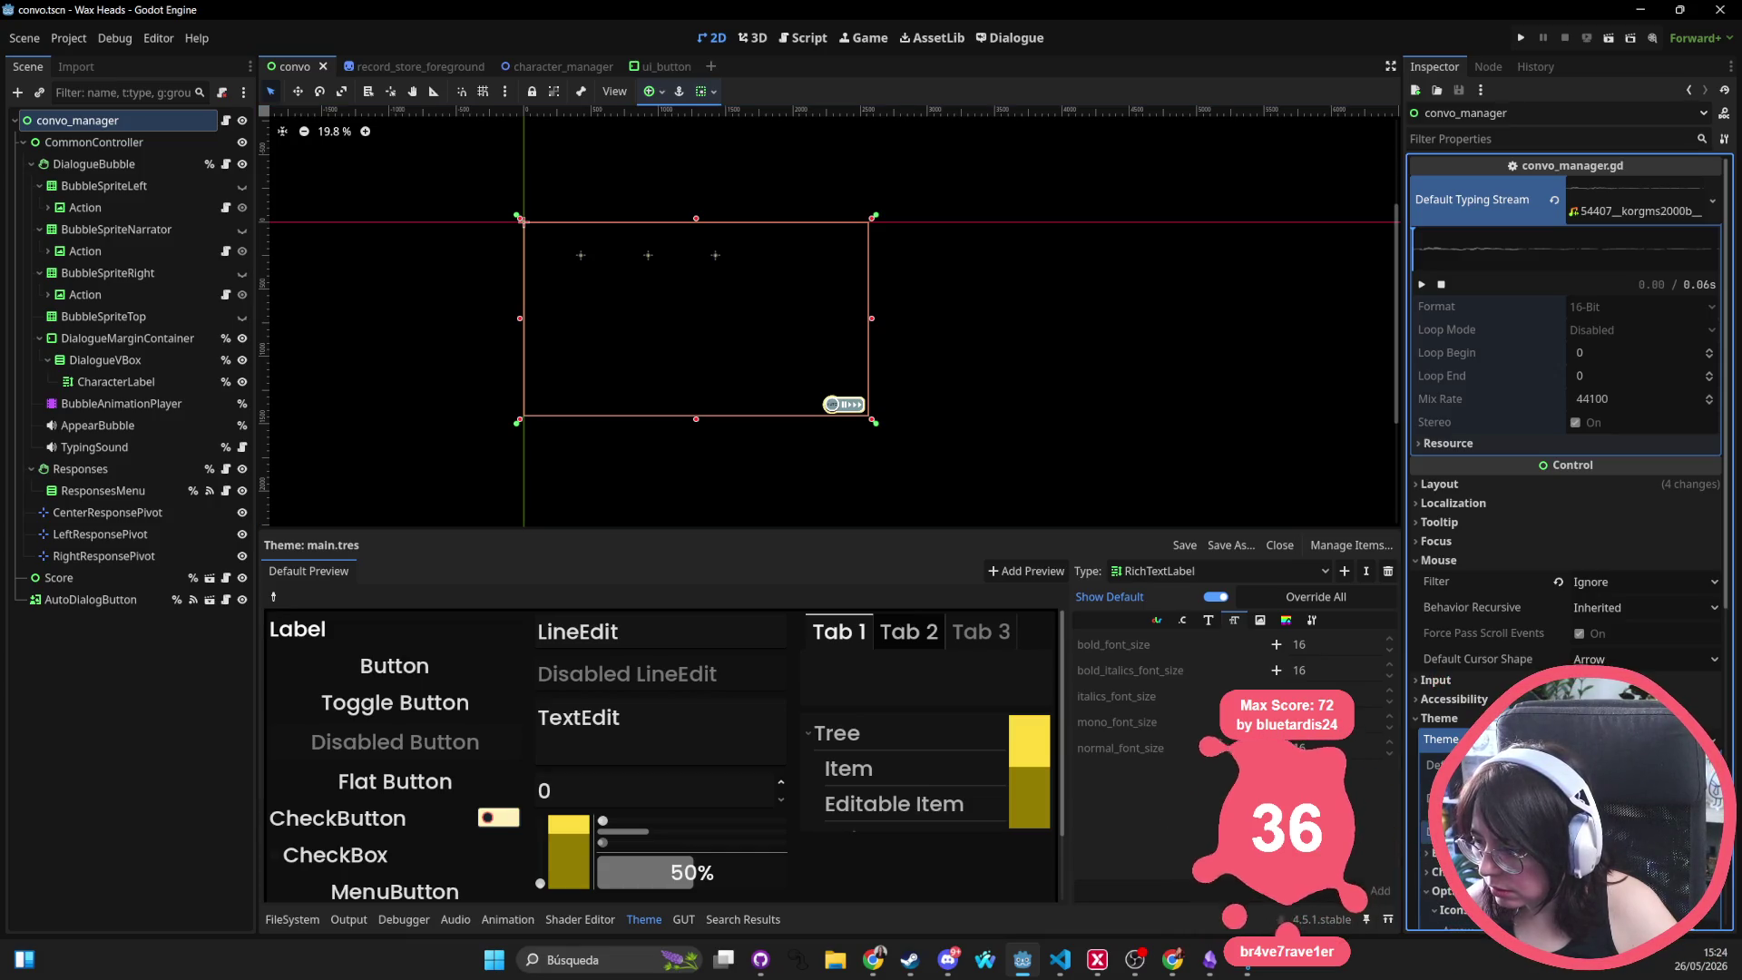
click(1277, 747)
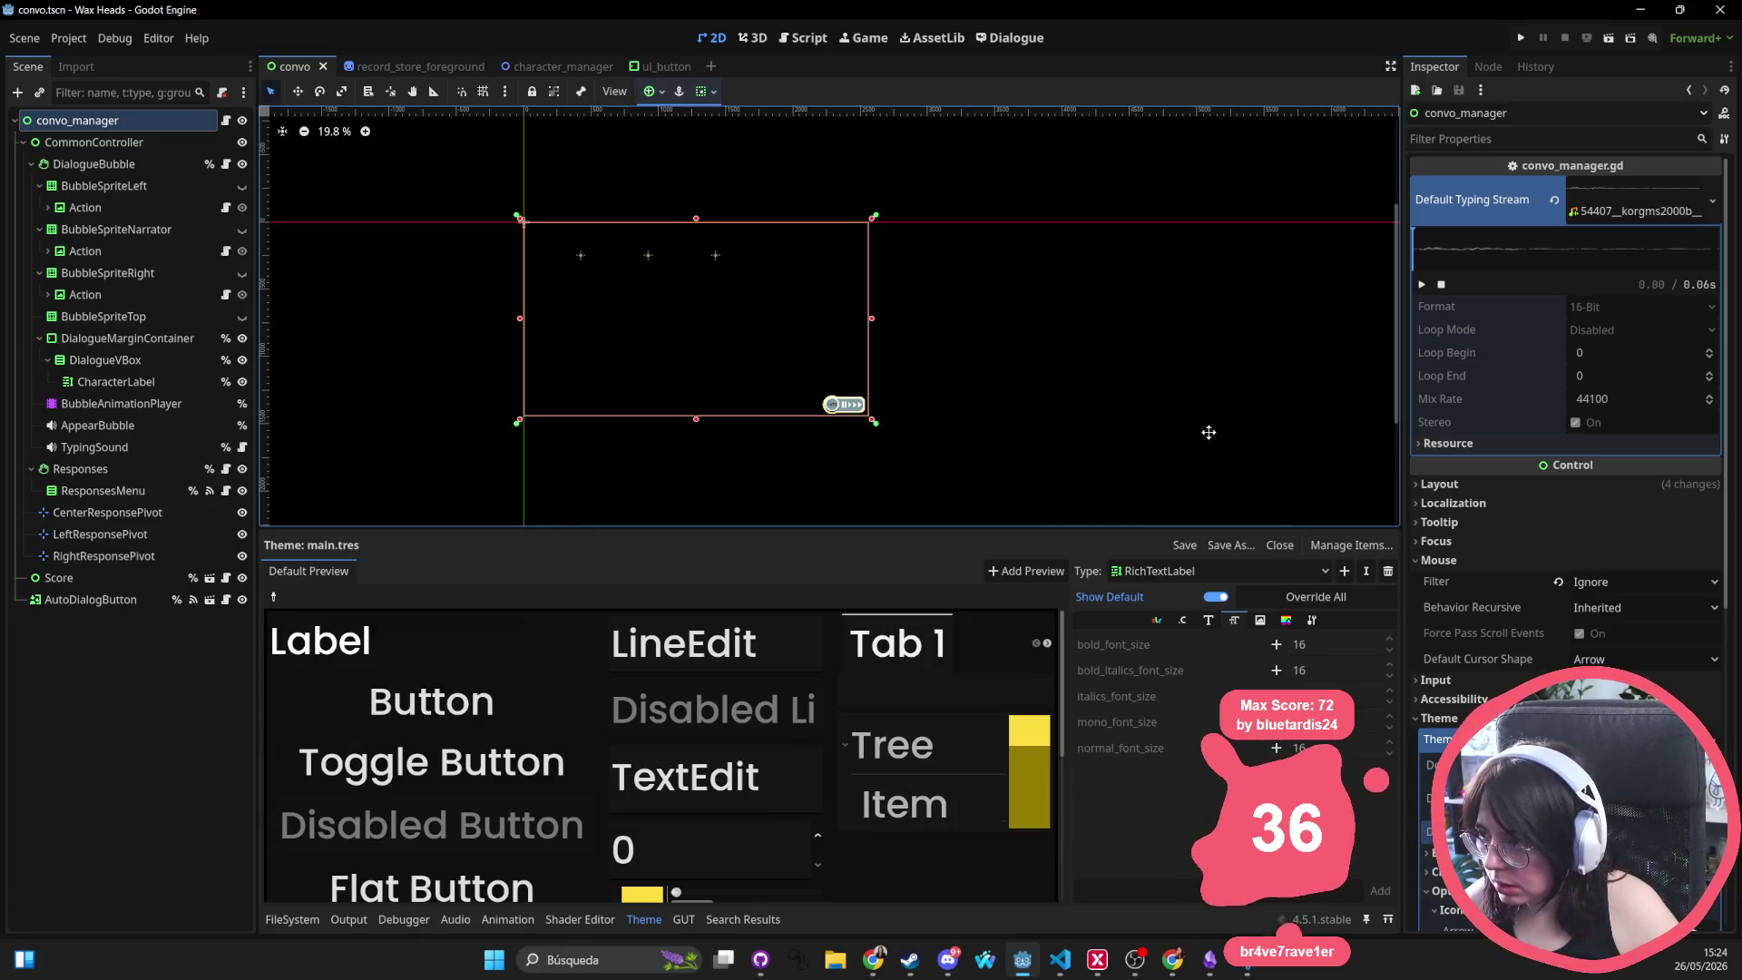
scroll(1205, 430, right, 2)
Save and close all scenes, then run the project
key(ctrl+s)
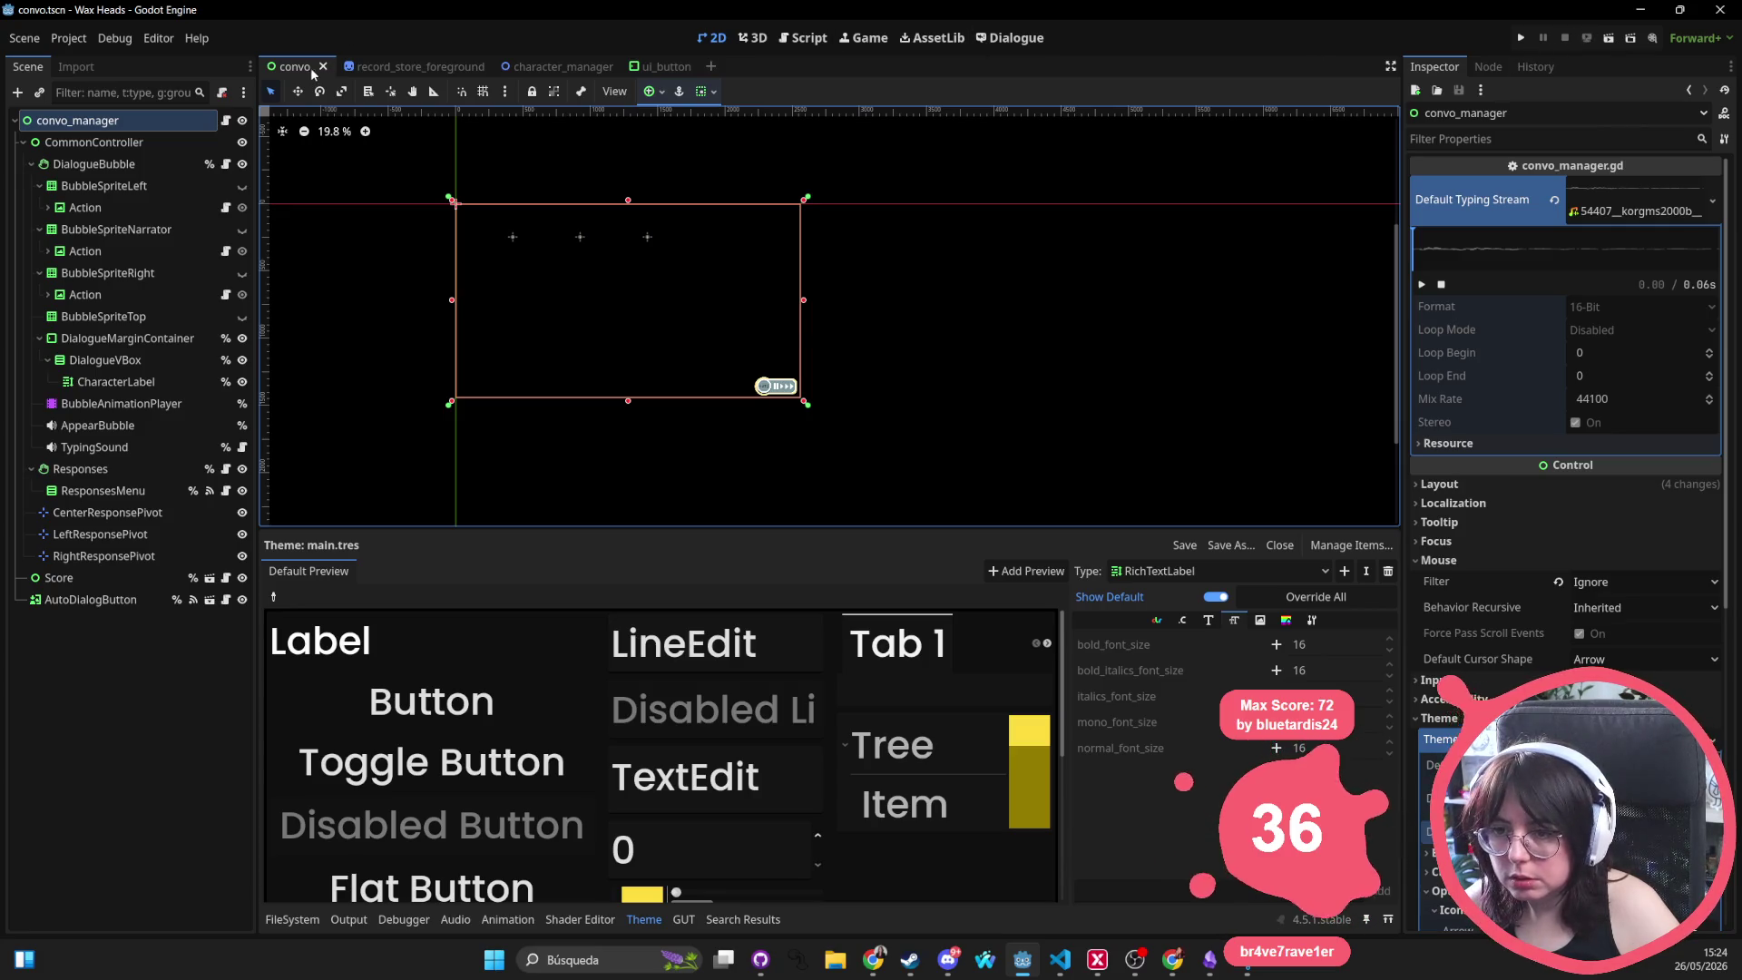
key(ctrl+shift+w)
key(ctrl+shift+w)
key(ctrl+shift+w)
click(1522, 37)
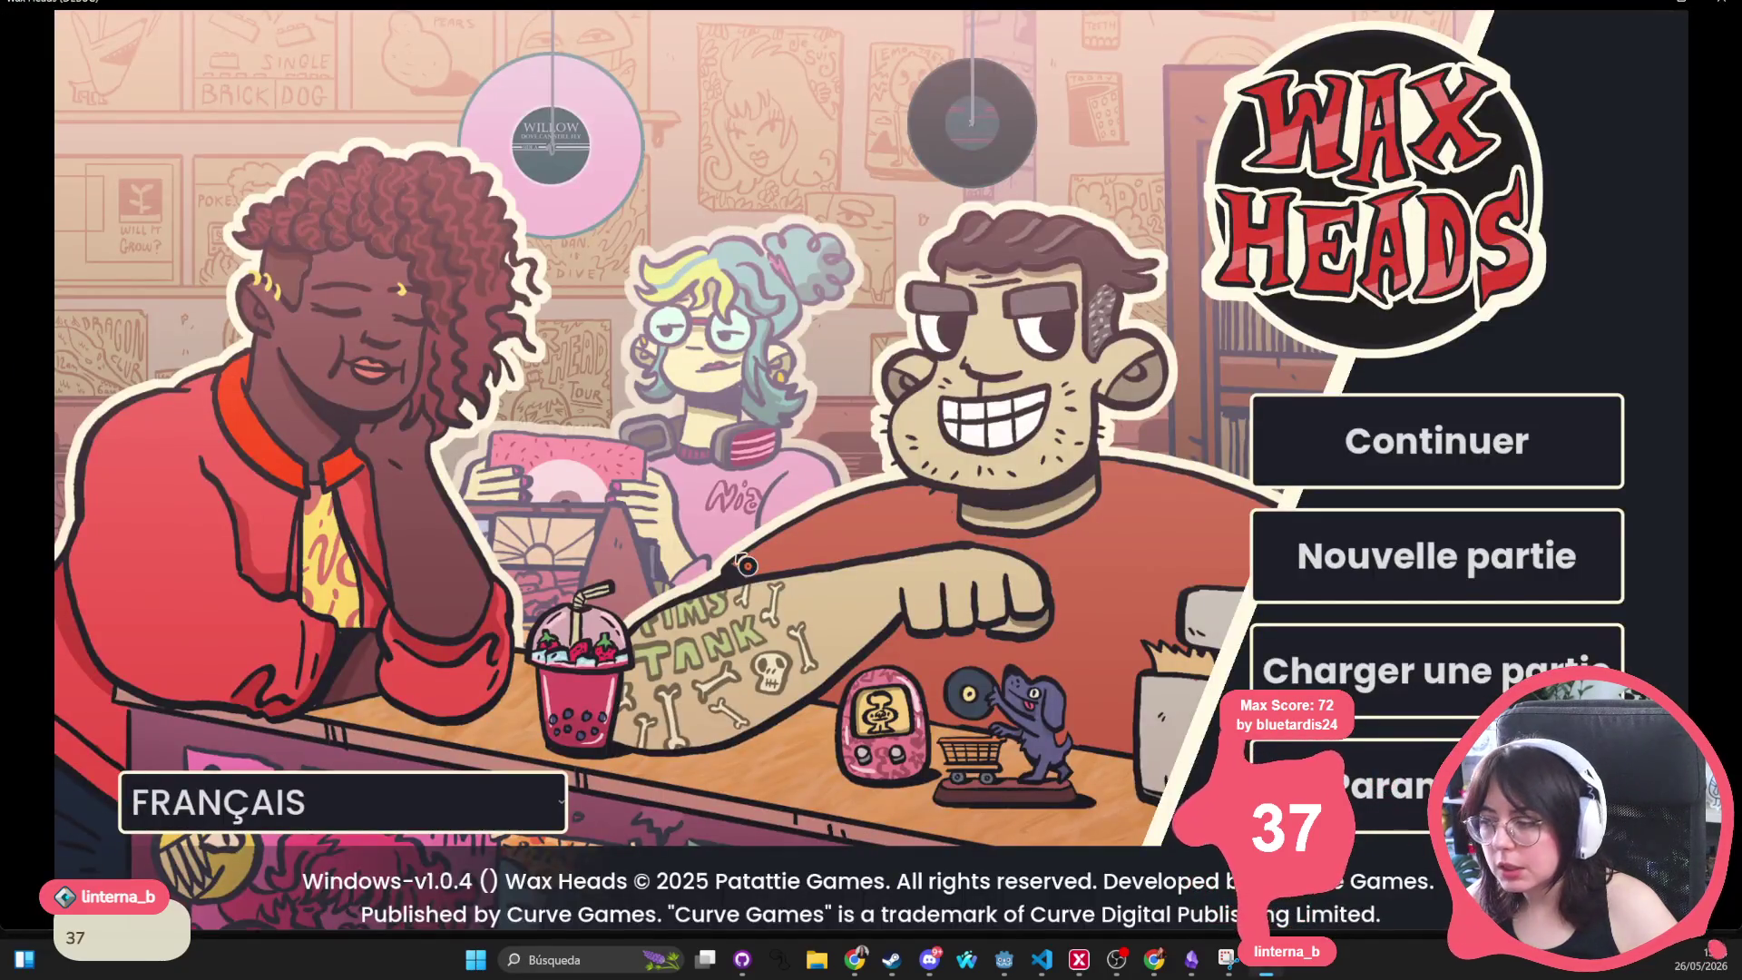
Resume the saved game, answer 'Évidemment !', and click through the fan's lines until the game closes
click(1407, 439)
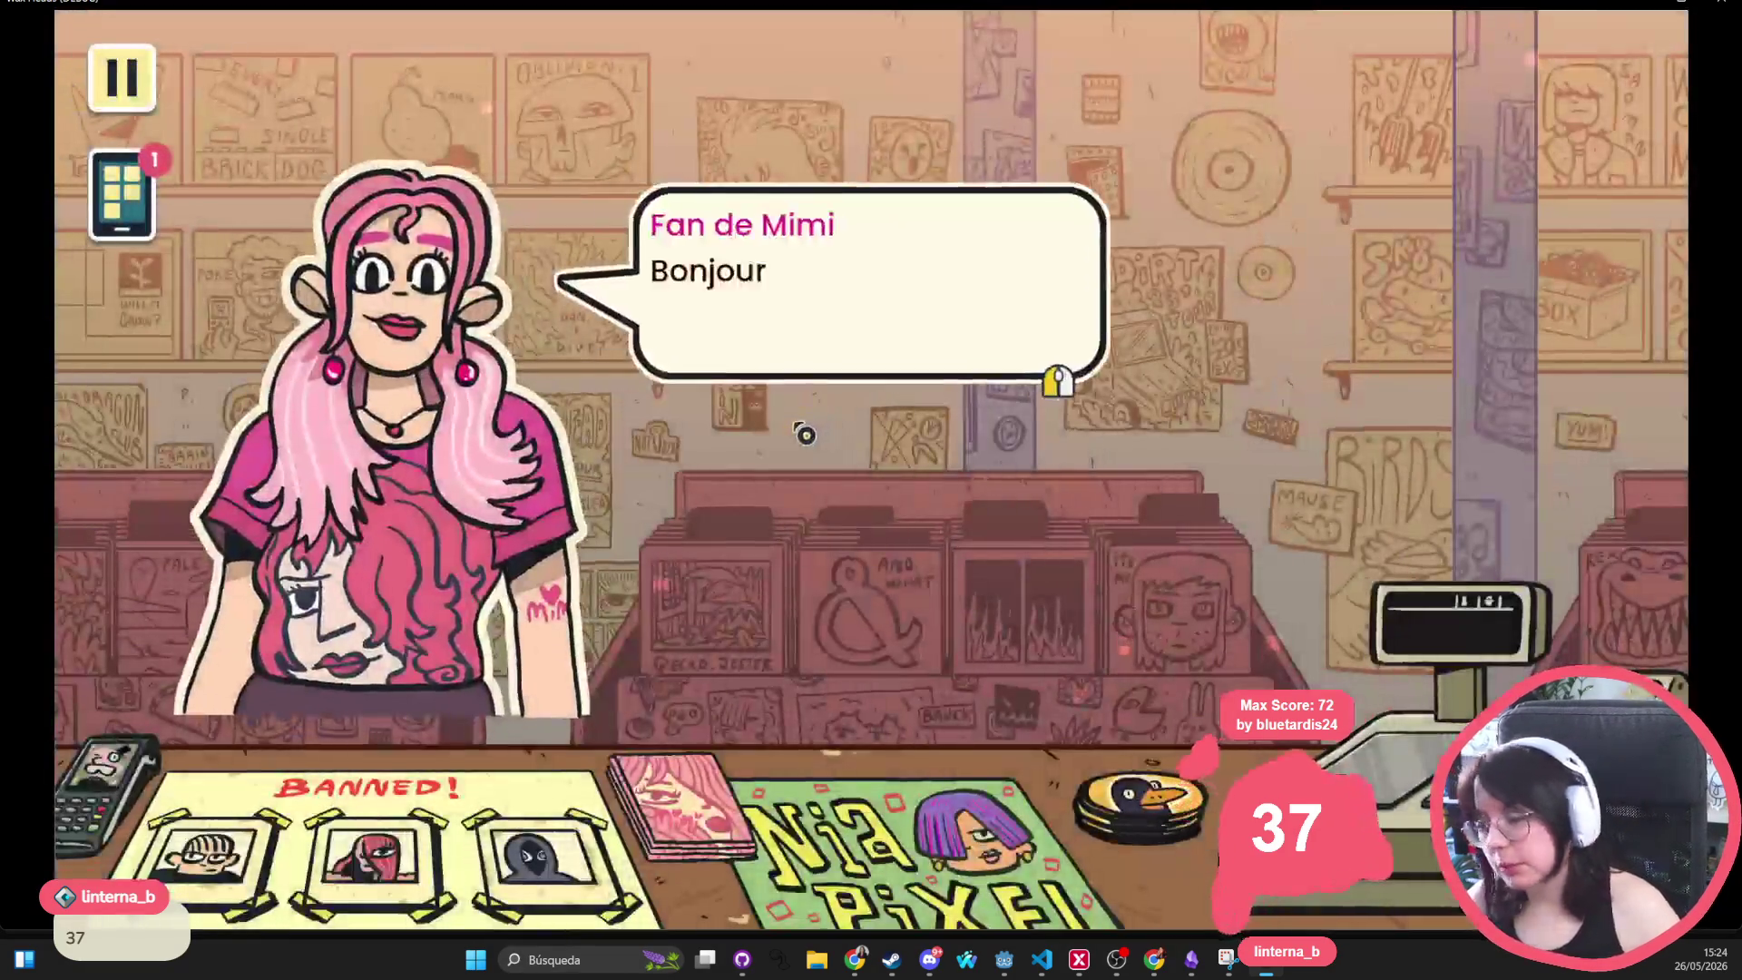
click(762, 447)
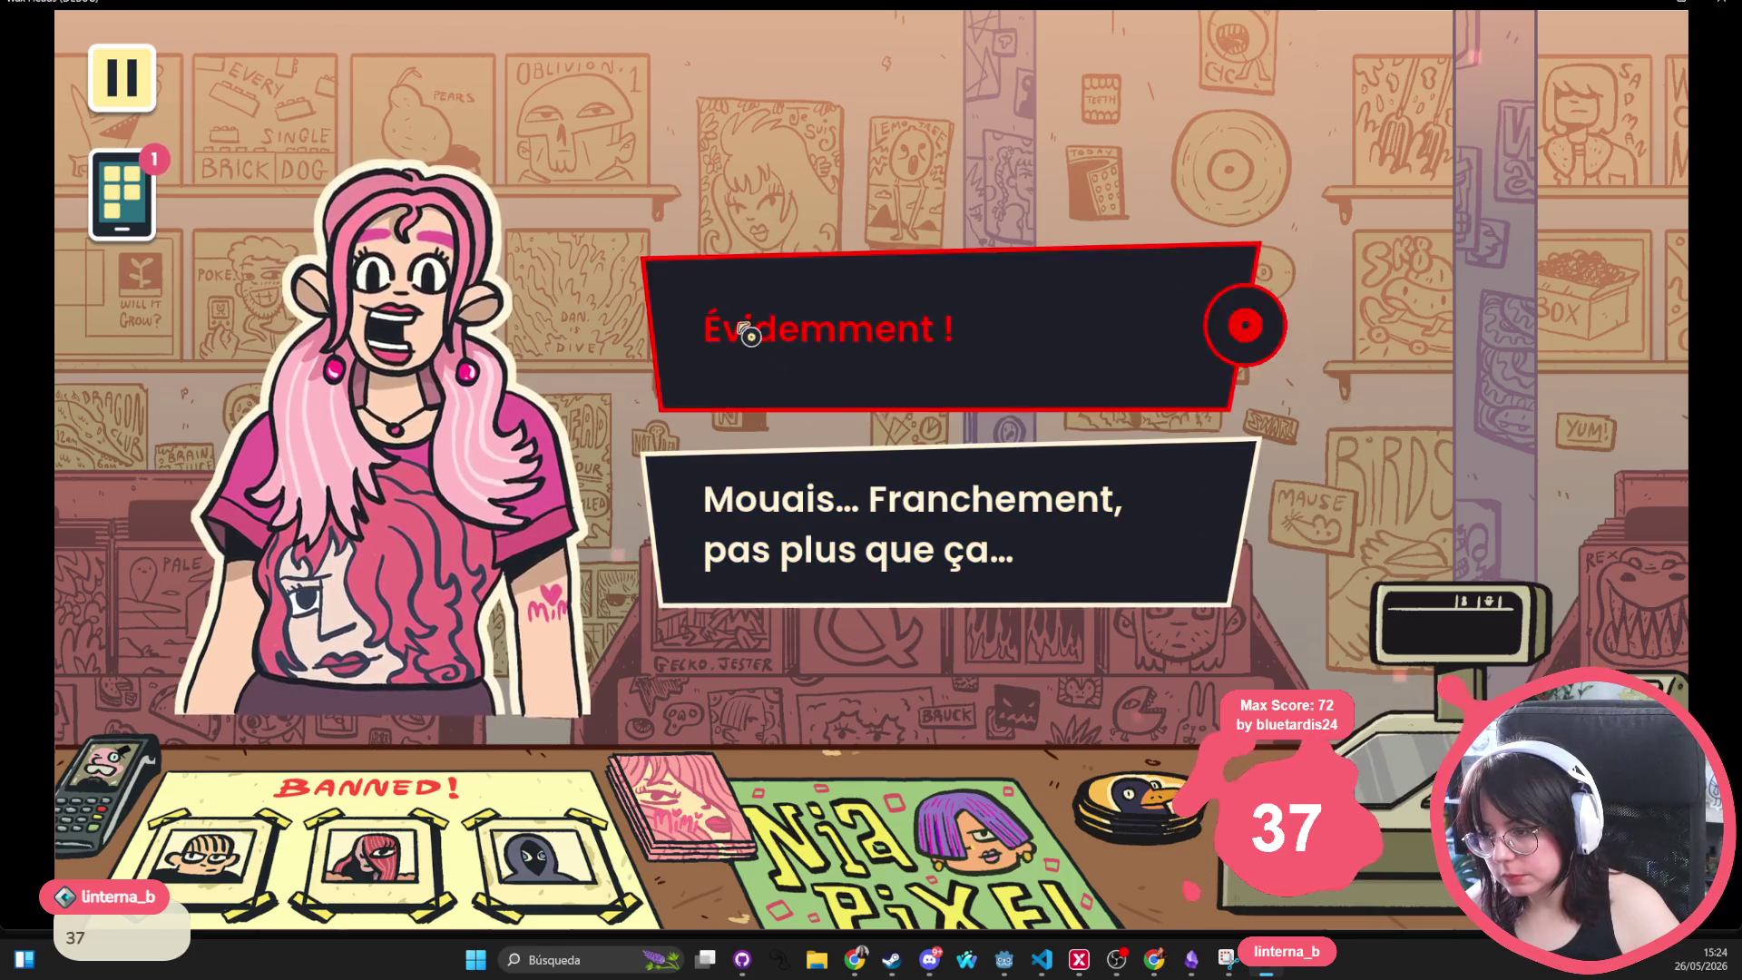
click(767, 326)
click(594, 350)
click(594, 349)
click(594, 349)
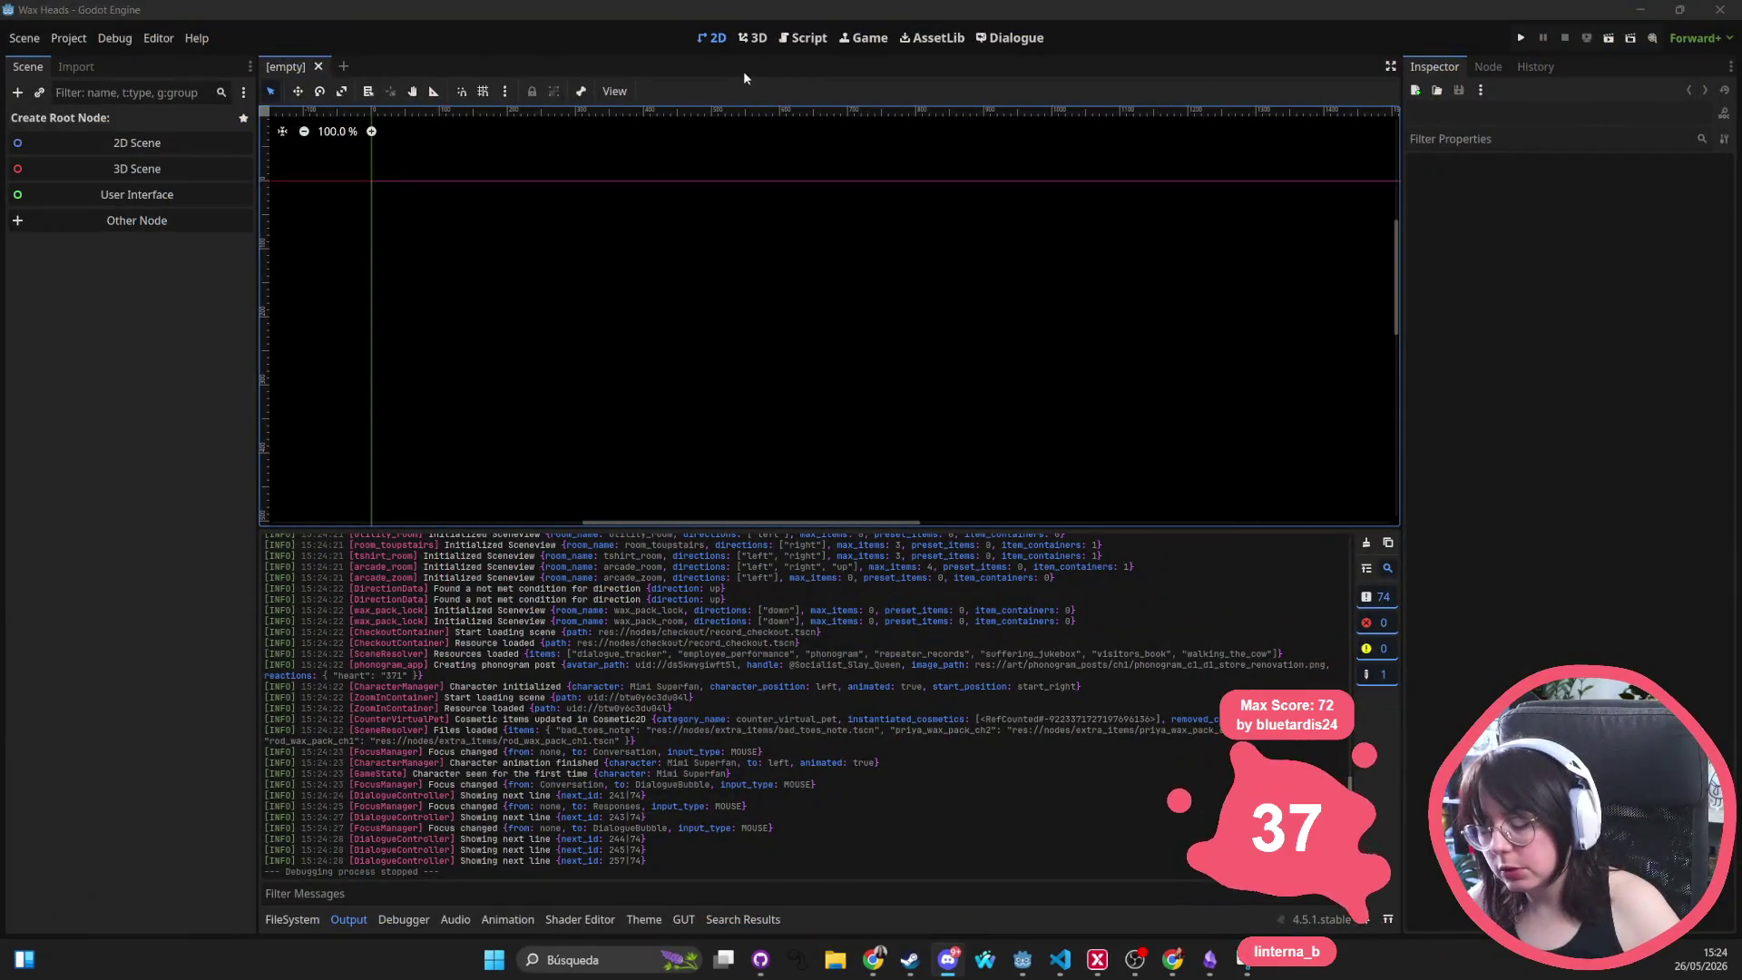
Open convo.tscn and select the DialogueBubble node
click(291, 919)
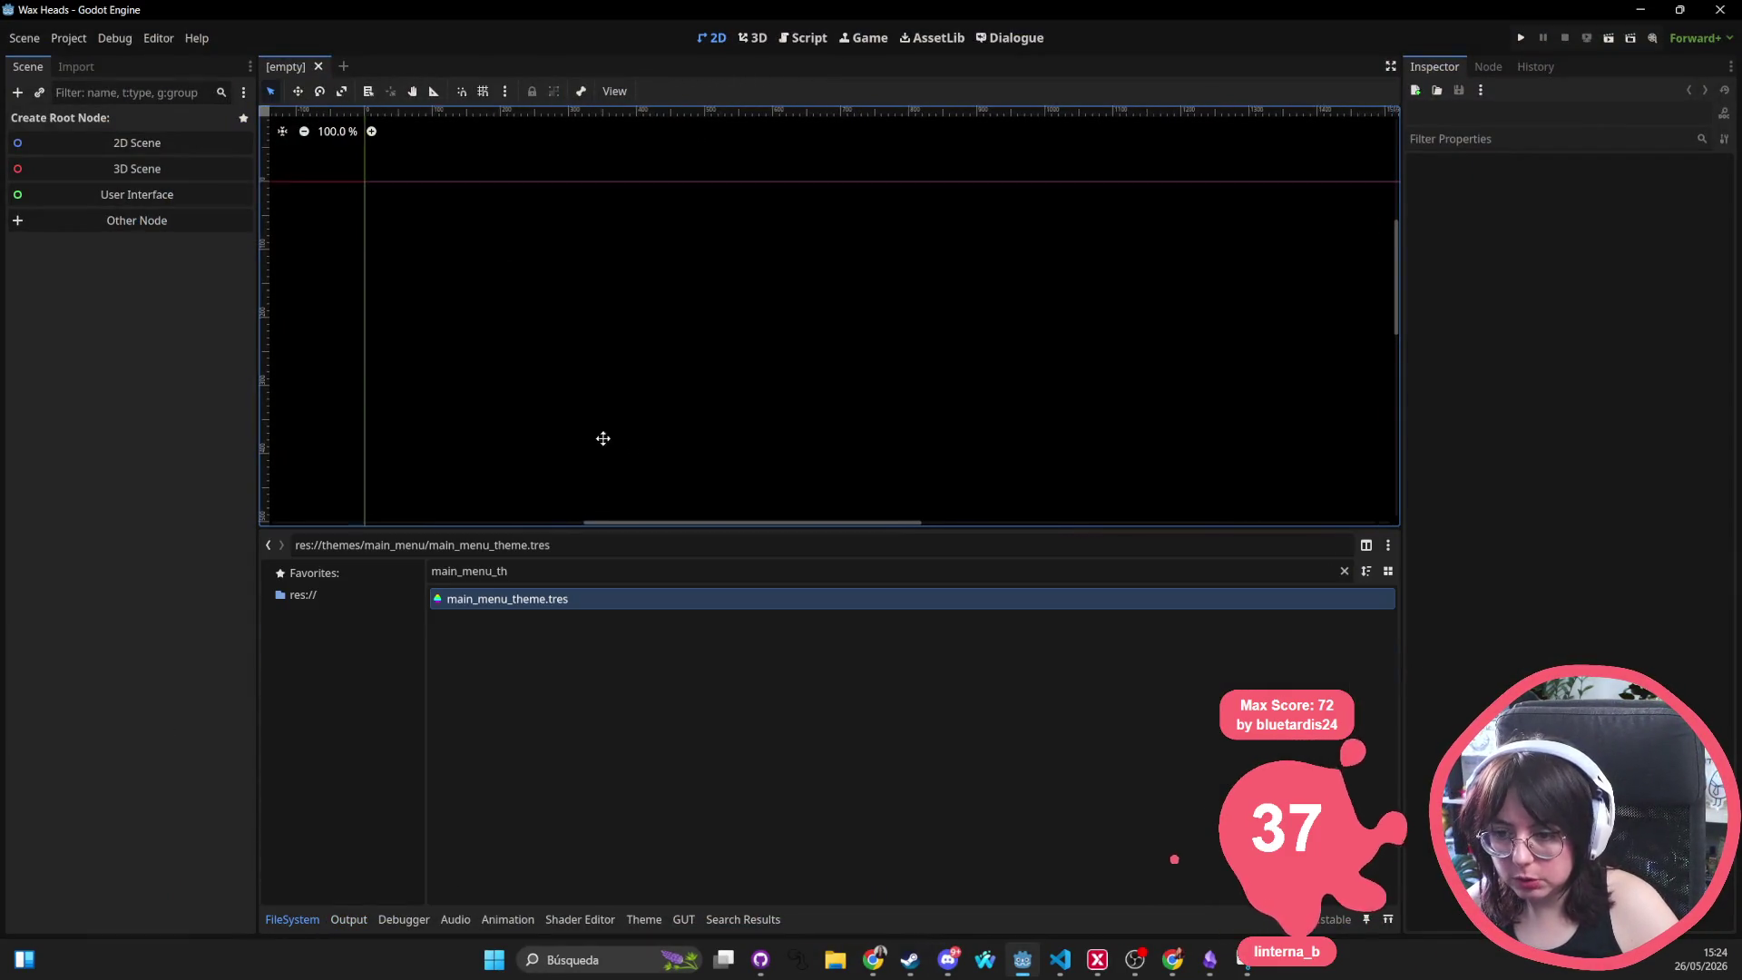
key(shift+alt+o)
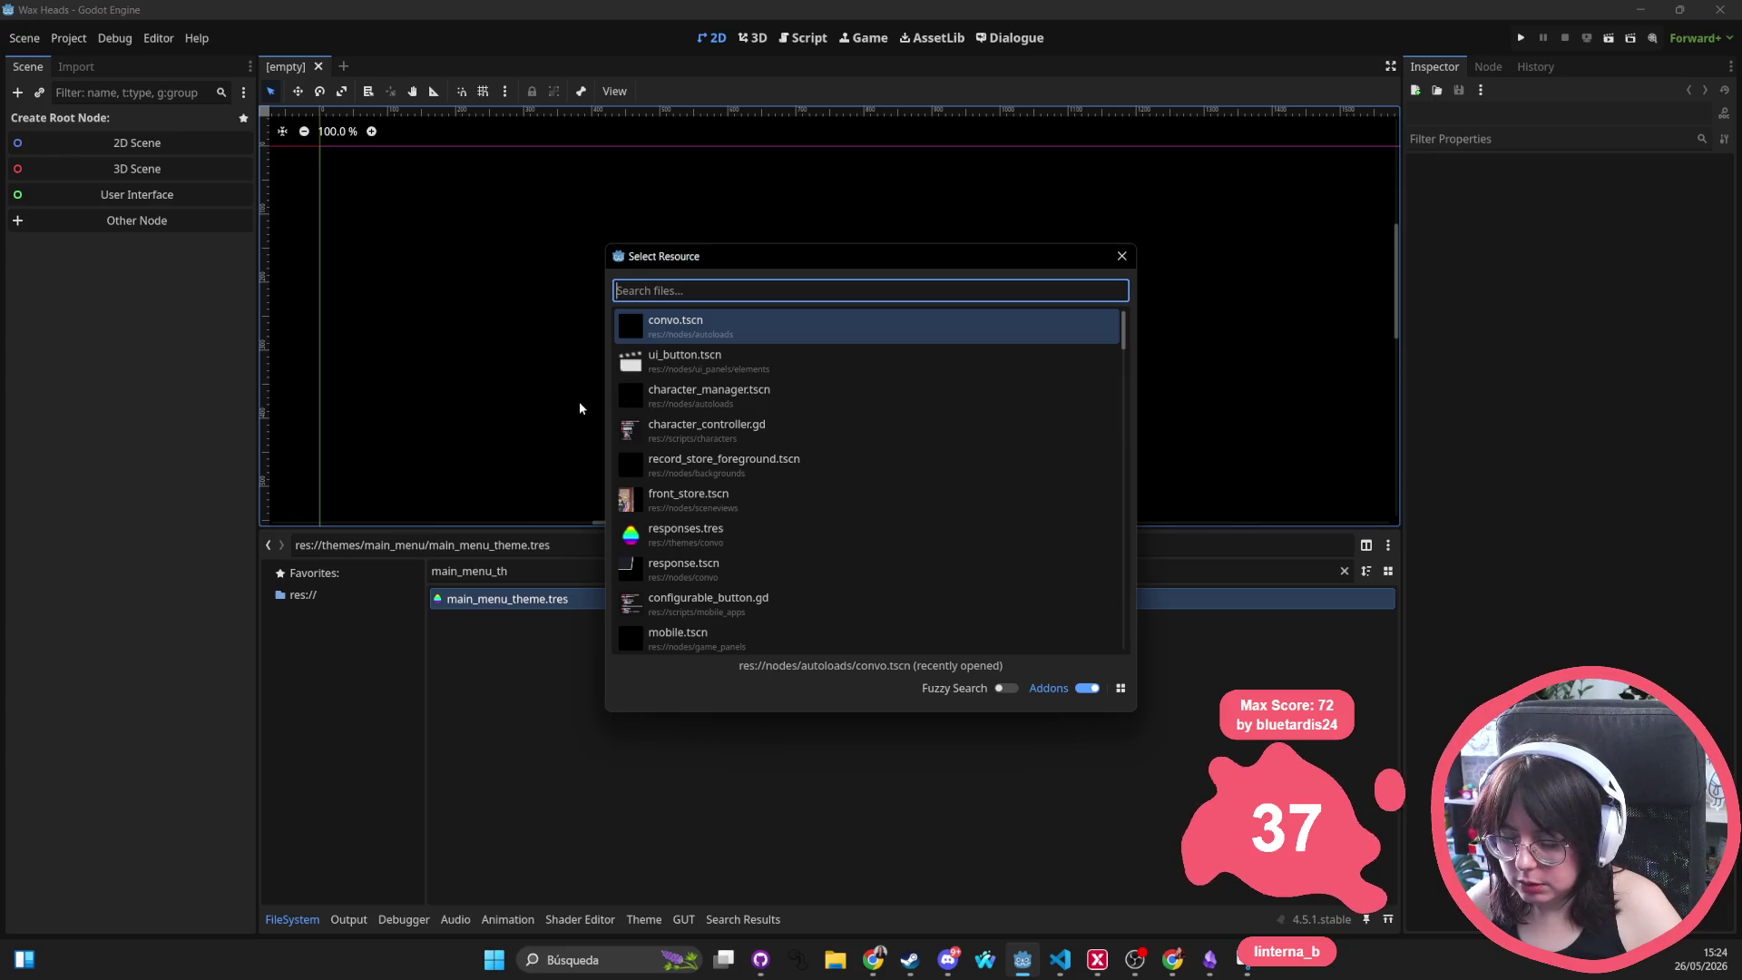
text(convo)
key(Return)
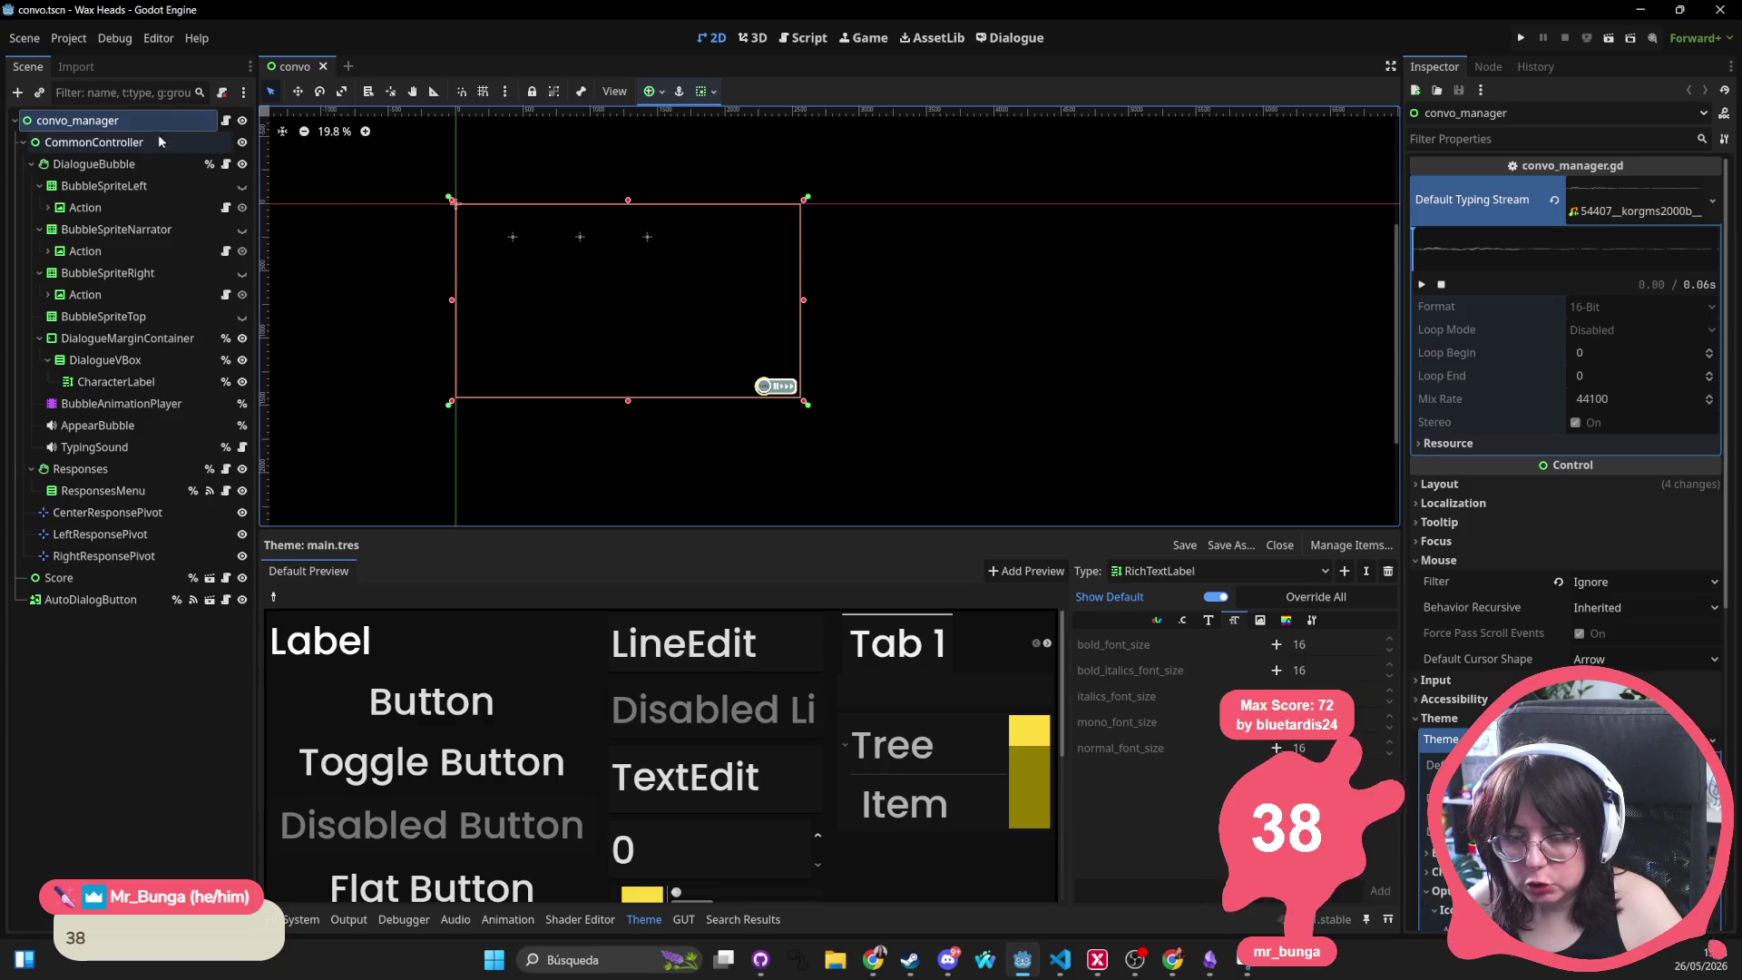
click(23, 143)
click(24, 142)
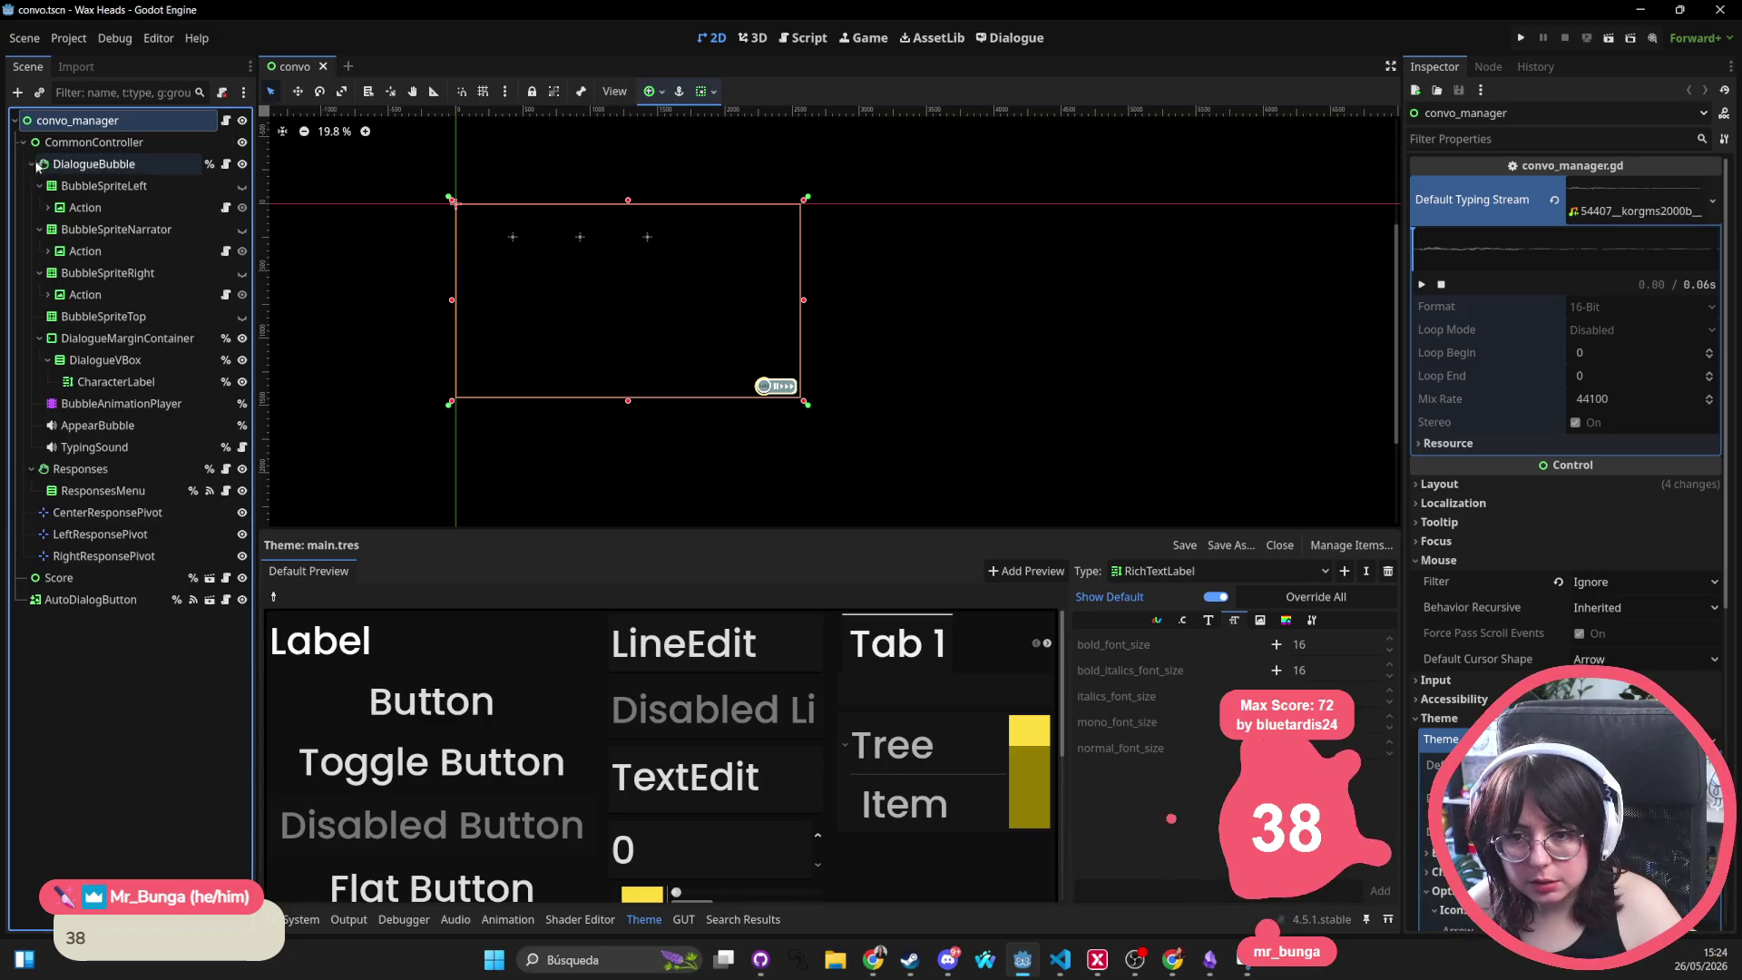
click(30, 165)
click(93, 164)
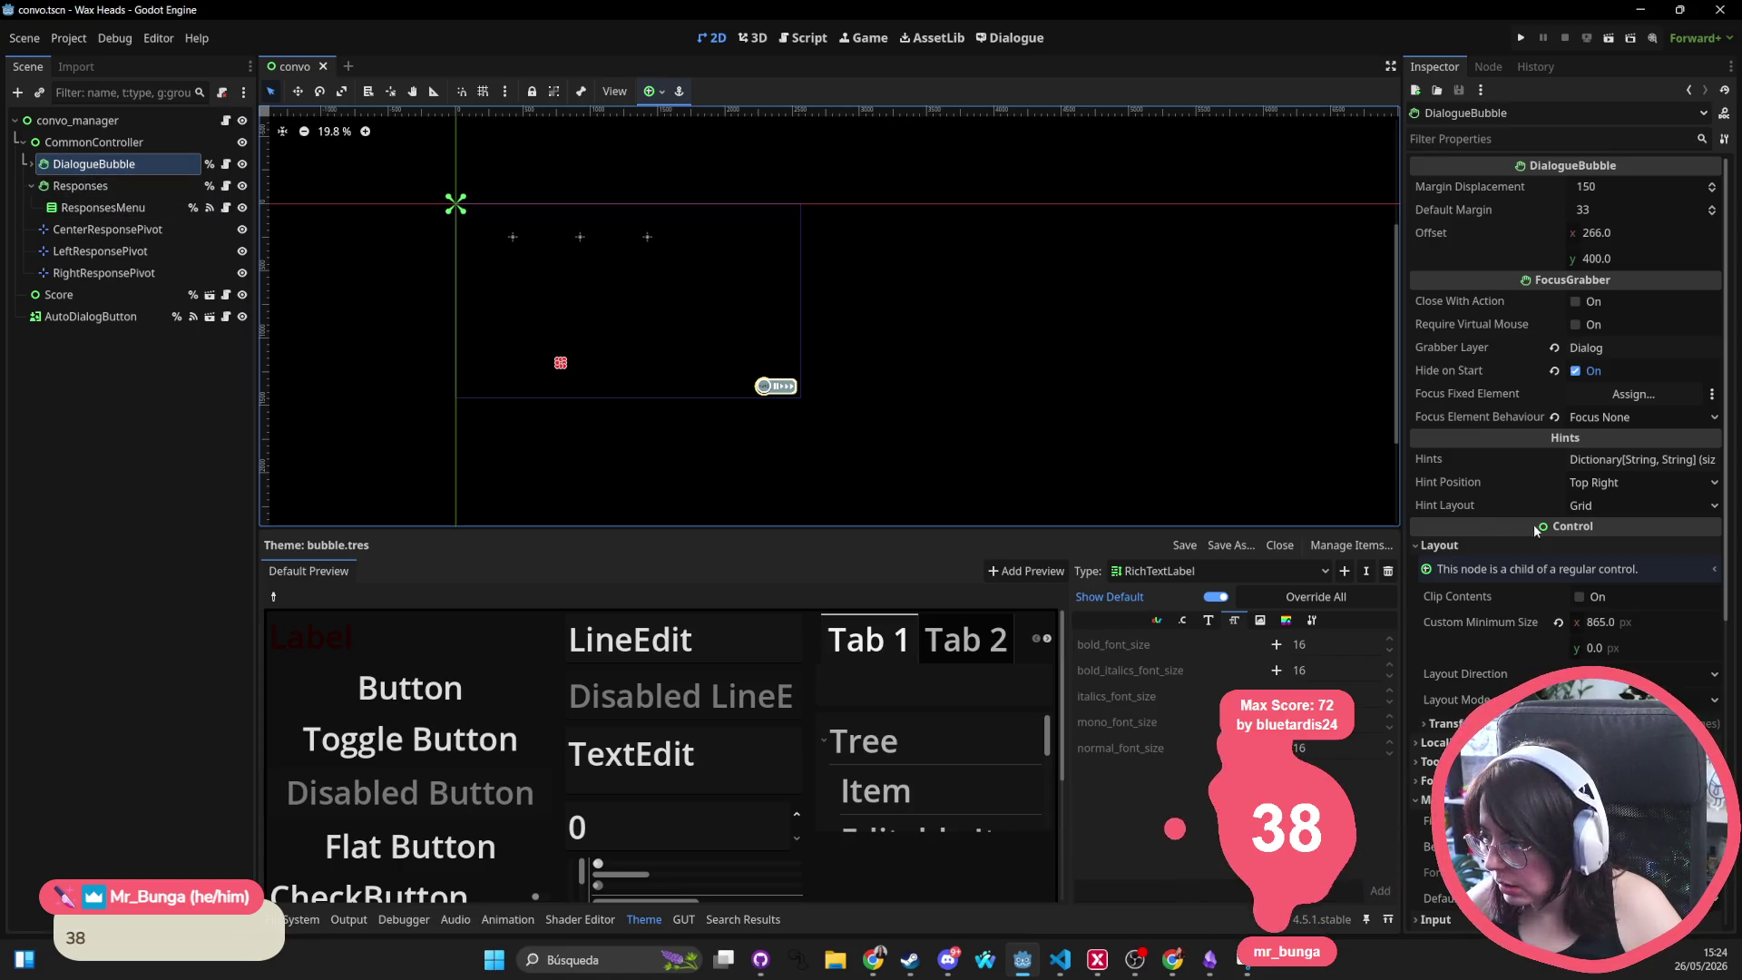
Increase bubble.tres's Default Font Size, save convo.tscn, and run the project
scroll(1615, 453, down, 5)
click(1644, 466)
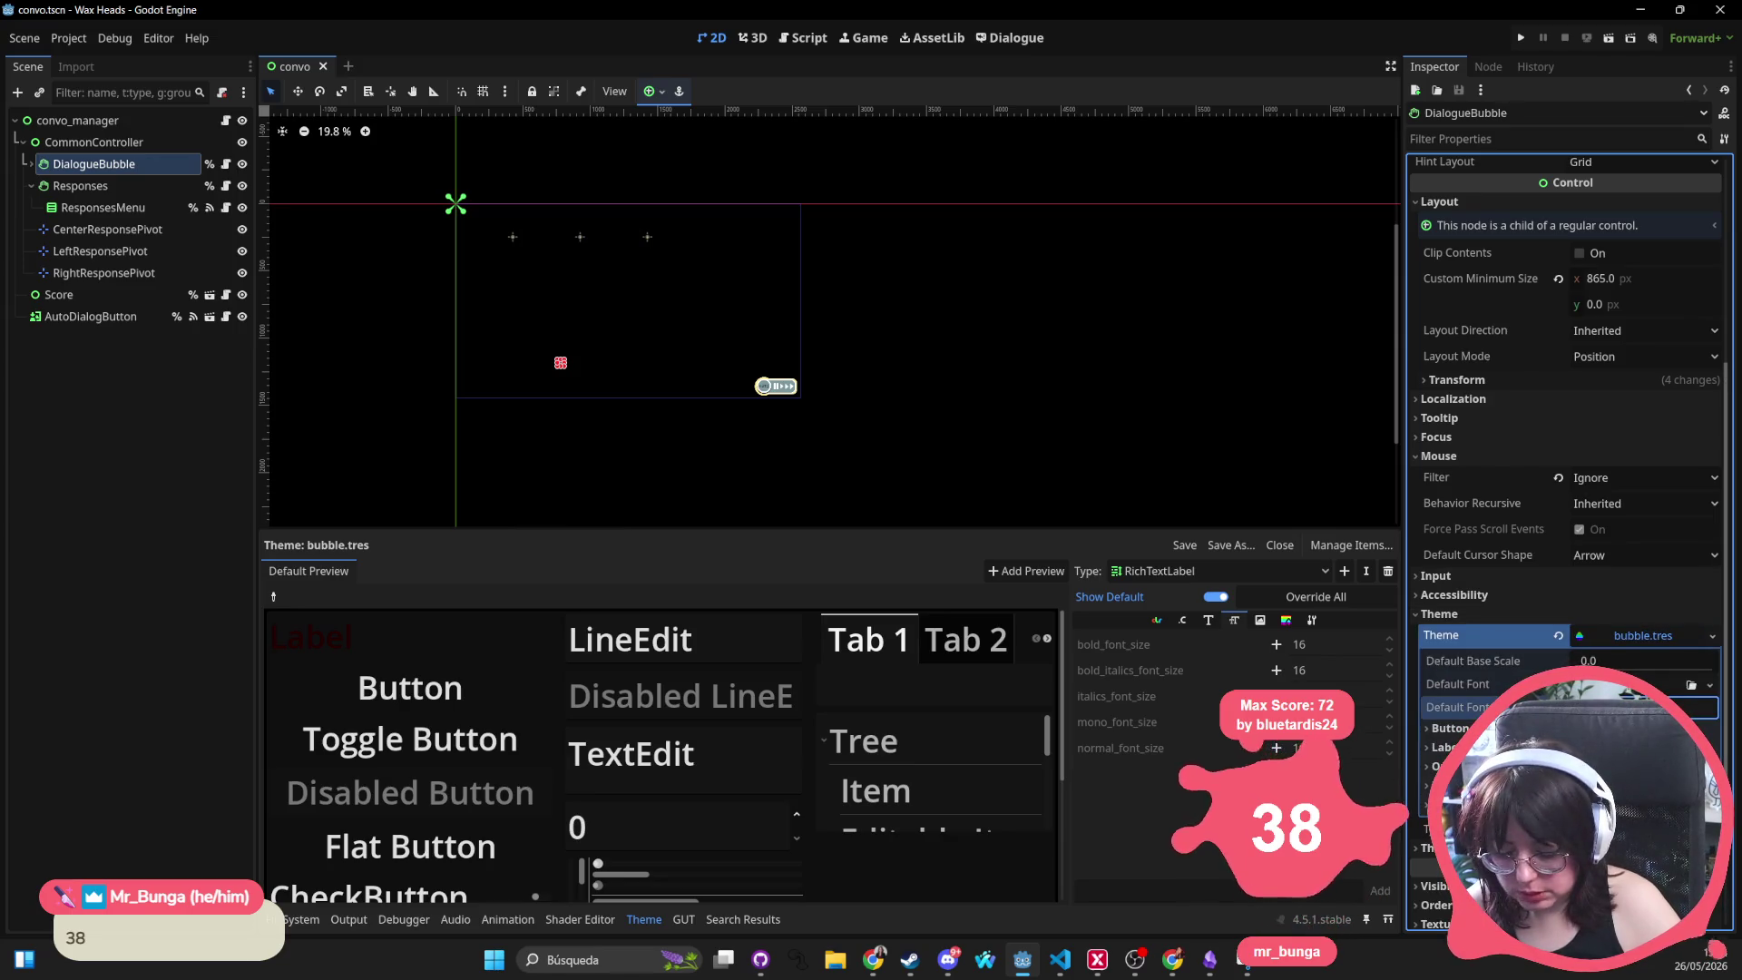
key(Return)
key(ctrl+s)
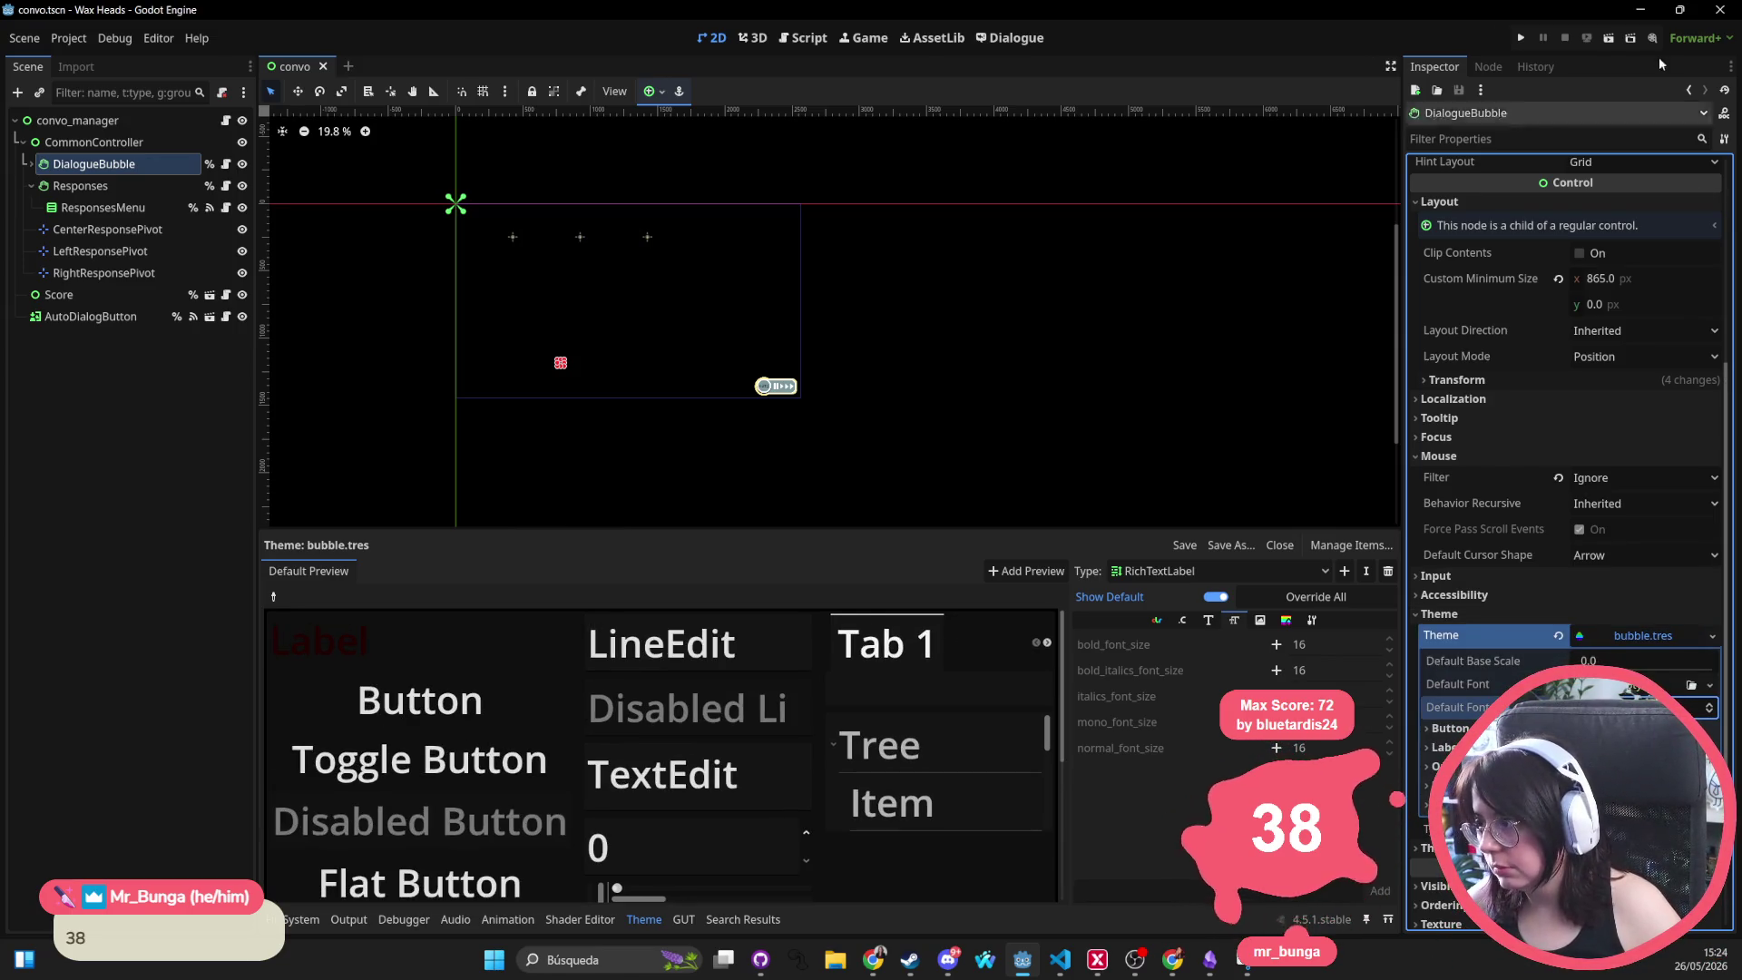
click(1521, 39)
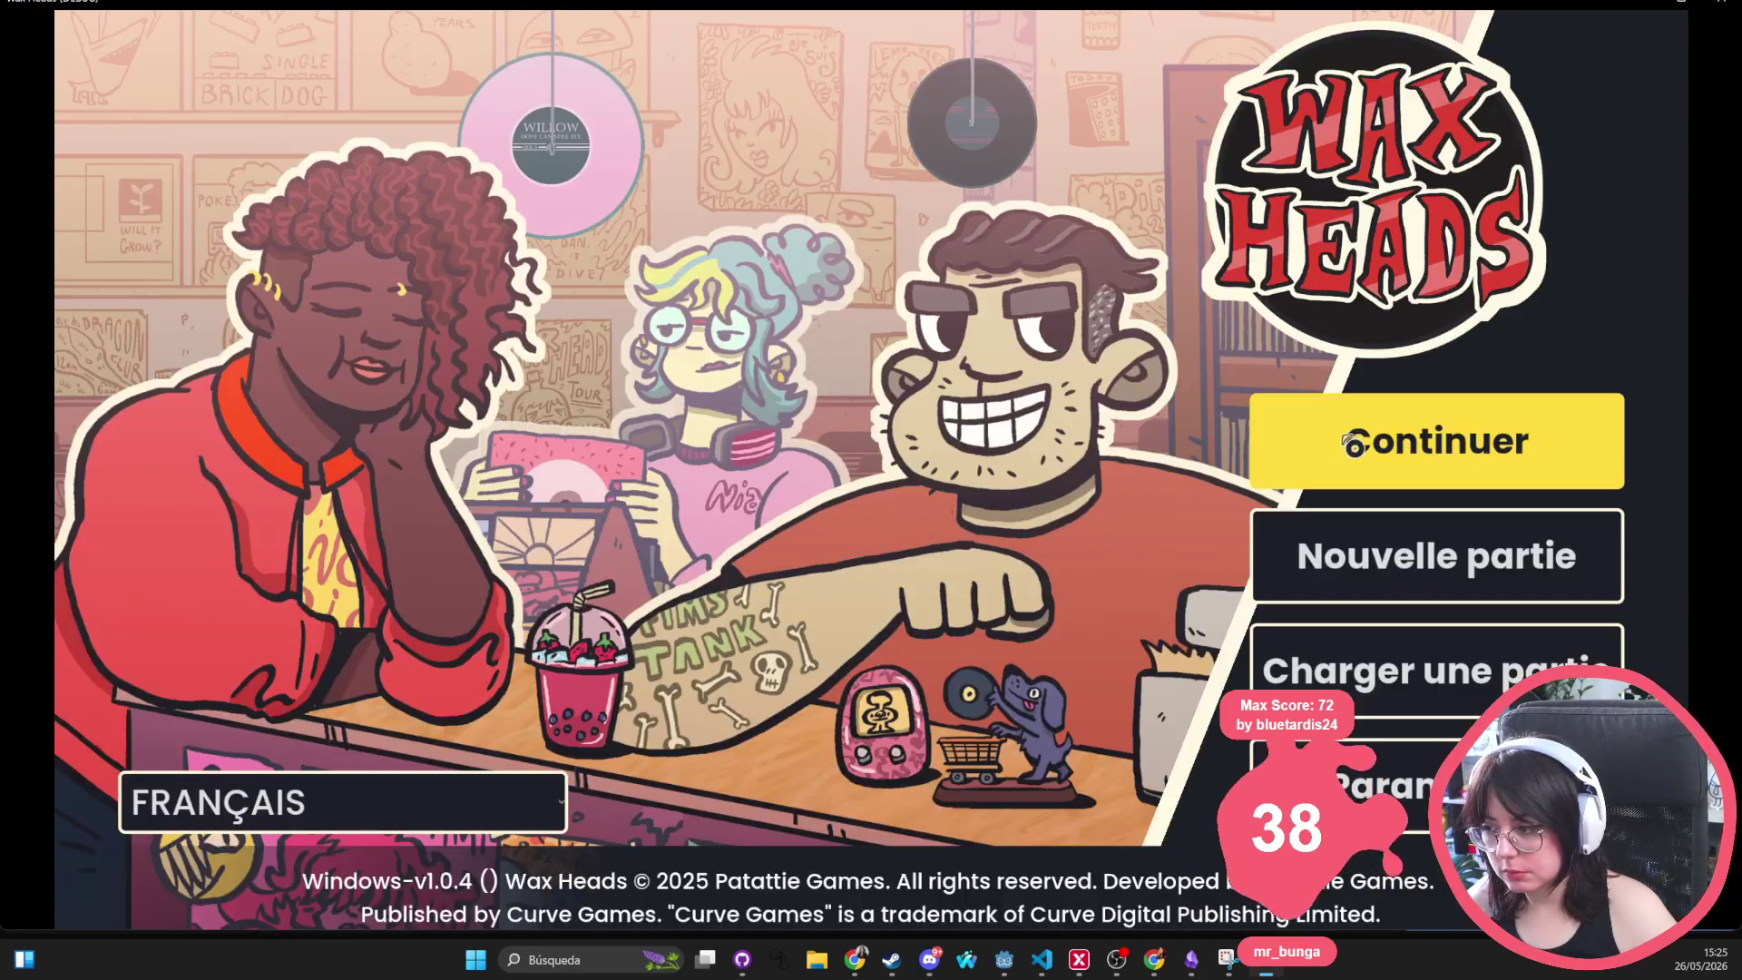
Resume the saved game, choose 'Évidemment !', and advance until the fan's bubble reads 'ON.'
click(1279, 442)
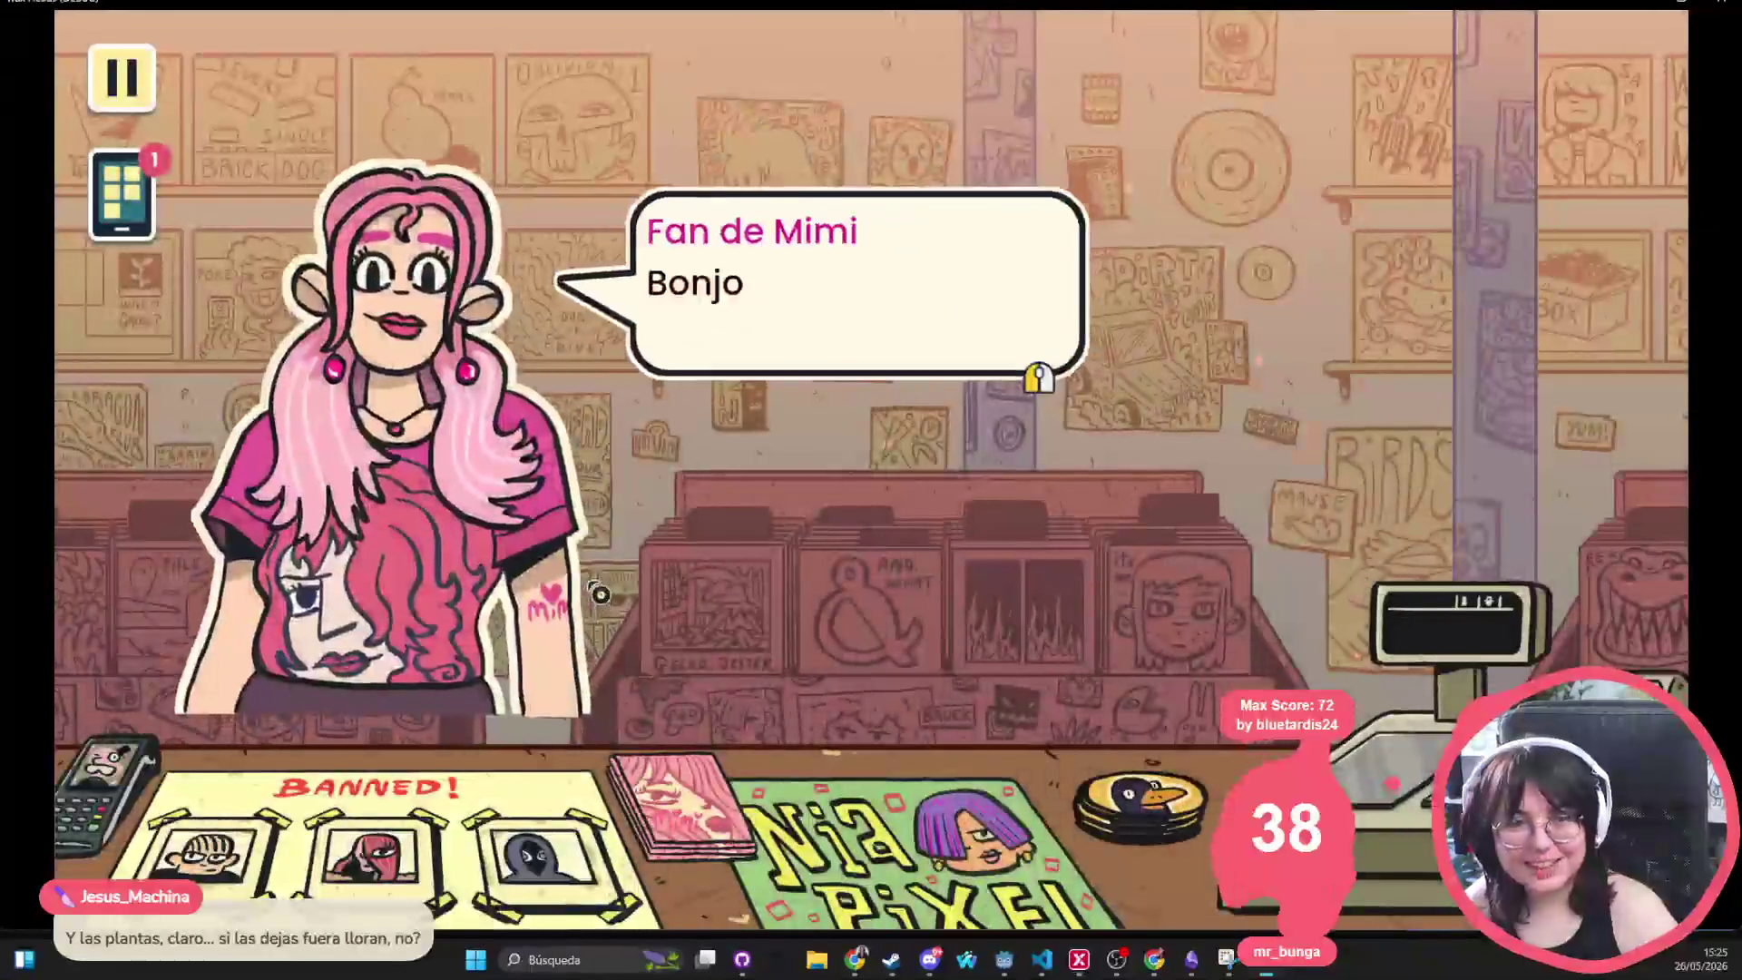
click(599, 593)
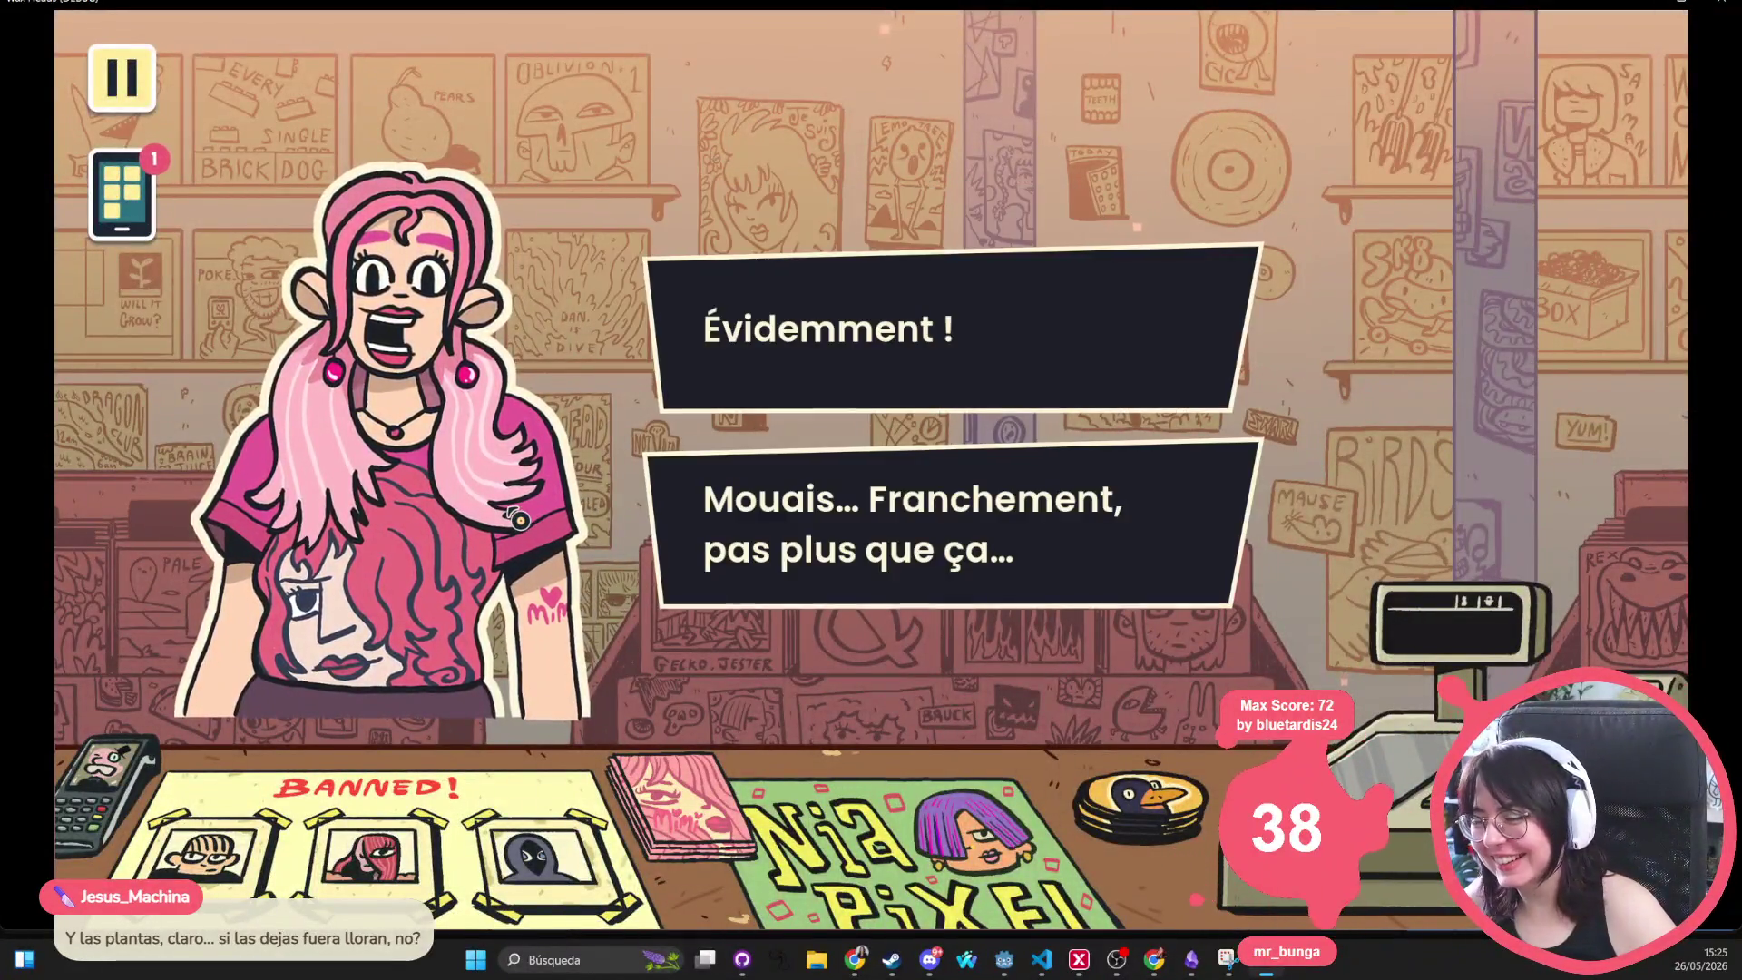
click(890, 314)
click(759, 381)
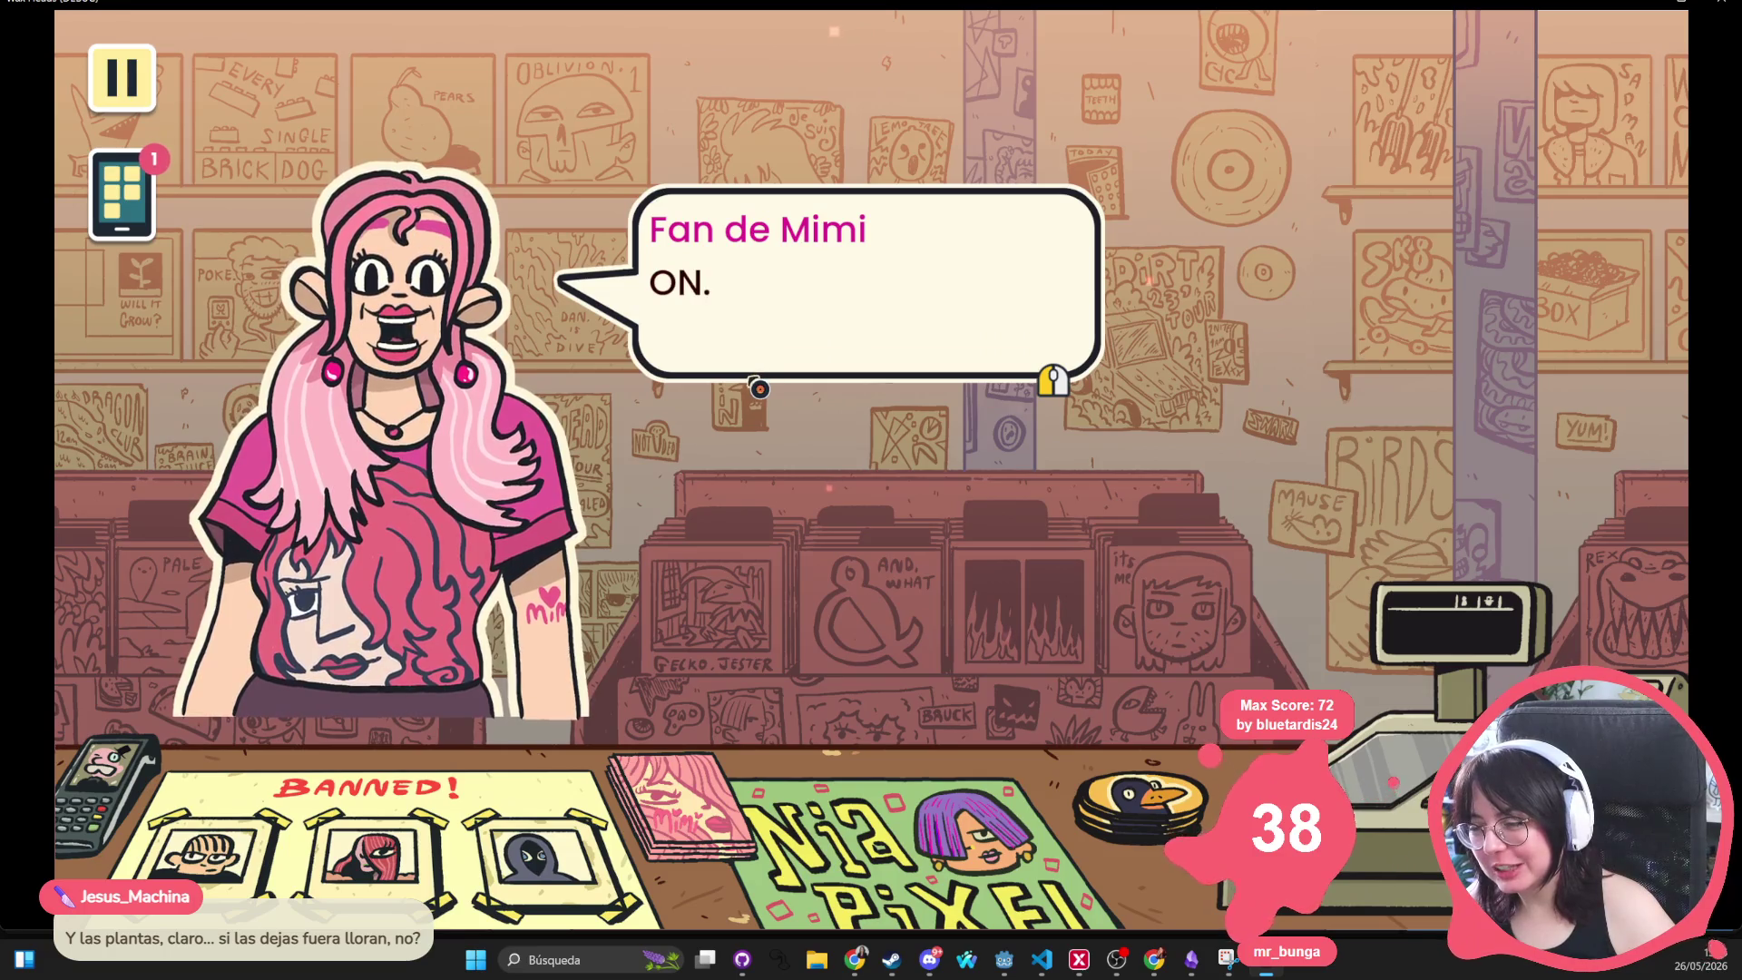